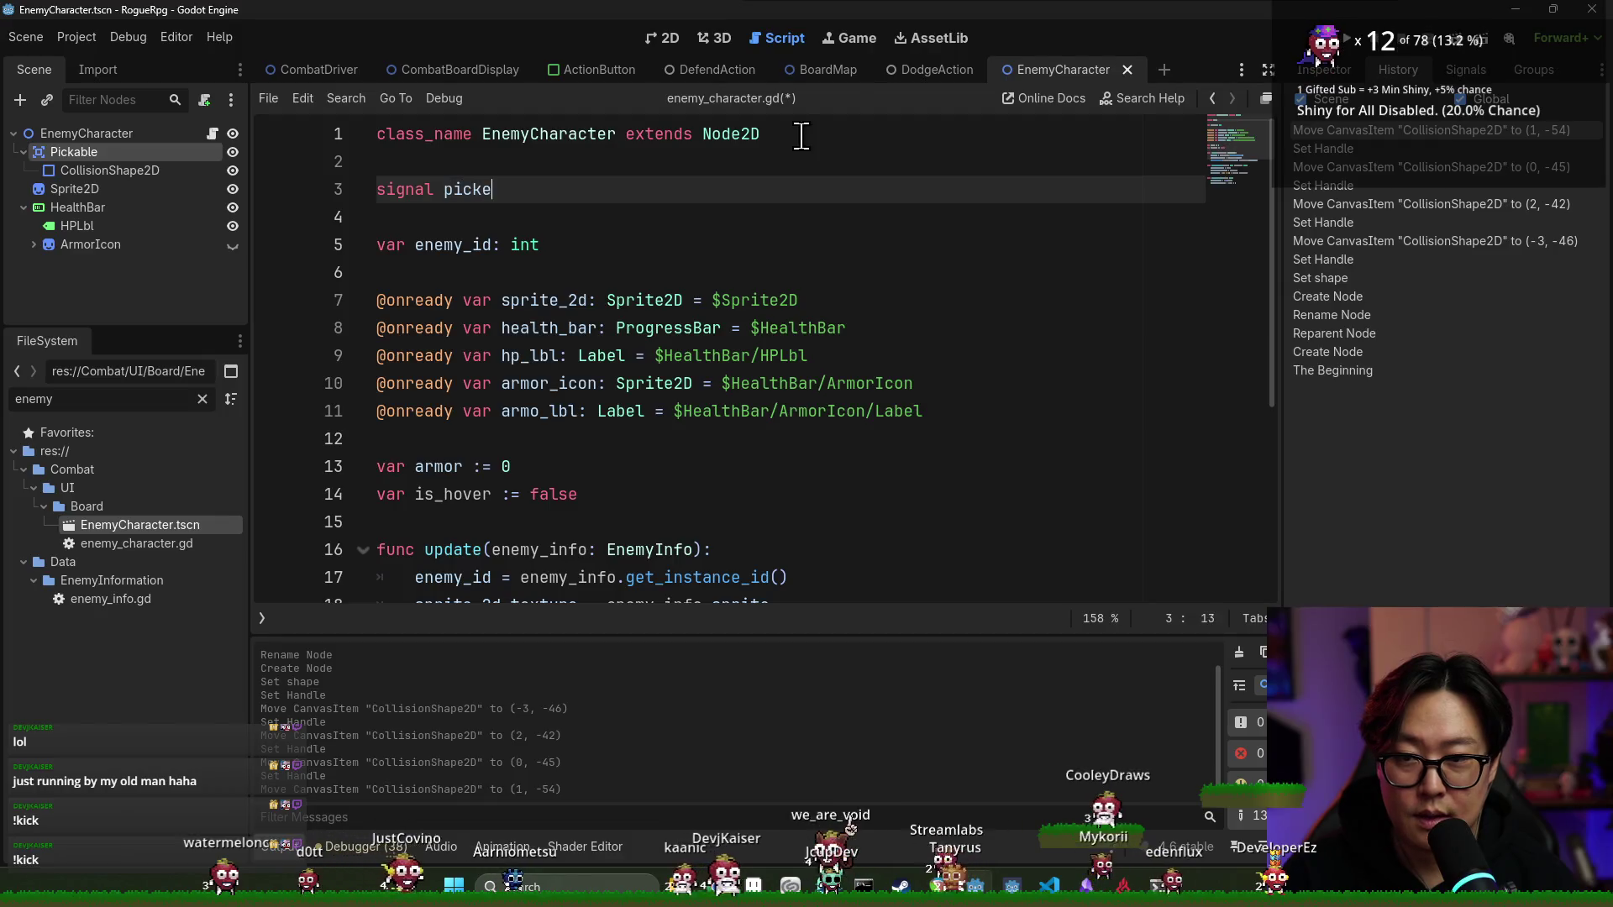
# Save the script with the picked signal and check its unused-signal warning details
pyautogui.hotkey('ctrl', 's')
pyautogui.click(521, 521)
pyautogui.doubleClick(462, 494)
pyautogui.doubleClick(472, 189)
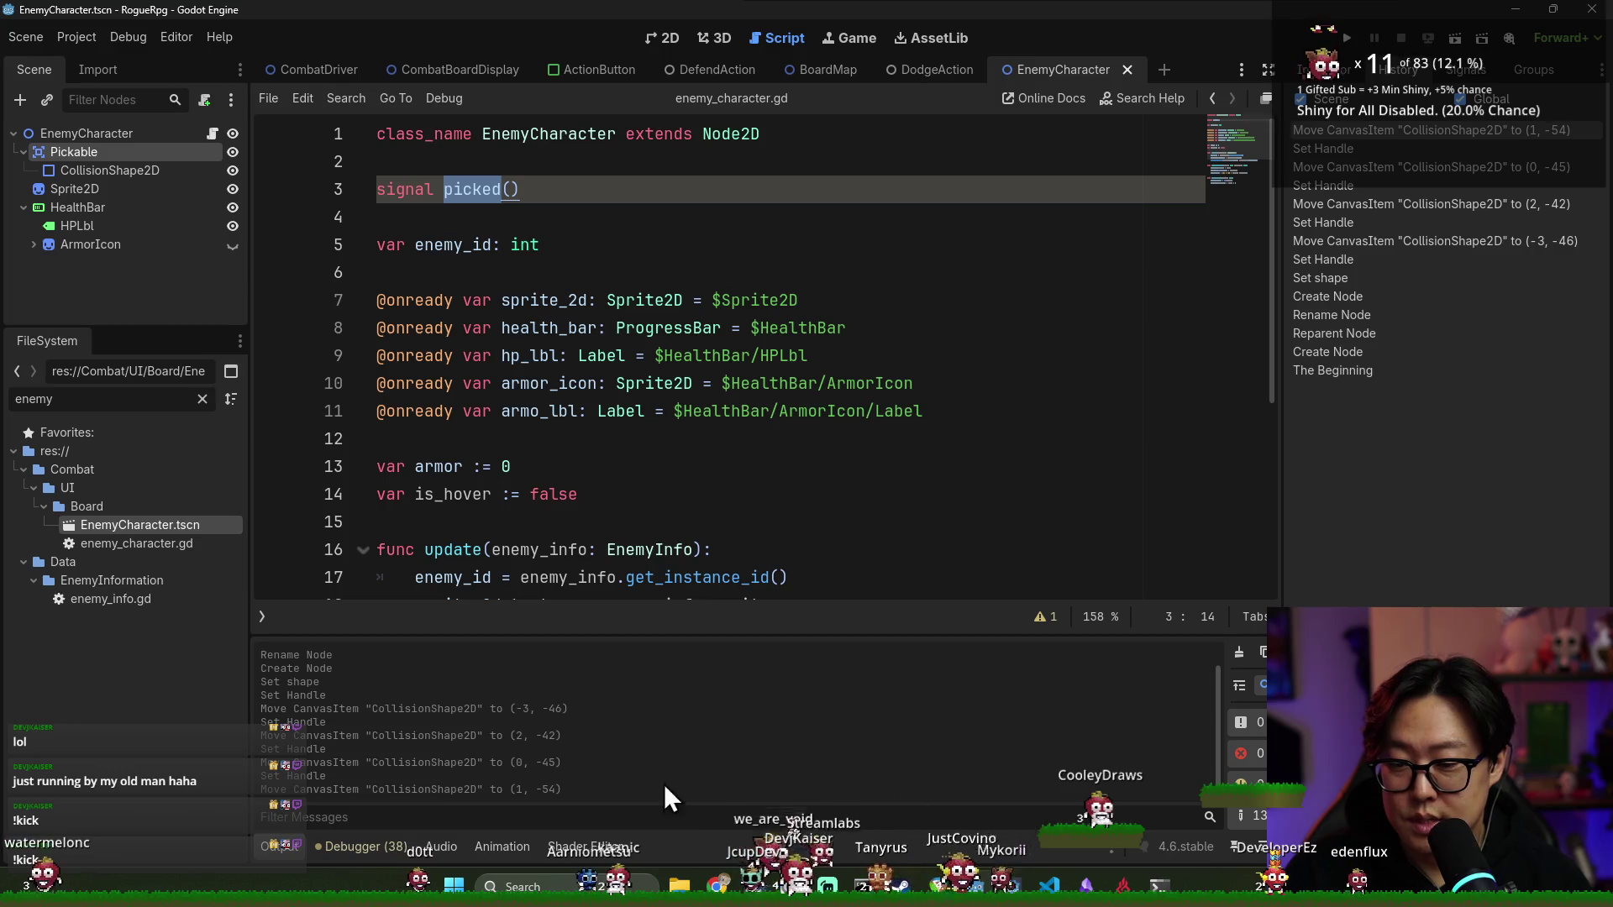
pyautogui.click(1039, 617)
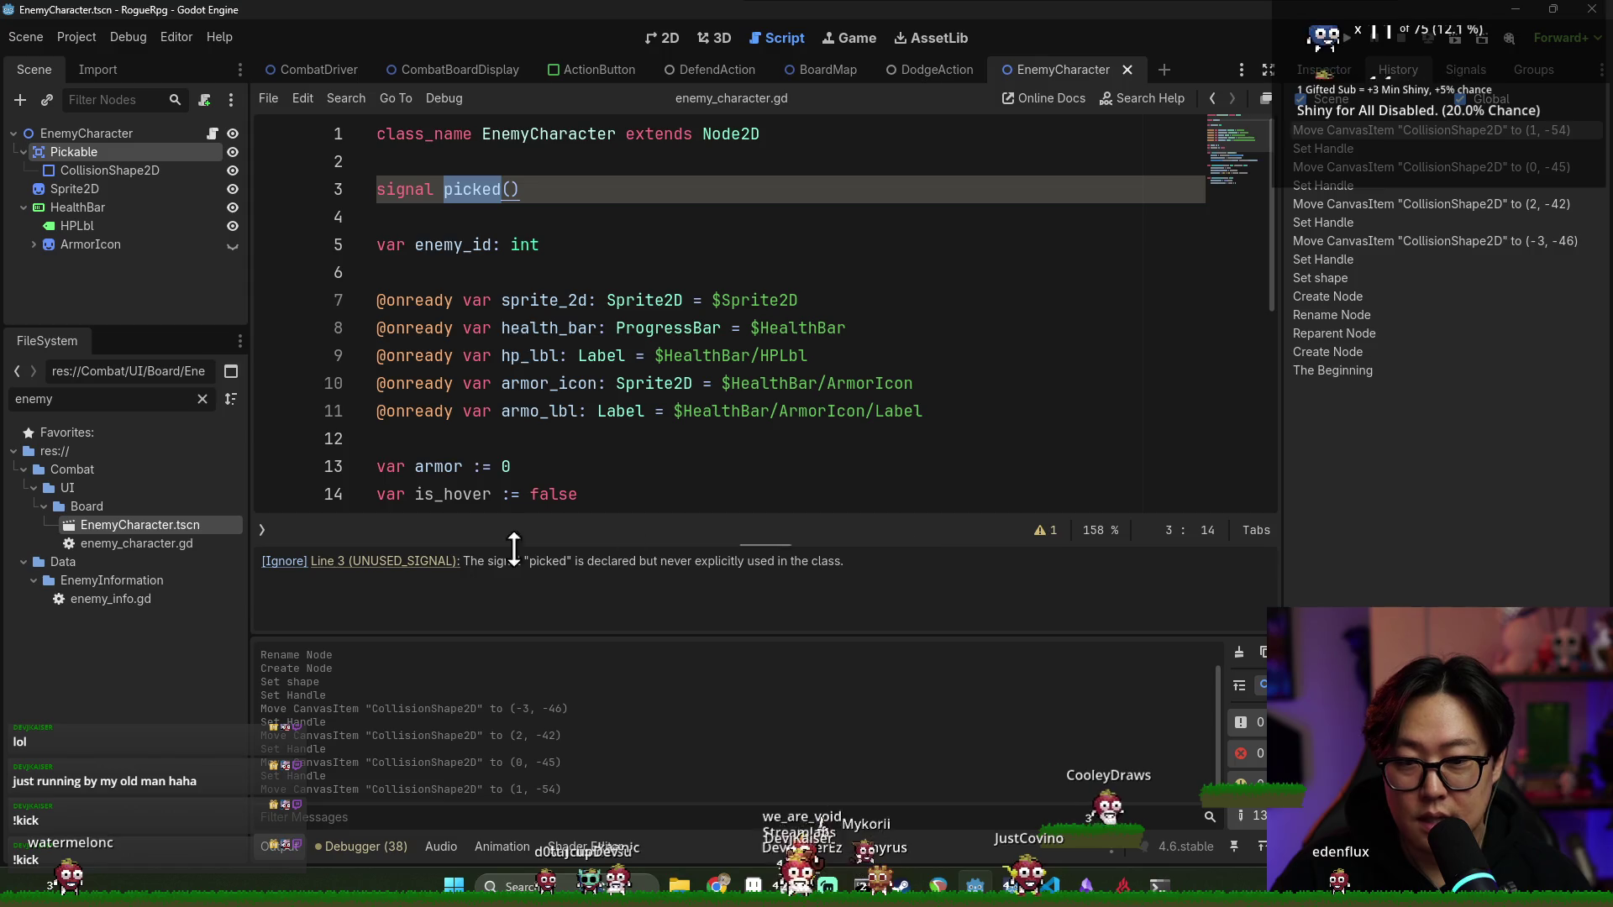
pyautogui.click(1042, 531)
# Save the scene, collapse the Pickable node in the Scene tree, and switch windows
pyautogui.click(533, 445)
pyautogui.scroll(-4, 538, 461)
pyautogui.hotkey('ctrl', 's')
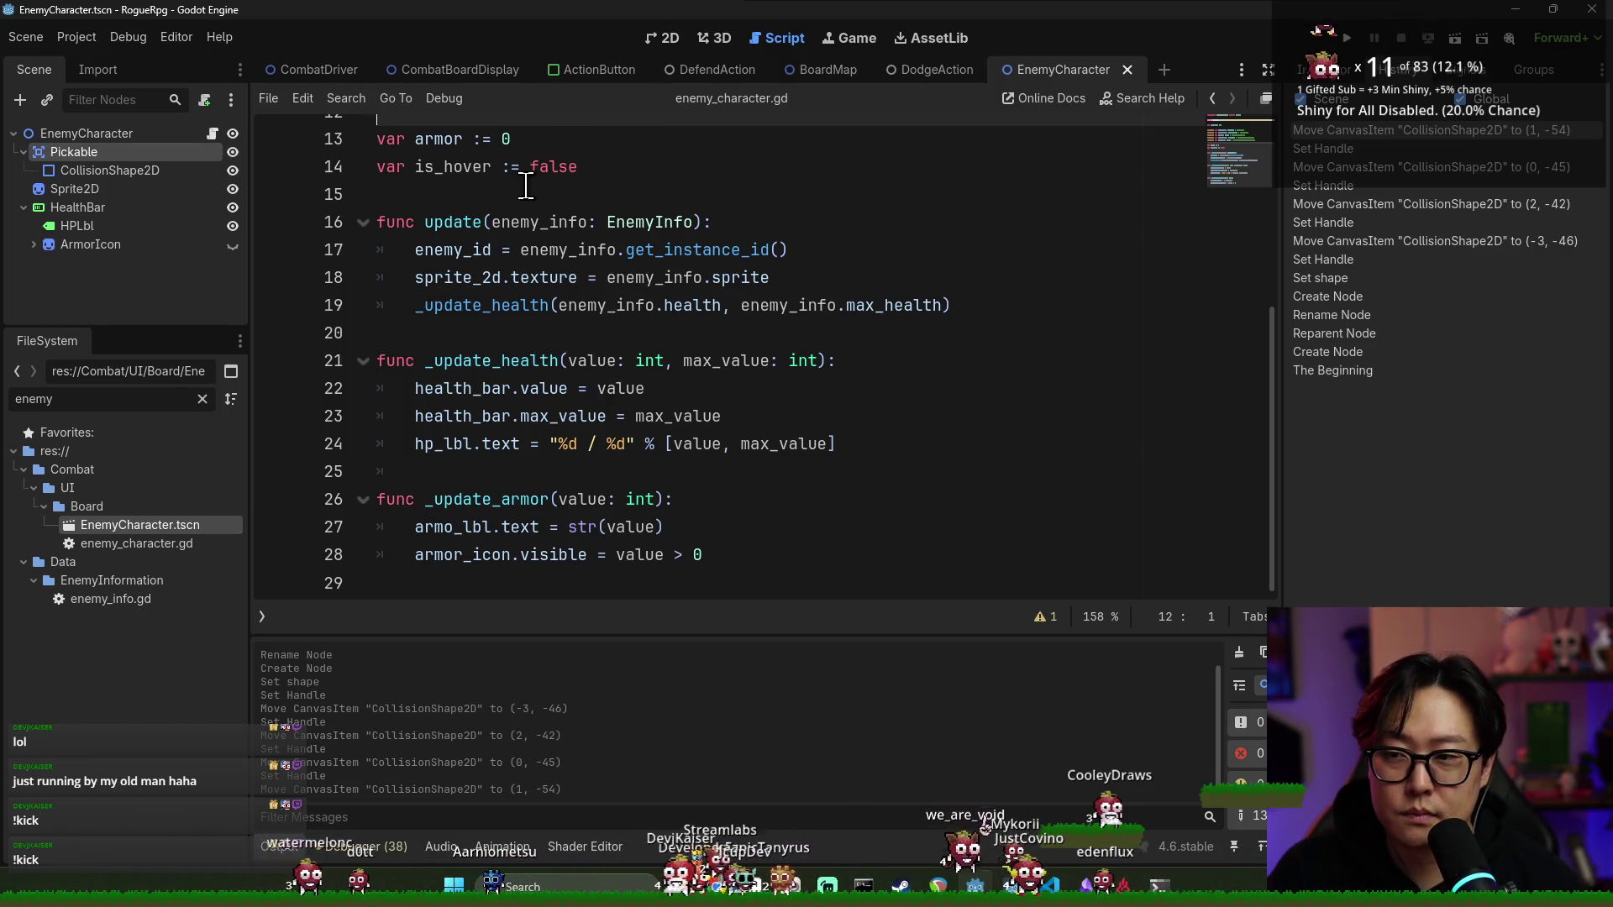
pyautogui.click(24, 151)
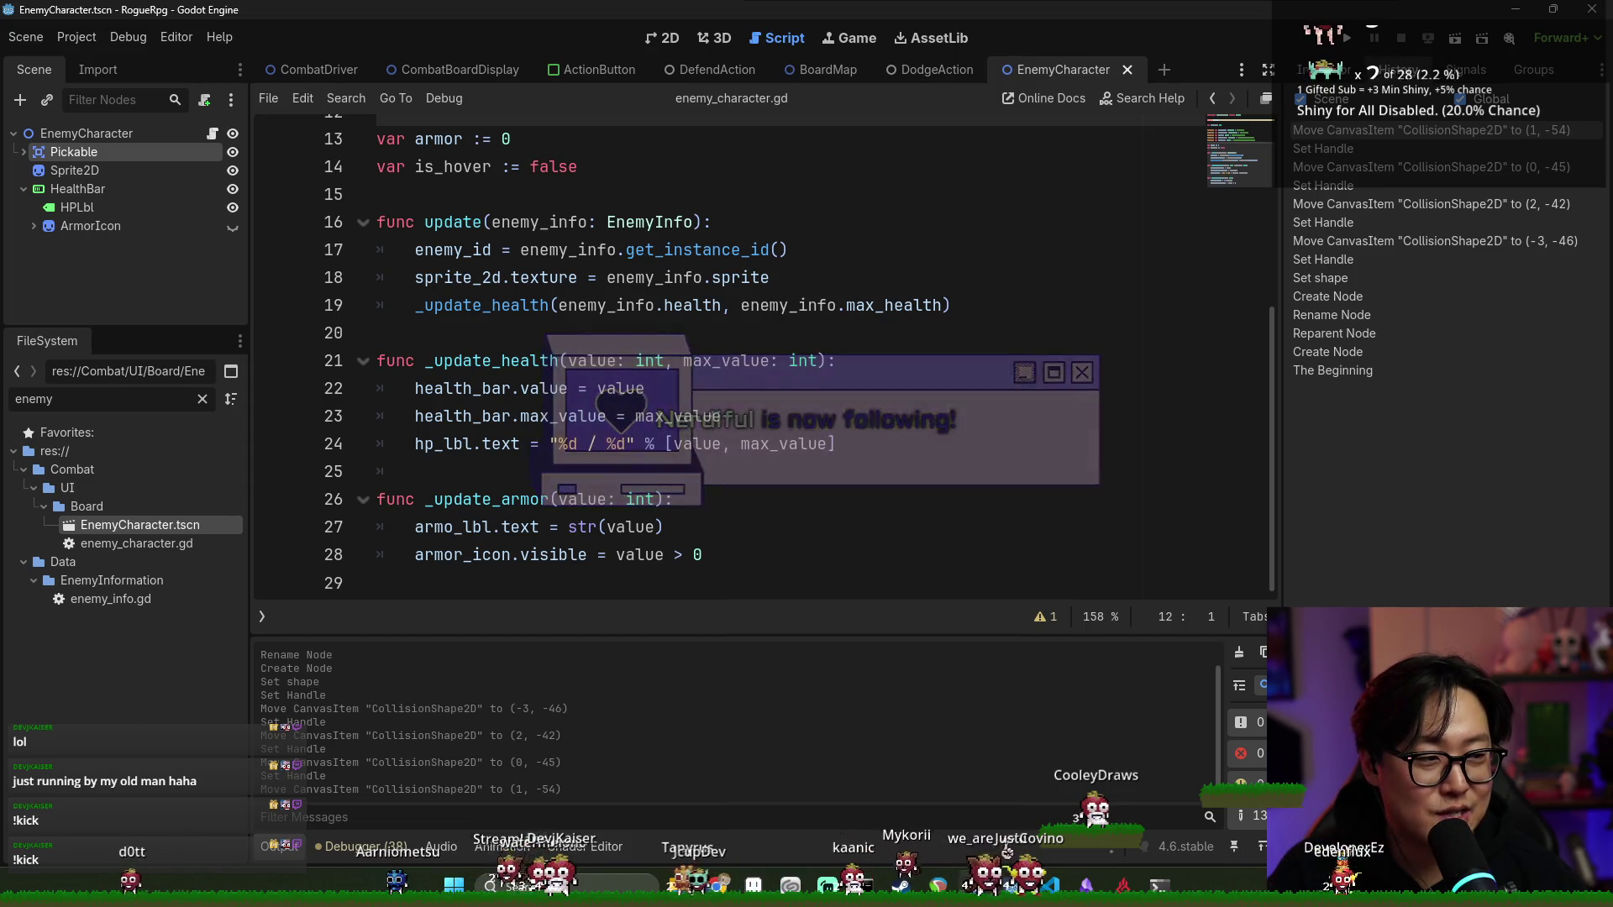
pyautogui.hotkey('alt', 'Tab')
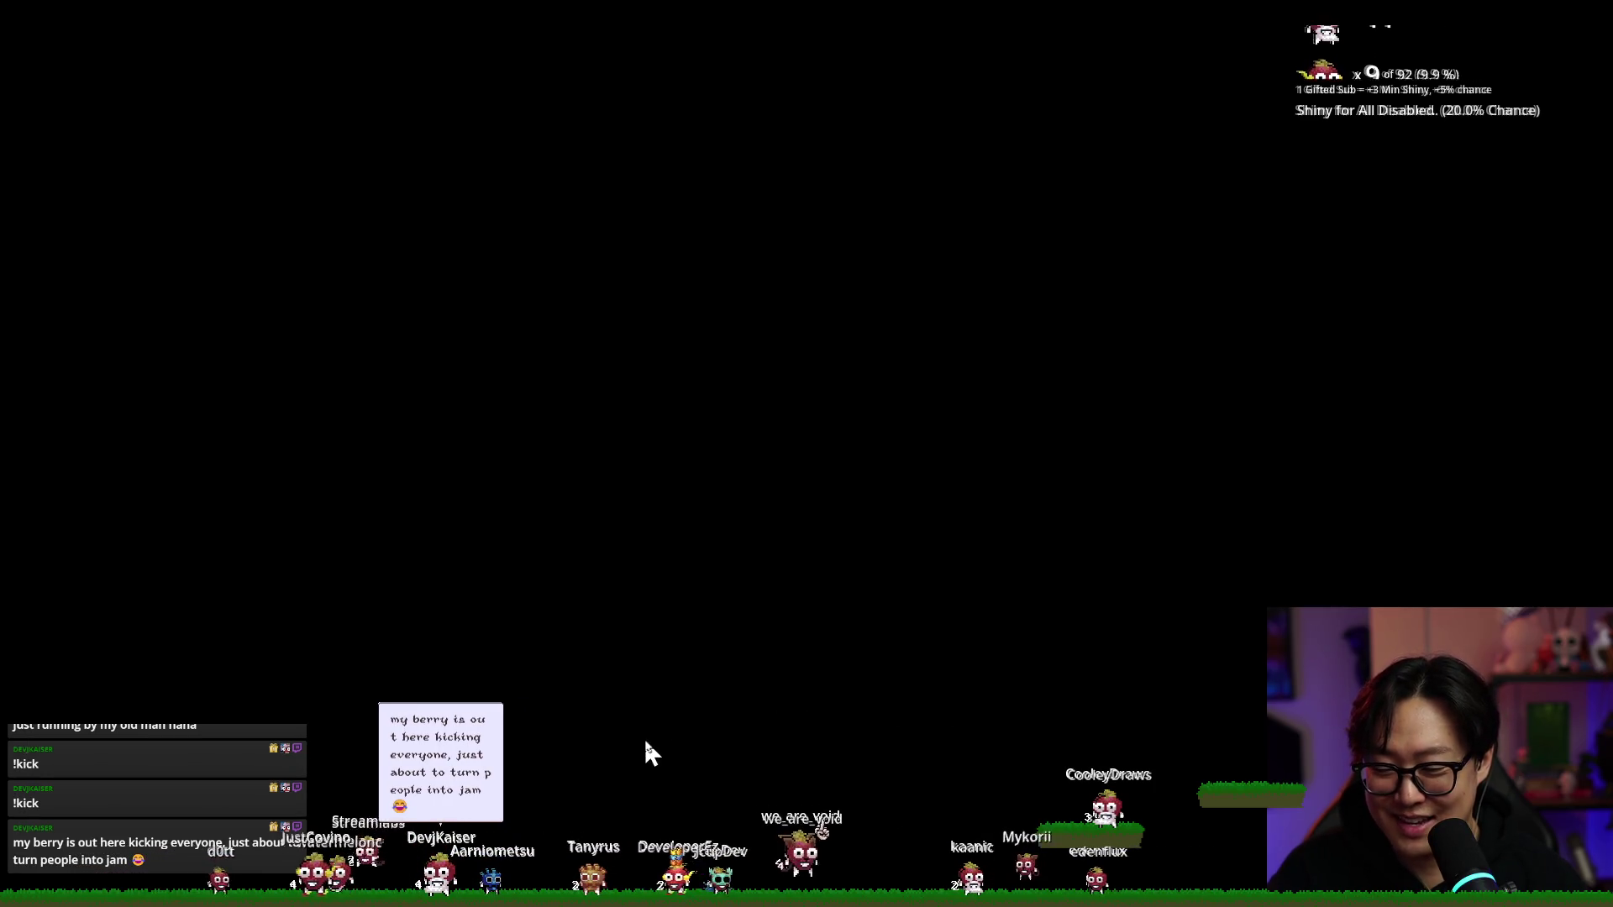
# Switch back to the Godot editor showing enemy_character.gd
pyautogui.hotkey('alt', 'Tab')
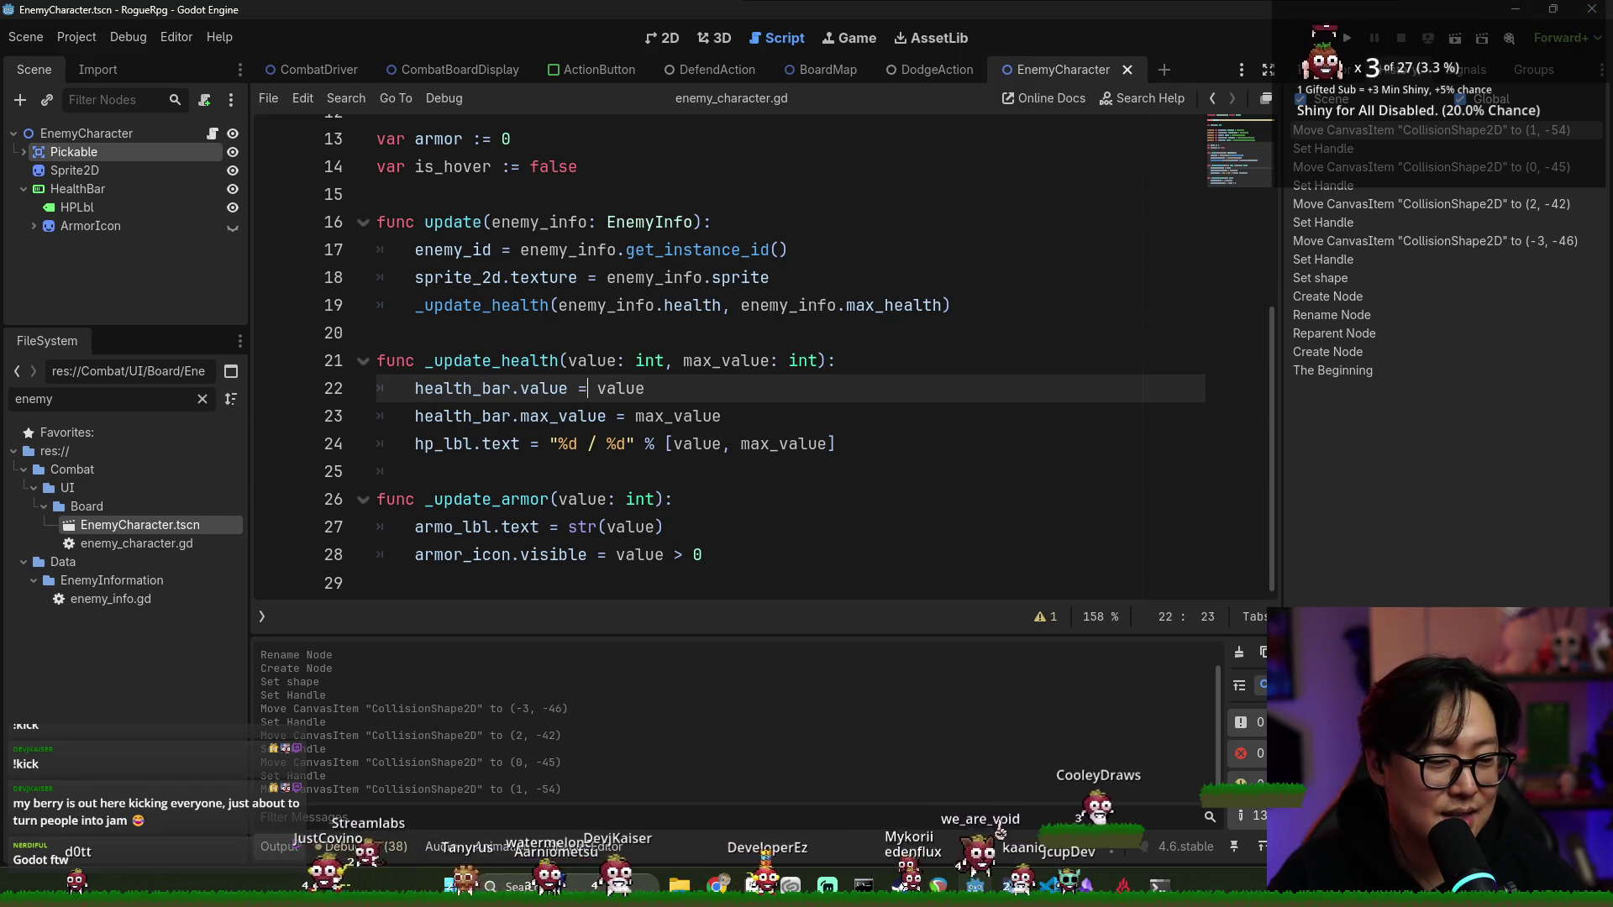
# Clear the indentation on blank line 25 of enemy_character.gd
pyautogui.click(567, 388)
pyautogui.scroll(2, 588, 495)
pyautogui.scroll(-2, 580, 483)
pyautogui.click(521, 475)
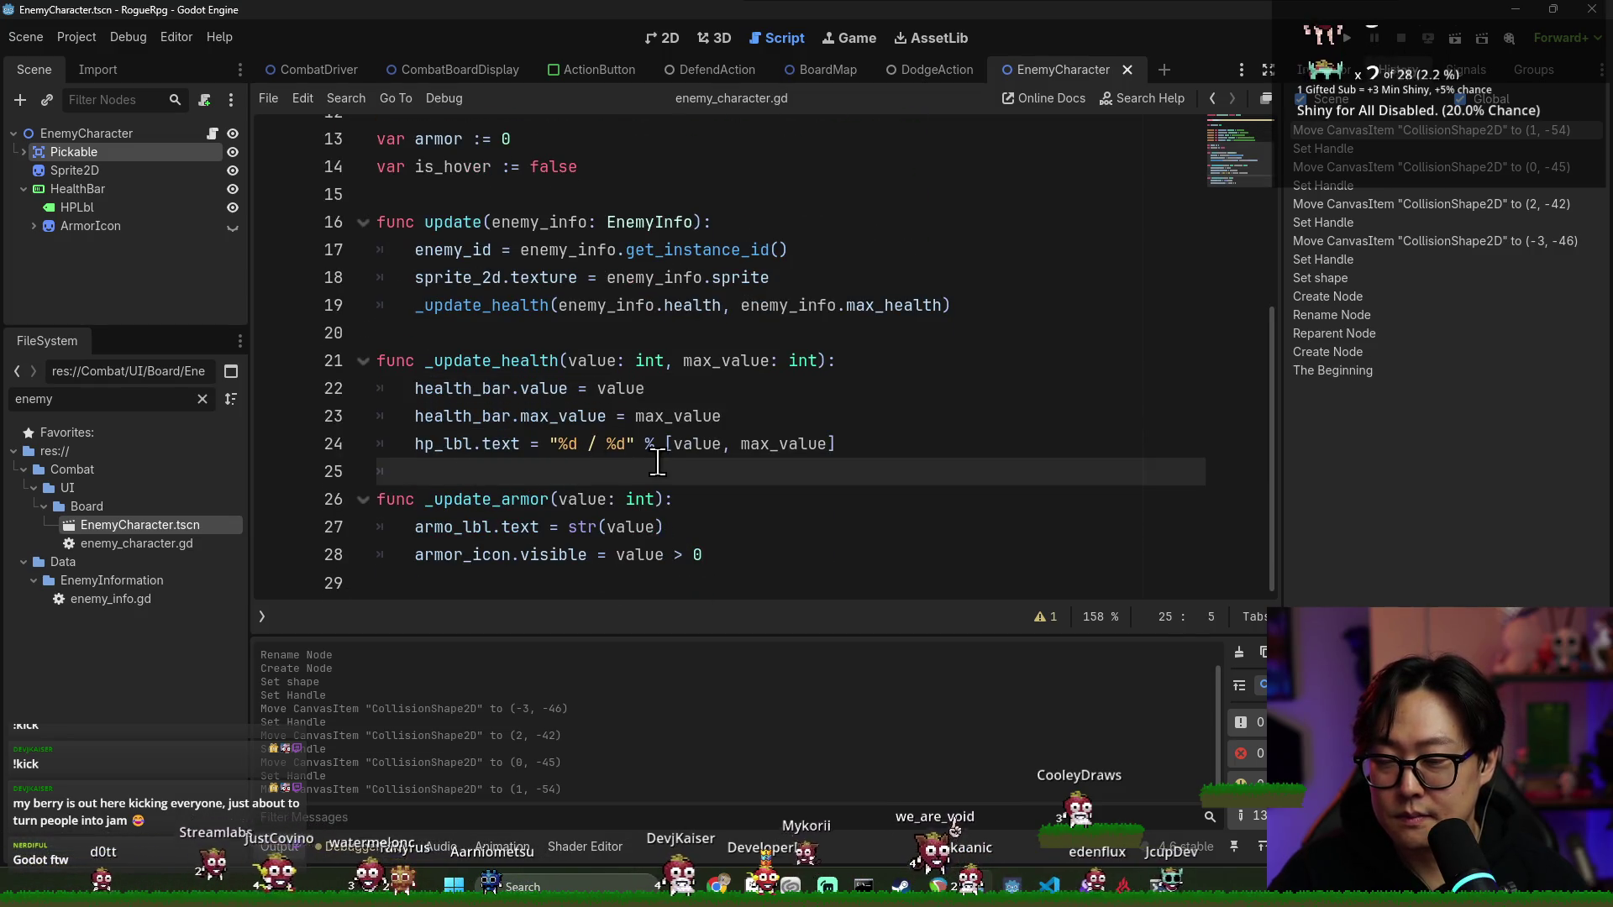
pyautogui.press('BackSpace')
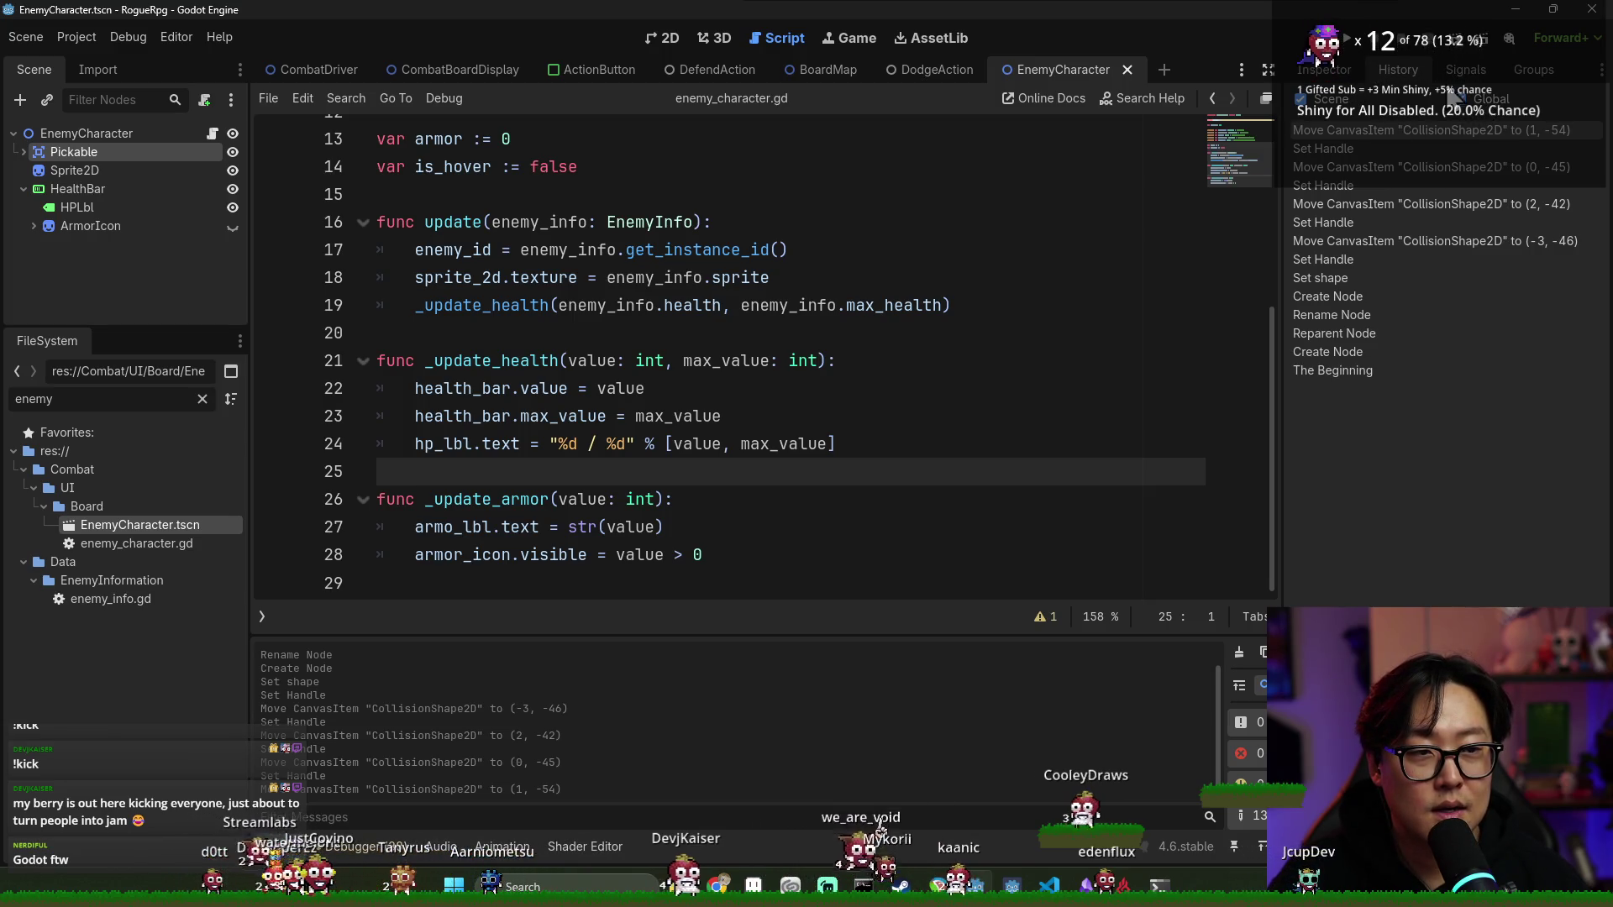
# Move the History panel to the dock's end and show Pickable's signal list
pyautogui.click(1466, 69)
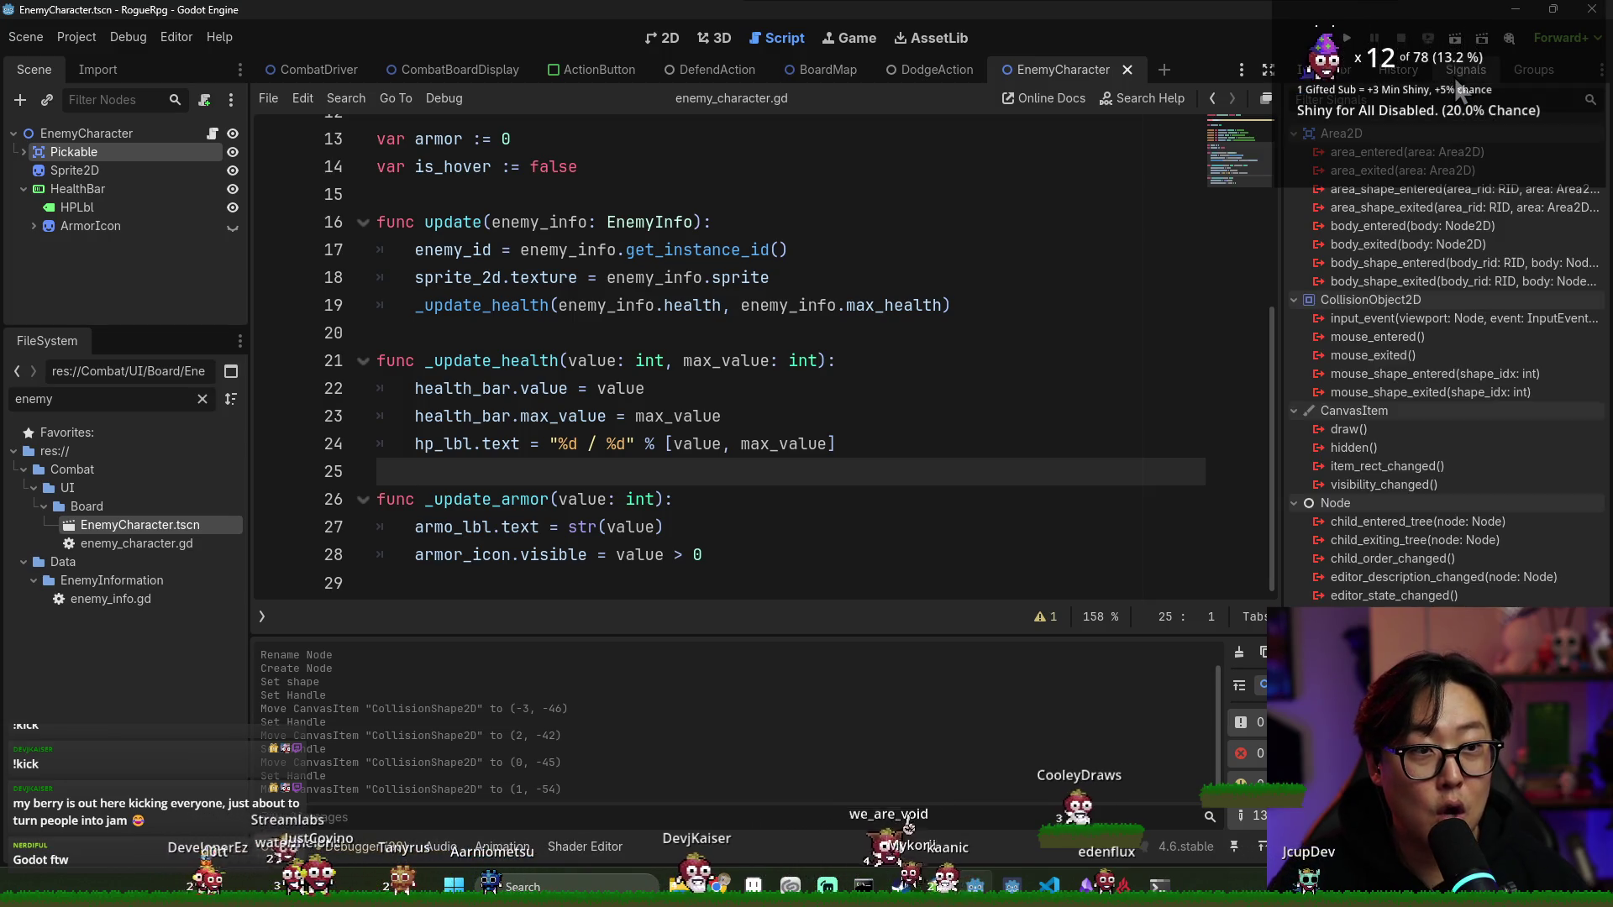
pyautogui.click(1396, 72)
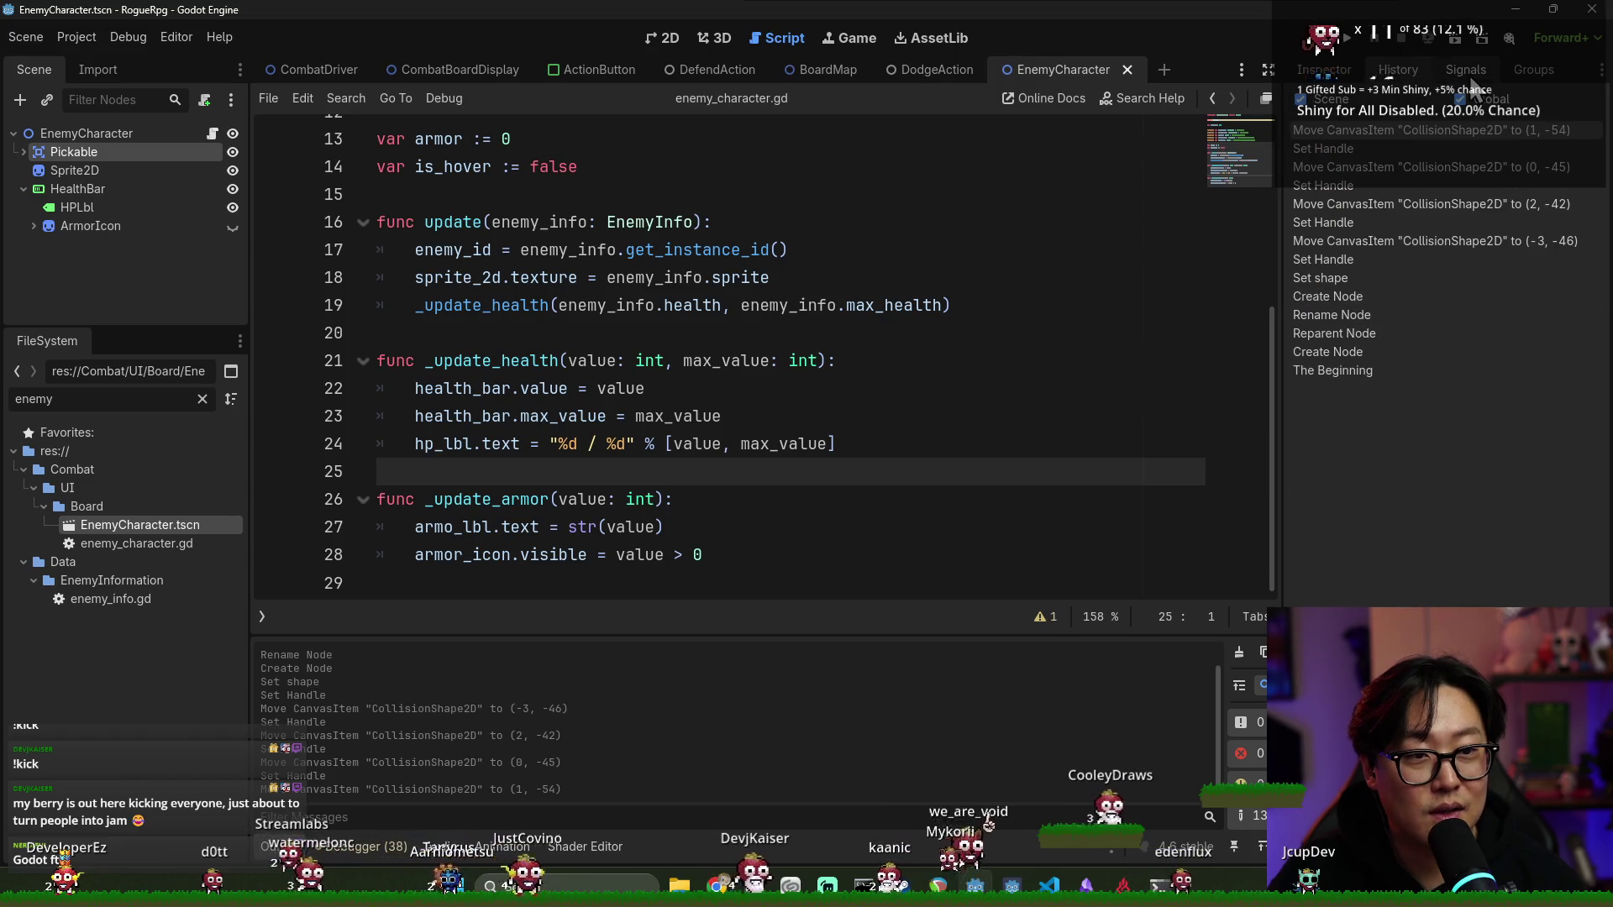
pyautogui.moveTo(1413, 79); pyautogui.dragTo(1555, 72)
pyautogui.click(1413, 84)
pyautogui.click(1413, 84)
pyautogui.click(1413, 77)
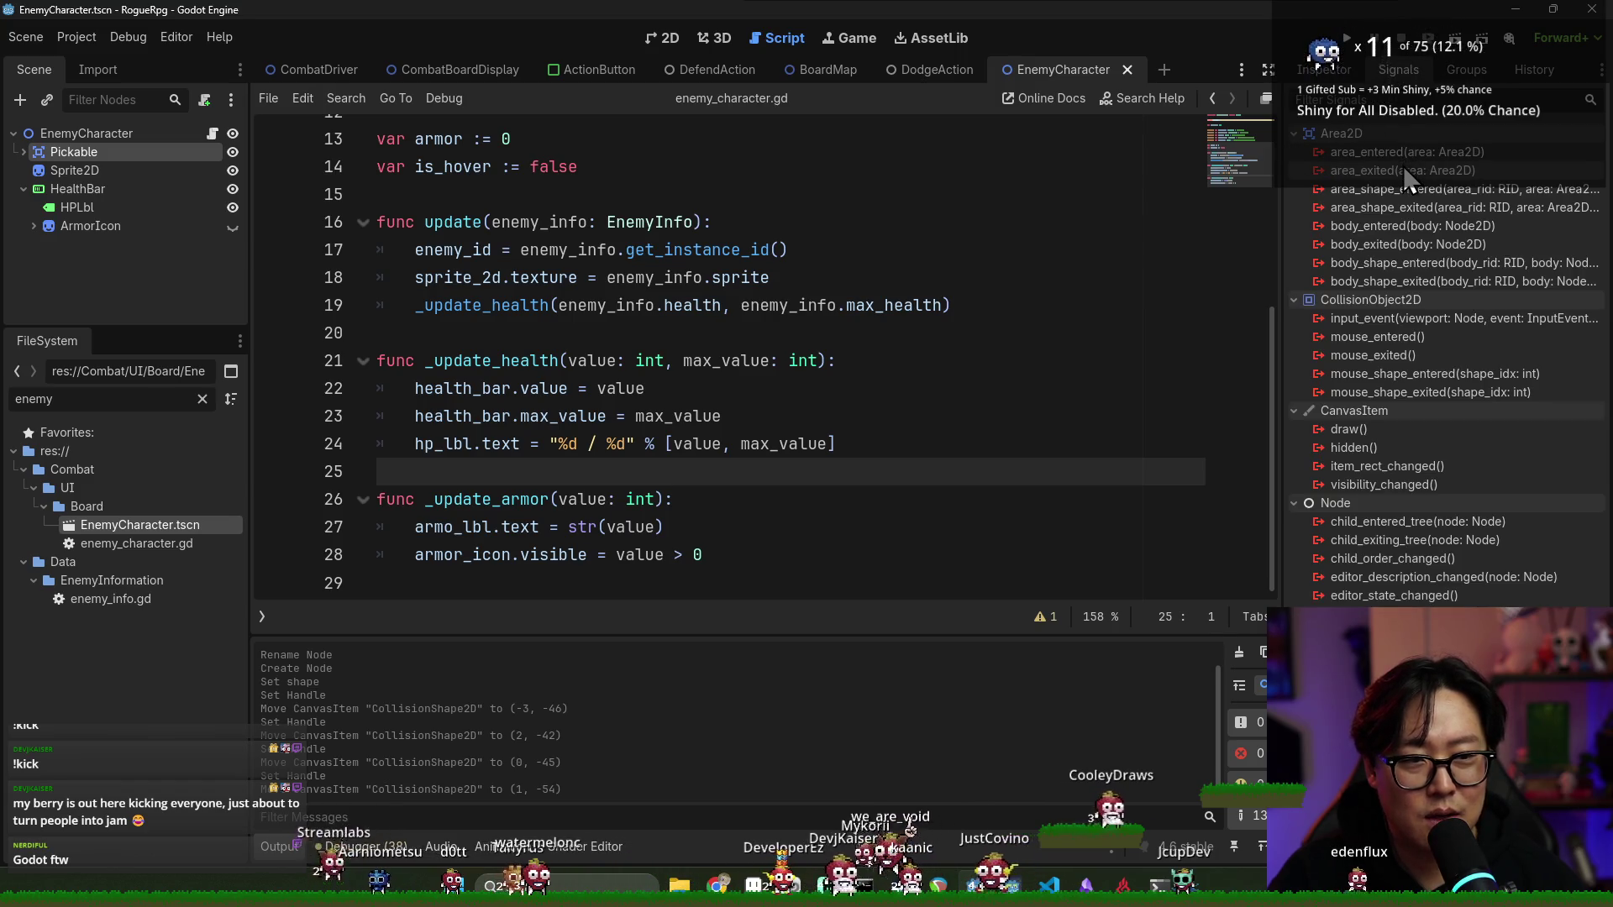
# Connect Pickable's mouse_entered and mouse_exited signals to new EnemyCharacter script handlers
pyautogui.moveTo(1409, 178)
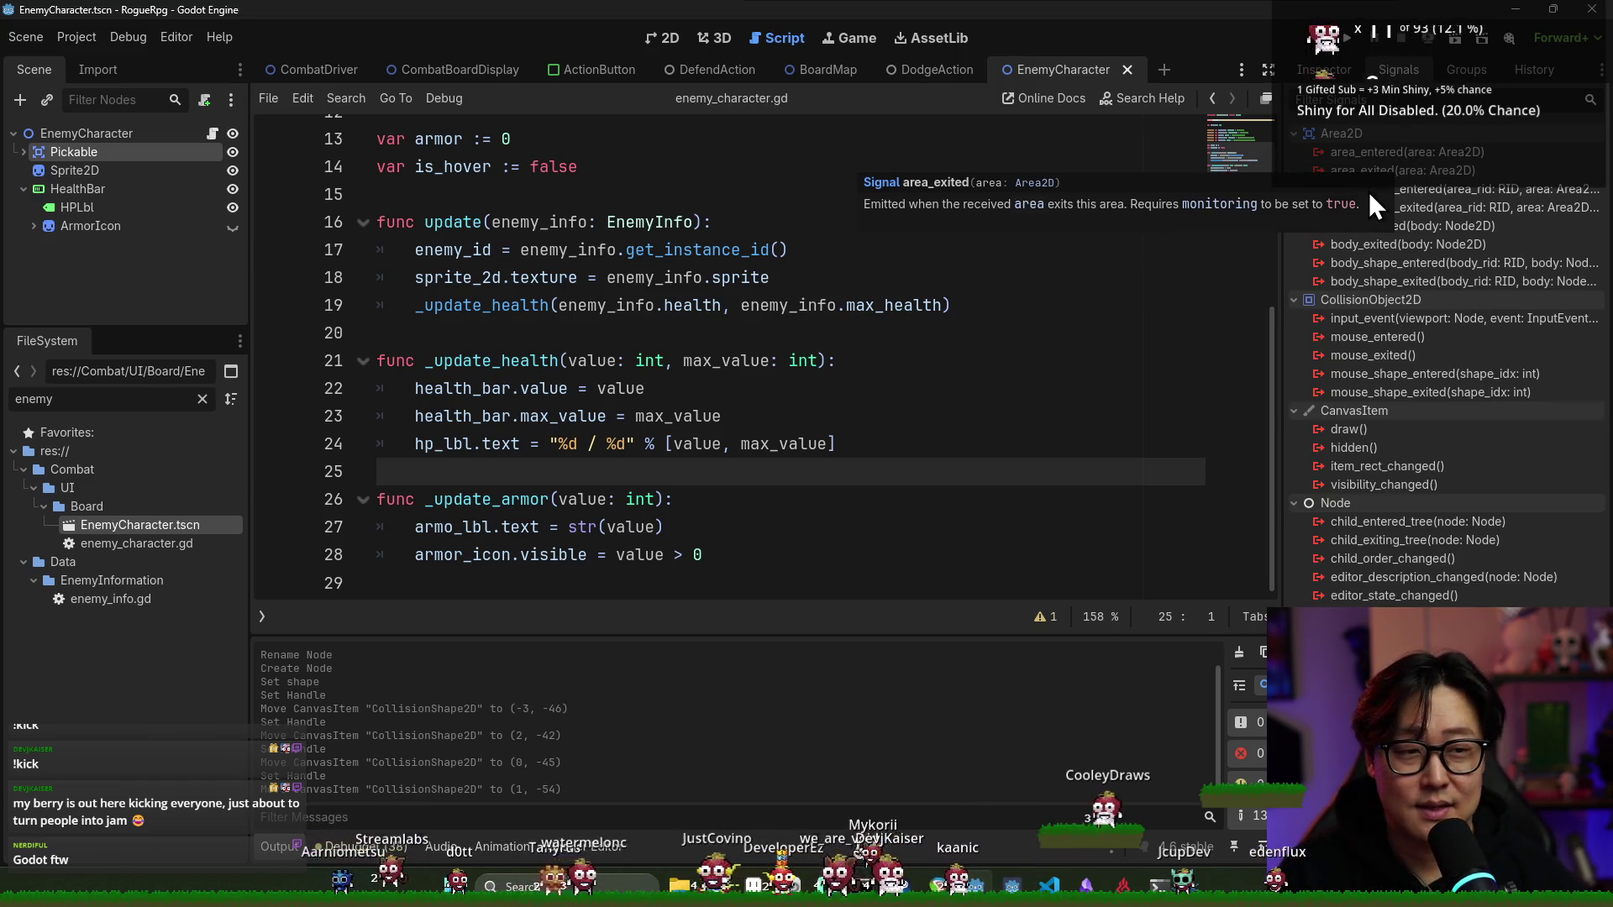
pyautogui.doubleClick(1364, 159)
pyautogui.press('Escape')
pyautogui.doubleClick(1377, 336)
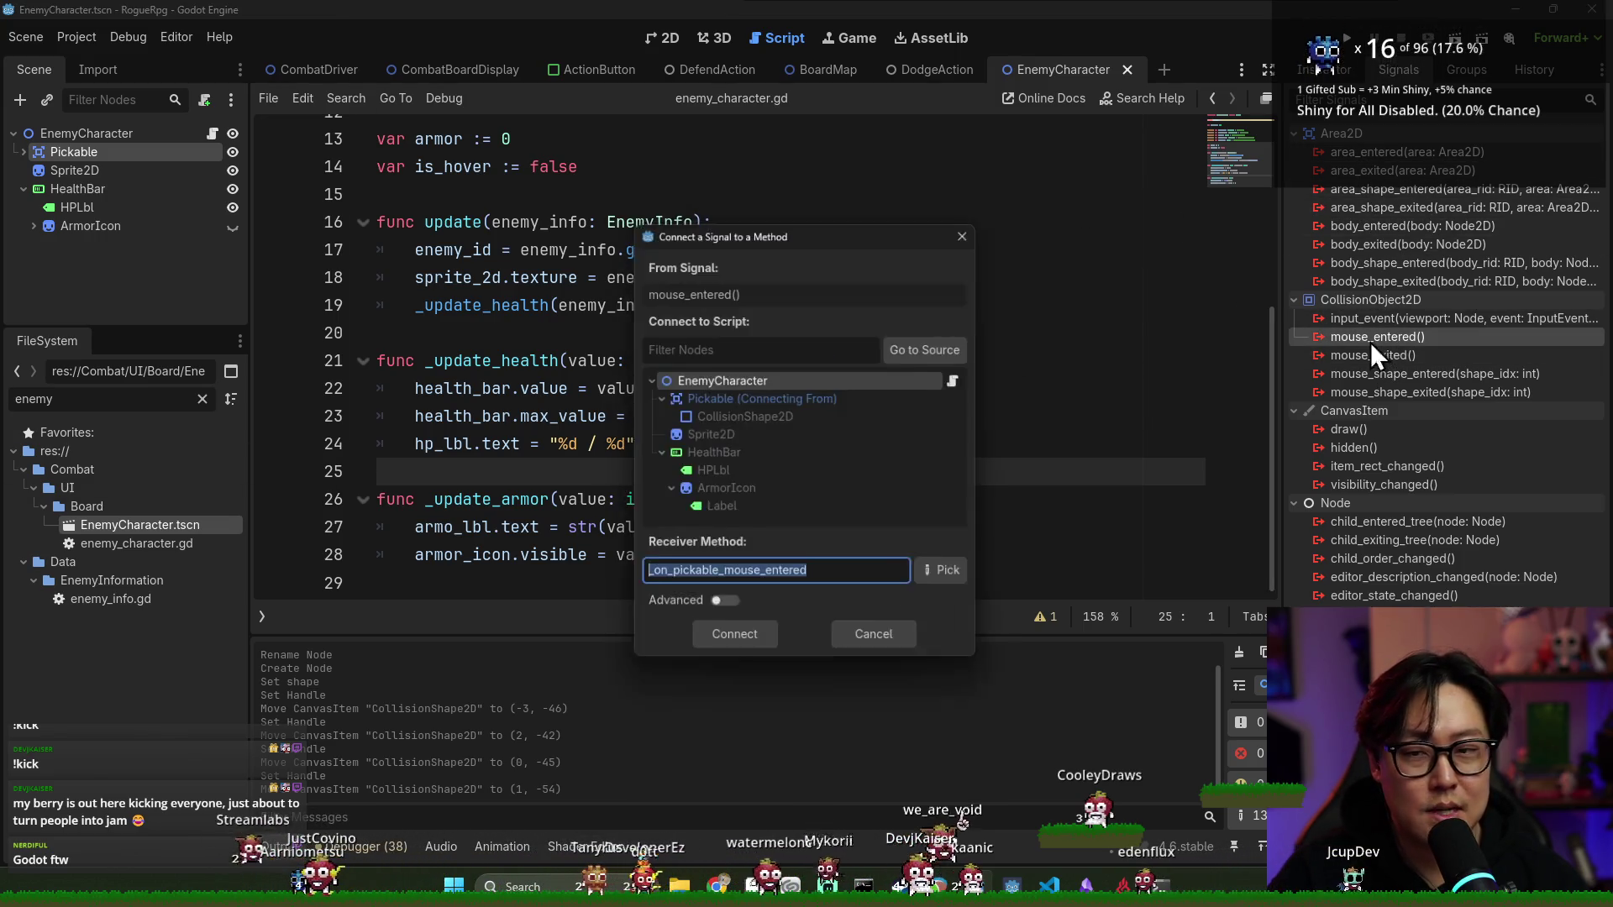
pyautogui.doubleClick(794, 379)
pyautogui.click(716, 472)
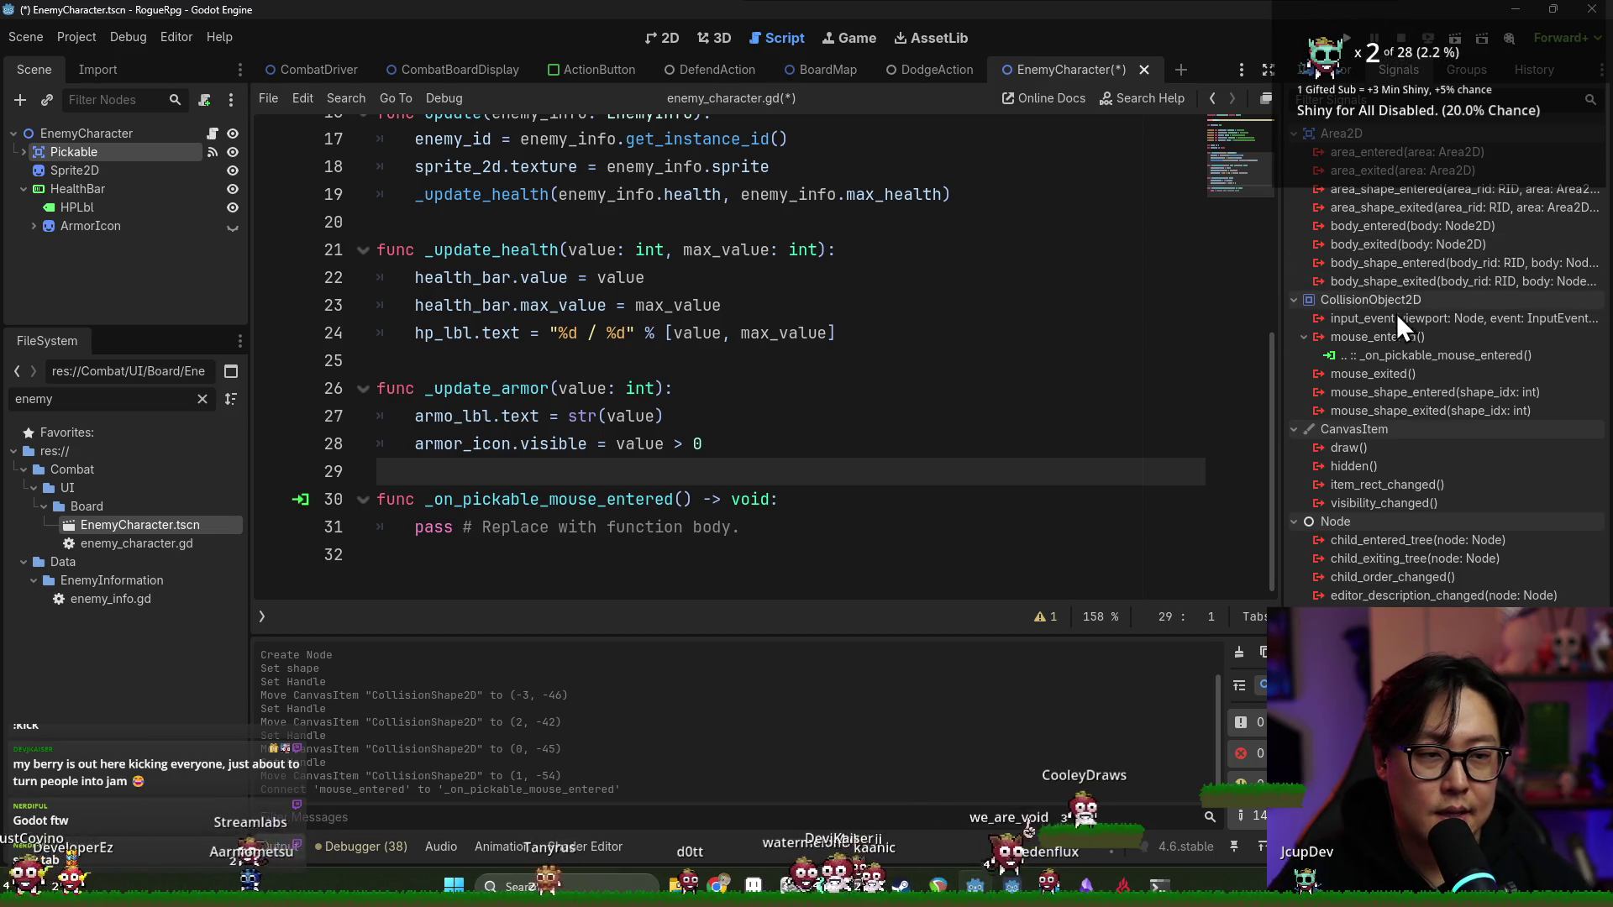
pyautogui.doubleClick(1386, 373)
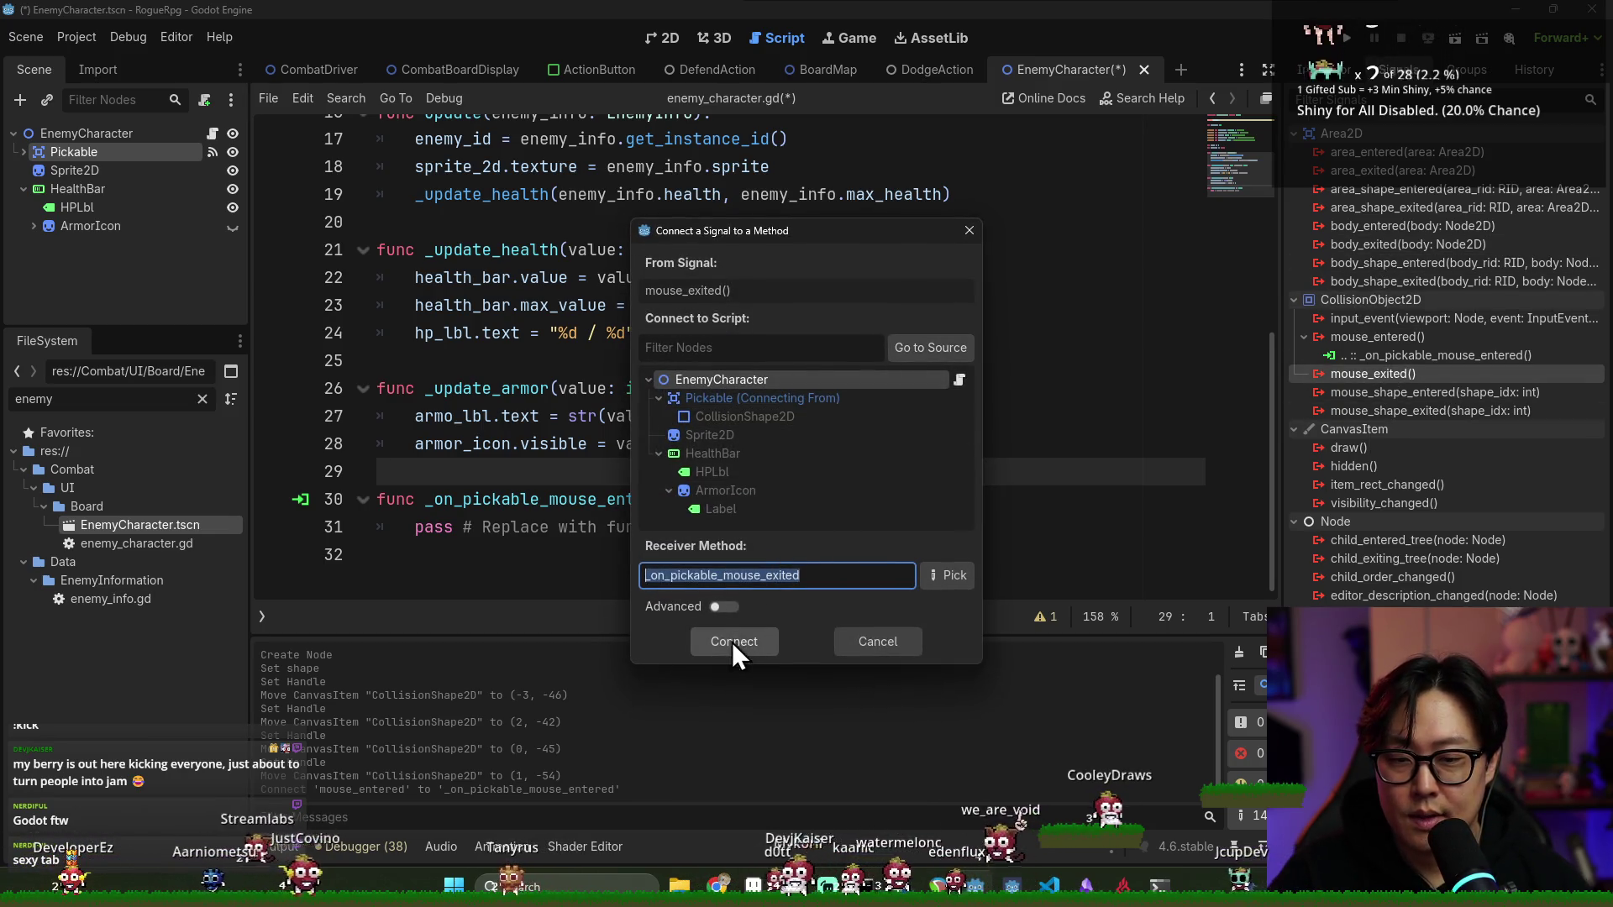
pyautogui.click(732, 641)
# Add a blank line below the new handler and select the is_hover variable name
pyautogui.click(631, 471)
pyautogui.press('Return')
pyautogui.write('=')
pyautogui.press('BackSpace')
pyautogui.scroll(5, 546, 420)
pyautogui.doubleClick(458, 333)
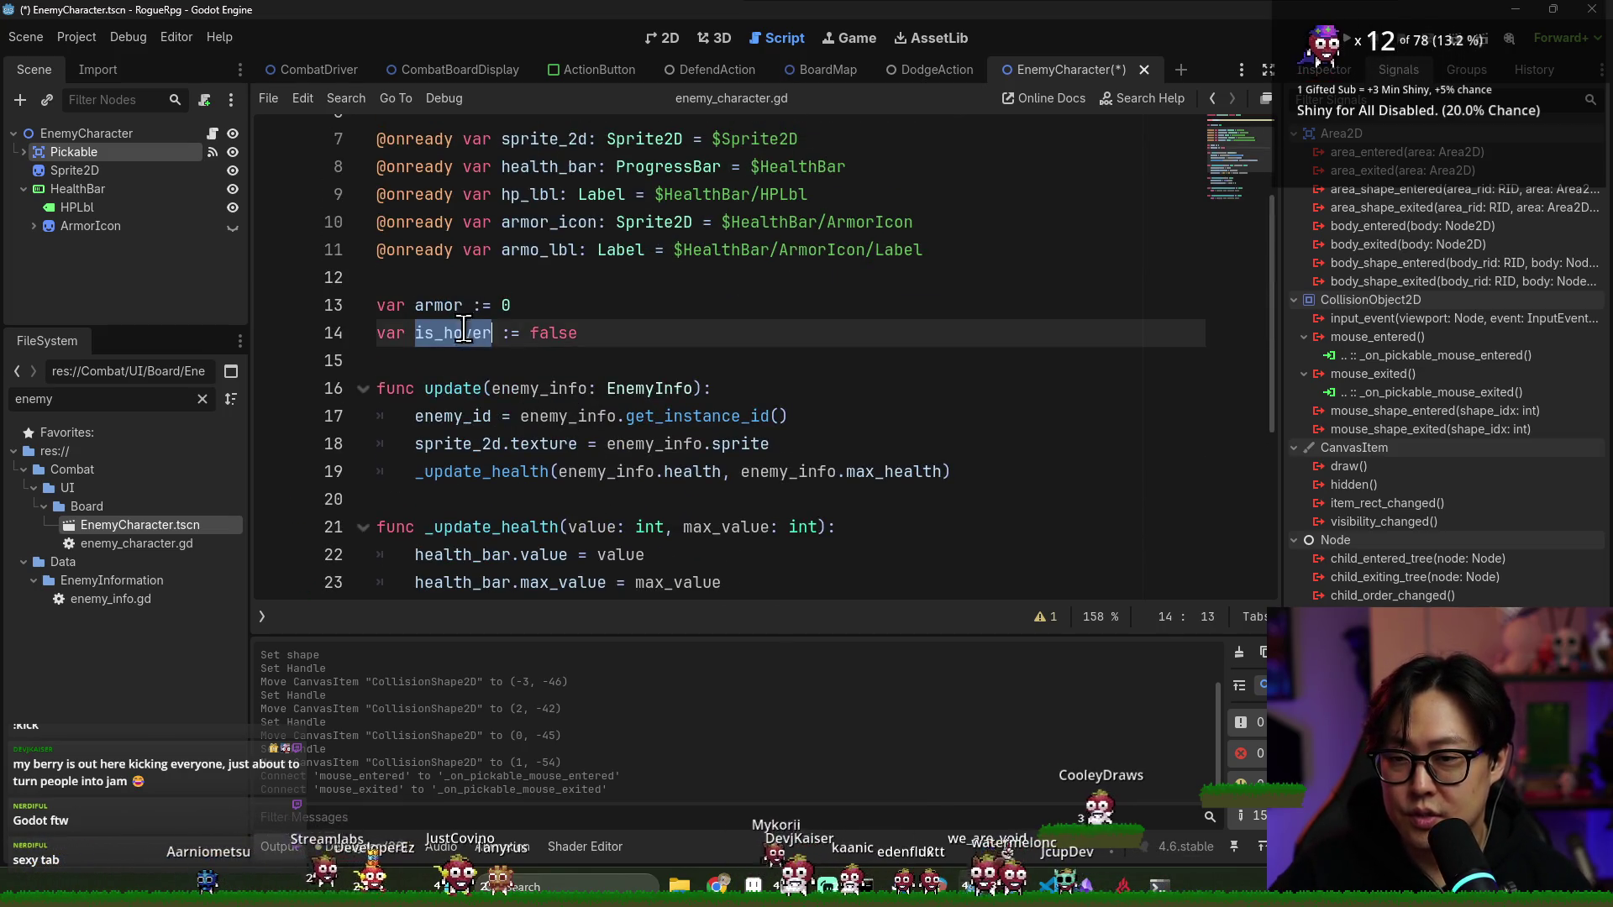
# Set is_hover = true in the mouse_entered handler and is_hover = false in mouse_exited
pyautogui.scroll(-4, 463, 336)
pyautogui.click(805, 445)
pyautogui.press('Return')
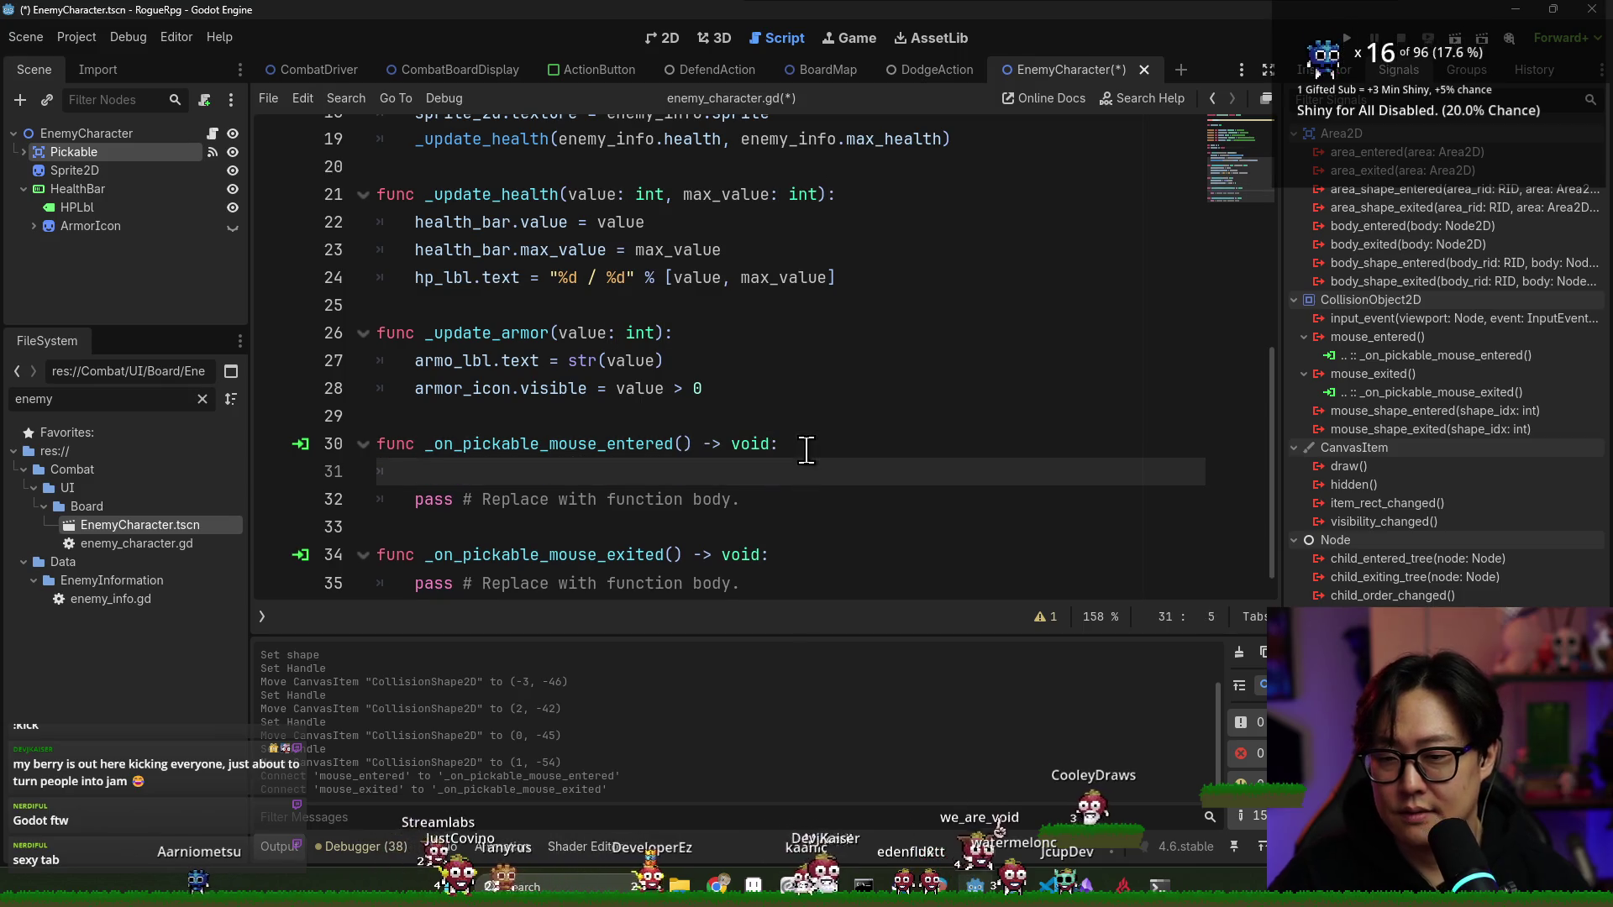
pyautogui.write('is_hover = true')
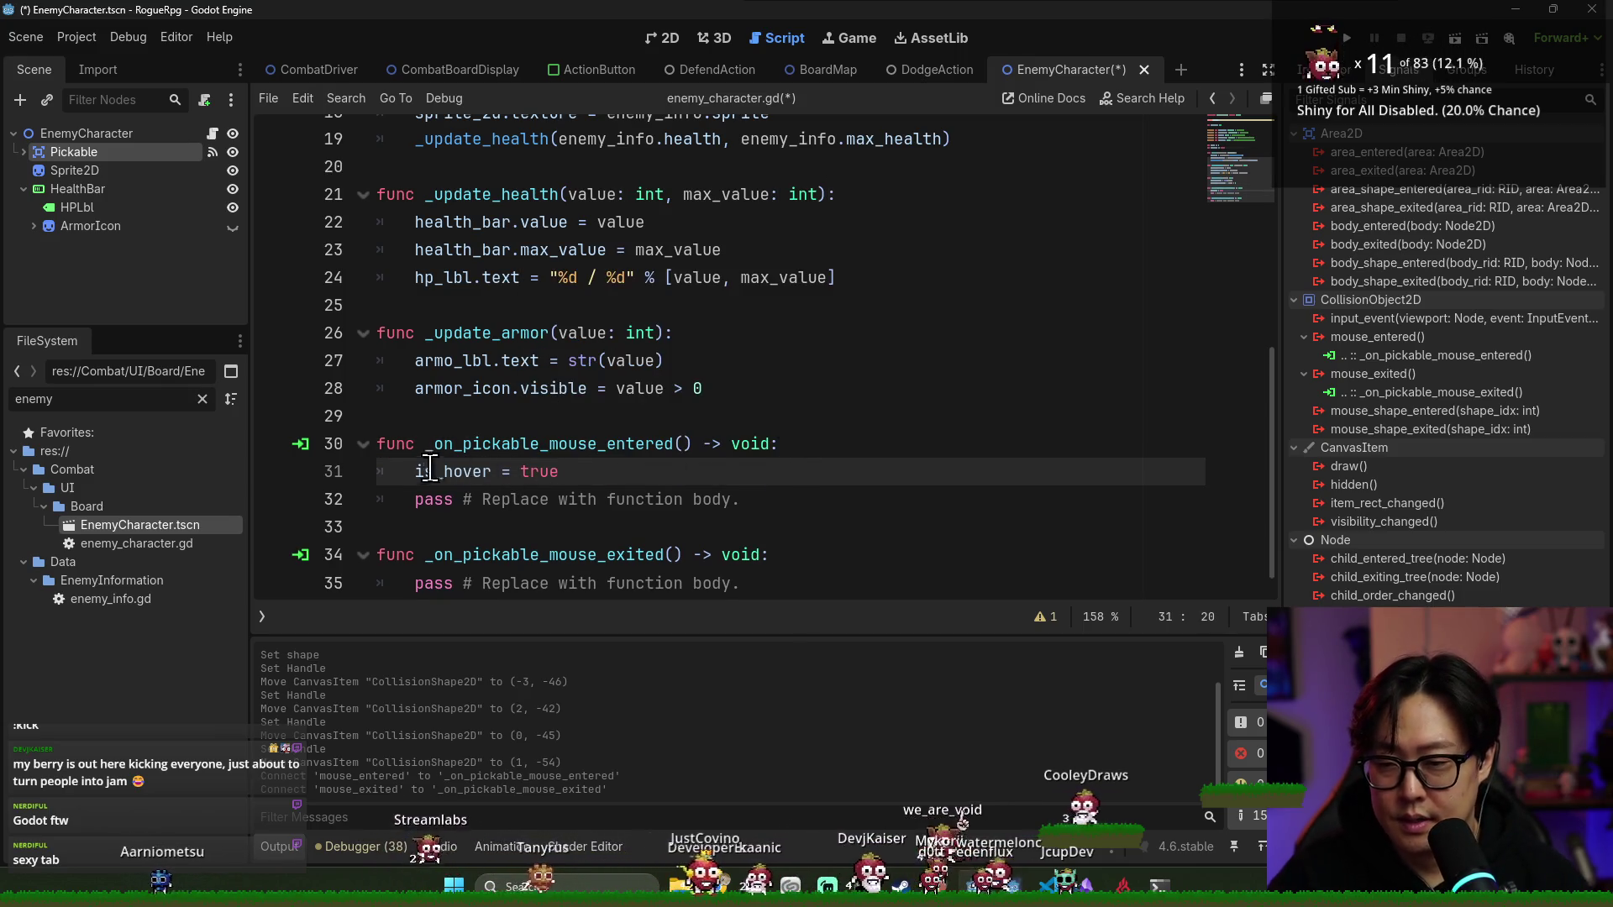
pyautogui.hotkey('ctrl', 'c')
pyautogui.click(774, 553)
pyautogui.press('Return')
pyautogui.hotkey('ctrl', 'v')
pyautogui.doubleClick(545, 583)
# Delete the two placeholder pass lines and save the script
pyautogui.click(515, 499)
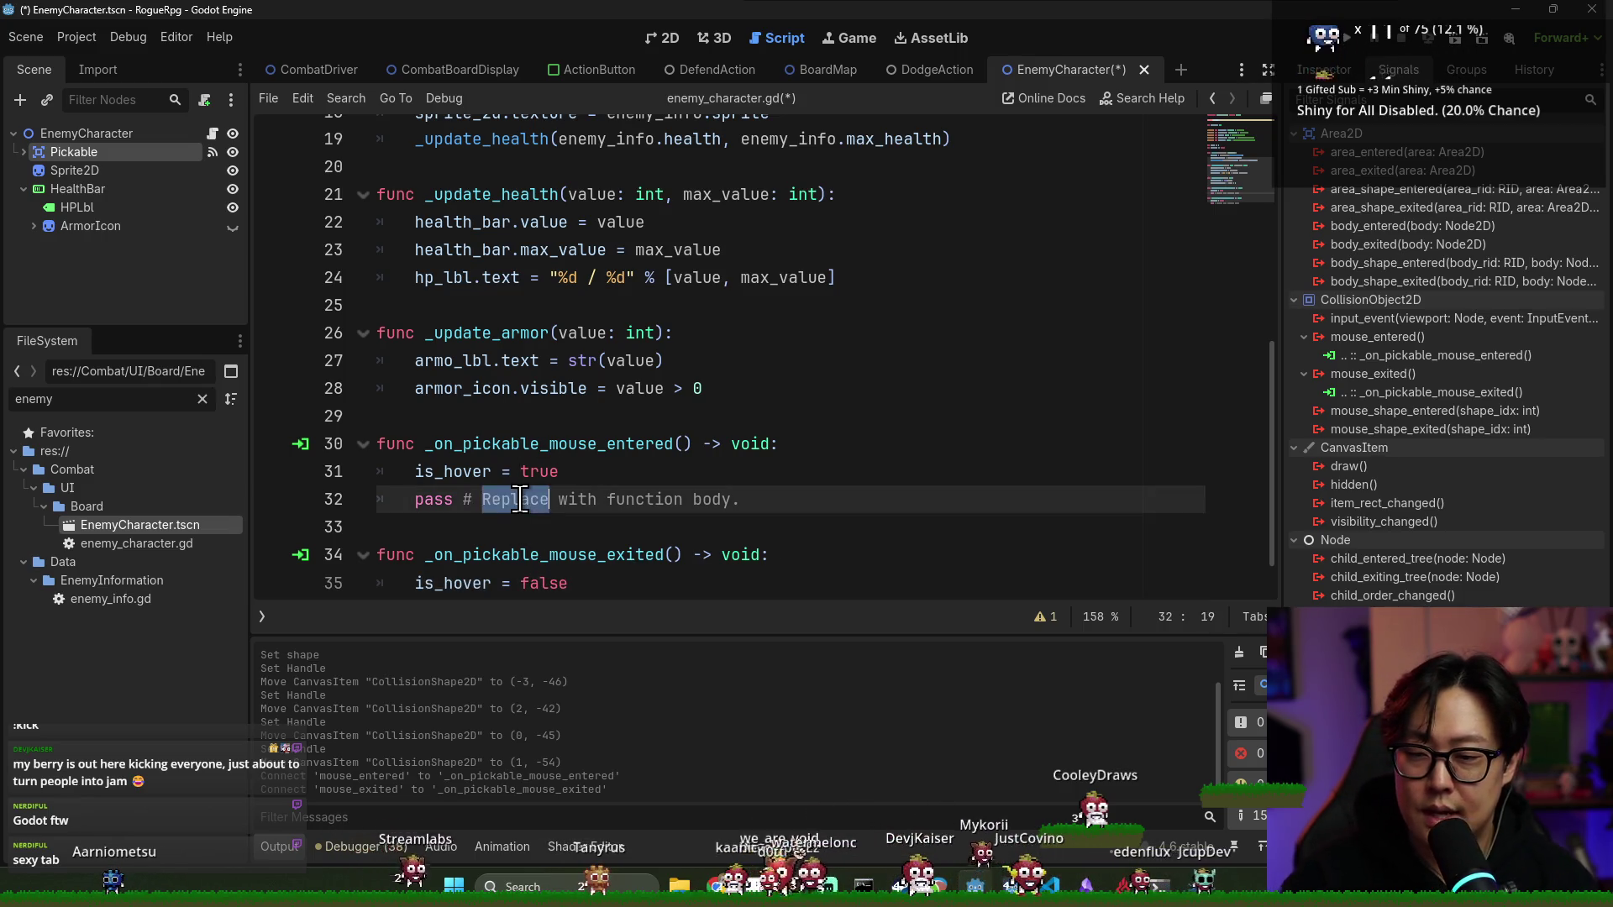
pyautogui.hotkey('ctrl', 'shift', 'k')
pyautogui.click(454, 554)
pyautogui.hotkey('ctrl', 'shift', 'k')
pyautogui.click(596, 471)
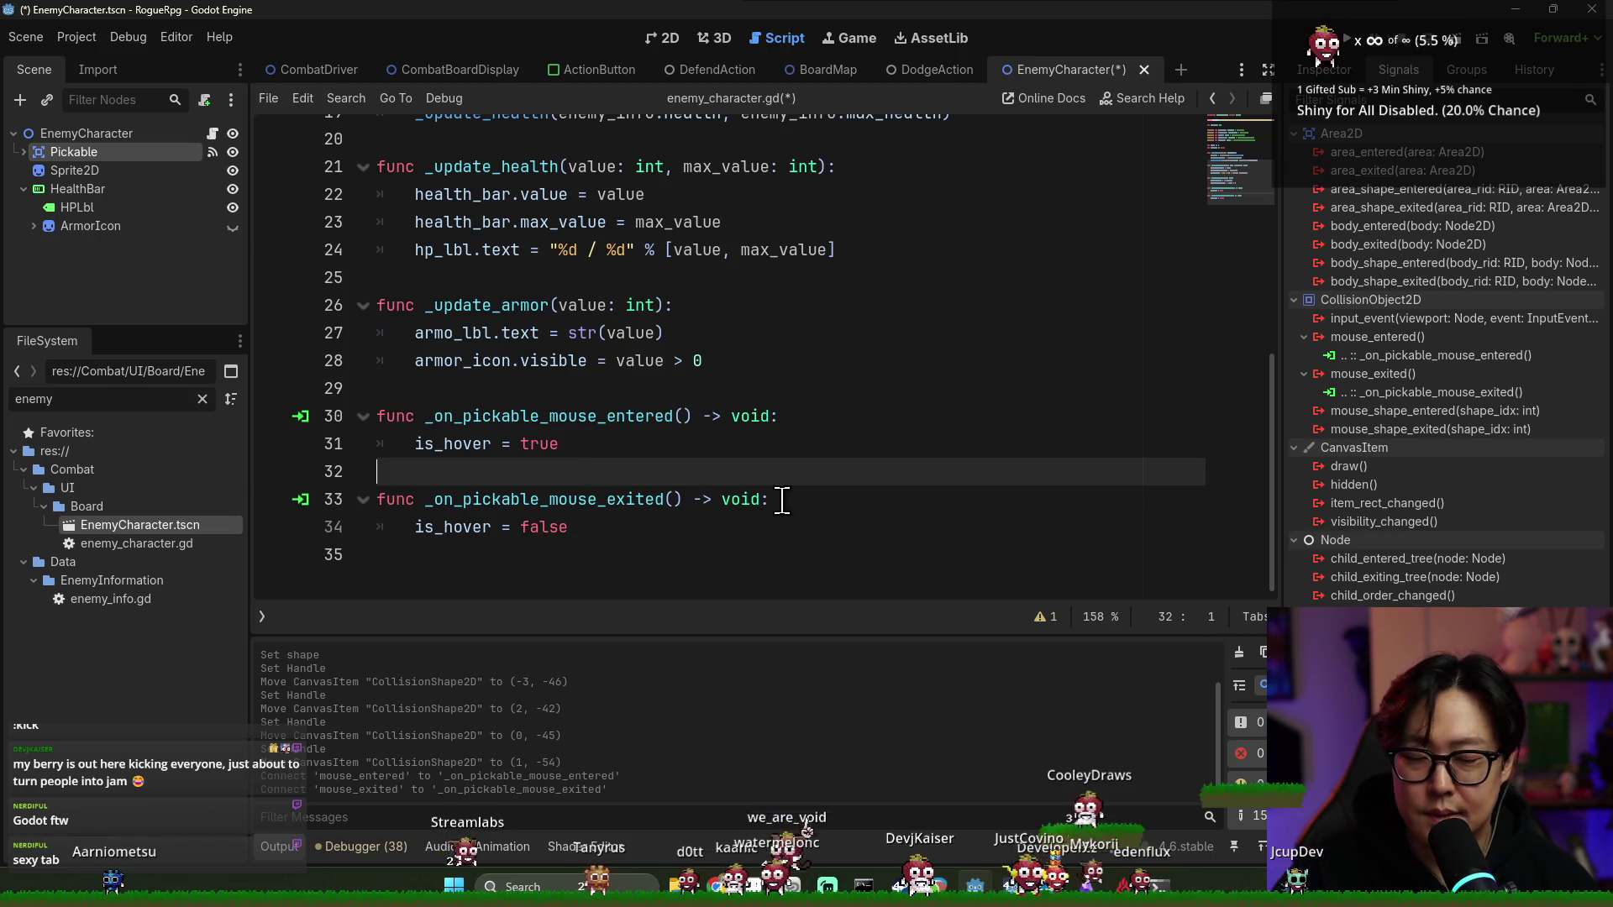
pyautogui.hotkey('ctrl', 's')
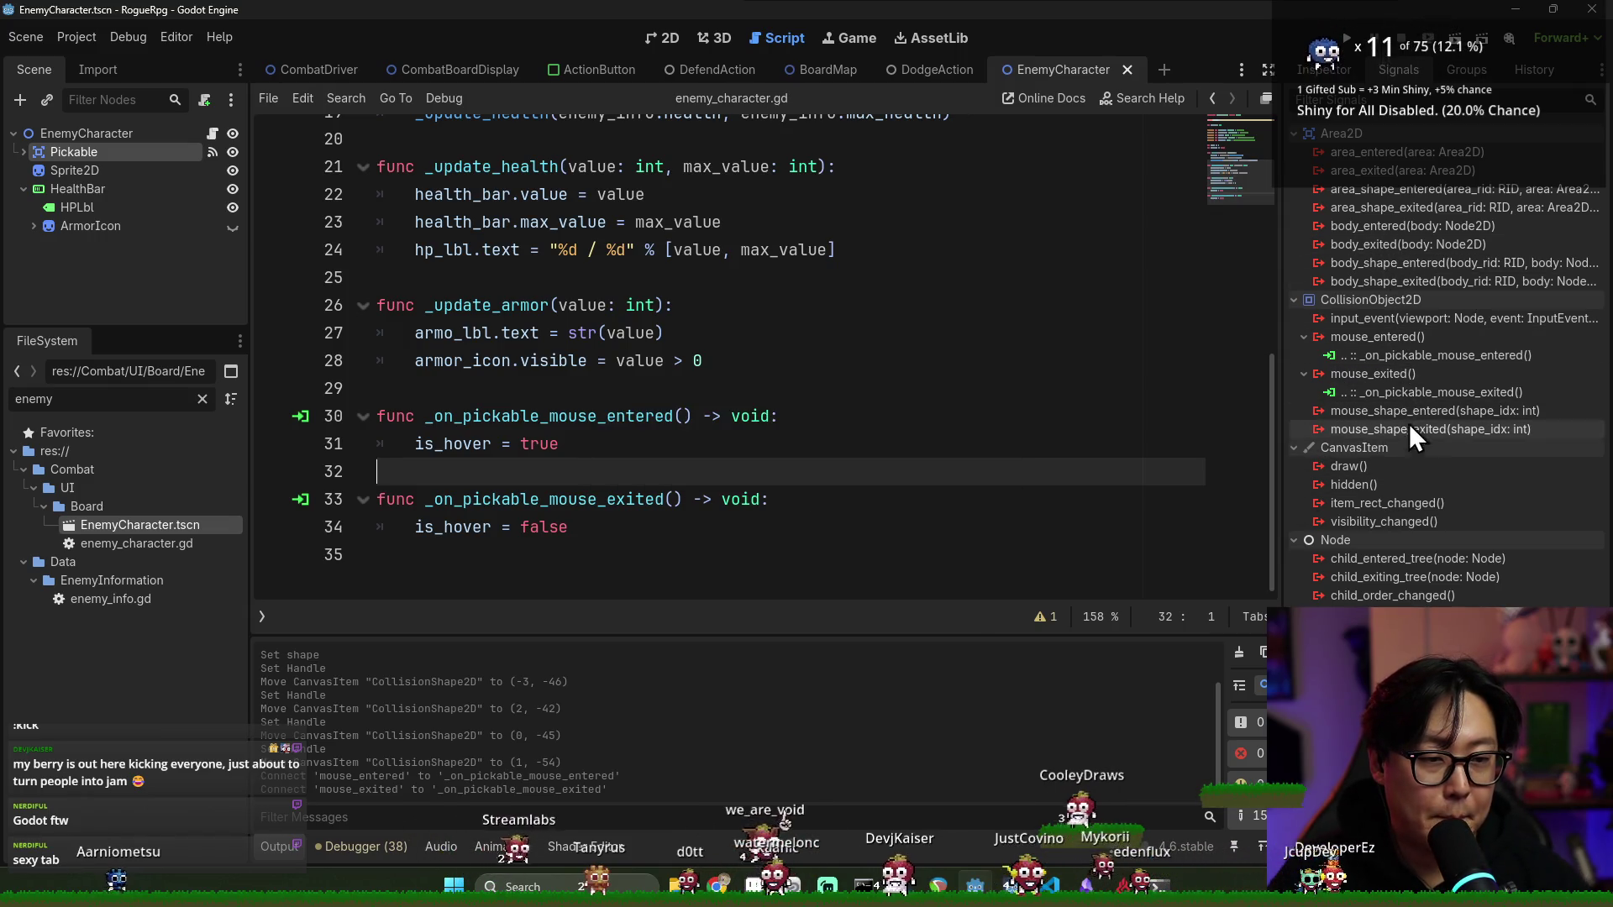
# Connect Pickable's input_event signal to a new EnemyCharacter handler and save the scene
pyautogui.doubleClick(1403, 319)
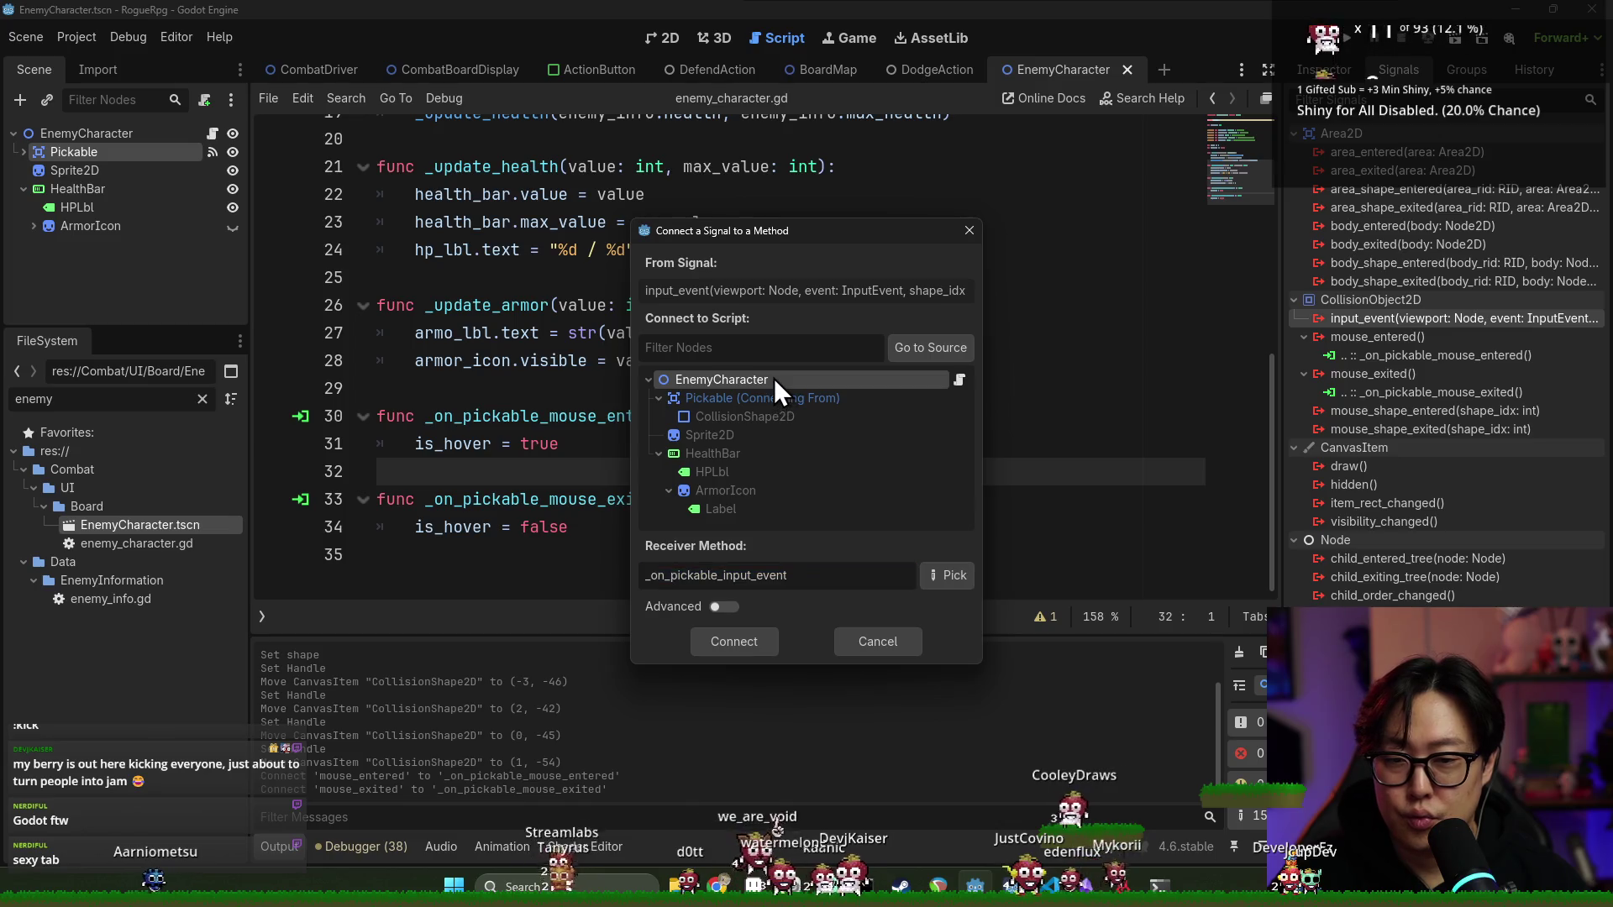
pyautogui.doubleClick(774, 378)
pyautogui.hotkey('ctrl', 's')
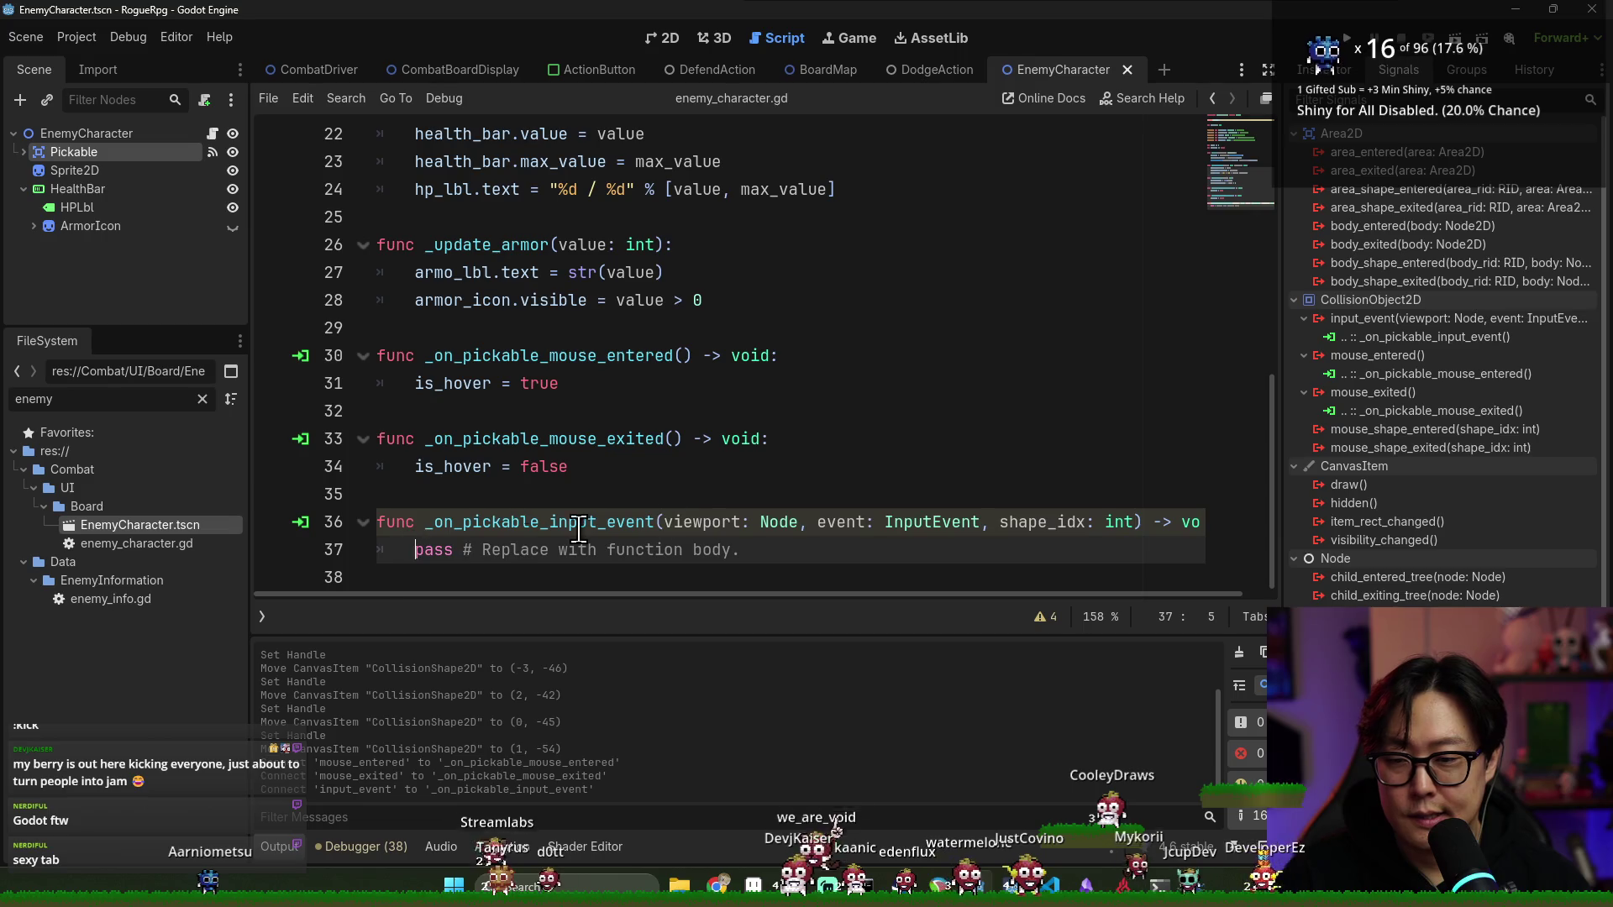
pyautogui.scroll(7, 525, 363)
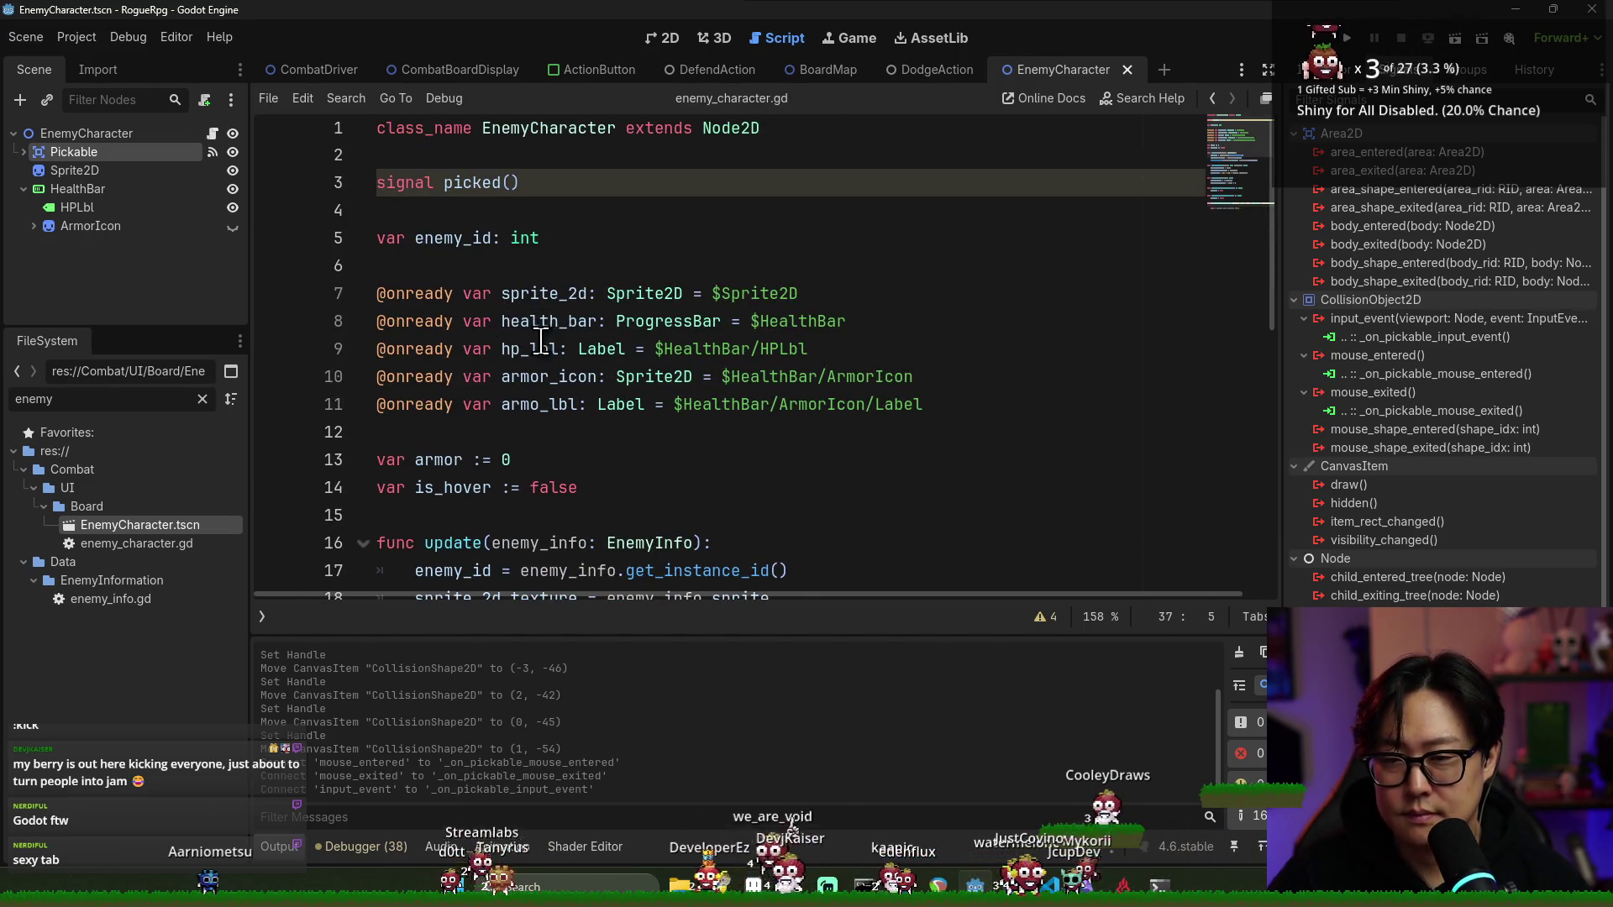
pyautogui.scroll(-3, 540, 340)
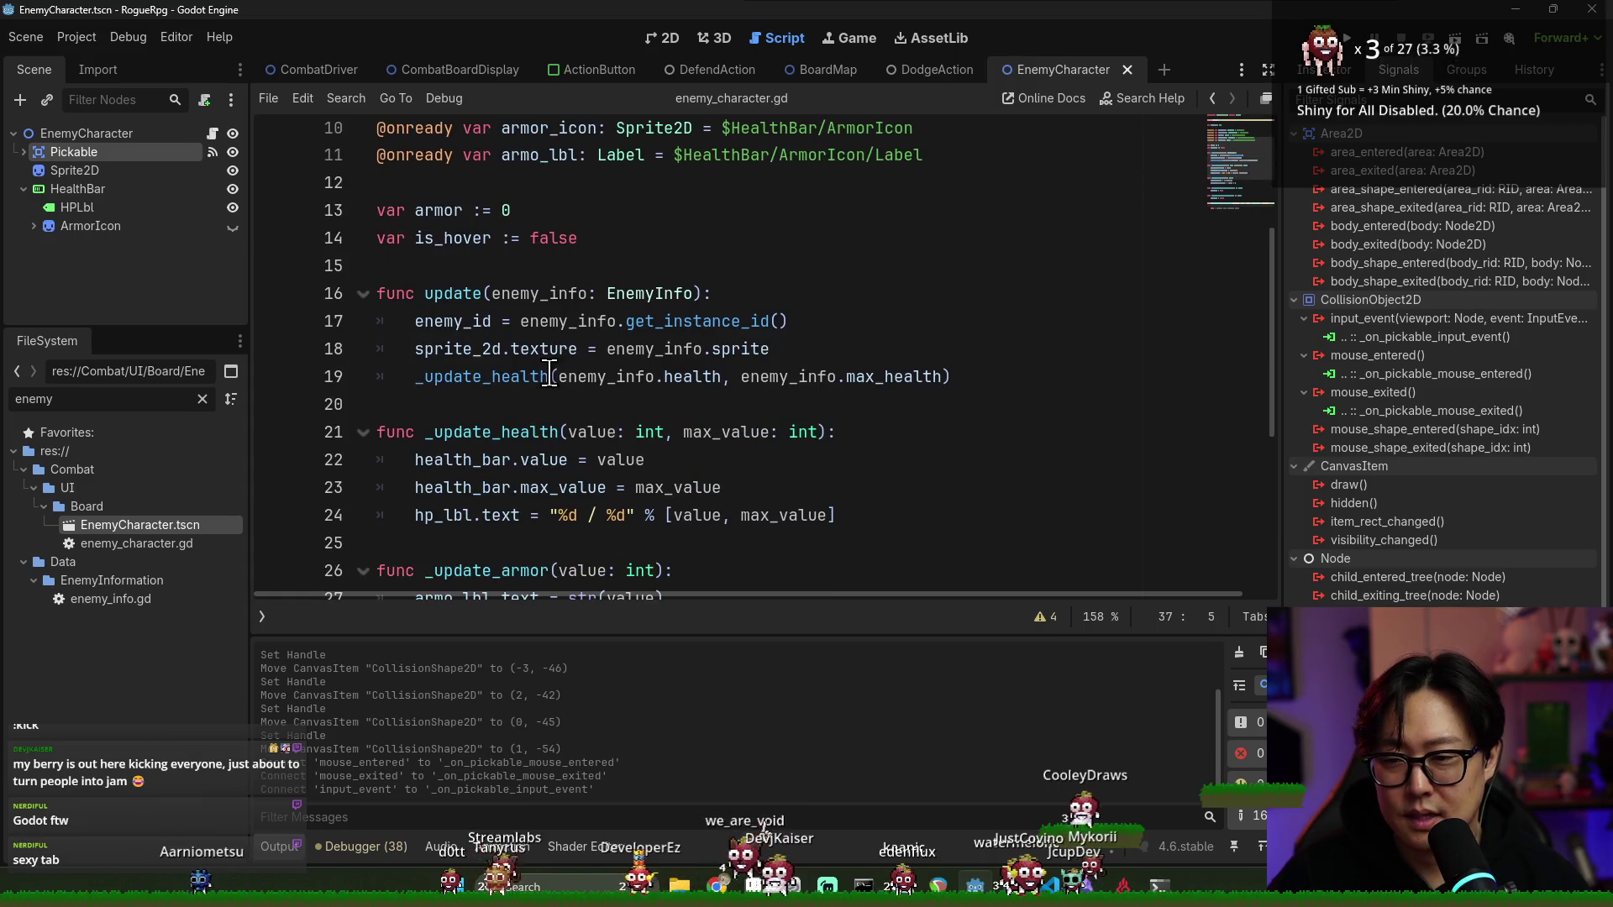
pyautogui.click(612, 238)
# Make the input_event handler return early when is_pick_enabled is false
pyautogui.press('Return')
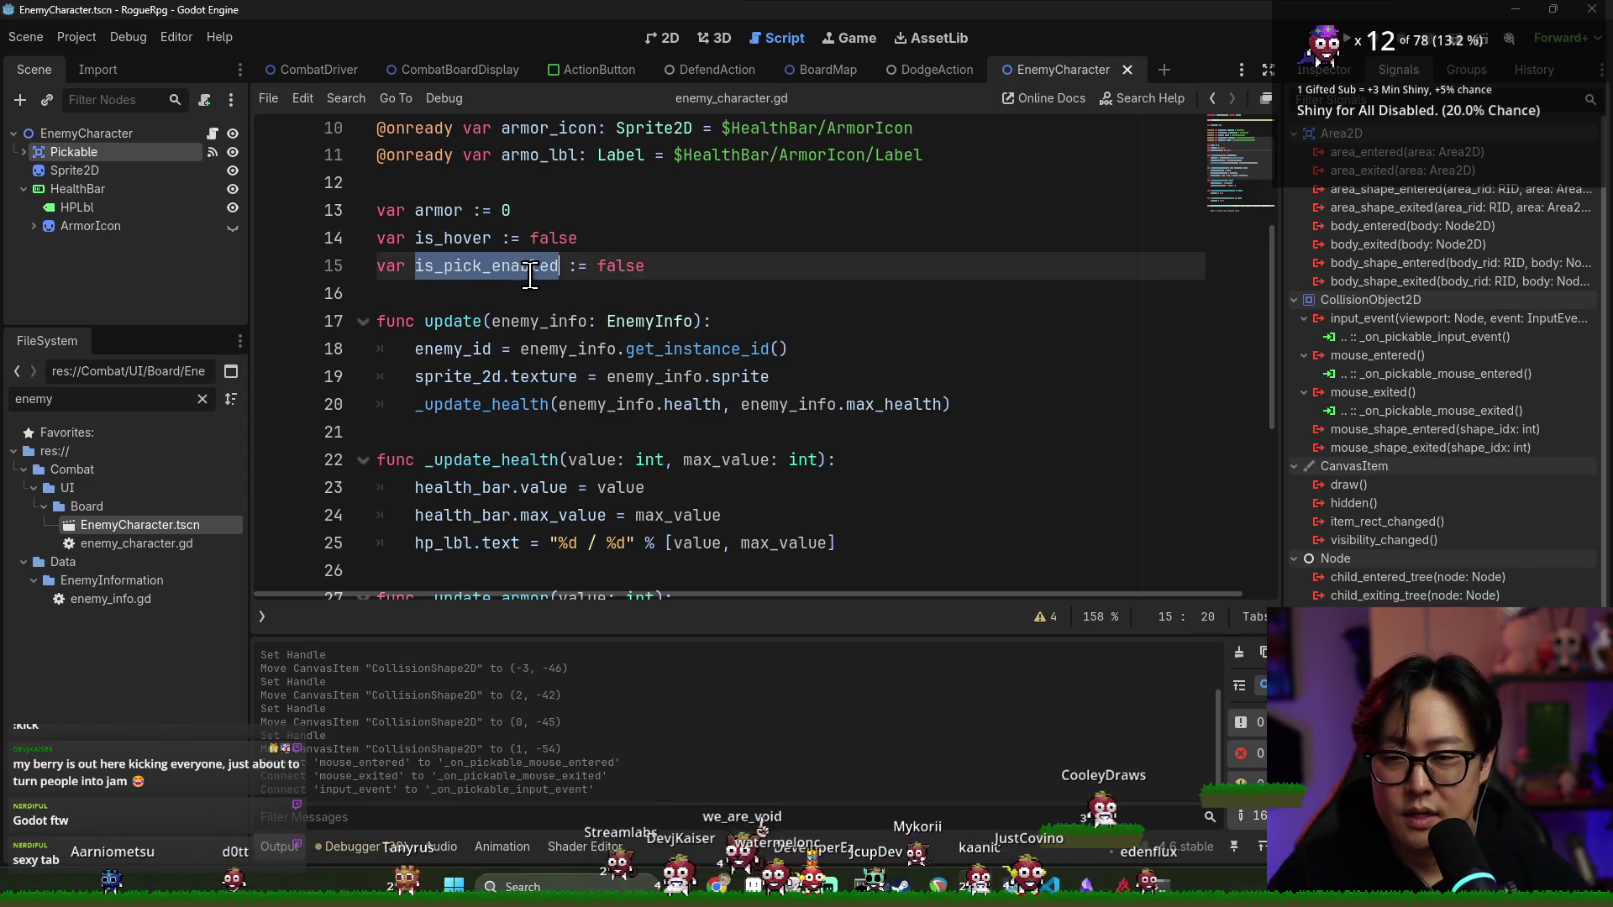
pyautogui.scroll(-5, 530, 275)
pyautogui.click(507, 522)
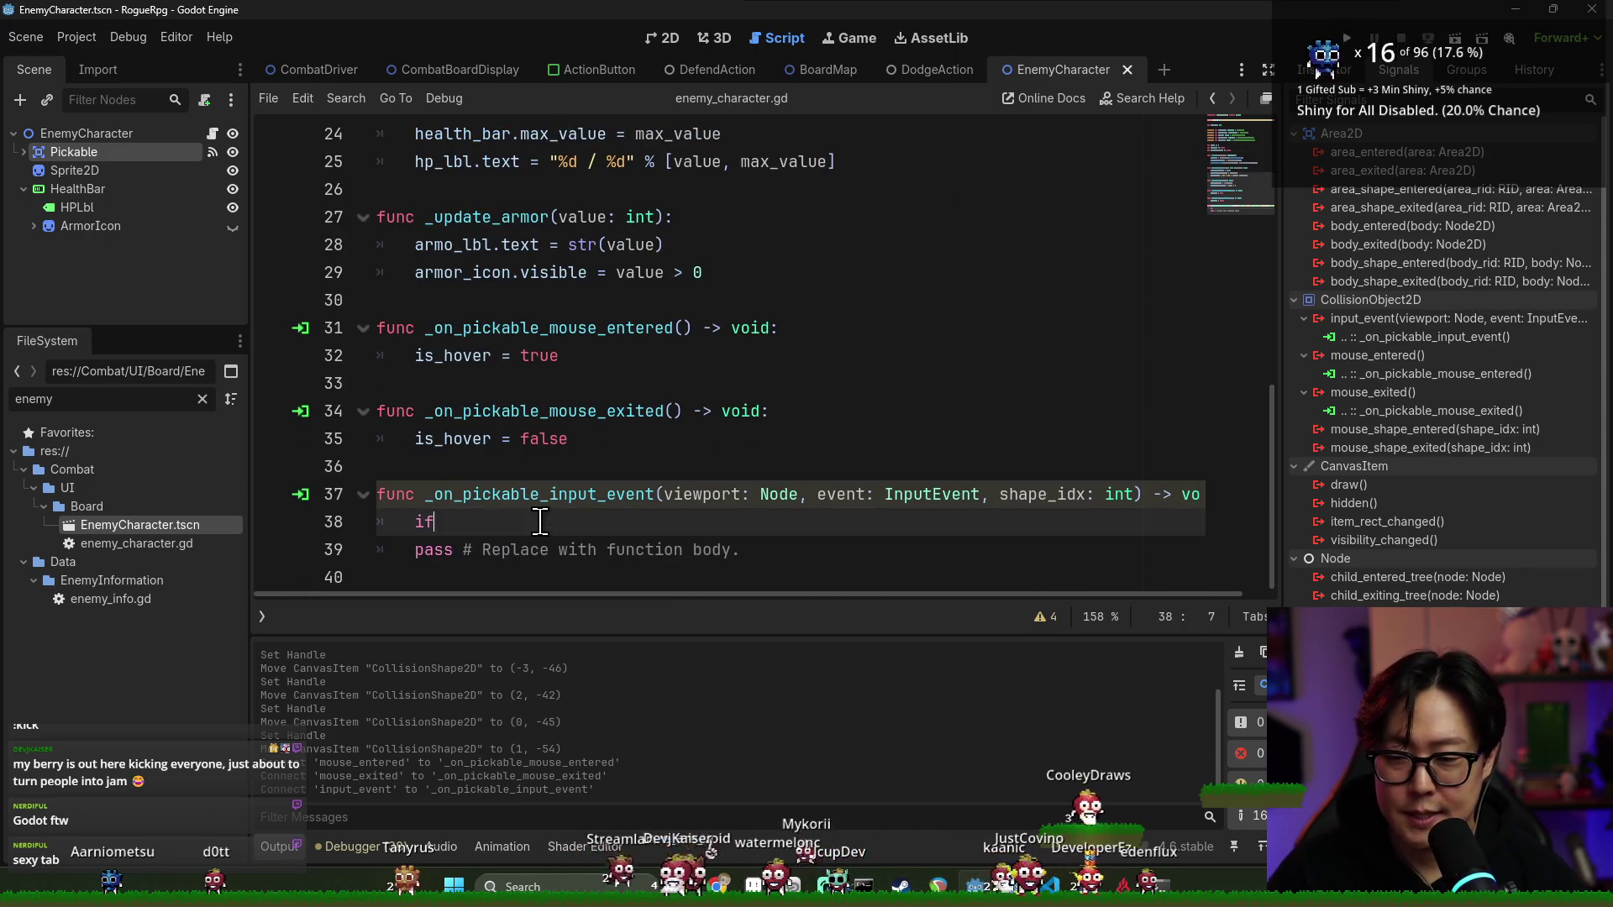
pyautogui.press('Return')
pyautogui.write('return')
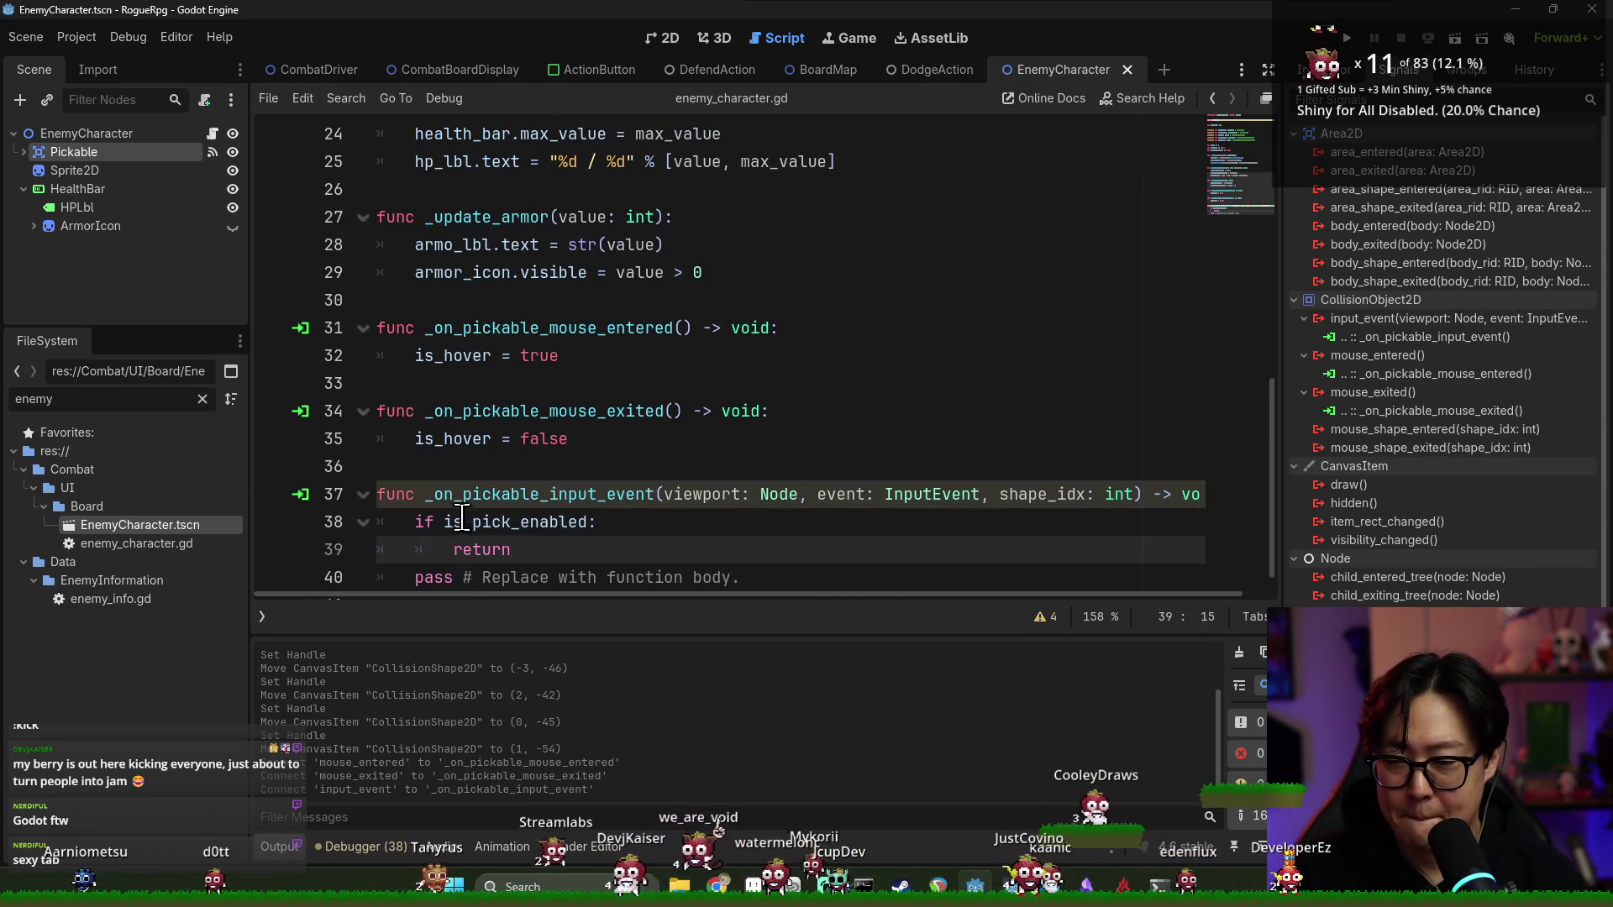
pyautogui.click(444, 522)
pyautogui.write('!')
pyautogui.moveTo(512, 549); pyautogui.dragTo(803, 571)
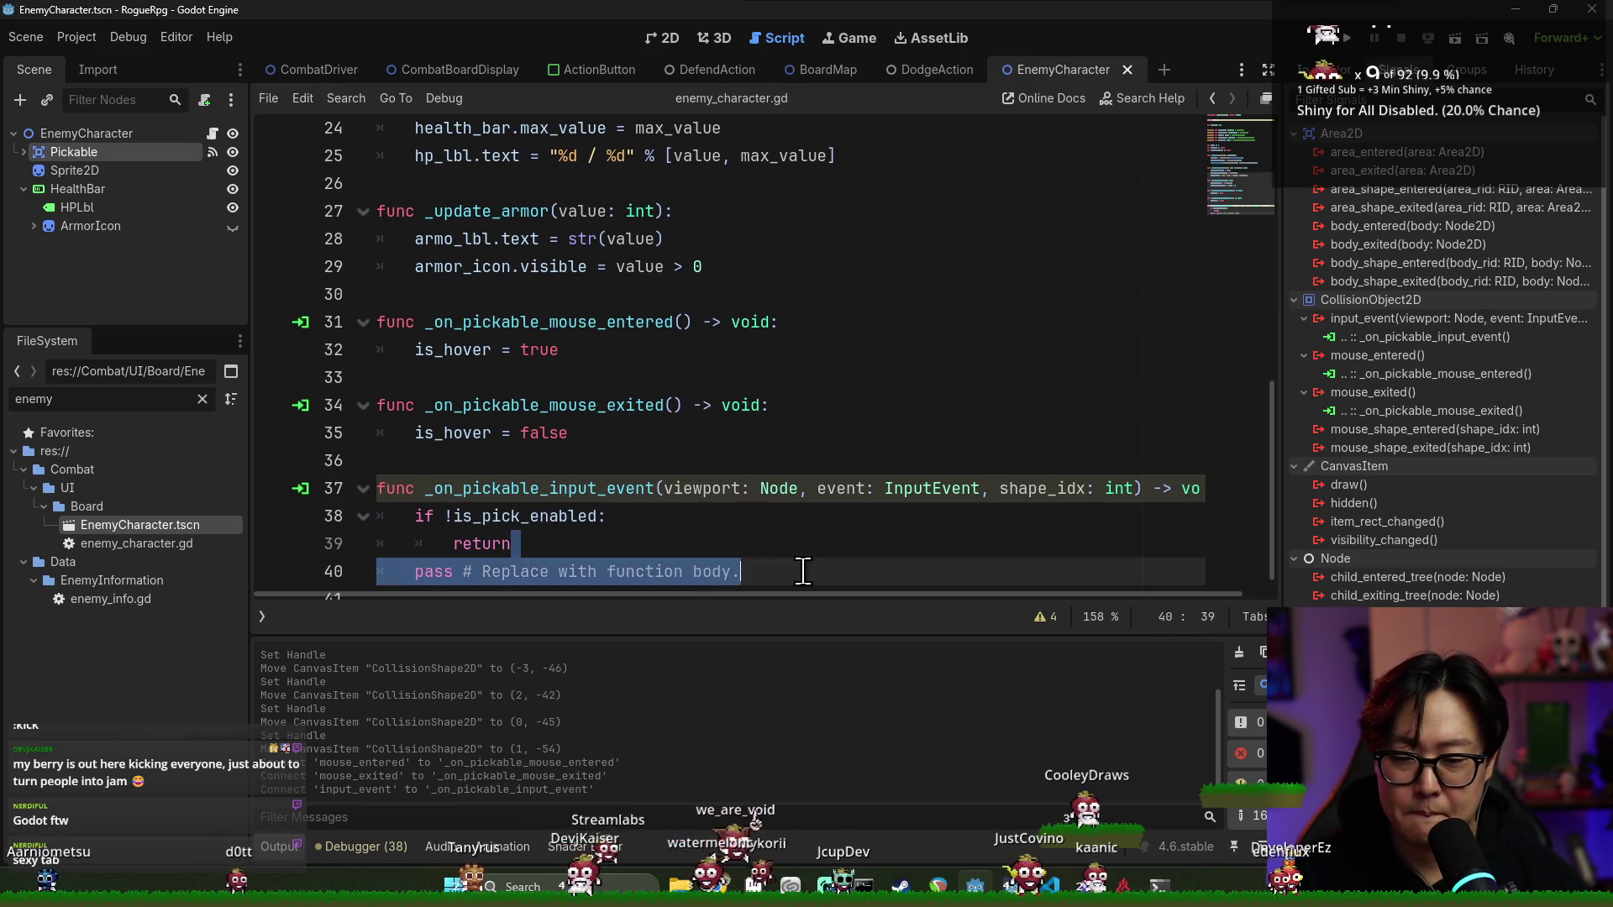
pyautogui.press('Return')
pyautogui.hotkey('ctrl', 's')
pyautogui.press('Return')
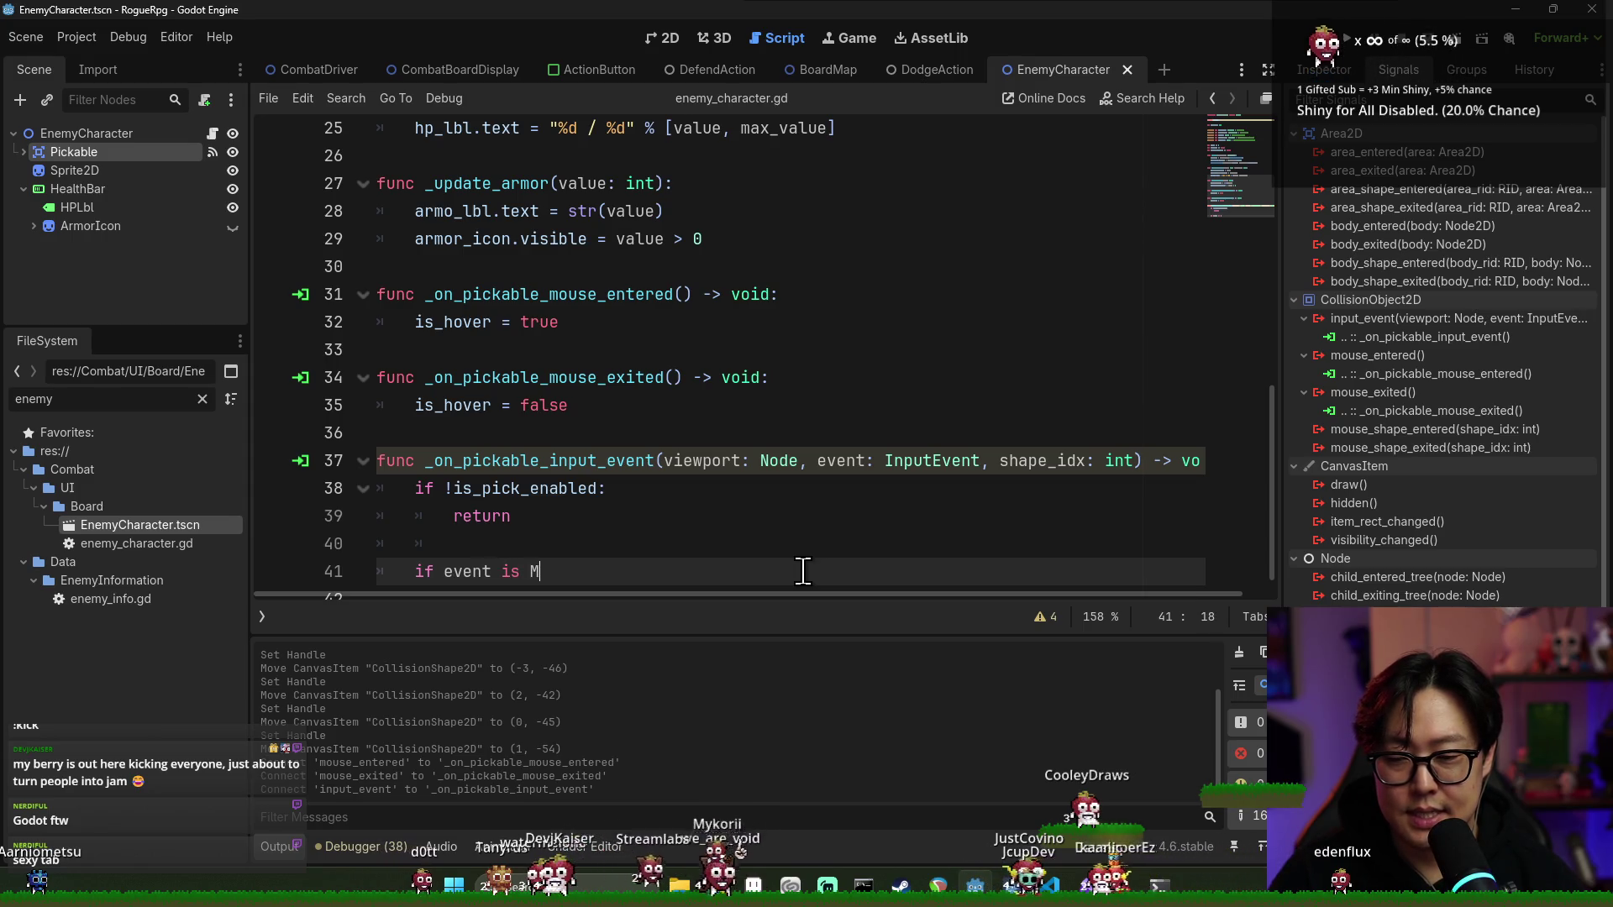
# Add a condition checking for an InputEventMouseButton whose event.is_pressed() is true, and save
pyautogui.write('sebu')
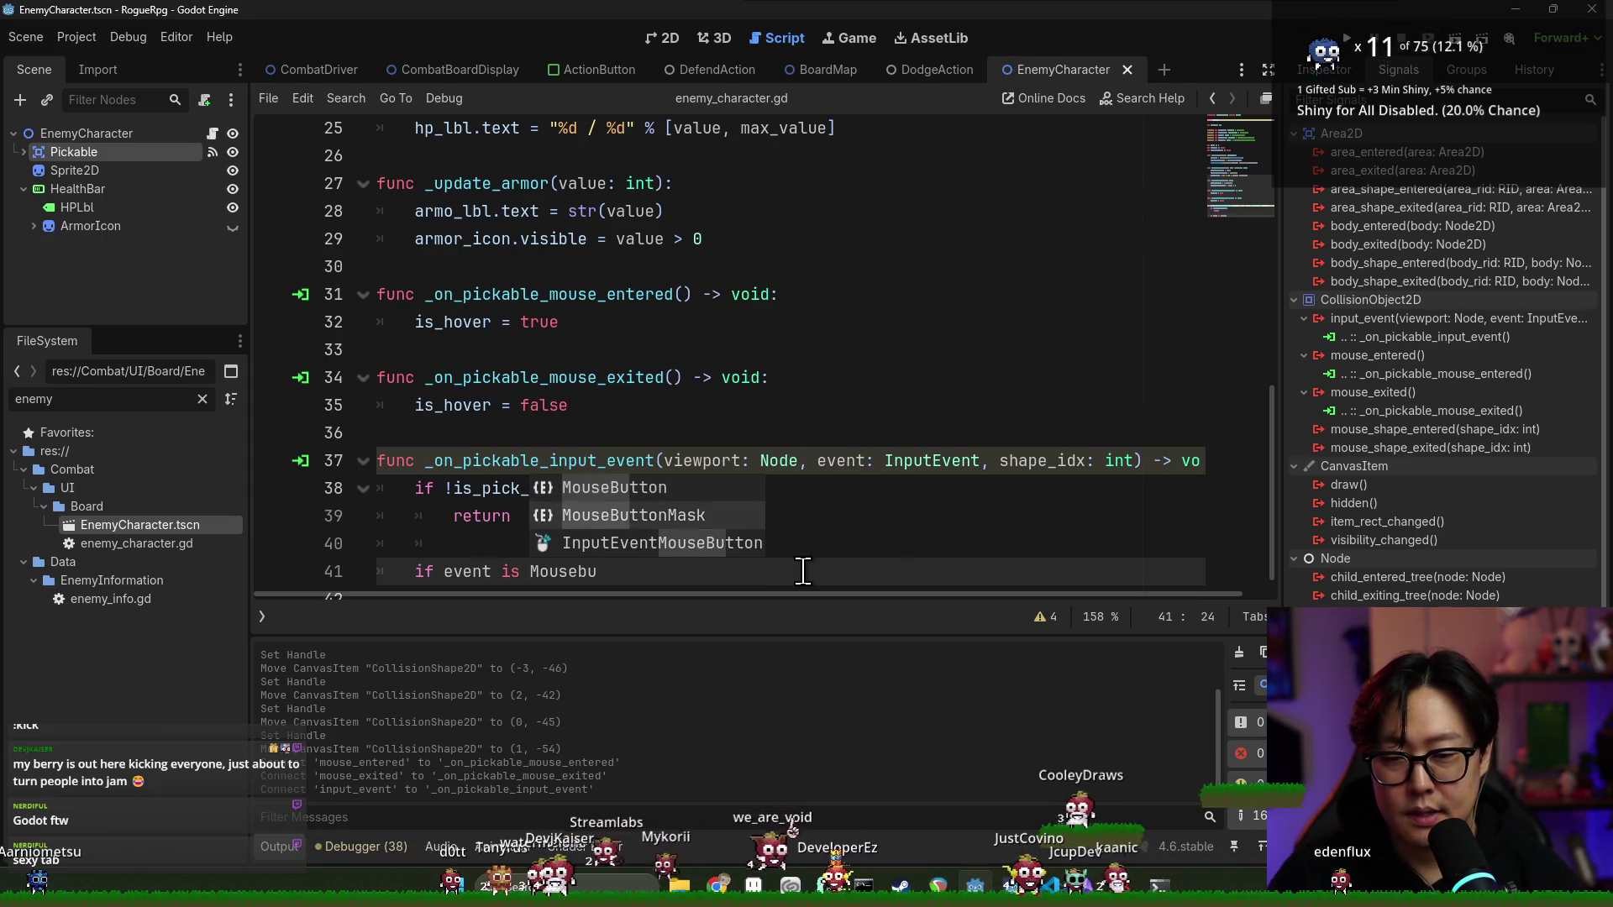
pyautogui.press('Down')
pyautogui.press('Down')
pyautogui.press('Return')
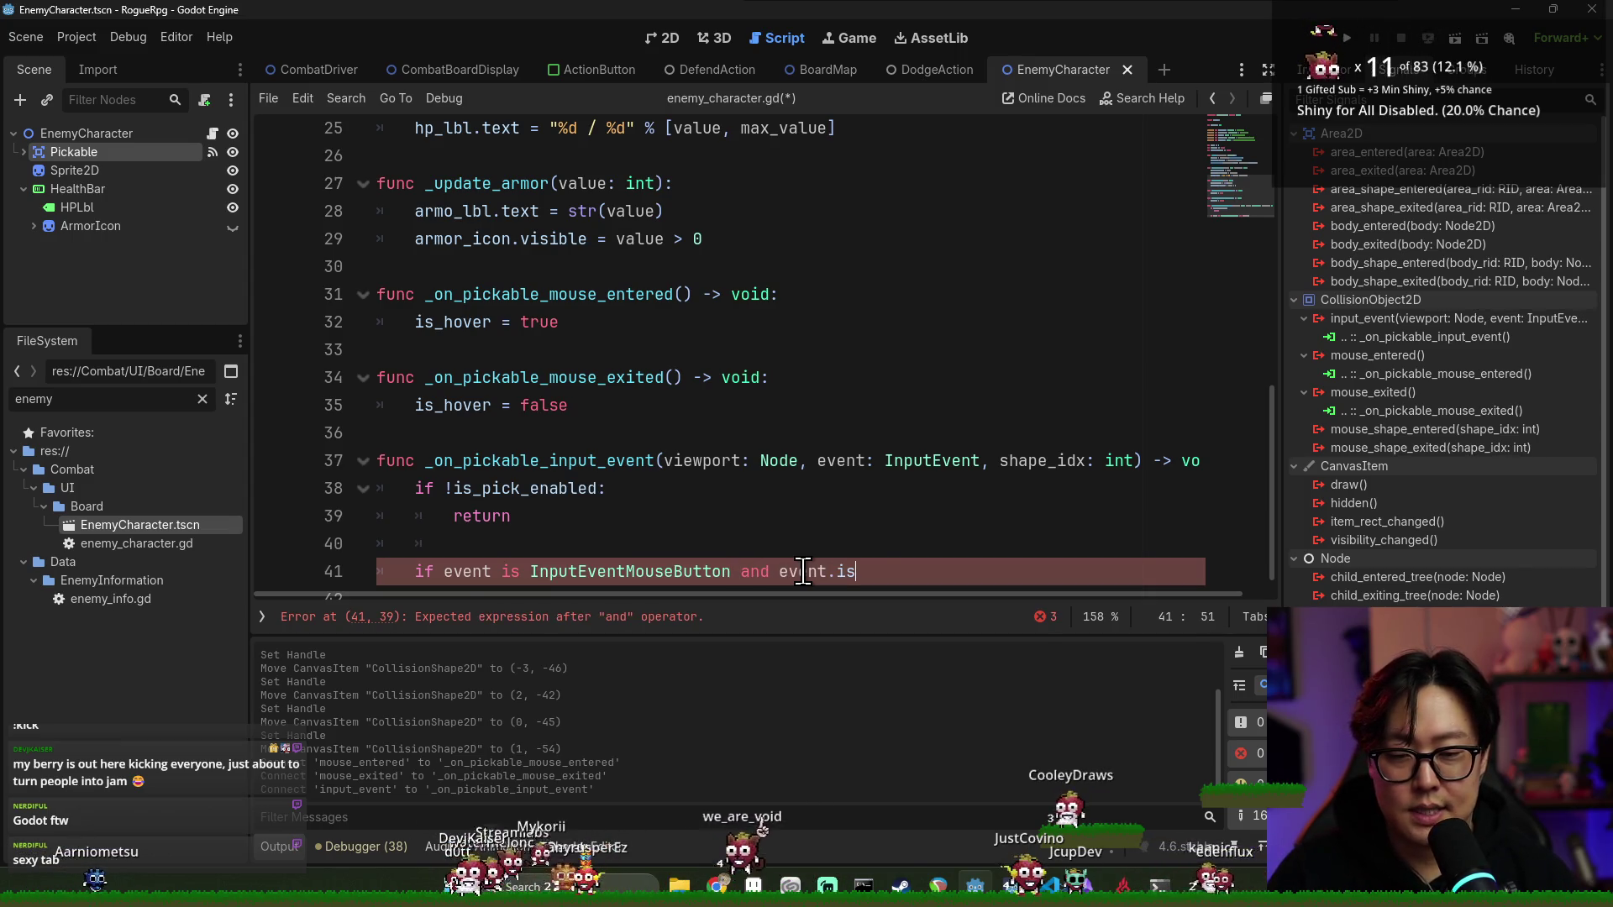
pyautogui.write('_')
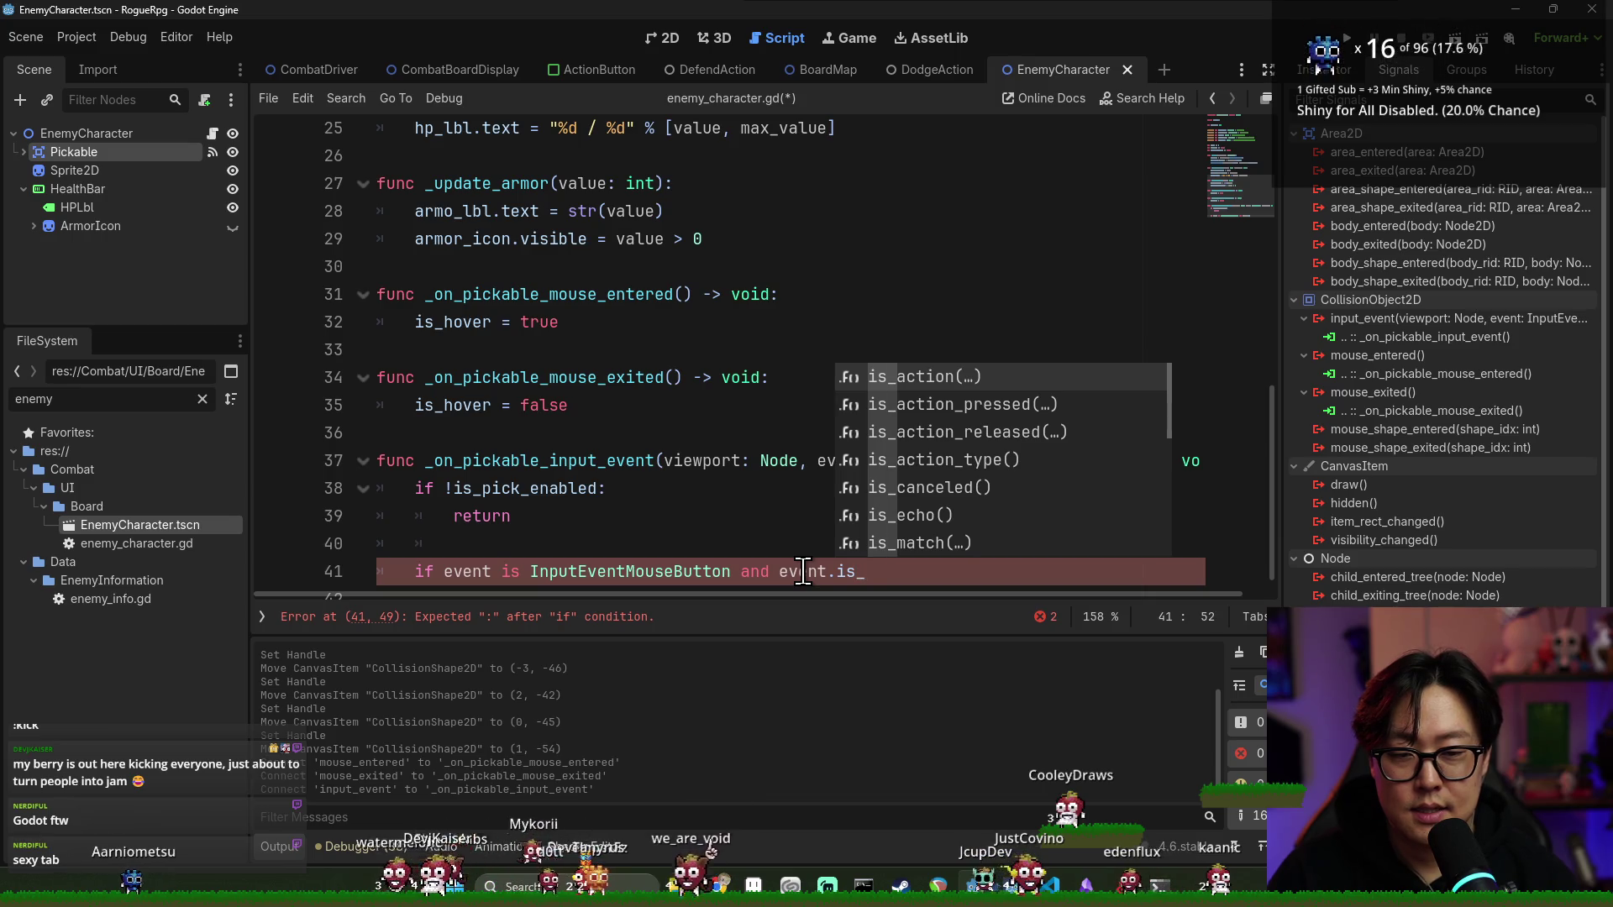
pyautogui.write('action')
pyautogui.press('Escape')
pyautogui.press('Down')
pyautogui.press('Down')
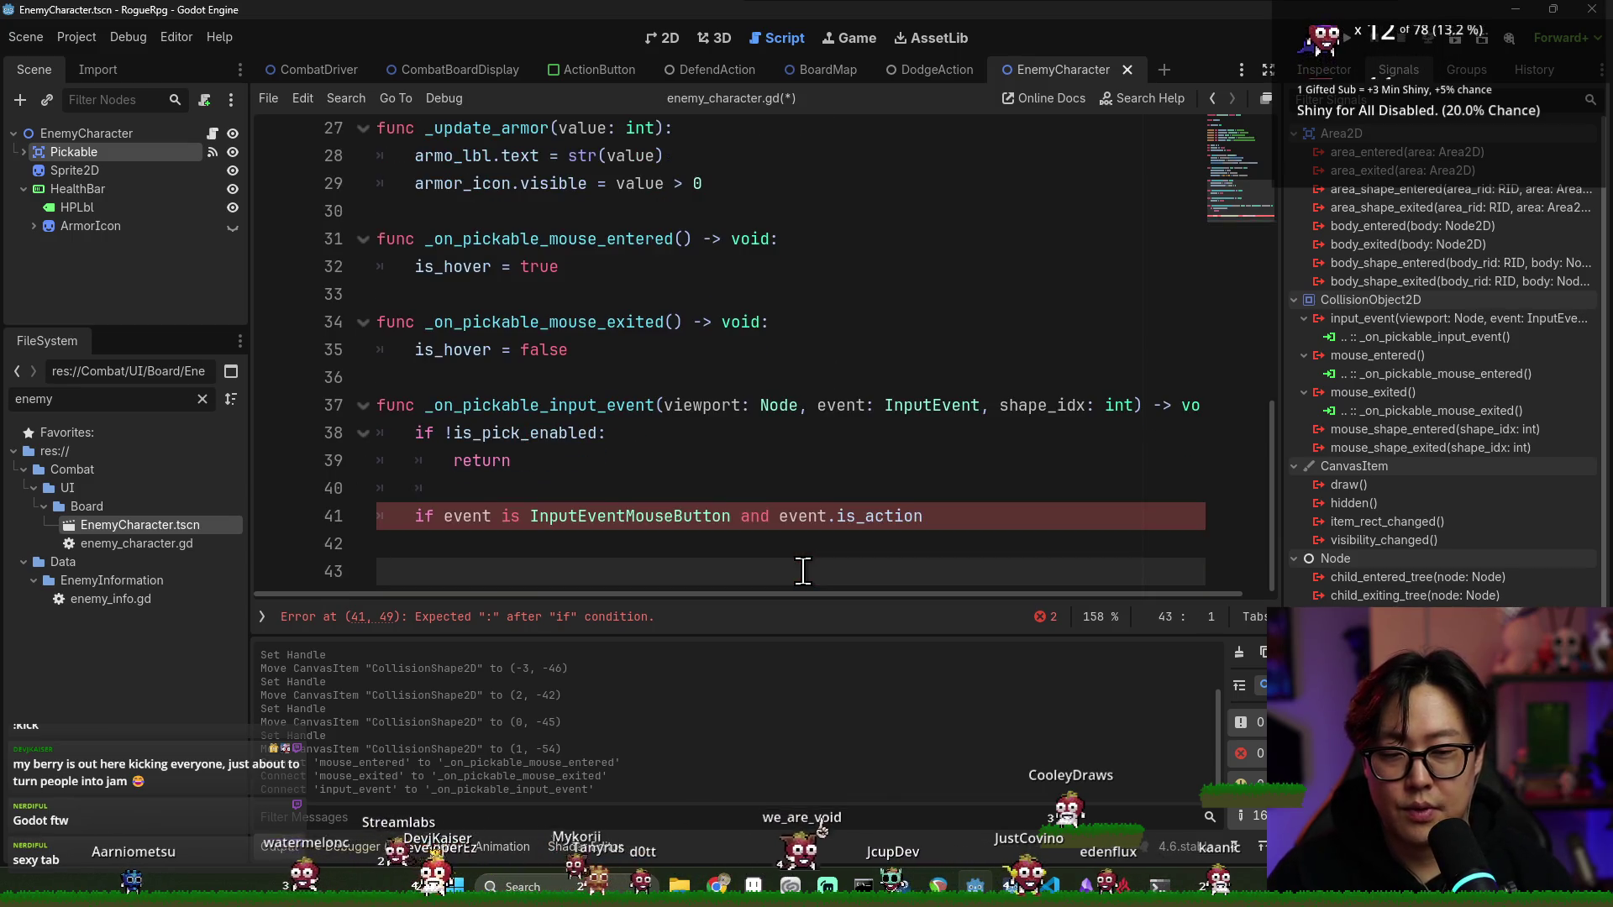
pyautogui.press('BackSpace')
pyautogui.press('BackSpace')
pyautogui.press('BackSpace')
pyautogui.press('BackSpace')
pyautogui.press('BackSpace')
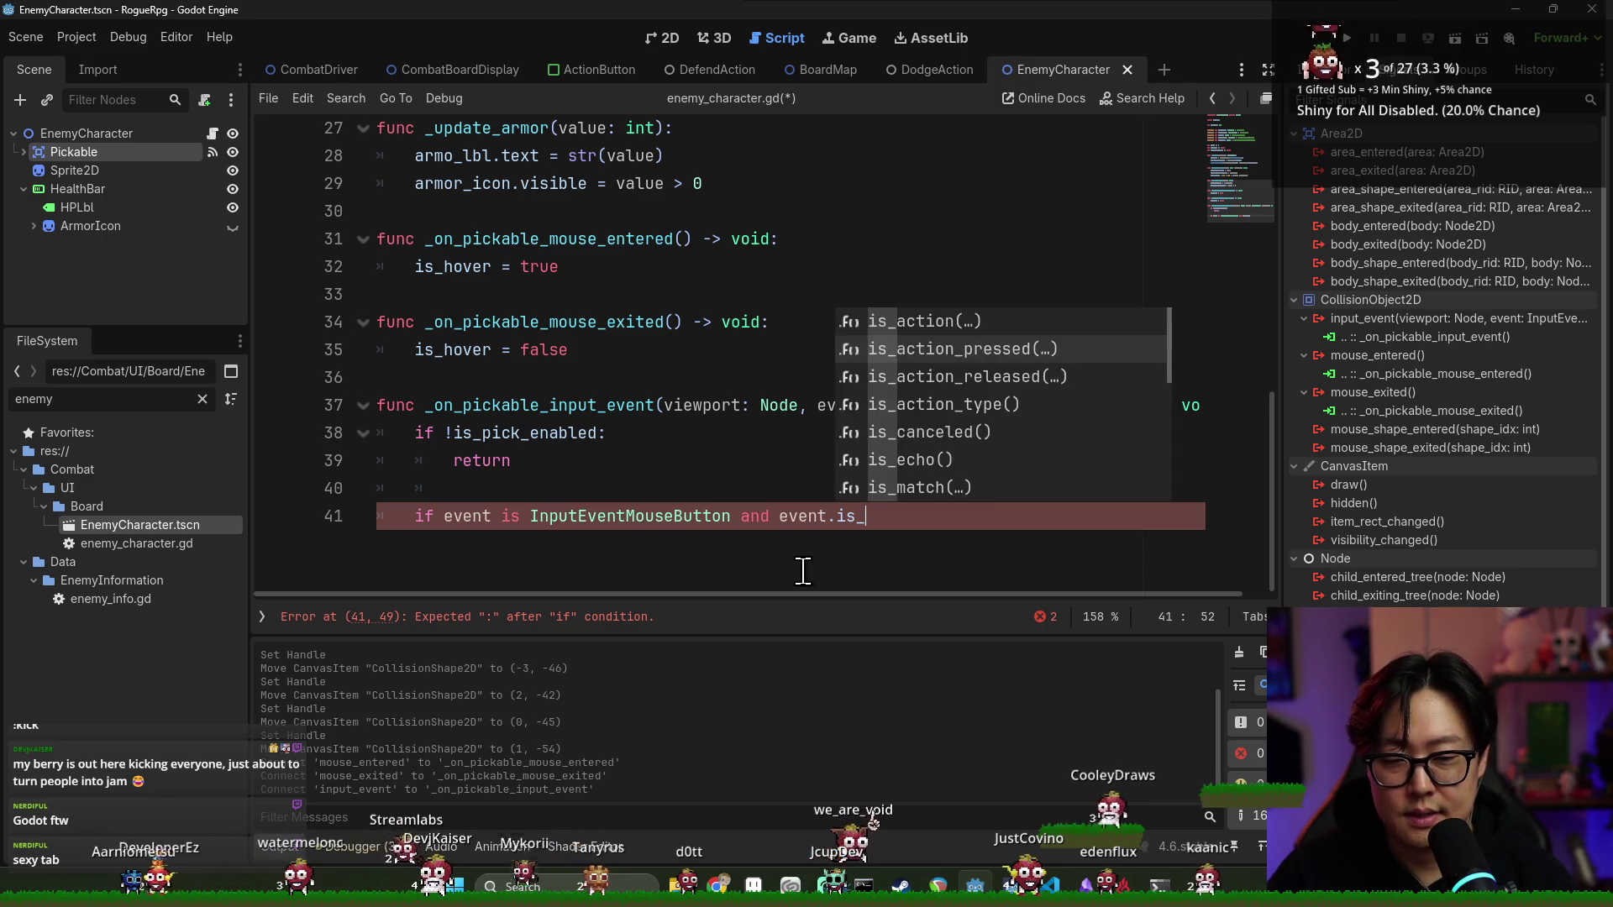
pyautogui.write('pressed')
pyautogui.press('Return')
pyautogui.write(':')
pyautogui.press('Return')
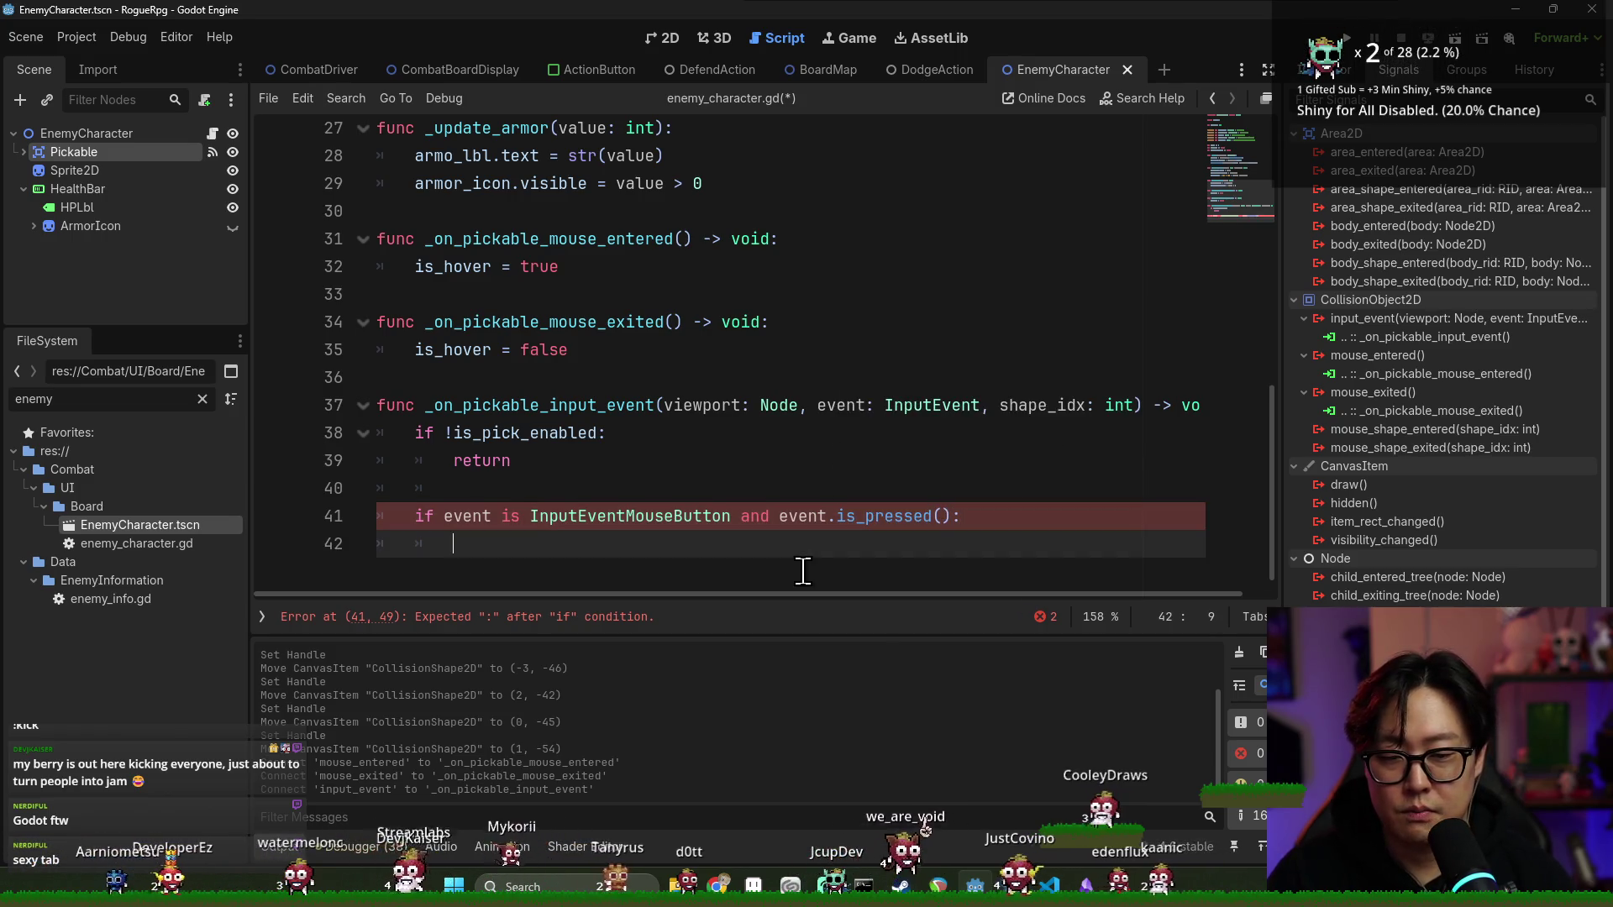
pyautogui.hotkey('ctrl', 's')
# Replace the placeholder pass on line 42 with picked.emit() and save the script
pyautogui.scroll(10, 803, 571)
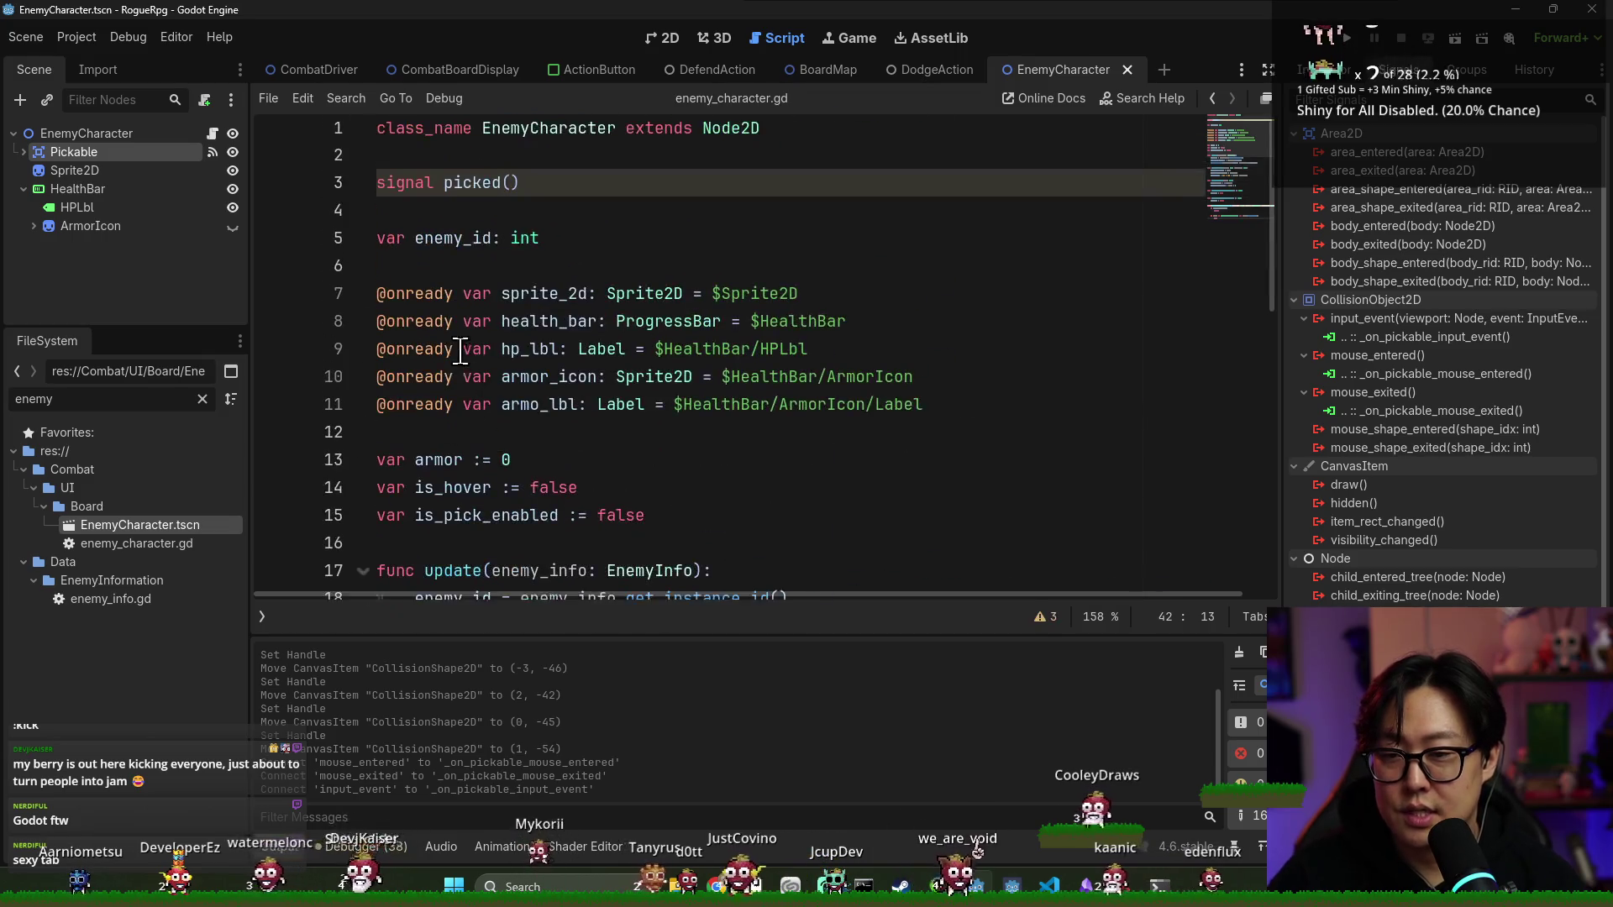
pyautogui.doubleClick(478, 190)
pyautogui.hotkey('ctrl', 'c')
pyautogui.scroll(-9, 526, 555)
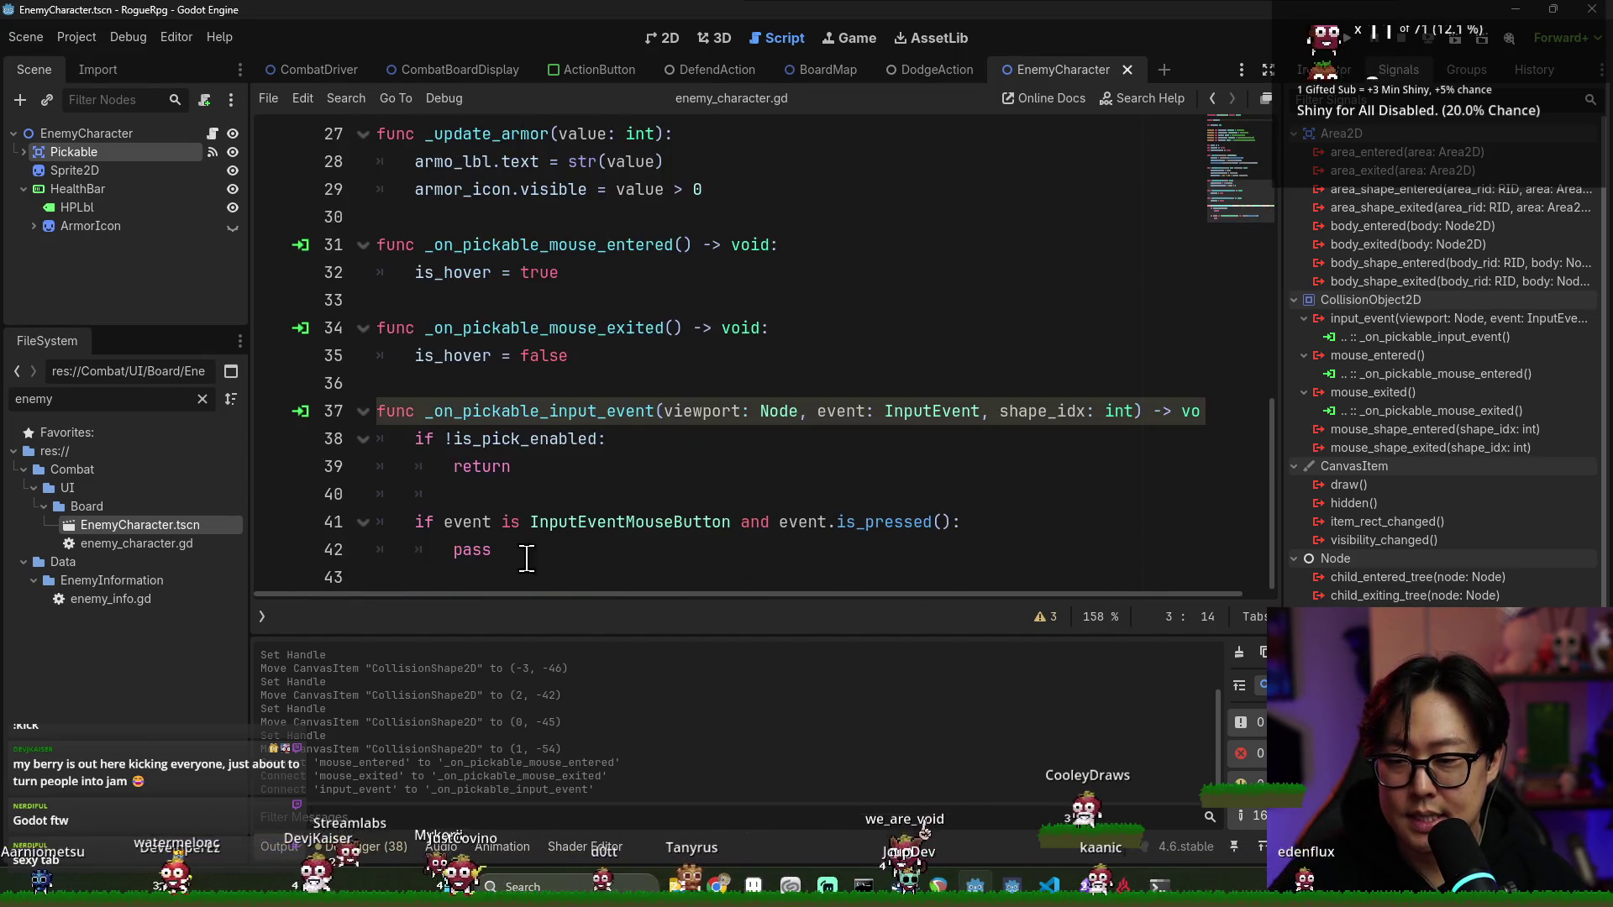
pyautogui.doubleClick(479, 551)
pyautogui.hotkey('ctrl', 'v')
pyautogui.write('.em')
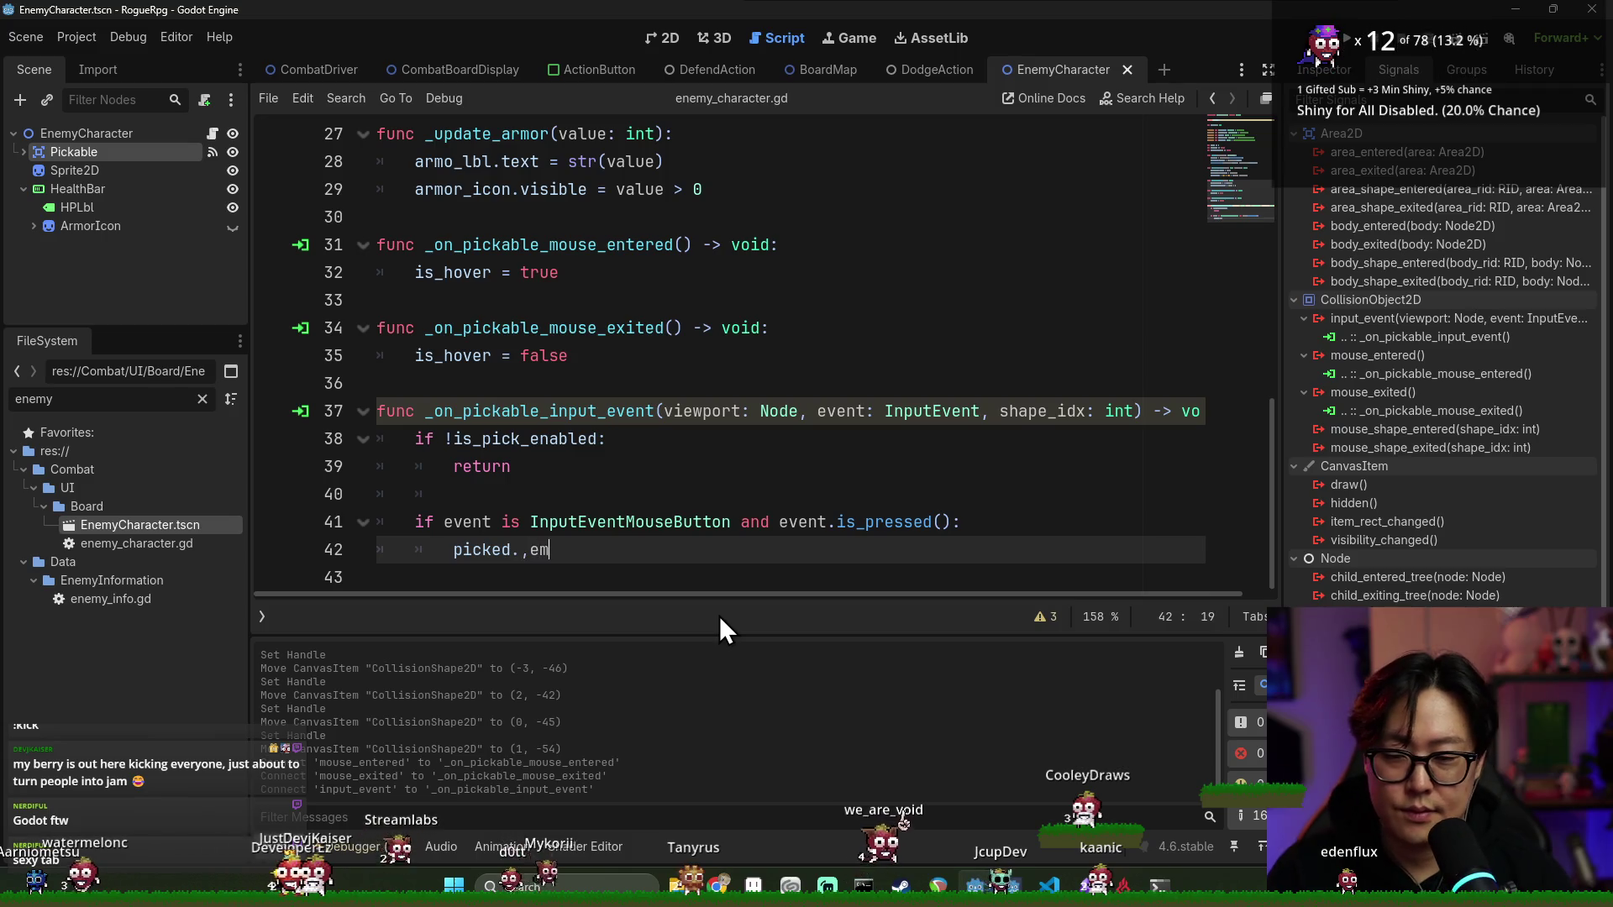
pyautogui.write('it()')
pyautogui.hotkey('ctrl', 's')
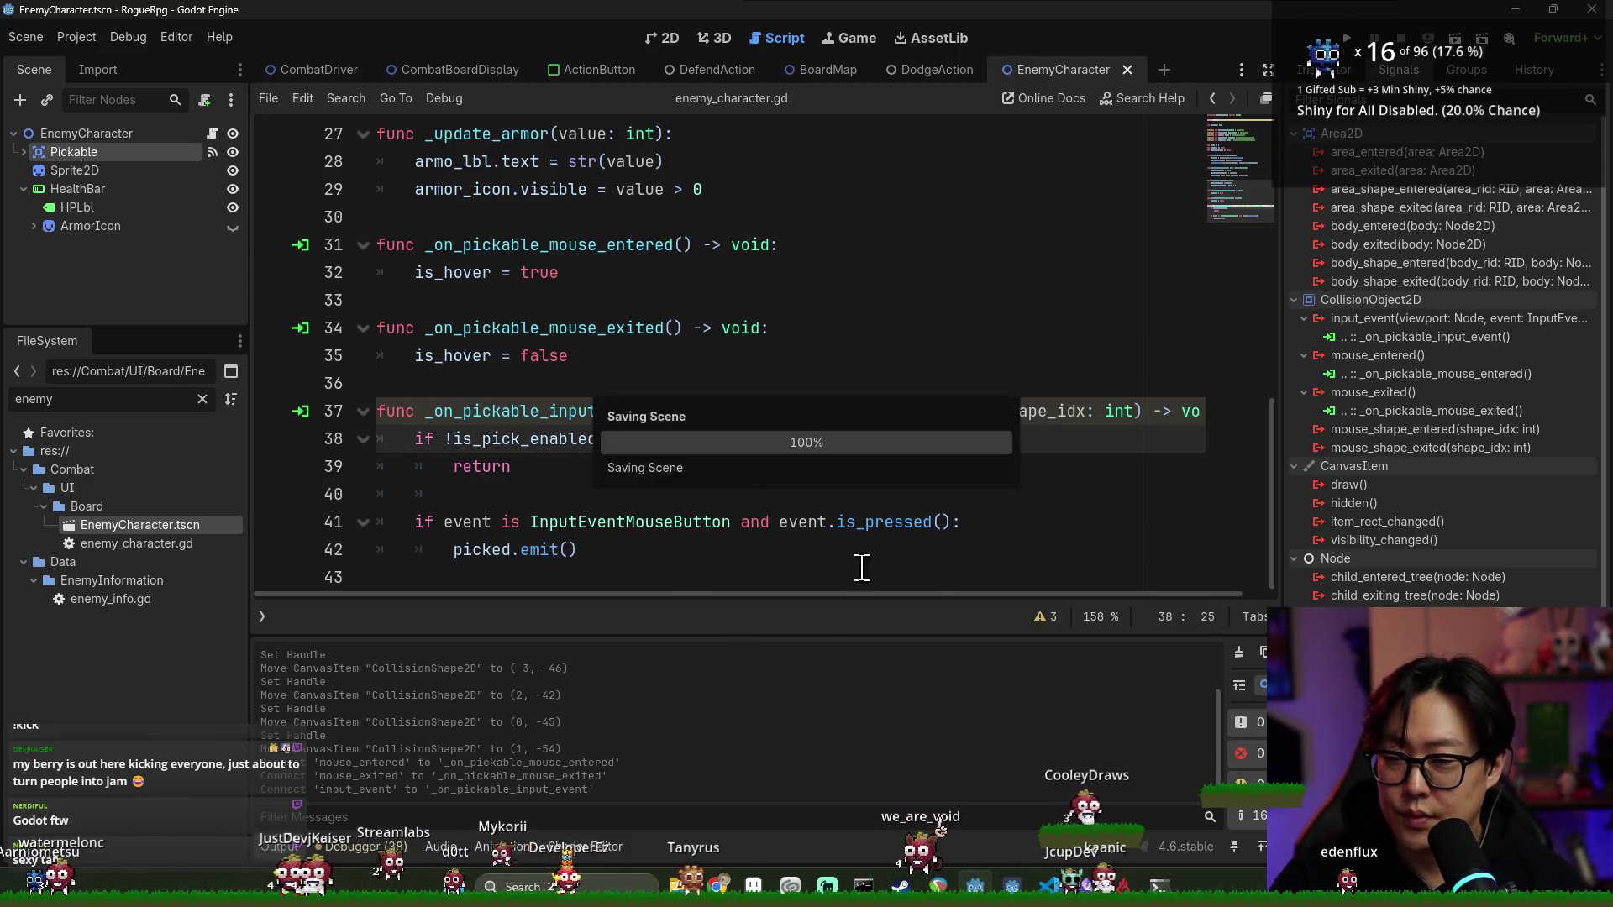
pyautogui.click(1240, 654)
pyautogui.click(840, 380)
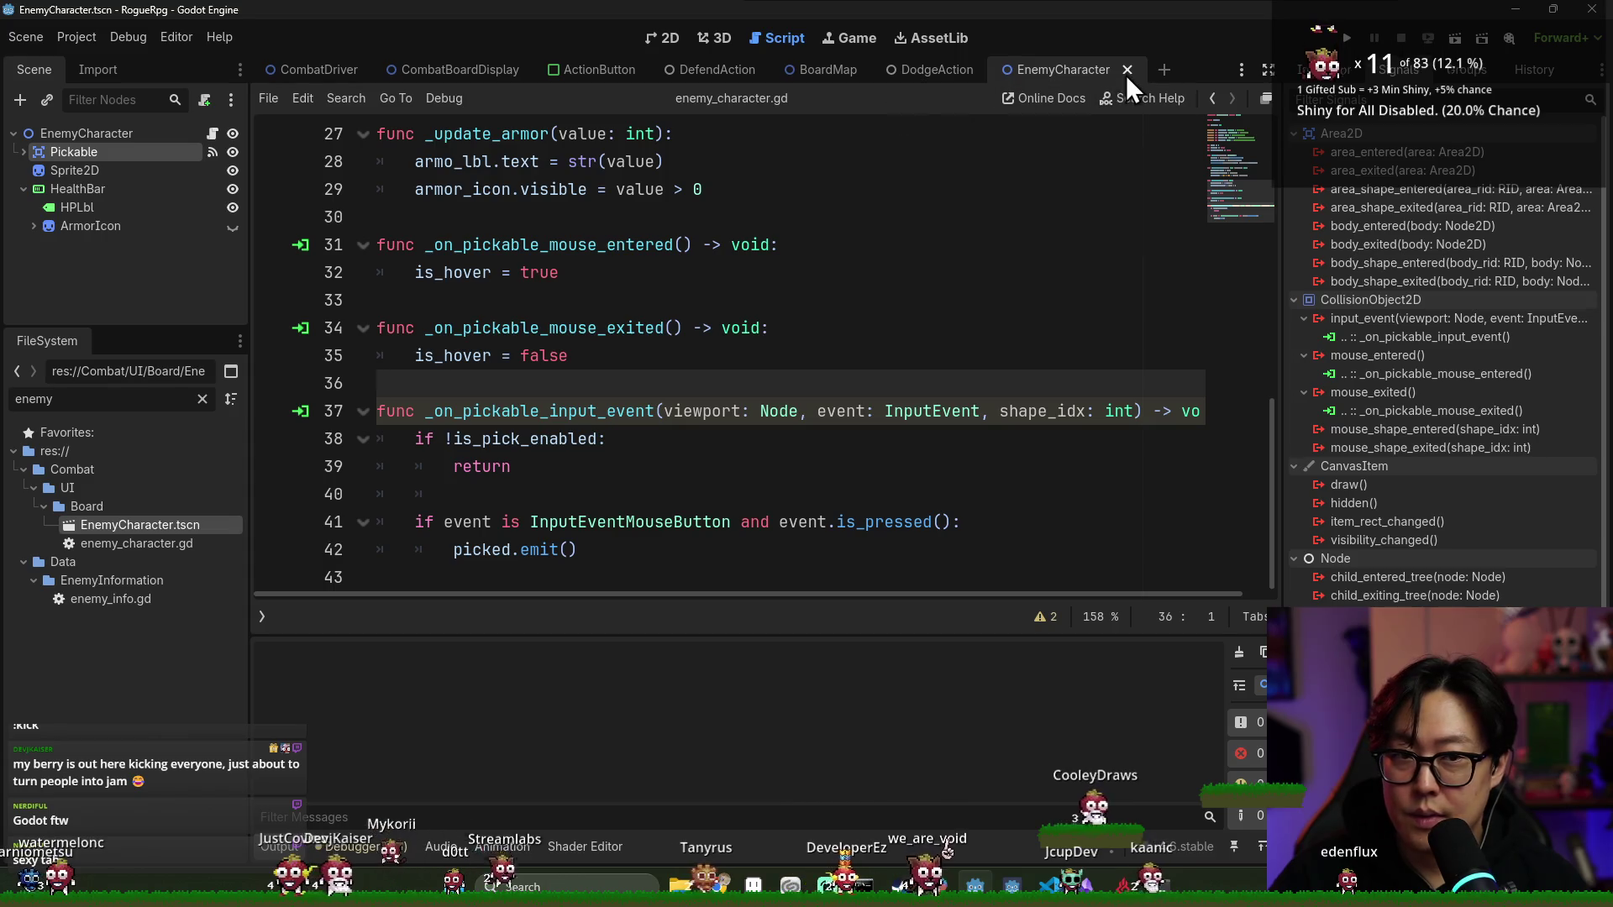
# Close the EnemyCharacter script and open the SelectingBody state's script in the BoardMap scene
pyautogui.click(1126, 70)
pyautogui.click(488, 68)
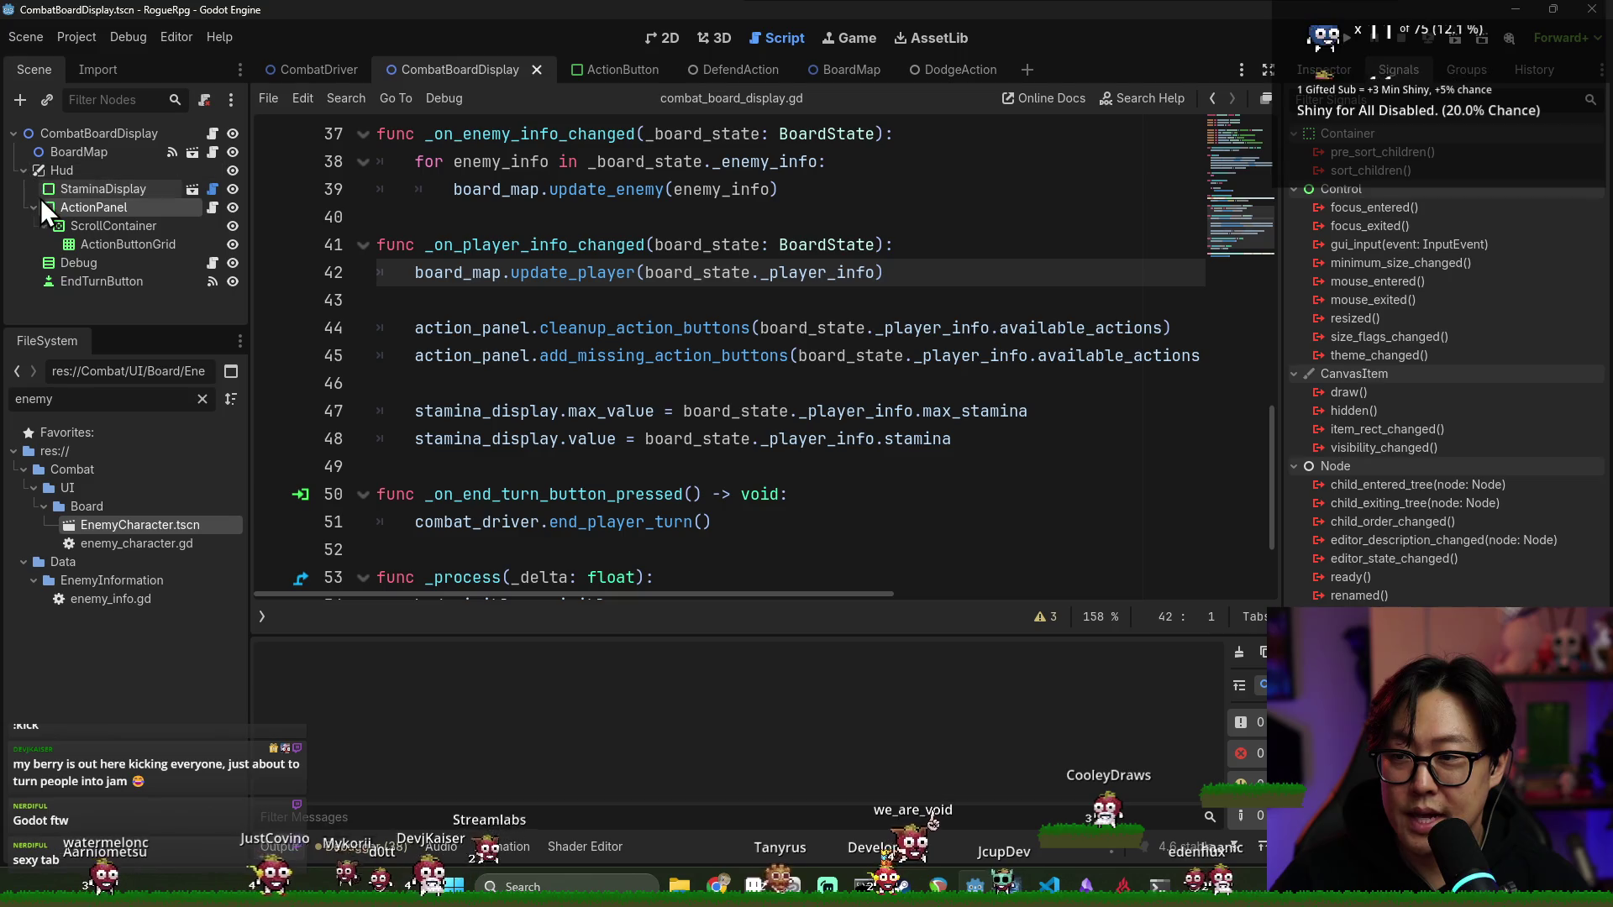
pyautogui.click(192, 154)
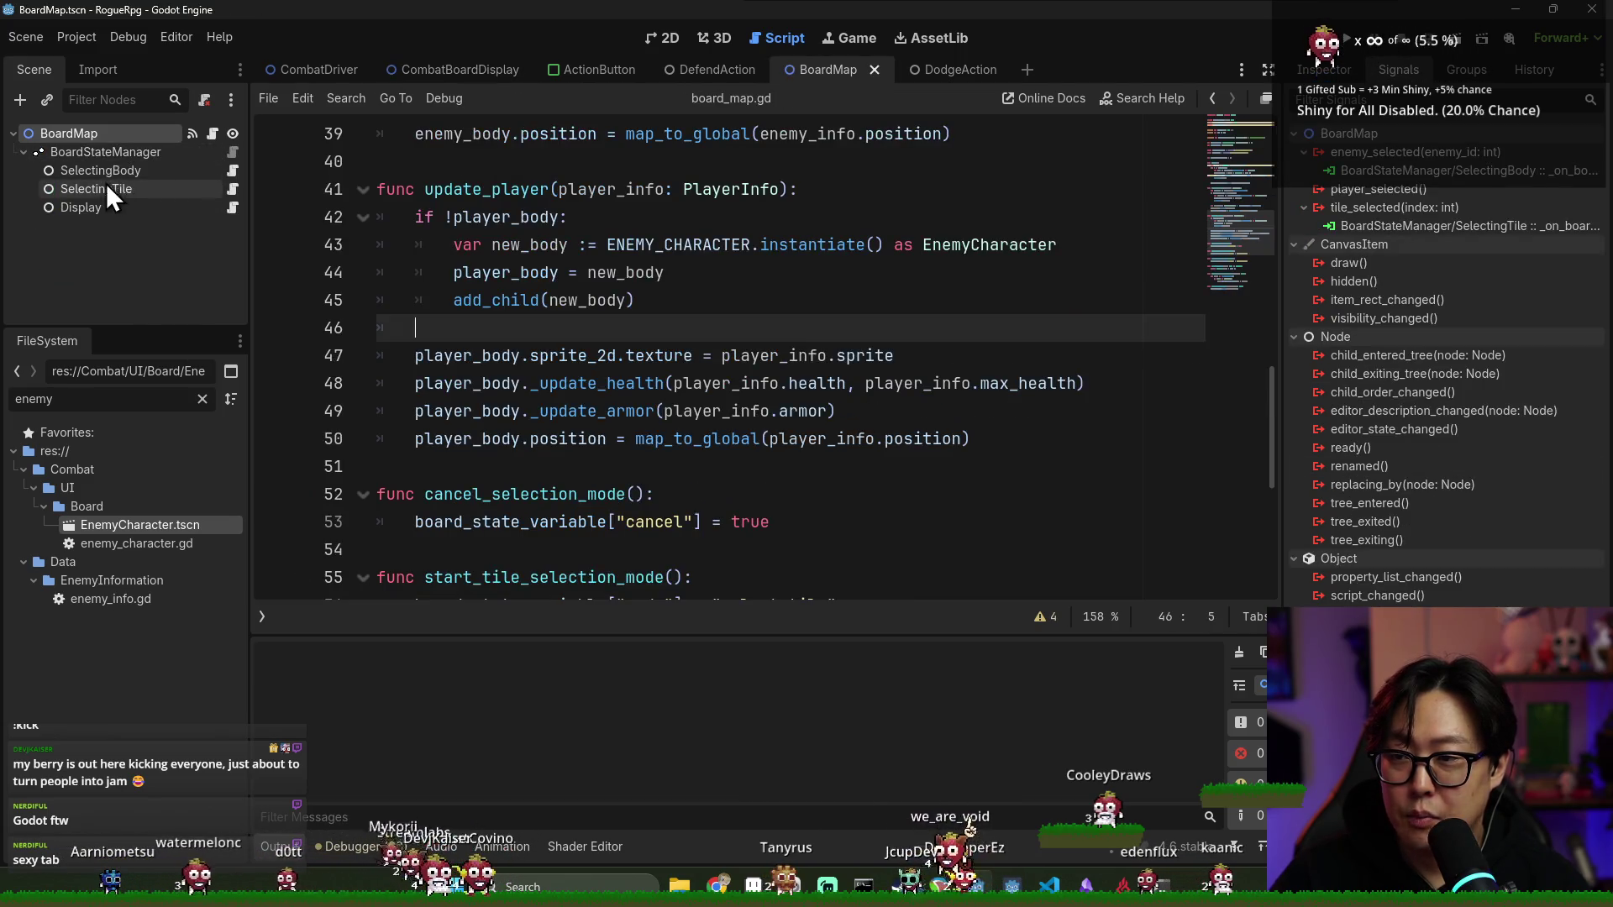
pyautogui.click(98, 158)
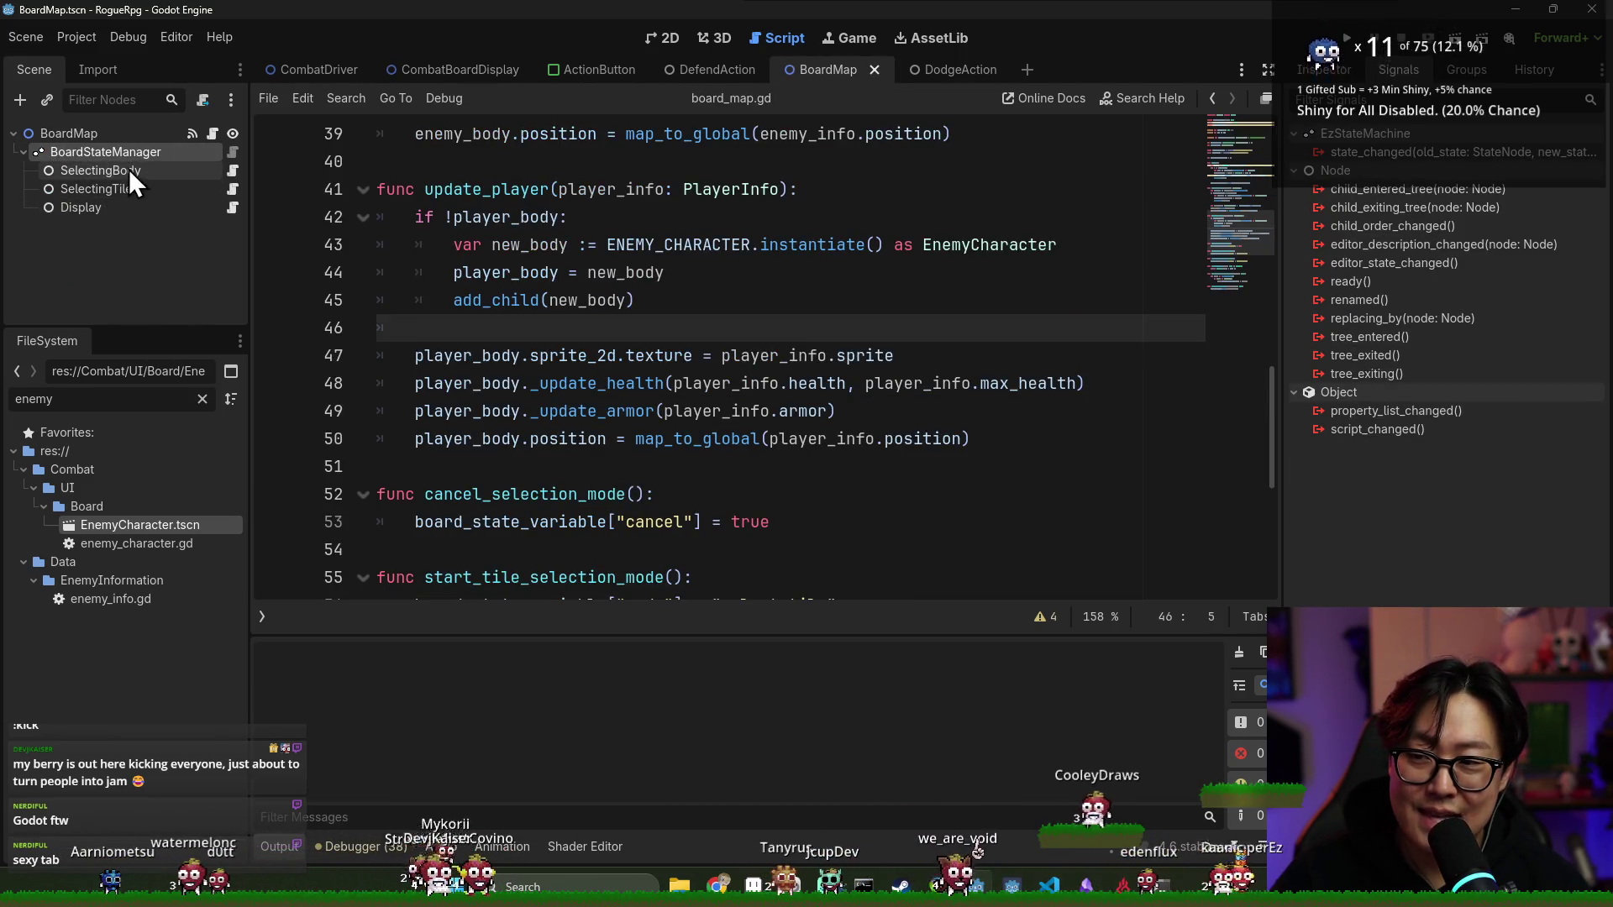
pyautogui.click(232, 171)
# Review SelectingBody's cancel line and the Display state's select_body mode check
pyautogui.scroll(-3, 546, 315)
pyautogui.scroll(3, 542, 378)
pyautogui.scroll(-3, 538, 458)
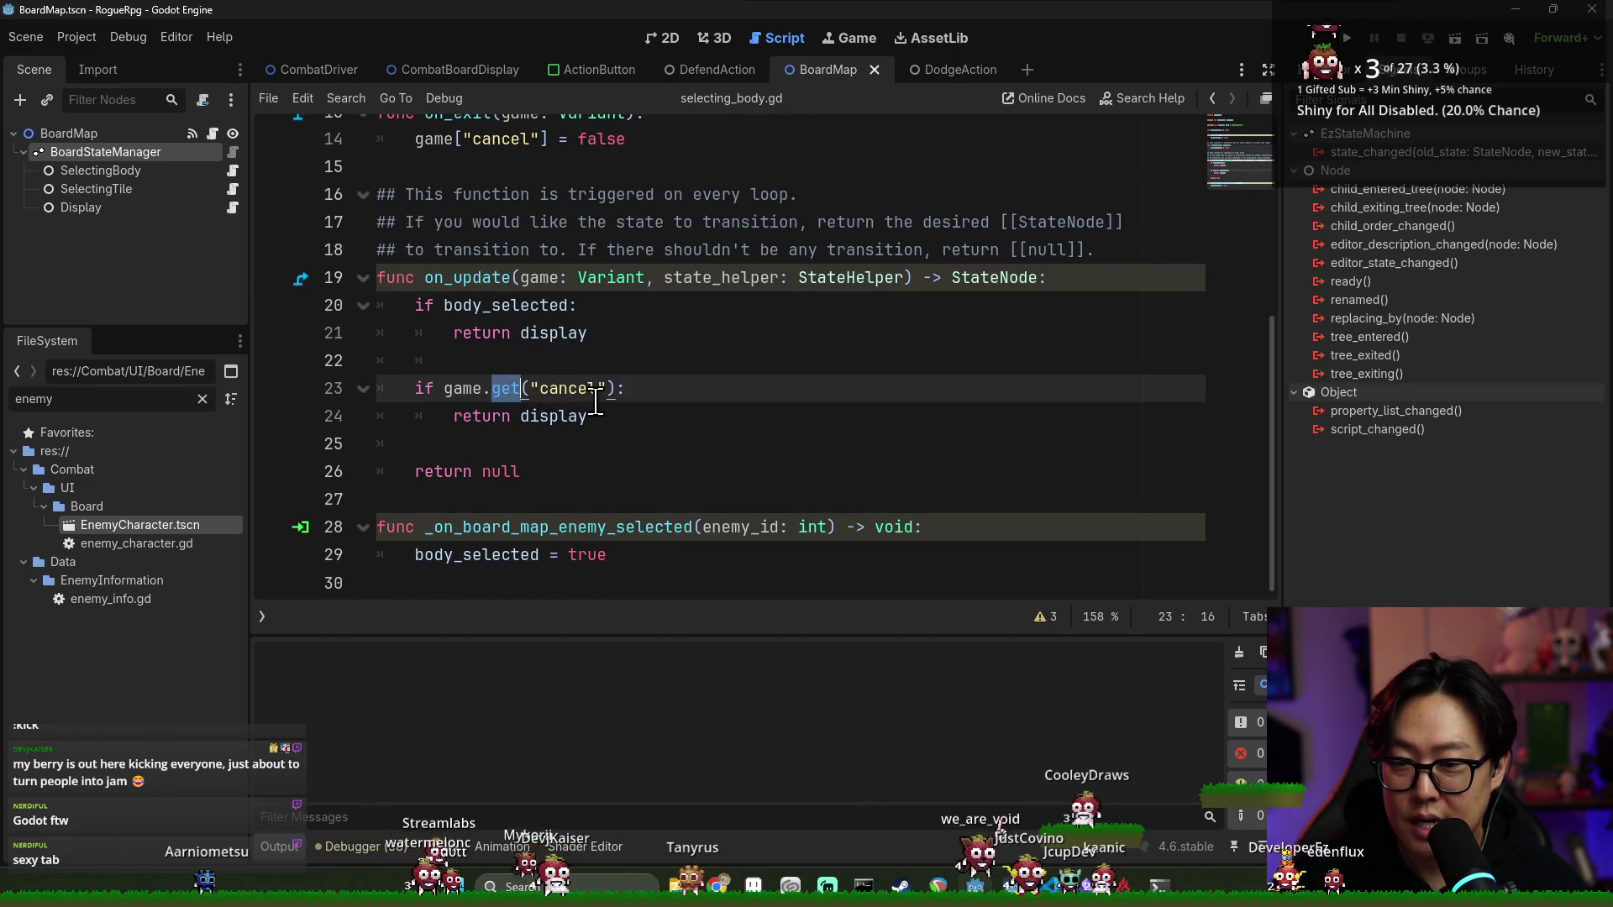
pyautogui.doubleClick(576, 388)
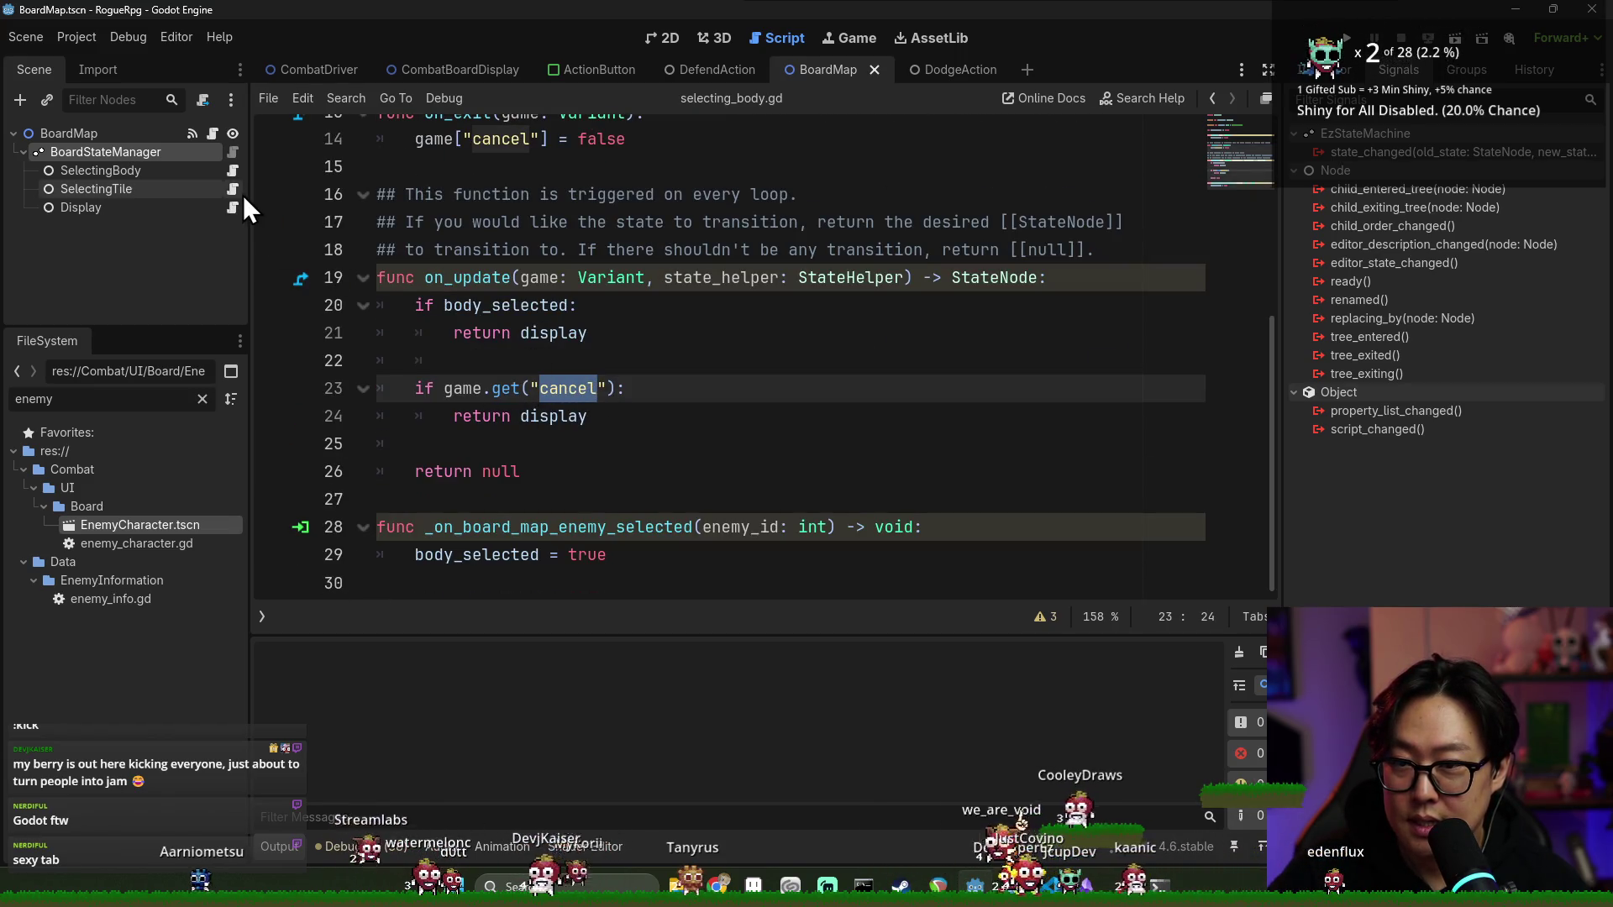
pyautogui.click(238, 208)
pyautogui.scroll(-1, 568, 360)
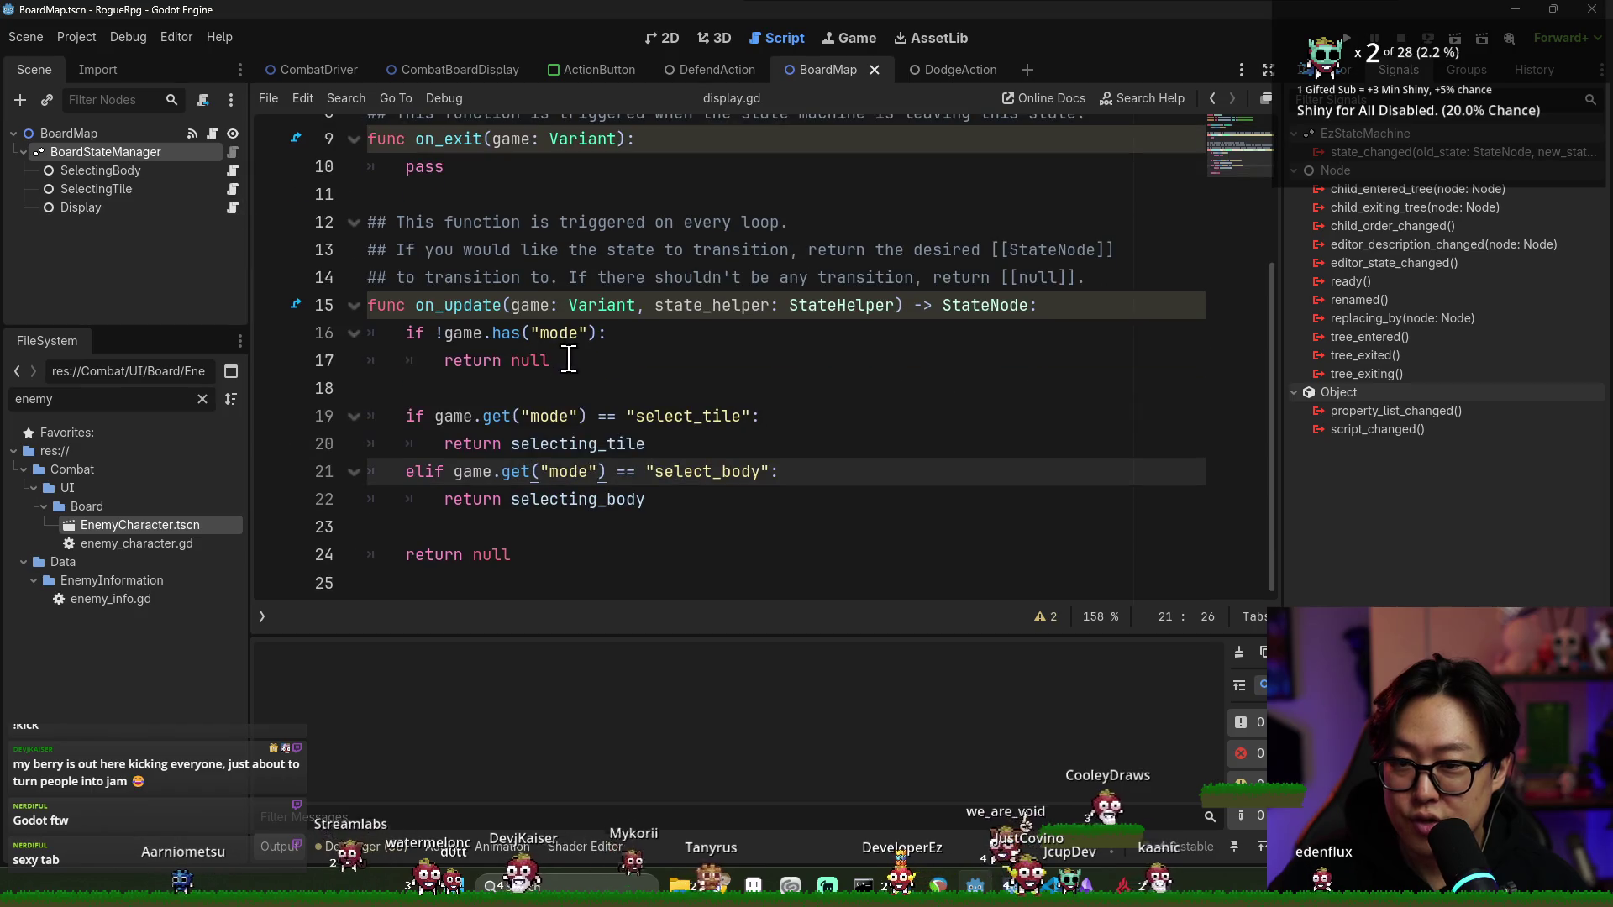
pyautogui.click(638, 416)
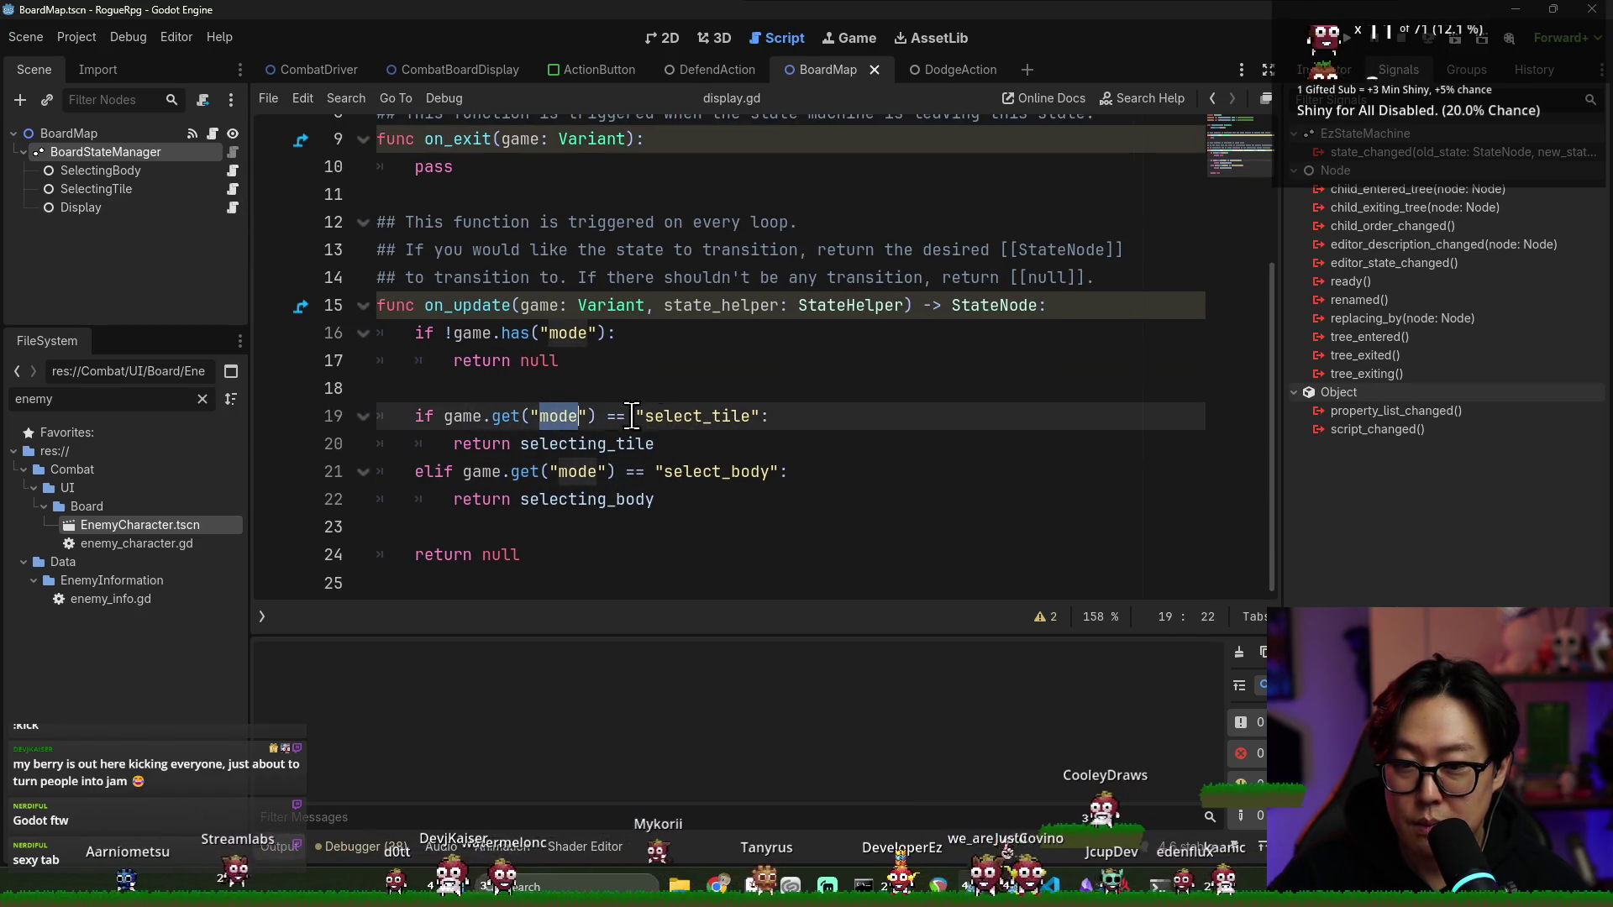
pyautogui.doubleClick(707, 471)
# Search board_map.gd for uses of start_body_selection_mode
pyautogui.click(213, 133)
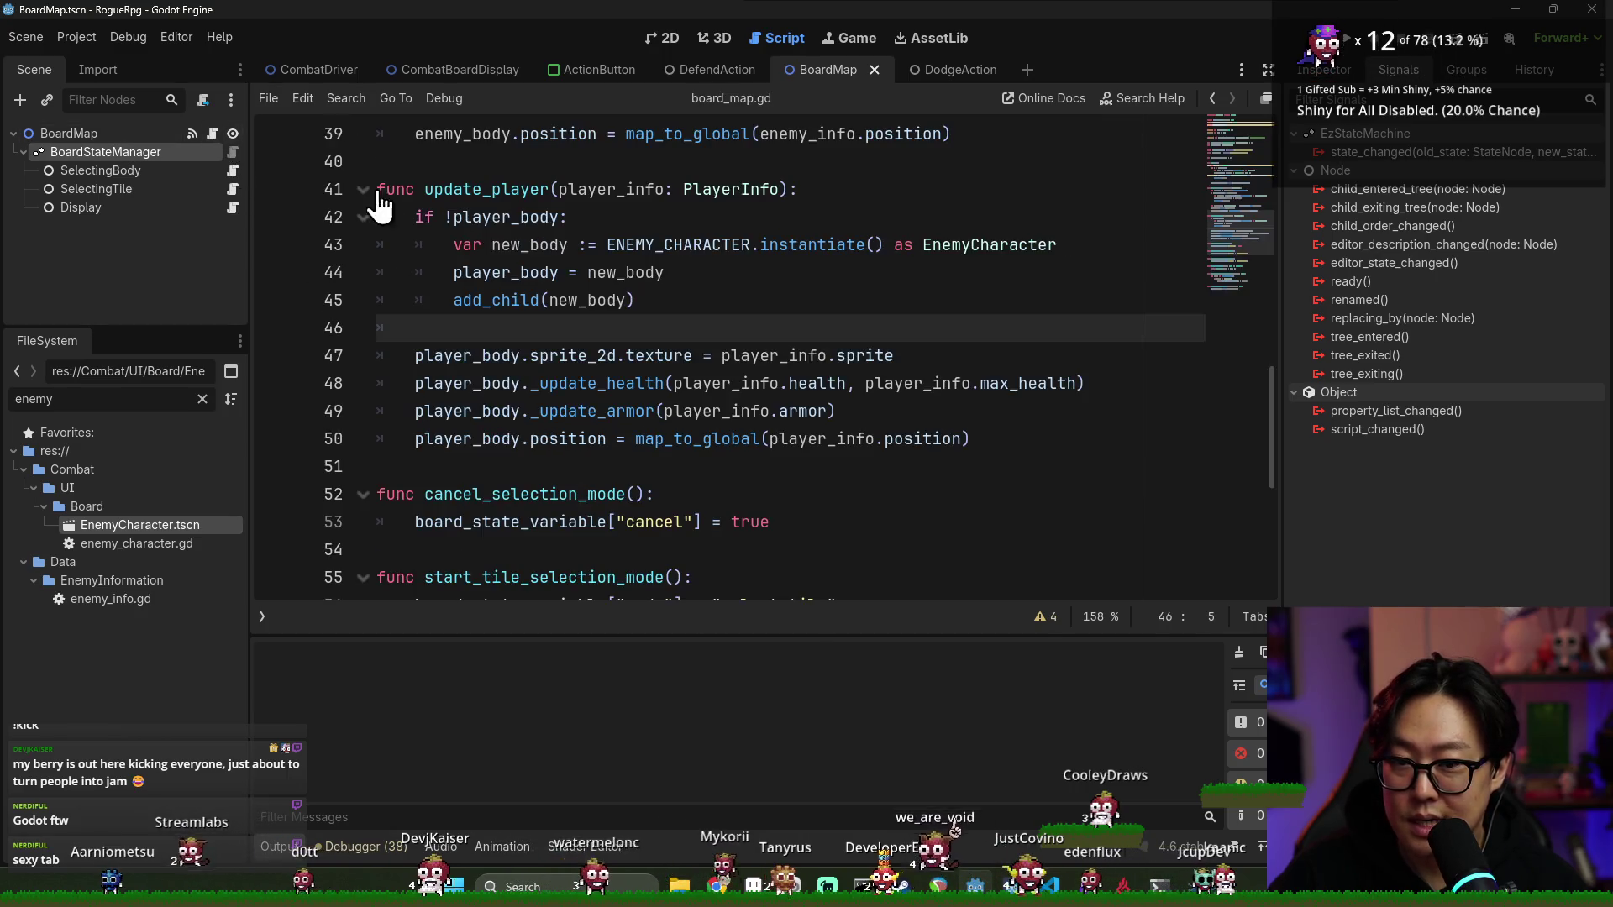
pyautogui.scroll(1, 588, 362)
pyautogui.scroll(-4, 619, 391)
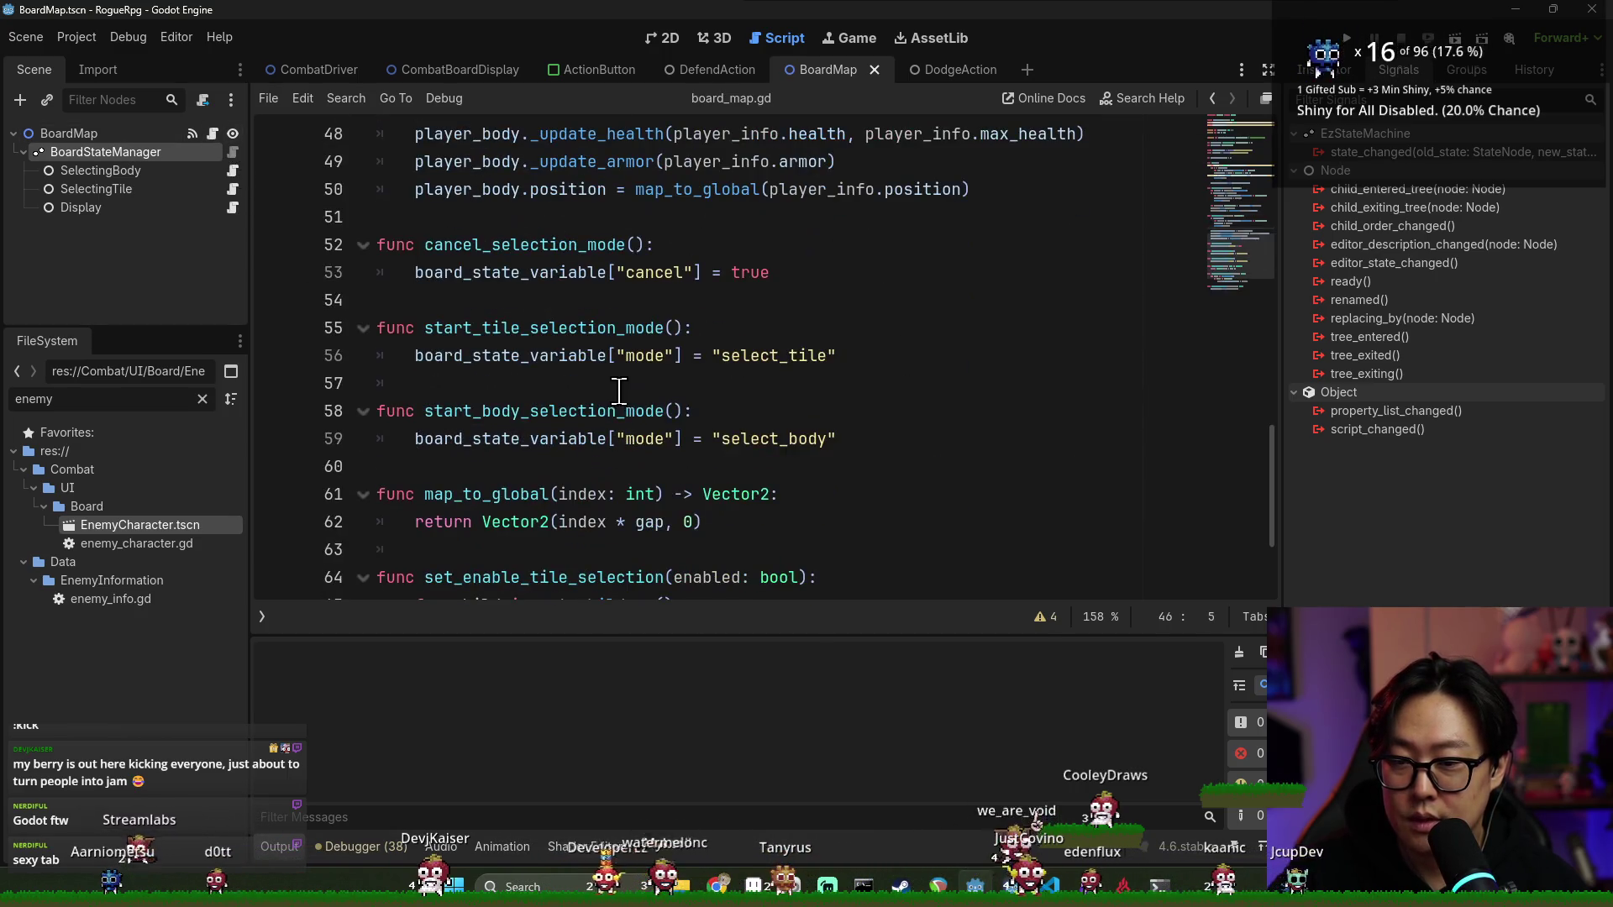
pyautogui.doubleClick(601, 416)
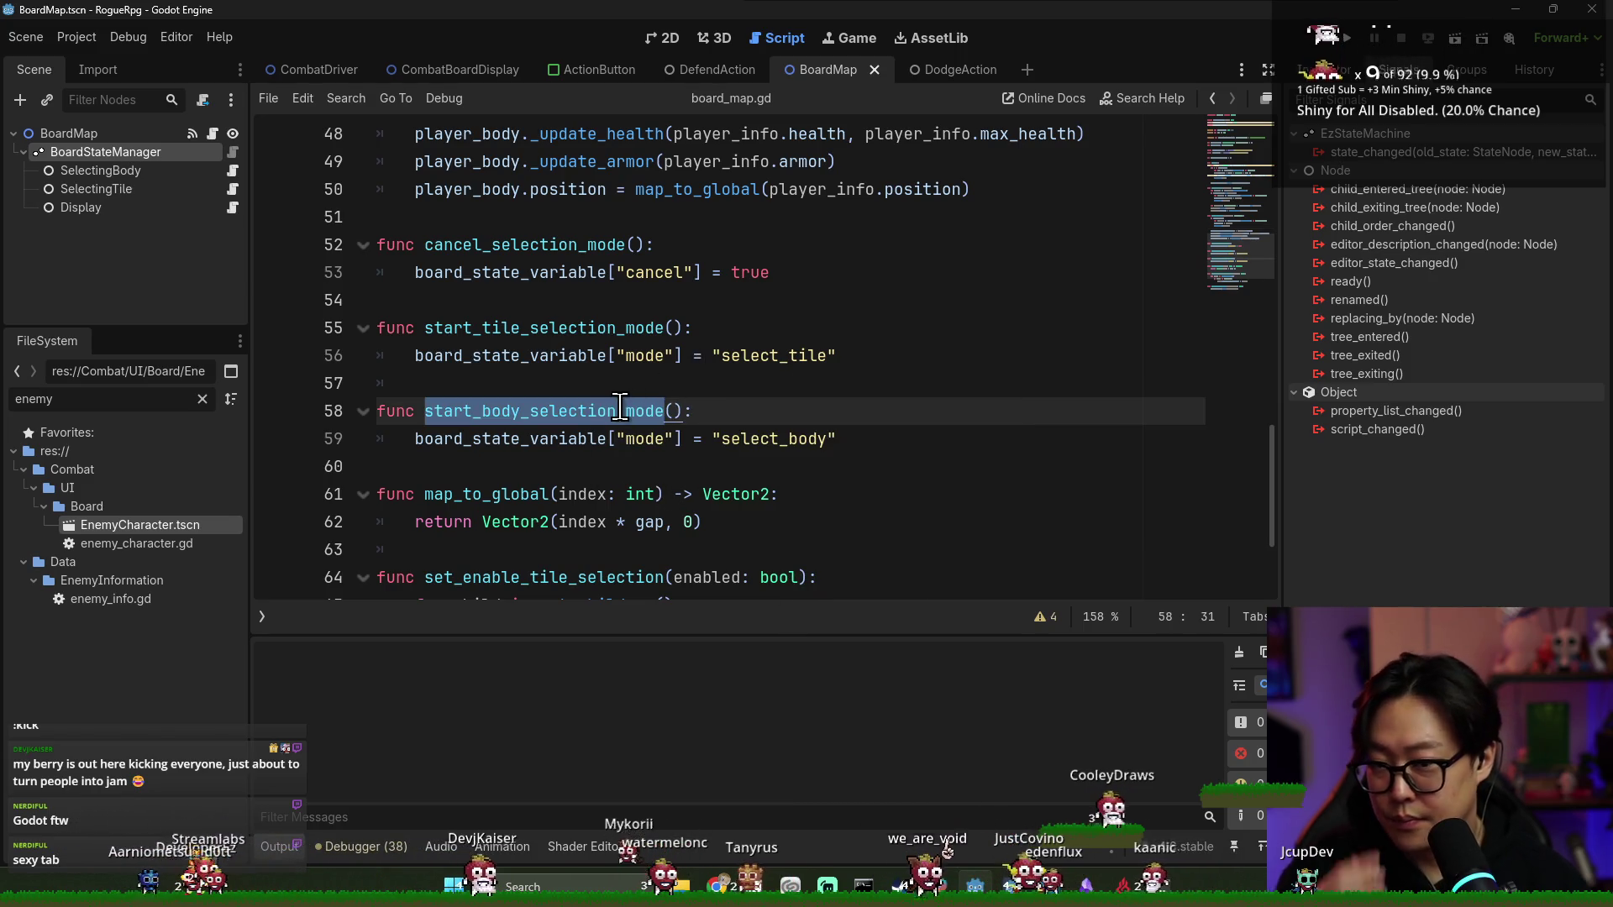
pyautogui.hotkey('ctrl', 'f')
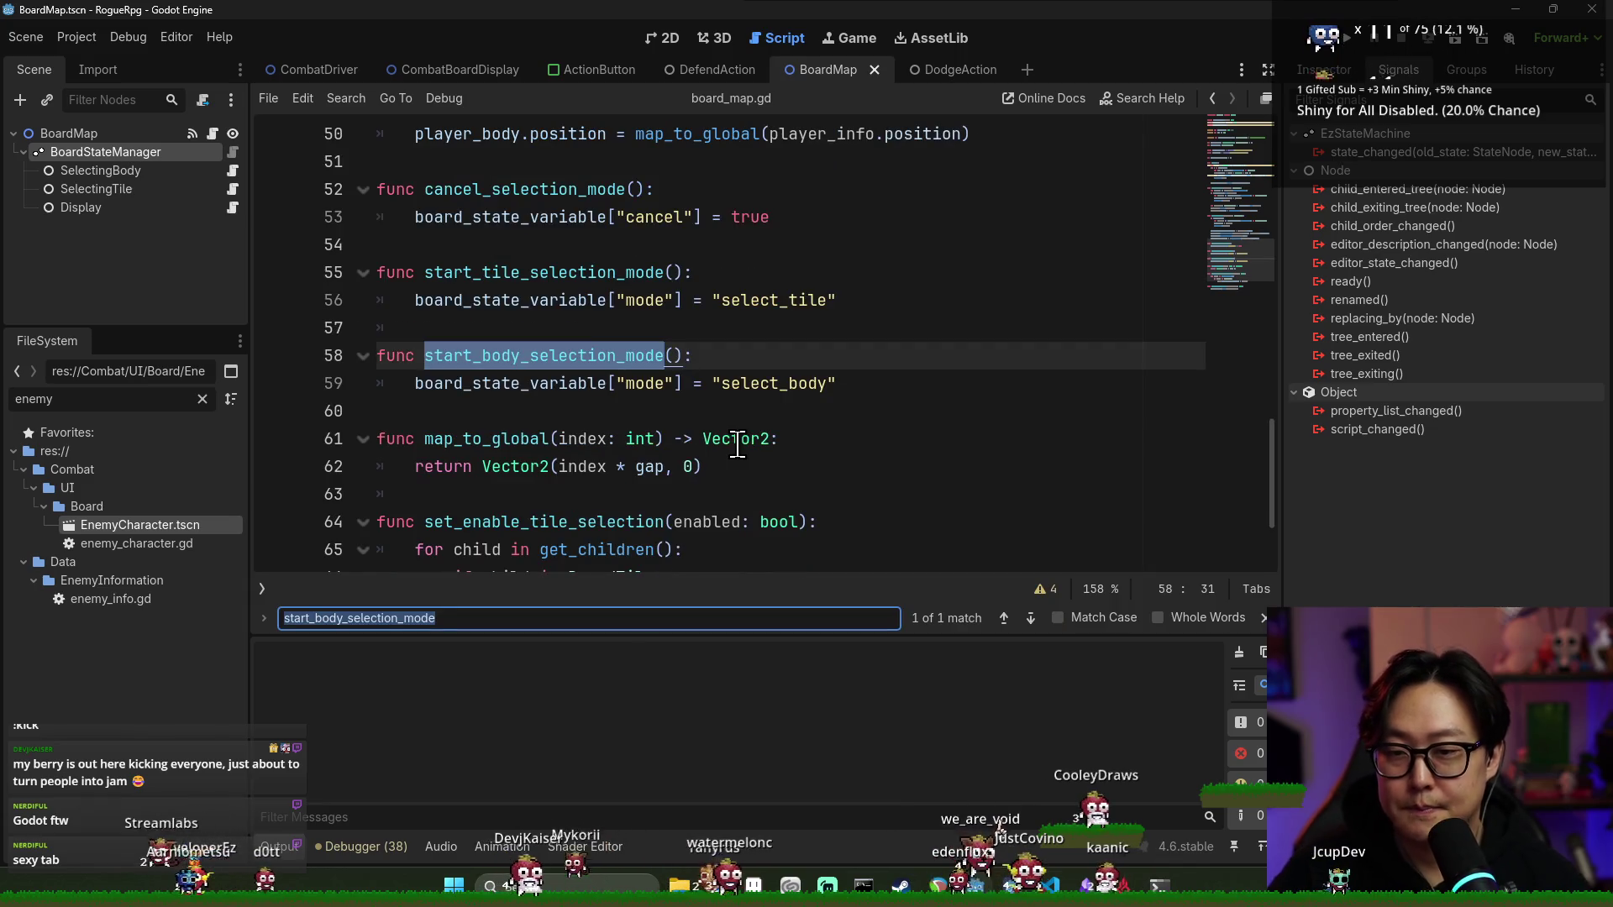
pyautogui.scroll(5, 571, 437)
pyautogui.scroll(-6, 571, 428)
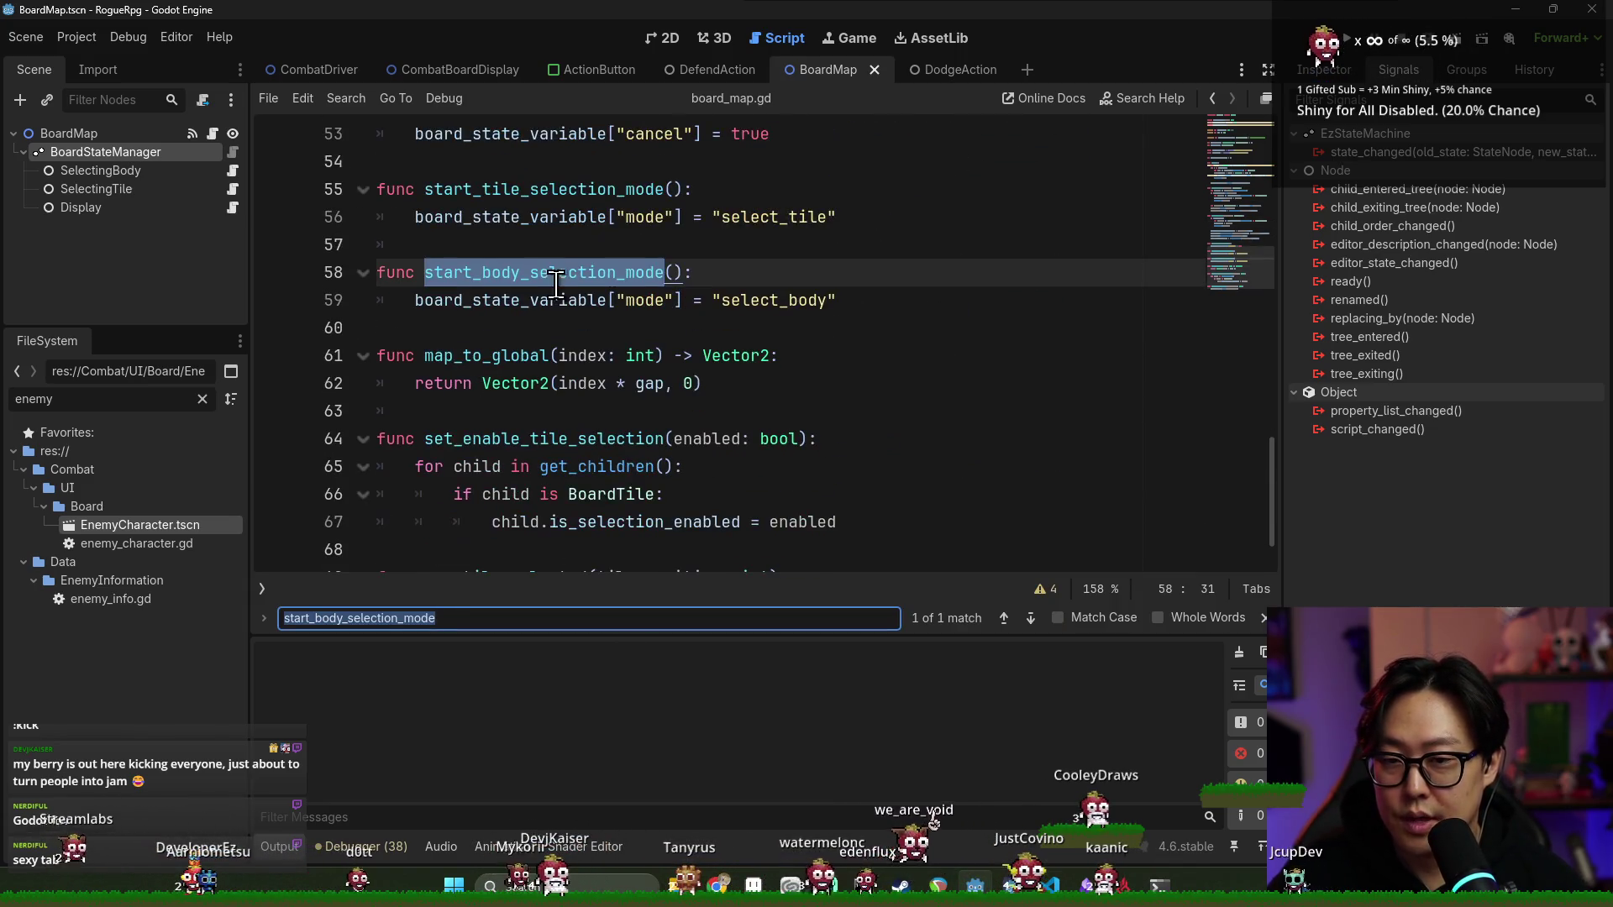
# Examine the tile-selection enabling call in the SelectingTile state's on_enter
pyautogui.click(232, 170)
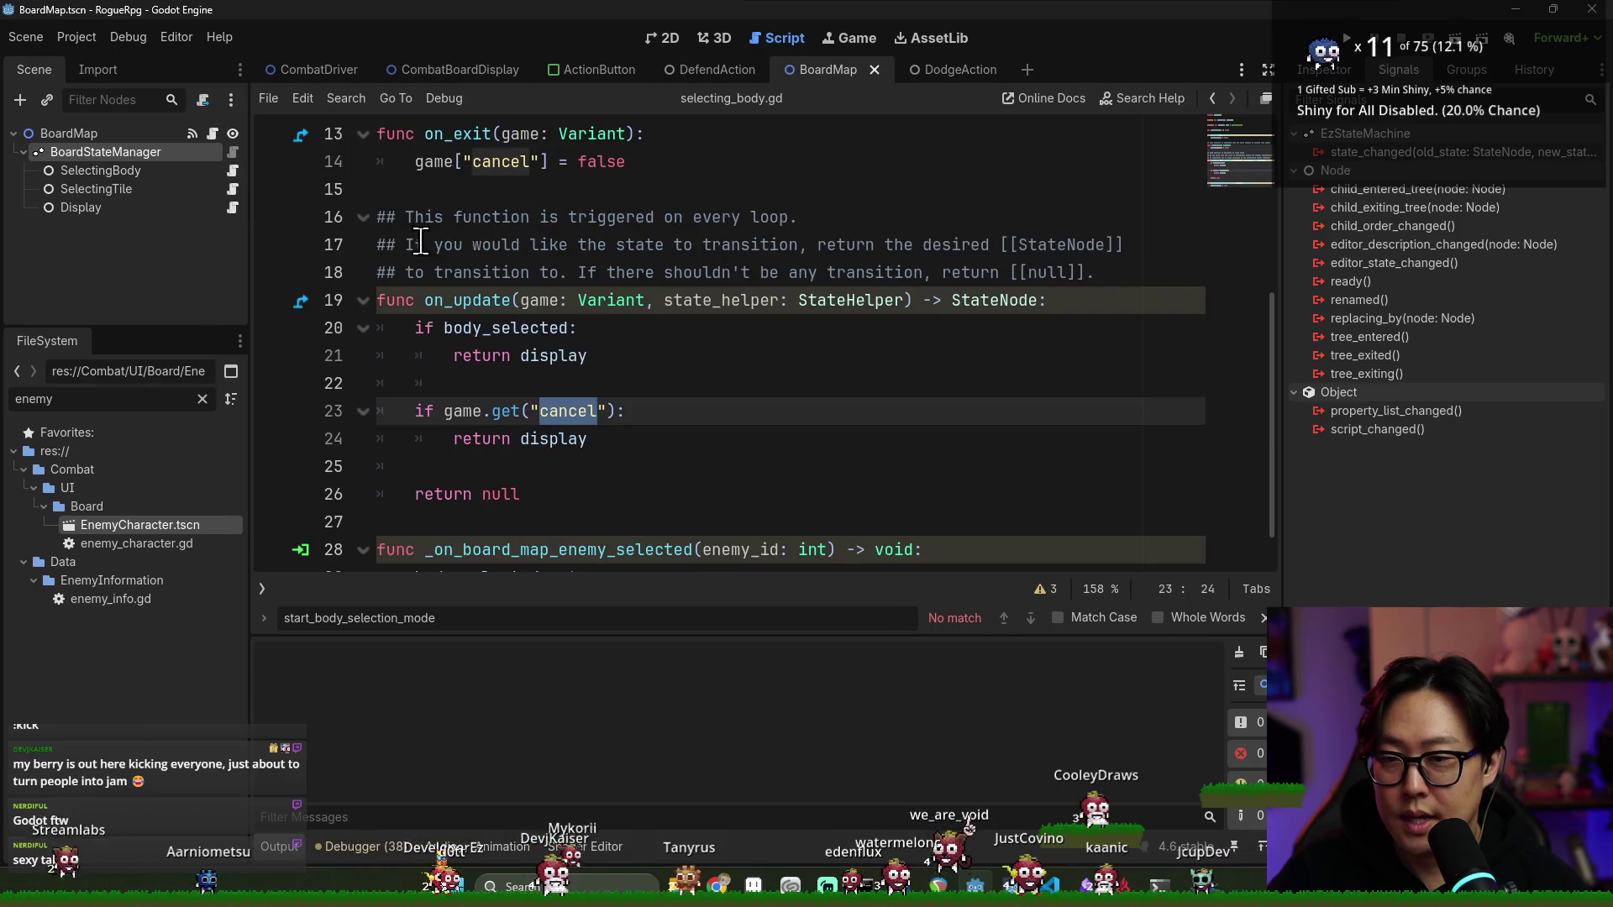
pyautogui.click(233, 189)
pyautogui.scroll(3, 336, 235)
pyautogui.scroll(-1, 404, 251)
pyautogui.moveTo(416, 162)
pyautogui.mouseDown()
pyautogui.moveTo(419, 189)
pyautogui.moveTo(555, 190)
pyautogui.mouseUp()
pyautogui.moveTo(383, 190); pyautogui.dragTo(796, 205)
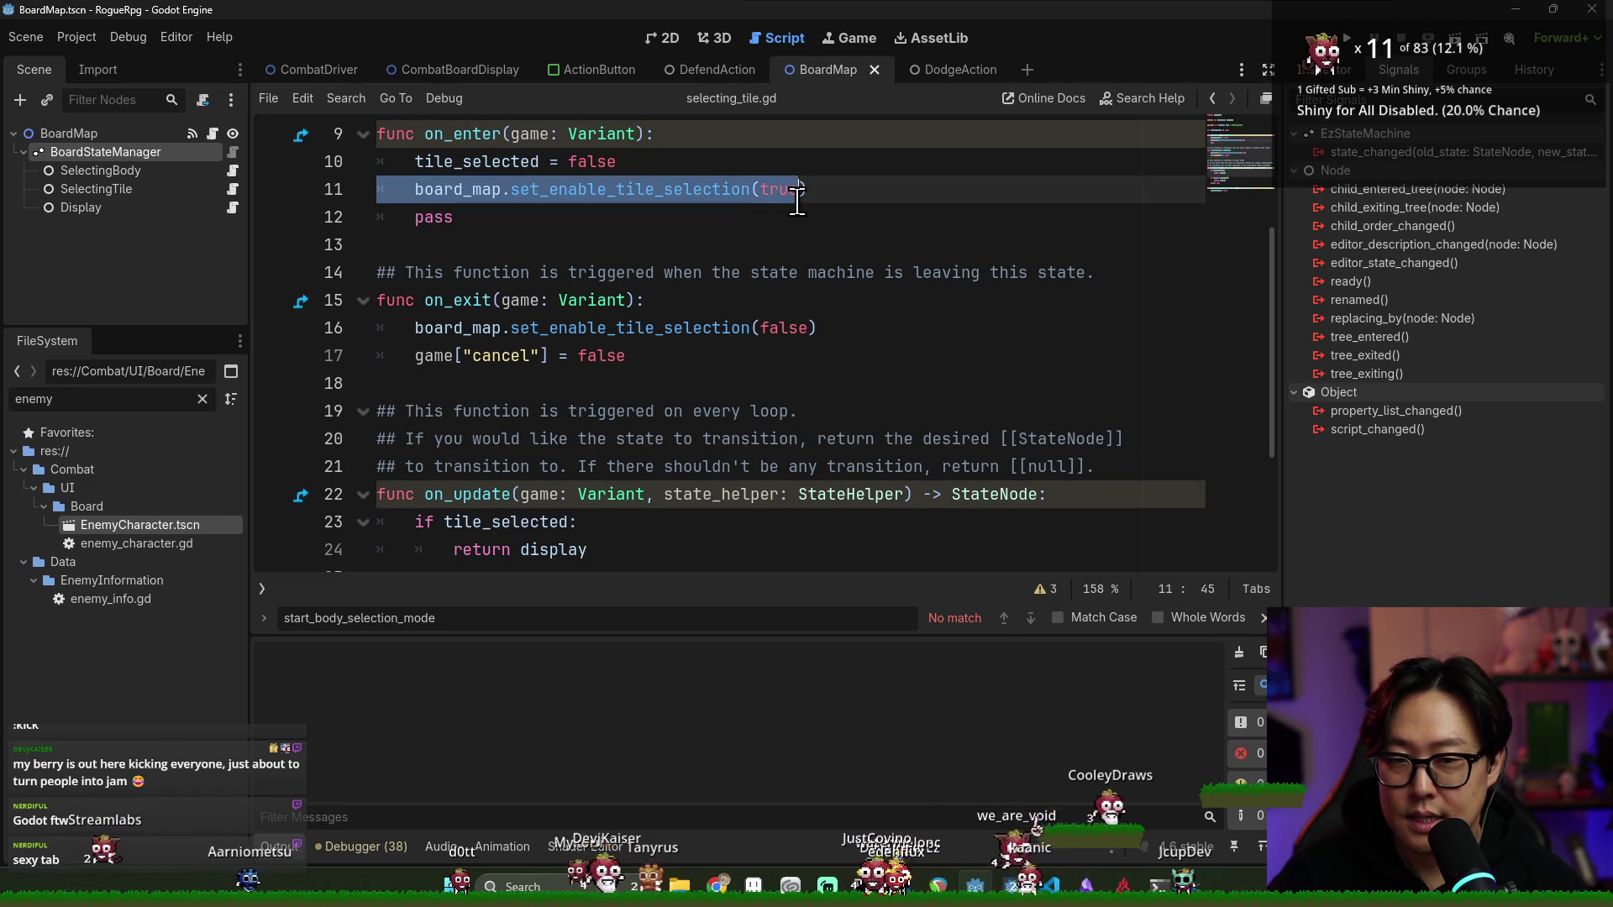
# In SelectingBody, add a new line after body_selected = false in on_enter and copy board_map
pyautogui.click(232, 170)
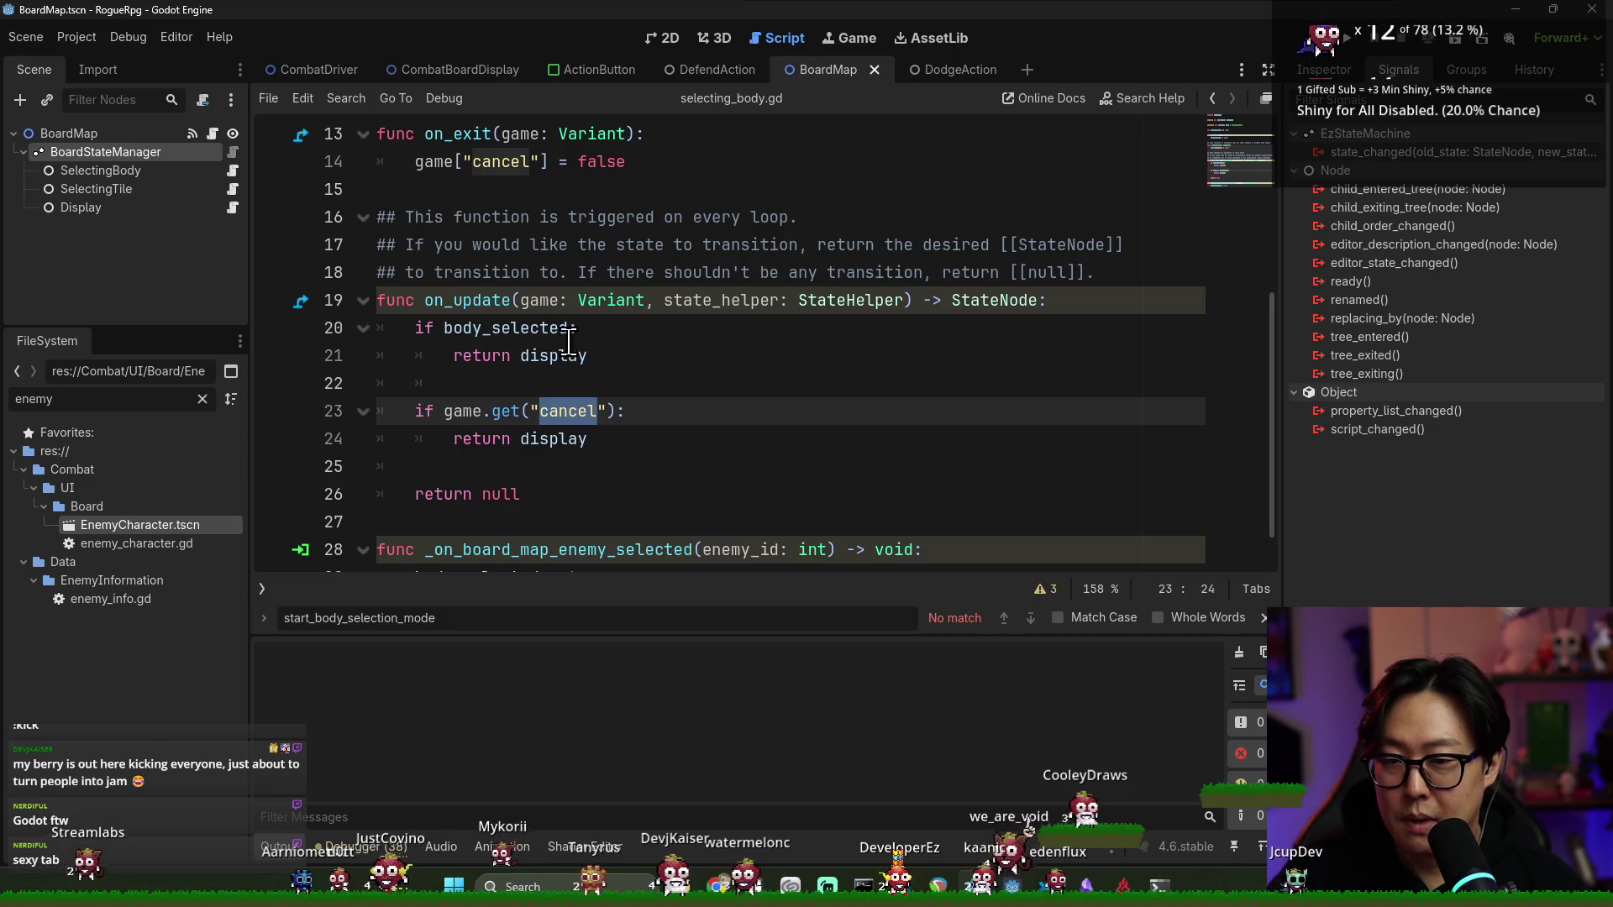
pyautogui.scroll(4, 568, 336)
pyautogui.scroll(-2, 588, 324)
pyautogui.hotkey('ctrl', 's')
pyautogui.scroll(-1, 617, 300)
pyautogui.scroll(1, 638, 252)
pyautogui.click(661, 215)
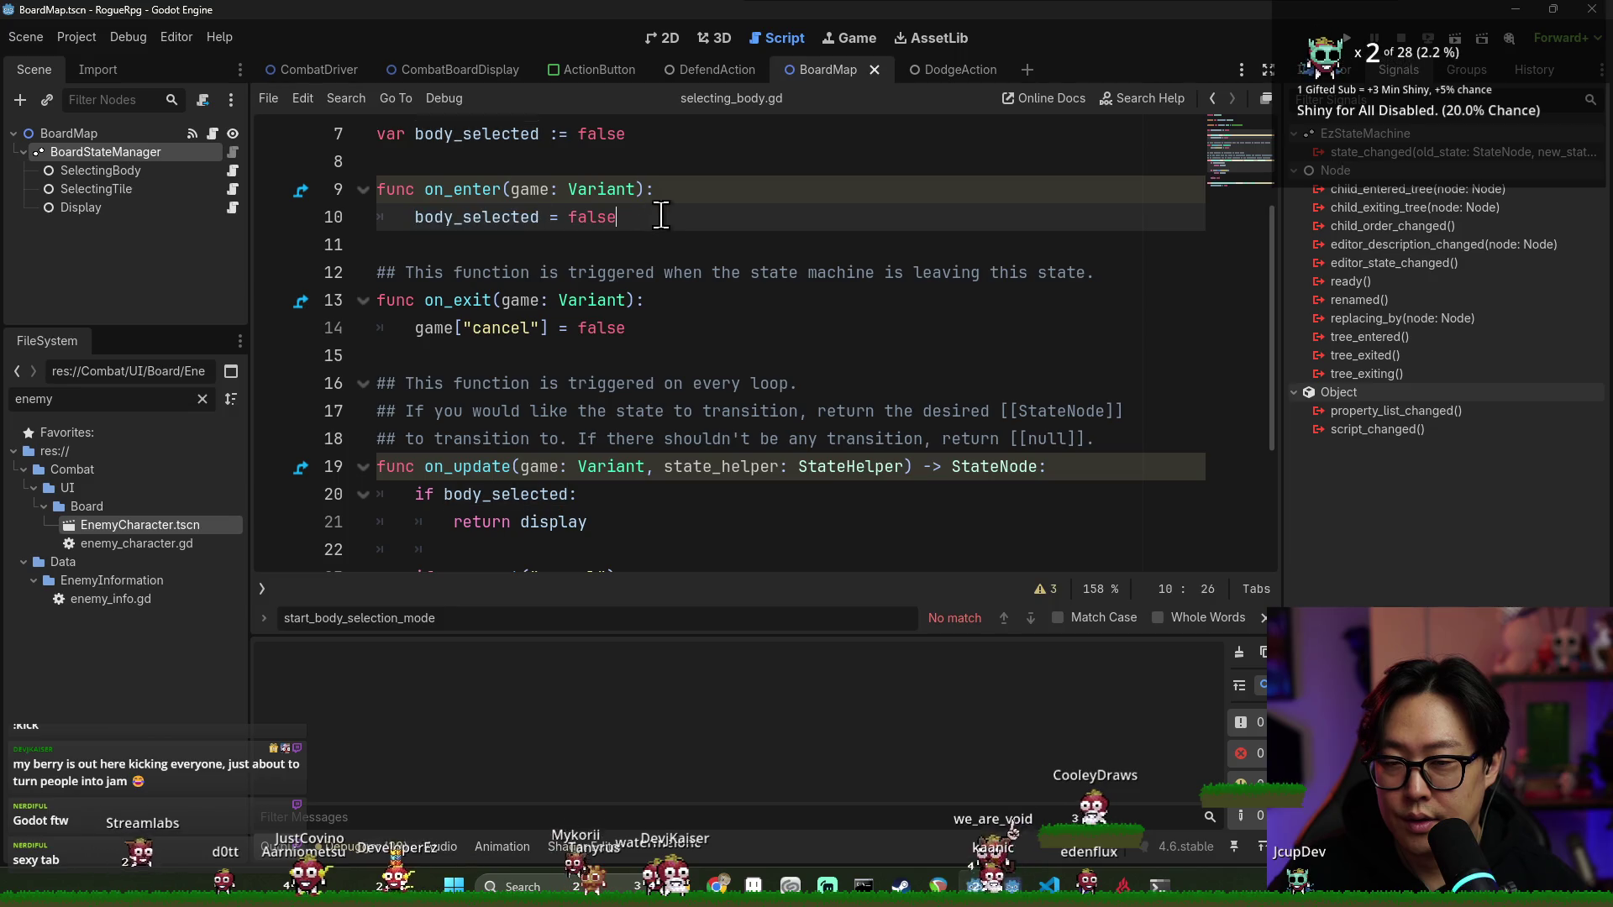
pyautogui.press('Return')
pyautogui.scroll(2, 669, 227)
pyautogui.click(563, 189)
# Call board_map.start_body_selection_mode() on line 11 of on_enter
pyautogui.click(498, 417)
pyautogui.write('board_map')
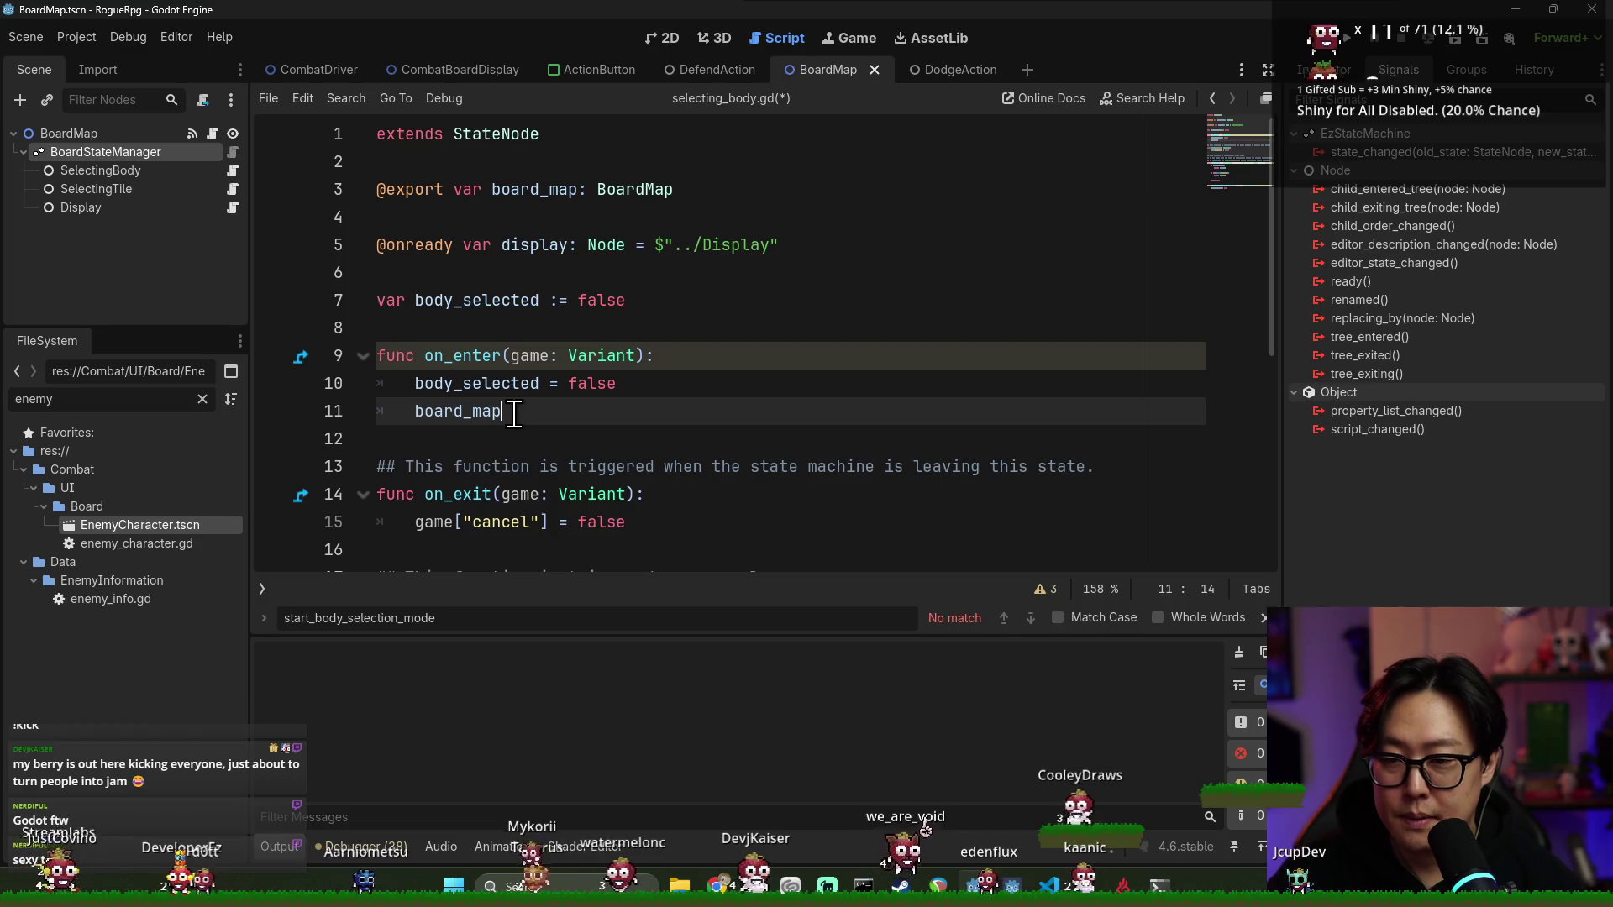
pyautogui.write('.enabled')
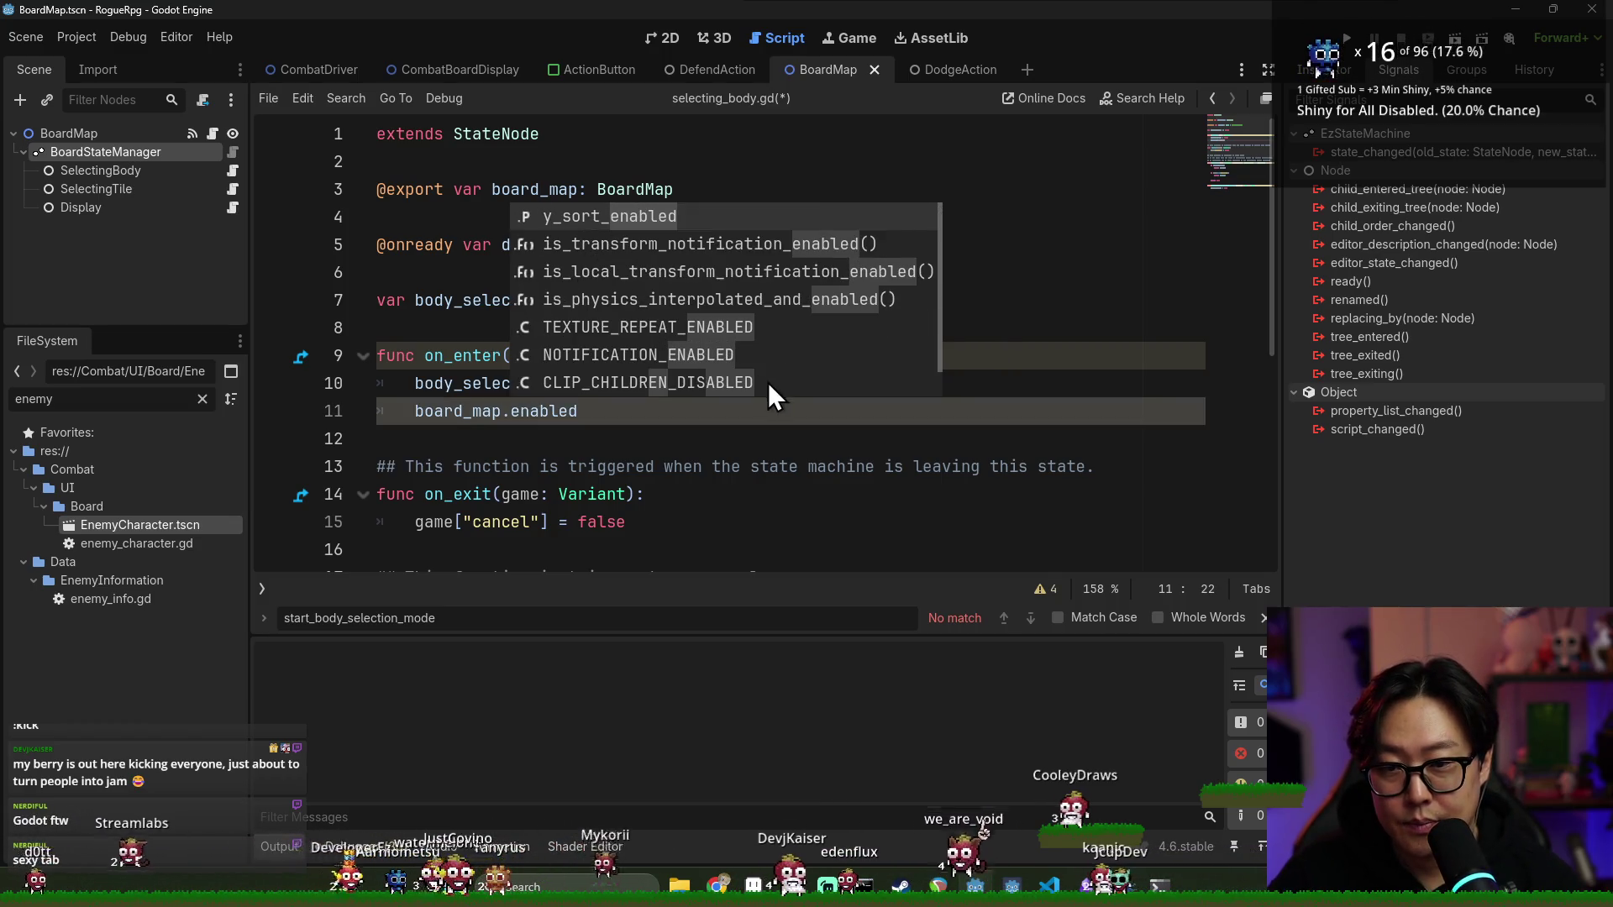
pyautogui.press('BackSpace')
pyautogui.press('BackSpace')
pyautogui.press('BackSpace')
pyautogui.write('body_selection')
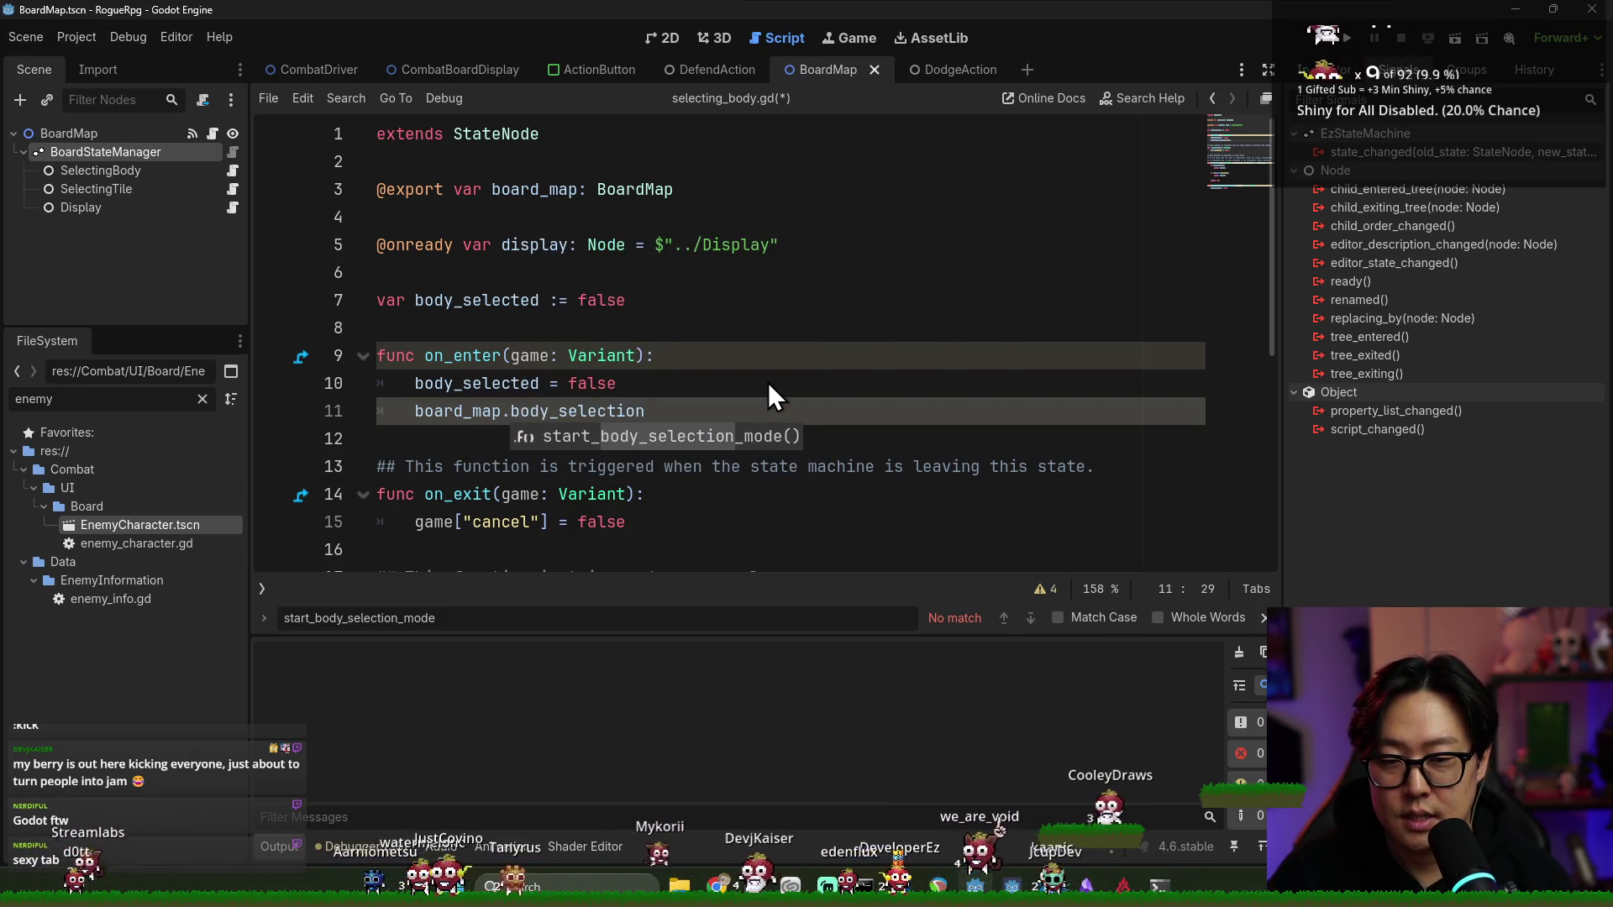
pyautogui.press('Return')
# Jump to start_body_selection_mode's definition in board_map.gd and select its header
pyautogui.keyDown('ctrl'); pyautogui.click(600, 412); pyautogui.keyUp('ctrl')
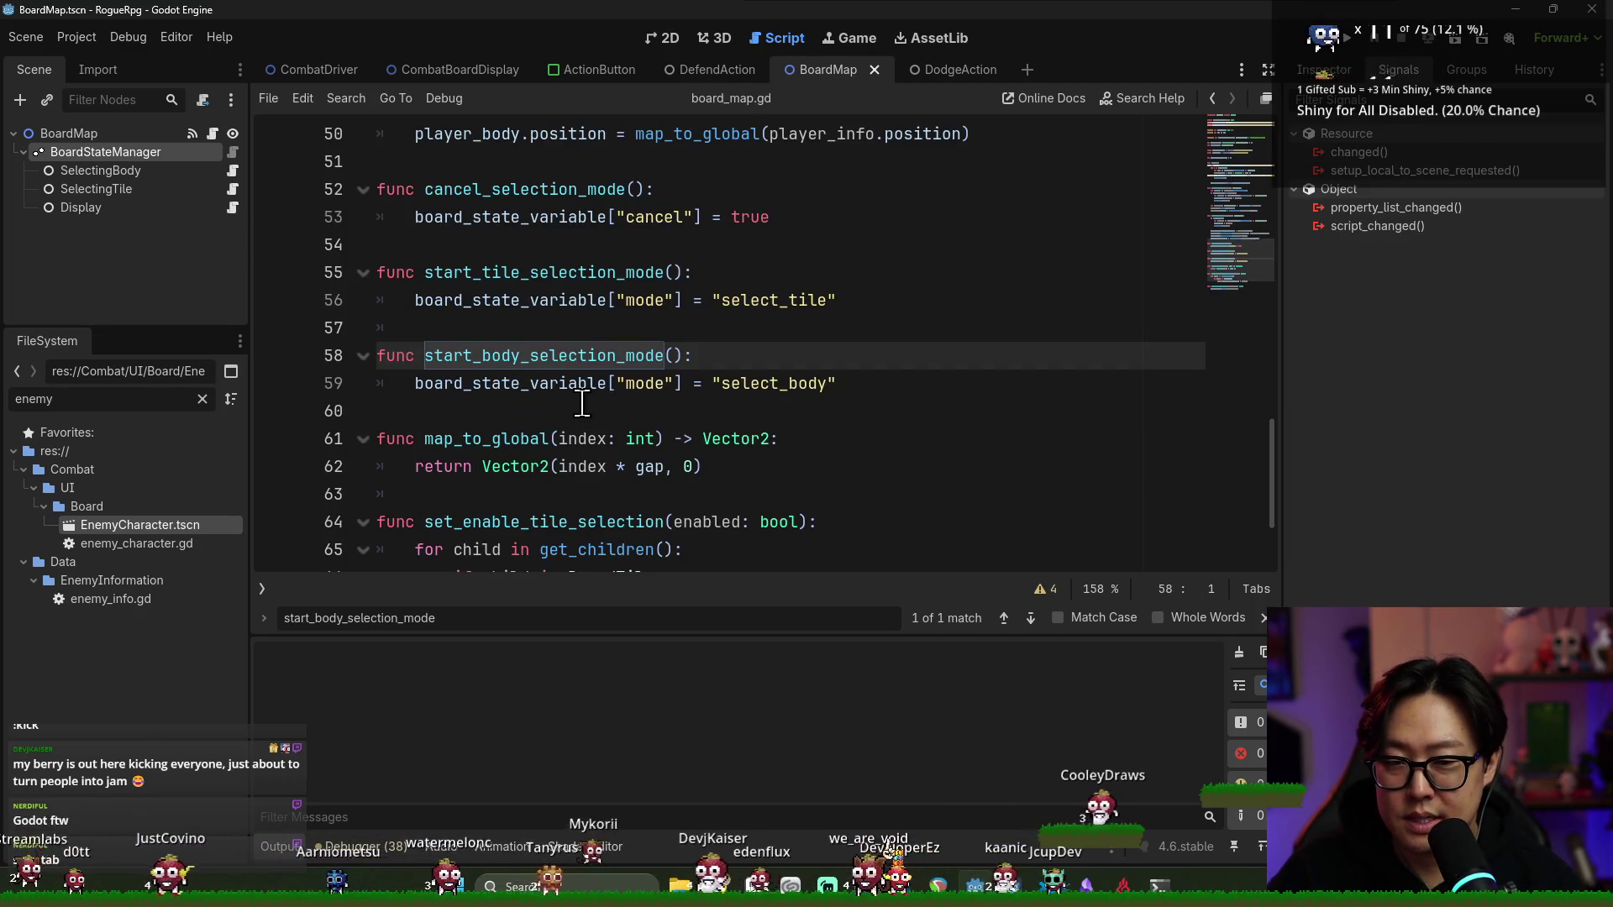
pyautogui.tripleClick(528, 357)
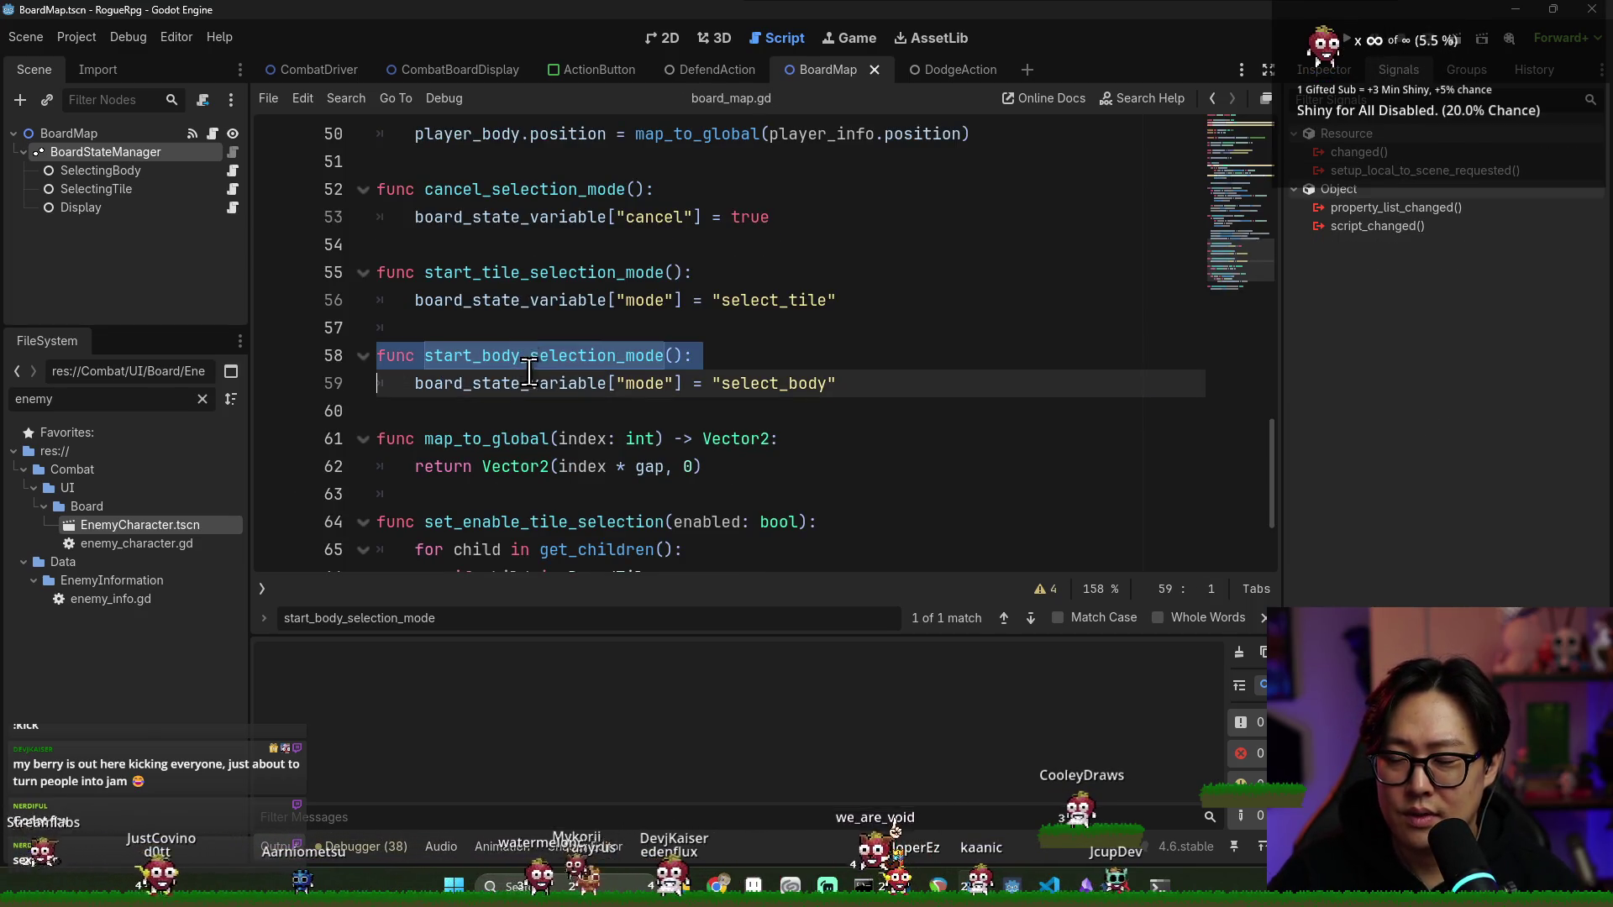
pyautogui.scroll(-2, 569, 408)
# Start a new function set_enable_body_selection(enabled: bool) at the end of board_map.gd
pyautogui.click(504, 360)
pyautogui.click(864, 459)
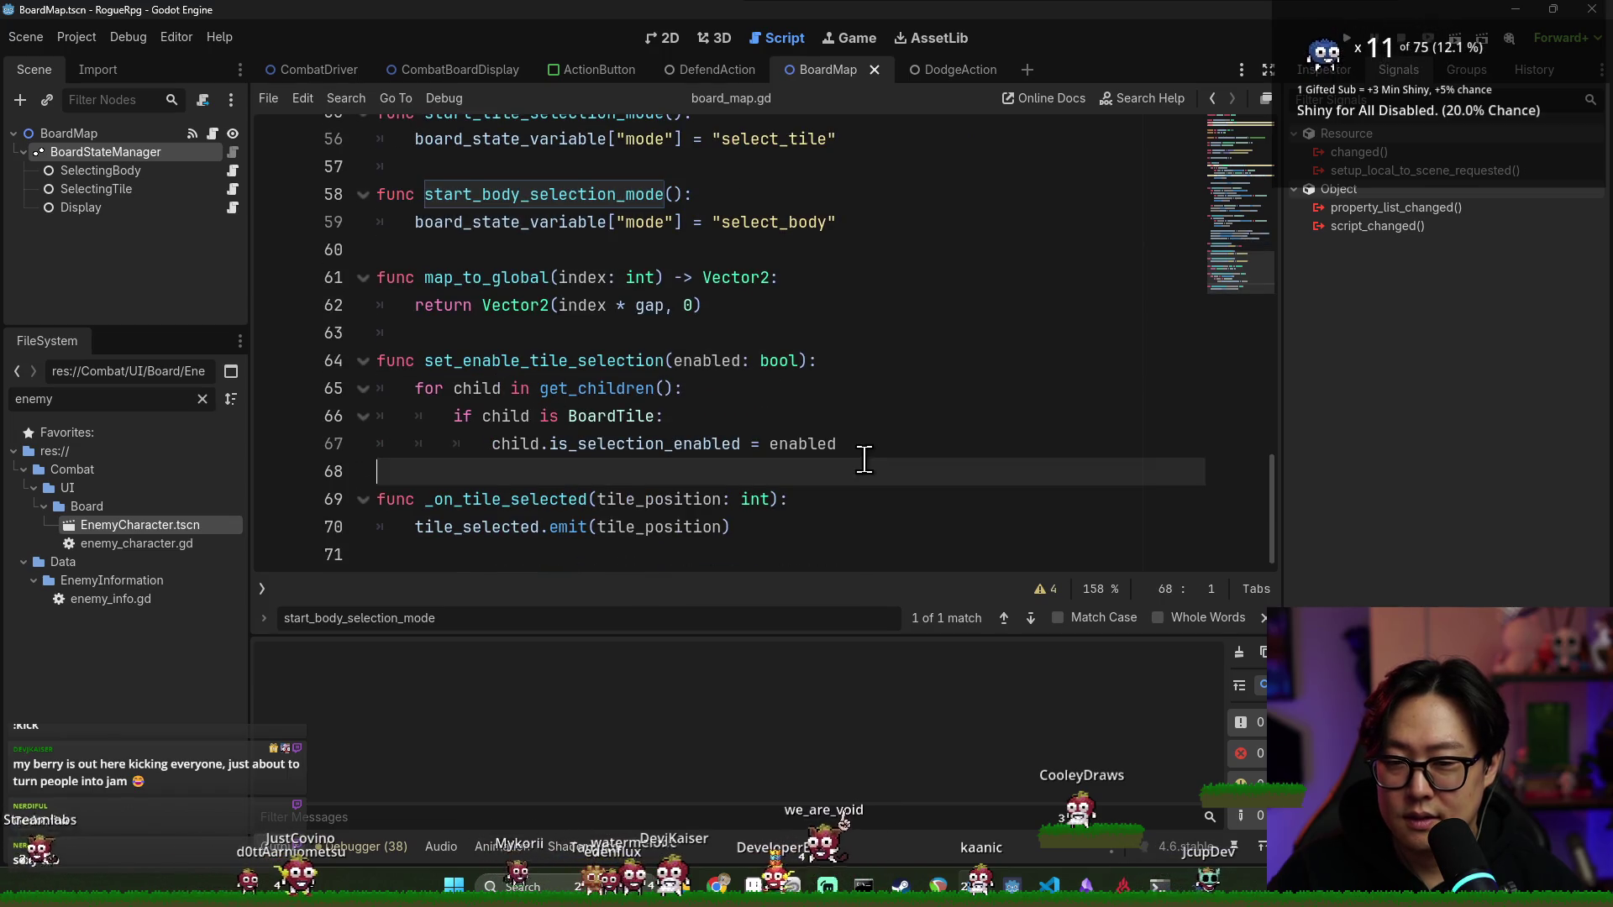
pyautogui.press('Return')
pyautogui.press('Up')
pyautogui.press('Return')
pyautogui.write('f')
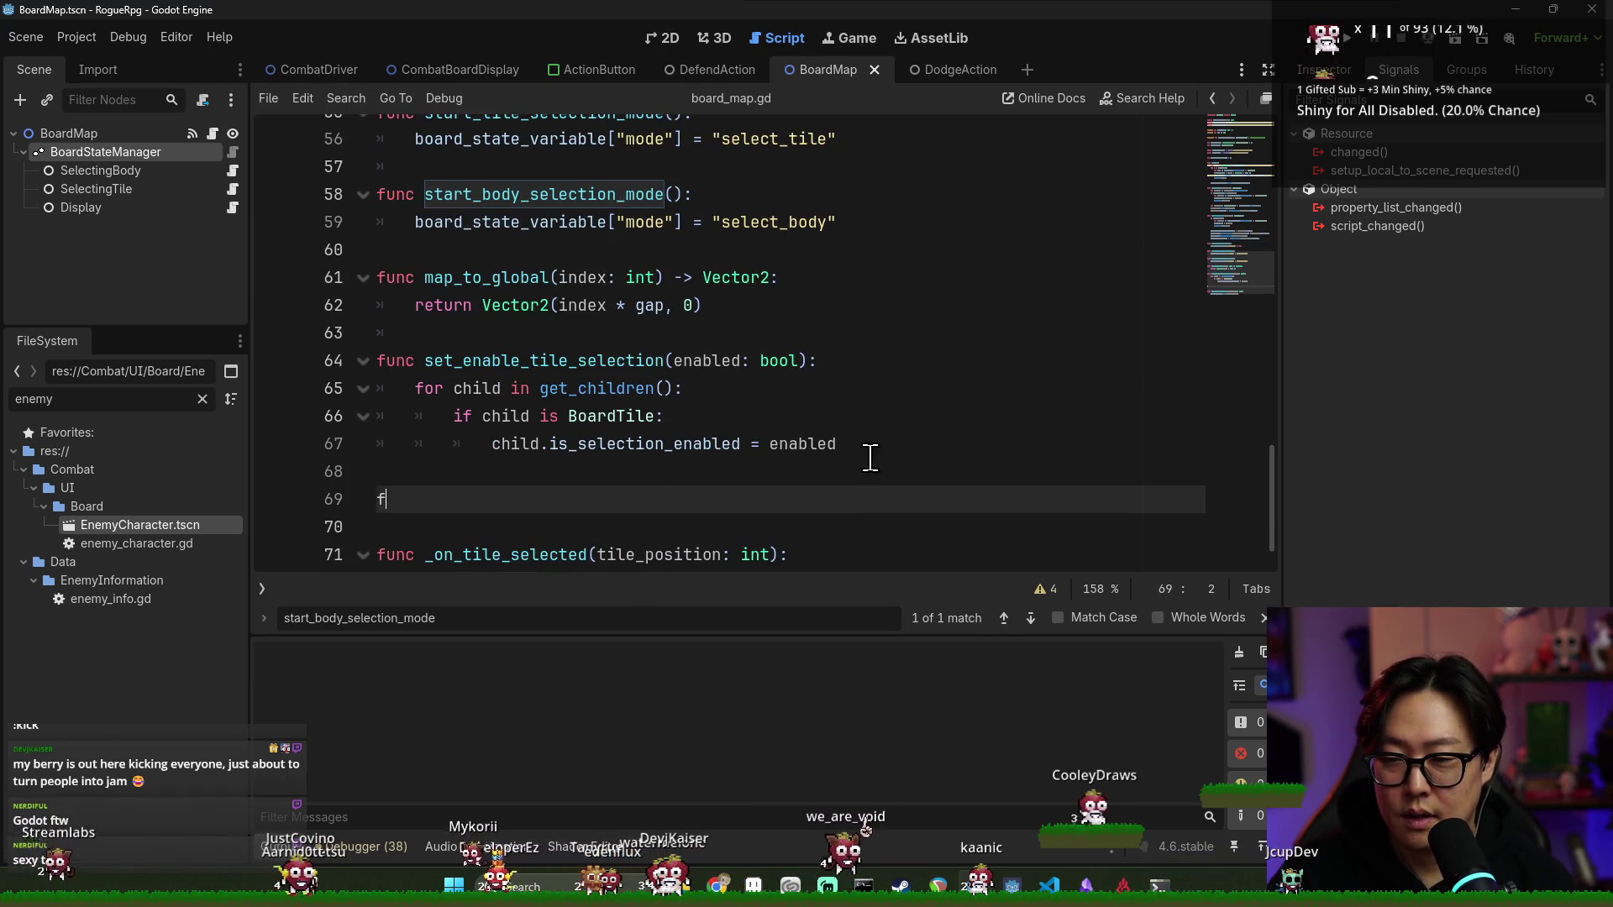
pyautogui.write('_b')
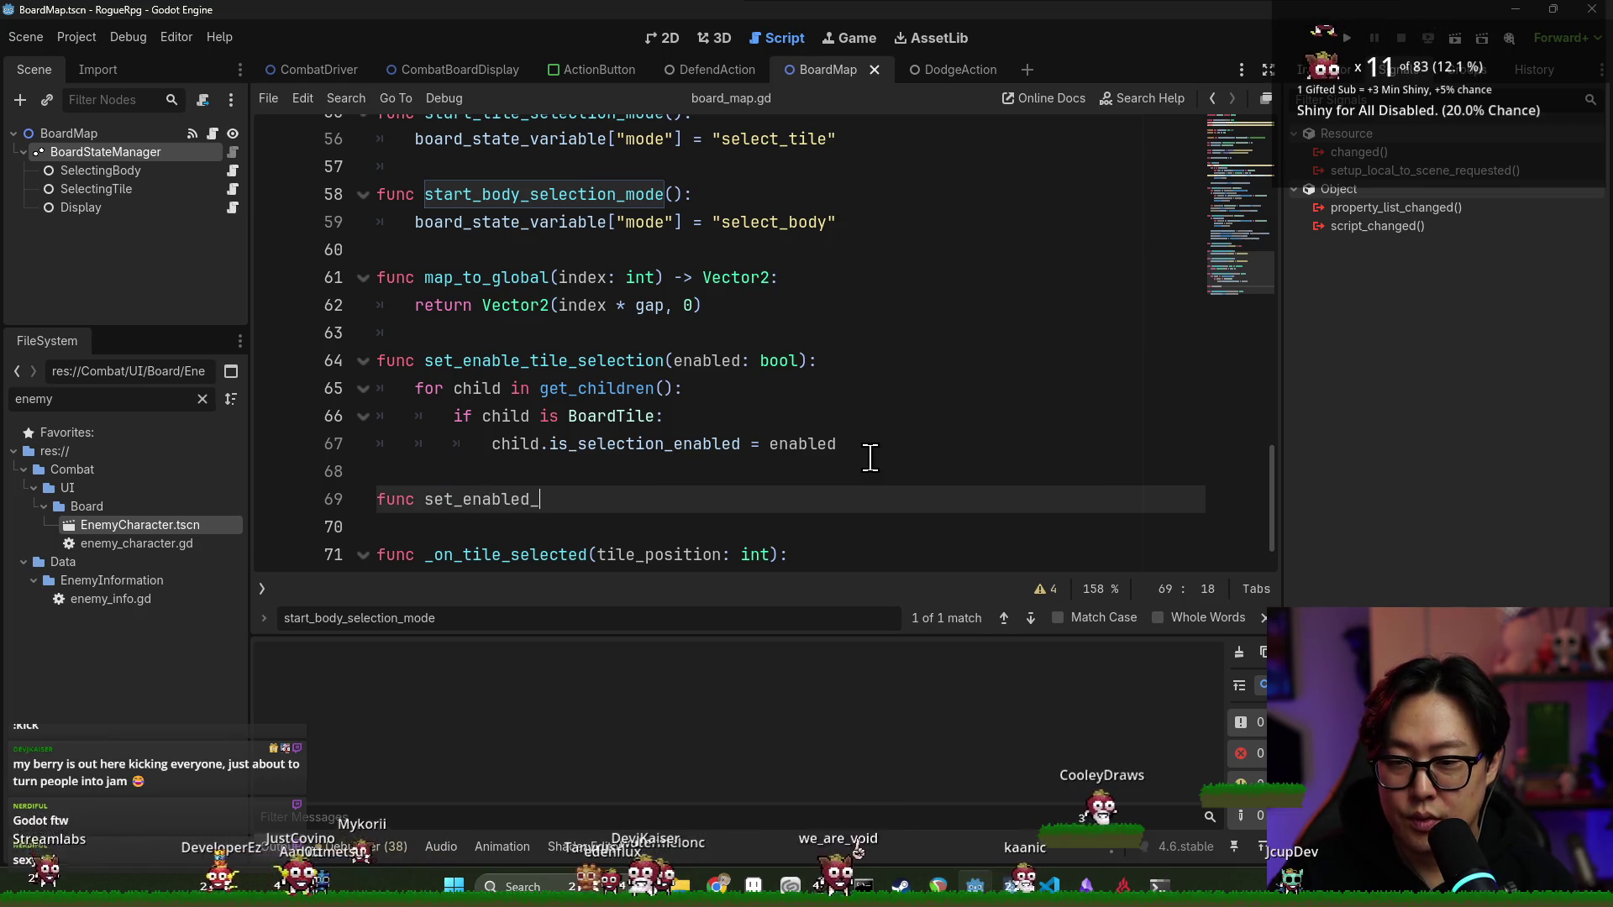
pyautogui.write('selection(enabled')
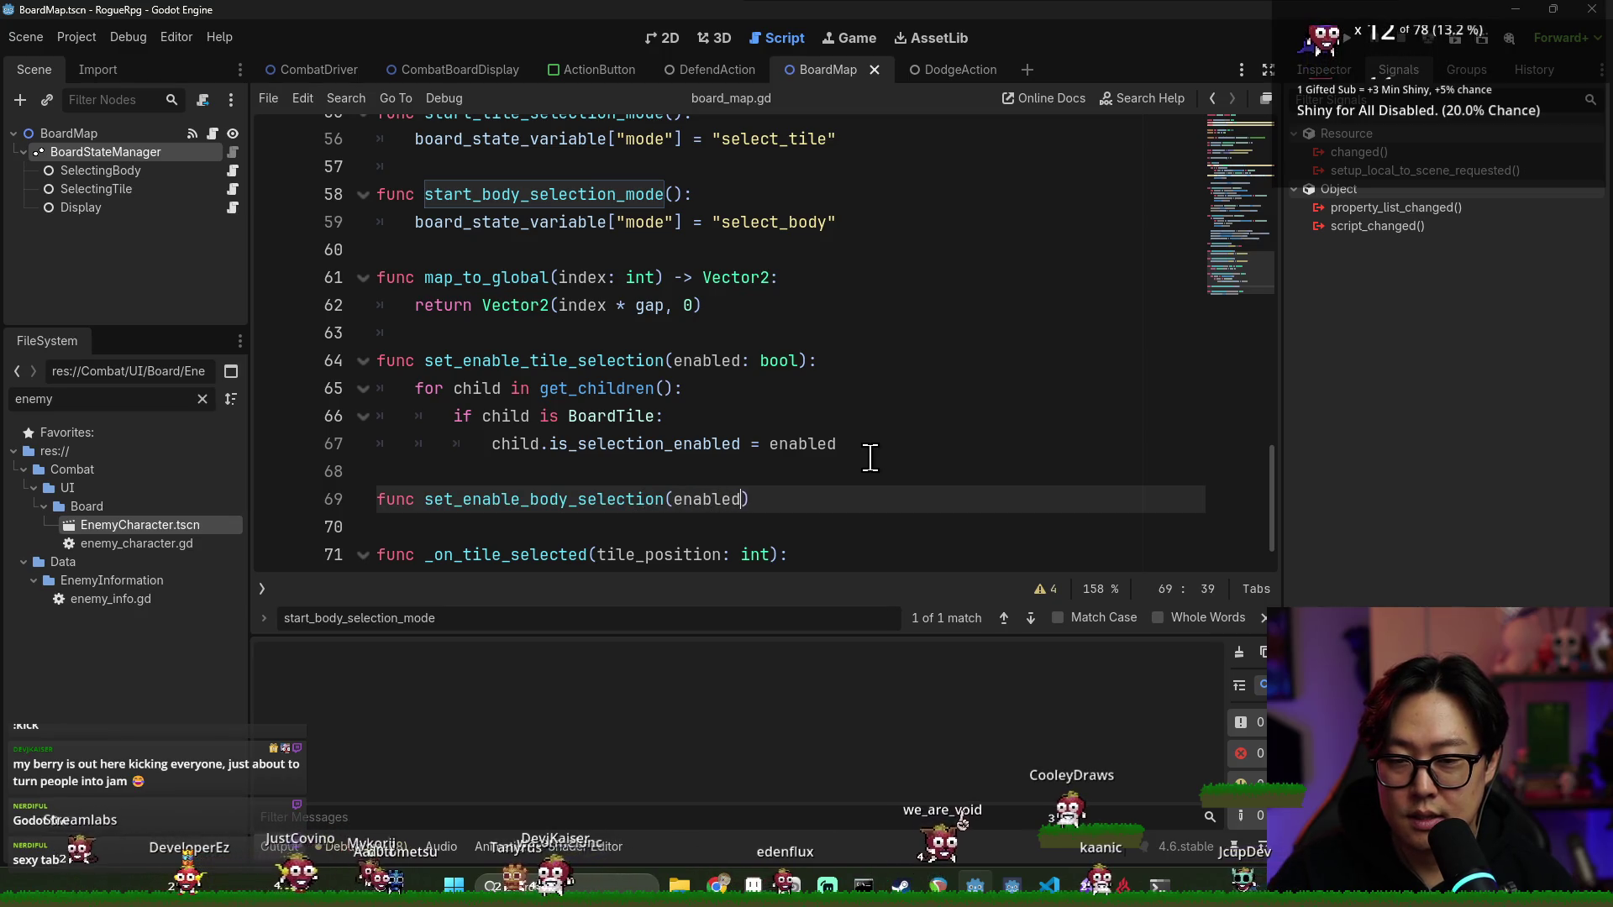
pyautogui.write('):')
pyautogui.press('Return')
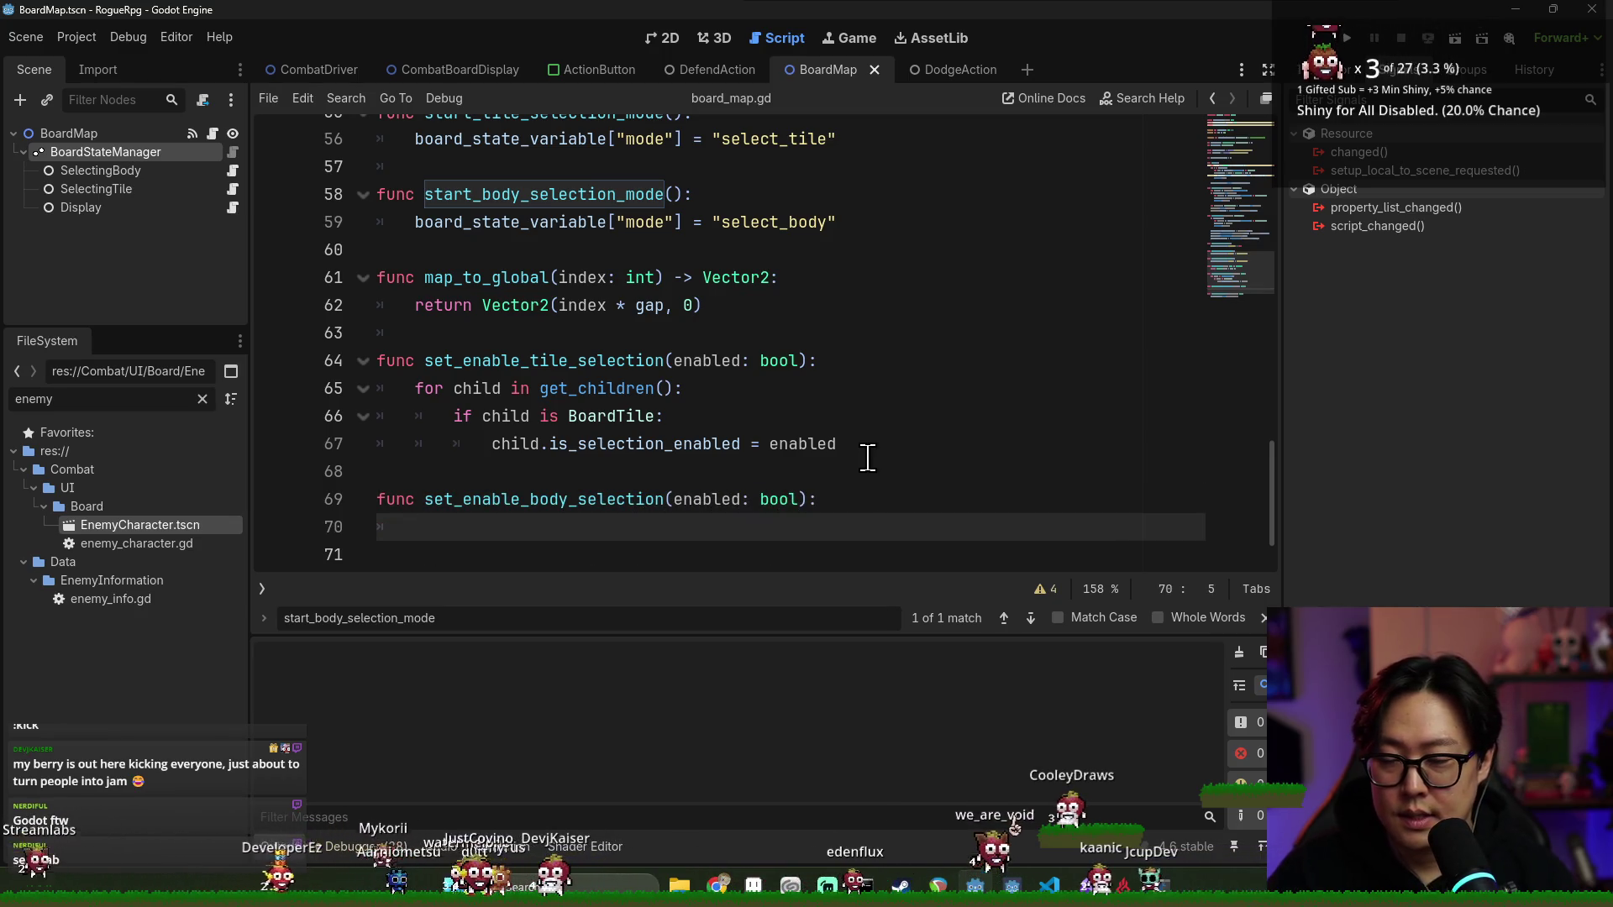
# Fill it with the copied child loop, checking EnemyCharacter and setting is_pick_enabled to enabled
pyautogui.scroll(-1, 867, 458)
pyautogui.moveTo(415, 305); pyautogui.dragTo(854, 361)
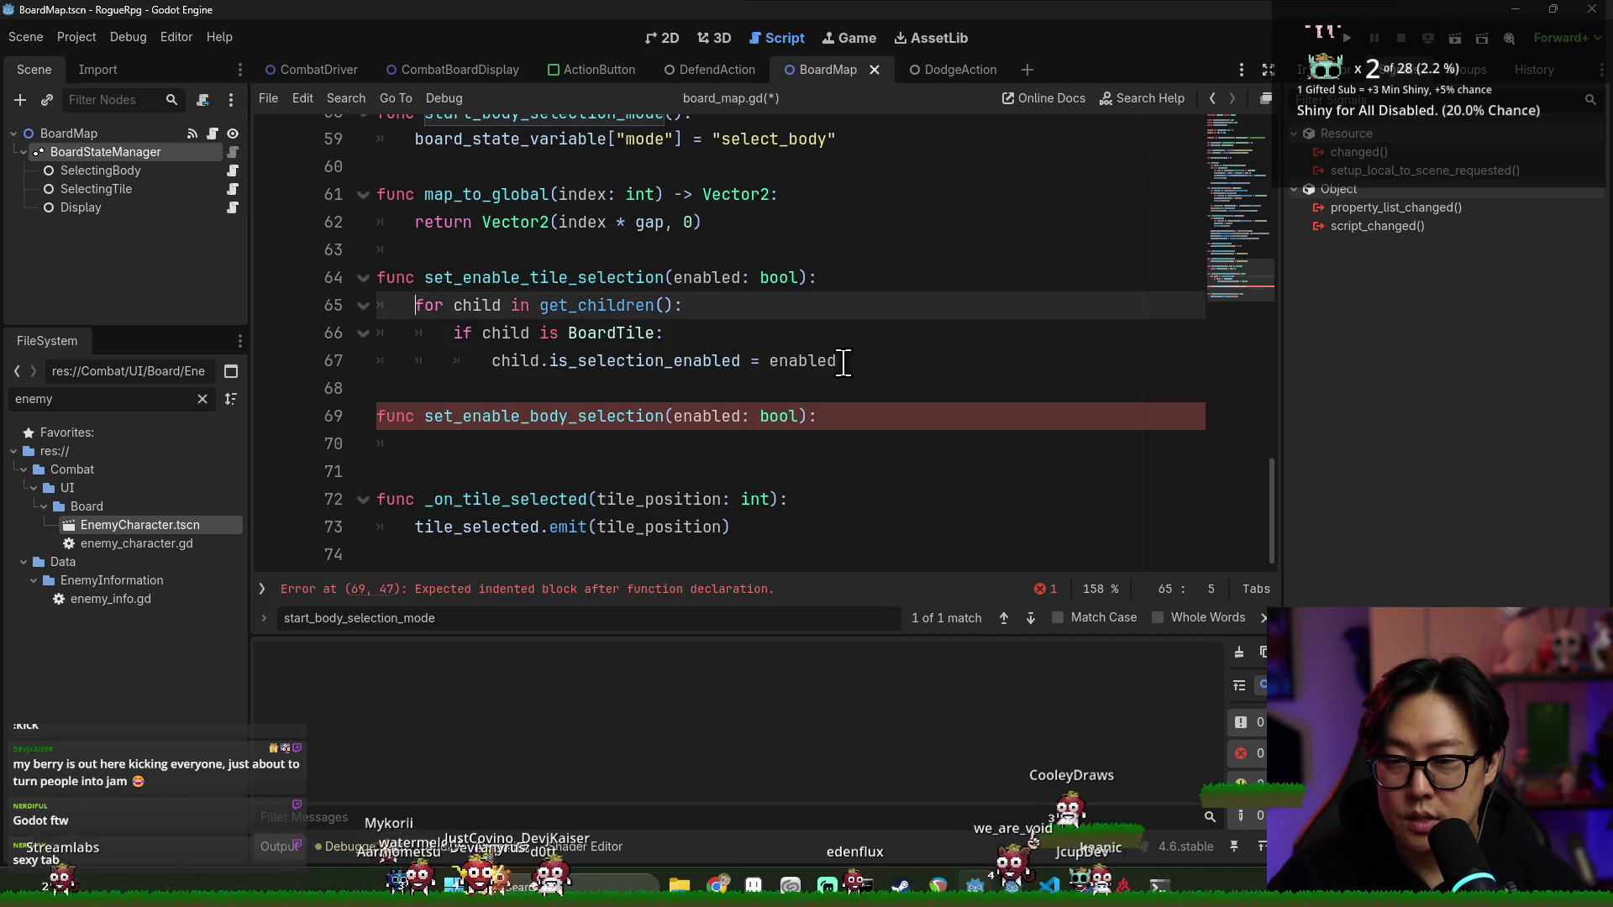
pyautogui.hotkey('ctrl', 'c')
pyautogui.click(526, 438)
pyautogui.hotkey('ctrl', 'v')
pyautogui.doubleClick(605, 471)
pyautogui.write('Enem')
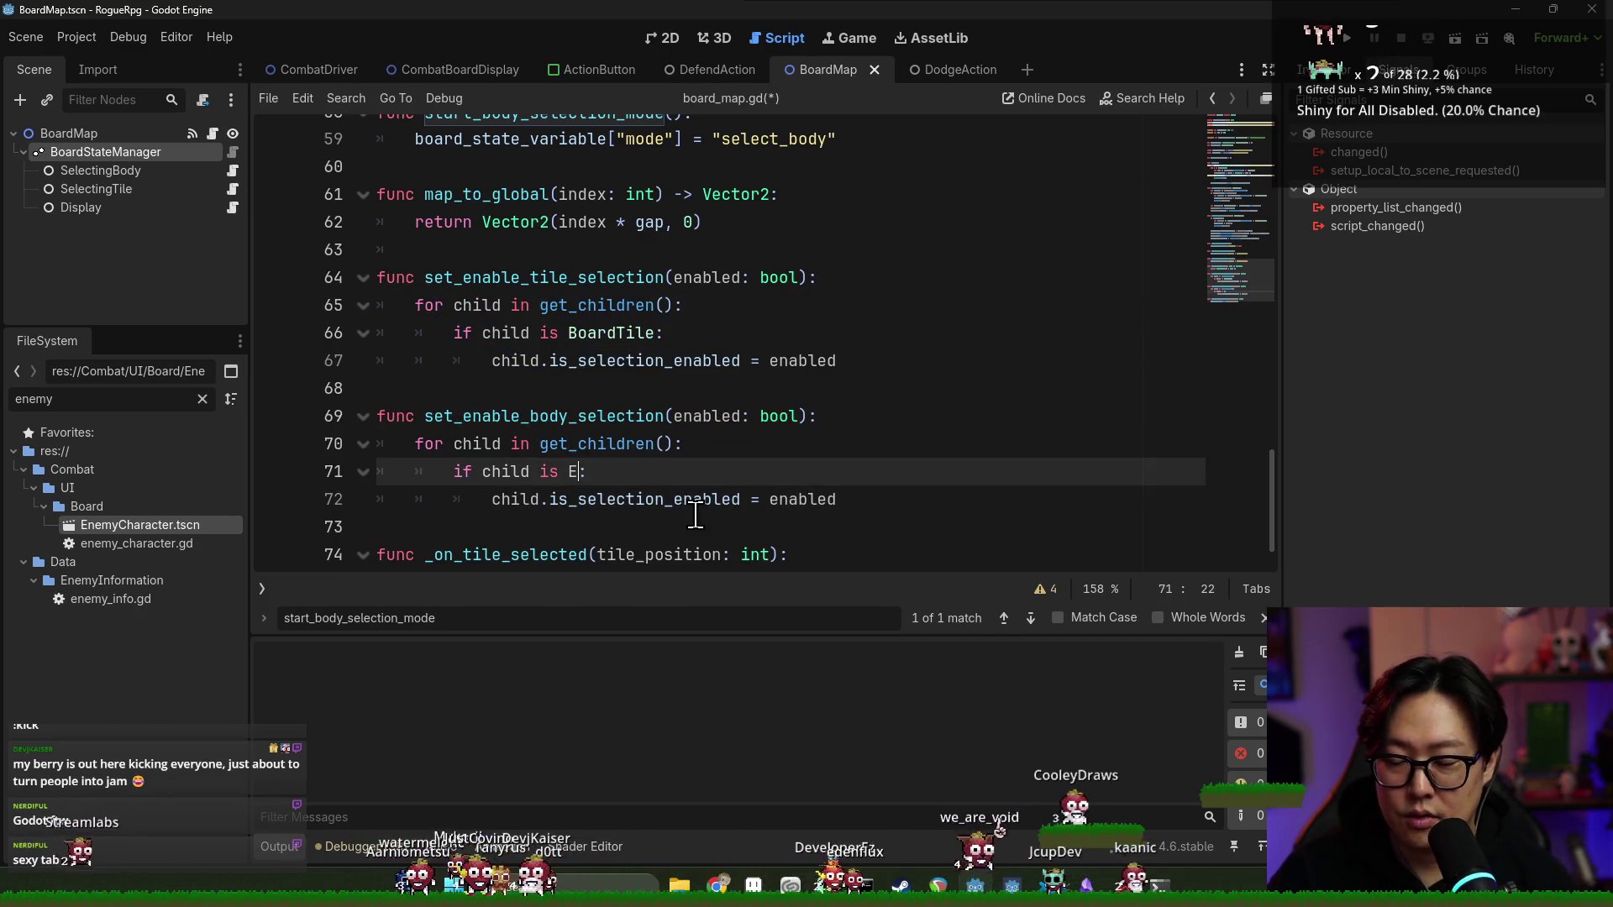
pyautogui.write('y')
pyautogui.press('Return')
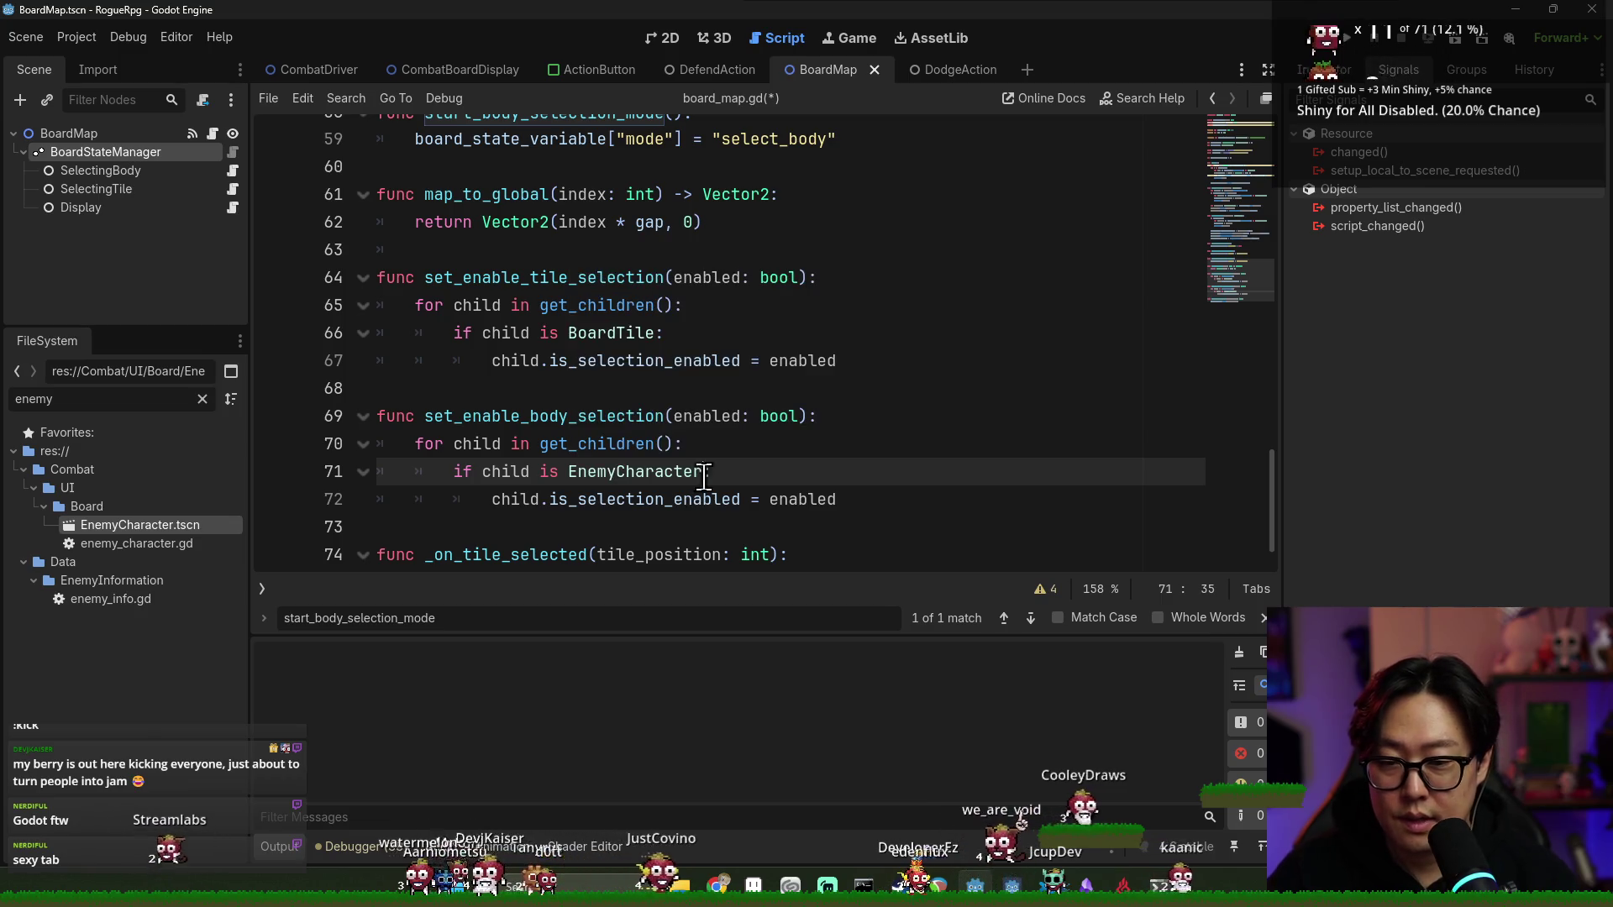
pyautogui.doubleClick(661, 499)
pyautogui.press('BackSpace')
pyautogui.write('_pi')
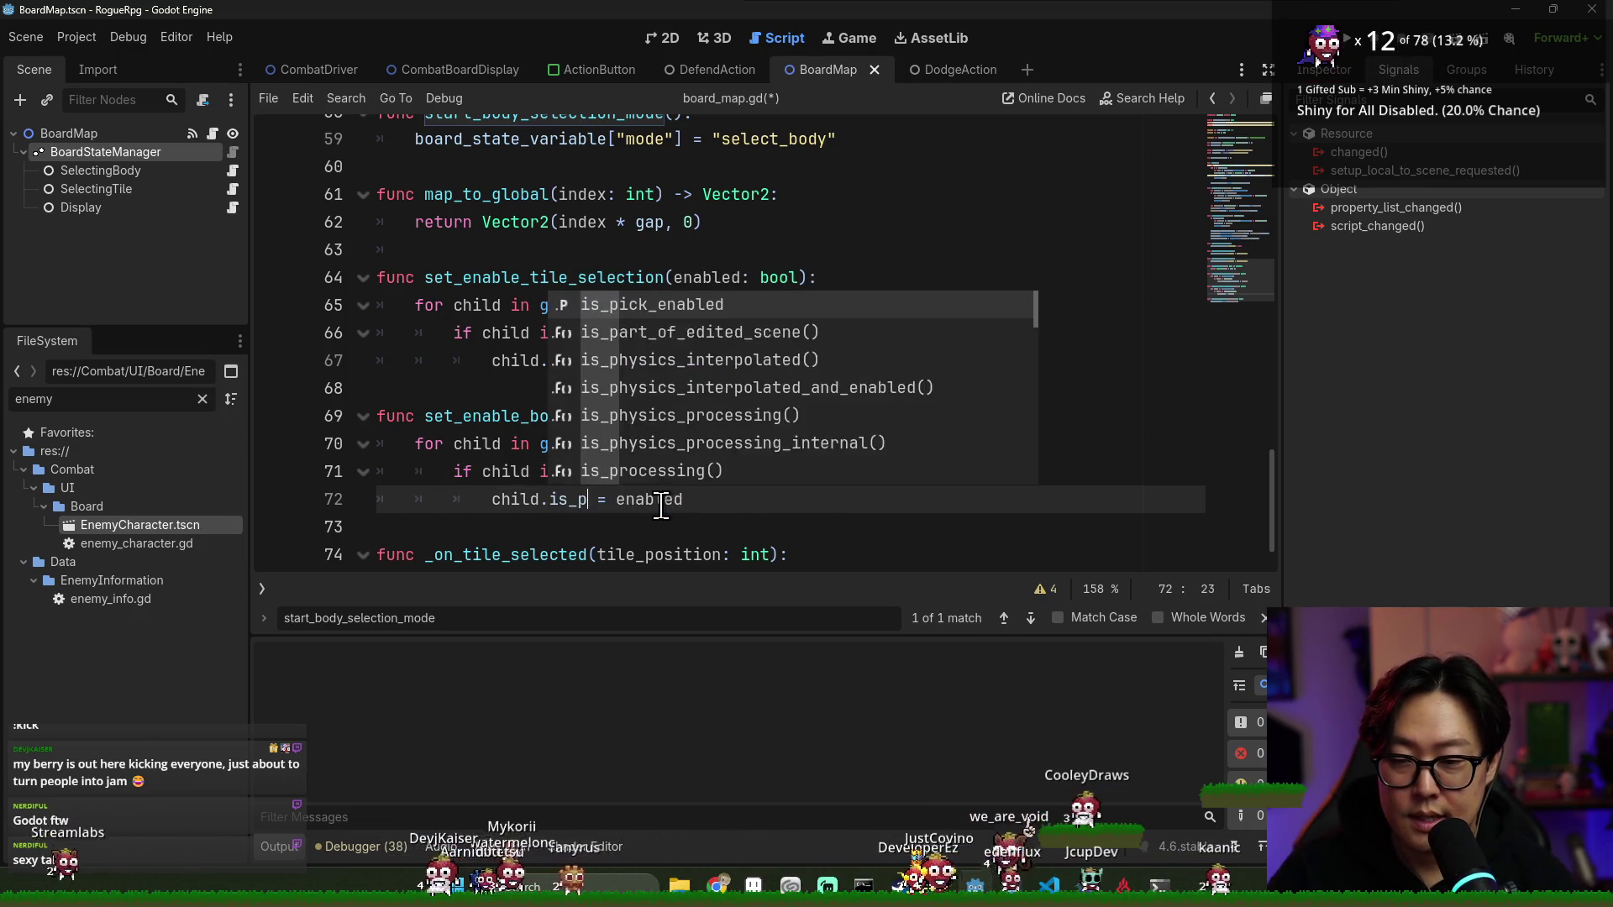
pyautogui.press('Return')
# Save board_map.gd and select the set_enable_body_selection name for reuse
pyautogui.doubleClick(748, 500)
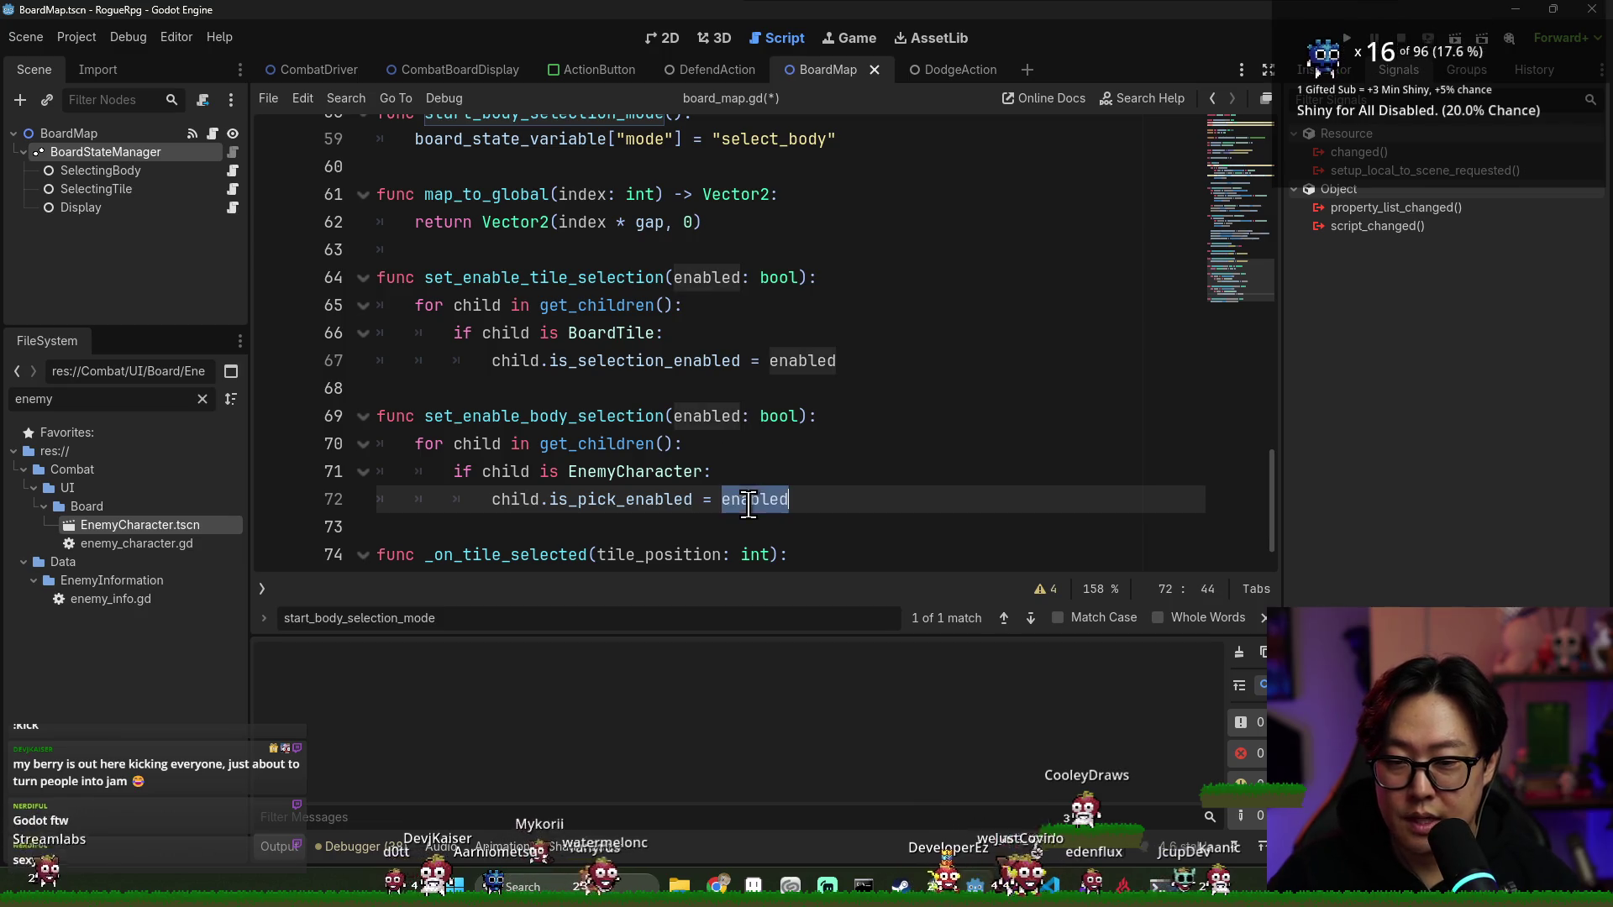
pyautogui.doubleClick(546, 416)
pyautogui.scroll(-1, 630, 487)
pyautogui.hotkey('ctrl', 's')
pyautogui.click(569, 469)
pyautogui.click(569, 432)
pyautogui.doubleClick(554, 361)
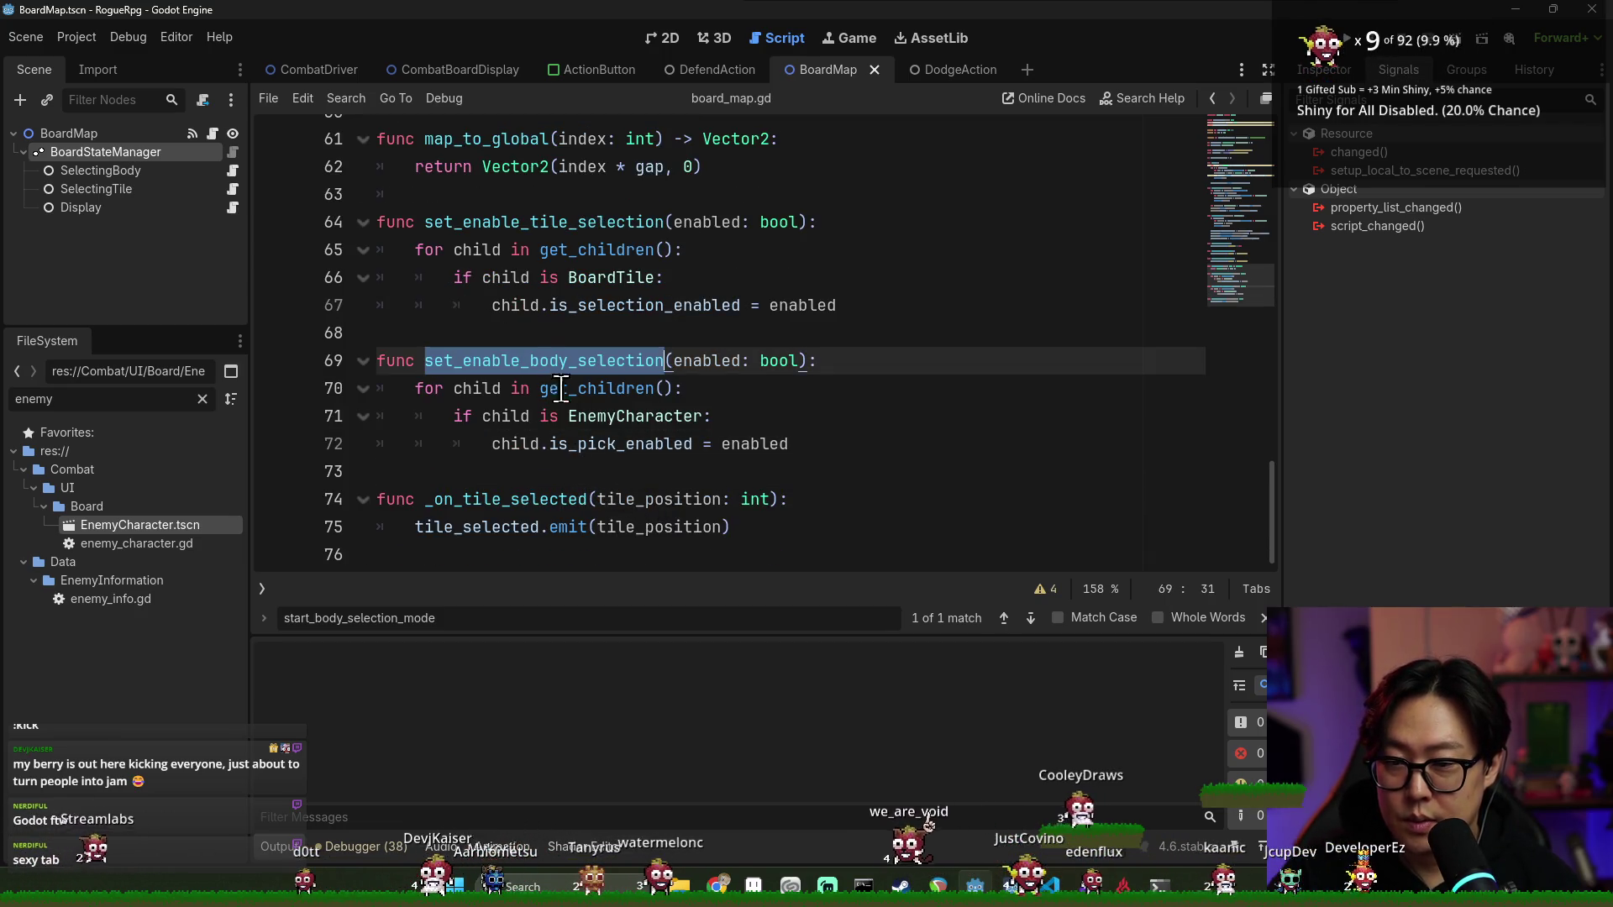
pyautogui.click(232, 171)
# In on_enter, replace the start_body_selection_mode call with board_map.set_enable_body_selection(true)
pyautogui.doubleClick(630, 411)
pyautogui.press('BackSpace')
pyautogui.write('_map.set_(')
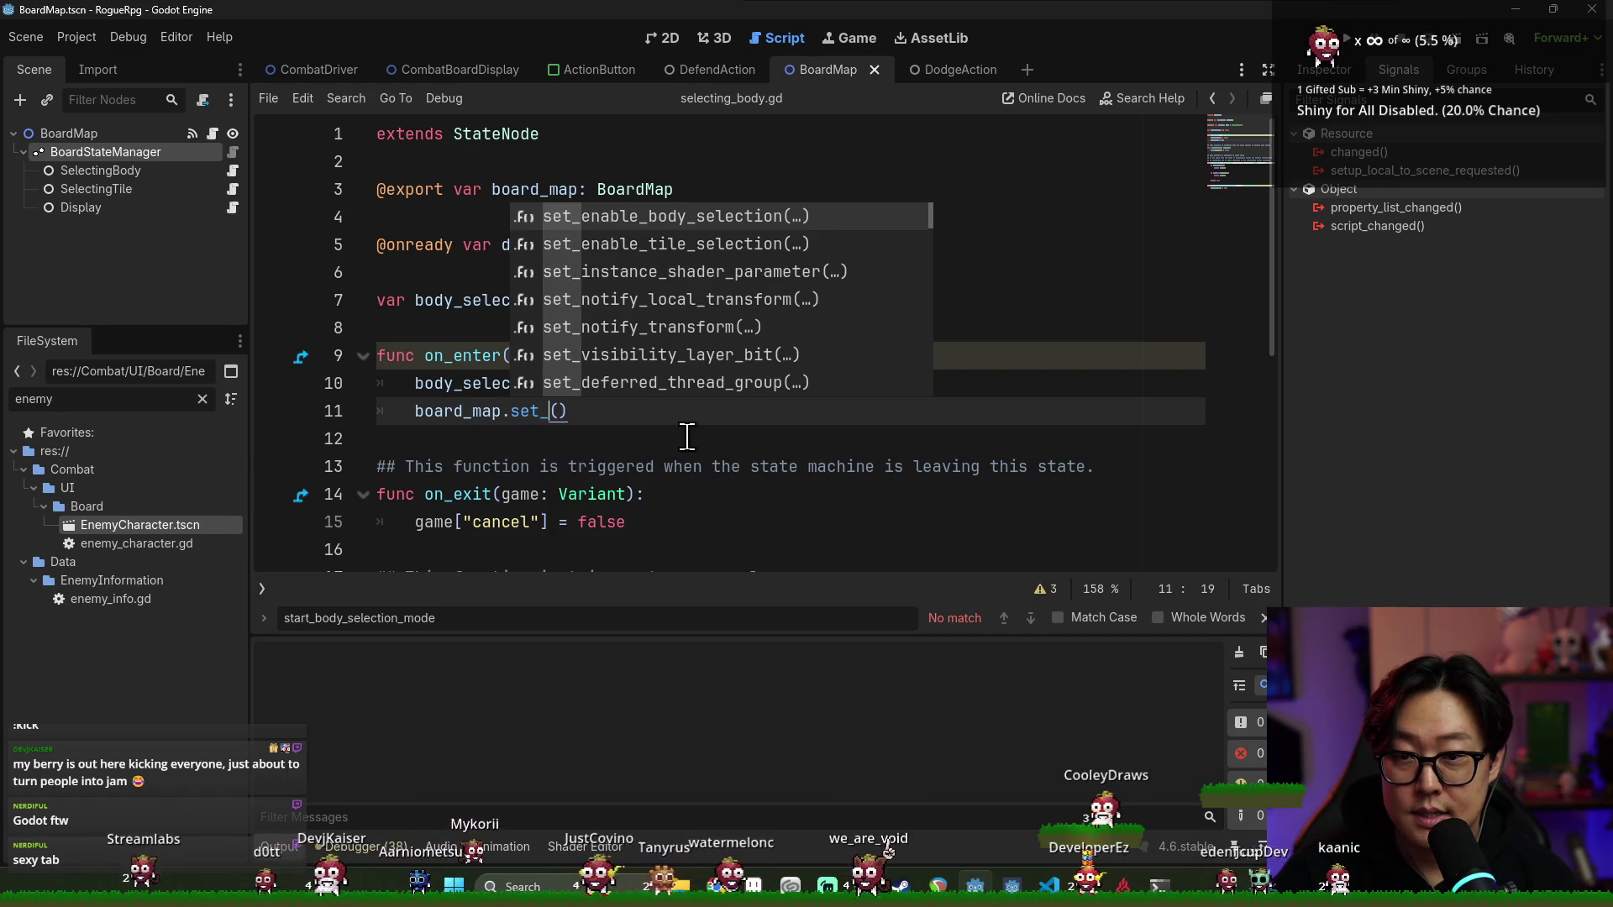
pyautogui.press('Return')
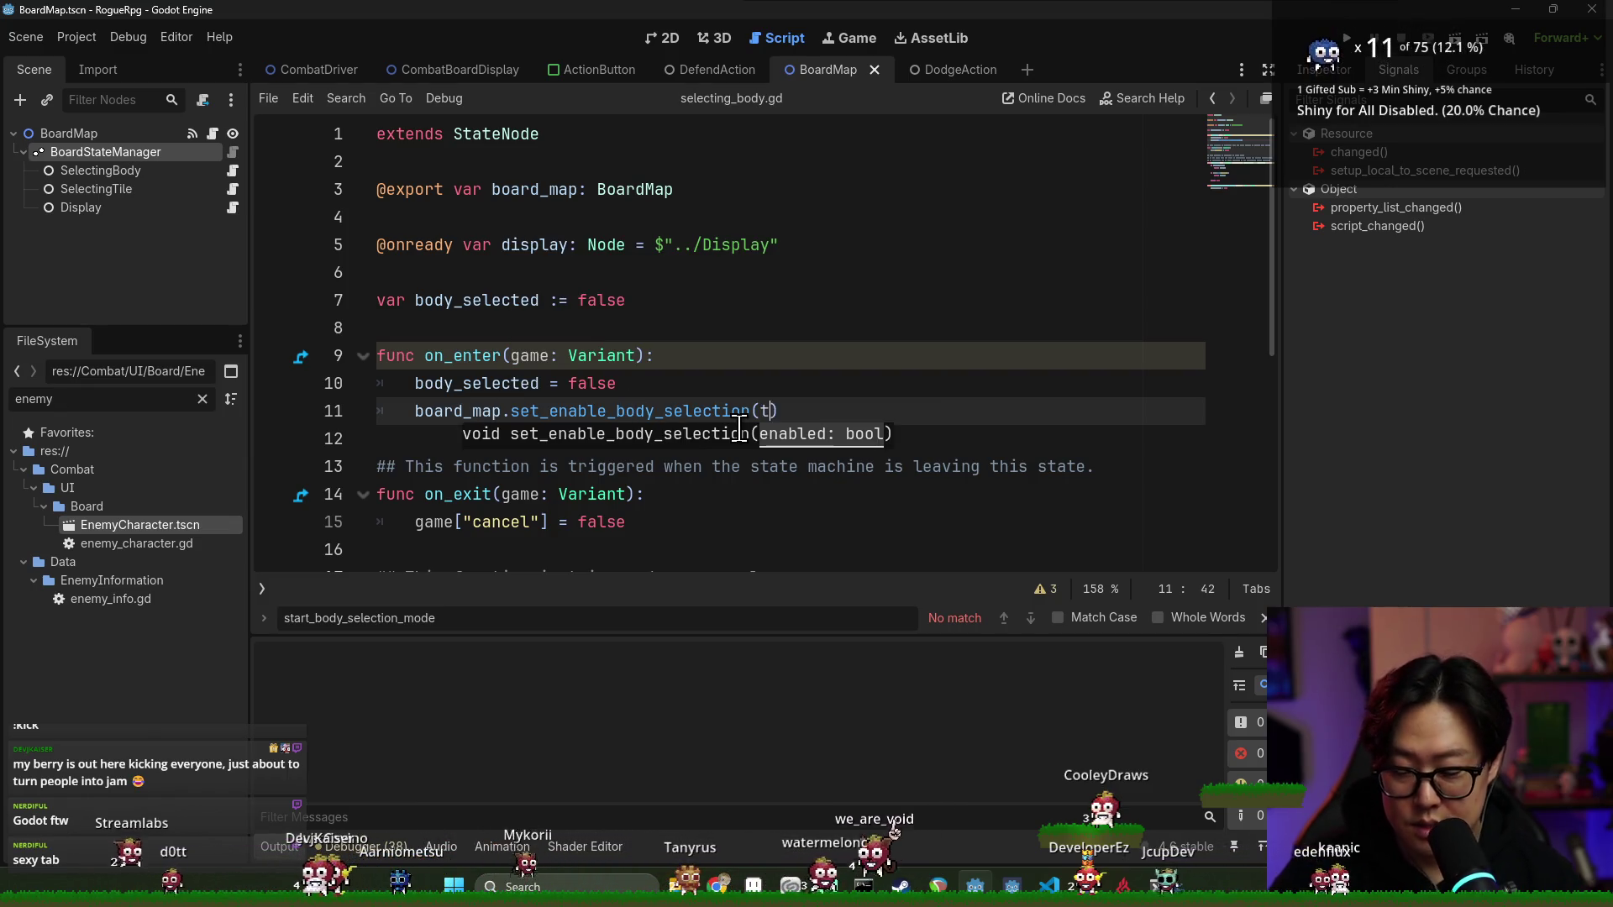
# Add board_map.set_enable_body_selection(false) to on_exit and save selecting_body.gd
pyautogui.tripleClick(668, 410)
pyautogui.scroll(-2, 668, 411)
pyautogui.click(663, 333)
pyautogui.press('Return')
pyautogui.hotkey('ctrl', 'v')
pyautogui.doubleClick(773, 359)
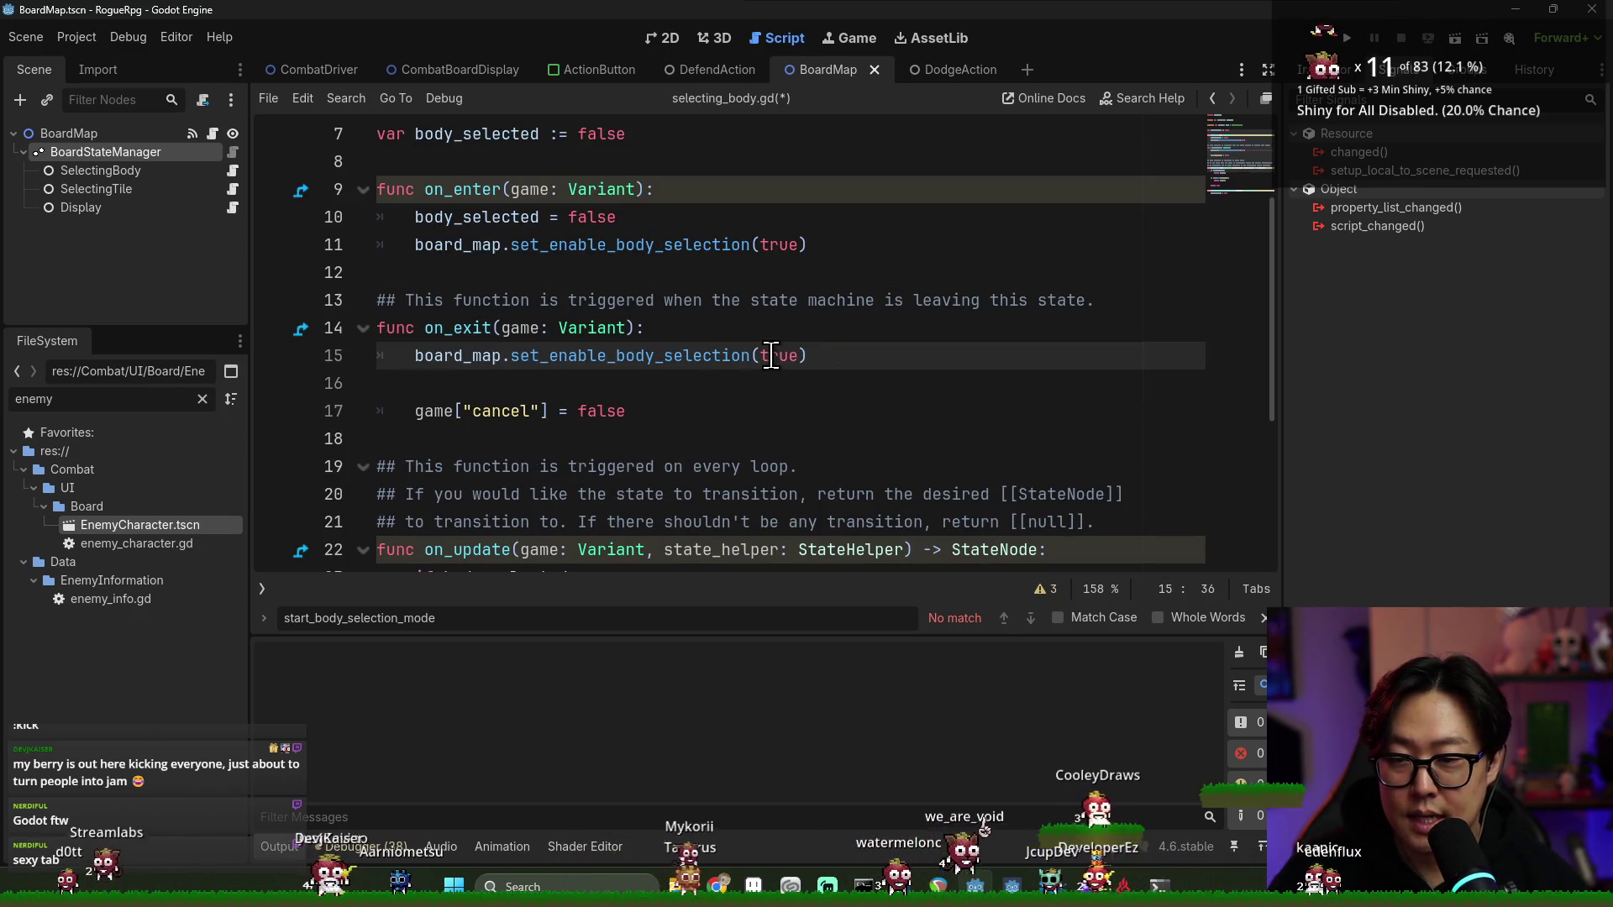
pyautogui.write('false)')
pyautogui.hotkey('ctrl', 's')
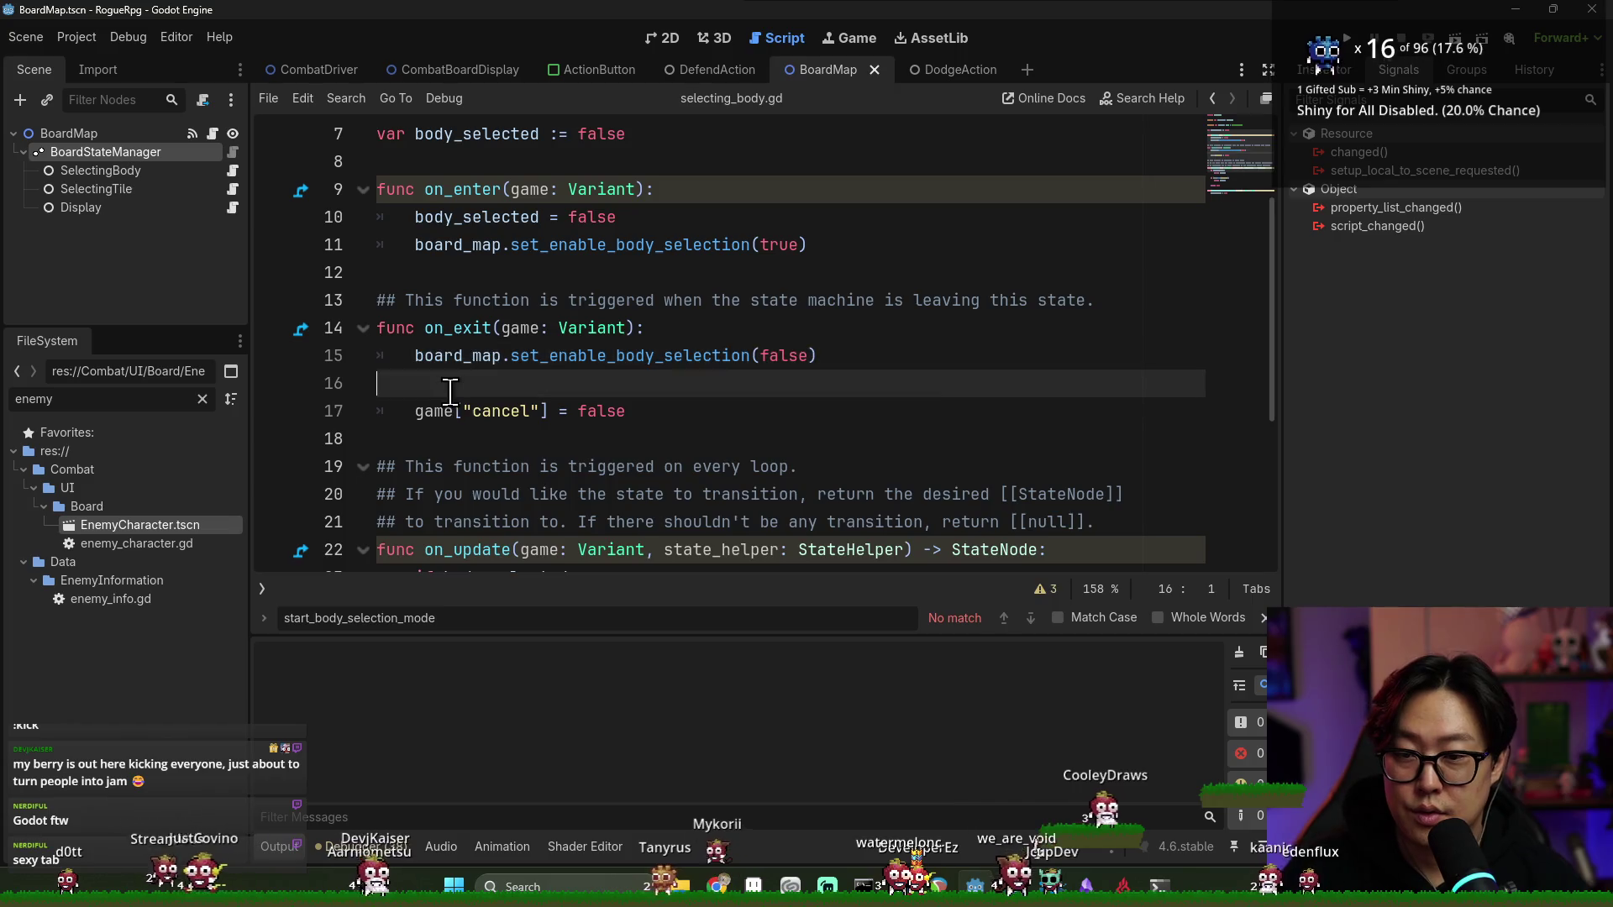
# Review the body_selected, display and cancel checks in on_update
pyautogui.scroll(-3, 697, 386)
pyautogui.click(491, 294)
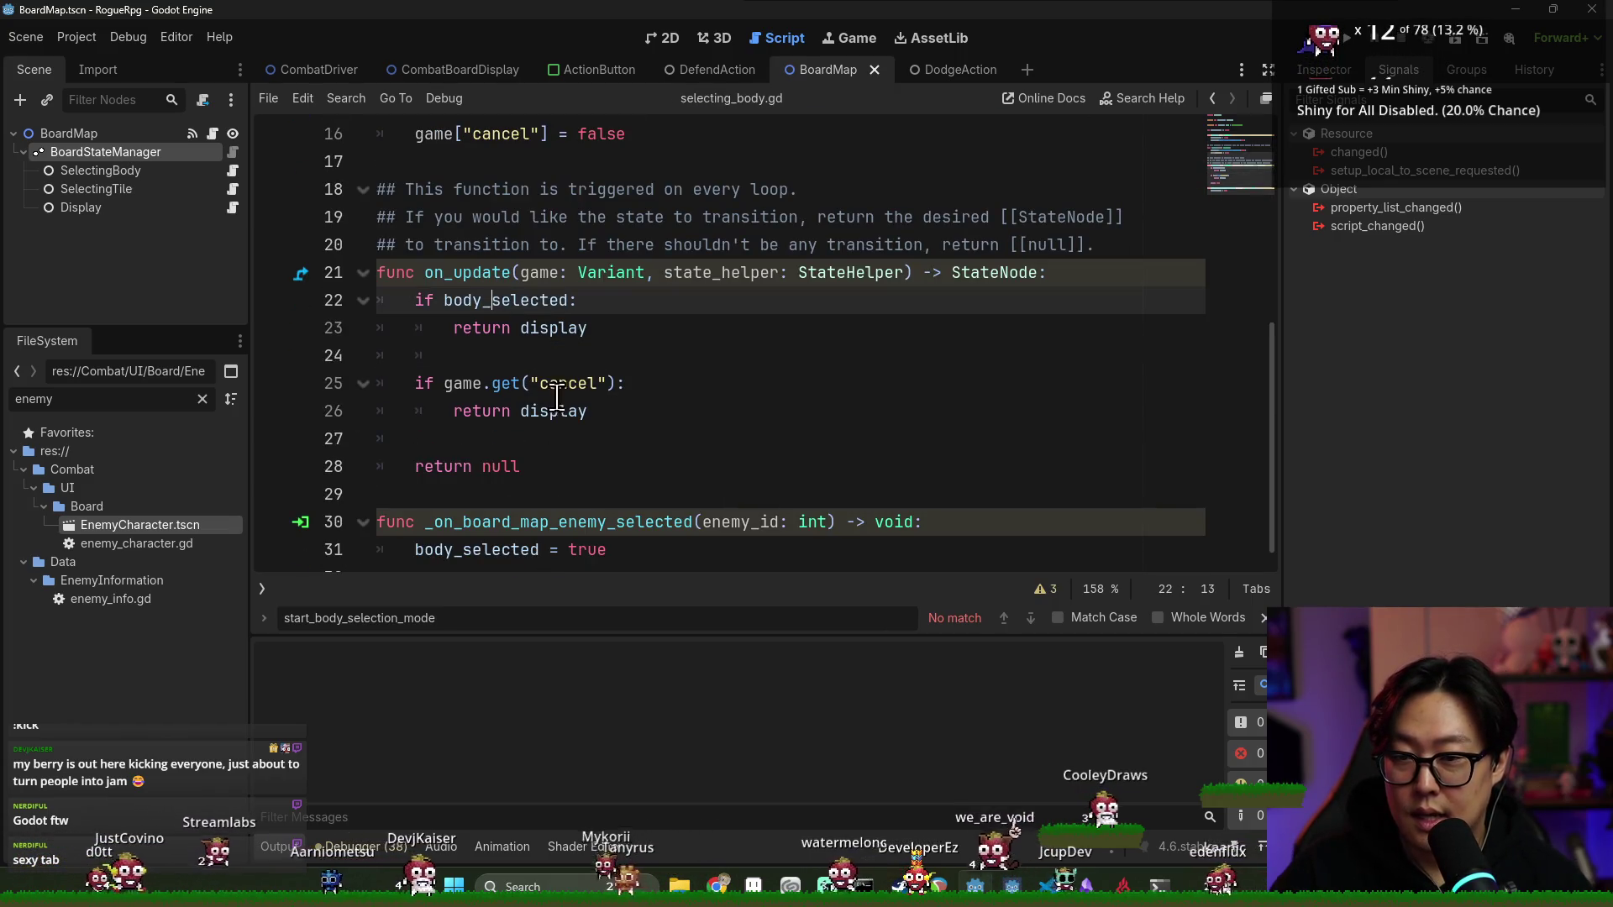
pyautogui.doubleClick(474, 298)
pyautogui.doubleClick(471, 274)
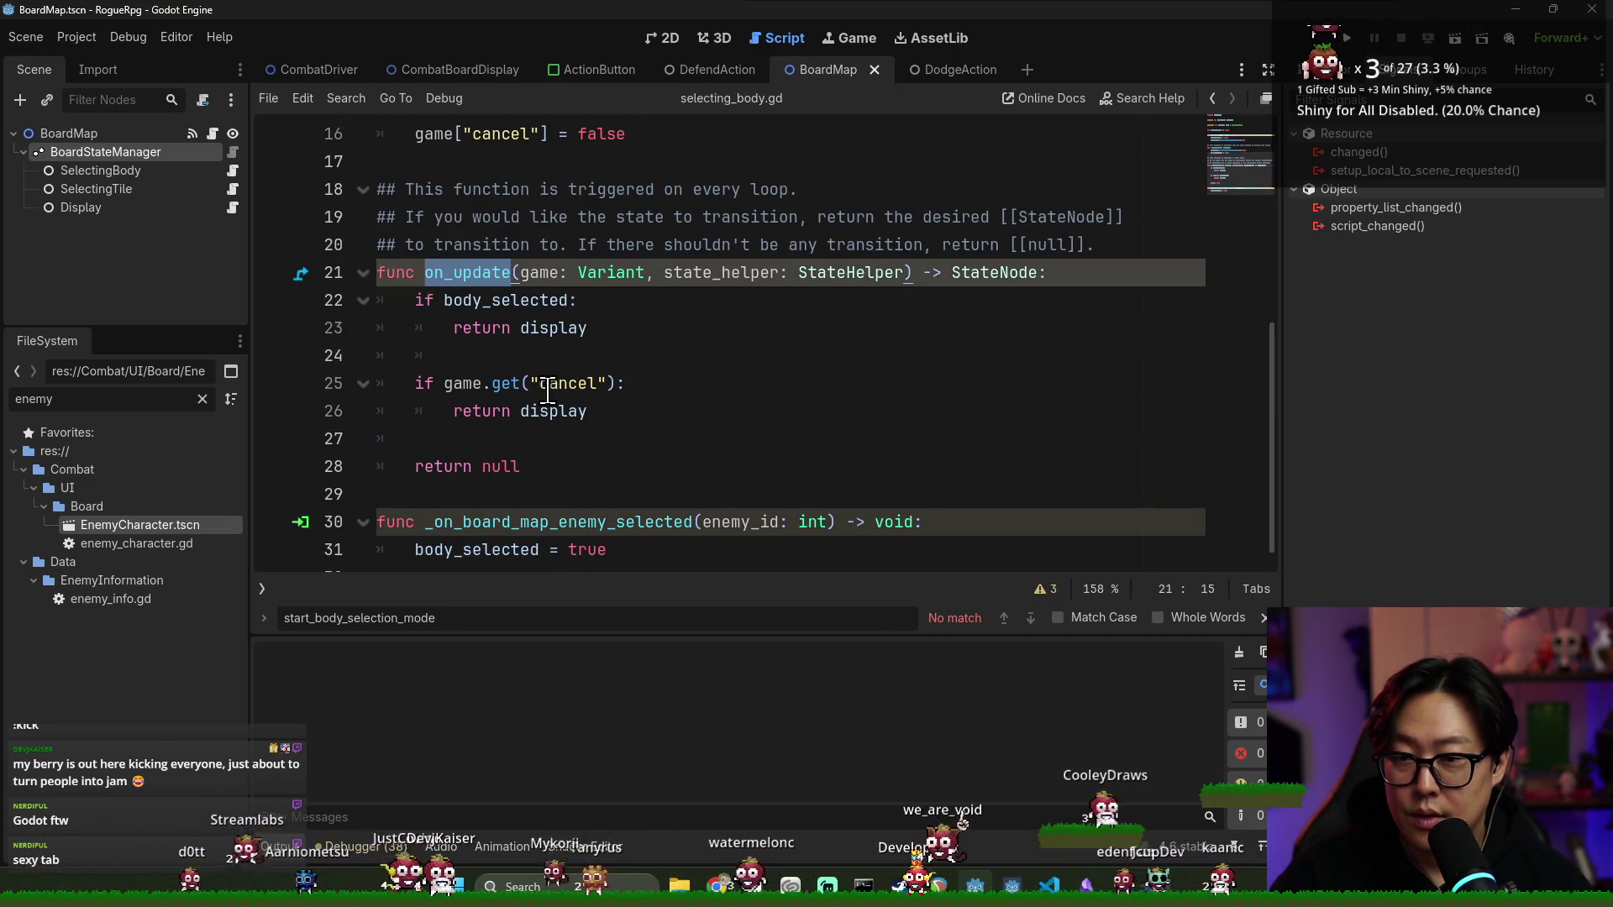
pyautogui.doubleClick(526, 298)
pyautogui.scroll(1, 527, 299)
pyautogui.scroll(-1, 526, 298)
pyautogui.doubleClick(470, 274)
pyautogui.doubleClick(514, 300)
pyautogui.doubleClick(532, 329)
pyautogui.doubleClick(567, 383)
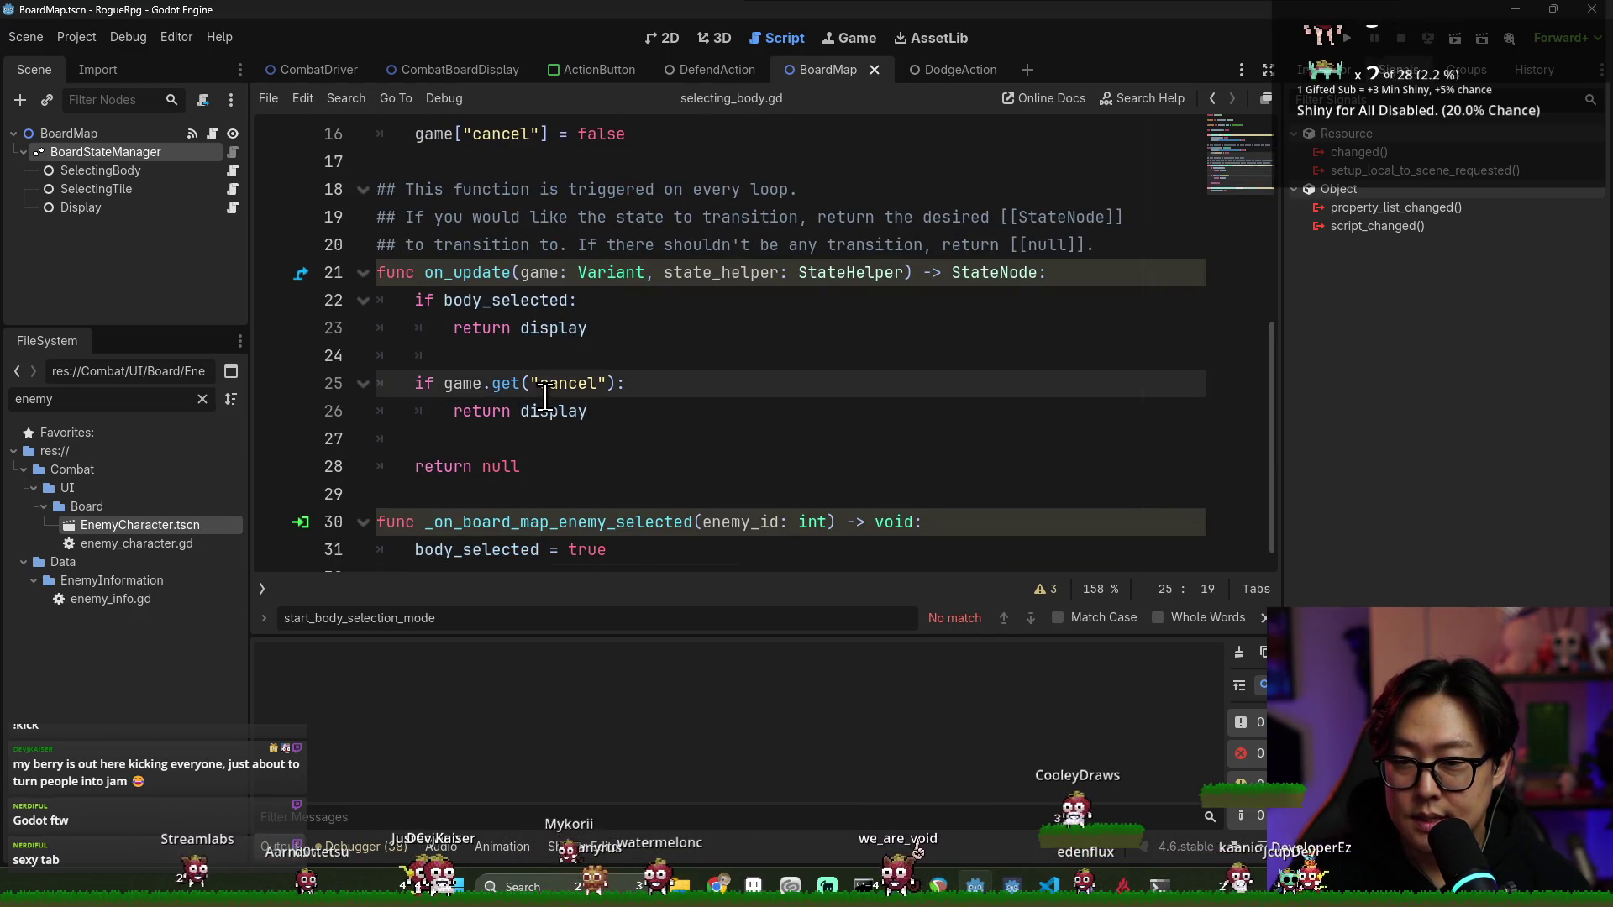
pyautogui.doubleClick(488, 300)
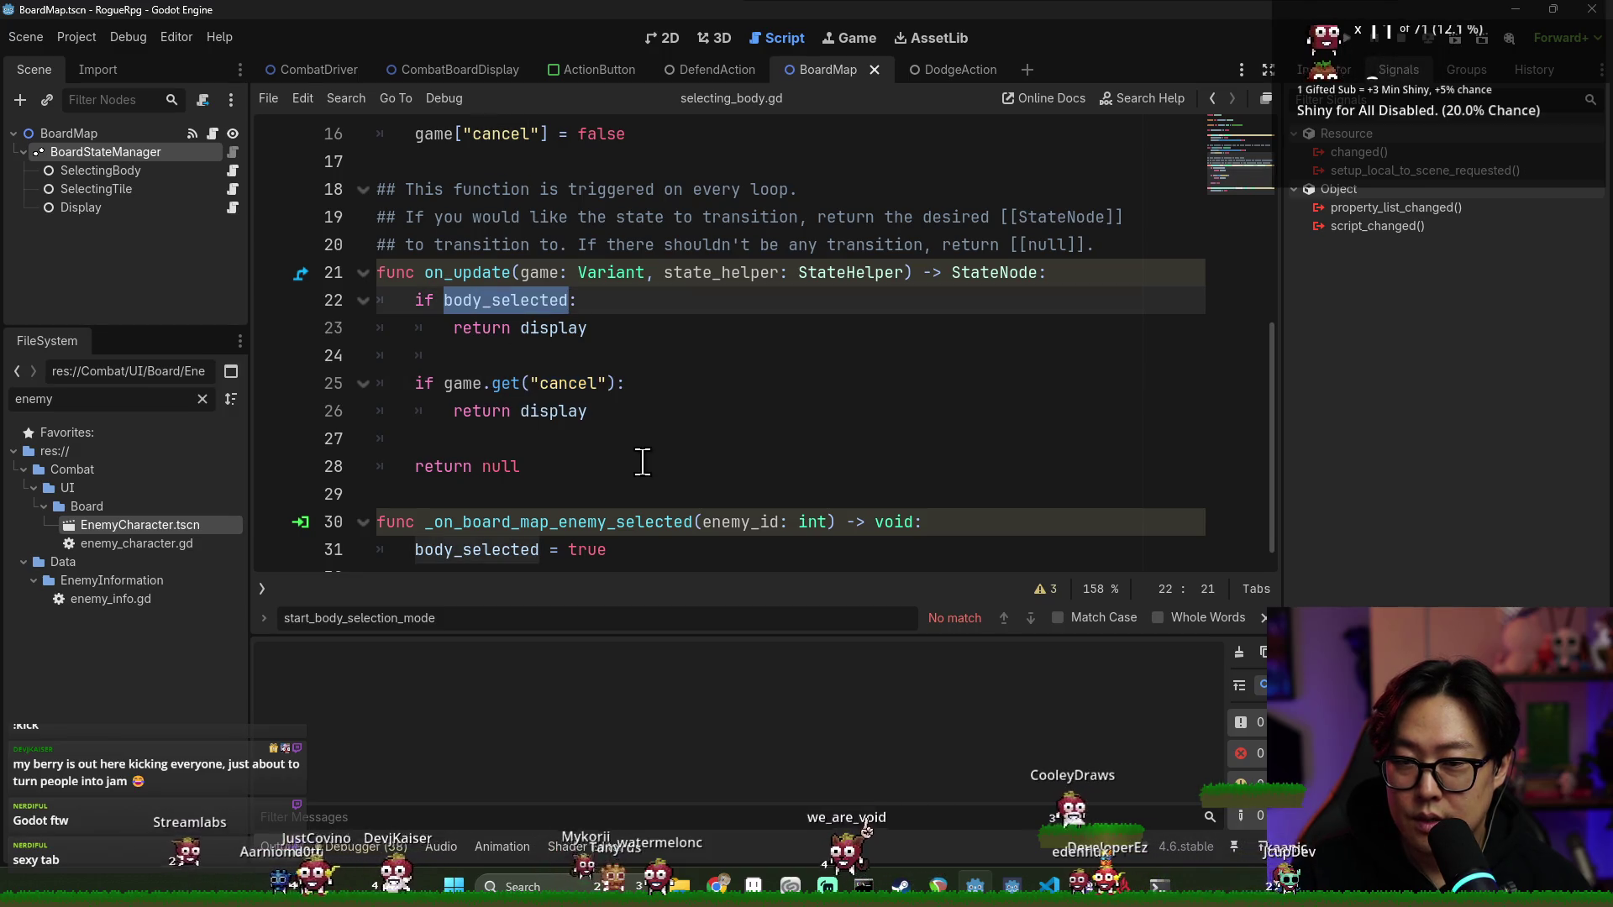
pyautogui.scroll(-1, 622, 436)
# Select the enemy-selected handler's name and briefly search for it
pyautogui.doubleClick(579, 499)
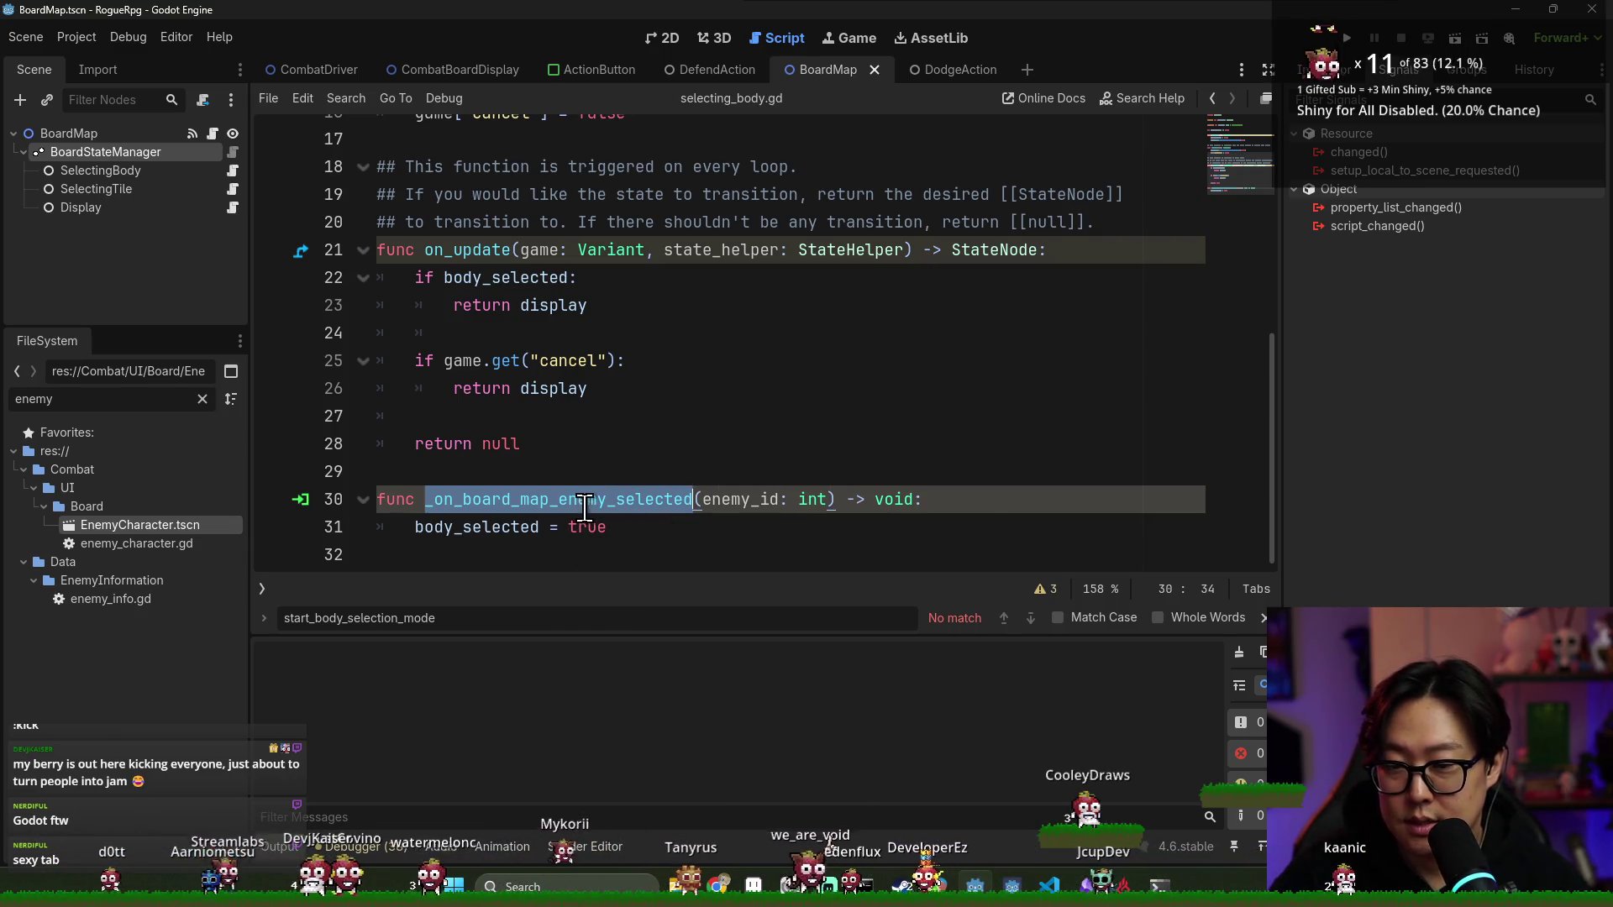
pyautogui.hotkey('ctrl', 'f')
pyautogui.press('Escape')
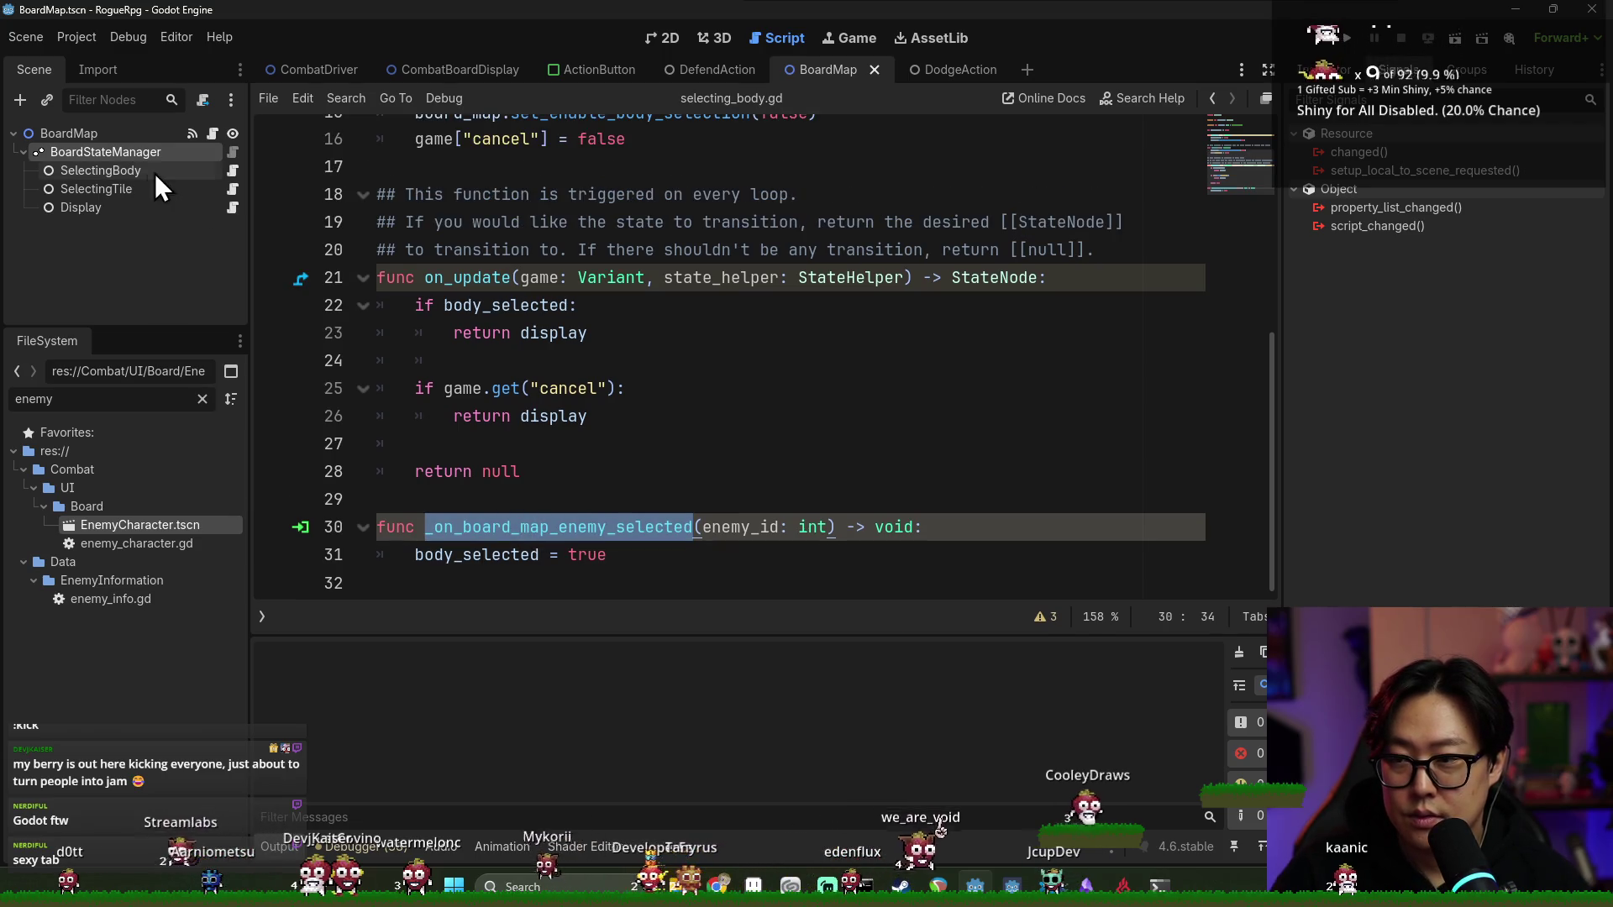
# Check BoardMap's signal connections, then search board_map.gd for enemy_selected, finding only its declaration
pyautogui.click(140, 141)
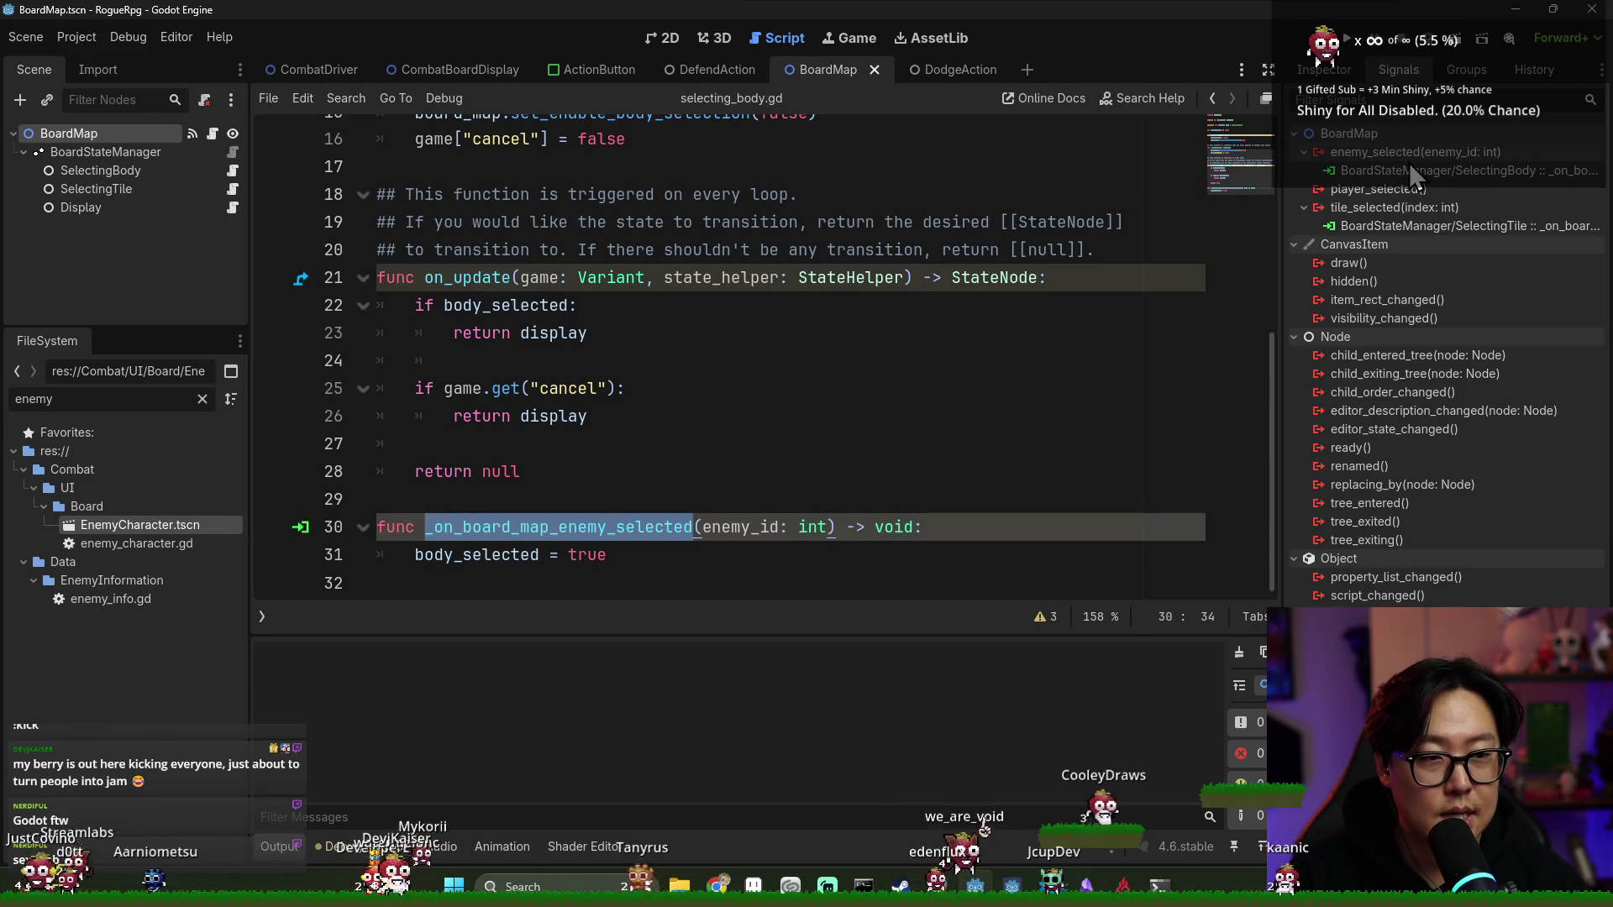
pyautogui.click(610, 562)
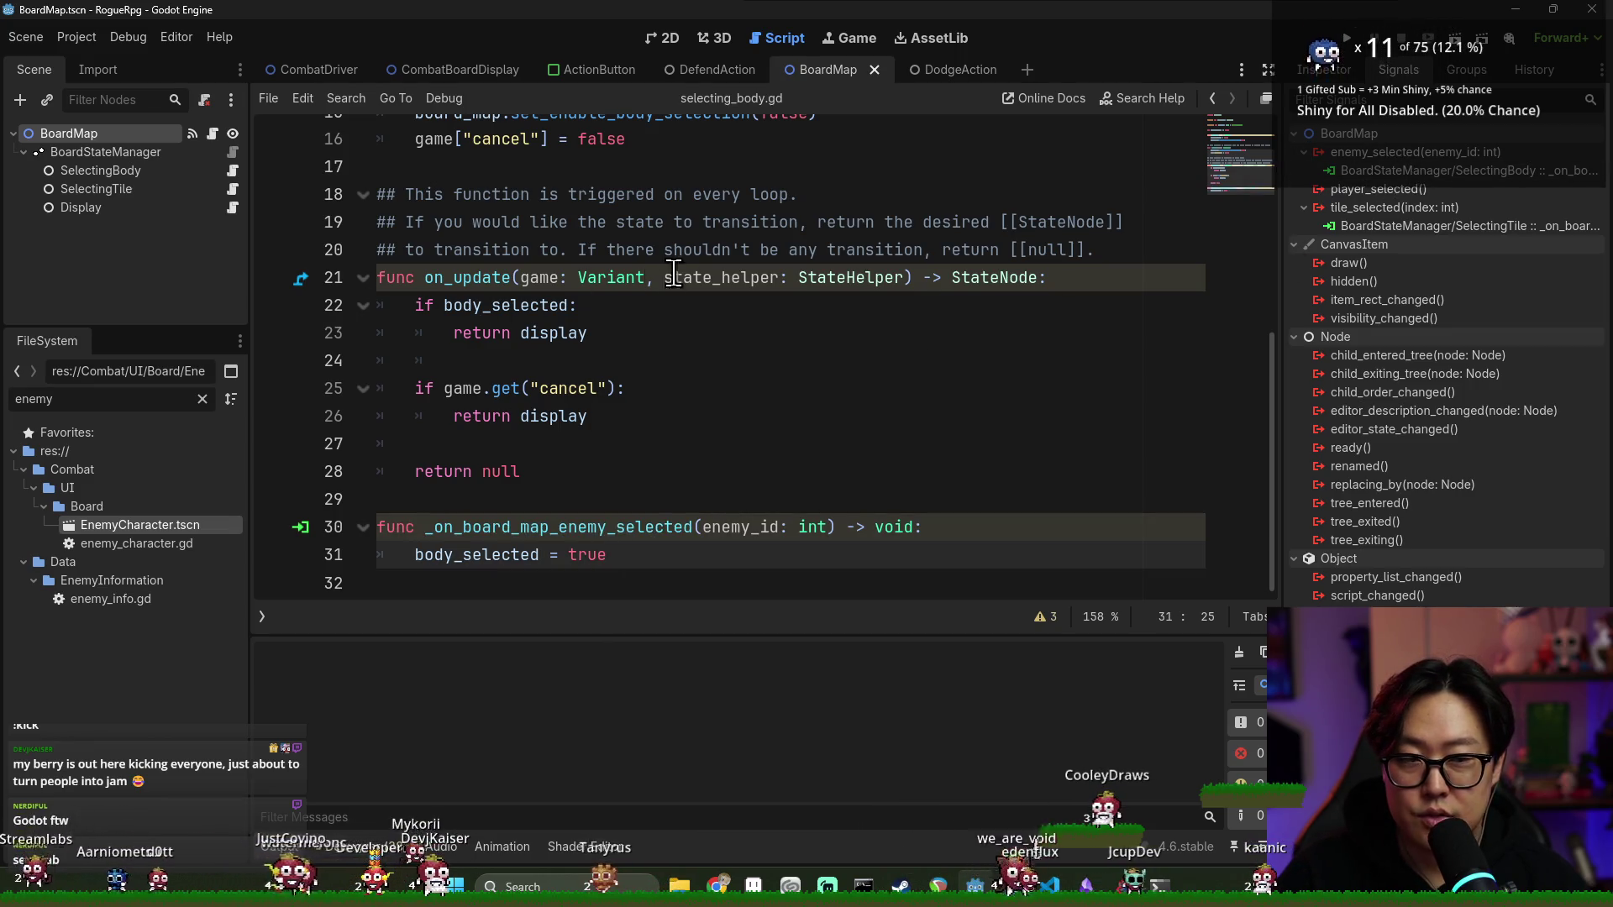
pyautogui.hotkey('ctrl', 's')
pyautogui.click(206, 135)
pyautogui.scroll(15, 569, 269)
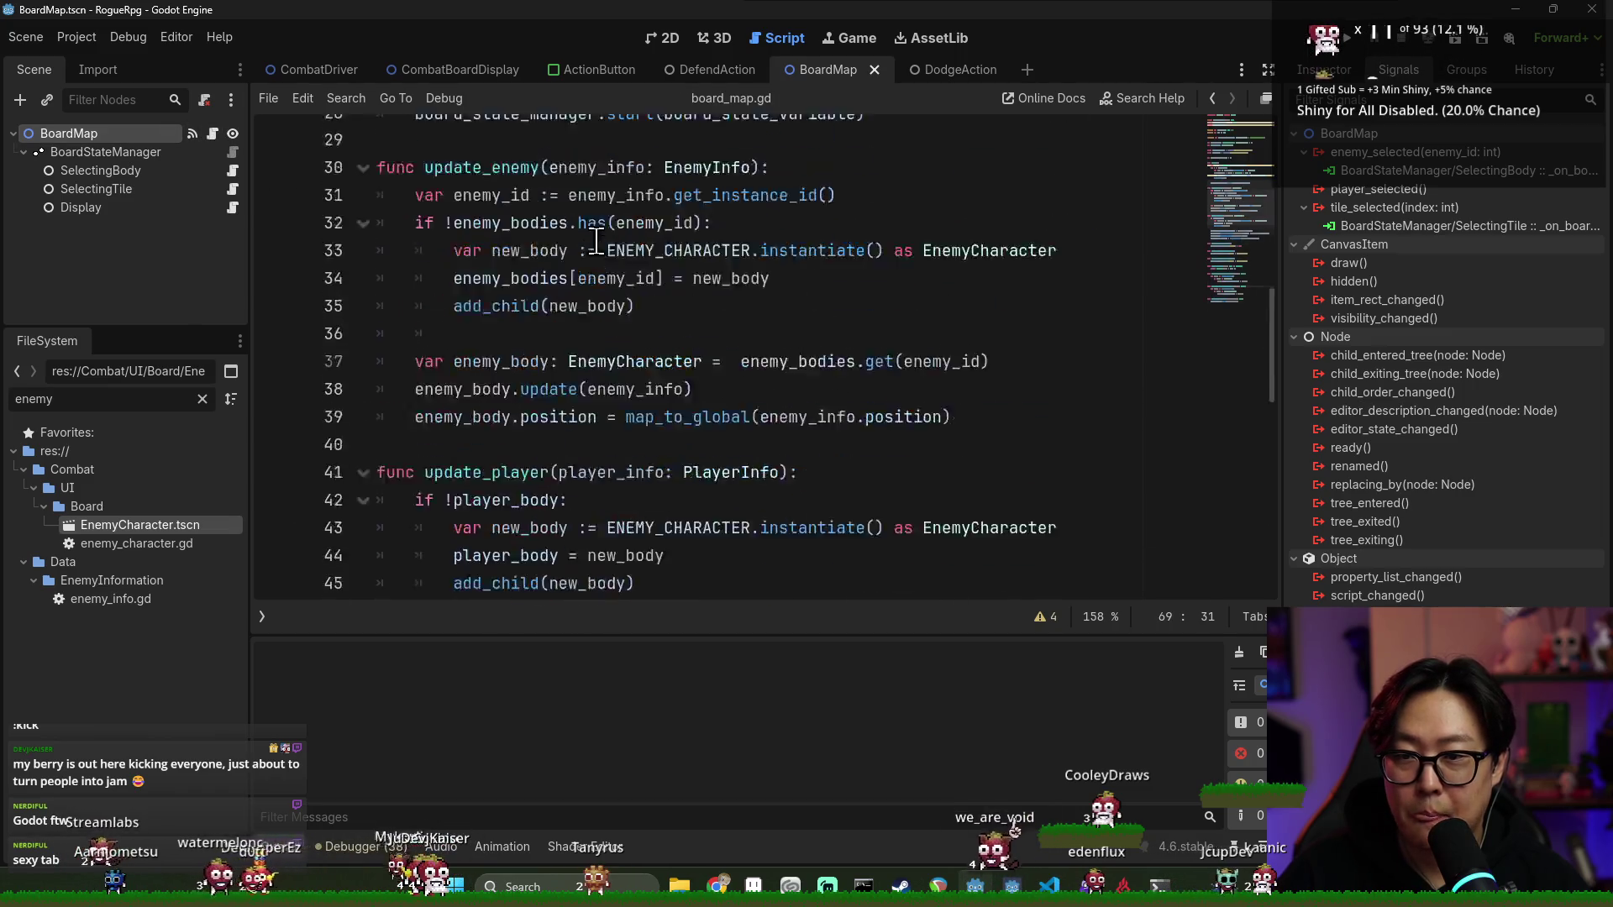
pyautogui.doubleClick(521, 218)
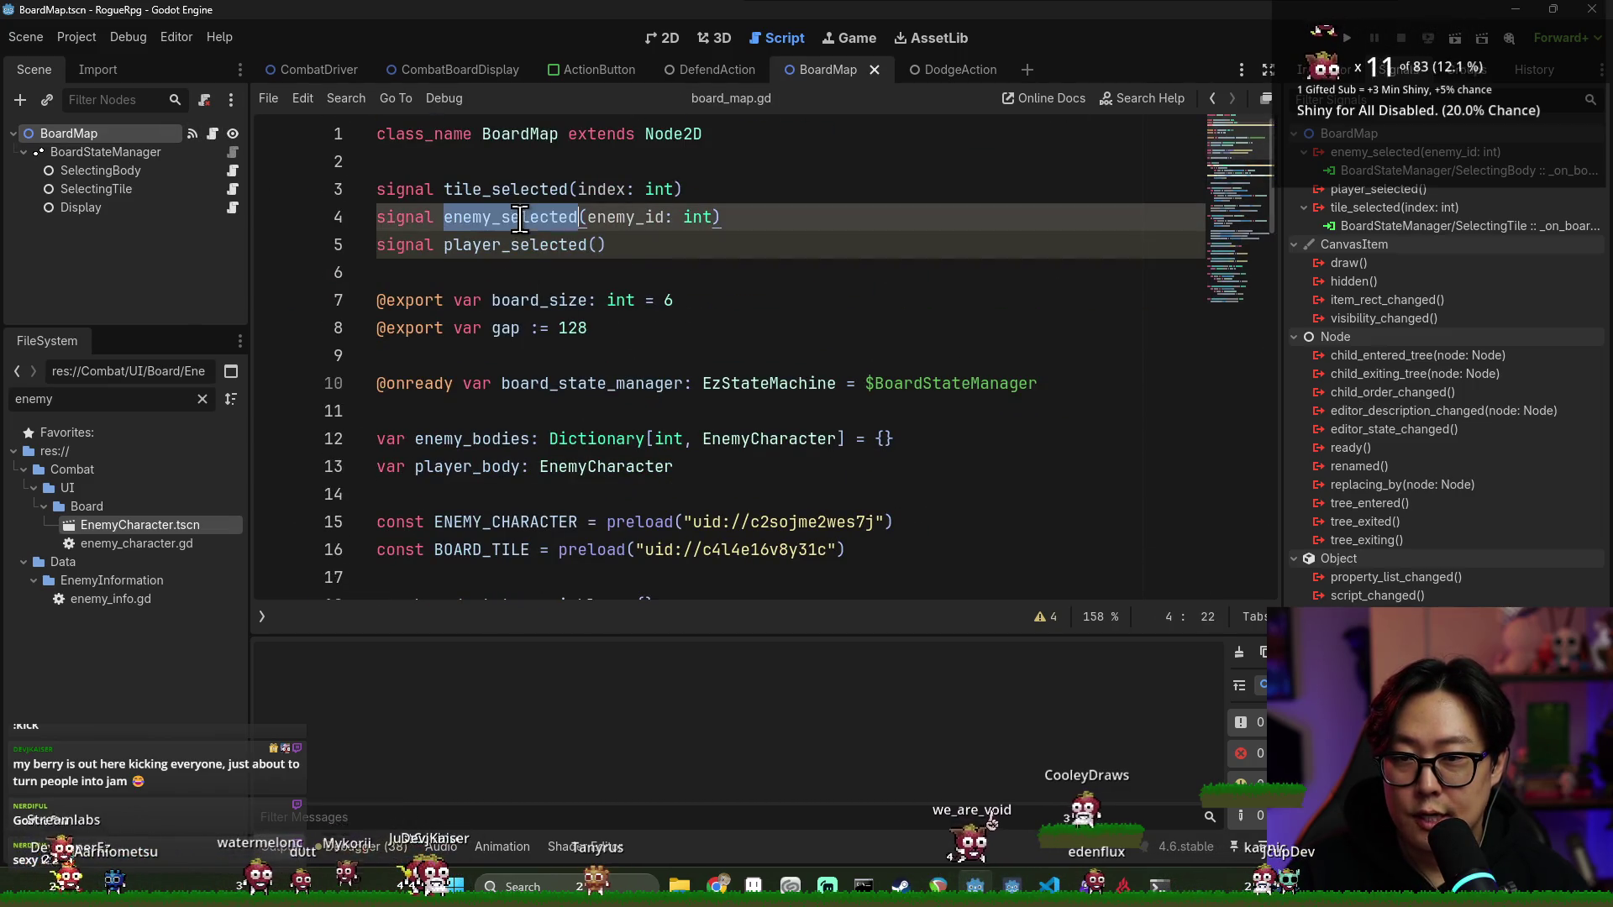
pyautogui.hotkey('ctrl', 'f')
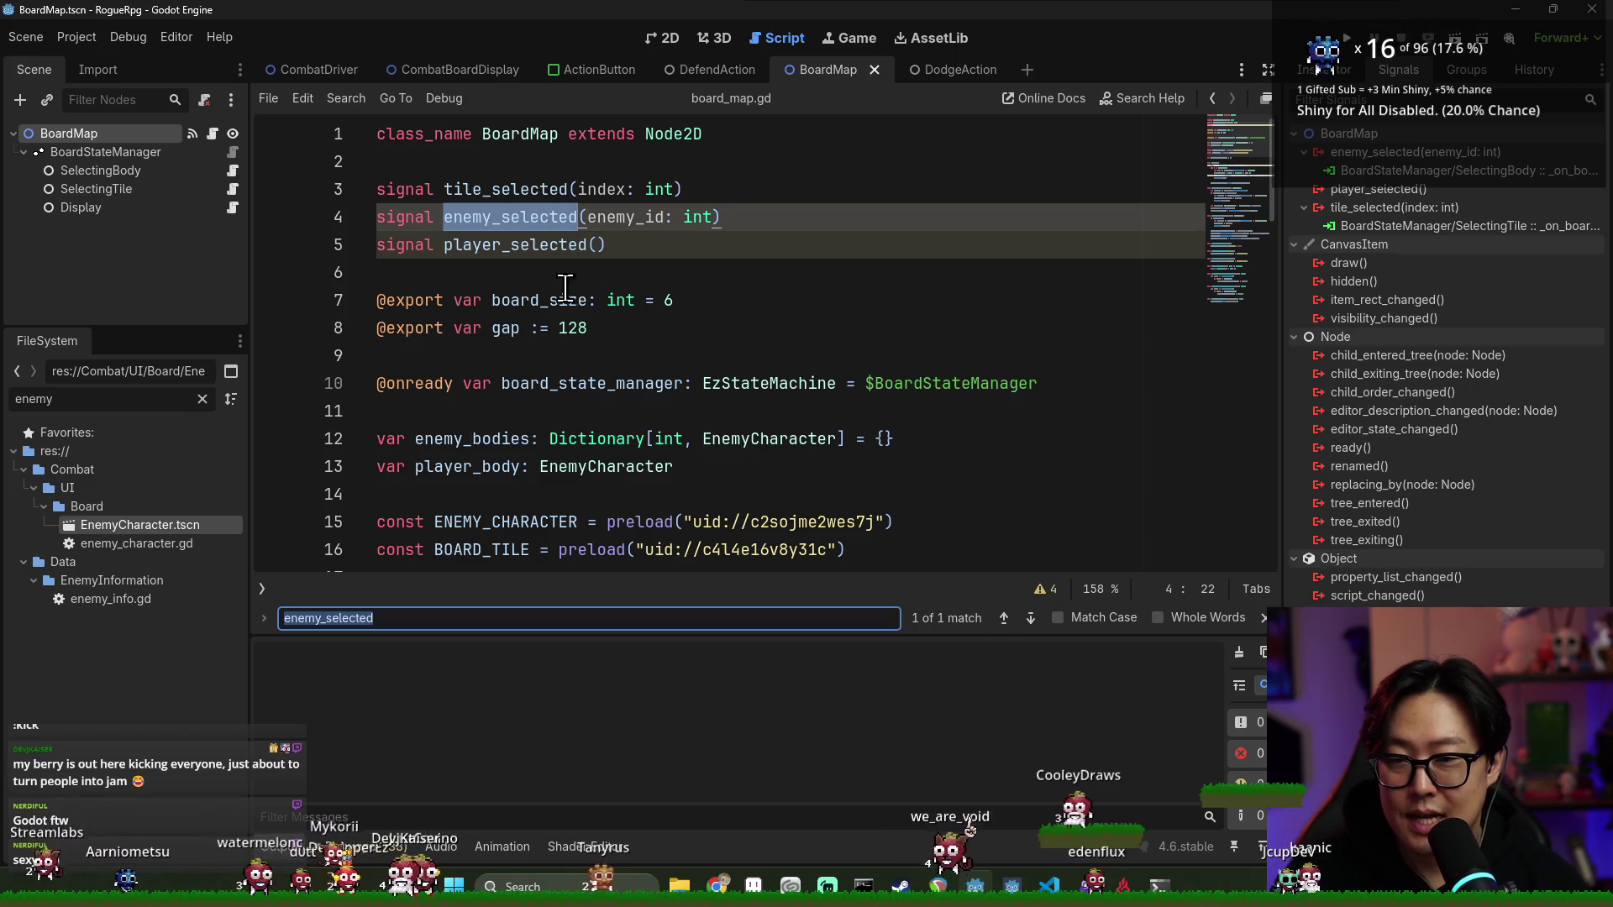
pyautogui.scroll(-20, 566, 260)
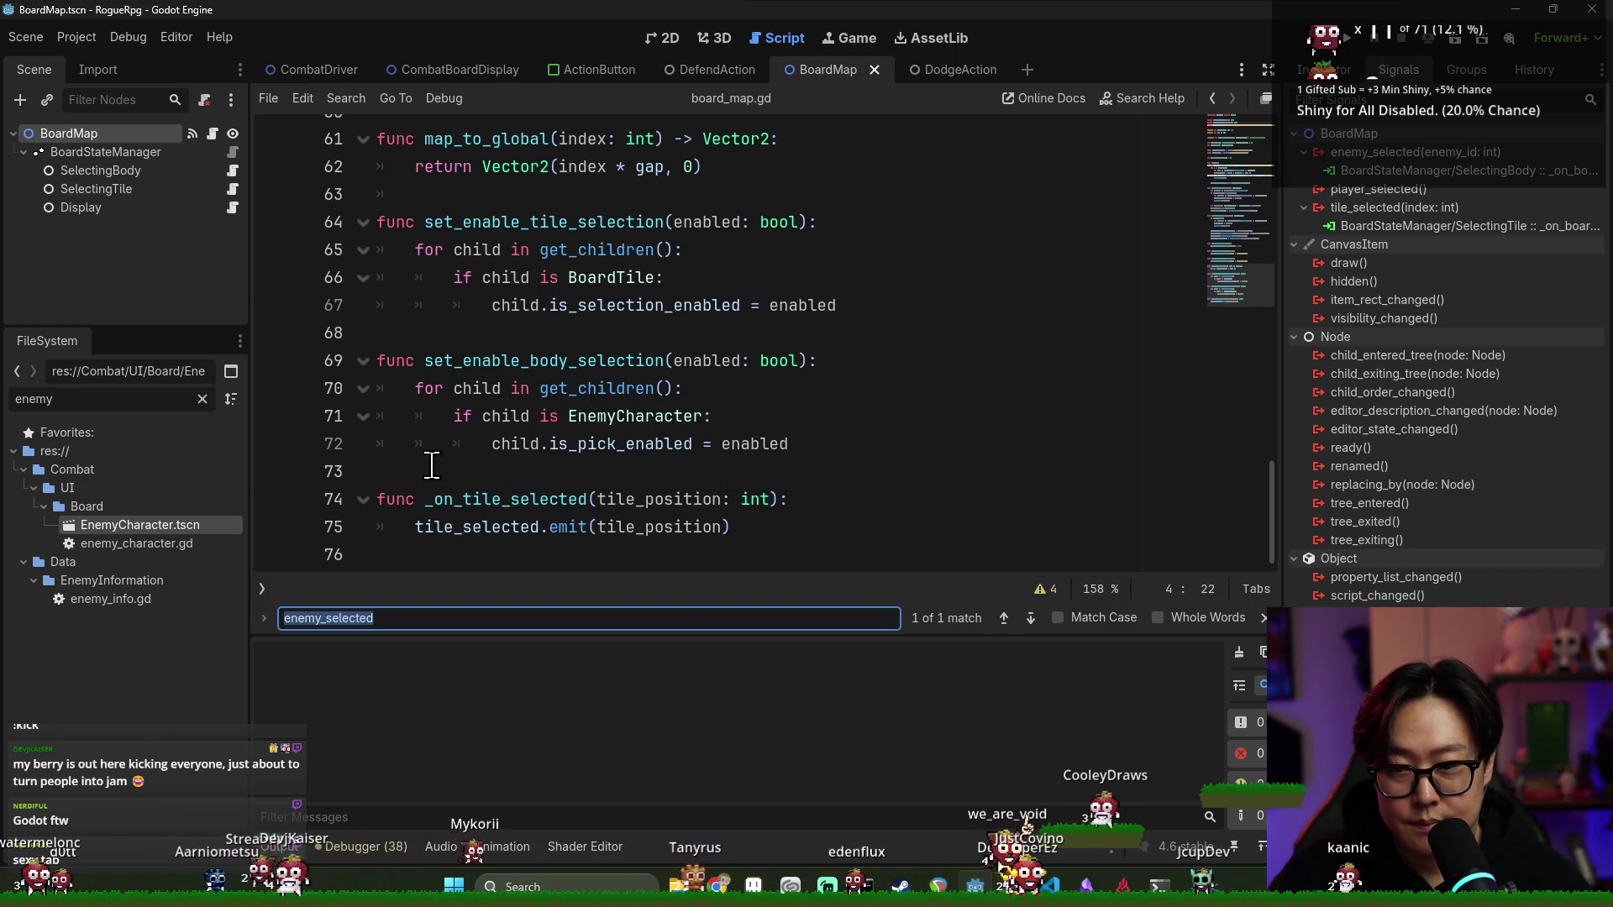
pyautogui.click(406, 467)
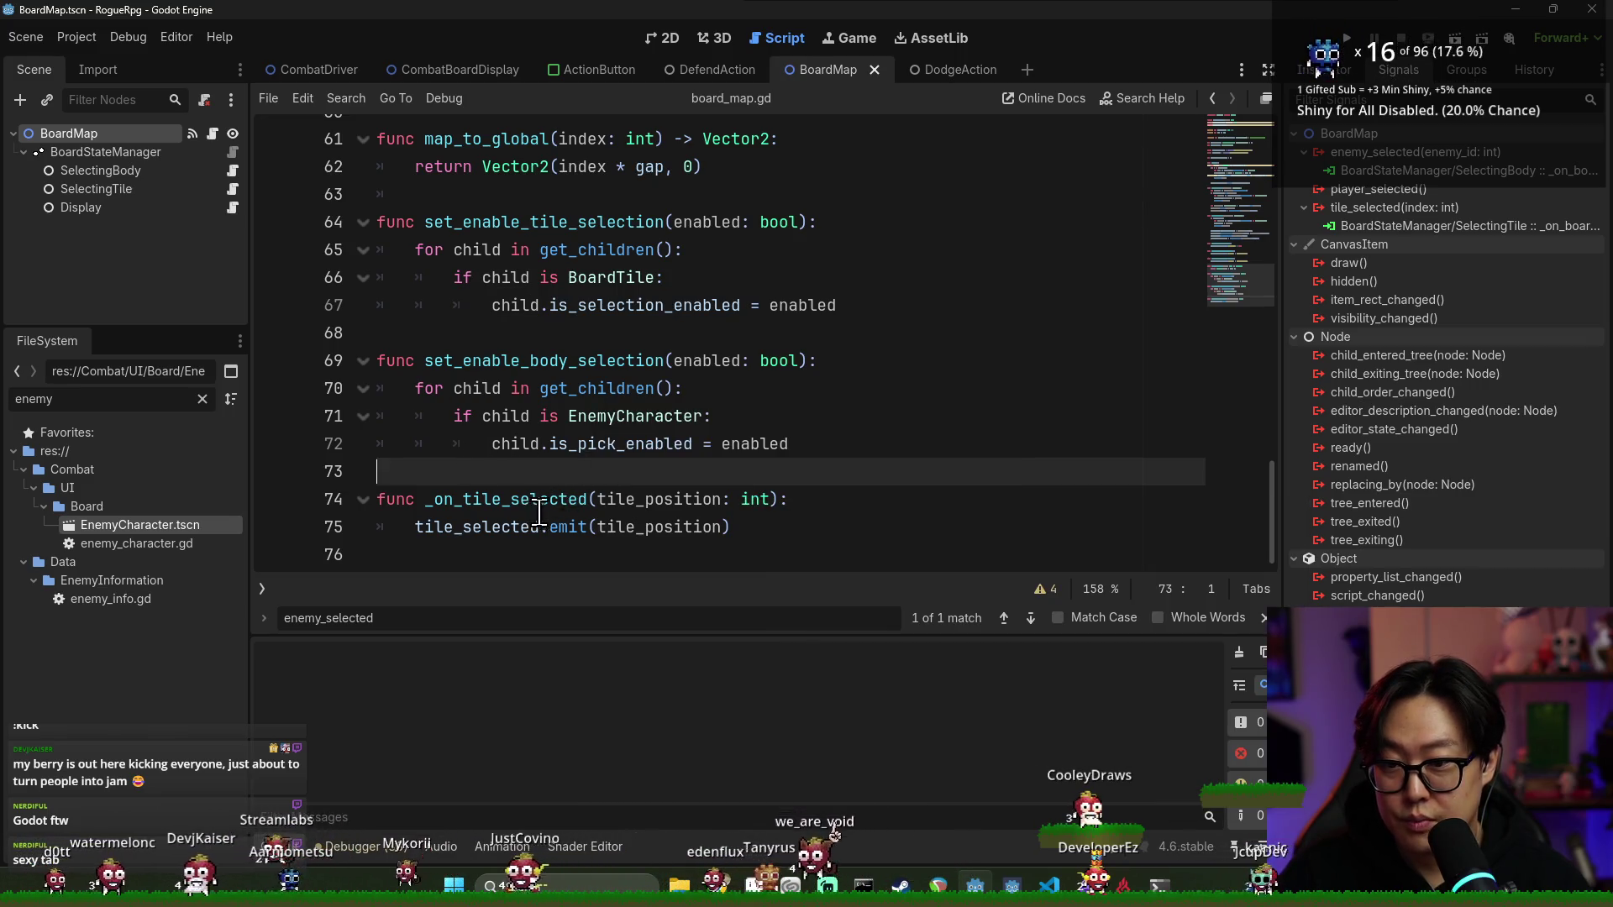
pyautogui.scroll(7, 555, 514)
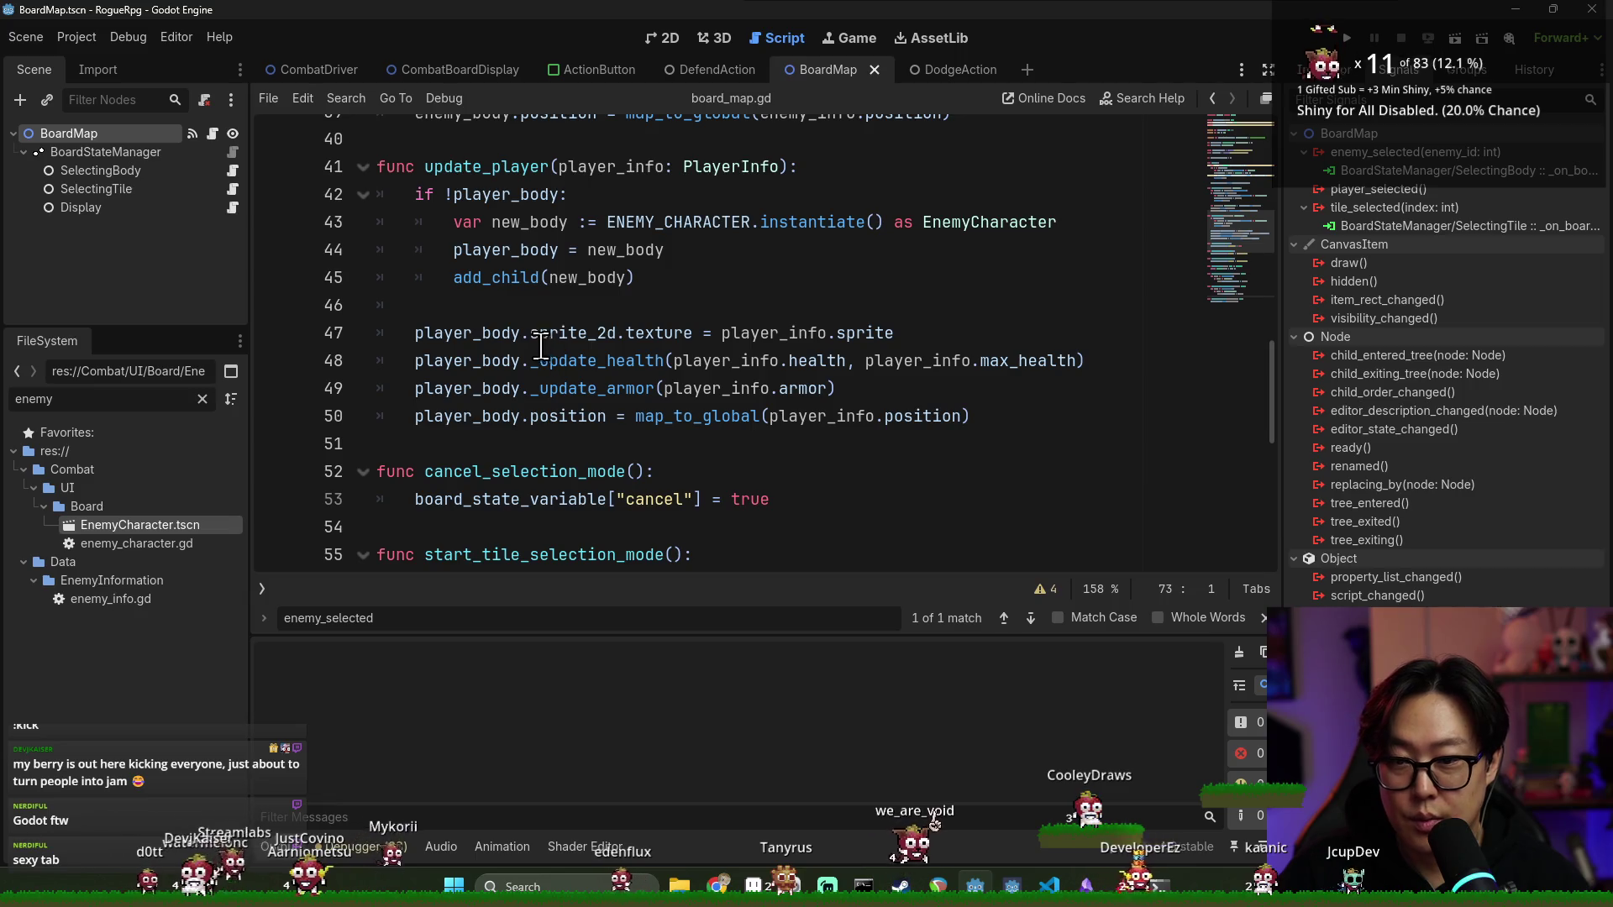
# Below player_body = new_body, add new_body.picked.connect(_on_character_body_picked.bind(true)) and save
pyautogui.click(695, 227)
pyautogui.doubleClick(516, 250)
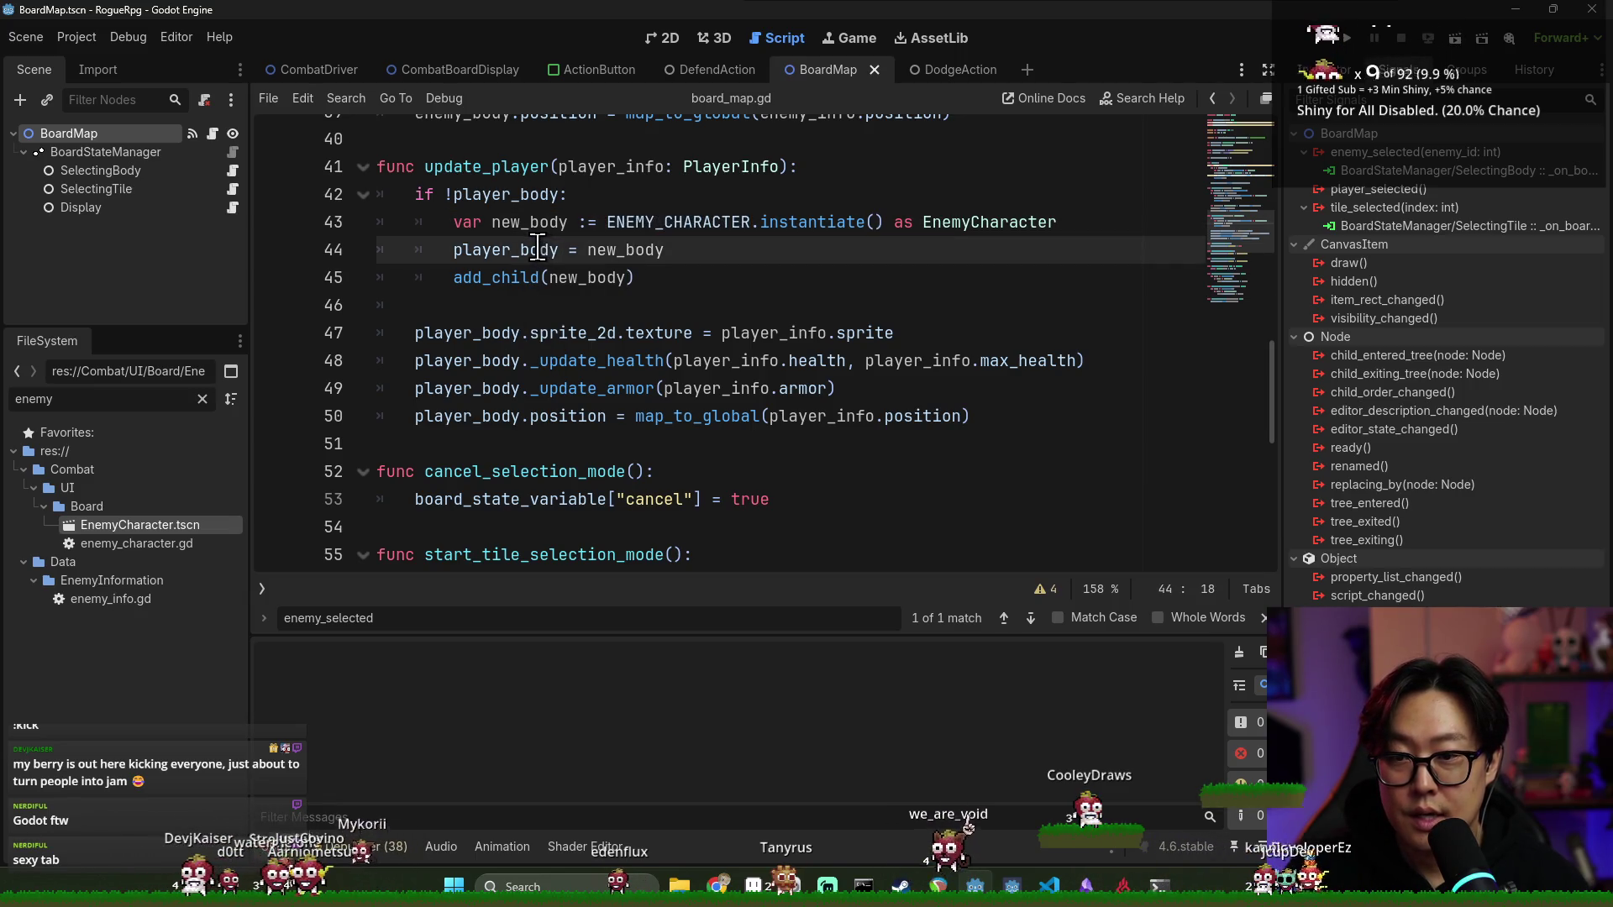
pyautogui.doubleClick(550, 223)
pyautogui.click(698, 259)
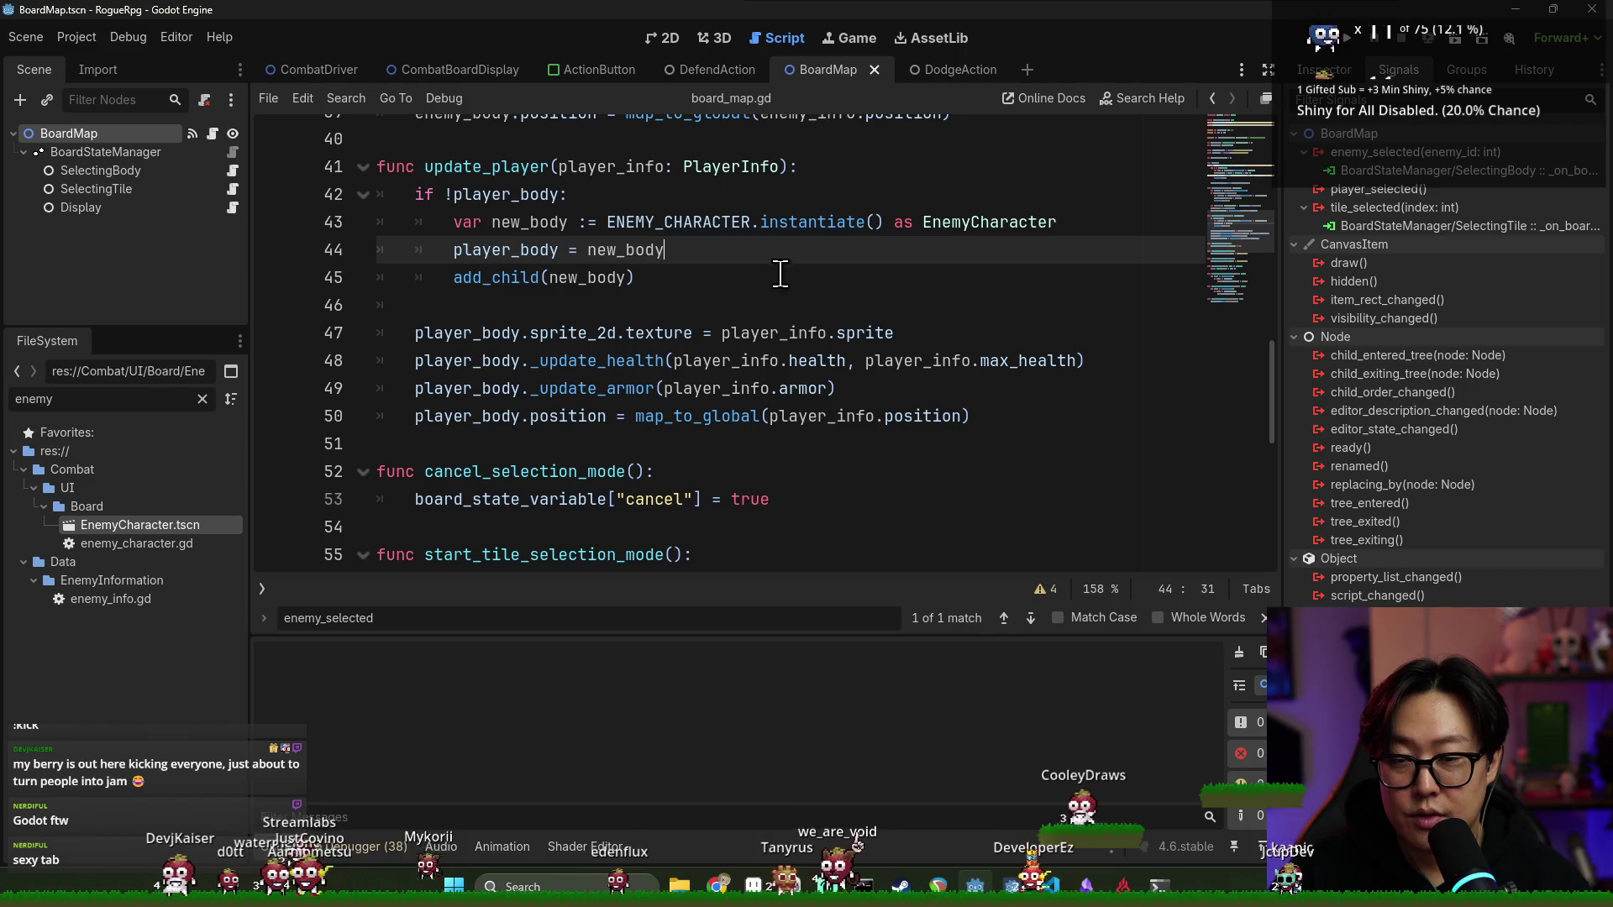
pyautogui.scroll(-2, 787, 298)
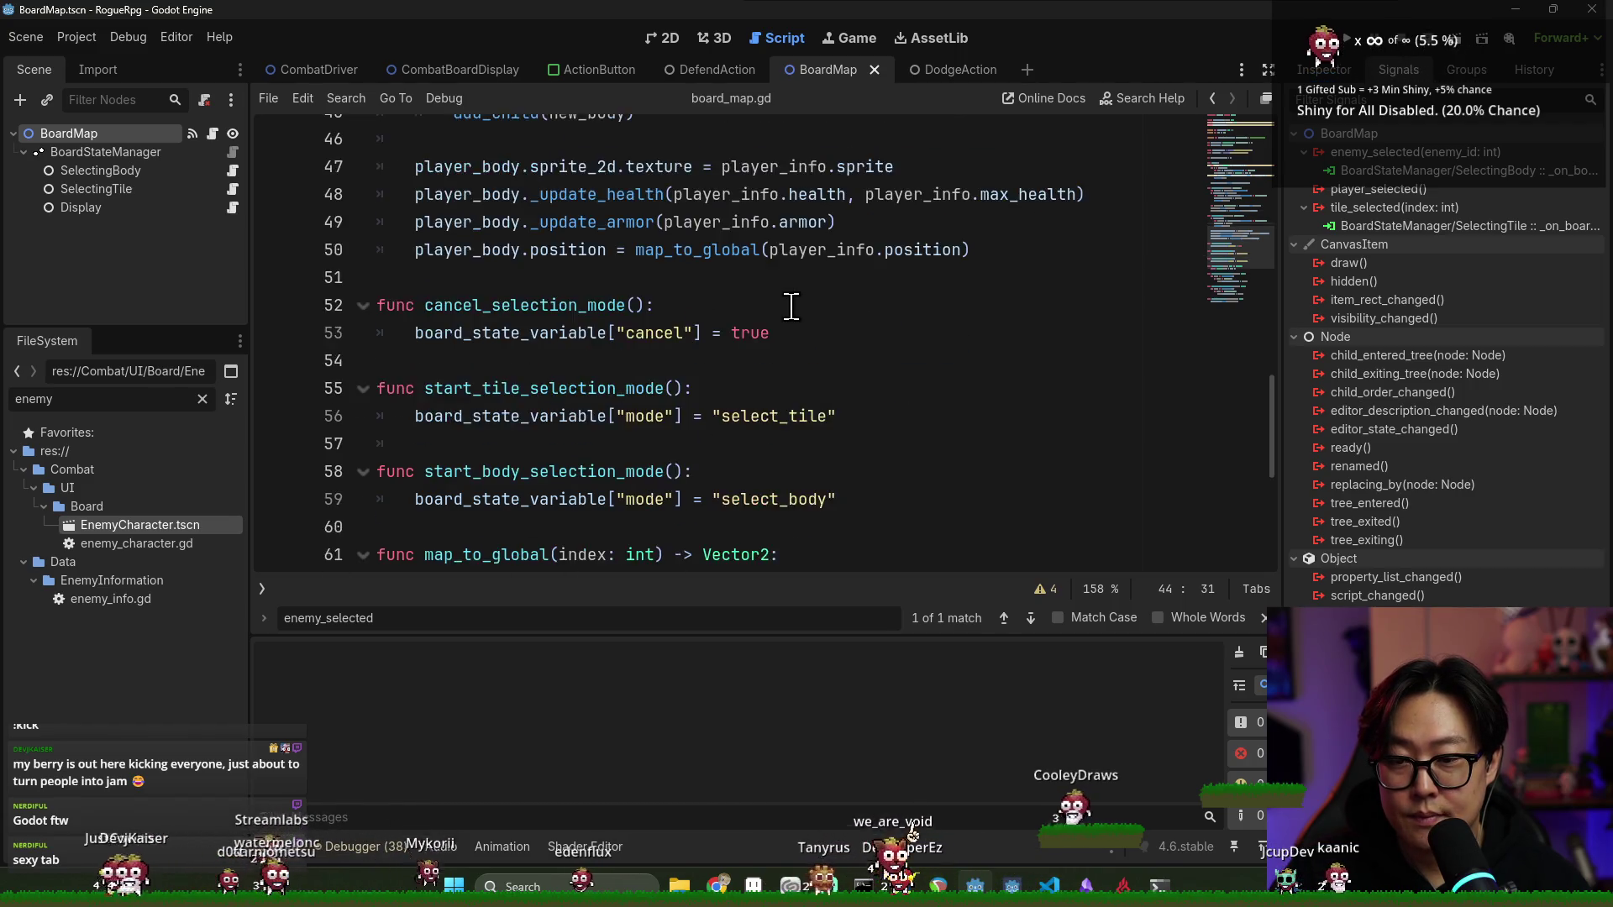
pyautogui.scroll(3, 789, 299)
pyautogui.press('Return')
pyautogui.write('new_body.')
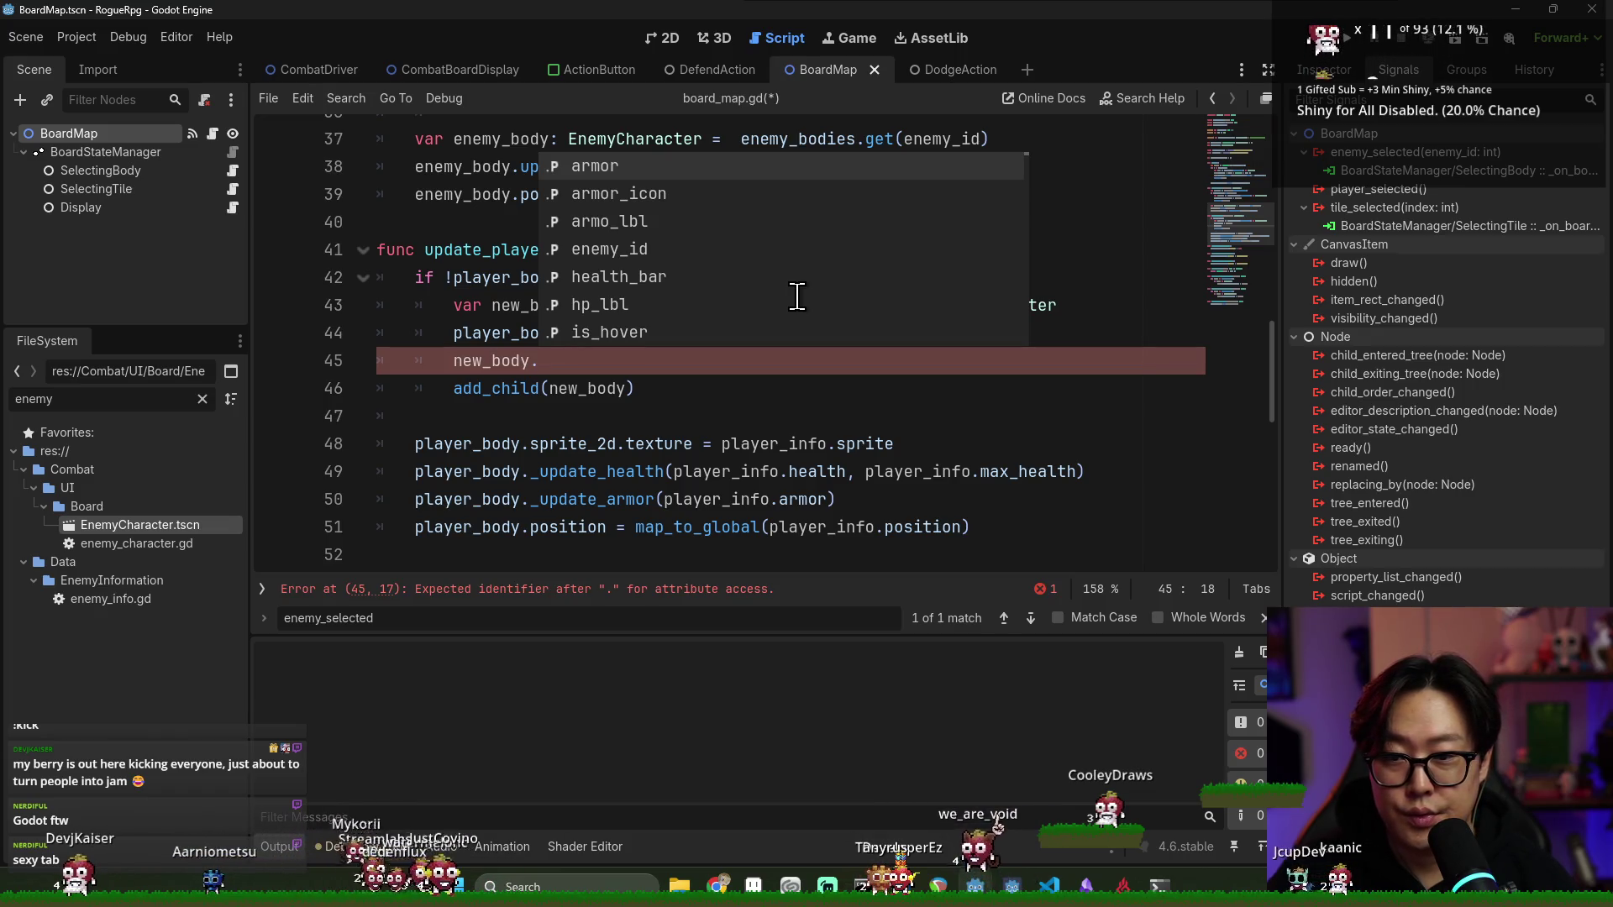
pyautogui.write('picked.conne')
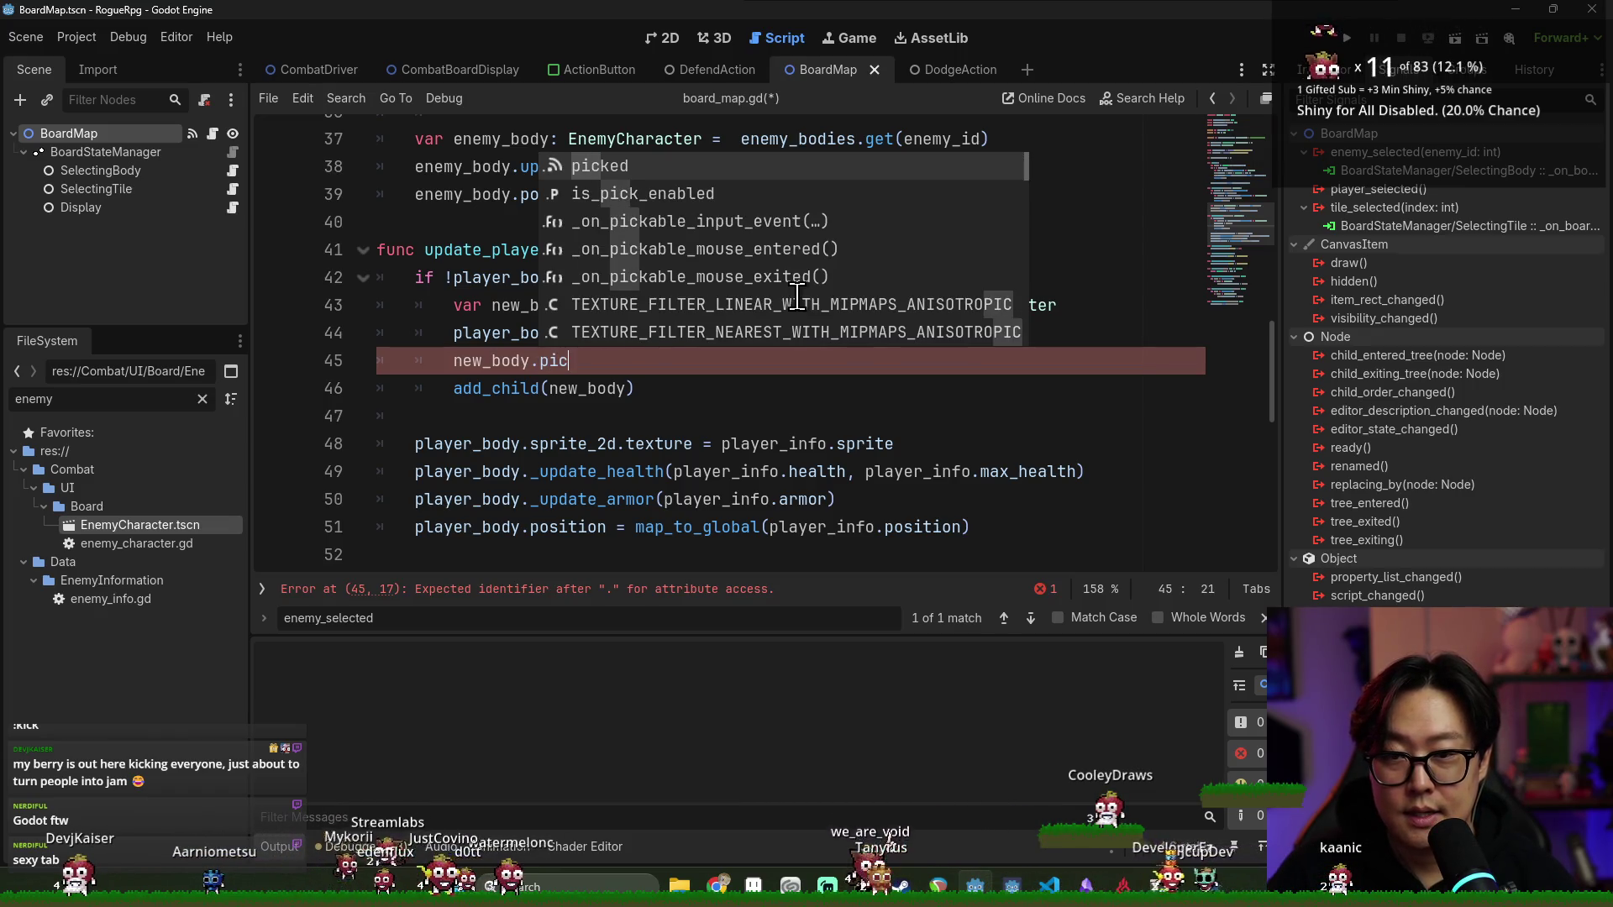
pyautogui.press('Return')
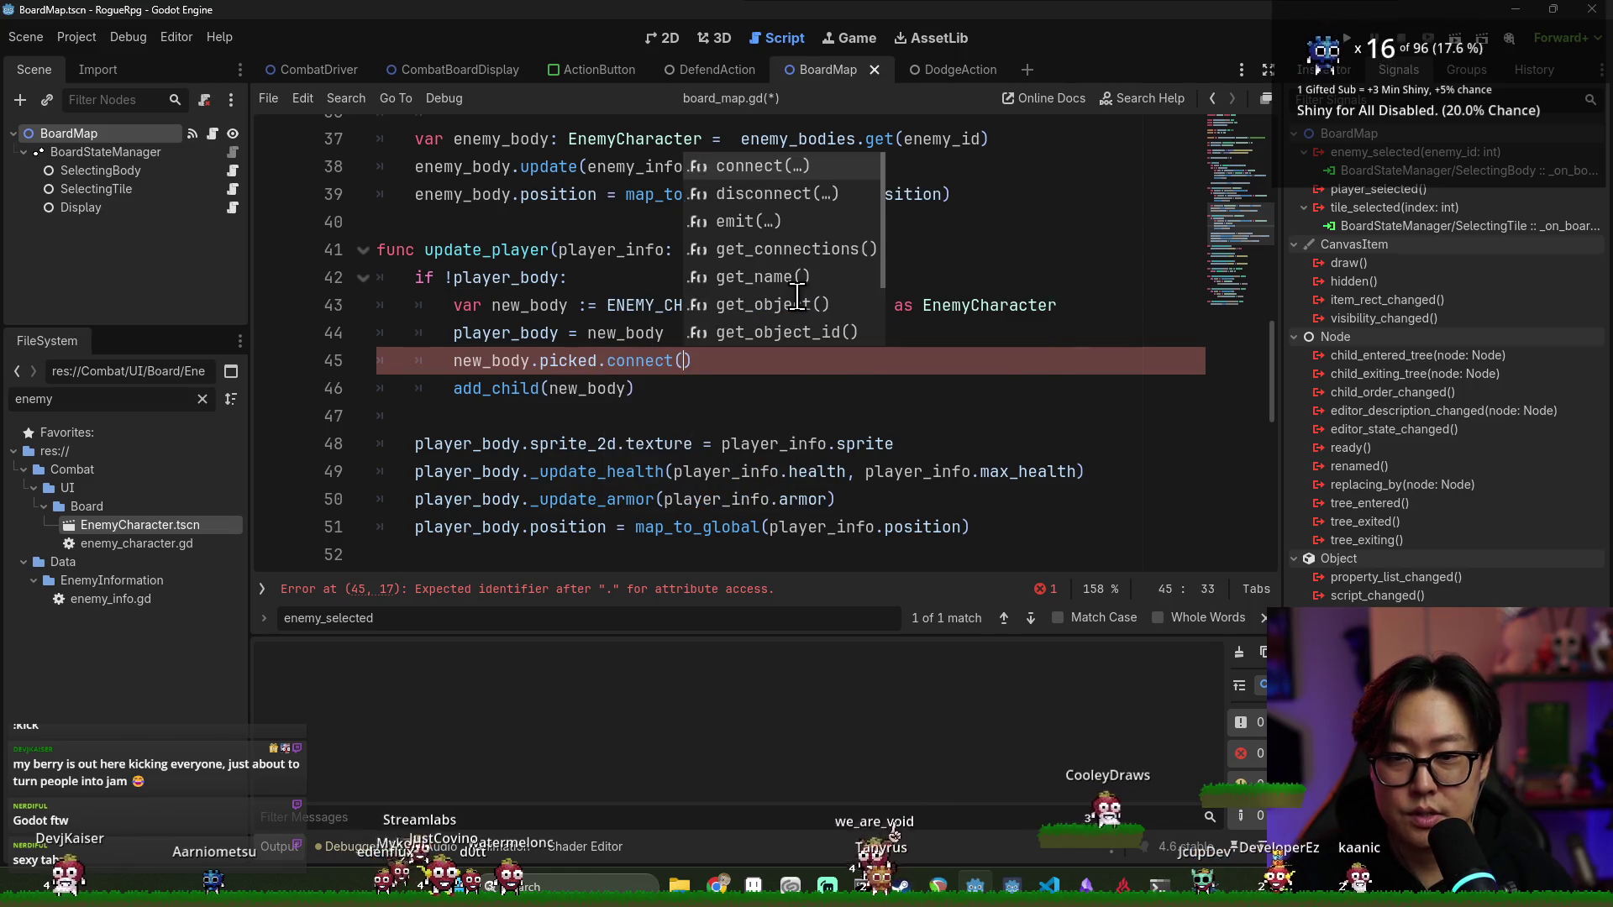
pyautogui.write('_on_')
pyautogui.write('character')
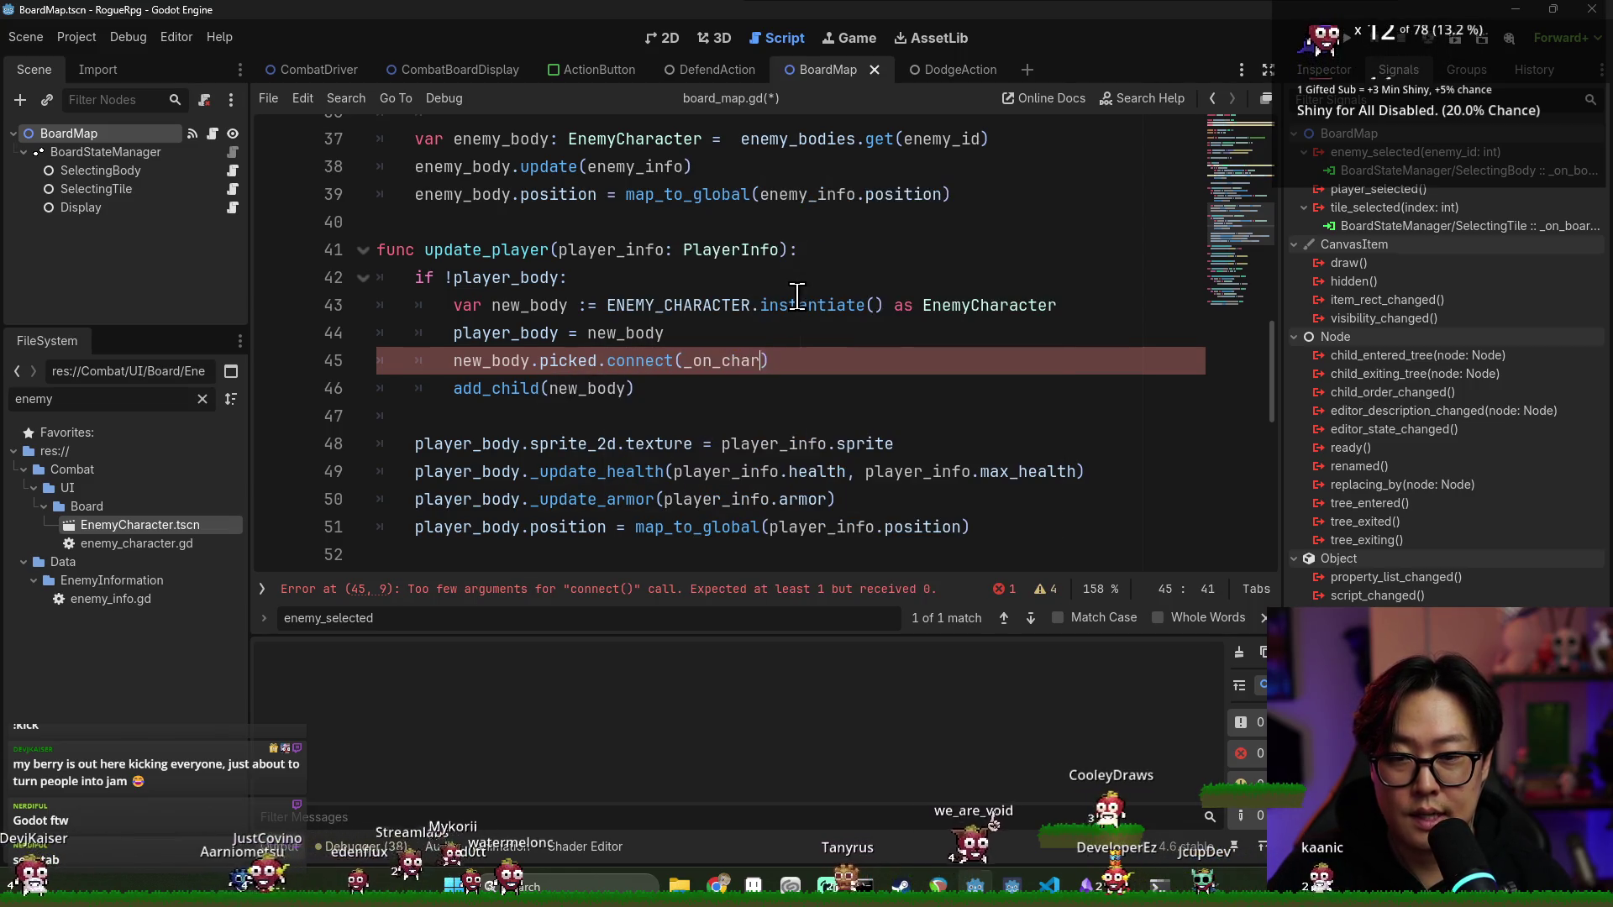
pyautogui.write('_body_picked.')
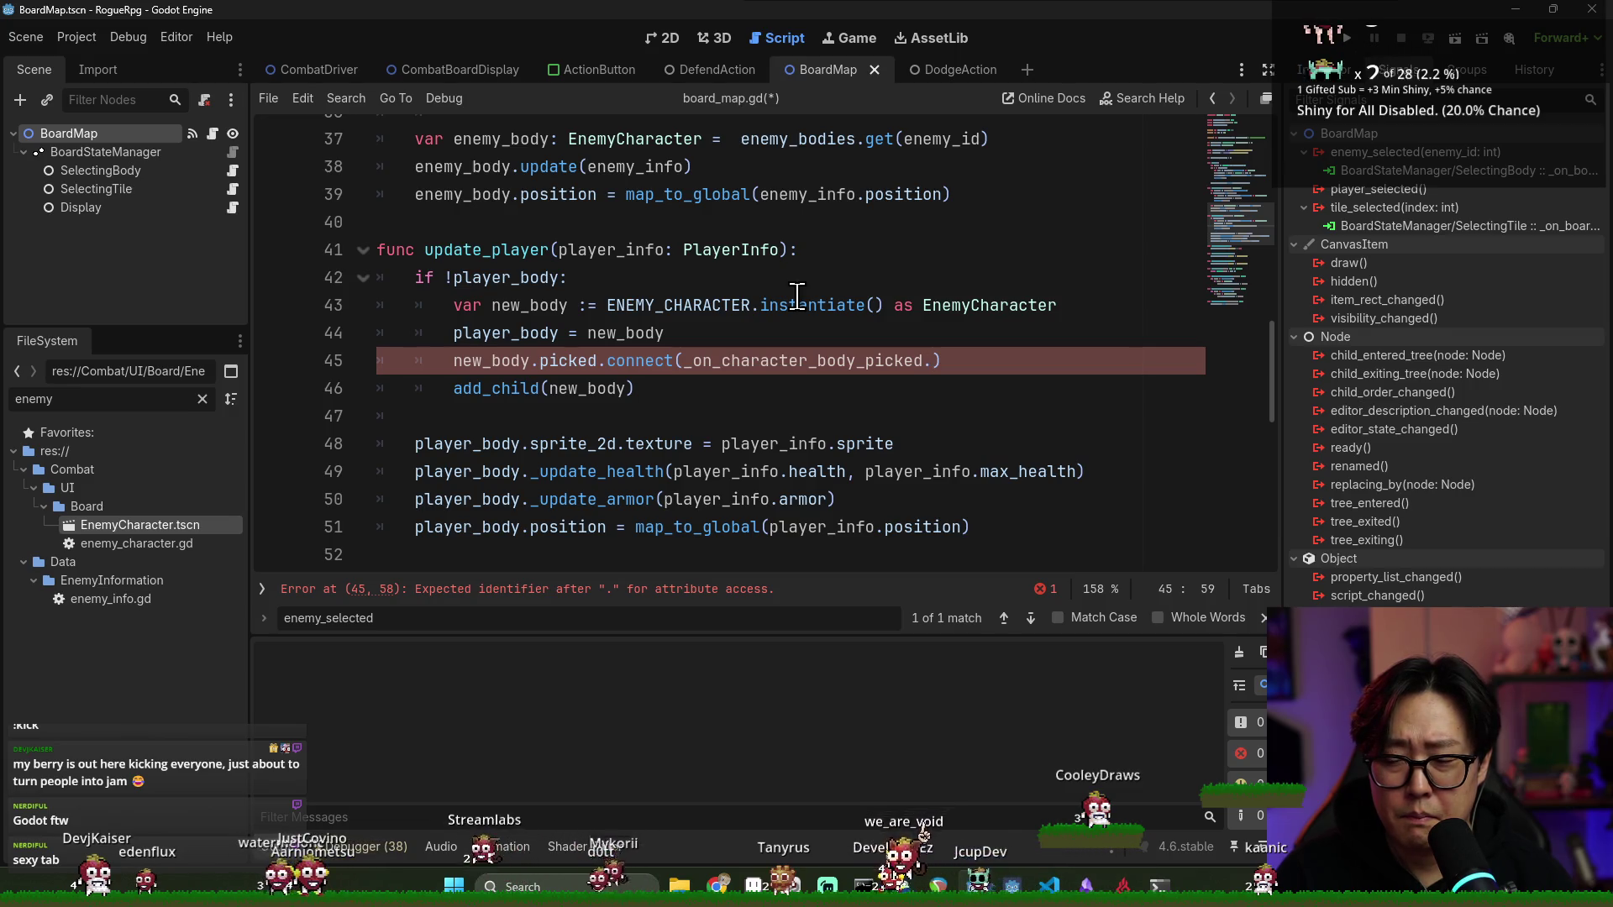
pyautogui.write('(tr')
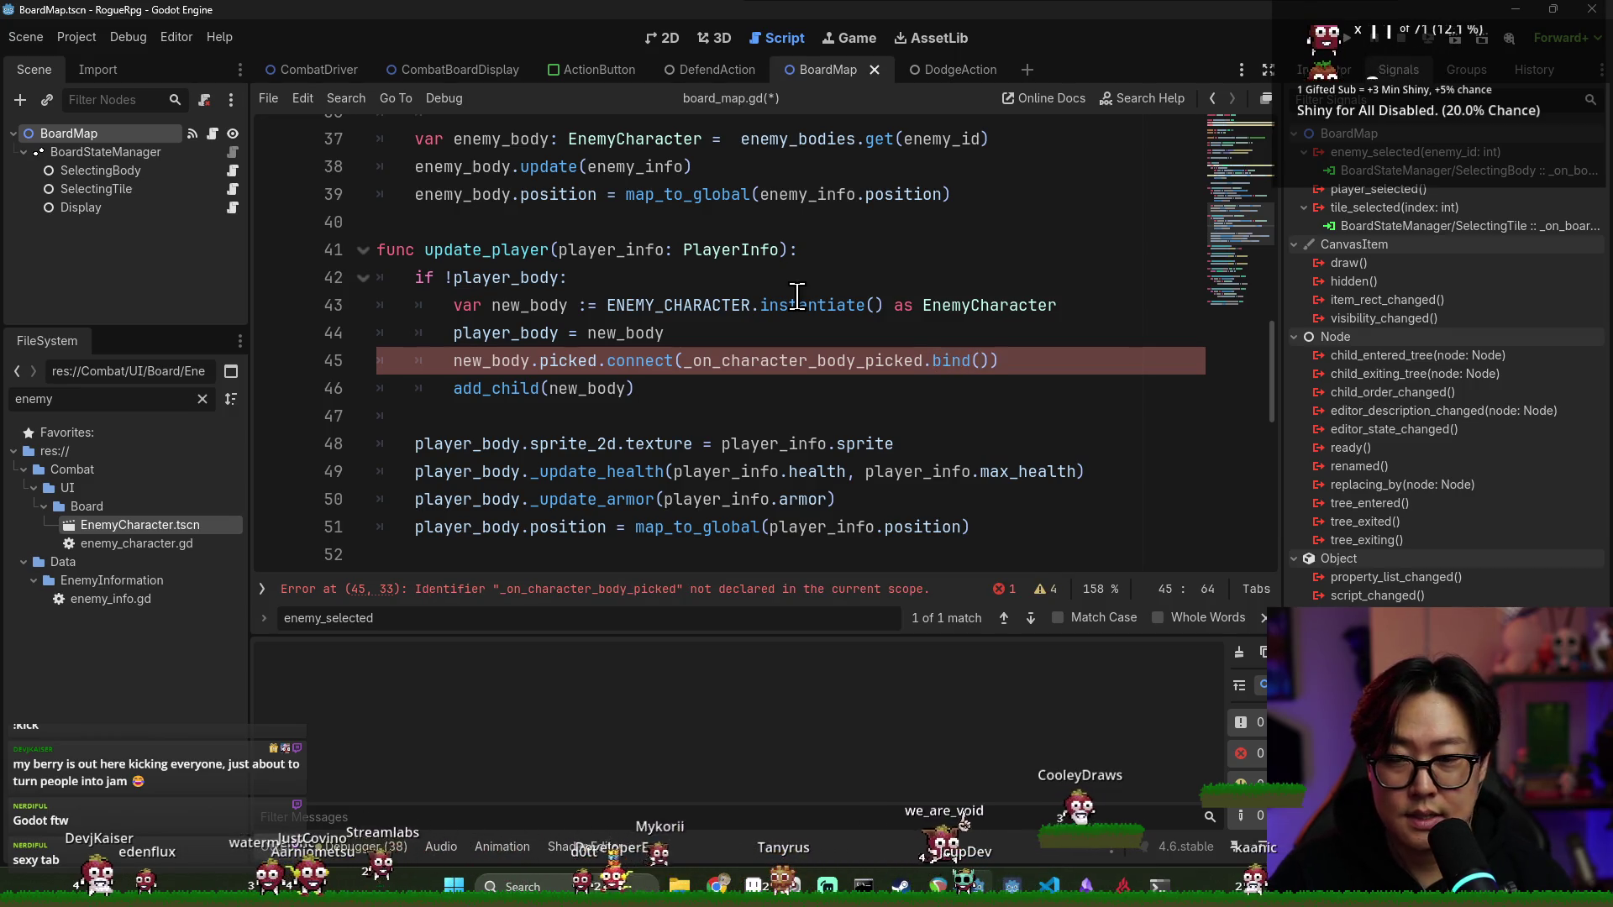
pyautogui.write('ue')
pyautogui.hotkey('ctrl', 's')
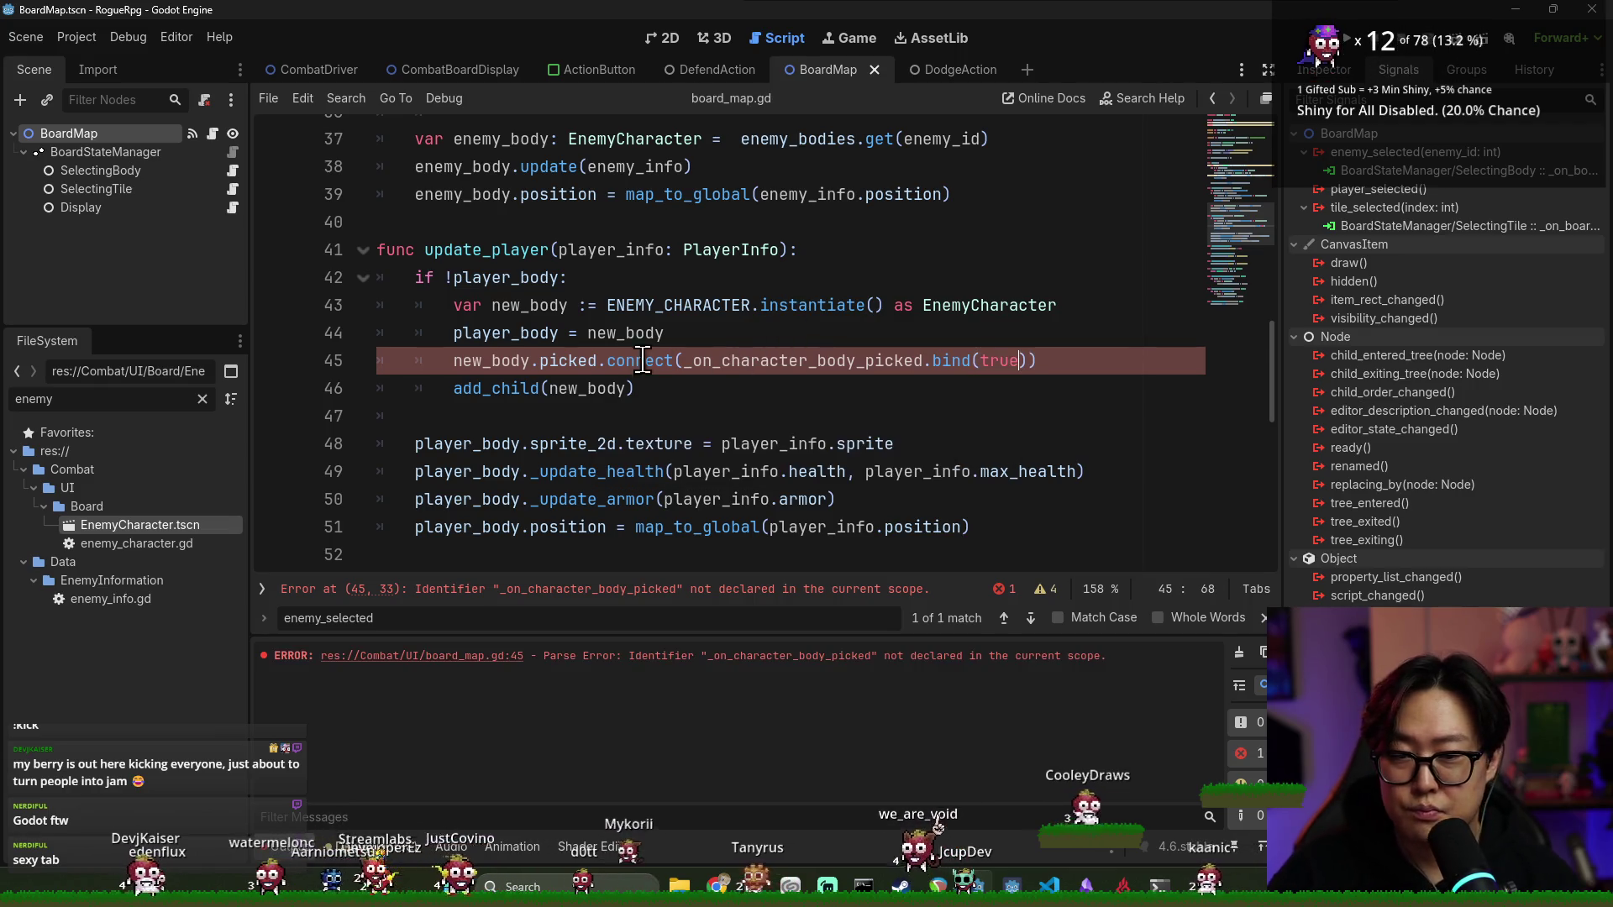
# Select the new connection line on line 45, then move to the script's empty last line
pyautogui.tripleClick(515, 361)
pyautogui.doubleClick(515, 361)
pyautogui.scroll(-8, 649, 513)
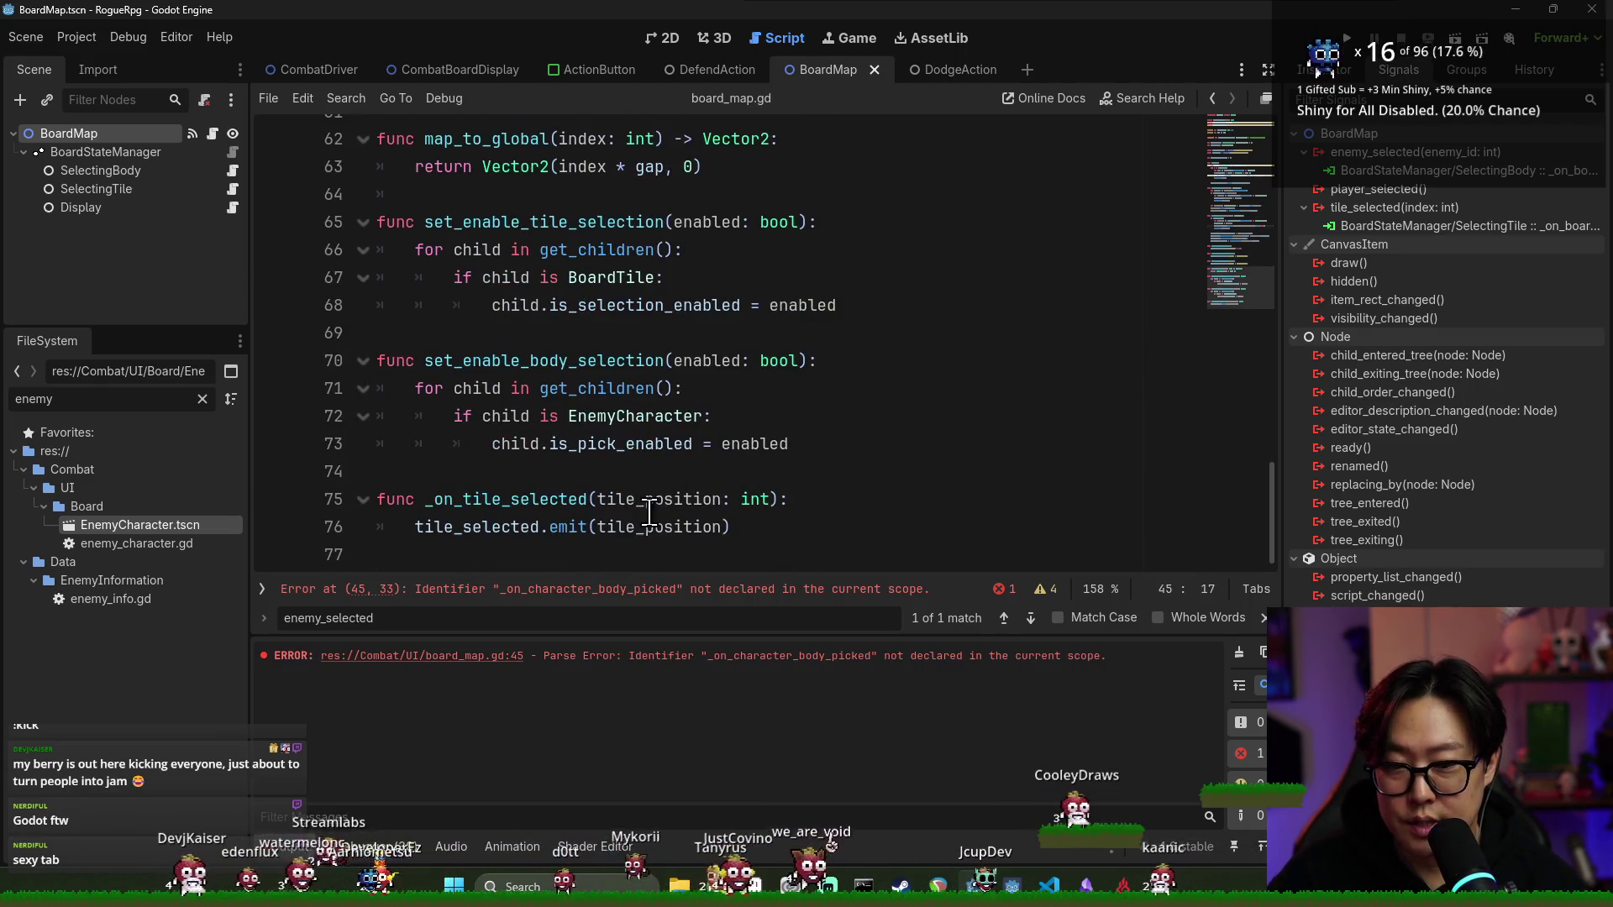
pyautogui.click(806, 554)
# Begin a func line at the end of board_map.gd while checking update_player's new_body code
pyautogui.press('Return')
pyautogui.write('func')
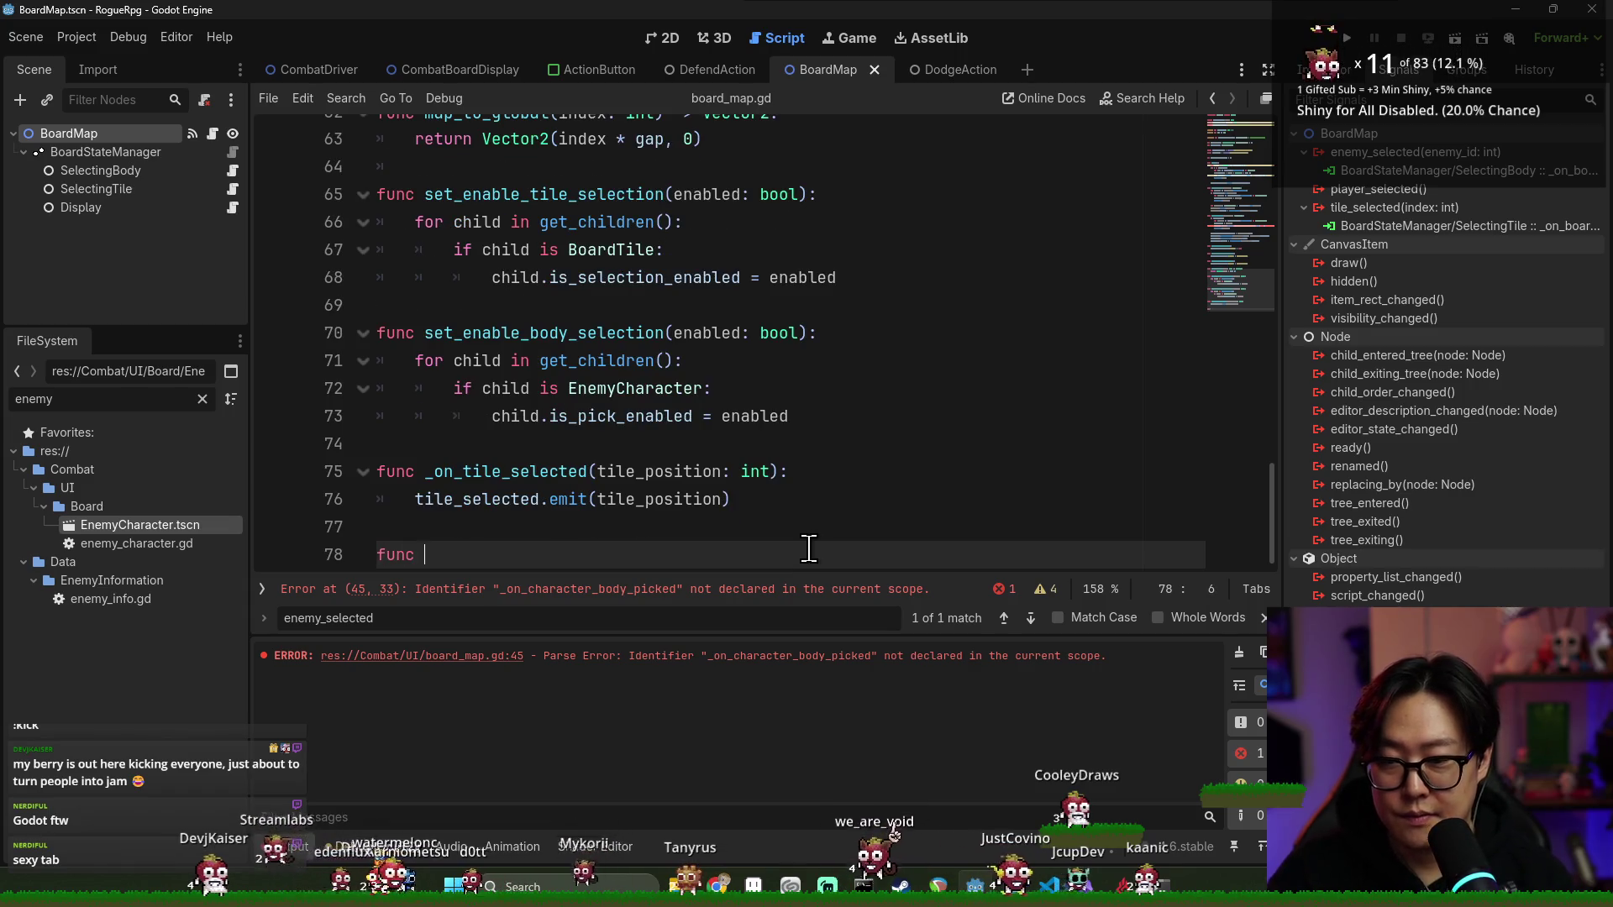
pyautogui.scroll(14, 809, 521)
pyautogui.scroll(-3, 823, 453)
pyautogui.scroll(1, 827, 427)
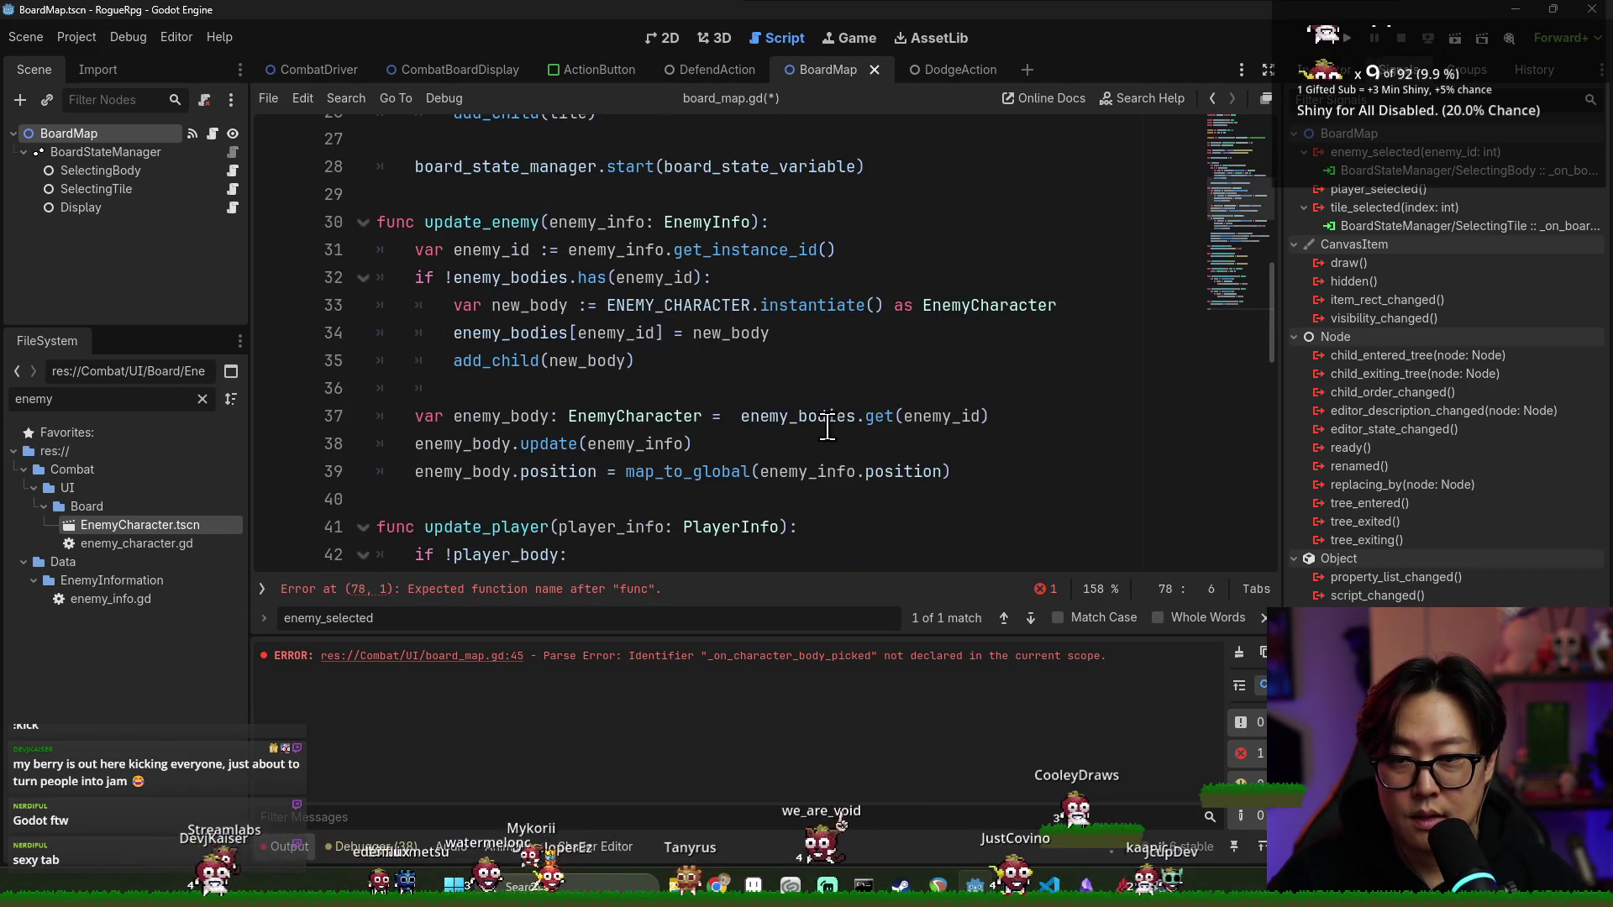
pyautogui.scroll(8, 622, 285)
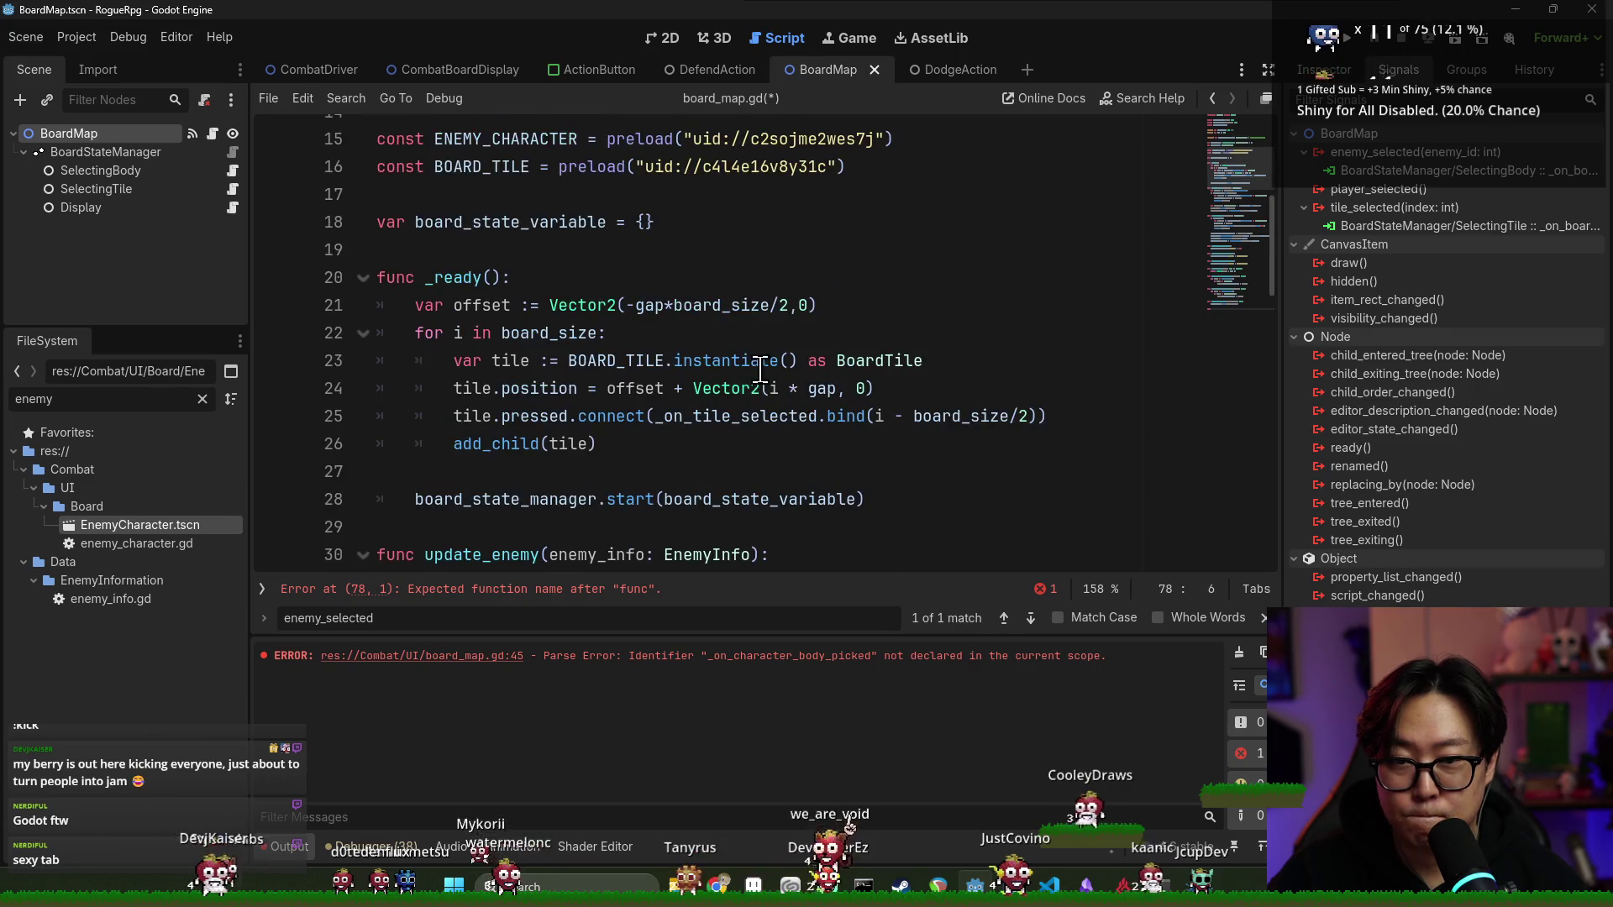
pyautogui.scroll(-10, 656, 353)
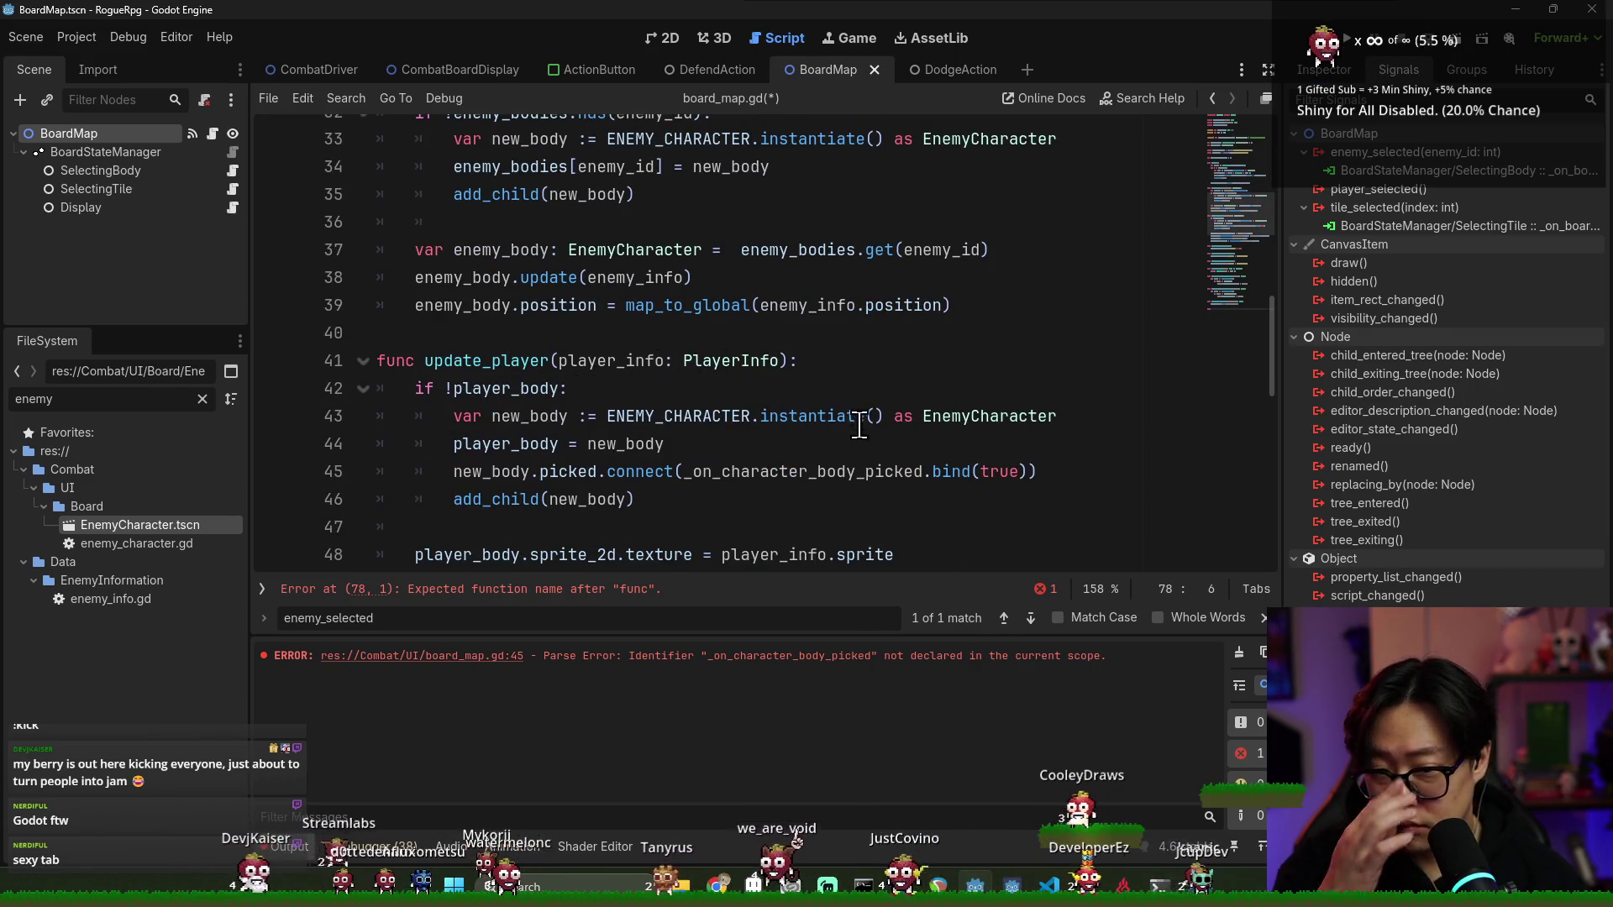
pyautogui.doubleClick(531, 416)
pyautogui.scroll(-1, 801, 432)
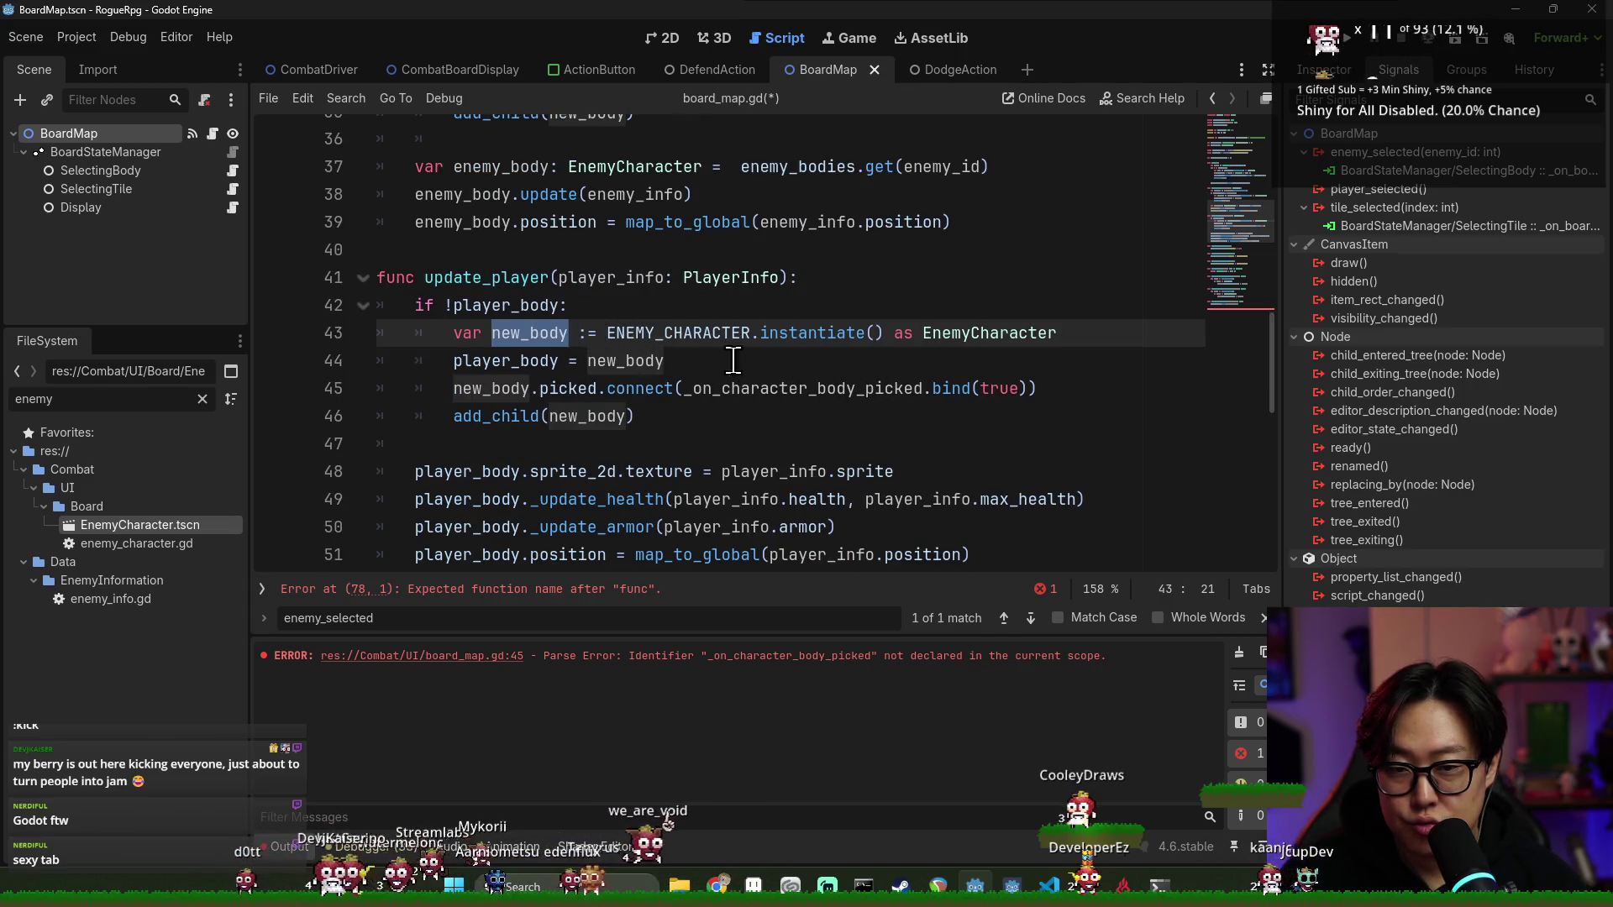
# Name the function _on_character_body_picked with is_player: bool and body: EnemyCharacter parameters
pyautogui.doubleClick(865, 388)
pyautogui.hotkey('ctrl', 'c')
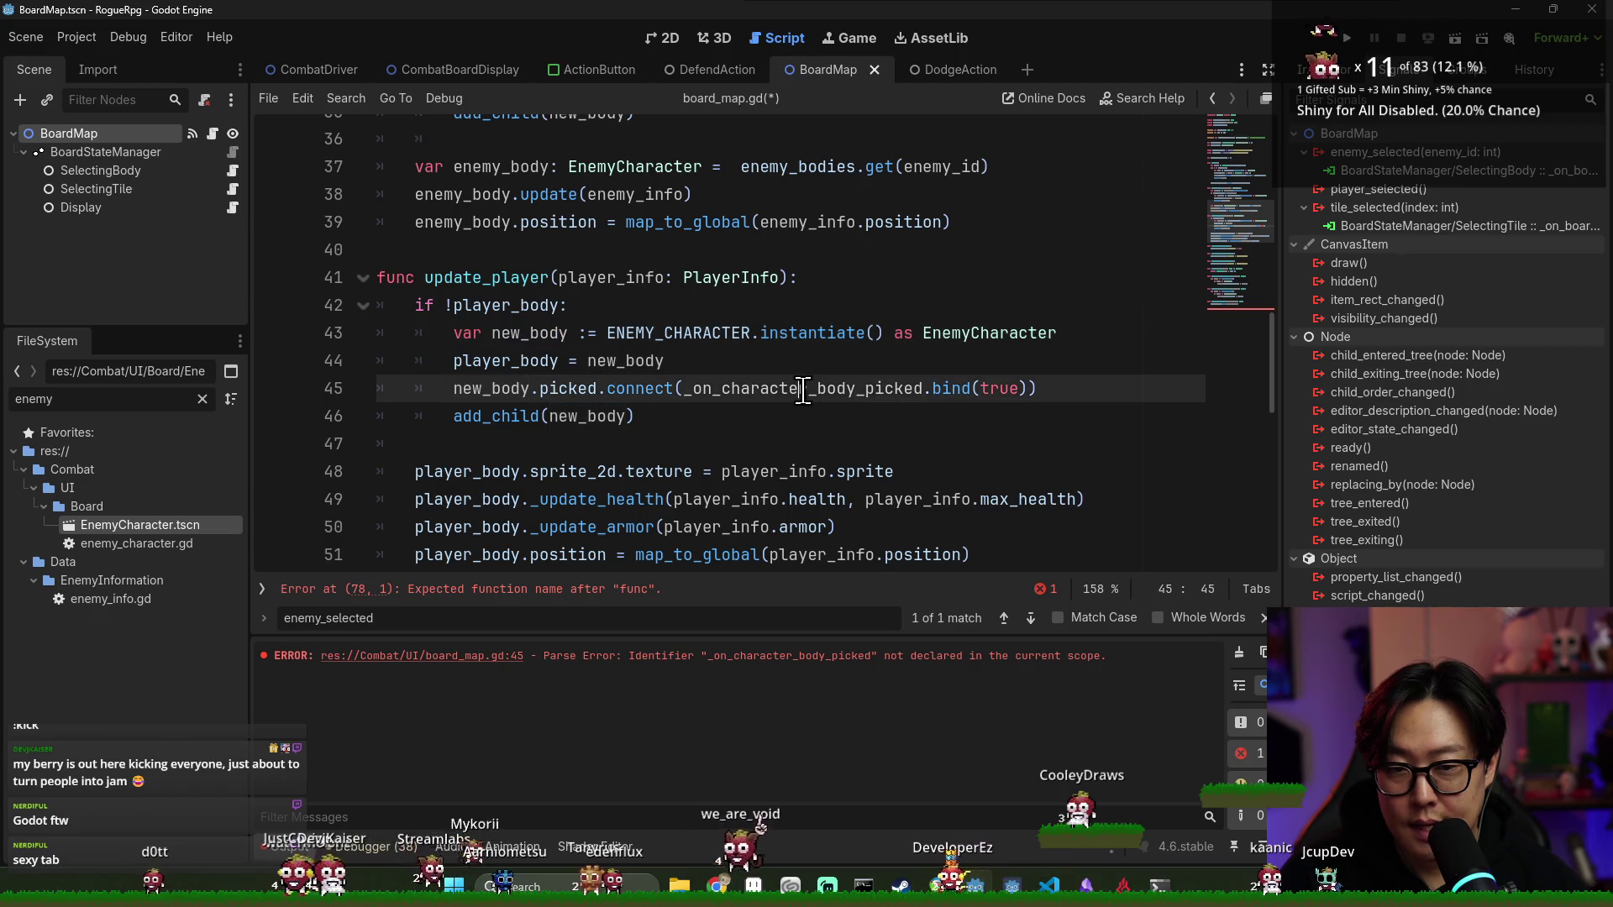
pyautogui.scroll(-9, 840, 403)
pyautogui.click(538, 555)
pyautogui.hotkey('ctrl', 'v')
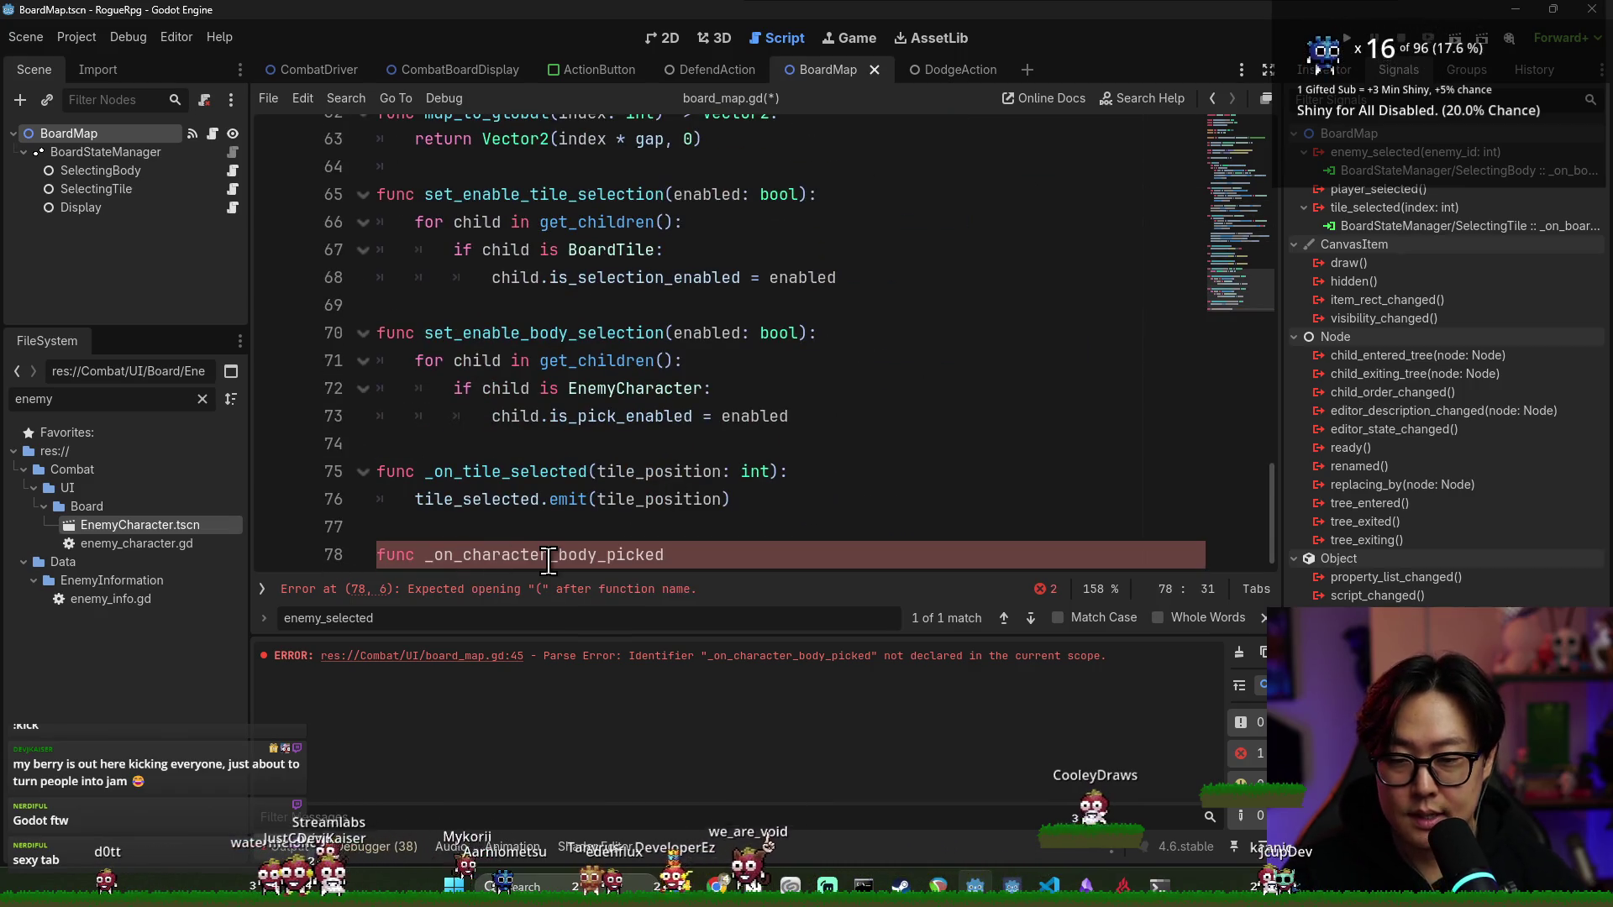
pyautogui.write('bool):')
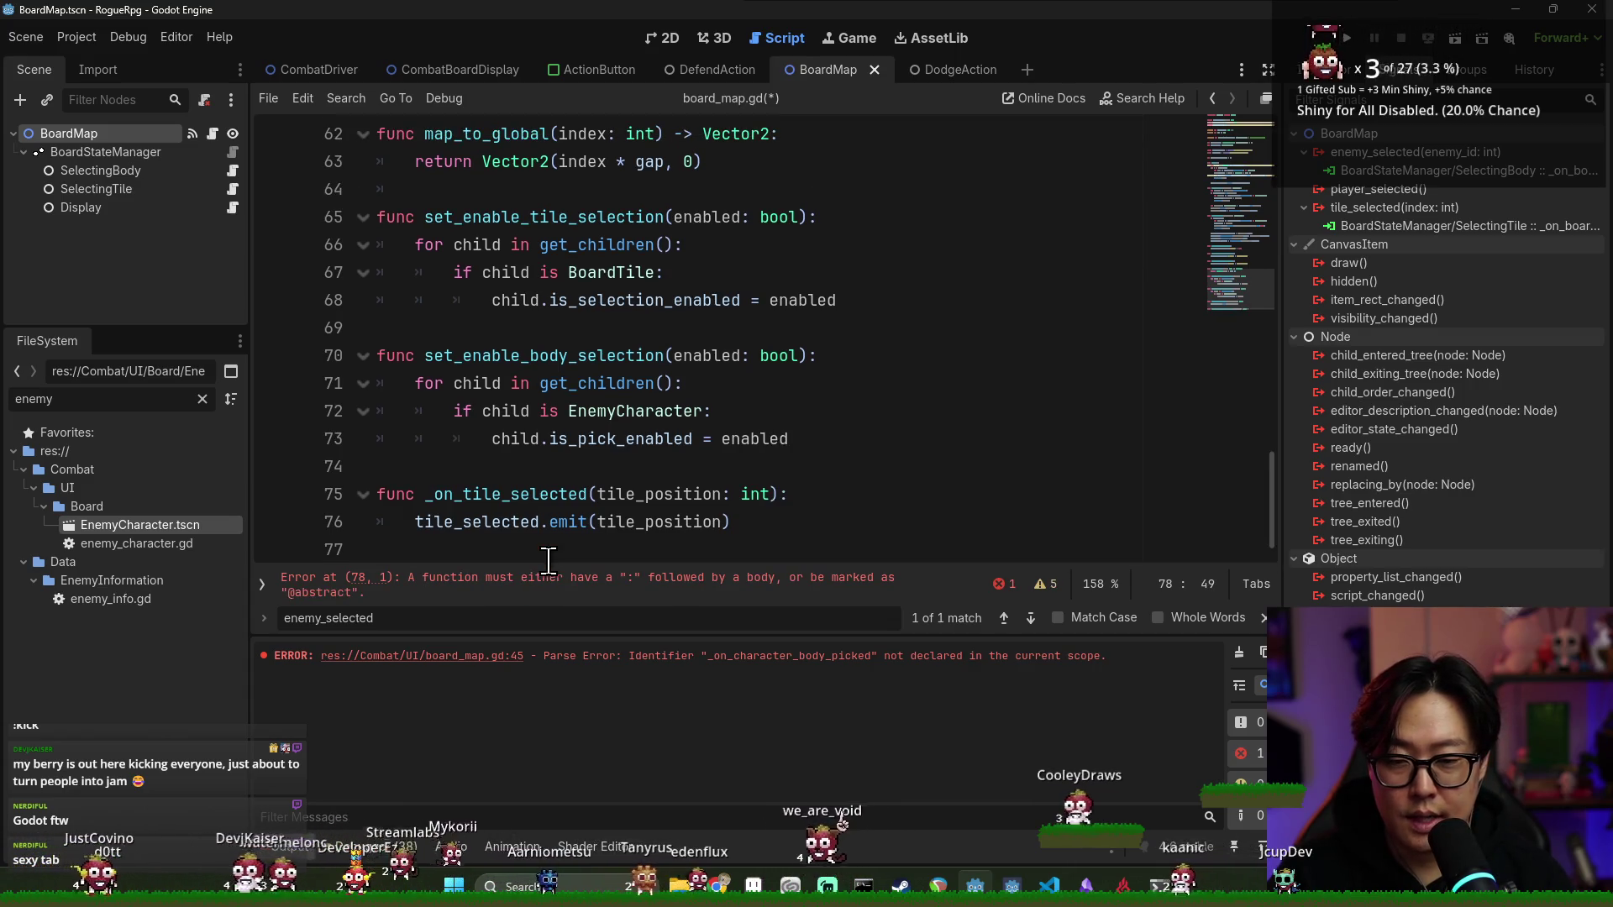
pyautogui.press('BackSpace')
pyautogui.press('Left')
pyautogui.write(', b')
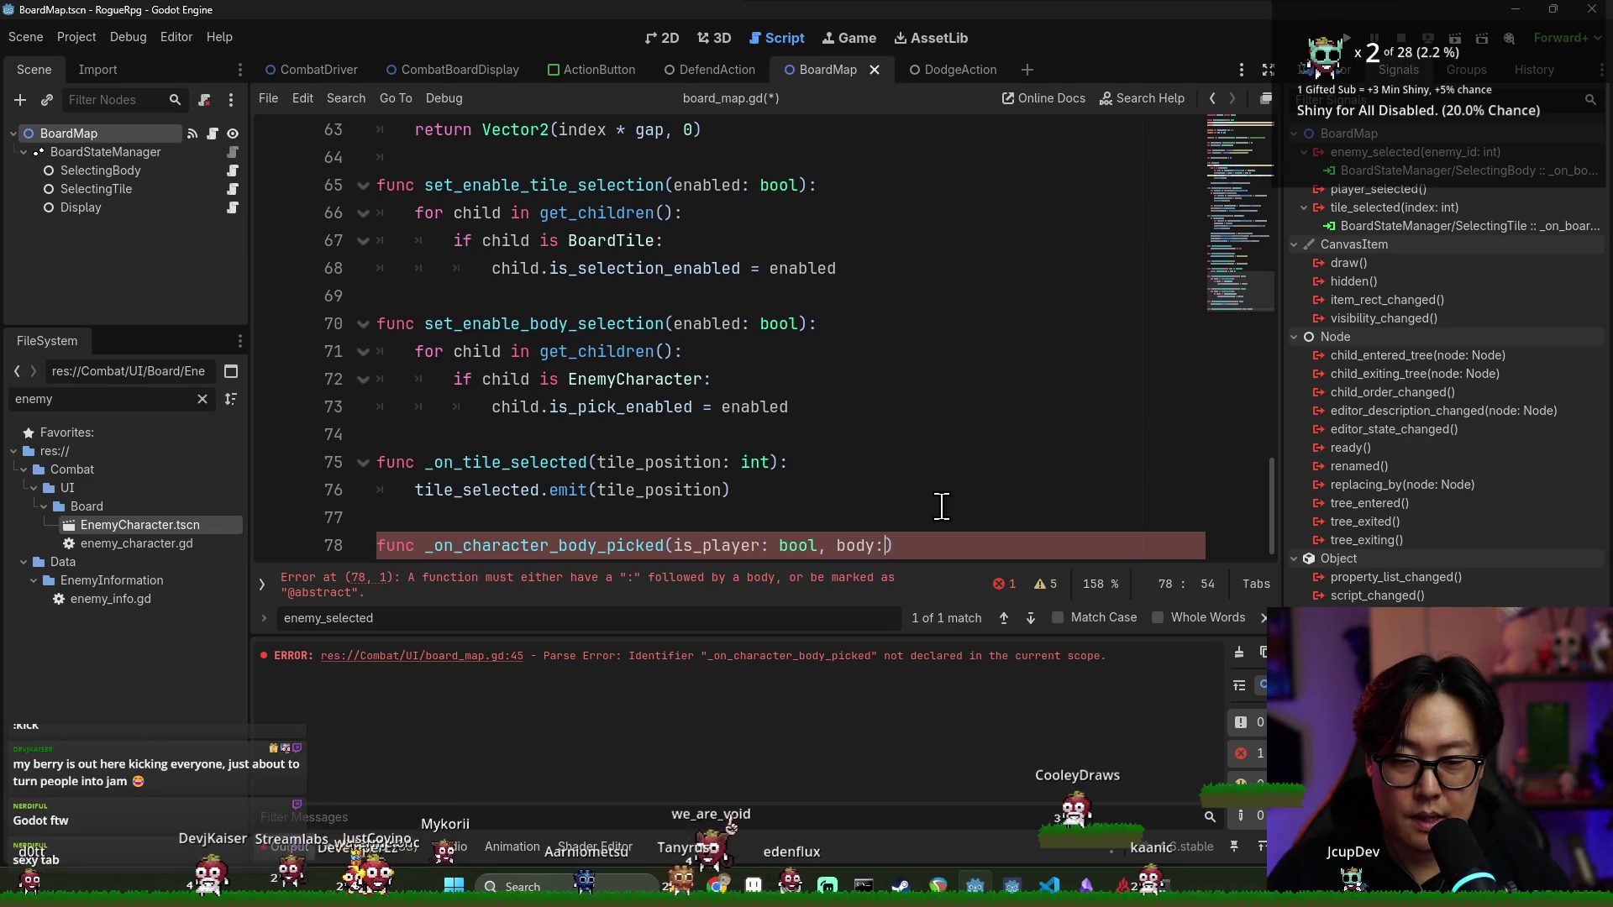
pyautogui.press('Return')
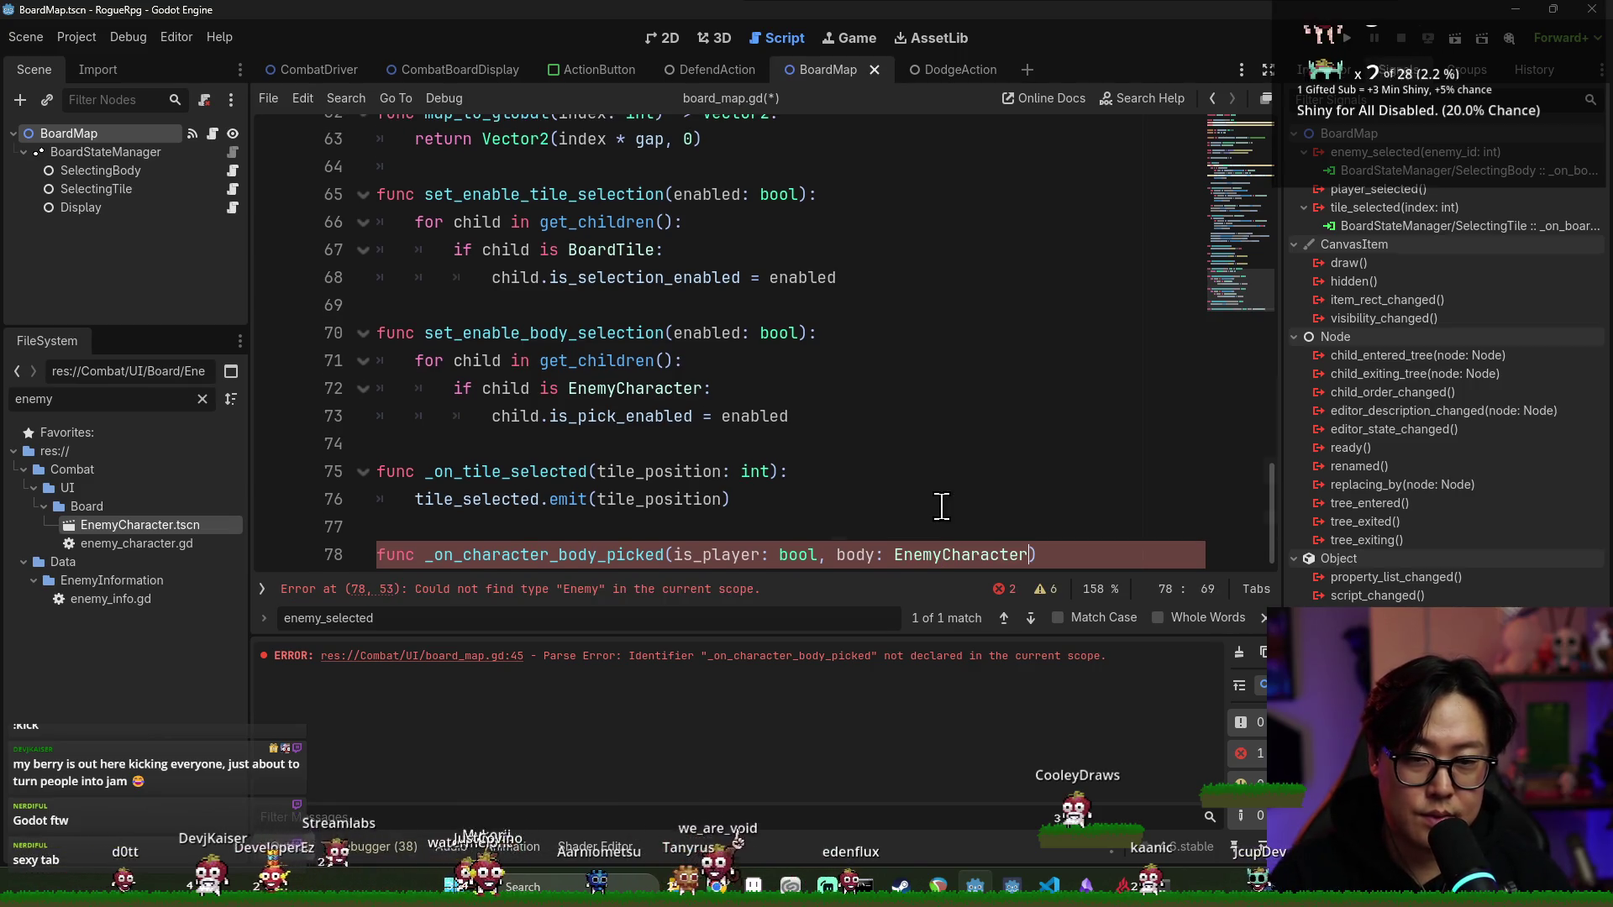
# Give the handler a pass body and save the script
pyautogui.press('End')
pyautogui.write(':')
pyautogui.press('Return')
pyautogui.write('pass')
pyautogui.hotkey('ctrl', 's')
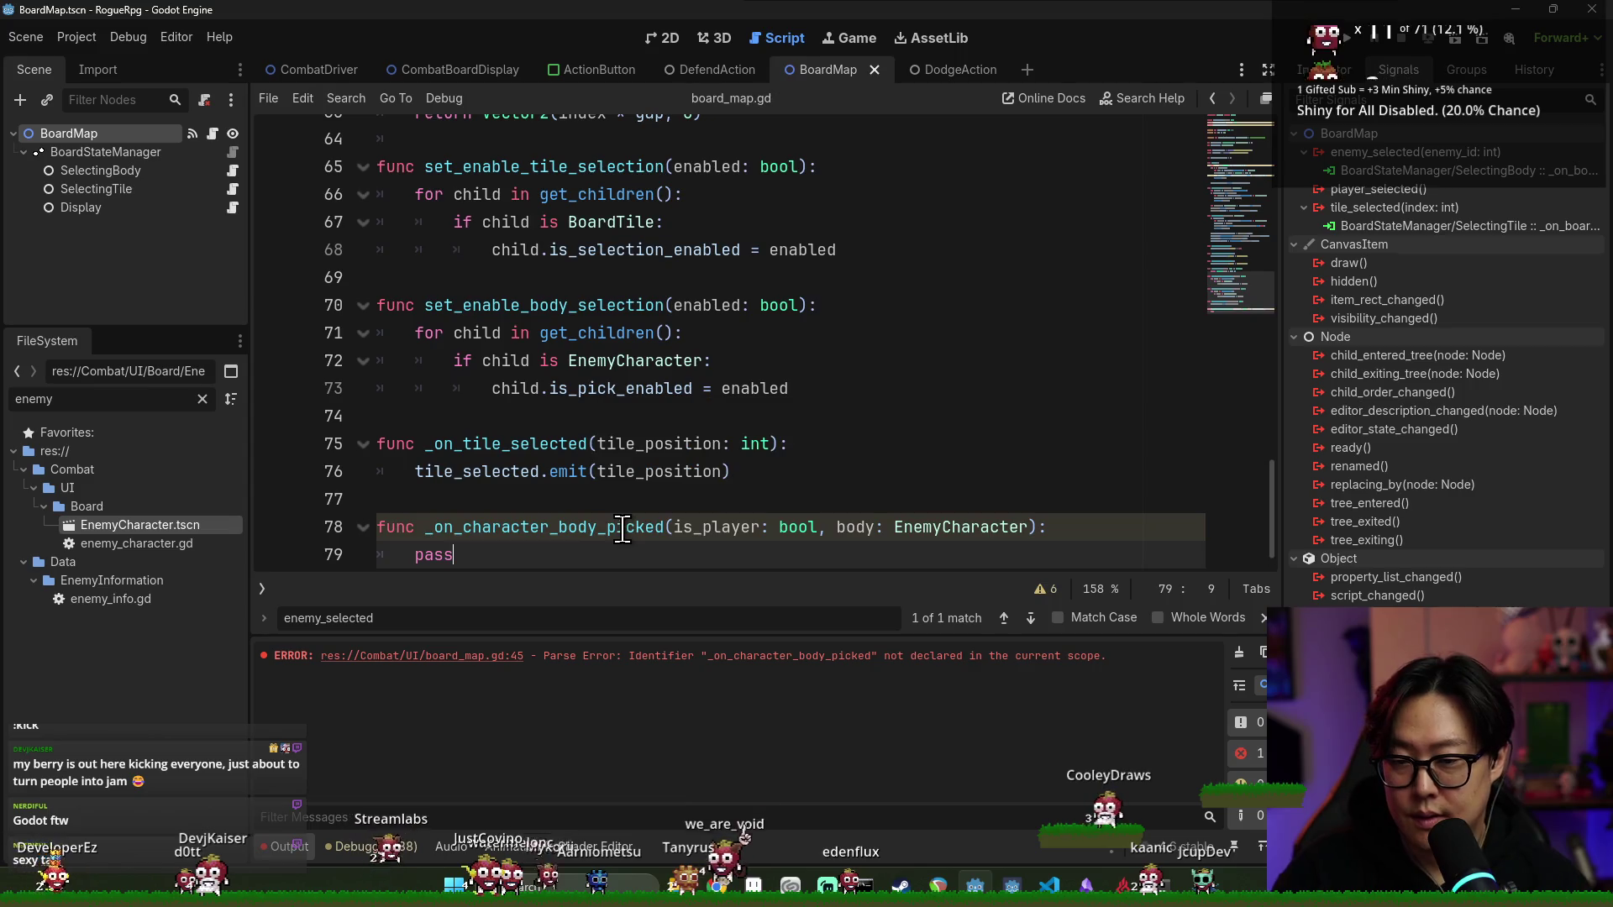
# Review the new handler's name and is_player parameter, then search the script for _on_character_body_picked
pyautogui.doubleClick(619, 517)
pyautogui.scroll(13, 853, 479)
pyautogui.scroll(-14, 847, 453)
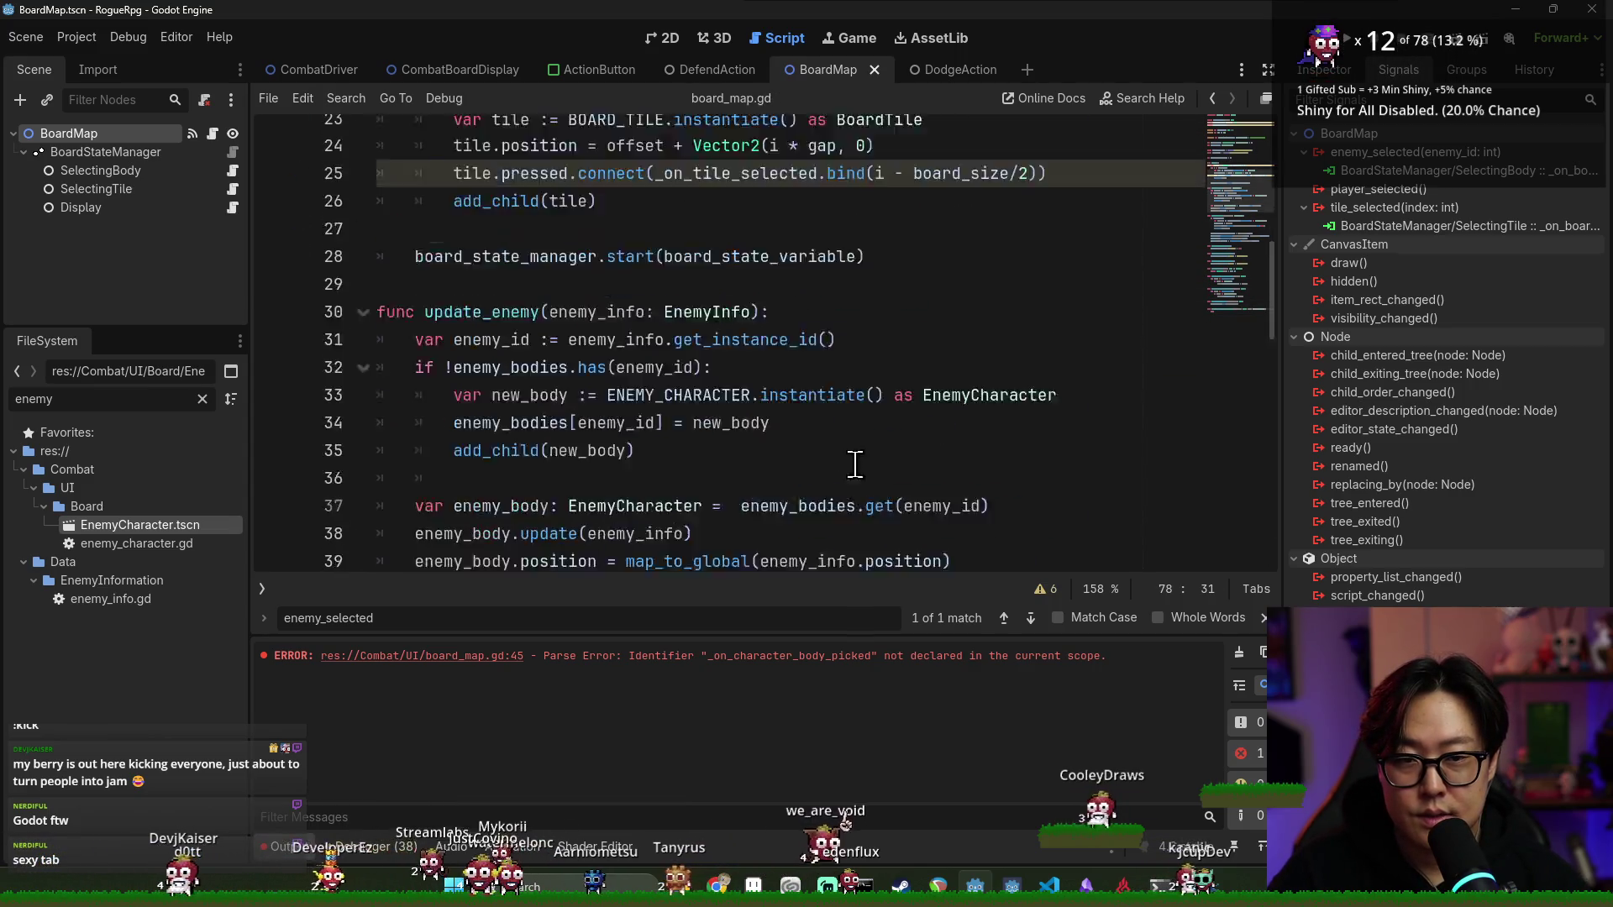
pyautogui.doubleClick(716, 499)
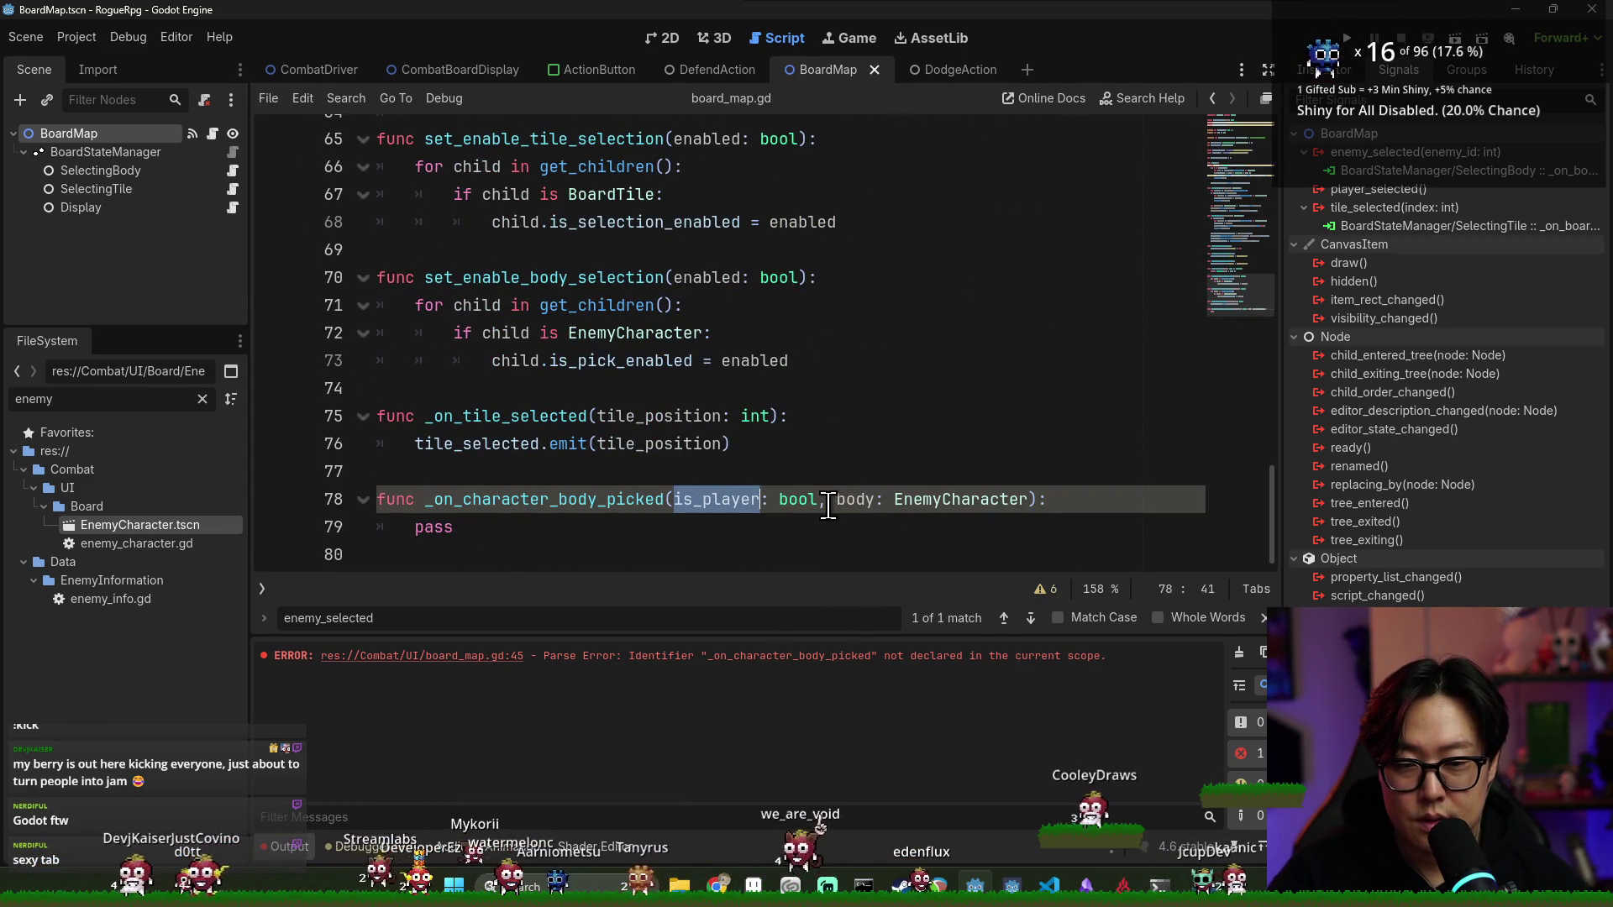
pyautogui.scroll(12, 848, 483)
pyautogui.scroll(3, 844, 471)
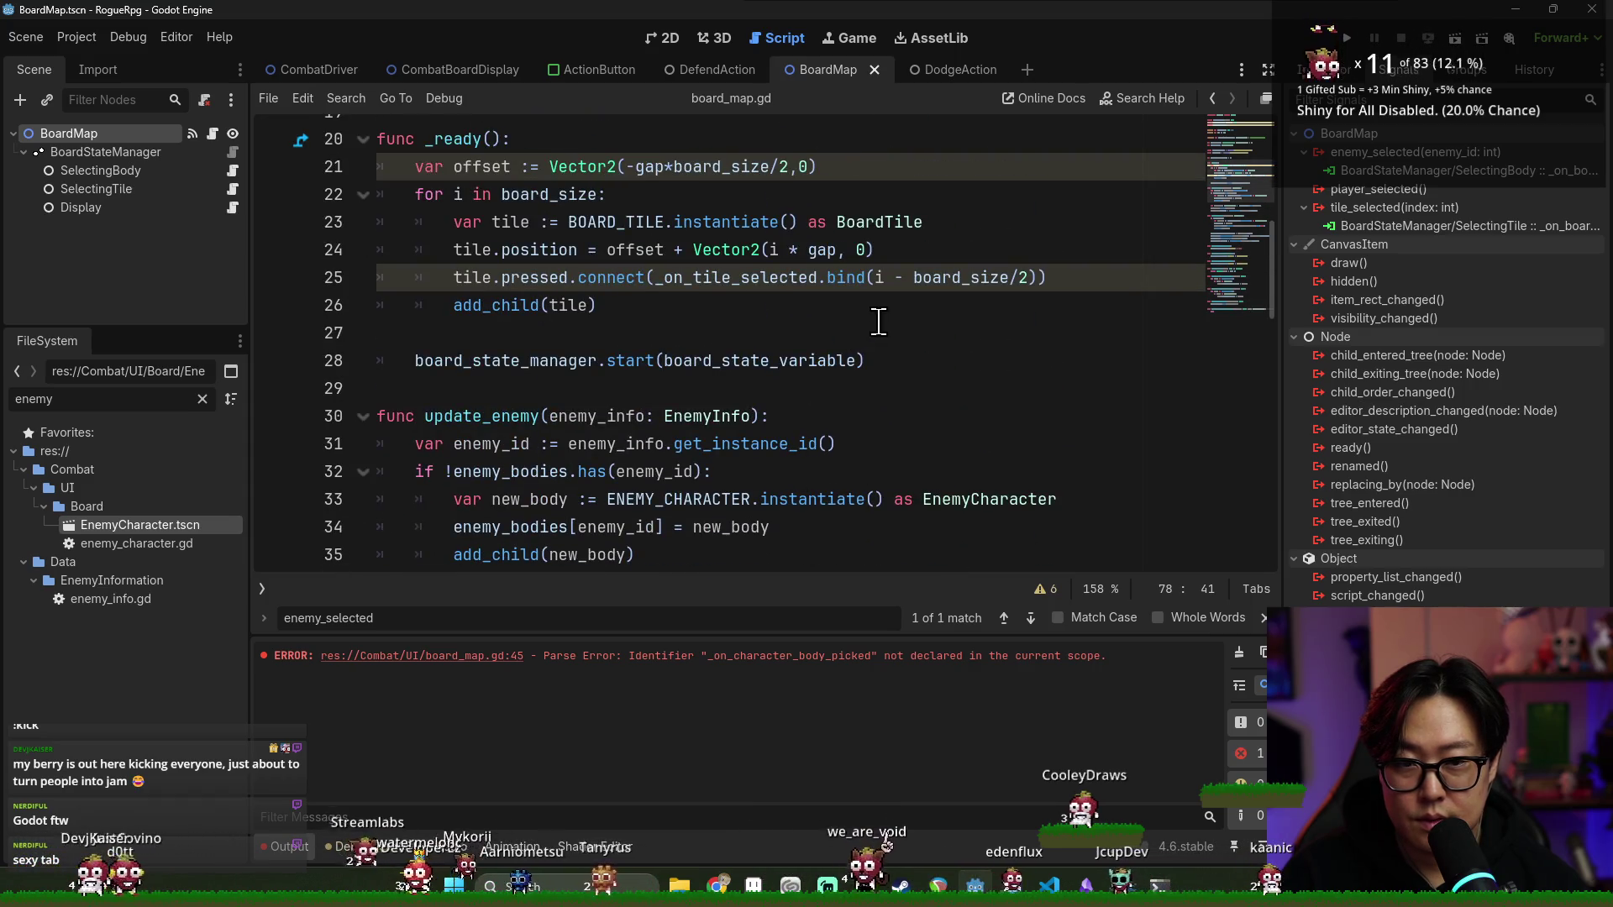
pyautogui.scroll(4, 878, 322)
pyautogui.scroll(-7, 892, 317)
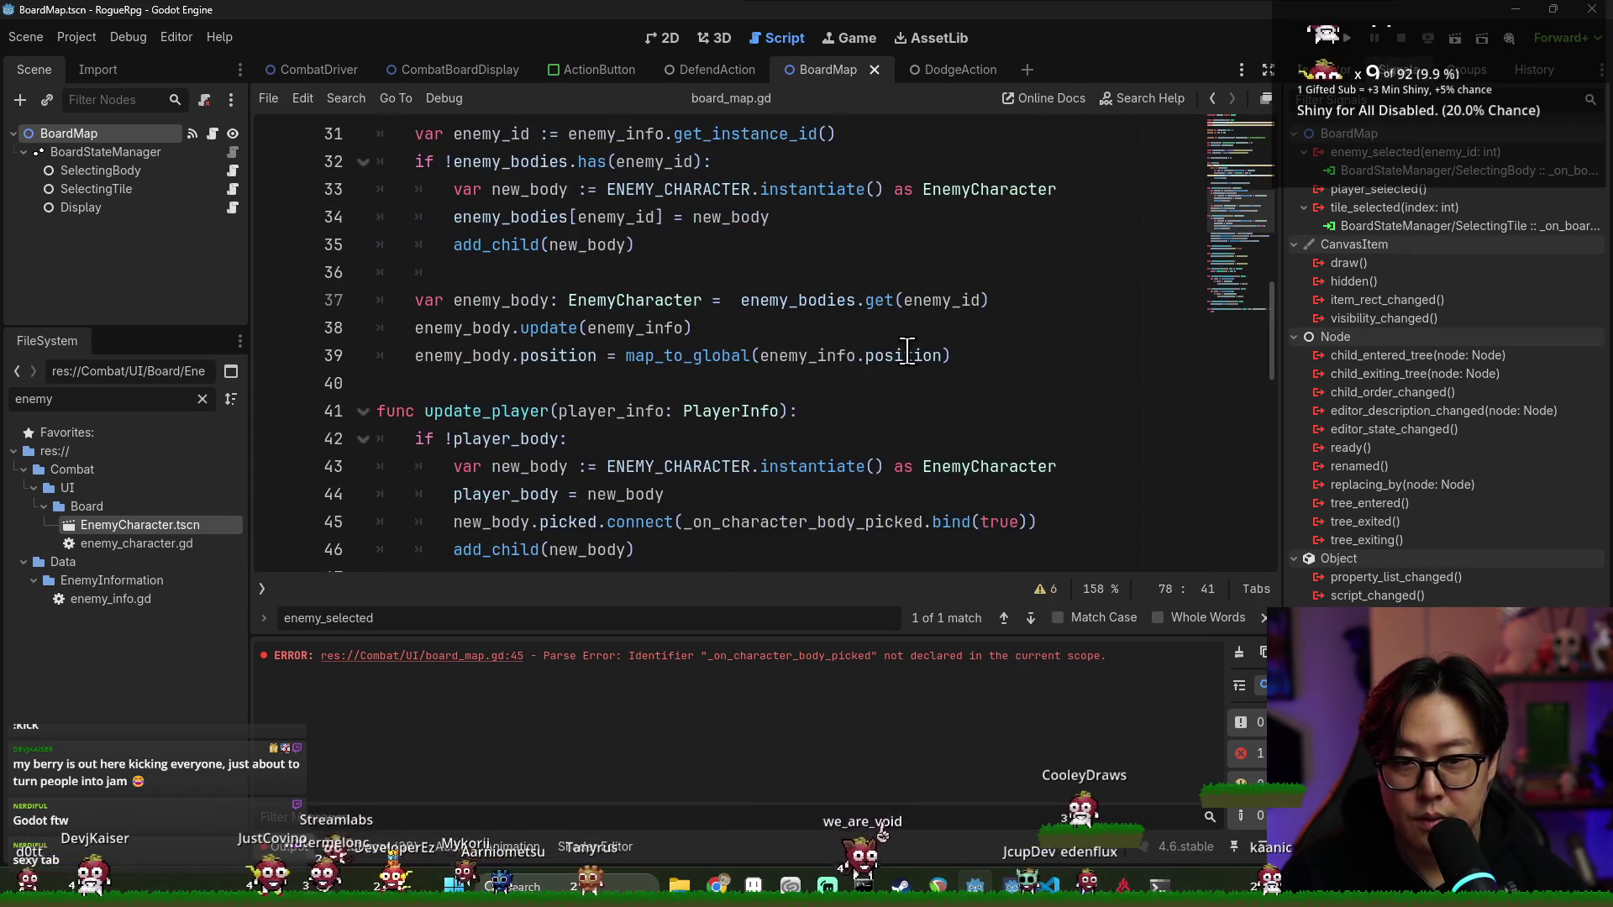
pyautogui.scroll(2, 710, 339)
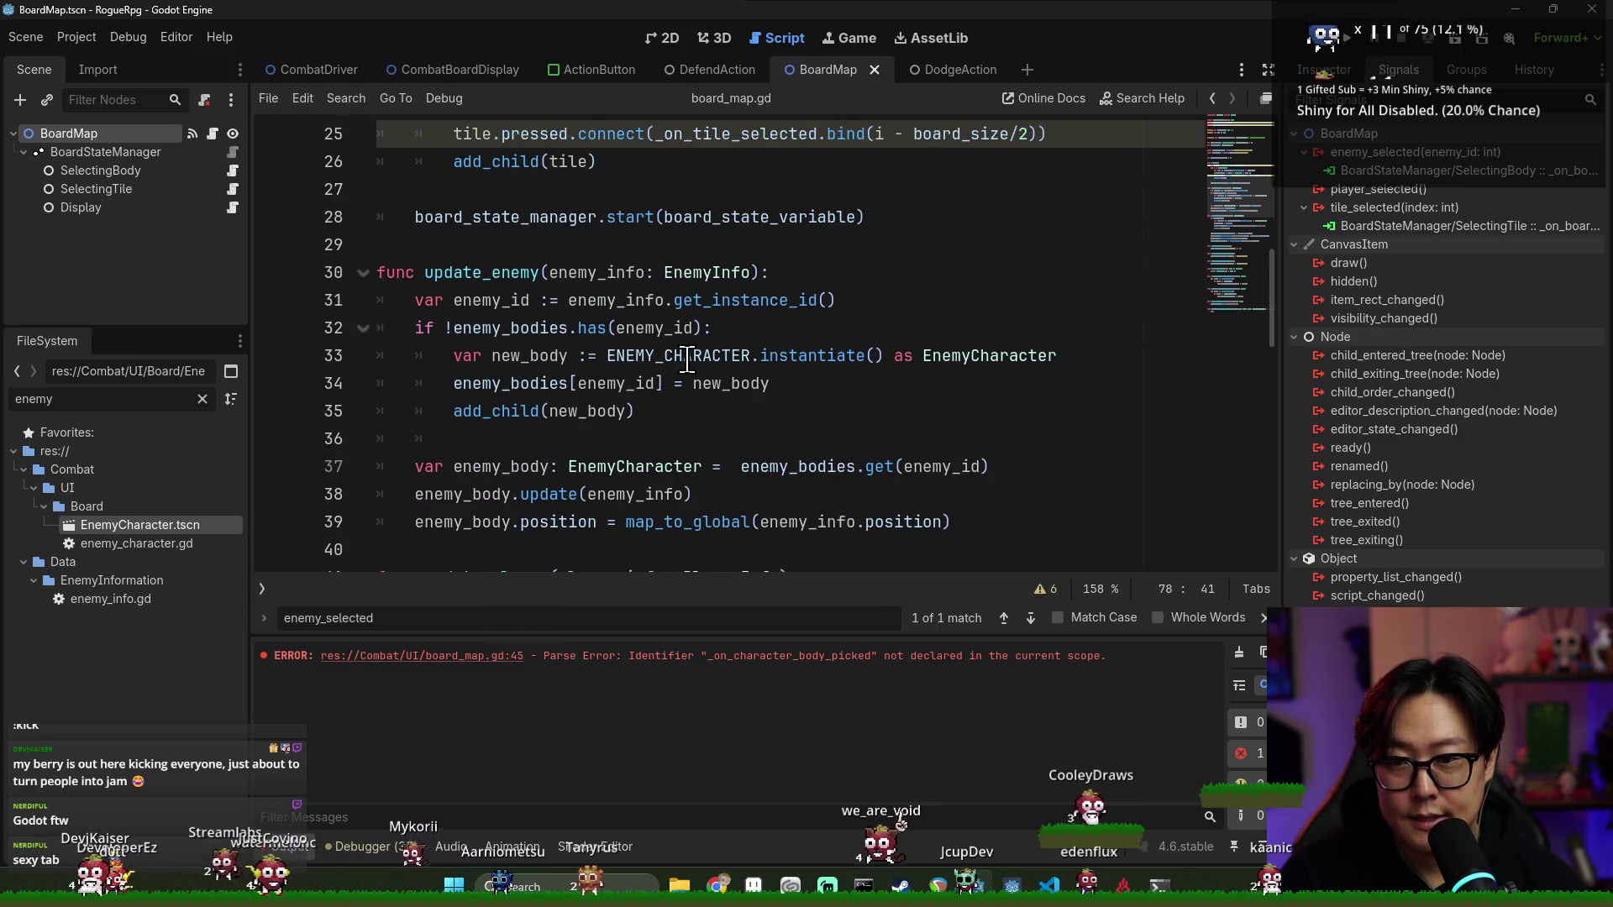
pyautogui.scroll(-13, 687, 359)
pyautogui.doubleClick(621, 499)
pyautogui.hotkey('ctrl', 'f')
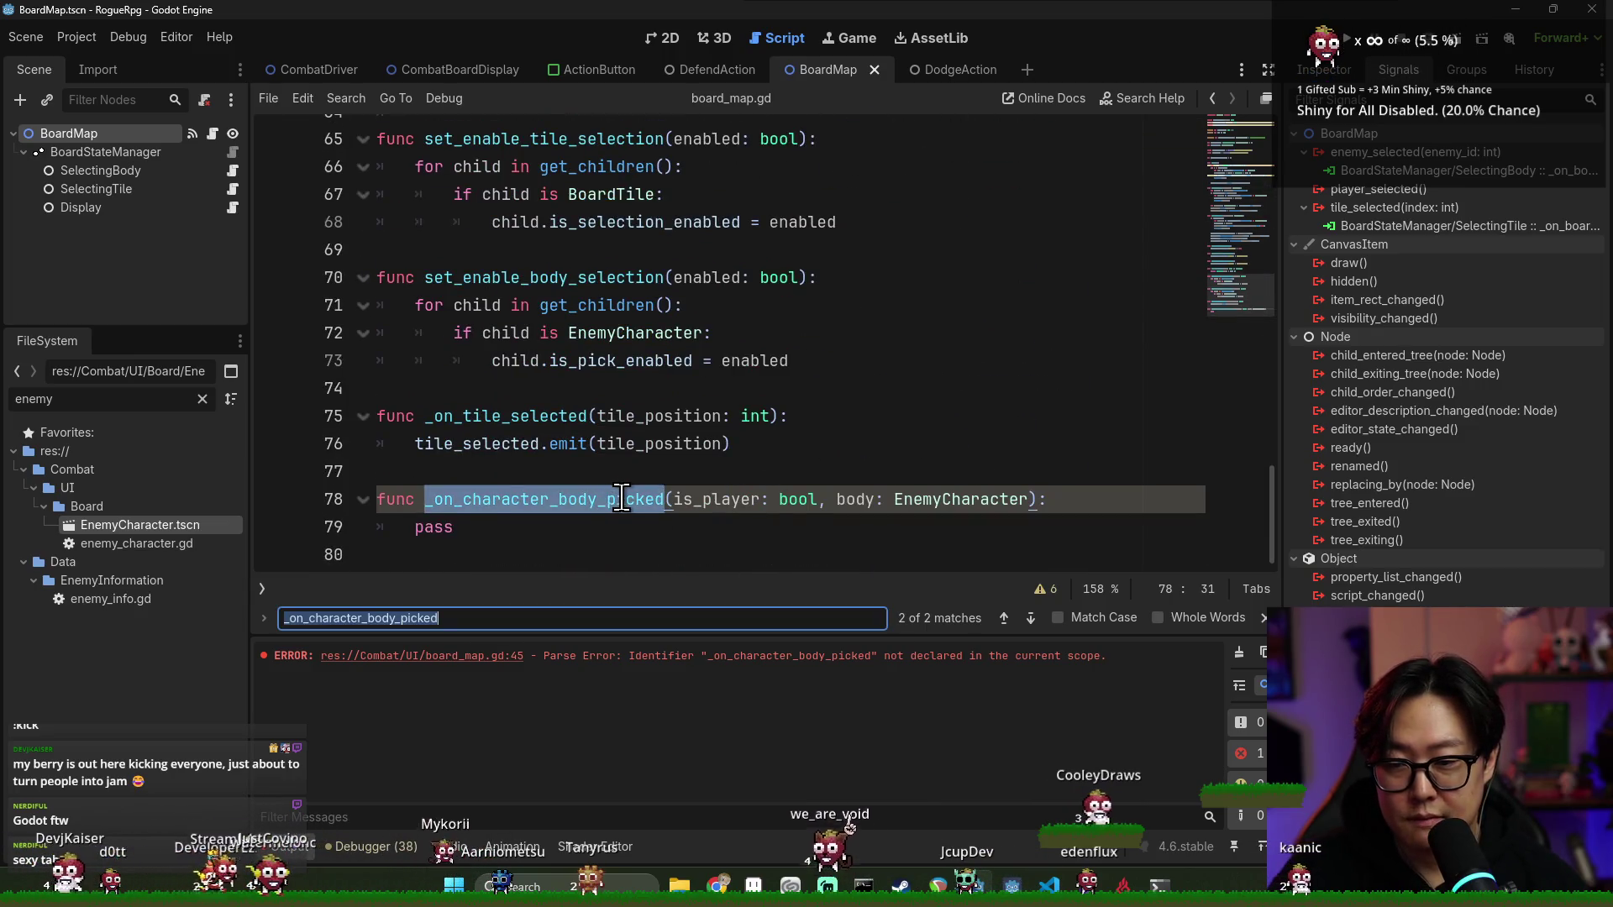
# Add new_body as a second bound argument to the player connection on line 45
pyautogui.press('Return')
pyautogui.click(1019, 355)
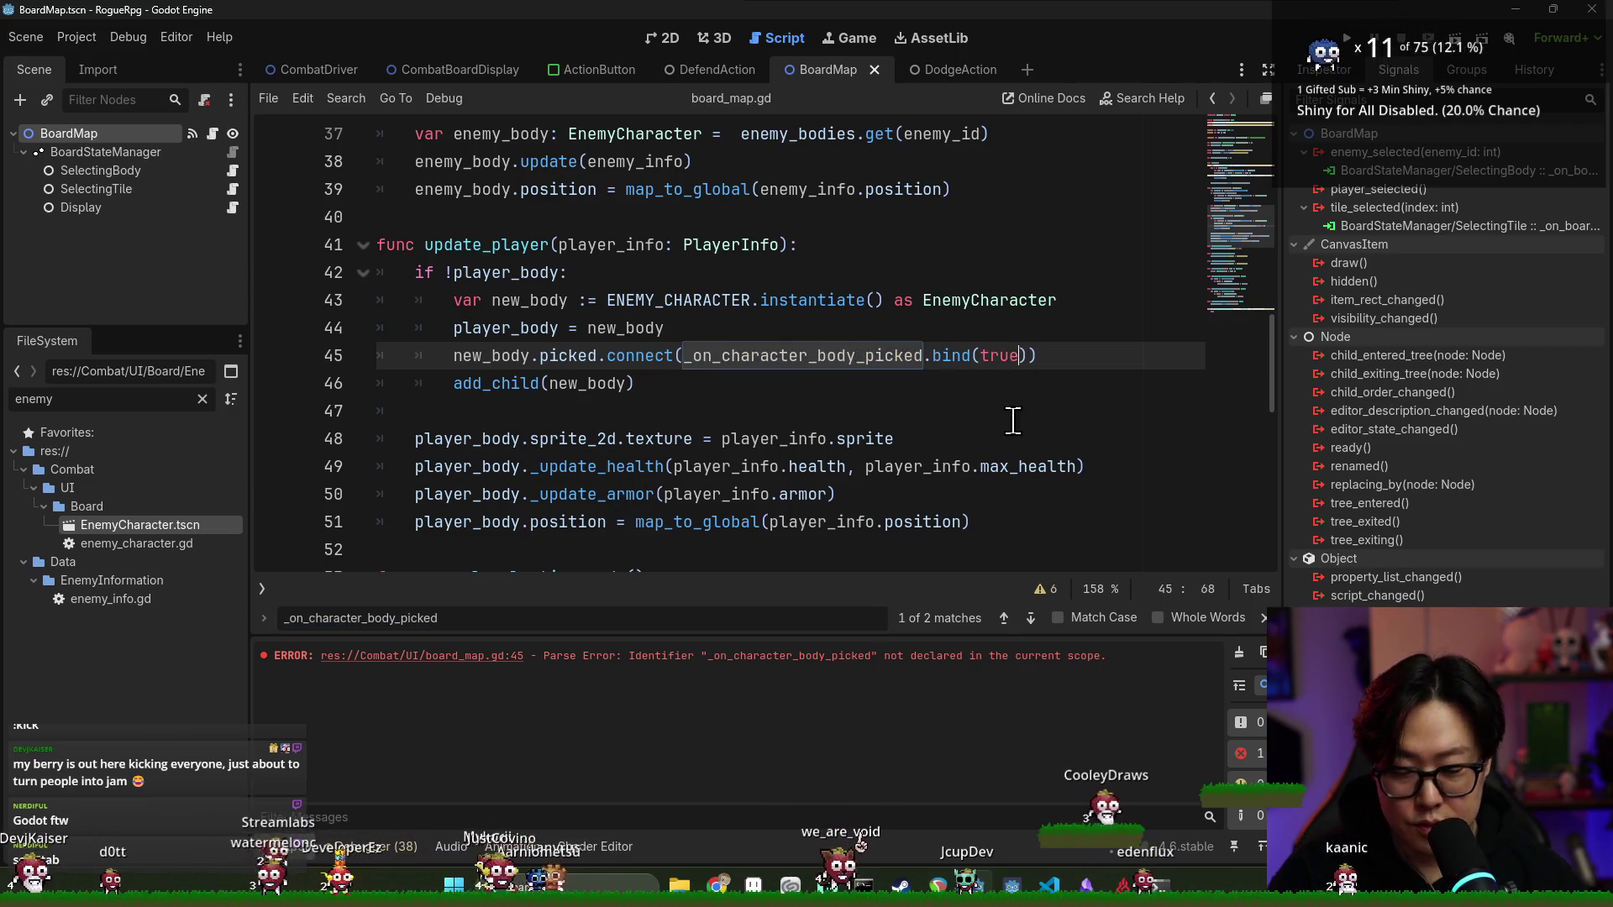
pyautogui.write(', new')
pyautogui.press('Return')
# Compare the player_body and new_body references, then select the whole line 45 connect call
pyautogui.doubleClick(499, 272)
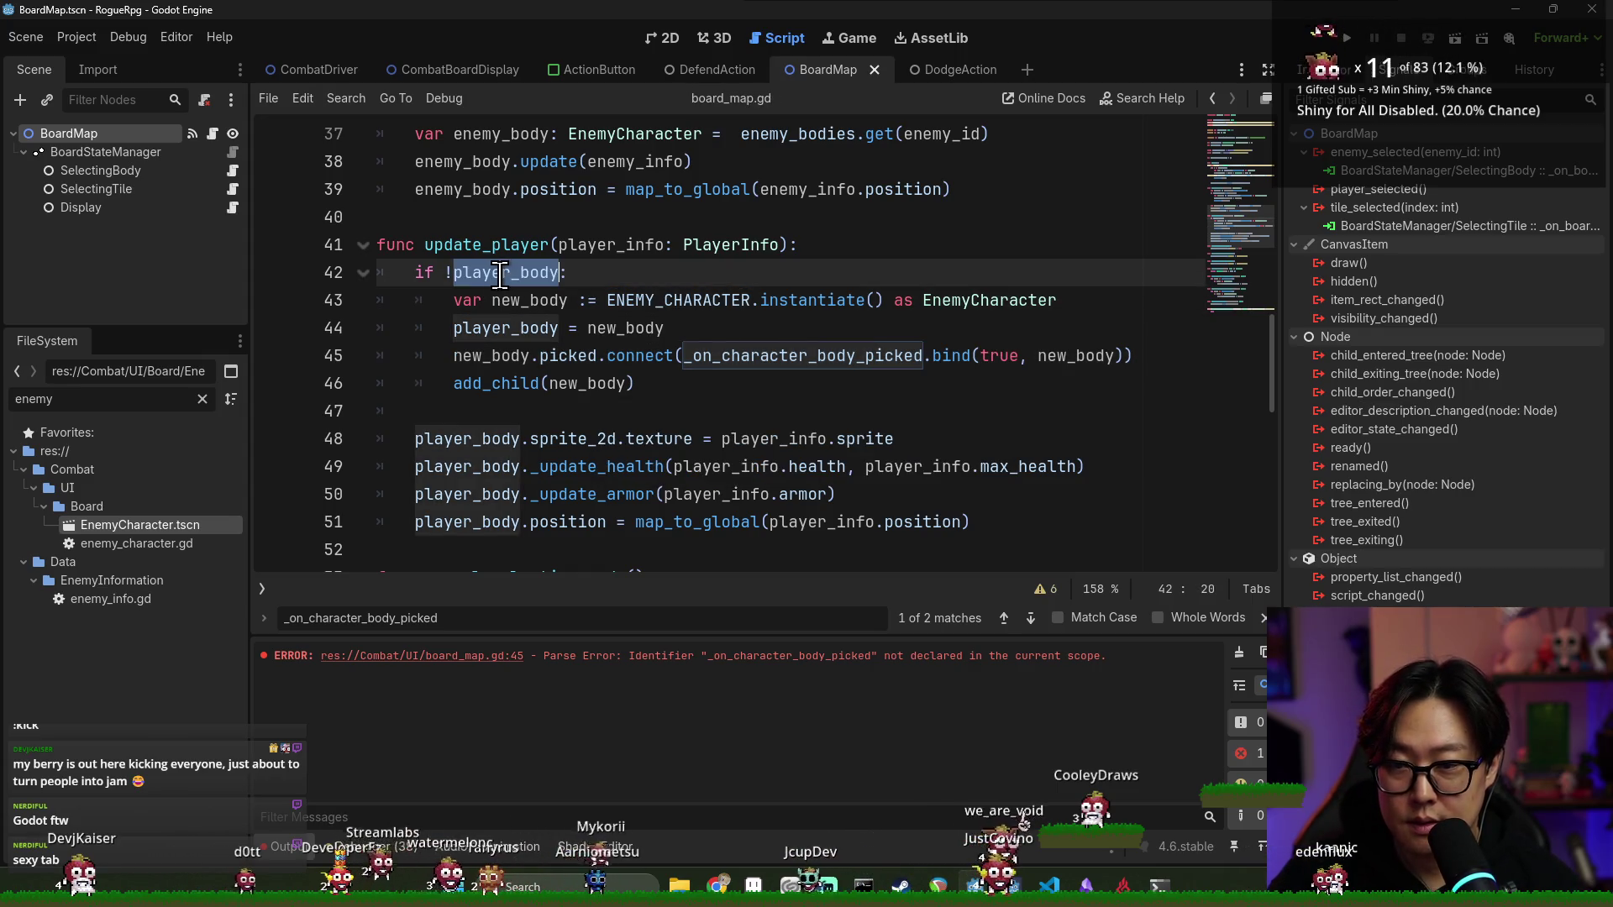
pyautogui.doubleClick(500, 356)
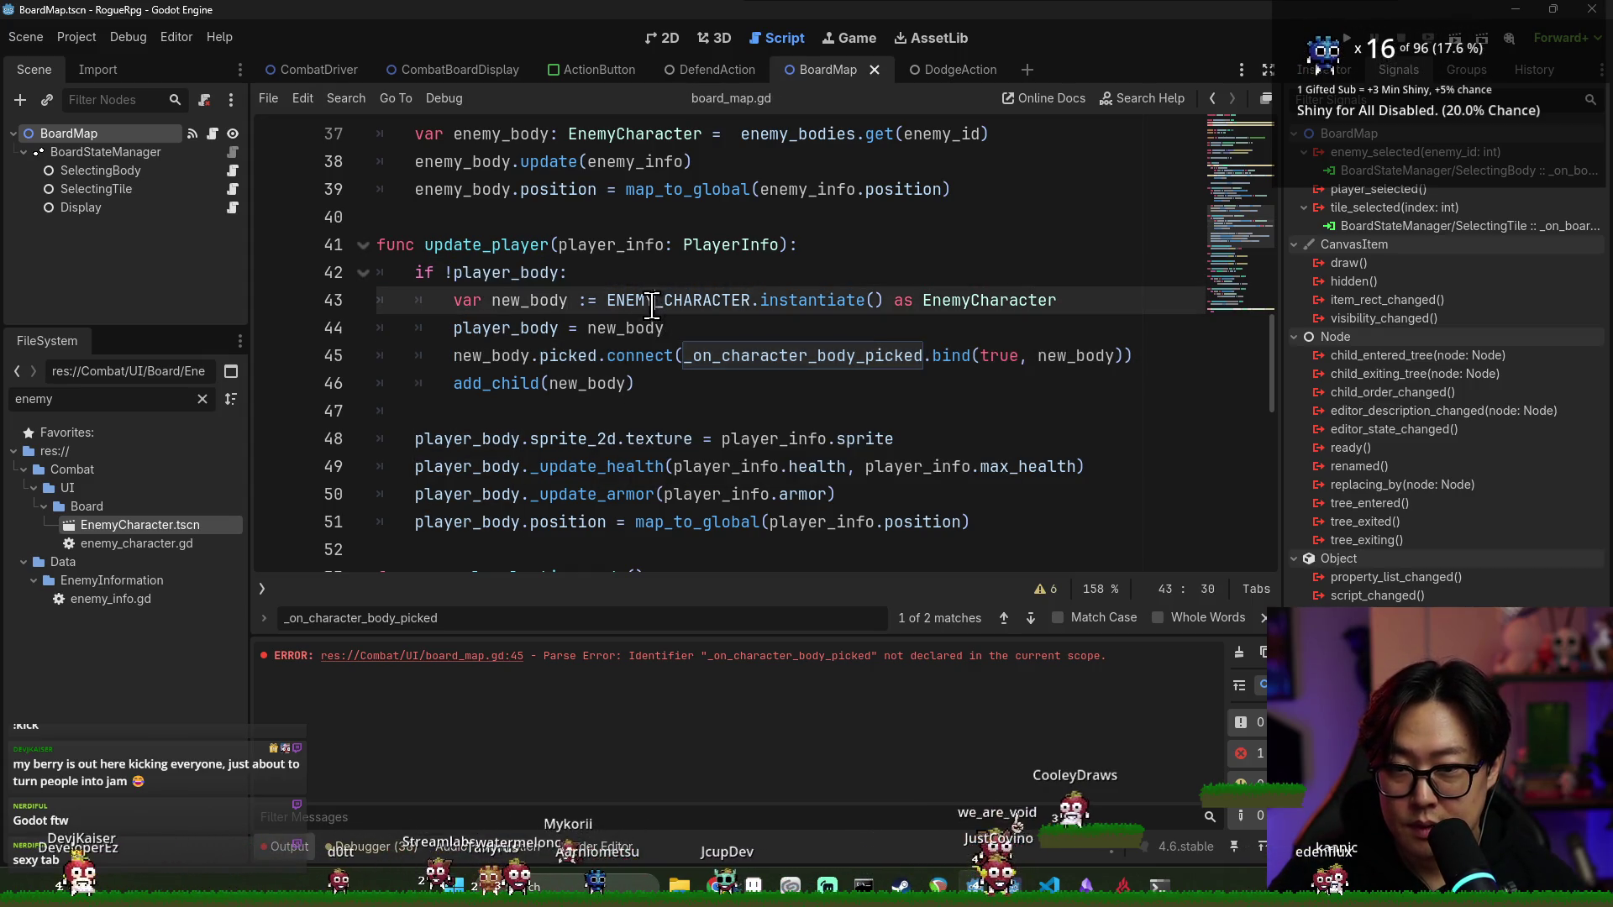
pyautogui.doubleClick(540, 299)
pyautogui.doubleClick(506, 328)
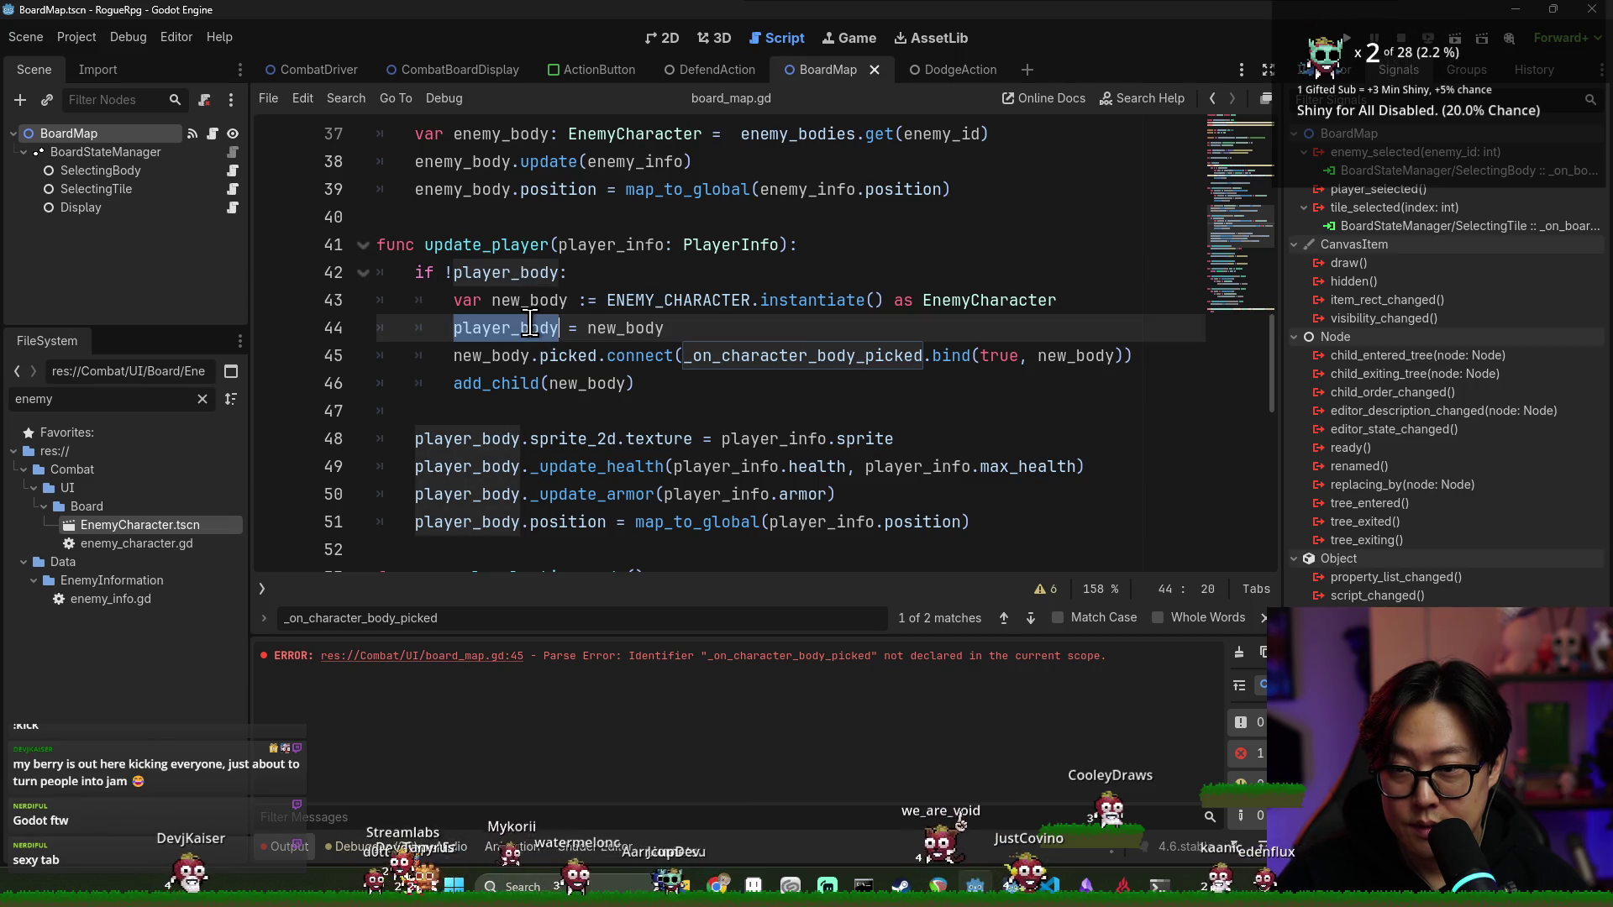
pyautogui.doubleClick(906, 356)
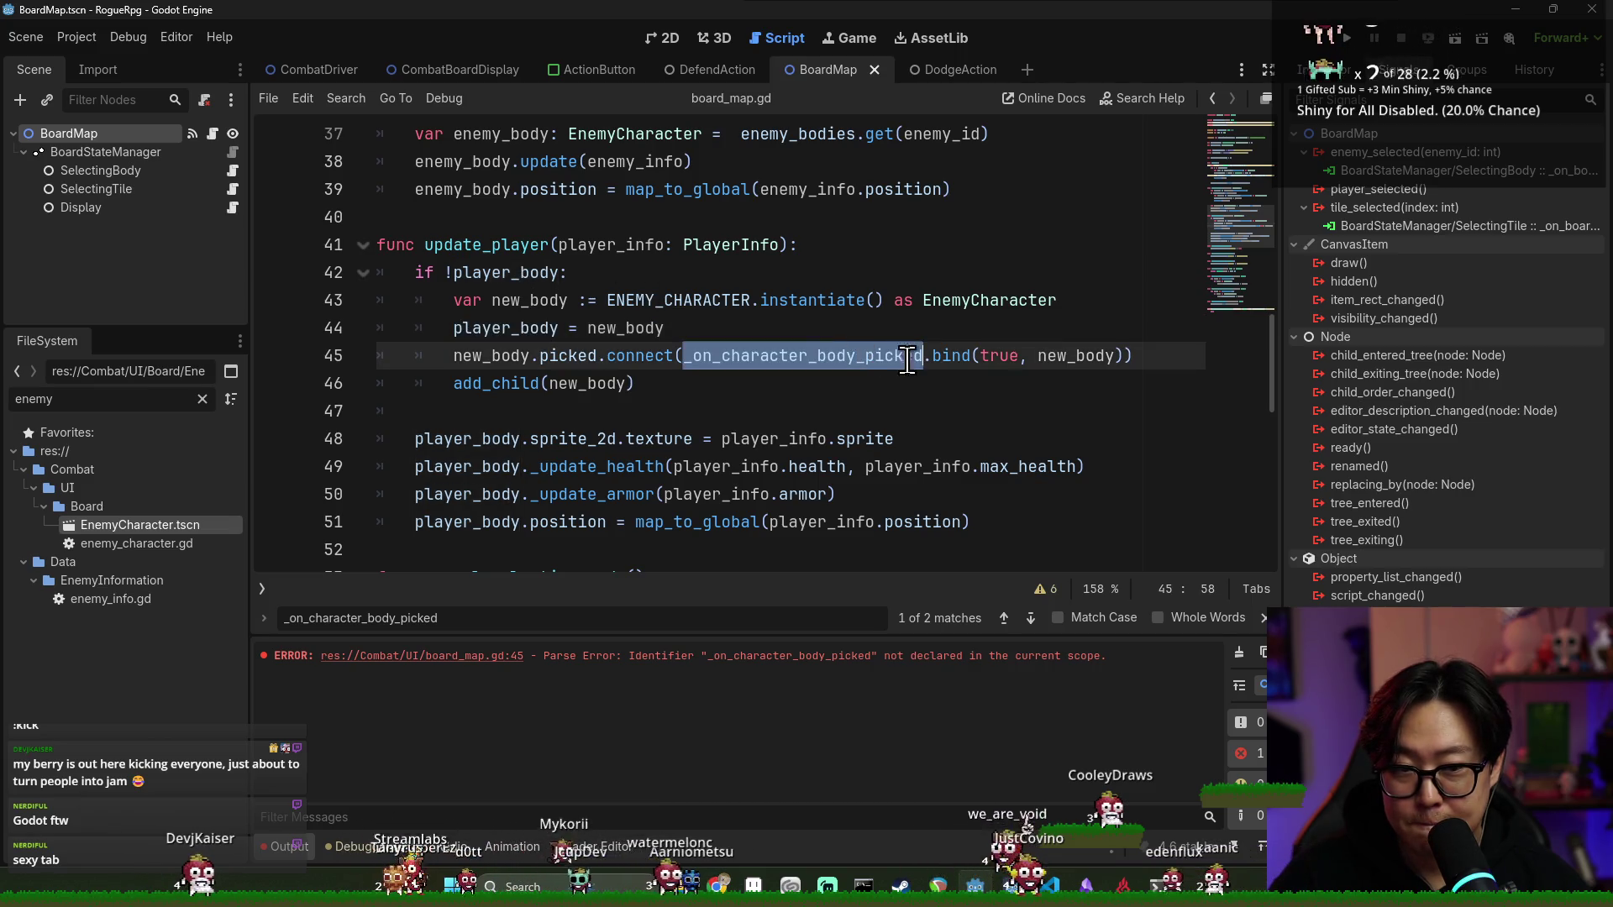
pyautogui.tripleClick(719, 356)
pyautogui.hotkey('ctrl', 'c')
# Paste the connect line into update_enemy at line 35, fix its indentation, and bind false instead of true
pyautogui.scroll(3, 559, 359)
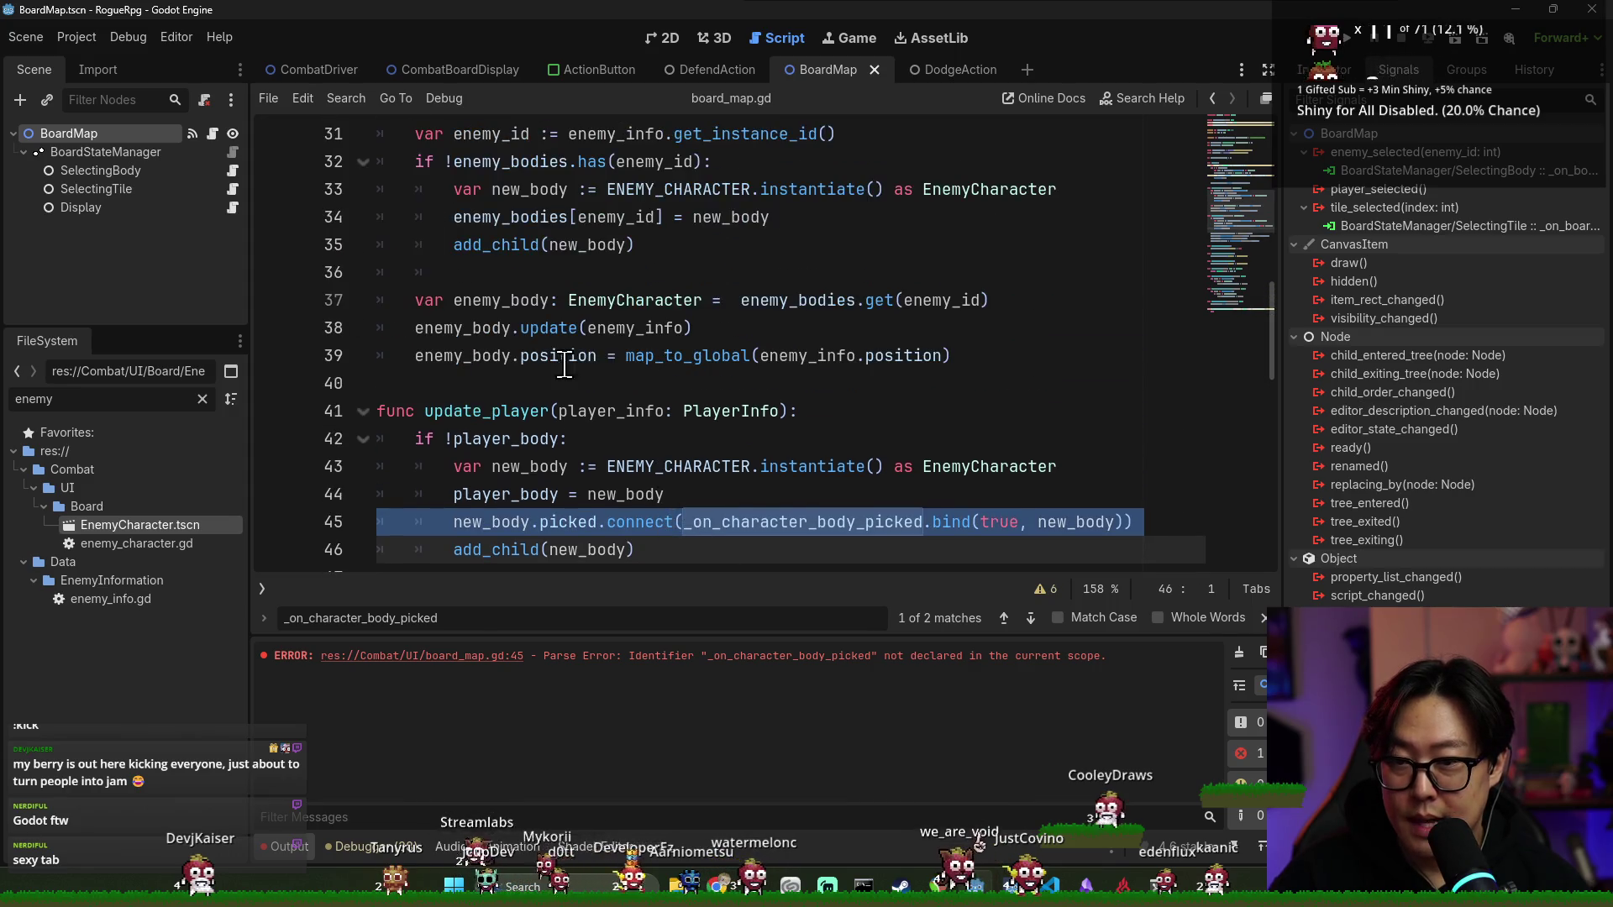
pyautogui.click(836, 300)
pyautogui.press('Return')
pyautogui.hotkey('ctrl', 'v')
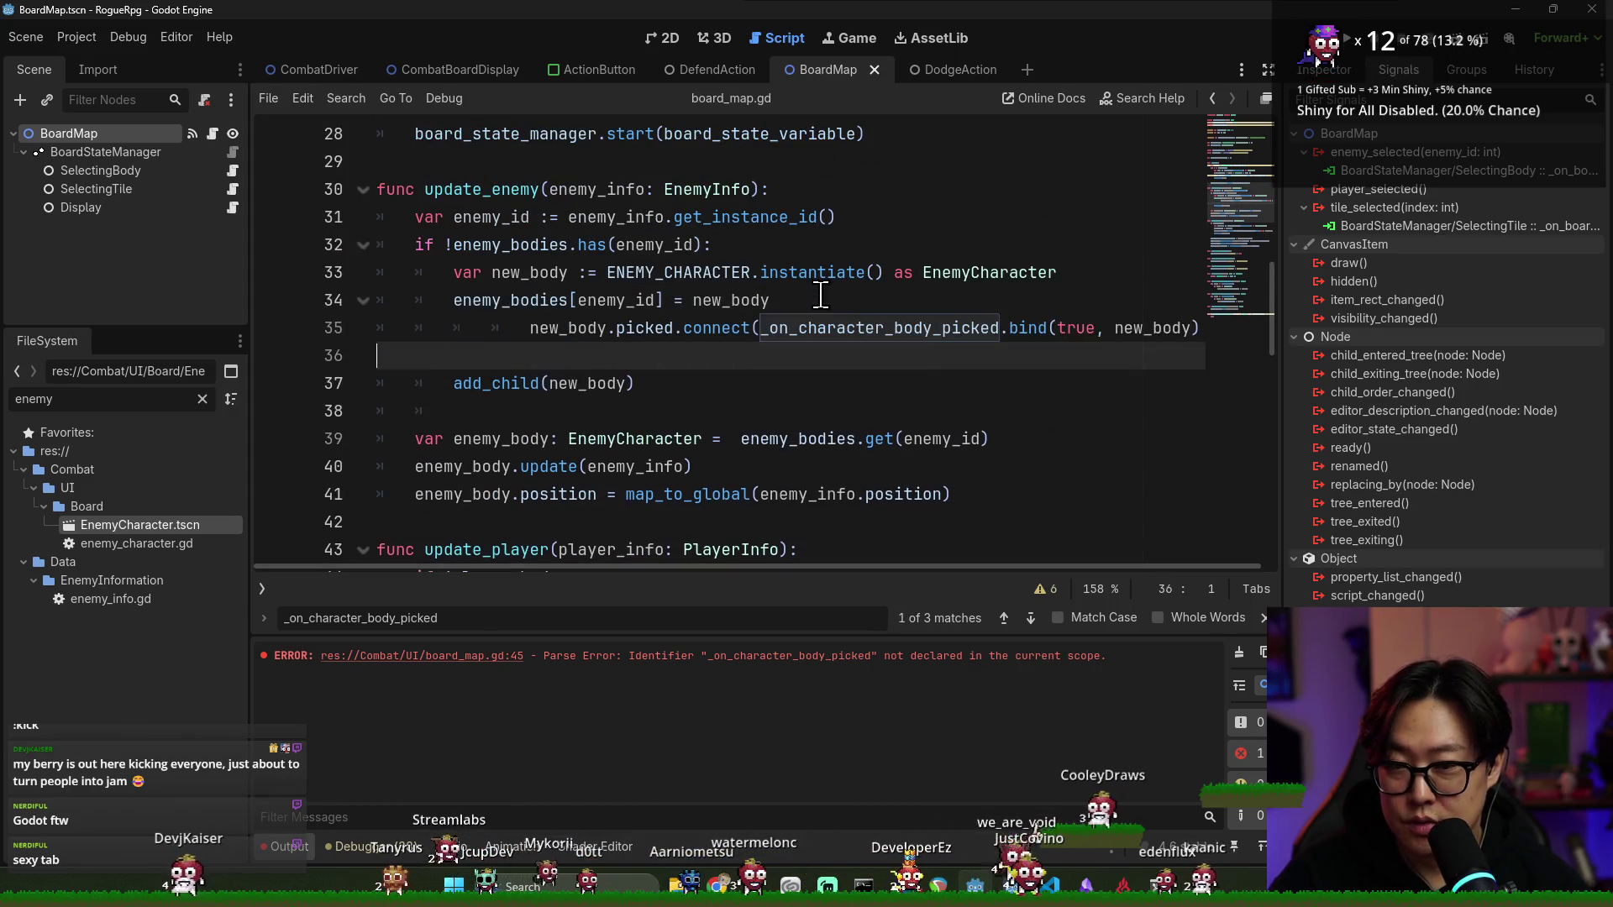
pyautogui.click(542, 332)
pyautogui.hotkey('shift', 'Tab')
pyautogui.click(547, 355)
pyautogui.press('BackSpace')
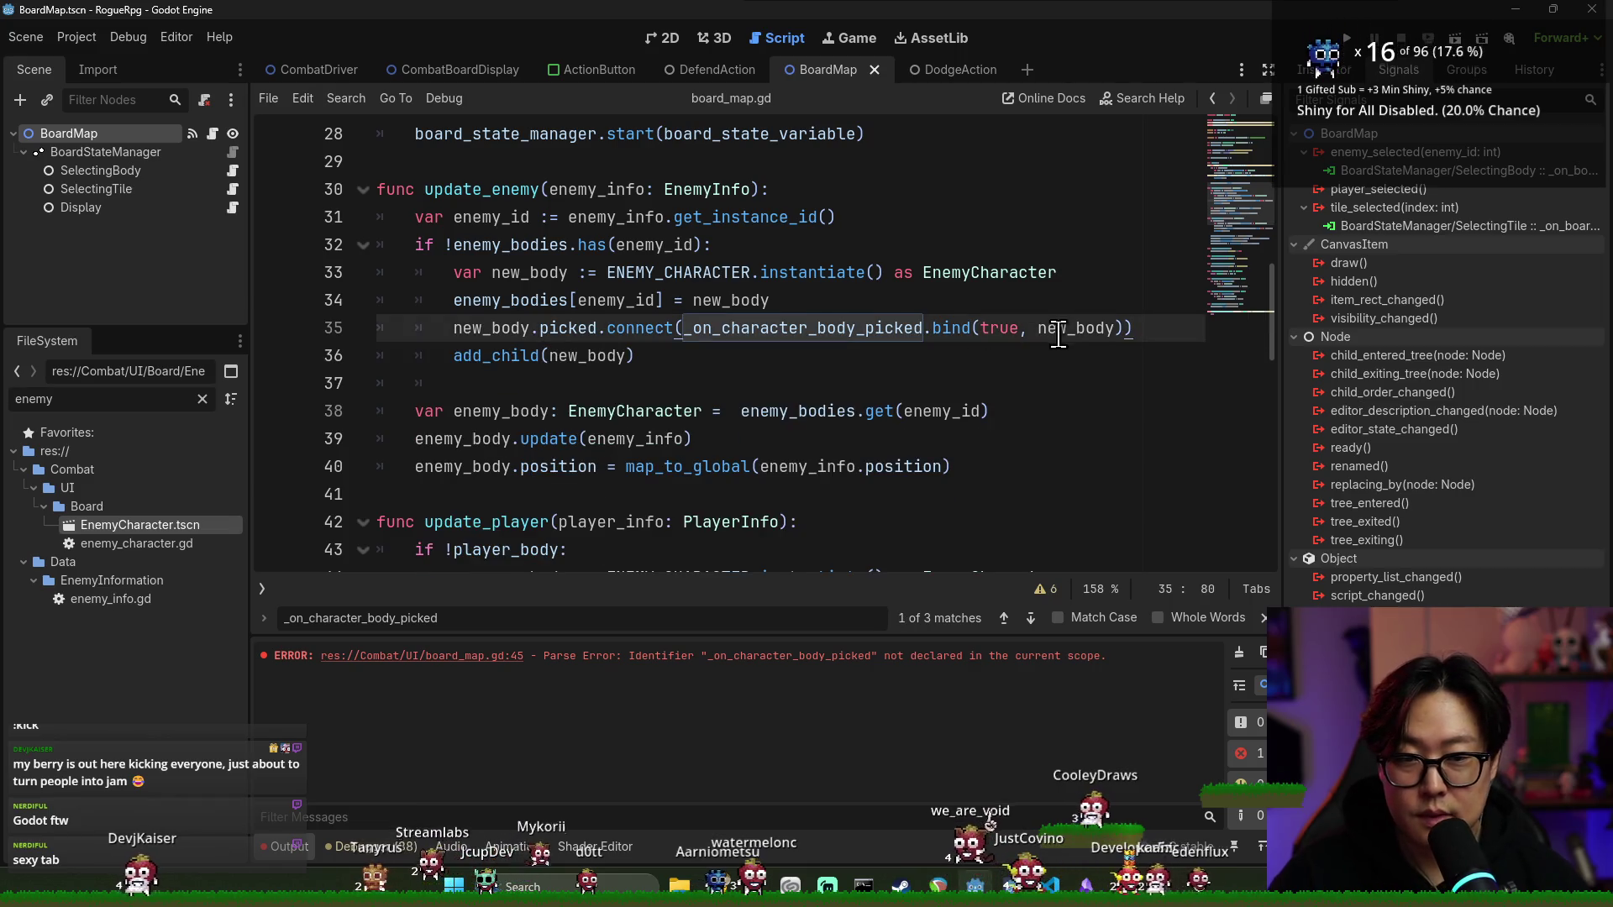
pyautogui.press('BackSpace')
pyautogui.press('BackSpace')
pyautogui.press('BackSpace')
pyautogui.write('fals')
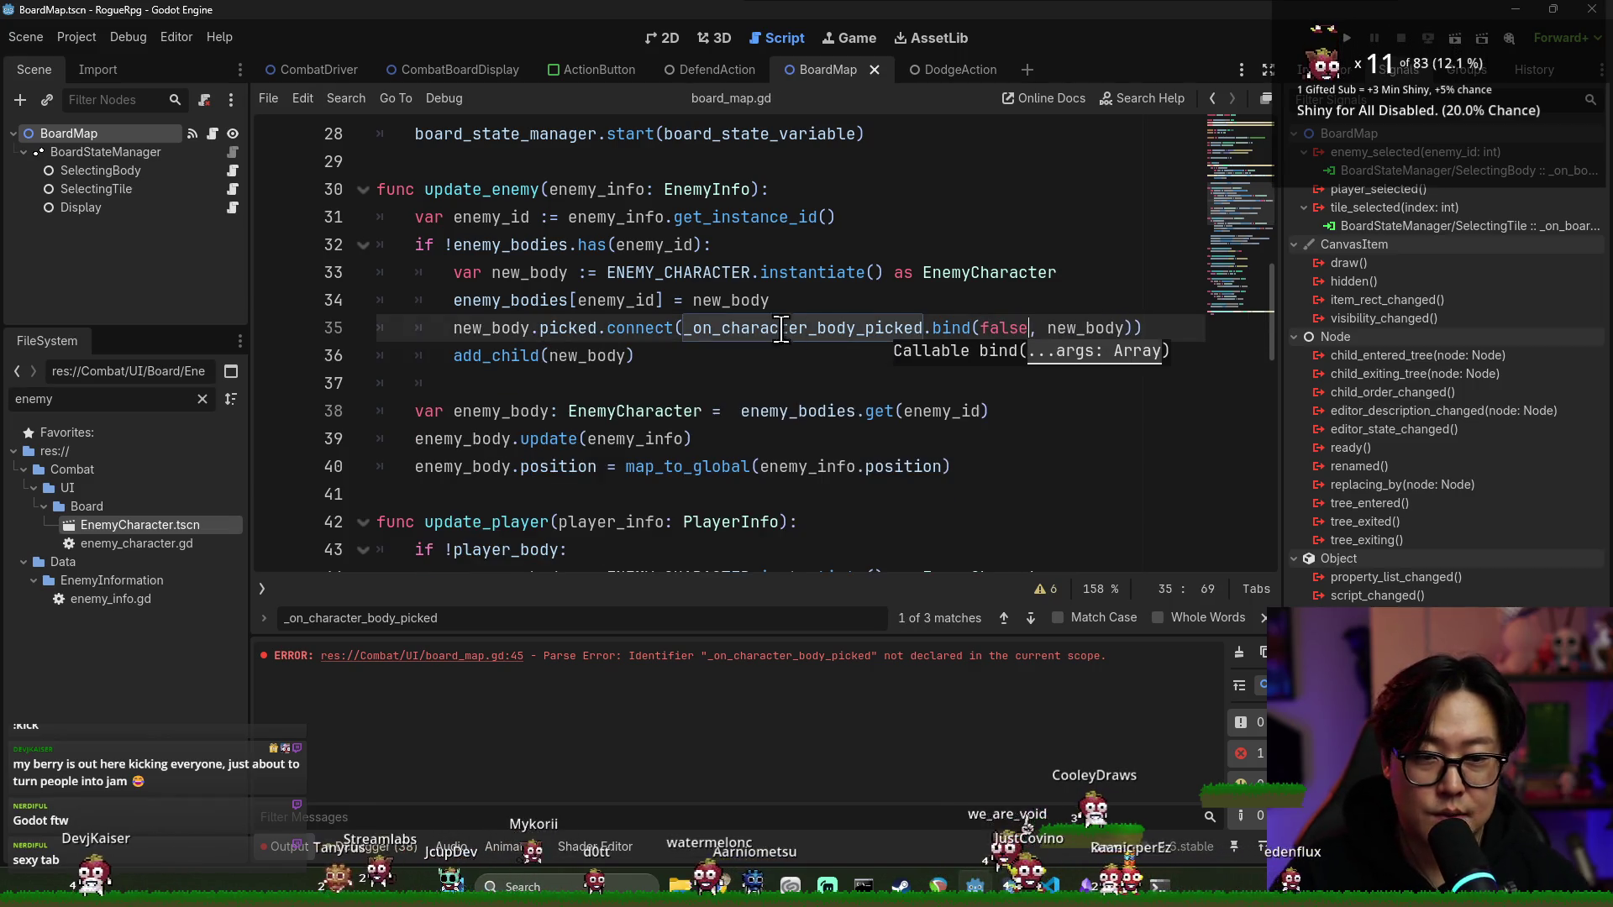
pyautogui.press('Up')
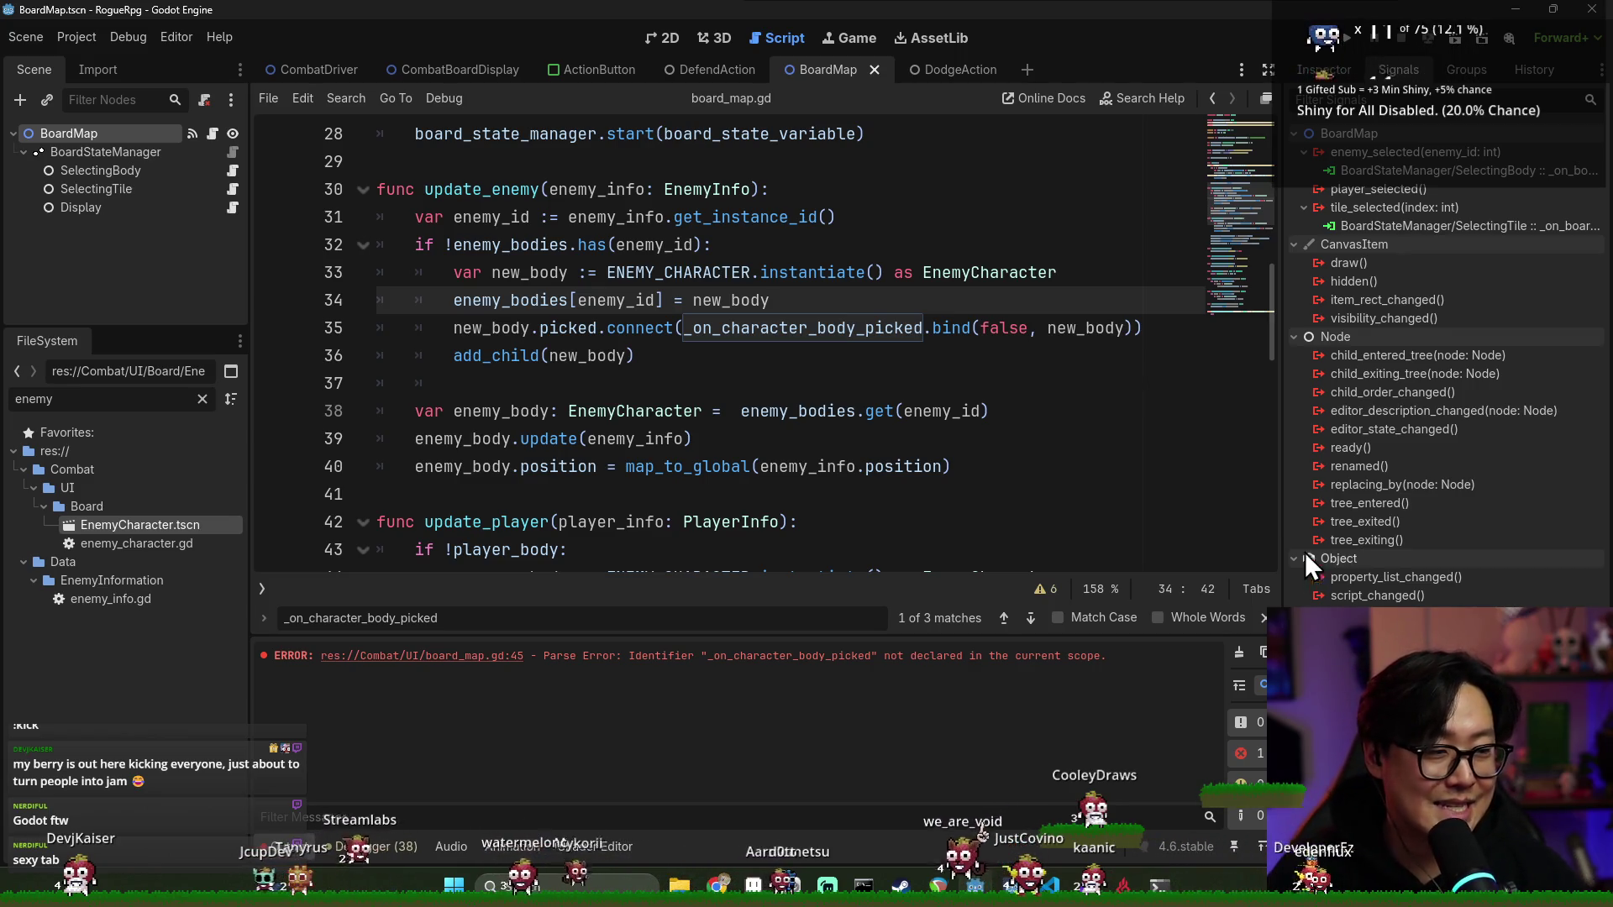
pyautogui.click(965, 326)
pyautogui.click(755, 378)
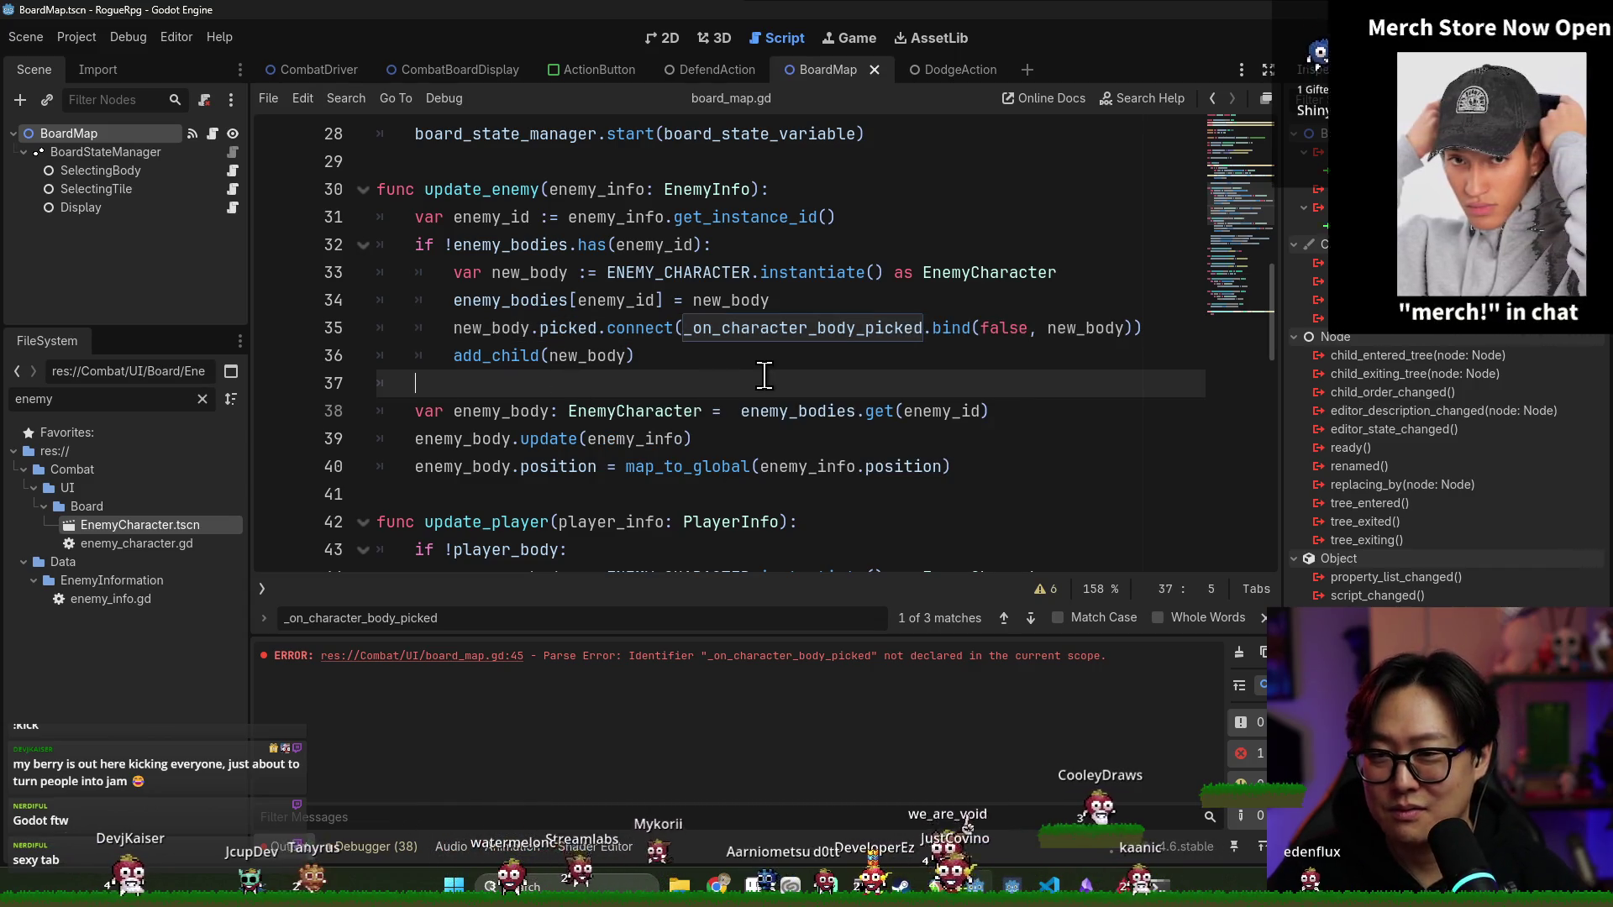
# Remove the indent on empty line 37, clear the stale parse error from Output, and close the Find bar
pyautogui.press('BackSpace')
pyautogui.press('BackSpace')
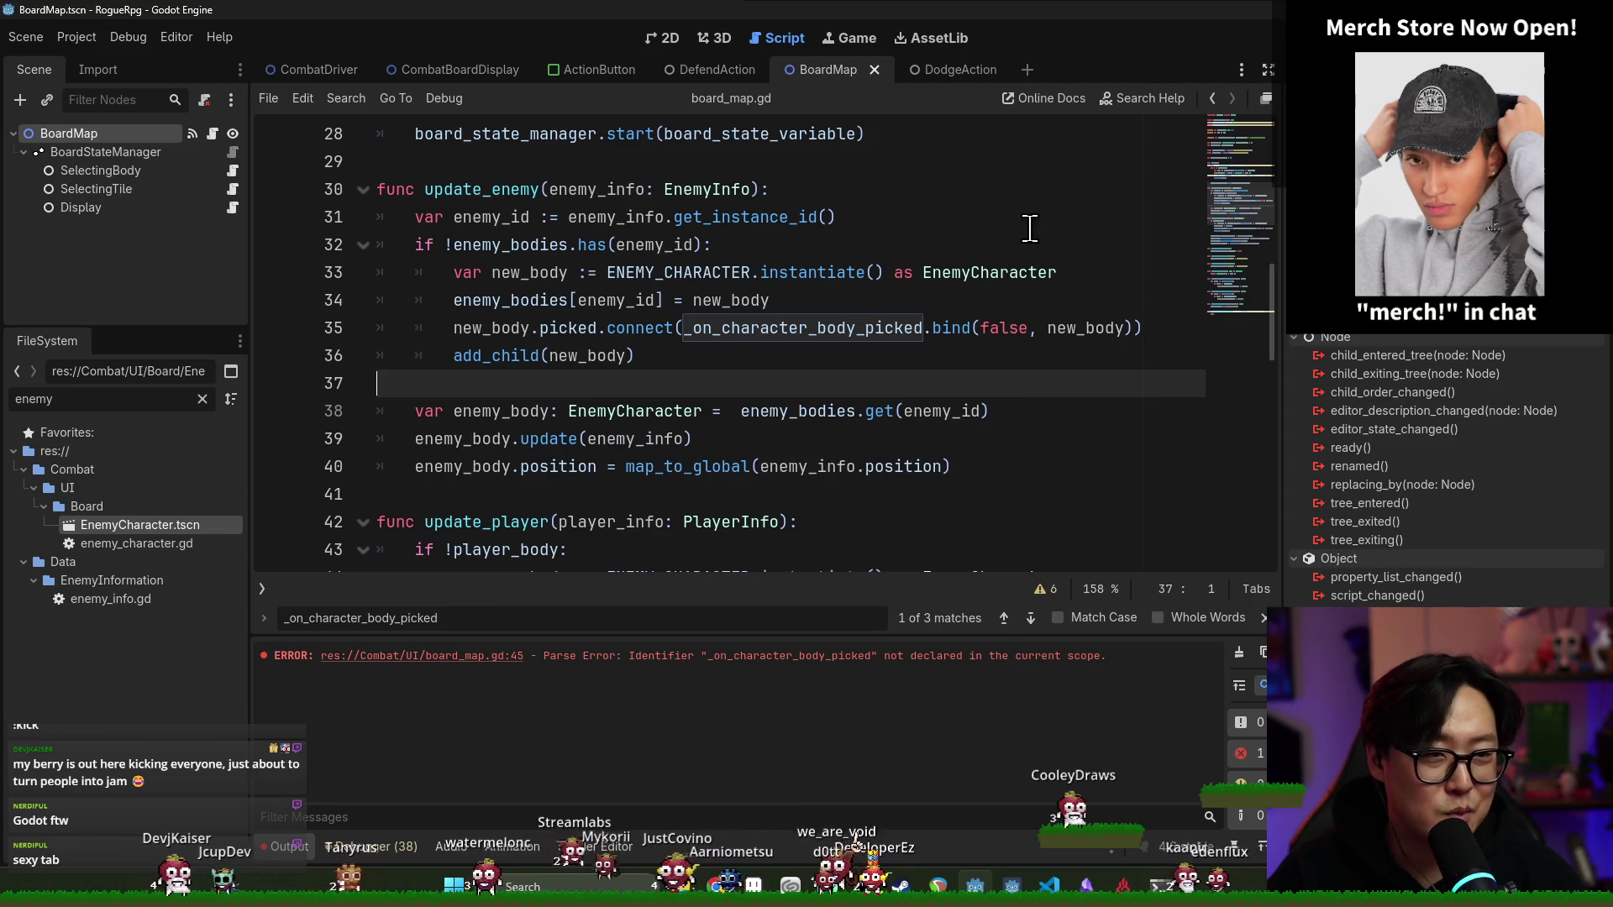
pyautogui.hotkey('alt', 'Tab')
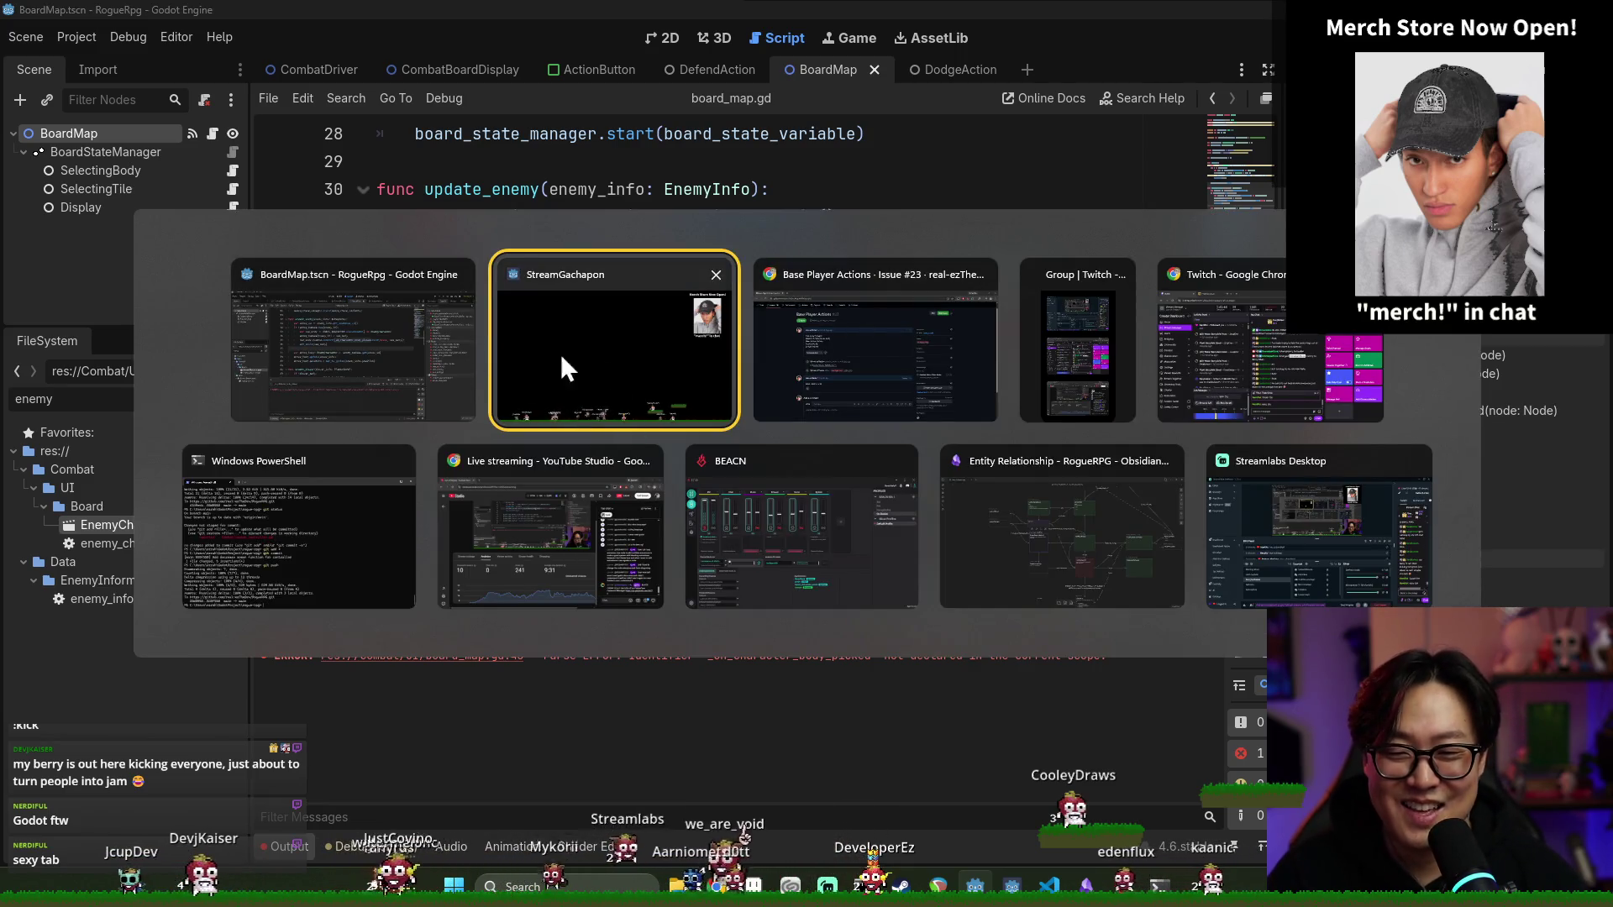
pyautogui.click(426, 376)
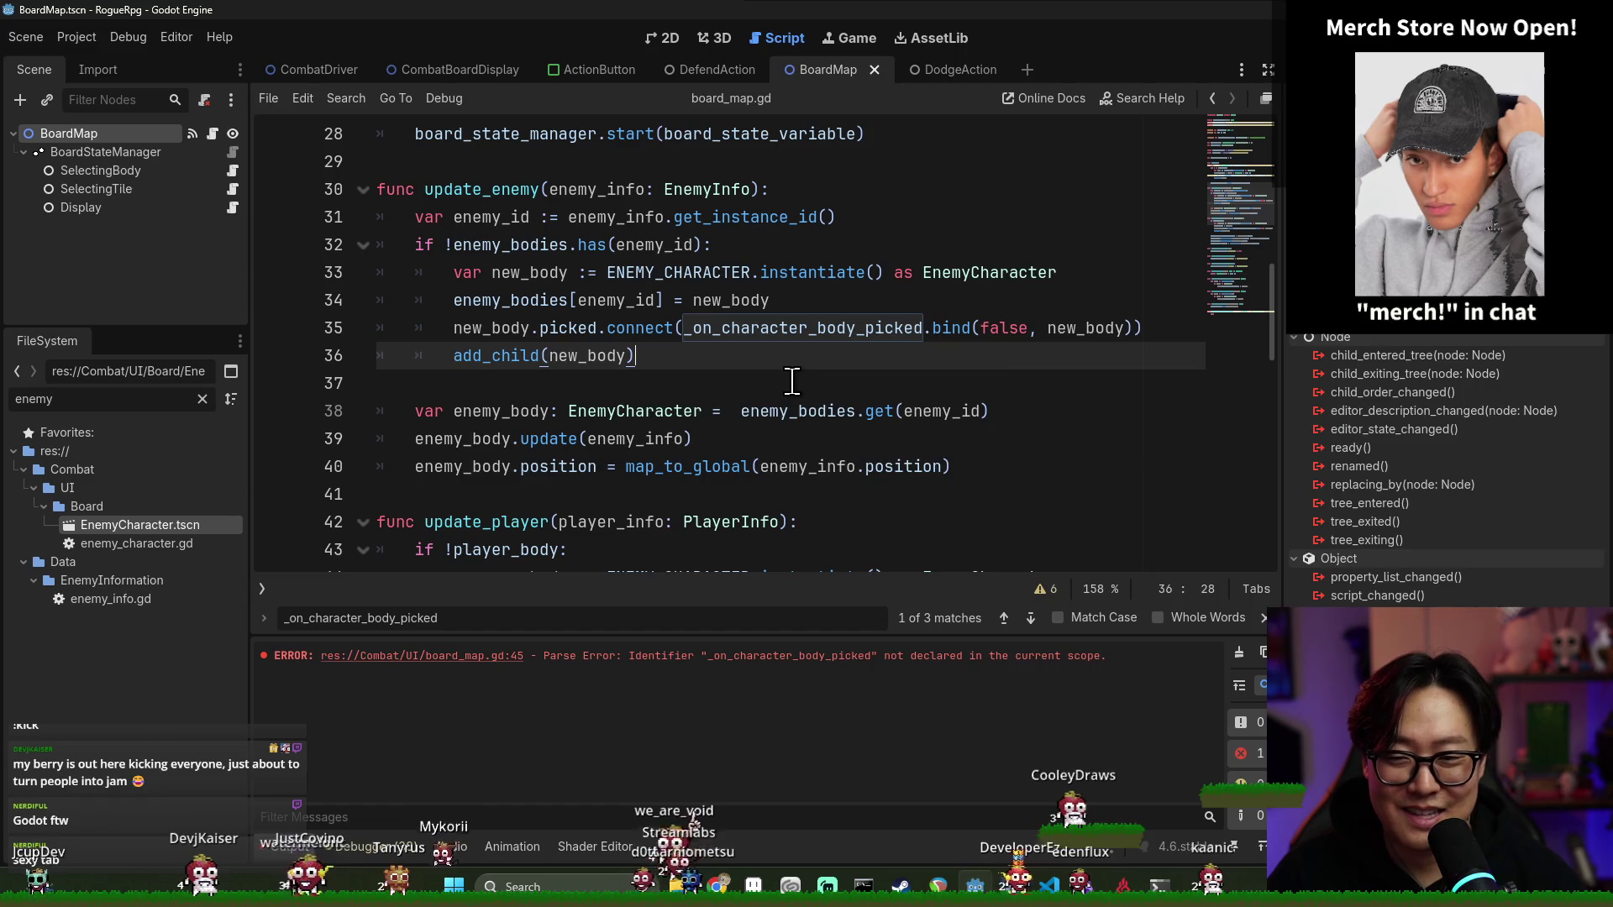
pyautogui.click(1250, 651)
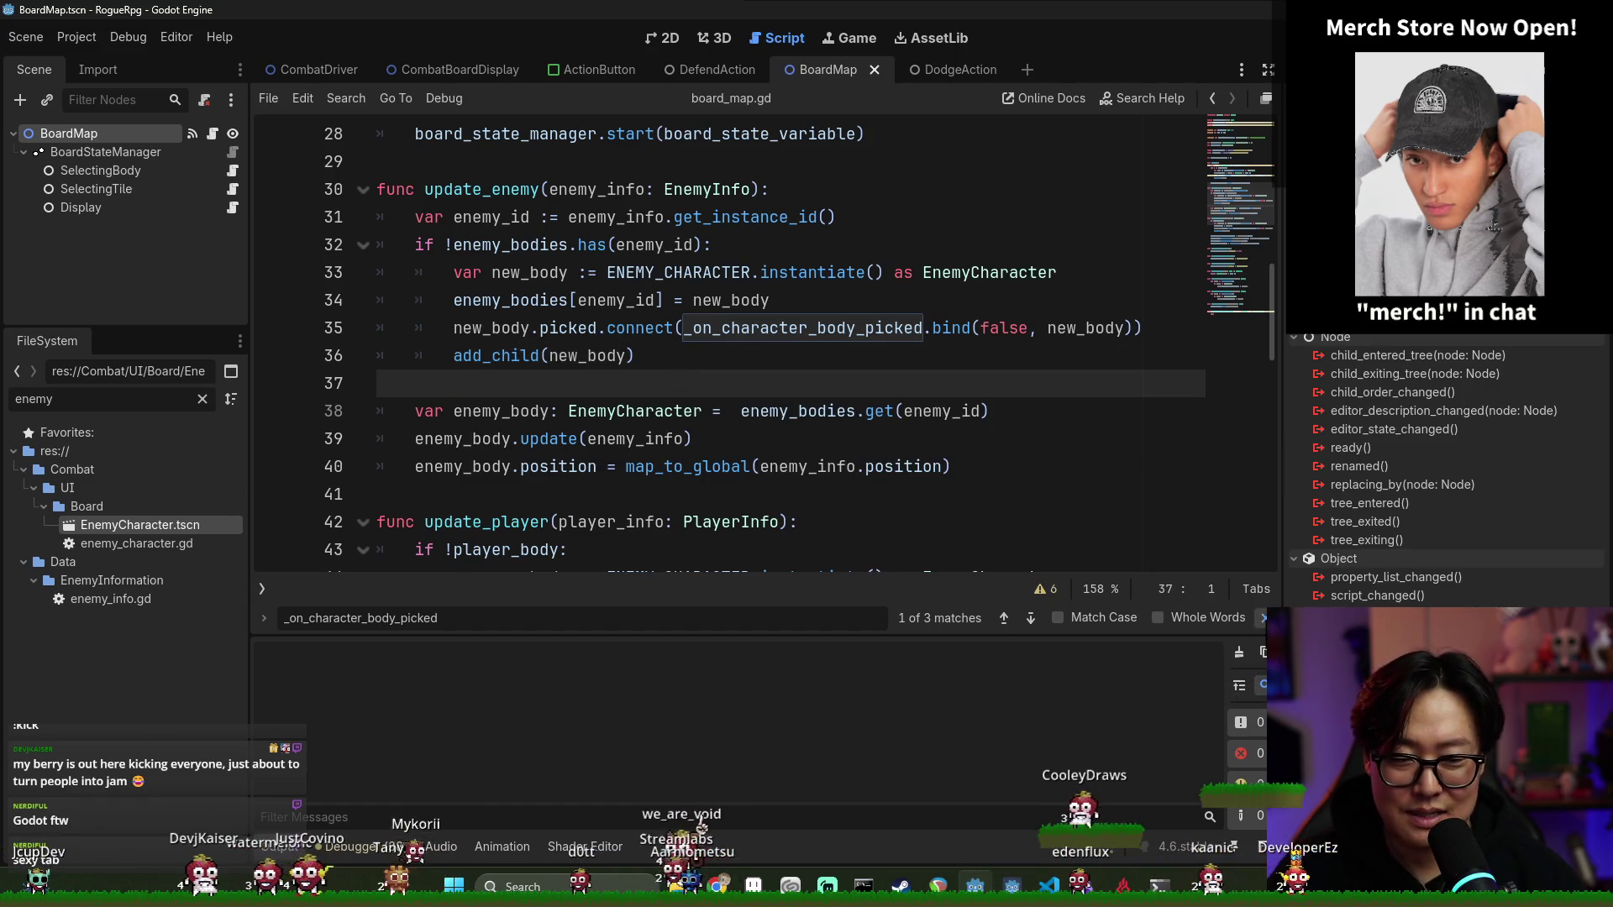
pyautogui.click(1262, 618)
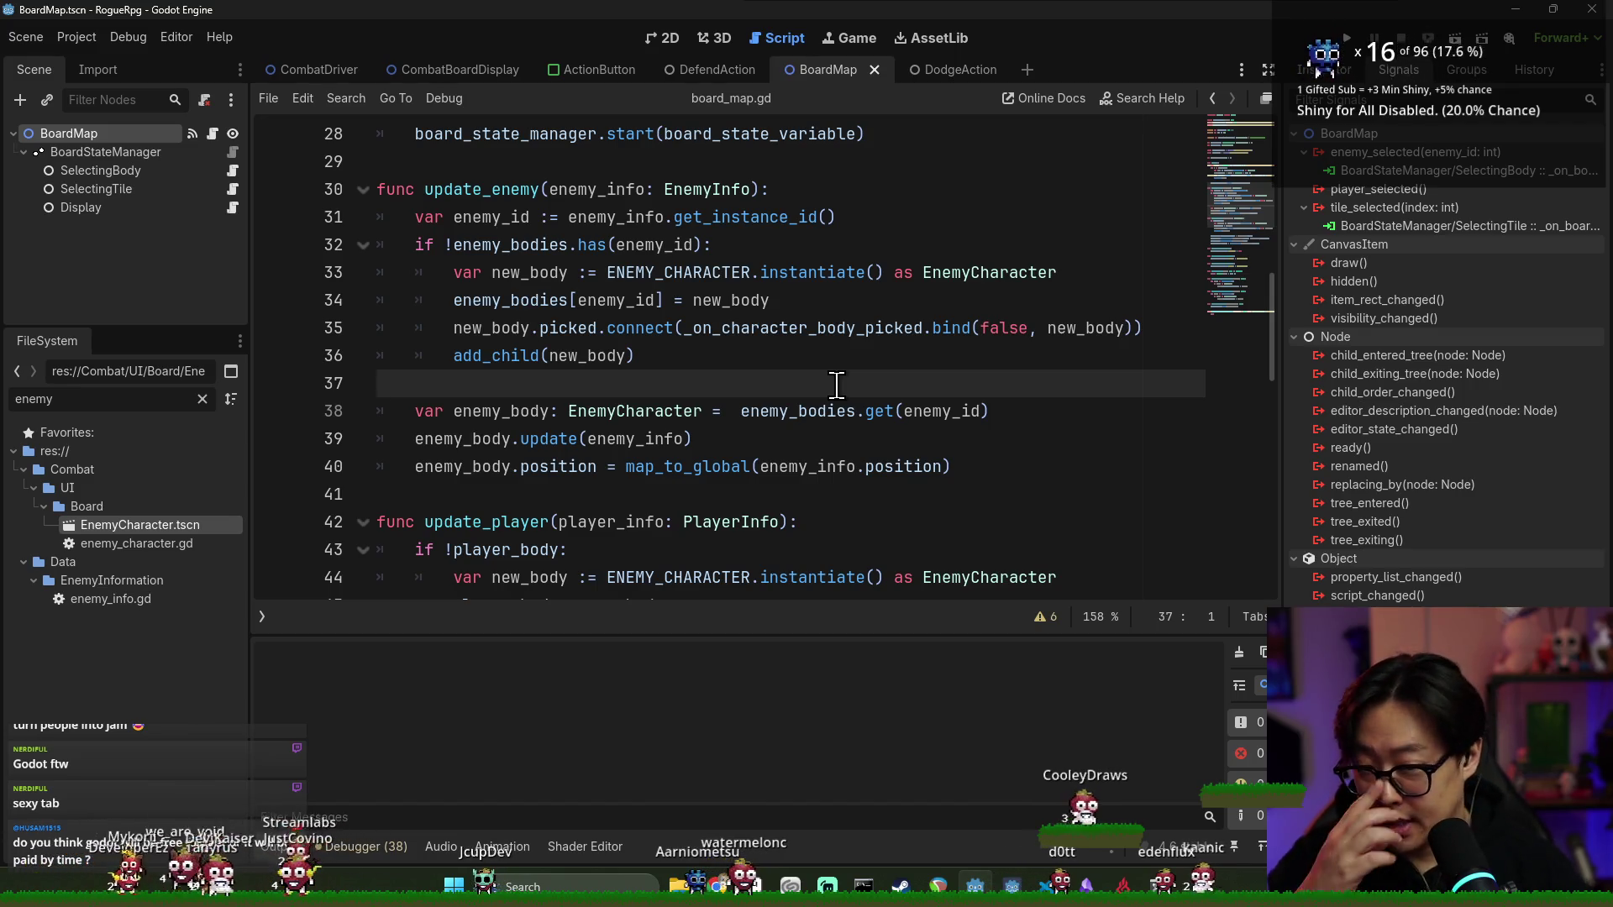
# Check the docs for get_instance_id and Dictionary.get in the connect calls around line 35
pyautogui.click(755, 360)
pyautogui.click(763, 394)
pyautogui.click(737, 441)
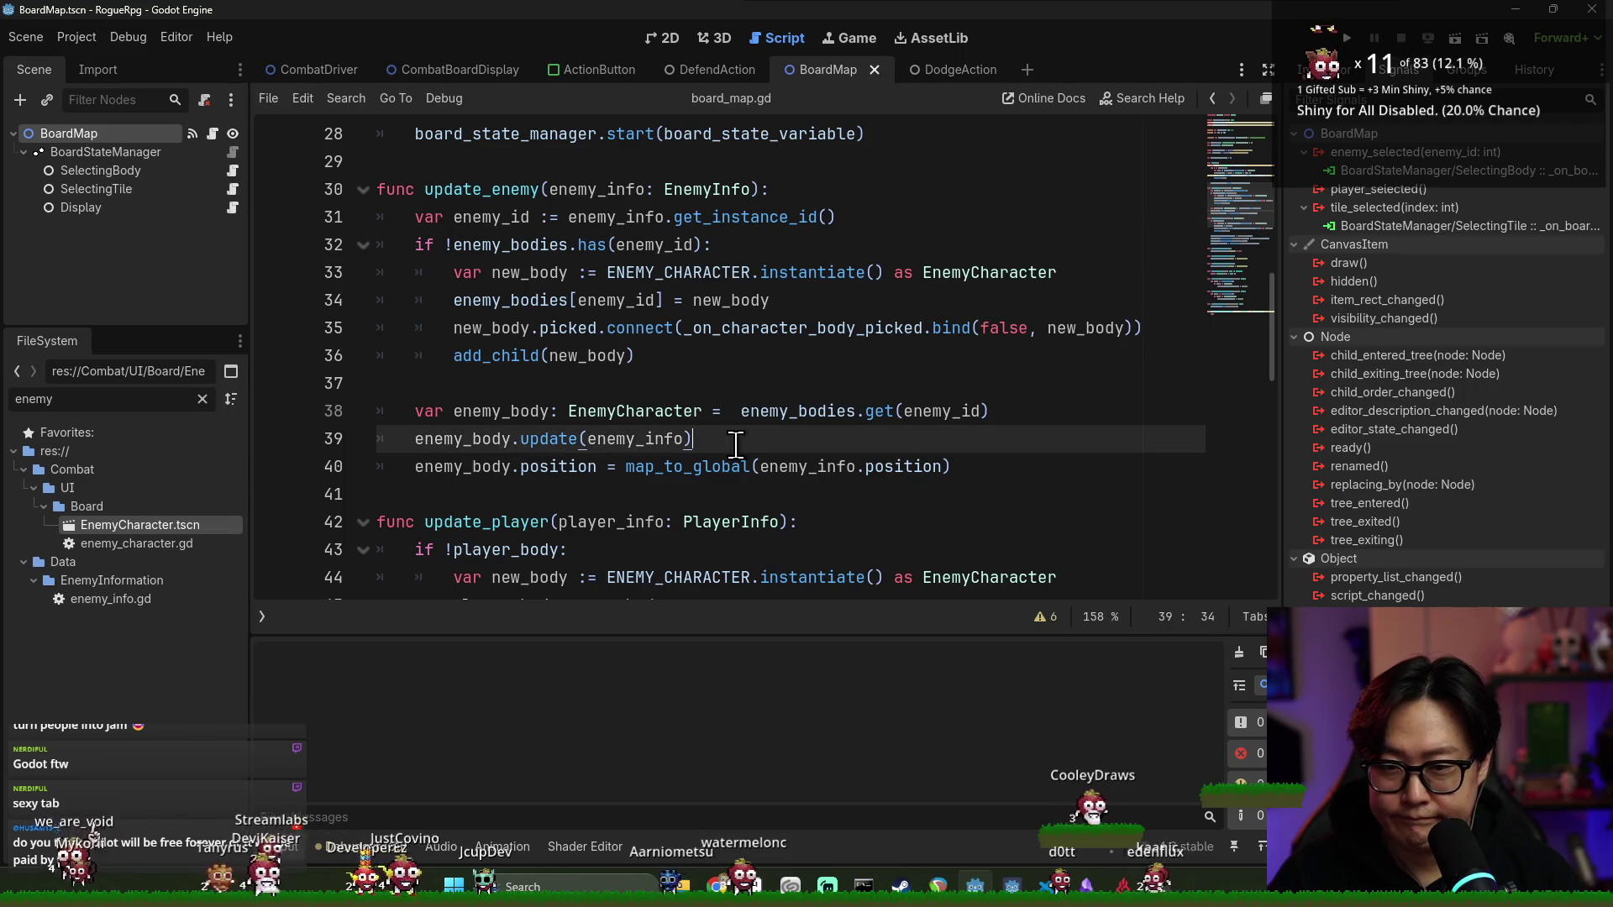
pyautogui.click(696, 330)
pyautogui.moveTo(807, 218)
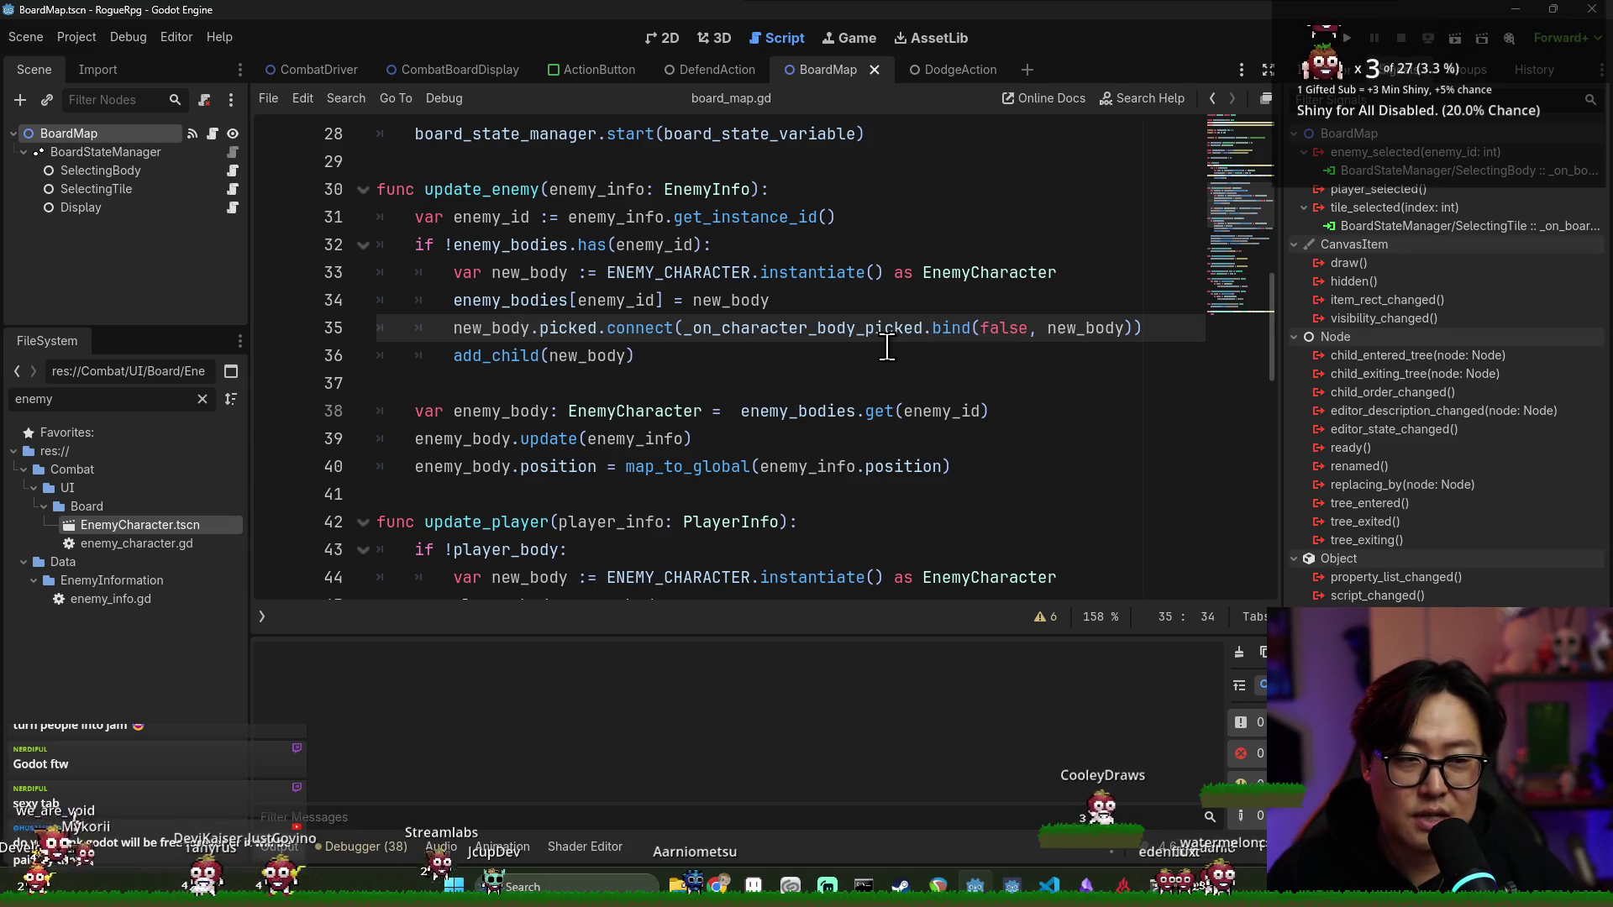
pyautogui.moveTo(884, 404)
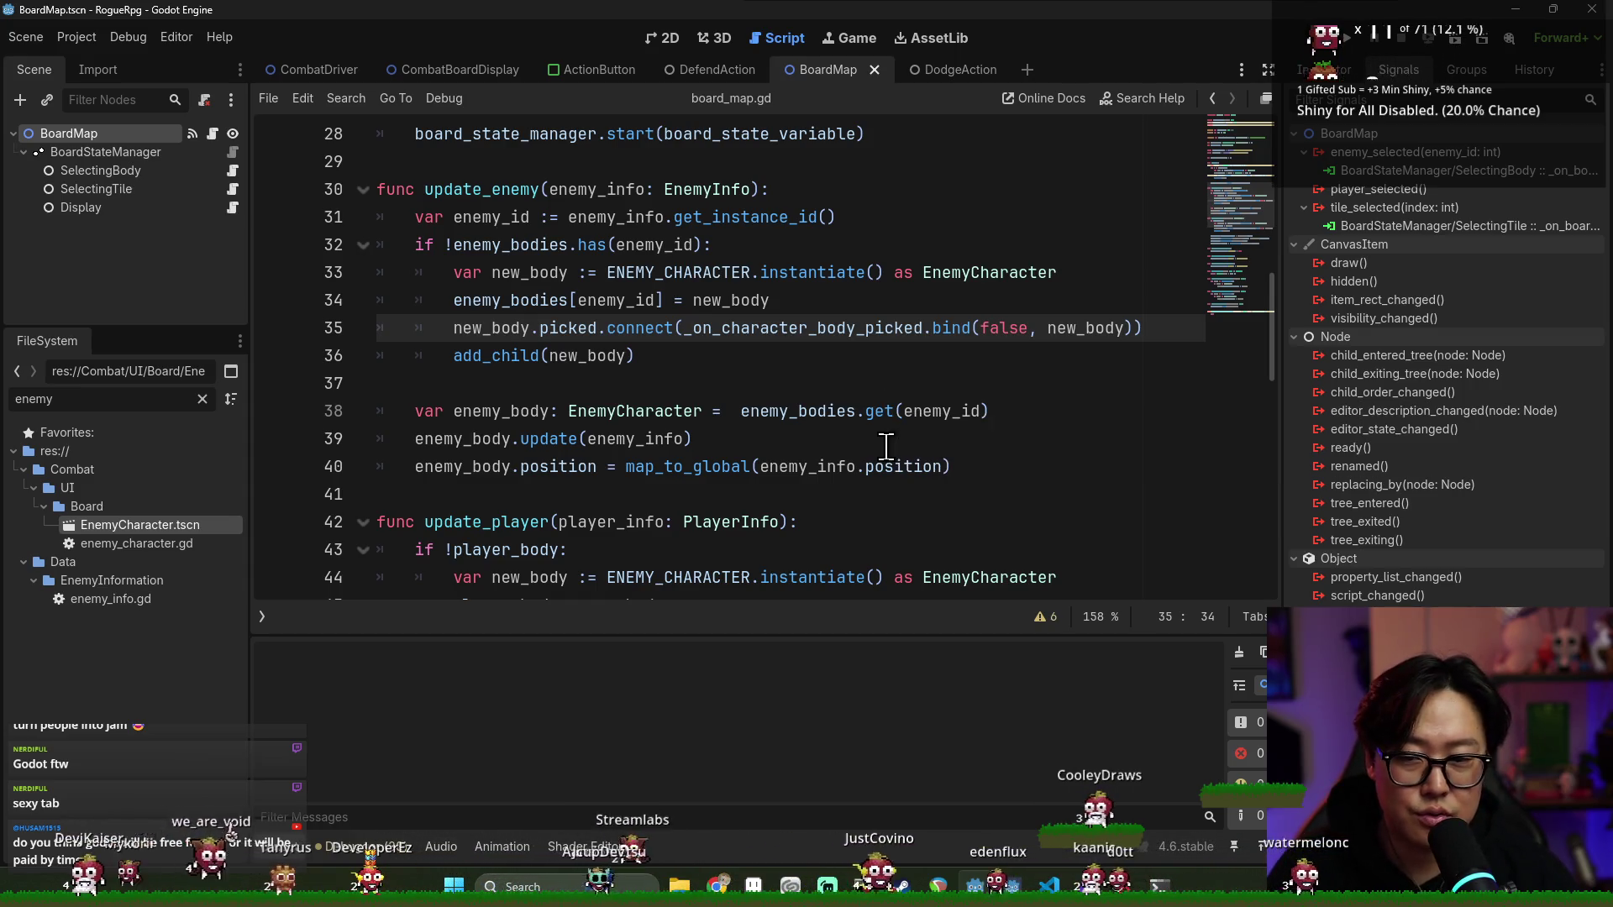
pyautogui.click(747, 384)
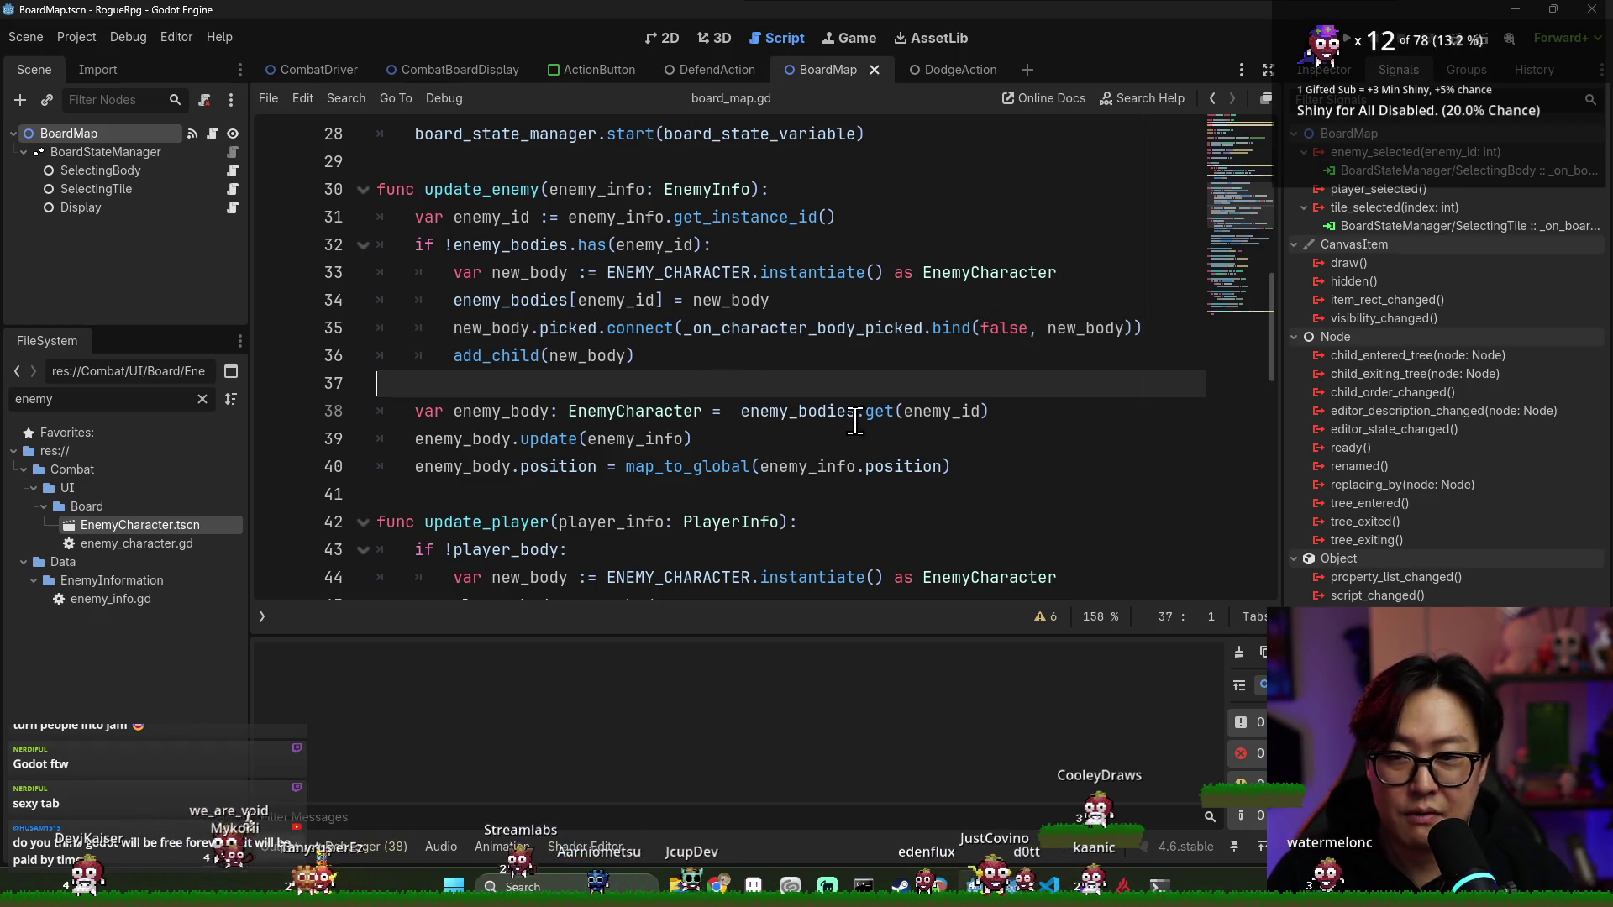
# Scroll to the empty _on_character_body_picked handler, collapse BoardStateManager, and save BoardMap
pyautogui.scroll(-1, 874, 418)
pyautogui.hotkey('ctrl', 's')
pyautogui.scroll(-5, 868, 429)
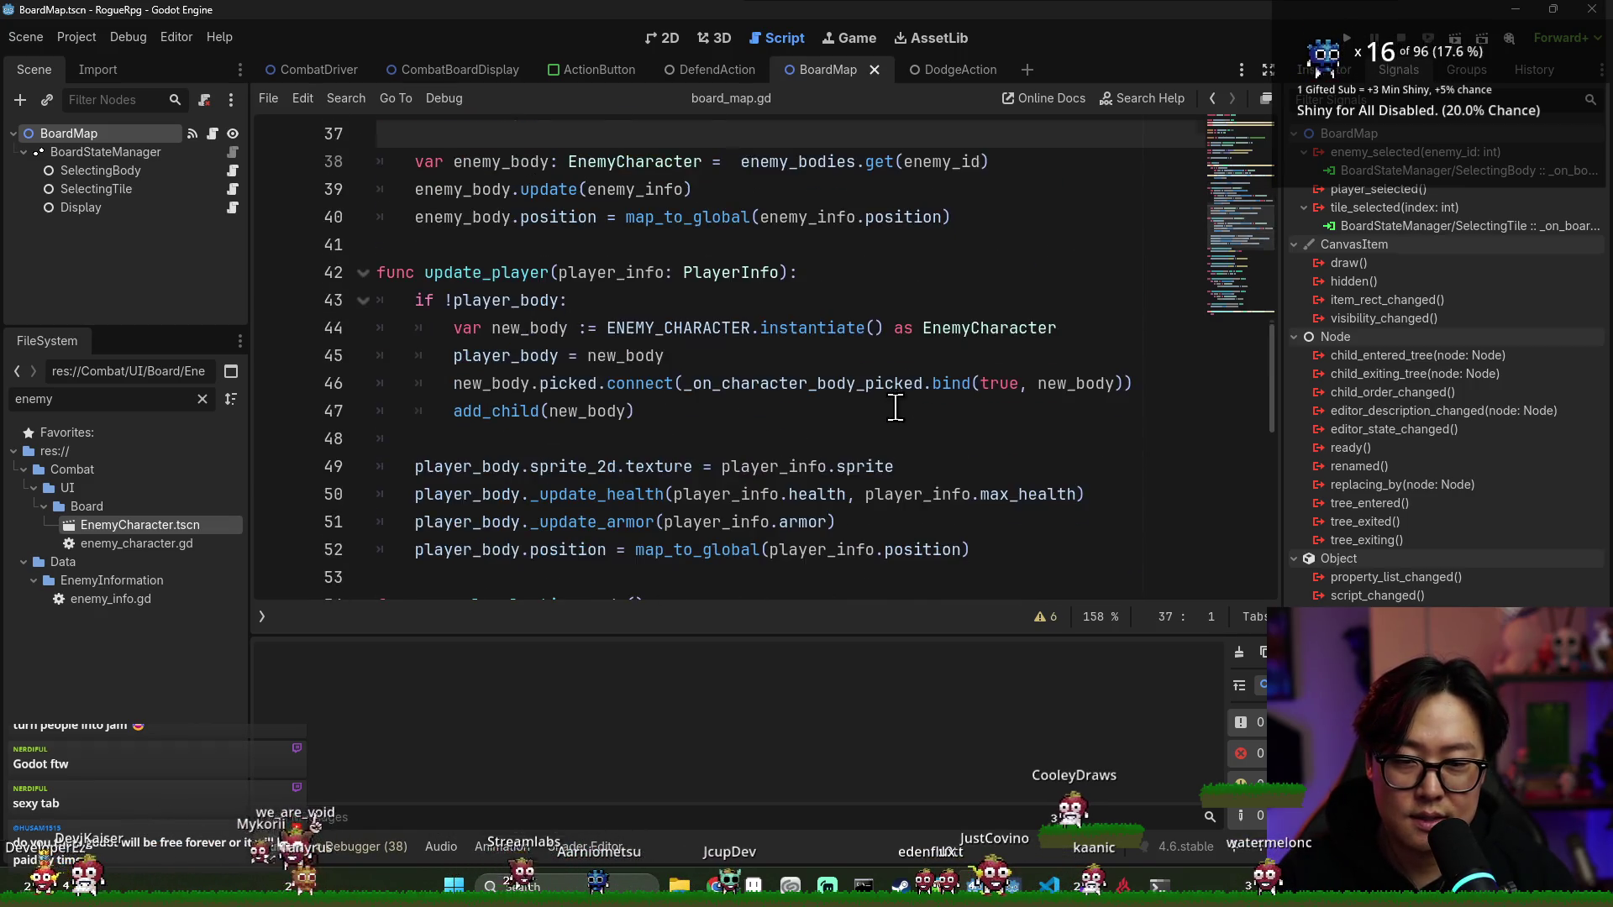
pyautogui.hotkey('alt', 'Tab')
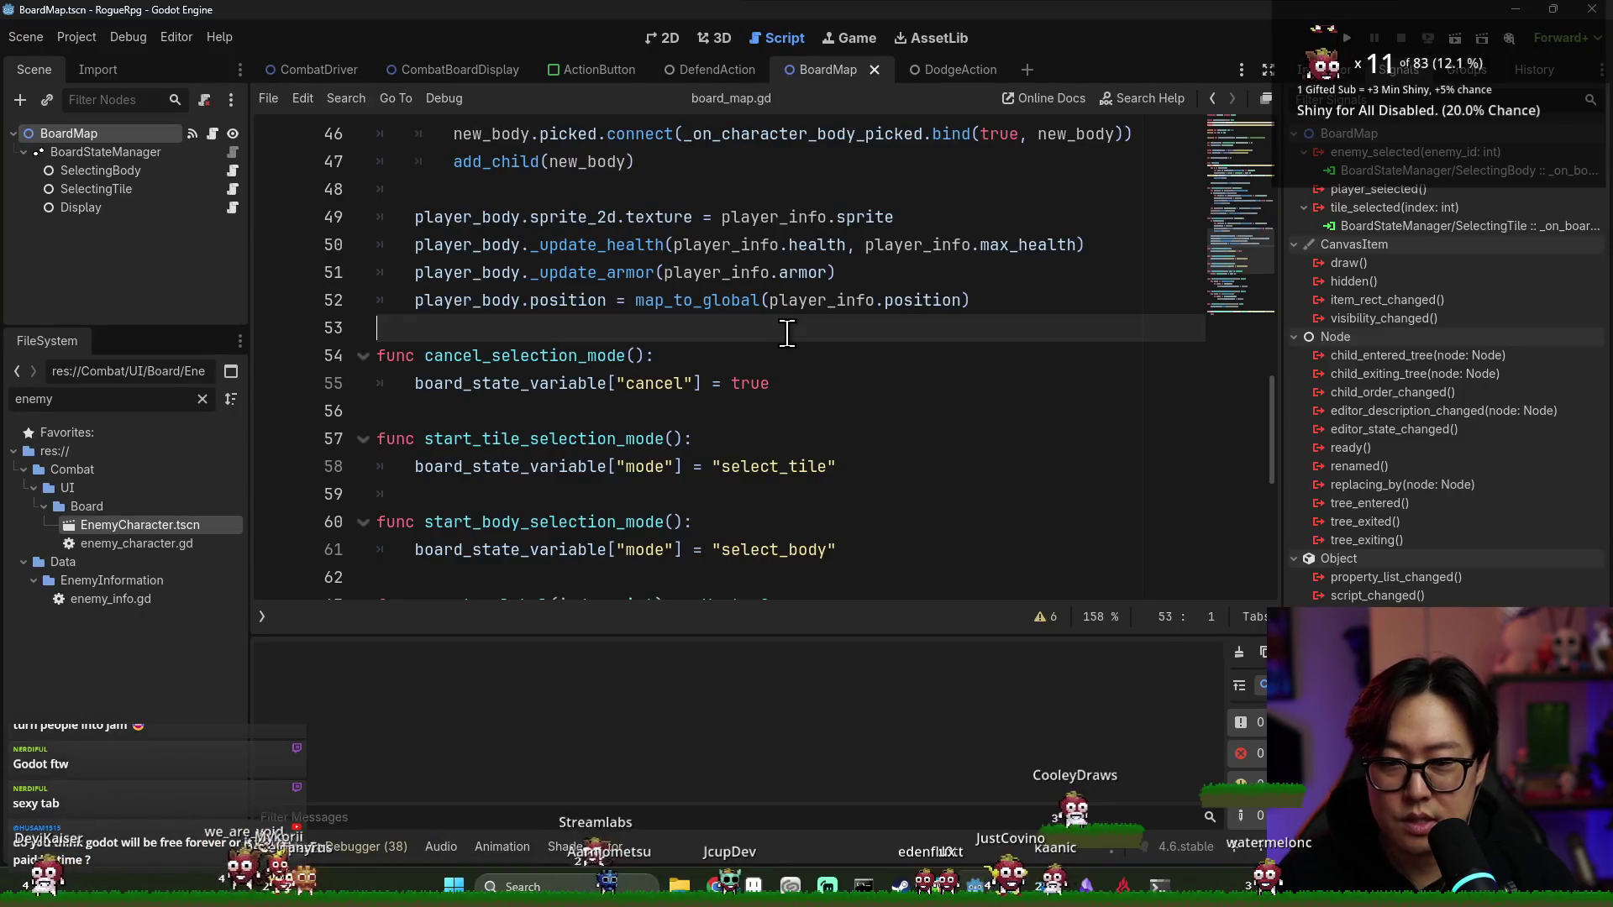
pyautogui.scroll(-5, 786, 353)
pyautogui.scroll(-2, 790, 362)
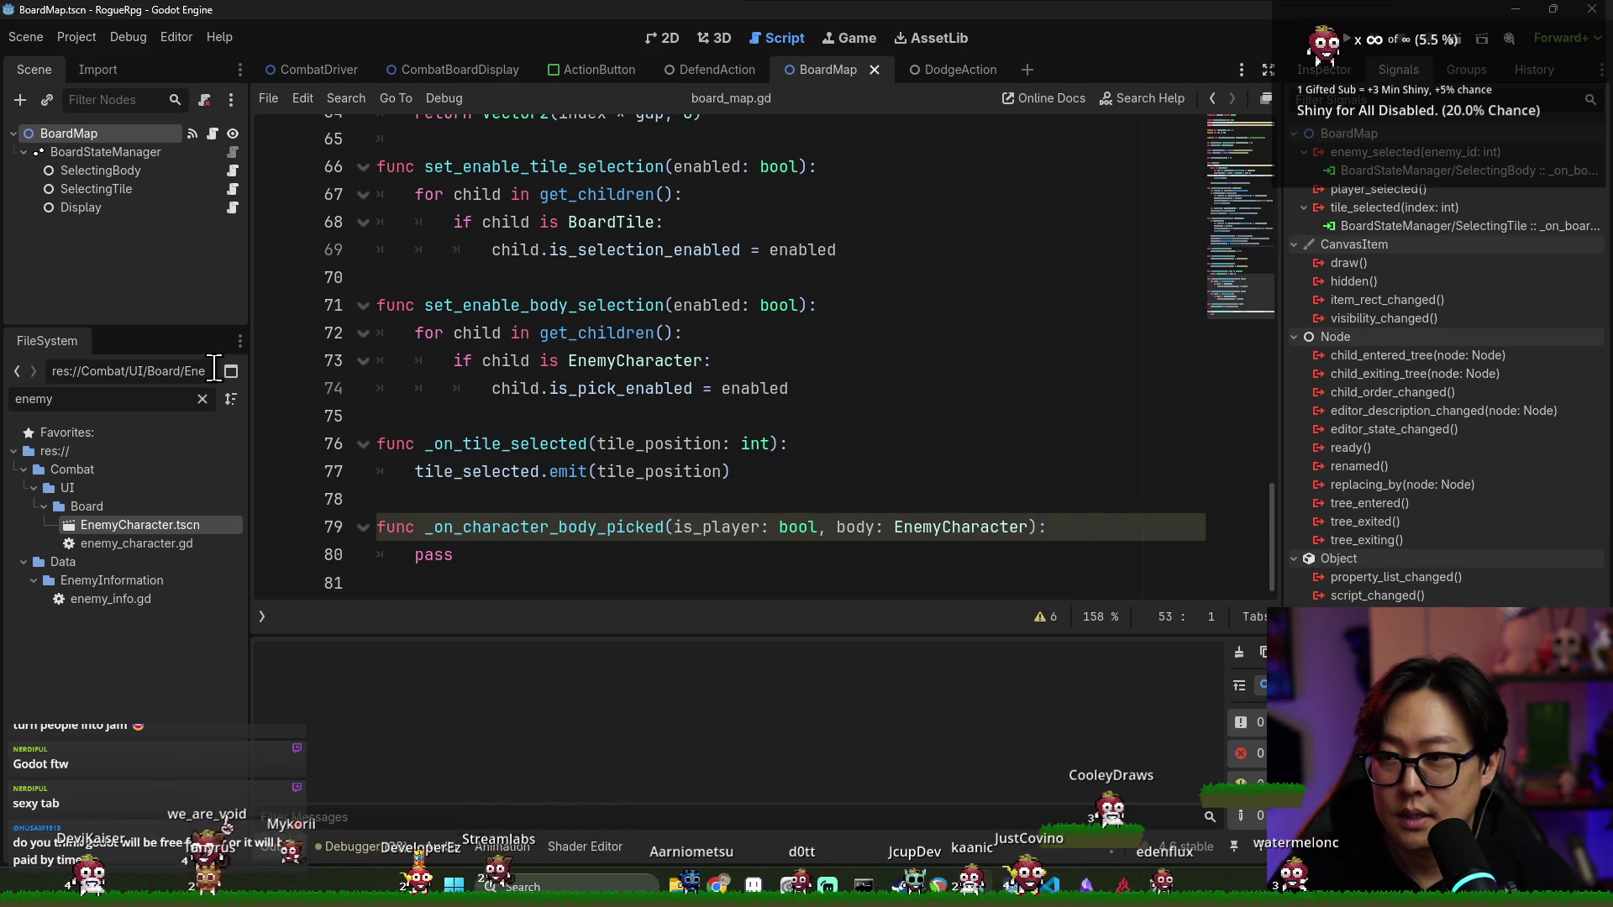
pyautogui.click(23, 153)
pyautogui.hotkey('ctrl', 's')
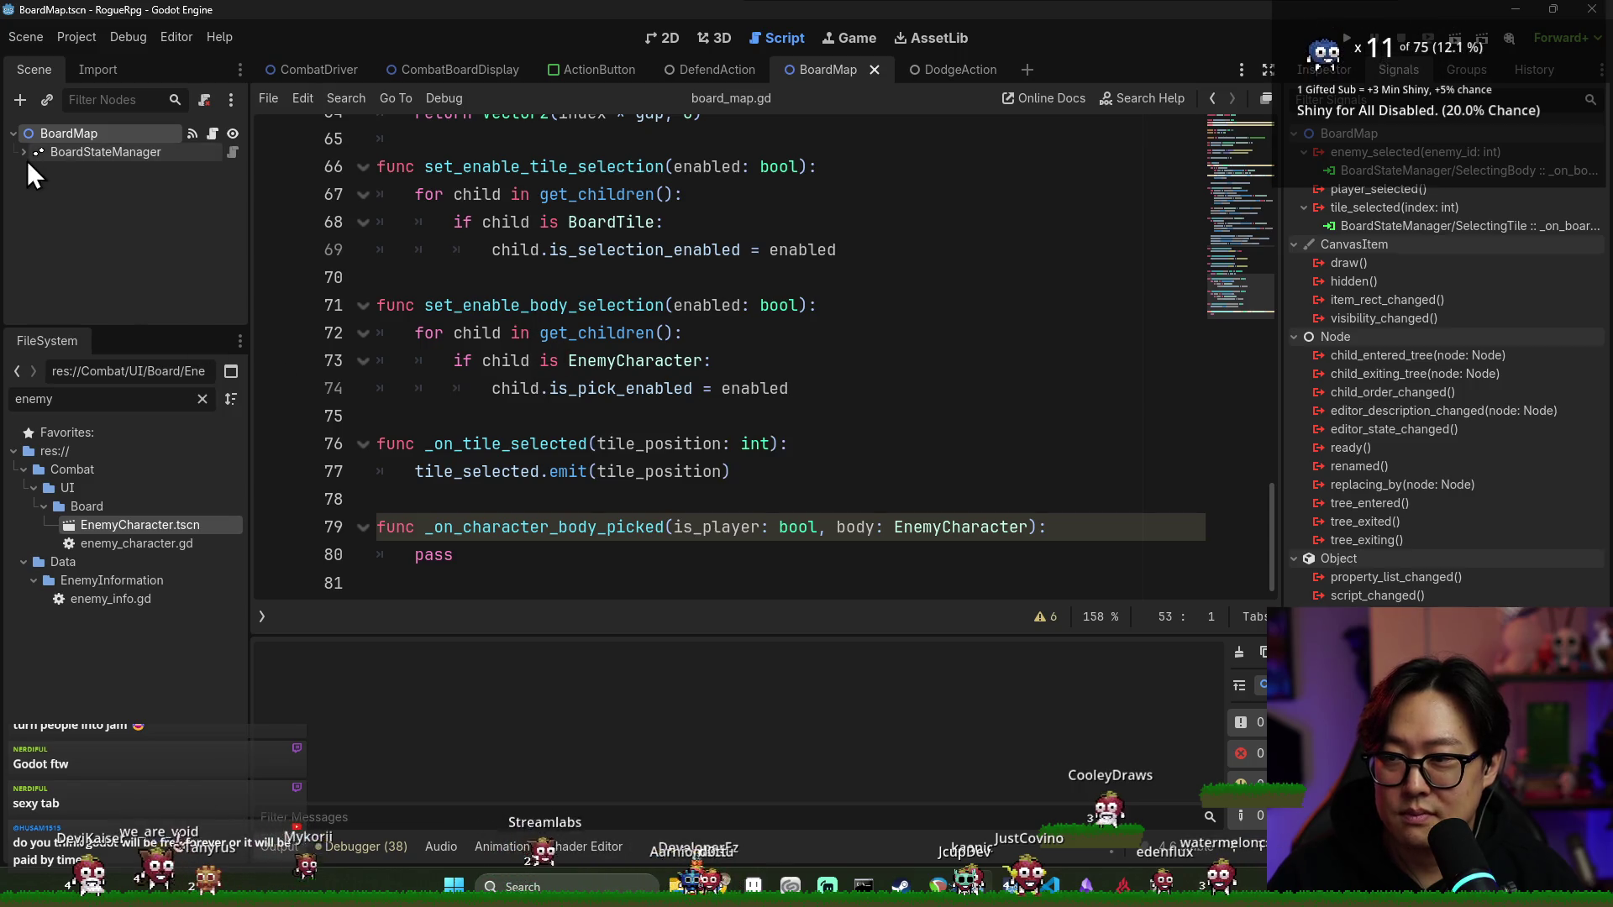
# Copy the enemy_selected signal name from line 4
pyautogui.doubleClick(714, 527)
pyautogui.doubleClick(571, 526)
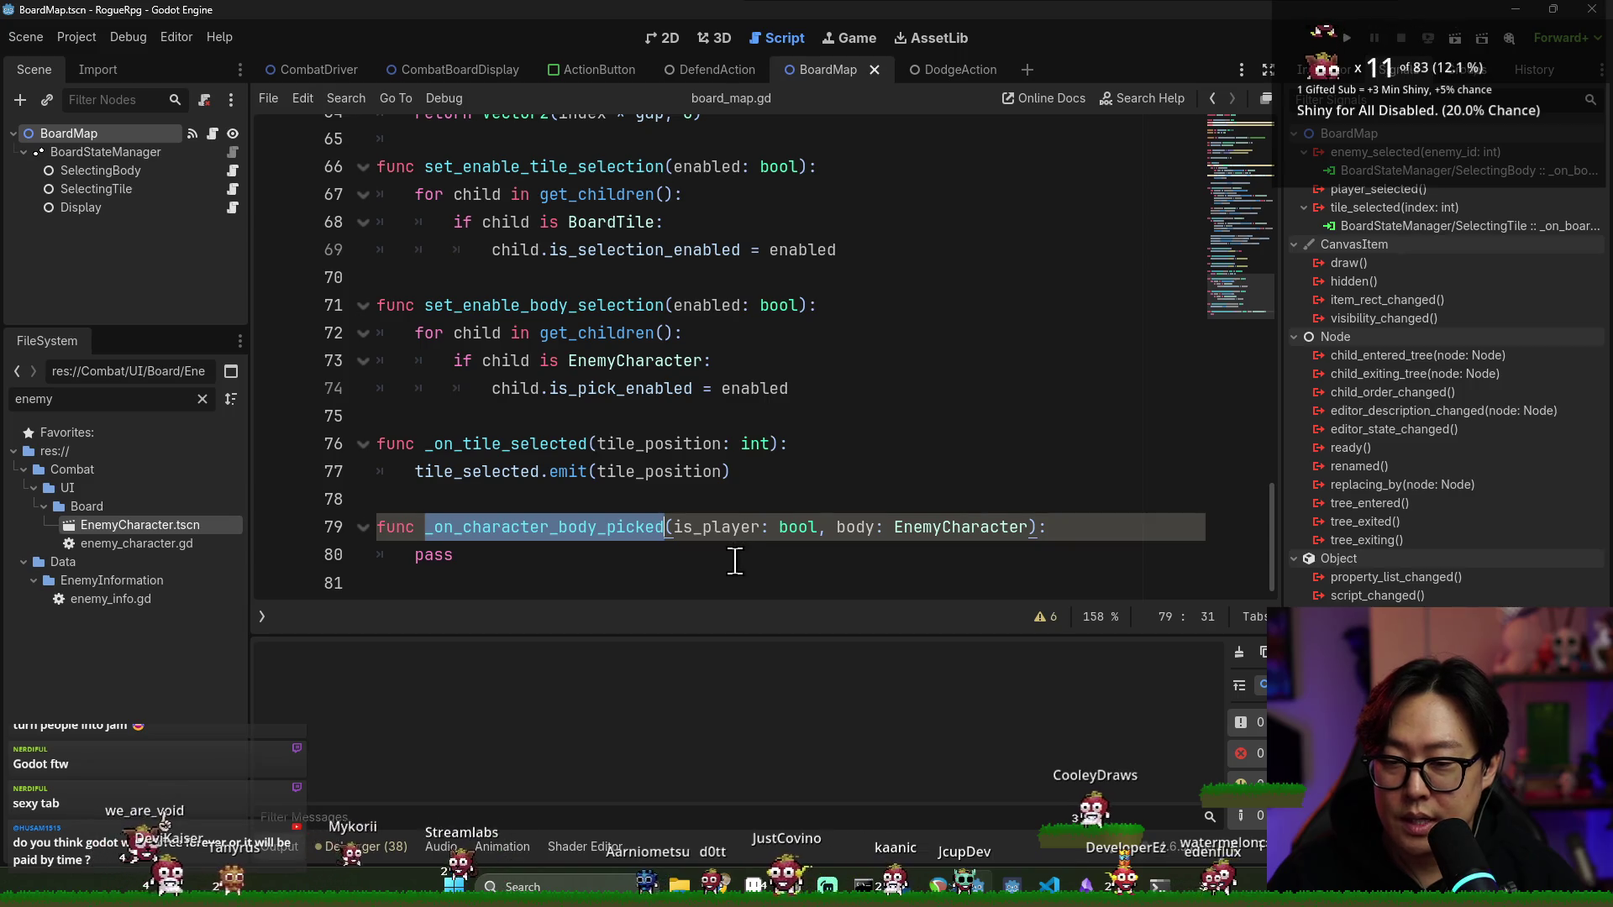
pyautogui.doubleClick(713, 526)
pyautogui.click(843, 526)
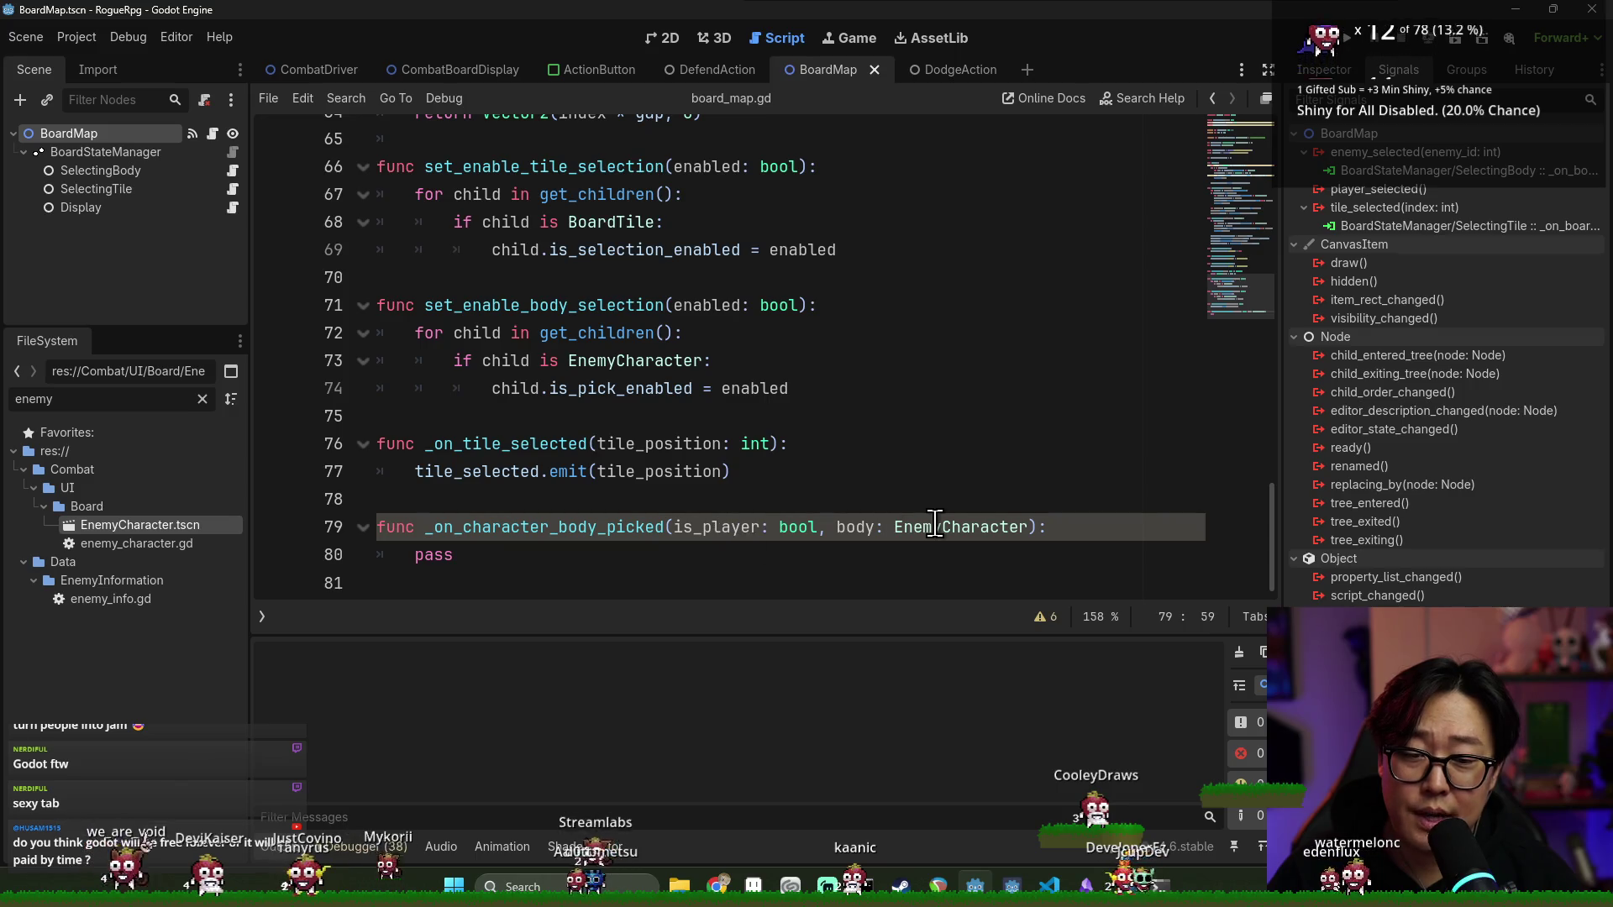
pyautogui.scroll(20, 743, 366)
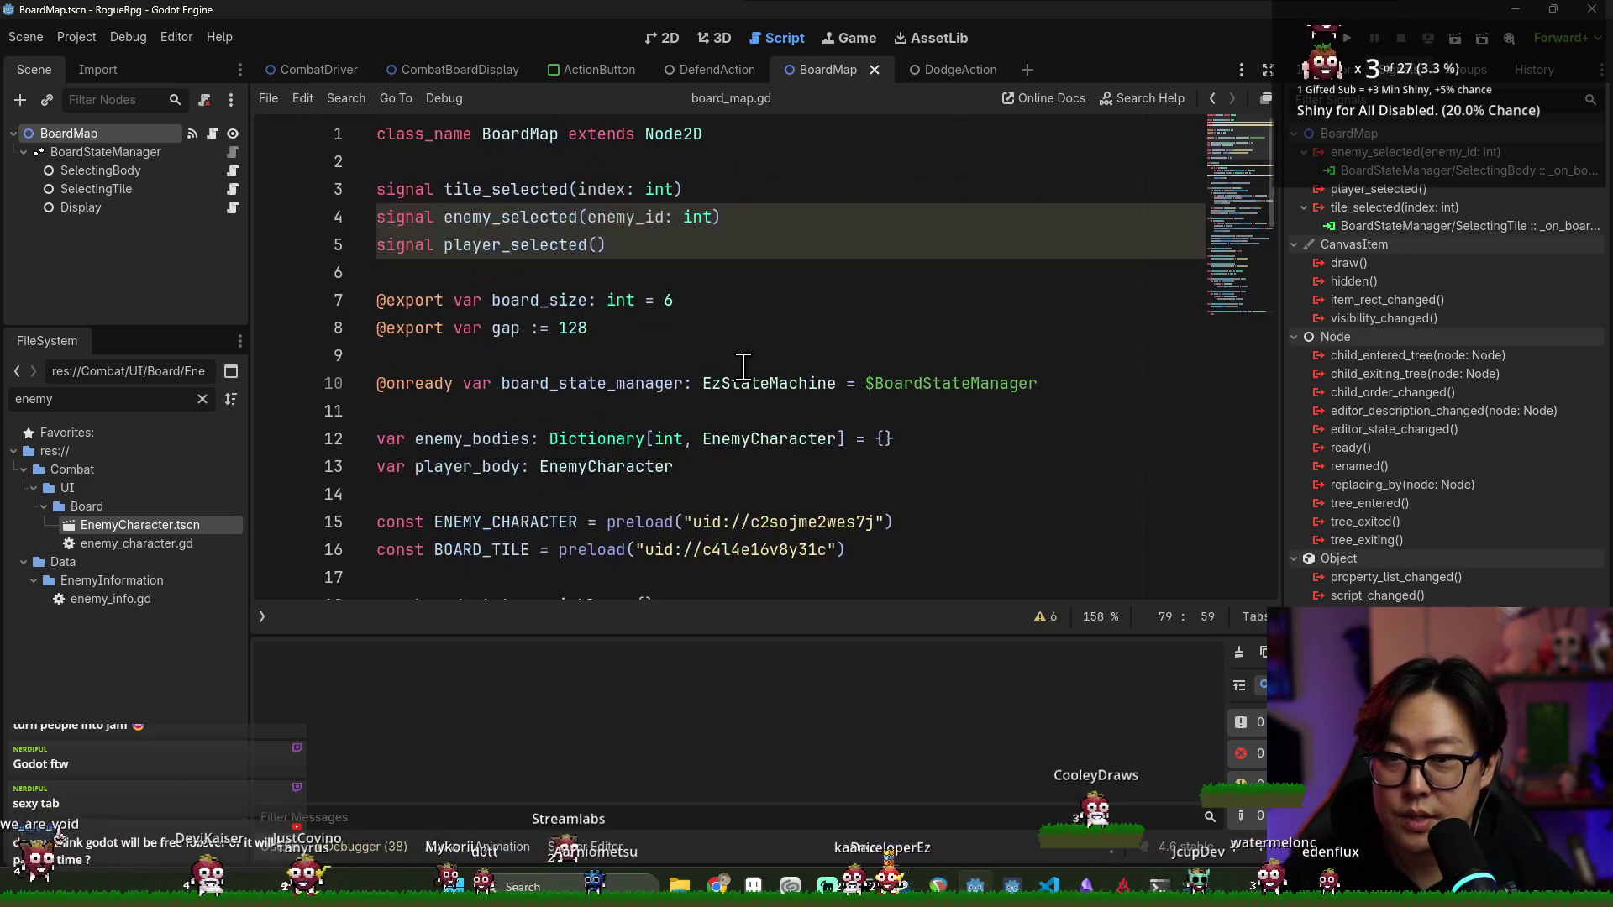
pyautogui.doubleClick(512, 215)
pyautogui.hotkey('ctrl', 'c')
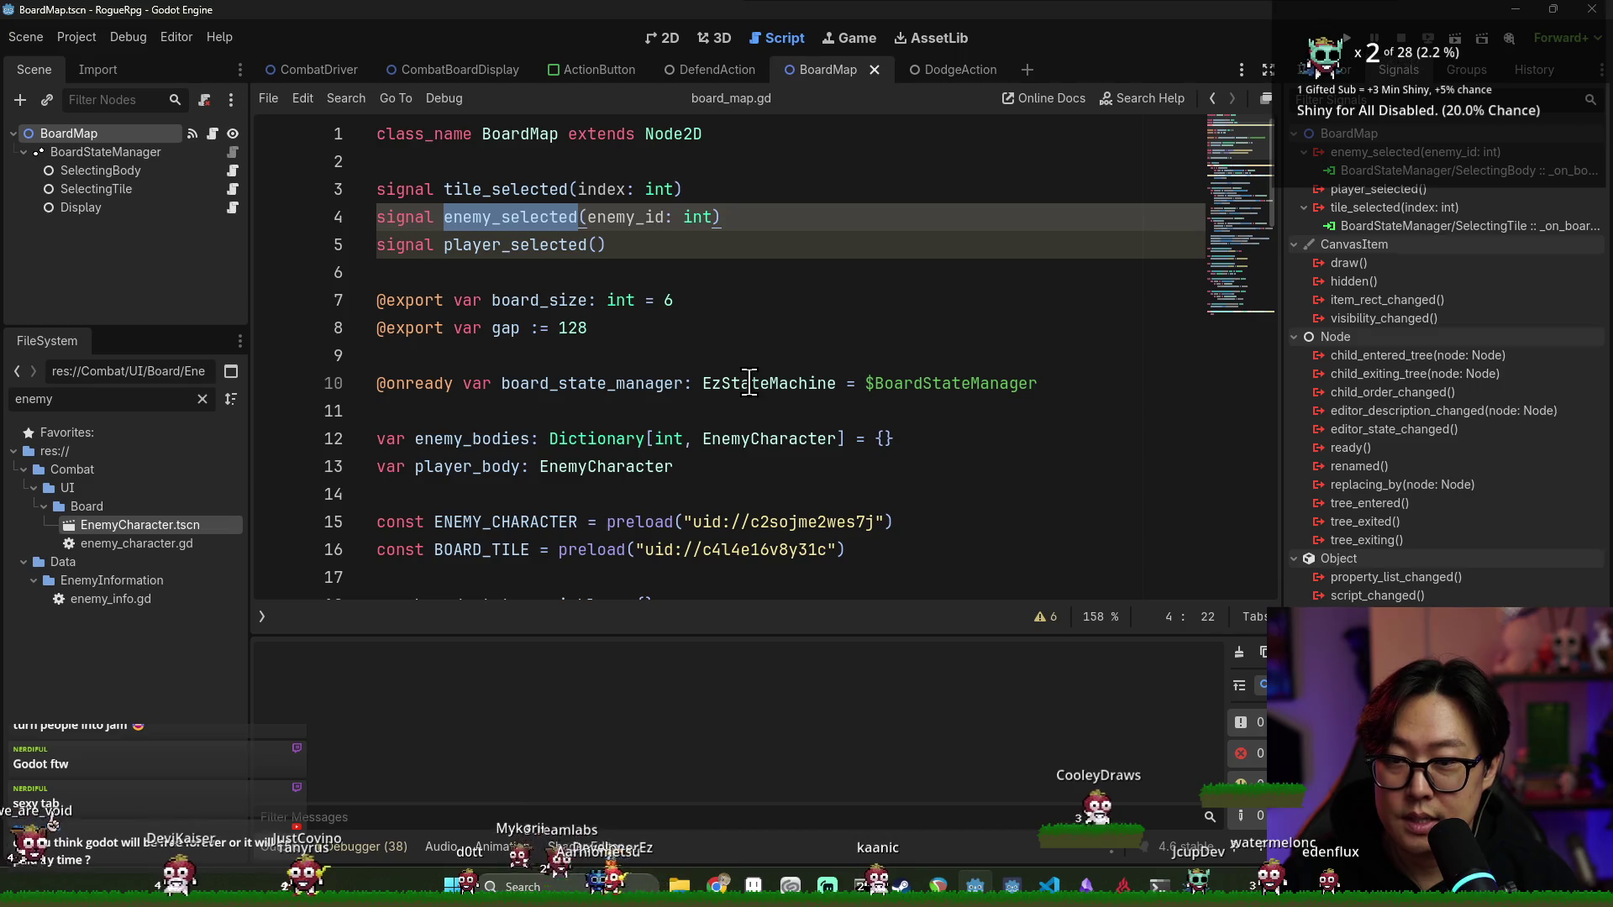
pyautogui.scroll(-20, 748, 382)
# Add enemy_selected.emit(body.enemy_id) to the handler and jump to the enemy_id declaration
pyautogui.click(947, 526)
pyautogui.click(1075, 534)
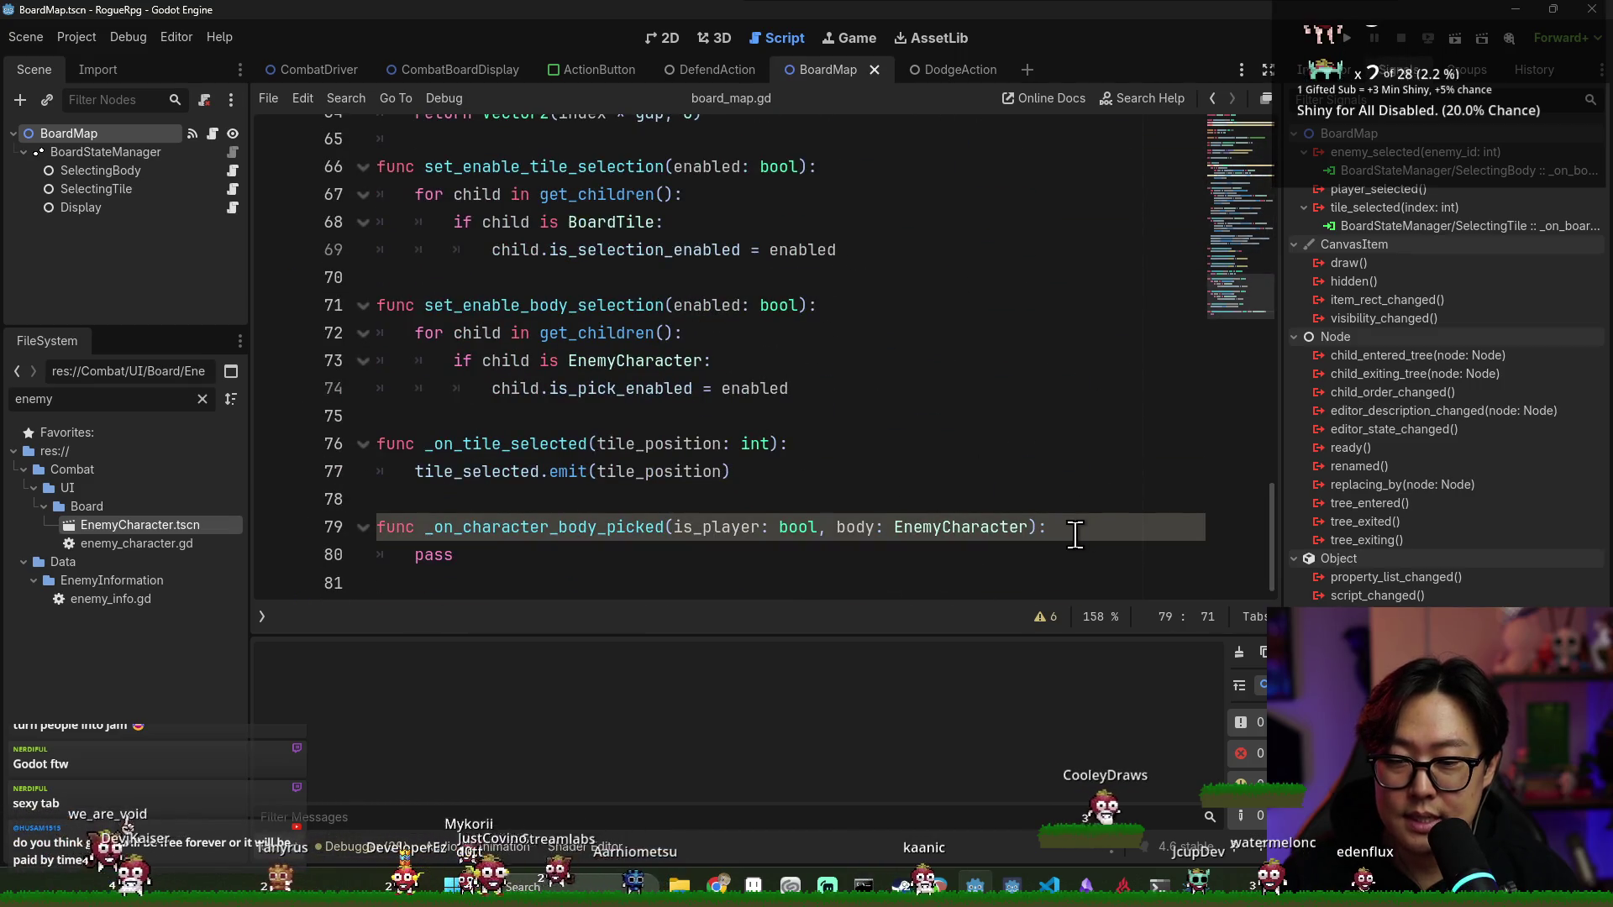
pyautogui.hotkey('ctrl', 'z')
pyautogui.press('Return')
pyautogui.hotkey('ctrl', 'v')
pyautogui.write('.emit(')
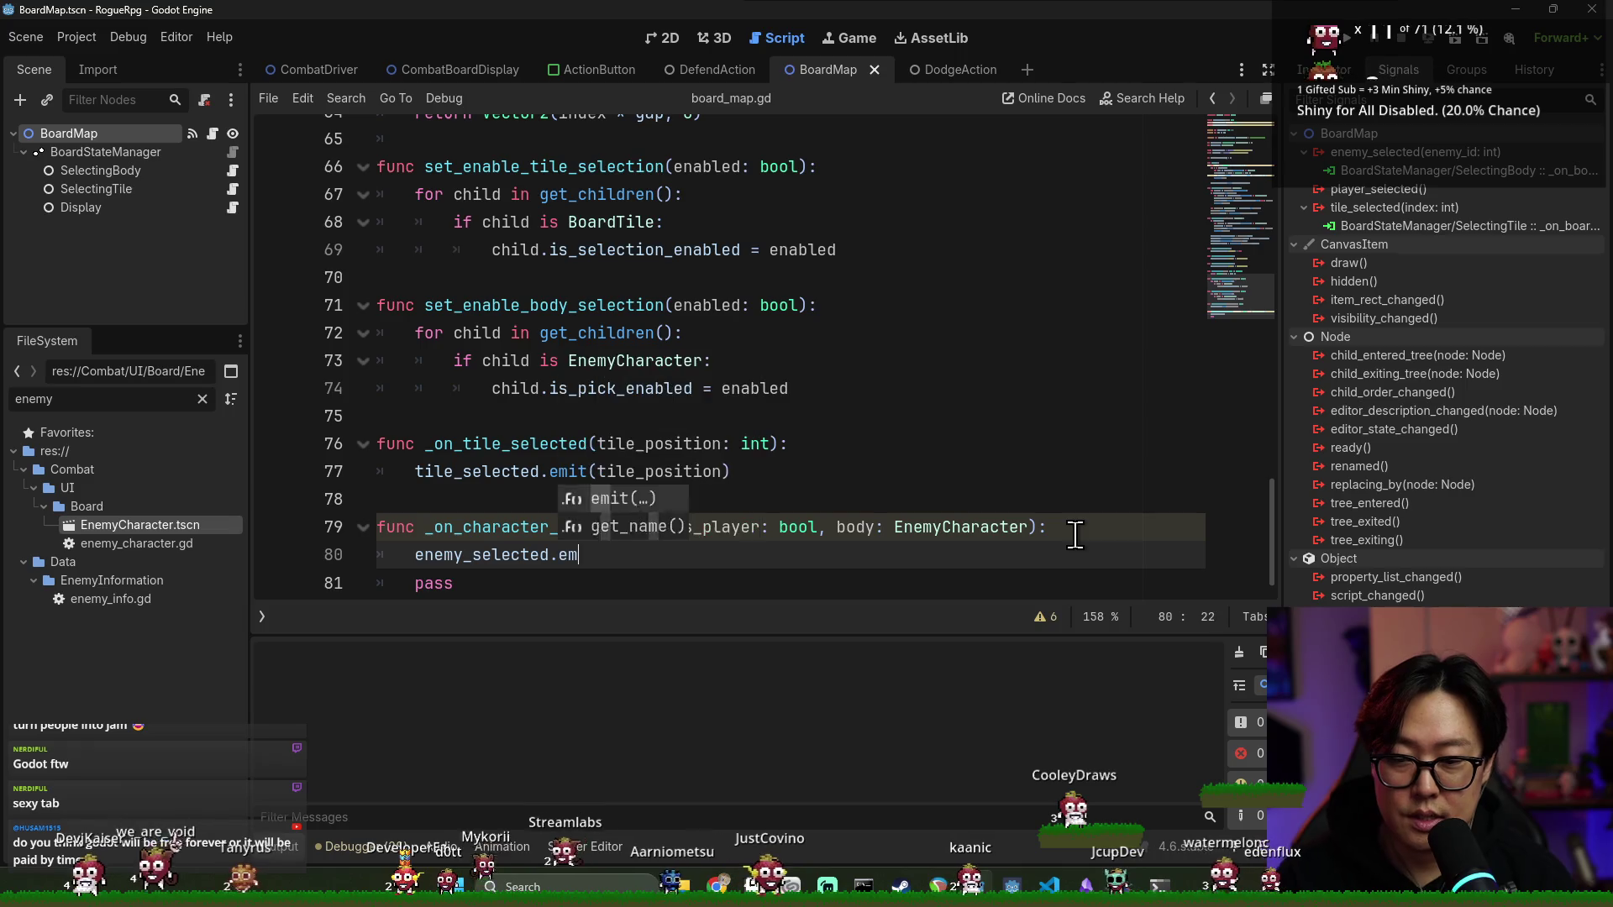
pyautogui.write('body.')
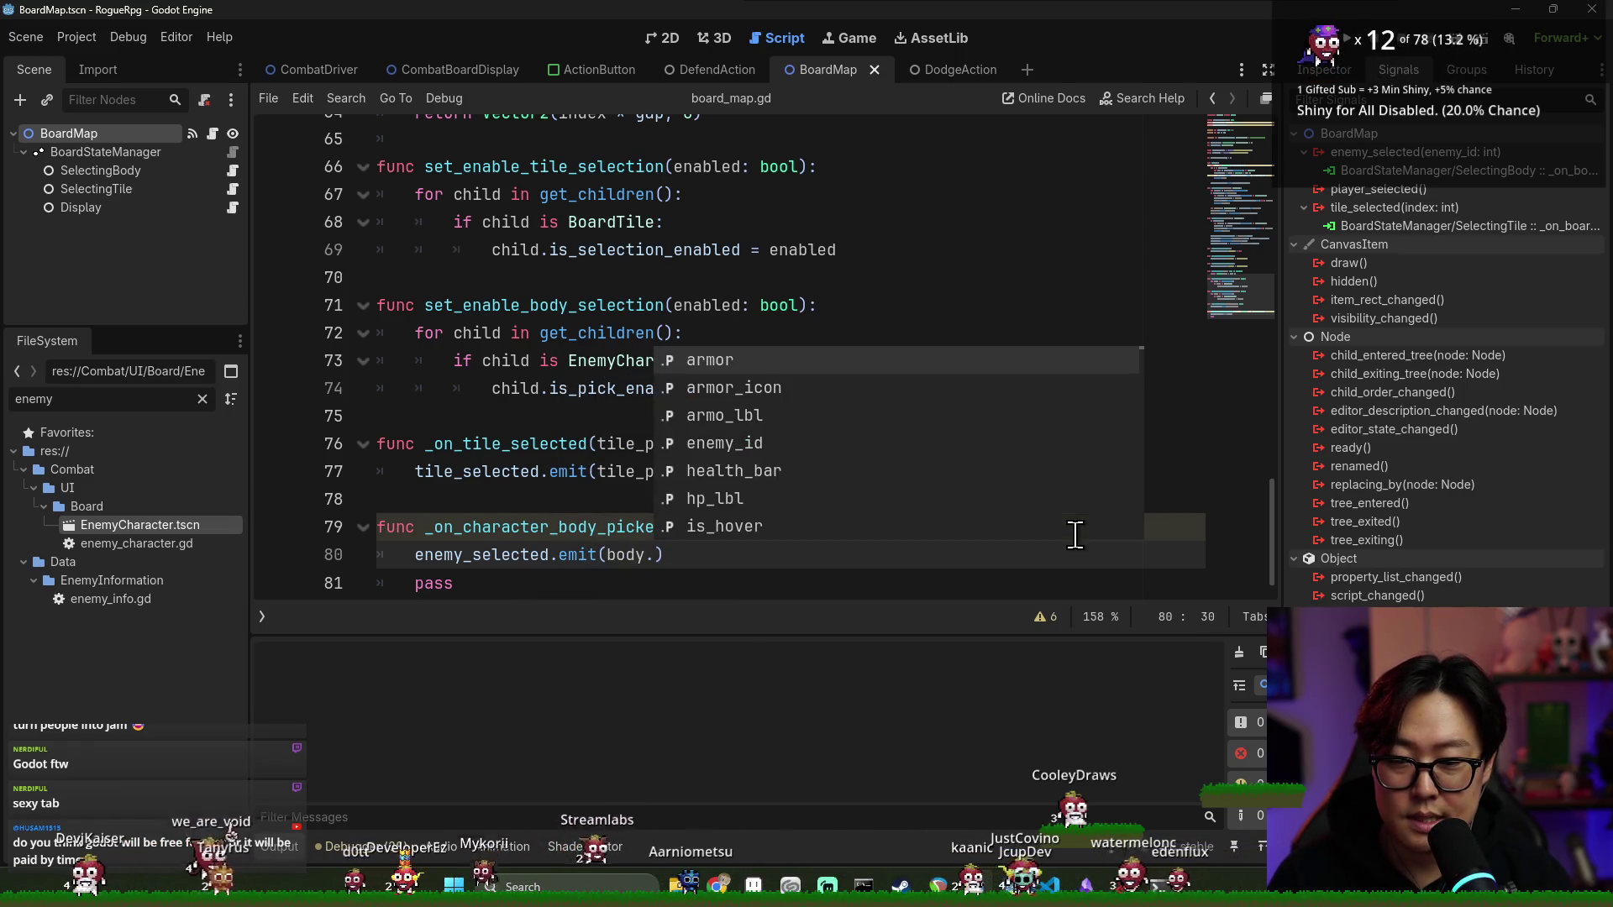
pyautogui.press('Down')
pyautogui.press('Down')
pyautogui.press('Down')
pyautogui.press('Return')
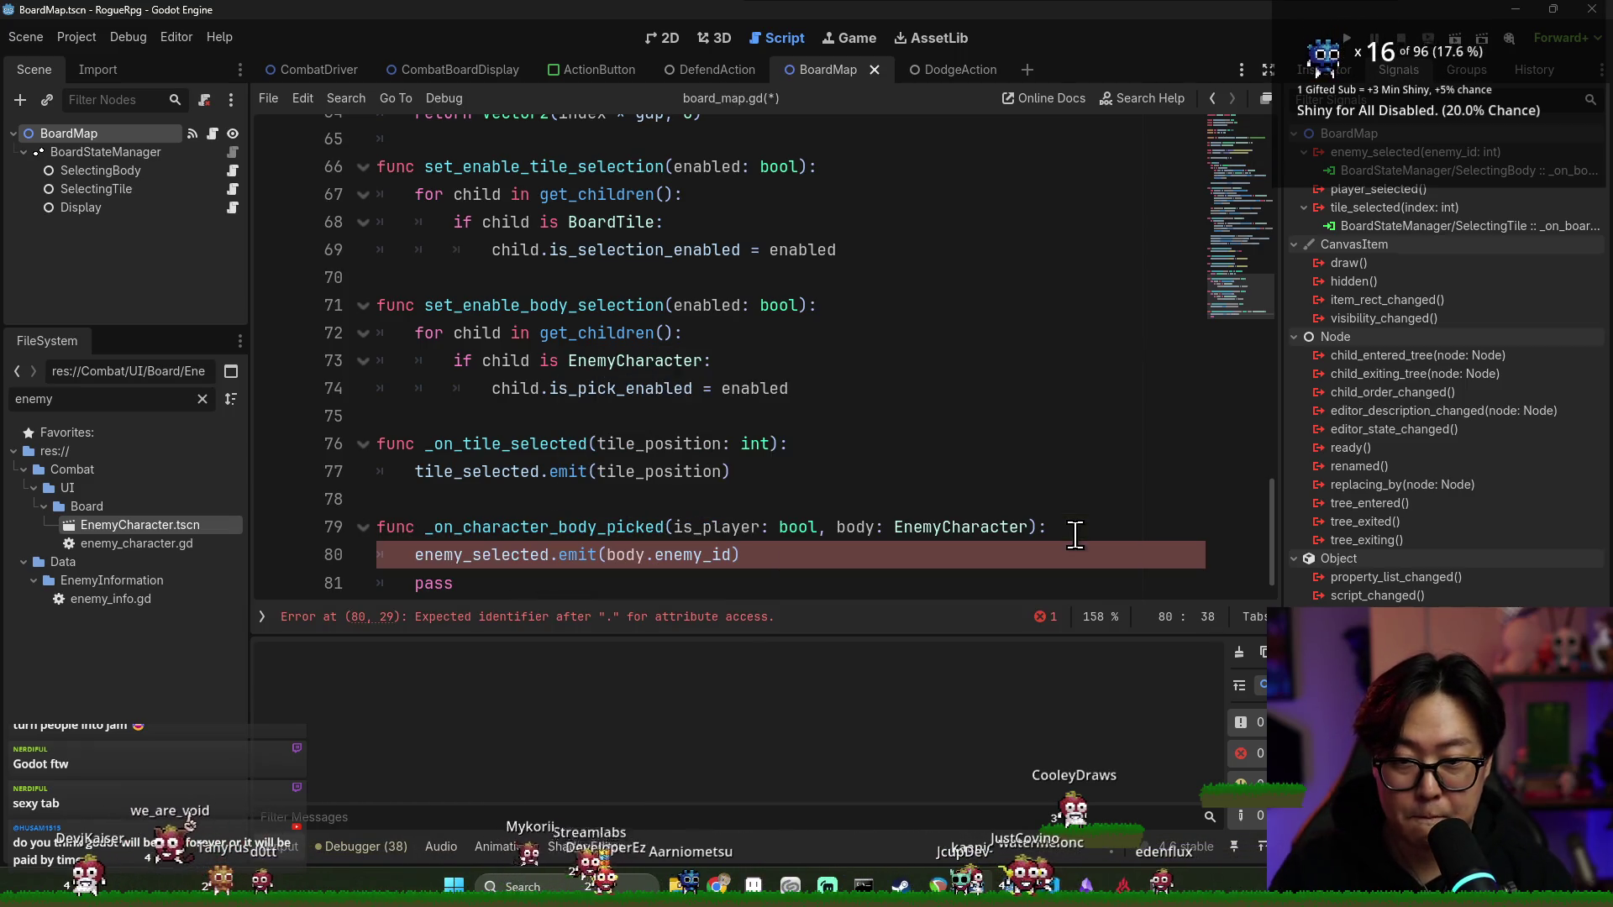
pyautogui.keyDown('ctrl'); pyautogui.click(691, 554); pyautogui.keyUp('ctrl')
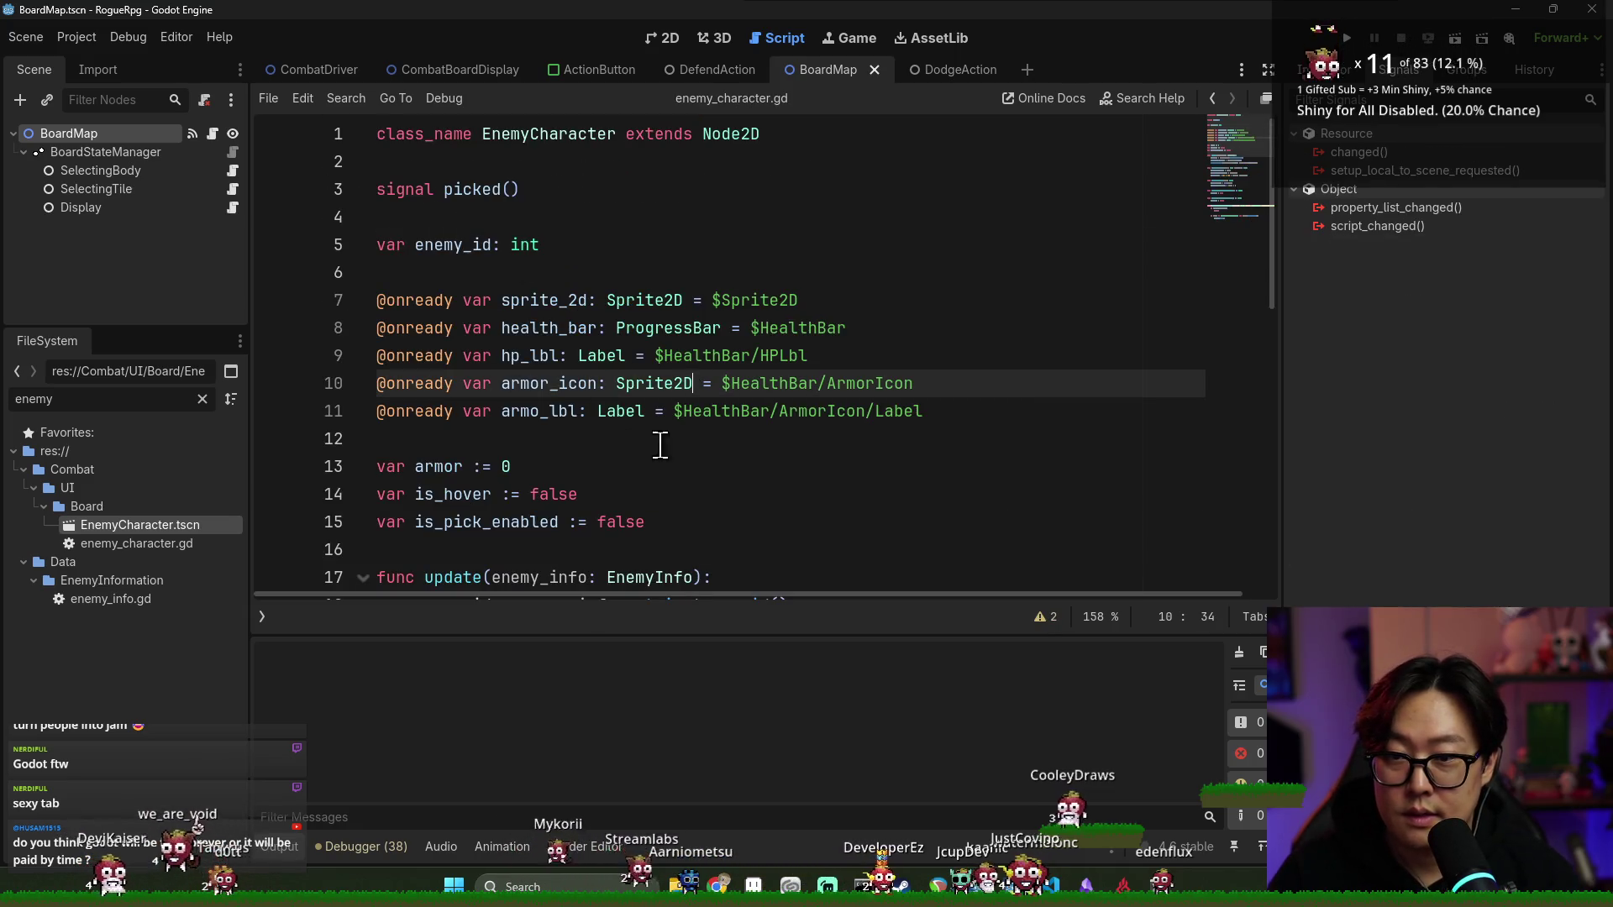
# Go back to board_map.gd and save the BoardMap scene
pyautogui.hotkey('alt', 'Left')
pyautogui.click(785, 521)
pyautogui.scroll(10, 672, 470)
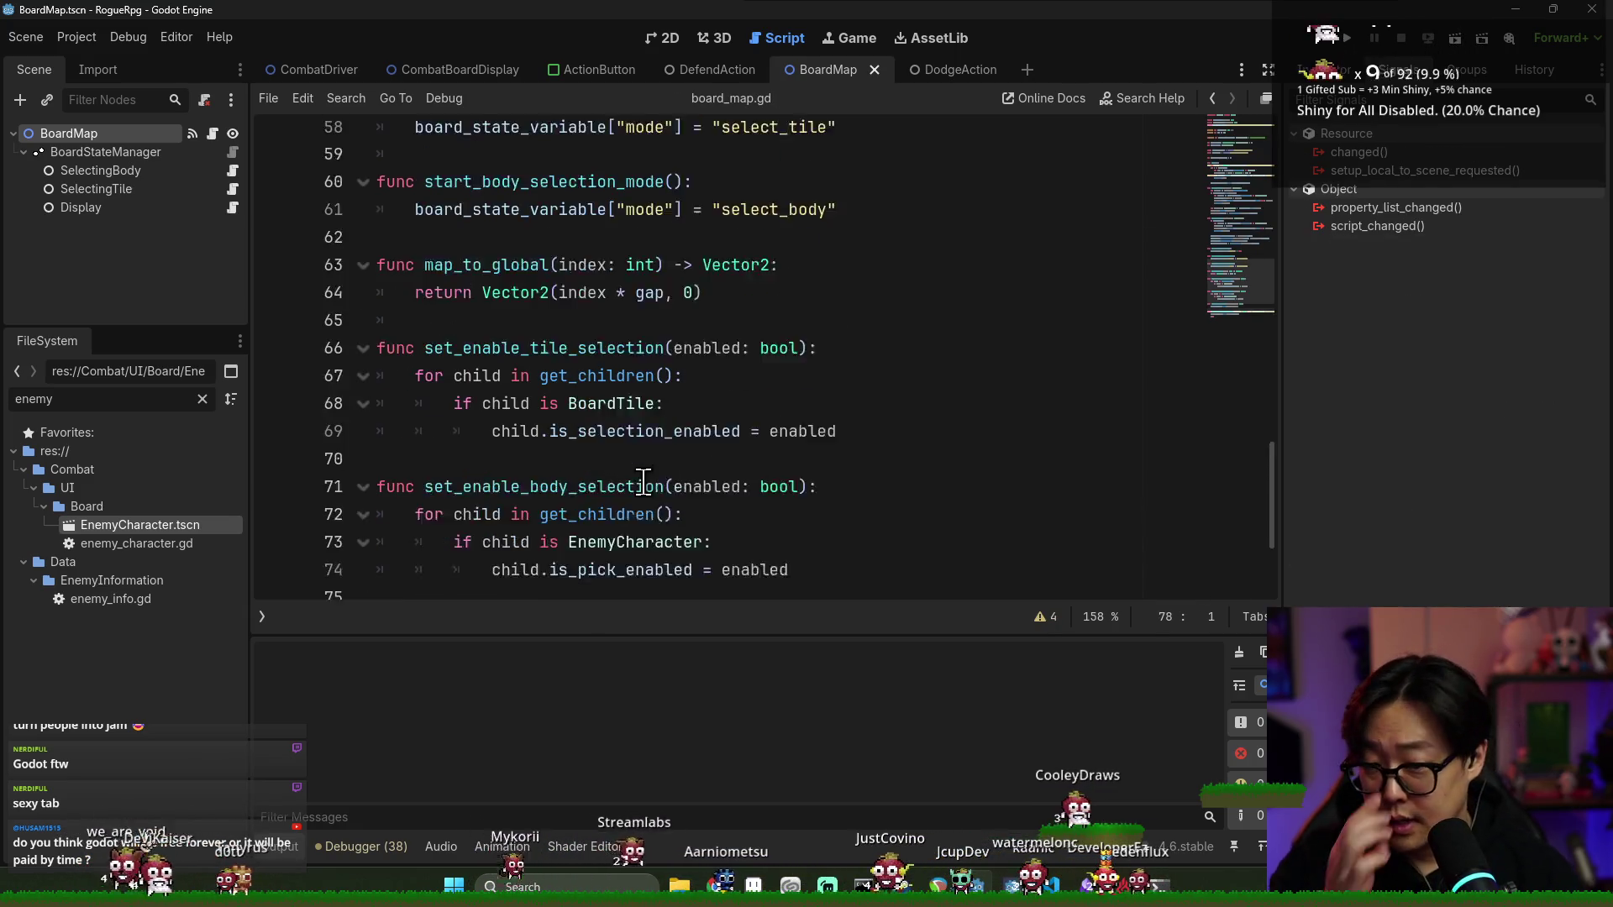
pyautogui.scroll(8, 724, 387)
pyautogui.hotkey('ctrl', 's')
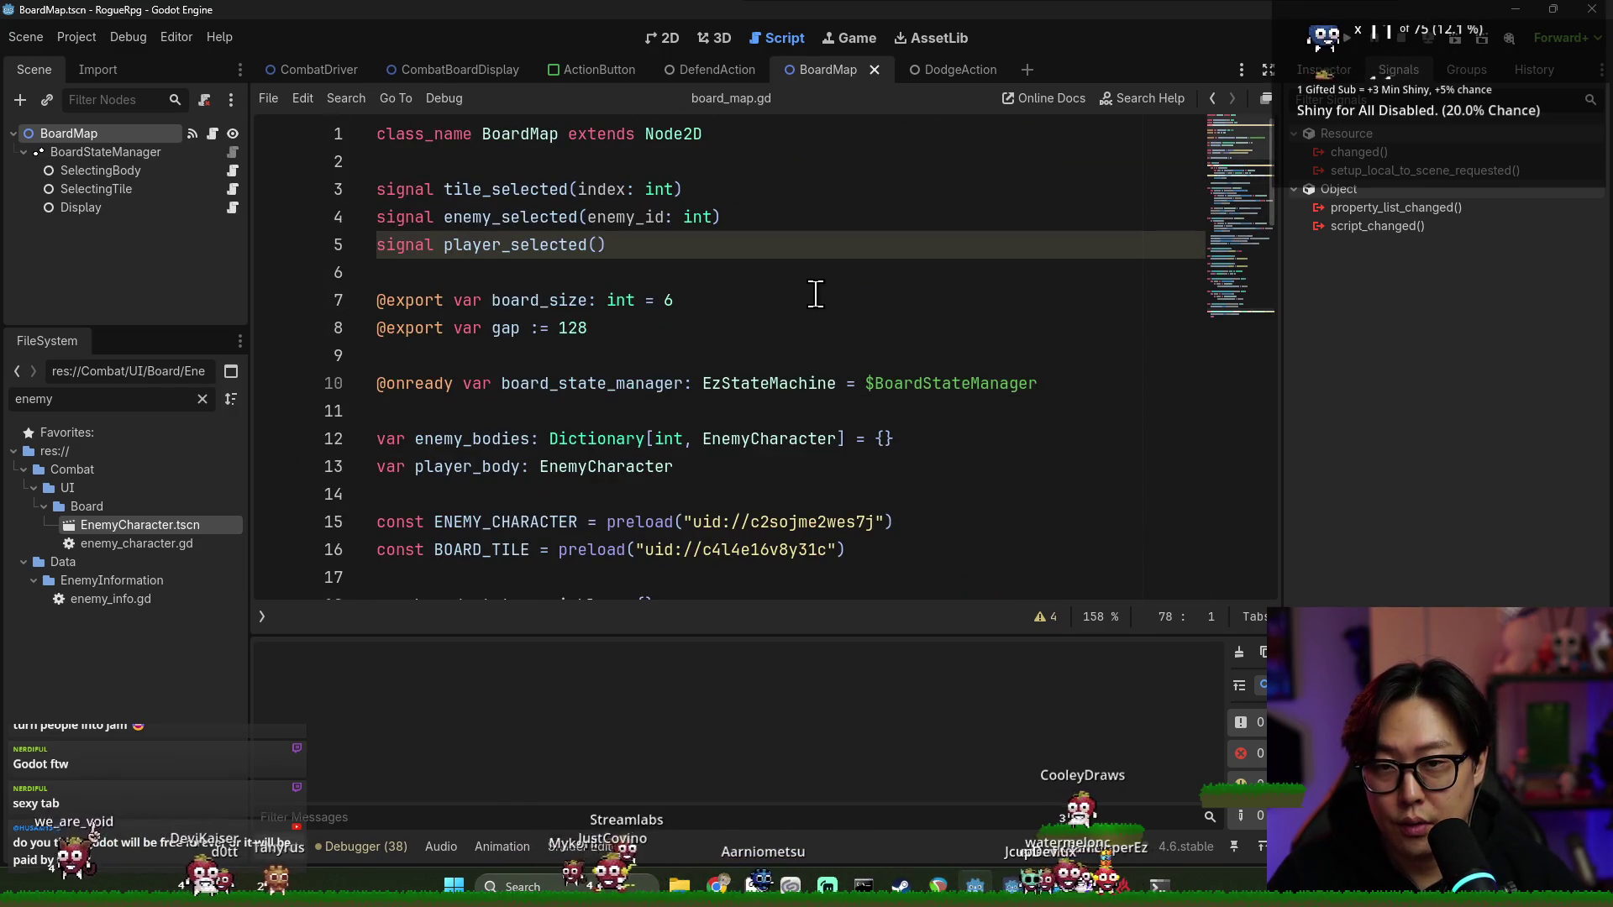
# Open EnemyCharacter.tscn from the FileSystem dock, review enemy_character.gd, and save the scene
pyautogui.doubleClick(176, 523)
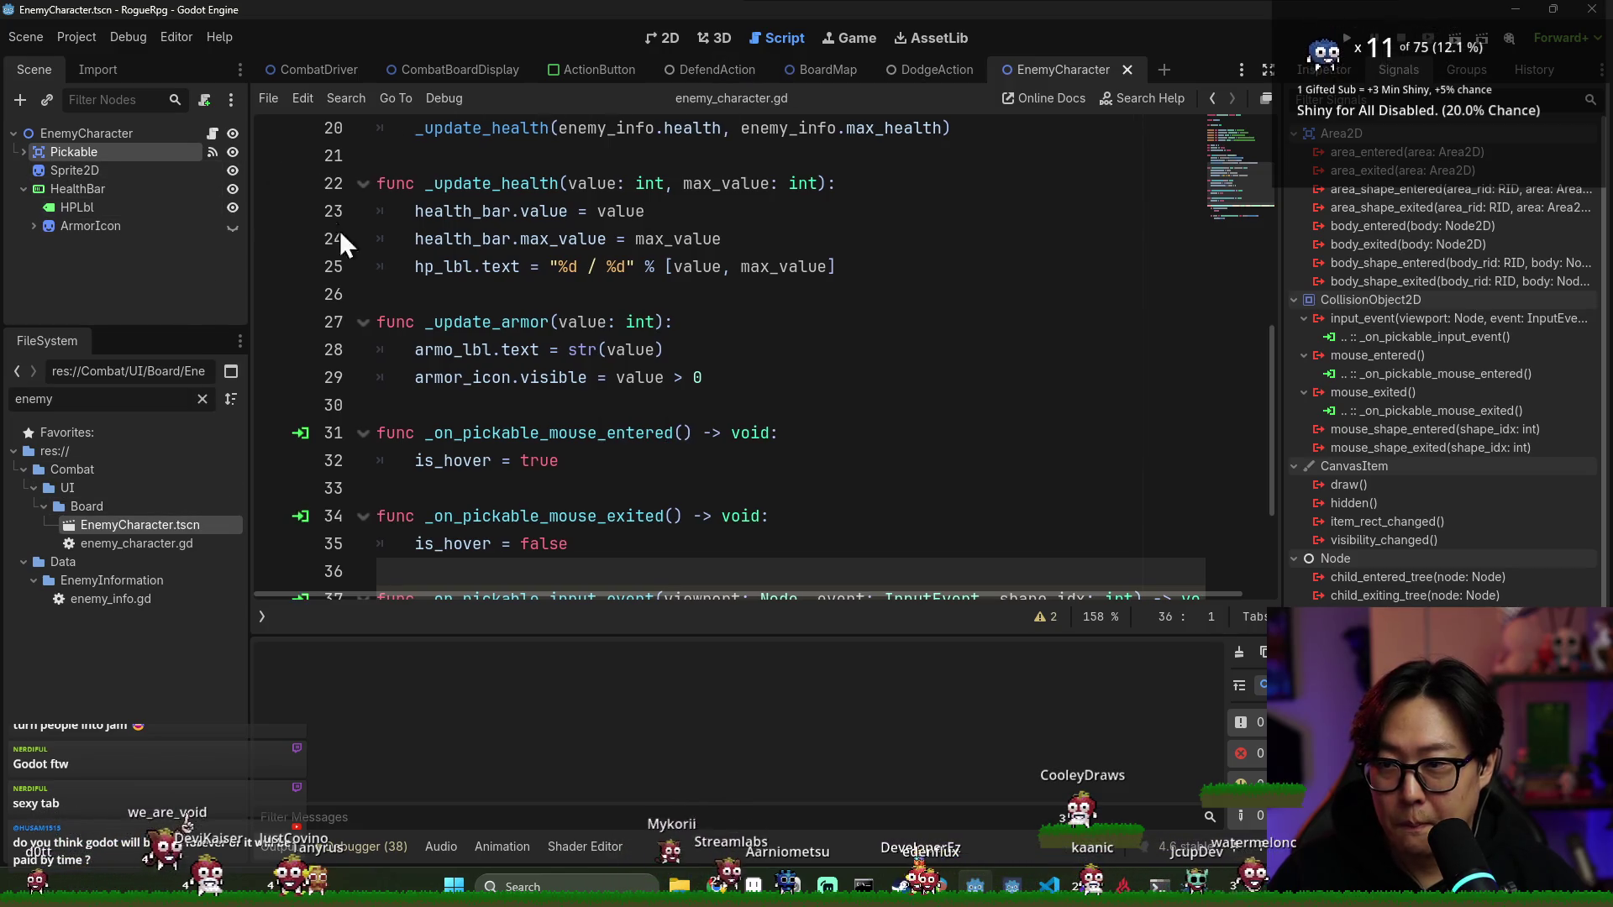
pyautogui.scroll(-2, 468, 430)
pyautogui.scroll(3, 494, 417)
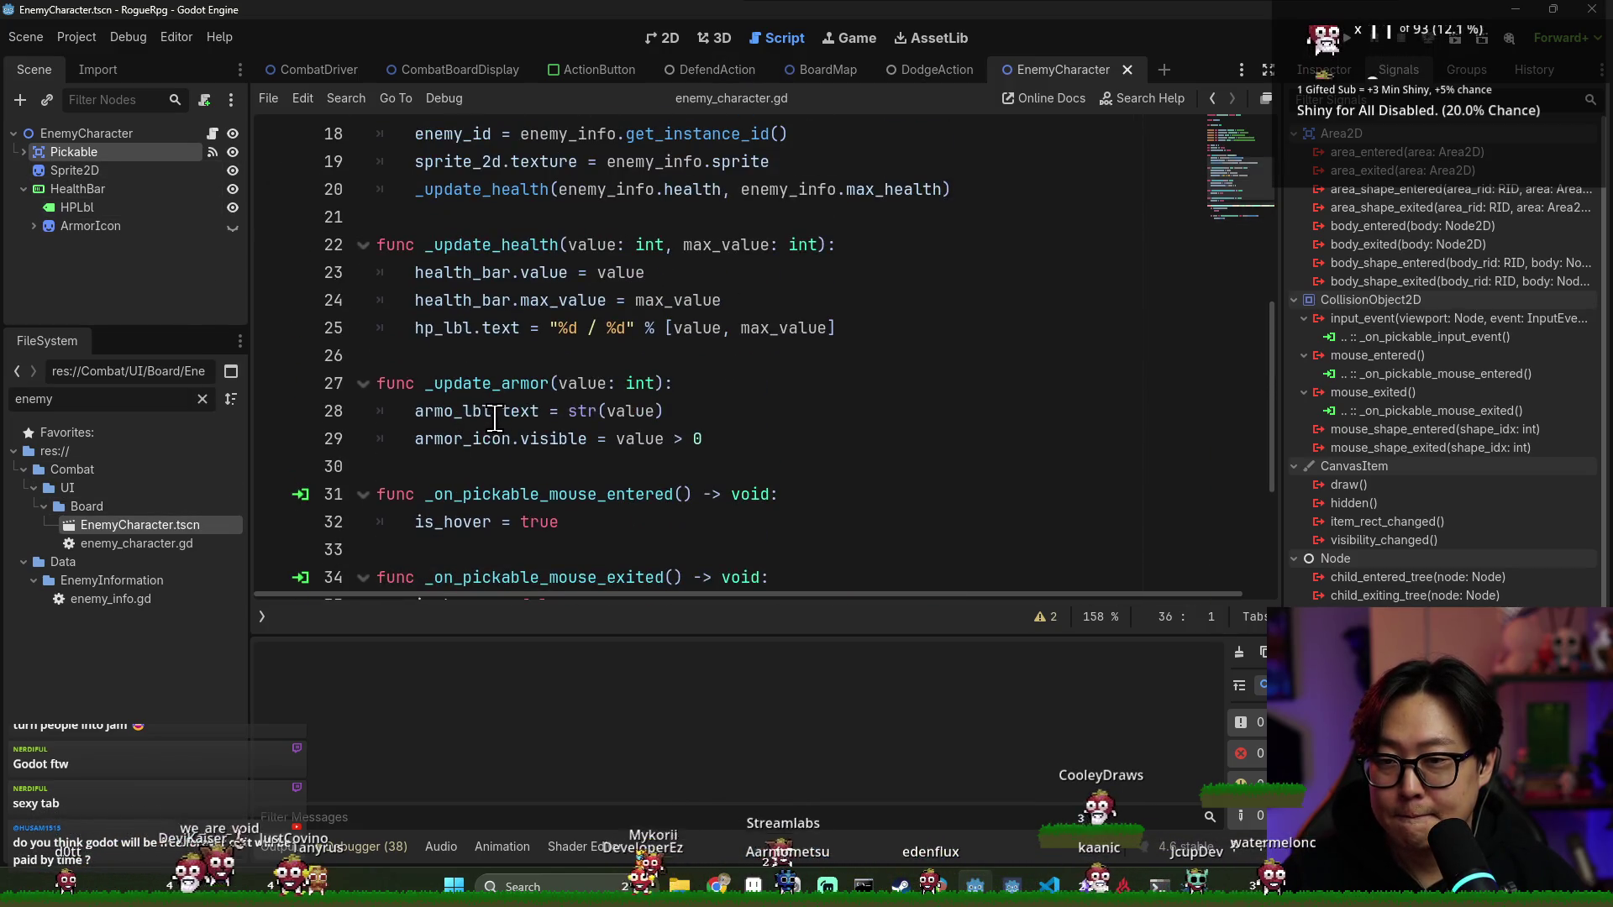
pyautogui.scroll(2, 501, 422)
pyautogui.scroll(1, 507, 394)
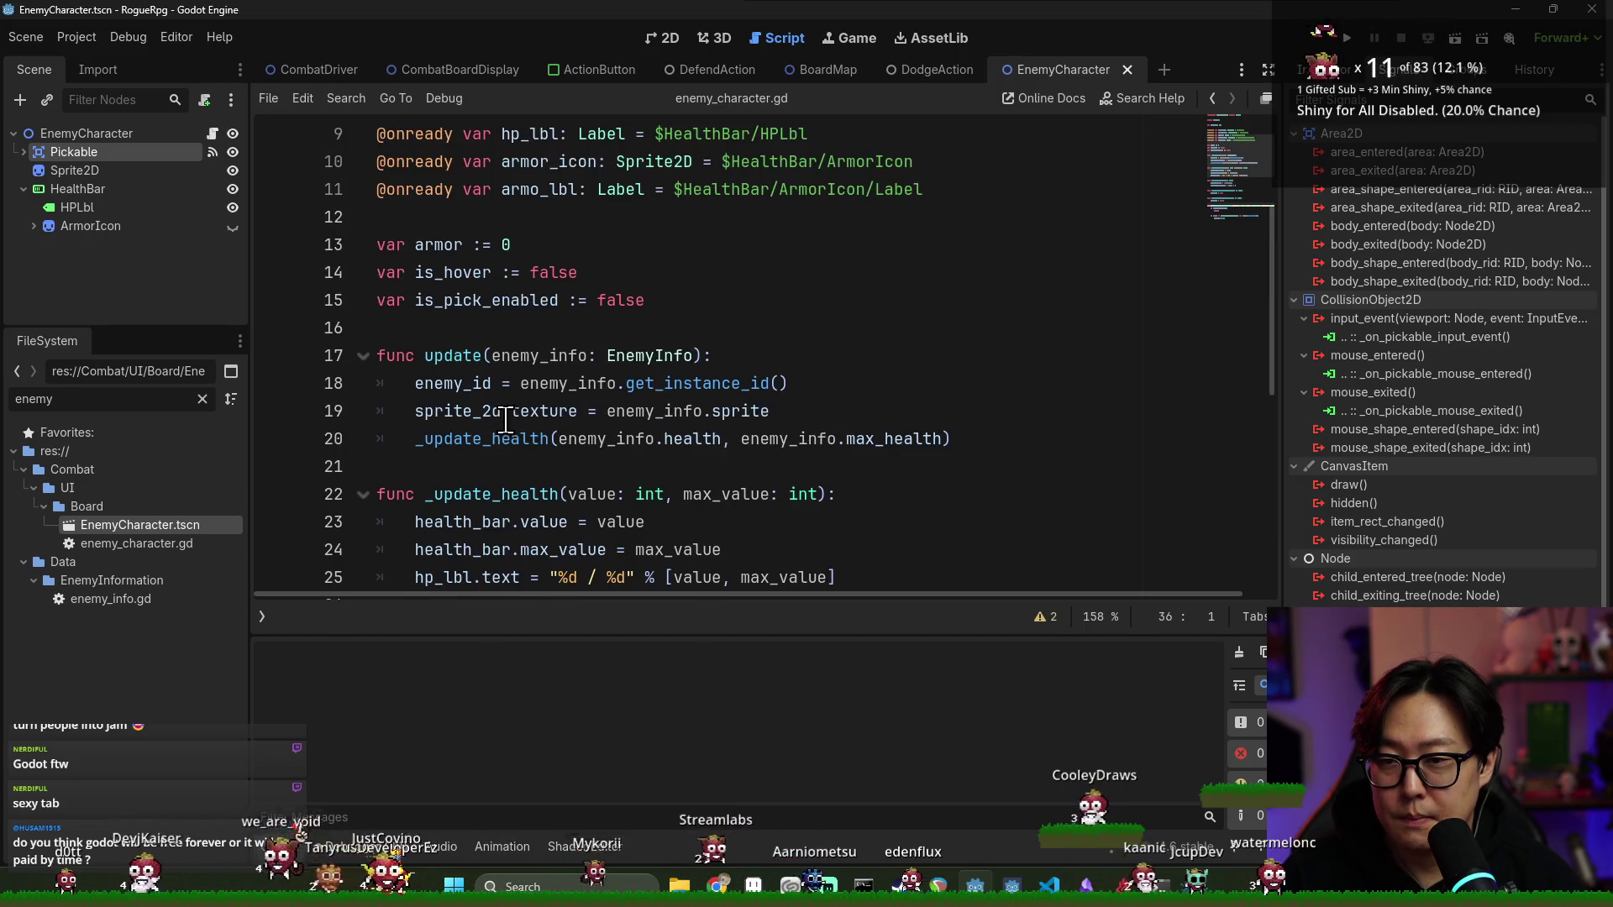
pyautogui.hotkey('ctrl', 's')
pyautogui.click(150, 171)
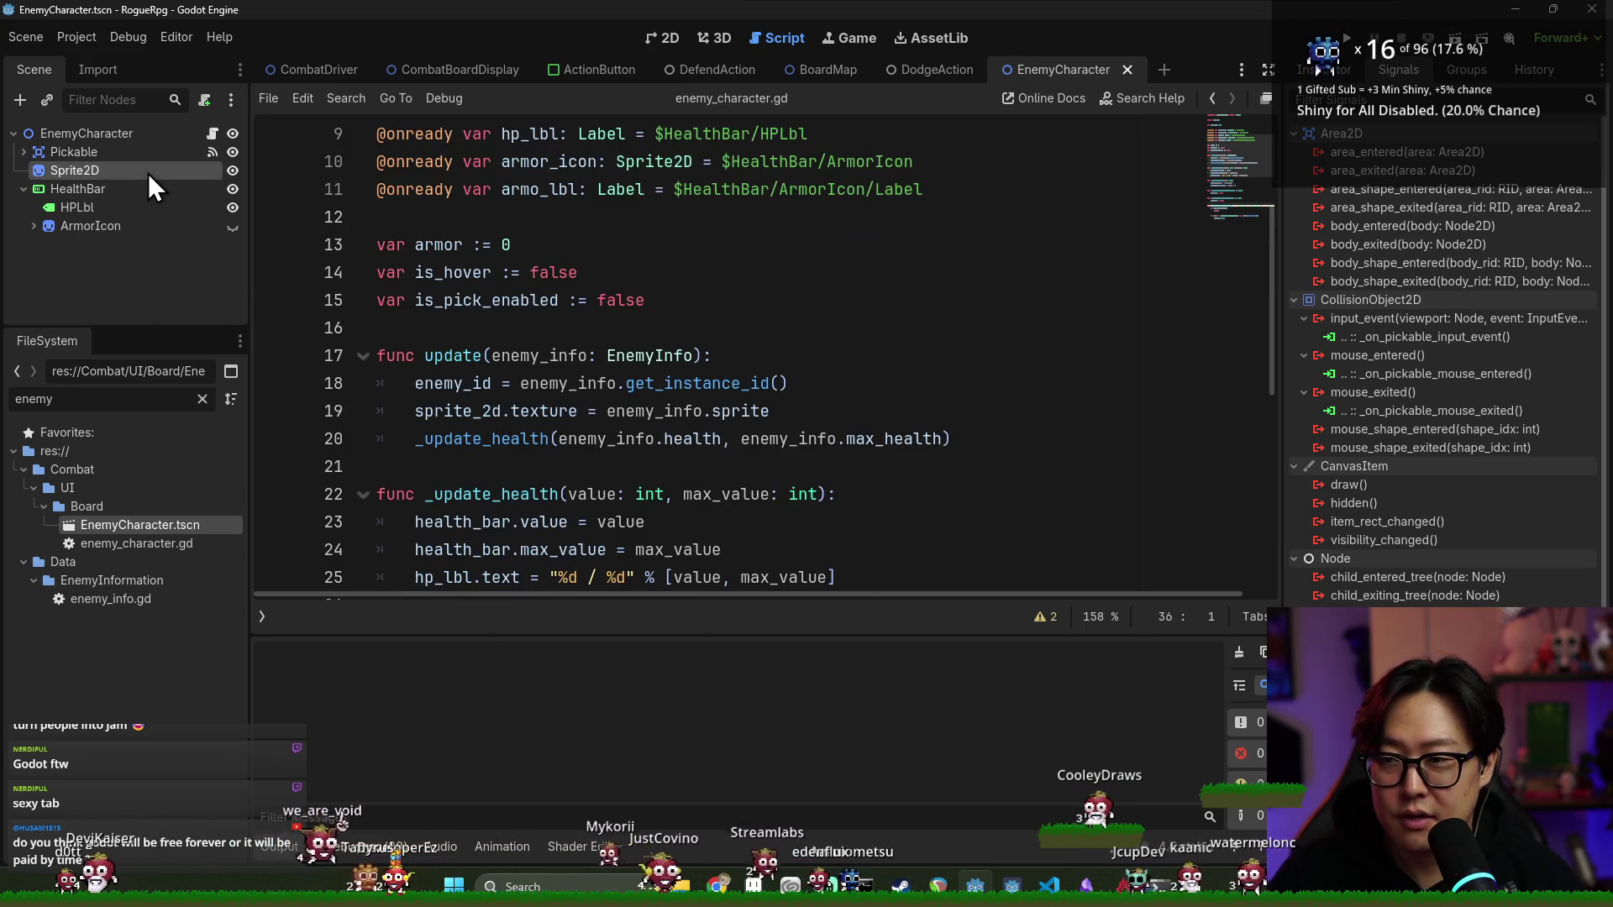
# Set the Sprite2D's Material to a New ShaderMaterial and expand it
pyautogui.hotkey('ctrl', 's')
pyautogui.click(1323, 70)
pyautogui.hotkey('ctrl', 's')
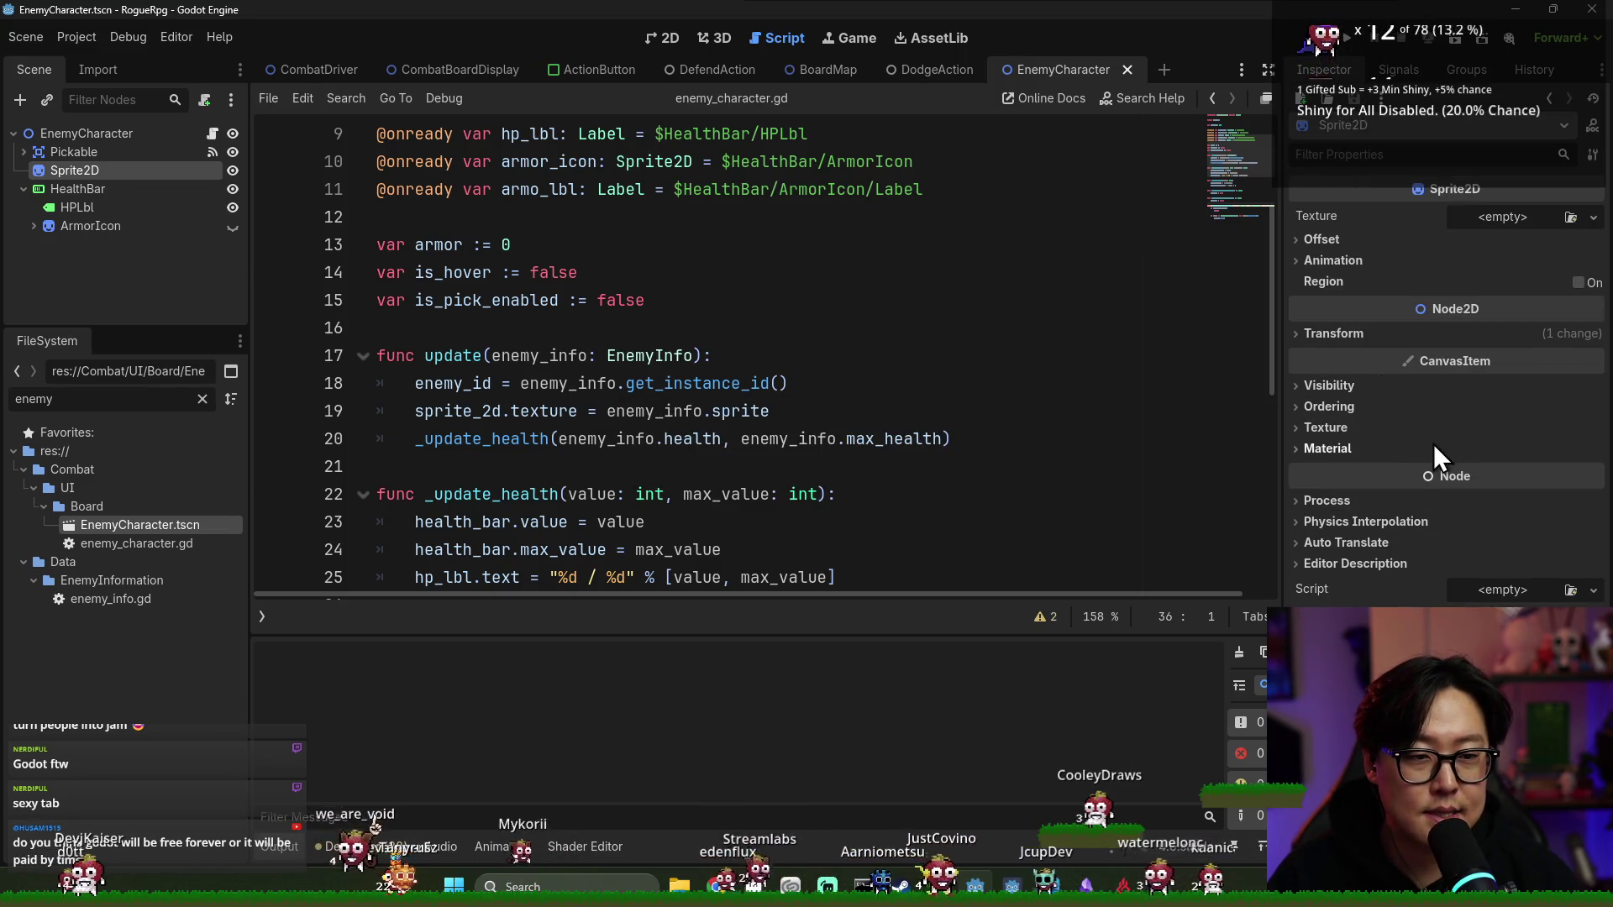
pyautogui.click(1431, 448)
pyautogui.click(1519, 477)
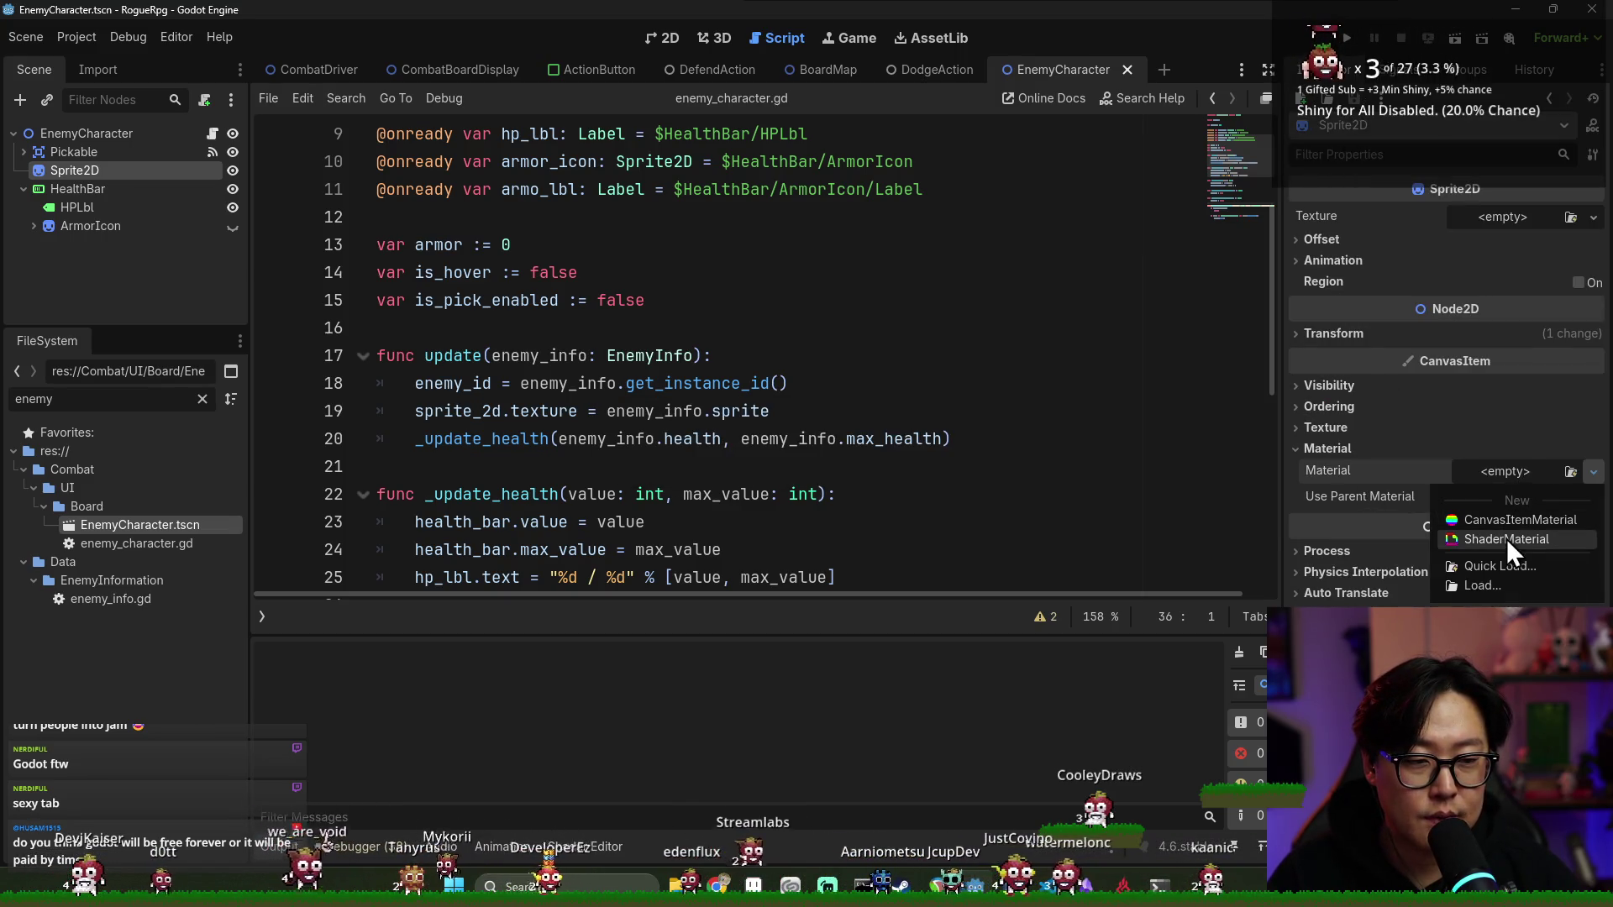
pyautogui.click(1508, 541)
pyautogui.click(1525, 487)
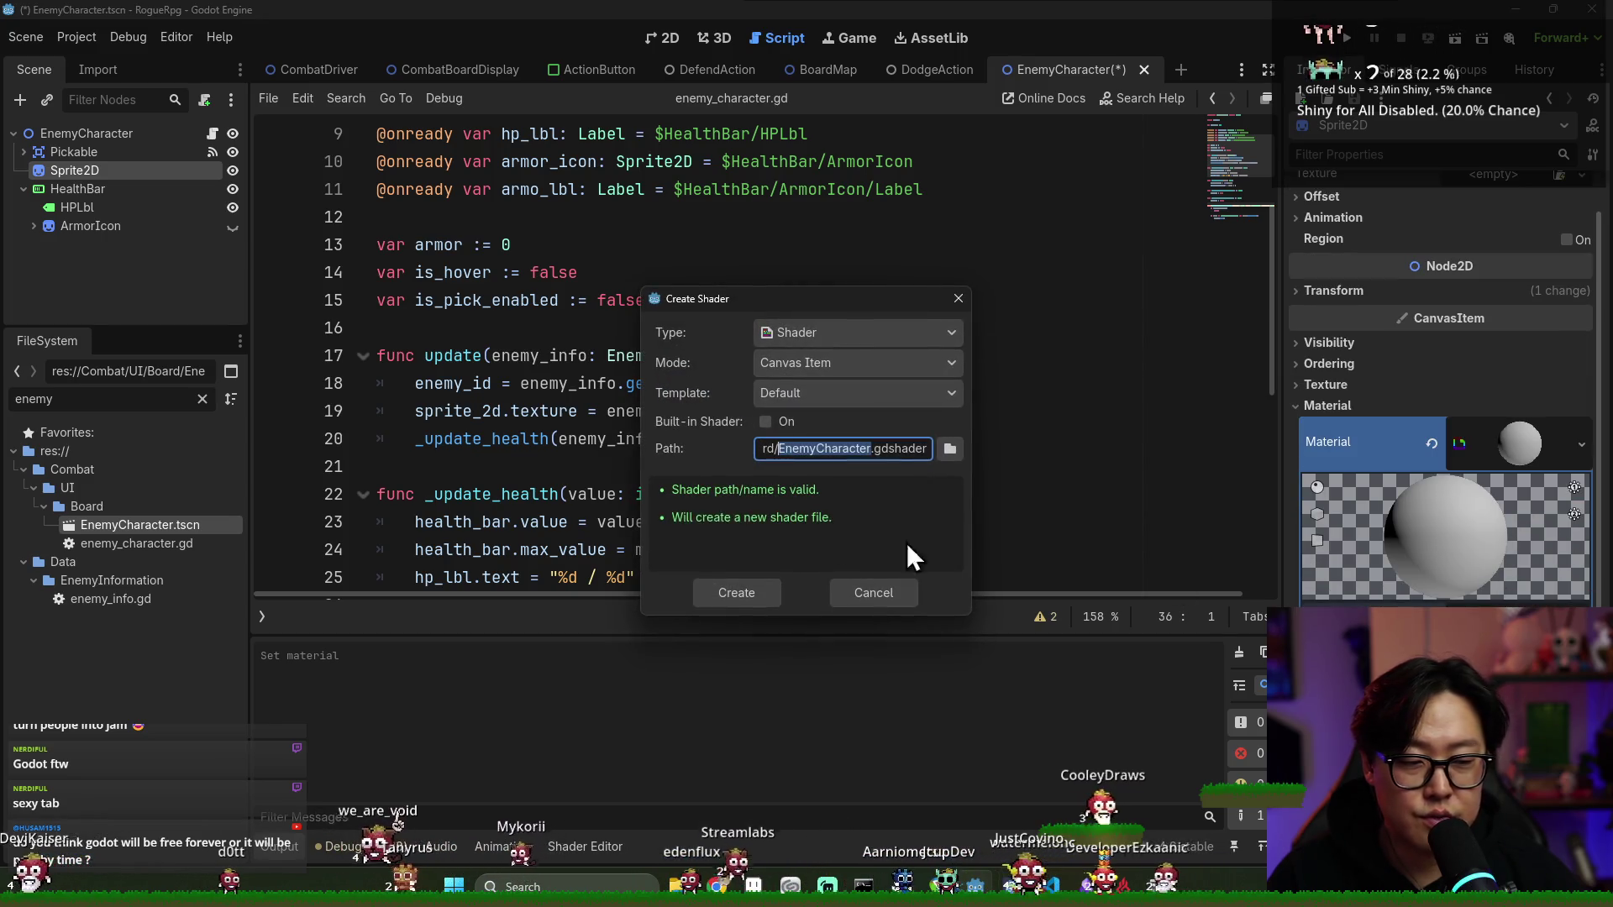
# Create a new EnemyCharacter.gdshader file in res://Combat/UI/Board and save the scene
pyautogui.click(946, 450)
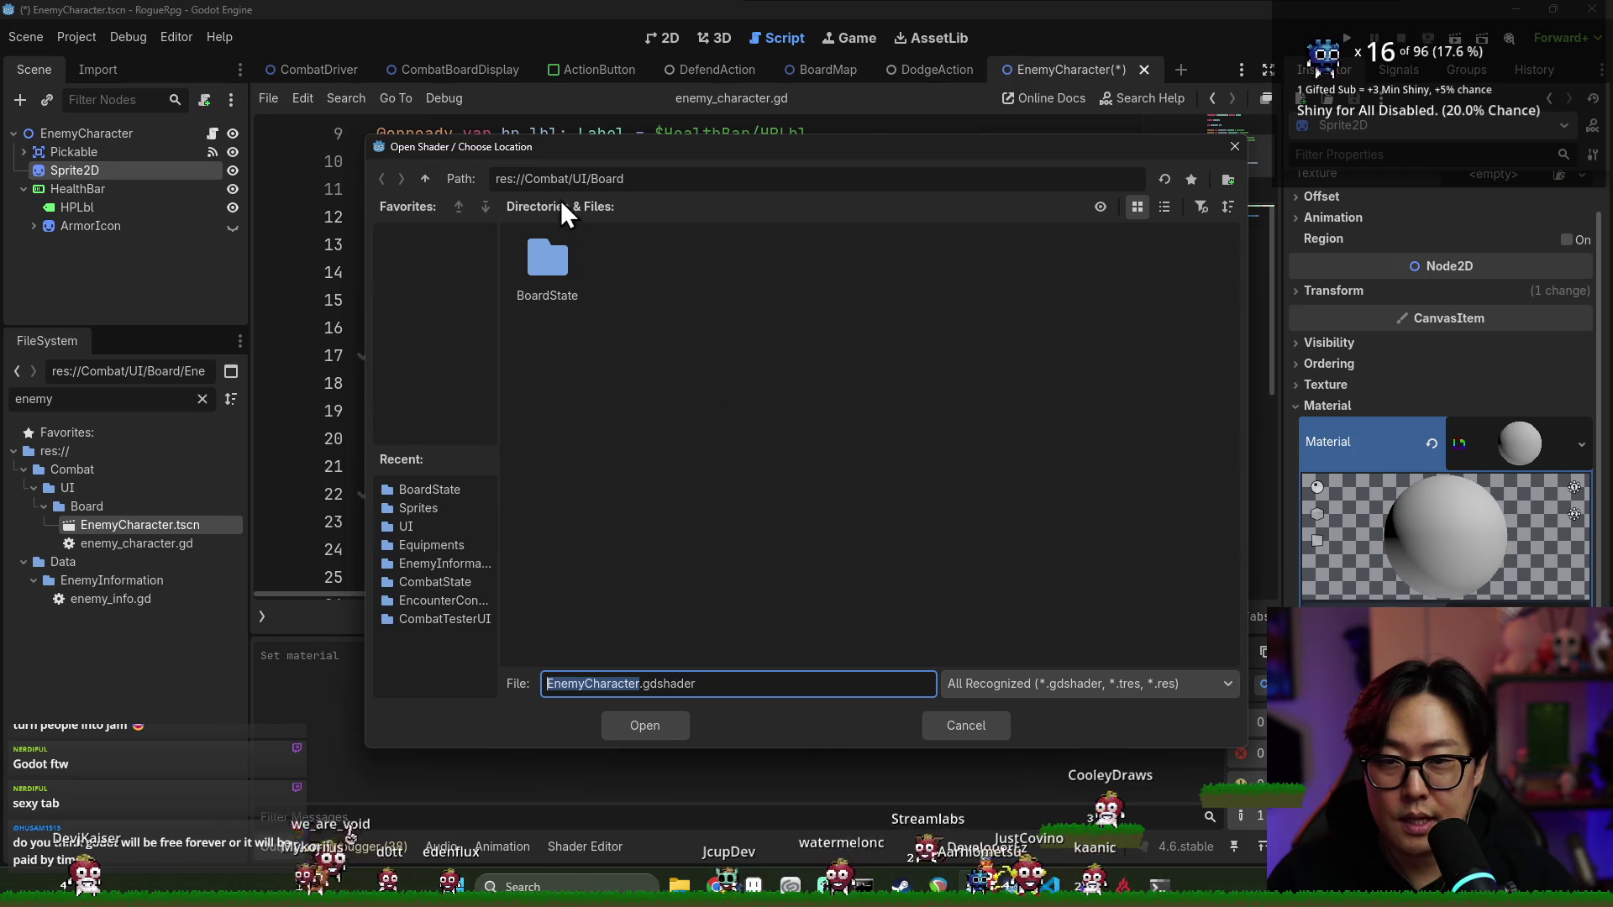
pyautogui.click(426, 183)
pyautogui.click(426, 183)
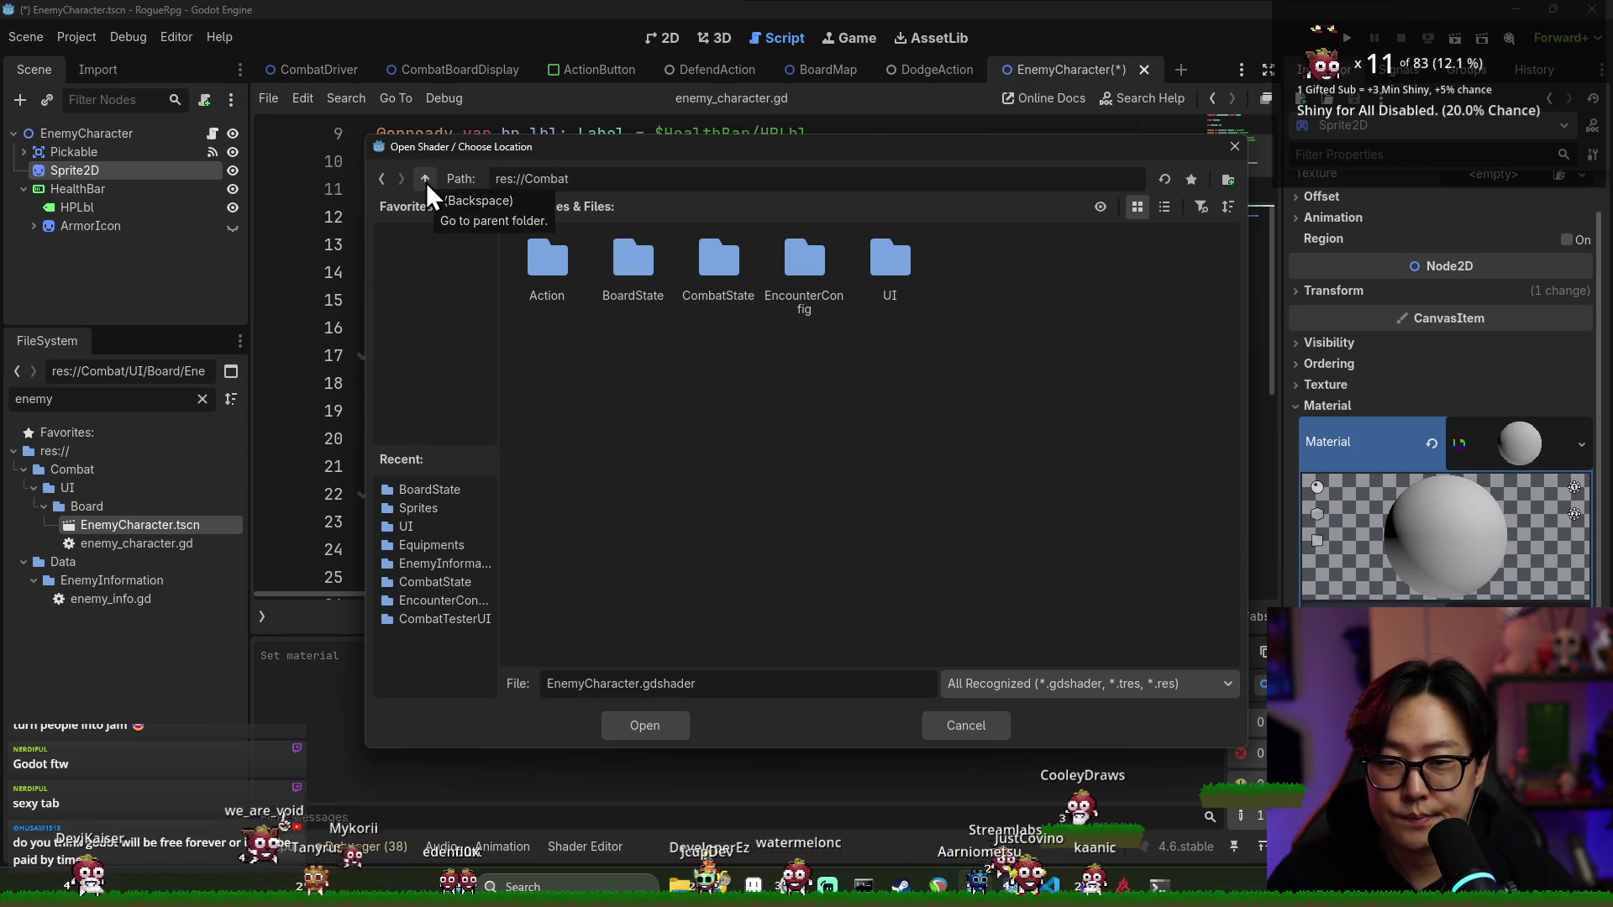
pyautogui.doubleClick(892, 267)
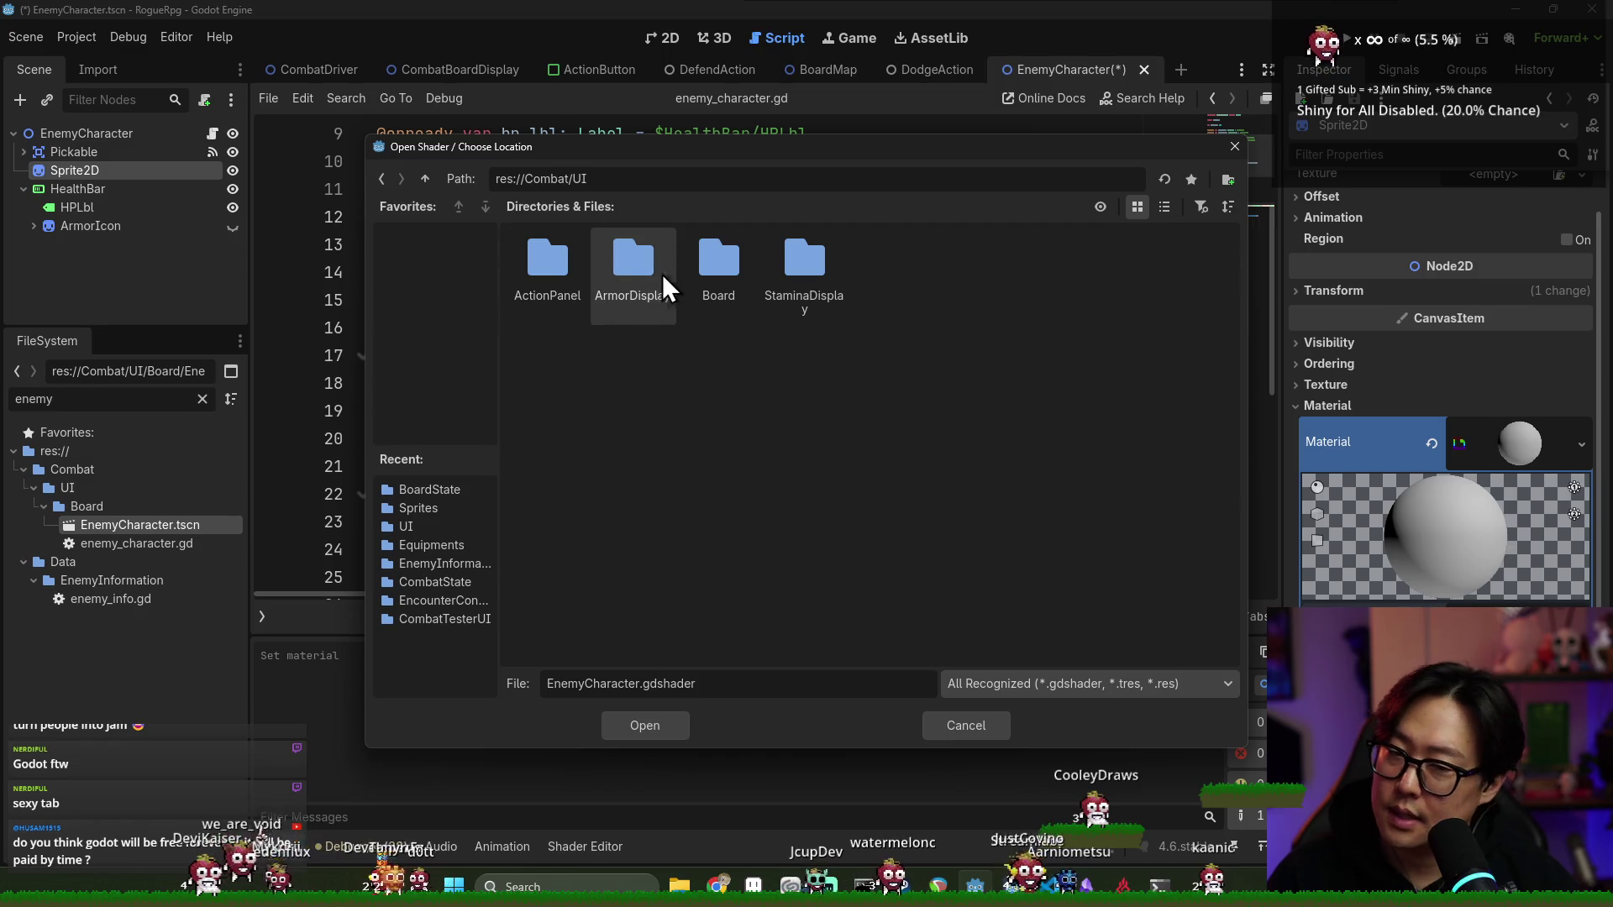
pyautogui.doubleClick(717, 271)
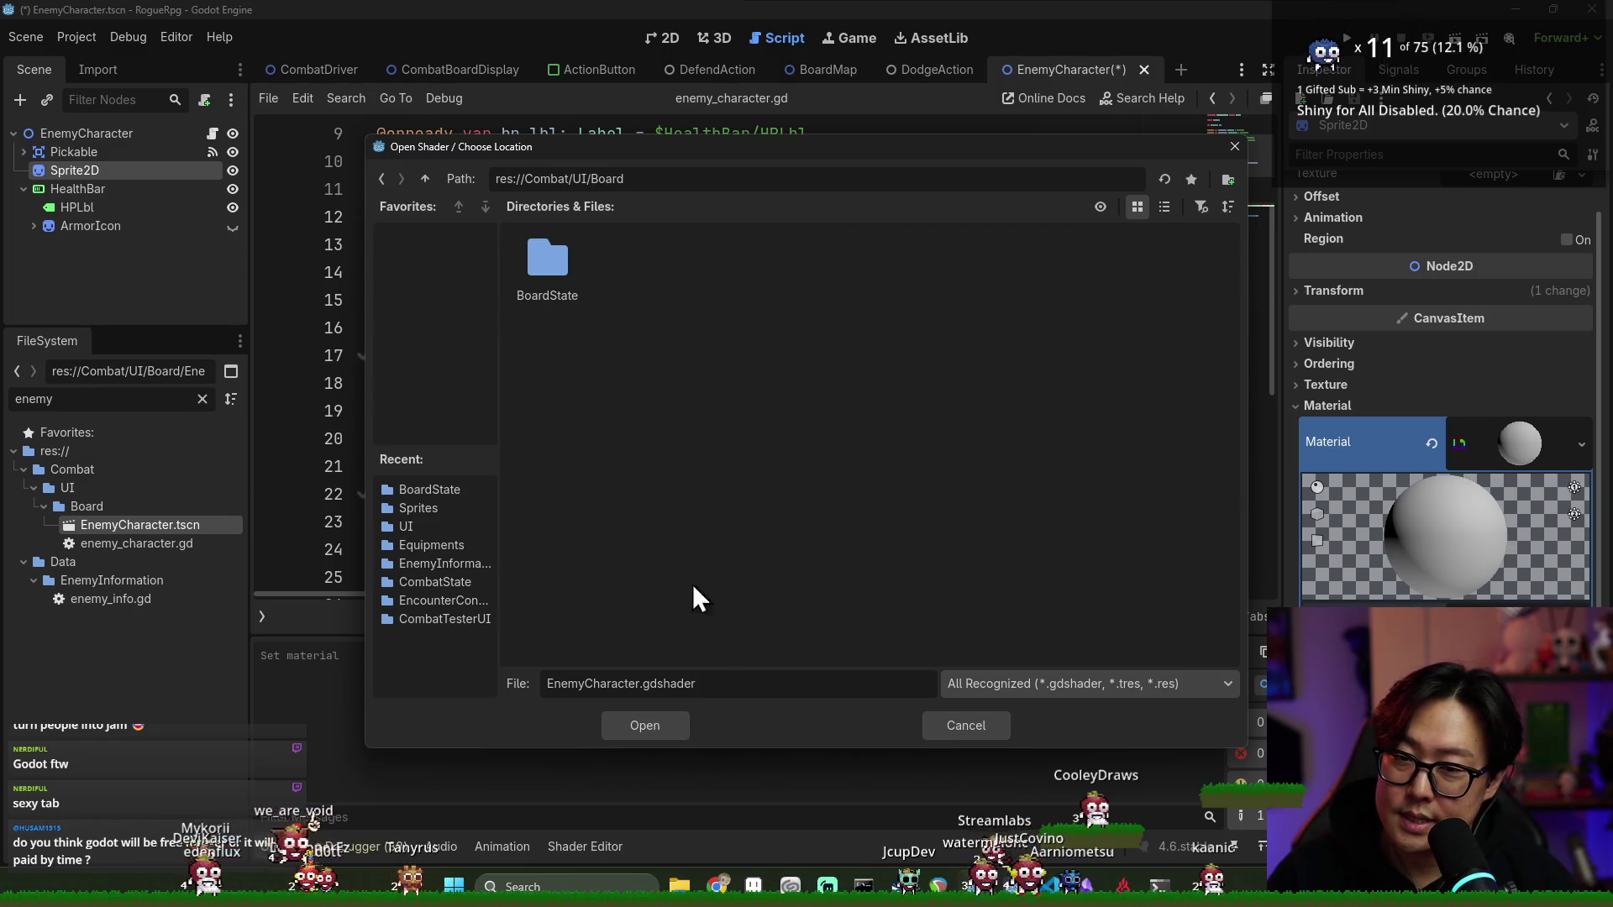
pyautogui.click(654, 728)
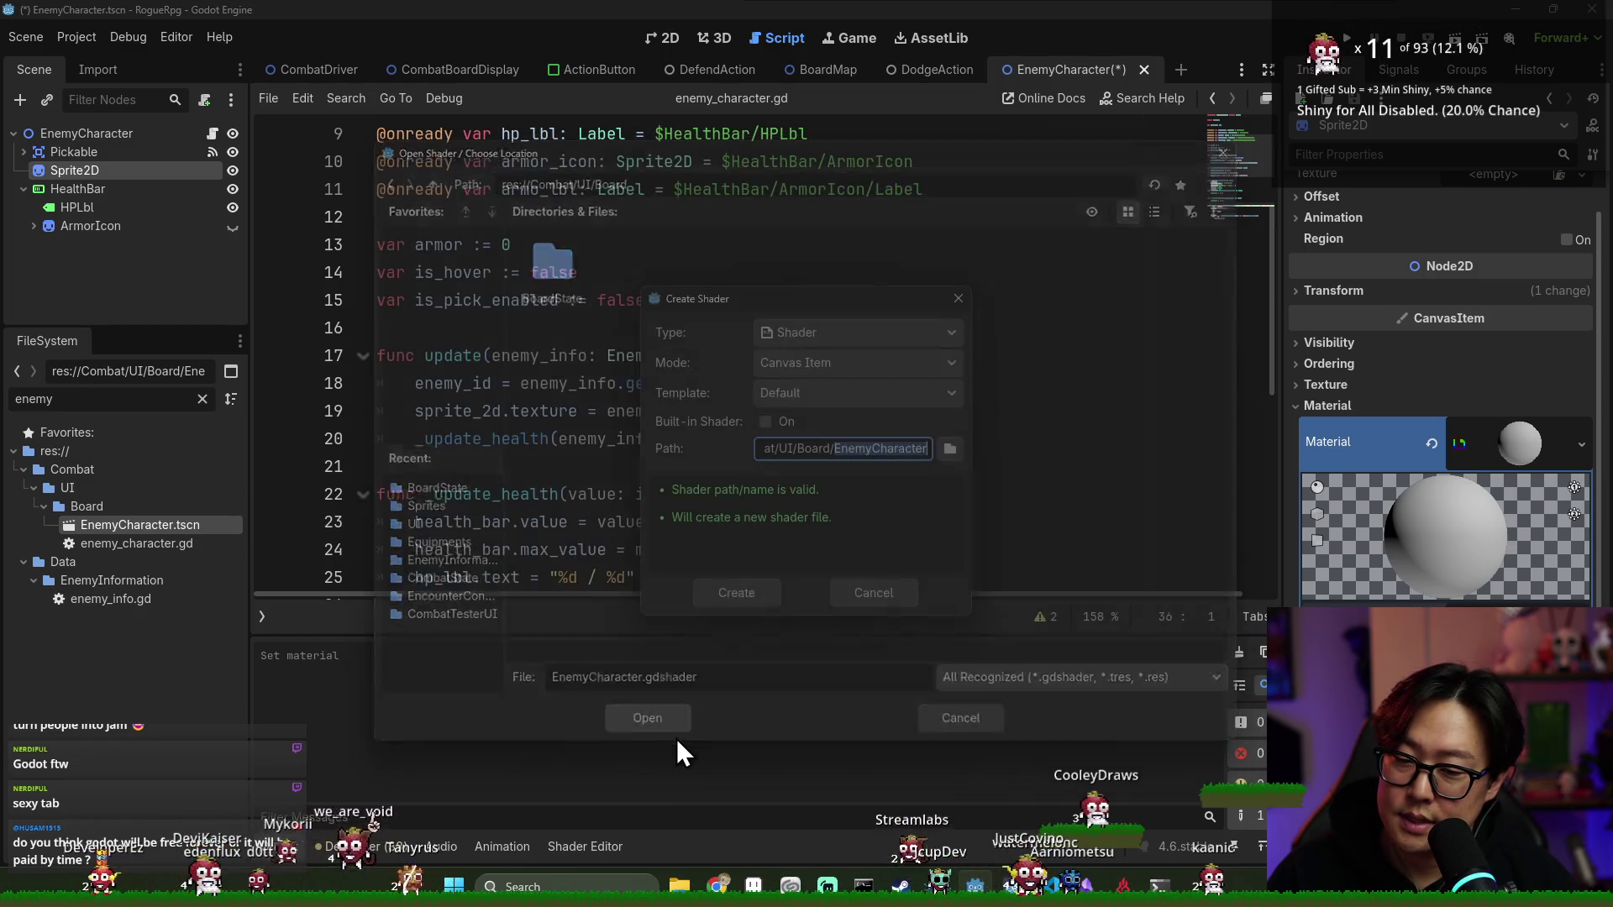
pyautogui.click(750, 593)
pyautogui.hotkey('ctrl', 's')
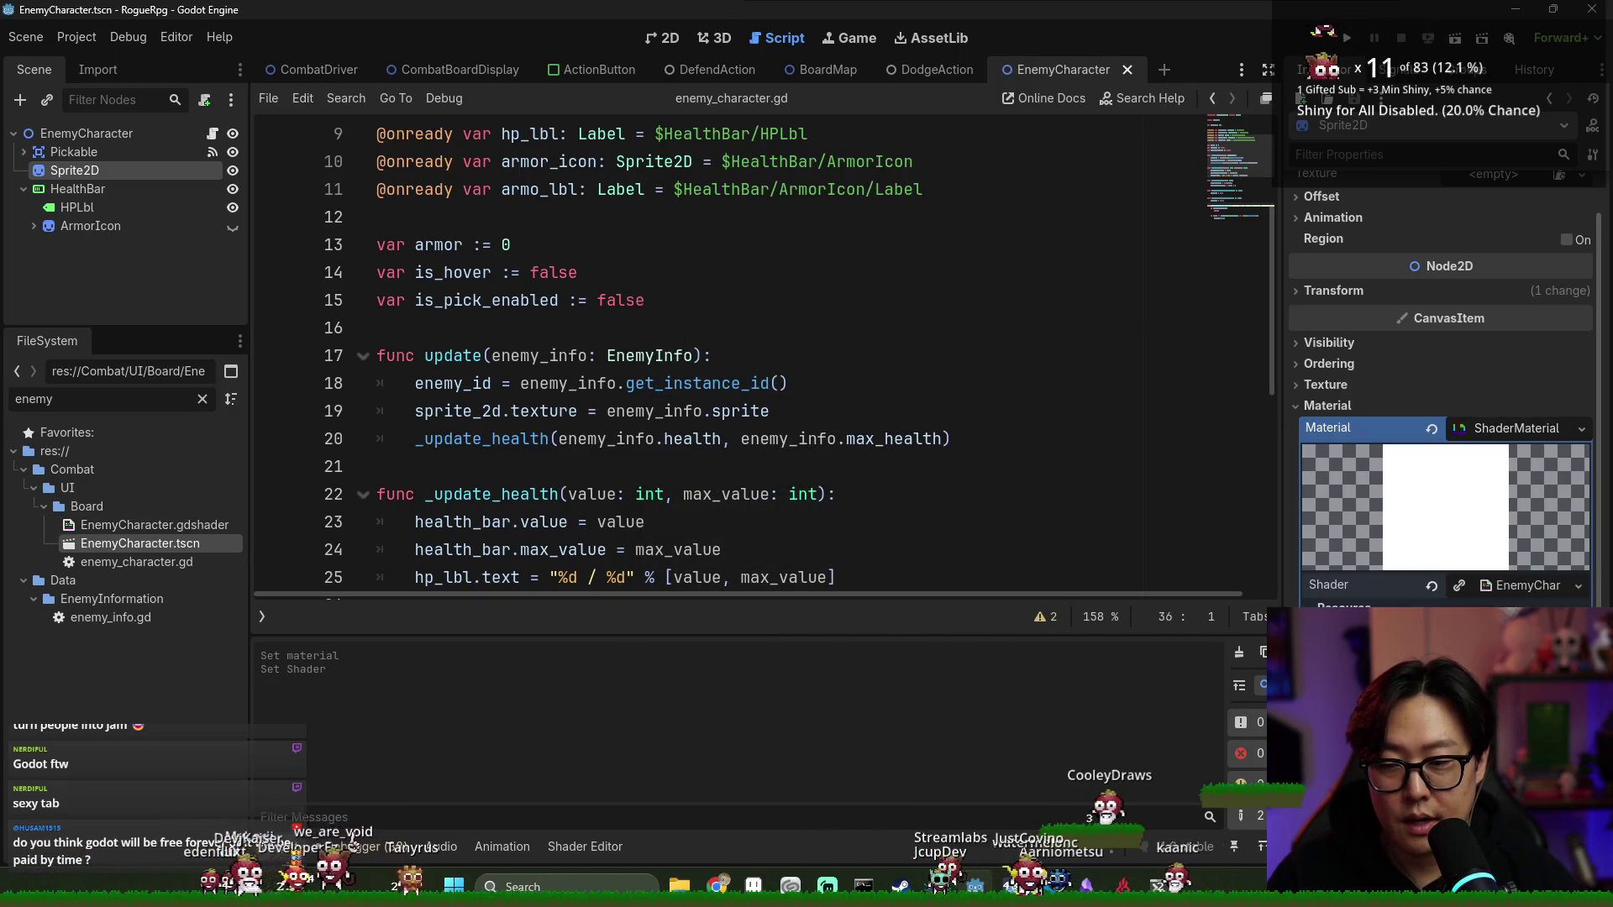
# Open the shader in an enlarged editor, delete the vertex() function, and save
pyautogui.click(1416, 593)
pyautogui.moveTo(724, 570); pyautogui.dragTo(735, 139)
pyautogui.scroll(5, 623, 353)
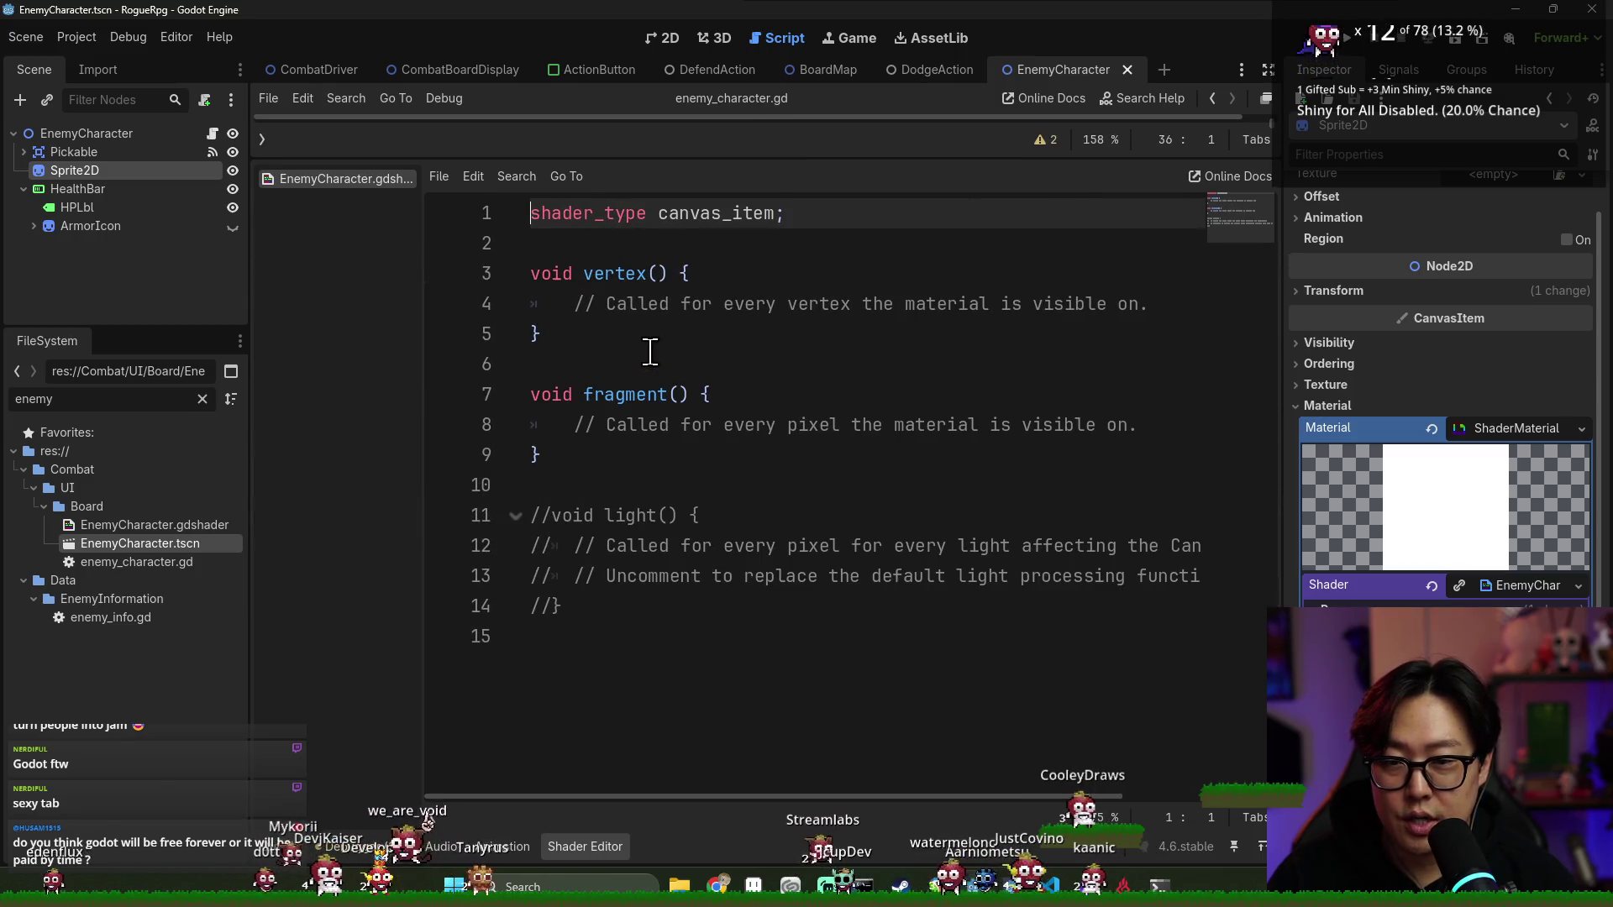
pyautogui.moveTo(658, 343); pyautogui.dragTo(531, 244)
pyautogui.press('BackSpace')
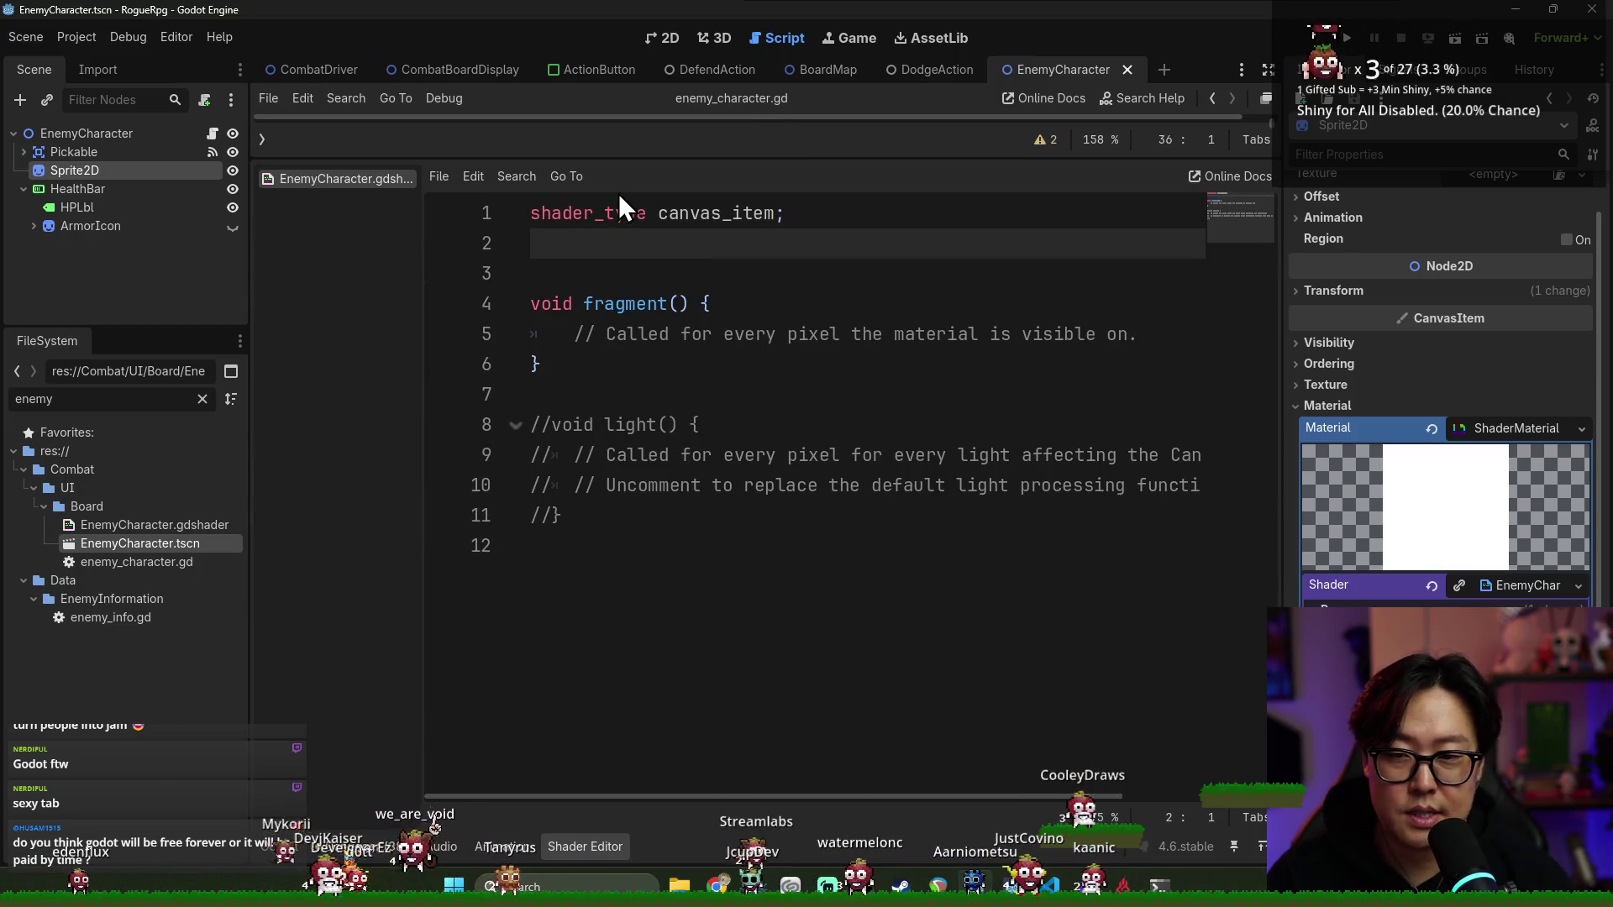
pyautogui.press('BackSpace')
pyautogui.hotkey('ctrl', 's')
# Declare 'uniform bool outline;' and 'uniform vec4 outline_color: source_color;' above fragment()
pyautogui.click(836, 231)
pyautogui.press('Return')
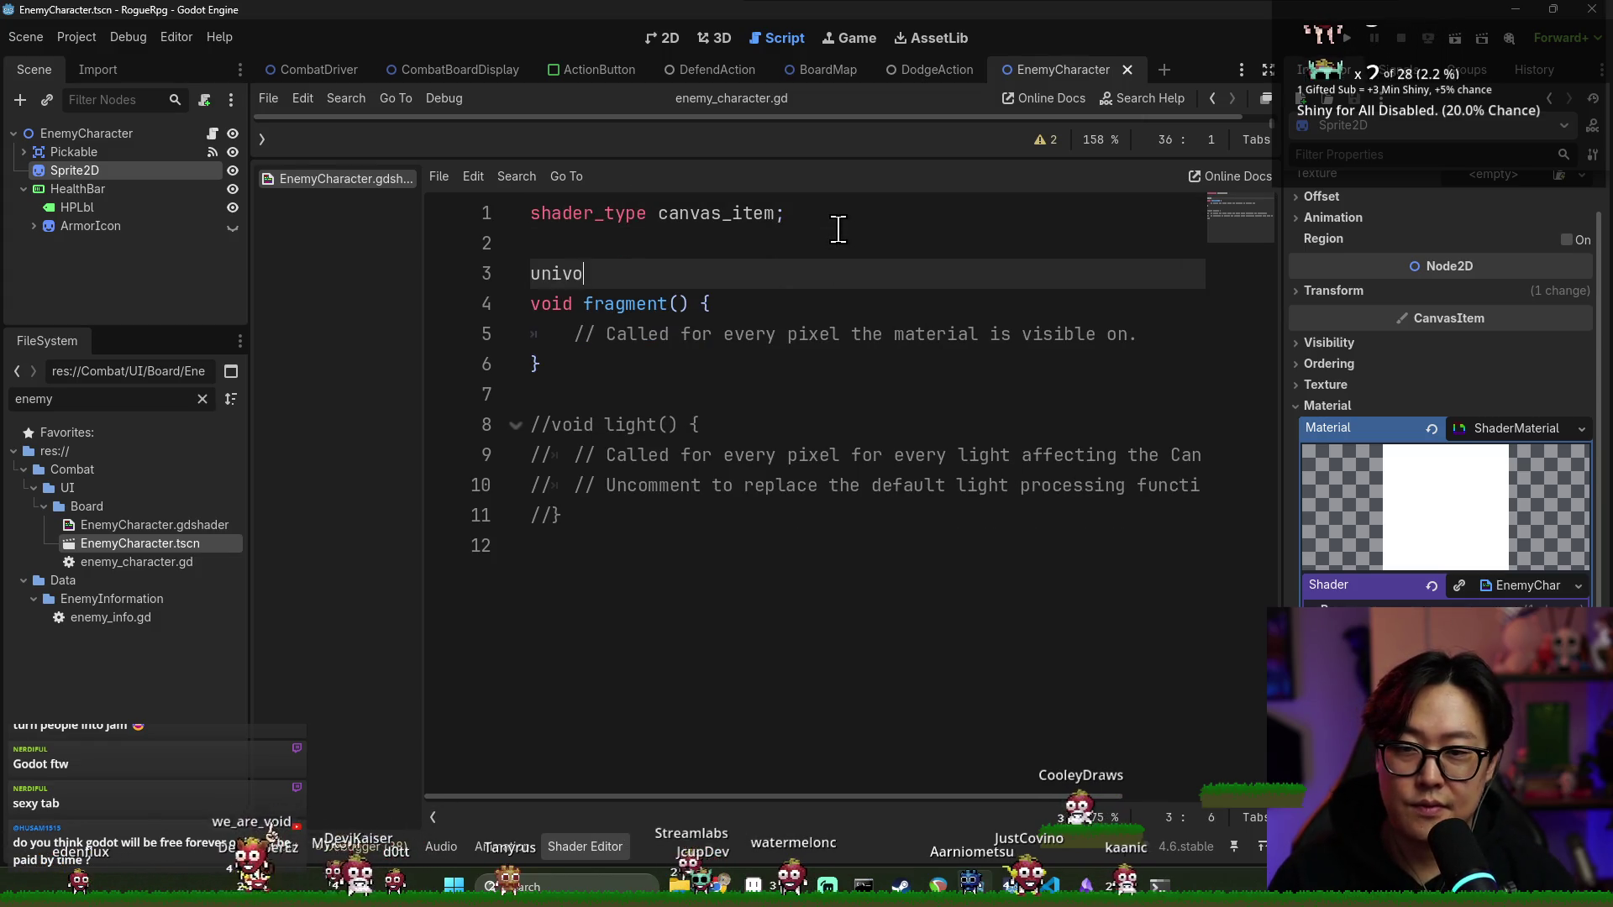
pyautogui.write('ine: bool;')
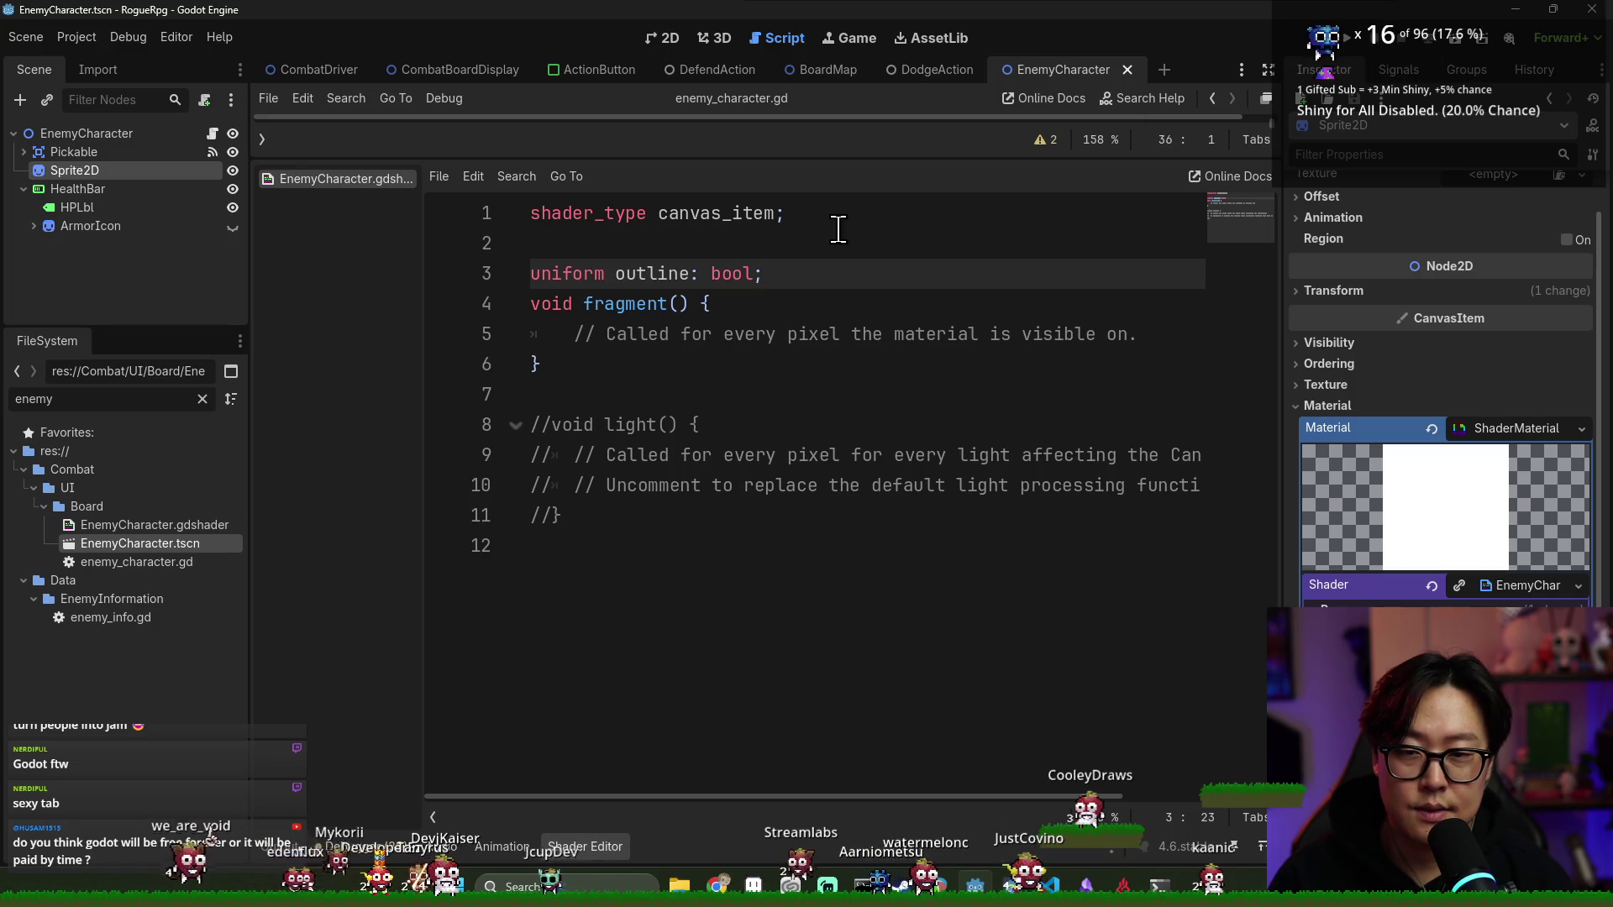
pyautogui.press('Return')
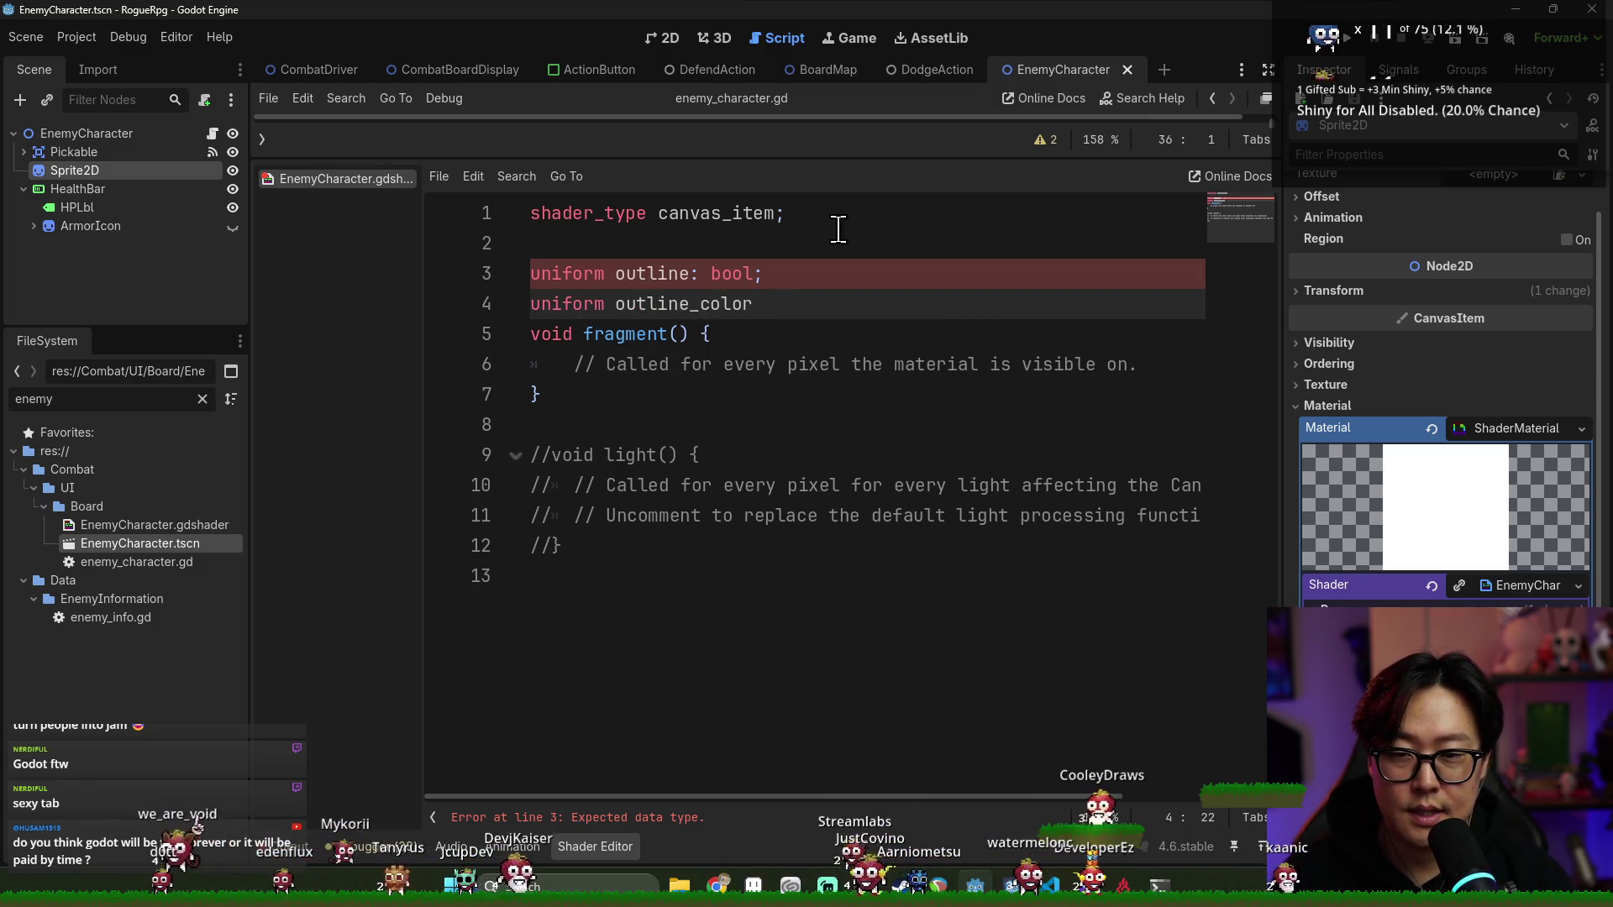
pyautogui.click(616, 274)
pyautogui.write('bool')
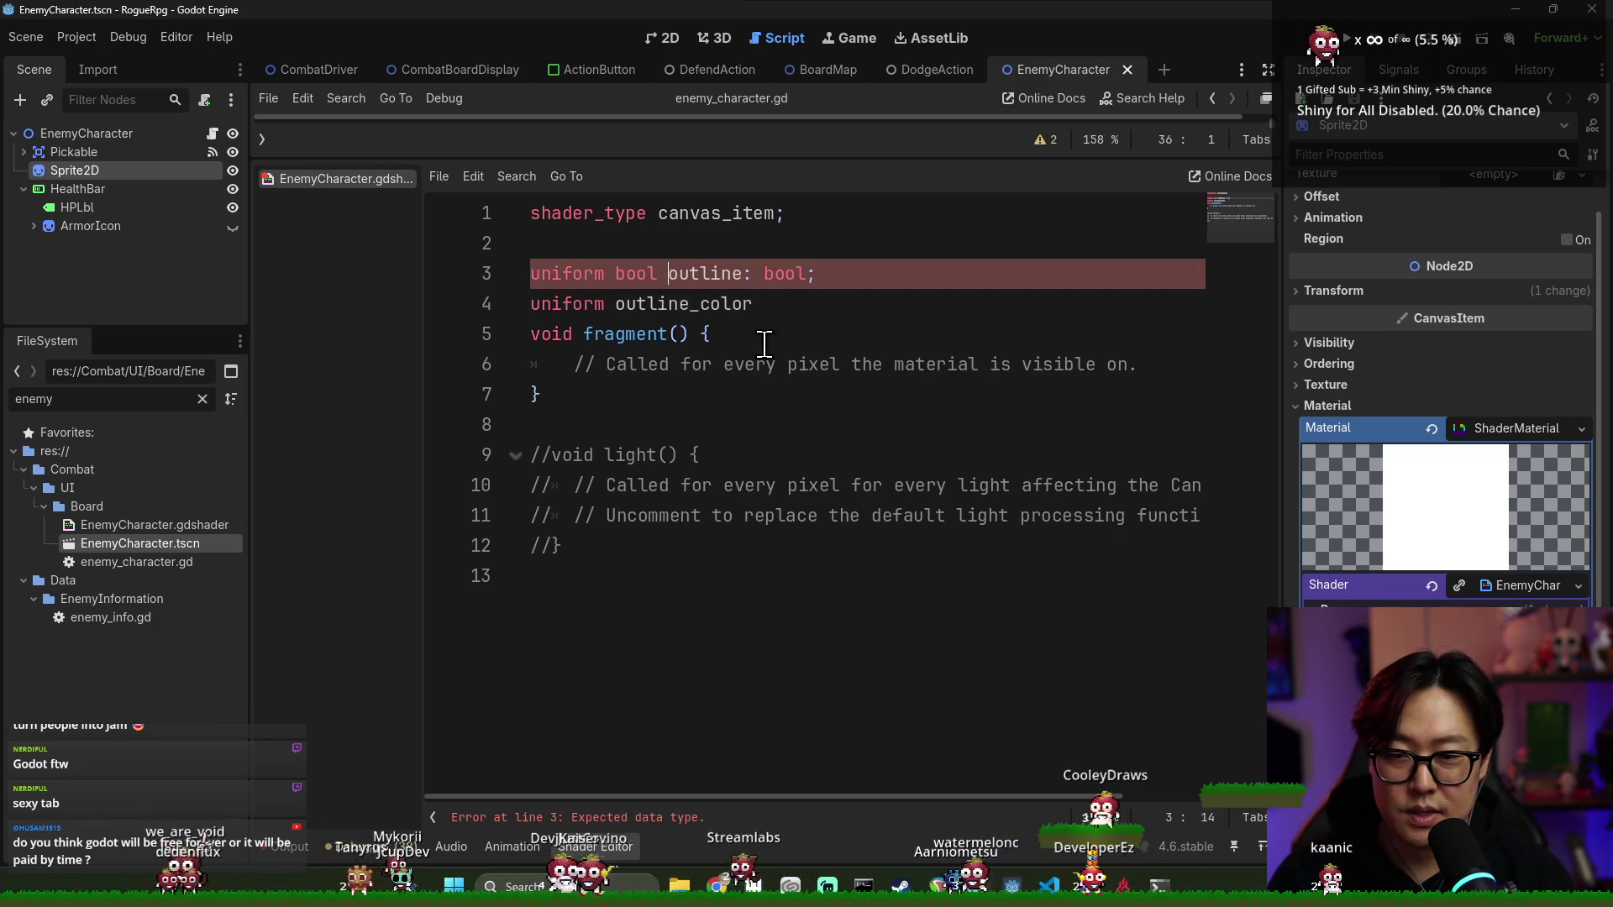
pyautogui.click(622, 312)
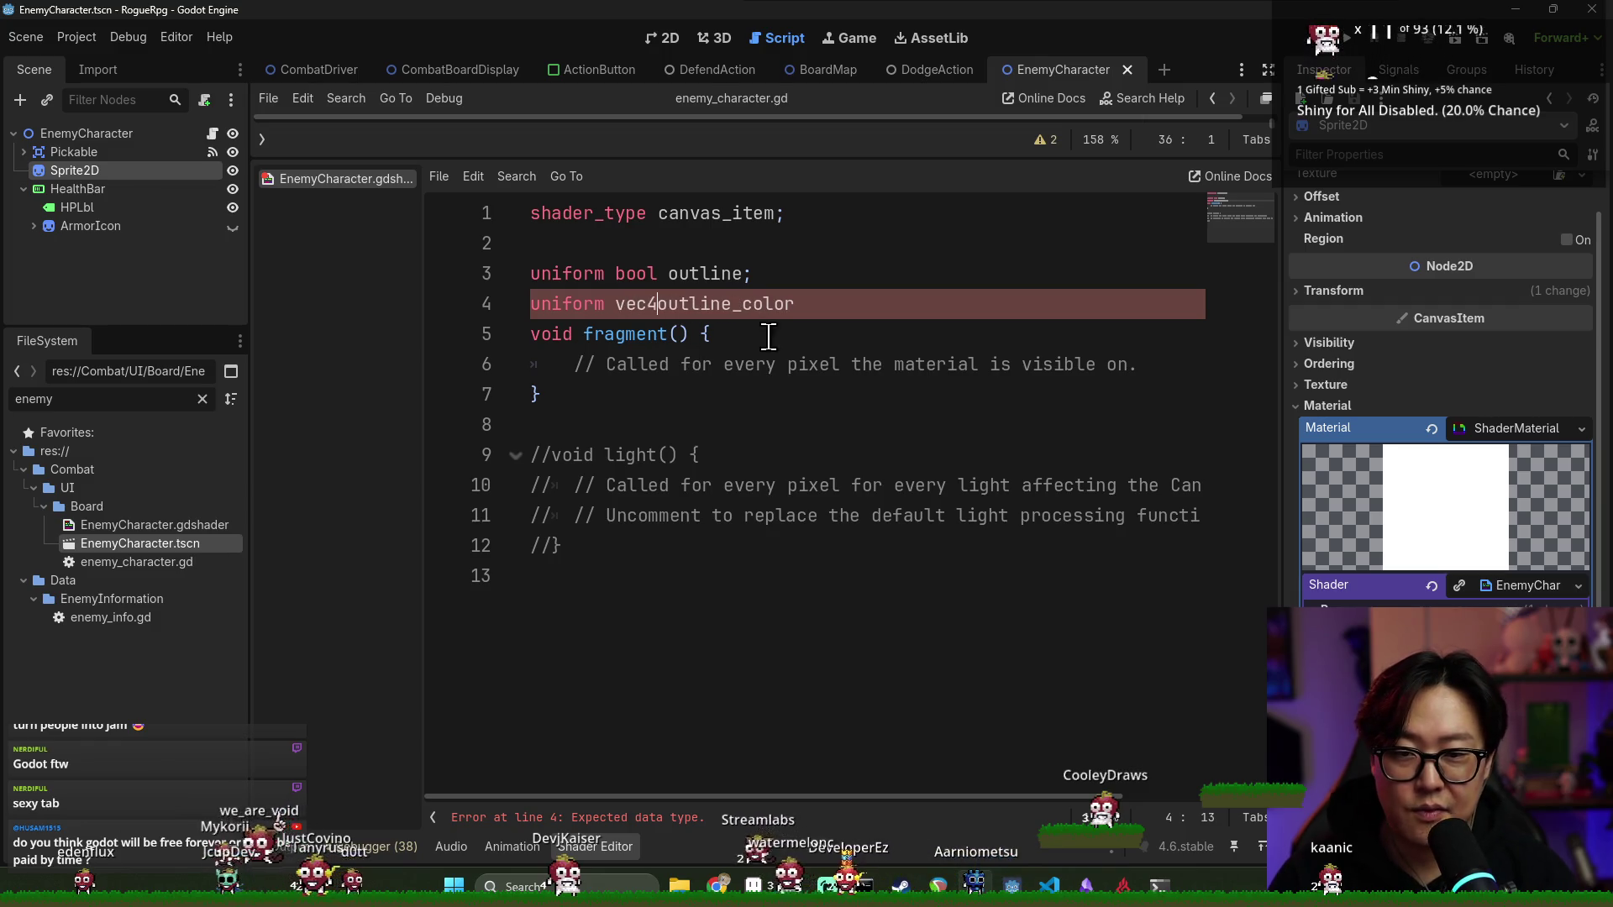
pyautogui.write('sour')
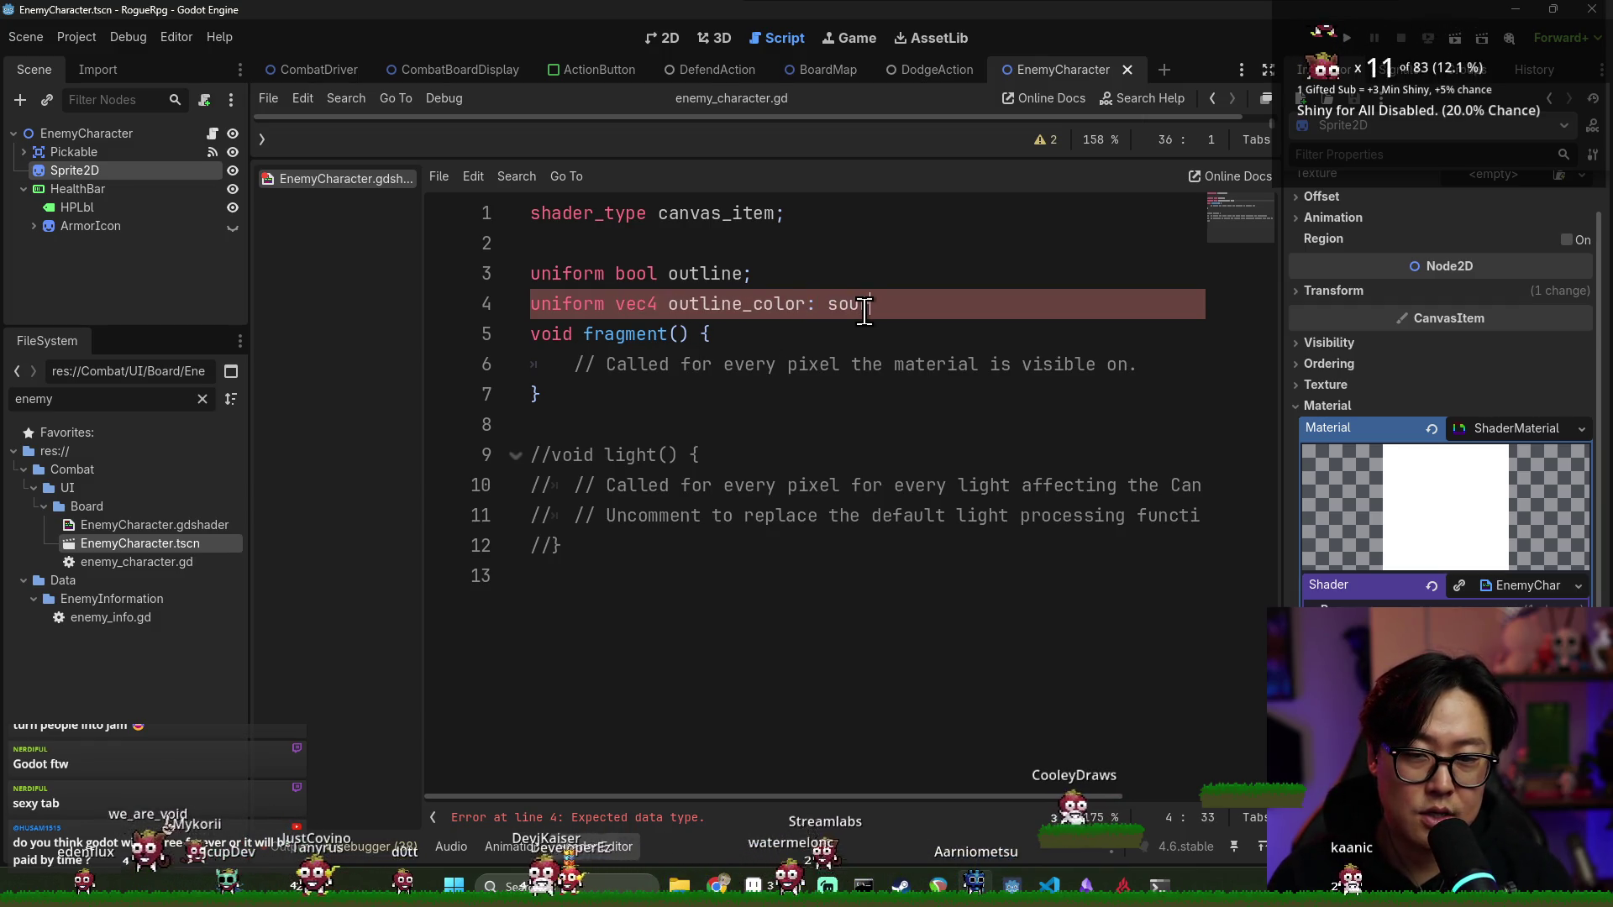
pyautogui.write('ce_color;')
pyautogui.press('Return')
pyautogui.write(';')
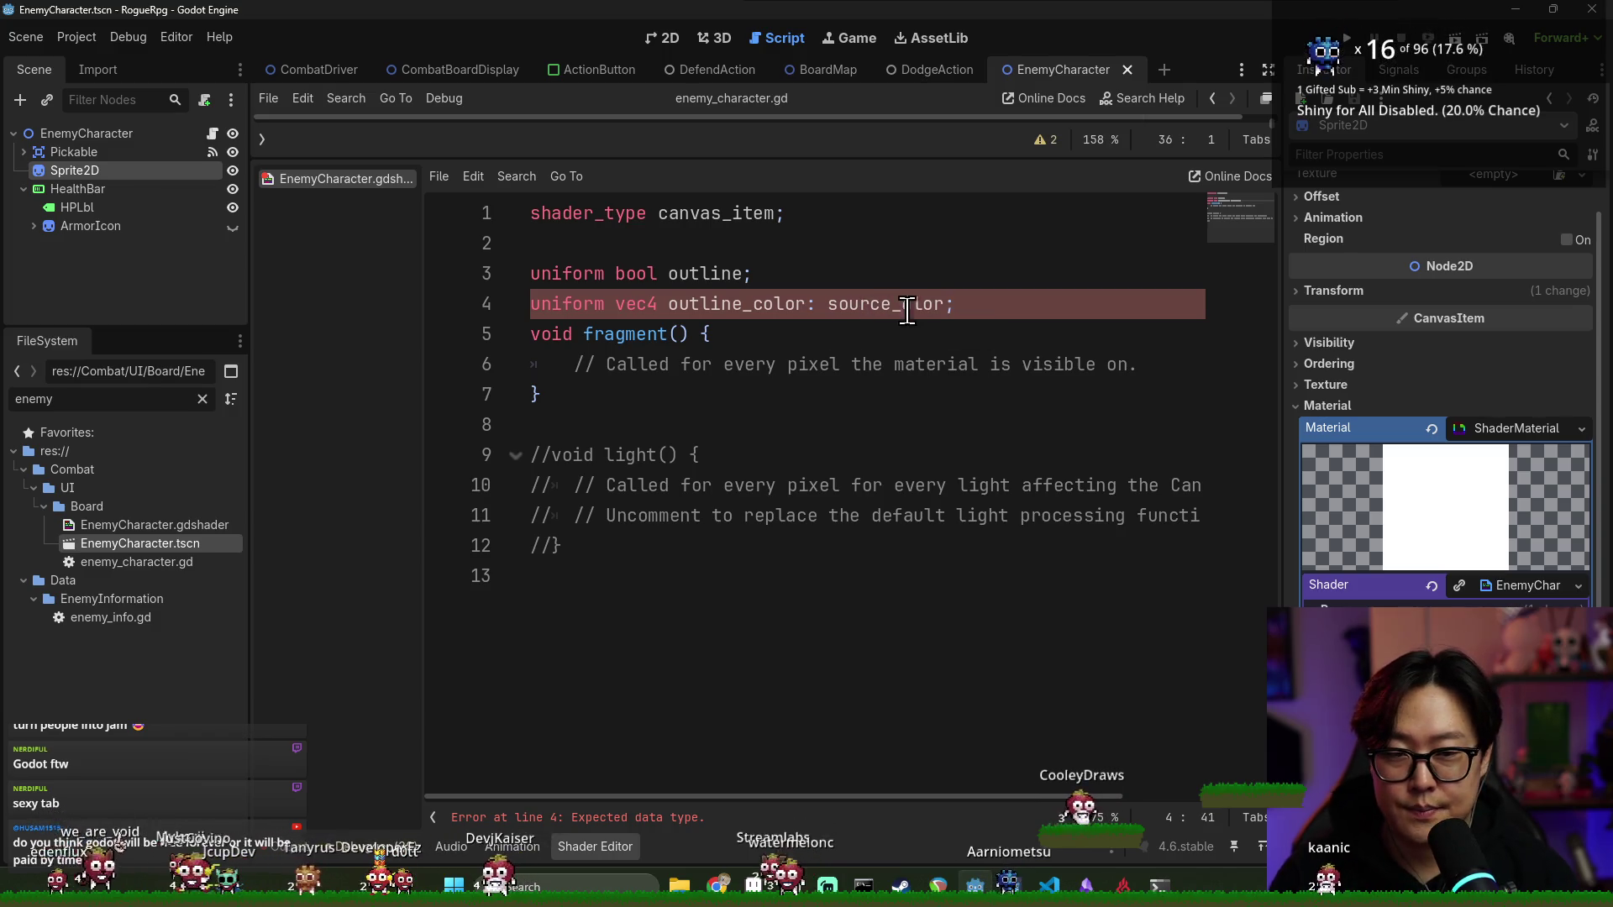
pyautogui.press('End')
pyautogui.press('Return')
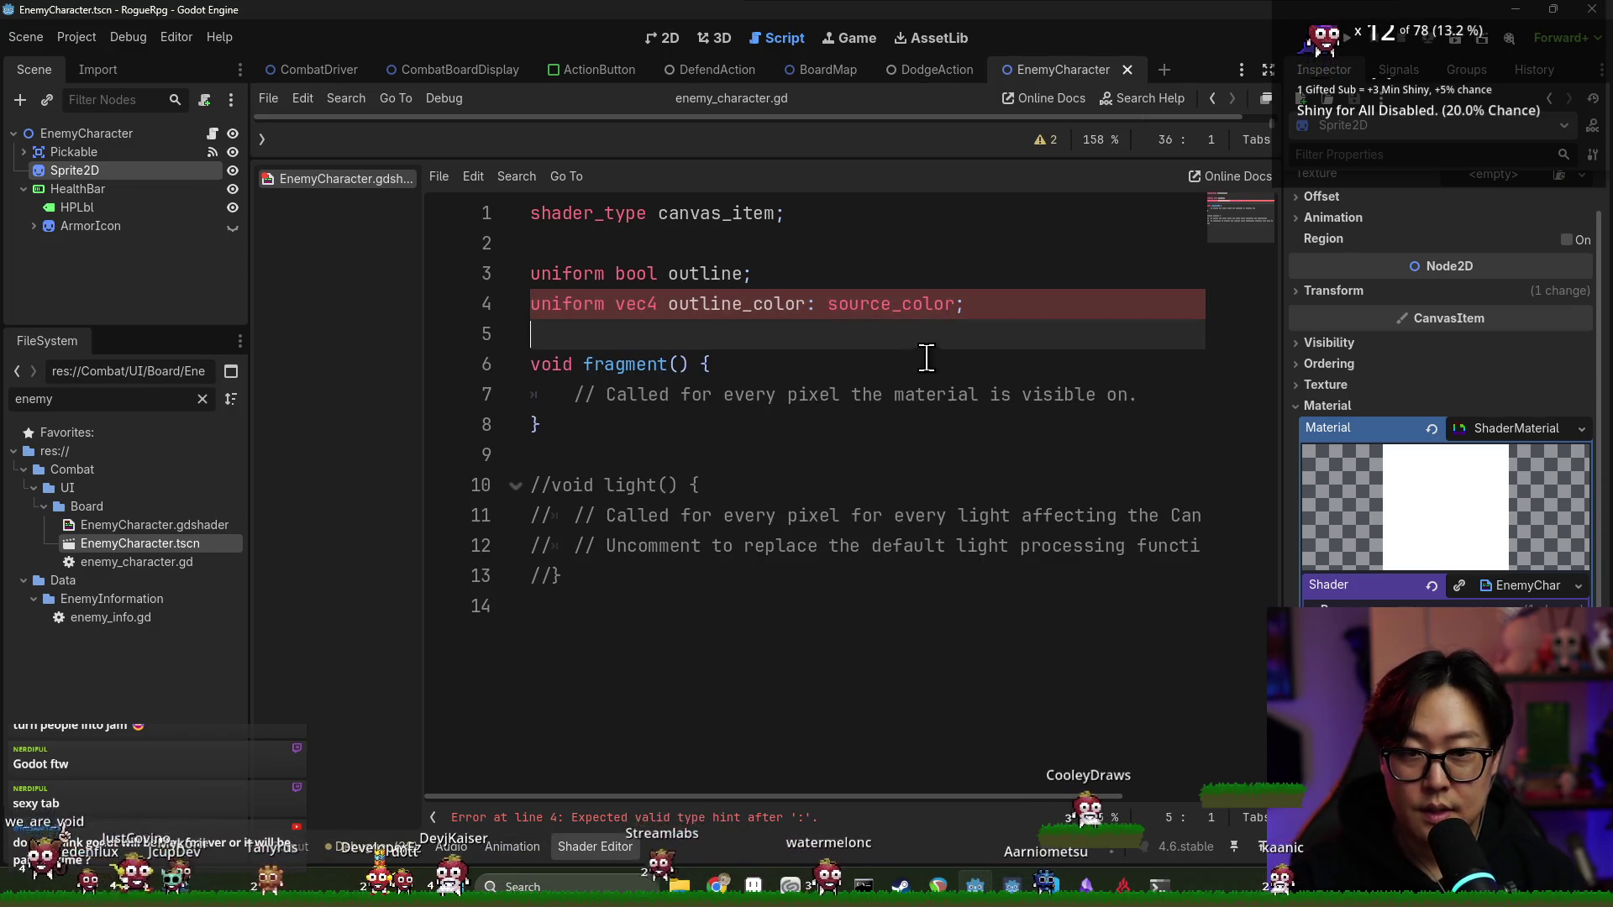
pyautogui.click(710, 364)
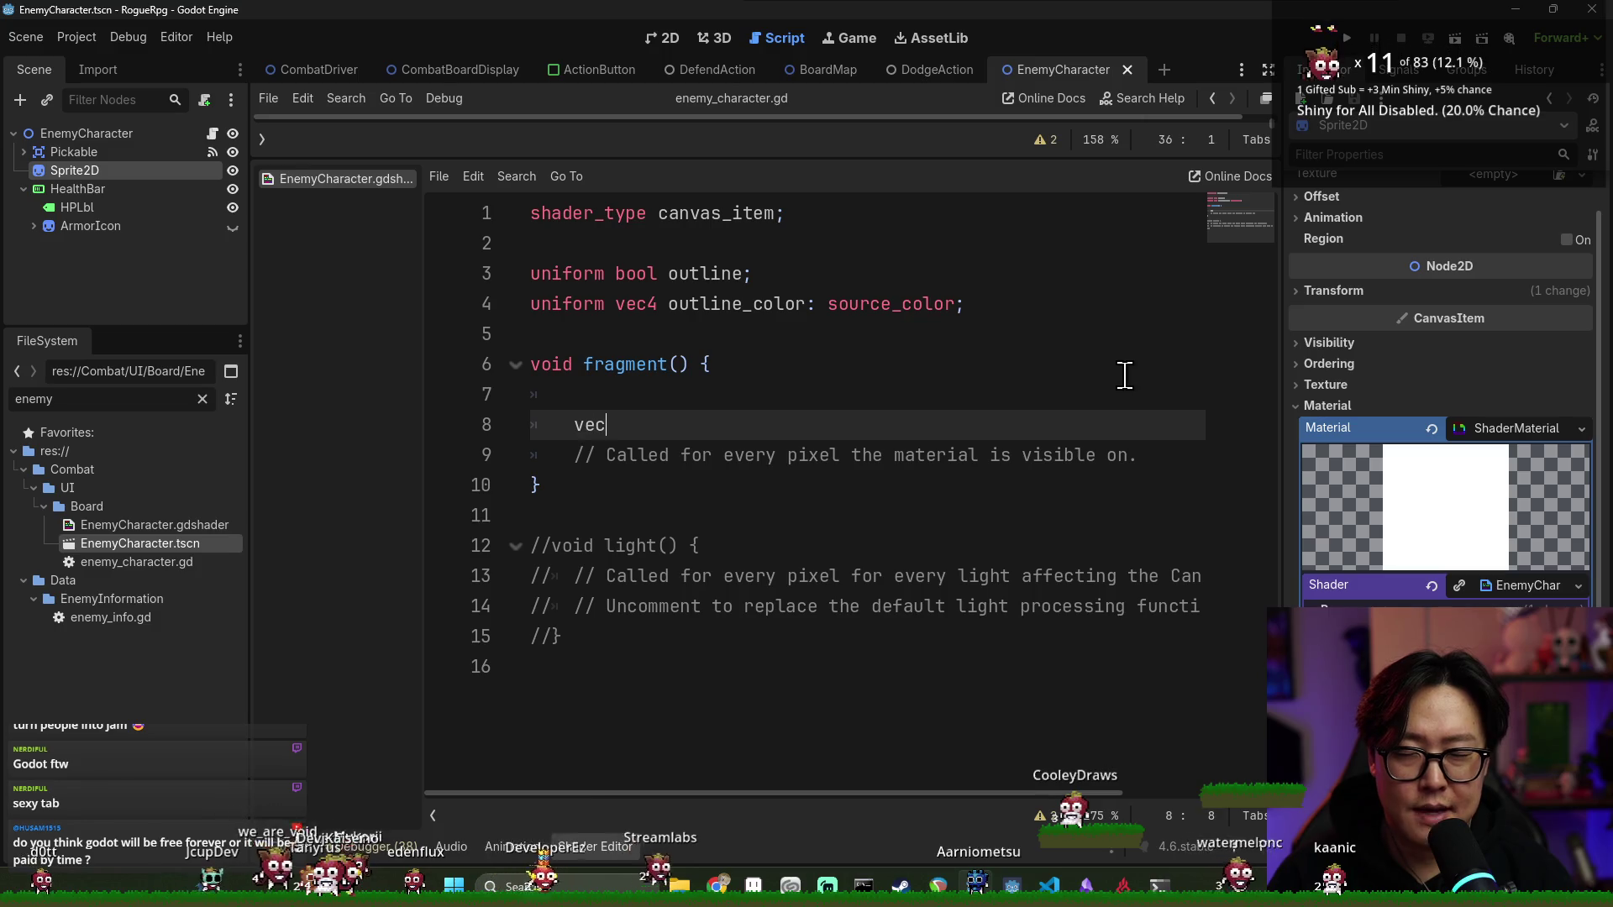
# Sample texel = texture(TEXTURE, UV) and start an if block testing texel.a
pyautogui.write('4 ')
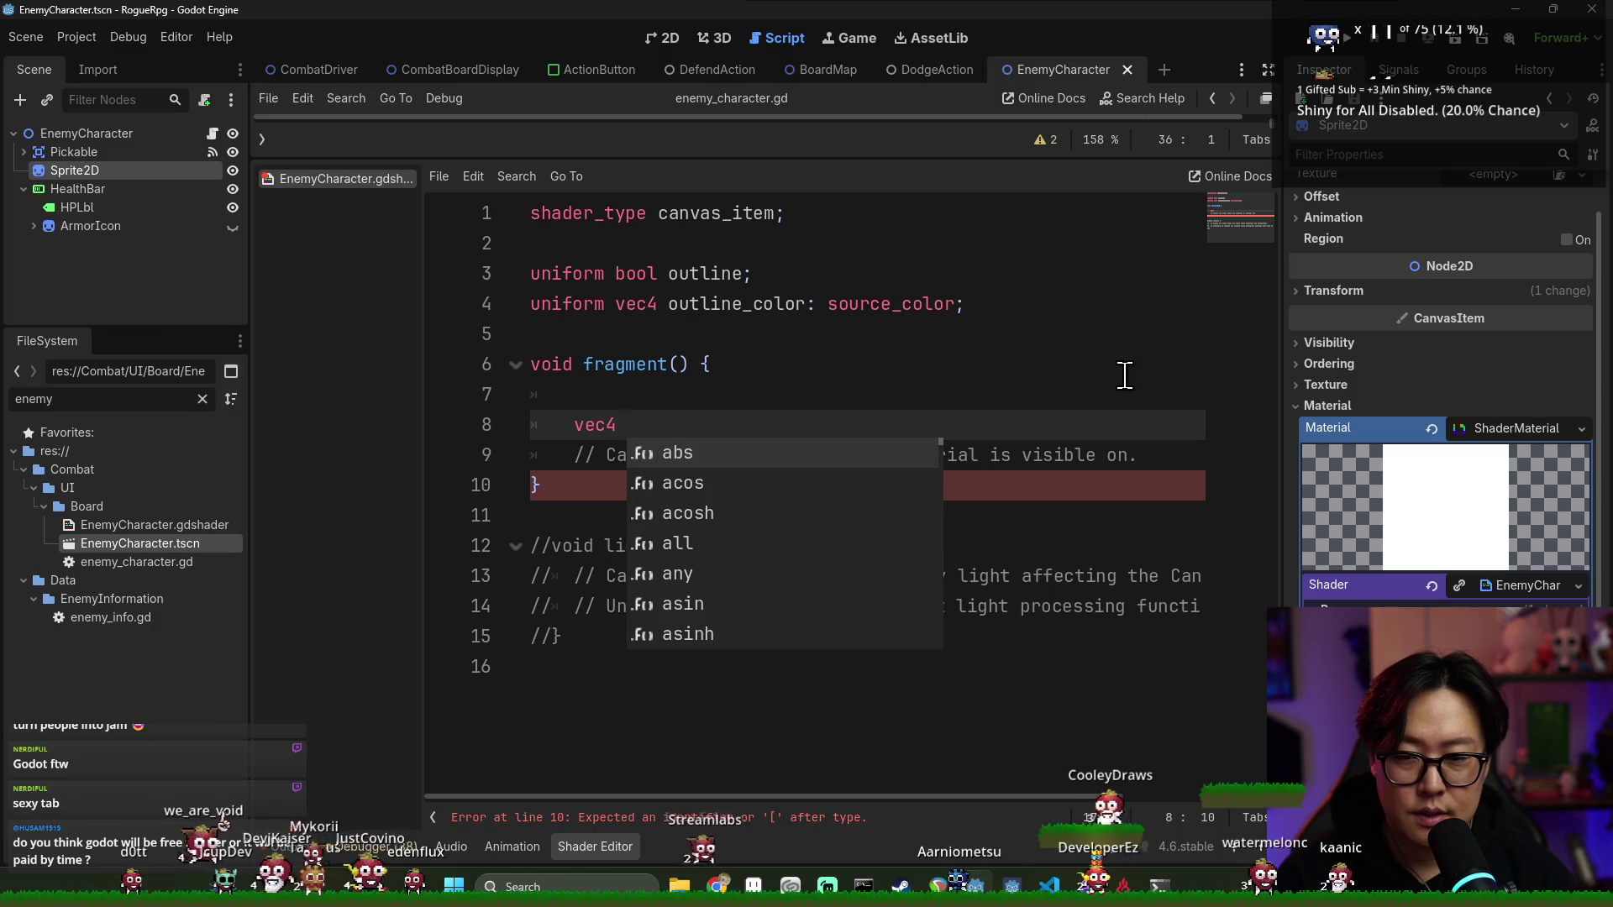
pyautogui.write('outl')
pyautogui.press('BackSpace')
pyautogui.press('BackSpace')
pyautogui.press('BackSpace')
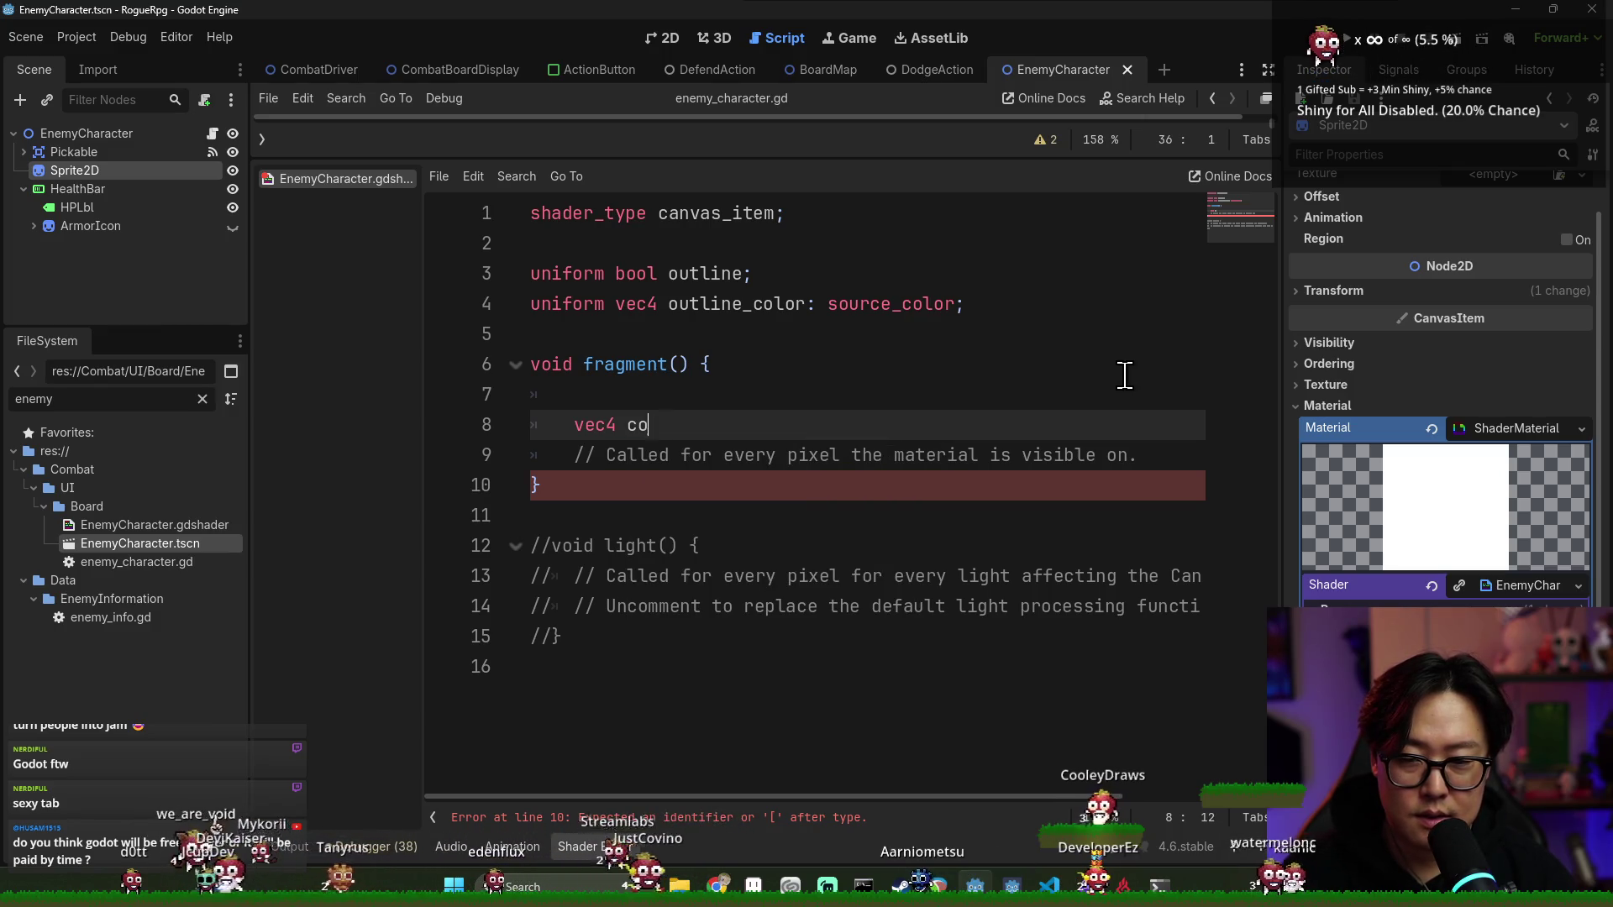
pyautogui.write('l')
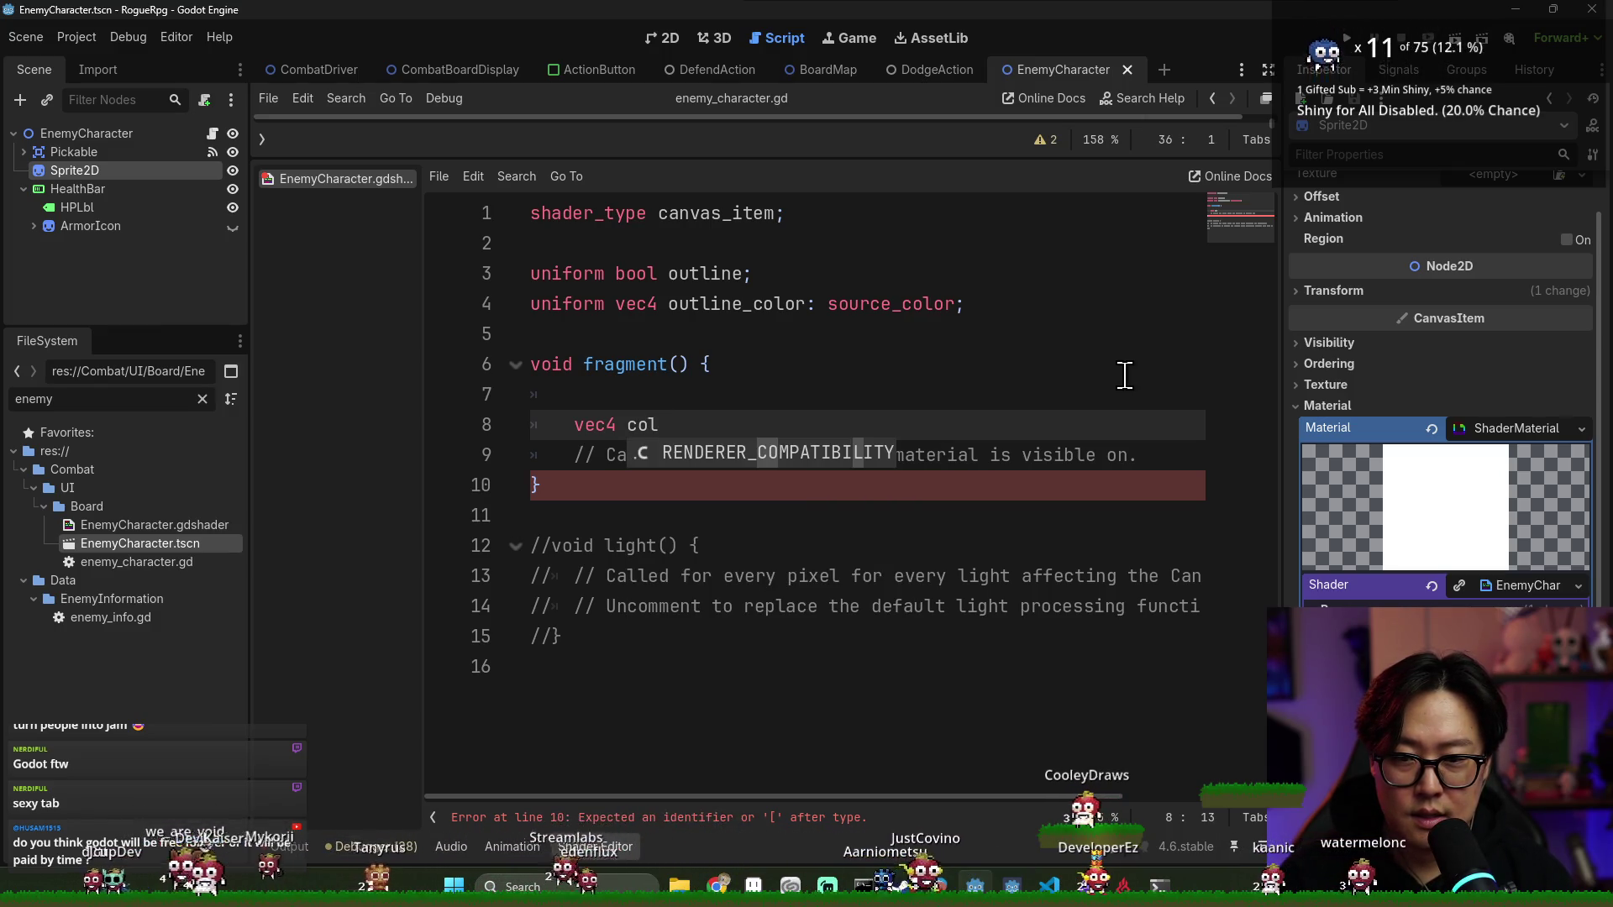
pyautogui.press('BackSpace')
pyautogui.press('BackSpace')
pyautogui.press('BackSpace')
pyautogui.write('texel = ')
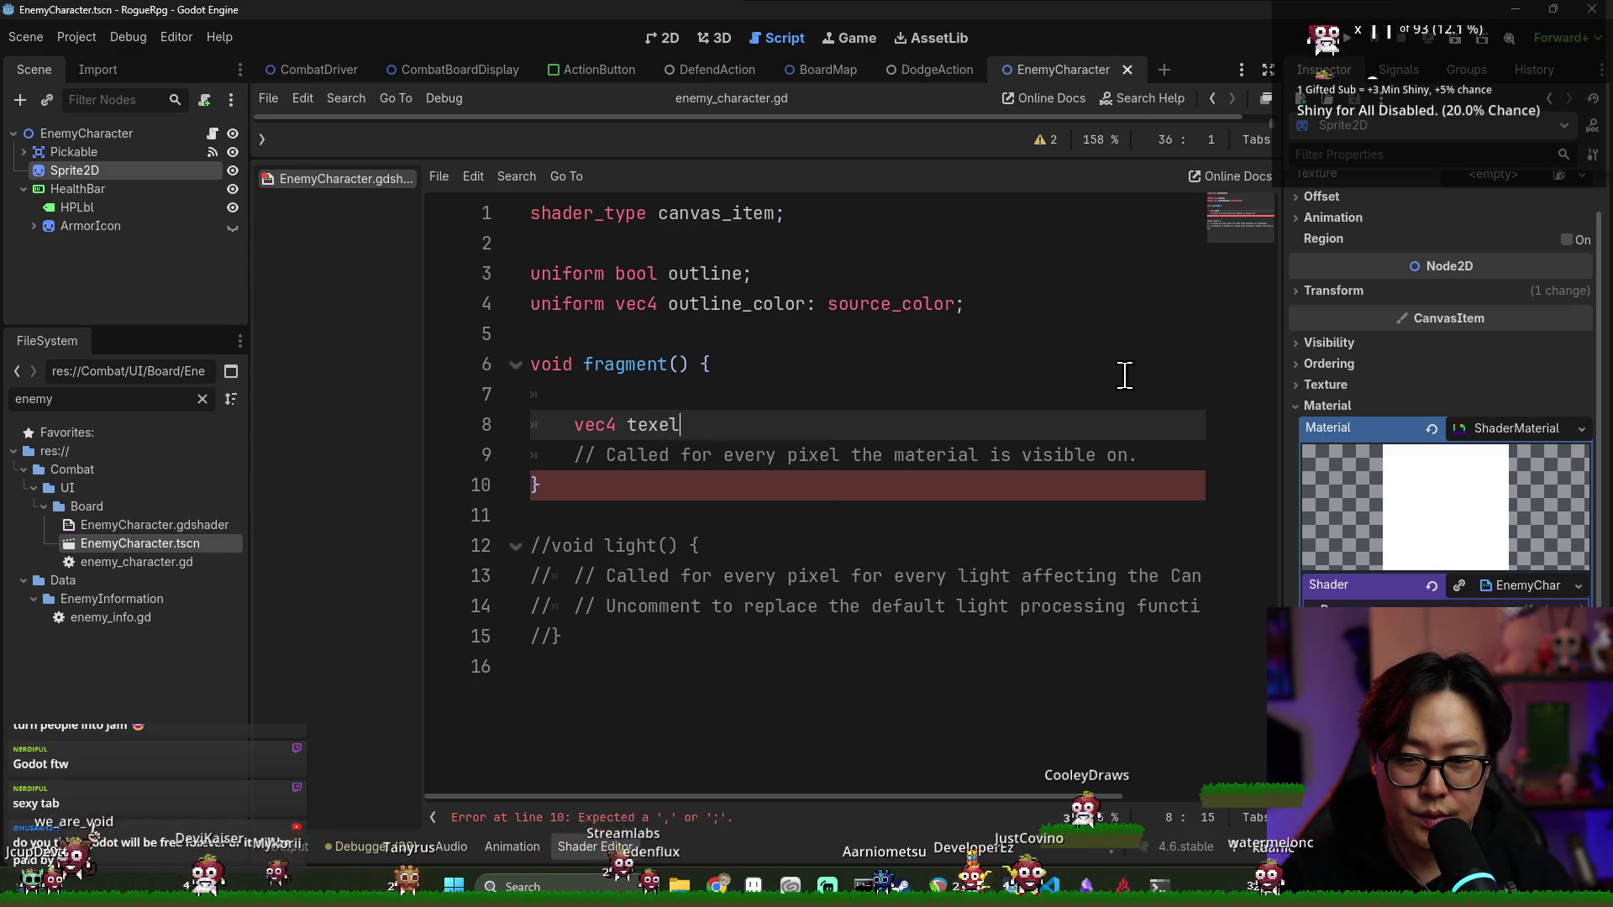
pyautogui.write('texture(TEXTU')
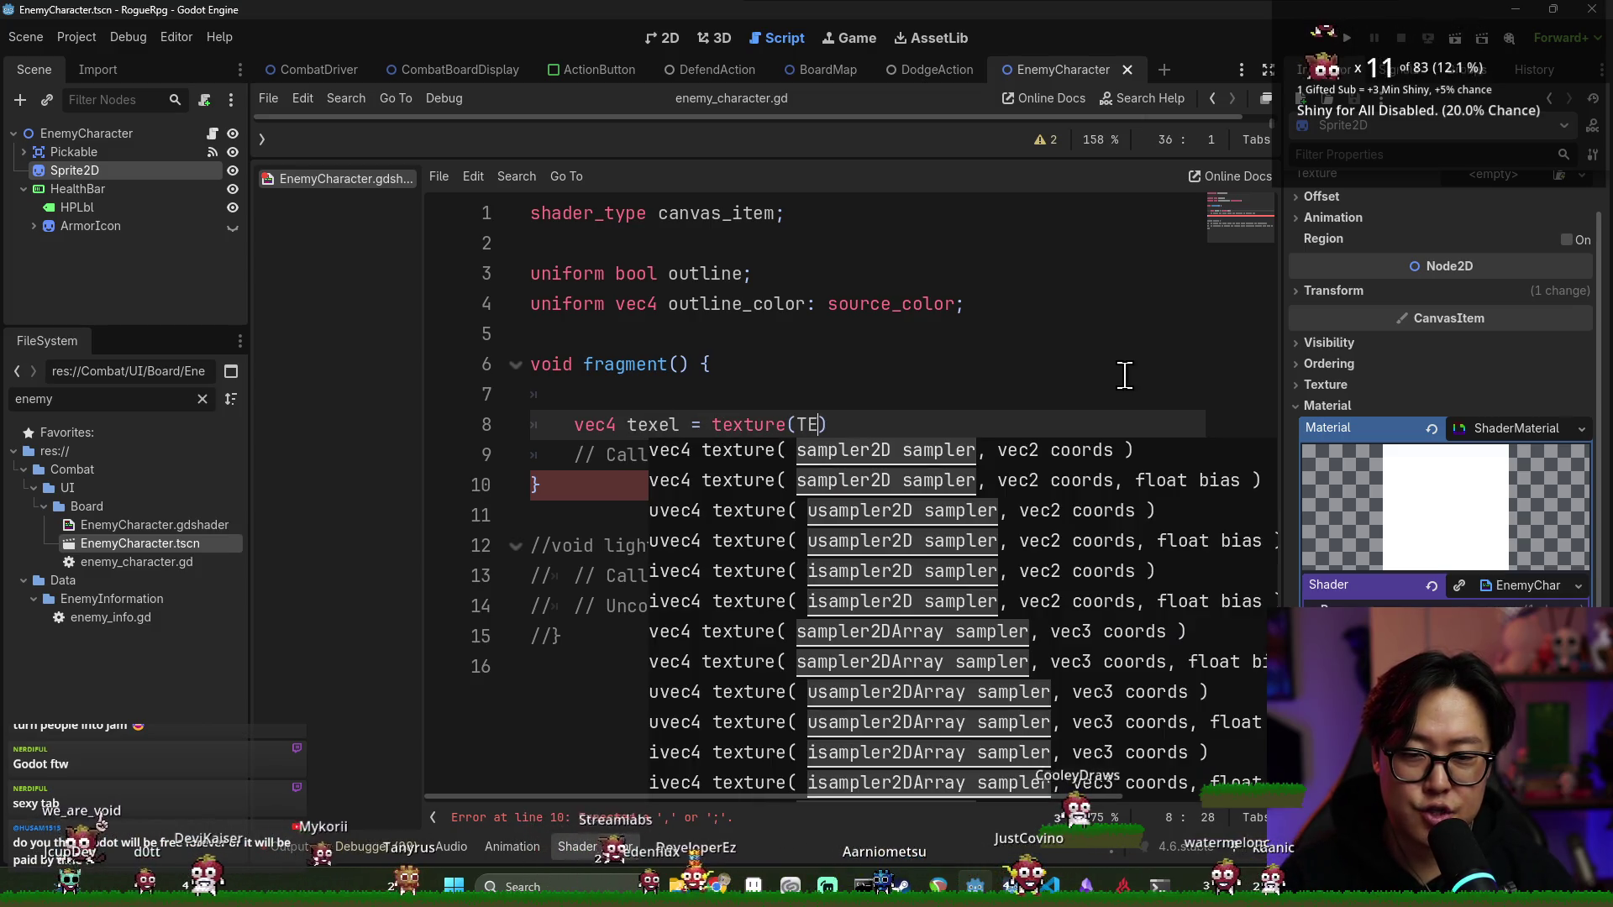
pyautogui.write('RE, UV)')
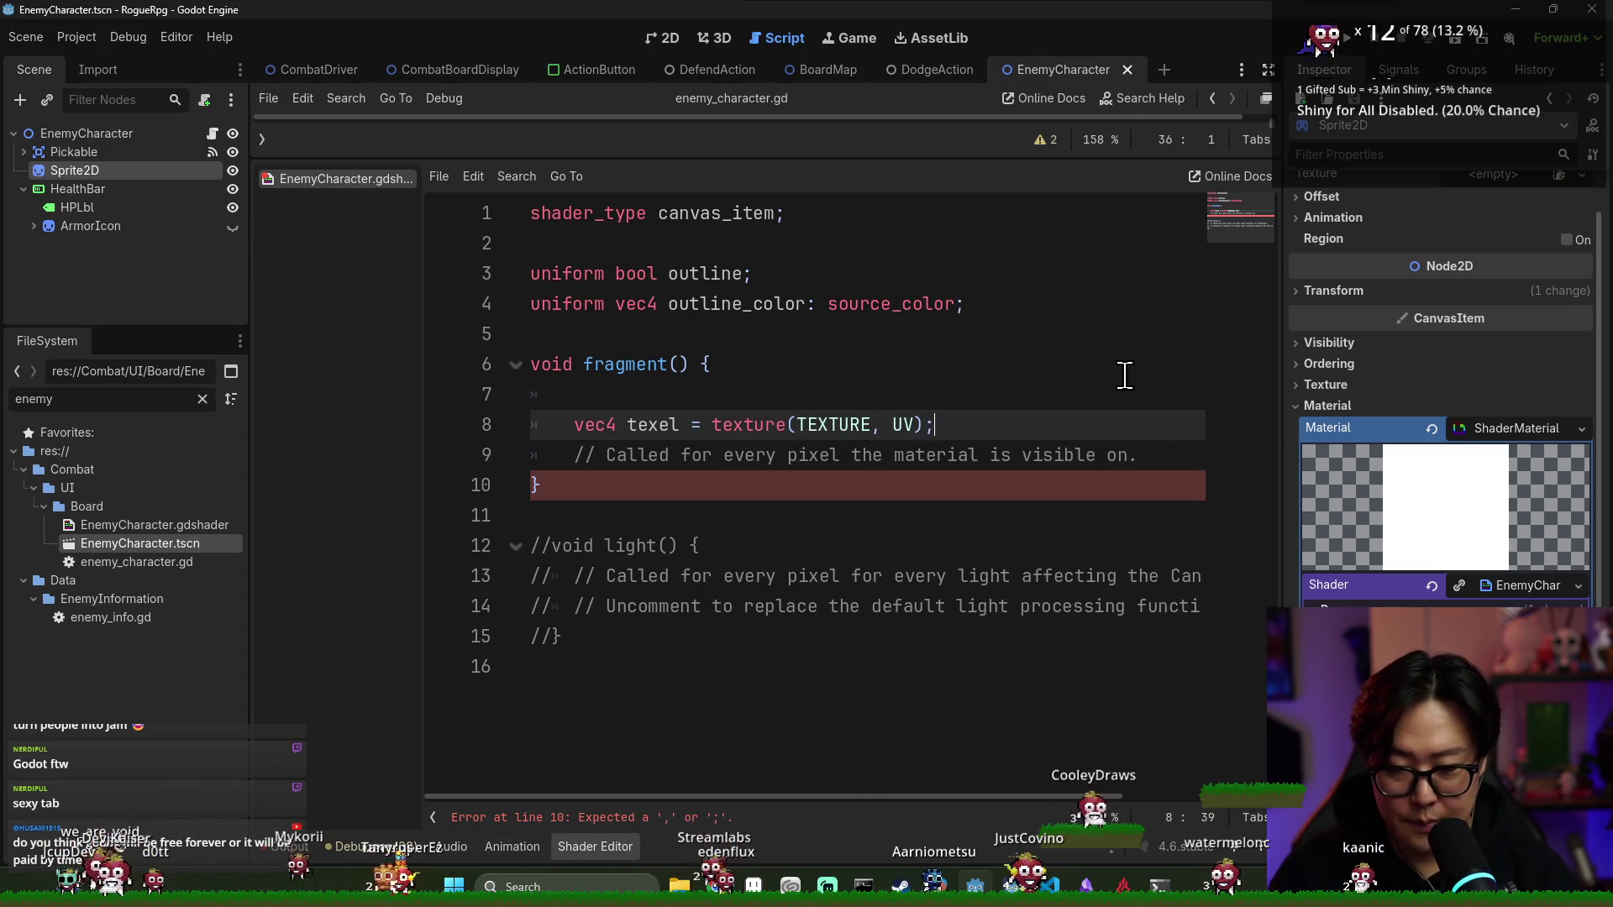
pyautogui.press('Return')
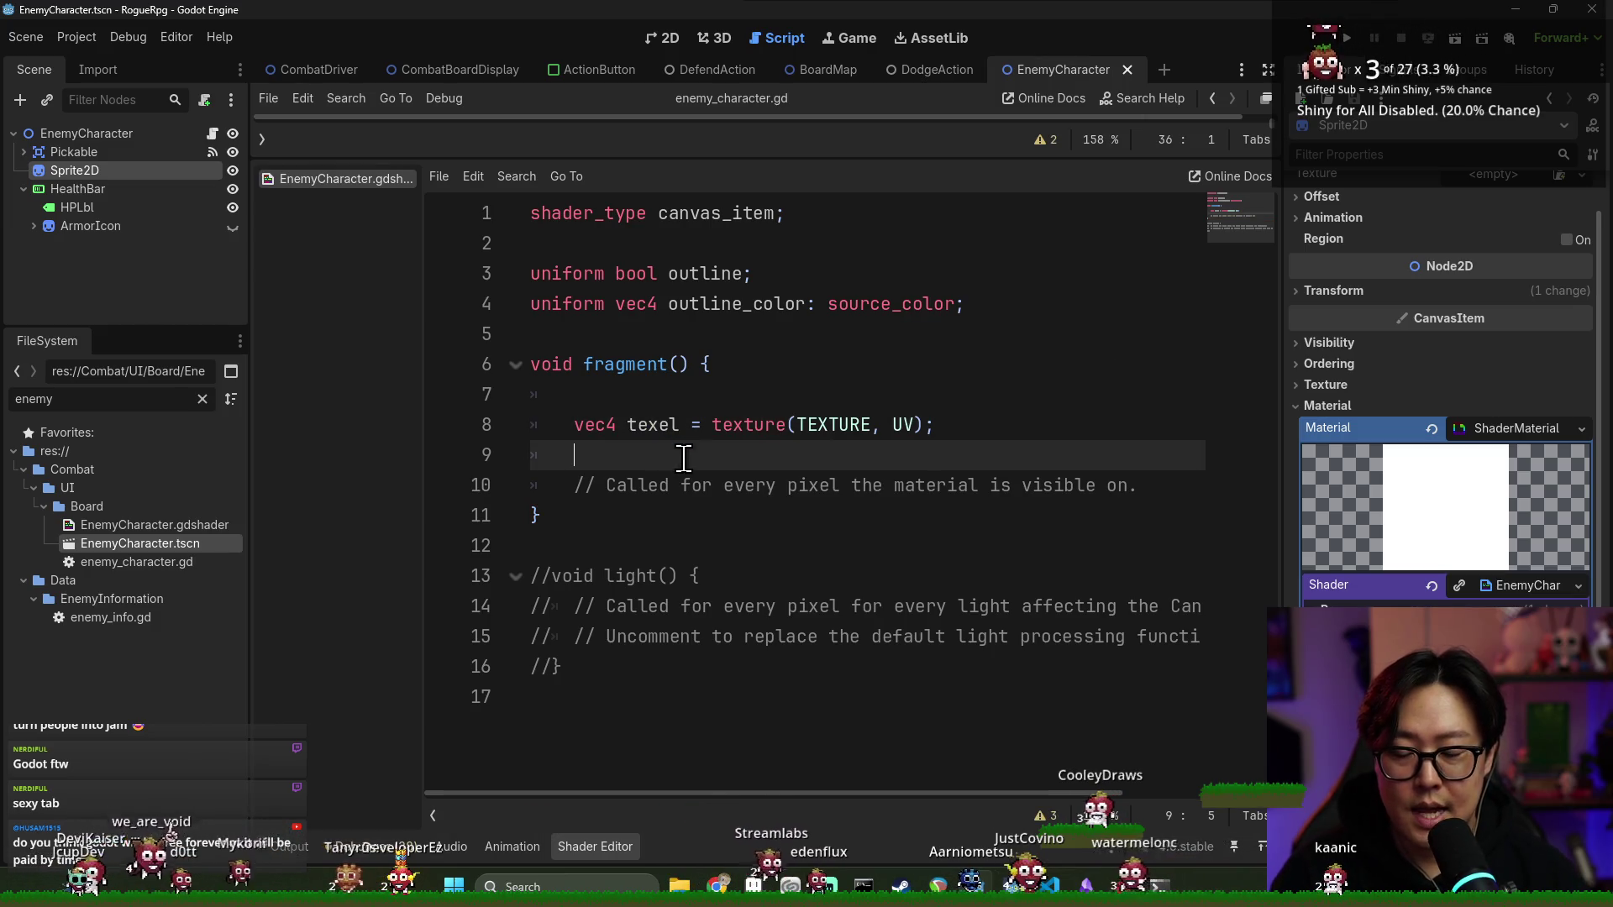
pyautogui.write('texl.a')
pyautogui.press('BackSpace')
pyautogui.press('BackSpace')
pyautogui.press('BackSpace')
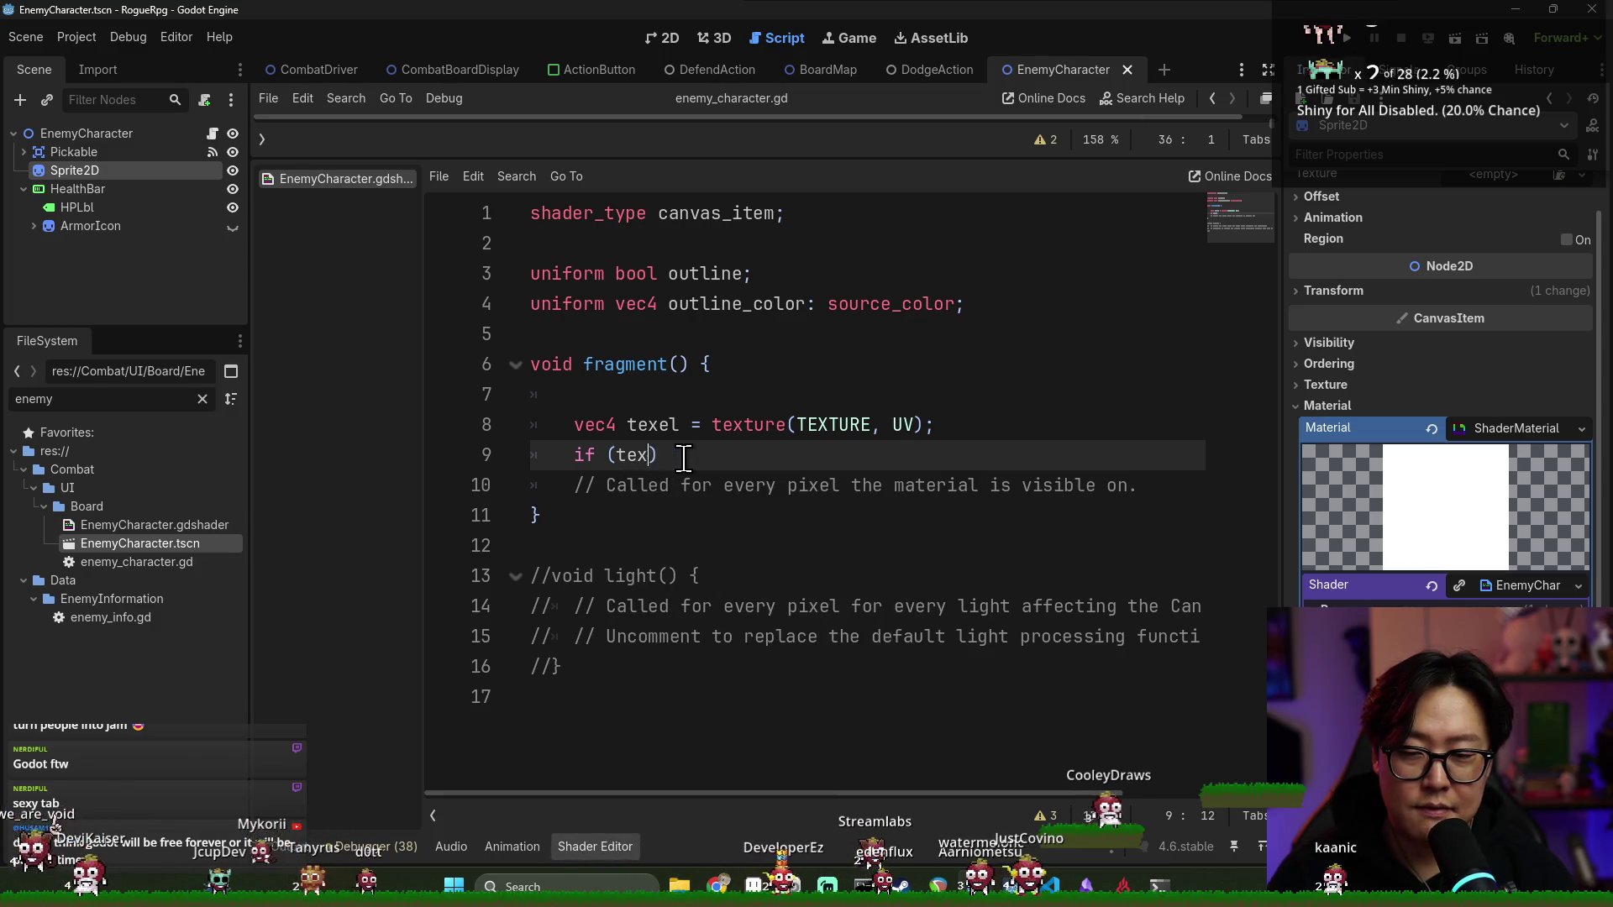
pyautogui.write('<=')
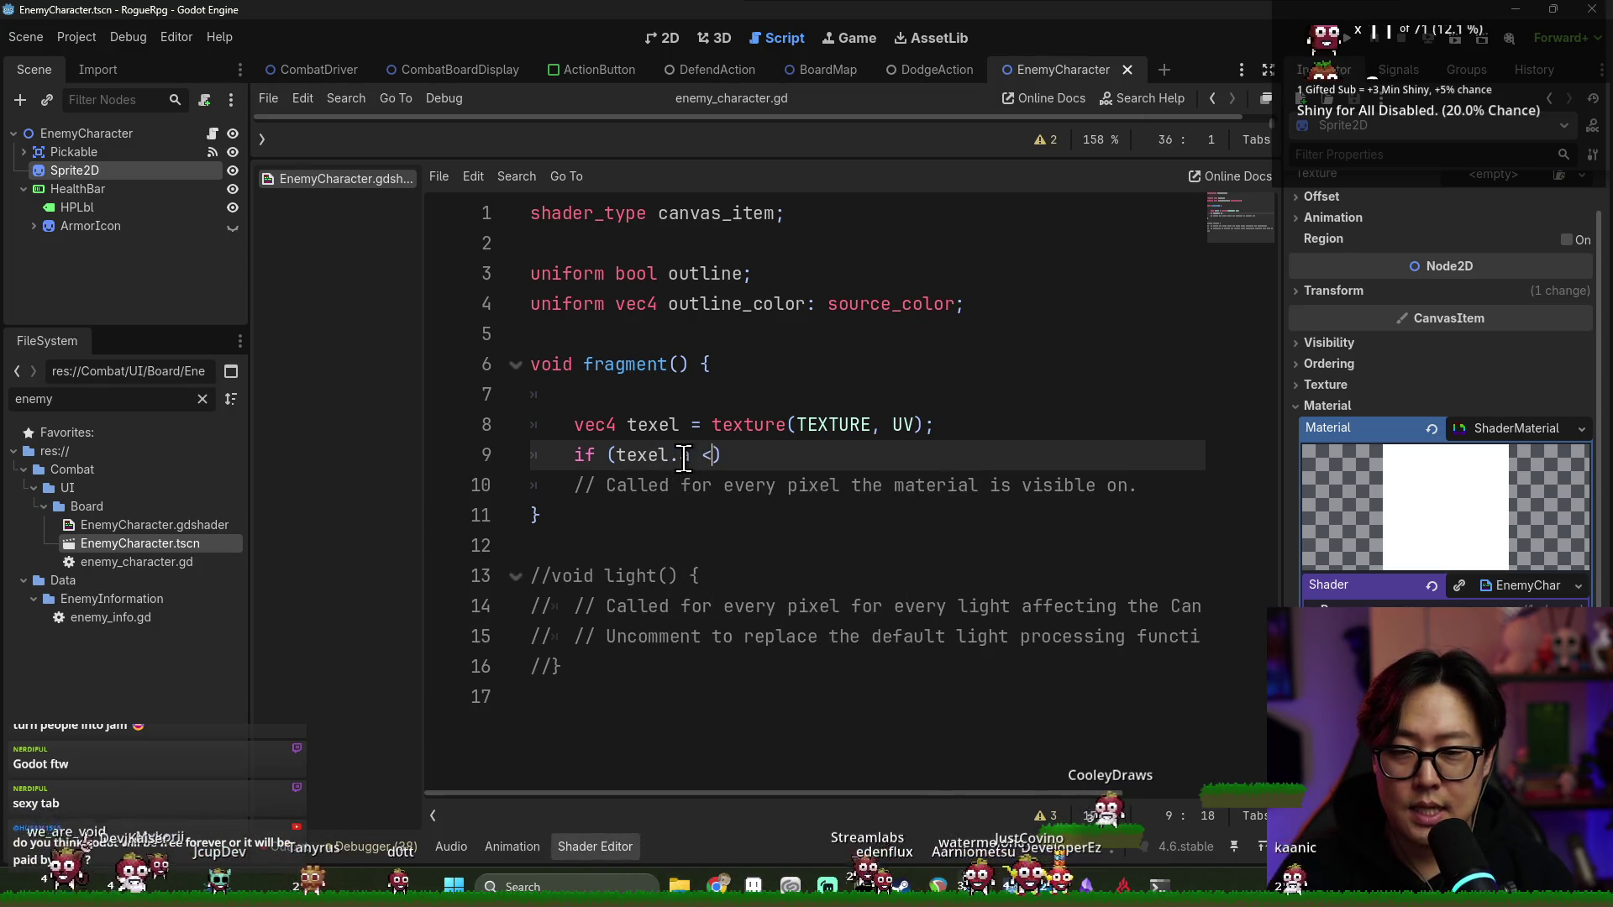
pyautogui.press('BackSpace')
pyautogui.press('BackSpace')
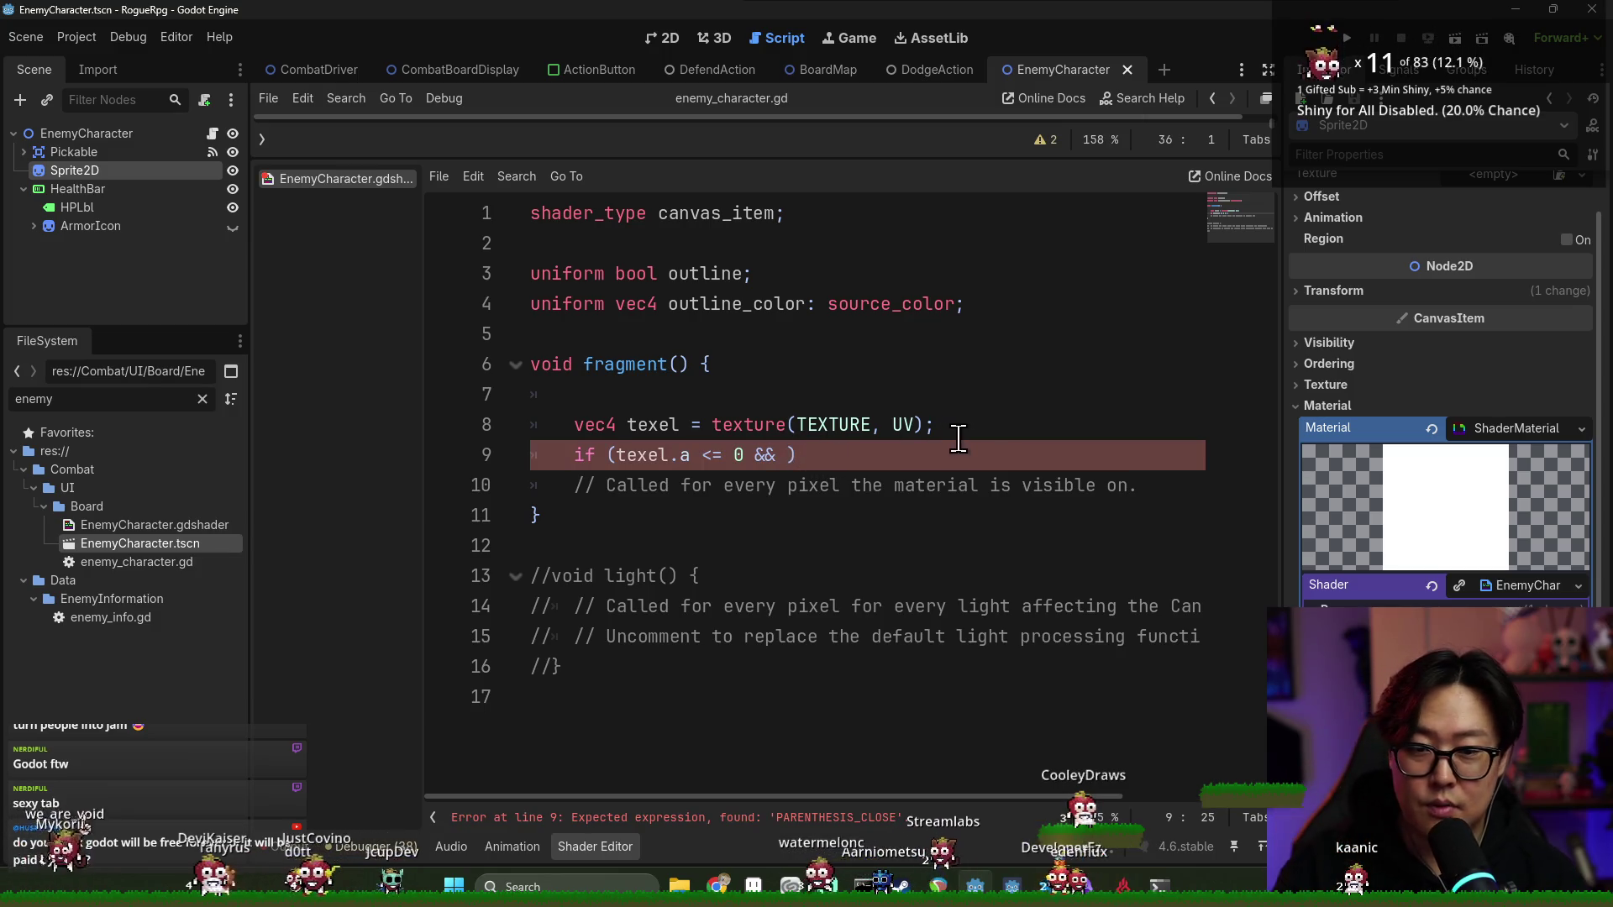
pyautogui.write('{')
pyautogui.press('Return')
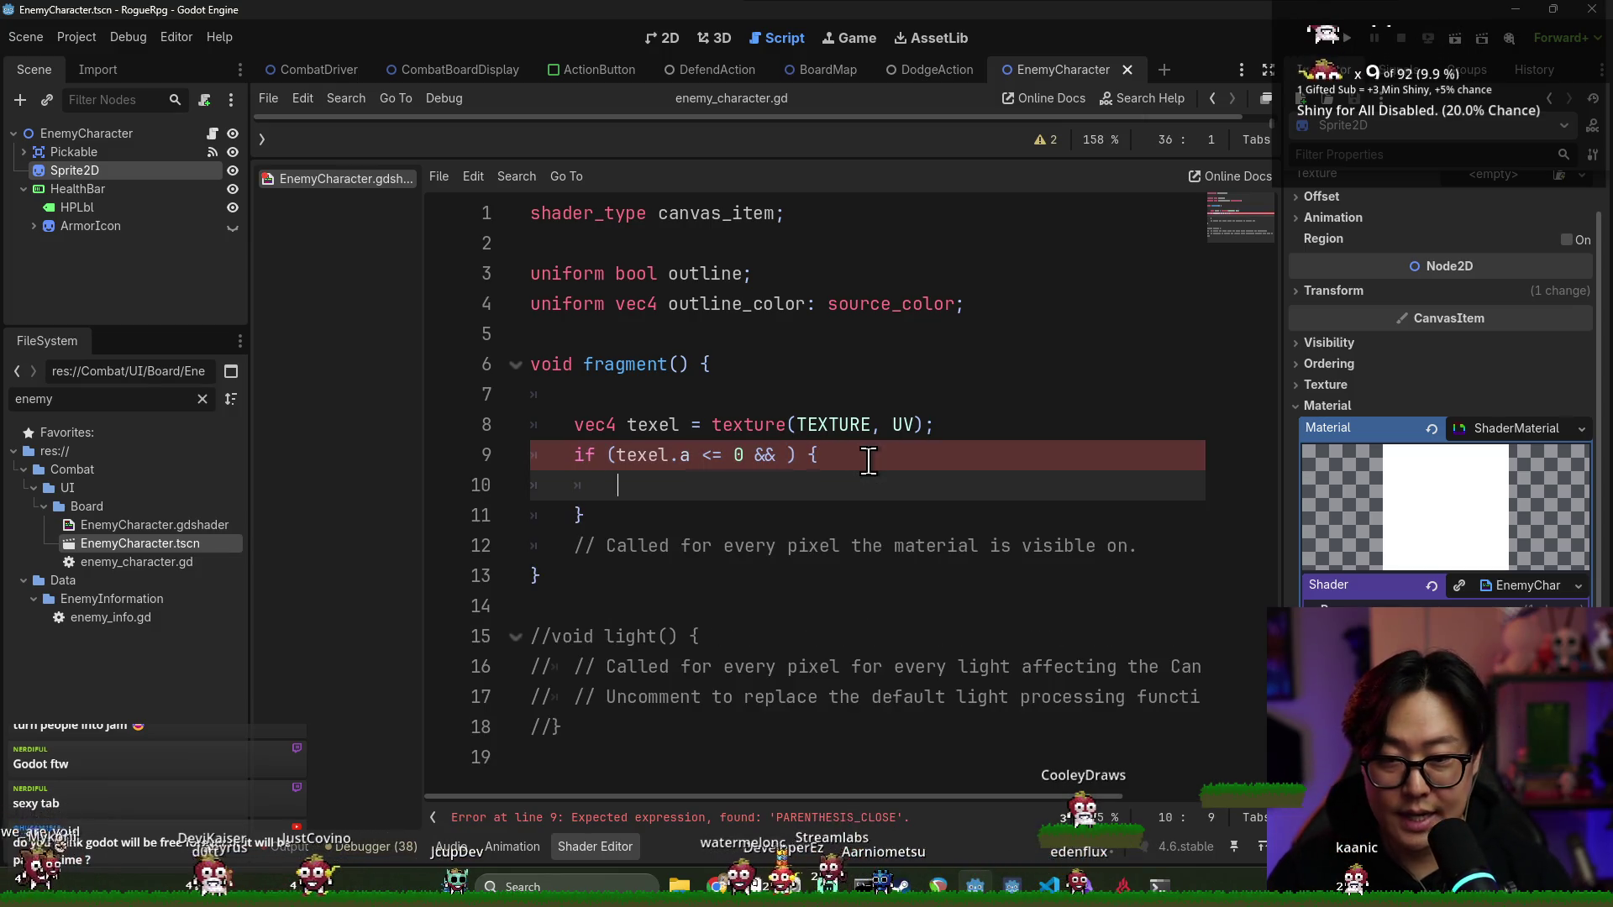
# Add is_neighbor_pixel to the if condition and set COLOR = outline inside the block
pyautogui.click(781, 451)
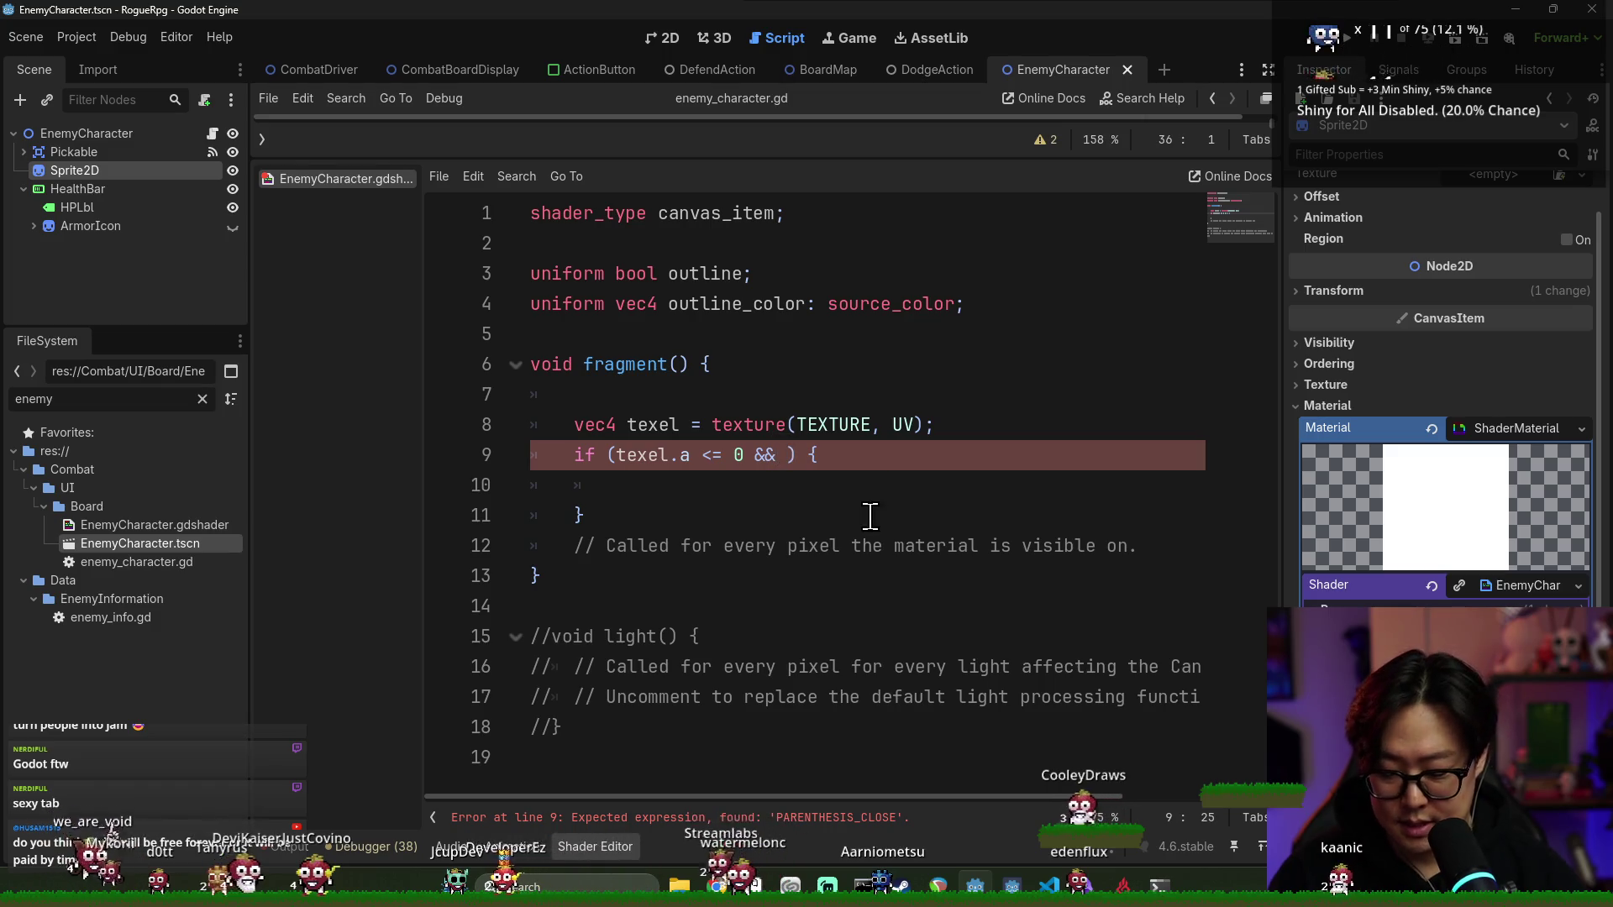
pyautogui.write('_neighbor_pixel')
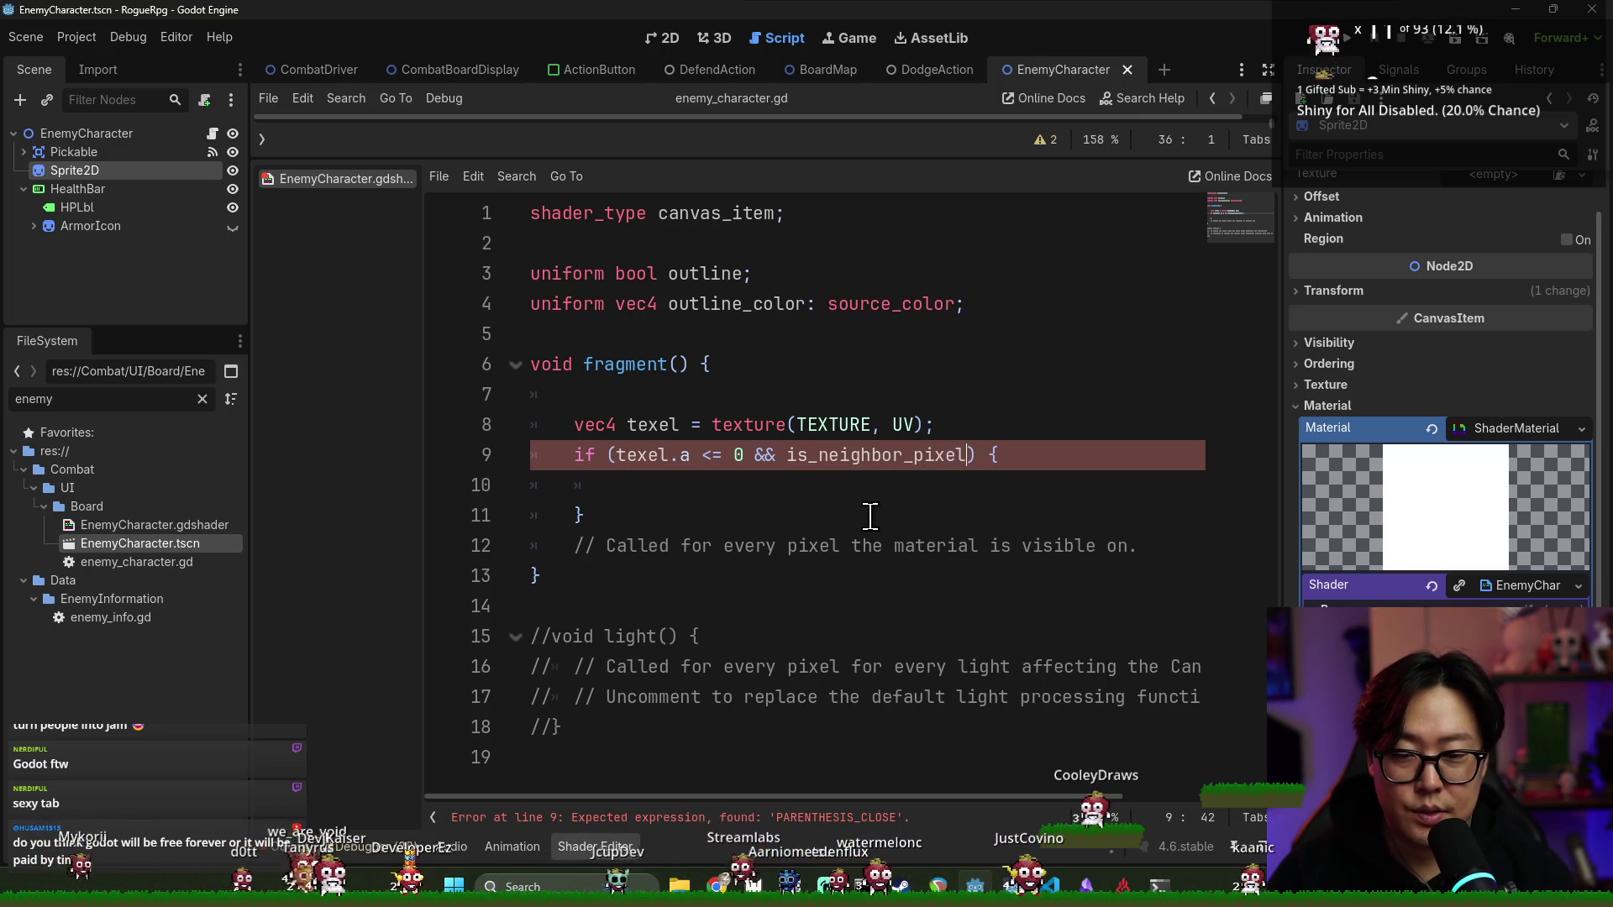
pyautogui.doubleClick(897, 461)
pyautogui.hotkey('ctrl', 'c')
pyautogui.click(913, 485)
pyautogui.hotkey('ctrl', 'v')
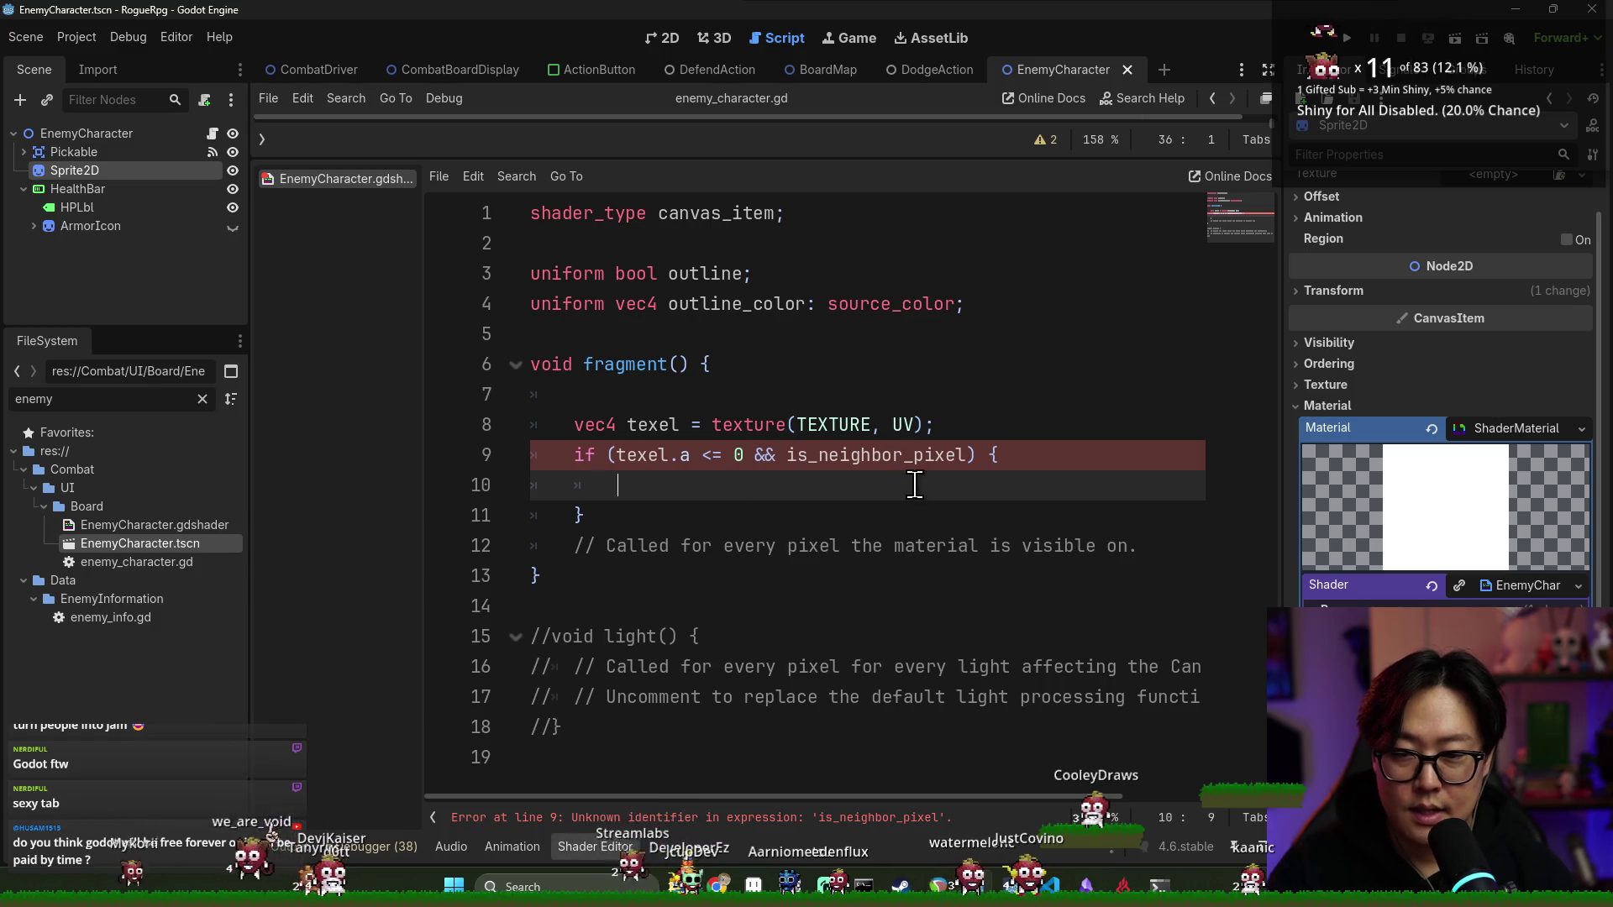
pyautogui.write('OLOR =')
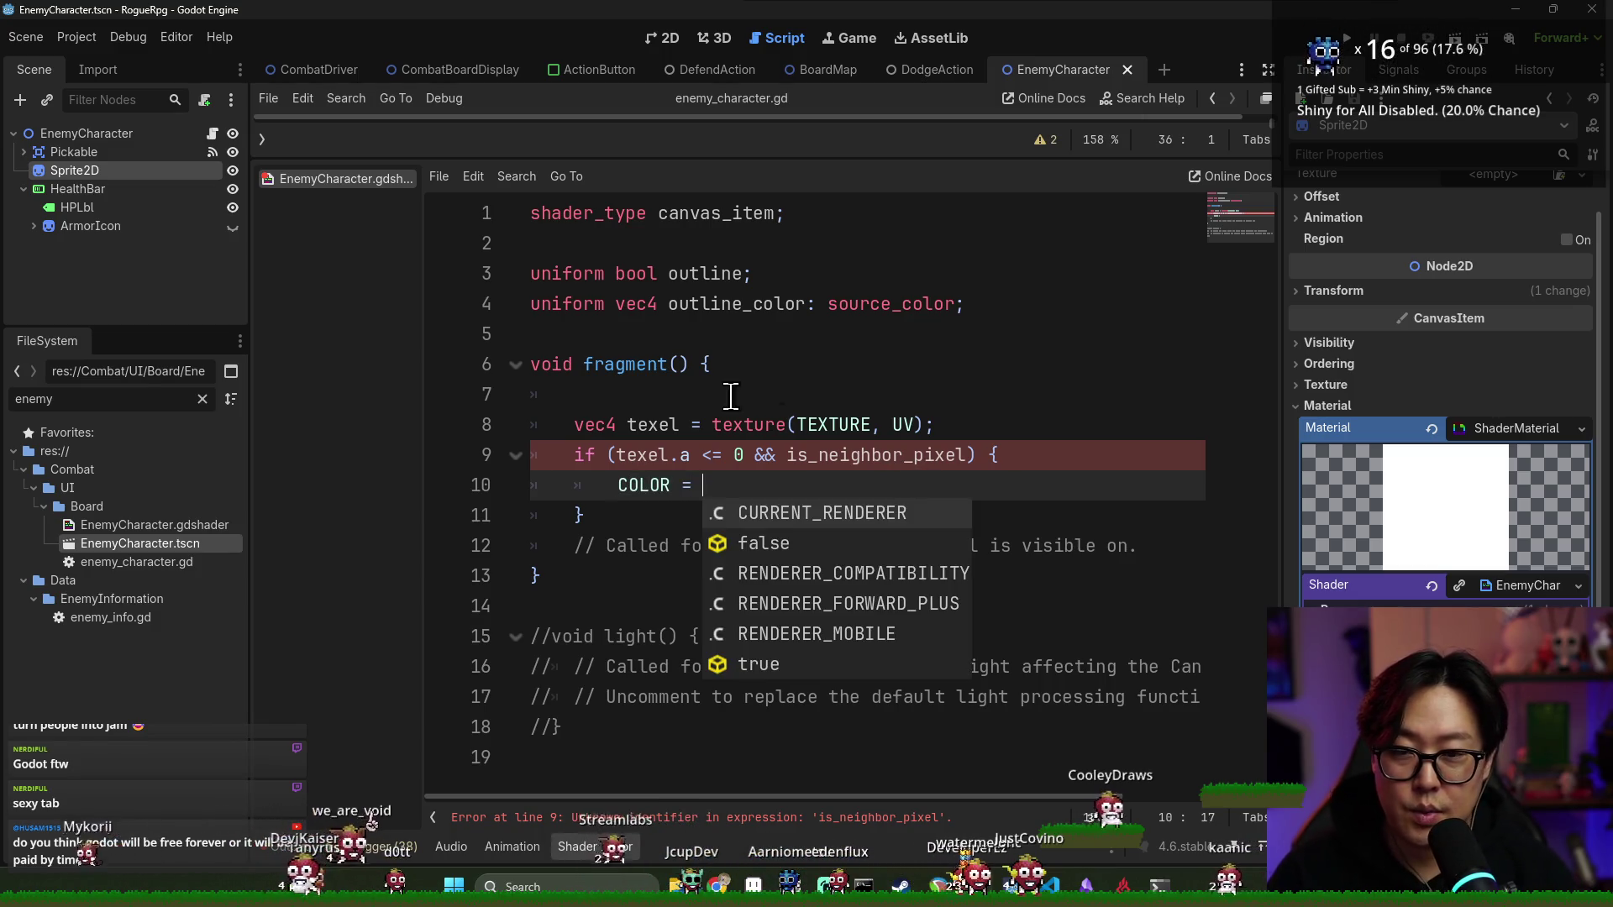
pyautogui.doubleClick(700, 275)
pyautogui.hotkey('ctrl', 'c')
pyautogui.click(905, 485)
pyautogui.hotkey('ctrl', 'v')
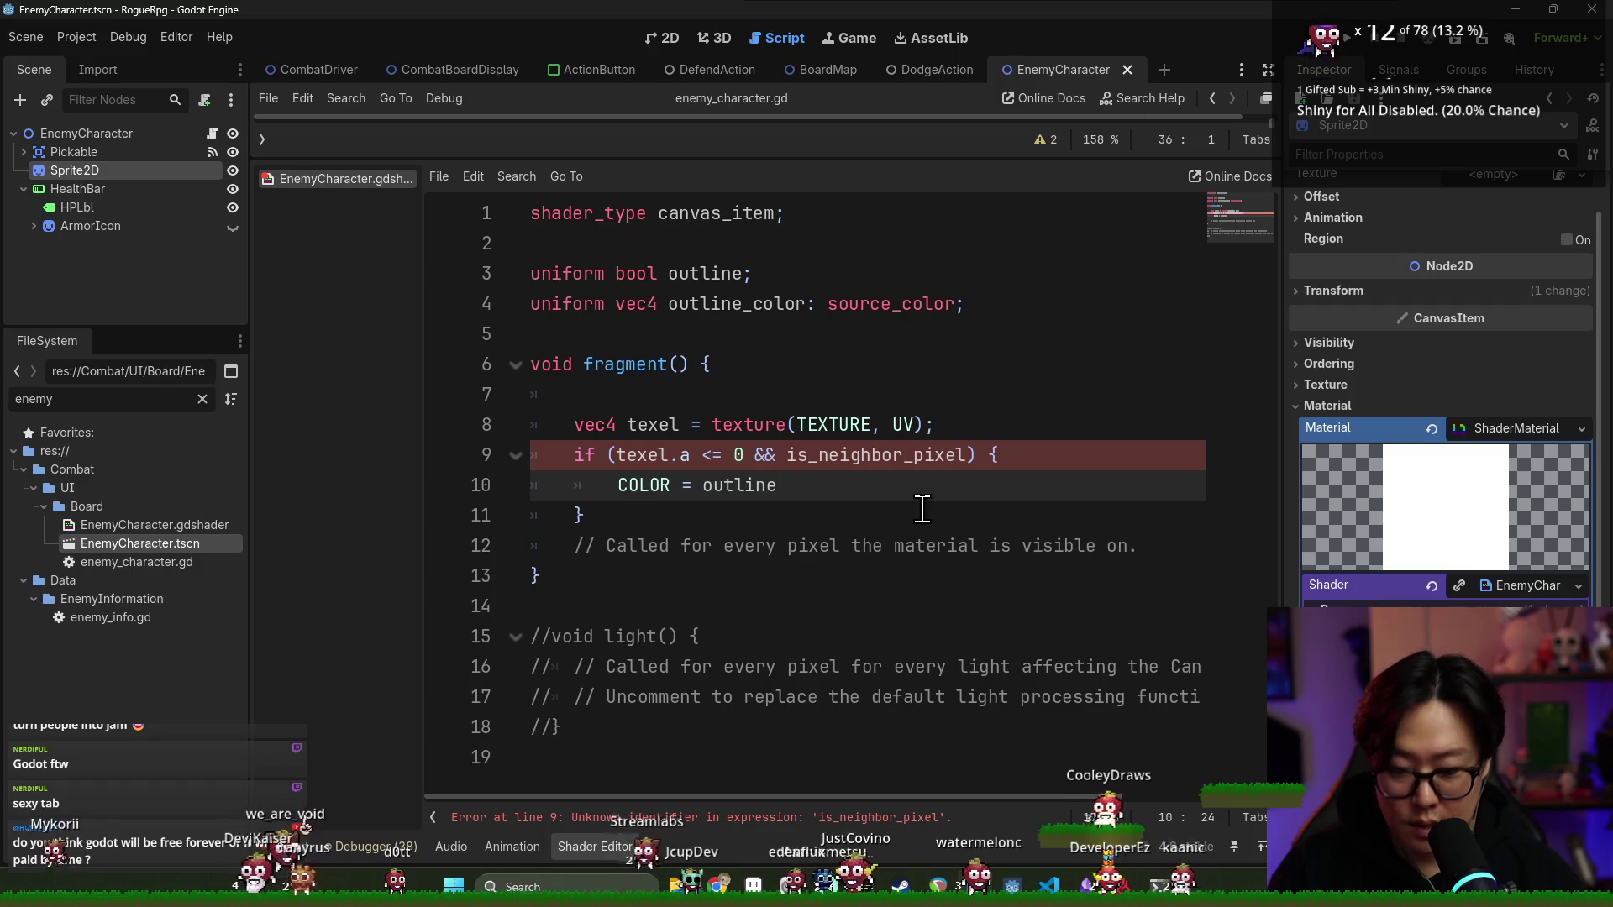
# Delete the else block and default comment, and tidy the blank lines around texel
pyautogui.click(723, 523)
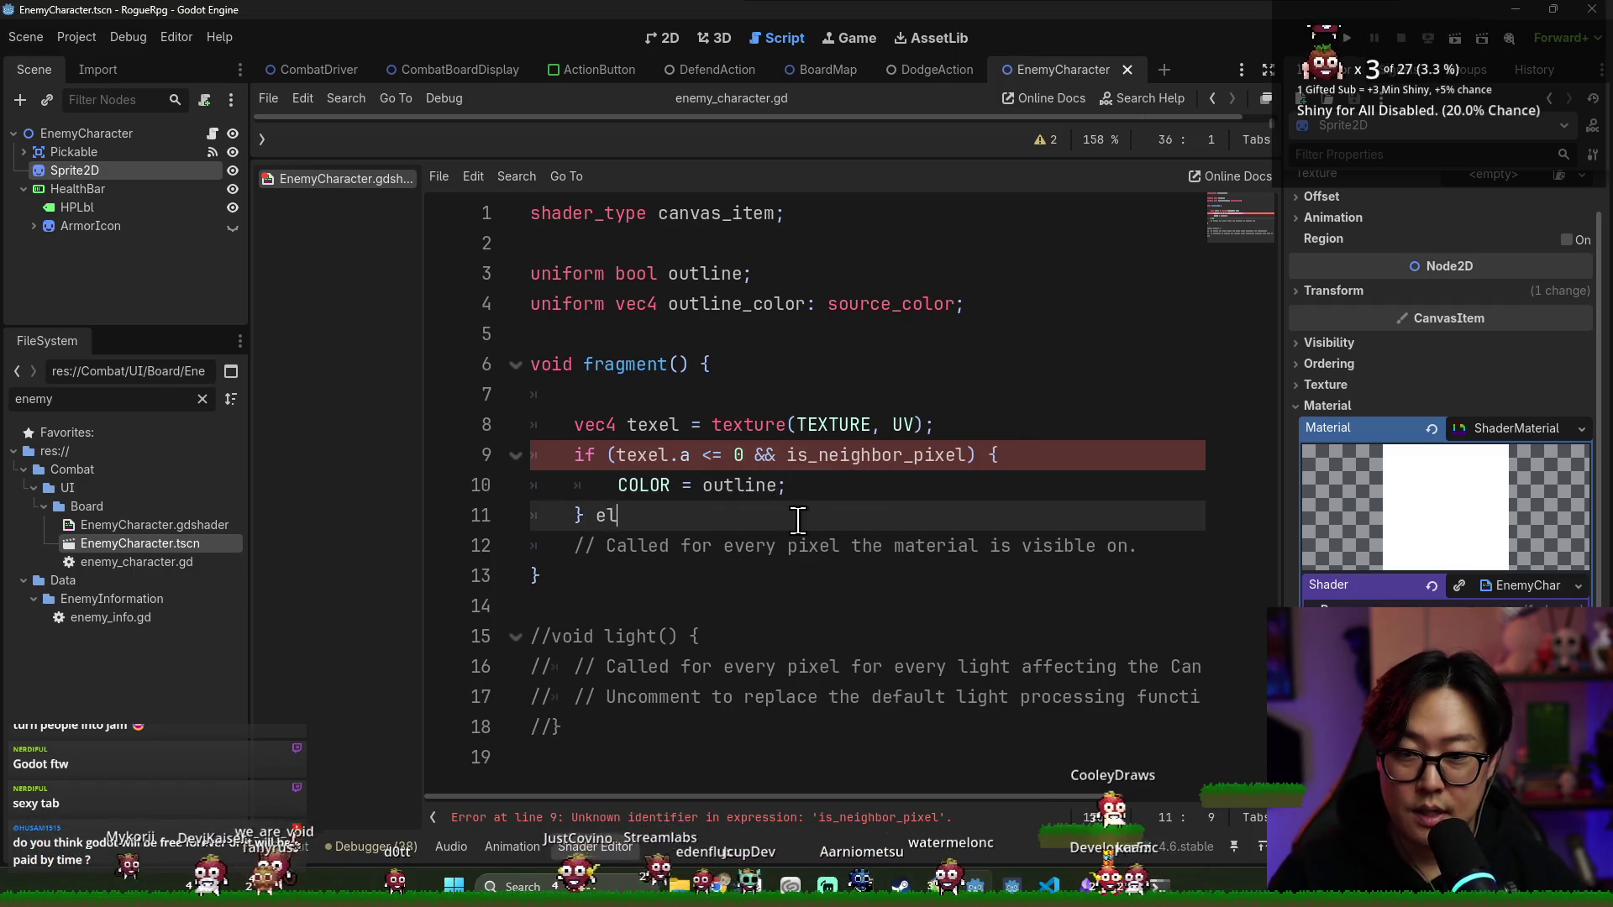
pyautogui.press('Return')
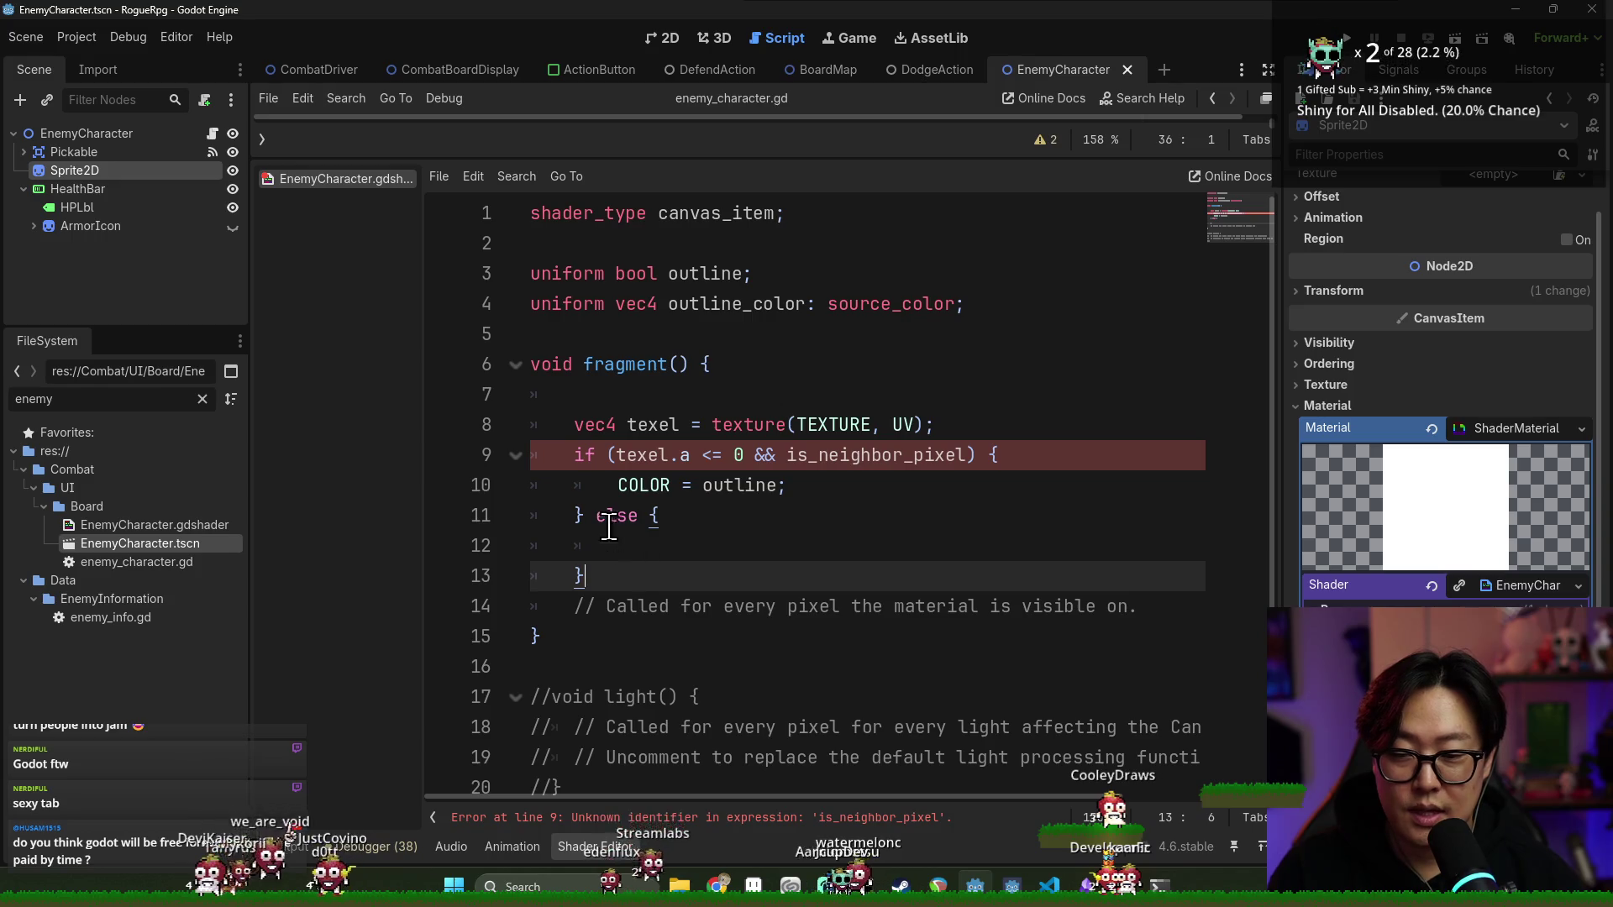
pyautogui.moveTo(588, 576); pyautogui.dragTo(588, 525)
pyautogui.press('BackSpace')
pyautogui.hotkey('ctrl', 's')
pyautogui.moveTo(782, 516); pyautogui.dragTo(1159, 547)
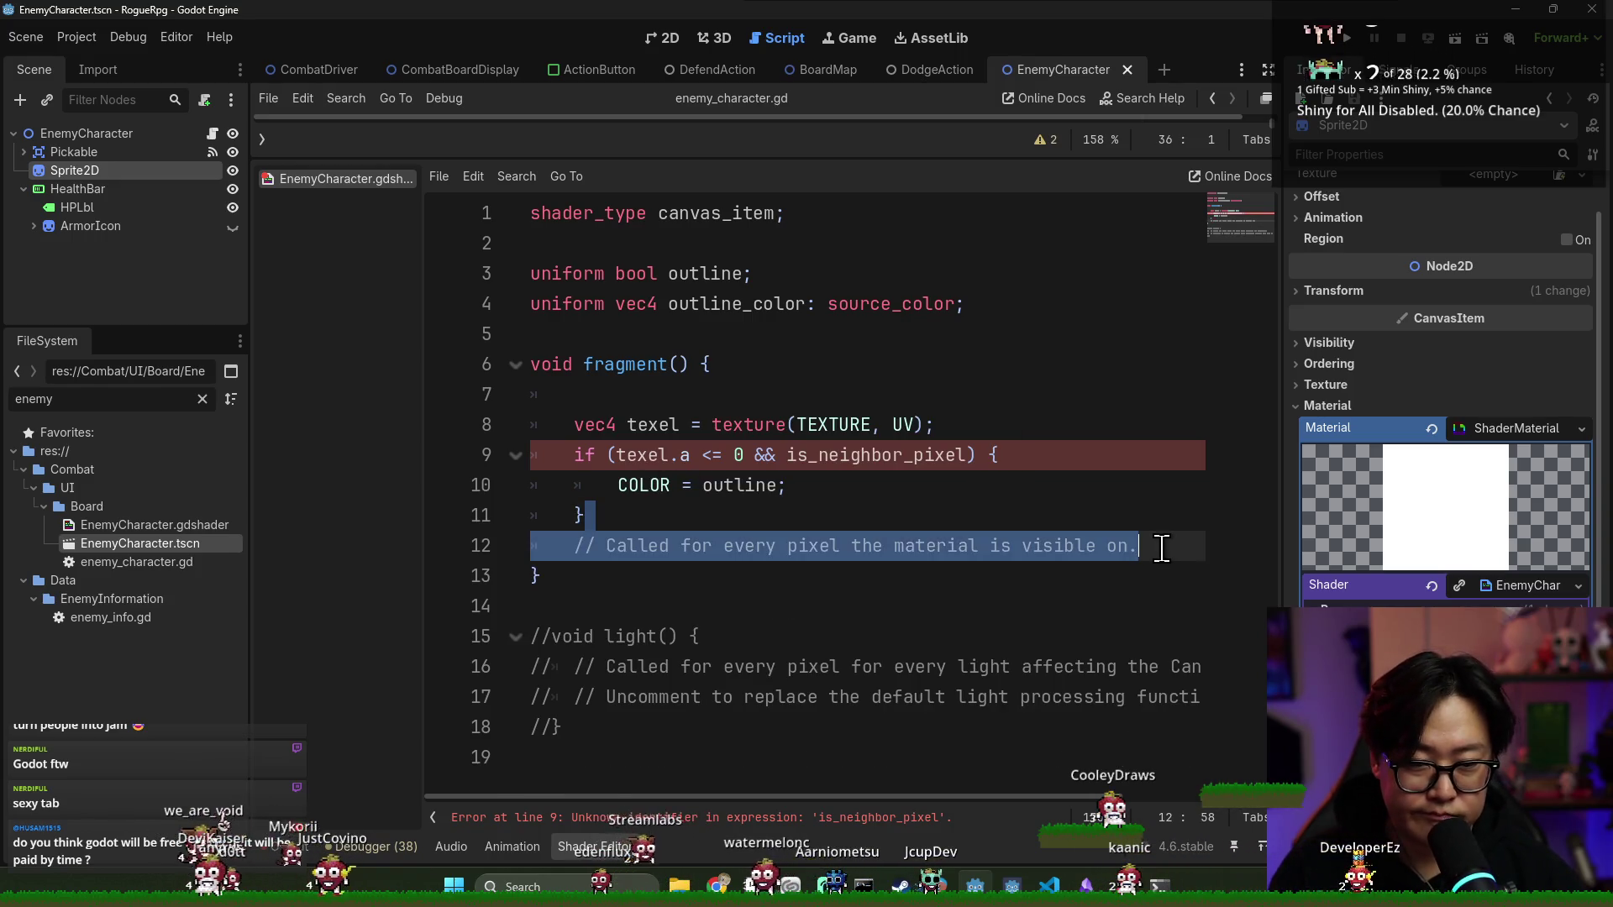
pyautogui.press('BackSpace')
pyautogui.click(982, 421)
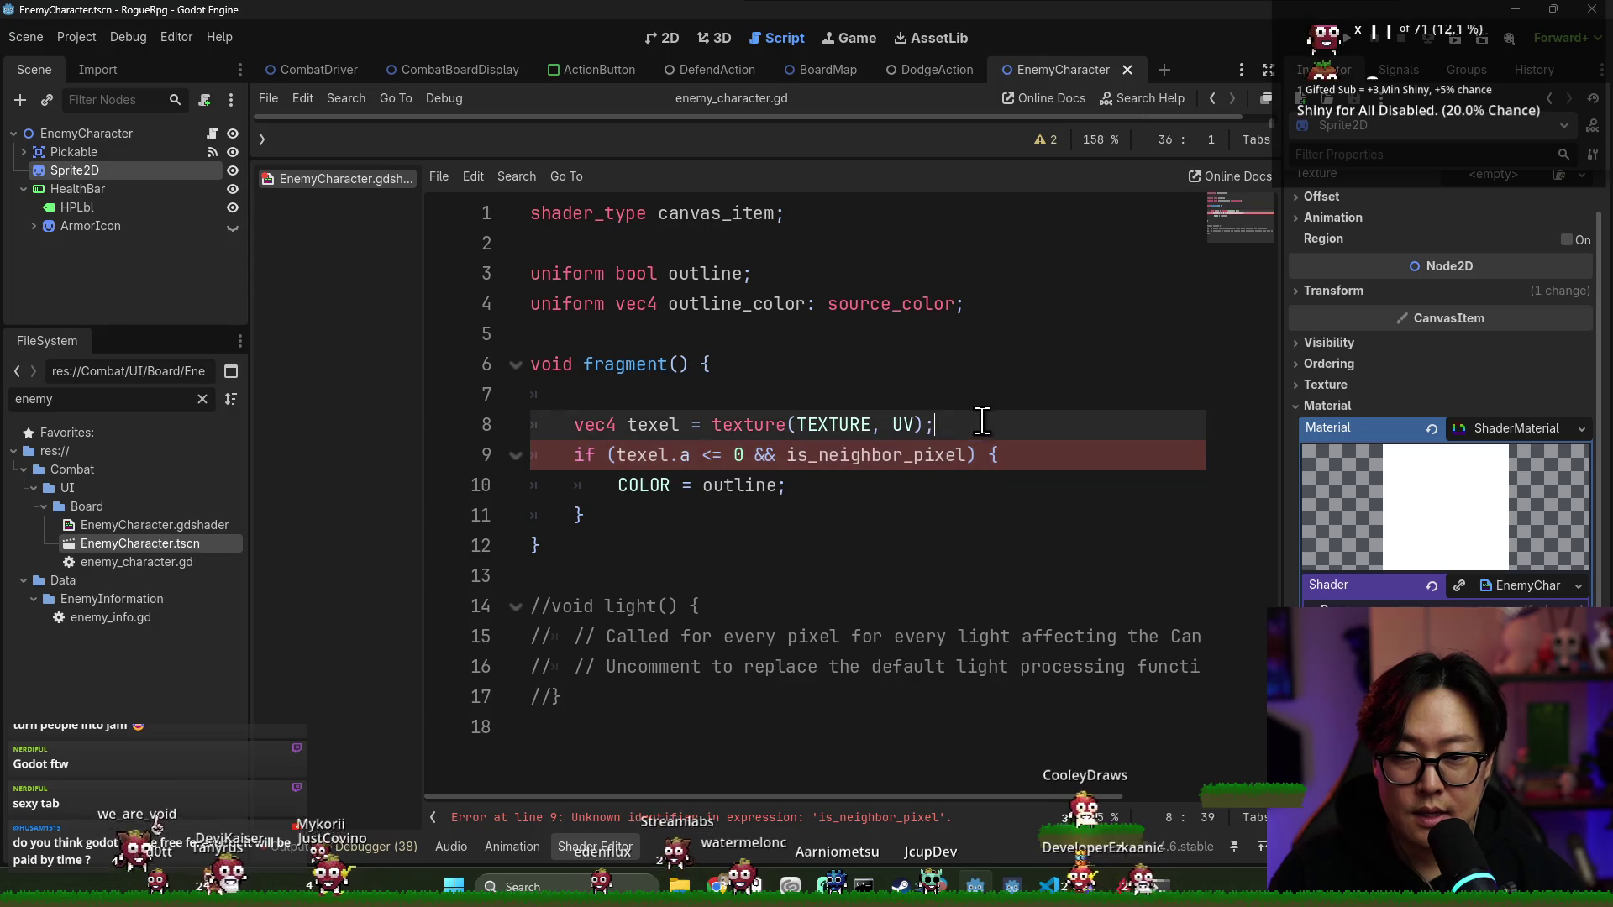
pyautogui.press('Return')
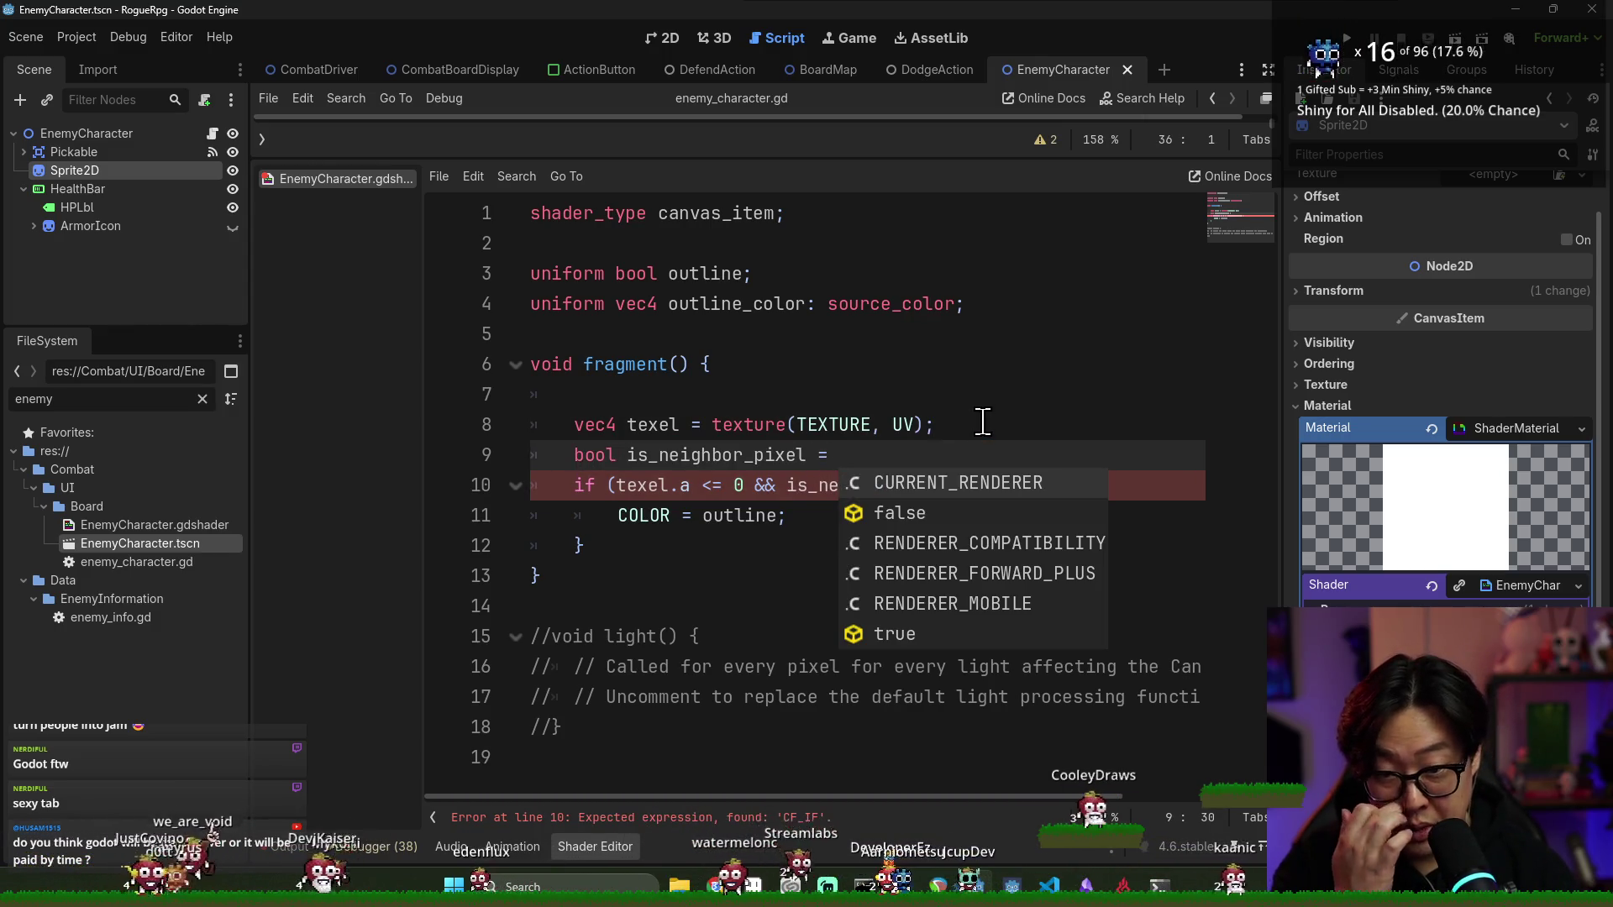
pyautogui.click(648, 400)
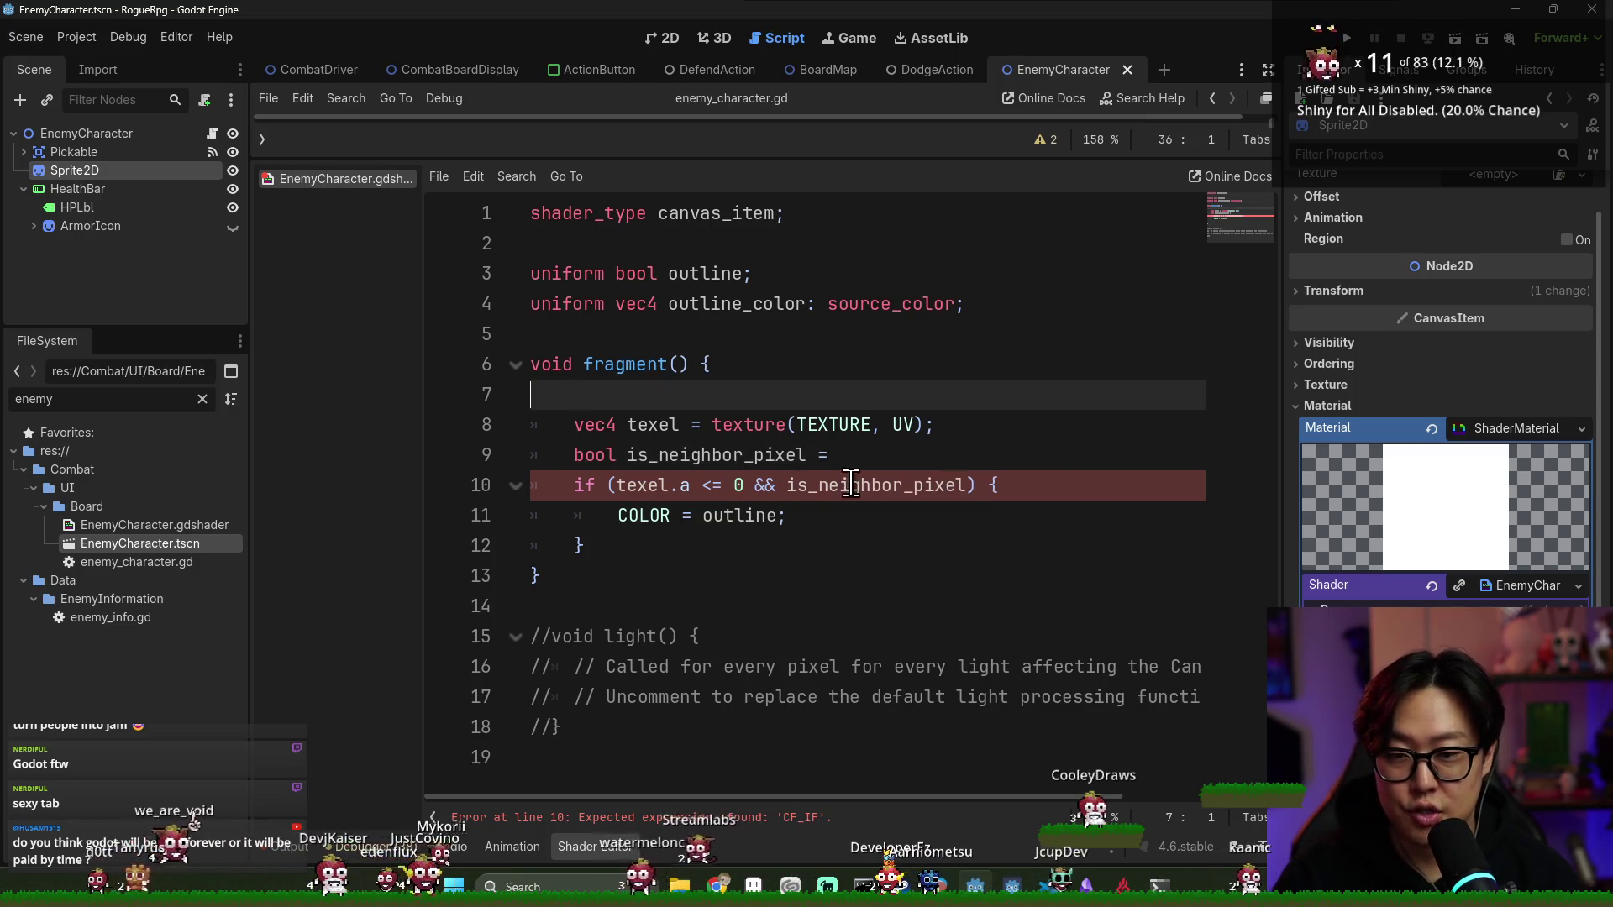
pyautogui.press('BackSpace')
# Remove the unfinished bool declaration, make the condition call is_neighbor_pixel(TEXTURE, UV), and save
pyautogui.doubleClick(879, 454)
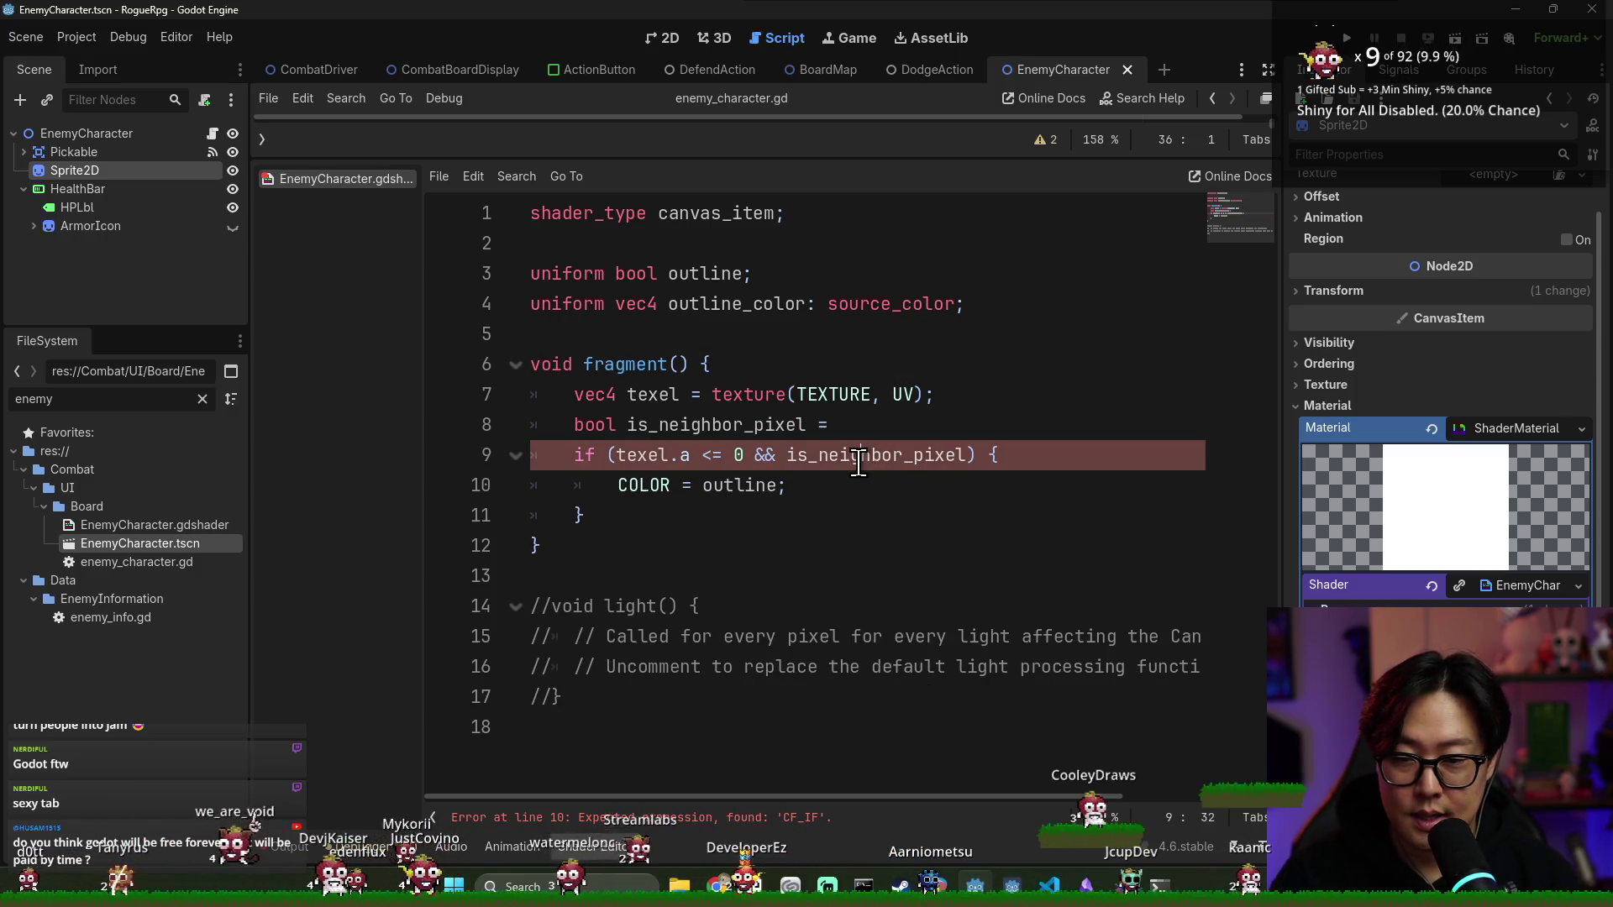
pyautogui.click(963, 454)
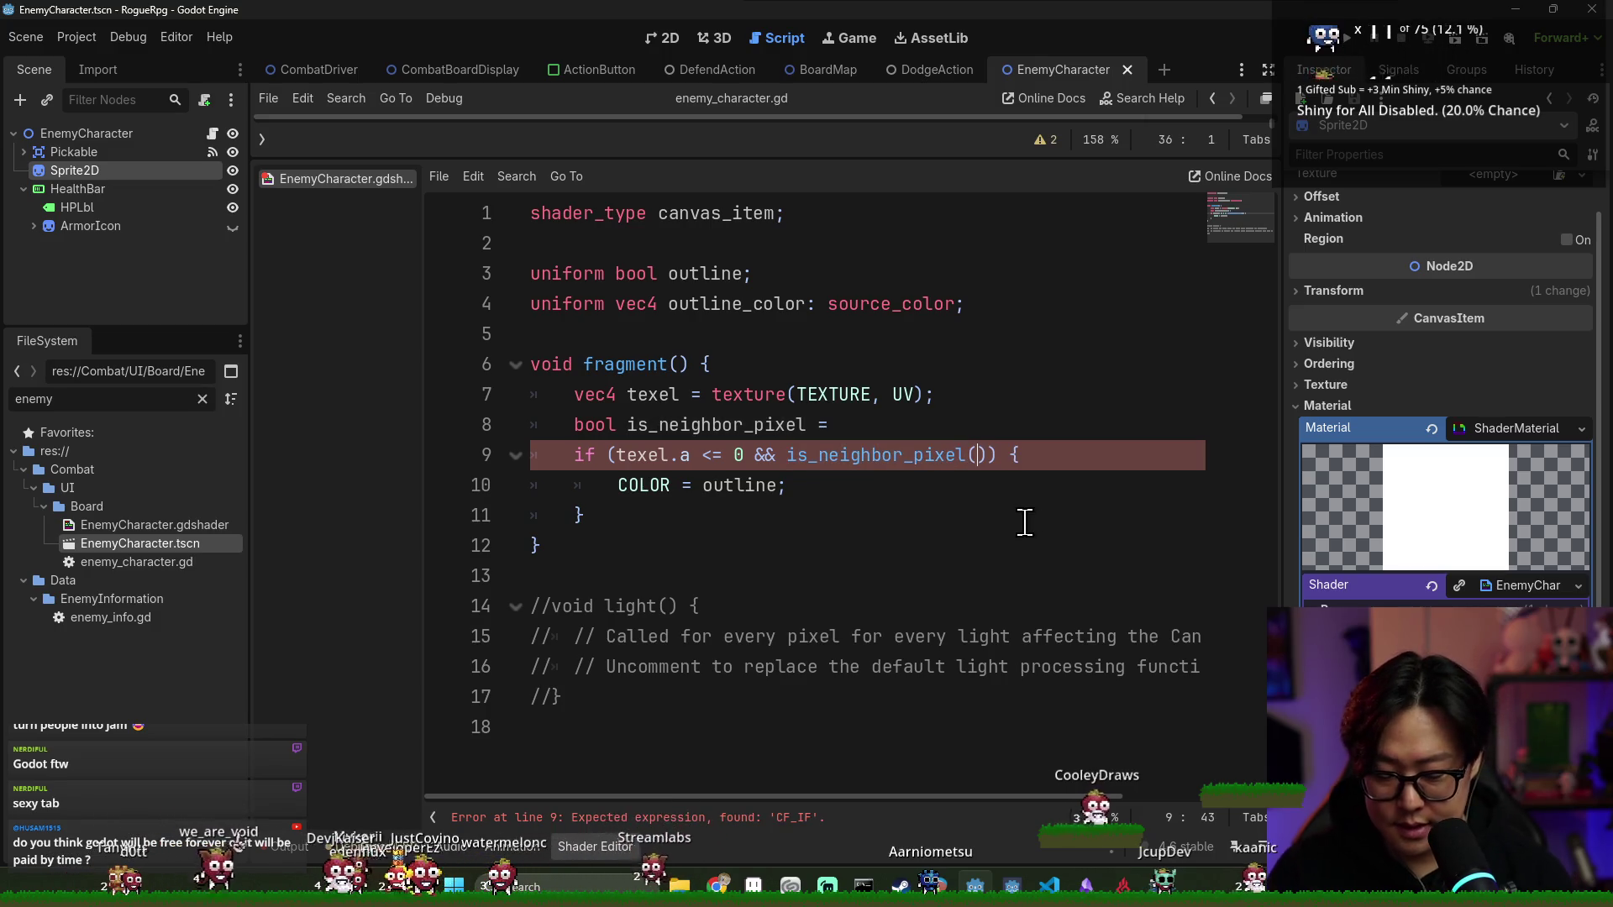
pyautogui.click(879, 424)
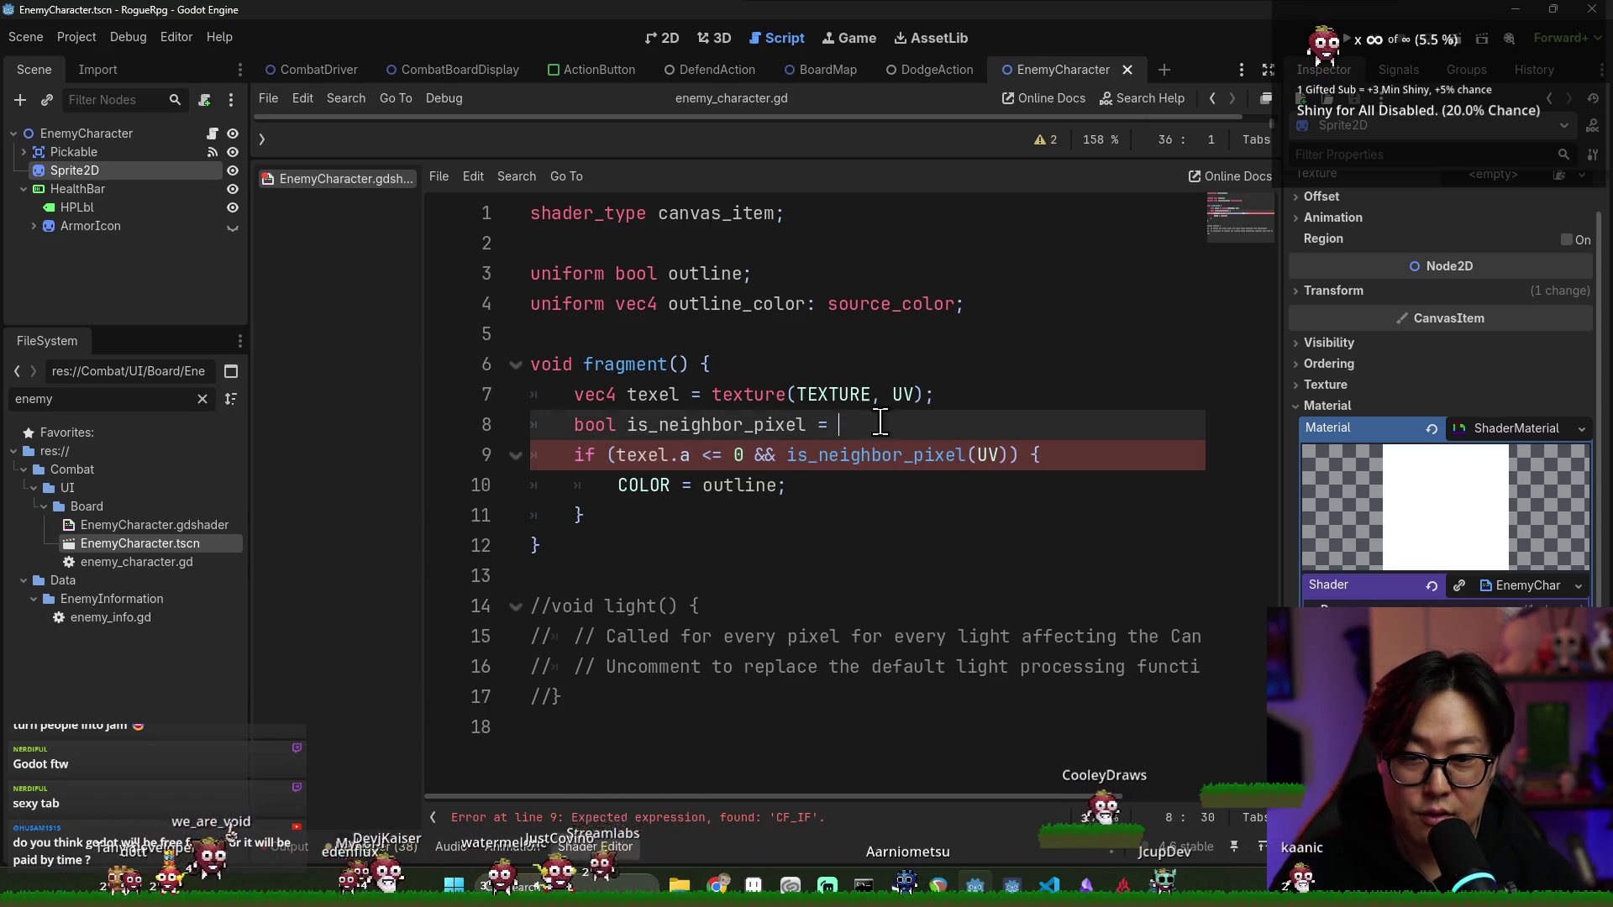
pyautogui.keyDown('shift'); pyautogui.click(967, 395); pyautogui.keyUp('shift')
pyautogui.press('BackSpace')
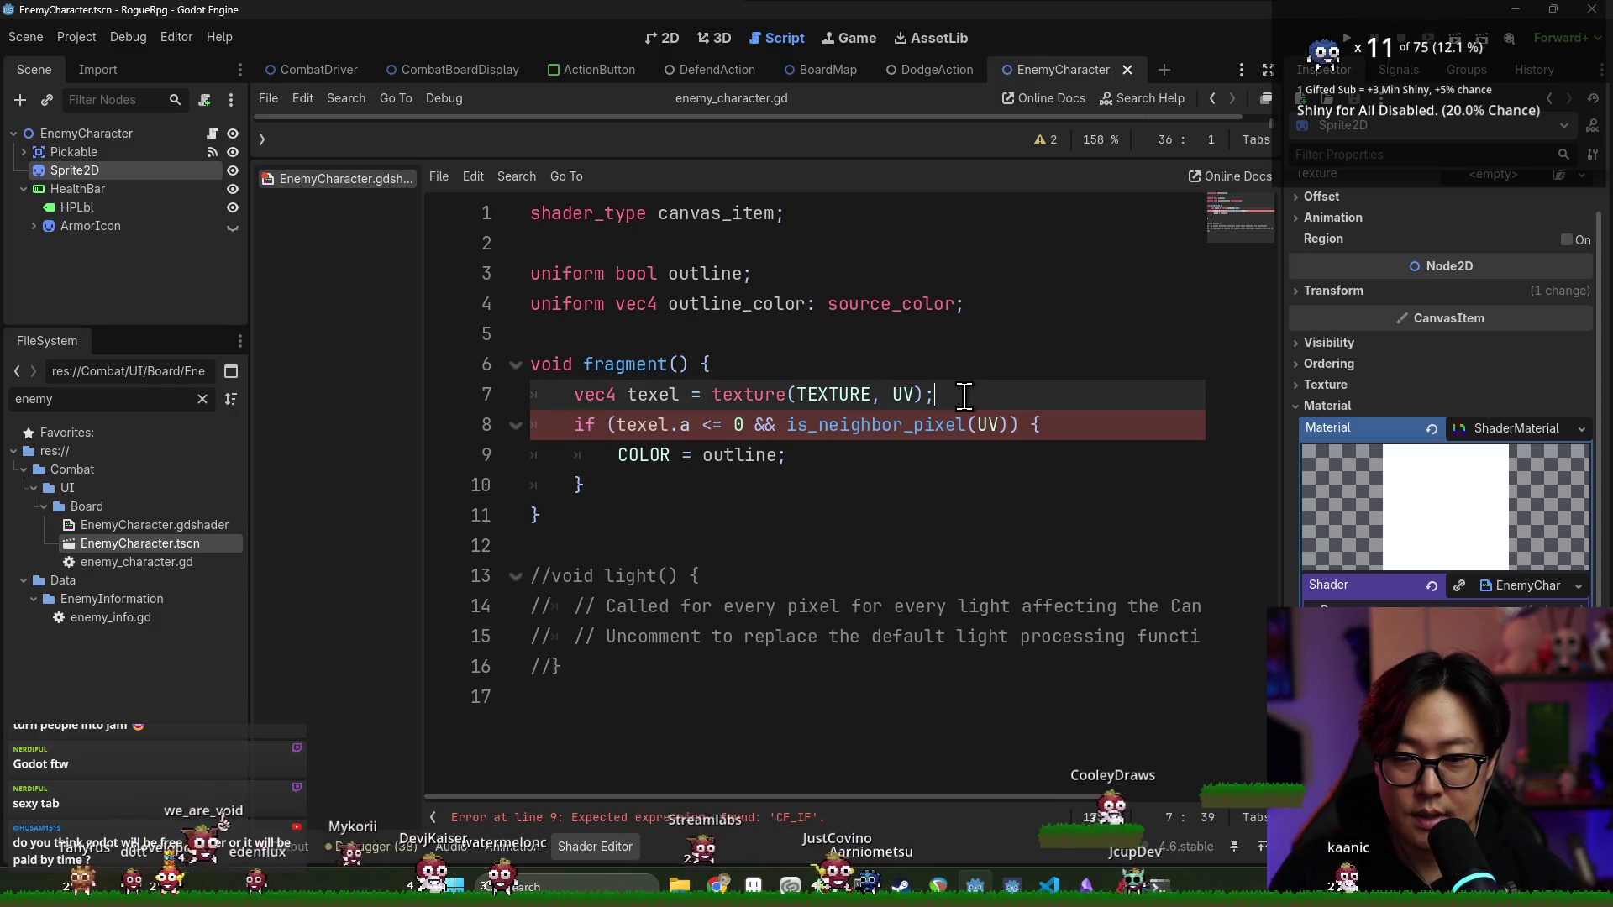
pyautogui.click(1005, 424)
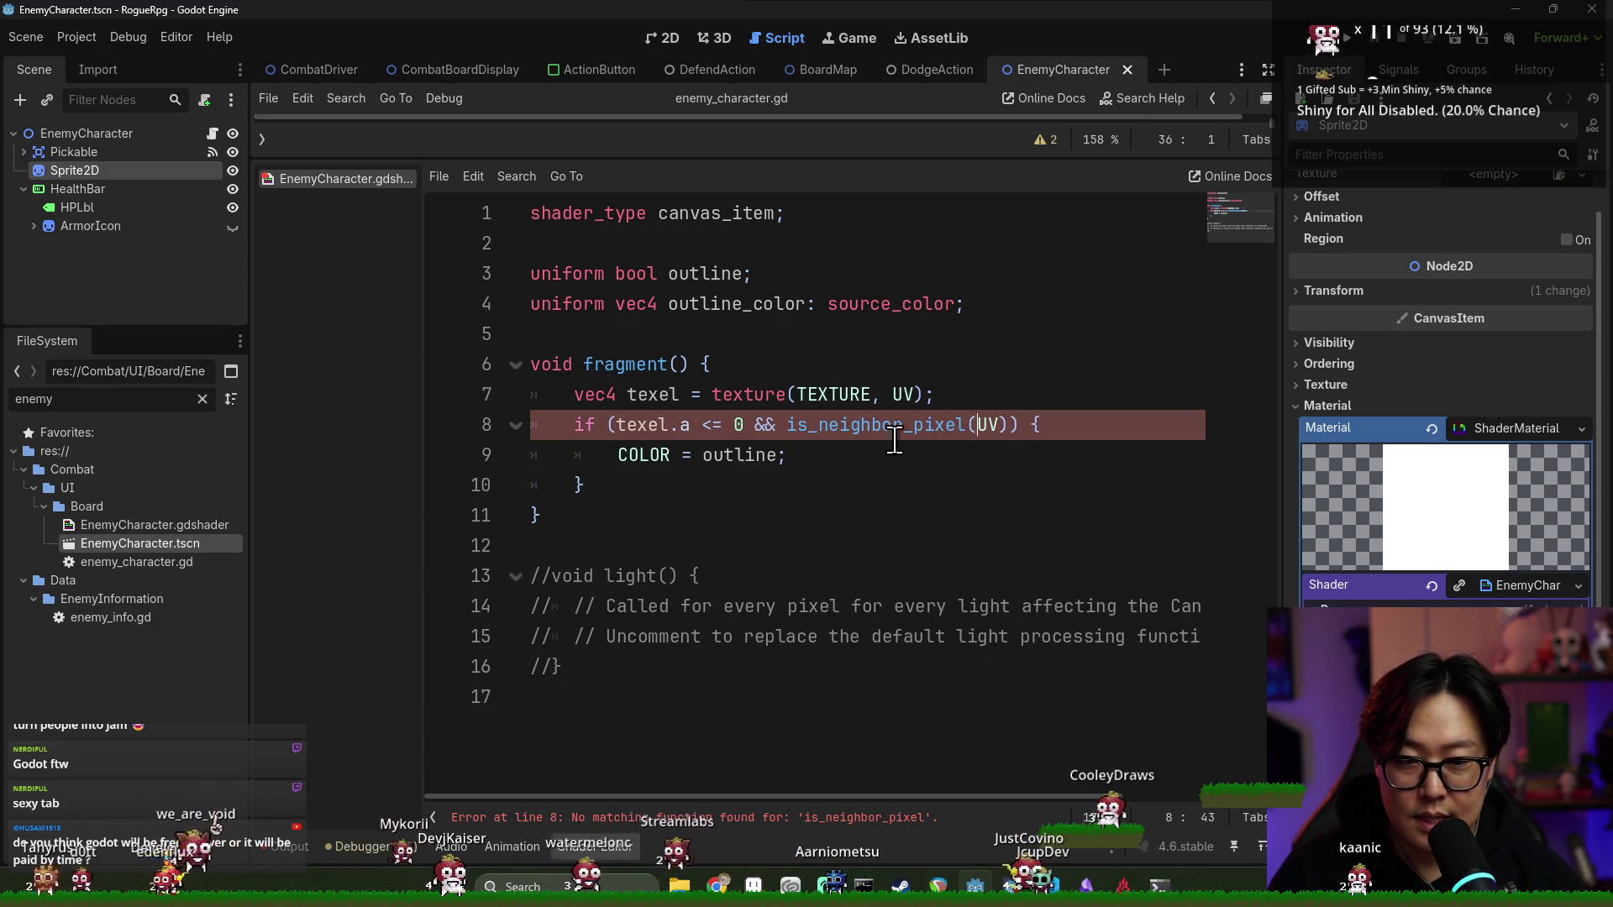
pyautogui.doubleClick(804, 399)
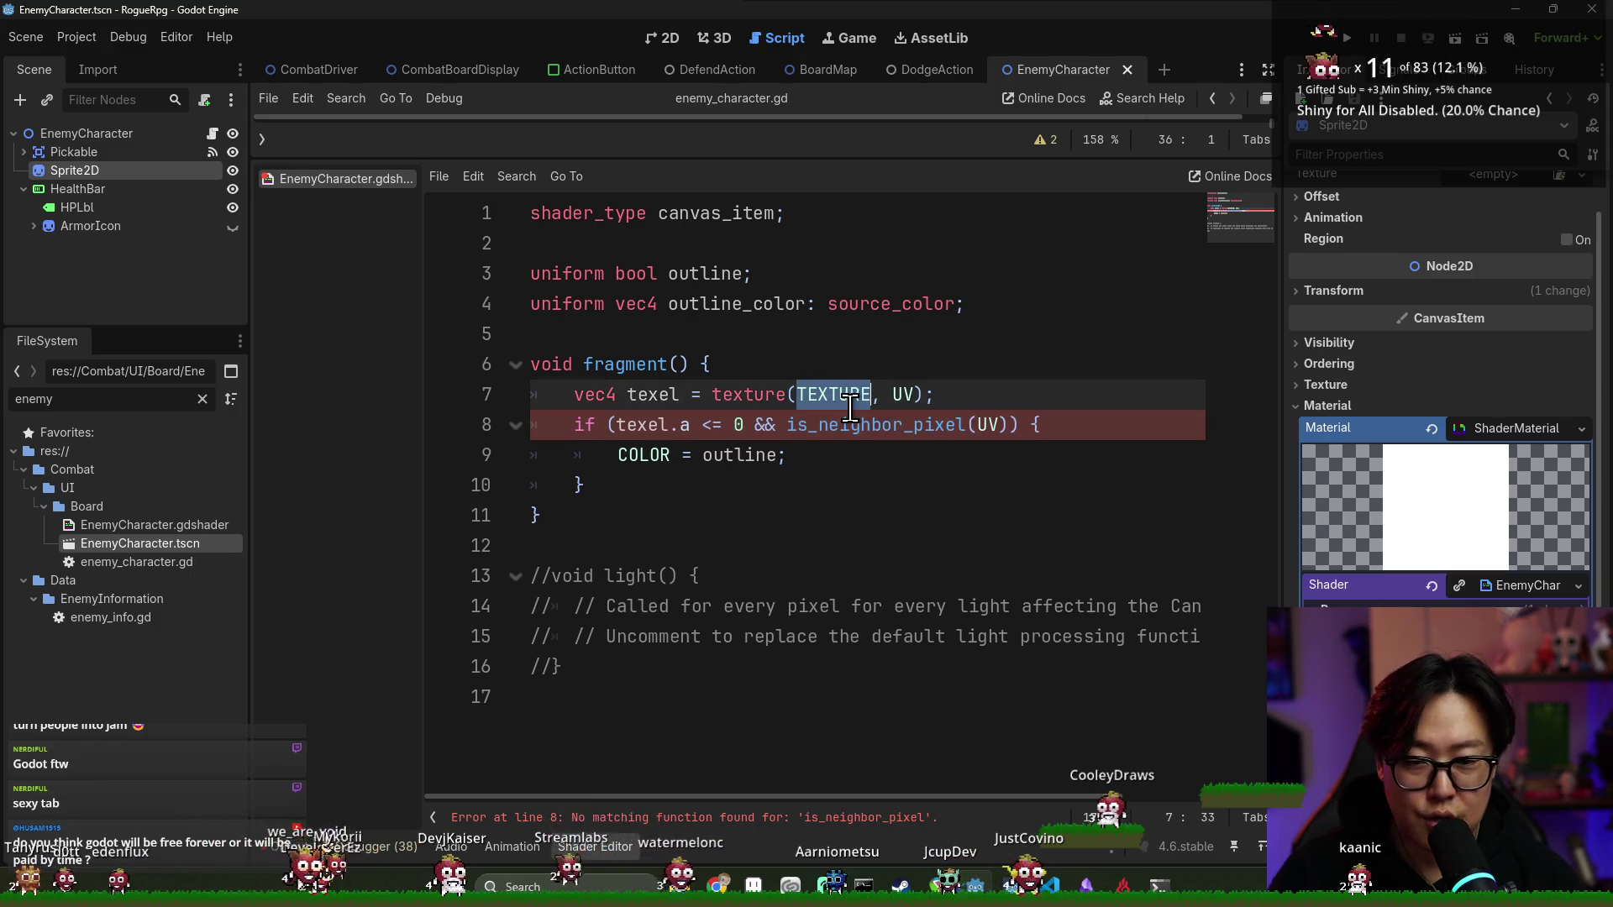
pyautogui.click(985, 425)
pyautogui.write('TEXTURE,')
pyautogui.write(',')
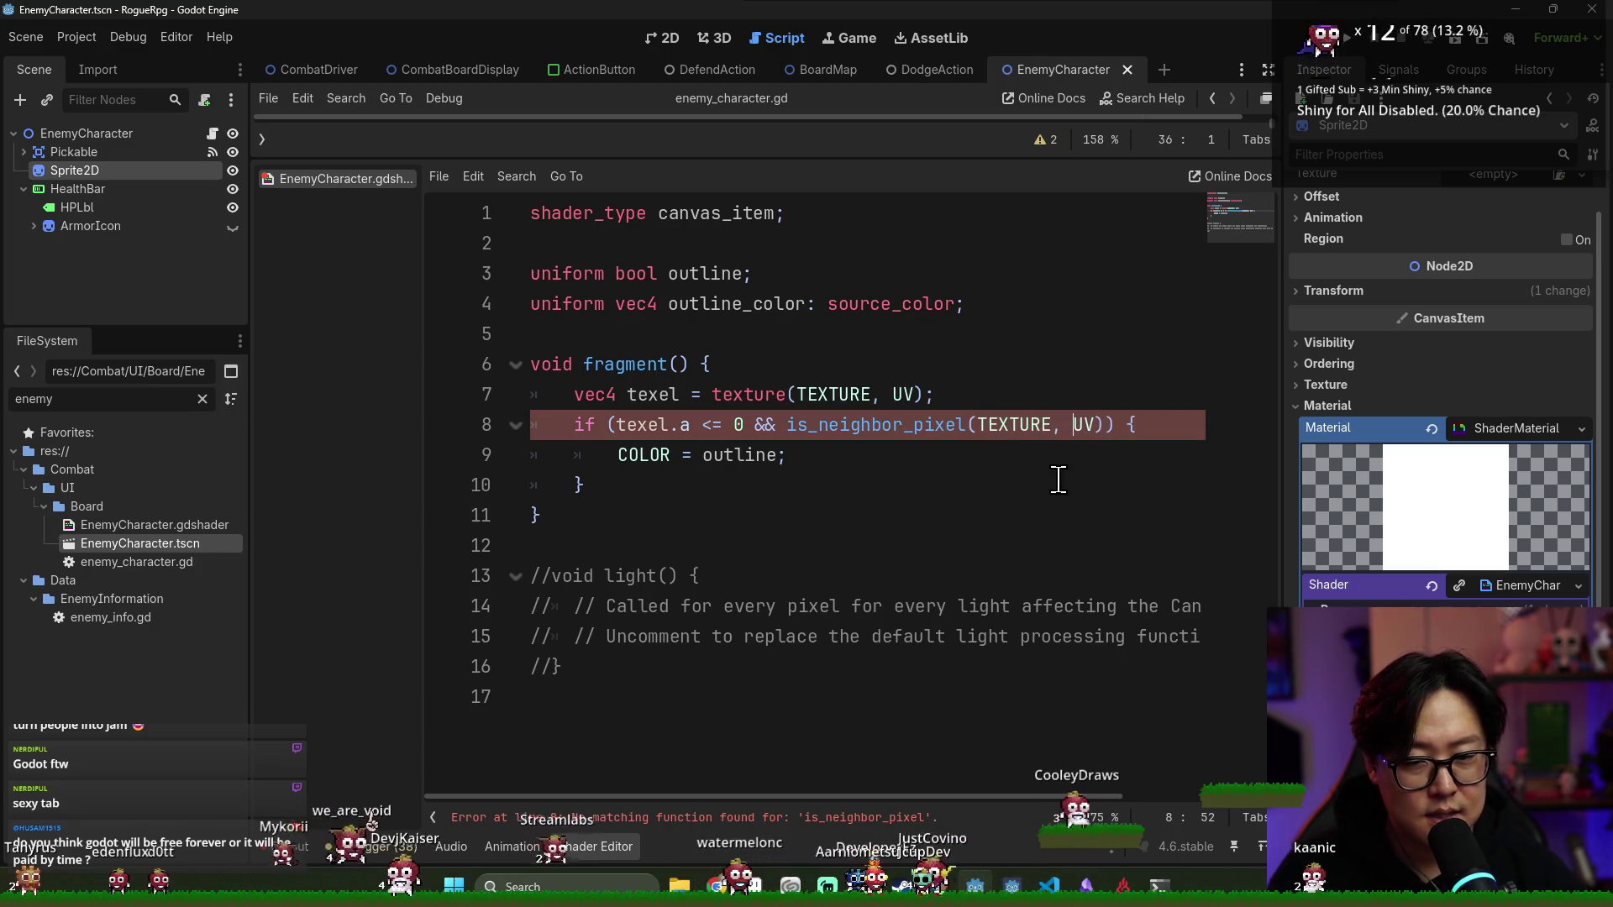
pyautogui.hotkey('ctrl', 's')
pyautogui.click(655, 522)
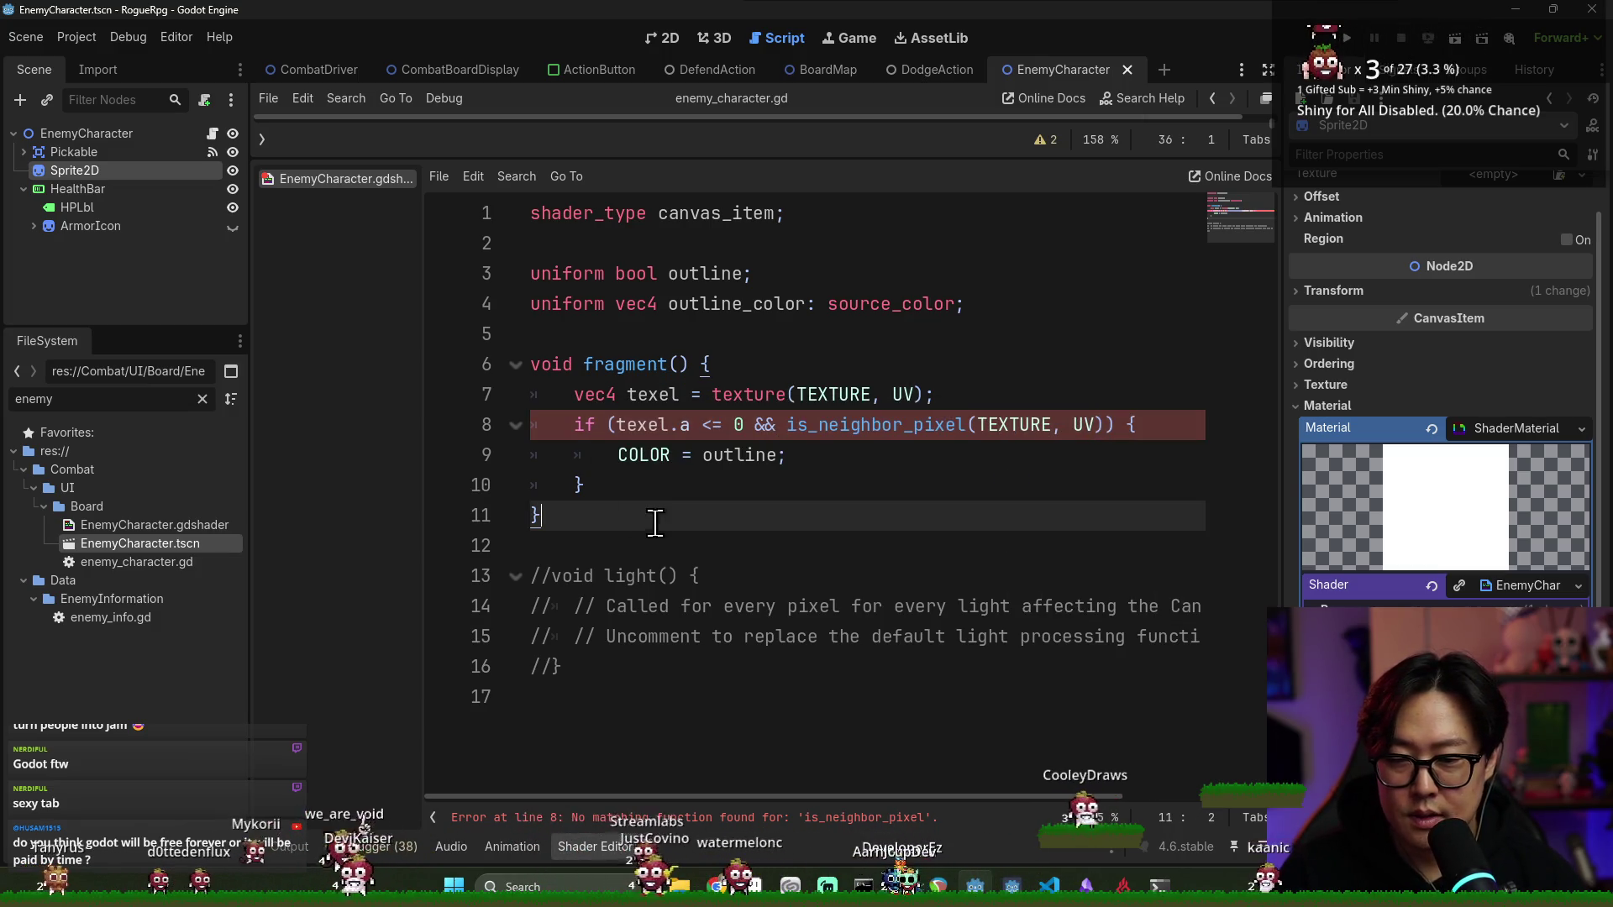
pyautogui.click(661, 340)
# Type the bool is_neighbor_pixel(sampler2D texture, vec2 uv) signature above fragment()
pyautogui.press('Return')
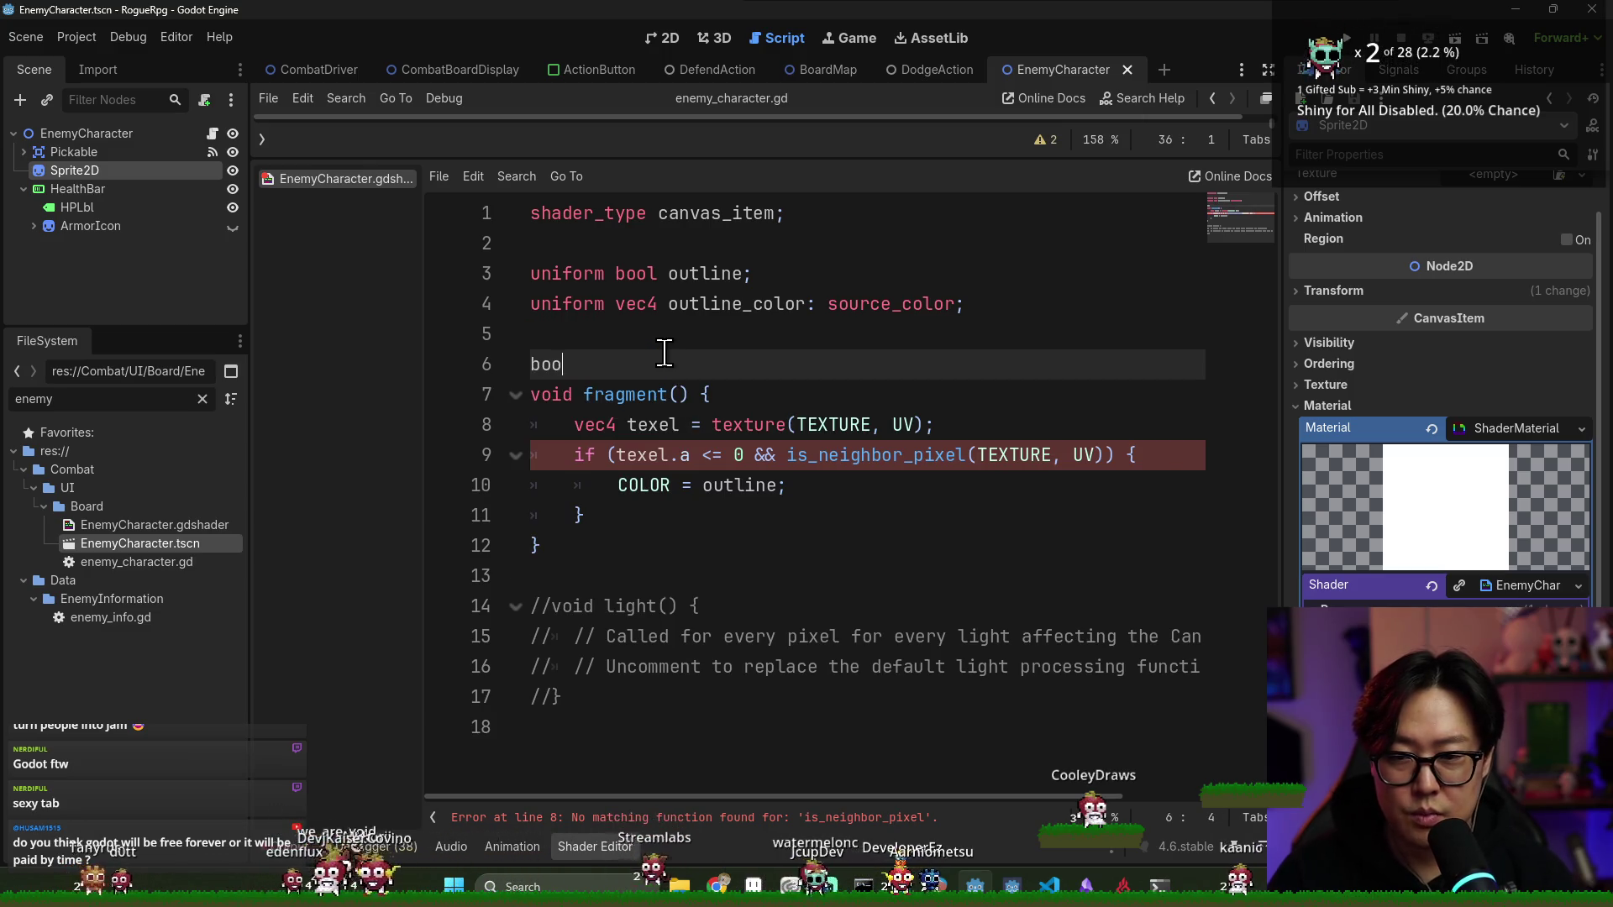
pyautogui.write('is_neighbor_pixel')
pyautogui.write('(')
pyautogui.press('BackSpace')
pyautogui.press('BackSpace')
pyautogui.write('r2D t')
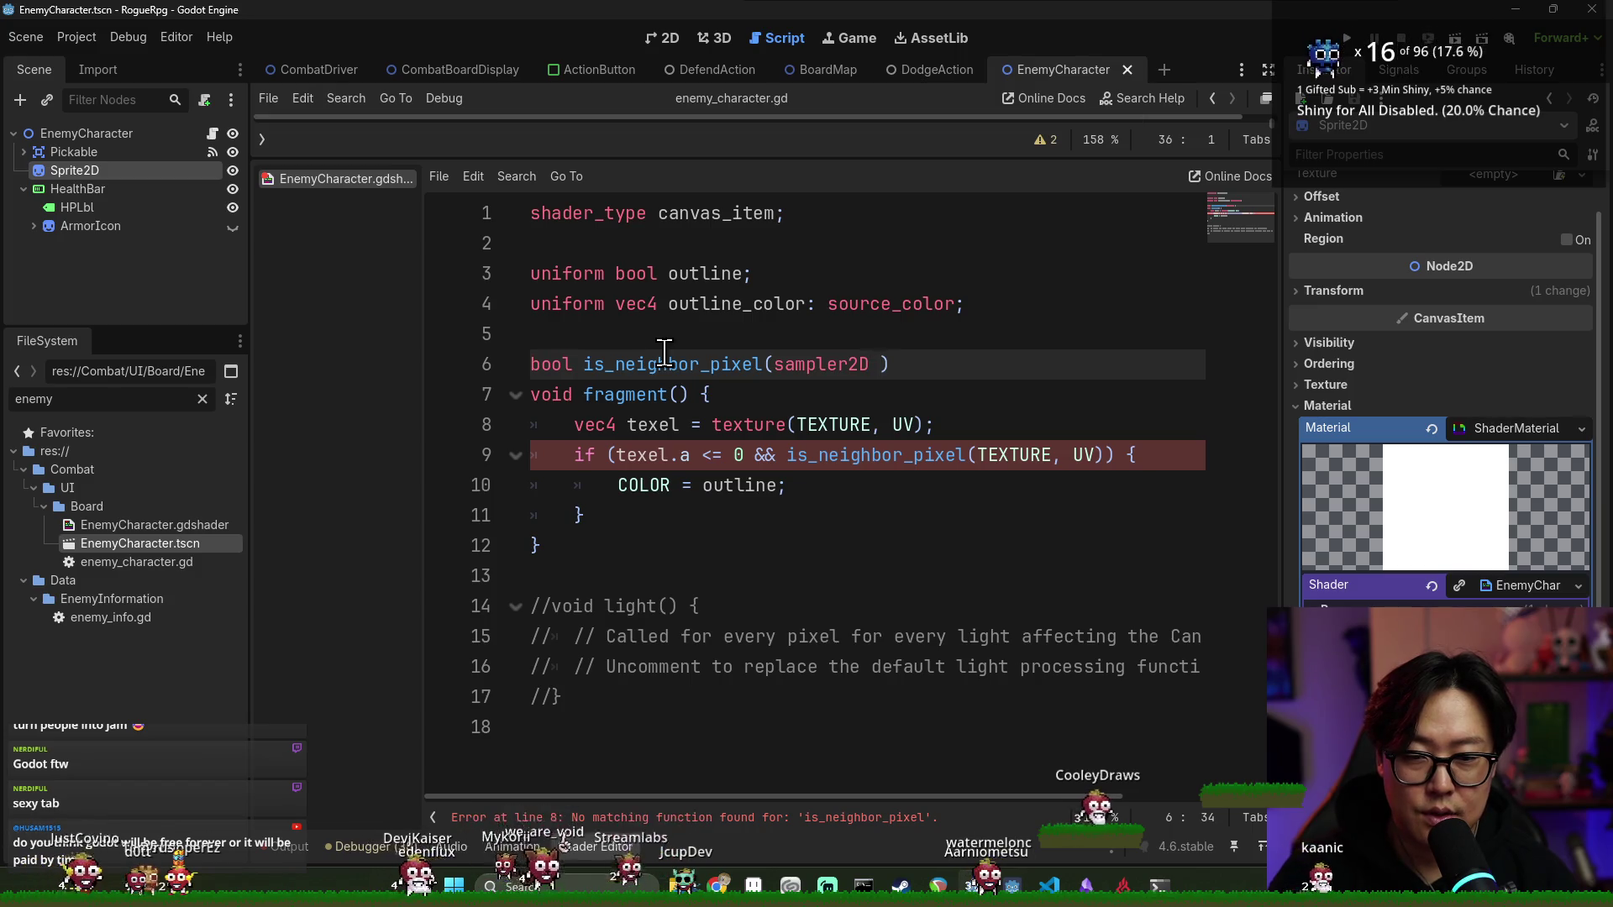
pyautogui.write('exture, ')
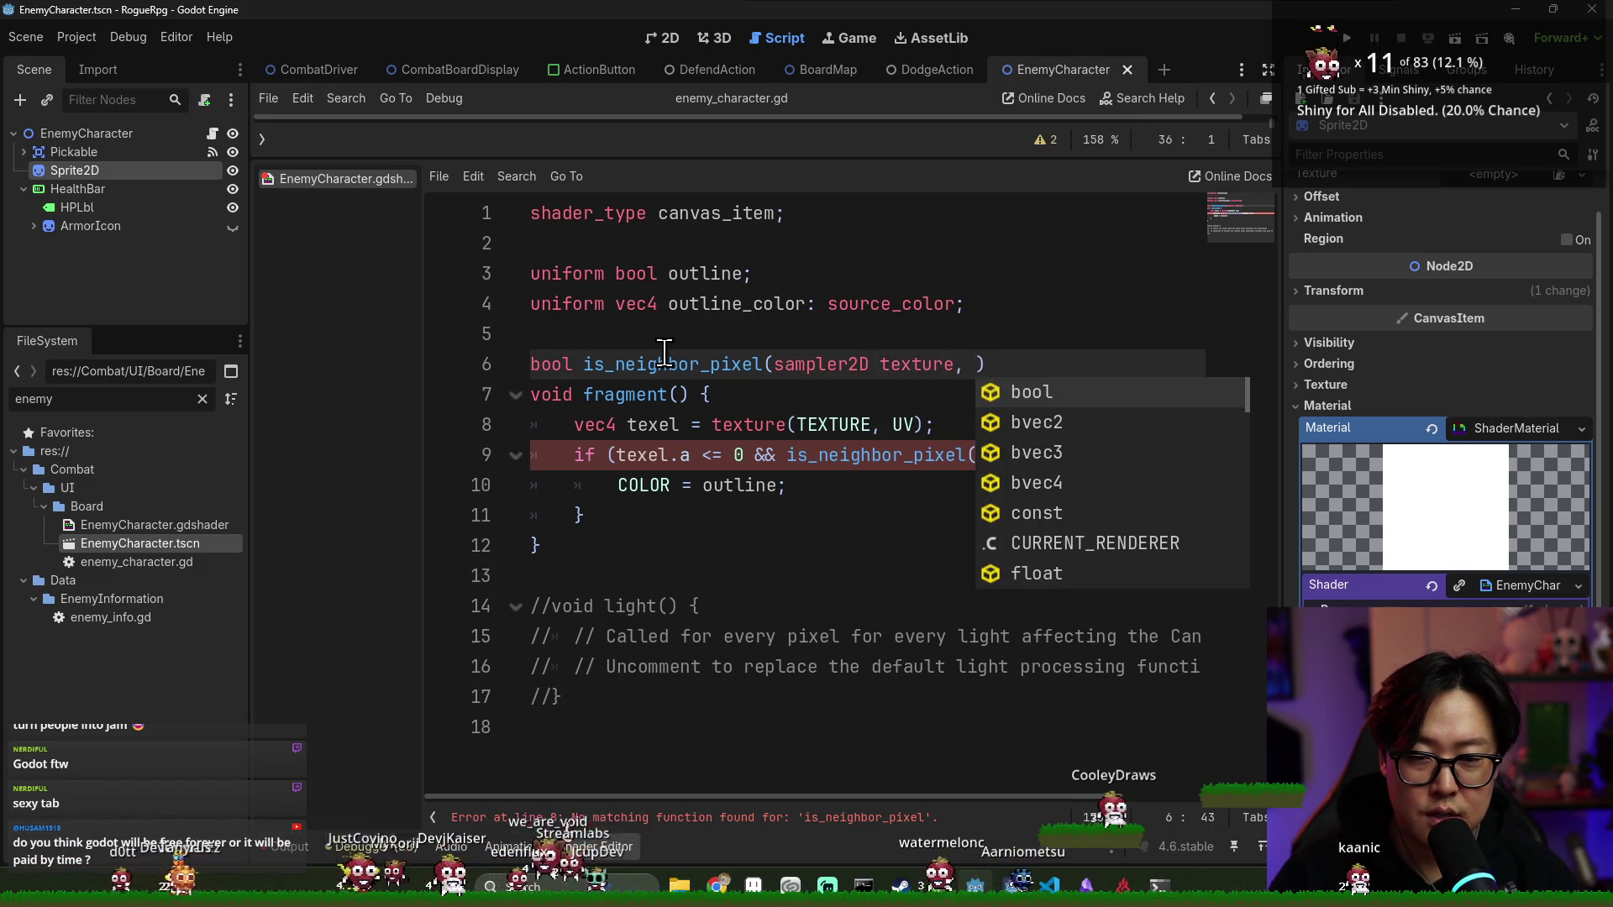
pyautogui.write('vec2 uv) {')
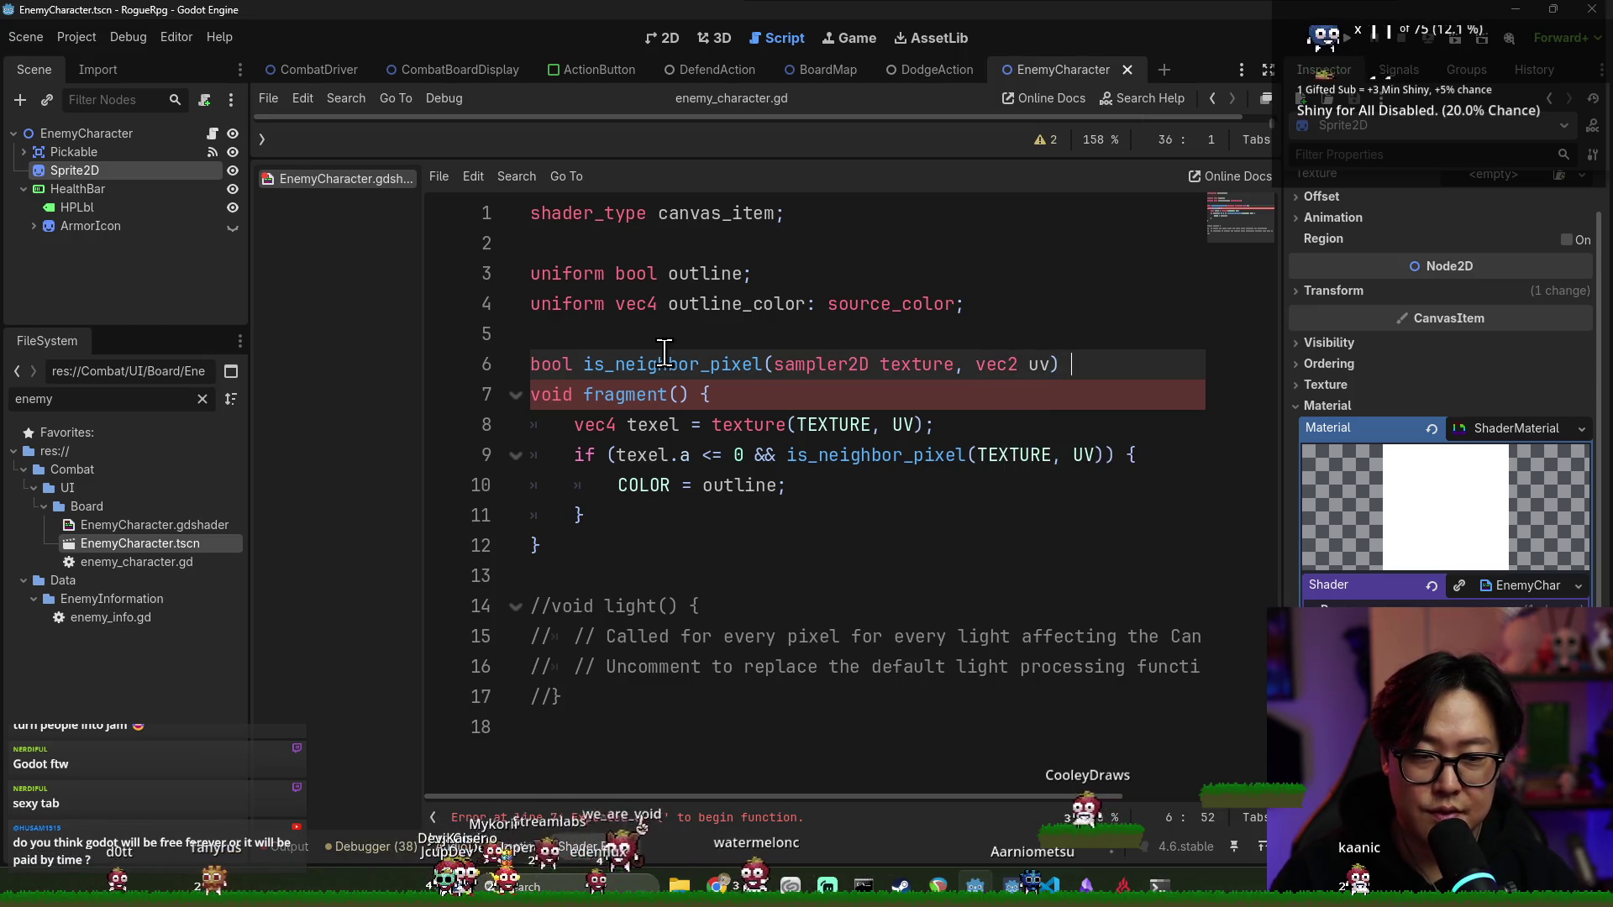
pyautogui.press('Return')
# Give the helper a body containing return false; with an empty first line
pyautogui.click(598, 424)
pyautogui.press('Return')
pyautogui.click(633, 397)
pyautogui.write('return false;')
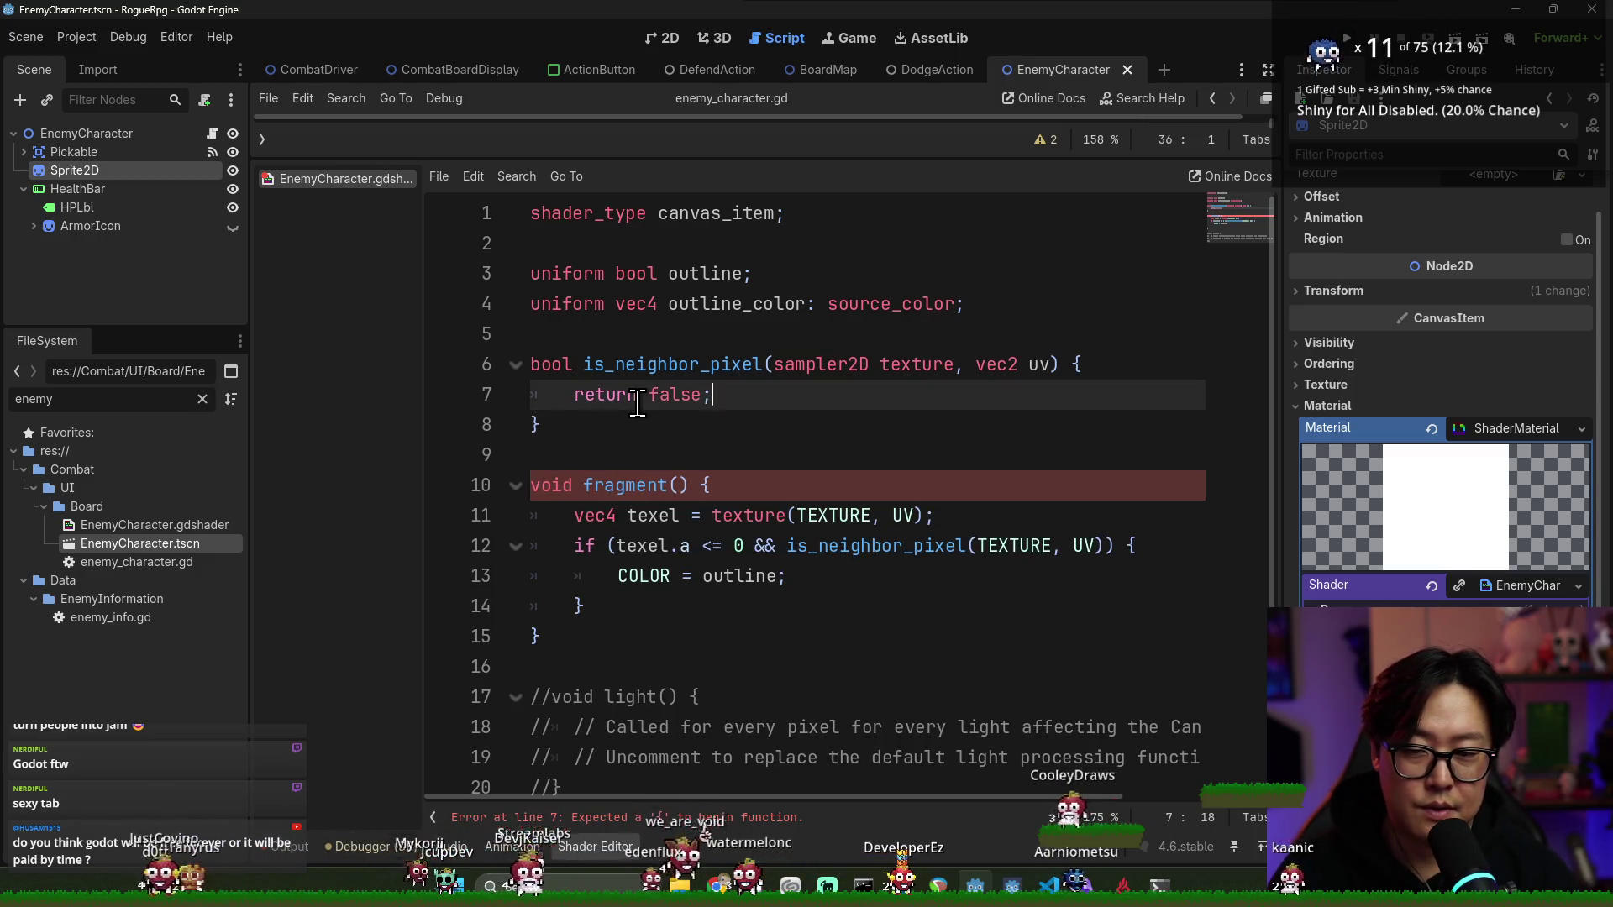
pyautogui.click(1085, 363)
pyautogui.press('Return')
# Check the sampler2D texture parameter against the helper call in the if condition
pyautogui.doubleClick(929, 365)
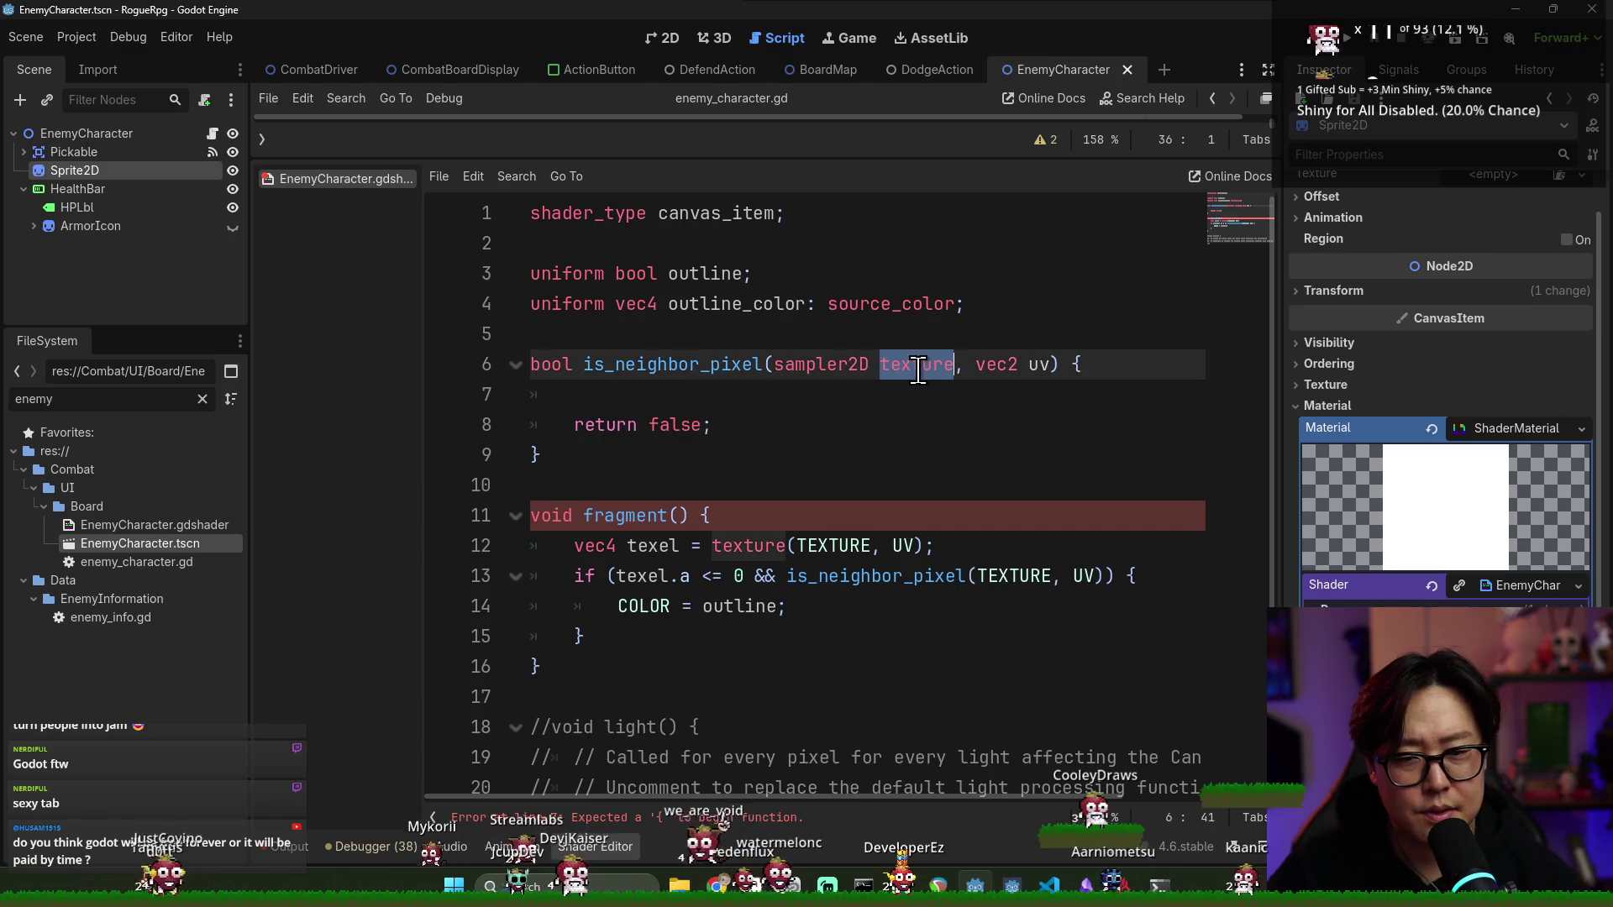
pyautogui.doubleClick(844, 367)
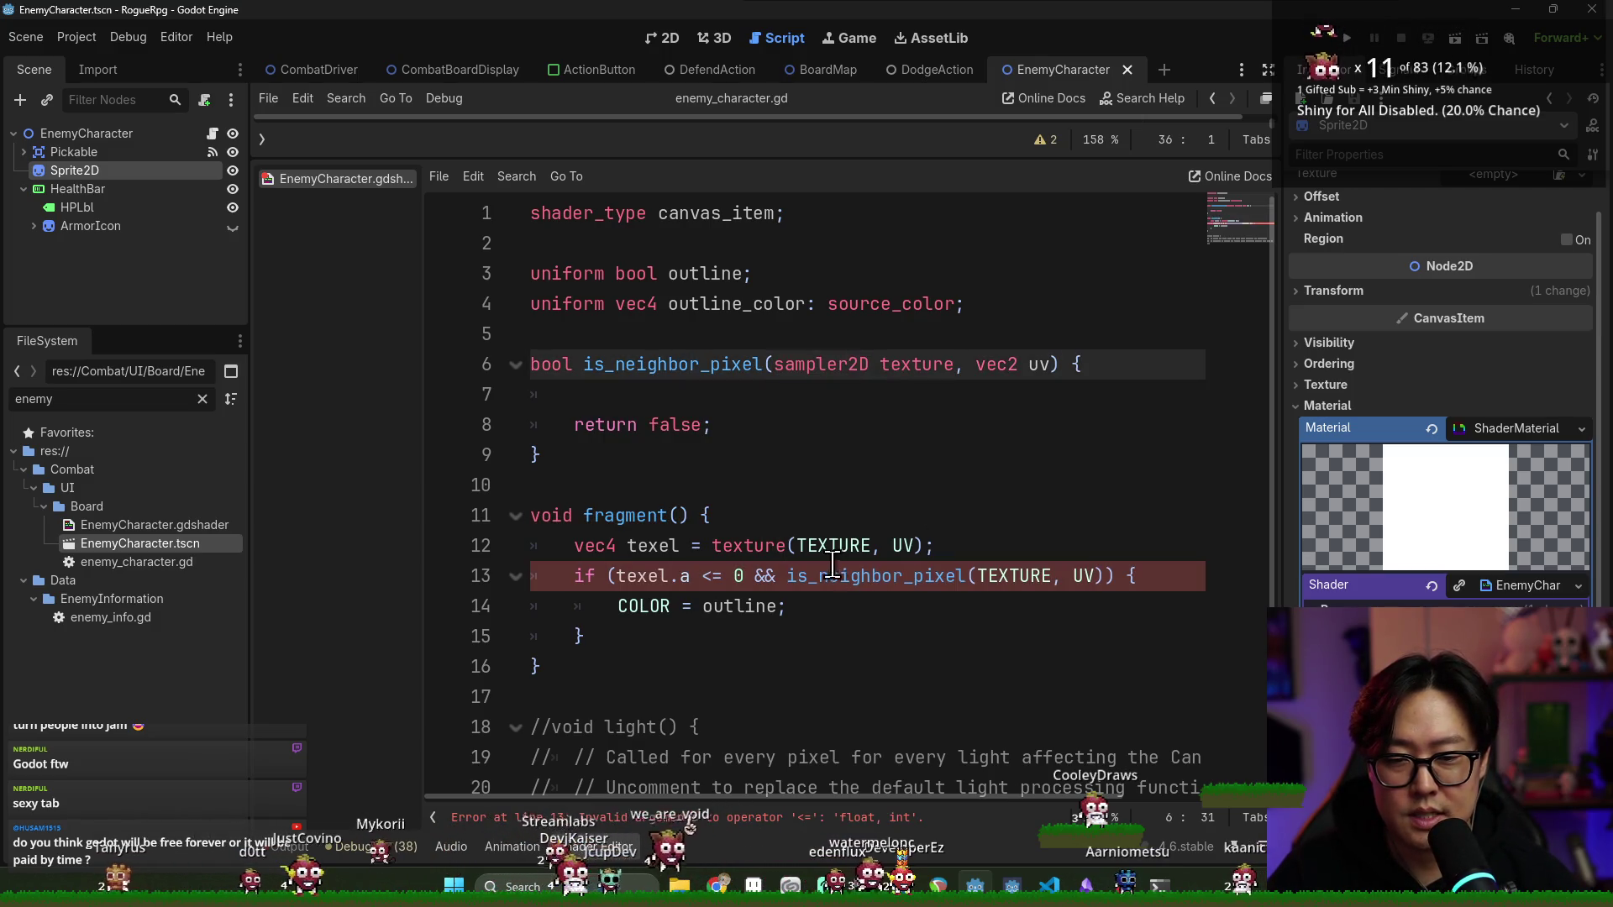
pyautogui.click(924, 576)
pyautogui.doubleClick(923, 576)
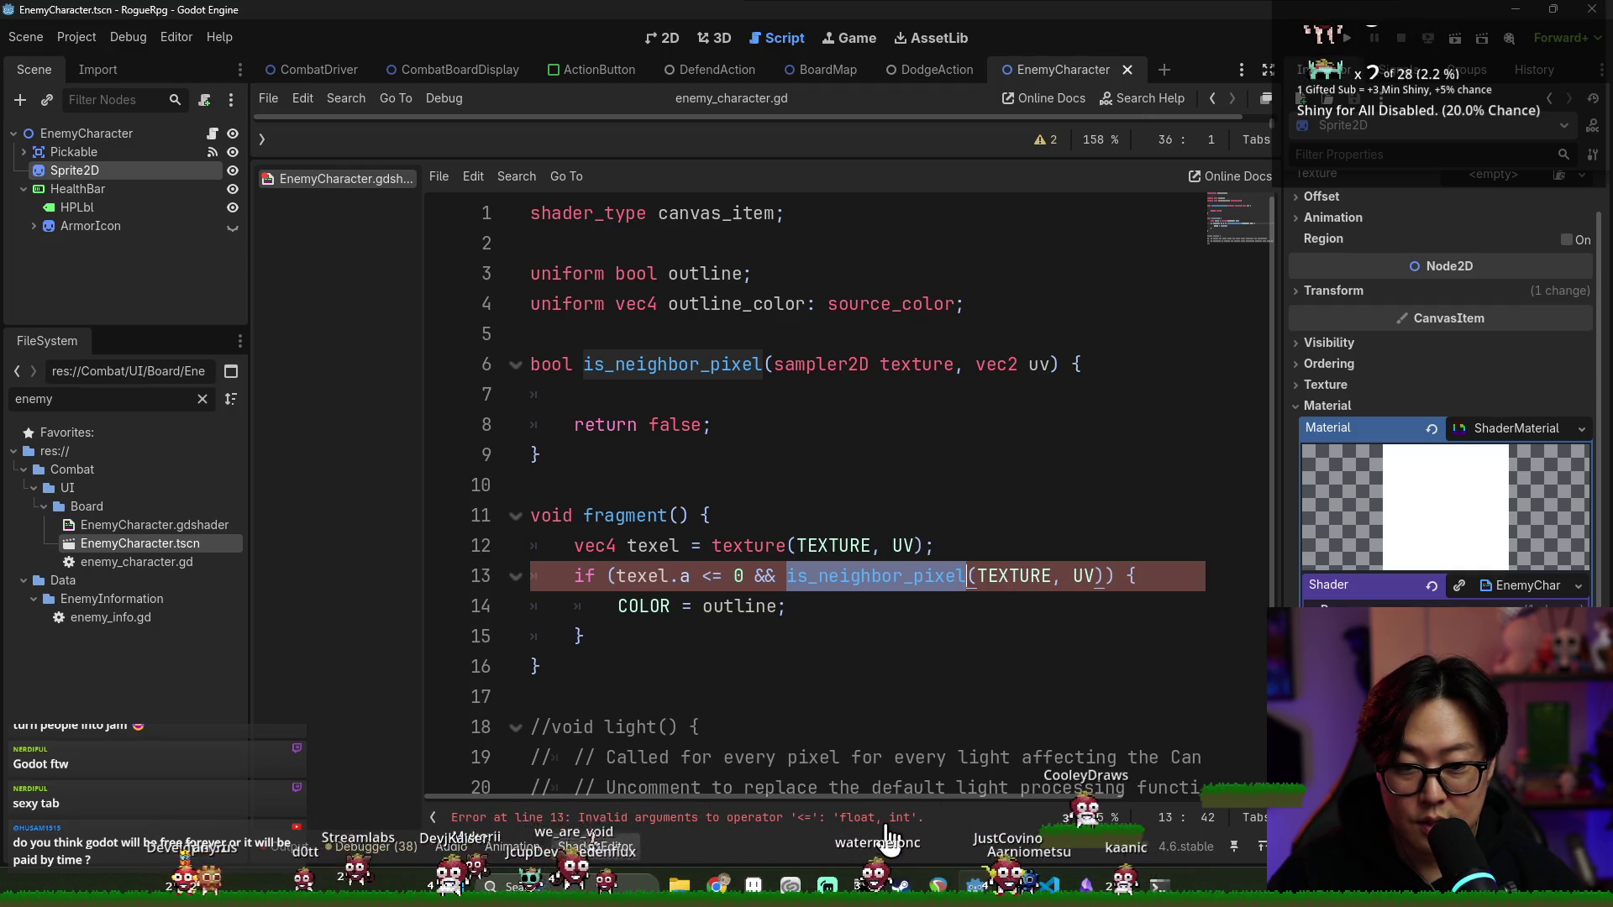
pyautogui.hotkey('ctrl', 'Left')
pyautogui.hotkey('ctrl', 'Left')
pyautogui.press('Left')
# Change the alpha comparison to texel.a <= 0. and save
pyautogui.write('.')
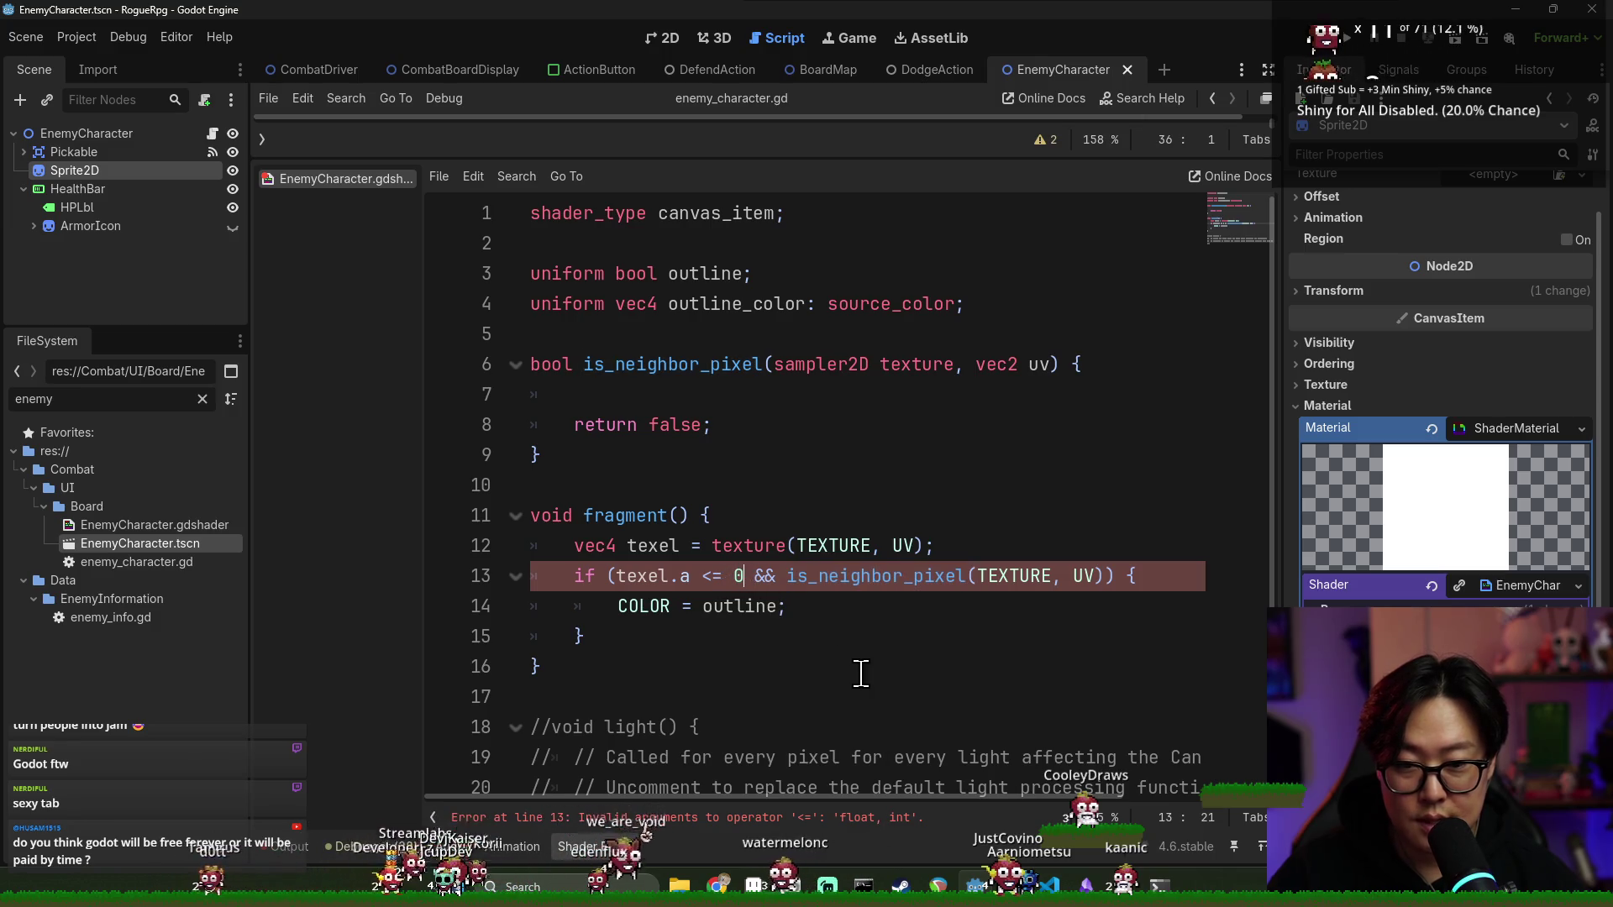
pyautogui.press('Right')
pyautogui.press('Right')
pyautogui.hotkey('ctrl', 's')
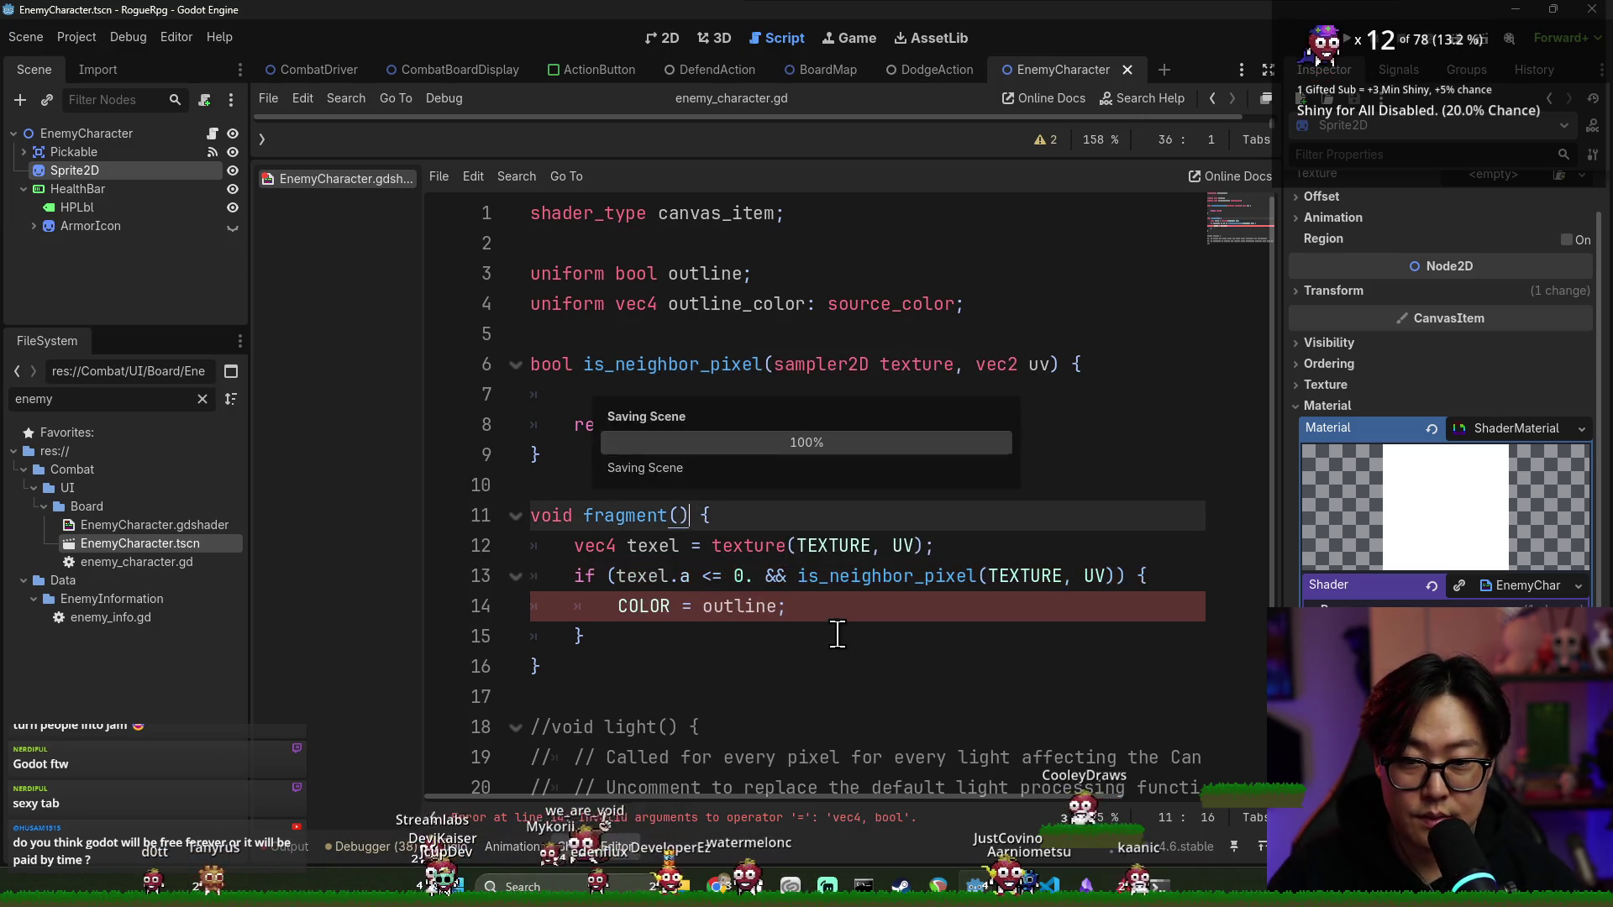
# Replace outline with the outline_color uniform on the COLOR line
pyautogui.click(828, 607)
pyautogui.doubleClick(739, 606)
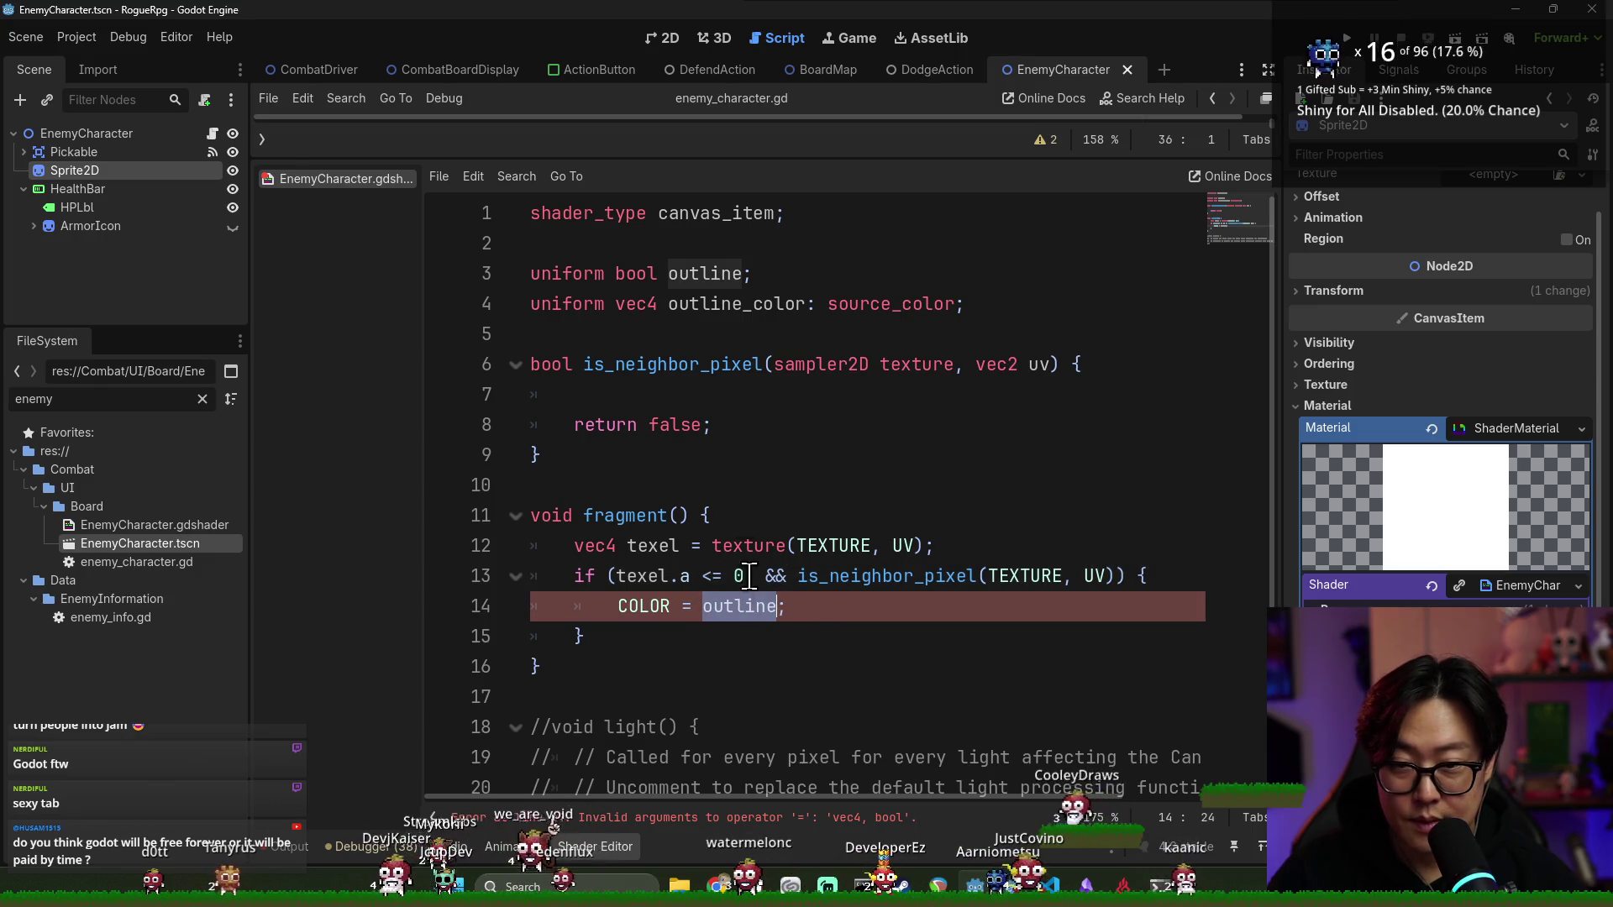
pyautogui.doubleClick(736, 304)
pyautogui.hotkey('ctrl', 'c')
pyautogui.doubleClick(739, 605)
pyautogui.hotkey('ctrl', 'v')
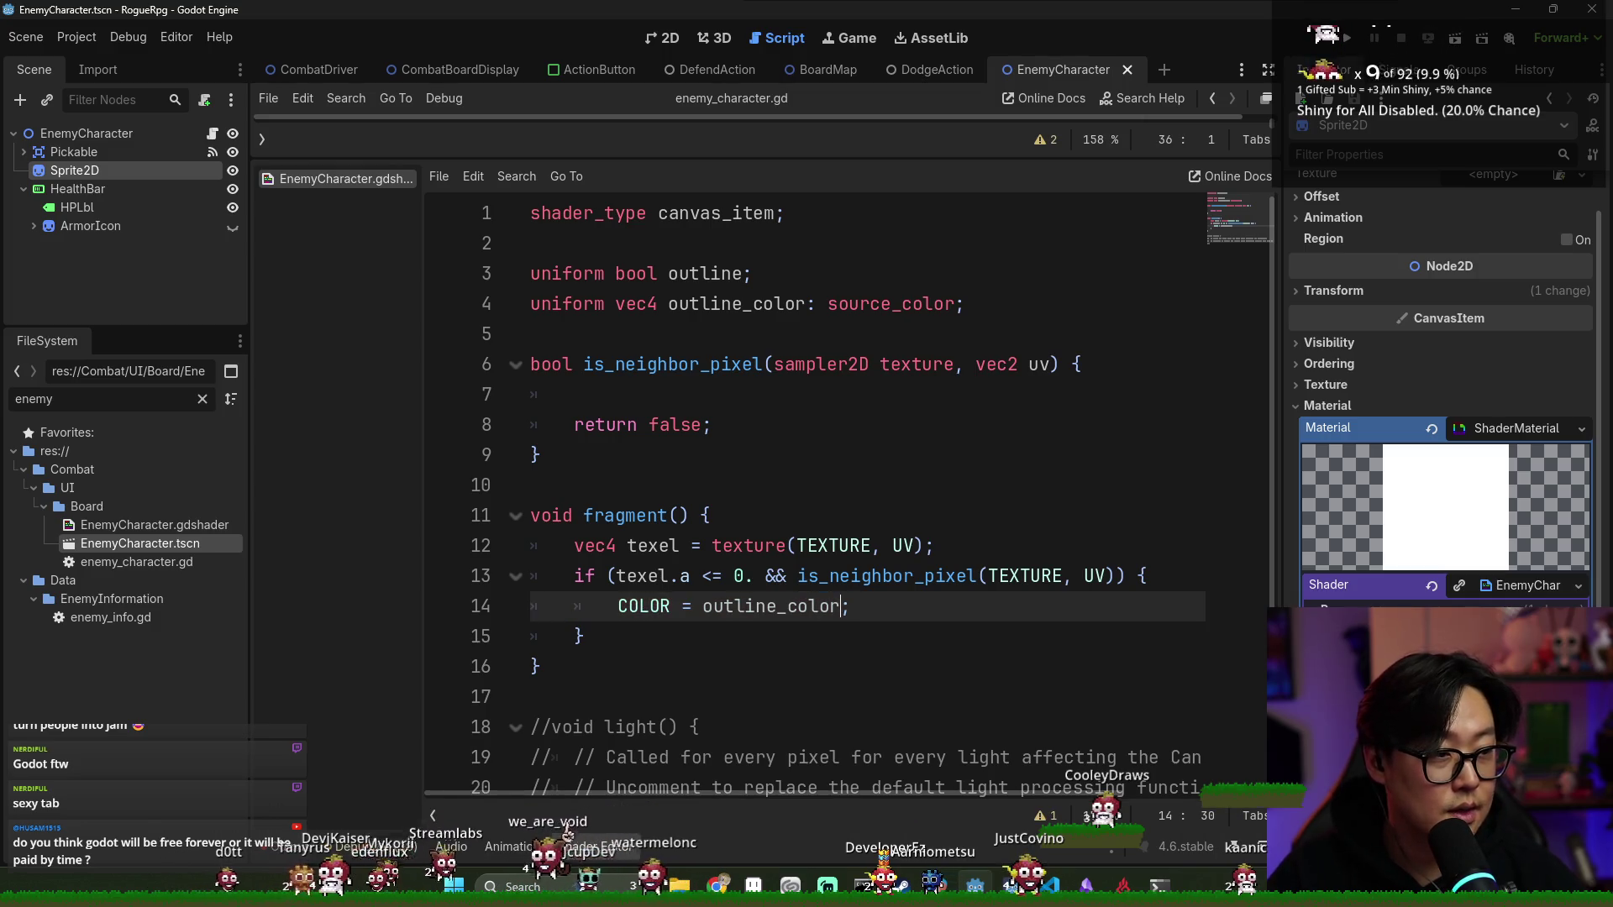
# Save and insert blank lines at the top of the helper body
pyautogui.click(890, 488)
pyautogui.scroll(-1, 685, 458)
pyautogui.hotkey('ctrl', 's')
pyautogui.click(643, 304)
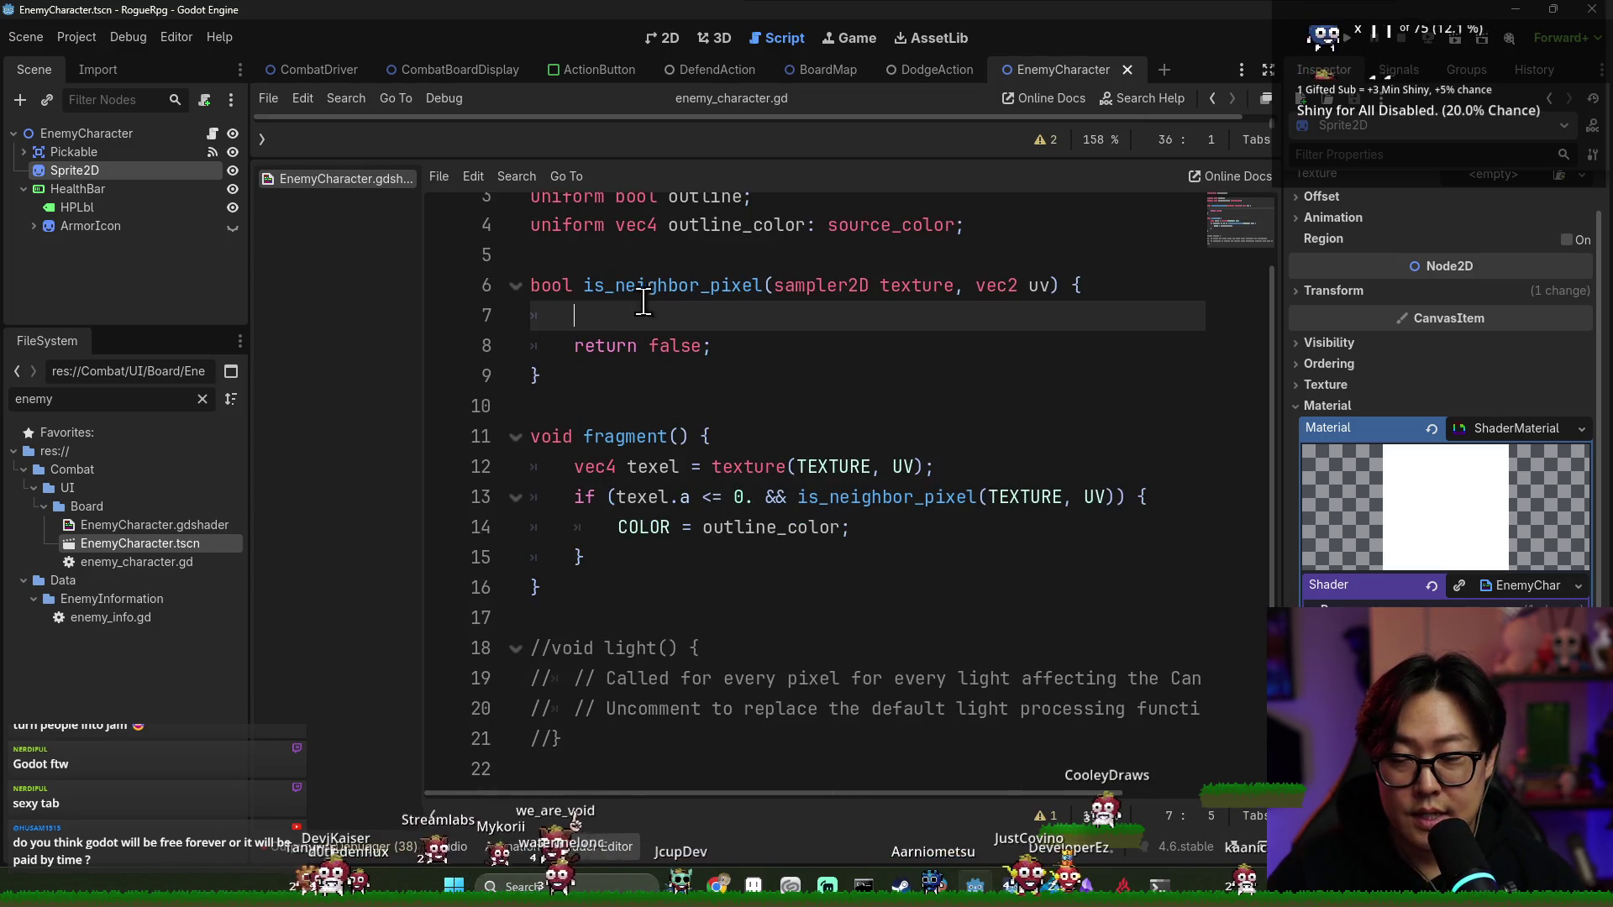
pyautogui.press('Return')
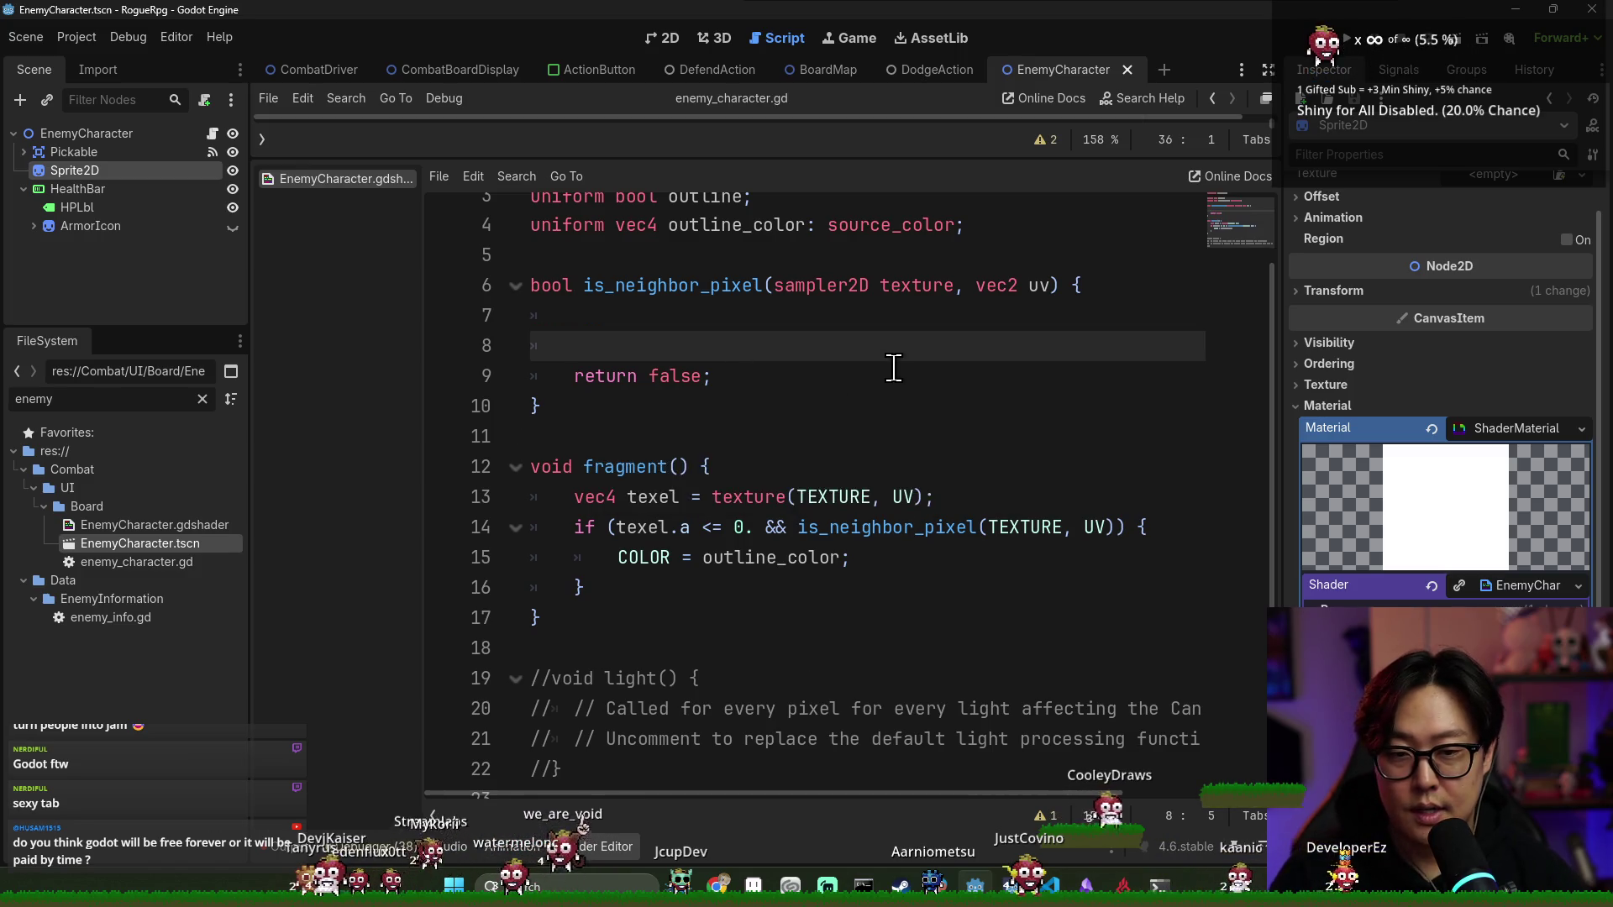
pyautogui.press('Up')
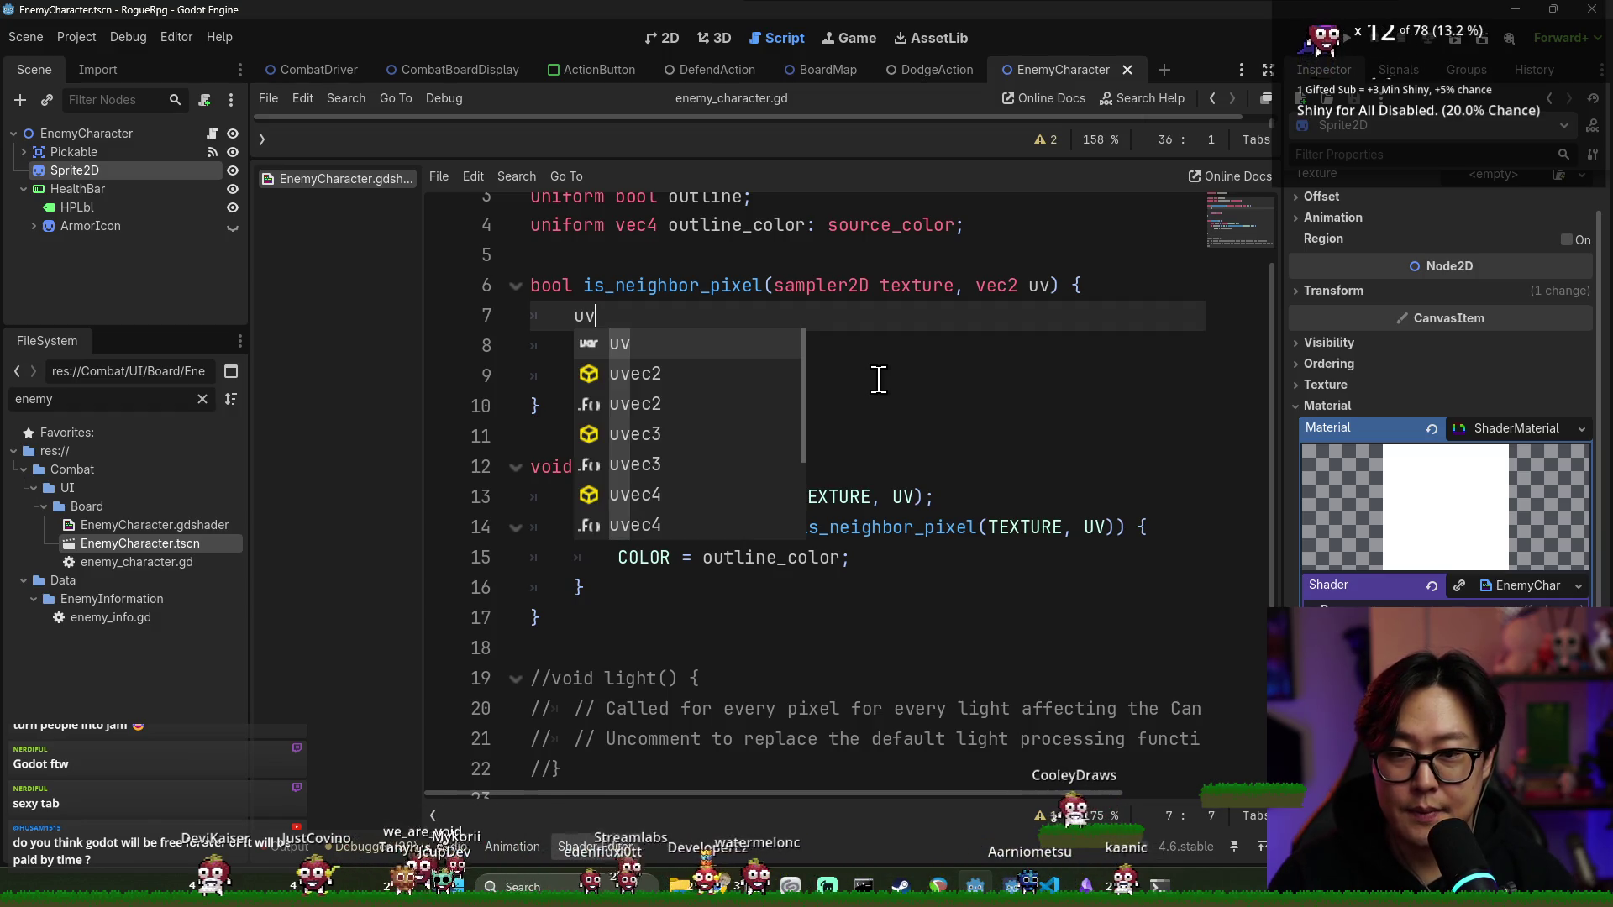
# Clear the unfinished pixel-size text on line 7 and pass TEXTURE_PIXEL_SIZE in the helper call
pyautogui.press('BackSpace')
pyautogui.press('BackSpace')
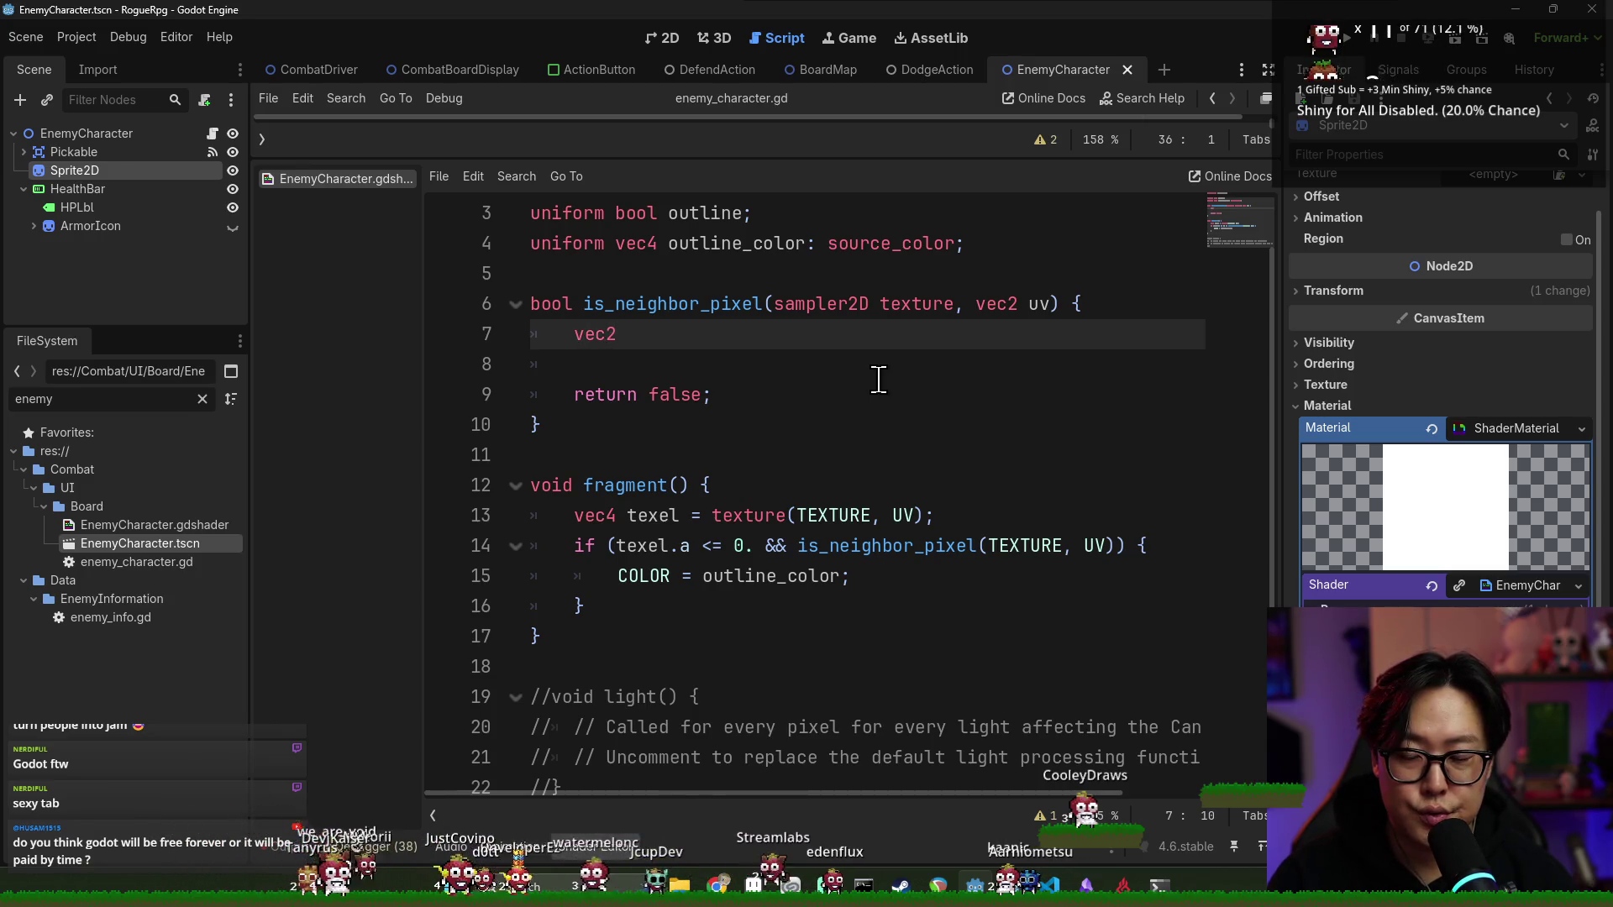
pyautogui.write('pixel_size =')
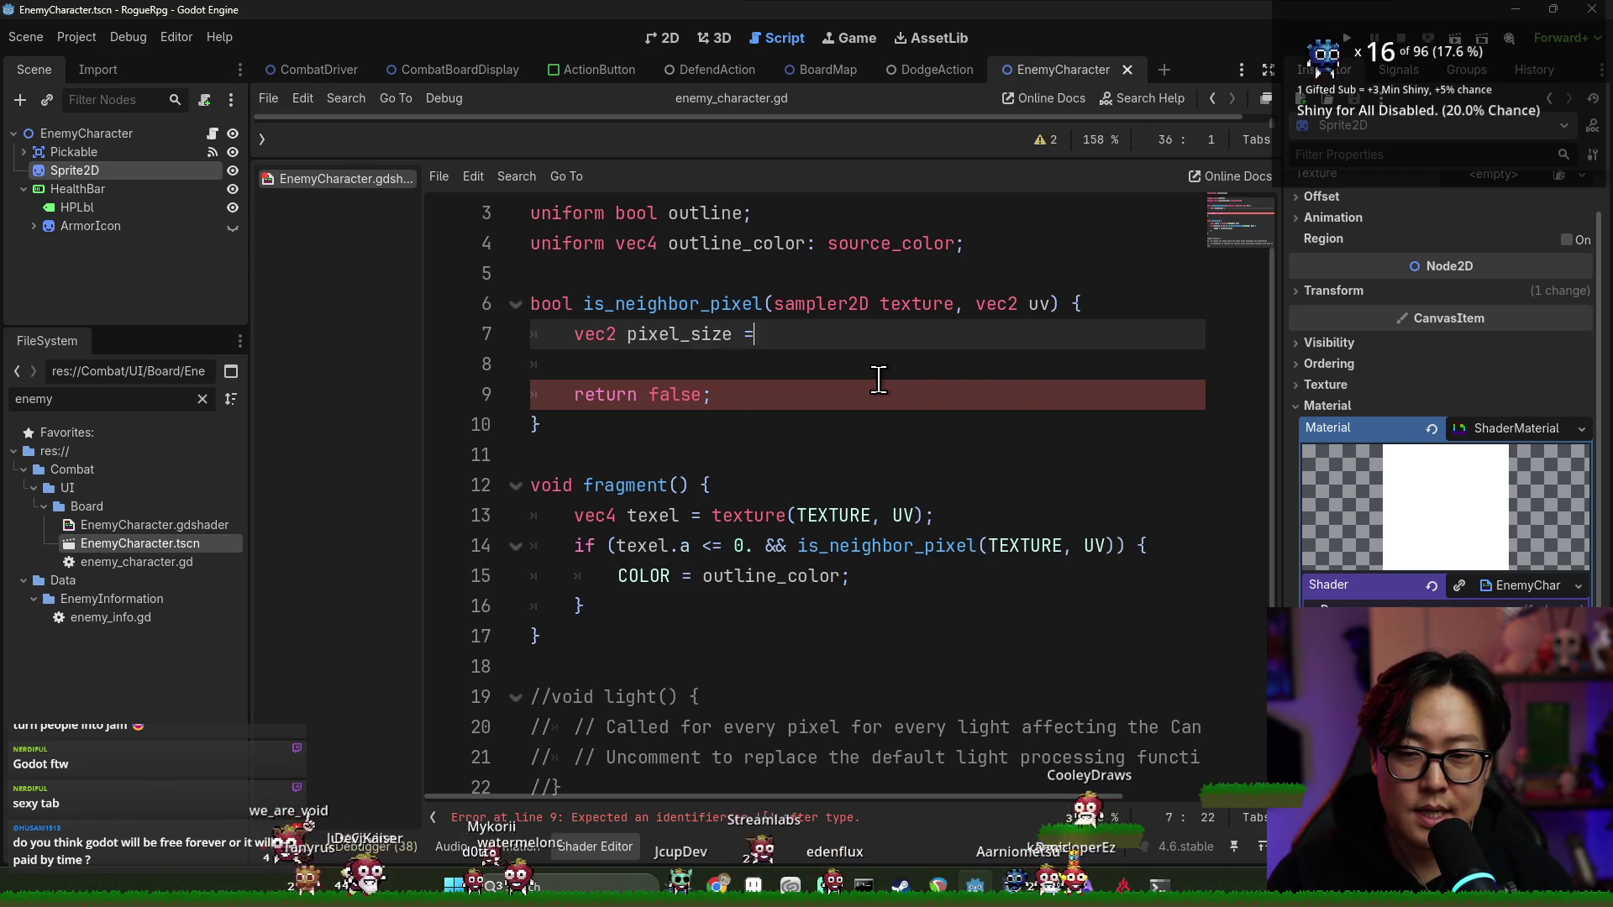
pyautogui.write(' PI')
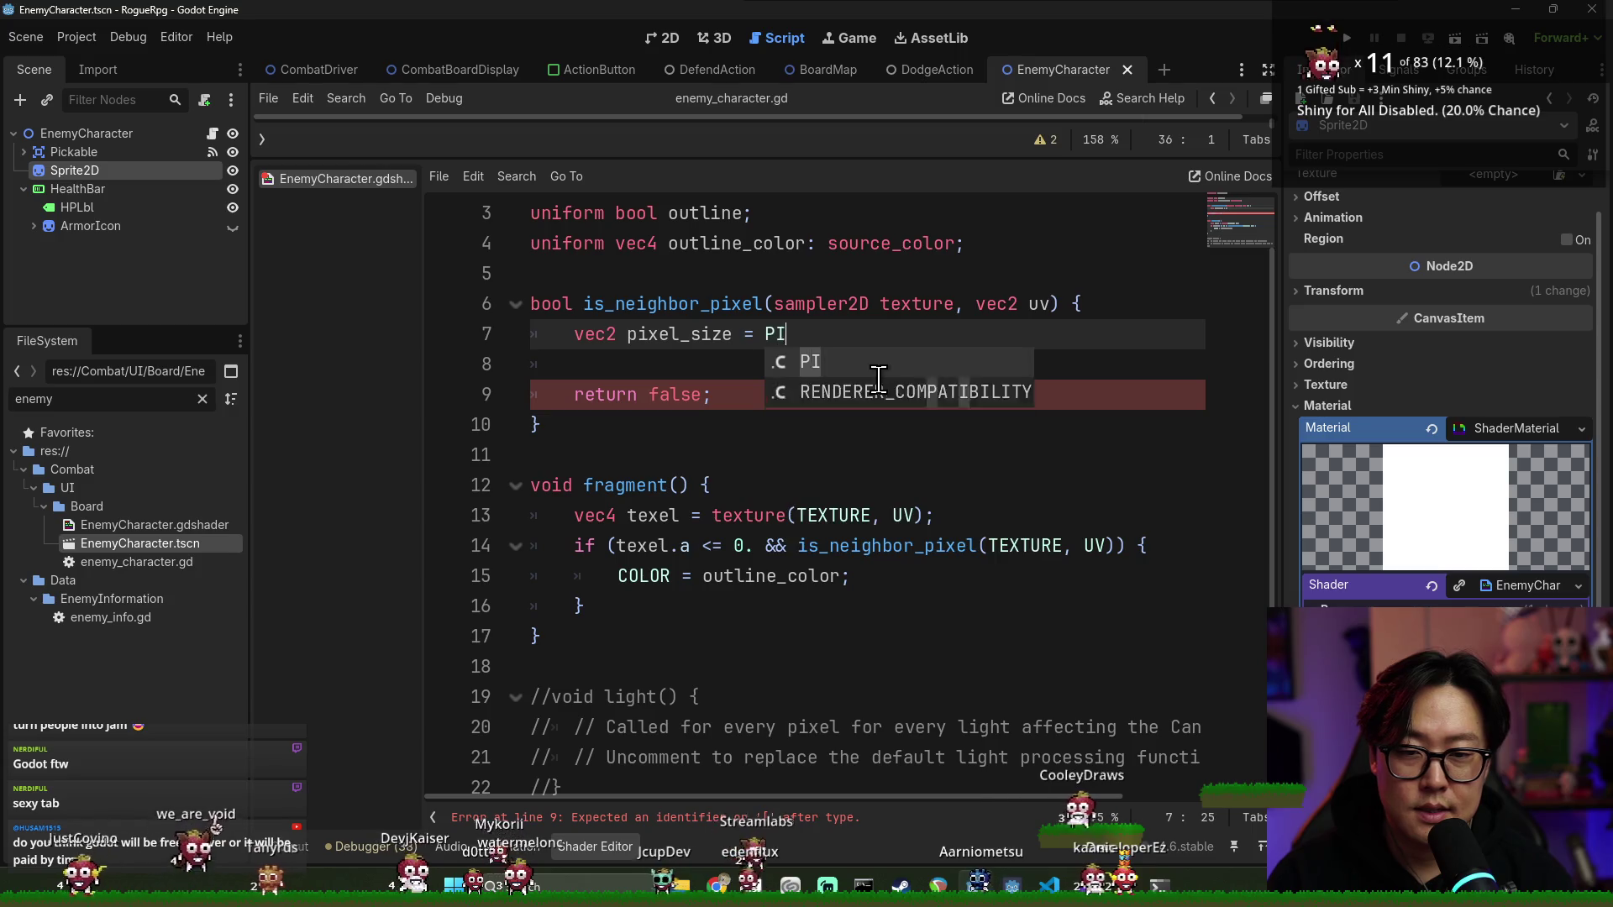
pyautogui.write('XEL')
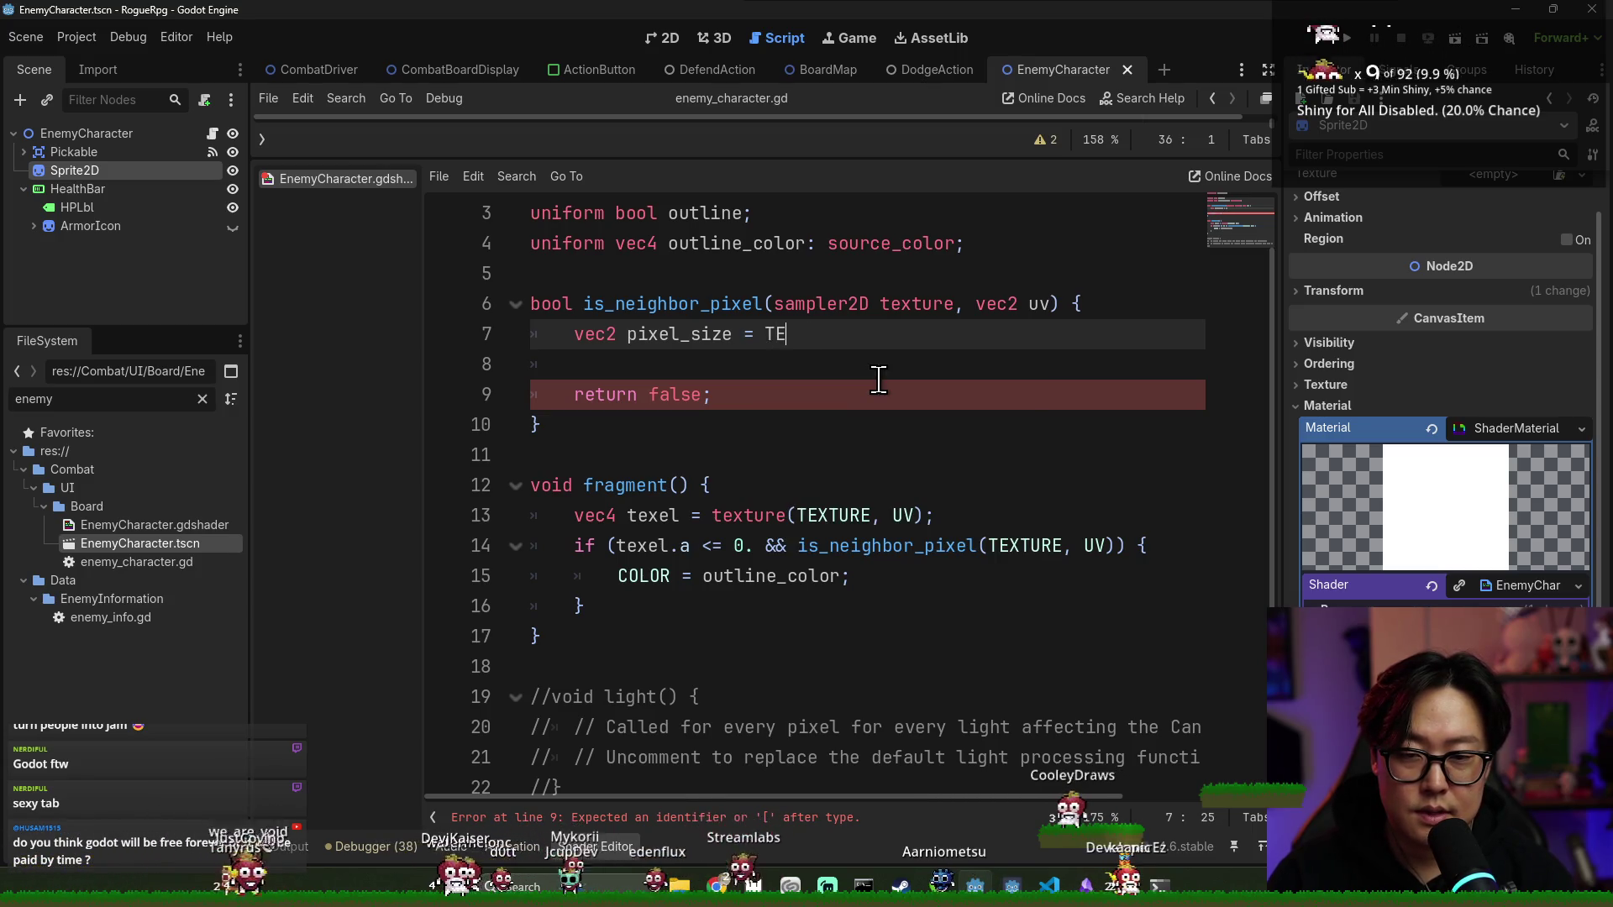
pyautogui.write('XTURE_PIX')
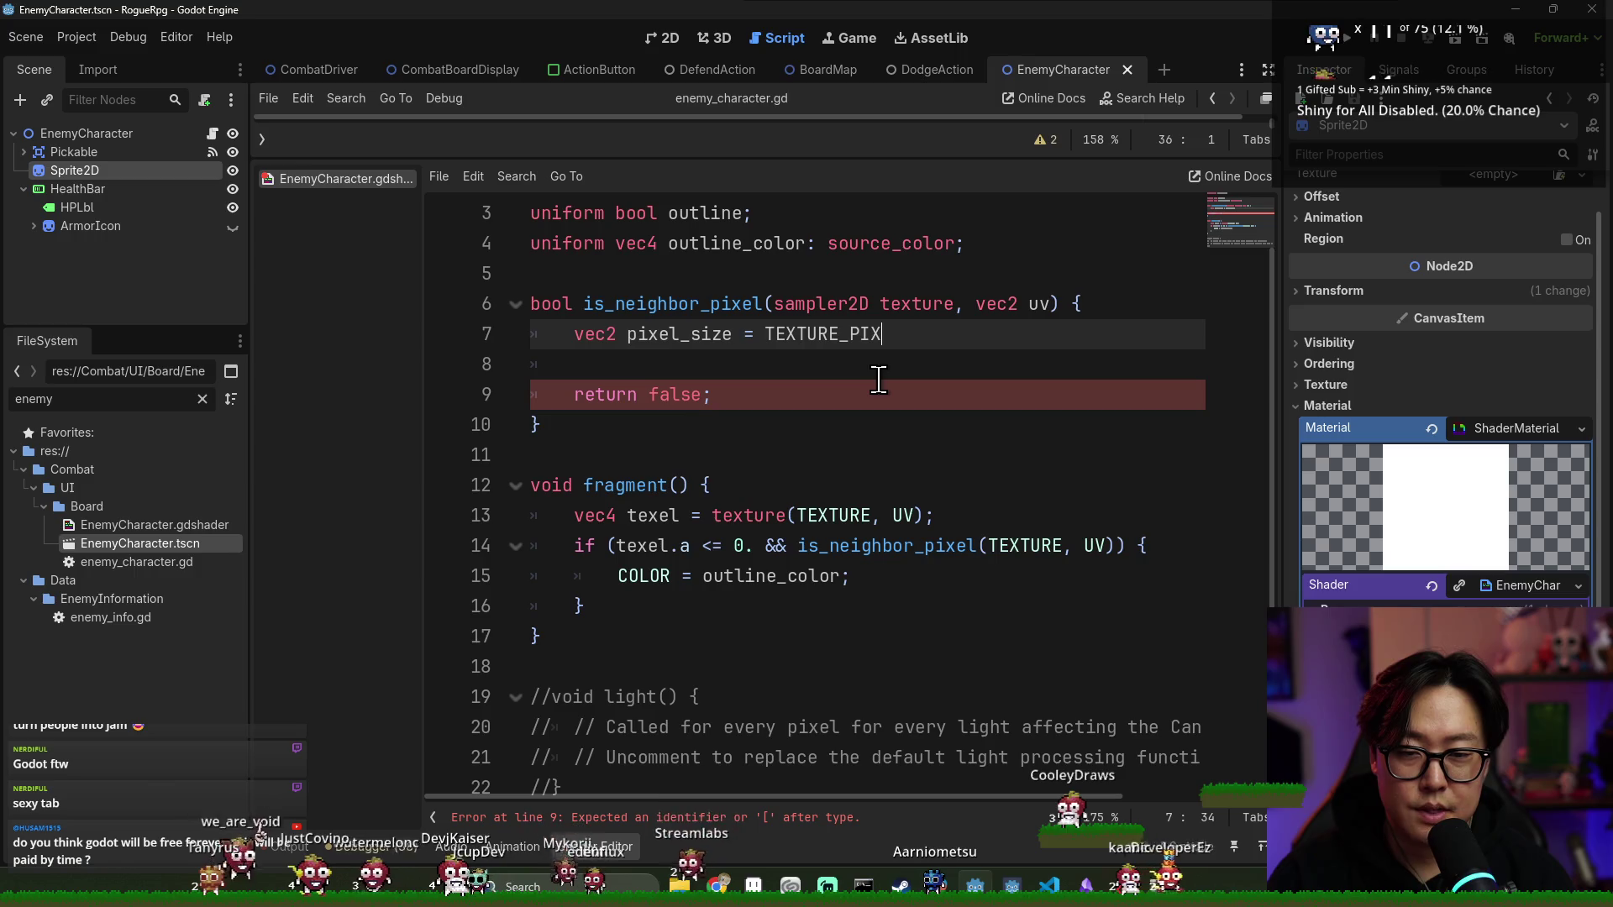
pyautogui.doubleClick(818, 333)
pyautogui.press('BackSpace')
pyautogui.click(1107, 546)
pyautogui.write(', ')
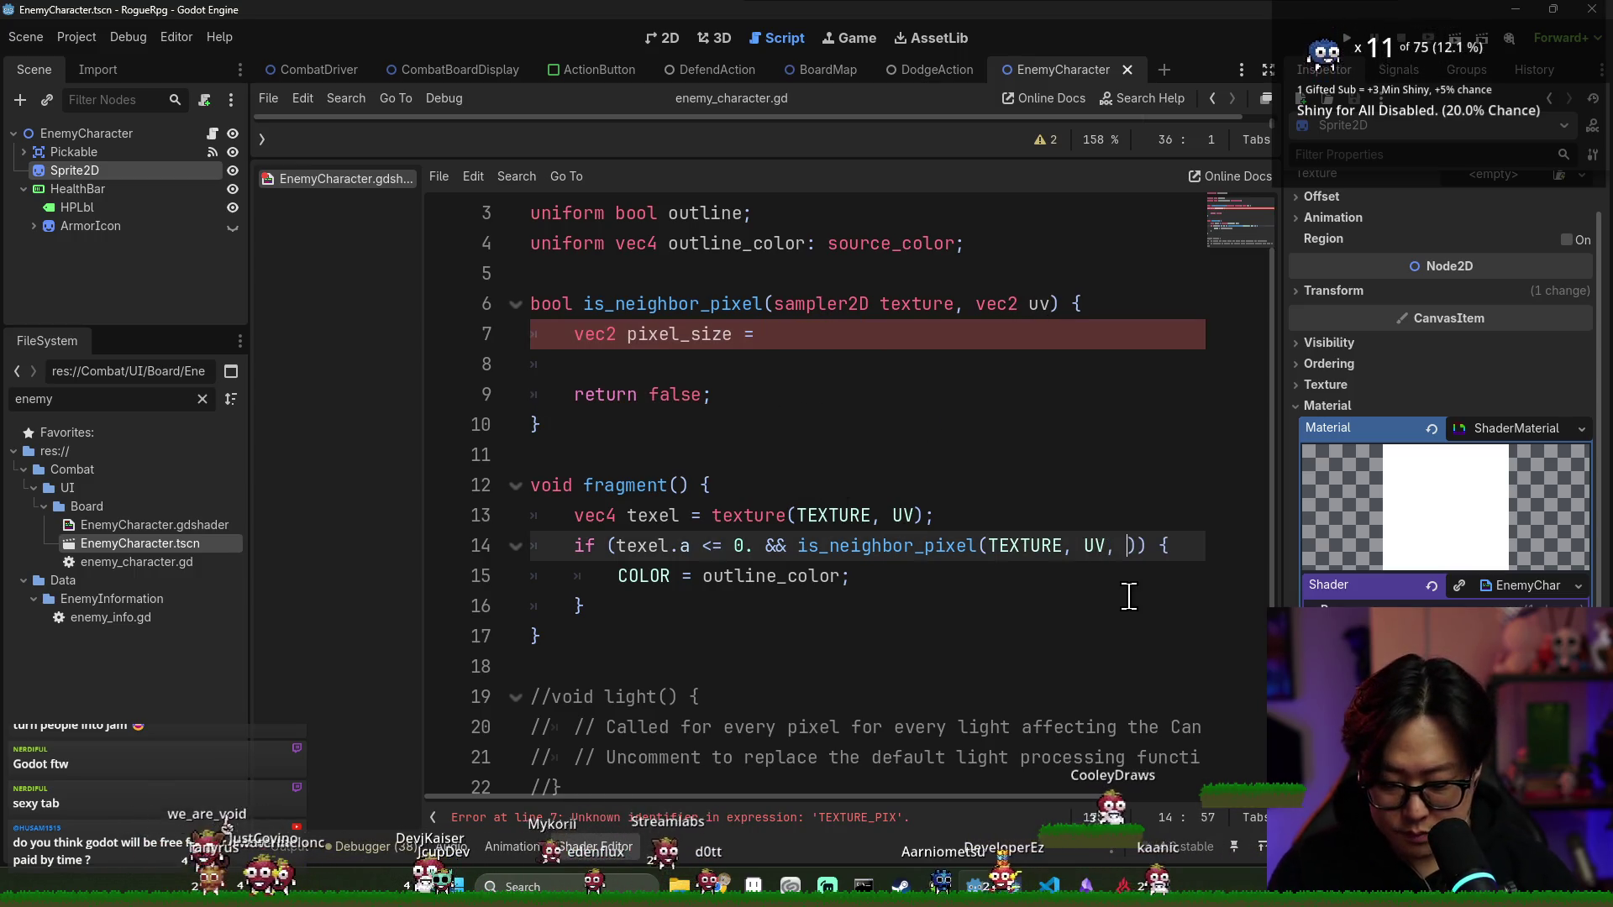
pyautogui.write('TEXTURE_PIXEL_SIZE')
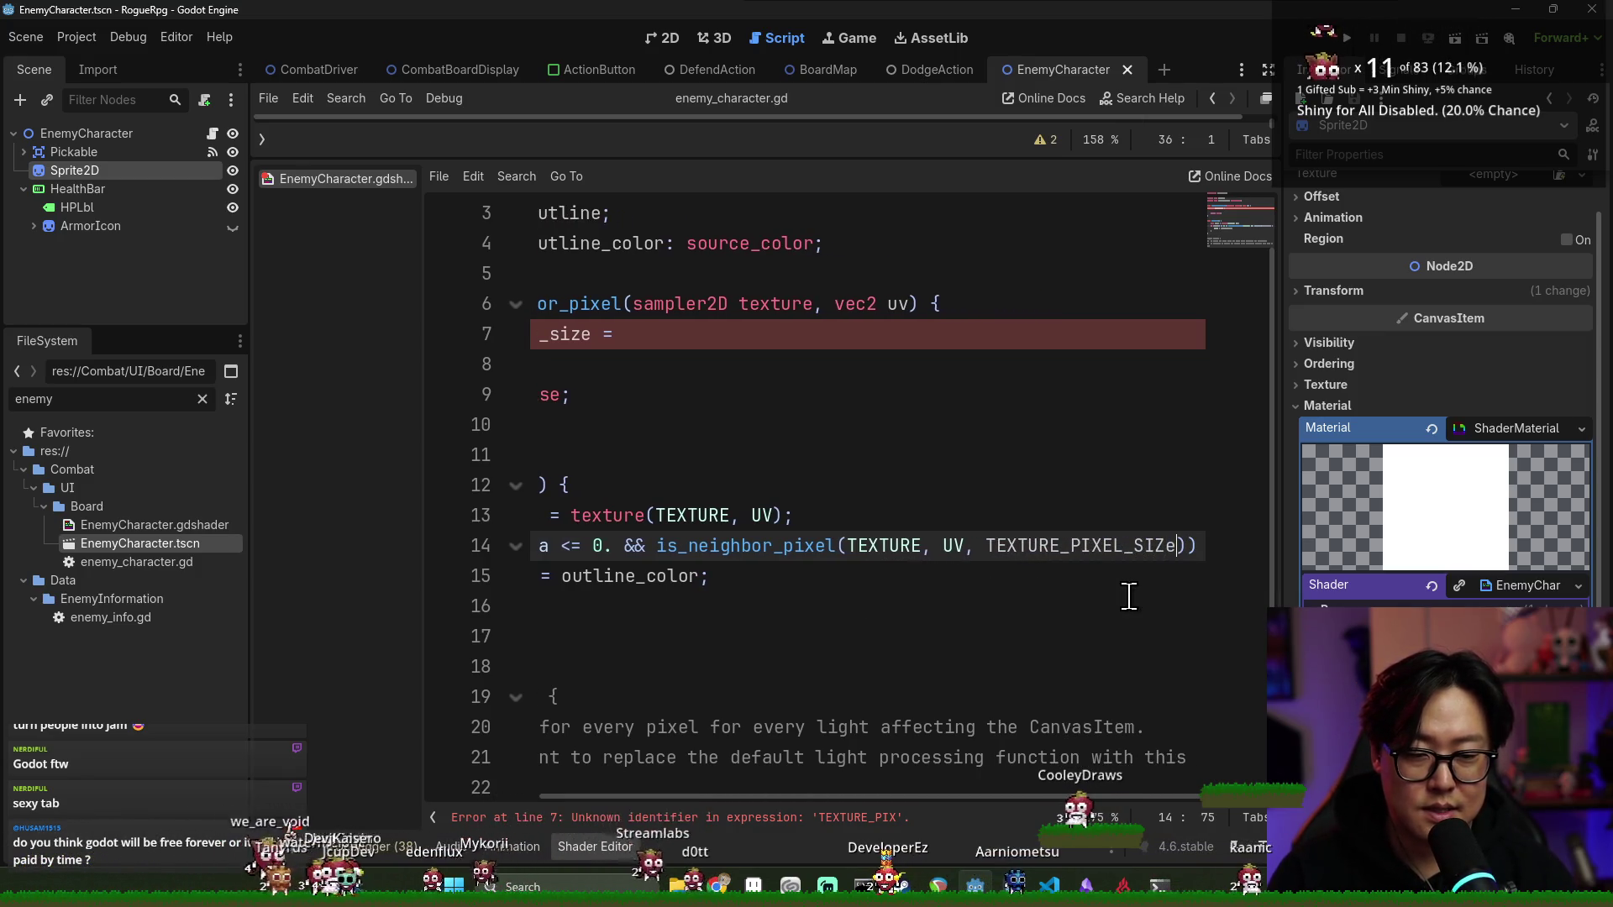
pyautogui.doubleClick(1172, 546)
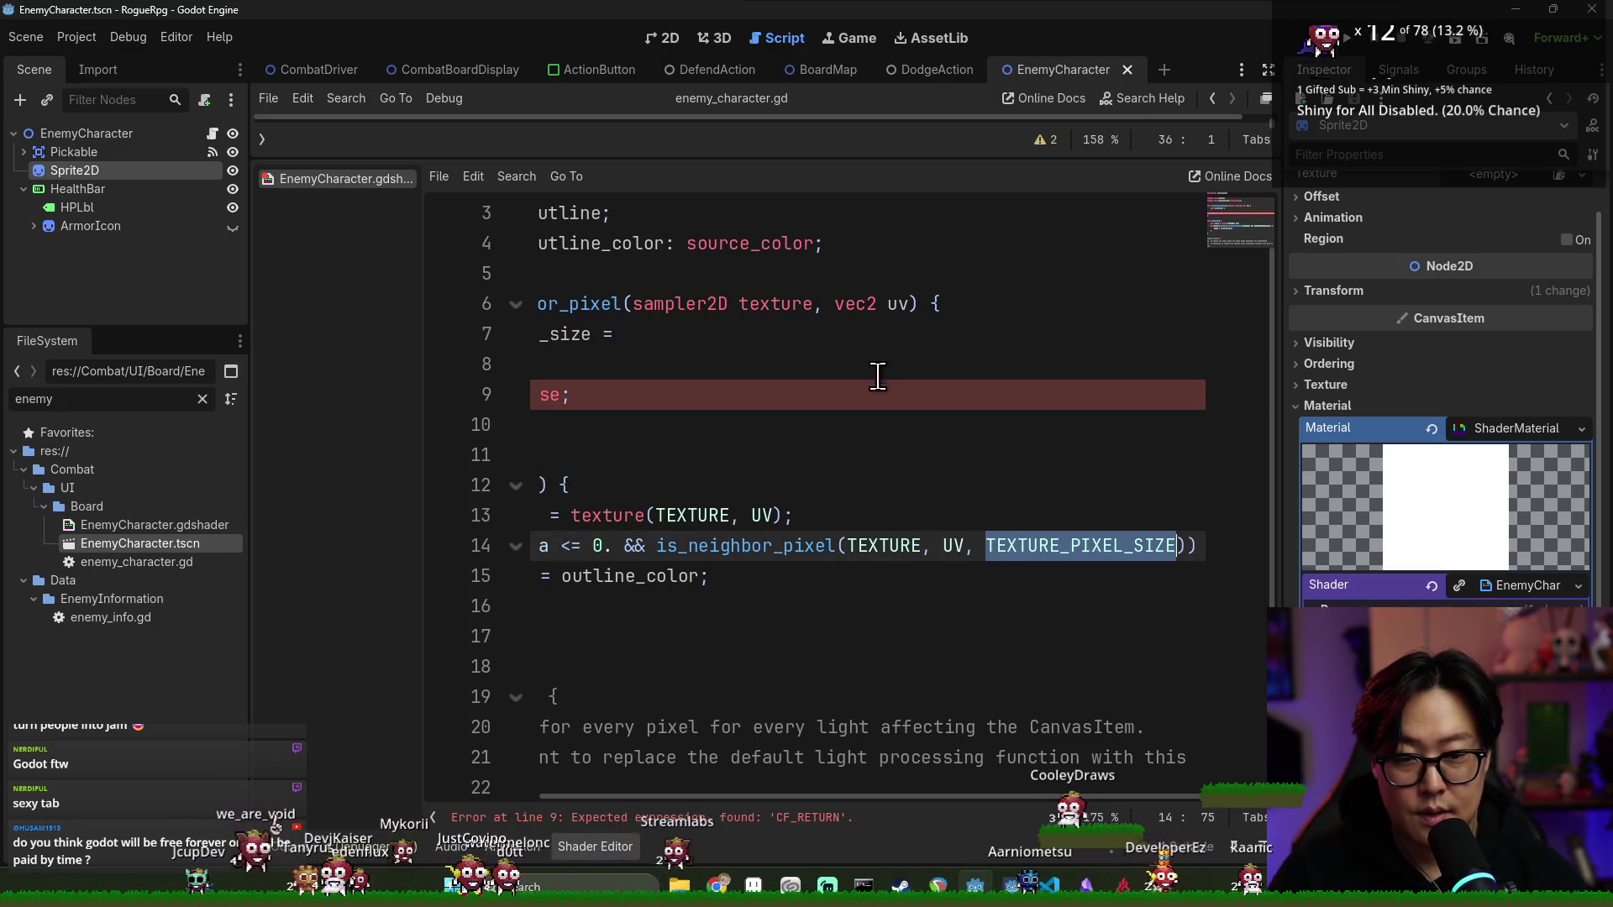
# Add a vec2 pixel_size parameter to the helper, delete the leftover local declaration, and save
pyautogui.click(897, 304)
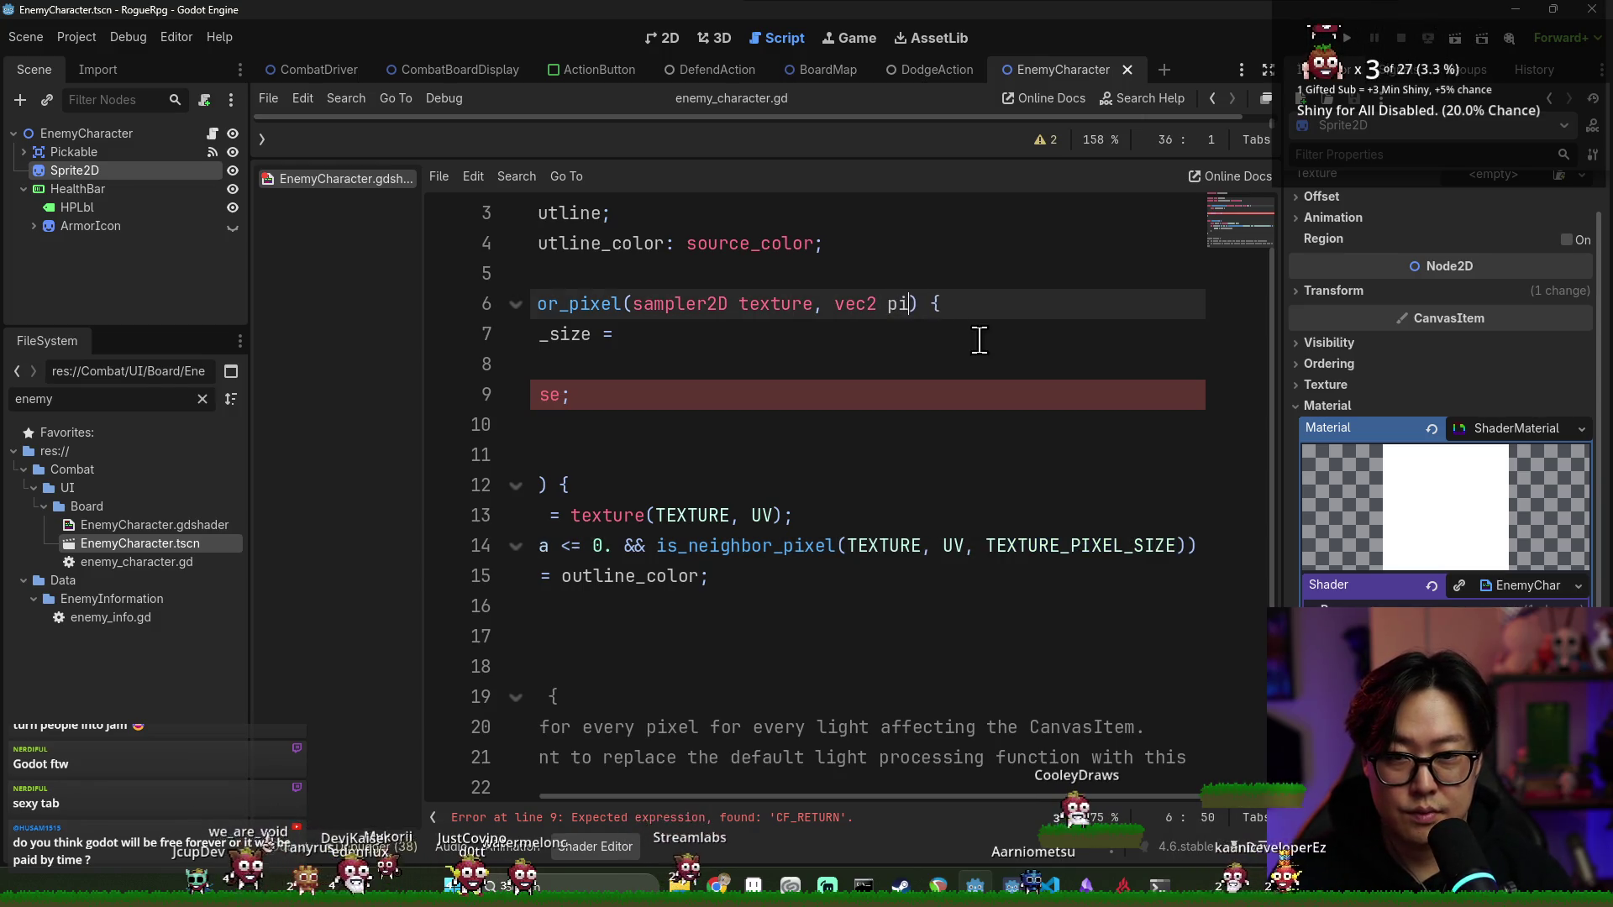
pyautogui.press('BackSpace')
pyautogui.press('BackSpace')
pyautogui.write('uv, vec')
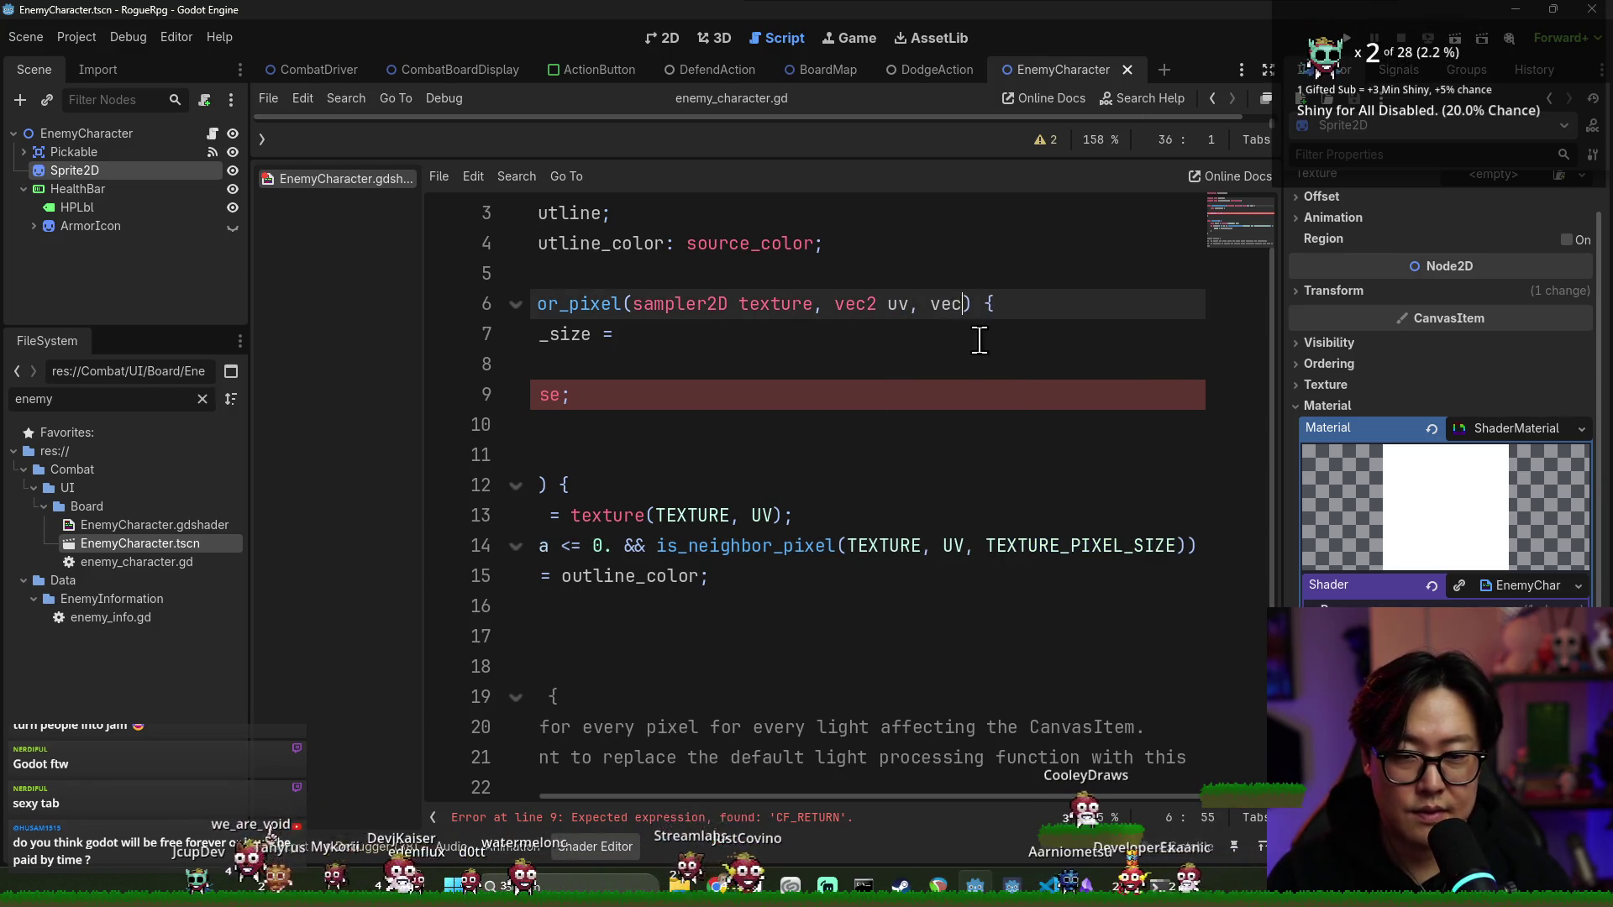
pyautogui.write('2 pixel_size')
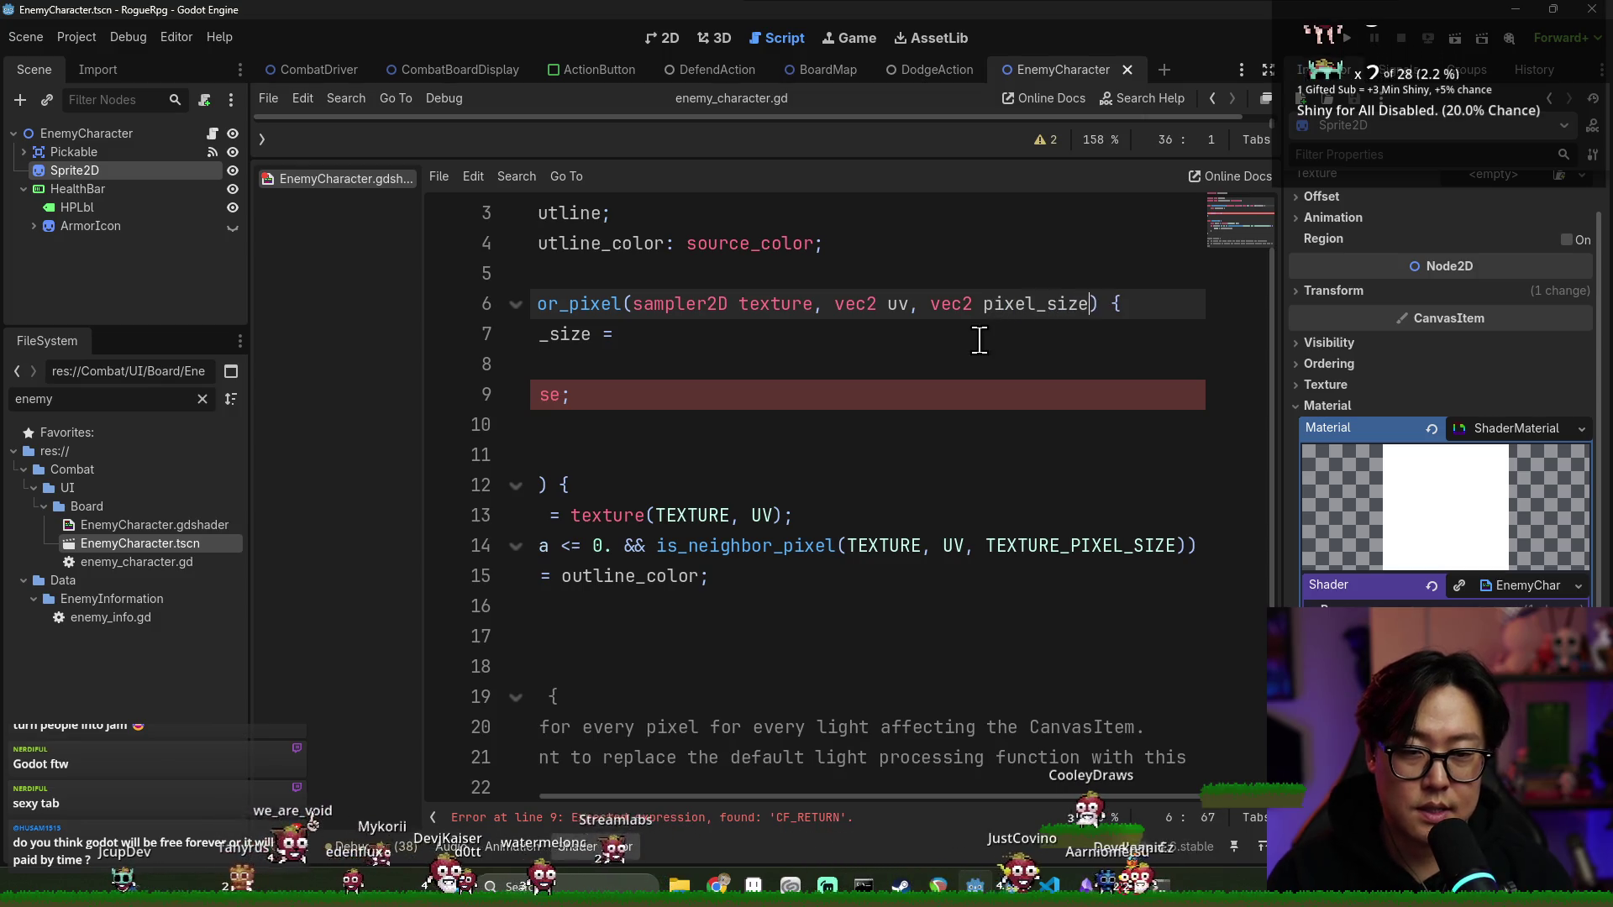
pyautogui.press('Down')
pyautogui.press('Down')
pyautogui.press('Down')
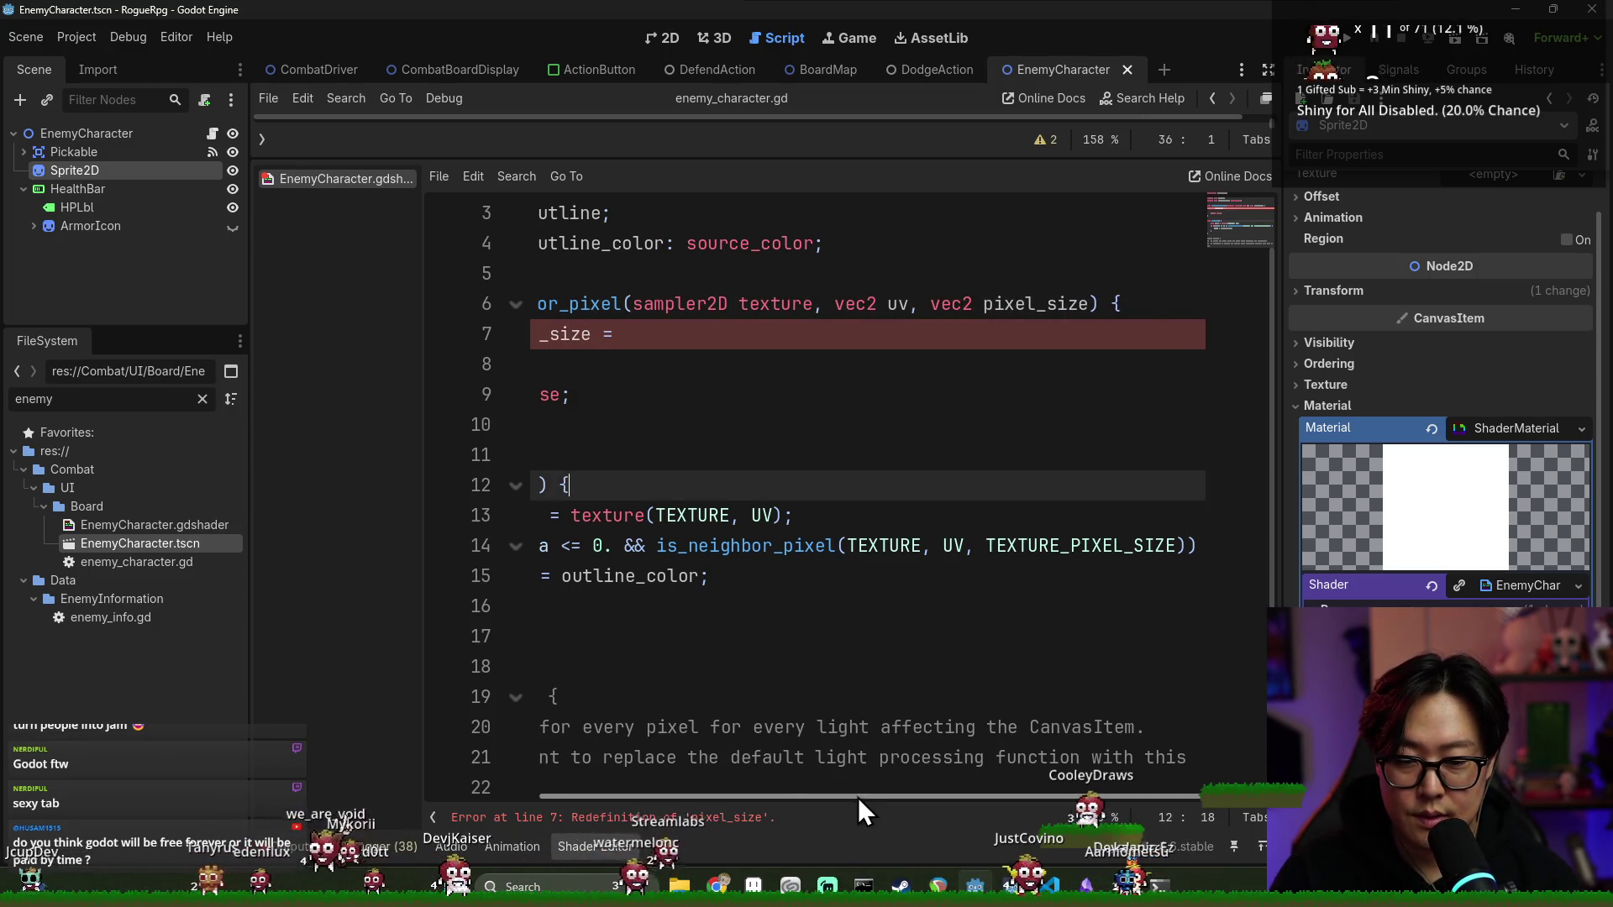
pyautogui.moveTo(858, 798); pyautogui.dragTo(742, 798)
pyautogui.click(760, 335)
pyautogui.moveTo(760, 335); pyautogui.dragTo(571, 334)
pyautogui.press('BackSpace')
pyautogui.hotkey('ctrl', 's')
# Verify the TEXTURE_PIXEL_SIZE argument matches the pixel_size parameter, save, and start line 7
pyautogui.click(1044, 576)
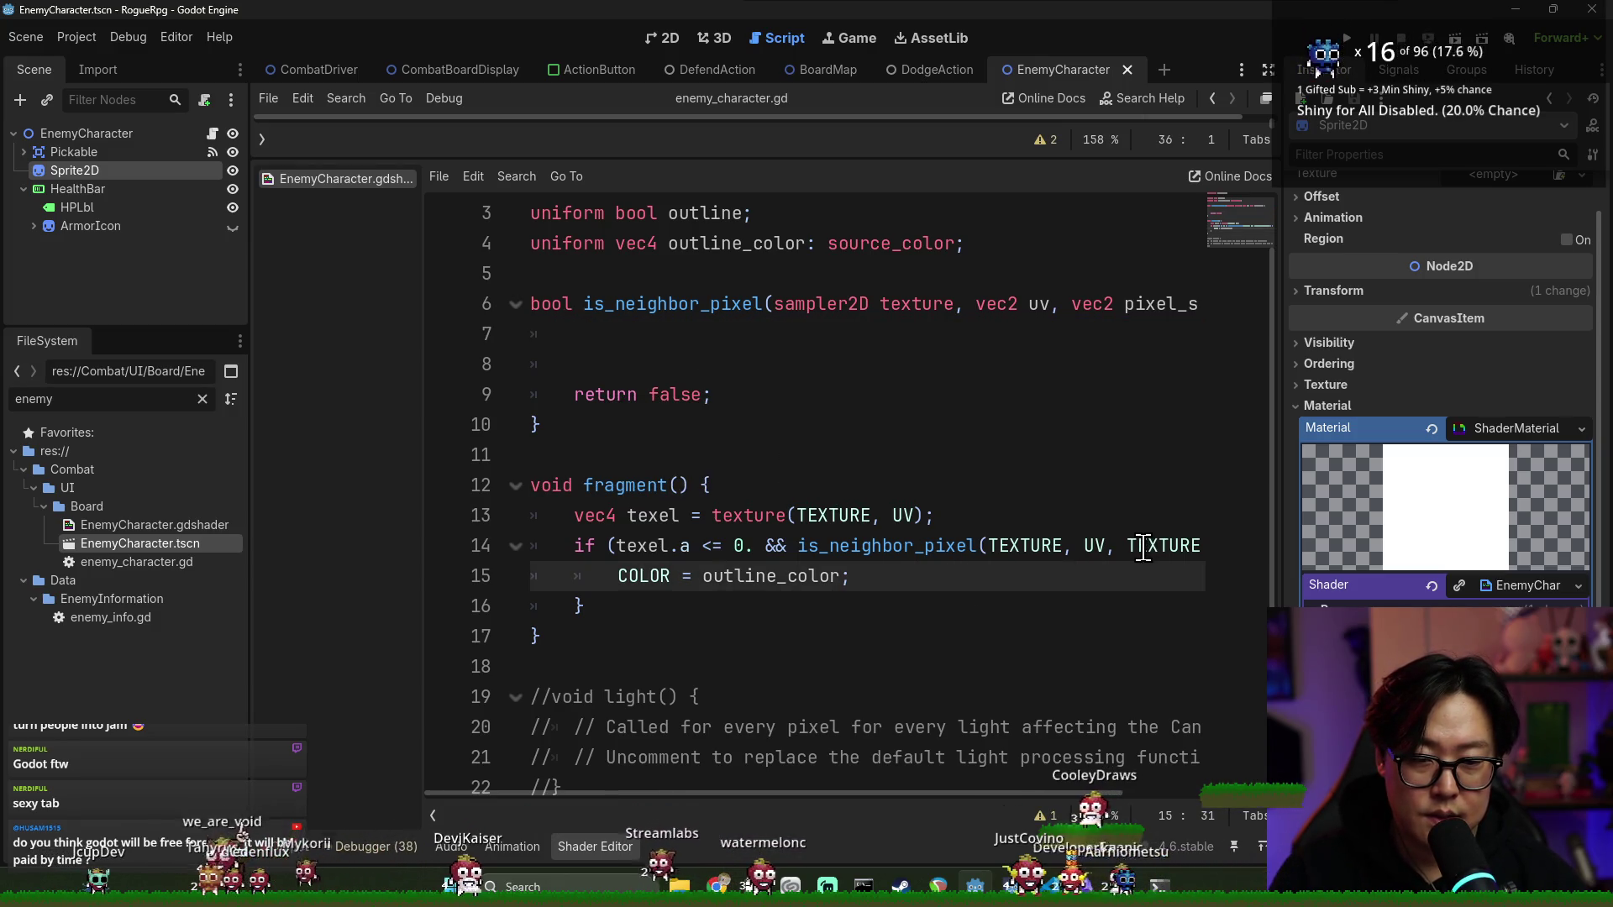
pyautogui.doubleClick(1143, 546)
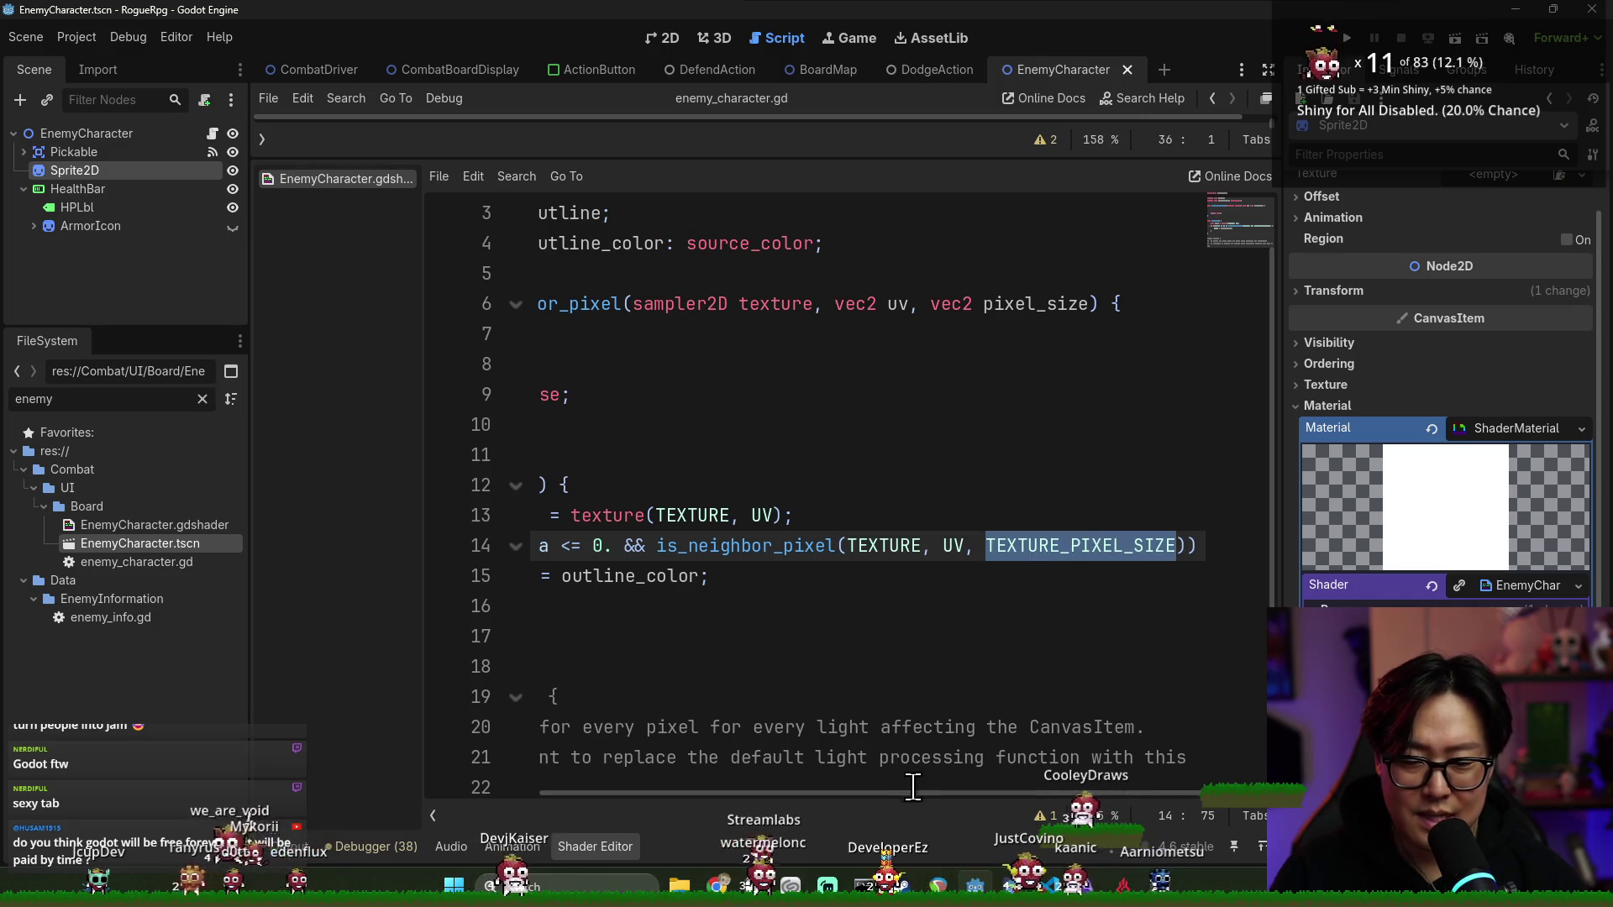
pyautogui.moveTo(912, 793); pyautogui.dragTo(840, 793)
pyautogui.doubleClick(1150, 304)
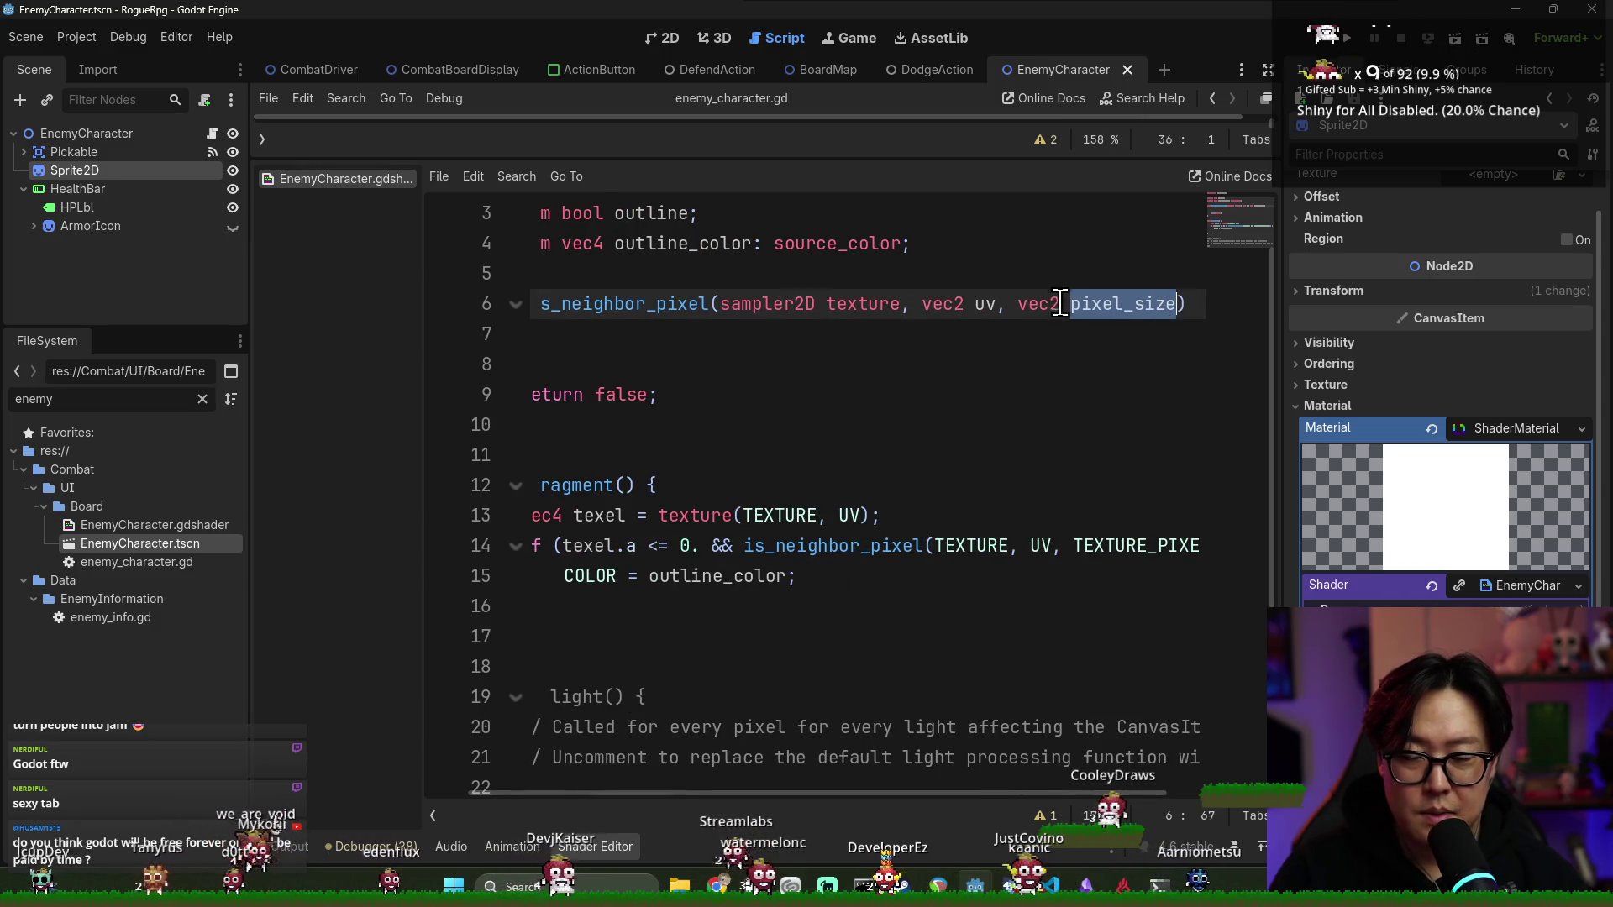
pyautogui.hotkey('ctrl', 's')
pyautogui.moveTo(915, 795); pyautogui.dragTo(873, 795)
pyautogui.hotkey('ctrl', 's')
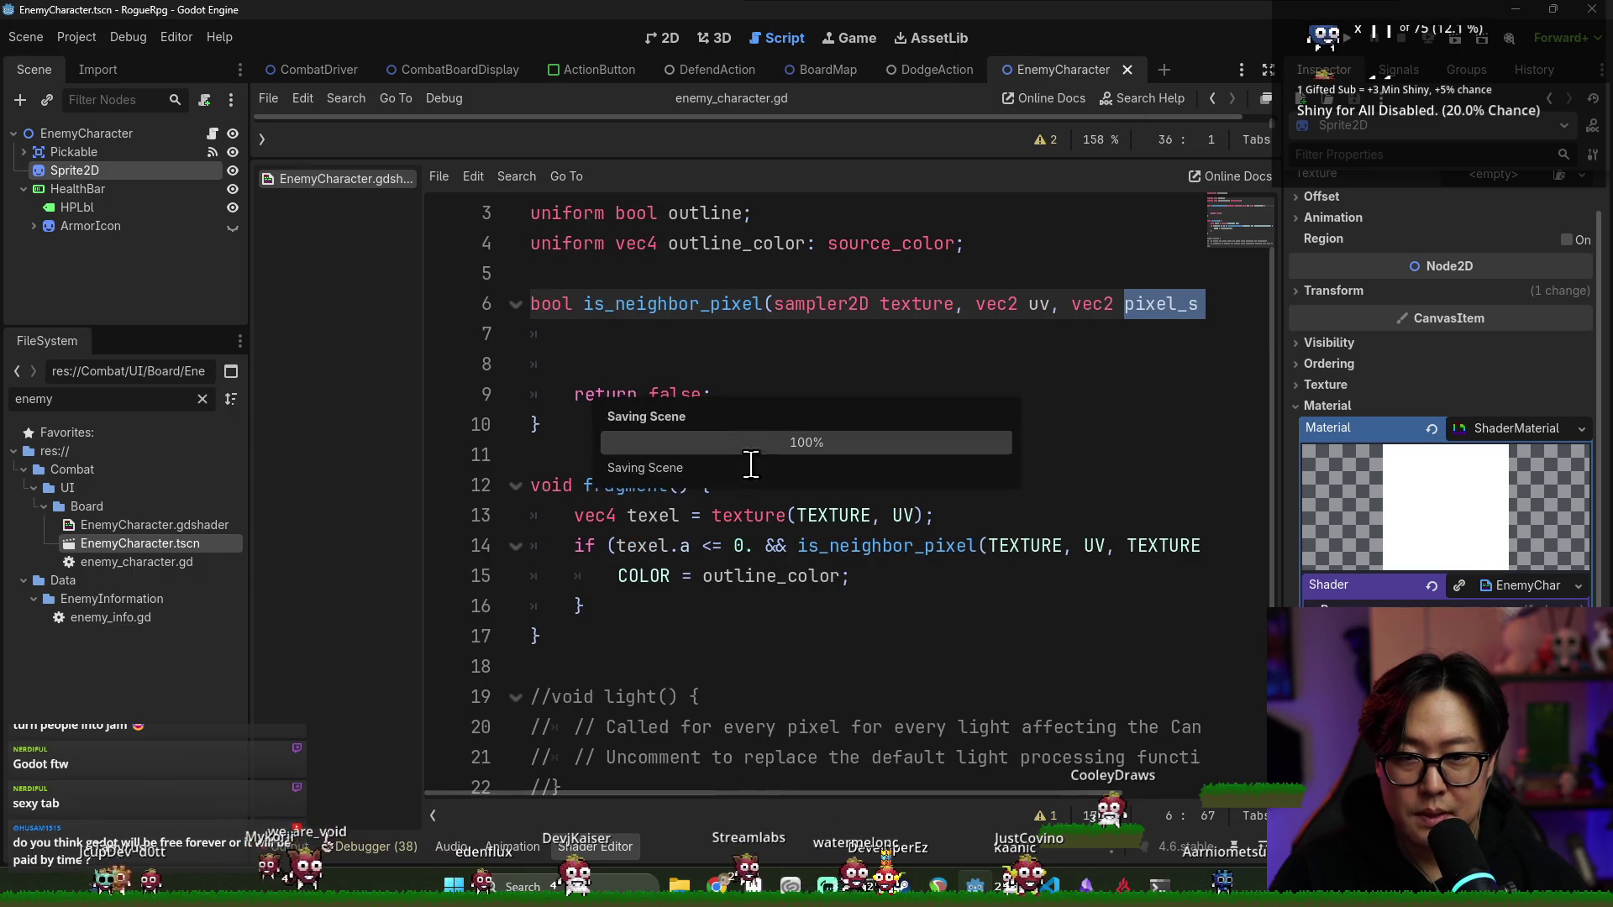
pyautogui.click(722, 364)
pyautogui.press('Up')
pyautogui.write('uv')
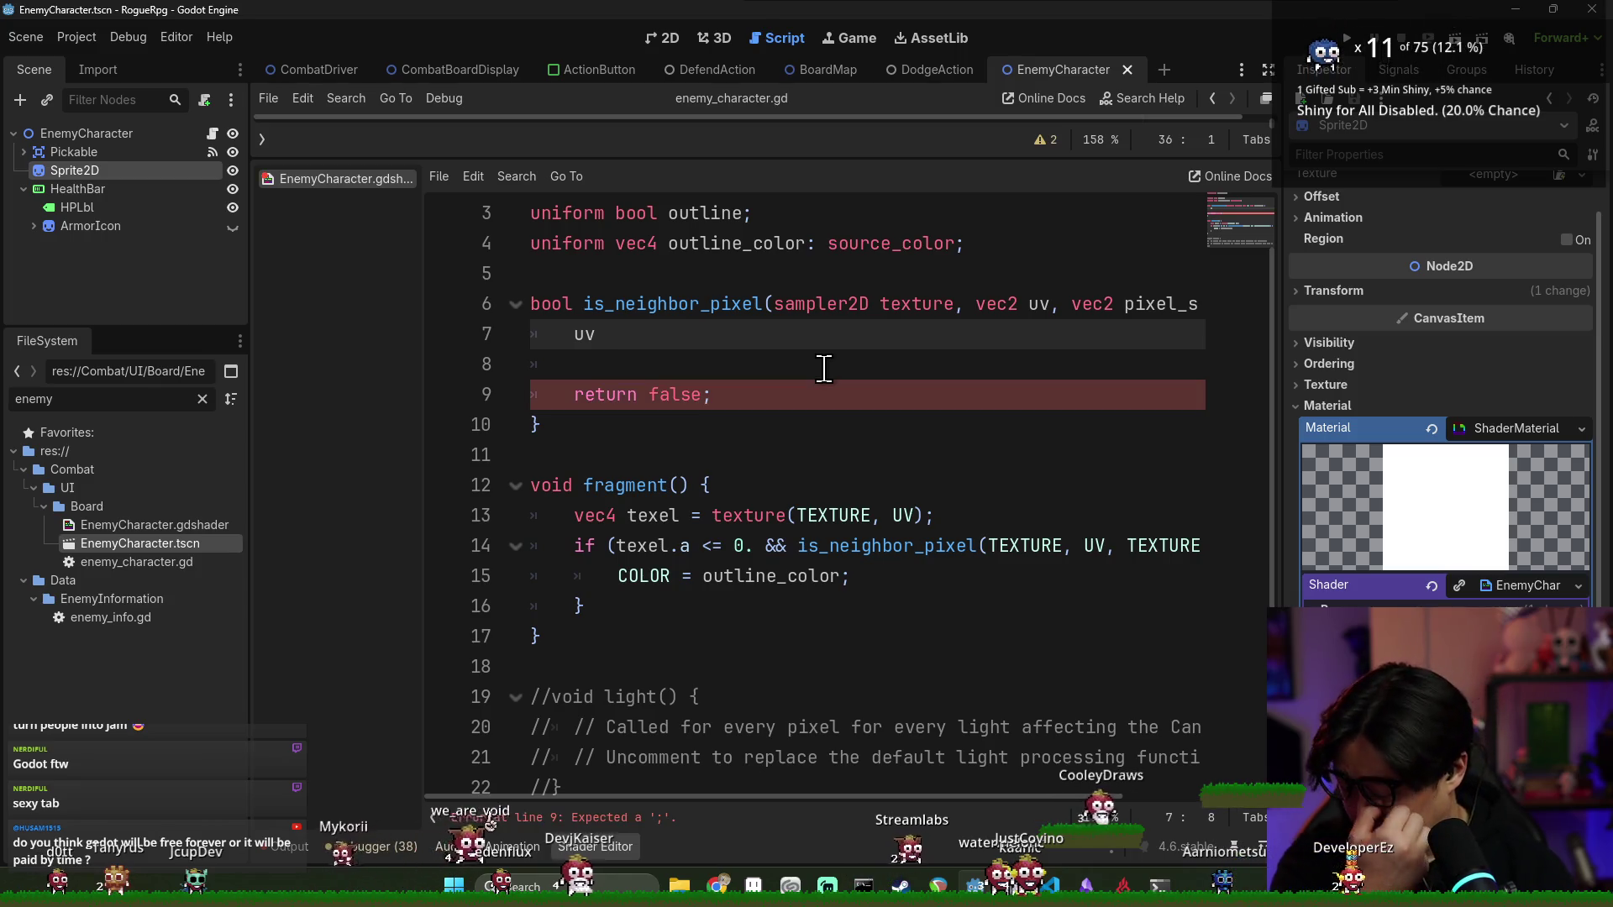
# Write vec2 left_pixel = uv - vec2(pixel_size.x, 0.); on line 7
pyautogui.press('BackSpace')
pyautogui.press('BackSpace')
pyautogui.press('BackSpace')
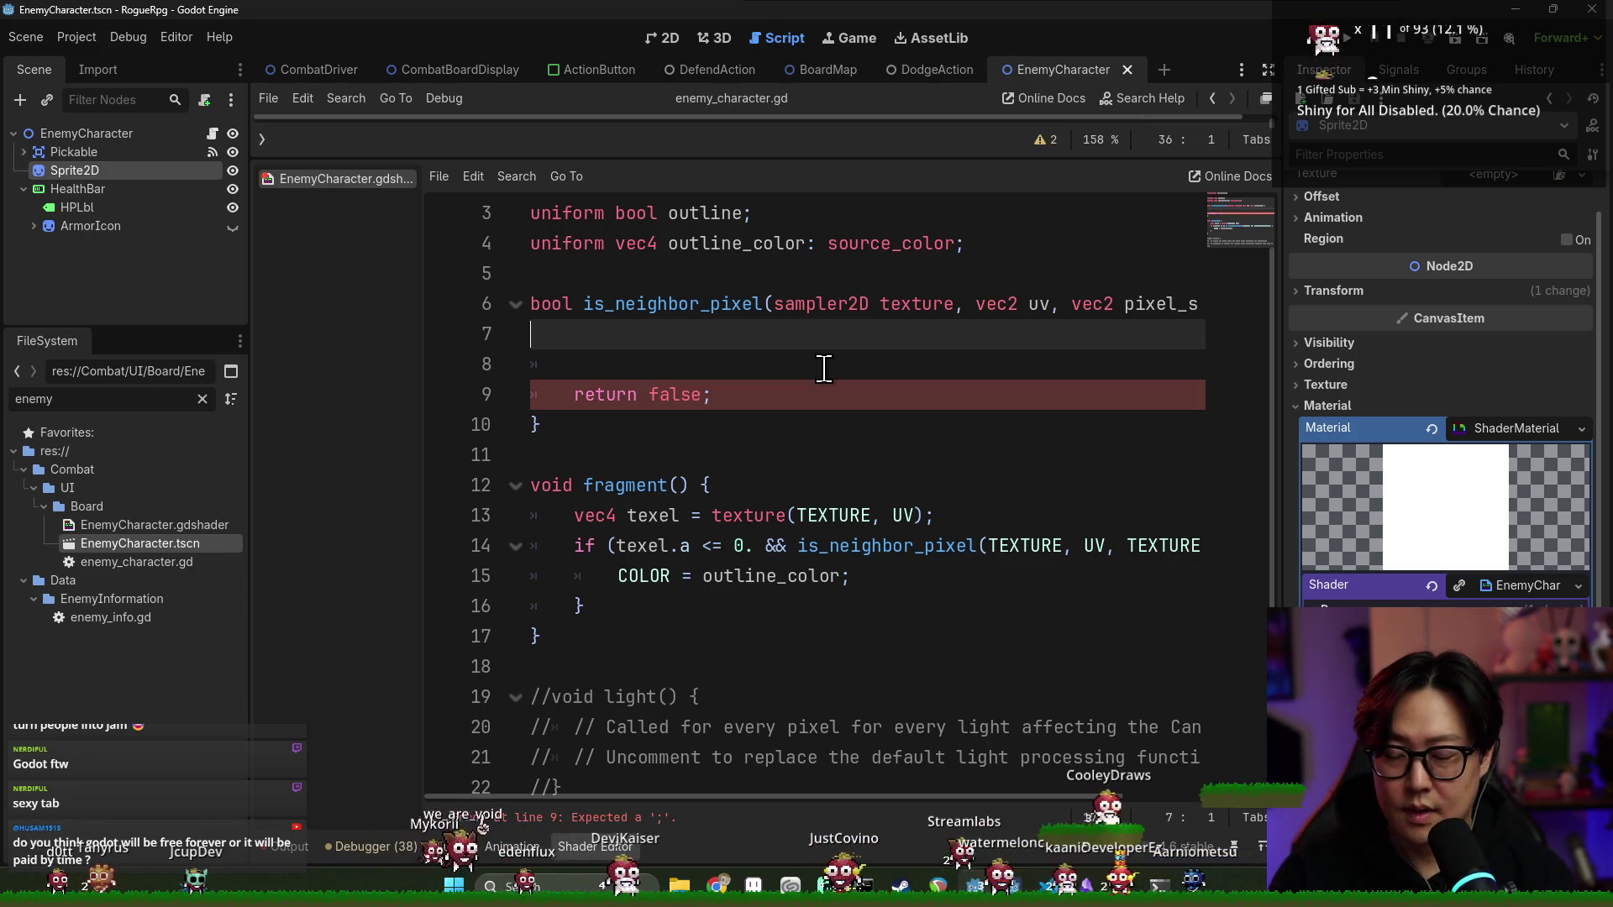
pyautogui.press('Tab')
pyautogui.write('vec2 ')
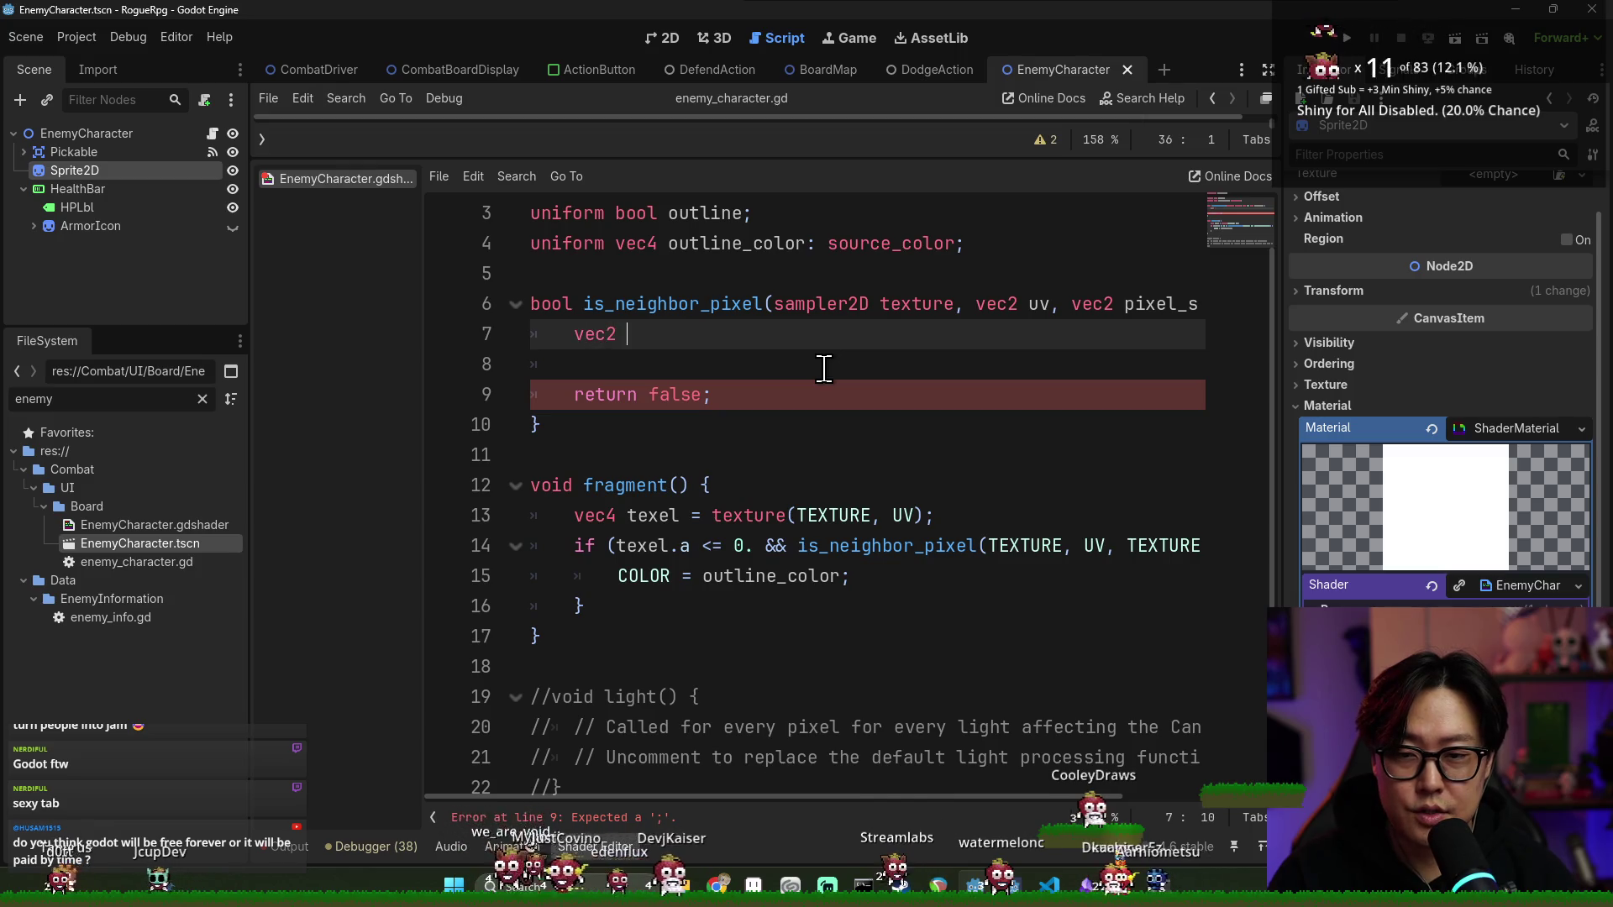
pyautogui.write('left_pixel = uv - pixe')
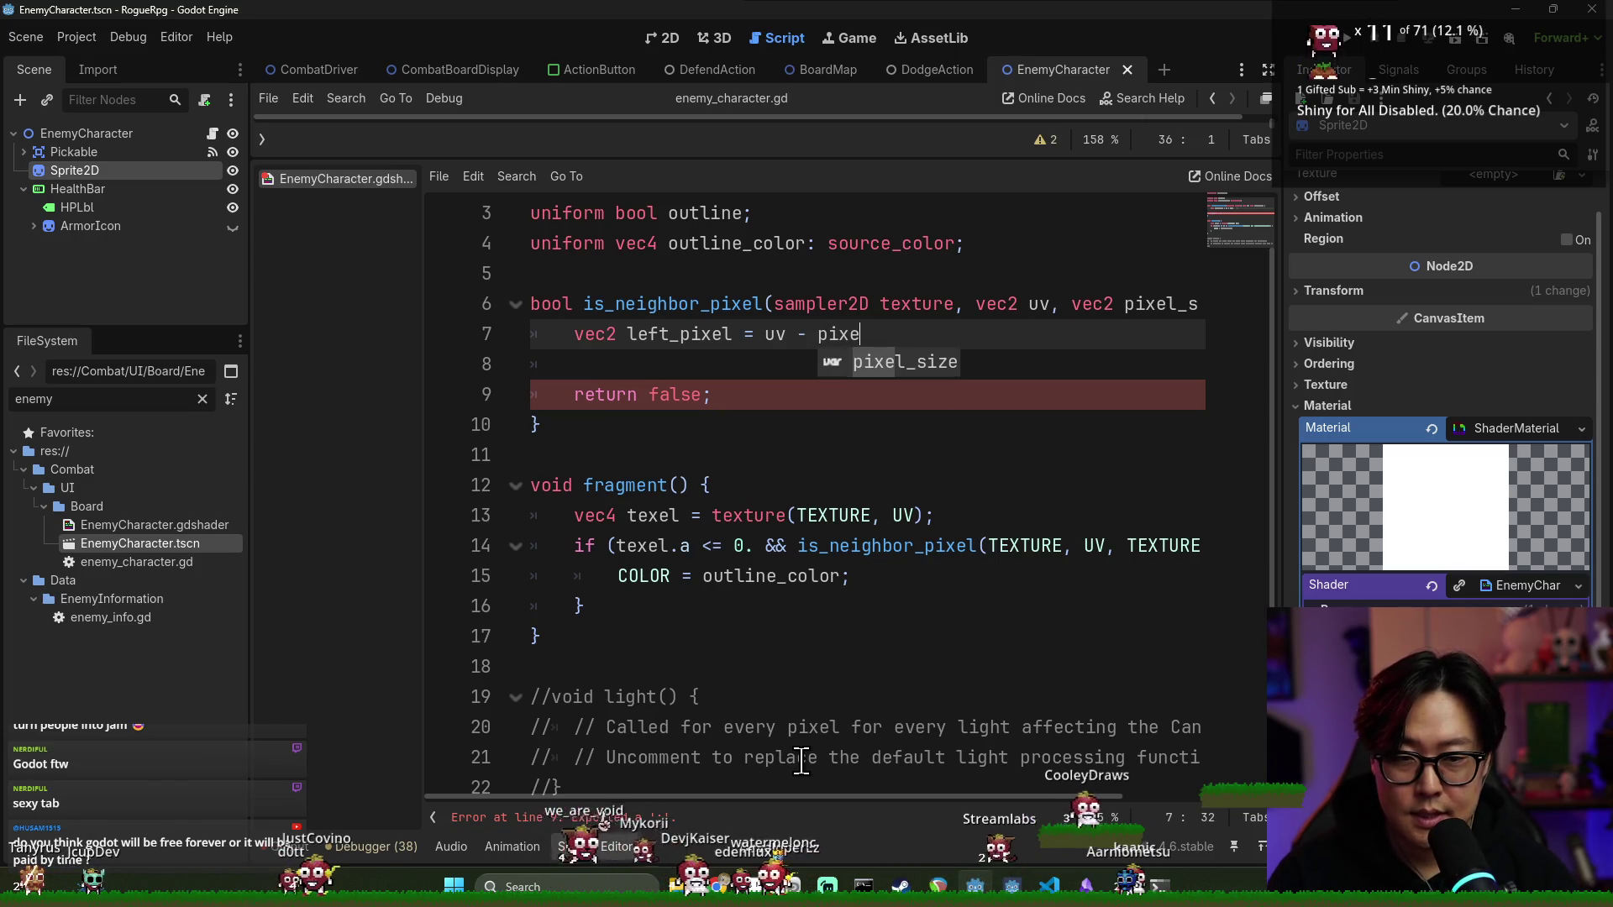
pyautogui.press('Return')
pyautogui.write('.x')
pyautogui.click(818, 334)
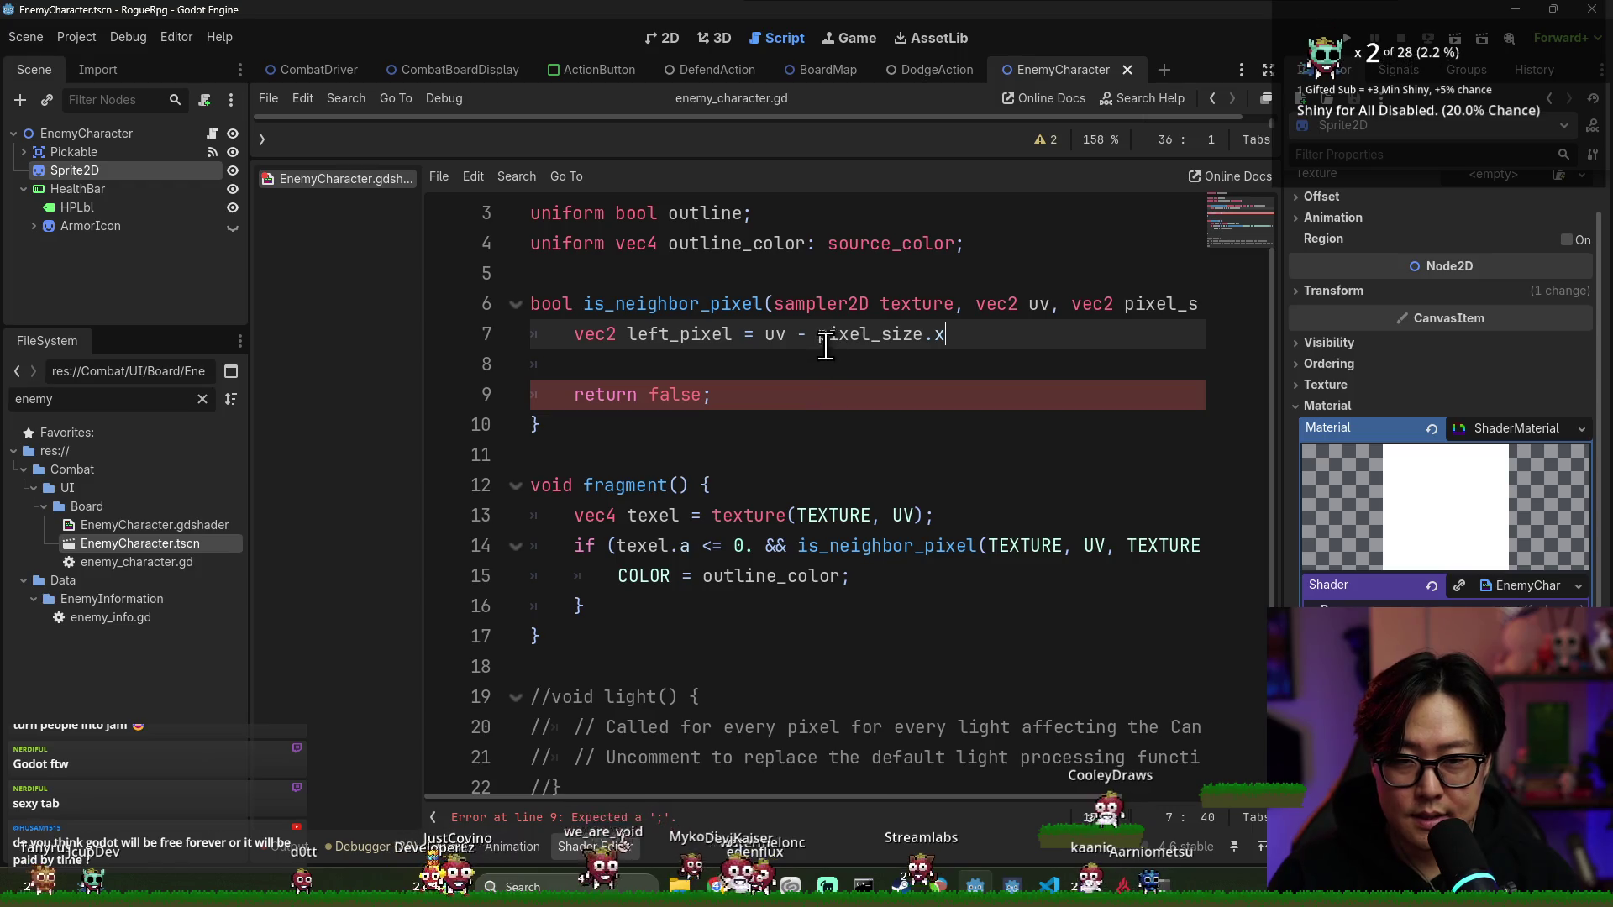
pyautogui.write('vec2(')
pyautogui.click(1008, 334)
pyautogui.write(', 0.);')
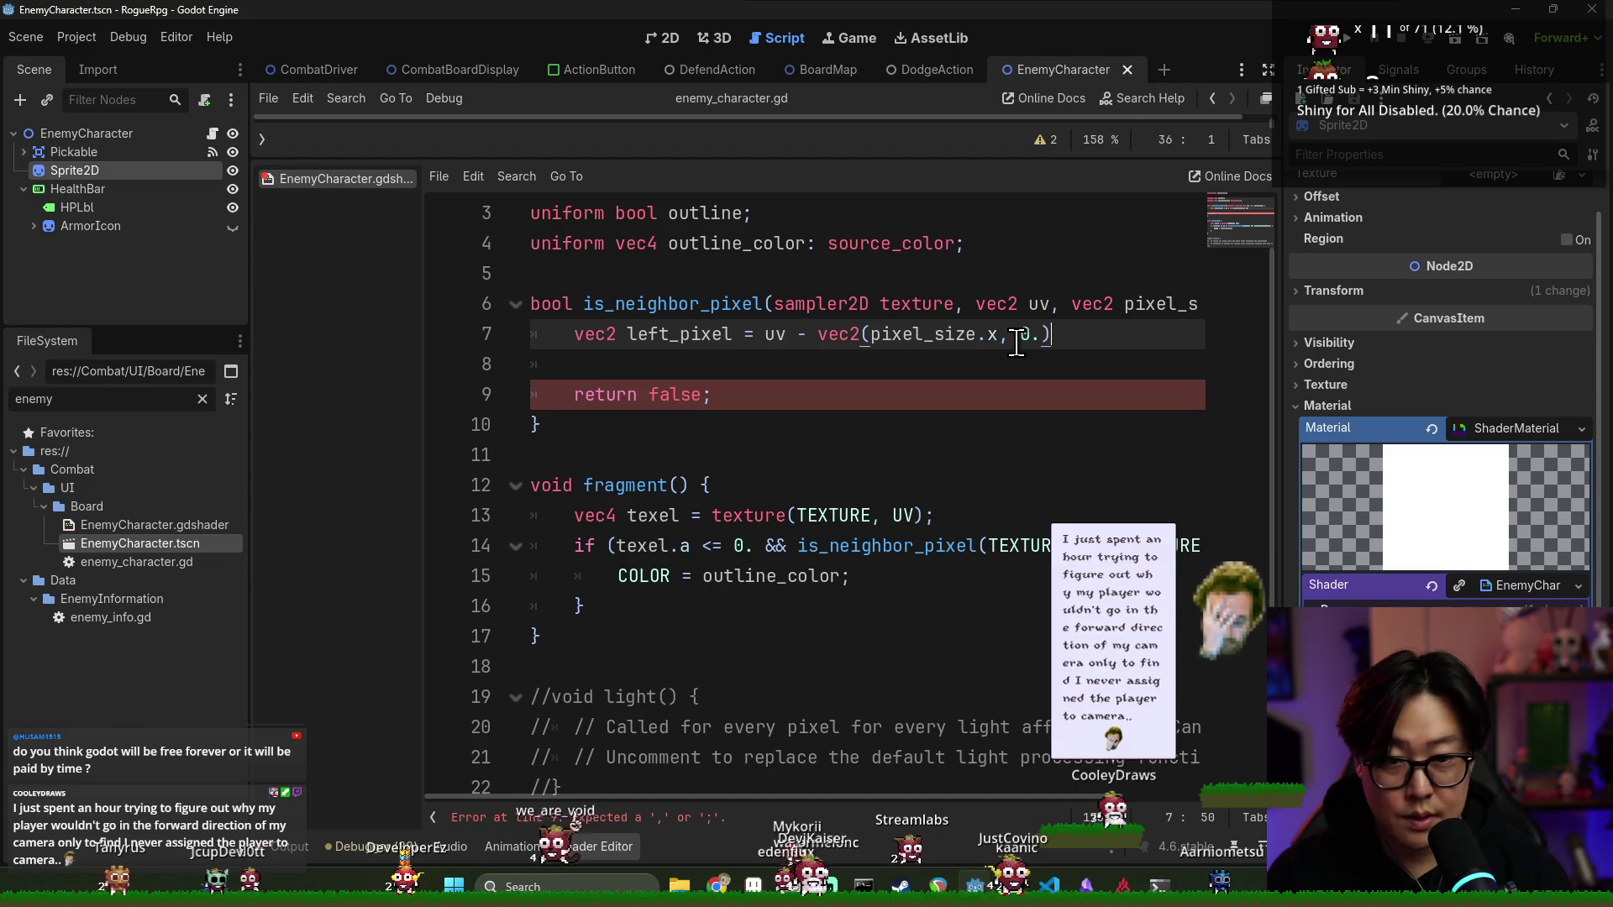
# Copy the left_pixel line and paste duplicates beneath it
pyautogui.tripleClick(973, 336)
pyautogui.hotkey('ctrl', 'c')
pyautogui.click(731, 364)
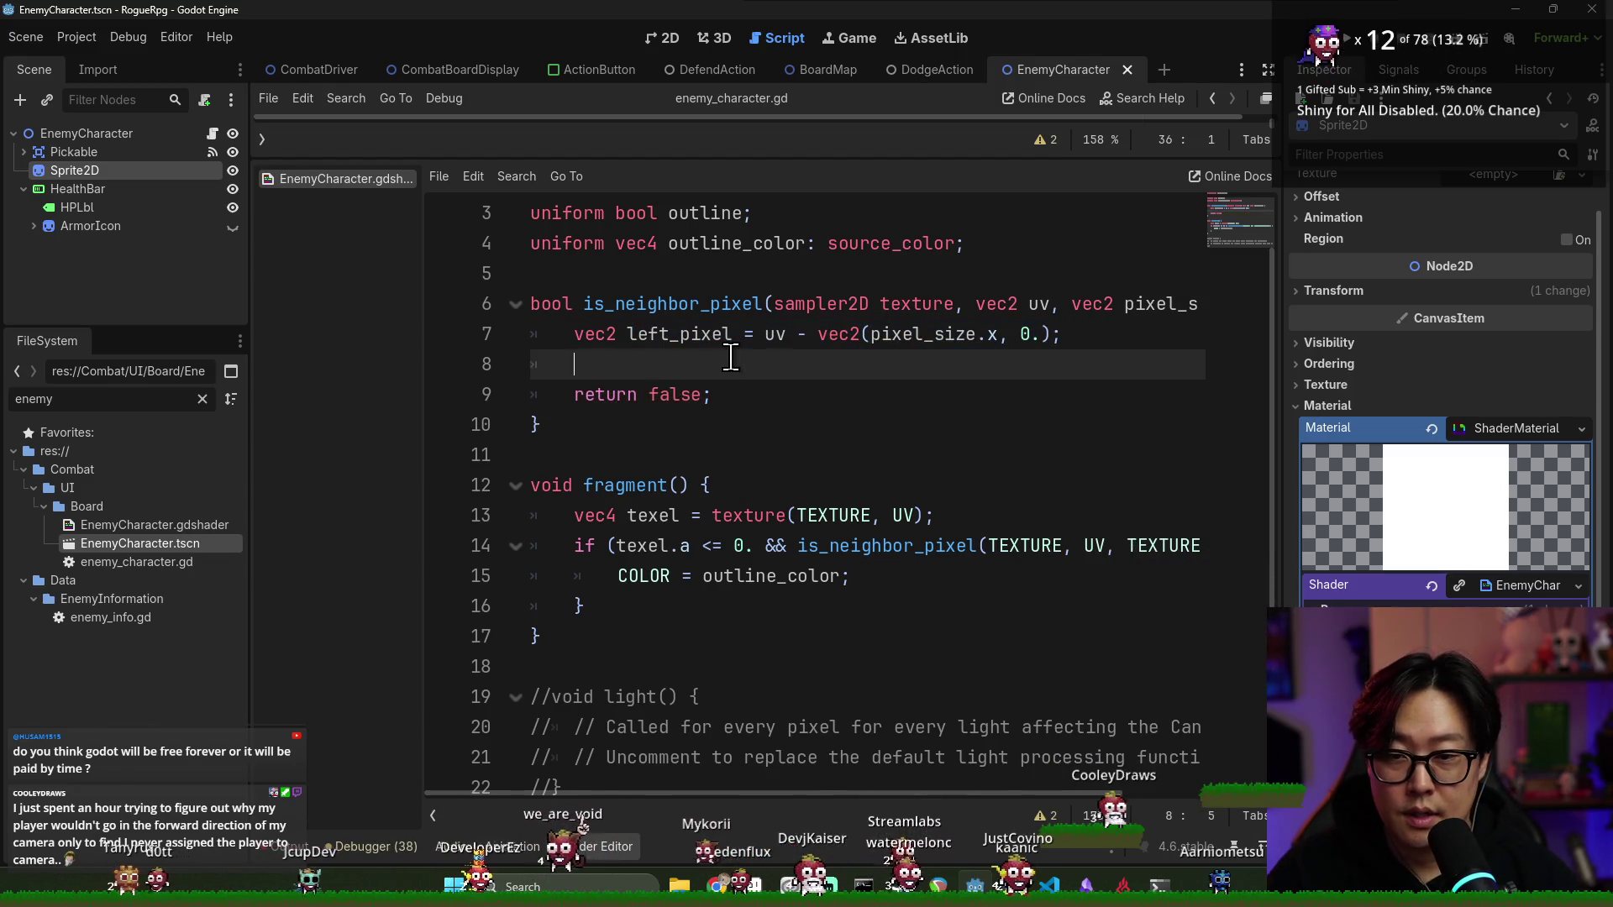
pyautogui.hotkey('ctrl', 'v')
pyautogui.click(712, 368)
pyautogui.hotkey('shift', 'Tab')
pyautogui.click(694, 394)
pyautogui.hotkey('ctrl', 'v')
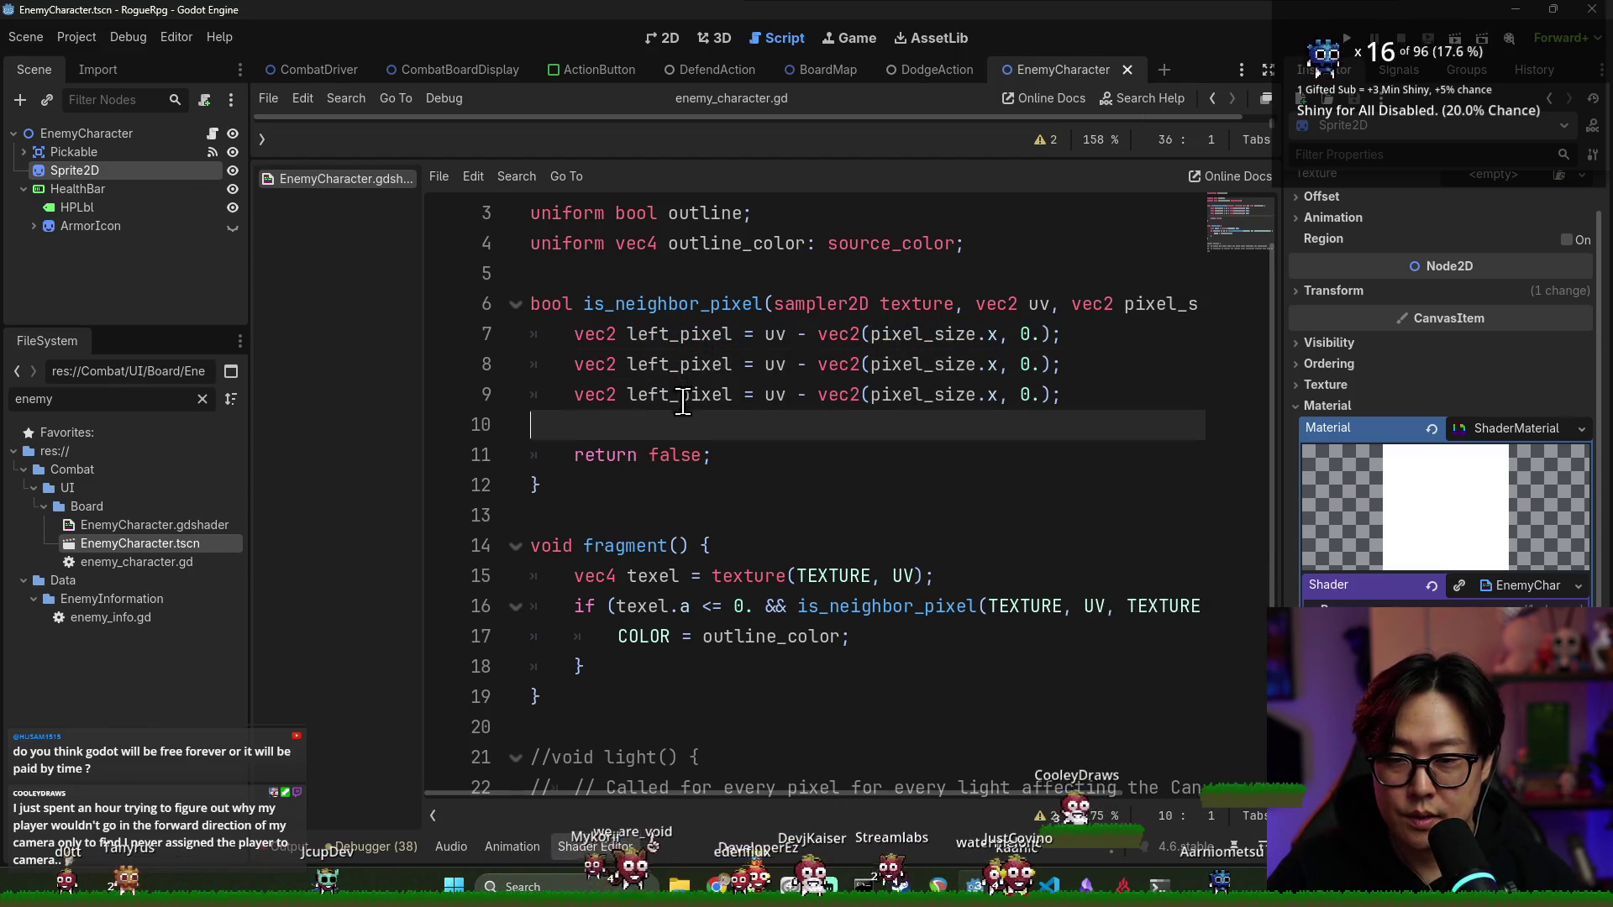
# Rename the three copied lines to right_pixel, up_pixel and down_pixel
pyautogui.hotkey('ctrl', 'v')
pyautogui.click(678, 364)
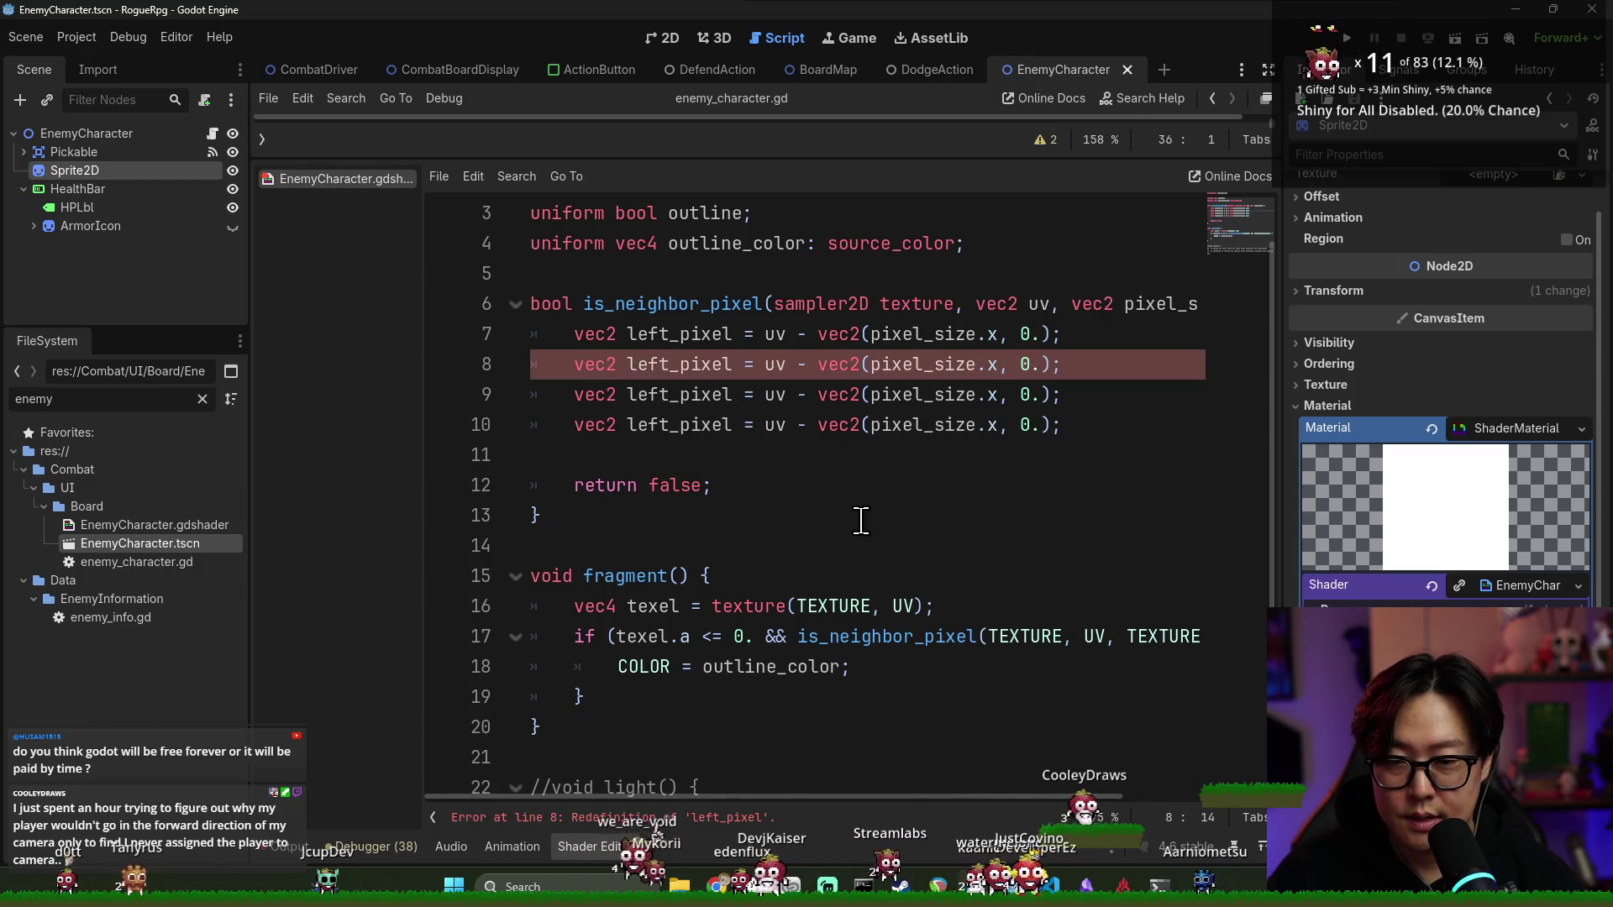
pyautogui.press('BackSpace')
pyautogui.press('BackSpace')
pyautogui.press('BackSpace')
pyautogui.write('right')
pyautogui.click(681, 396)
pyautogui.press('BackSpace')
pyautogui.press('BackSpace')
pyautogui.press('BackSpace')
pyautogui.write('up')
pyautogui.click(670, 425)
pyautogui.press('BackSpace')
pyautogui.press('BackSpace')
pyautogui.press('BackSpace')
pyautogui.write('down')
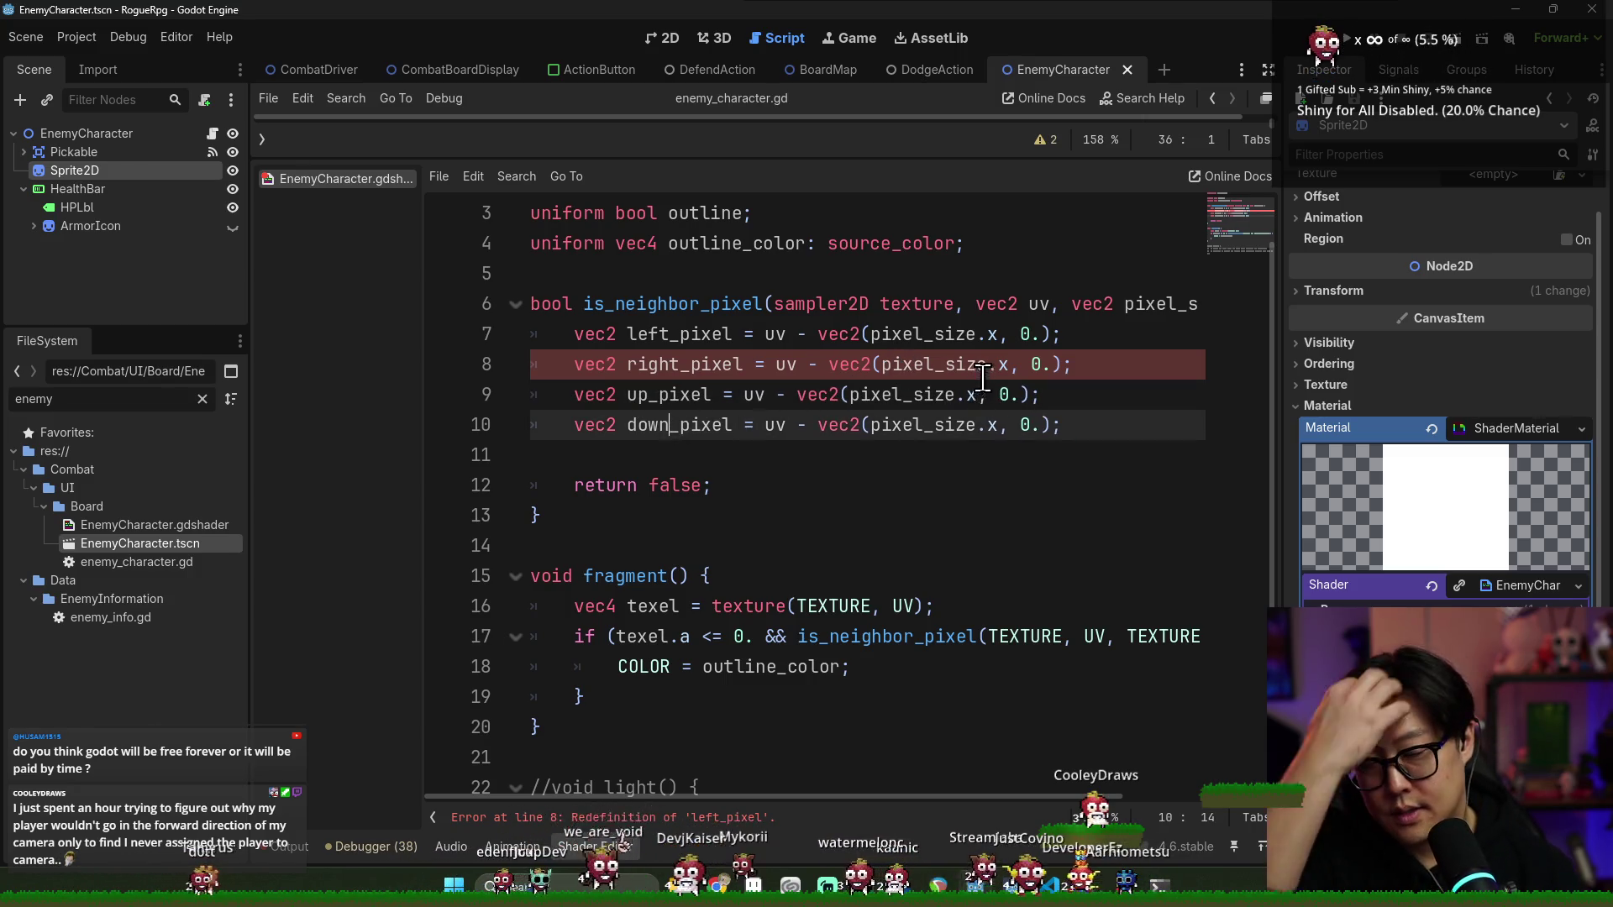
# Change up_pixel to uv - vec2(0, pixel_size.y)
pyautogui.moveTo(881, 363); pyautogui.dragTo(1007, 364)
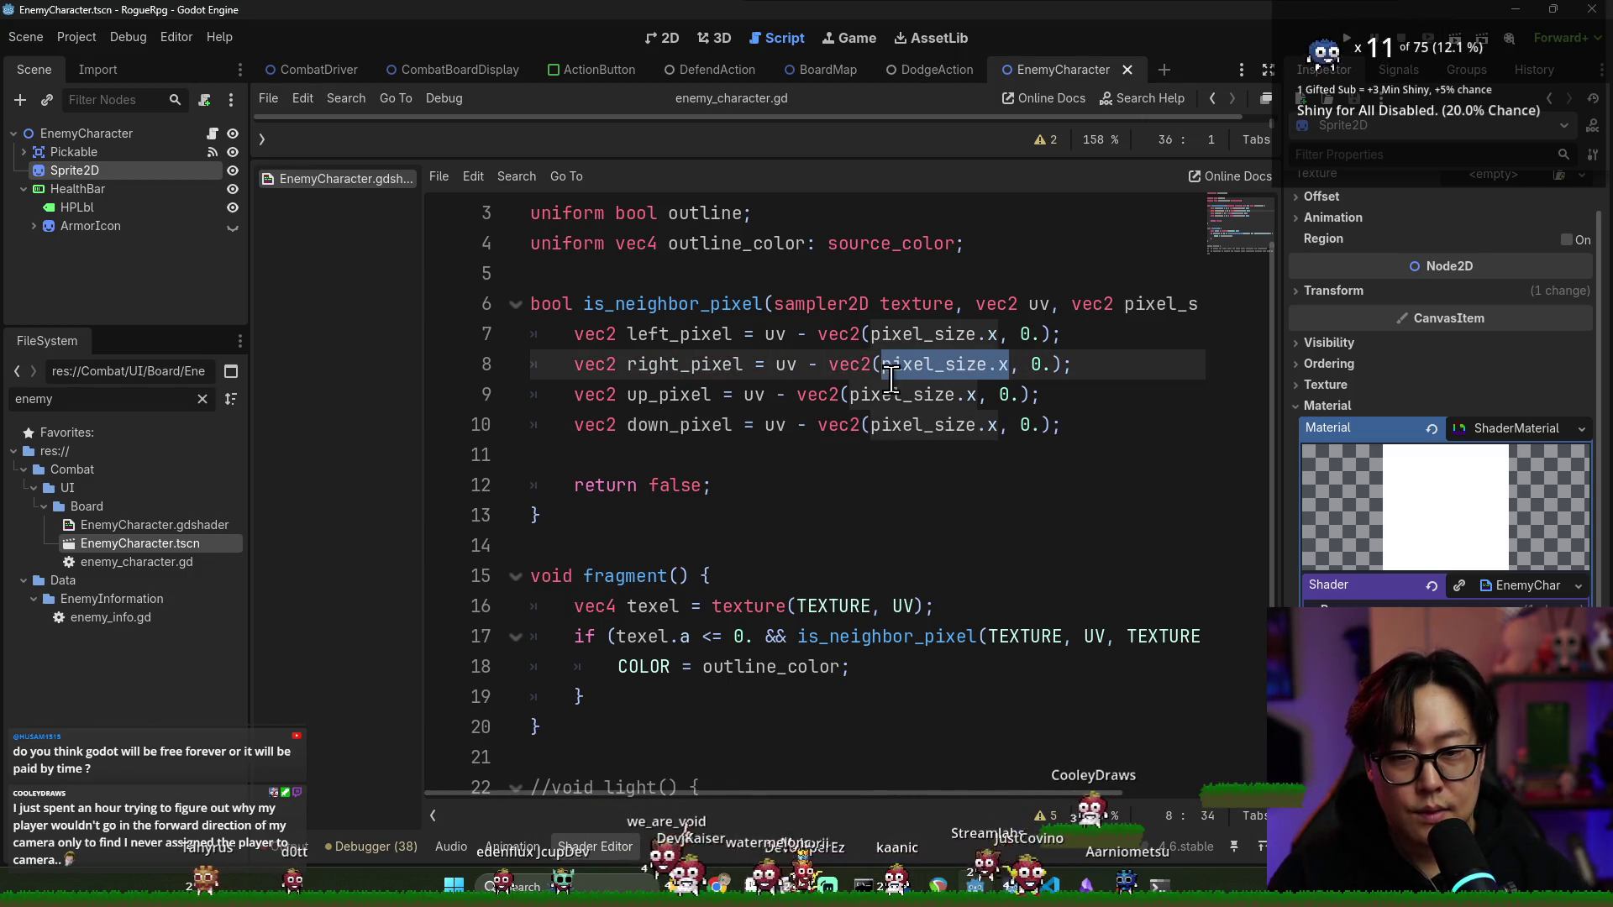
pyautogui.click(816, 367)
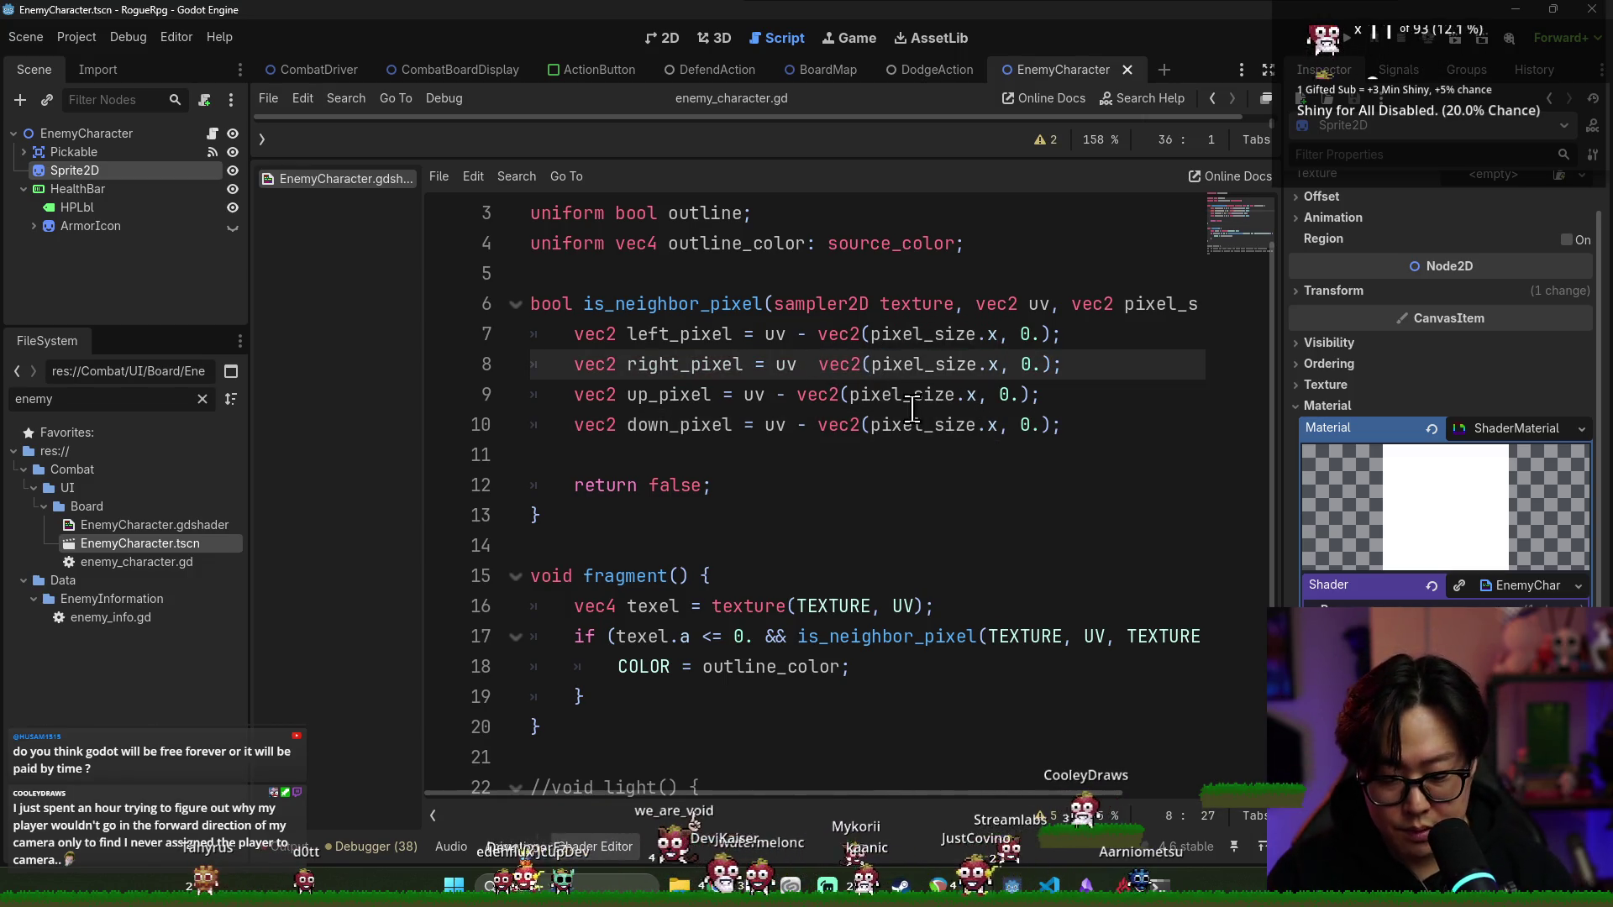
pyautogui.click(777, 395)
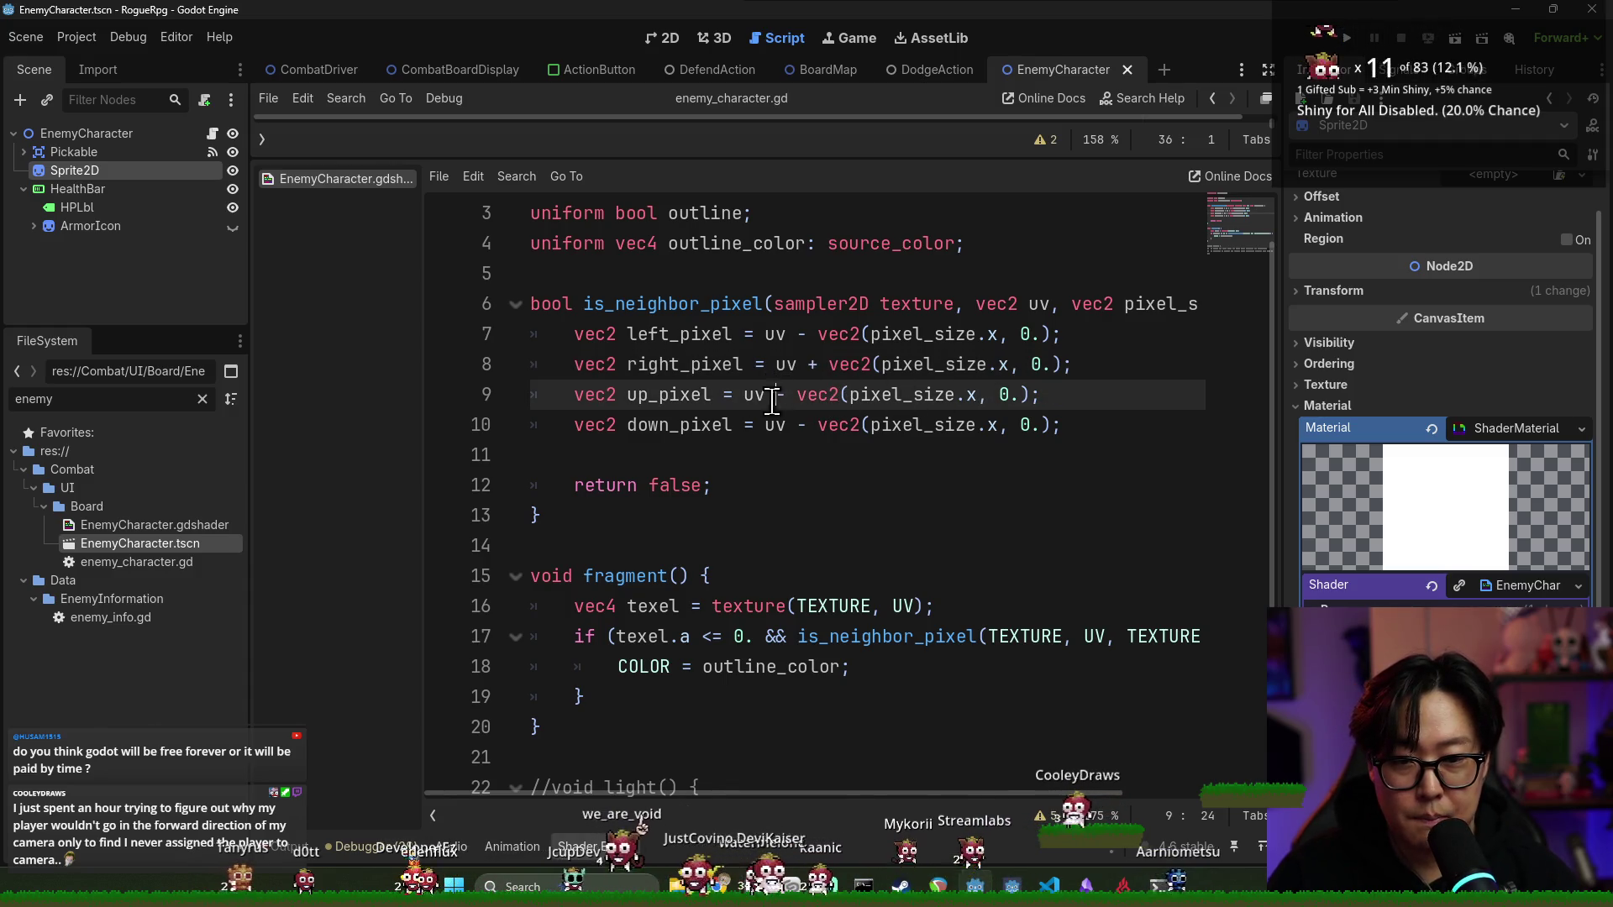
pyautogui.doubleClick(971, 395)
pyautogui.write('y')
pyautogui.click(855, 395)
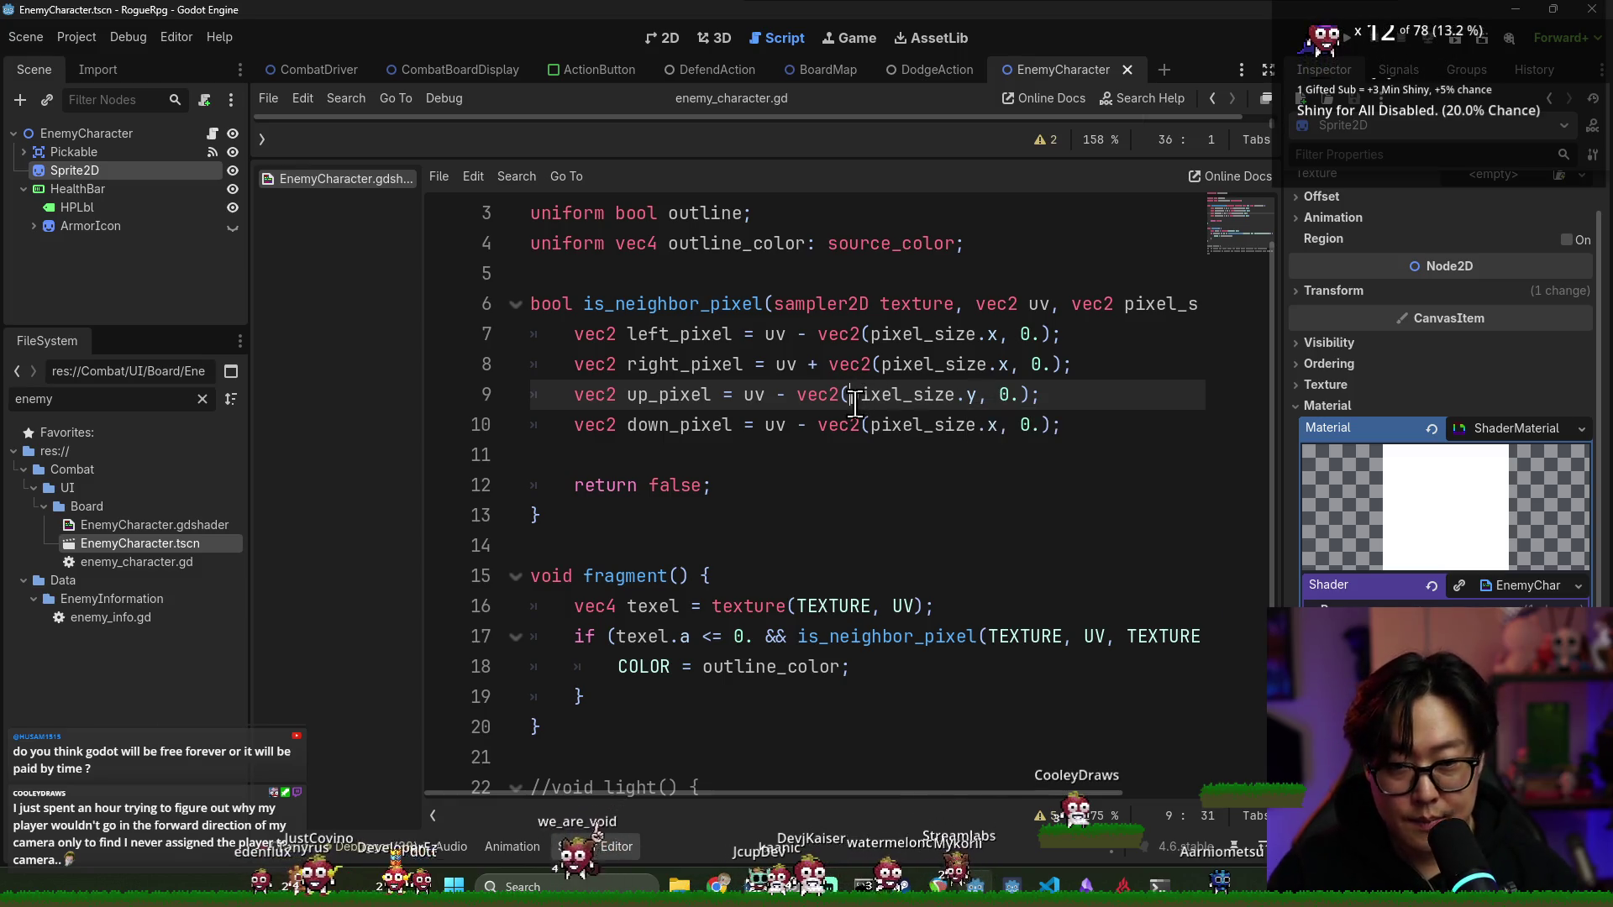
pyautogui.write('0,')
pyautogui.click(1061, 397)
pyautogui.moveTo(1061, 396); pyautogui.dragTo(1019, 396)
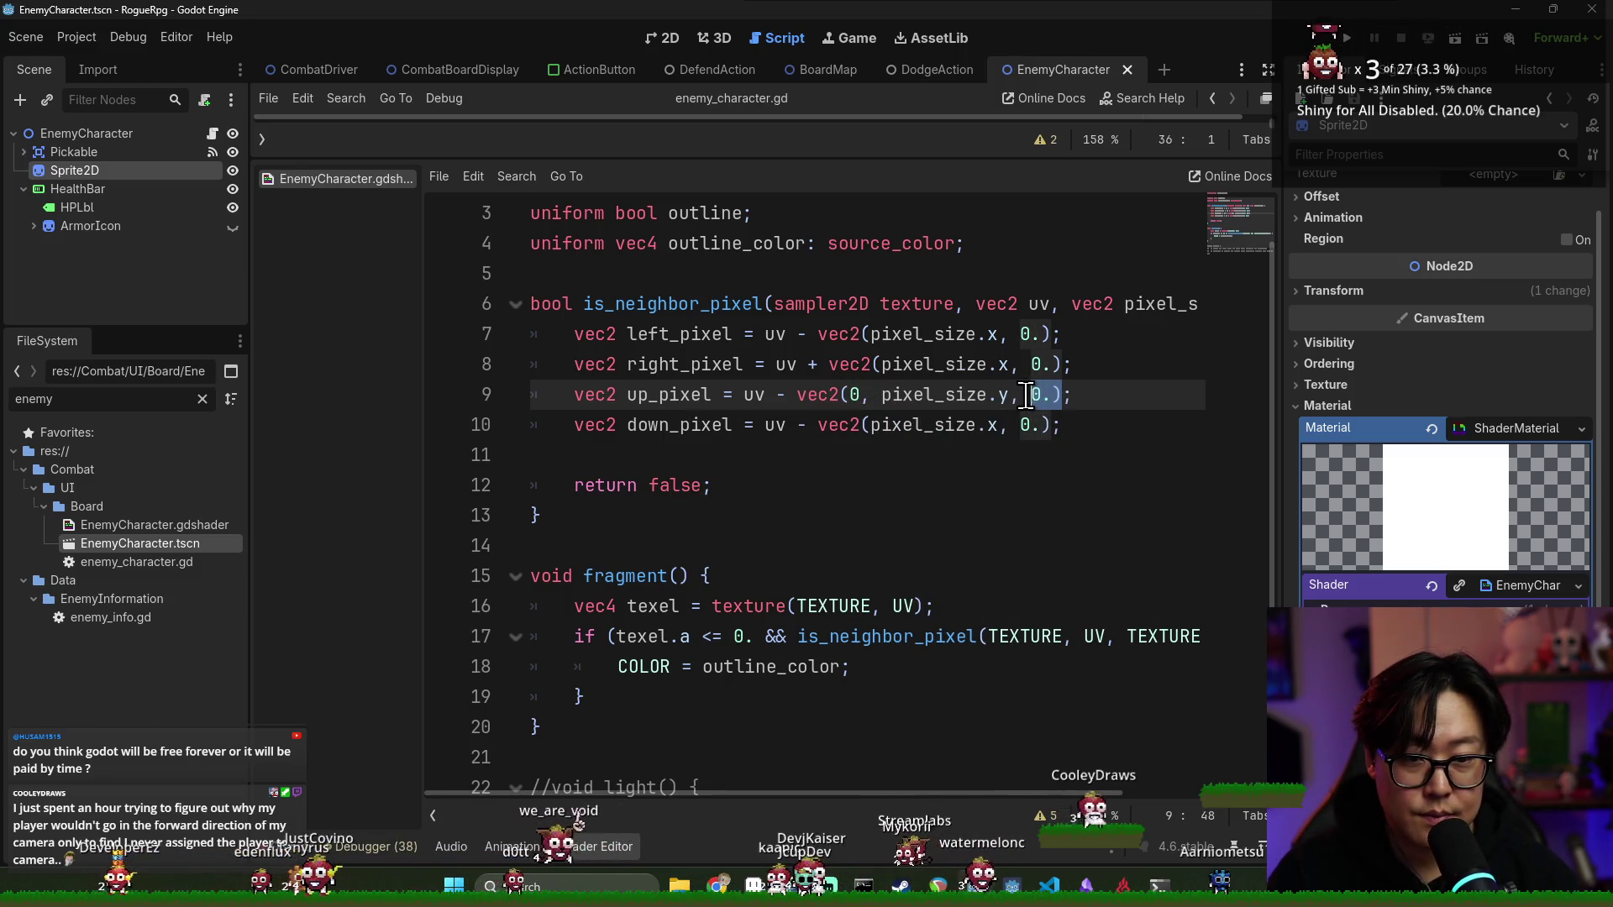
pyautogui.press('BackSpace')
pyautogui.press('Left')
pyautogui.press('BackSpace')
# Make down_pixel uv + vec2(0, pixel_size.y)
pyautogui.hotkey('ctrl', 'c')
pyautogui.moveTo(1016, 394)
pyautogui.mouseDown()
pyautogui.moveTo(850, 395)
pyautogui.moveTo(1049, 425)
pyautogui.mouseUp()
pyautogui.hotkey('ctrl', 'v')
pyautogui.click(805, 427)
pyautogui.press('BackSpace')
pyautogui.write('+')
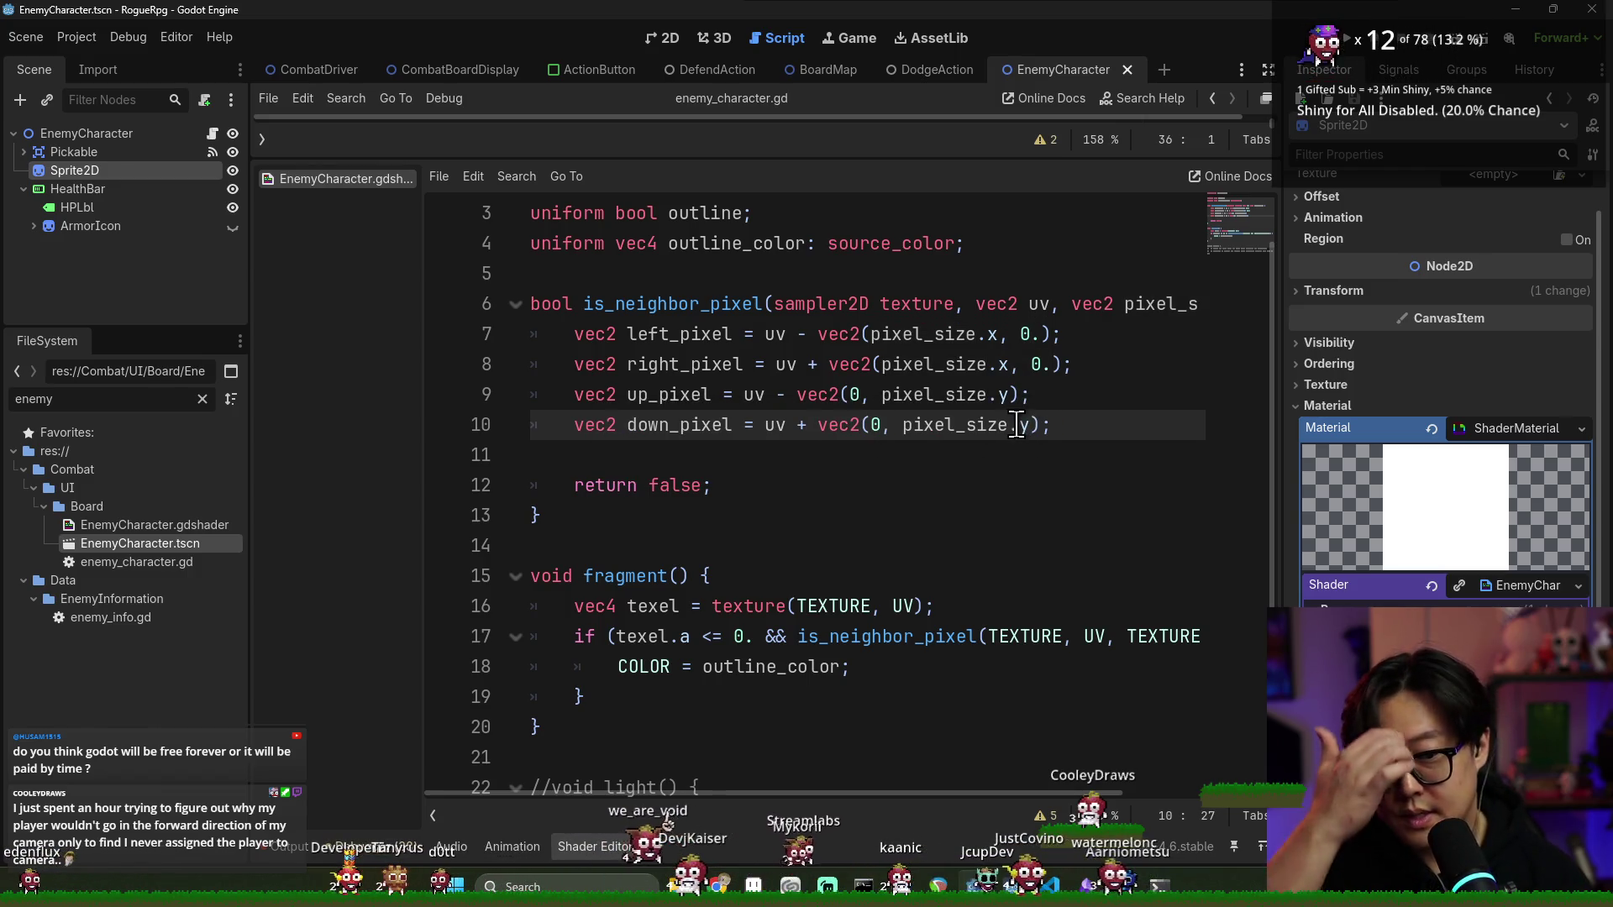
pyautogui.doubleClick(693, 487)
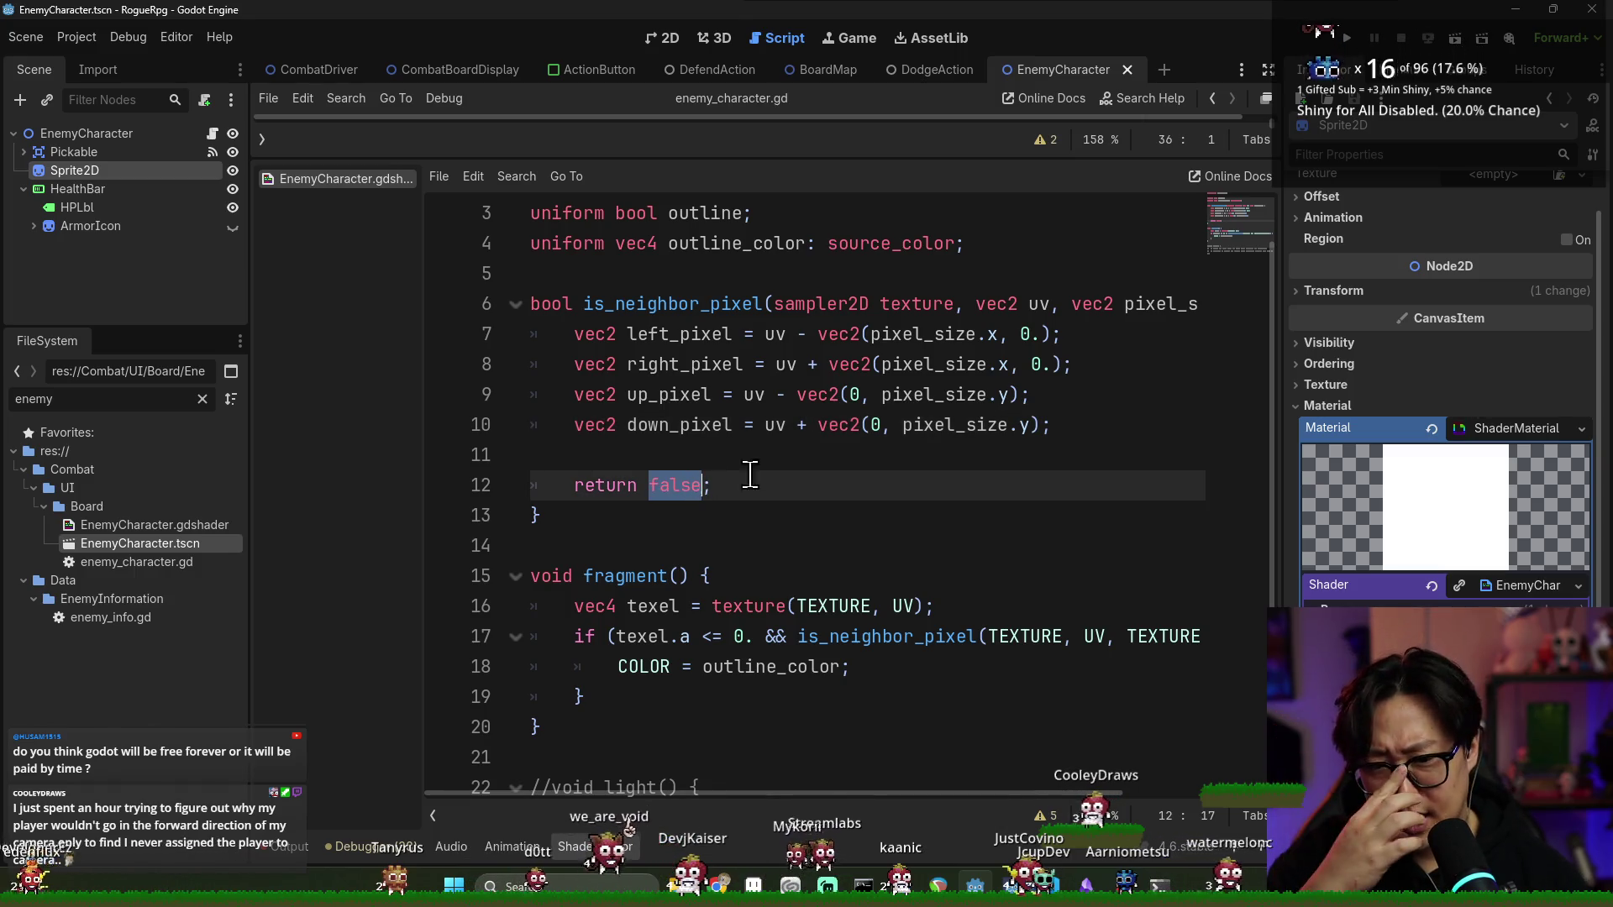
pyautogui.doubleClick(897, 307)
# Open a line above return false and rename the sampler2D parameter to sample
pyautogui.scroll(-1, 785, 462)
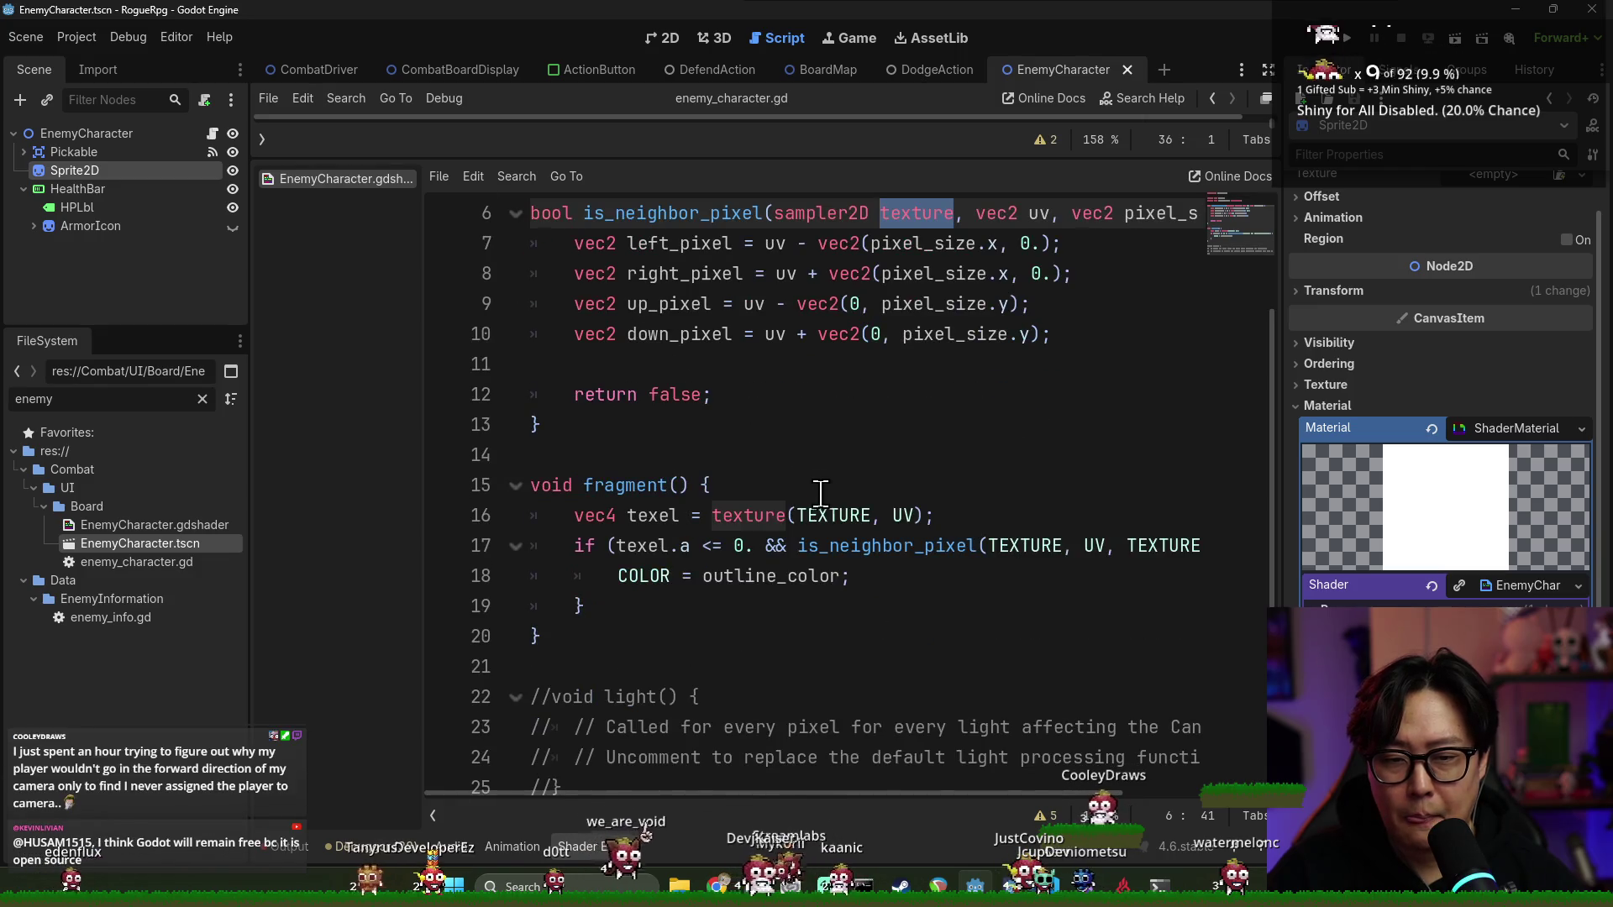
pyautogui.scroll(2, 819, 504)
pyautogui.click(717, 517)
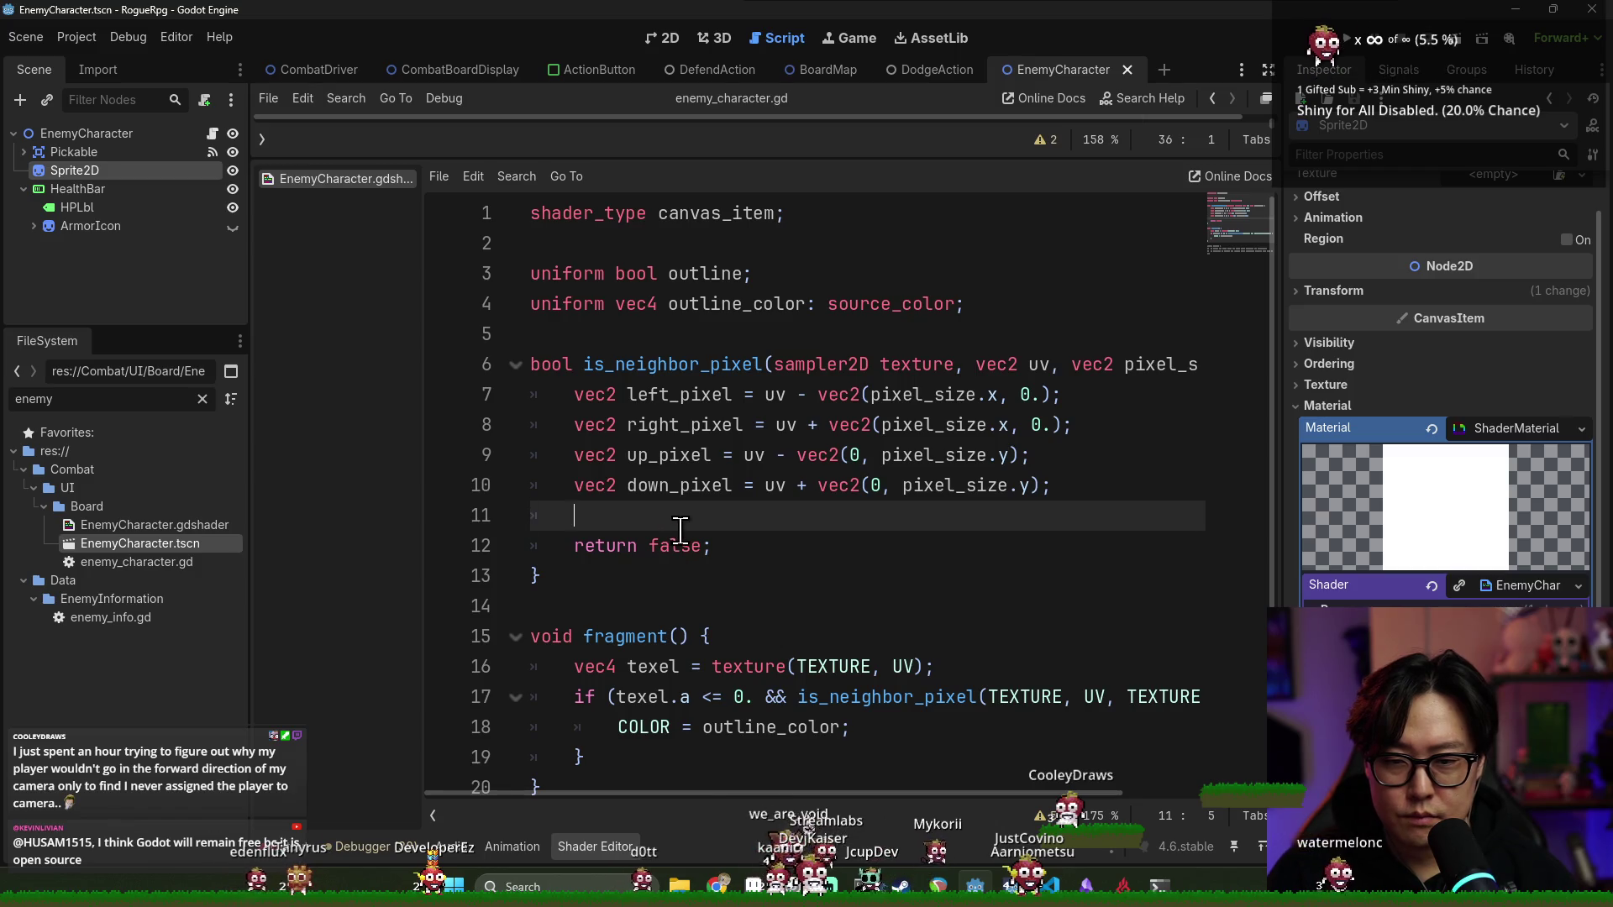
pyautogui.press('Return')
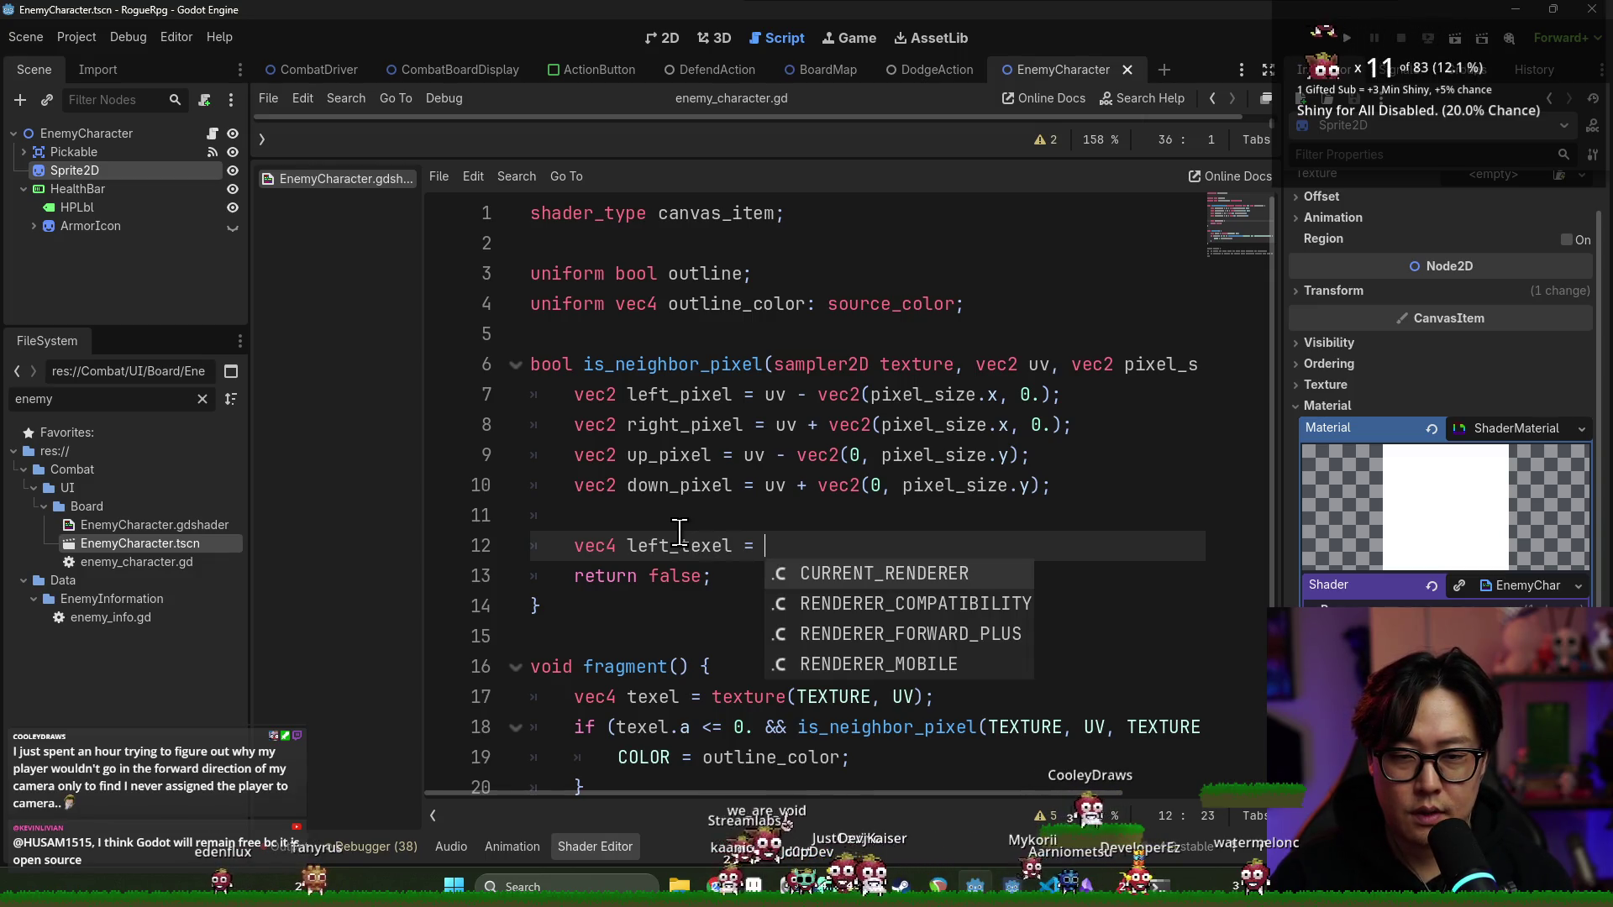
pyautogui.write('texture(')
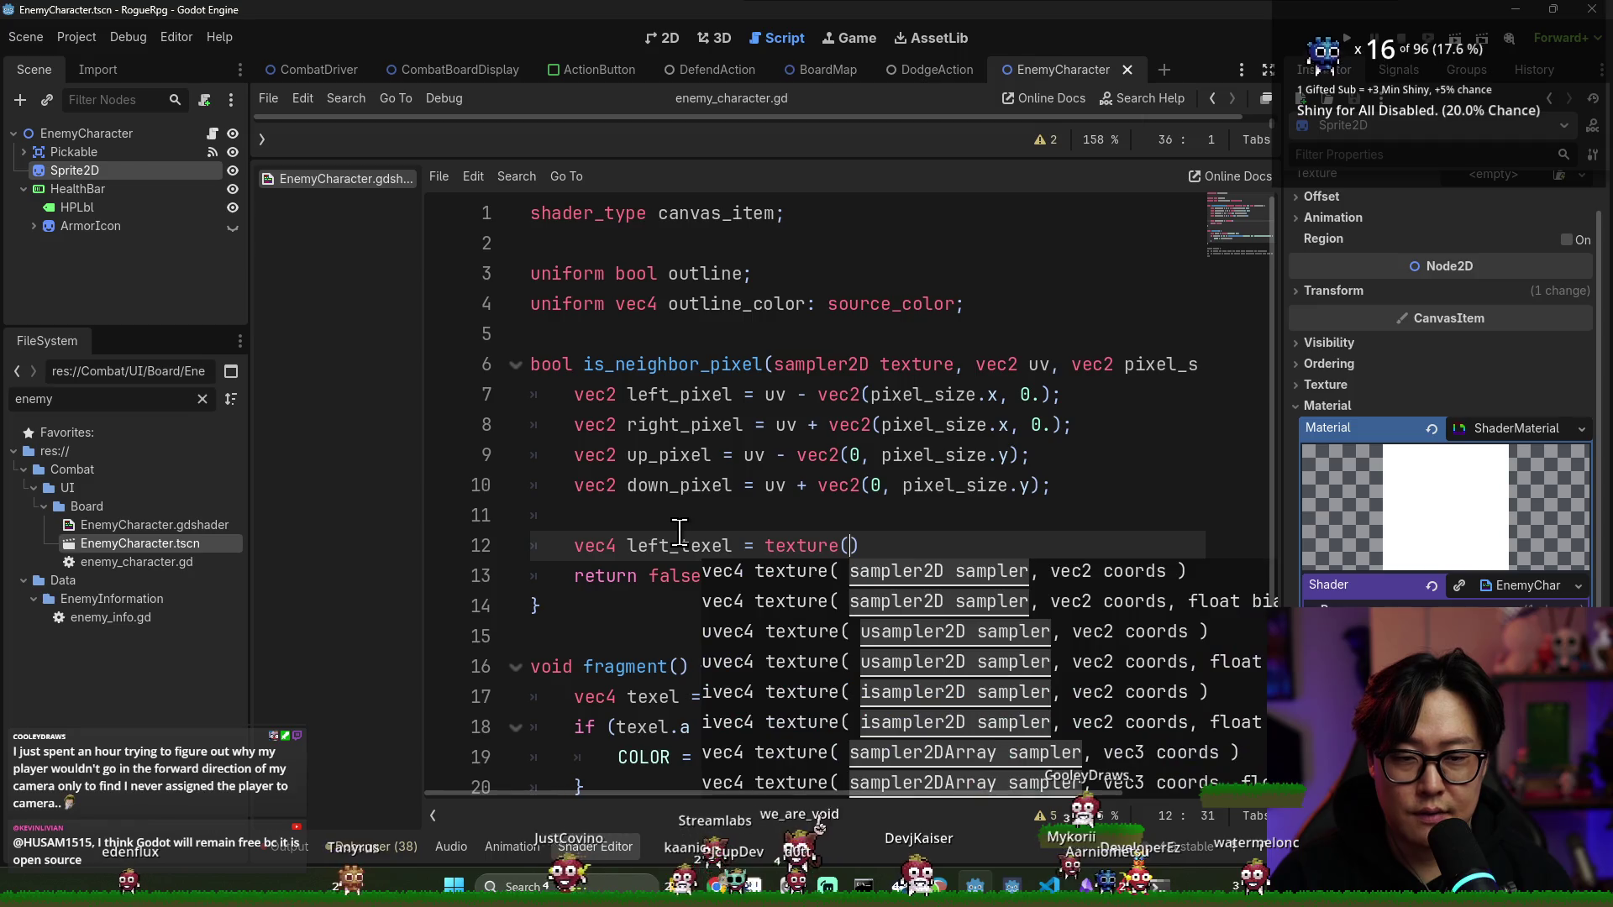
pyautogui.doubleClick(917, 364)
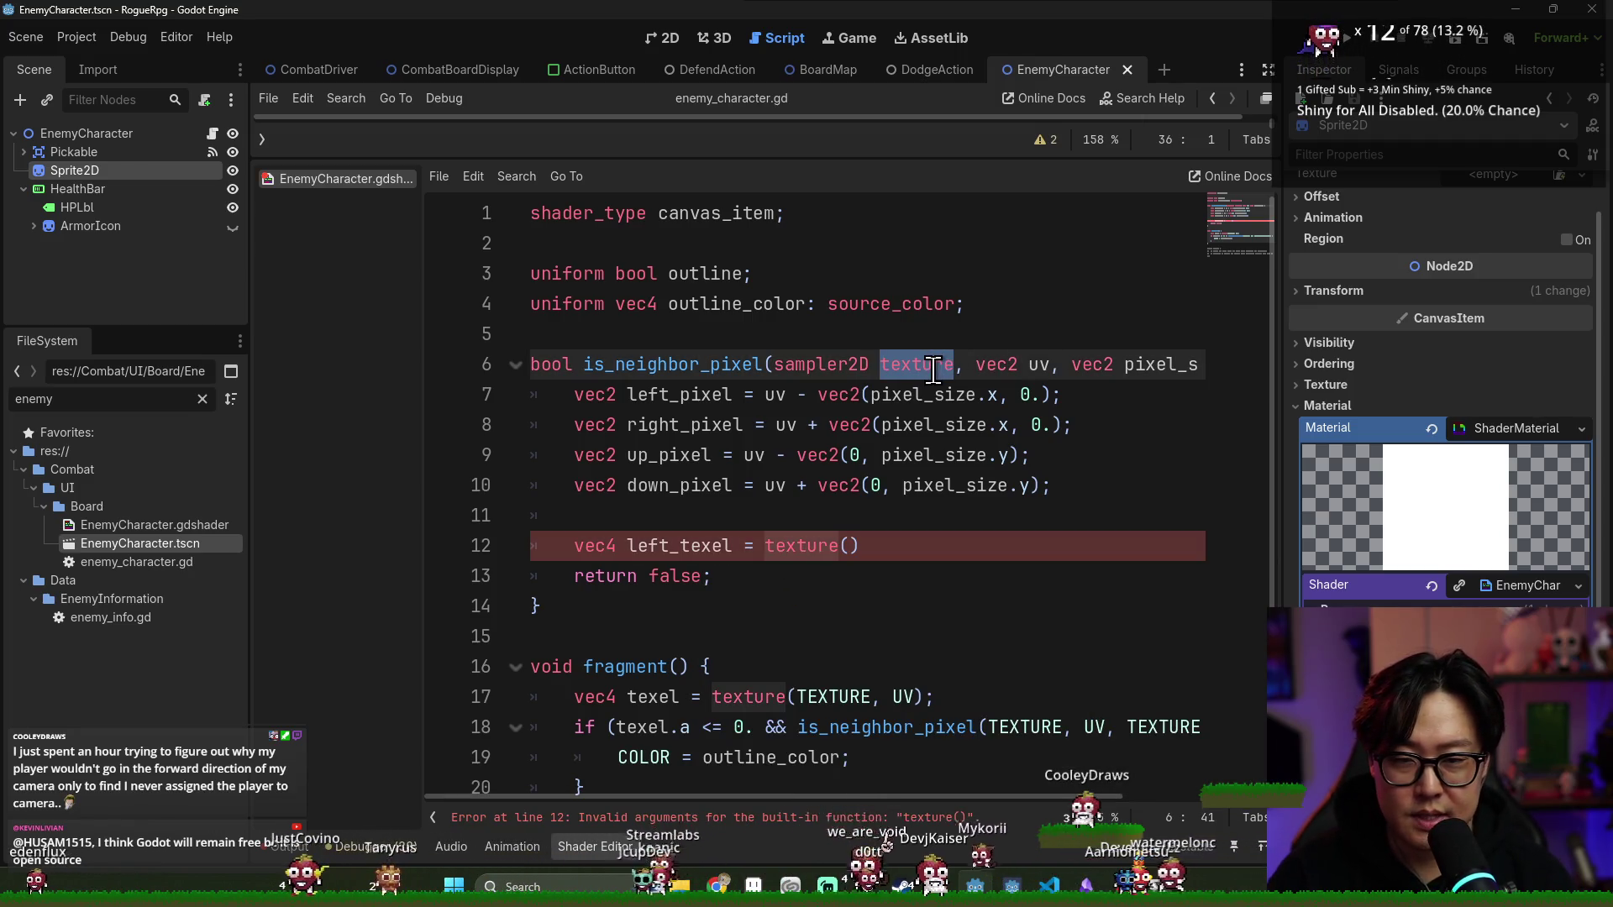
pyautogui.write('samp')
pyautogui.doubleClick(932, 364)
pyautogui.hotkey('ctrl', 'c')
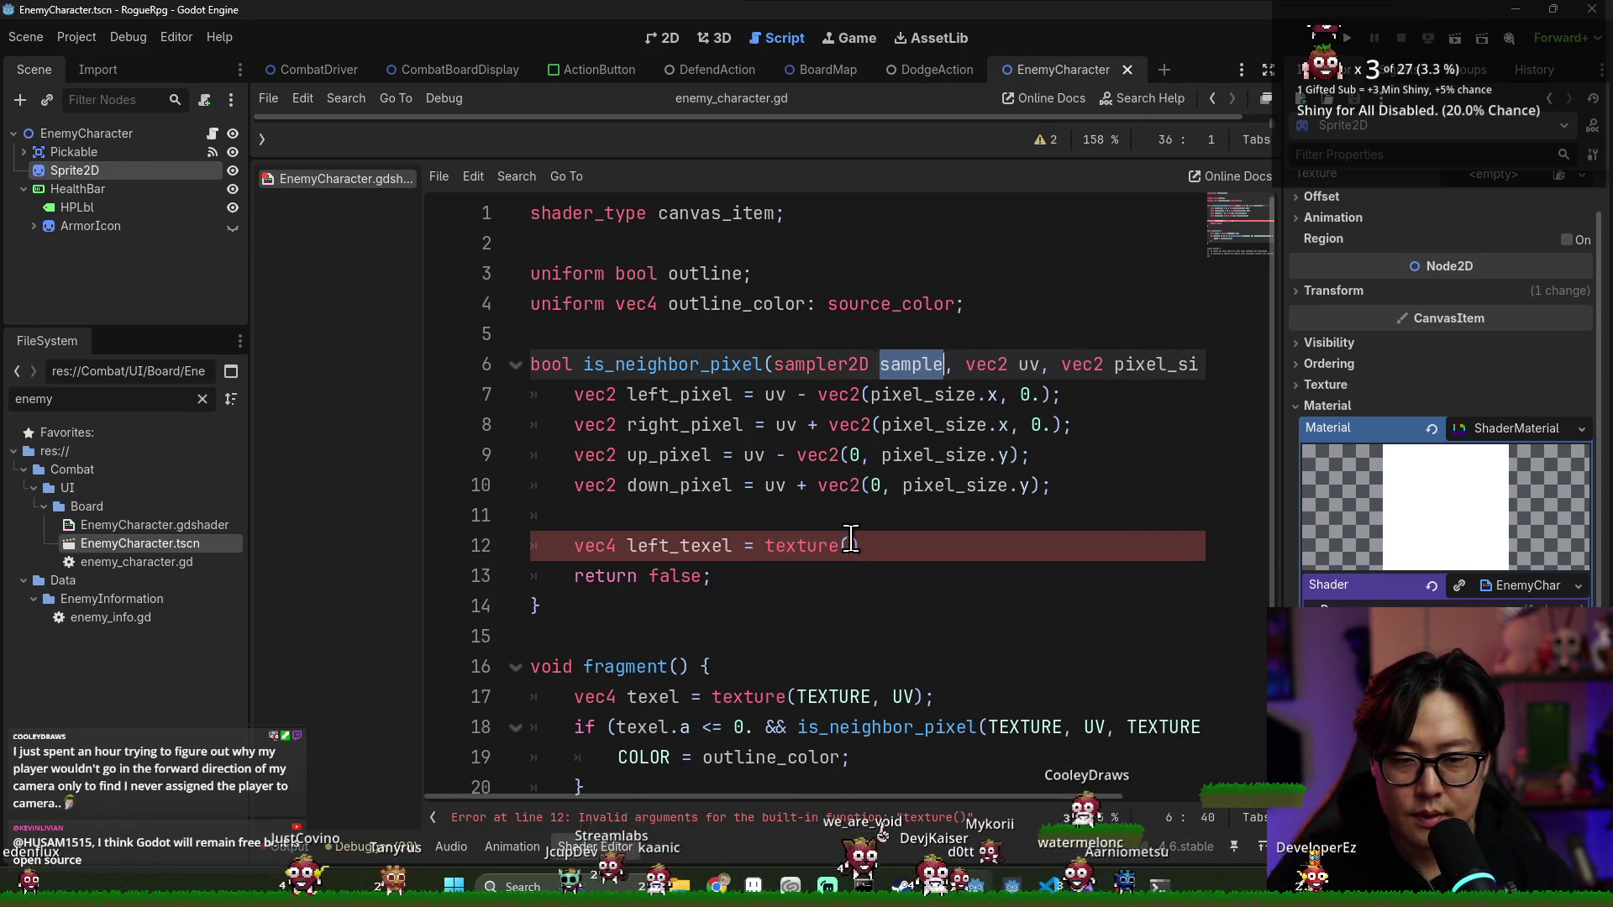
# Complete the left_texel line as texture(sample, left_pixel);
pyautogui.doubleClick(802, 546)
pyautogui.hotkey('ctrl', 'v')
pyautogui.doubleClick(798, 546)
pyautogui.write('texture')
pyautogui.press('Return')
pyautogui.write('sample, left_p')
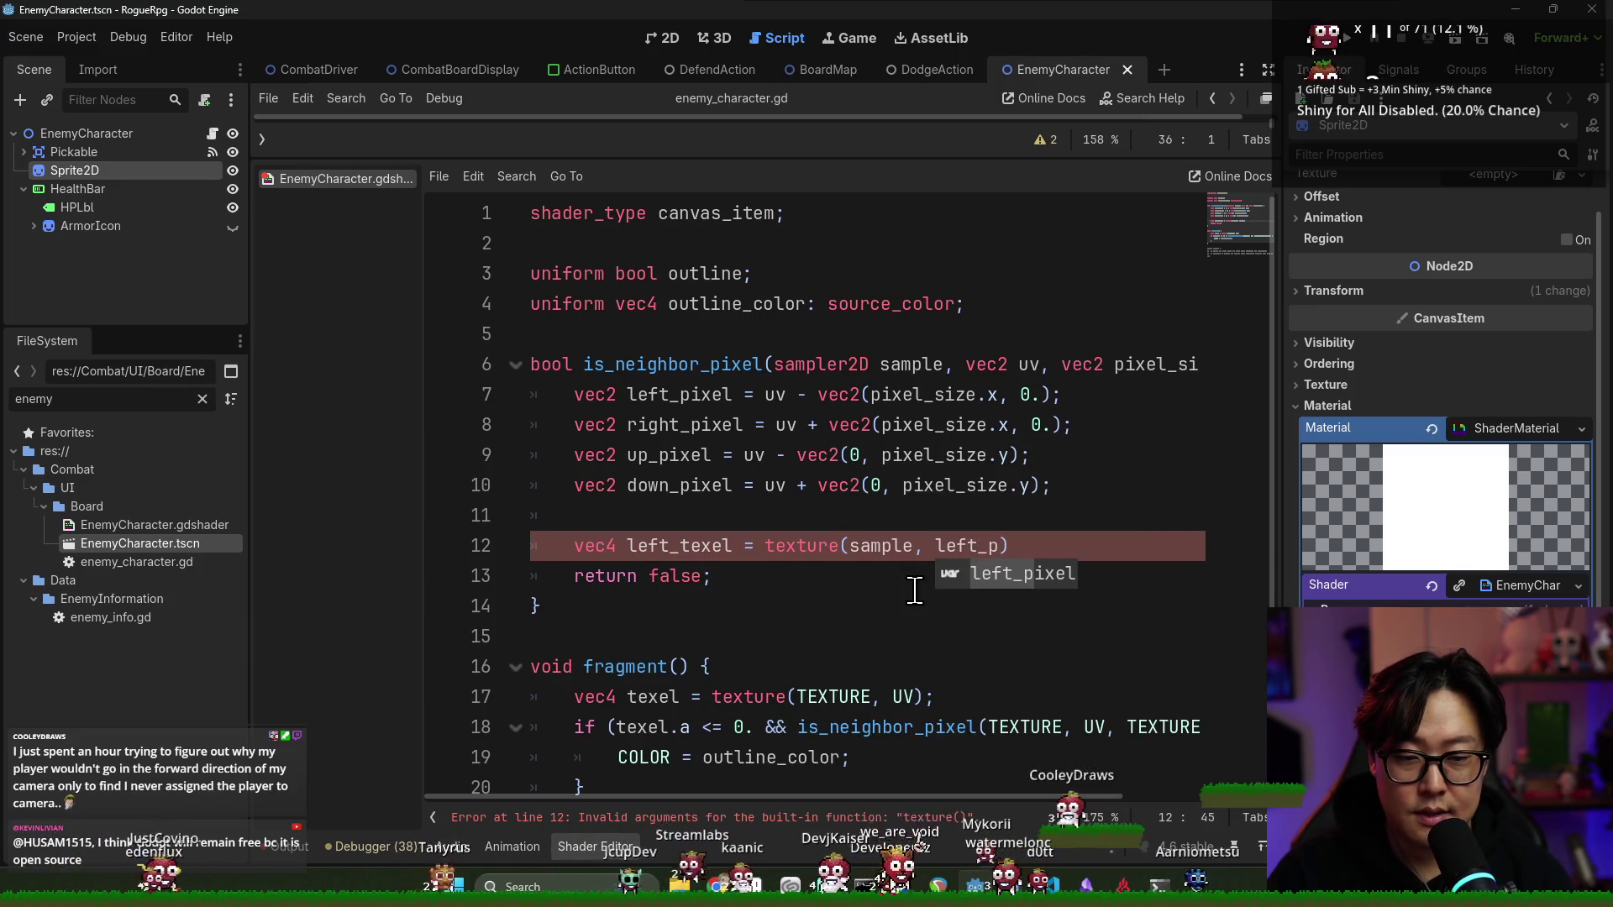
pyautogui.press('Return')
pyautogui.scroll(-1, 1041, 544)
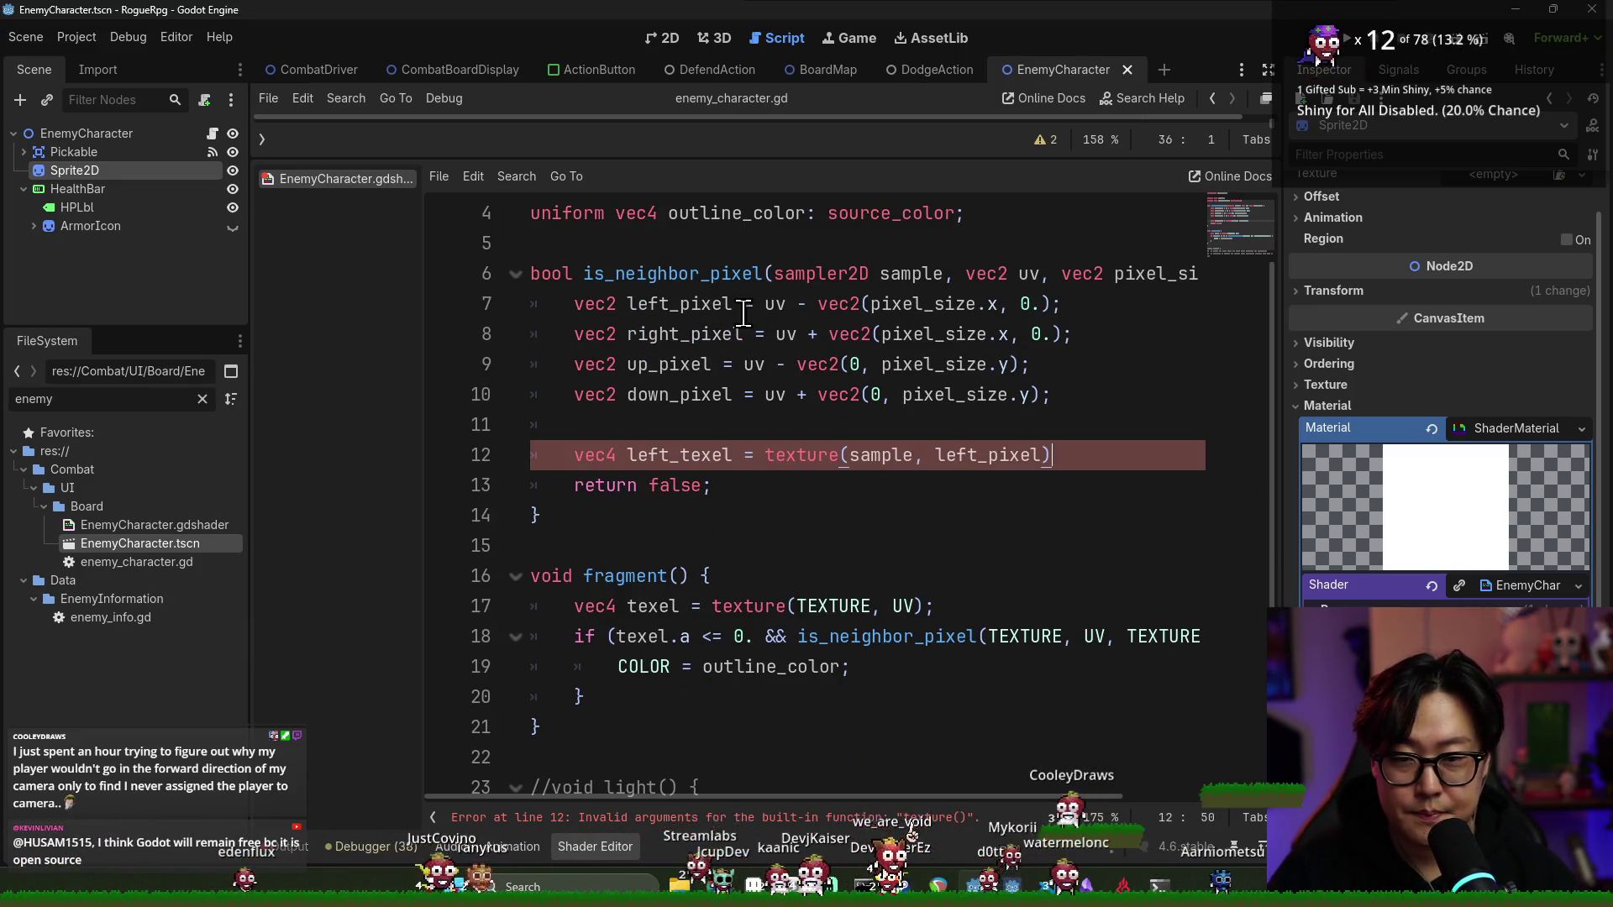
pyautogui.write(';')
pyautogui.press('Return')
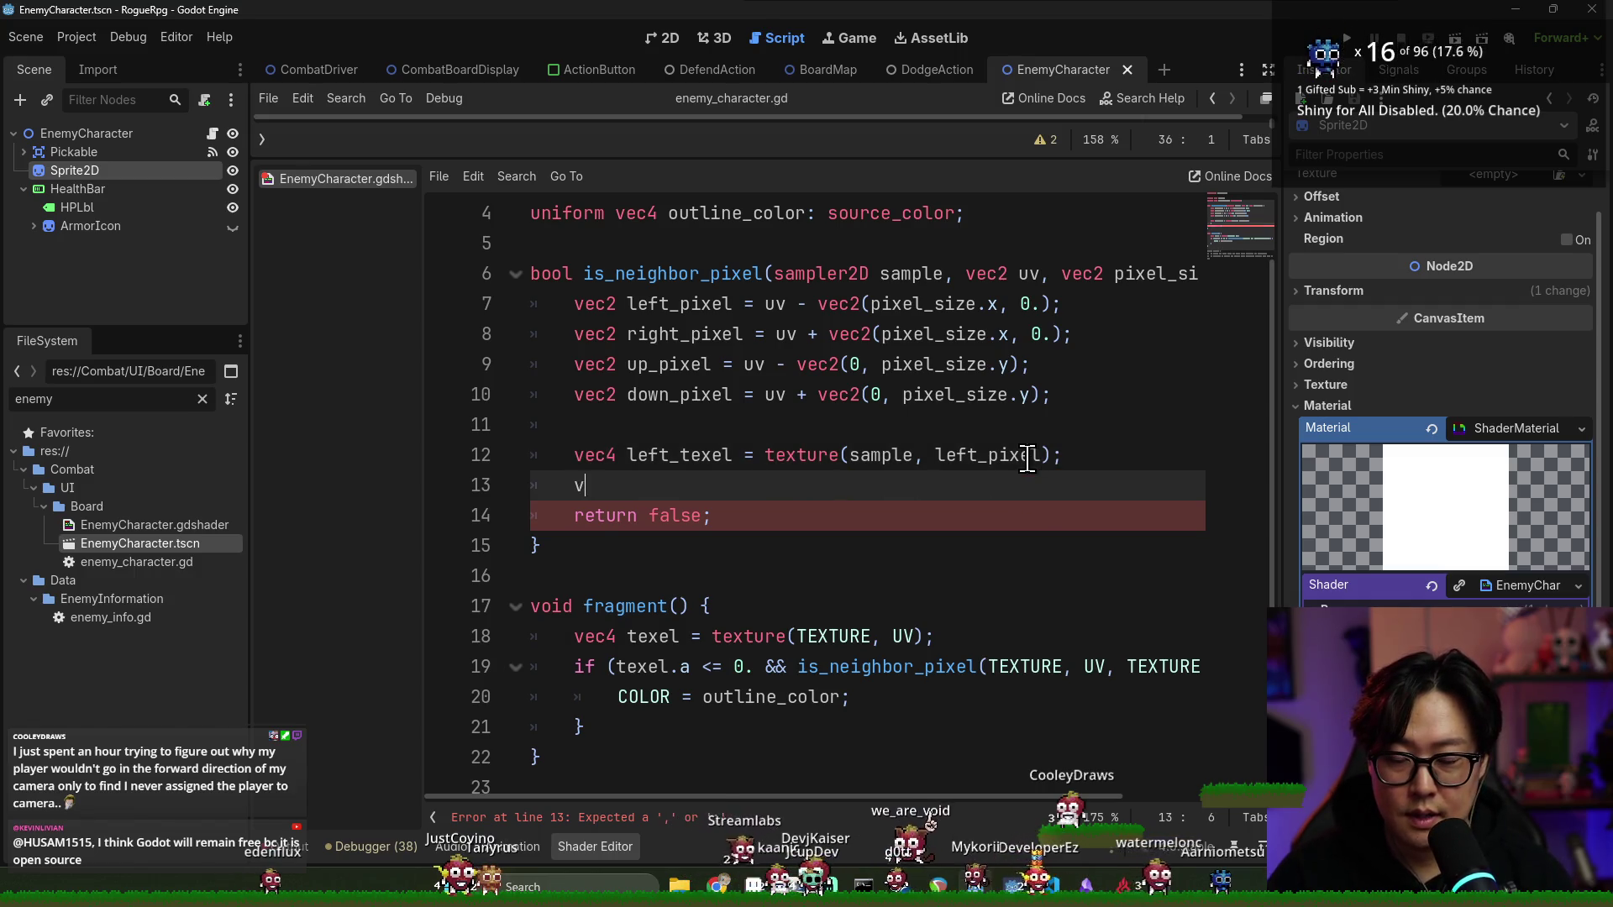
# Add right_texel, up_texel and down_texel lines sampling right_pixel, up_pixel and down_pixel
pyautogui.write('4 l')
pyautogui.press('BackSpace')
pyautogui.write('right_')
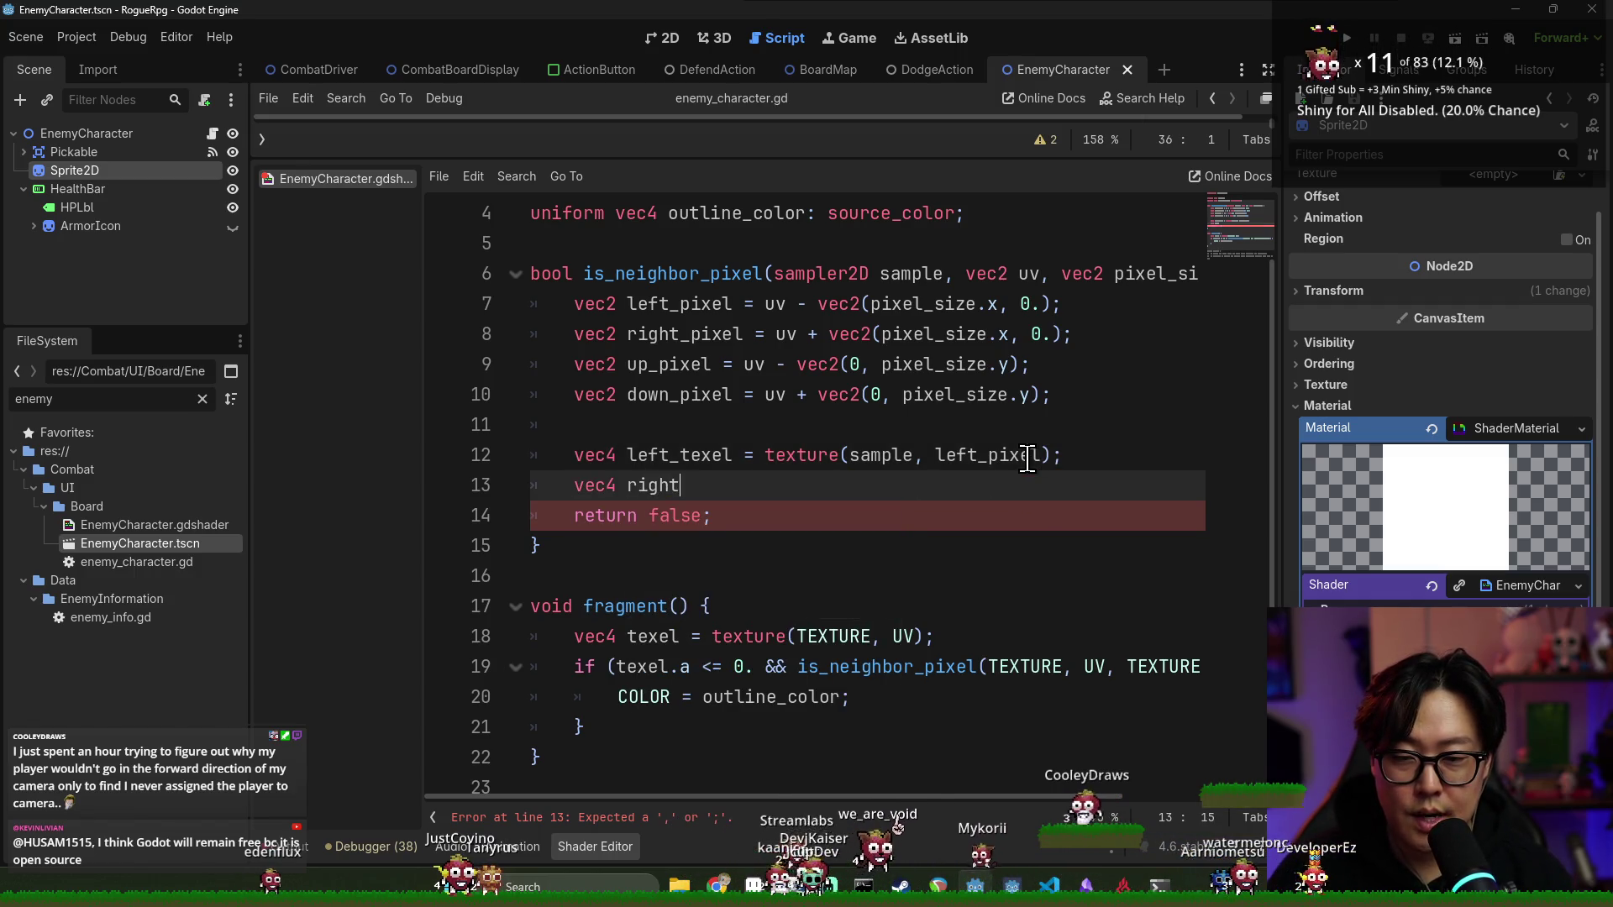
pyautogui.write('texel = texture(sample, ')
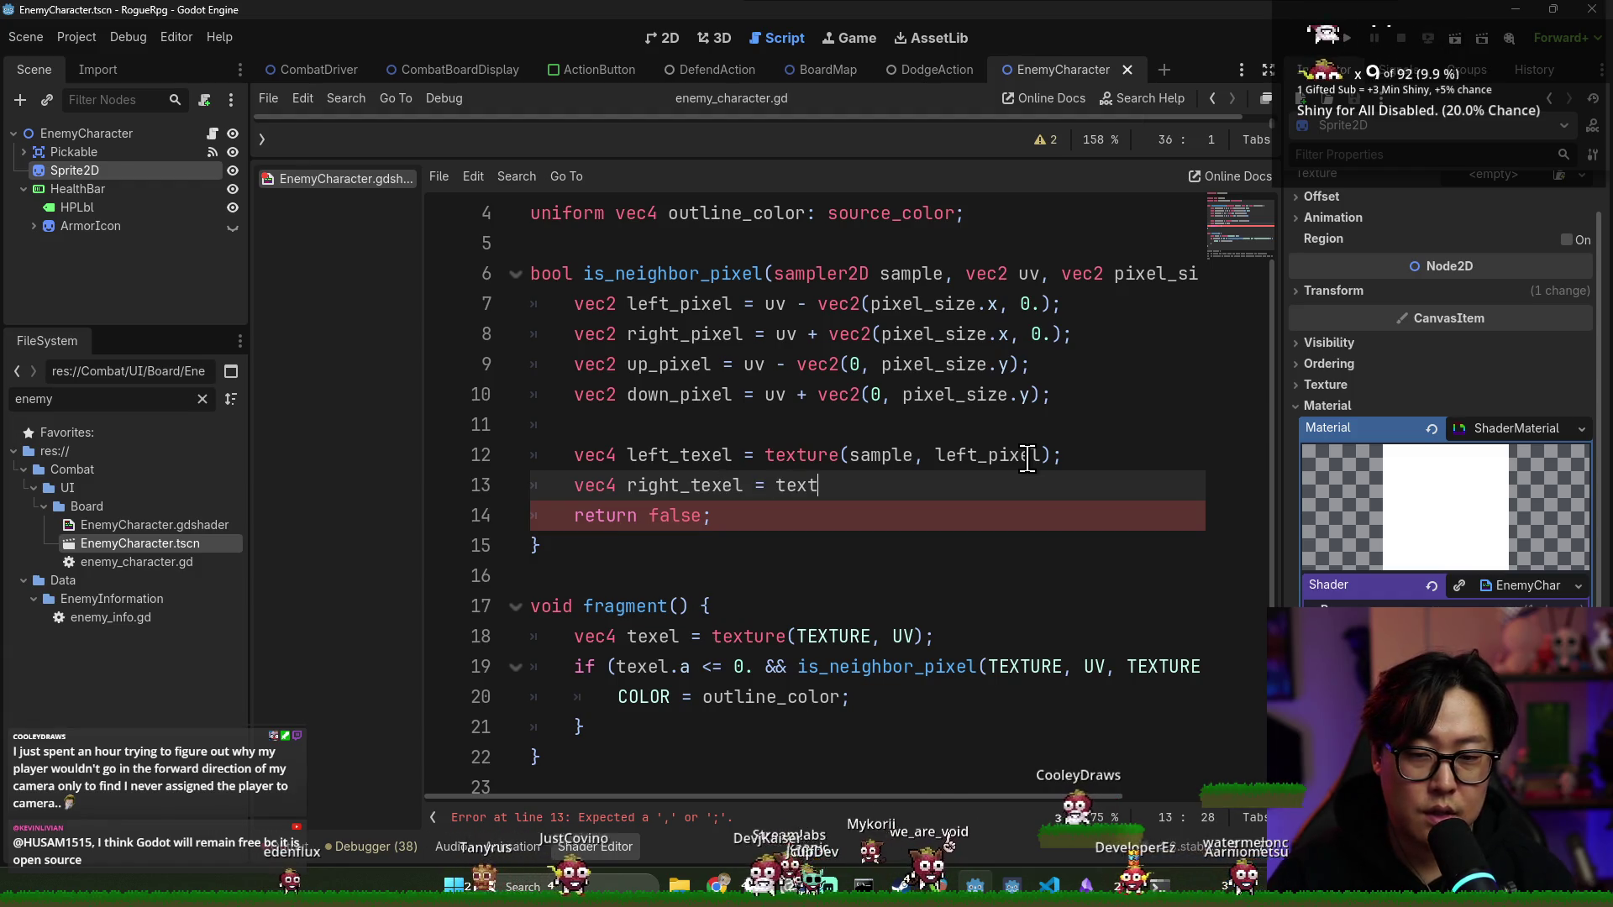
pyautogui.write('right_pixel')
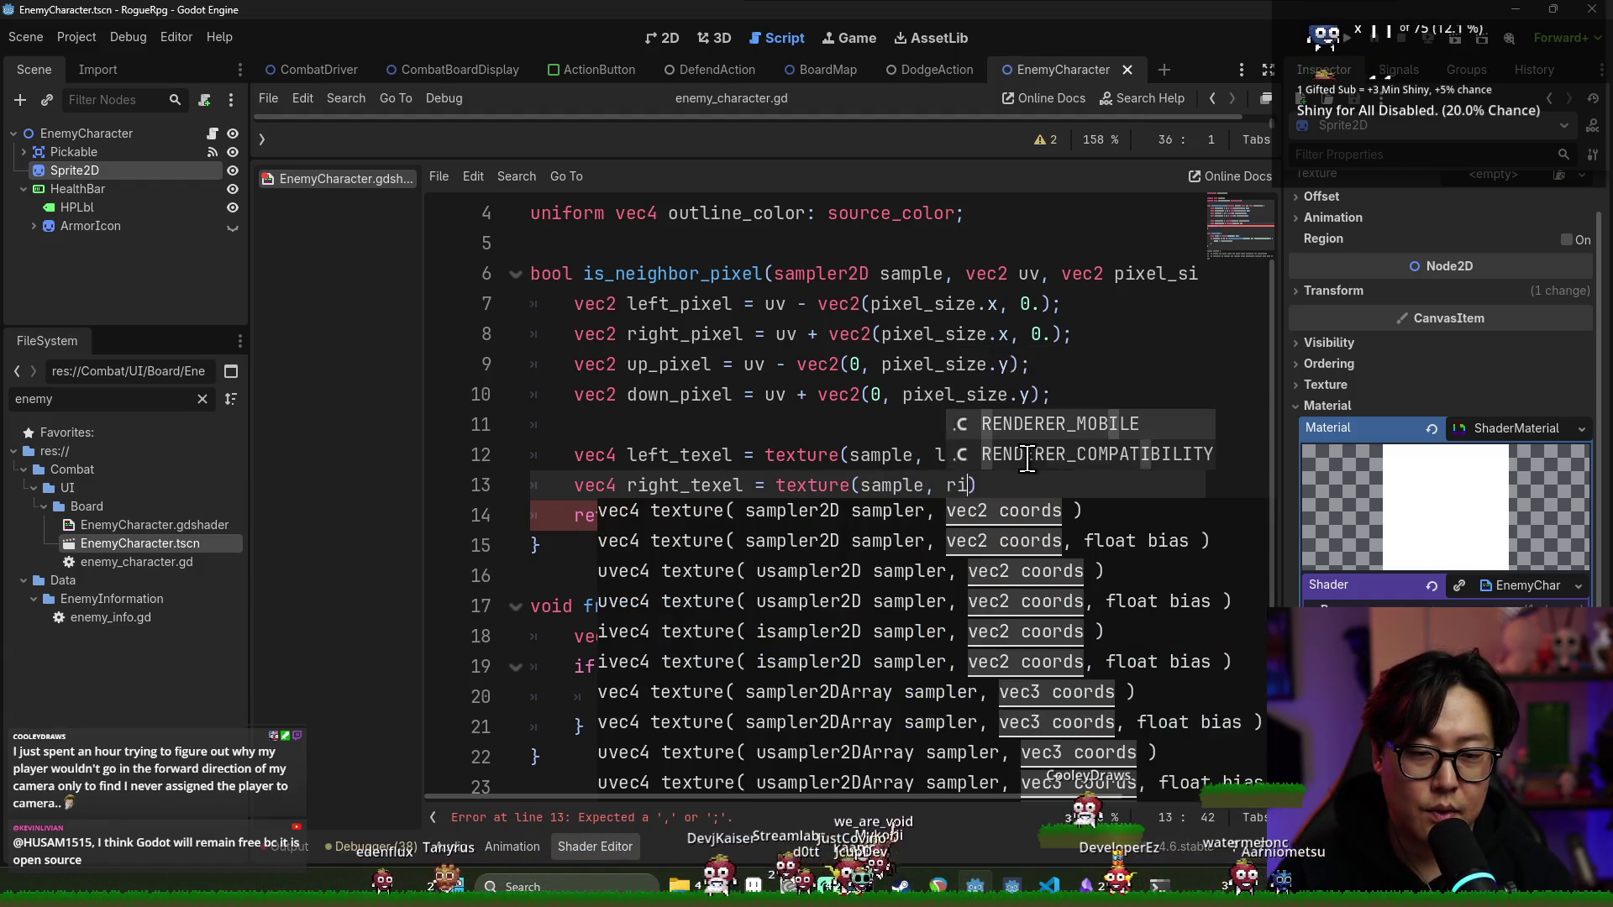
pyautogui.write(');')
pyautogui.press('Return')
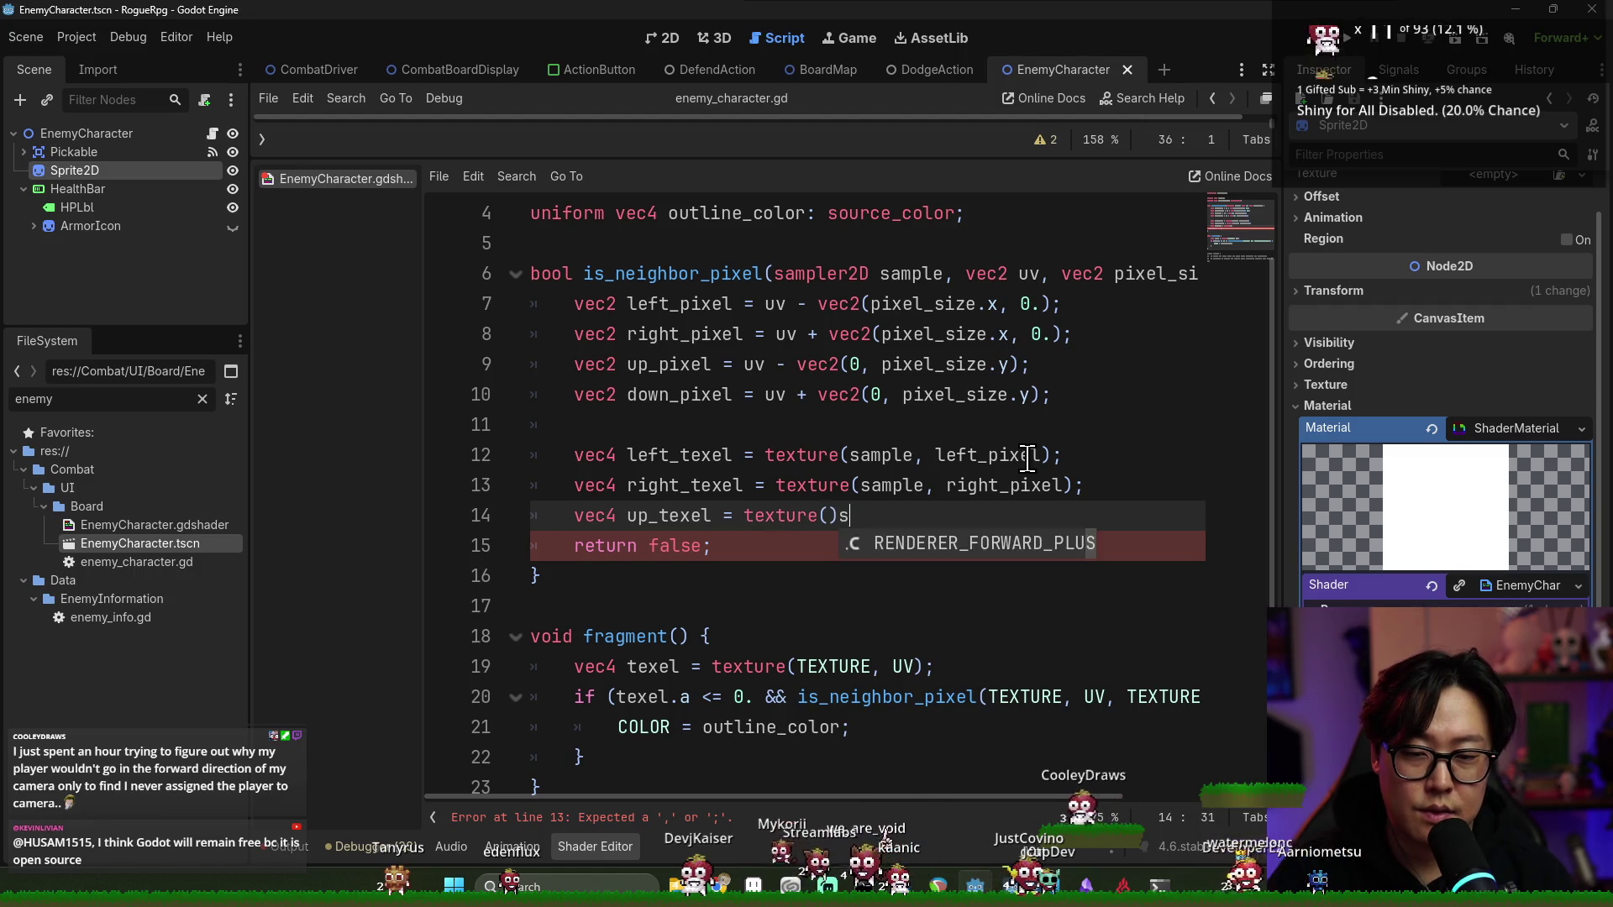
pyautogui.write('up')
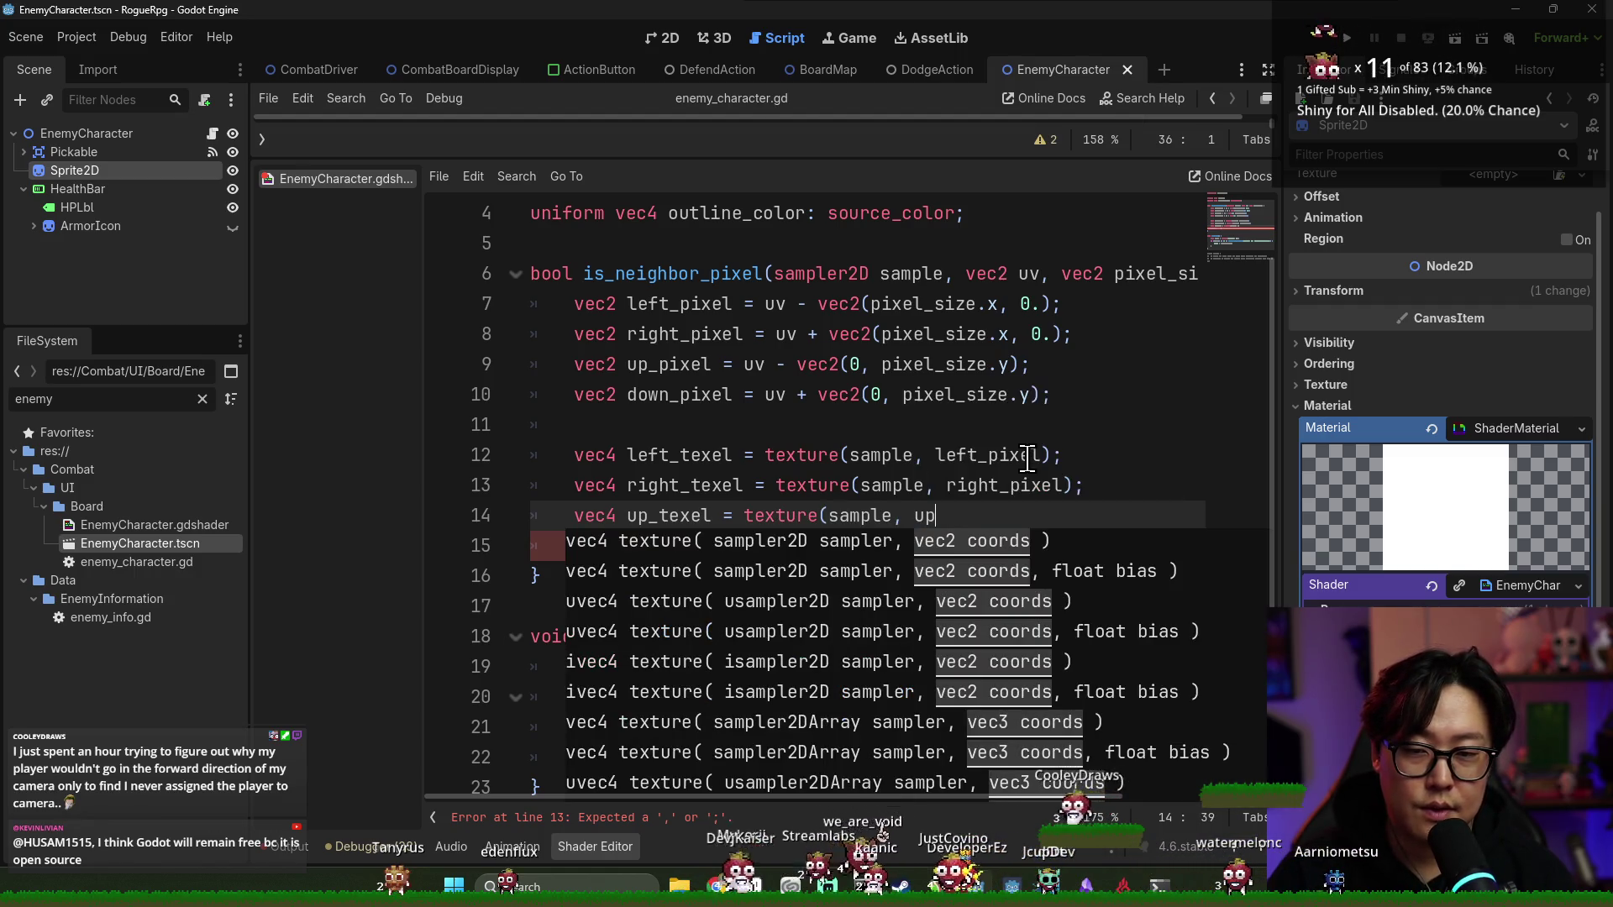
pyautogui.write(');')
pyautogui.press('Return')
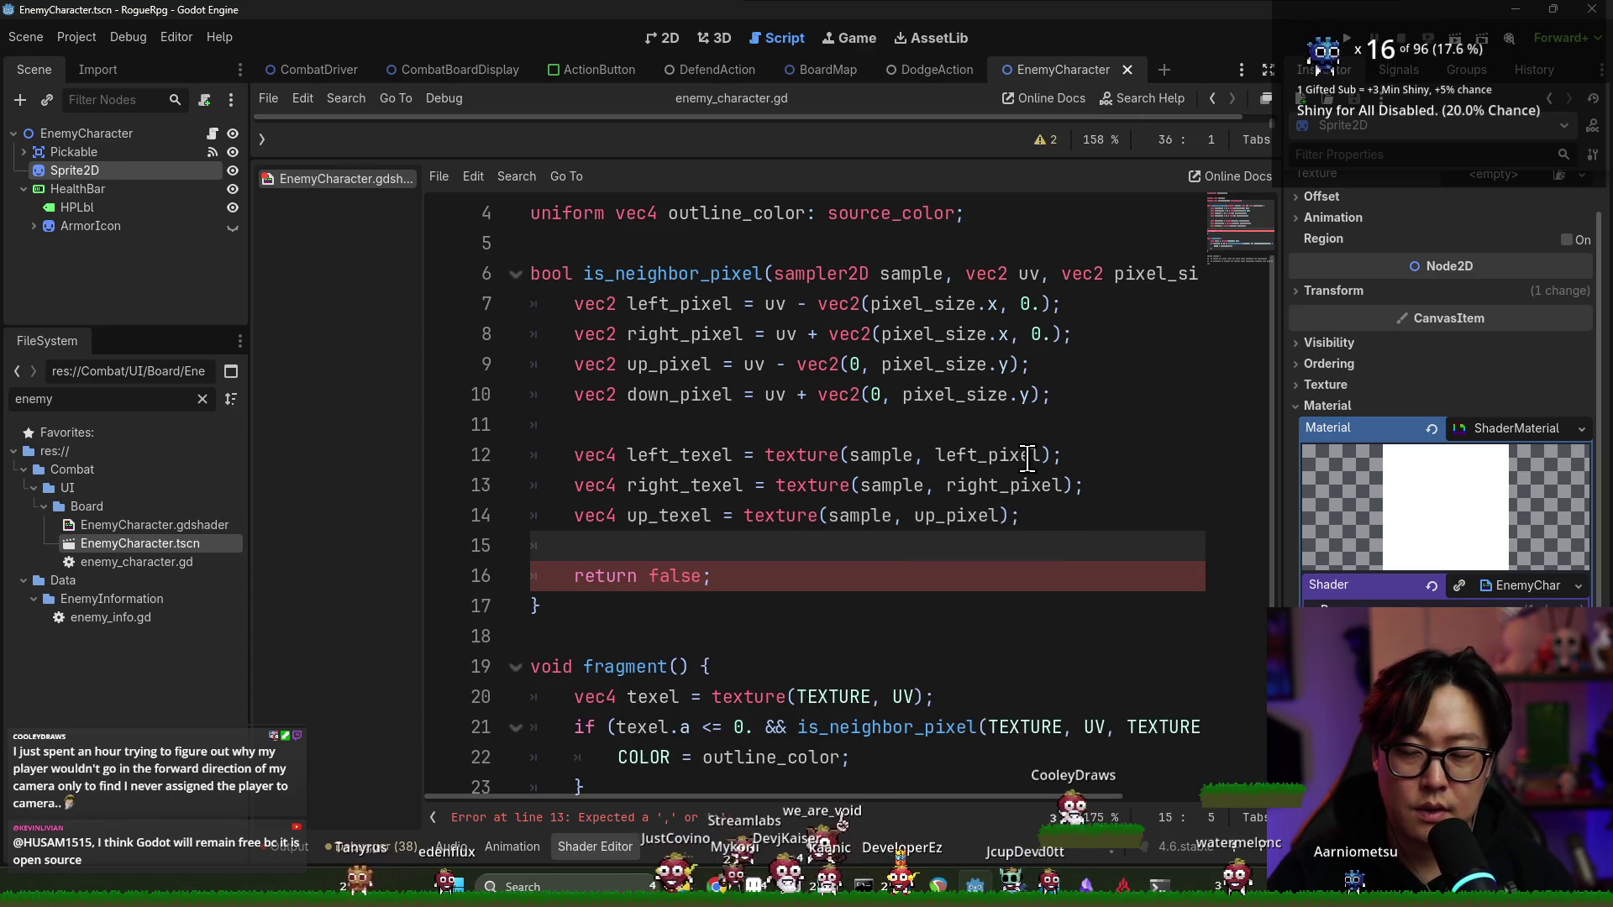
pyautogui.write('4 down_texel = texture(sampler,')
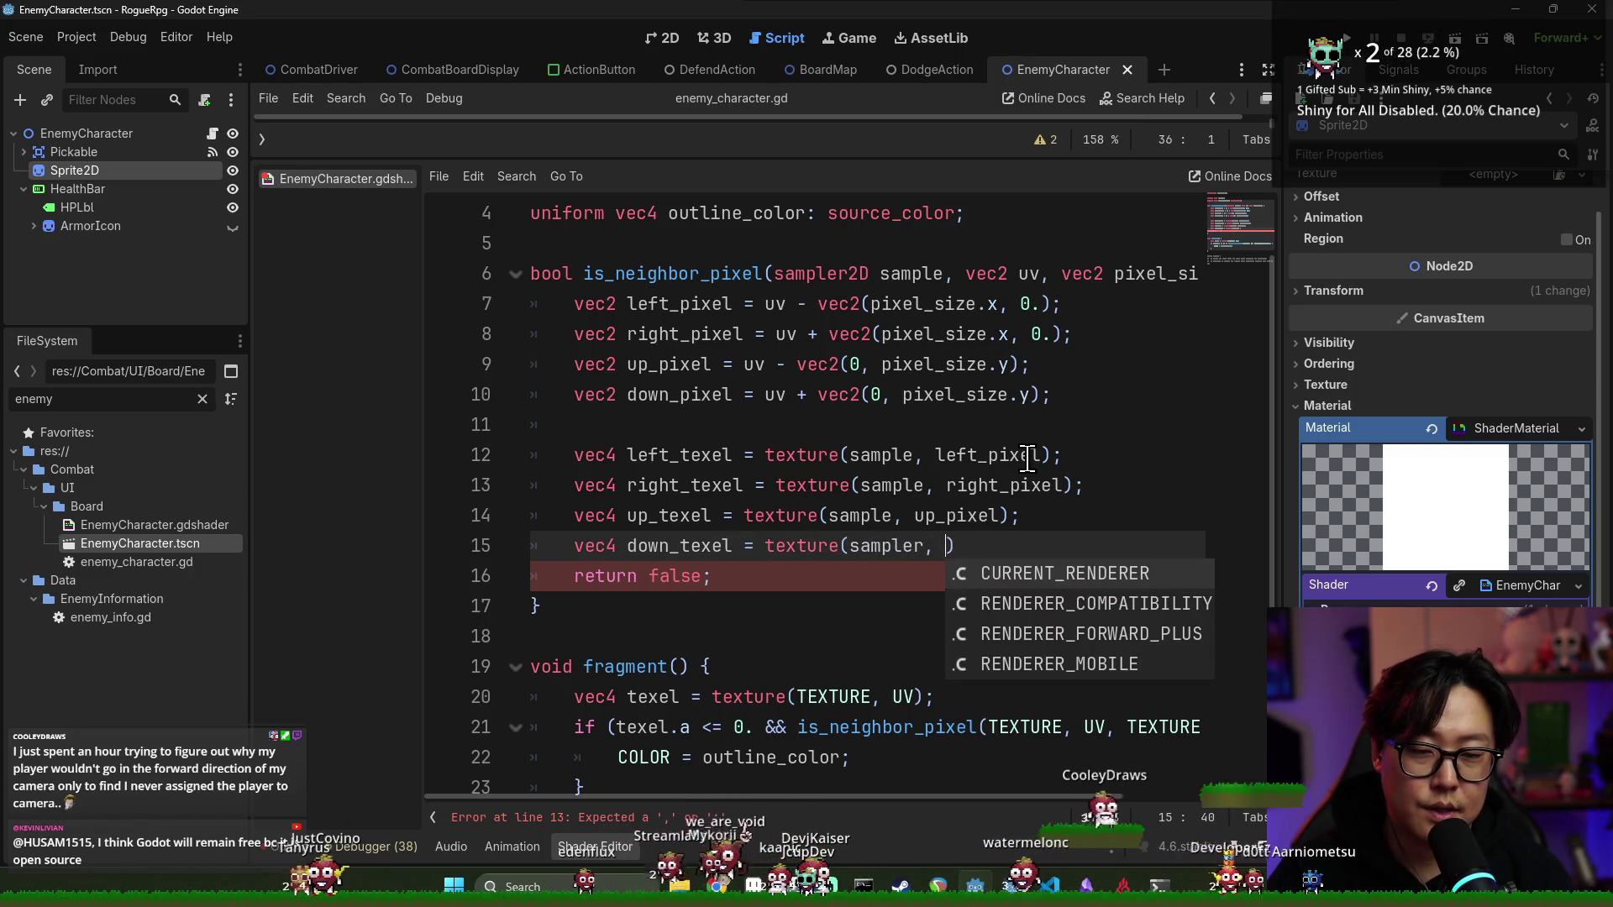
pyautogui.write(' dopw')
pyautogui.press('BackSpace')
pyautogui.press('BackSpace')
pyautogui.write('wn_pixel);')
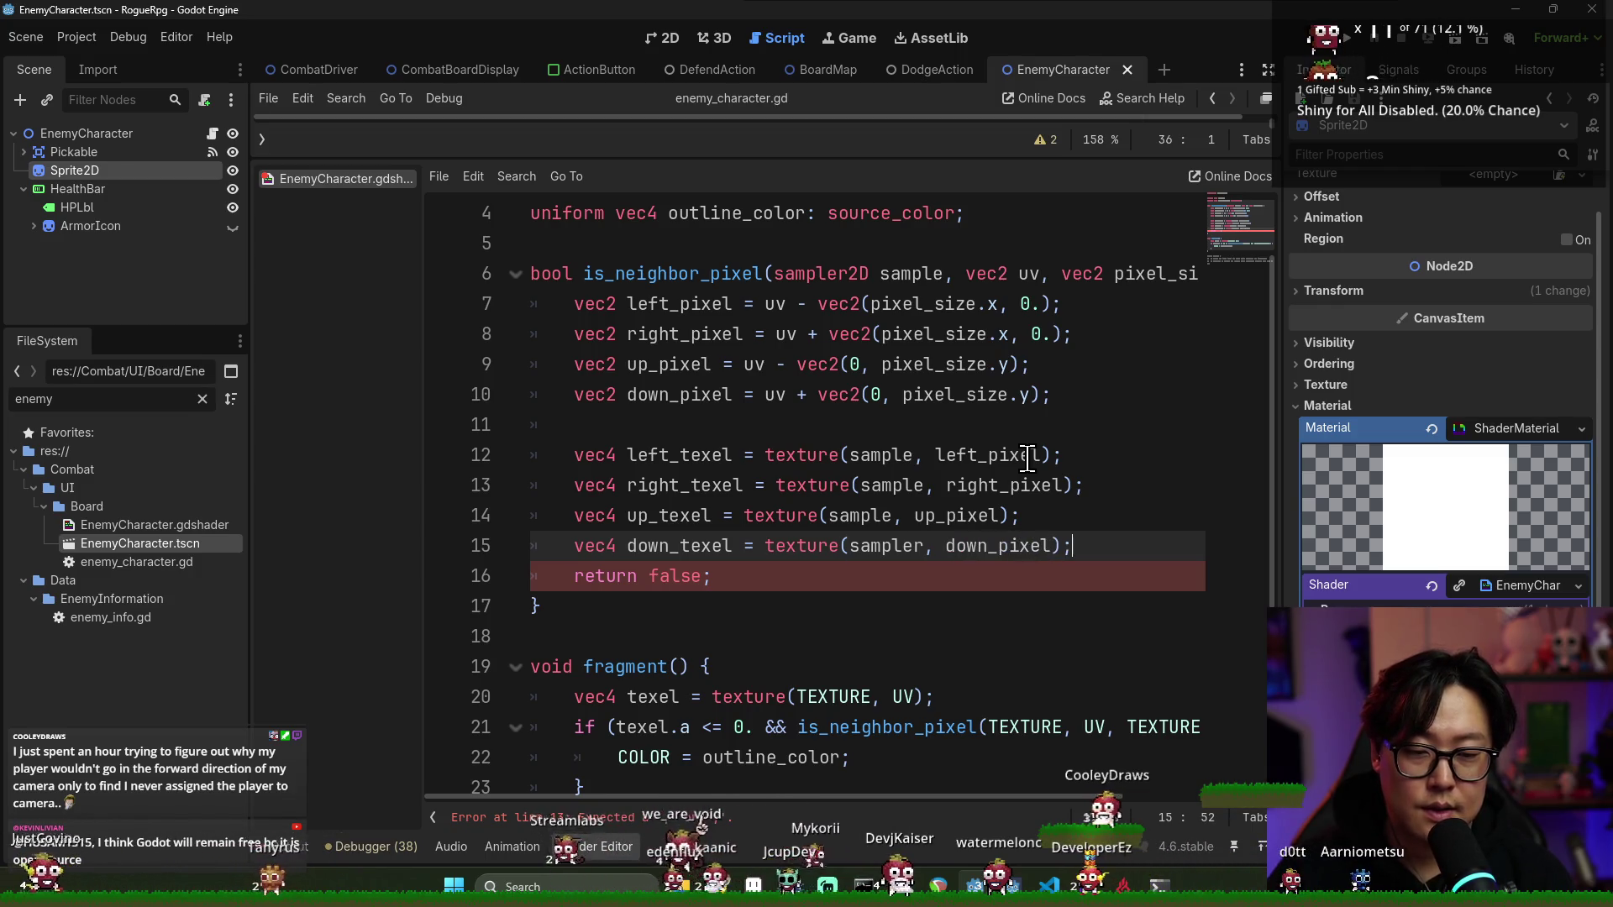
pyautogui.doubleClick(675, 576)
# Replace return false with 'left_texel.a > 0. ||' in is_neighbor_pixel
pyautogui.doubleClick(704, 454)
pyautogui.hotkey('ctrl', 'c')
pyautogui.doubleClick(675, 576)
pyautogui.hotkey('ctrl', 'v')
pyautogui.write('.a ')
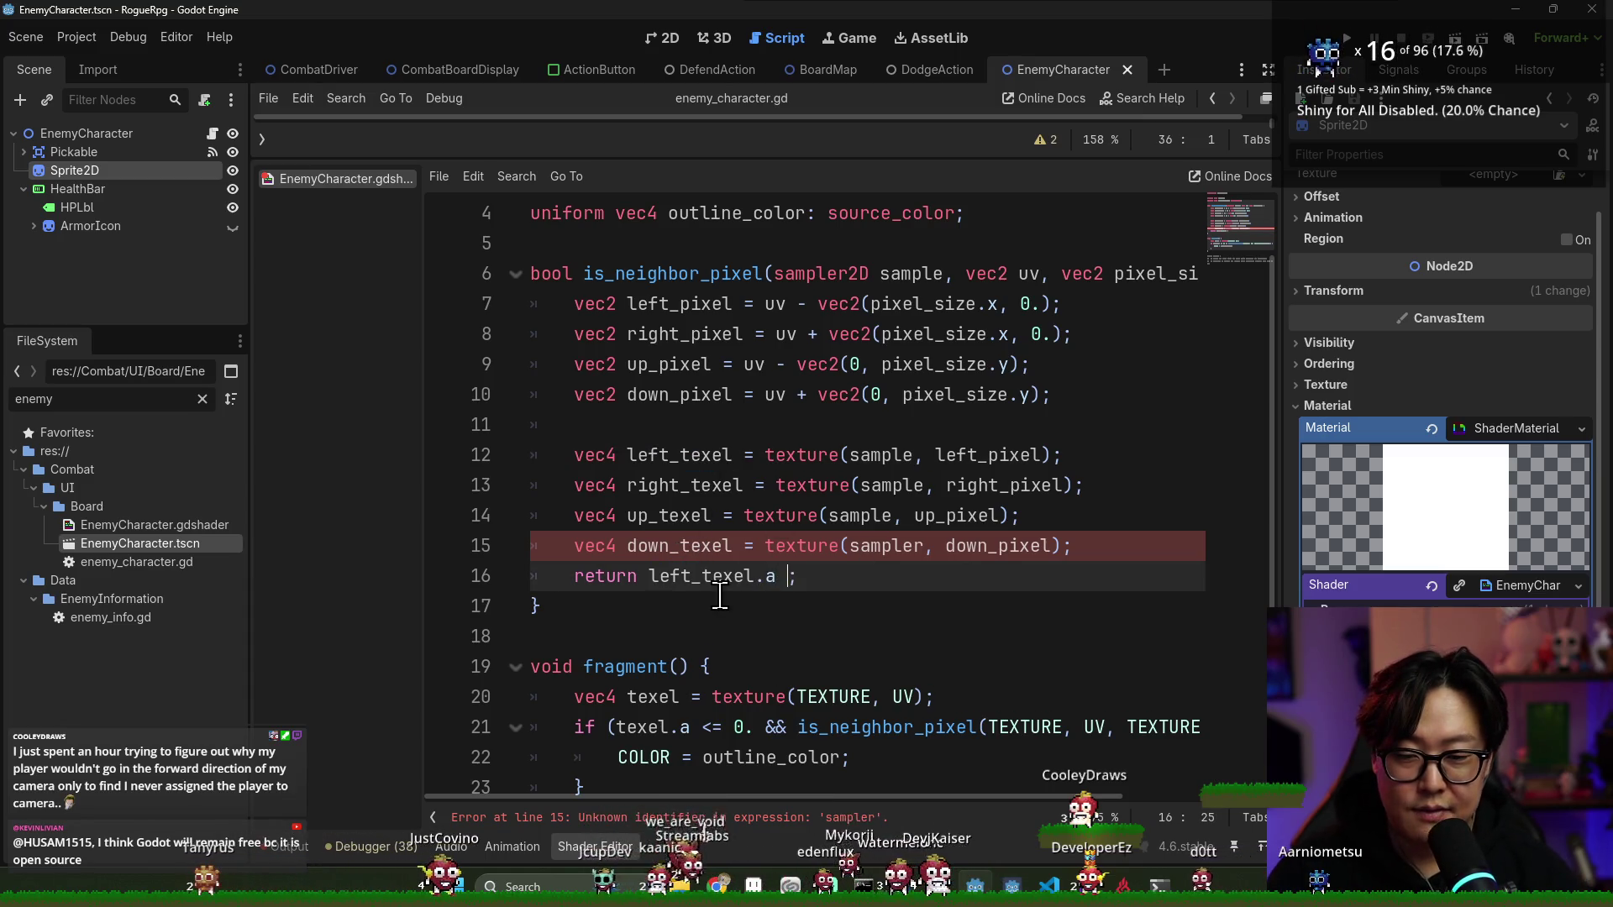
pyautogui.write('> 0. ')
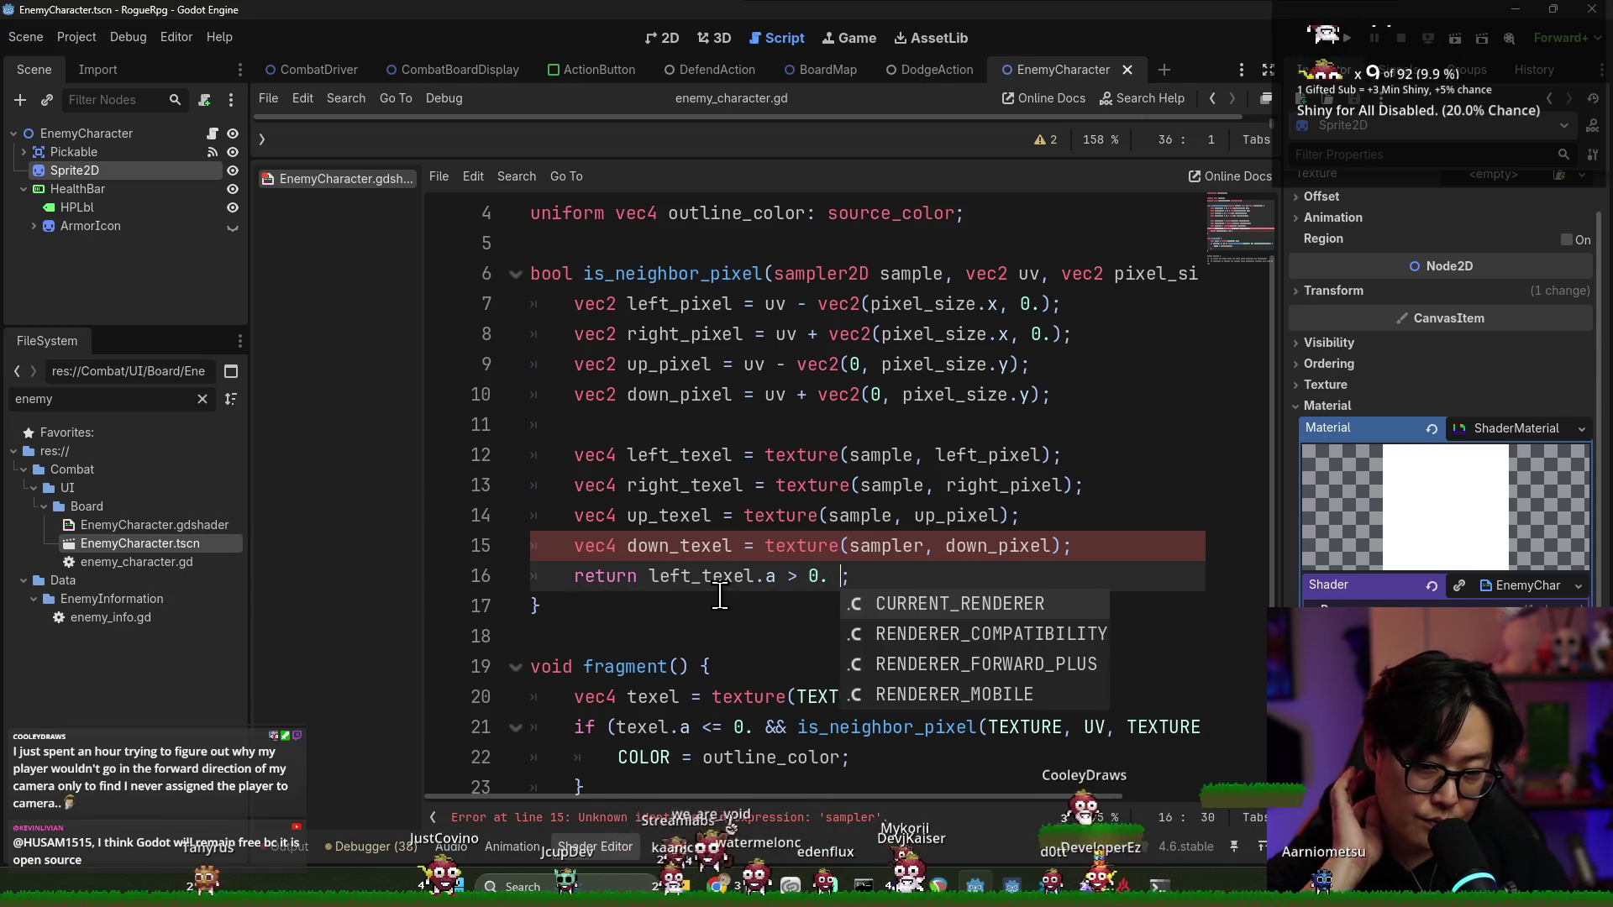
pyautogui.write('&')
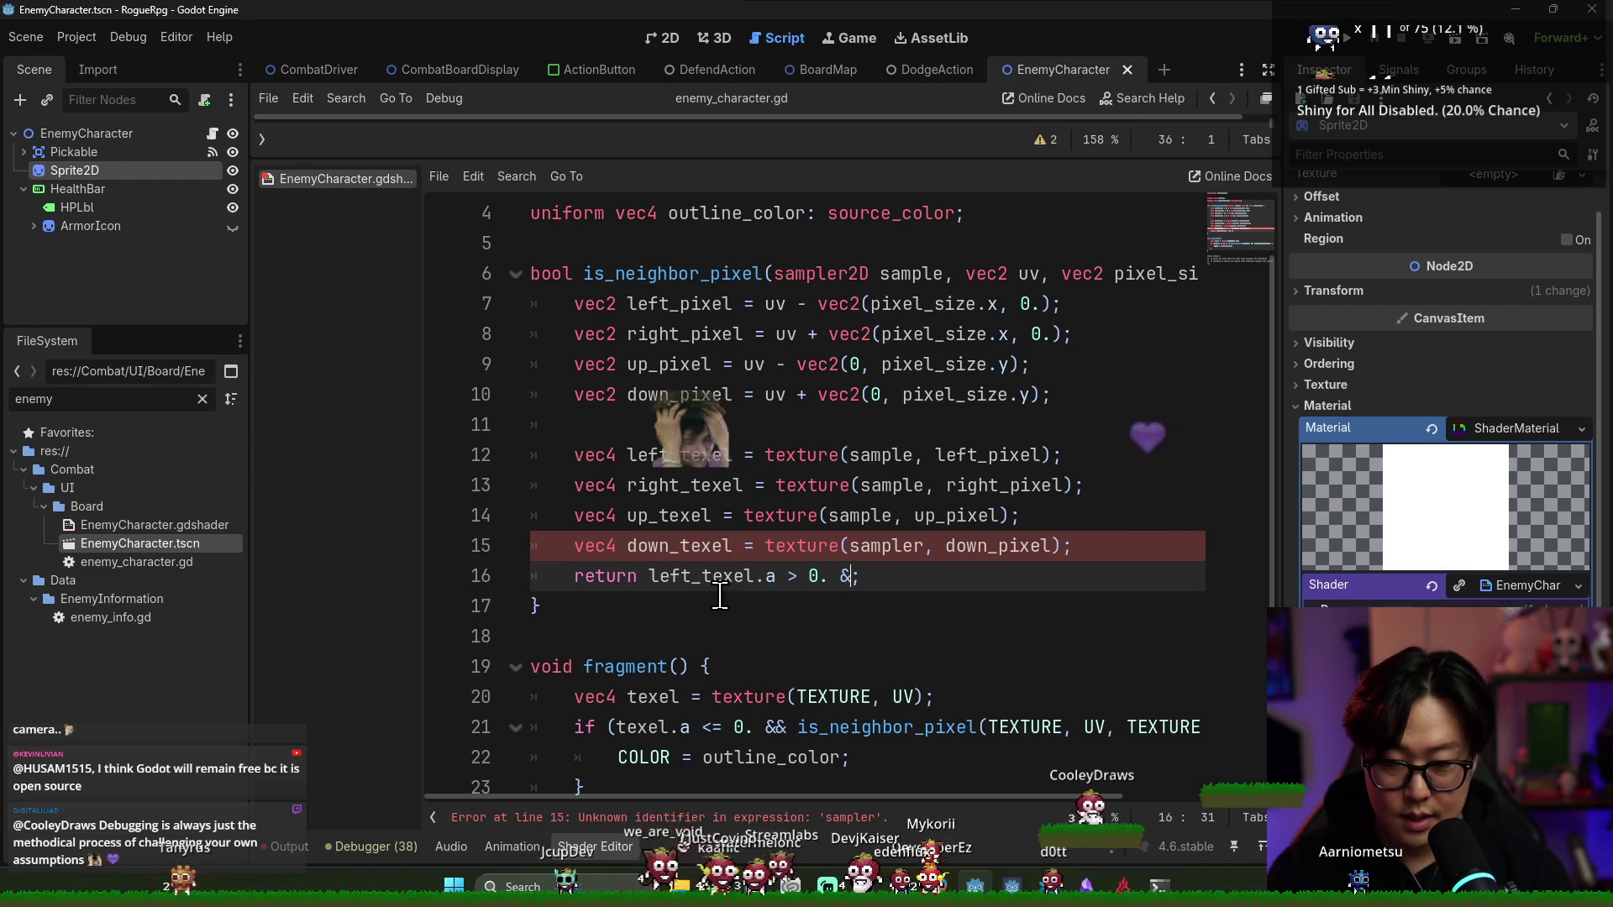
pyautogui.press('BackSpace')
pyautogui.write('||')
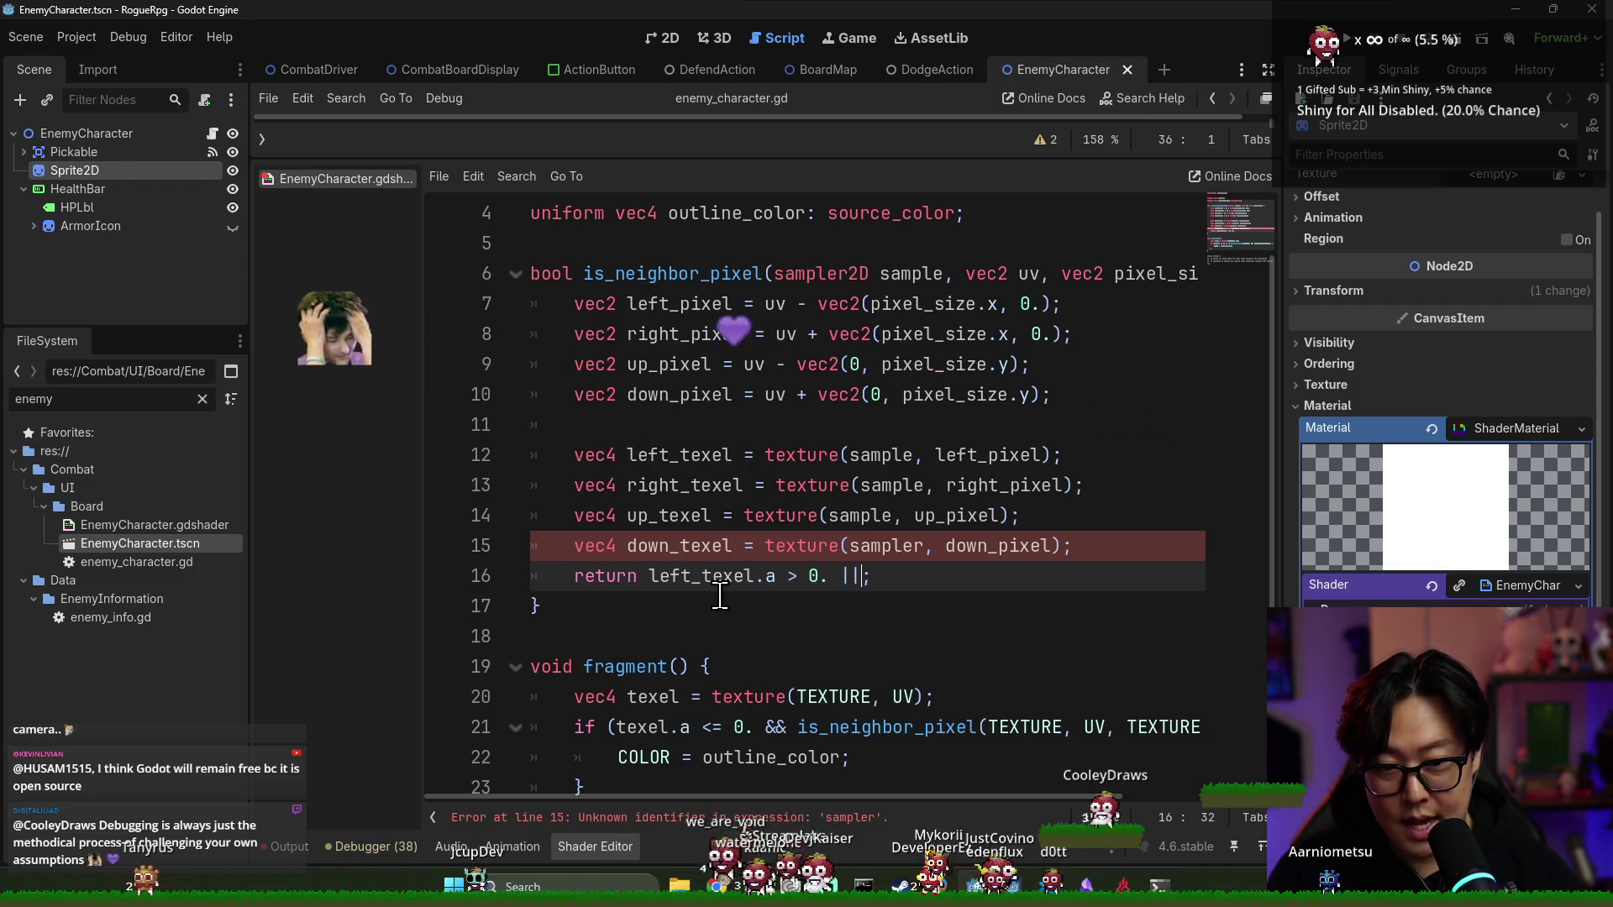
# Duplicate the left_texel alpha test clause so the return holds four alpha checks
pyautogui.doubleClick(673, 577)
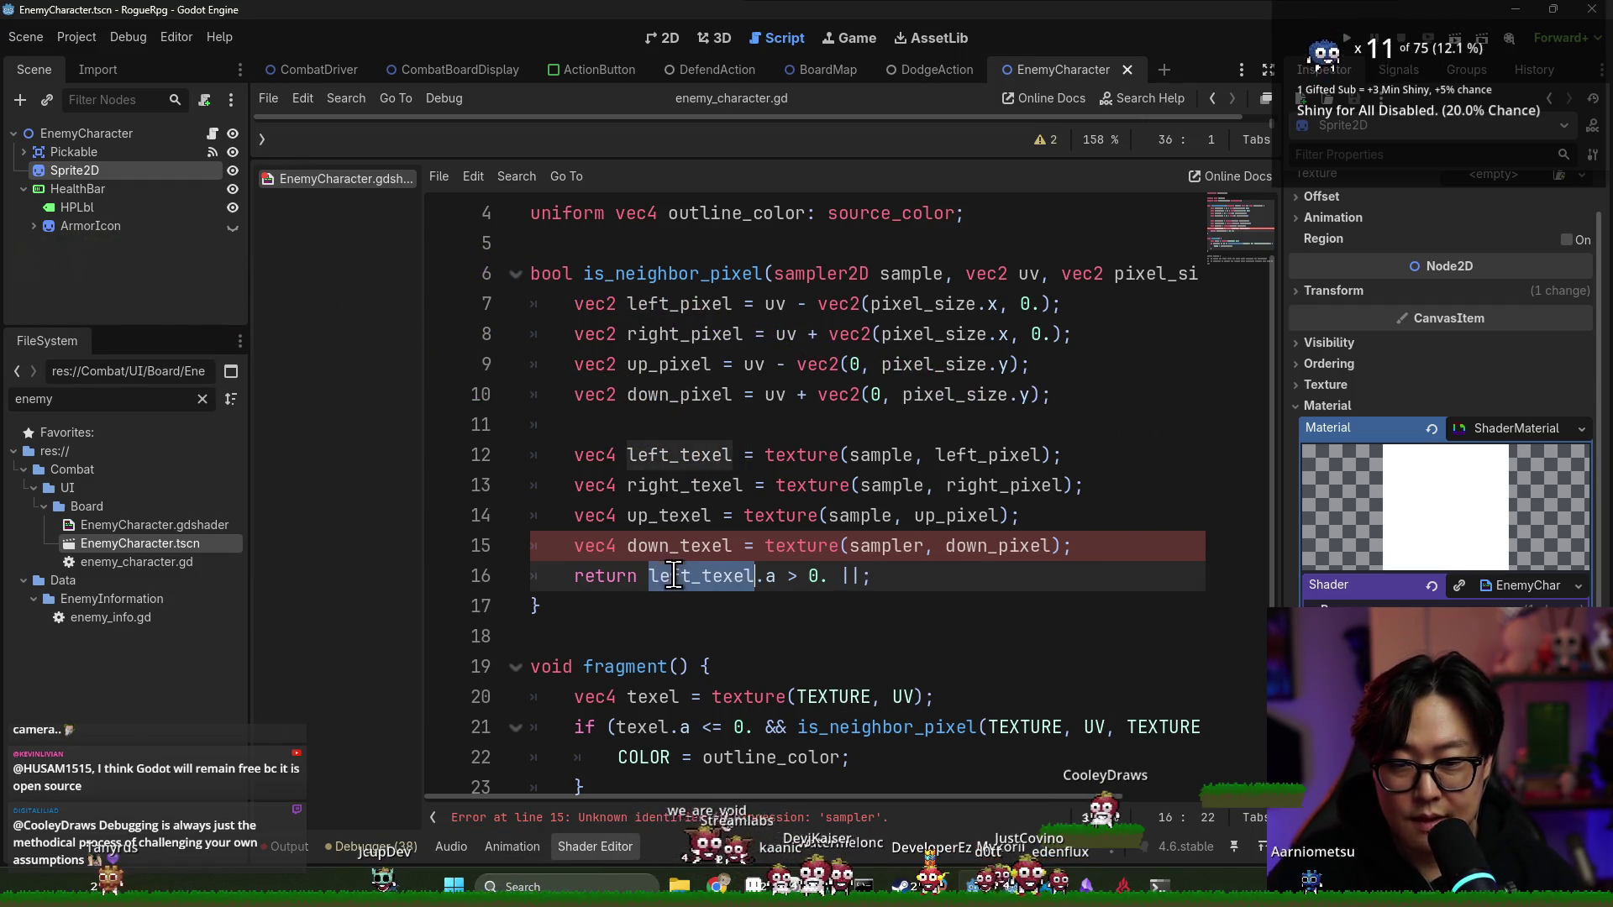
pyautogui.moveTo(673, 577); pyautogui.dragTo(857, 576)
pyautogui.hotkey('ctrl', 'c')
pyautogui.press('Right')
pyautogui.hotkey('ctrl', 'v')
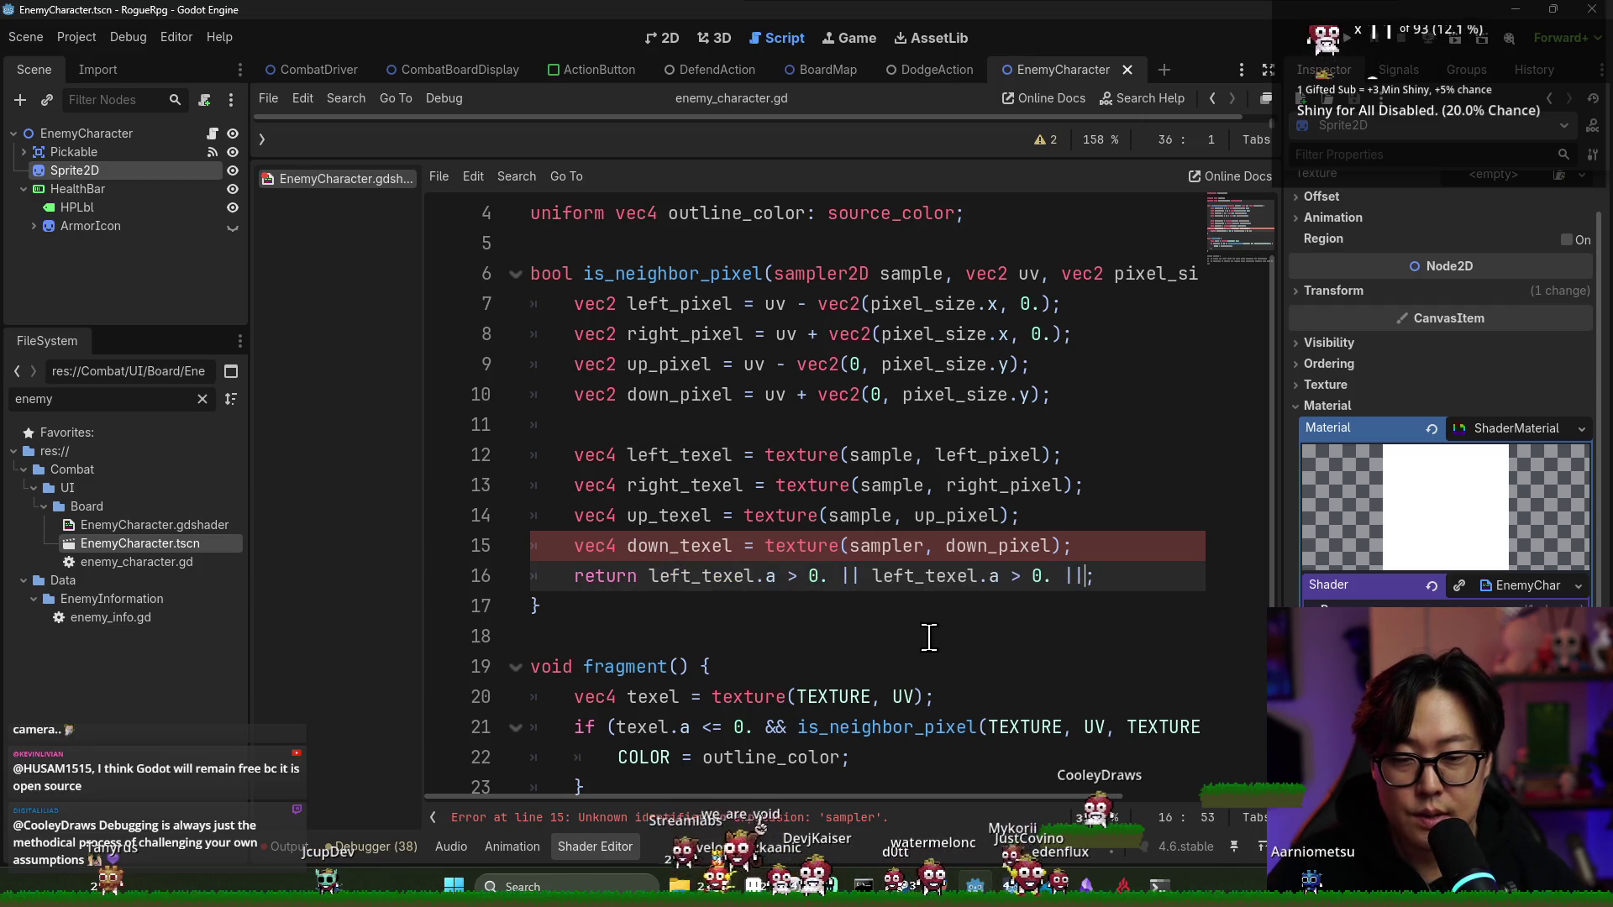
pyautogui.hotkey('ctrl', 'v')
pyautogui.hotkey('ctrl', 'v')
pyautogui.press('BackSpace')
pyautogui.press('BackSpace')
pyautogui.press('BackSpace')
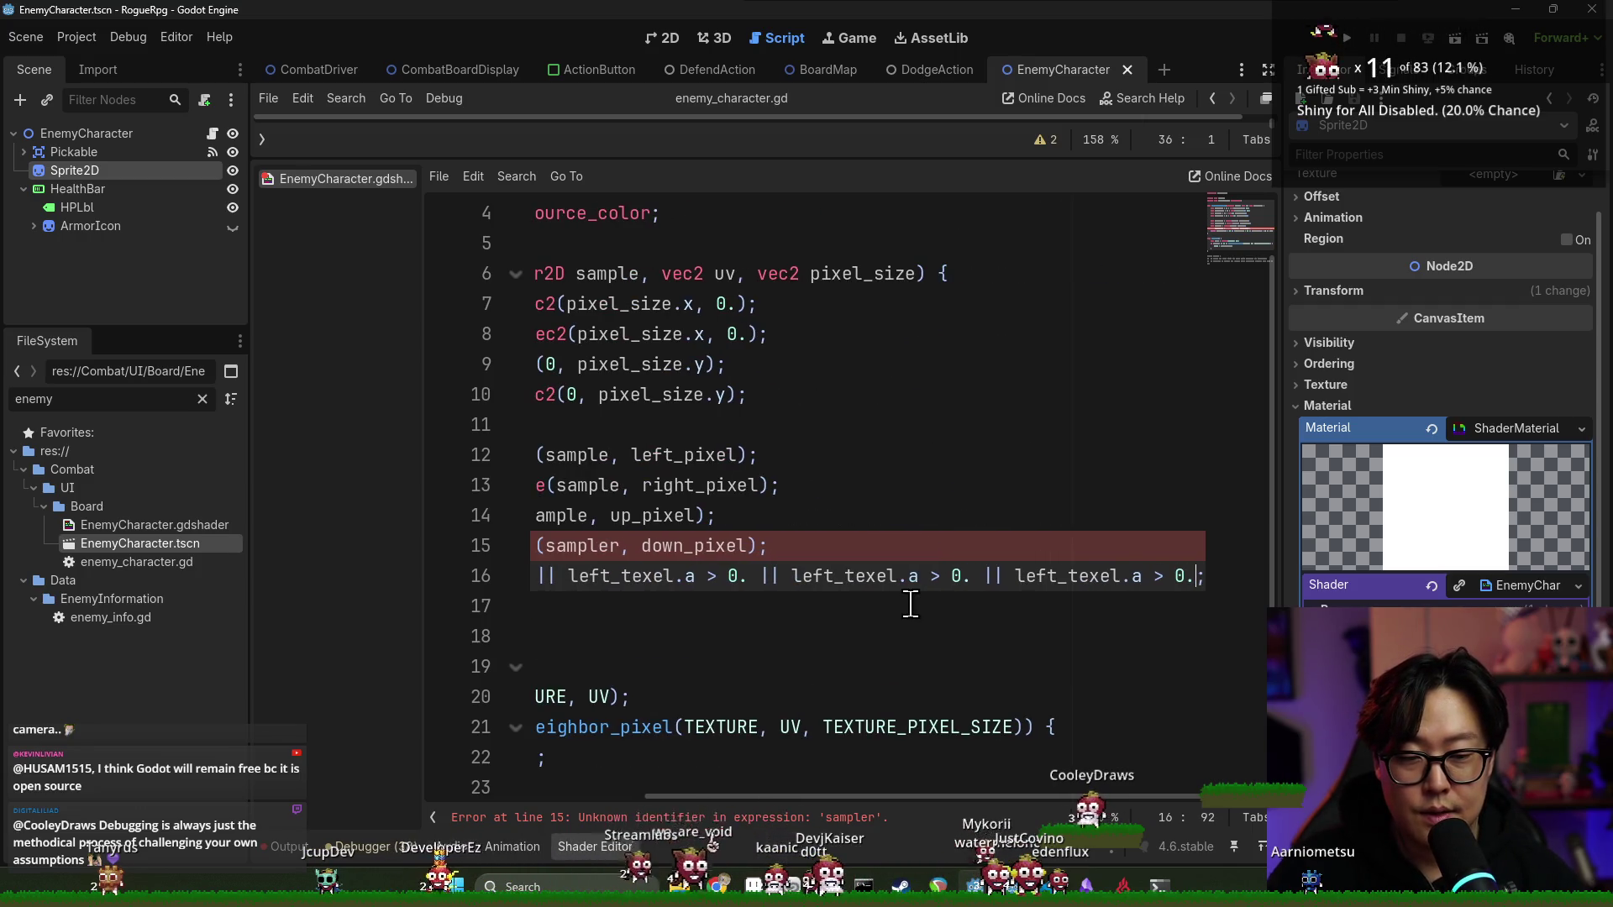
# Change the second alpha test in the return to check right_texel
pyautogui.click(745, 605)
pyautogui.doubleClick(679, 486)
pyautogui.hotkey('ctrl', 'c')
pyautogui.doubleClick(924, 576)
pyautogui.hotkey('ctrl', 'v')
# Change the remaining alpha tests to up_texel and down_texel, and save the scene
pyautogui.doubleClick(669, 516)
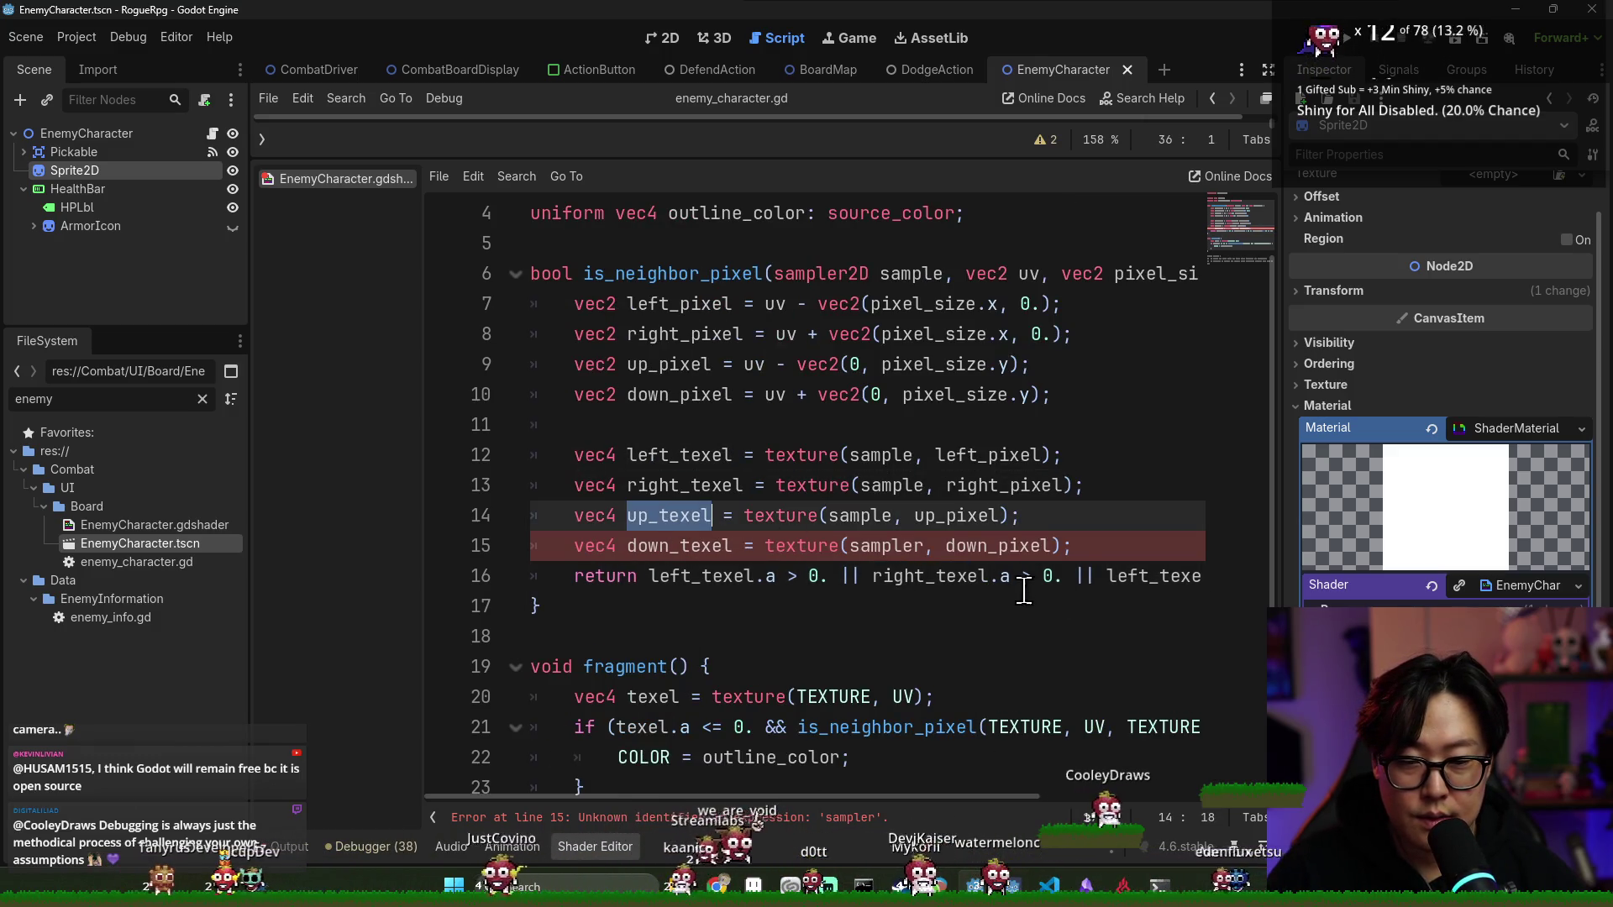
pyautogui.hotkey('ctrl', 'c')
pyautogui.doubleClick(1153, 576)
pyautogui.hotkey('ctrl', 'v')
pyautogui.doubleClick(642, 546)
pyautogui.hotkey('ctrl', 'c')
pyautogui.moveTo(931, 796)
pyautogui.mouseDown()
pyautogui.moveTo(1102, 796)
pyautogui.moveTo(877, 794)
pyautogui.mouseUp()
pyautogui.doubleClick(1091, 577)
pyautogui.hotkey('ctrl', 'v')
pyautogui.hotkey('ctrl', 's')
# Correct the misspelled sampler to sample on line 15 and add a blank line before the return
pyautogui.press('Up')
pyautogui.press('Up')
pyautogui.press('Down')
pyautogui.doubleClick(1000, 546)
pyautogui.doubleClick(909, 546)
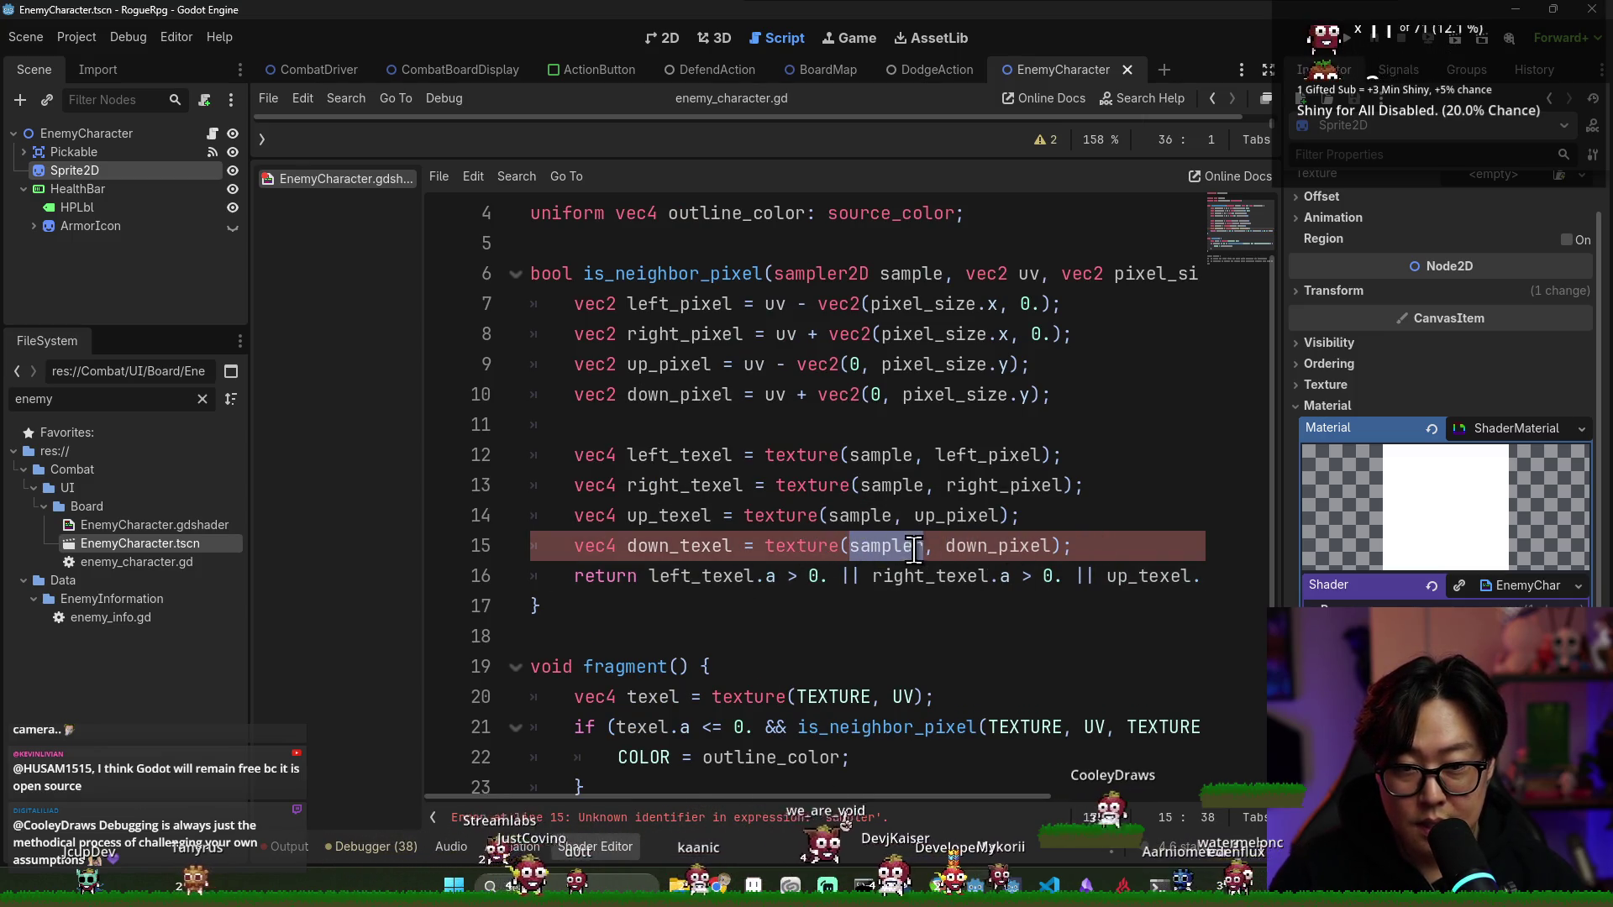
pyautogui.write('sample')
pyautogui.click(1092, 546)
pyautogui.press('Return')
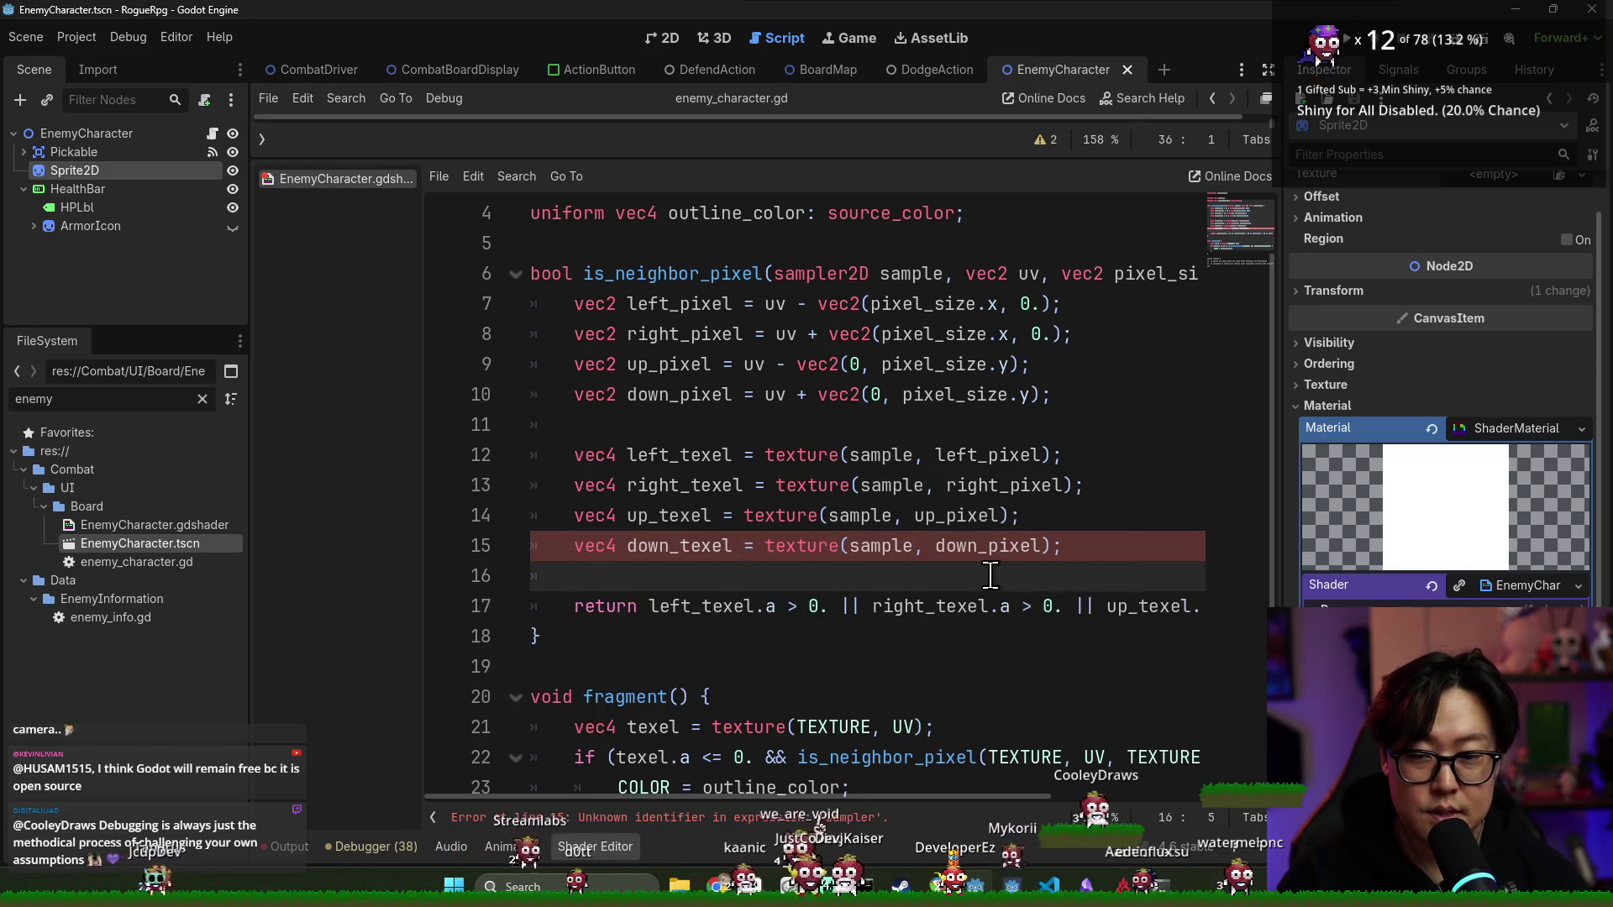
# Save the scene again with the corrected shader code
pyautogui.doubleClick(664, 273)
pyautogui.scroll(-3, 864, 572)
pyautogui.hotkey('ctrl', 's')
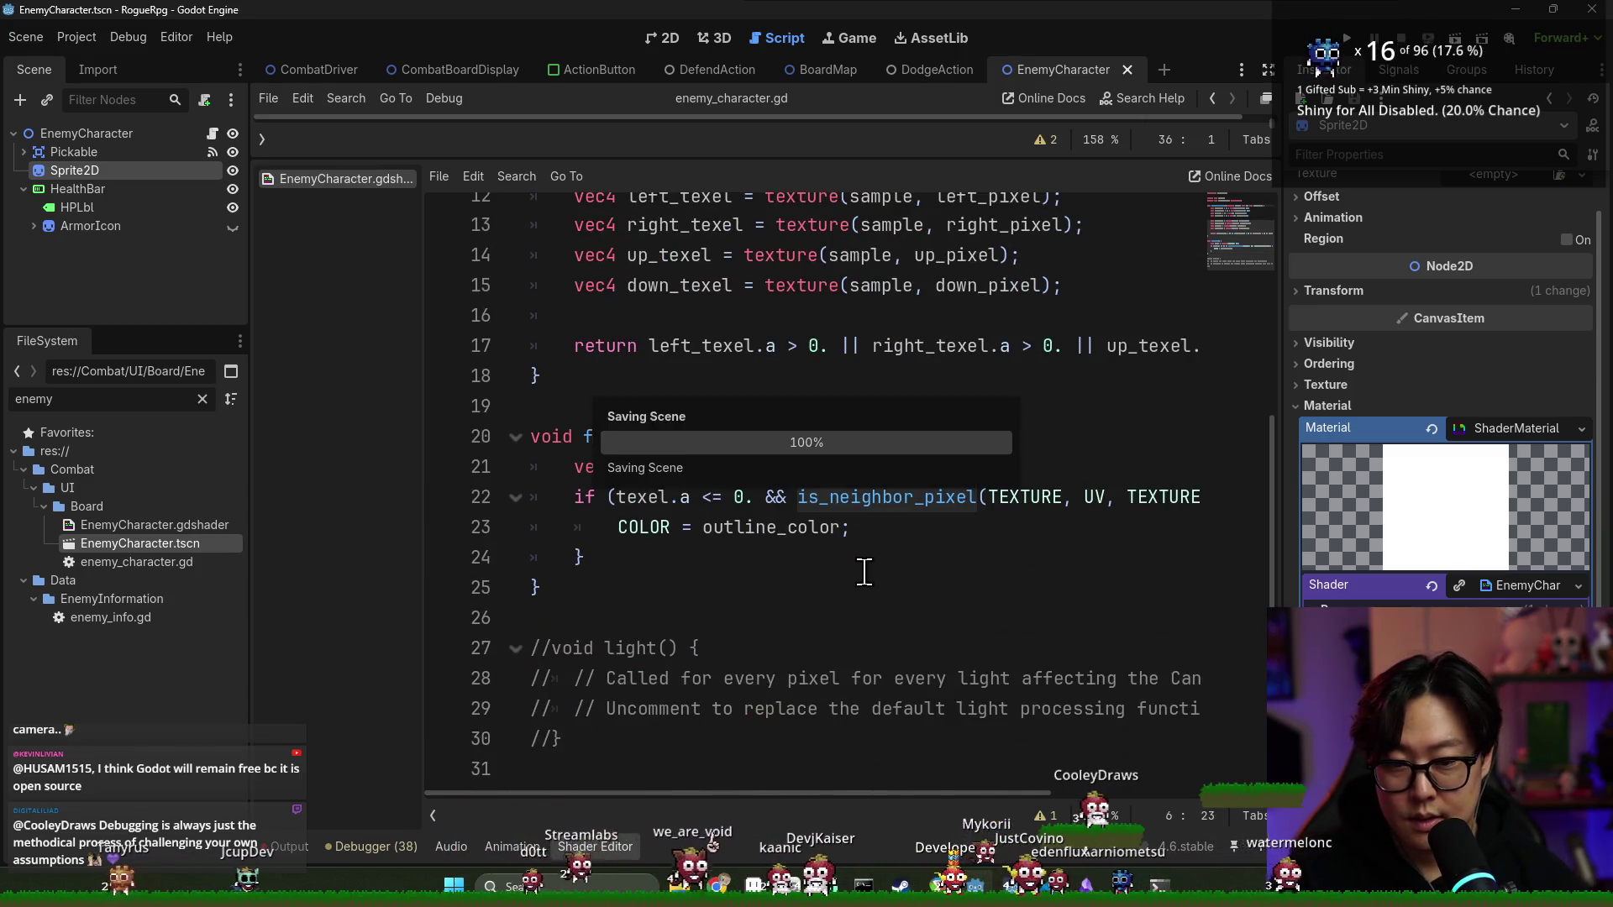
pyautogui.click(745, 547)
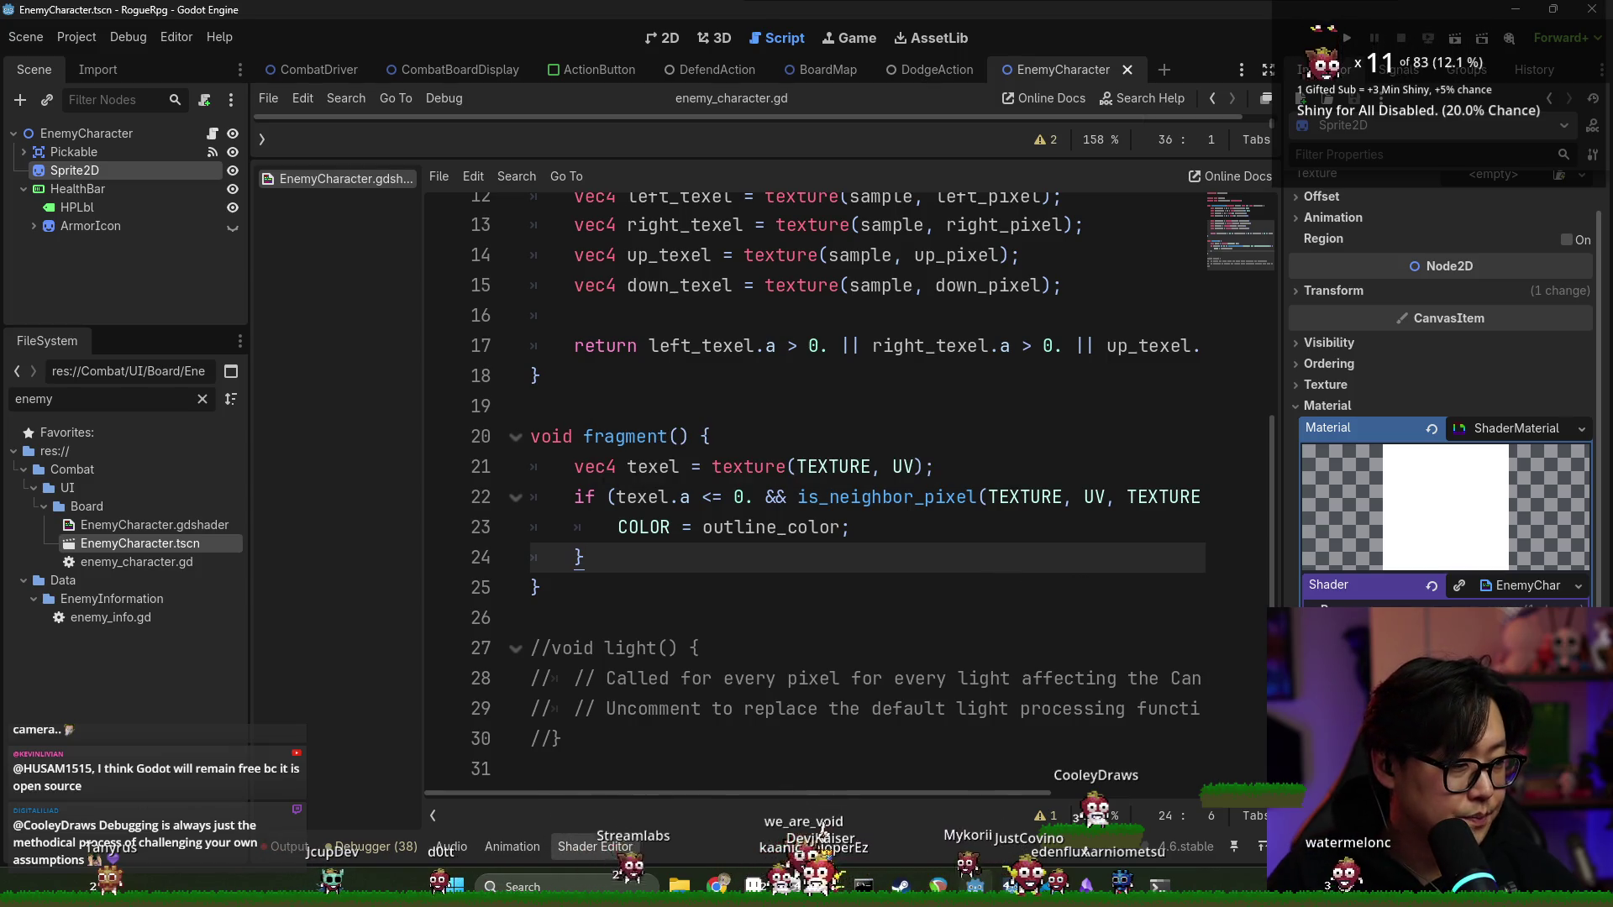
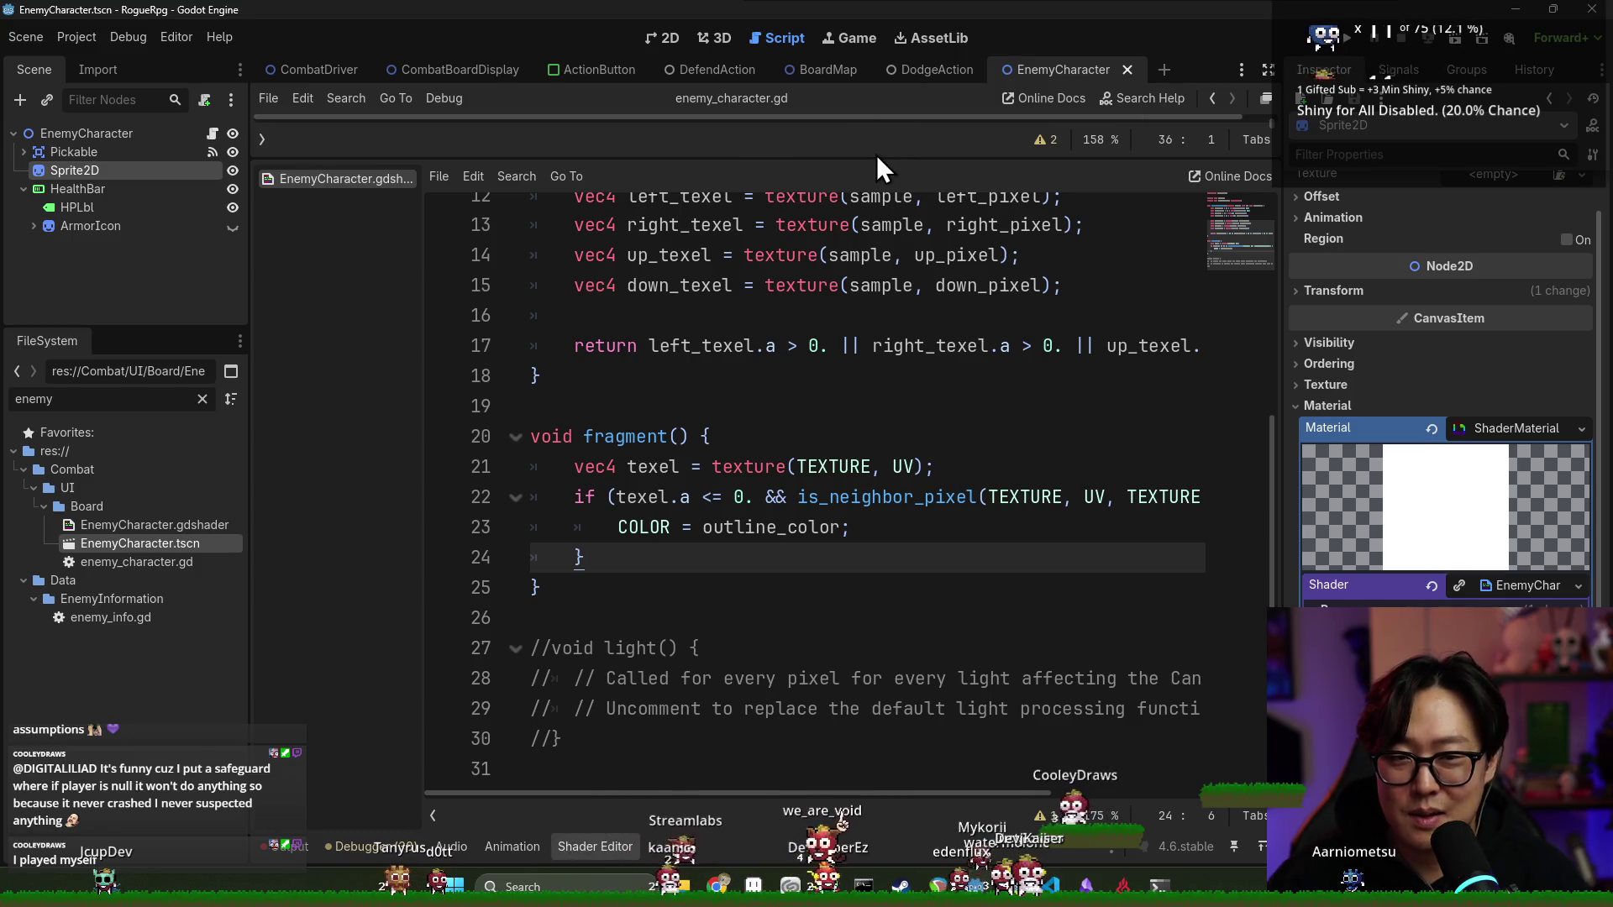
# Enlarge the enemy_character.gd script area above the EnemyCharacter shader code, then save the scene
pyautogui.moveTo(875, 157); pyautogui.dragTo(944, 329)
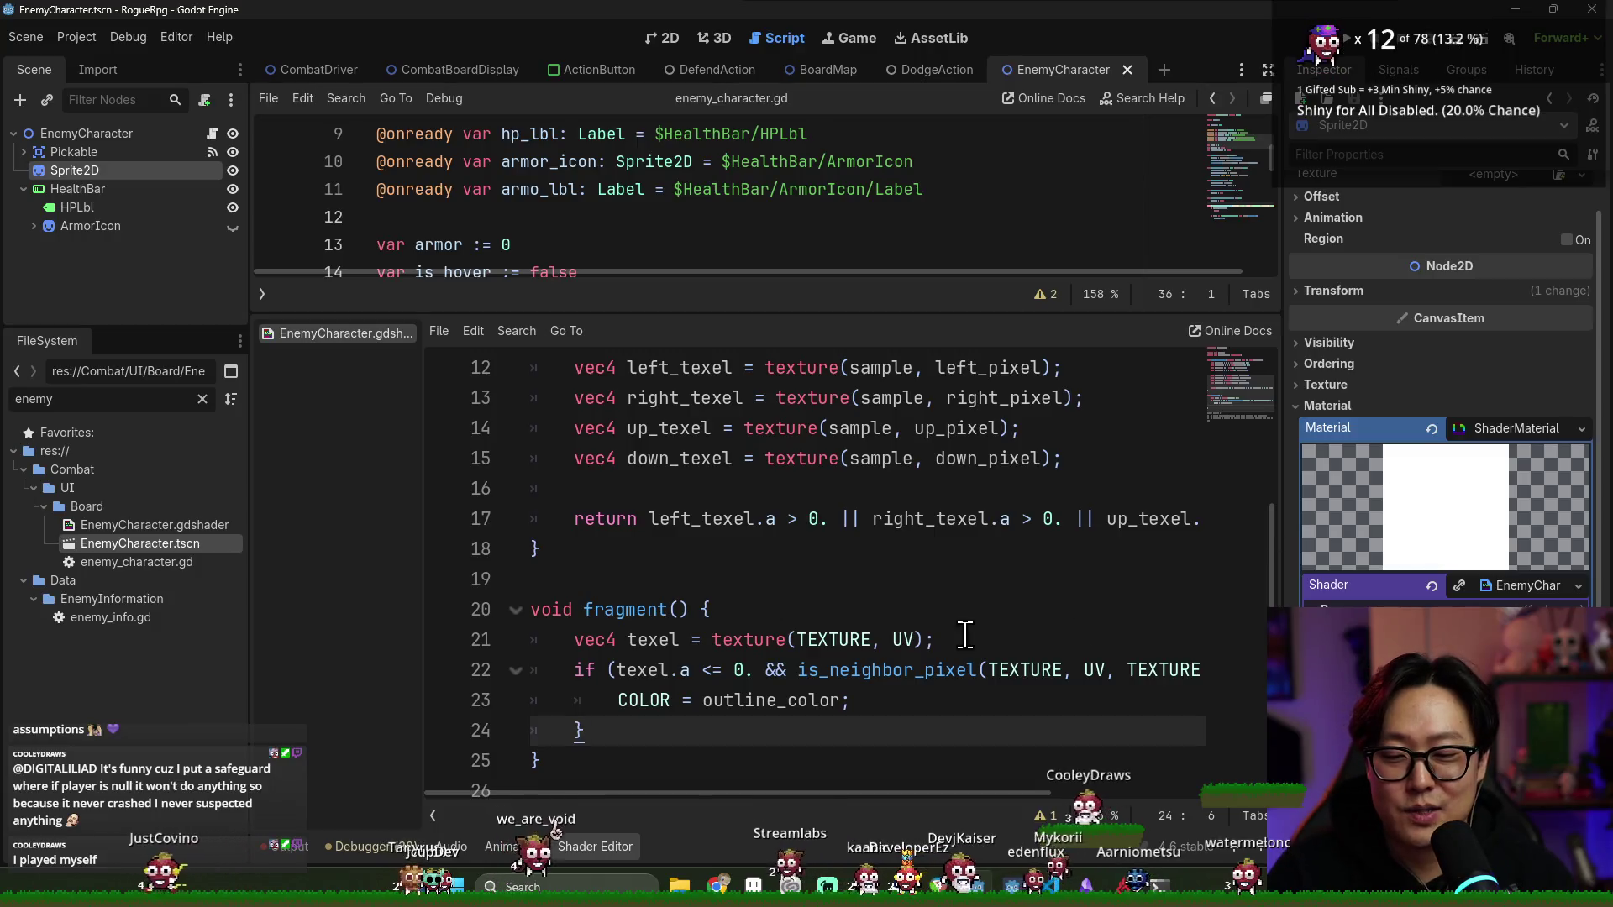
pyautogui.scroll(-2, 860, 622)
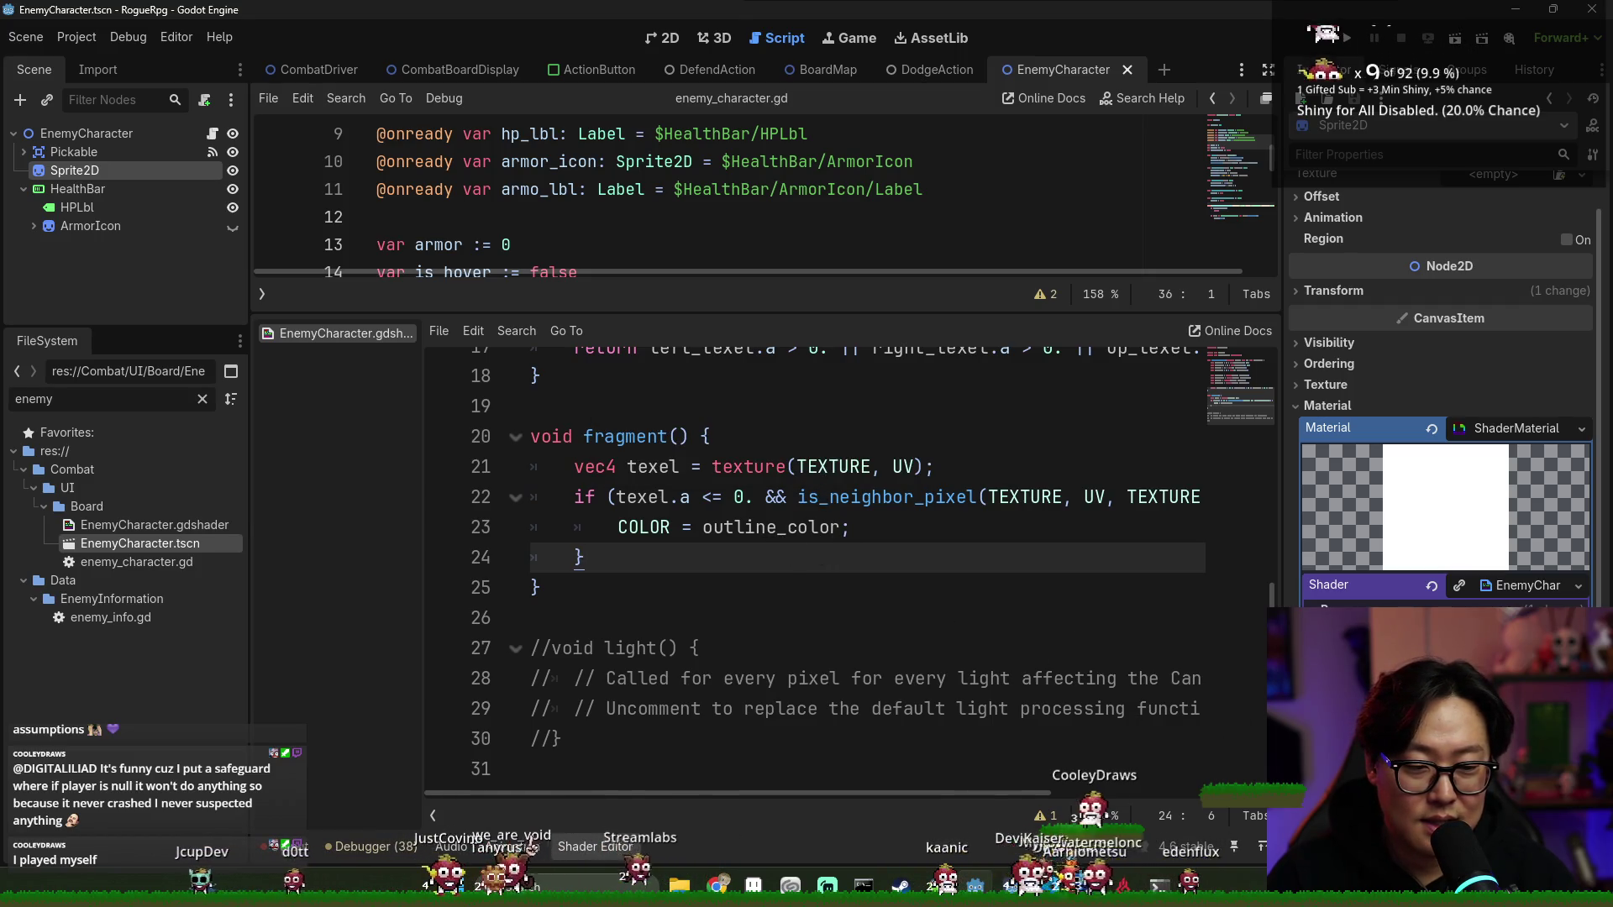
pyautogui.hotkey('ctrl', 's')
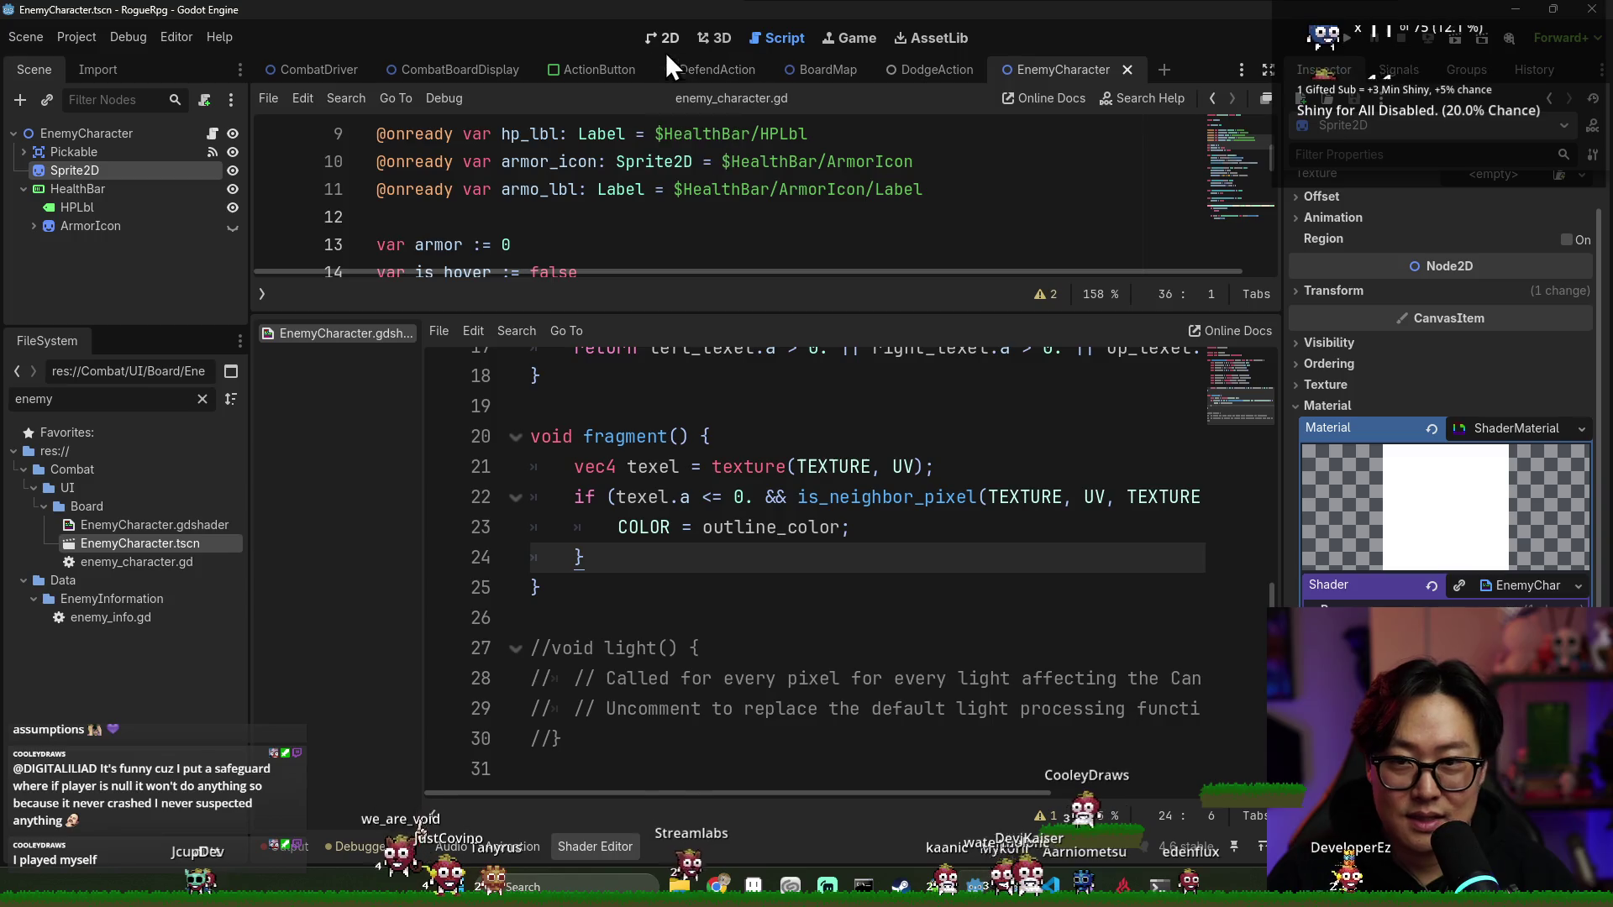
# In the 2D view, filter FileSystem by 'spri' and set GoblinClericSprite.png as the Sprite2D texture
pyautogui.click(665, 47)
pyautogui.hotkey('ctrl', 's')
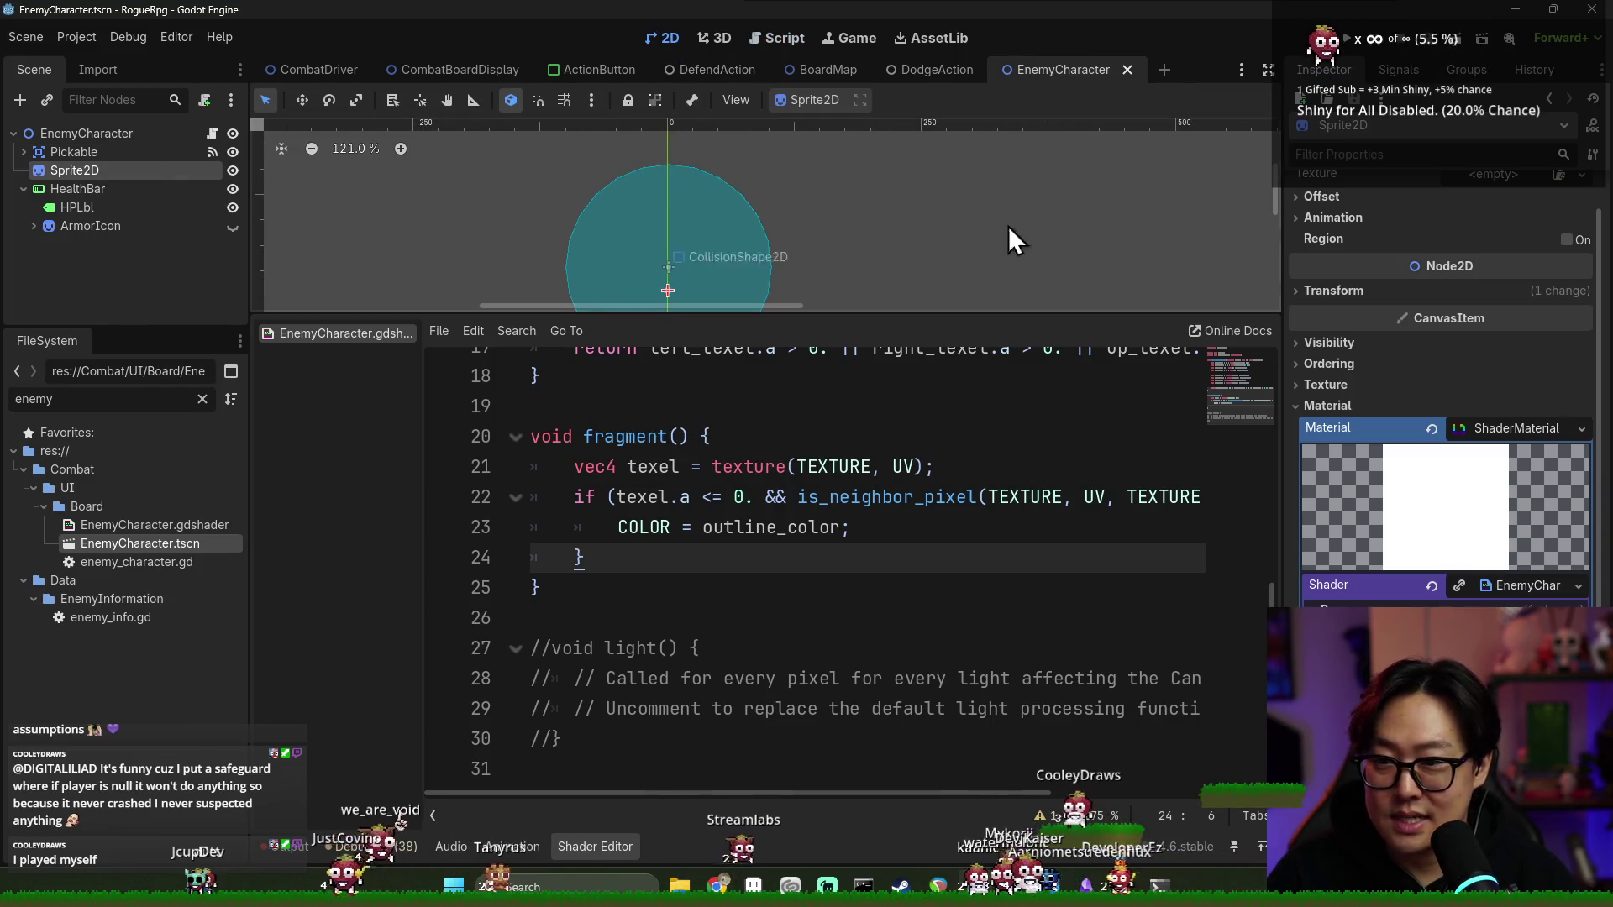
pyautogui.scroll(2, 1445, 260)
pyautogui.doubleClick(116, 404)
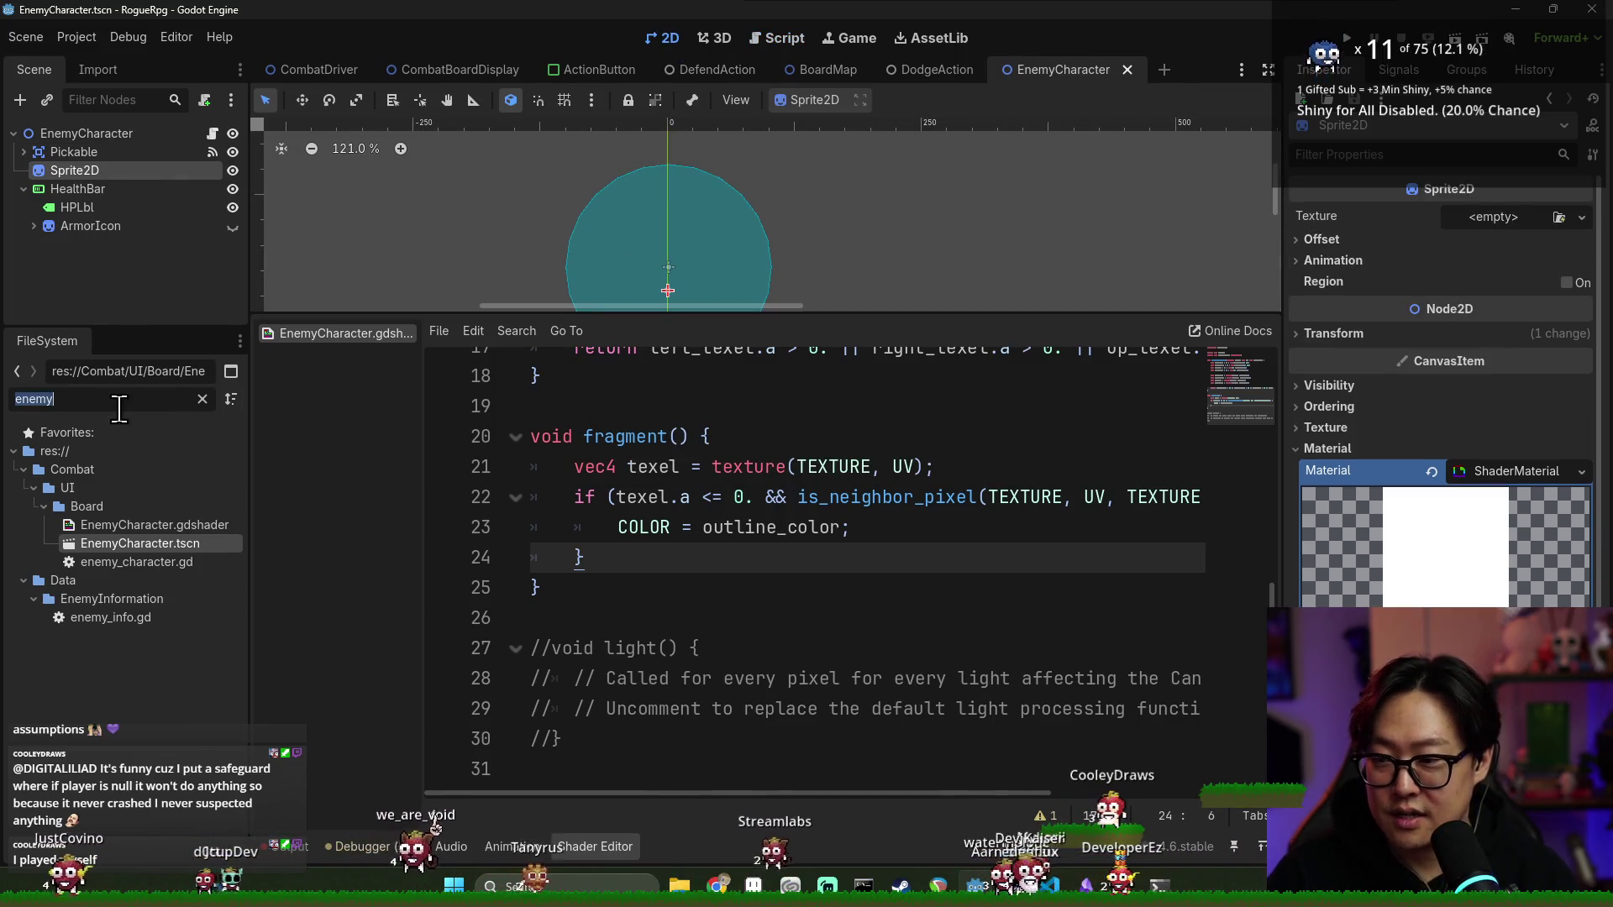
pyautogui.write('spri')
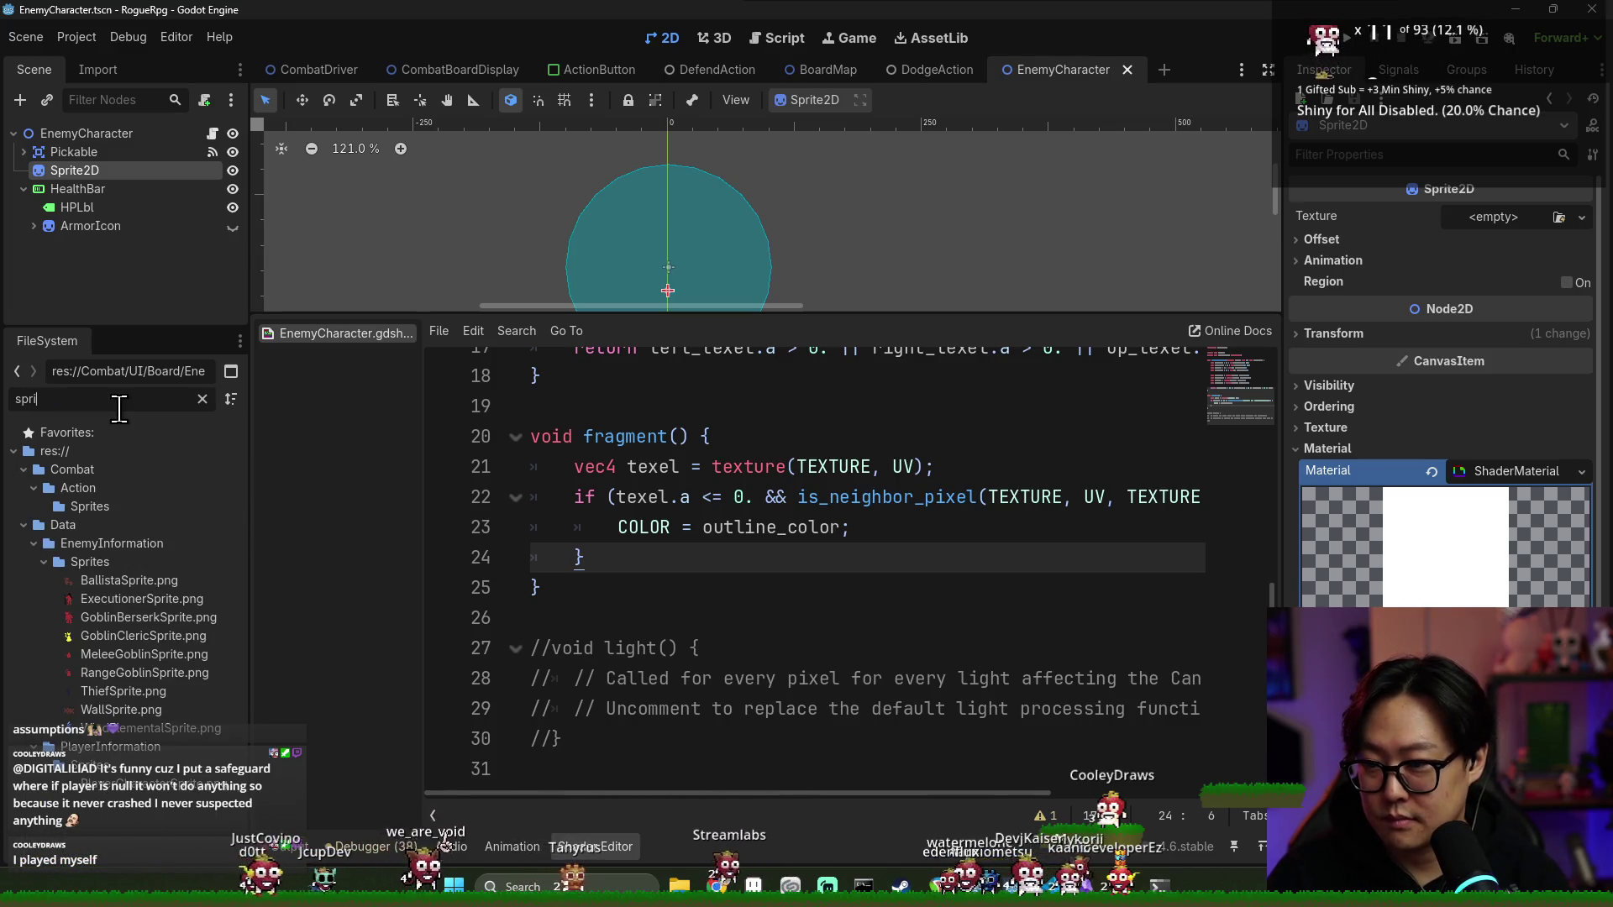
pyautogui.moveTo(1345, 245); pyautogui.dragTo(1492, 217)
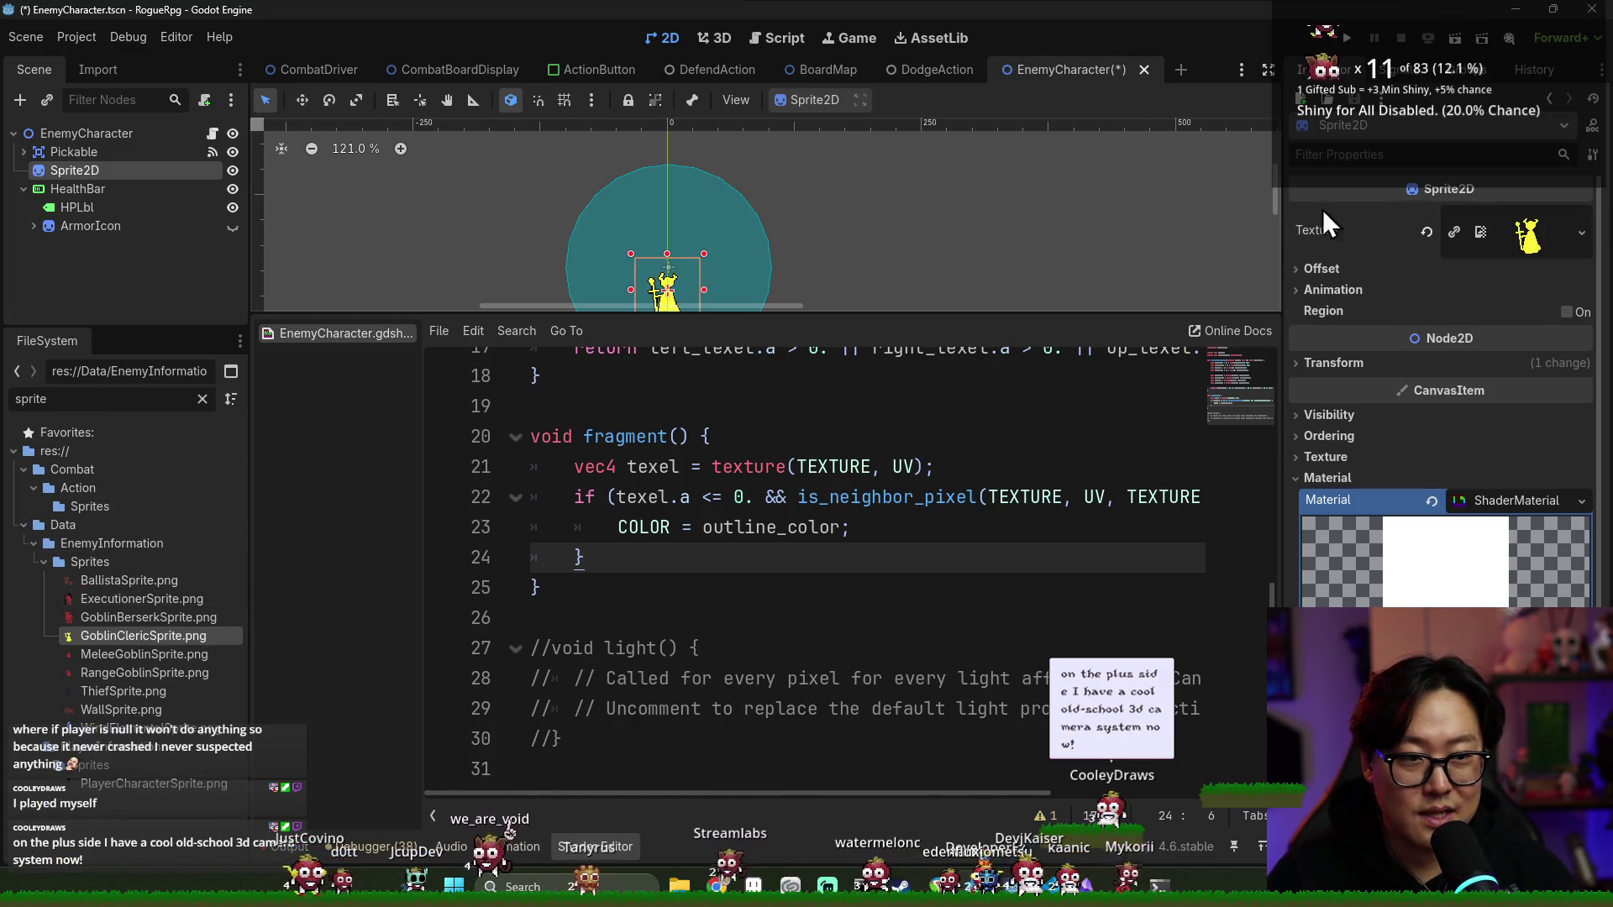
# Raise the shader's outline_color brightness to full, making it pure red
pyautogui.scroll(10, 677, 269)
pyautogui.scroll(1, 757, 206)
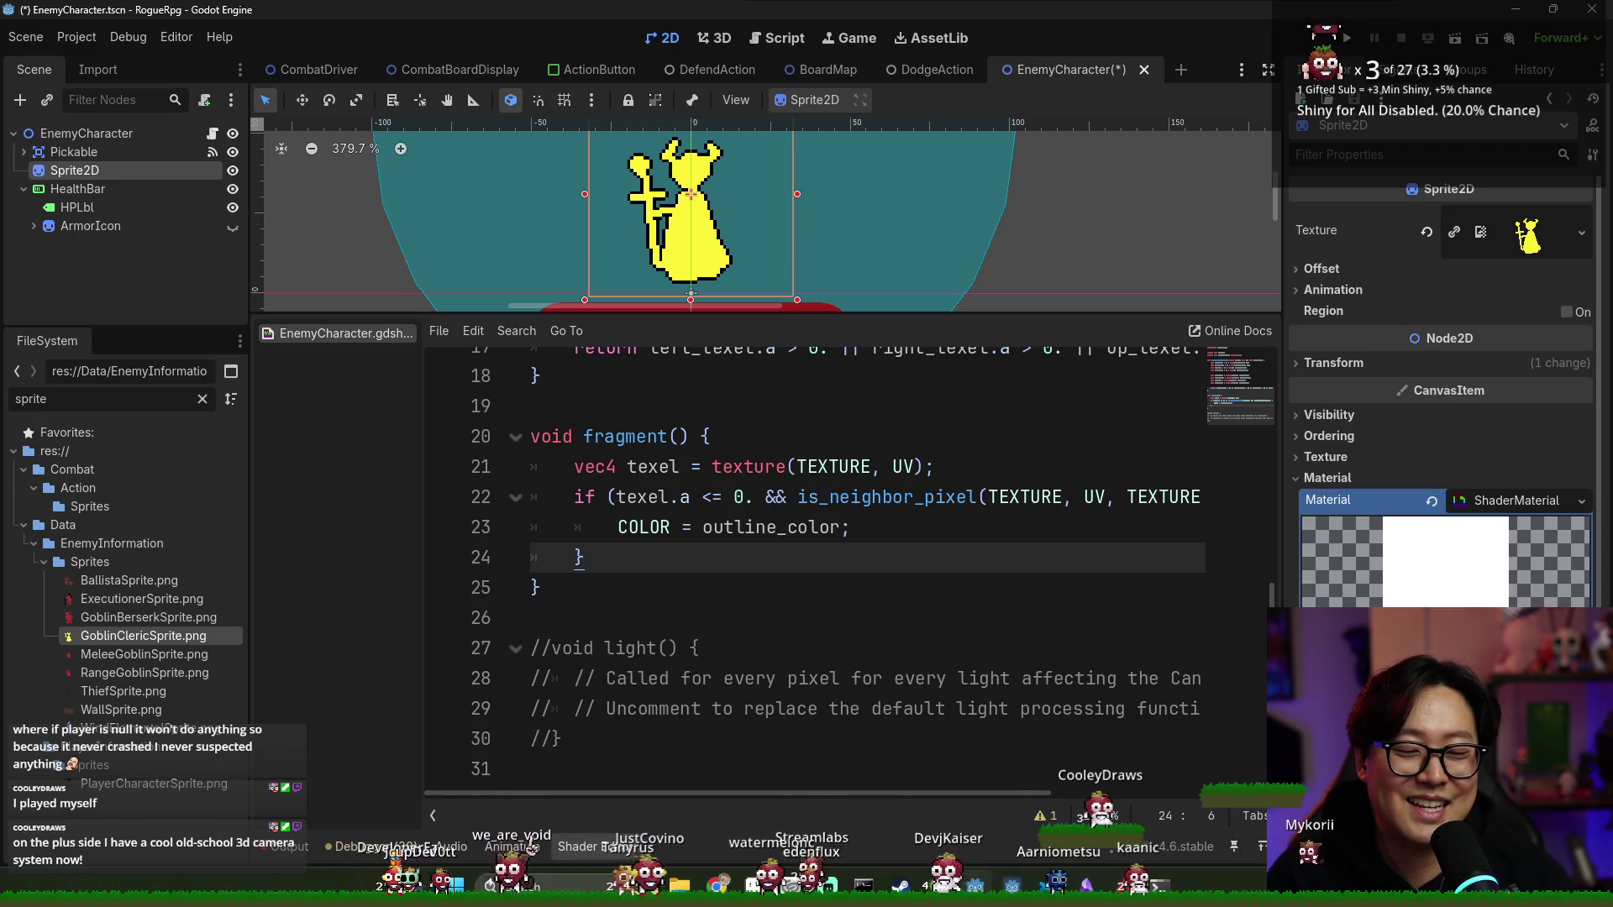
pyautogui.click(1479, 626)
pyautogui.moveTo(1394, 572)
pyautogui.mouseDown()
pyautogui.moveTo(1543, 571)
pyautogui.moveTo(1314, 582)
pyautogui.moveTo(1566, 594)
pyautogui.moveTo(1588, 561)
pyautogui.mouseUp()
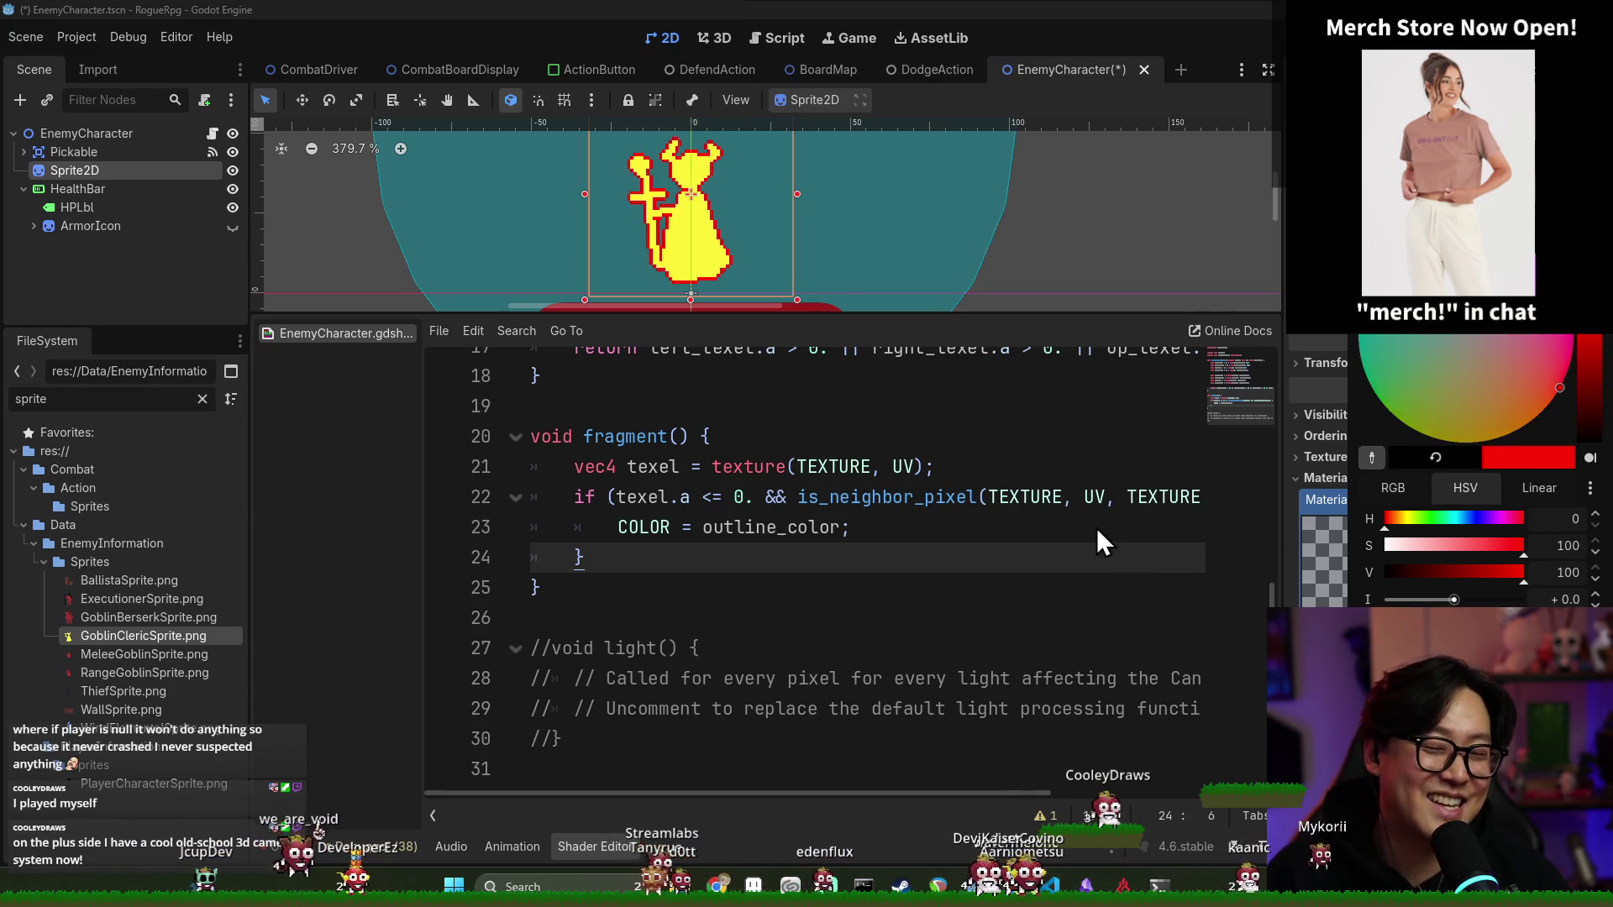
# Shift outline_color's hue to 249 for a blue outline and save the scene
pyautogui.moveTo(1411, 519)
pyautogui.mouseDown()
pyautogui.moveTo(1498, 517)
pyautogui.moveTo(1484, 521)
pyautogui.mouseUp()
pyautogui.click(1061, 557)
pyautogui.hotkey('ctrl', 's')
# Locate the outline uniform declaration in the shader code
pyautogui.scroll(5, 728, 561)
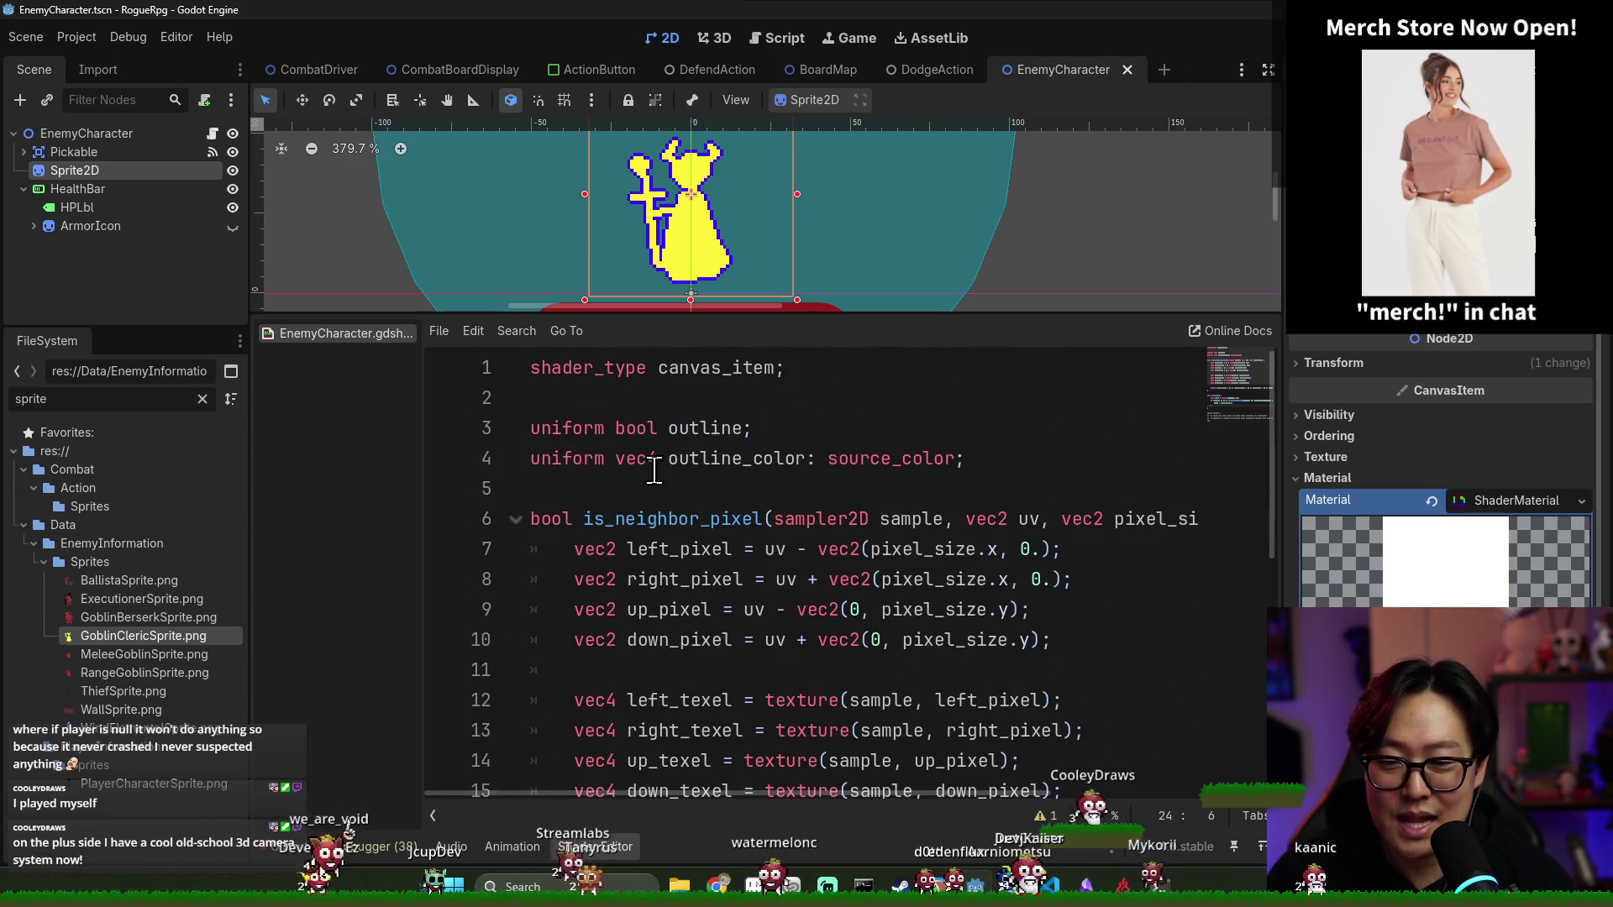
pyautogui.doubleClick(706, 428)
pyautogui.scroll(-5, 711, 473)
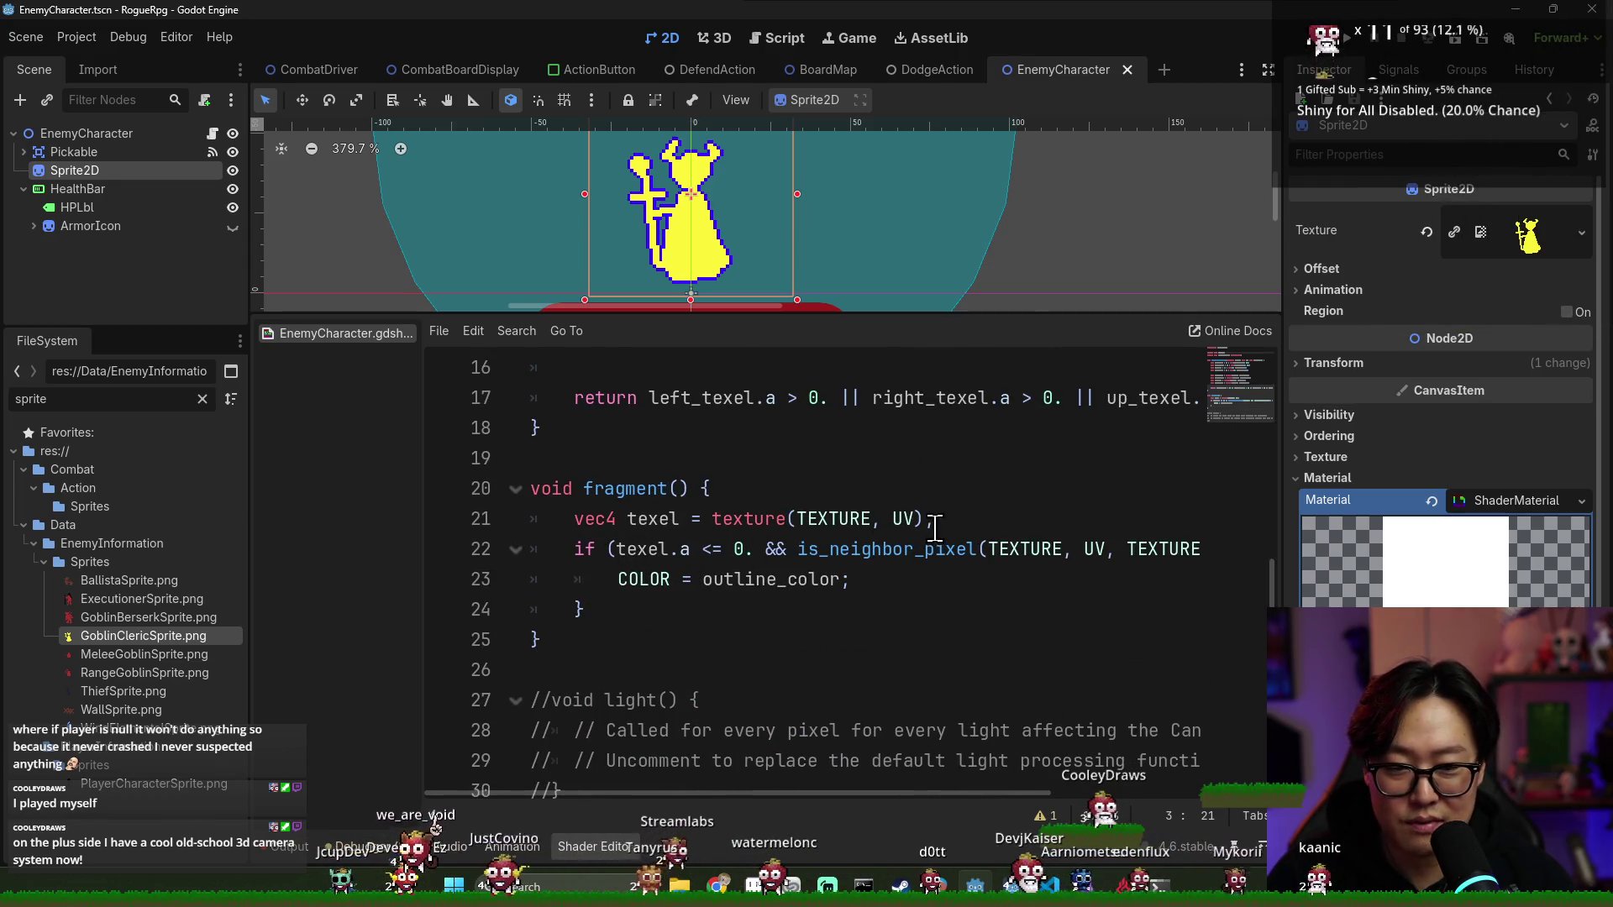
# Insert a temporary if (outline) block at the start of fragment()
pyautogui.click(785, 502)
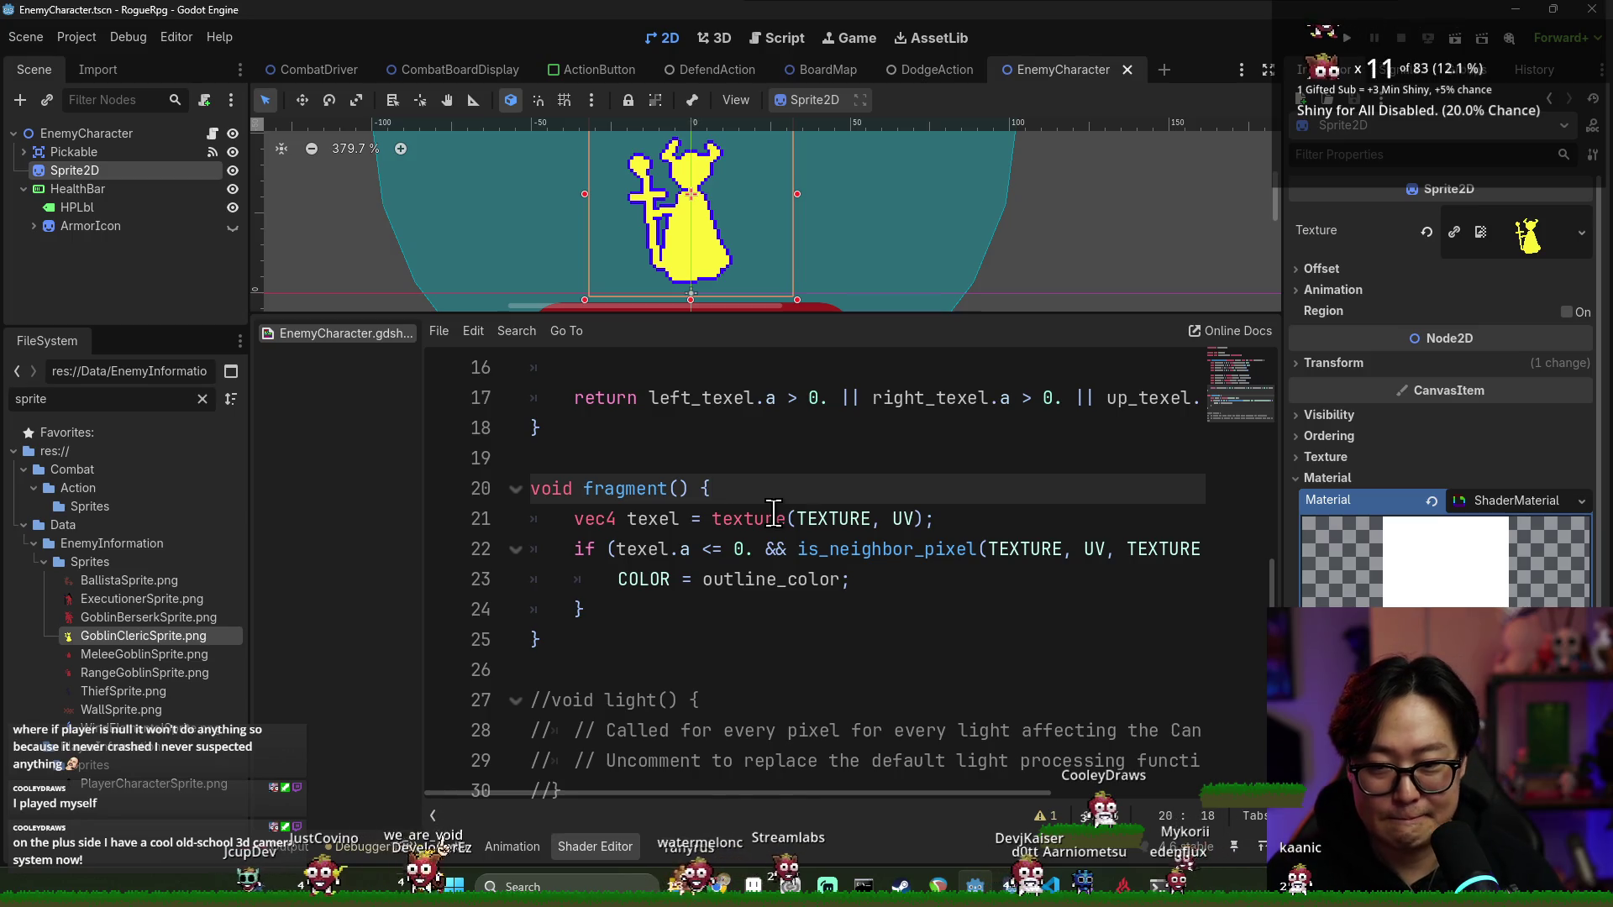
pyautogui.press('Return')
pyautogui.write('if (outline) {')
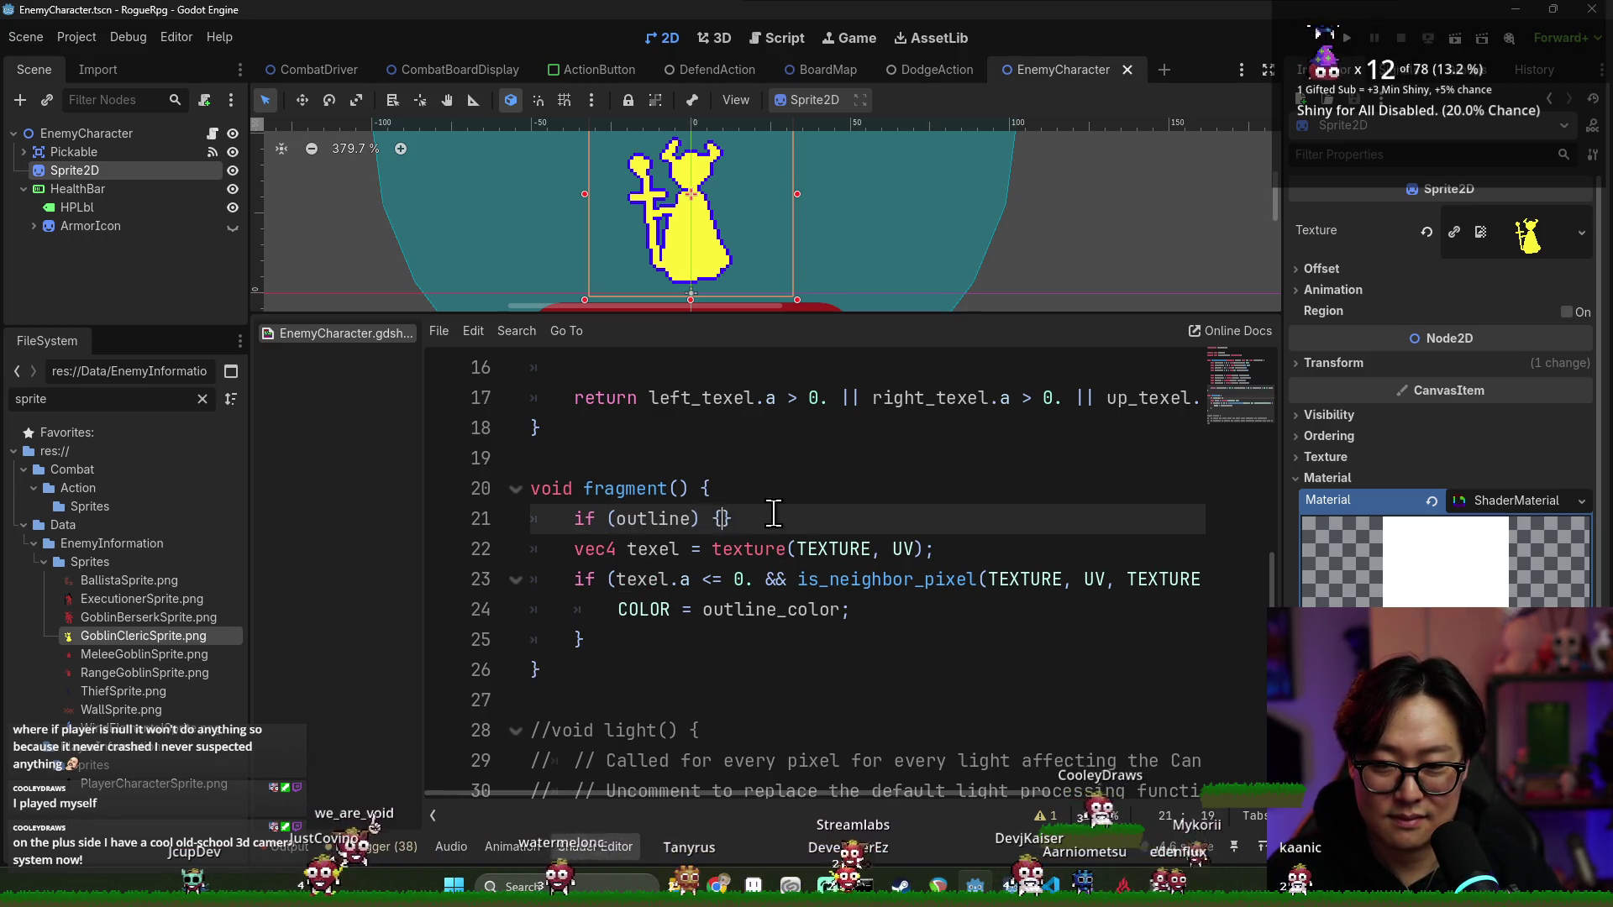
pyautogui.press('Return')
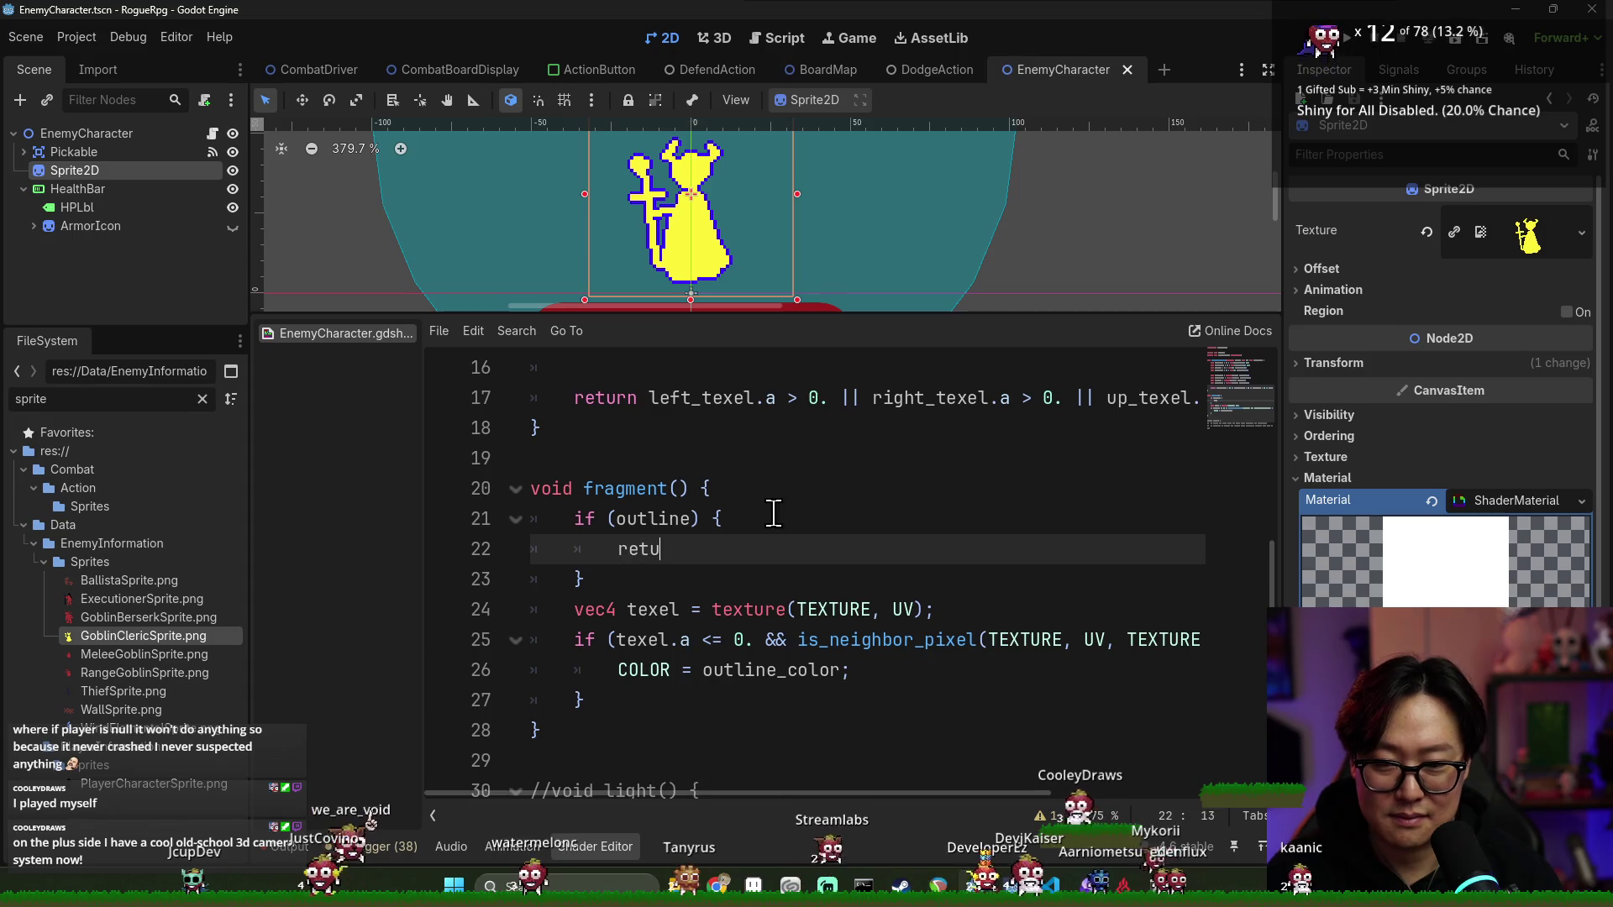
# Replace the return line inside the if block with a discard; statement
pyautogui.moveTo(628, 550); pyautogui.dragTo(739, 551)
pyautogui.press('BackSpace')
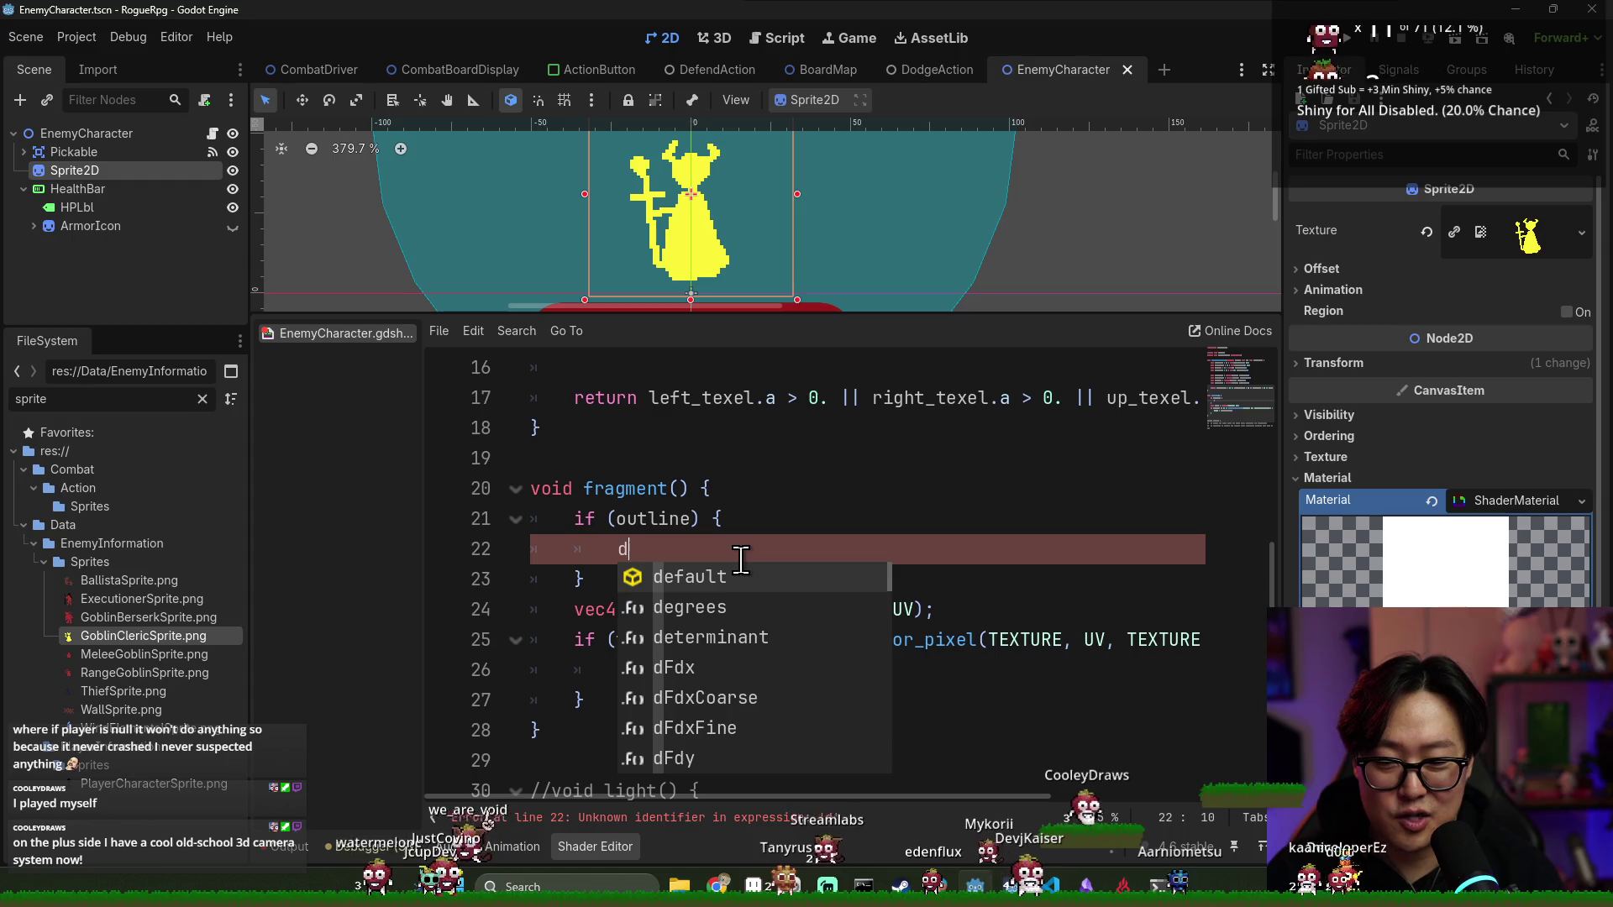
pyautogui.press('BackSpace')
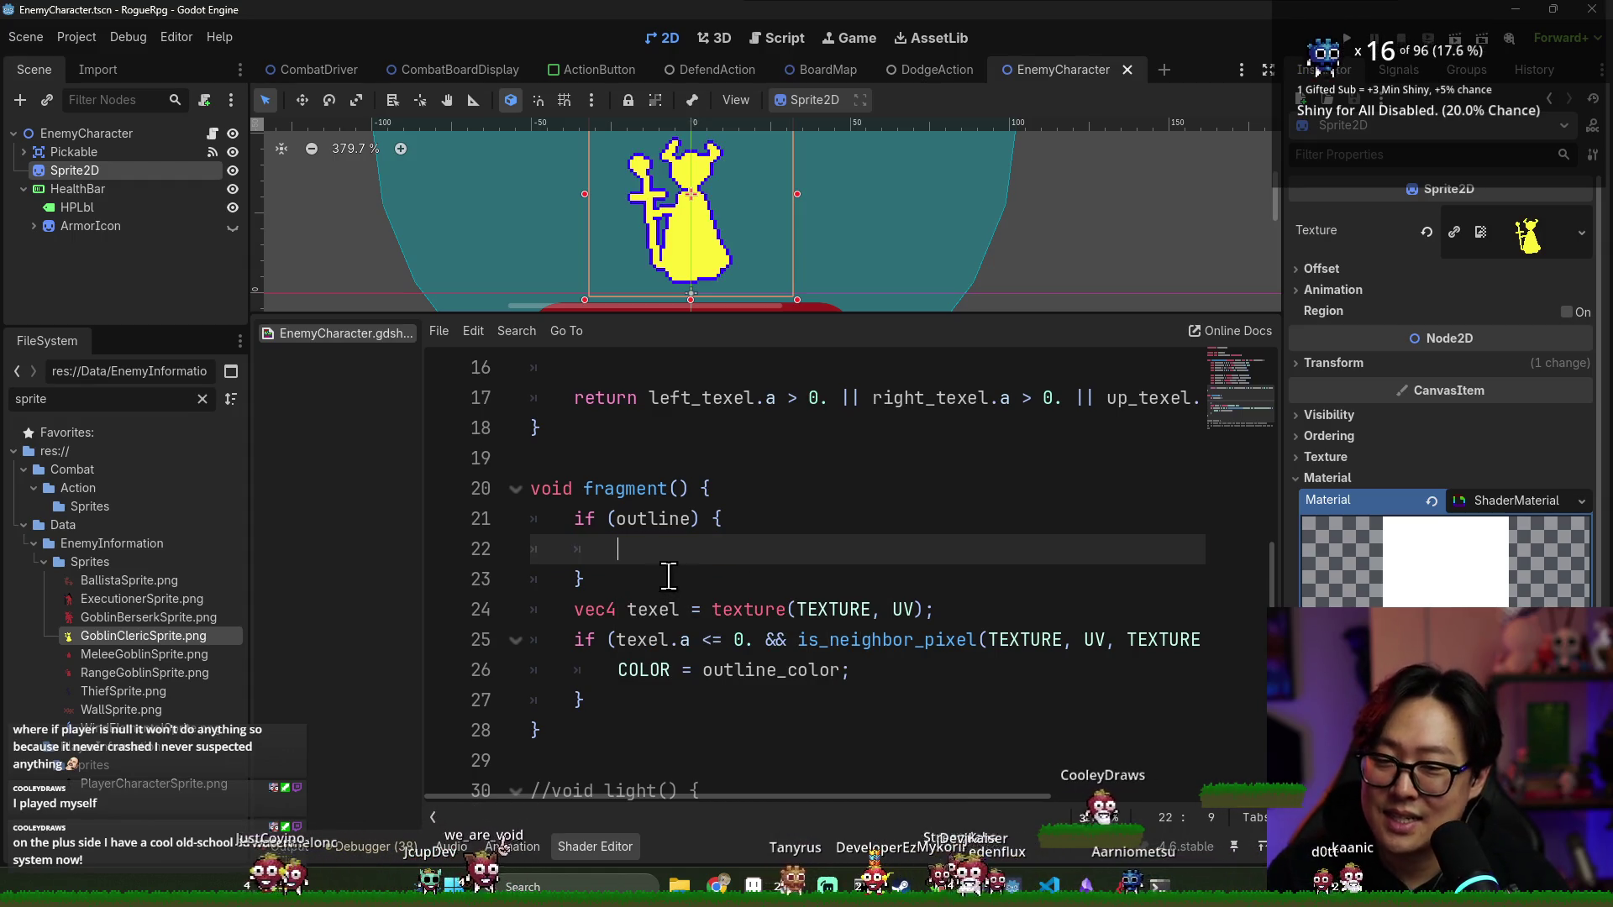
pyautogui.write('d')
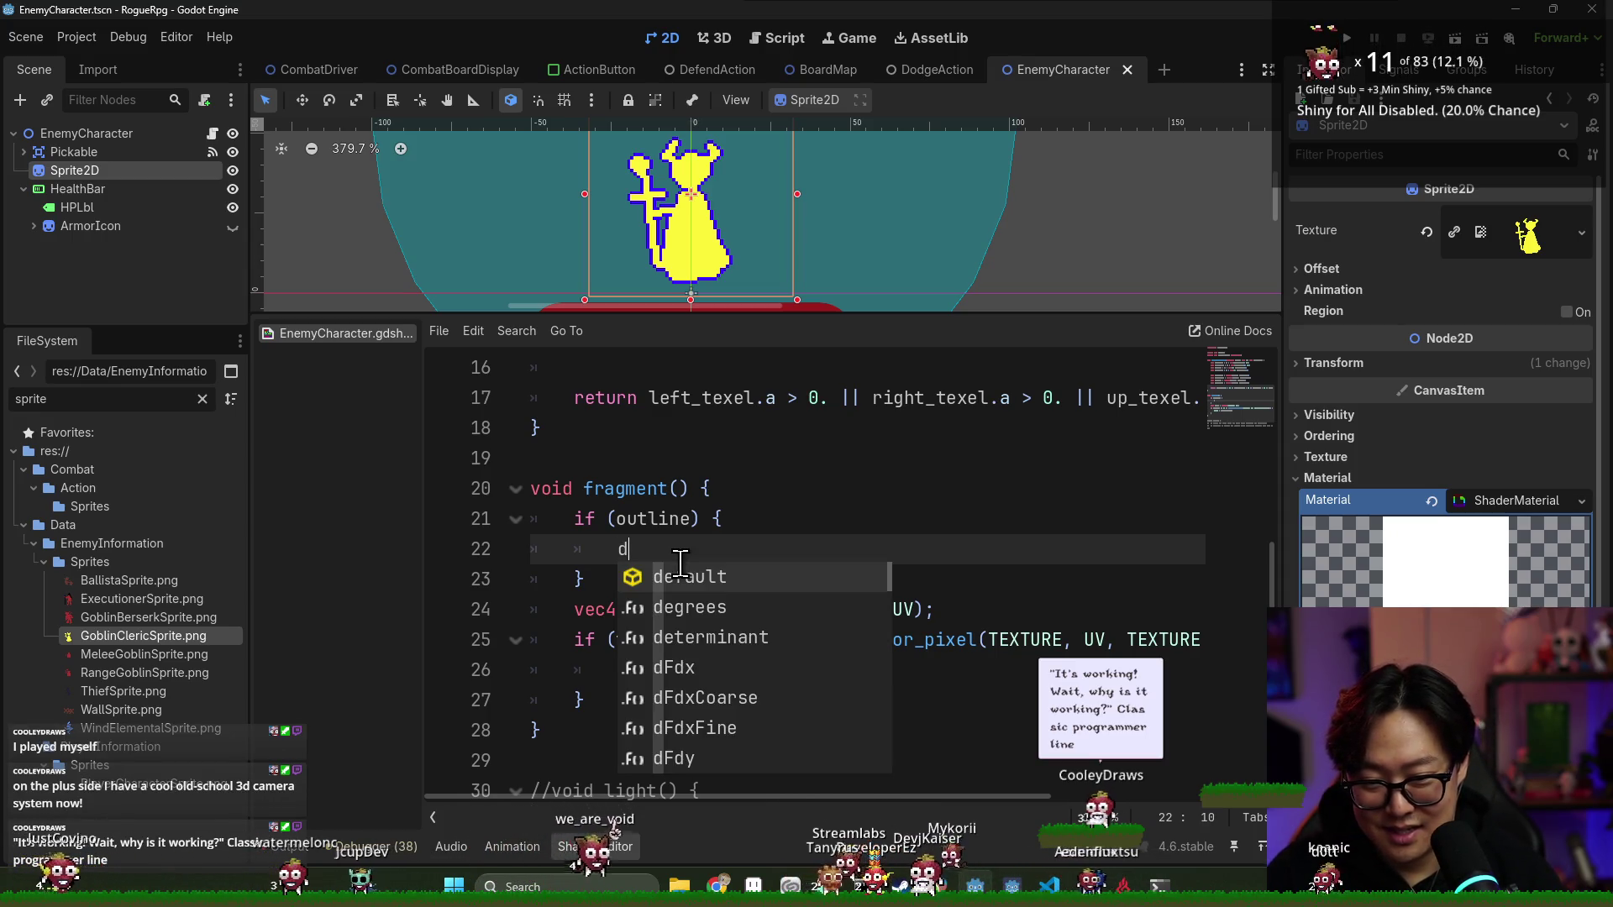
pyautogui.scroll(-3, 730, 642)
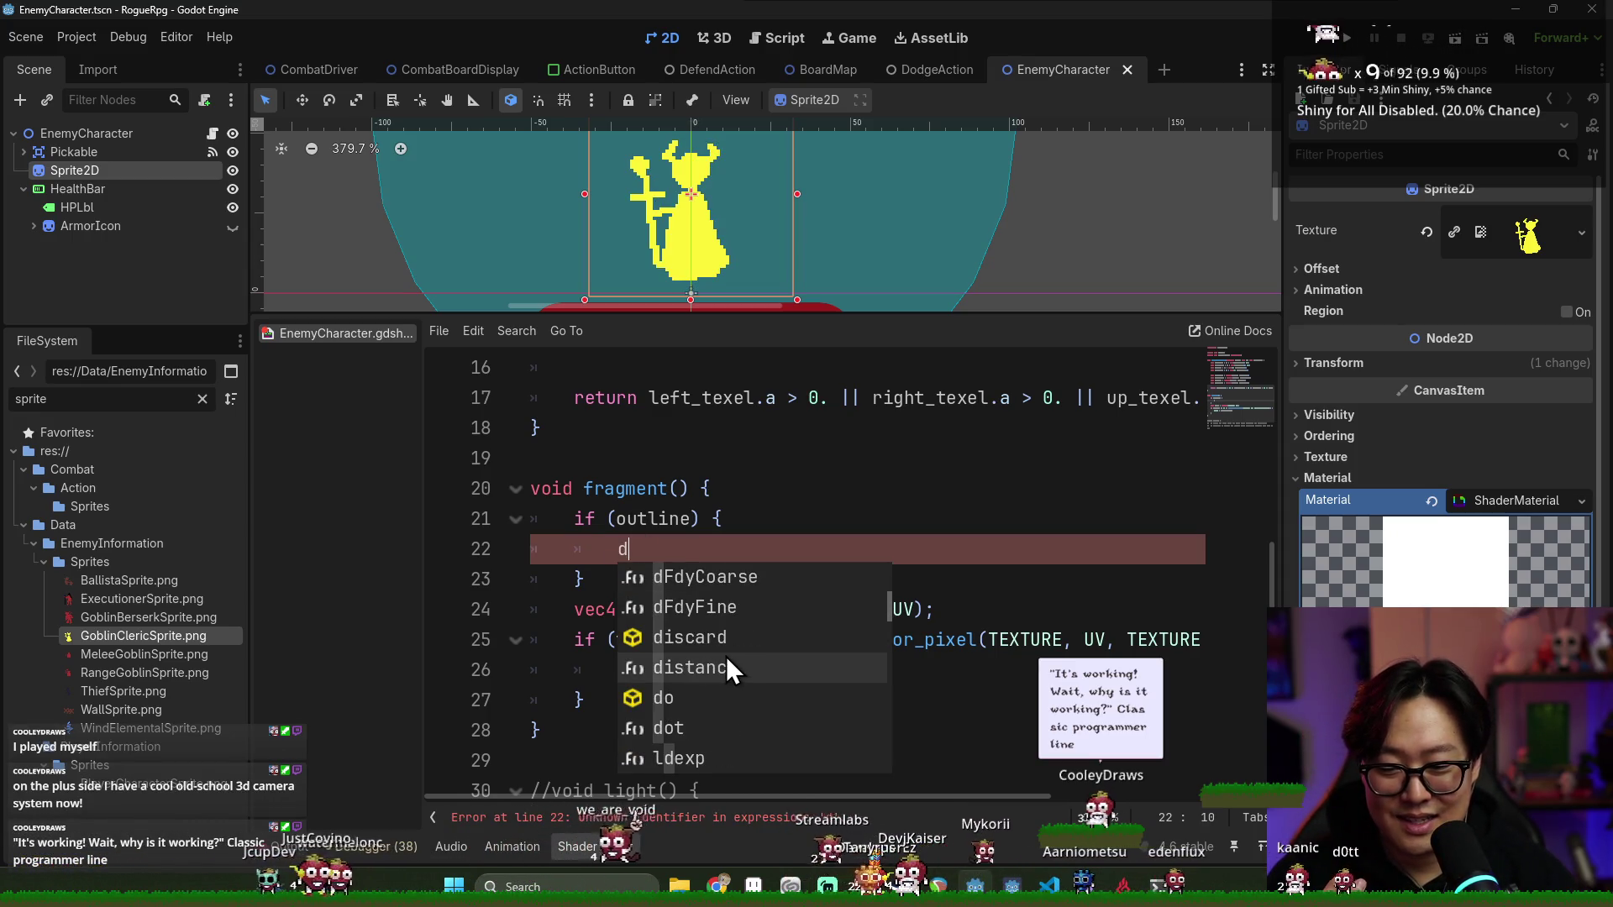
pyautogui.click(720, 642)
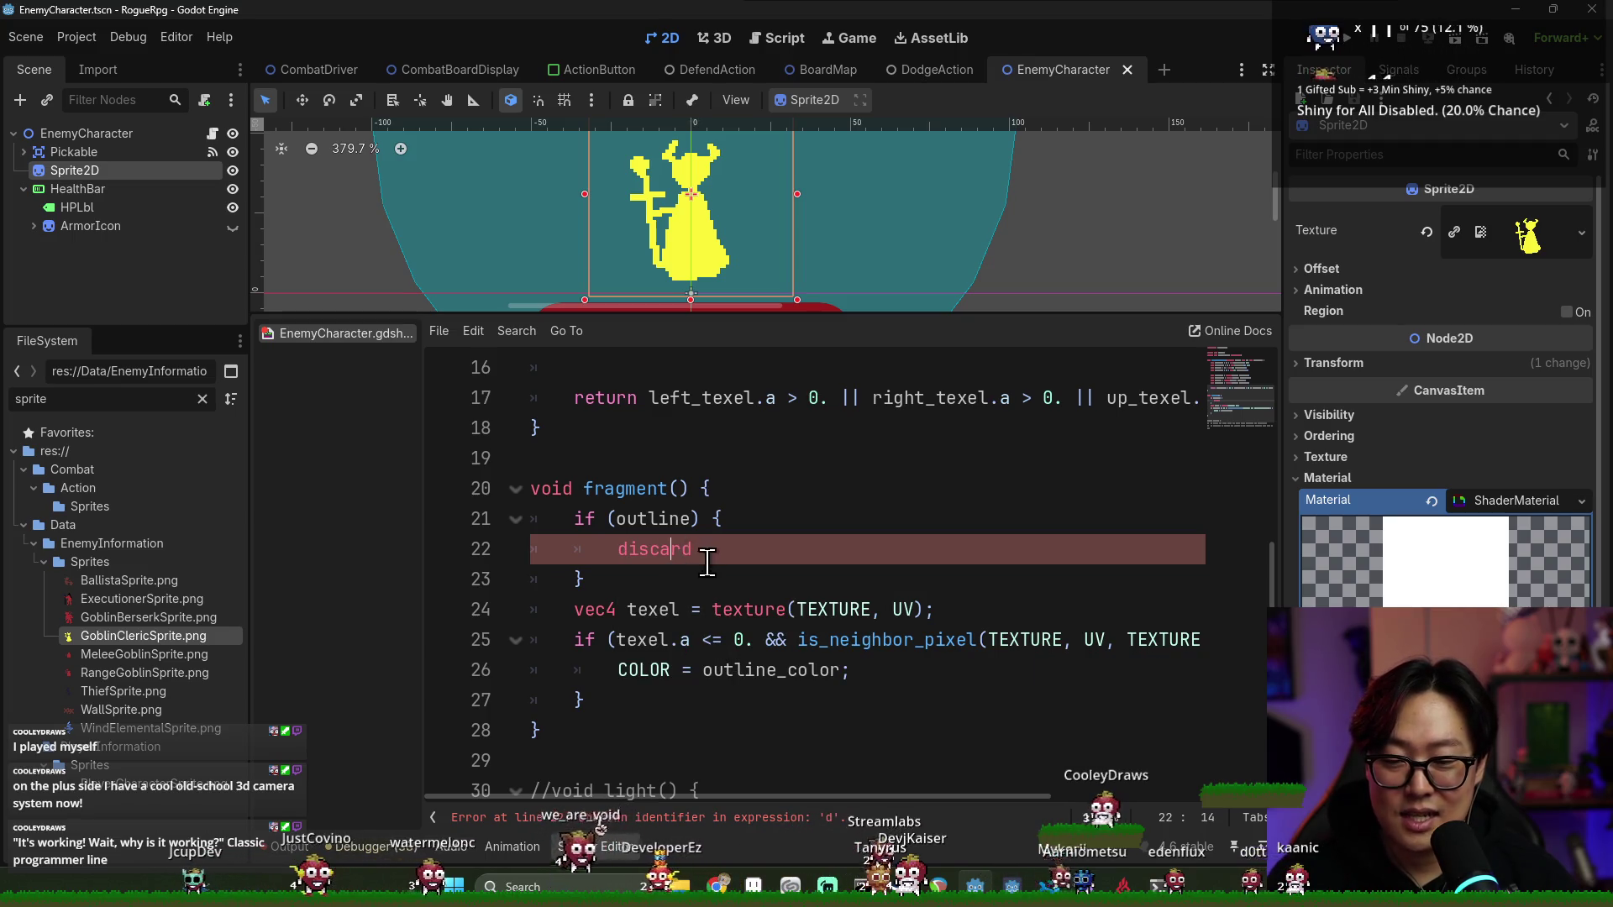
pyautogui.doubleClick(653, 550)
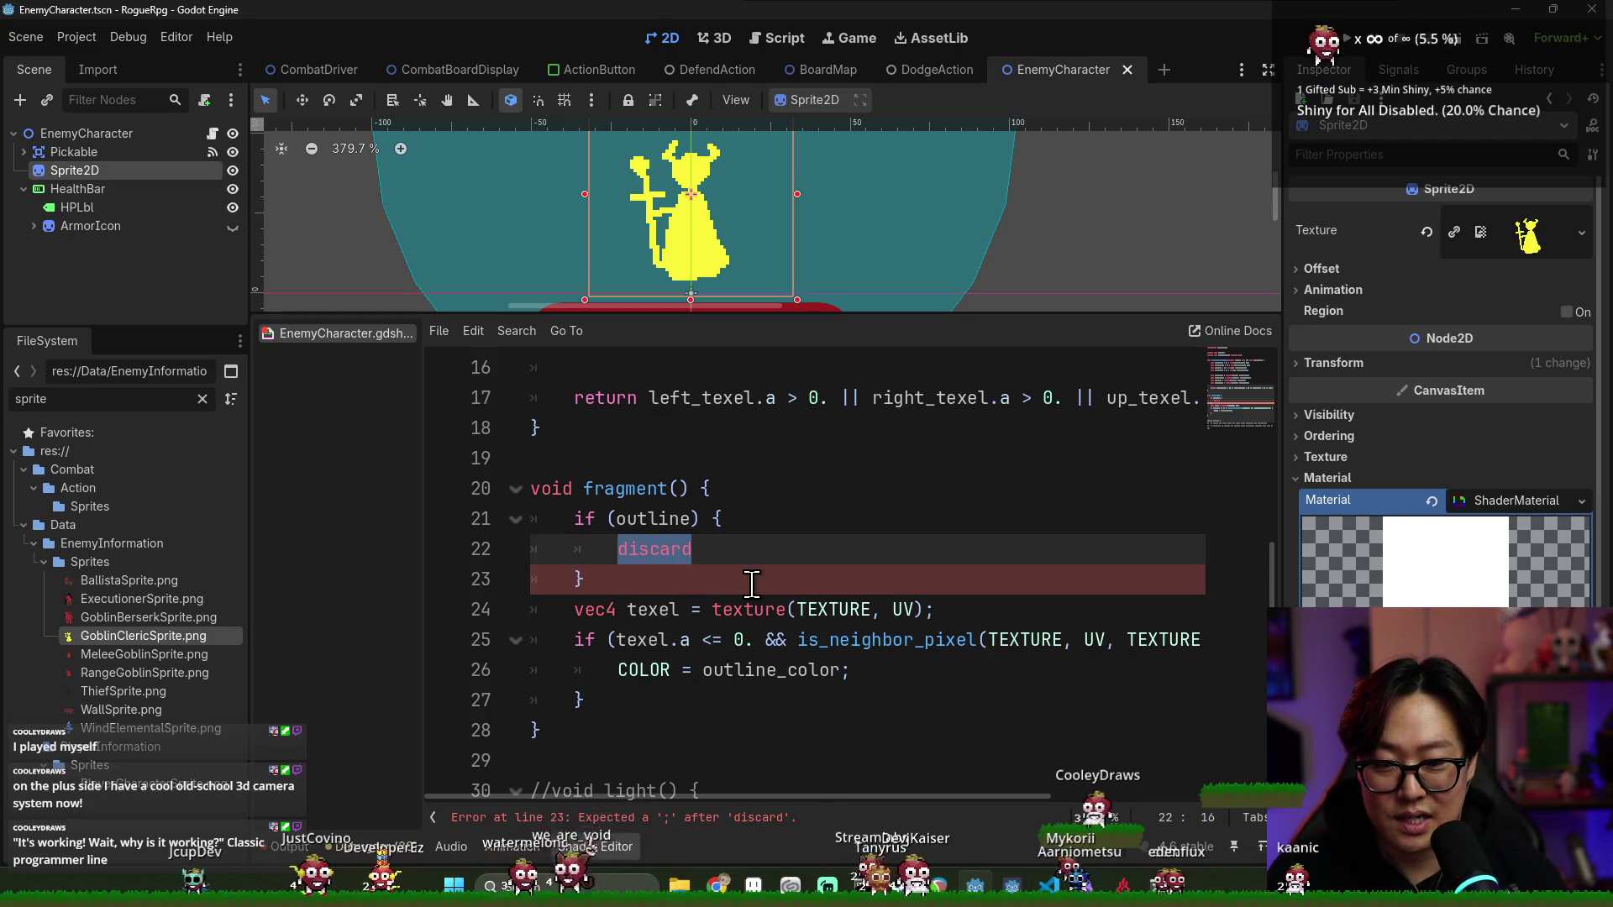
pyautogui.press('BackSpace')
pyautogui.press('BackSpace')
pyautogui.write('OLOR =')
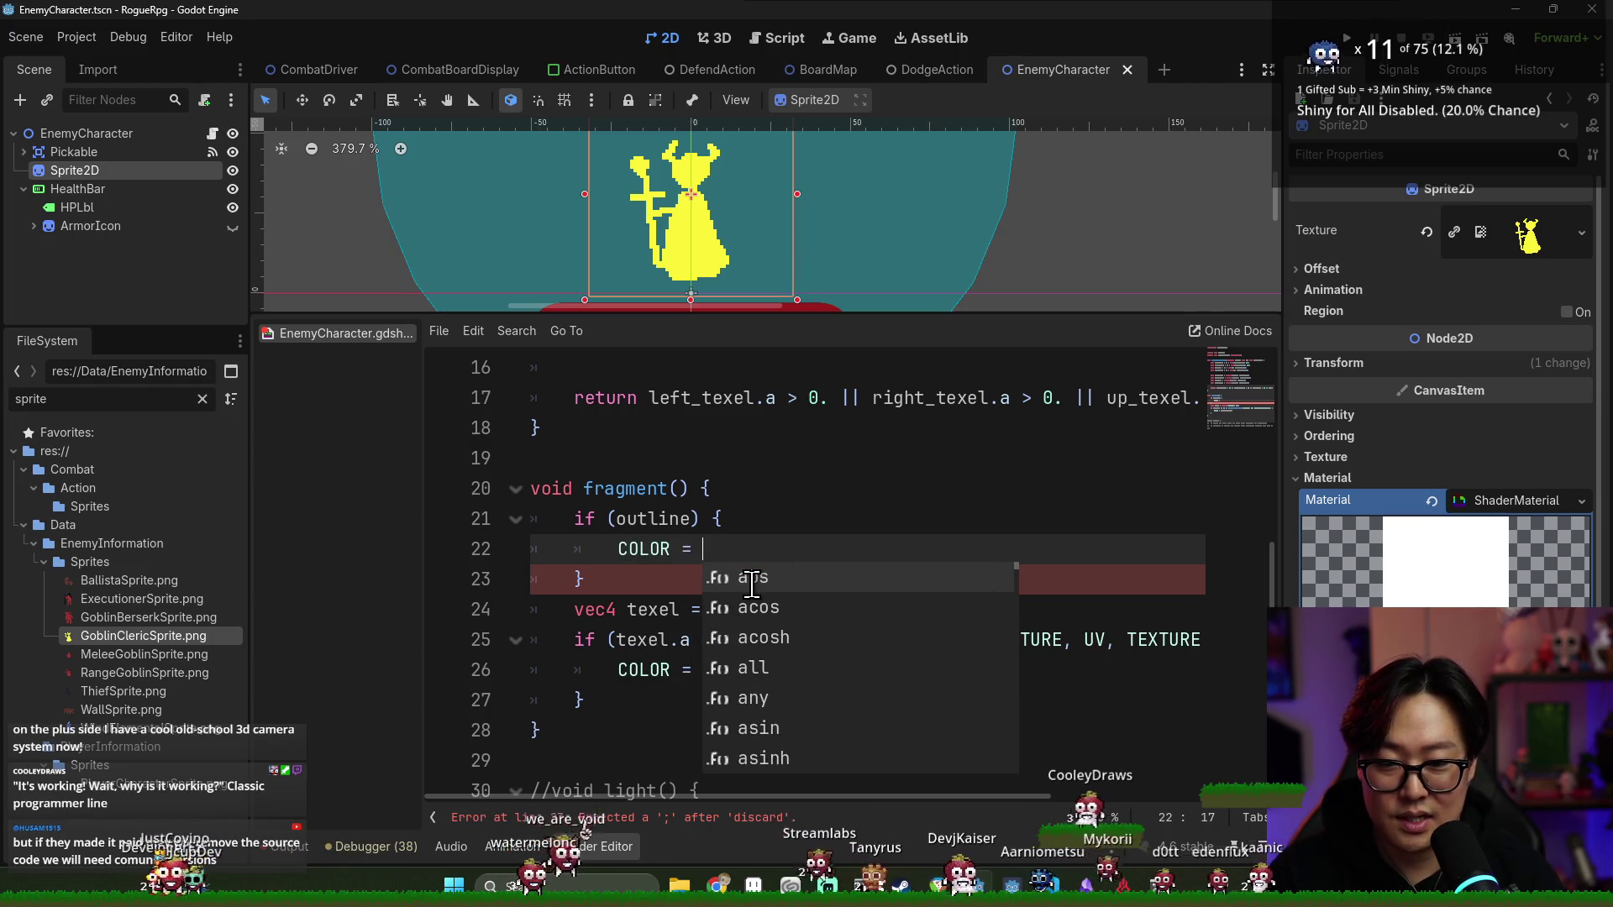
pyautogui.press('BackSpace')
pyautogui.press('BackSpace')
pyautogui.press('BackSpace')
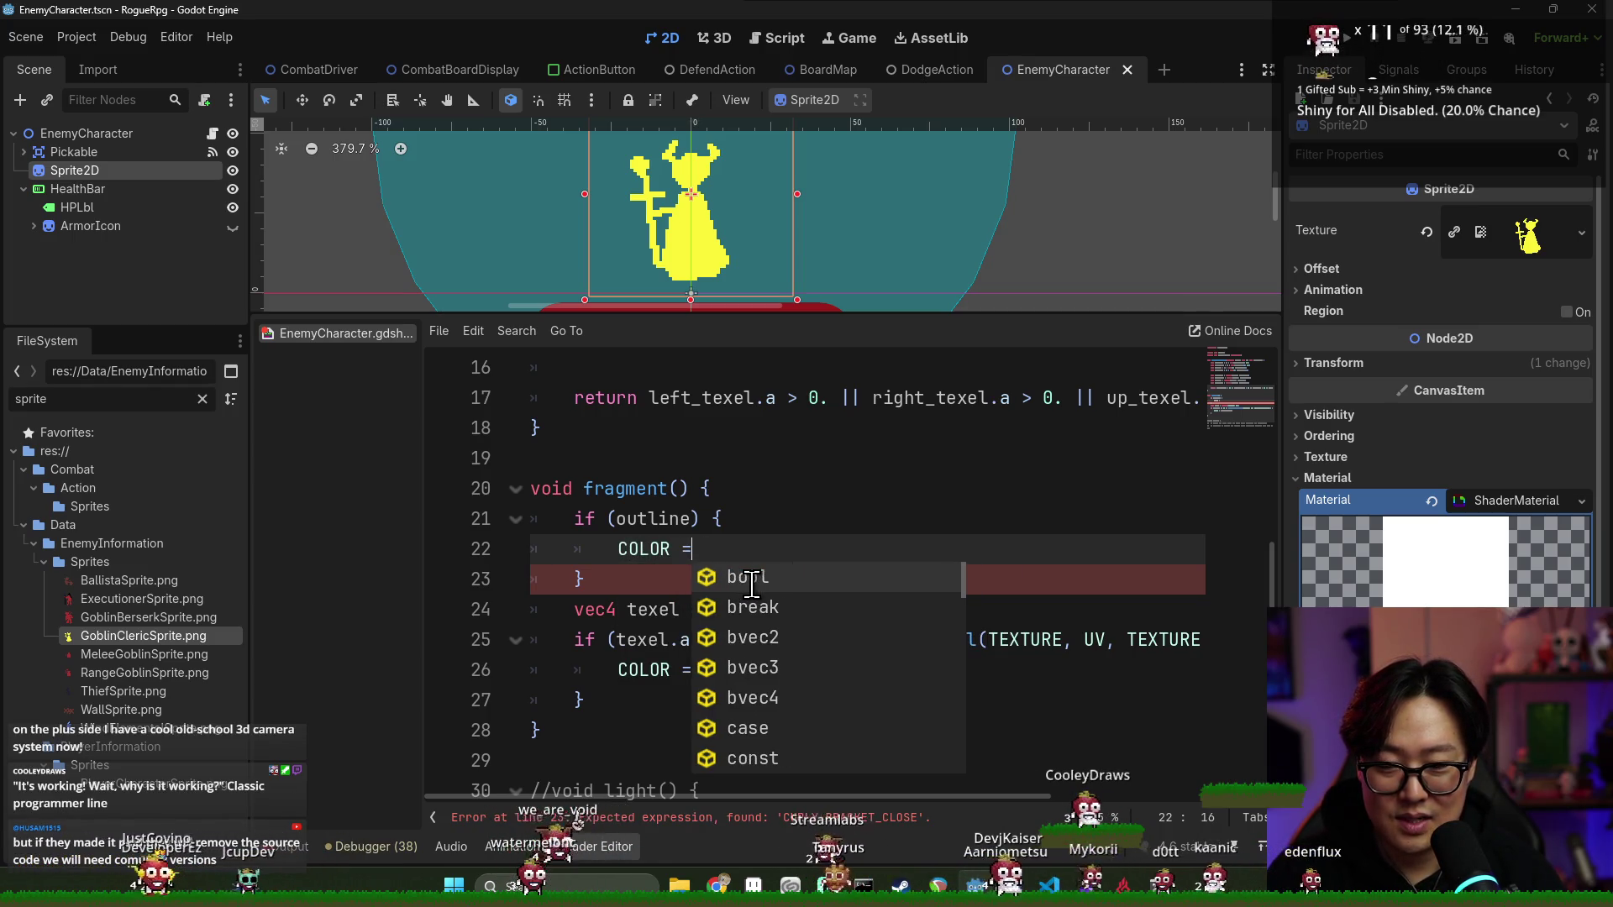
pyautogui.press('BackSpace')
pyautogui.press('BackSpace')
pyautogui.press('BackSpace')
pyautogui.write('discard;')
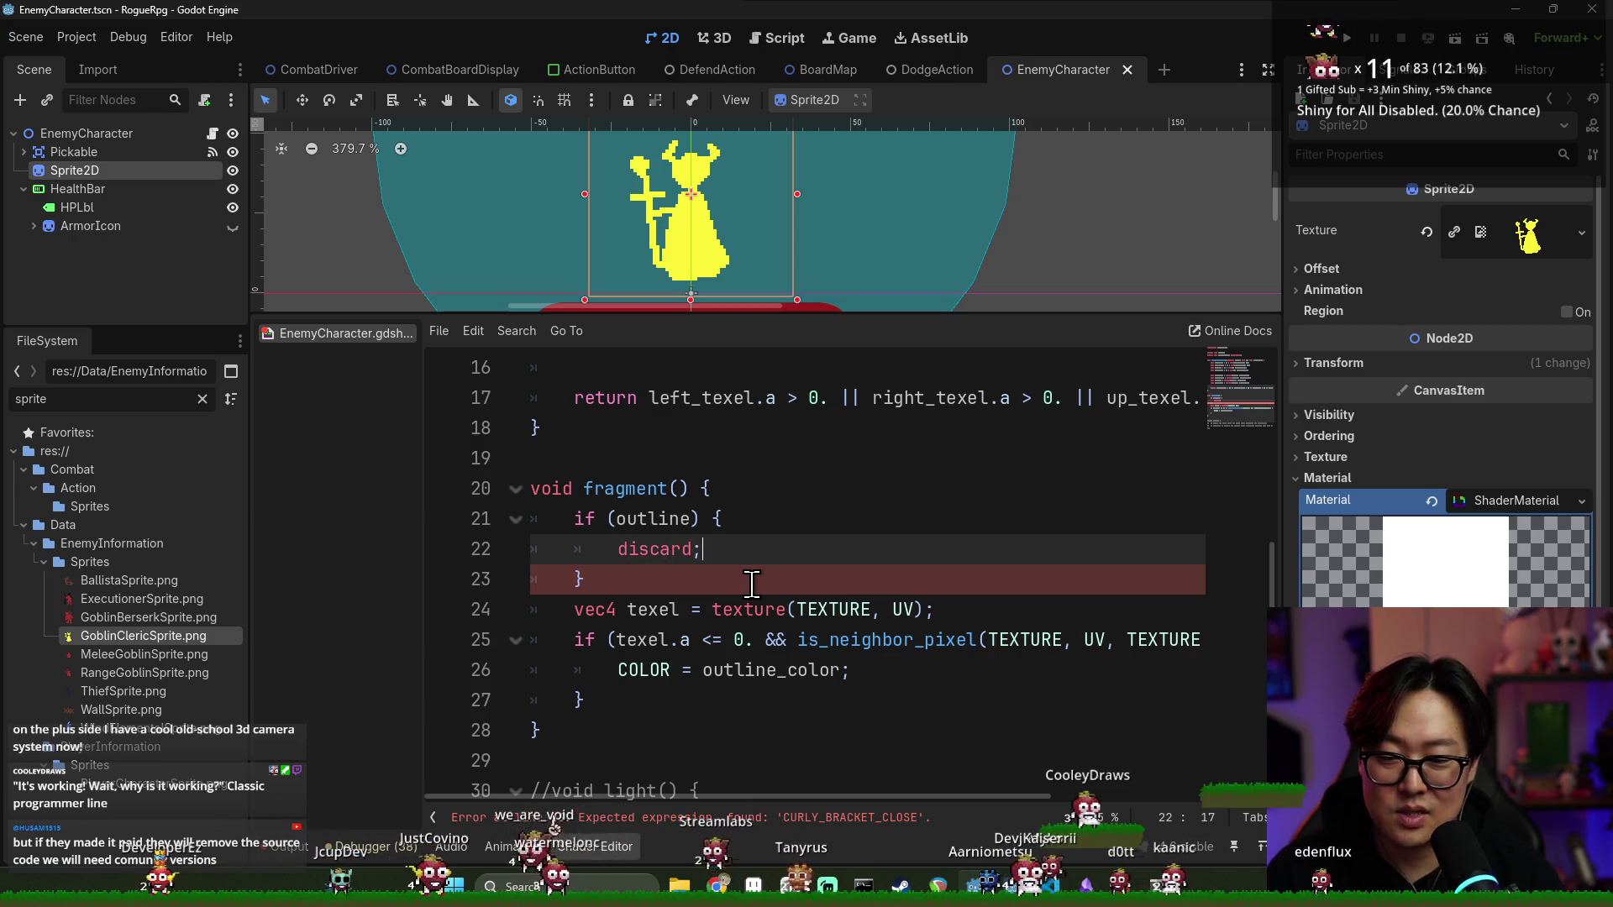
# Drop the discard statement and prefix line 25's texel condition with 'outline &&'
pyautogui.click(704, 571)
pyautogui.scroll(2, 806, 613)
pyautogui.scroll(-2, 806, 613)
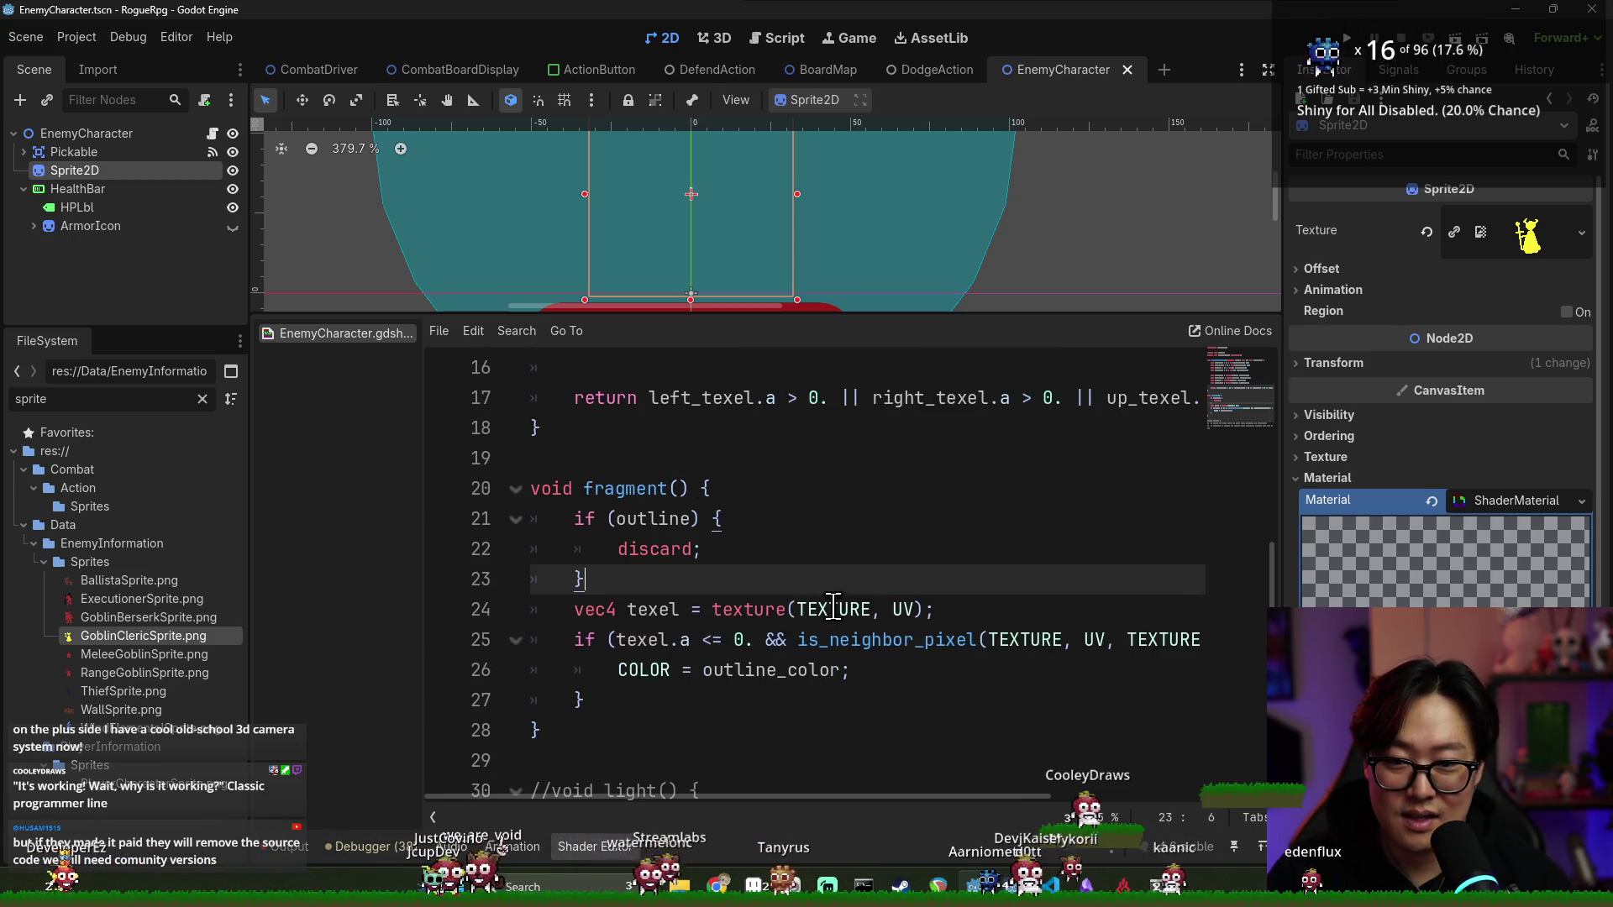
pyautogui.doubleClick(664, 551)
pyautogui.press('BackSpace')
pyautogui.click(629, 578)
pyautogui.click(651, 519)
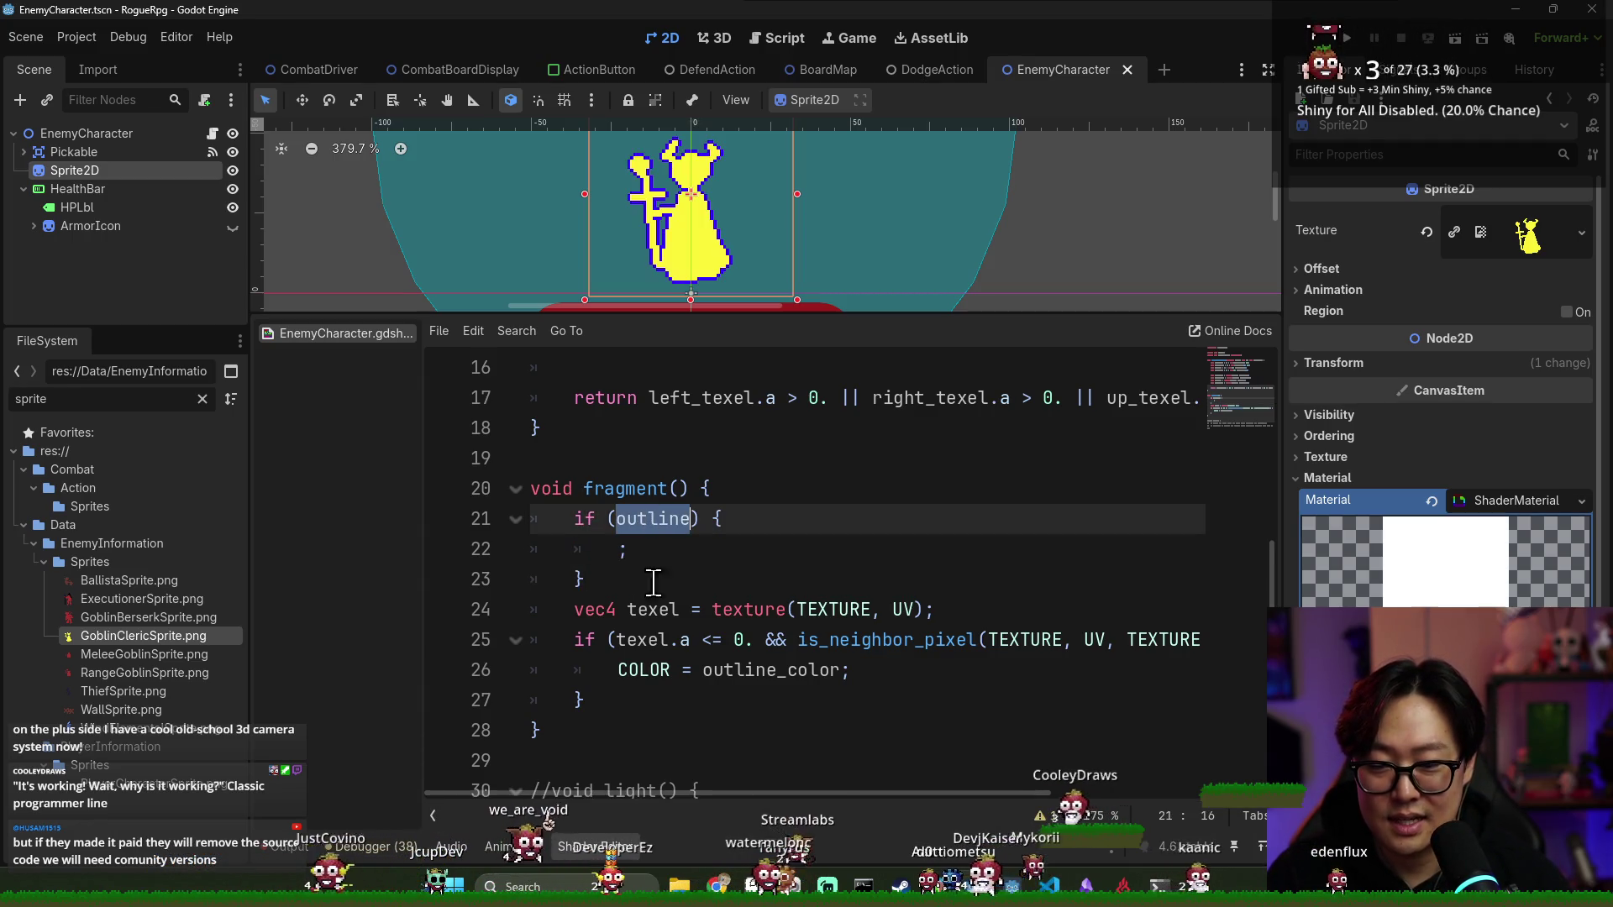
pyautogui.click(617, 639)
pyautogui.write('outline &&')
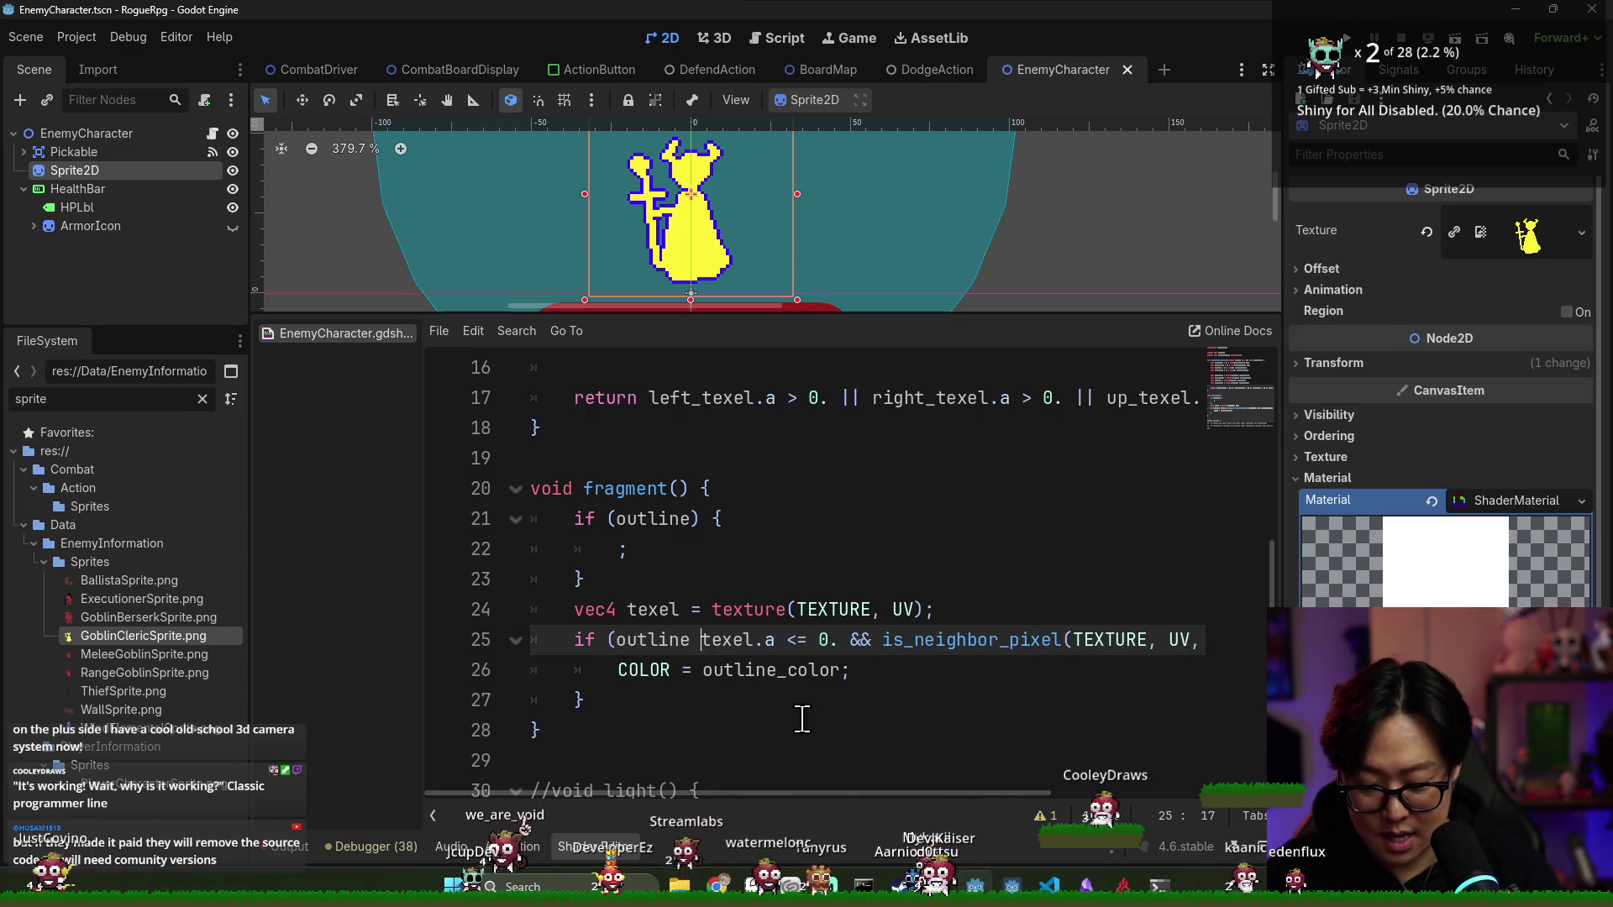
# Delete the temporary if (outline) block and save the shader changes
pyautogui.click(691, 584)
pyautogui.keyDown('shift'); pyautogui.click(767, 496); pyautogui.keyUp('shift')
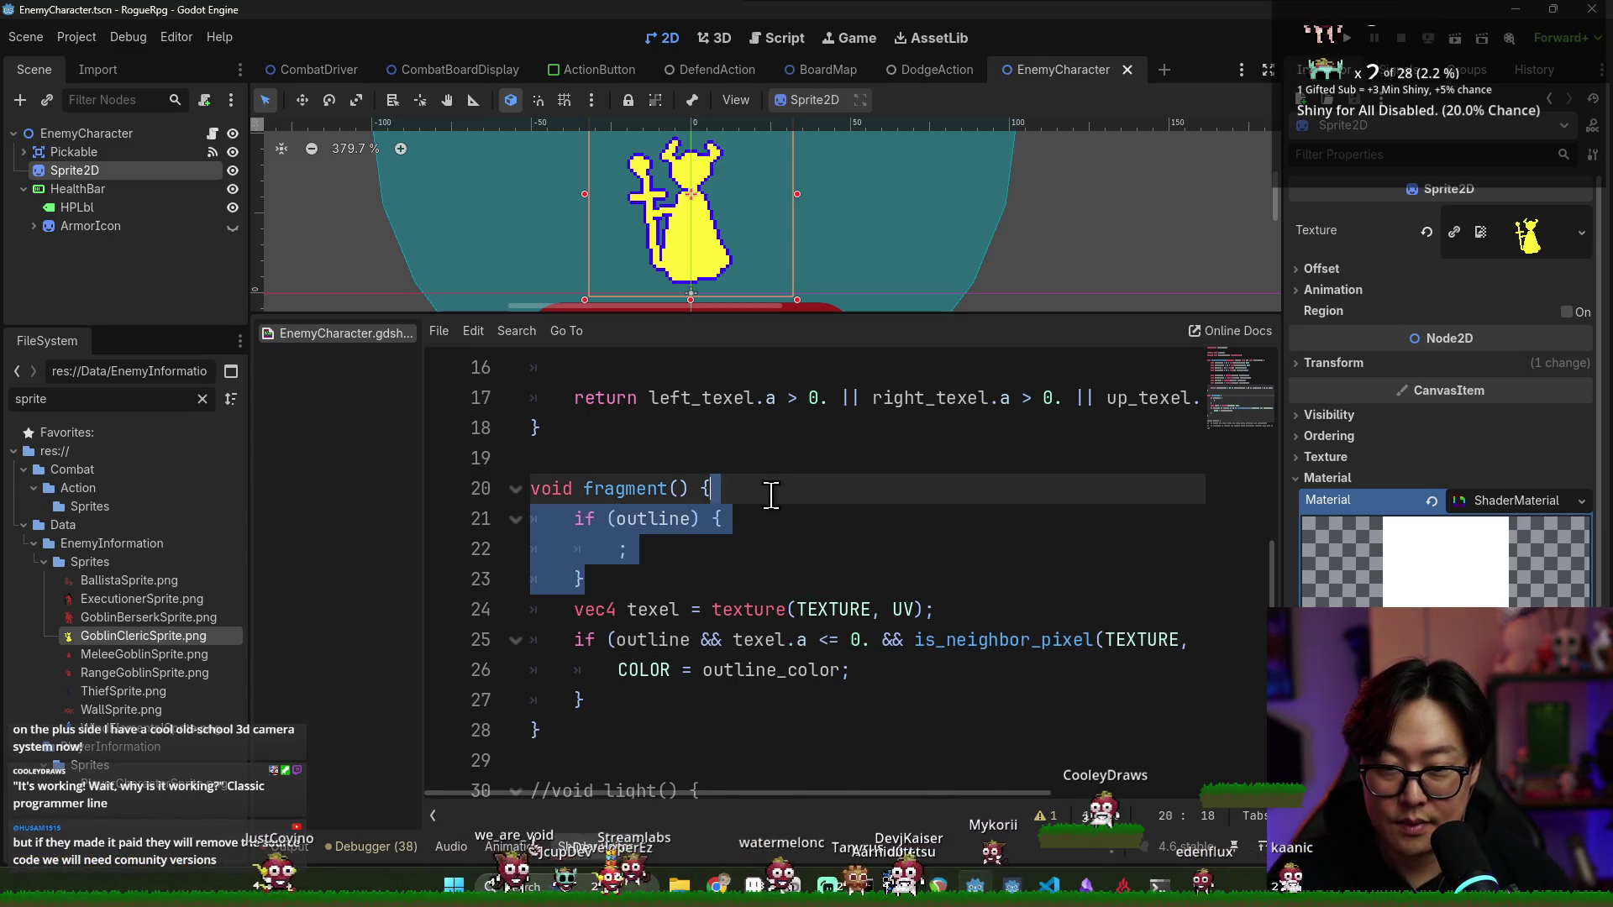
pyautogui.press('BackSpace')
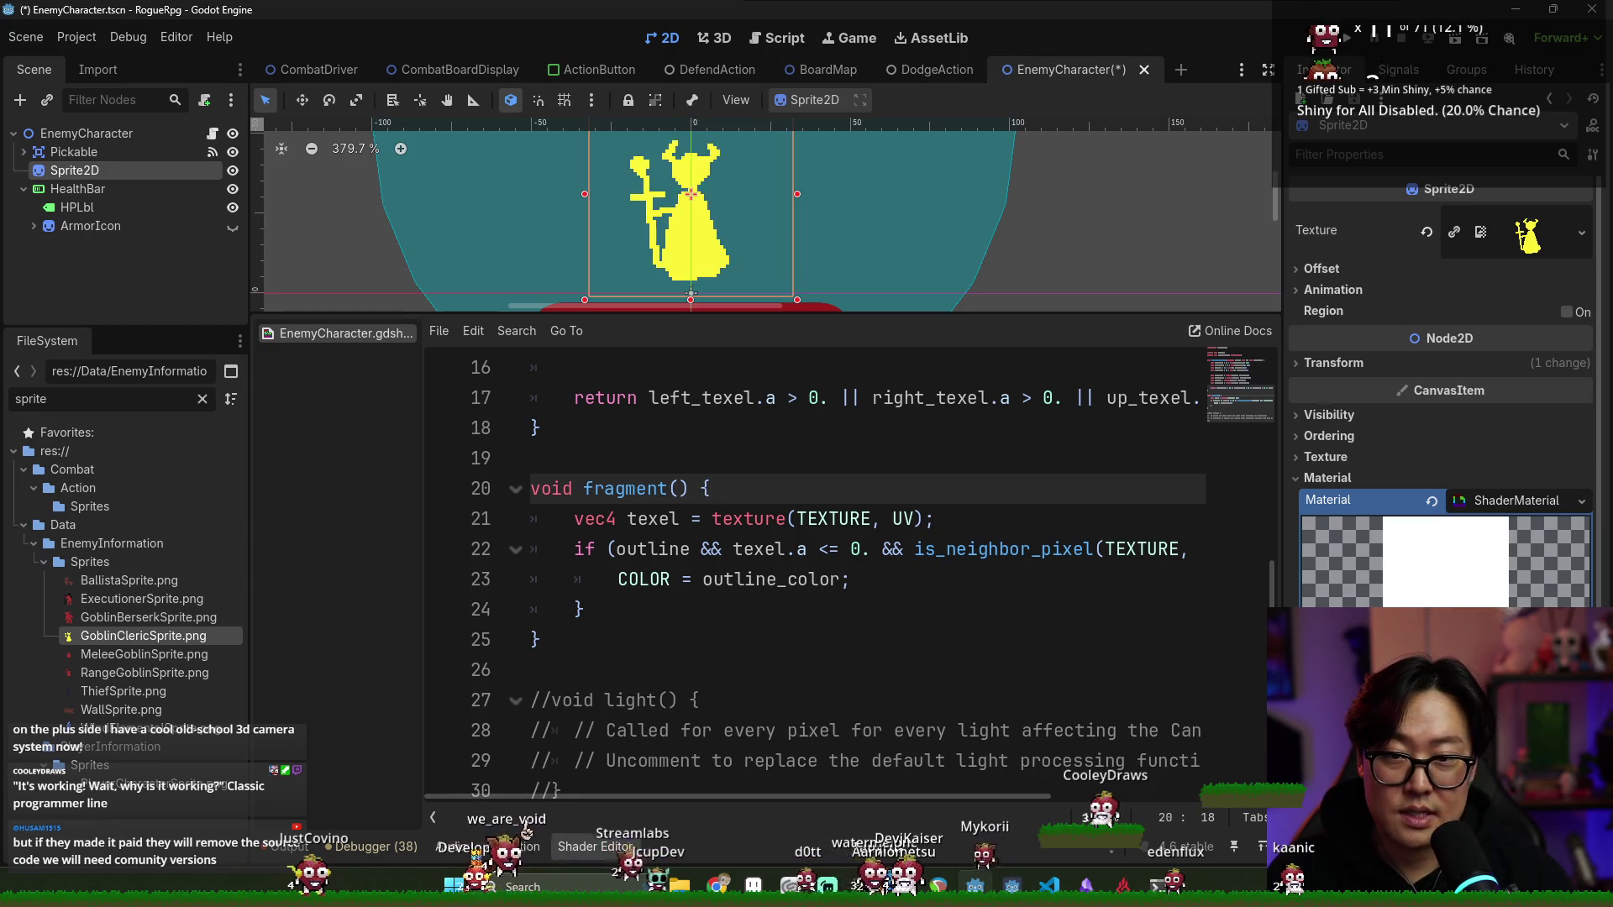
pyautogui.hotkey('ctrl', 's')
# Enlarge the 2D viewport, open enemy_character.gd from the EnemyCharacter node, and save the scene
pyautogui.scroll(-1, 1060, 508)
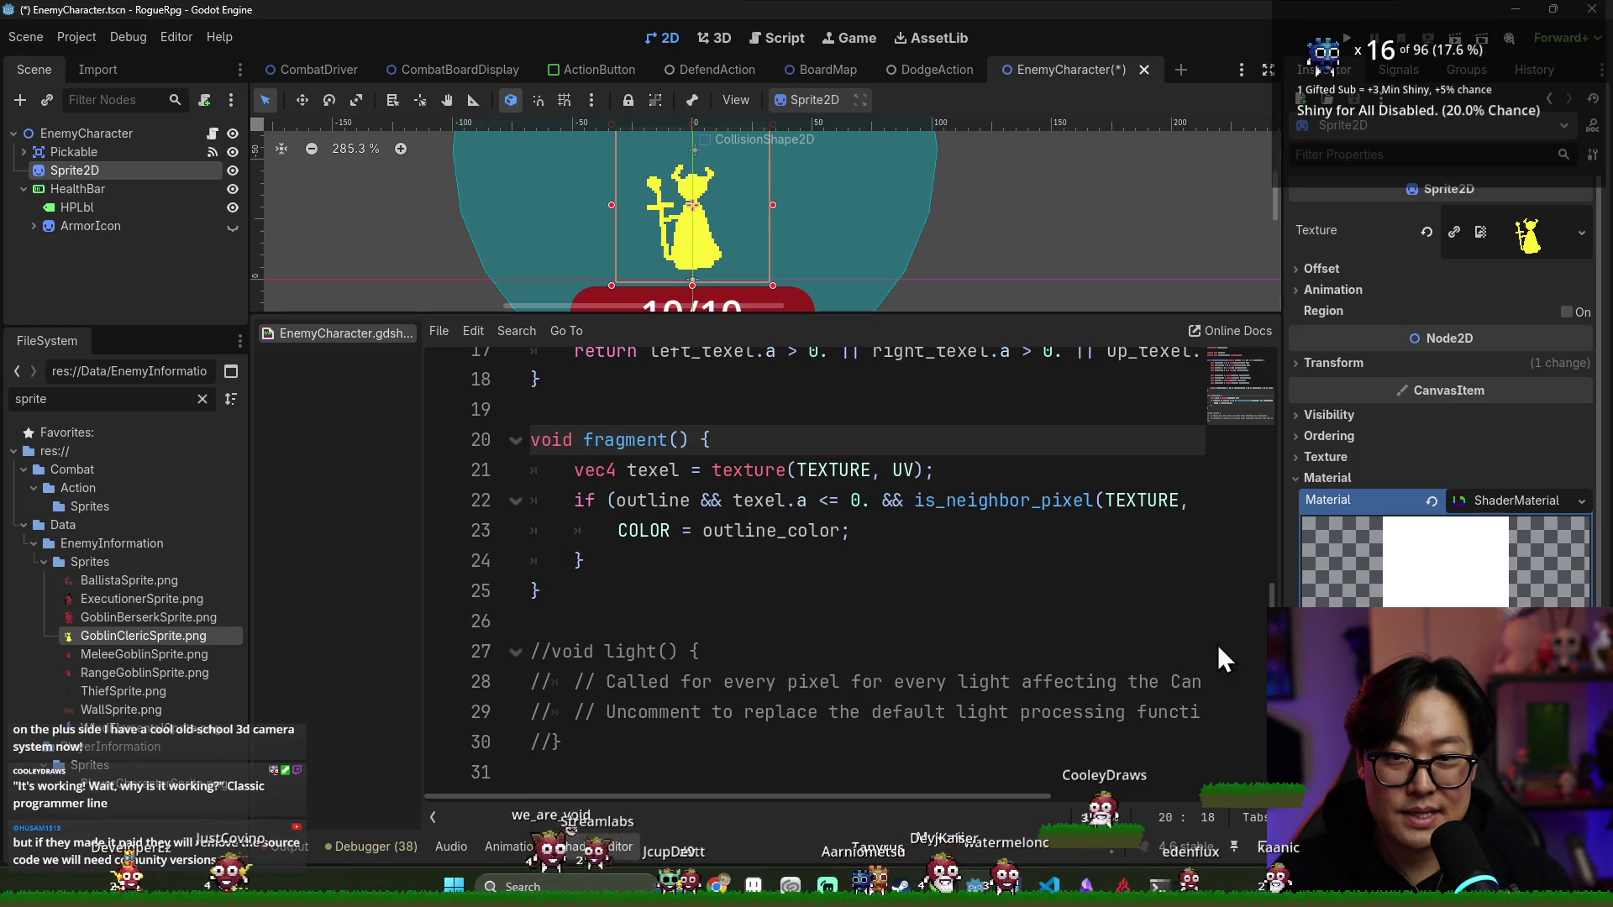
pyautogui.moveTo(821, 314); pyautogui.dragTo(835, 562)
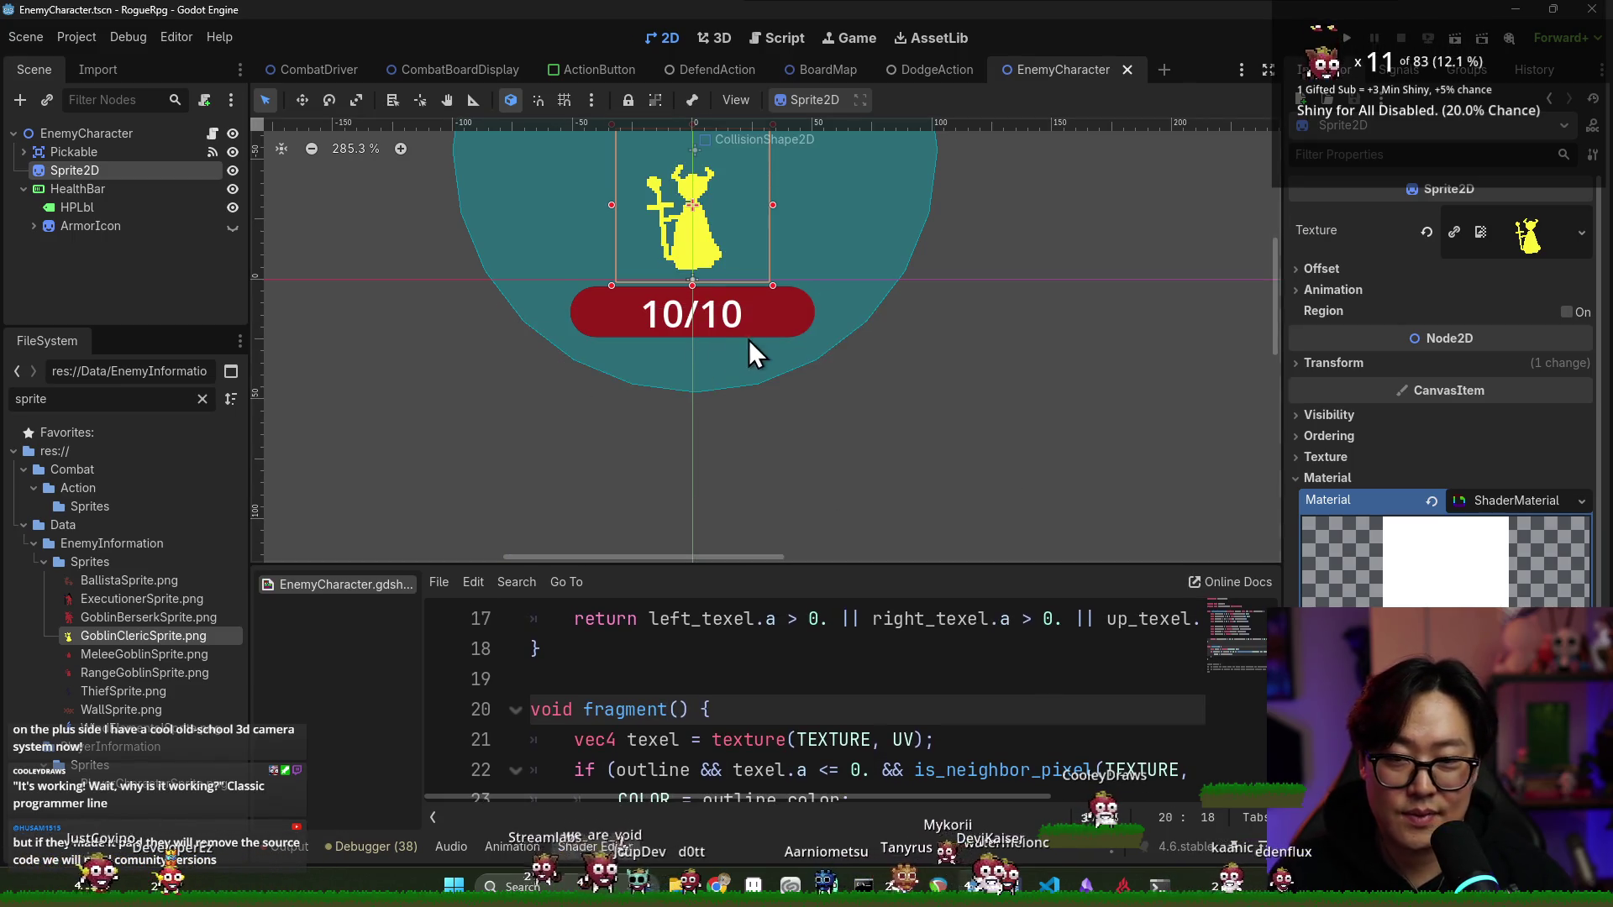
pyautogui.scroll(3, 860, 389)
pyautogui.scroll(5, 860, 389)
pyautogui.hscroll(-4, 801, 341)
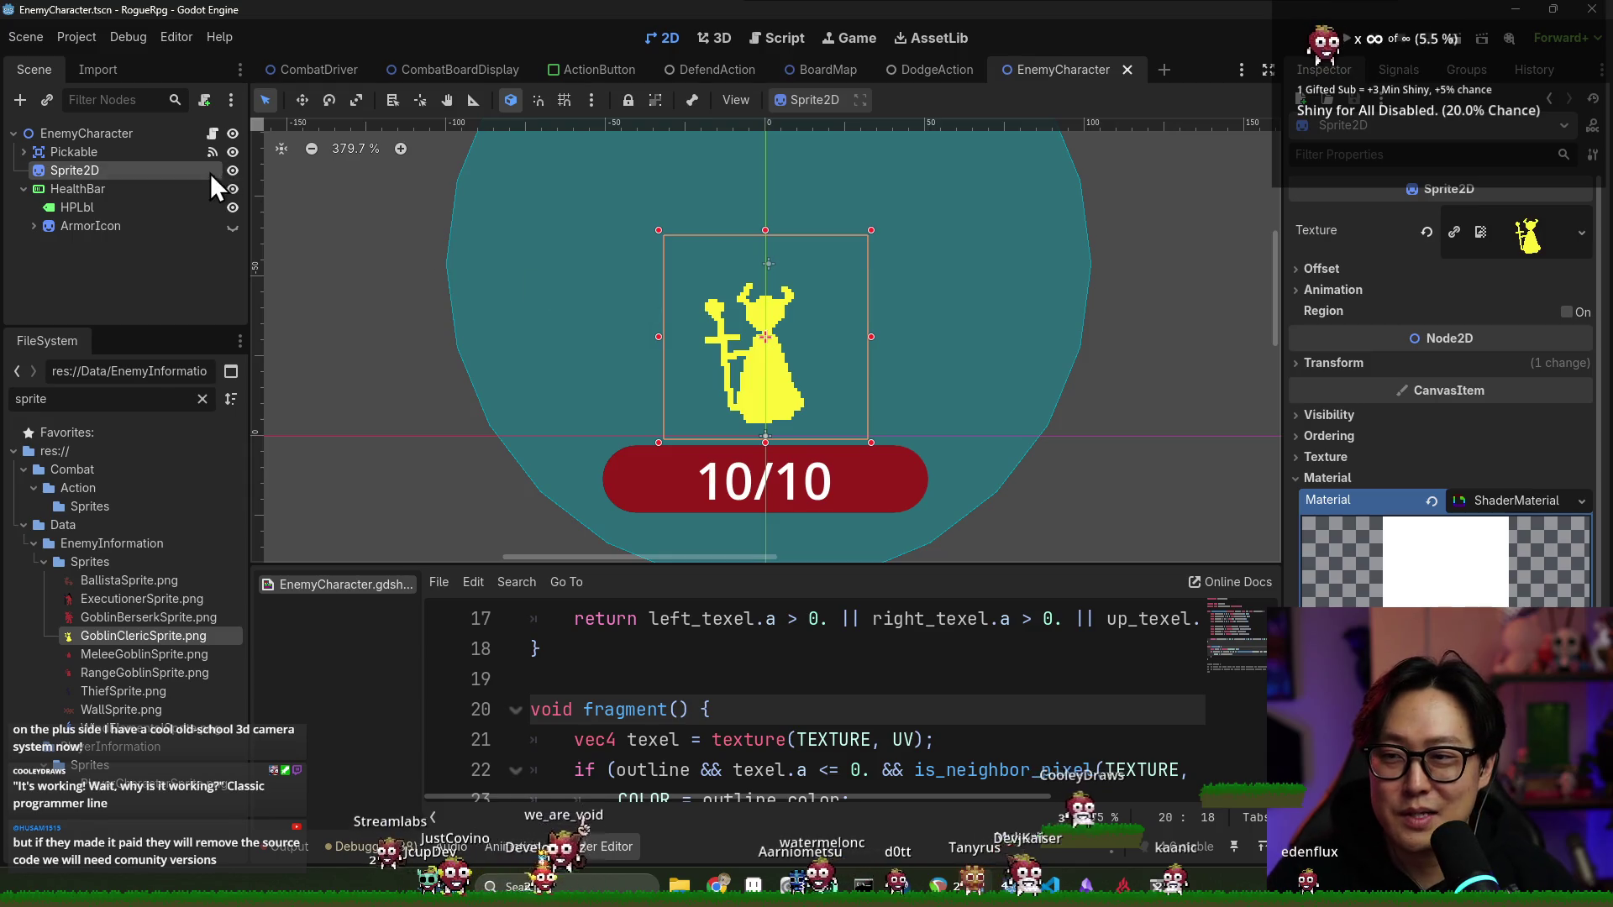
pyautogui.click(215, 134)
pyautogui.hotkey('ctrl', 's')
pyautogui.hotkey('ctrl', 's')
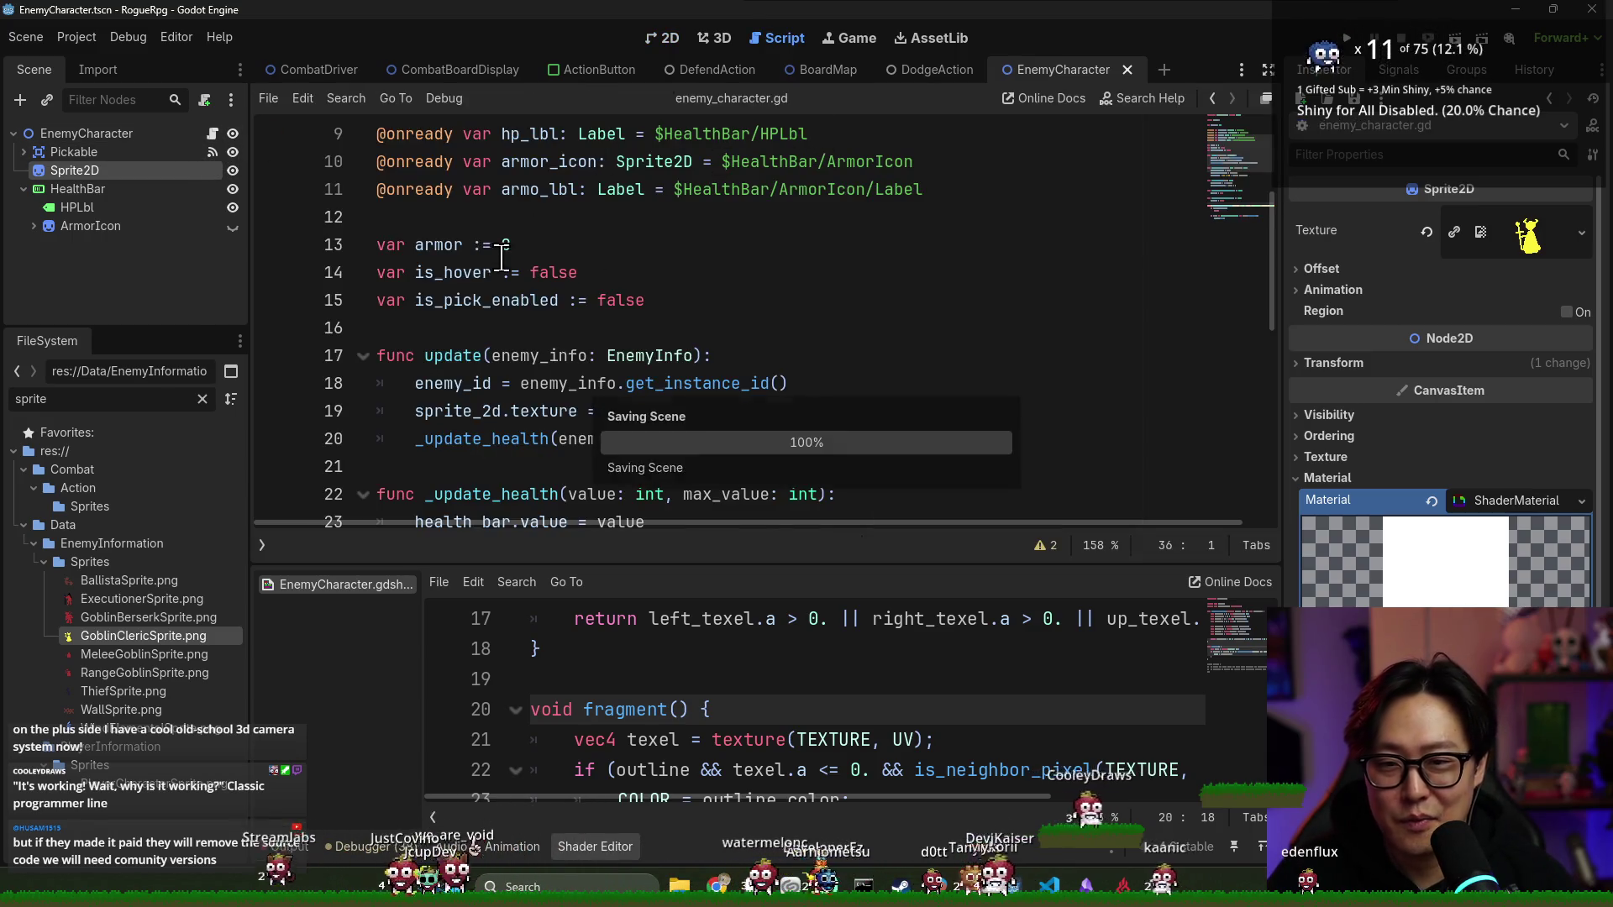
pyautogui.scroll(-6, 512, 285)
pyautogui.scroll(2, 554, 311)
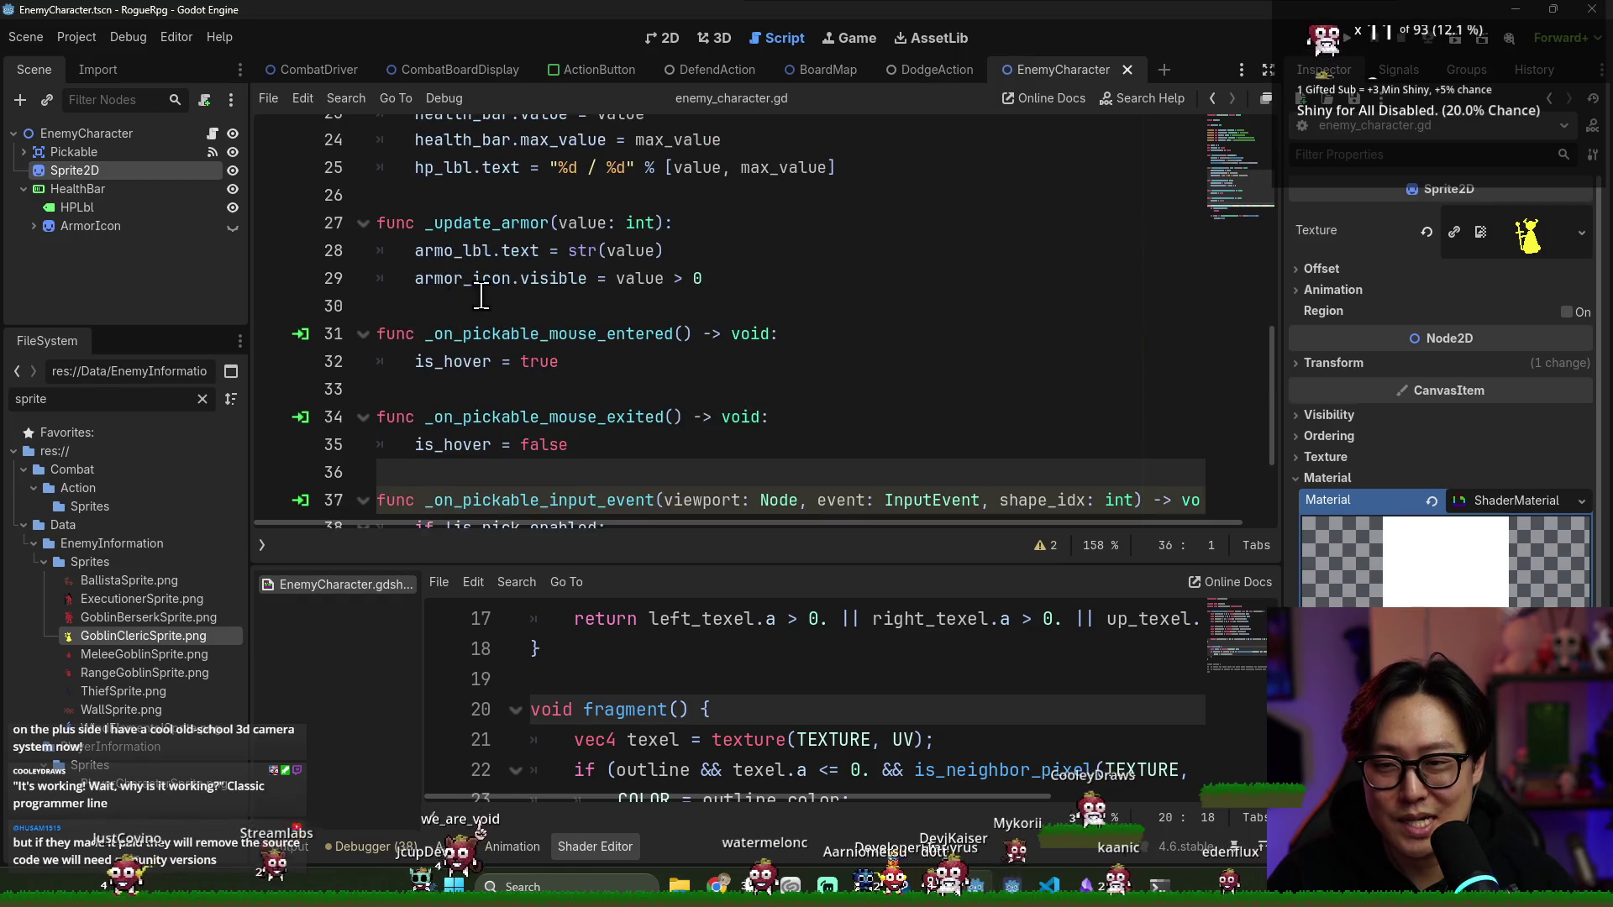
pyautogui.scroll(-2, 534, 450)
pyautogui.click(588, 415)
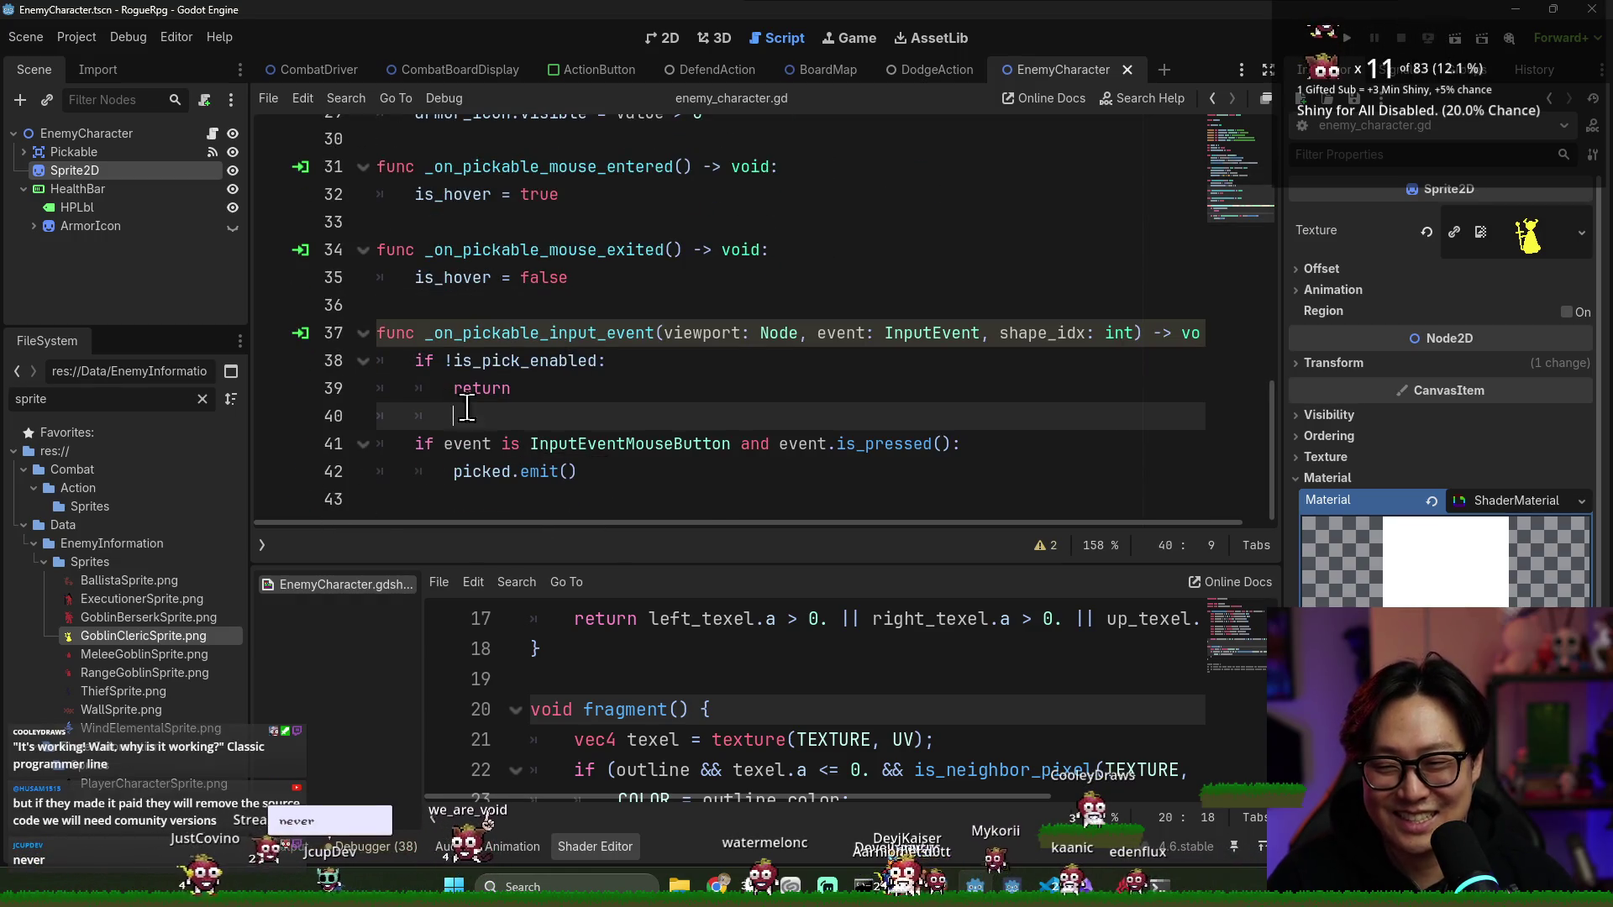
pyautogui.click(498, 309)
pyautogui.scroll(6, 588, 315)
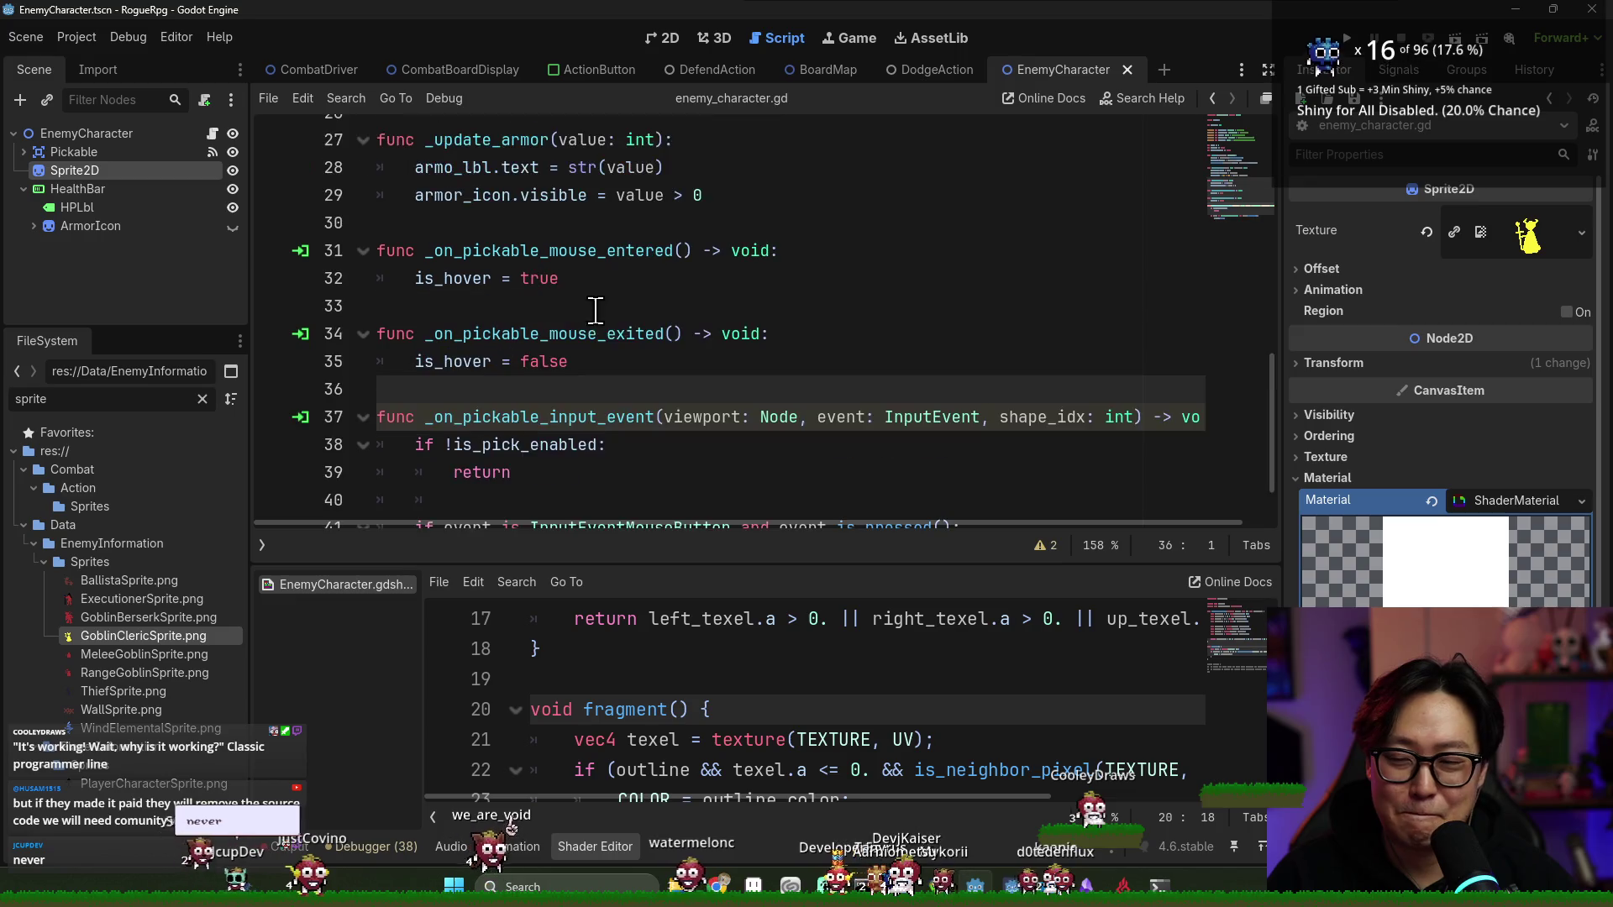
pyautogui.scroll(-4, 619, 346)
pyautogui.scroll(-2, 619, 347)
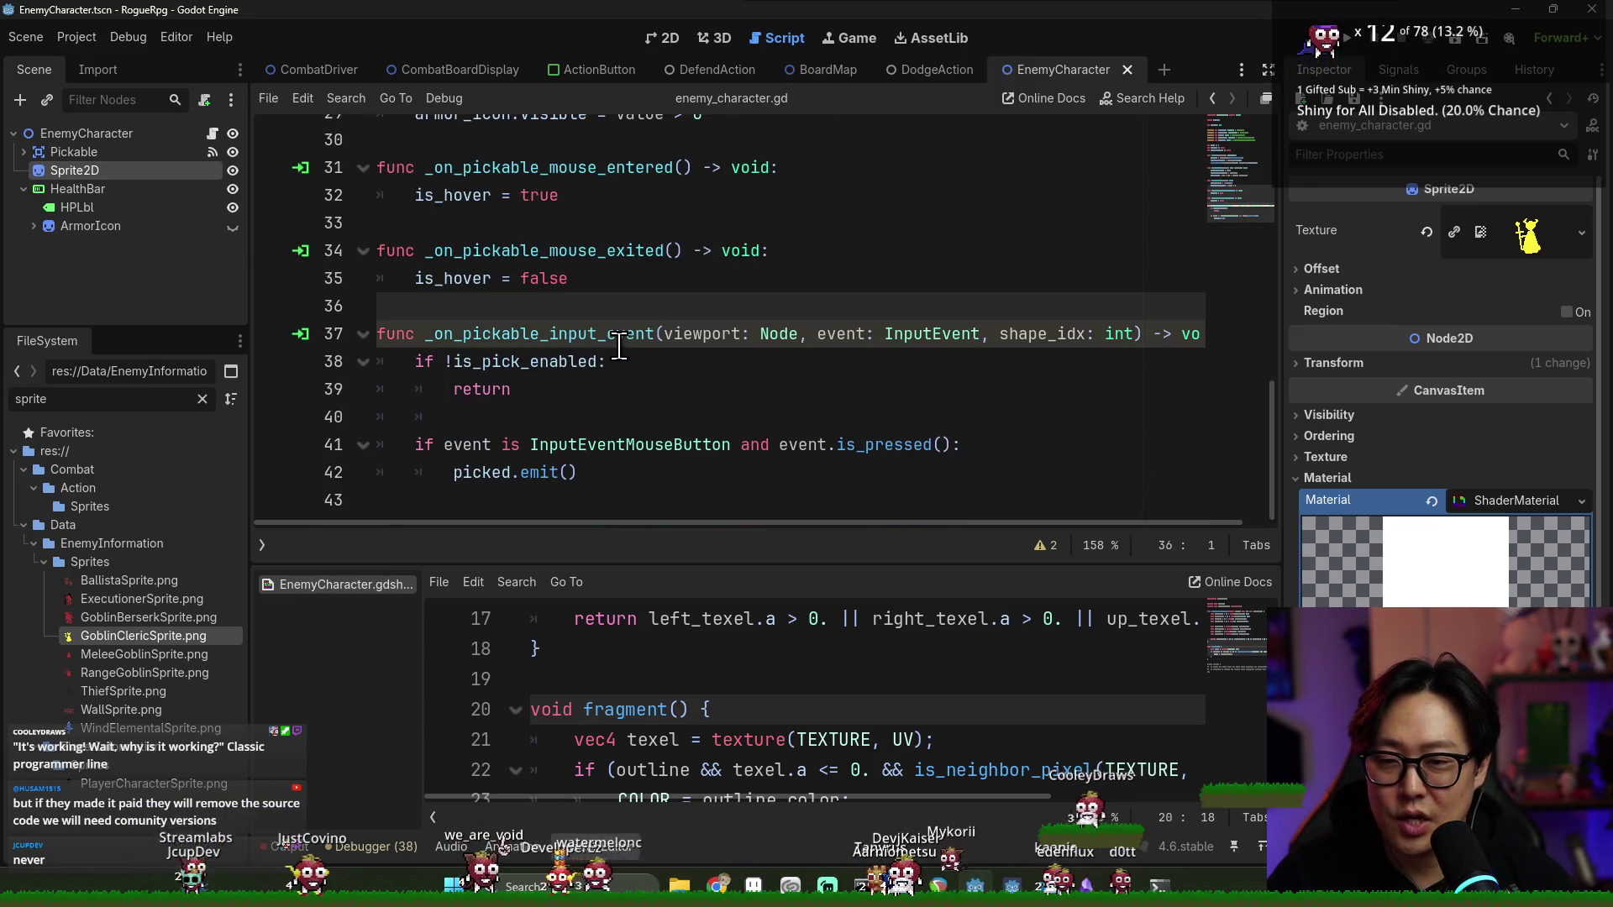
pyautogui.scroll(6, 533, 308)
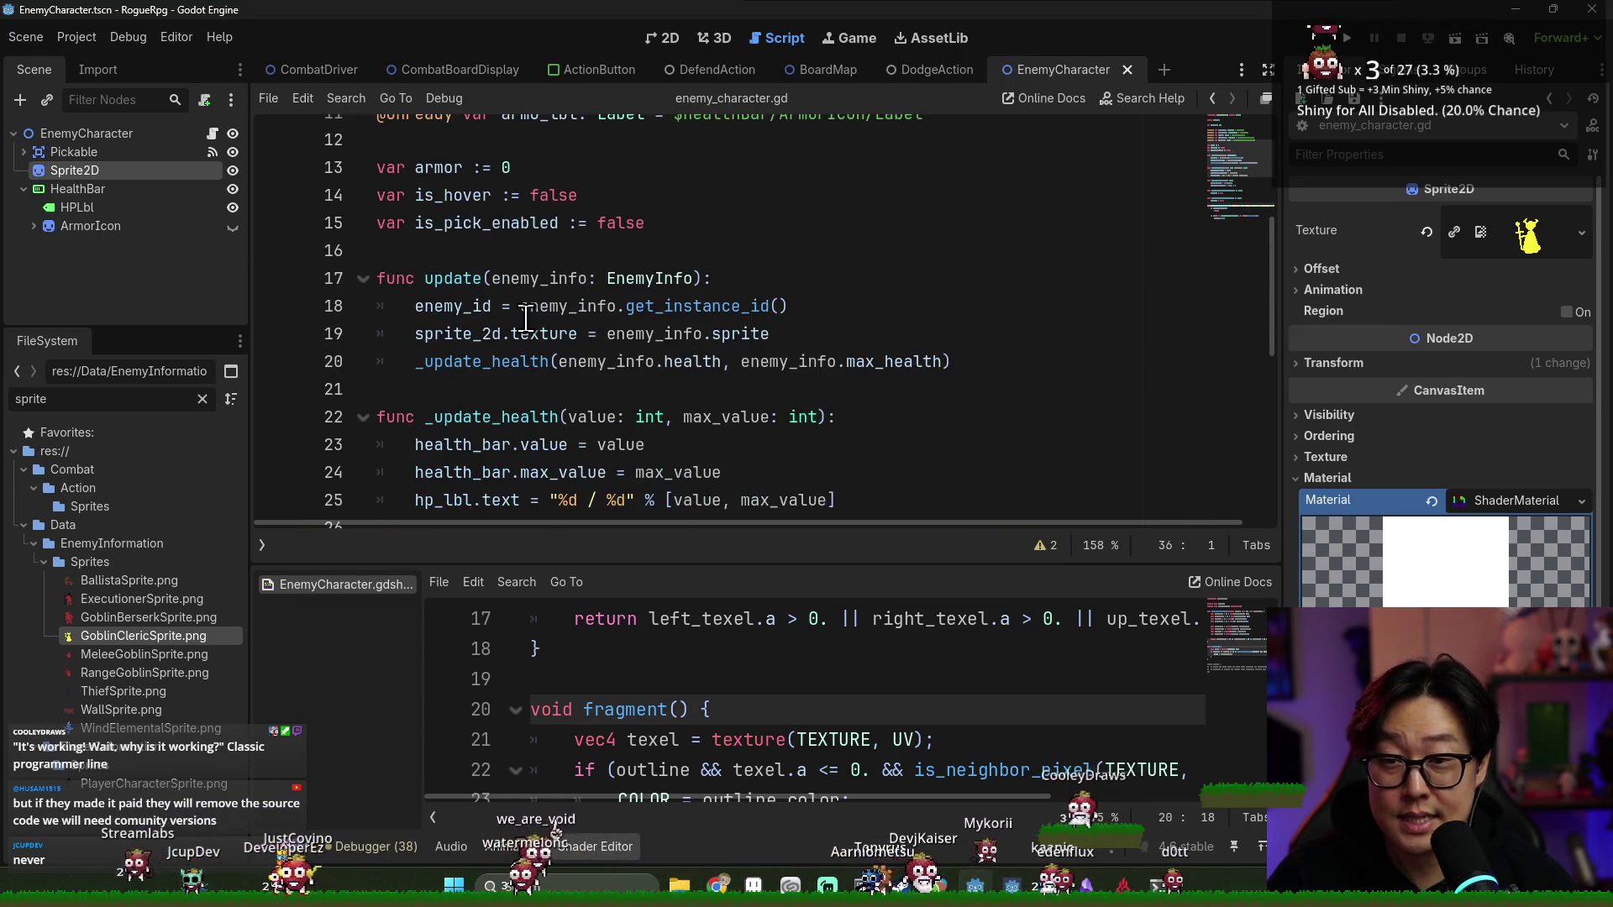
pyautogui.scroll(1, 526, 308)
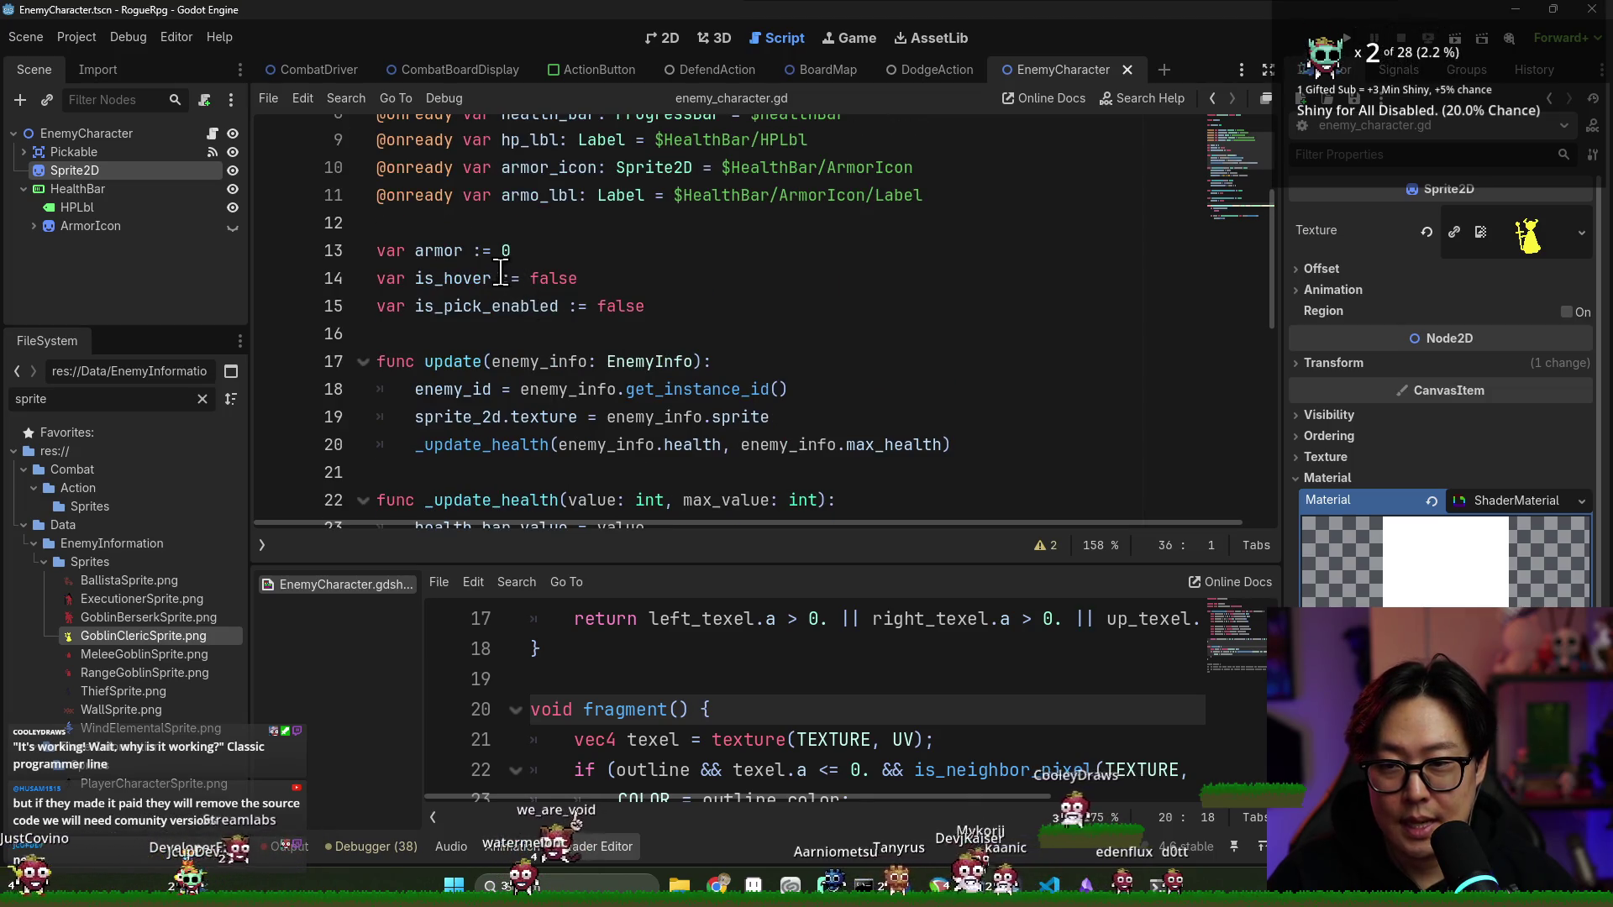
pyautogui.doubleClick(500, 278)
pyautogui.scroll(-3, 500, 285)
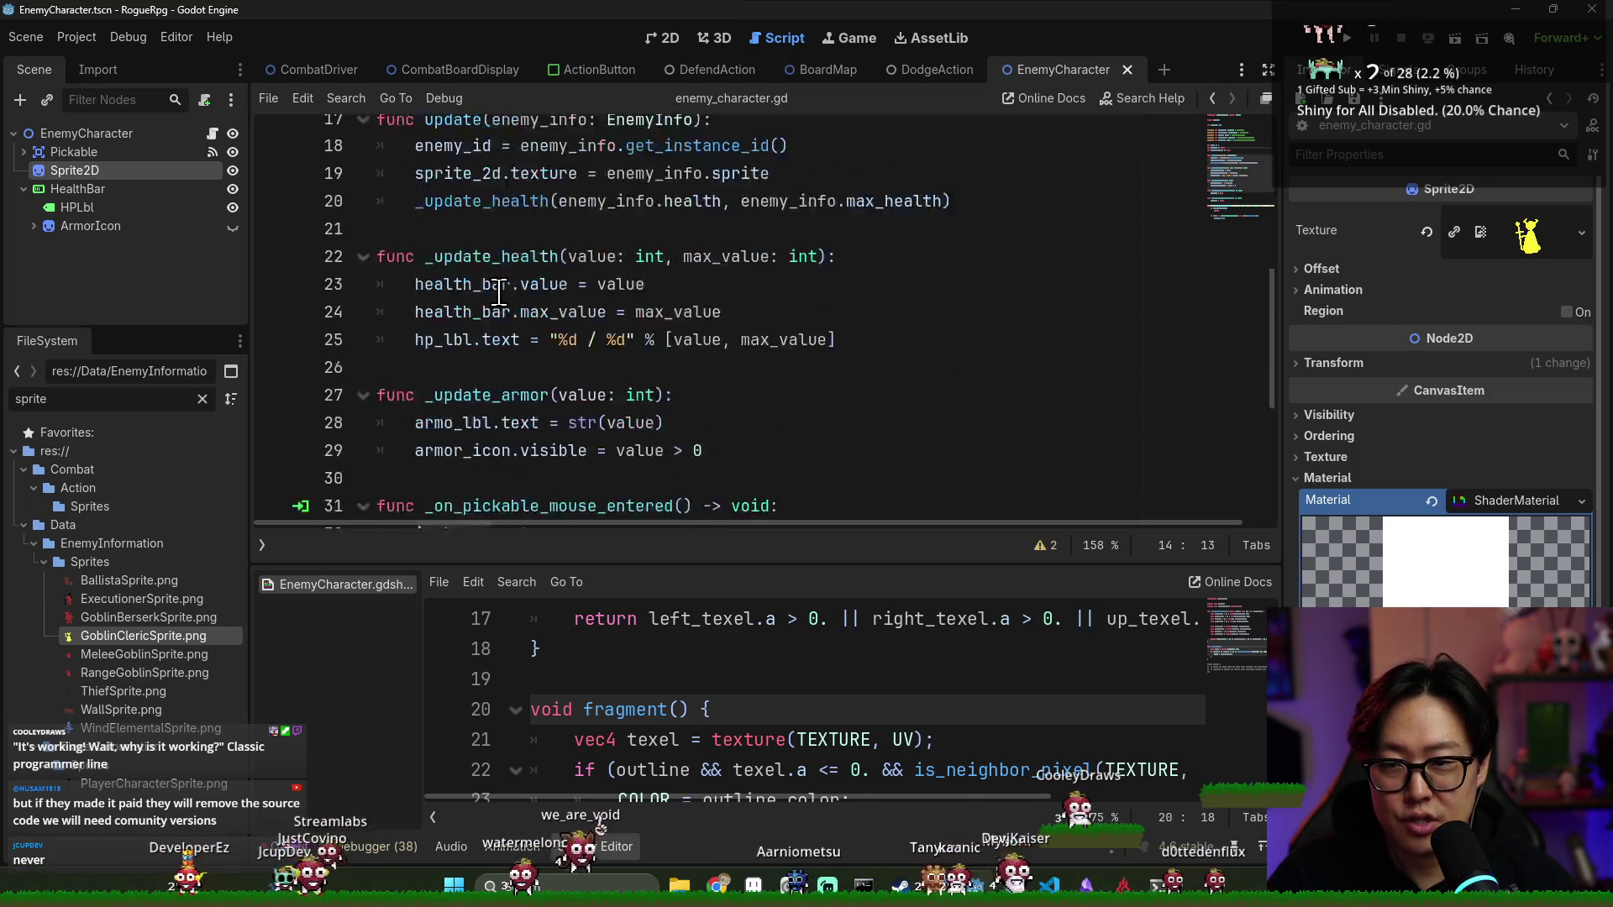
# Add a func _process(_delta: float): header above the mouse-entered handler
pyautogui.scroll(-2, 499, 293)
pyautogui.click(660, 307)
pyautogui.press('Return')
pyautogui.press('Return')
pyautogui.click(666, 339)
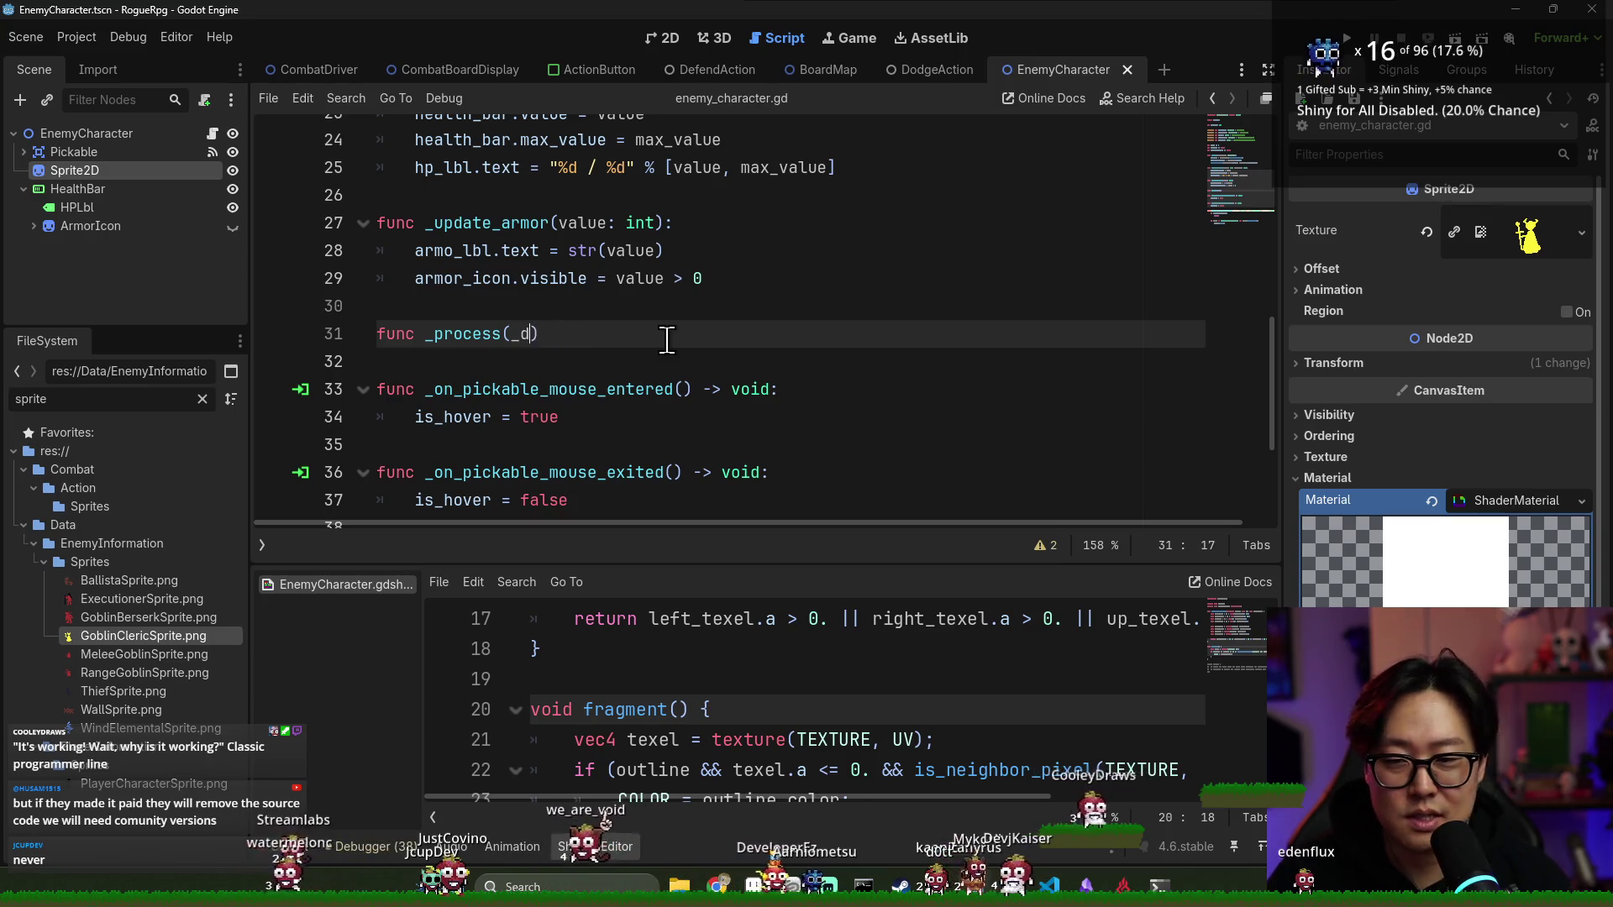
pyautogui.write(':')
pyautogui.write(':')
pyautogui.press('Return')
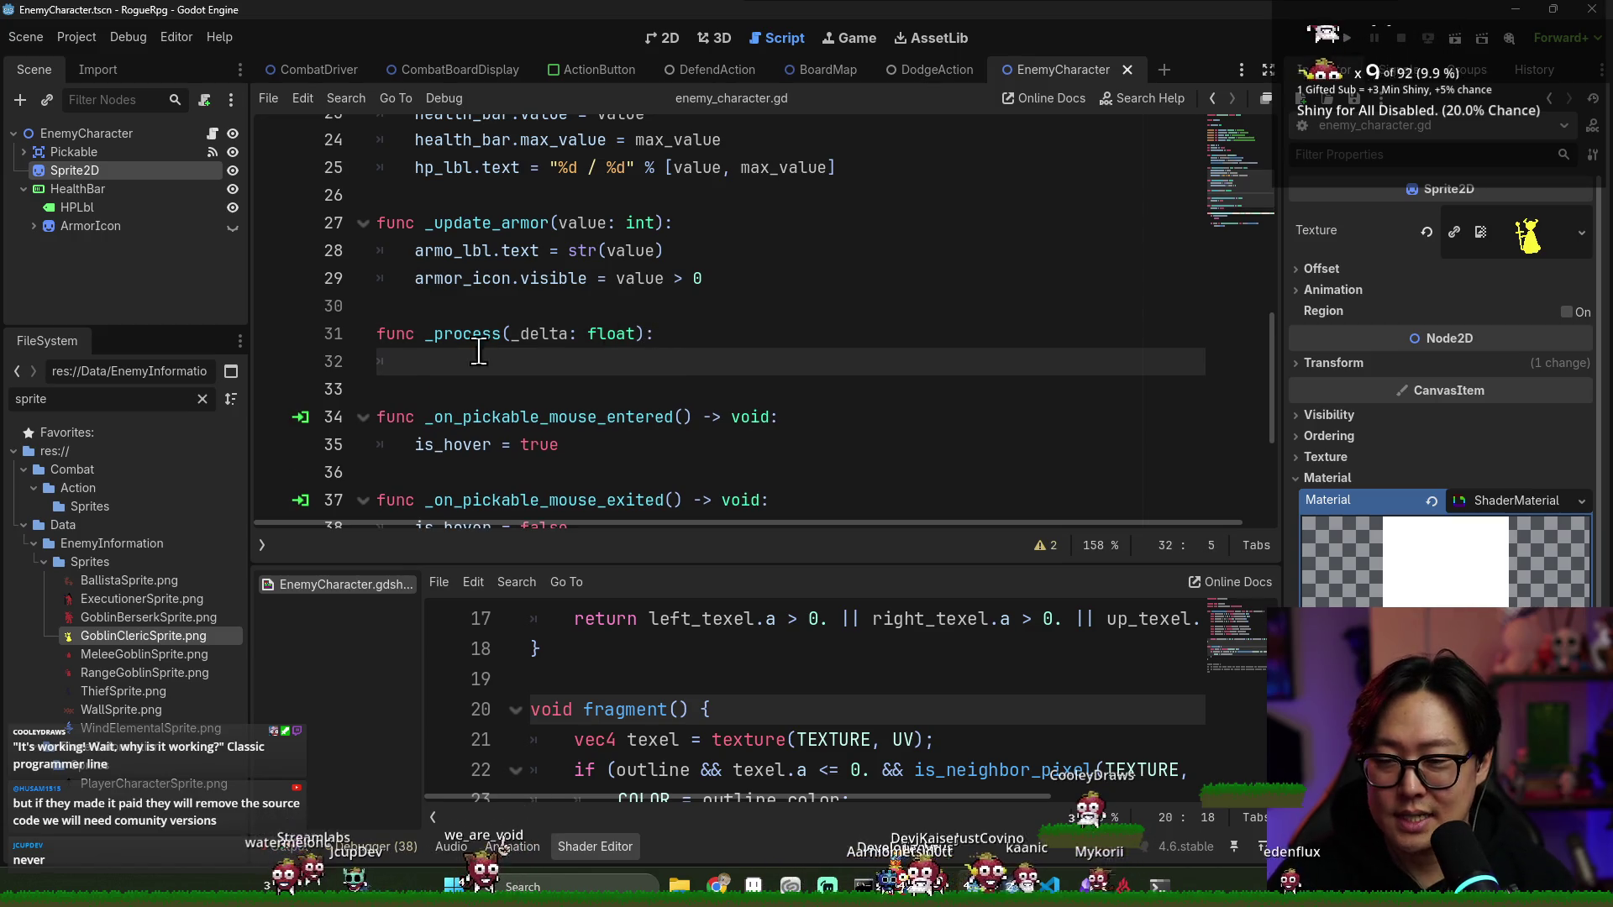
# Start the _process body with the cast (sprite_2d.material as ShaderMaterial)
pyautogui.doubleClick(466, 444)
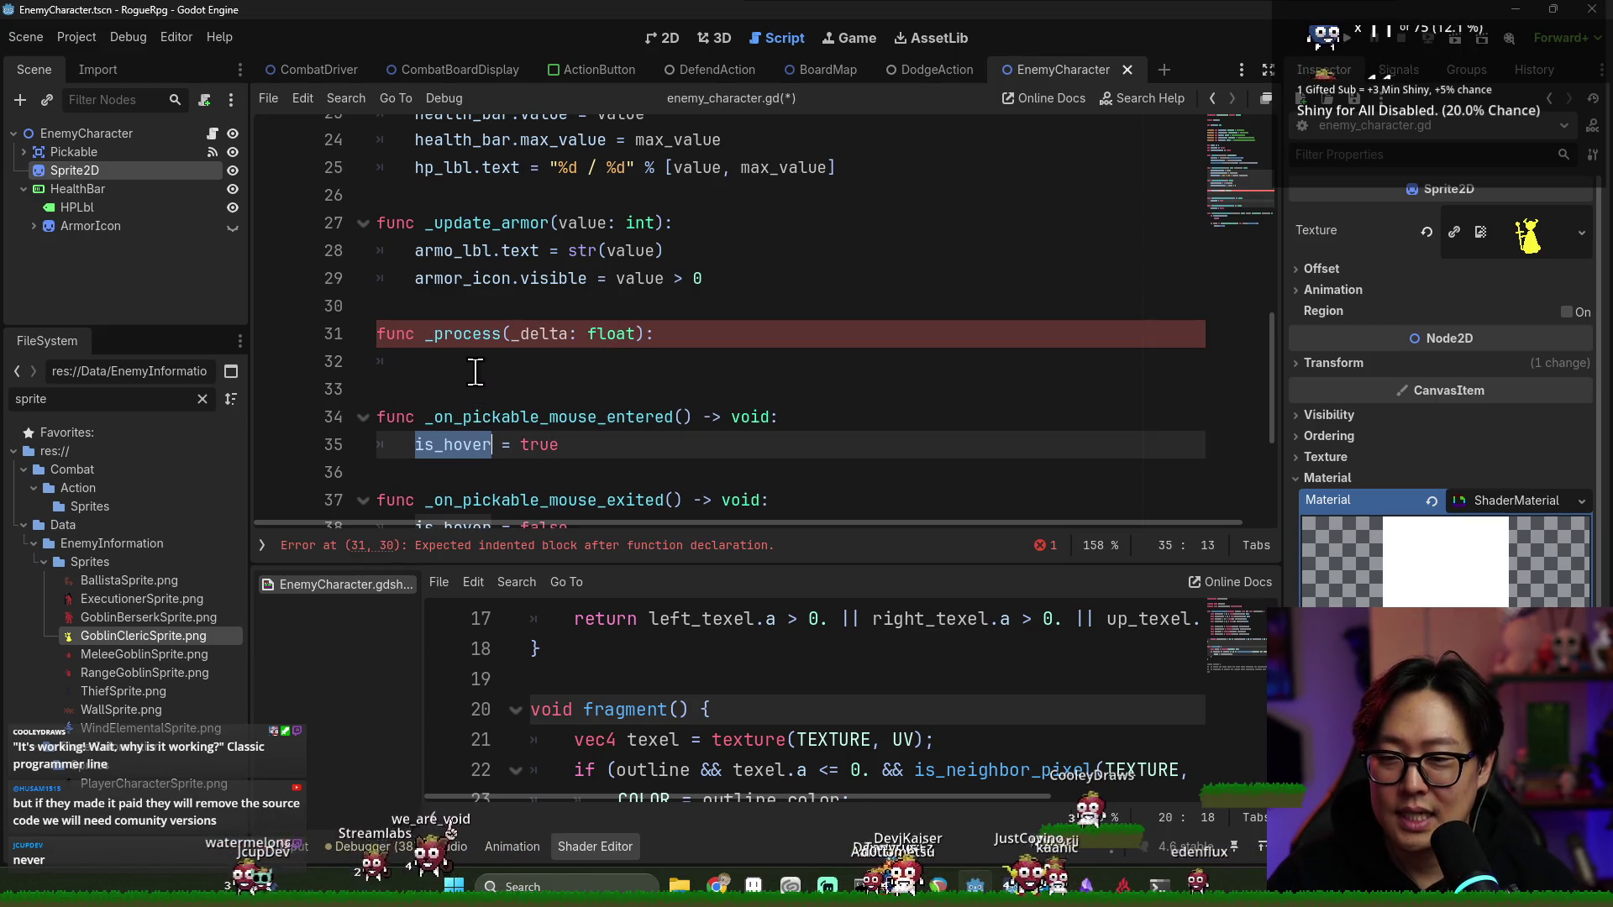
pyautogui.scroll(6, 430, 244)
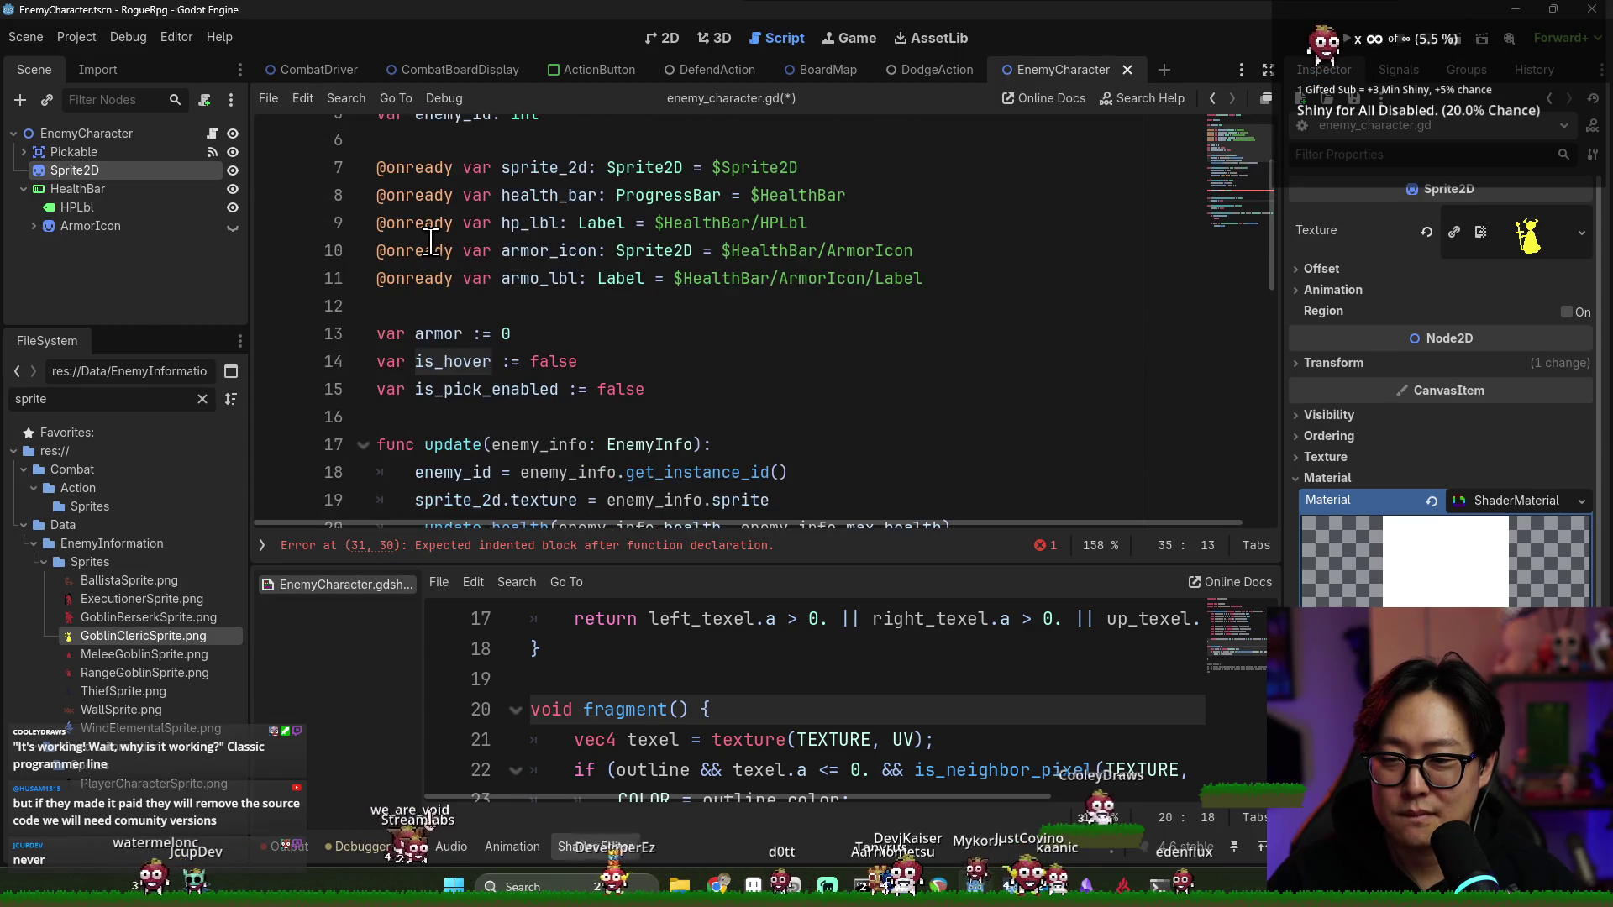
pyautogui.doubleClick(571, 175)
pyautogui.scroll(-7, 546, 336)
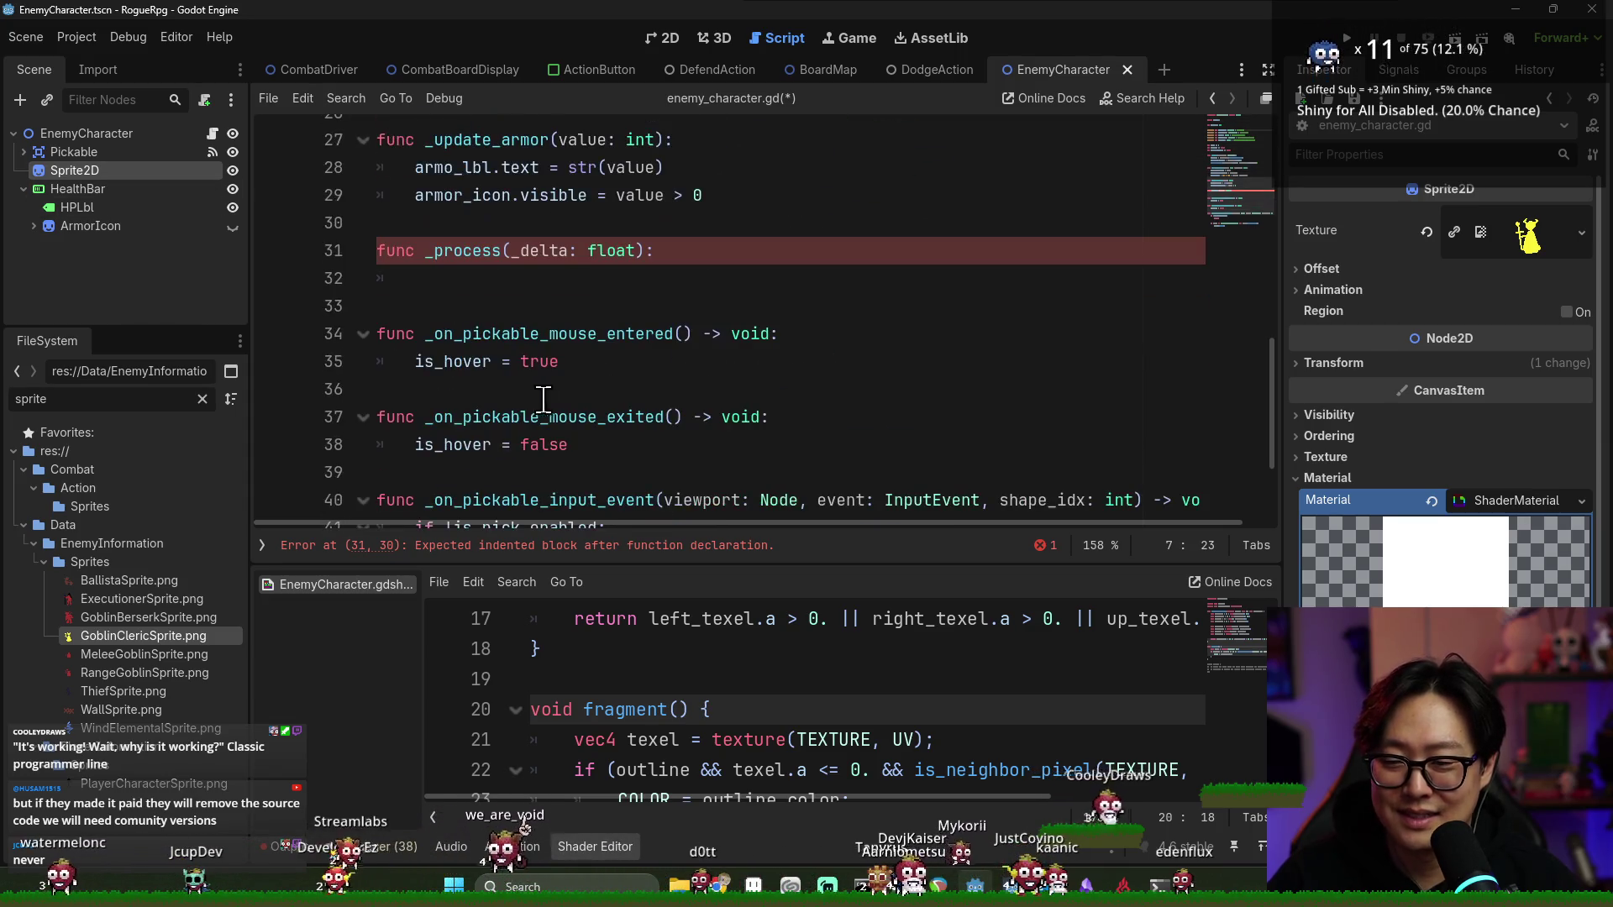
pyautogui.click(549, 286)
pyautogui.write('ma')
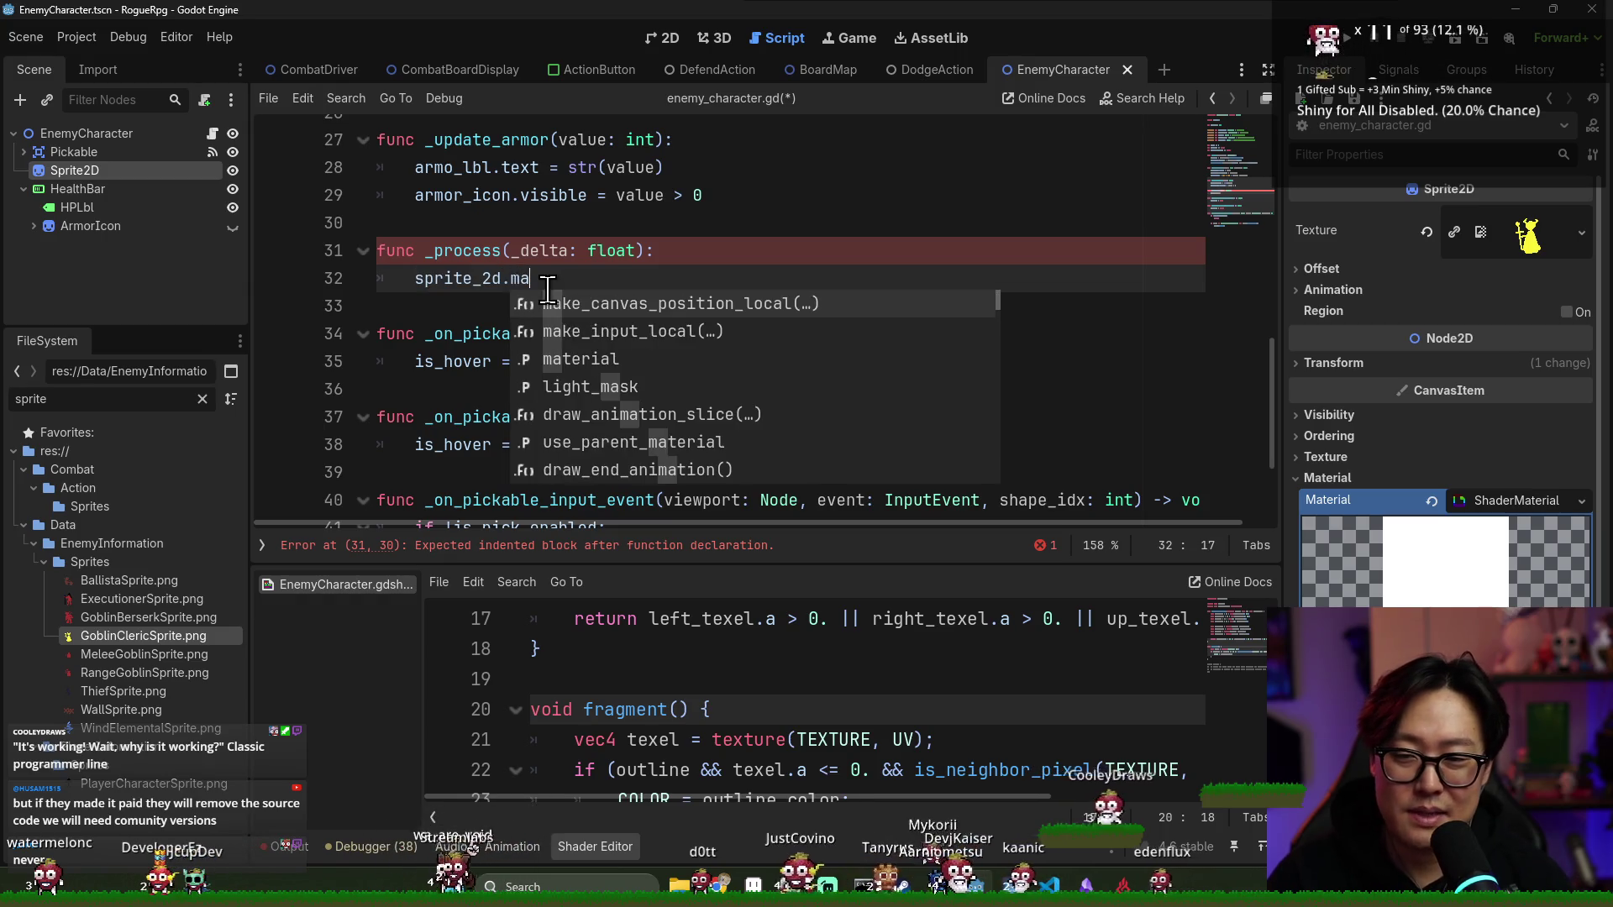
pyautogui.press('BackSpace')
pyautogui.press('BackSpace')
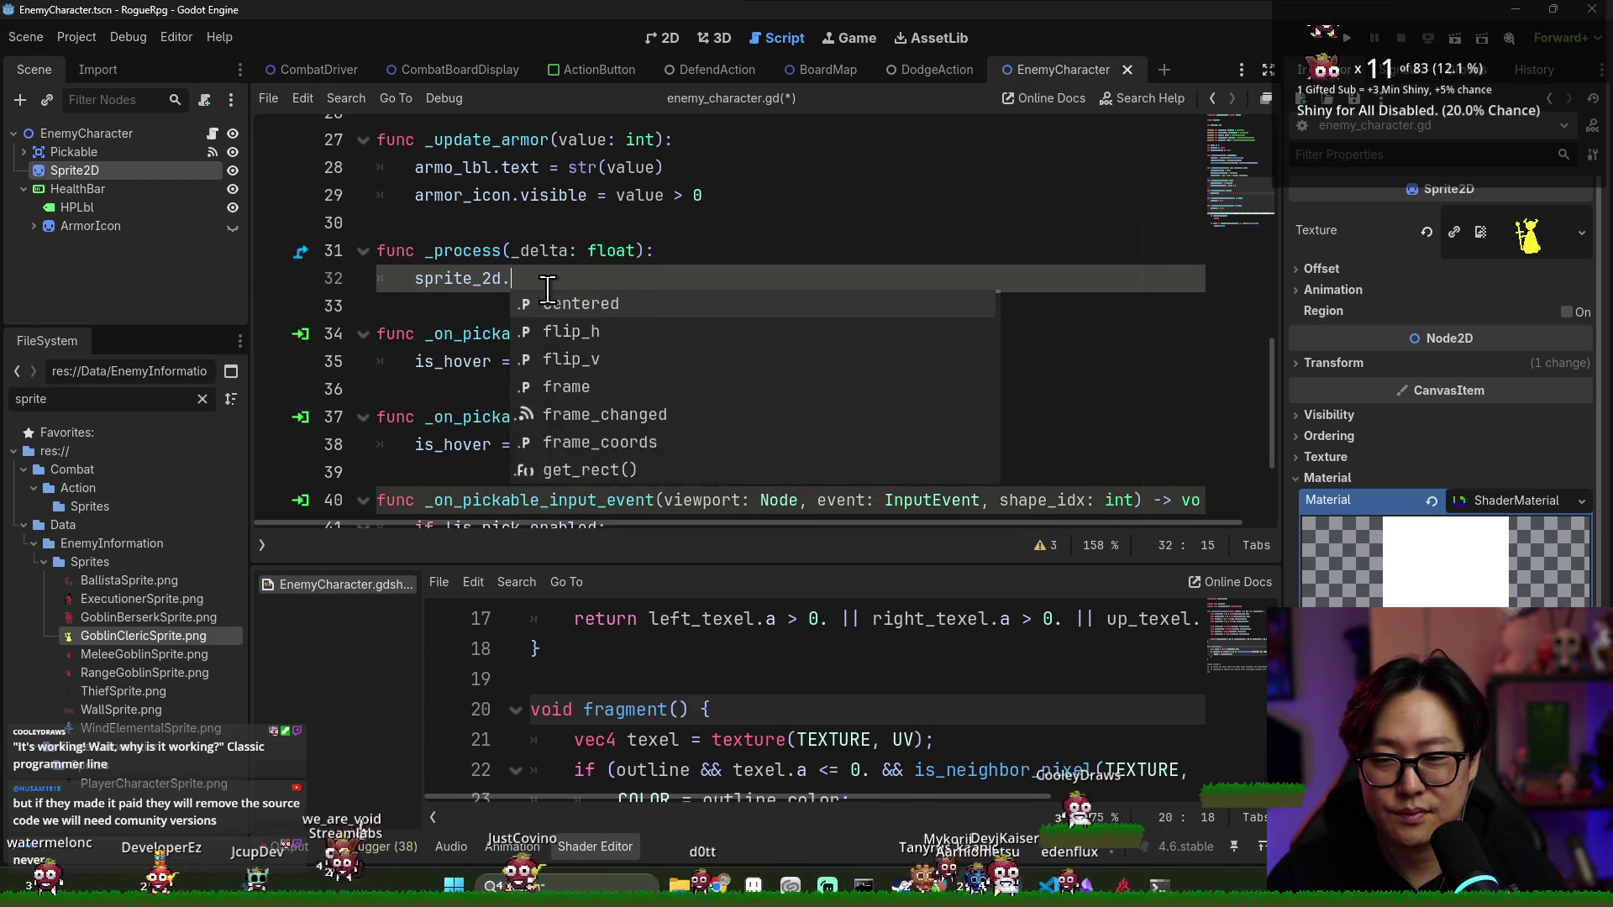
pyautogui.write('material')
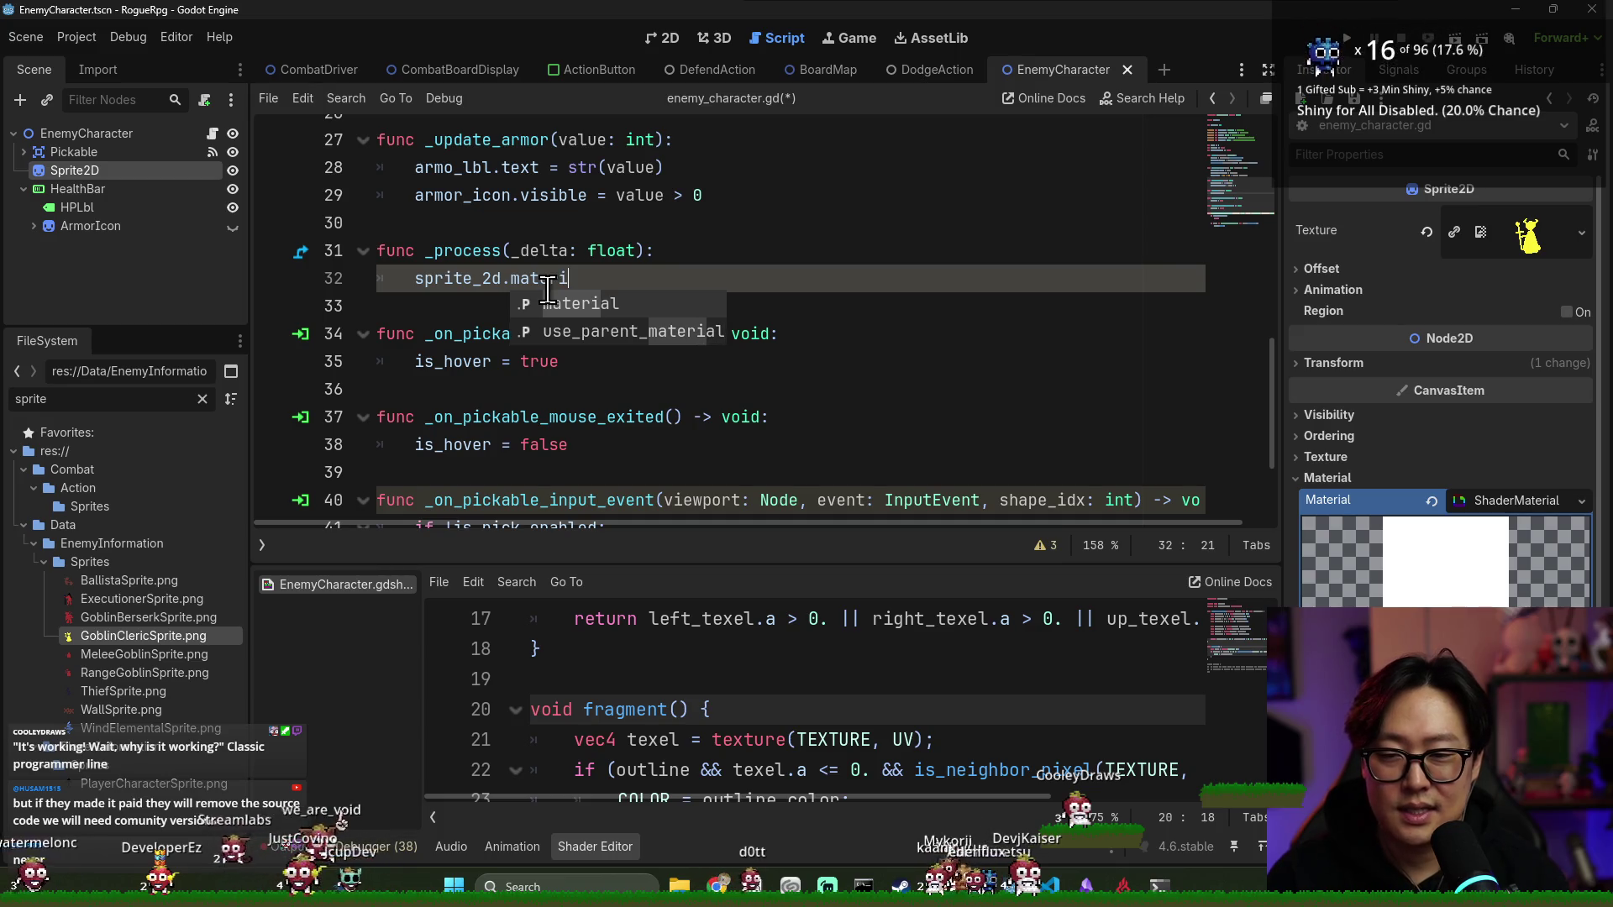
pyautogui.write(' as ShaderMateria')
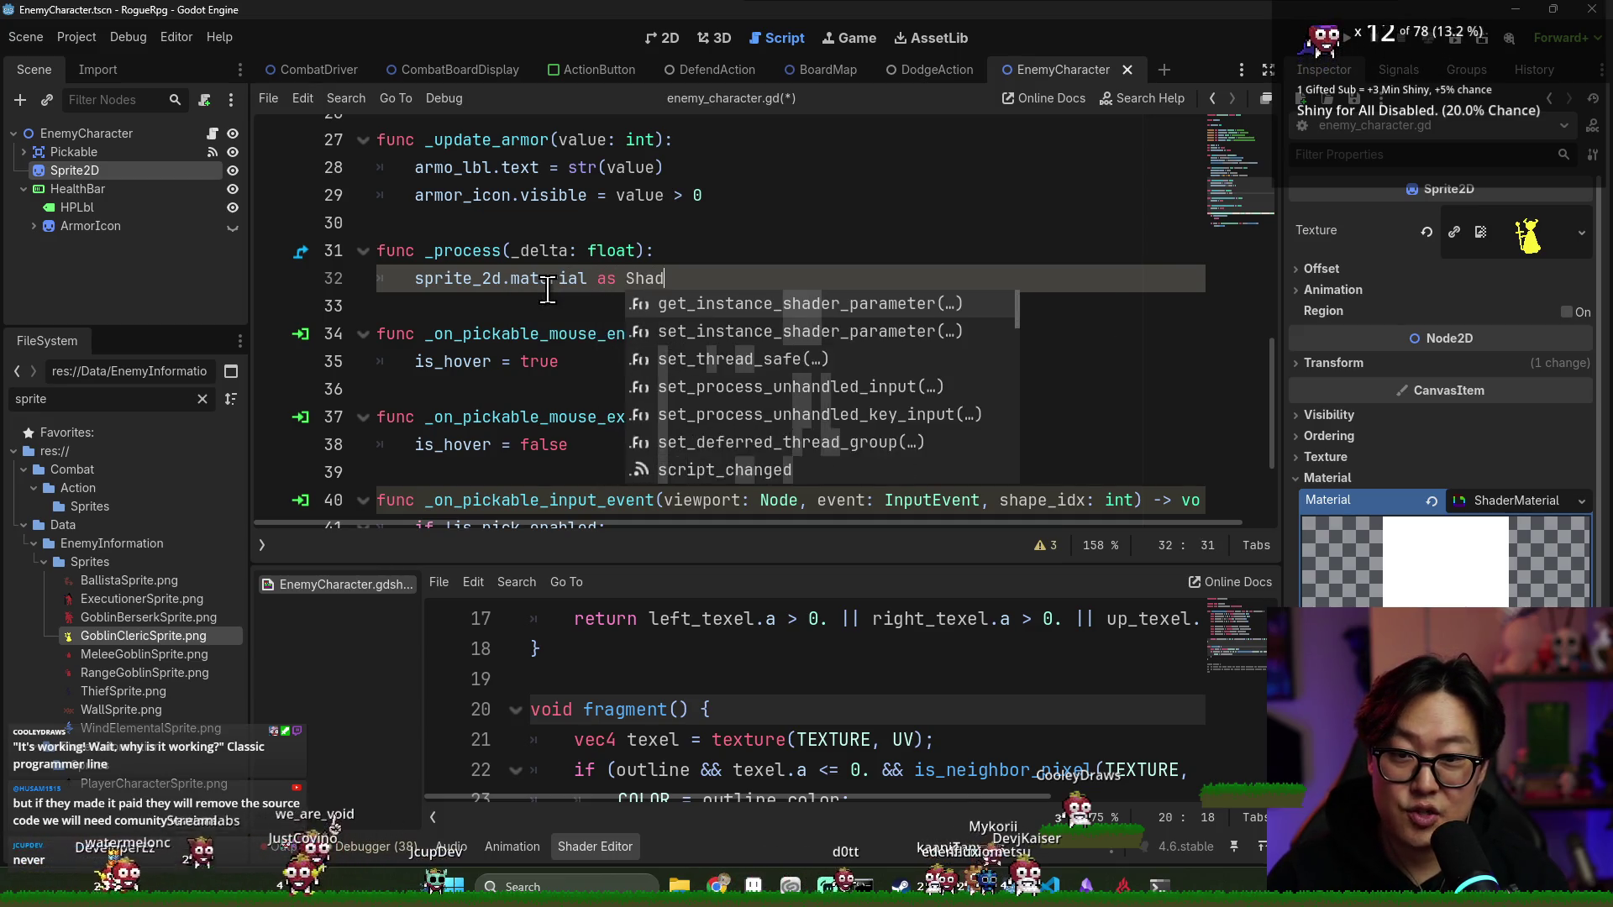
pyautogui.write('l')
pyautogui.press('Return')
pyautogui.write(')')
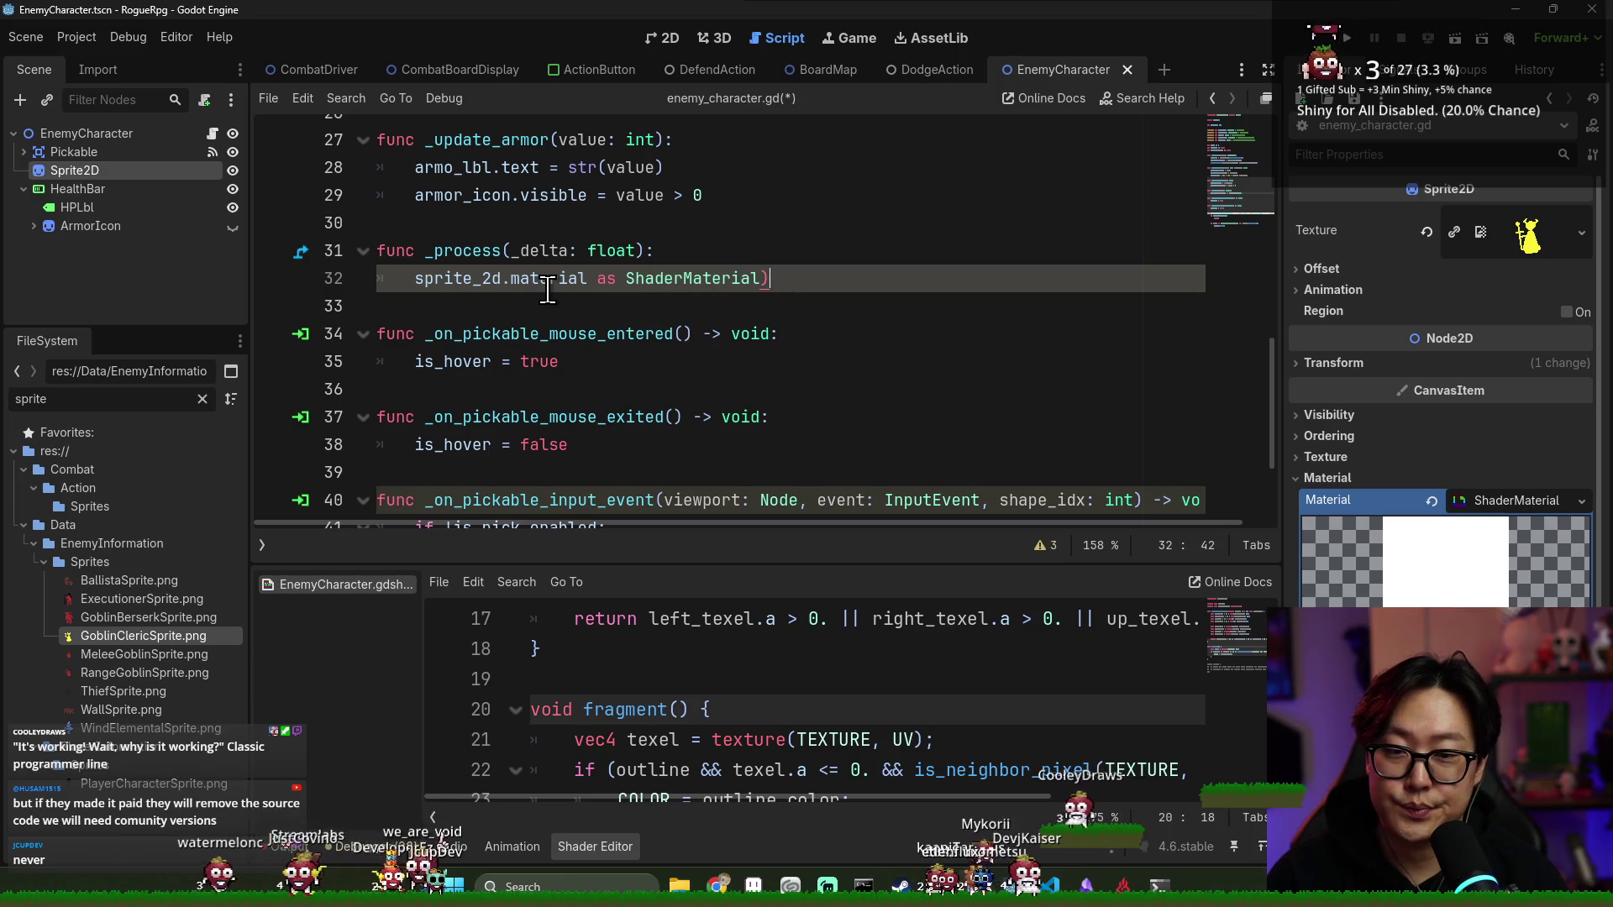
# Complete the line with set_shader_parameter("outline", is_hover) and save the script
pyautogui.click(407, 281)
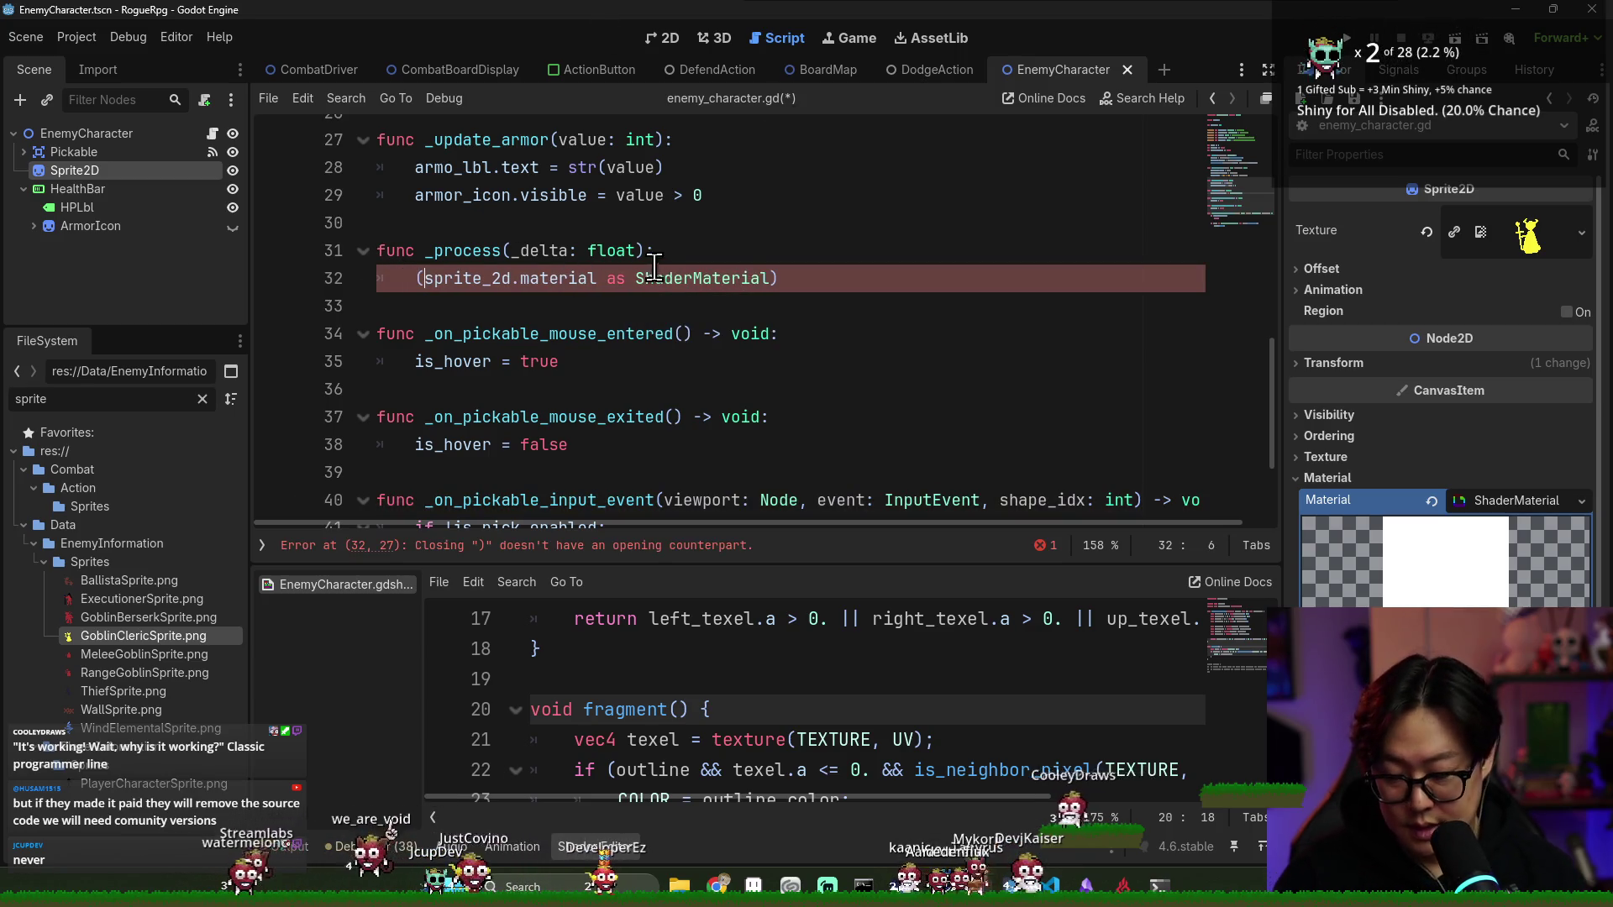
pyautogui.click(804, 286)
pyautogui.write('set')
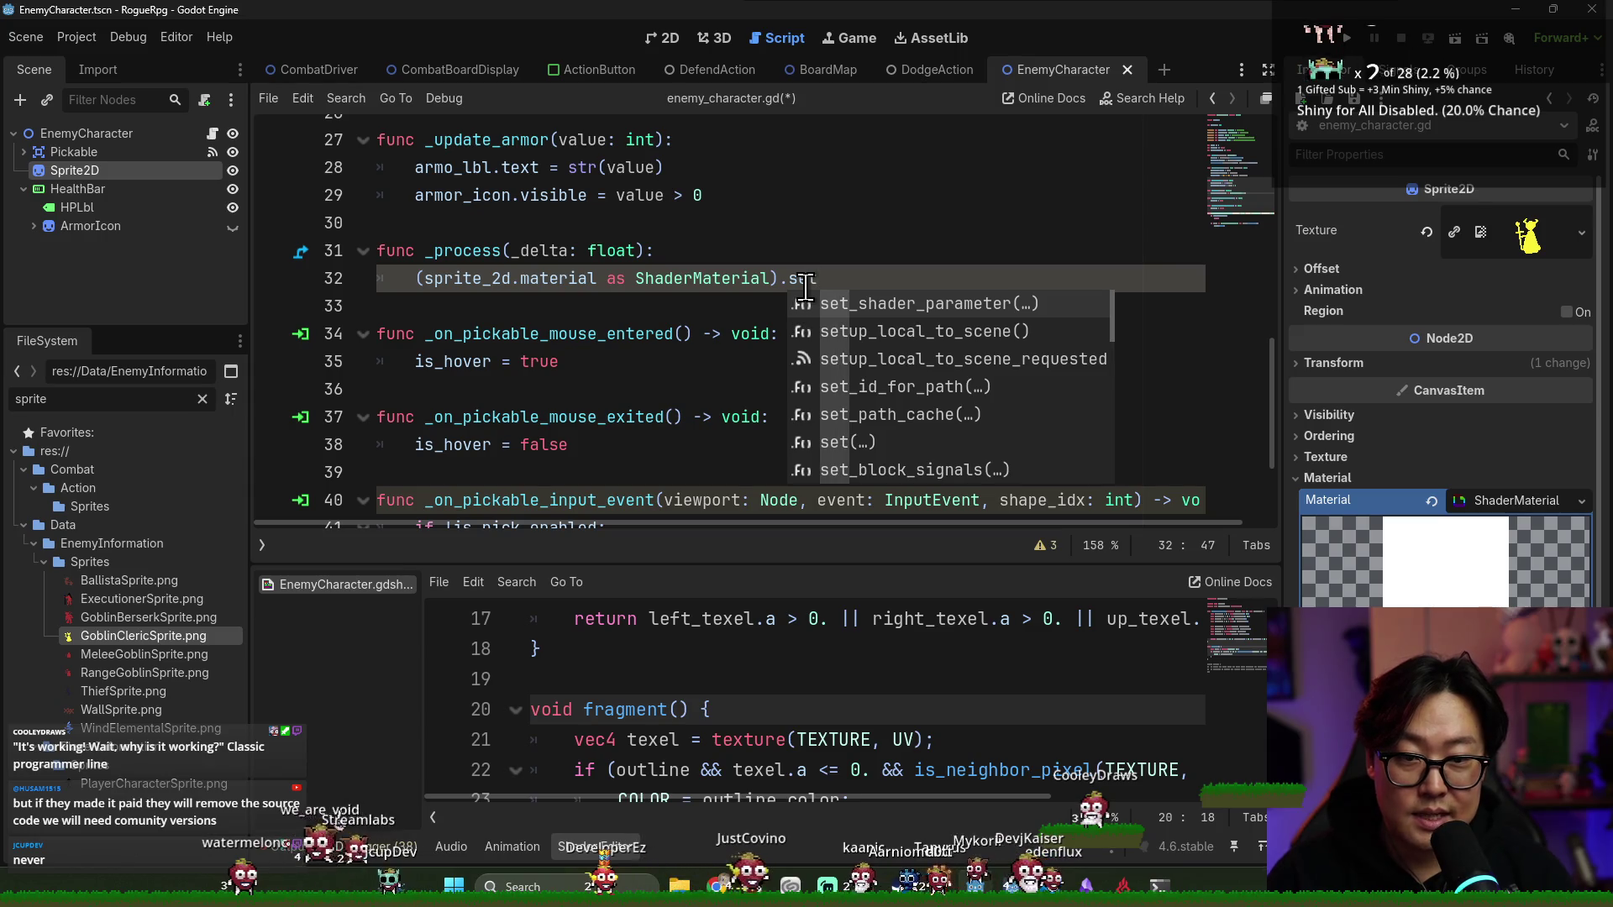
pyautogui.press('Return')
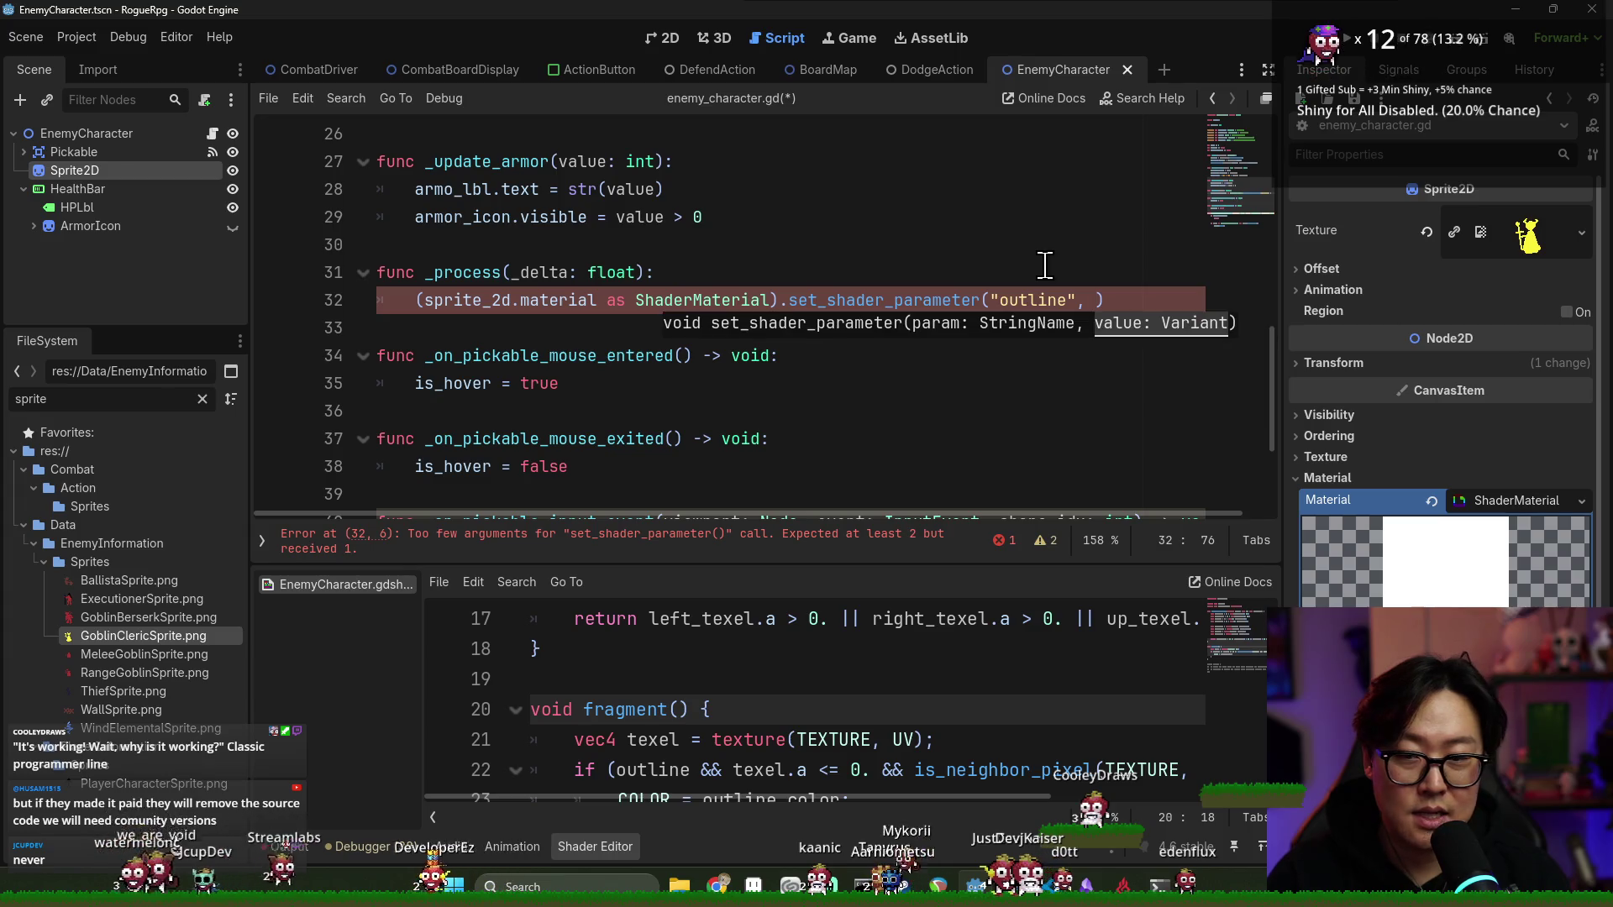
pyautogui.scroll(-1, 853, 320)
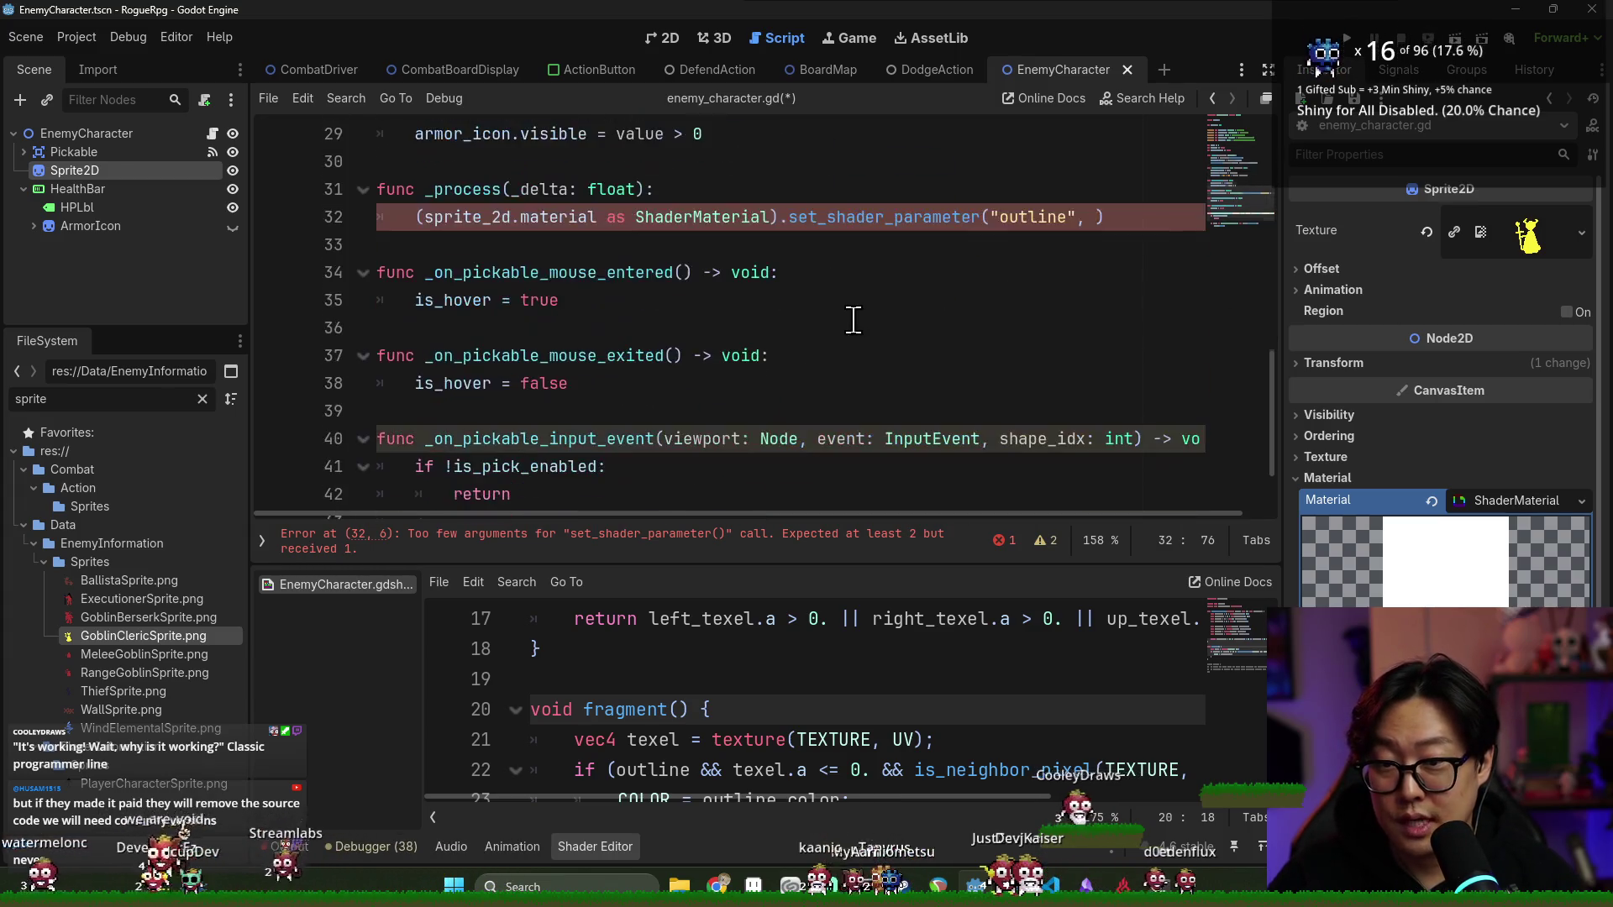
pyautogui.write('er')
pyautogui.hotkey('ctrl', 's')
pyautogui.click(640, 255)
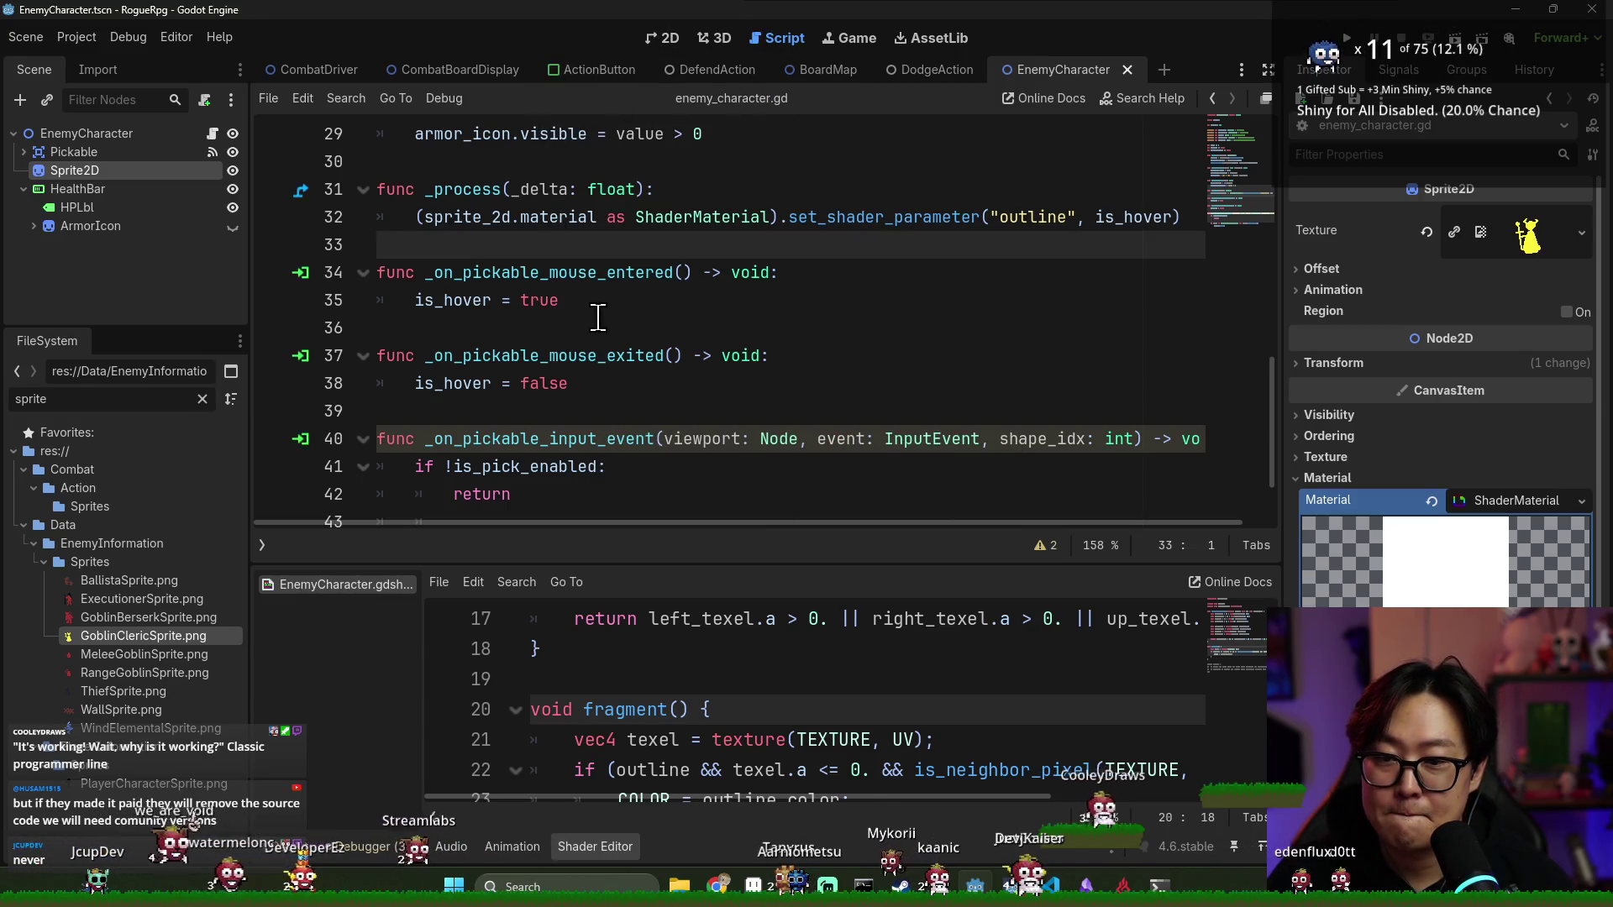
# Check the is_pick_enabled condition and the is_hover assignment in the mouse-entered handler
pyautogui.scroll(-2, 619, 296)
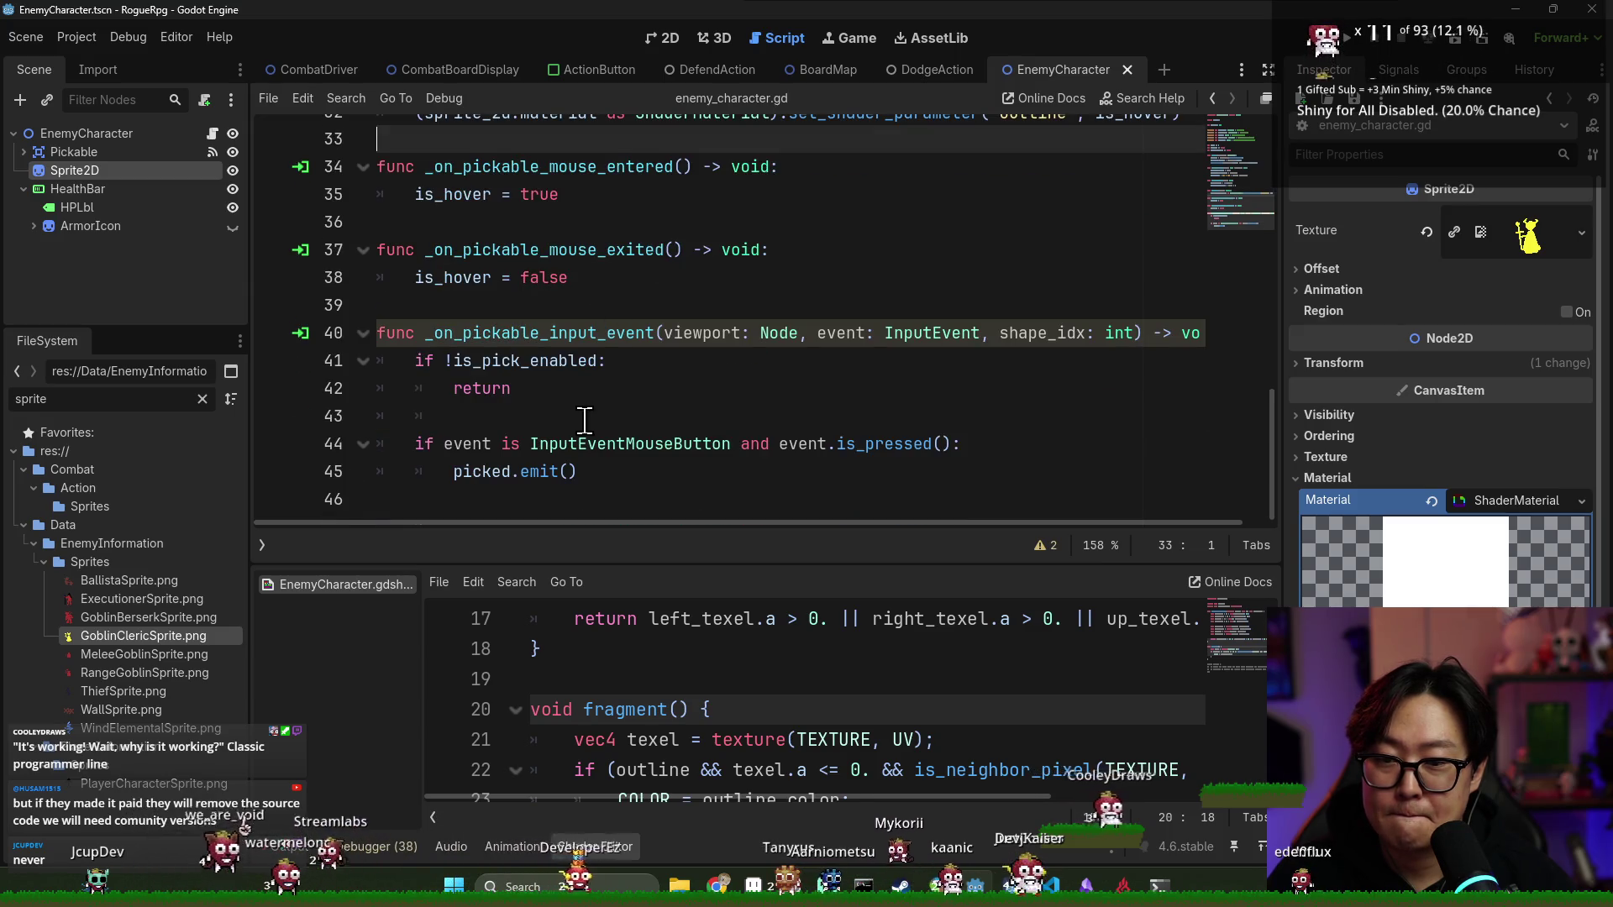
pyautogui.click(541, 363)
pyautogui.doubleClick(542, 363)
pyautogui.scroll(1, 589, 387)
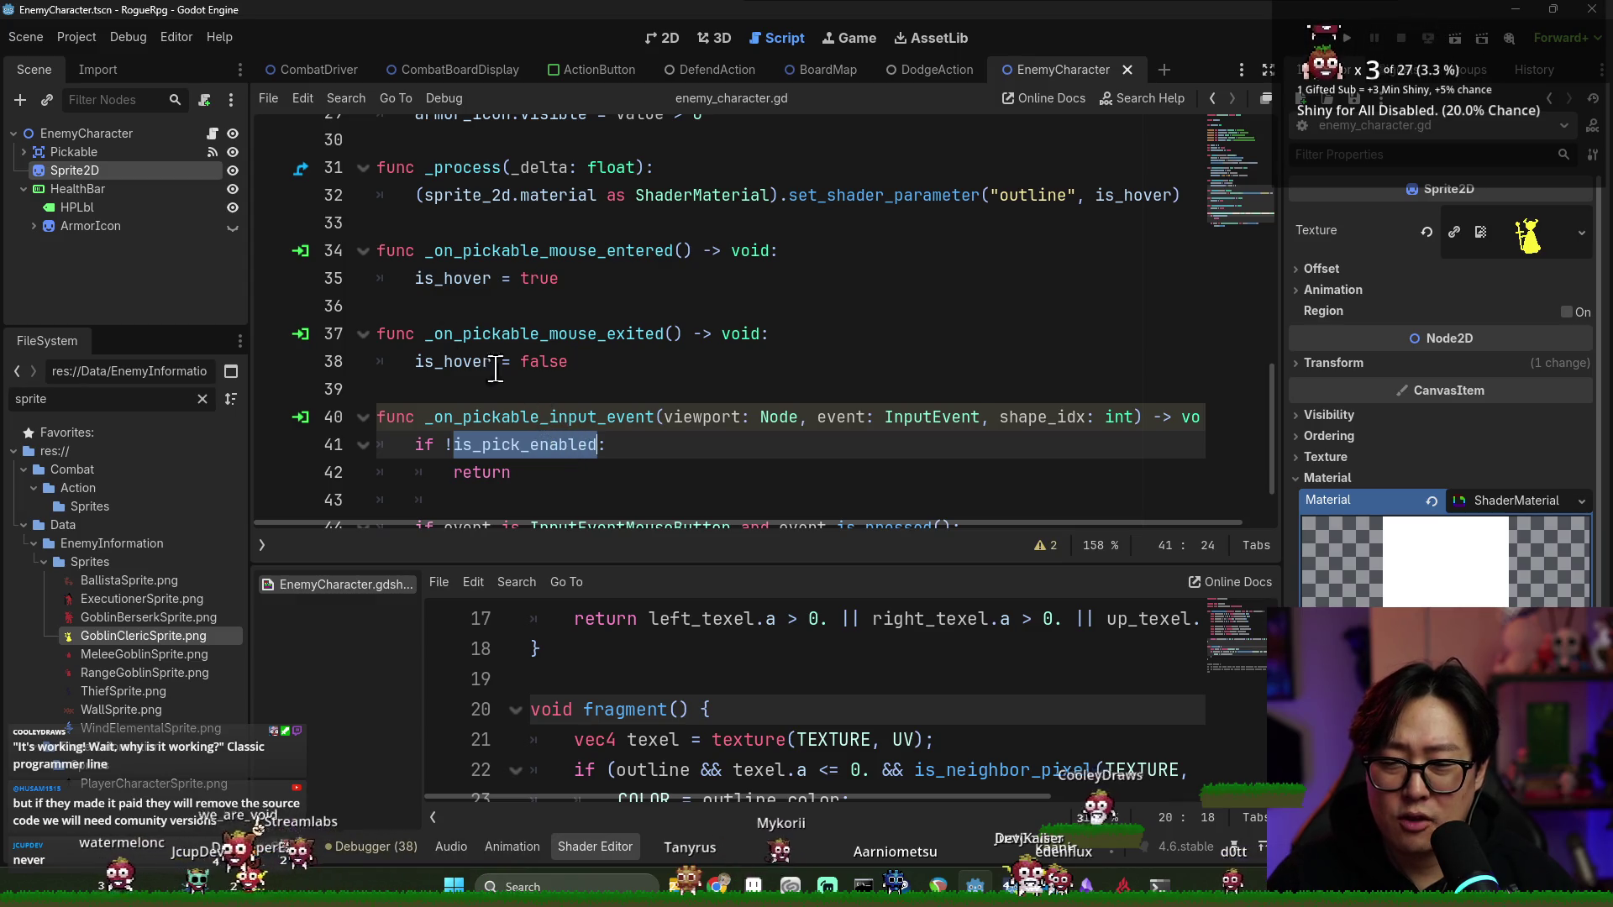
pyautogui.doubleClick(436, 278)
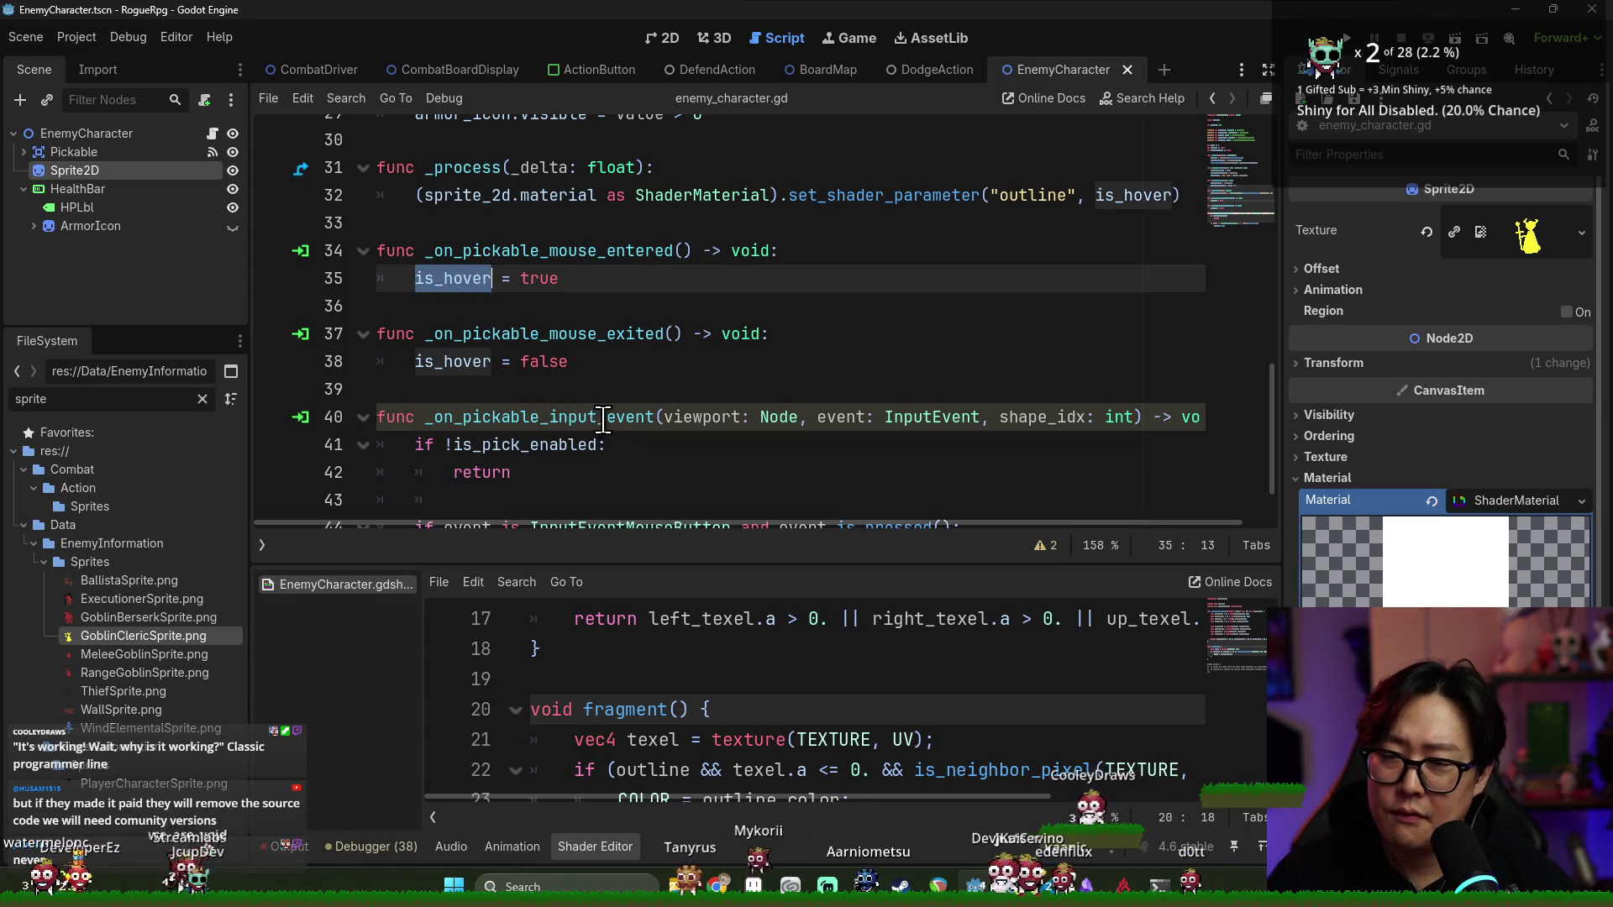
# Save the scene and run the project to test the hover outline
pyautogui.scroll(-1, 619, 473)
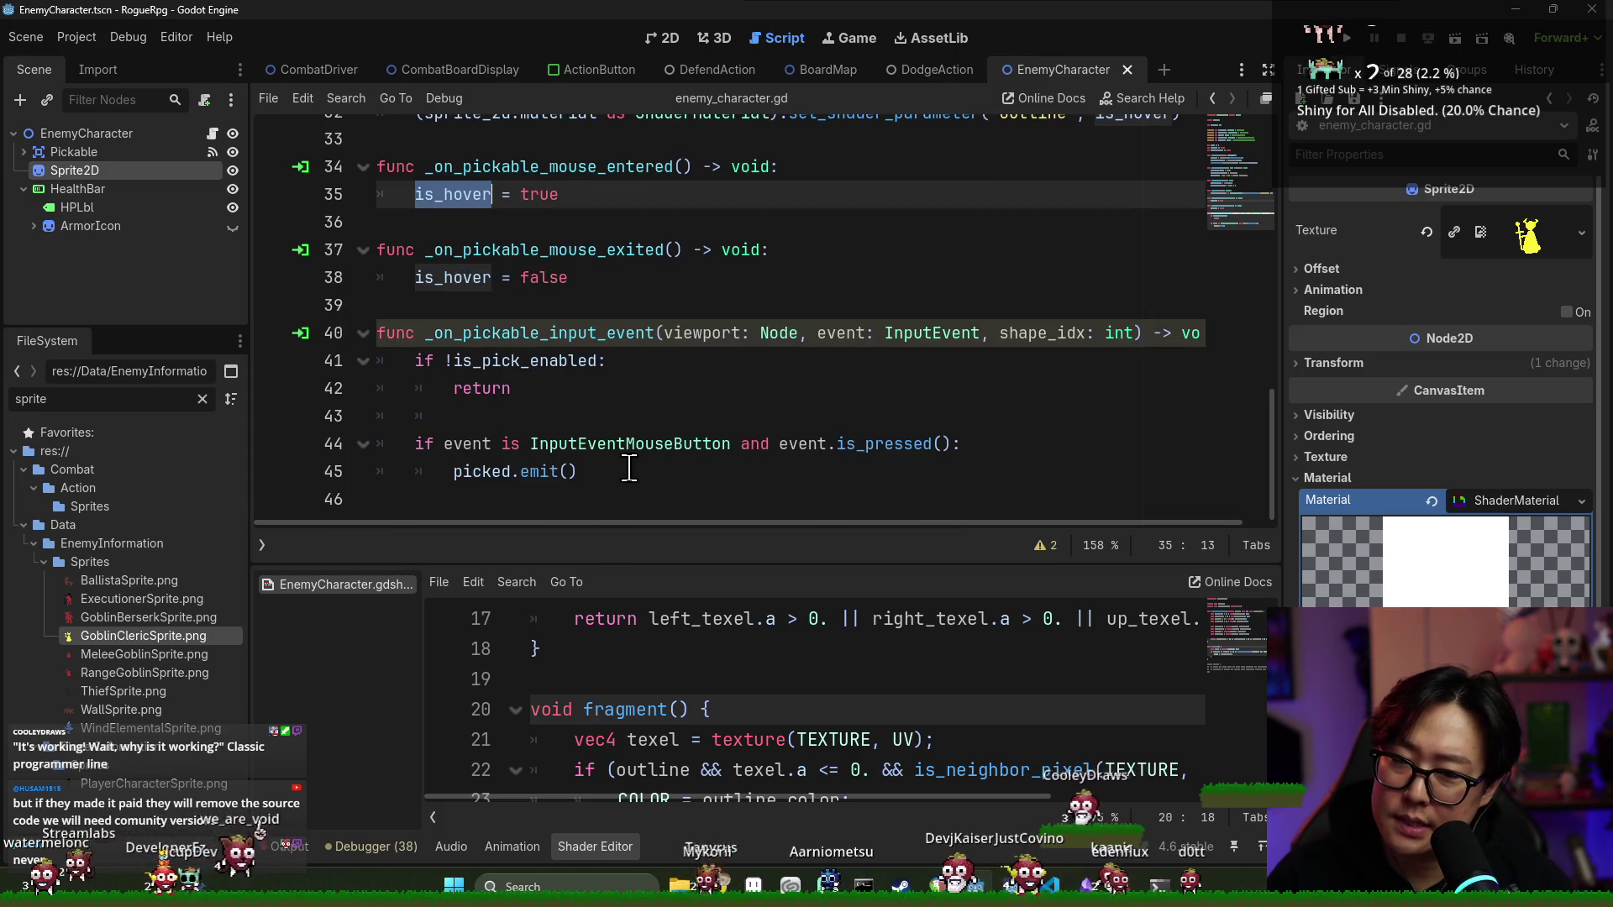
pyautogui.hotkey('ctrl', 's')
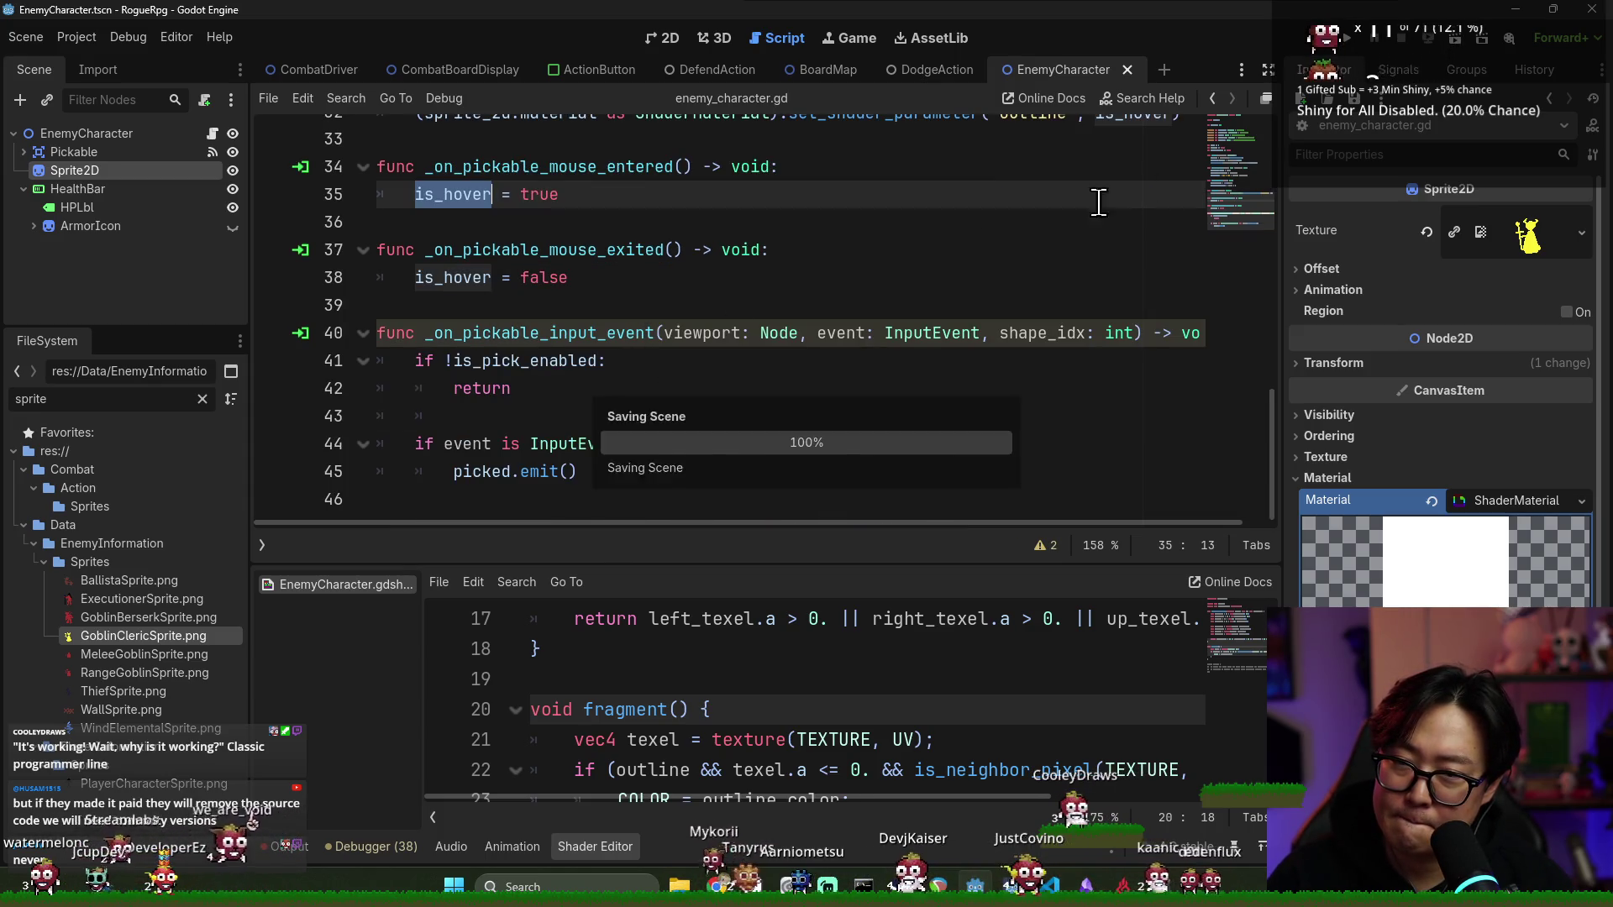
pyautogui.click(1347, 37)
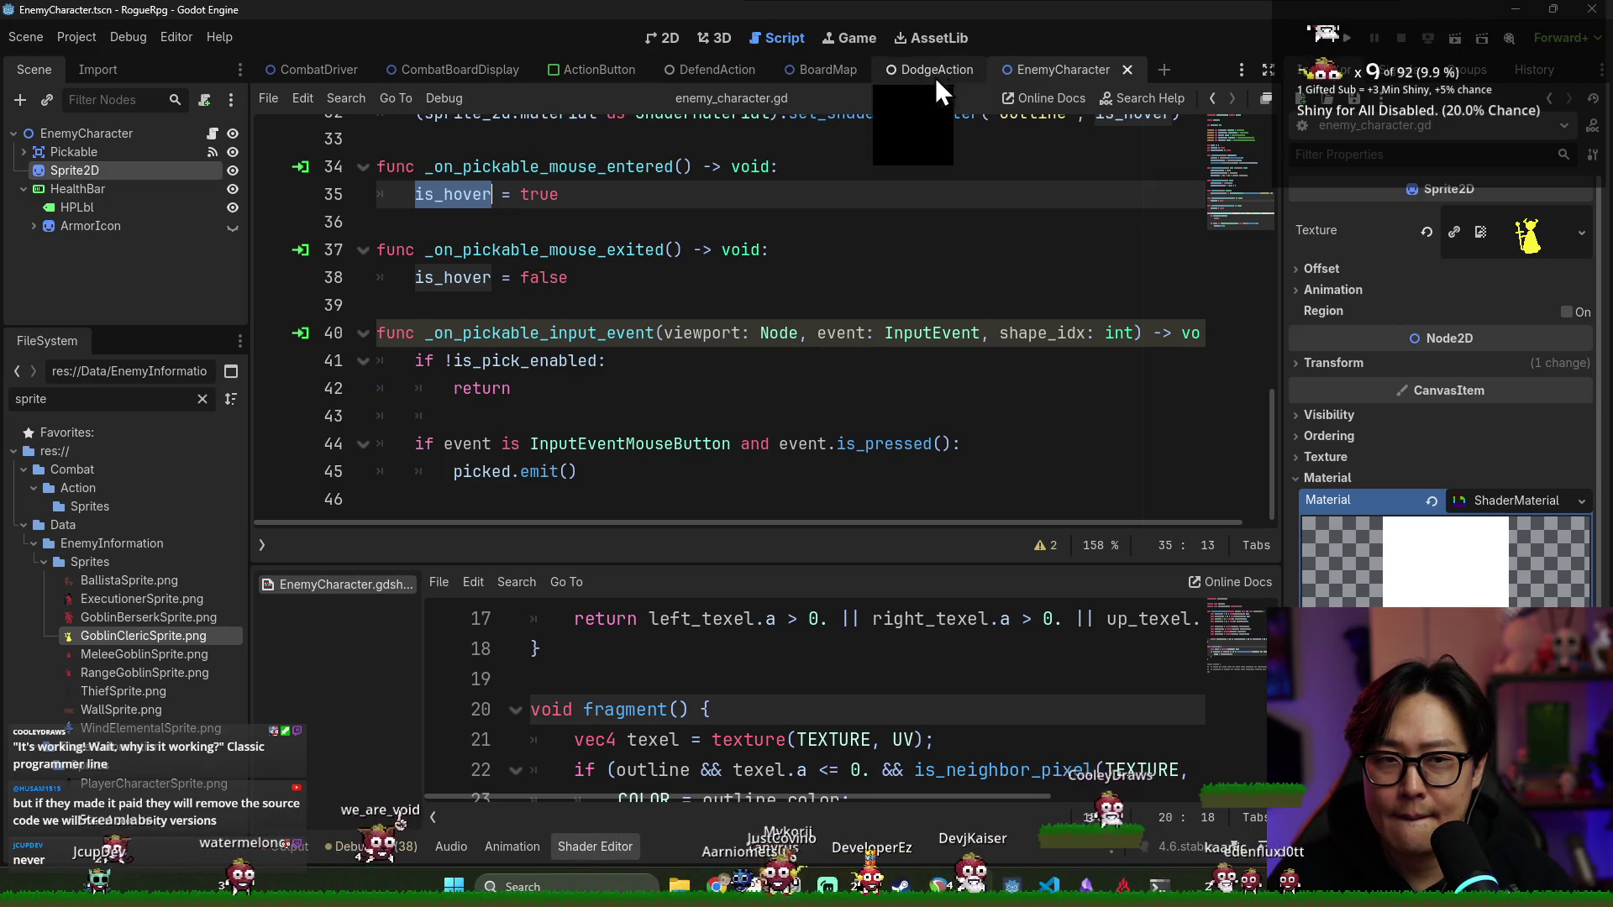
# Close the EnemyCharacter script and view the update_enemy line 39 in combat_board_display.gd
pyautogui.click(1125, 70)
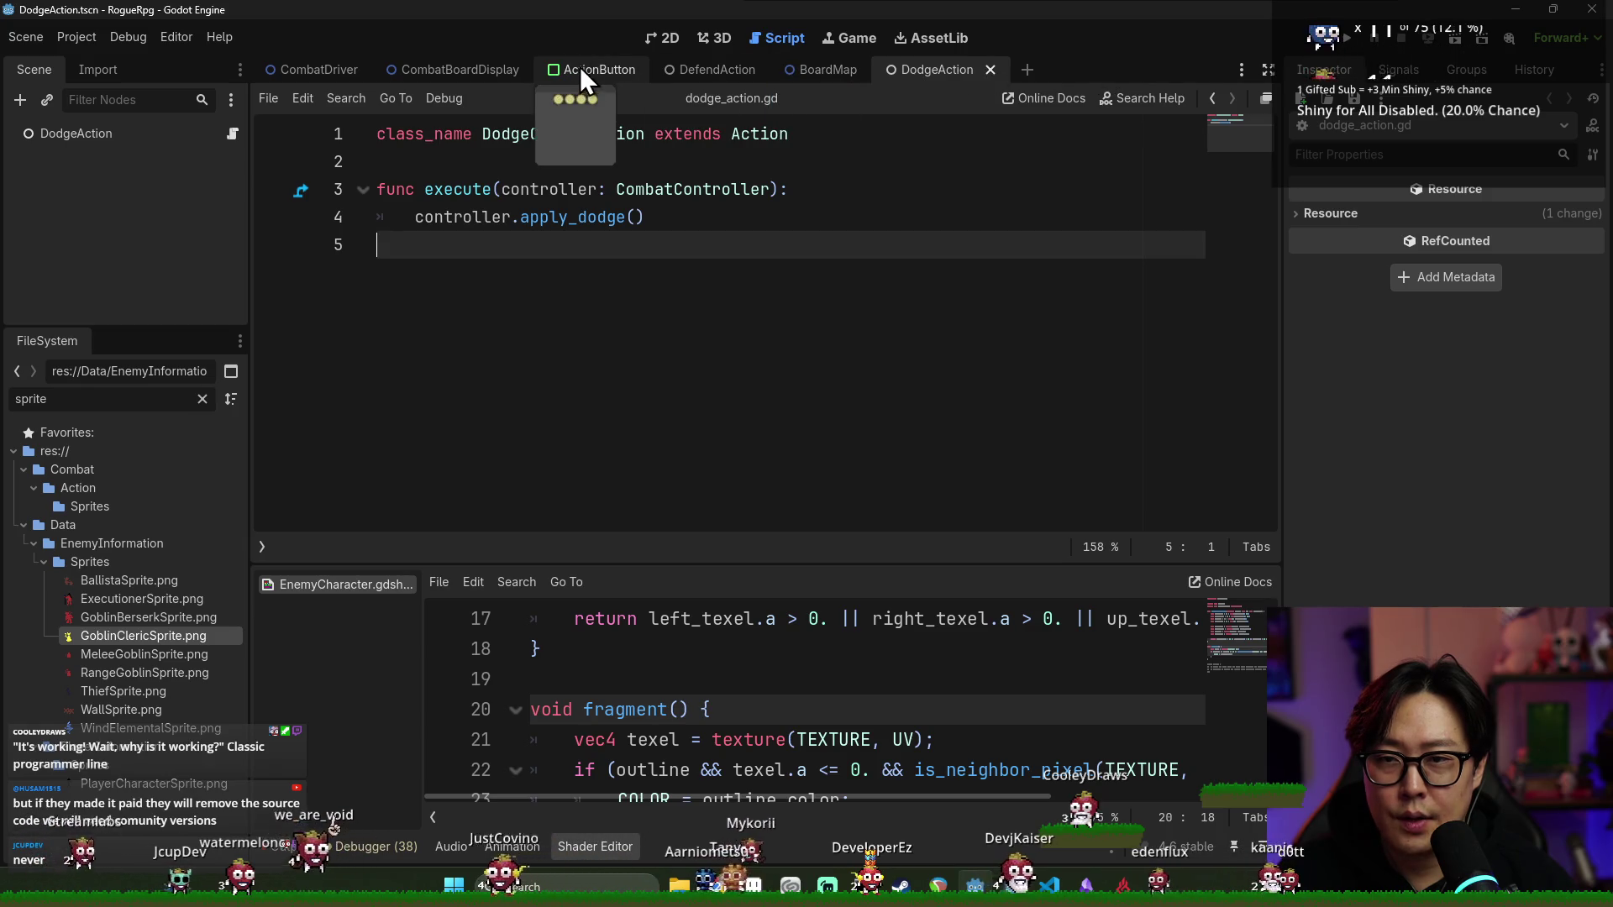
pyautogui.click(584, 69)
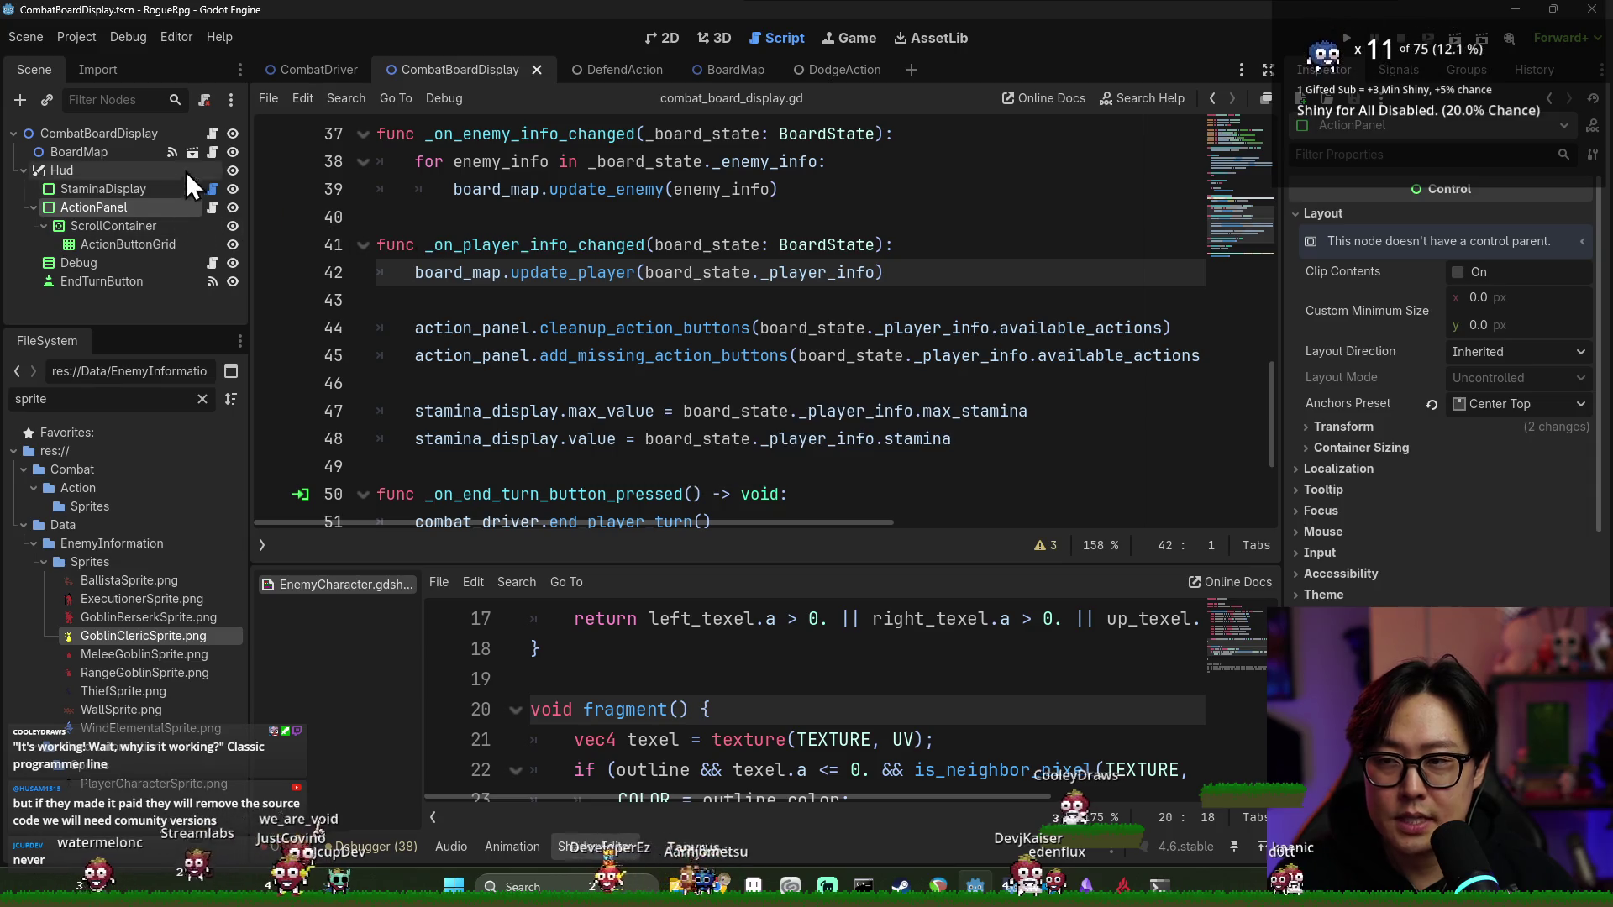
pyautogui.click(588, 189)
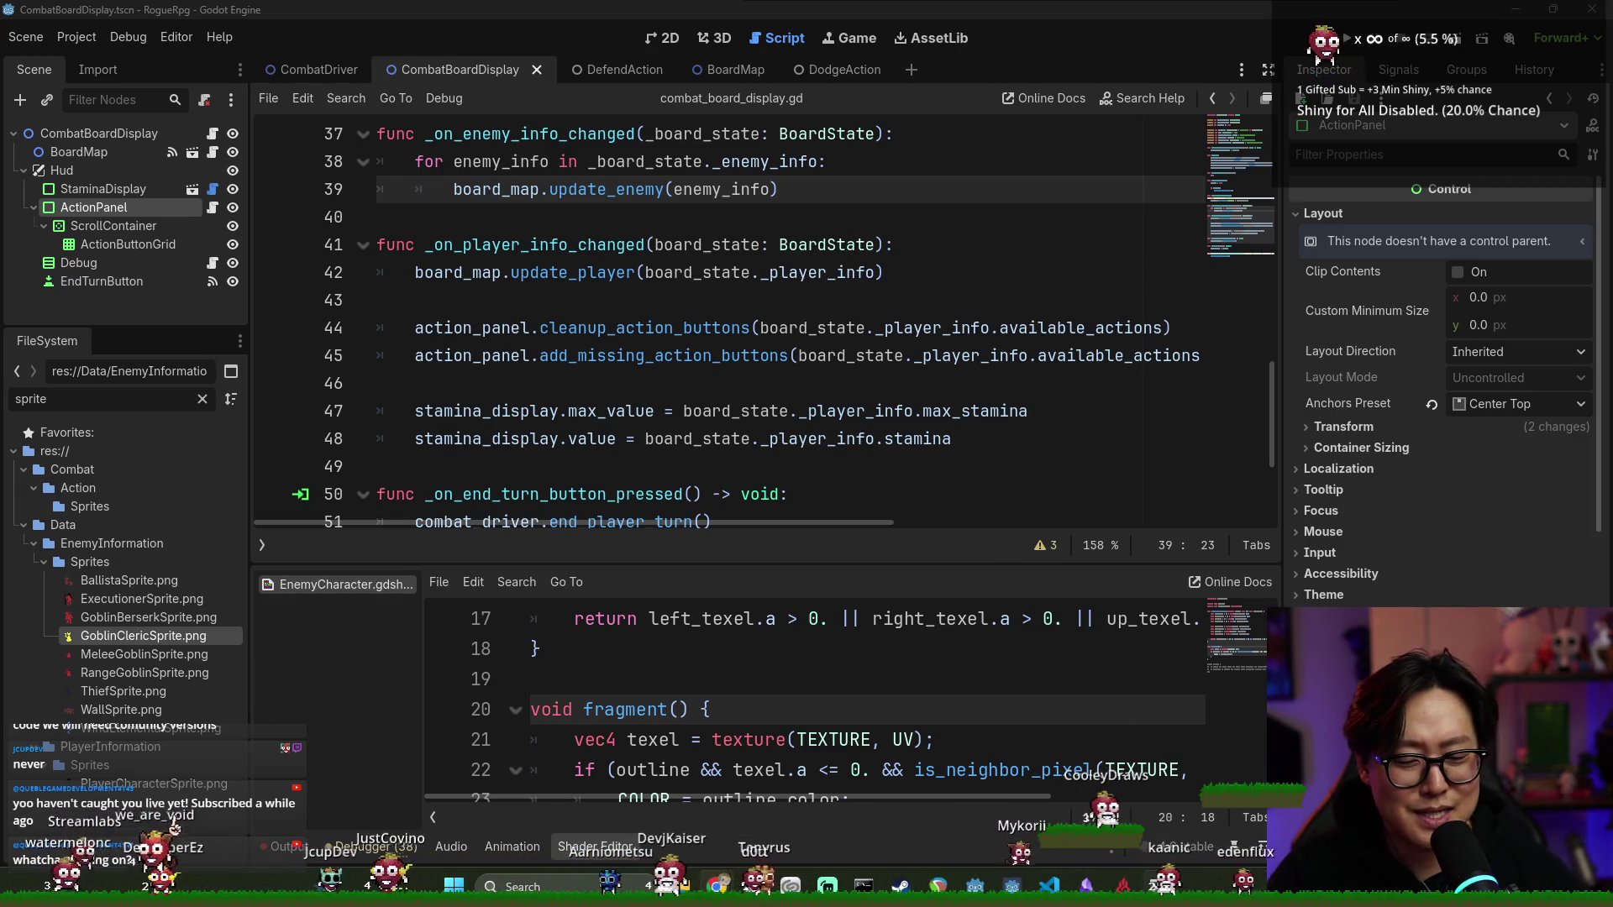
# Switch over to the Discord window
pyautogui.moveTo(1159, 886)
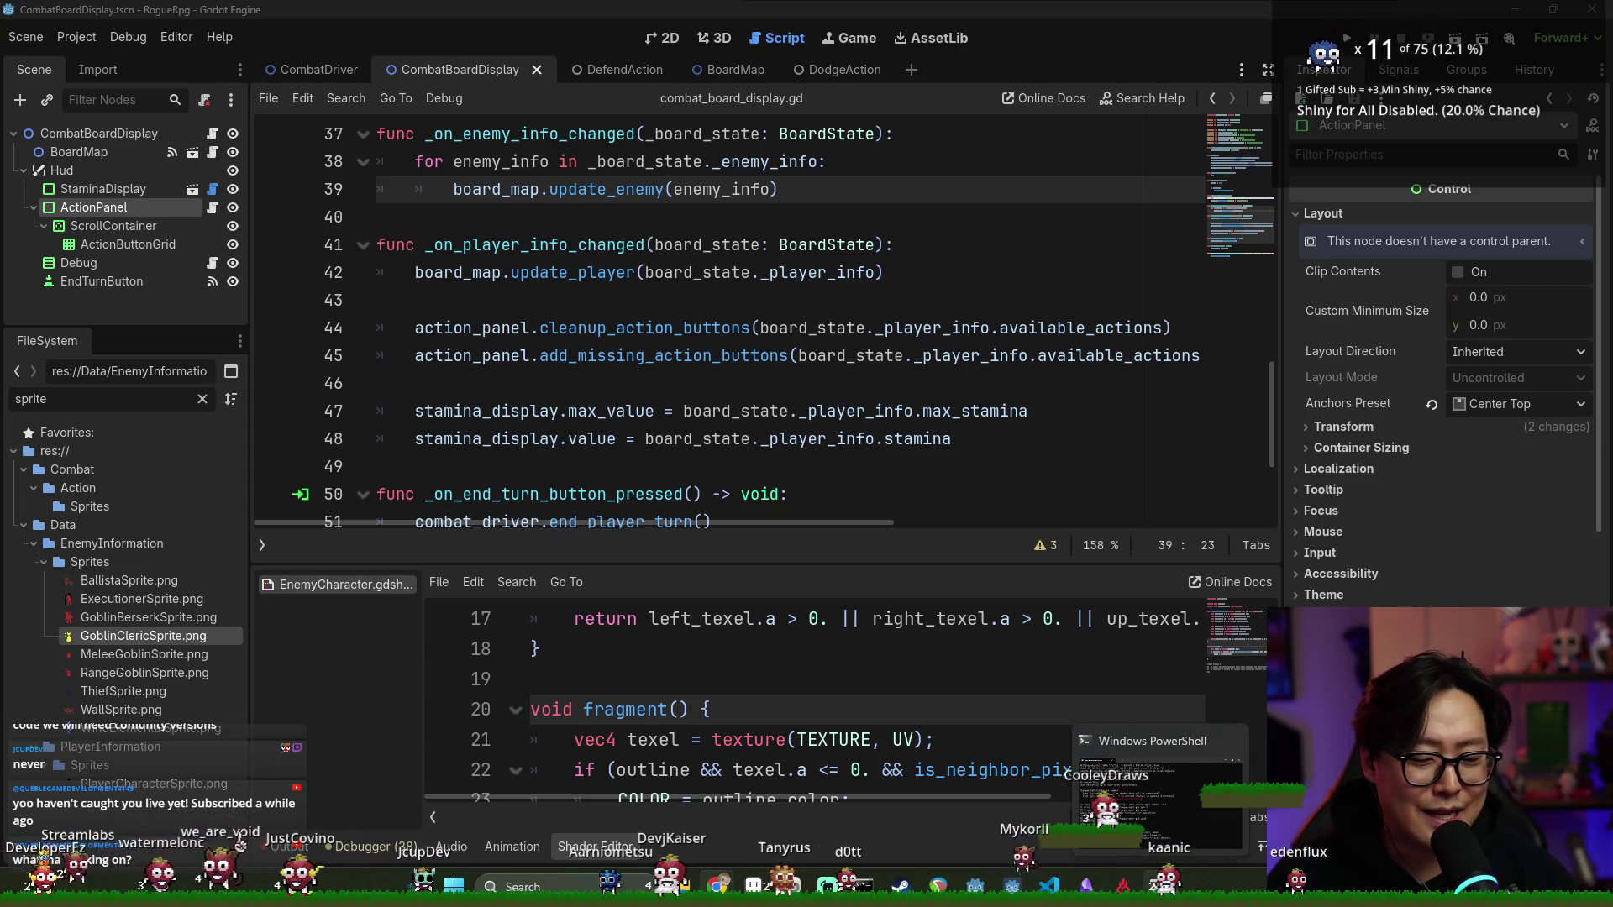
pyautogui.moveTo(1086, 886)
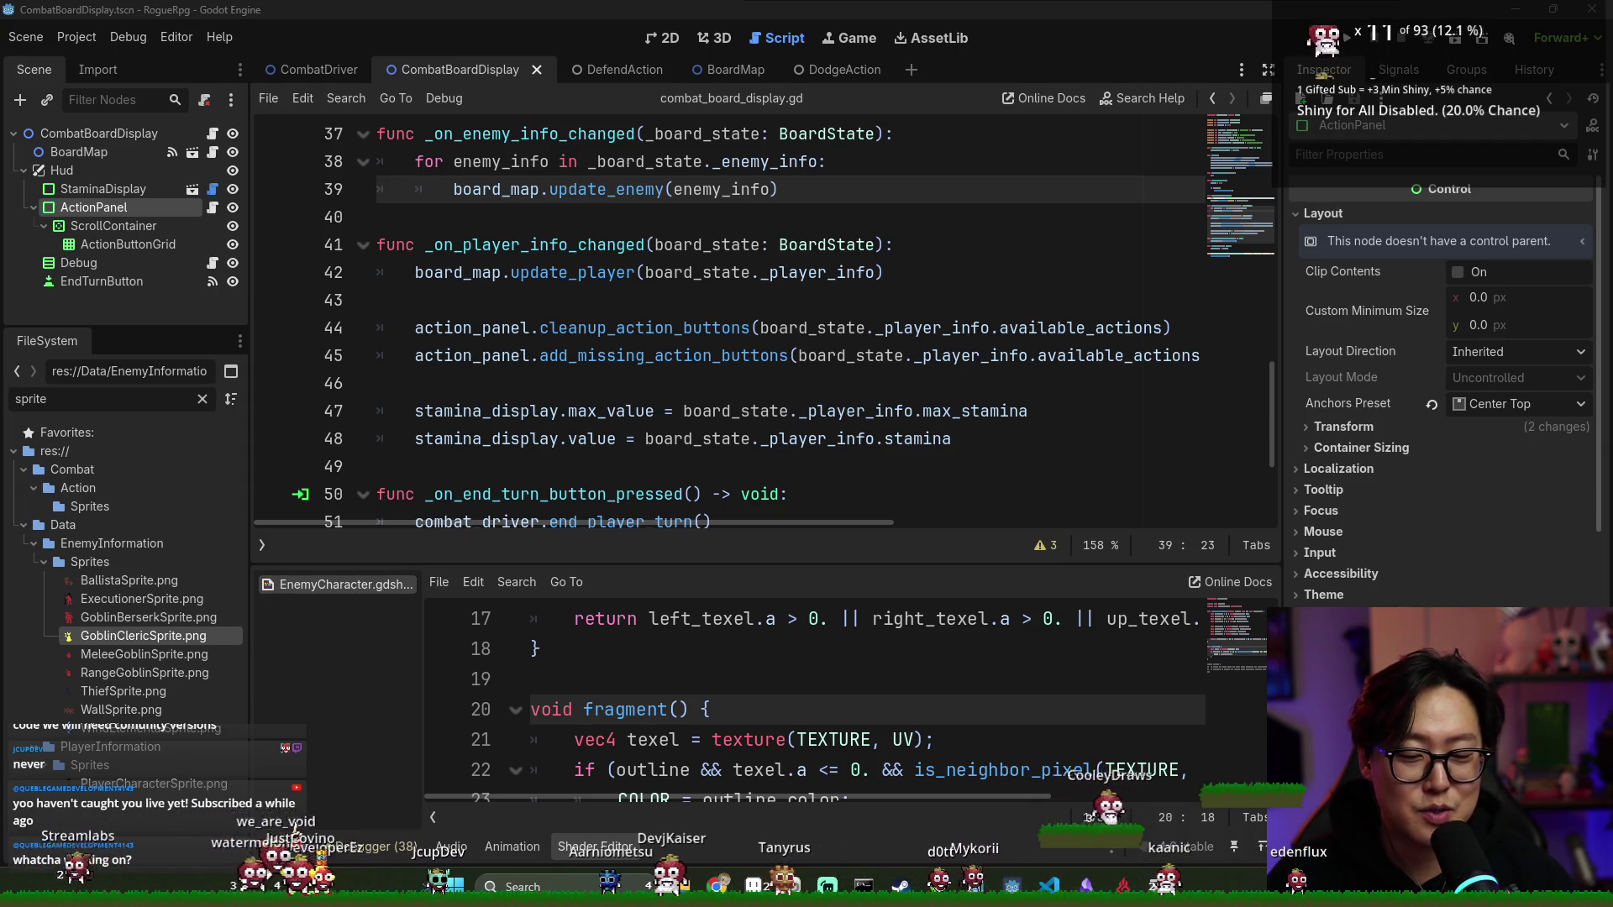
pyautogui.hotkey('alt', 'Tab')
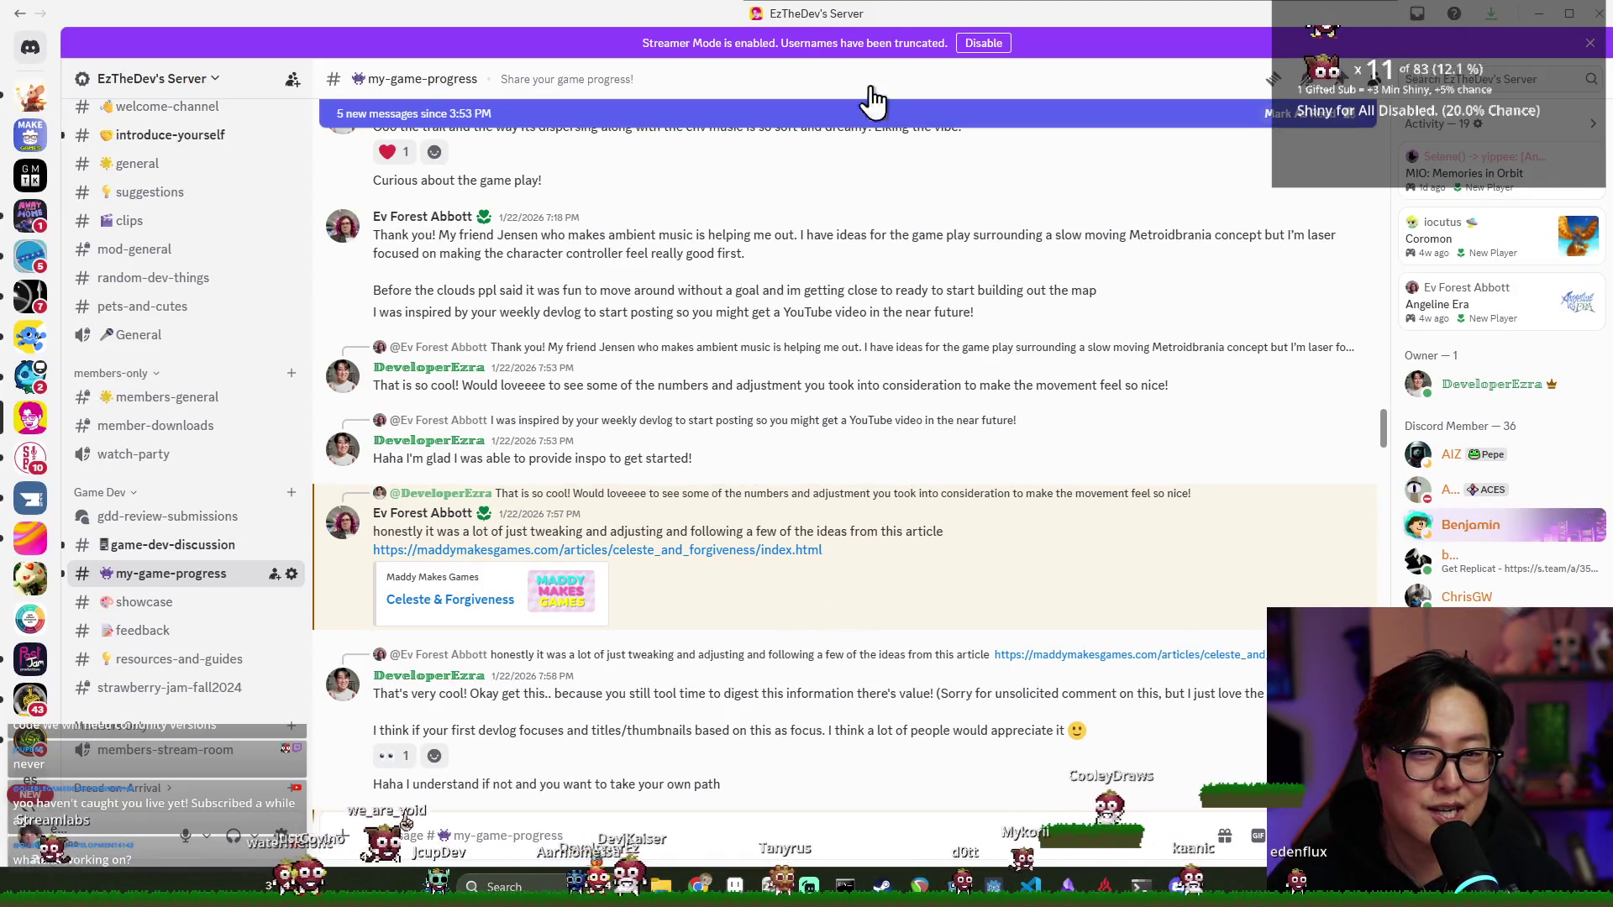
# Restore the Discord window, read through the #my-game-progress posts, then close Discord
pyautogui.moveTo(892, 12)
pyautogui.mouseDown()
pyautogui.moveTo(890, 101)
pyautogui.moveTo(881, 1)
pyautogui.mouseUp()
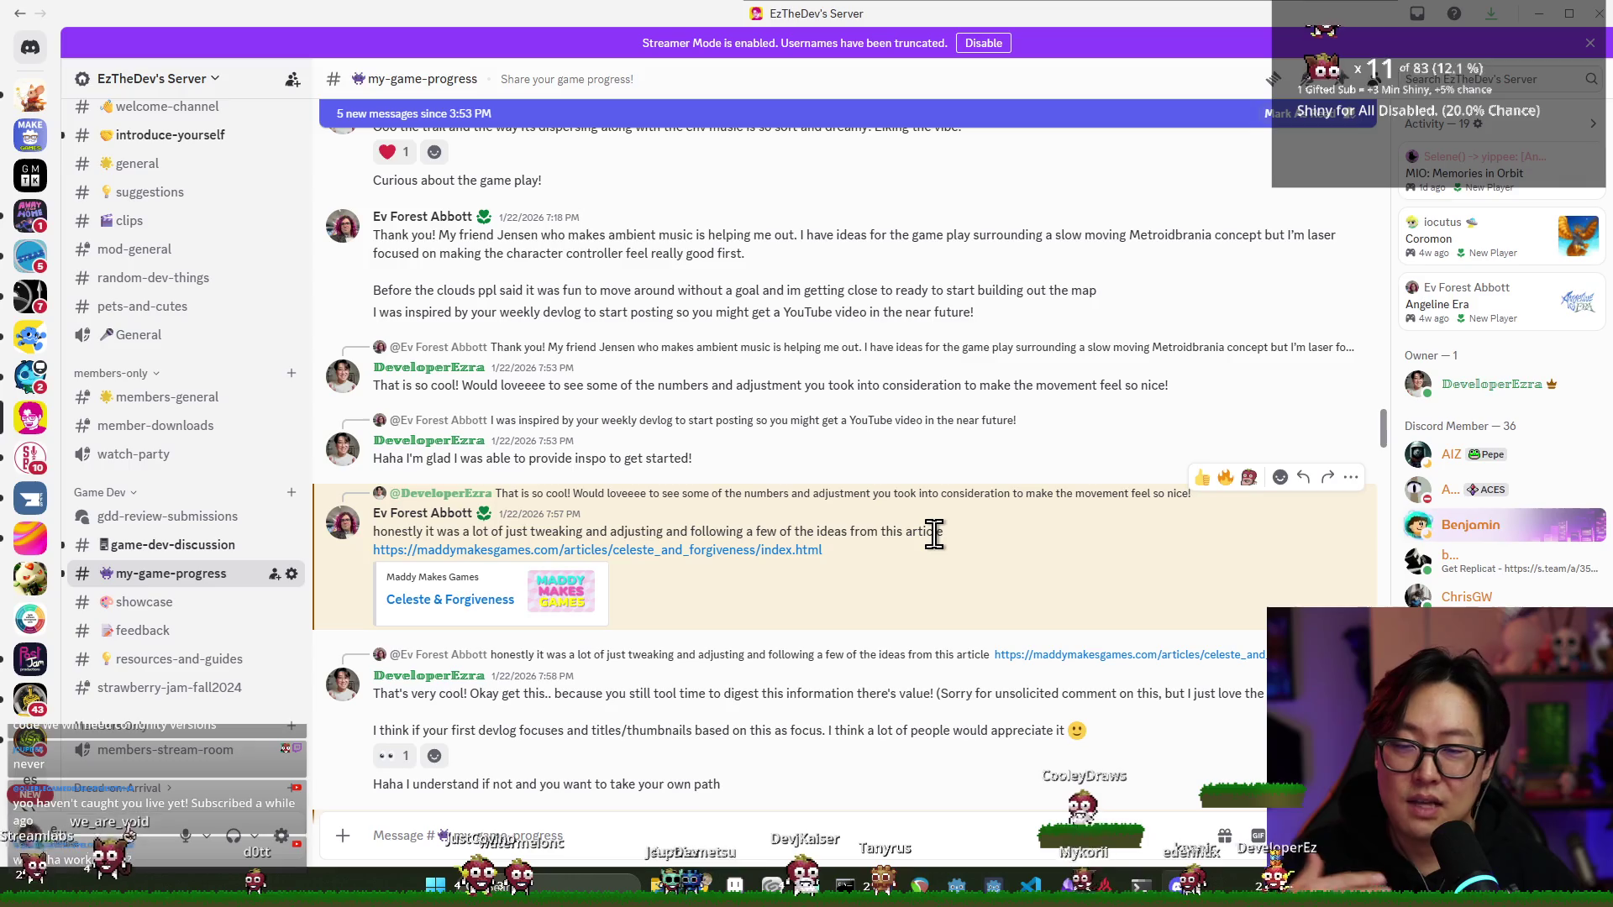
pyautogui.scroll(3, 920, 554)
pyautogui.scroll(15, 912, 566)
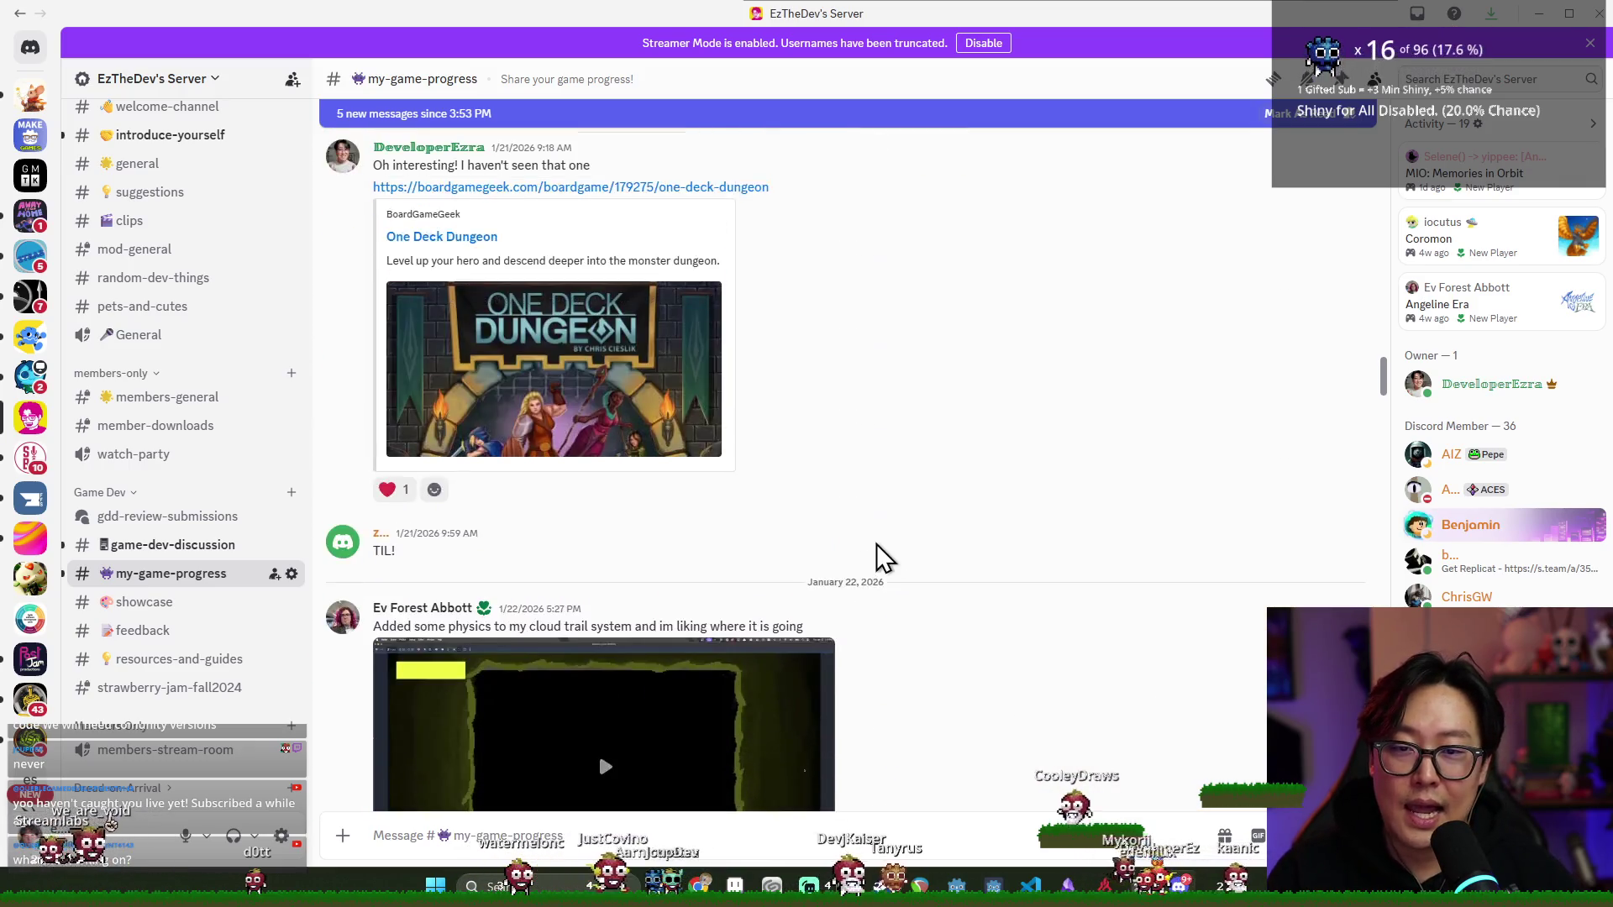
pyautogui.scroll(-12, 709, 382)
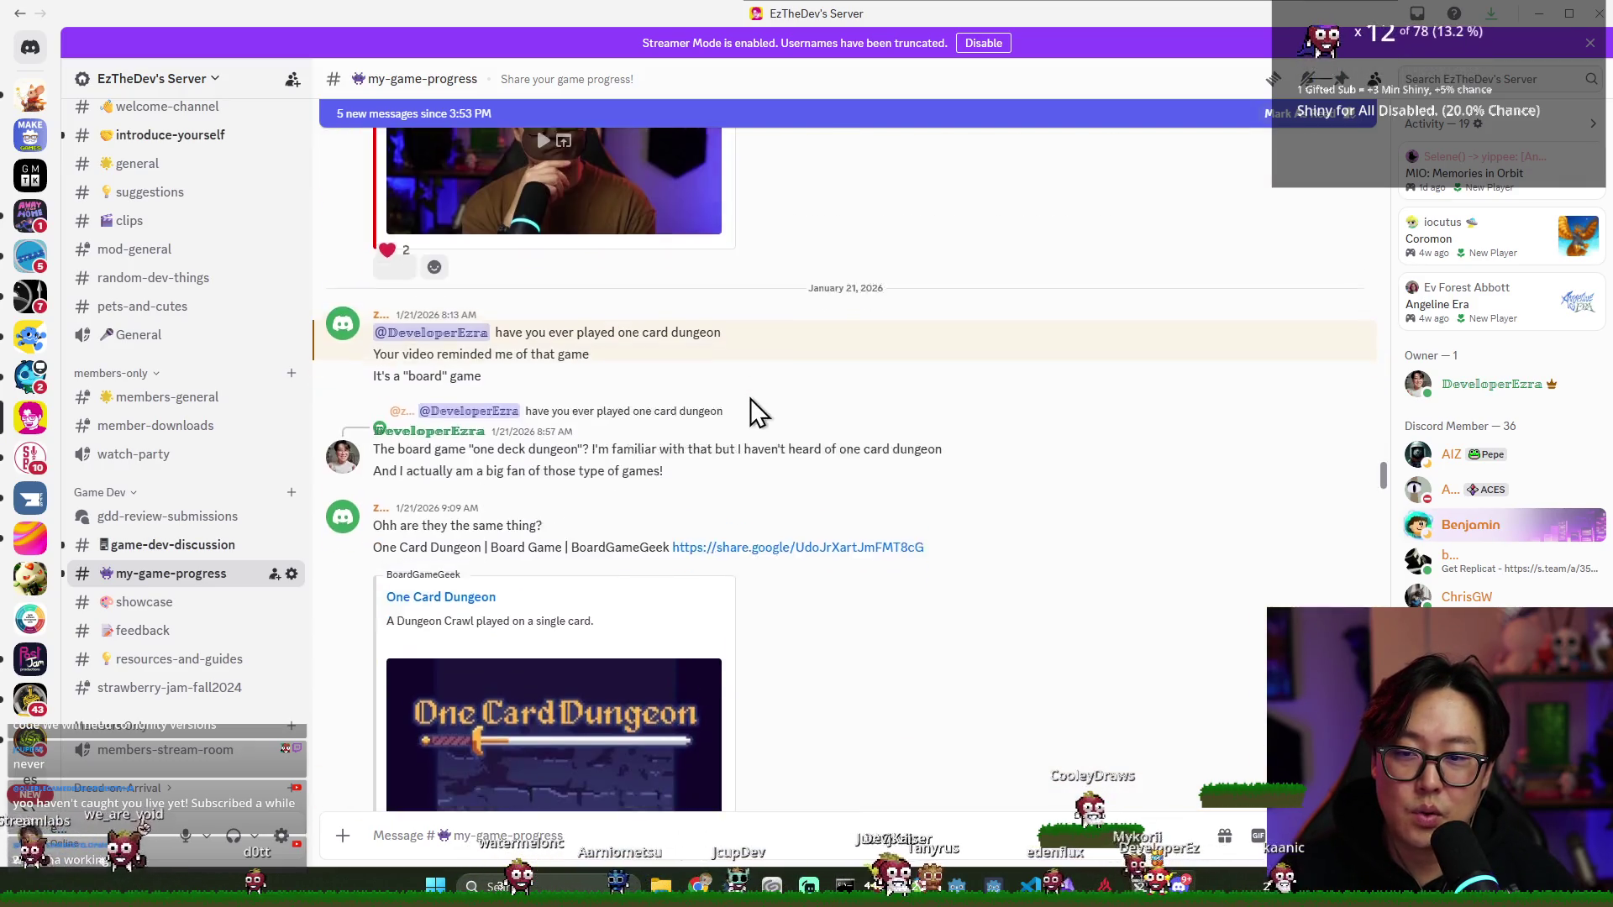
pyautogui.scroll(-15, 831, 409)
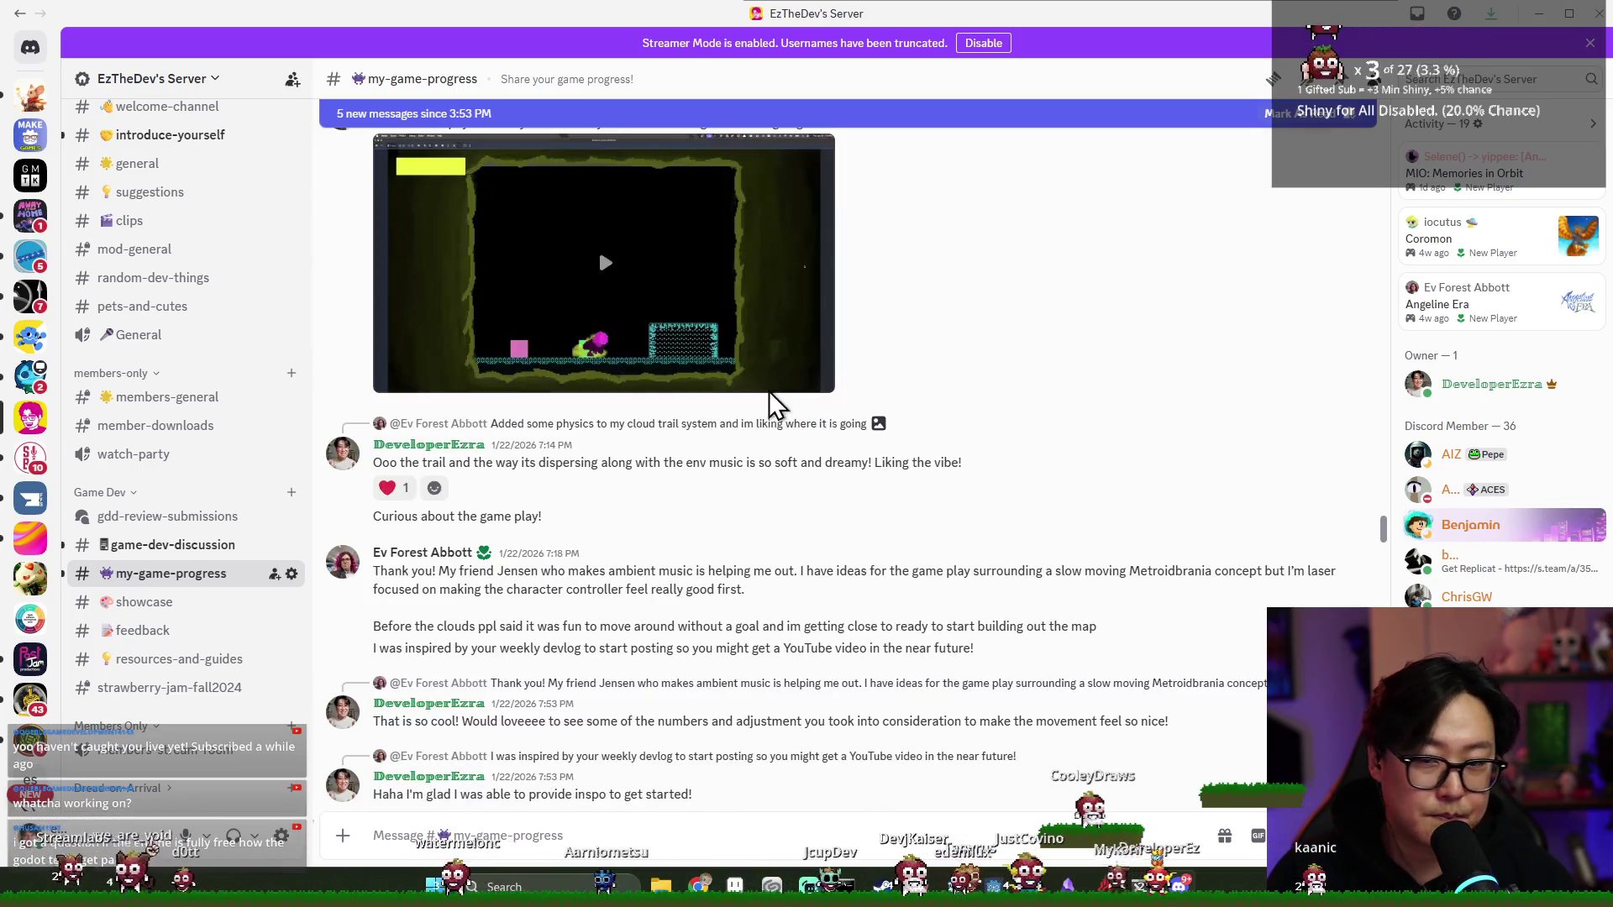
pyautogui.scroll(-15, 445, 346)
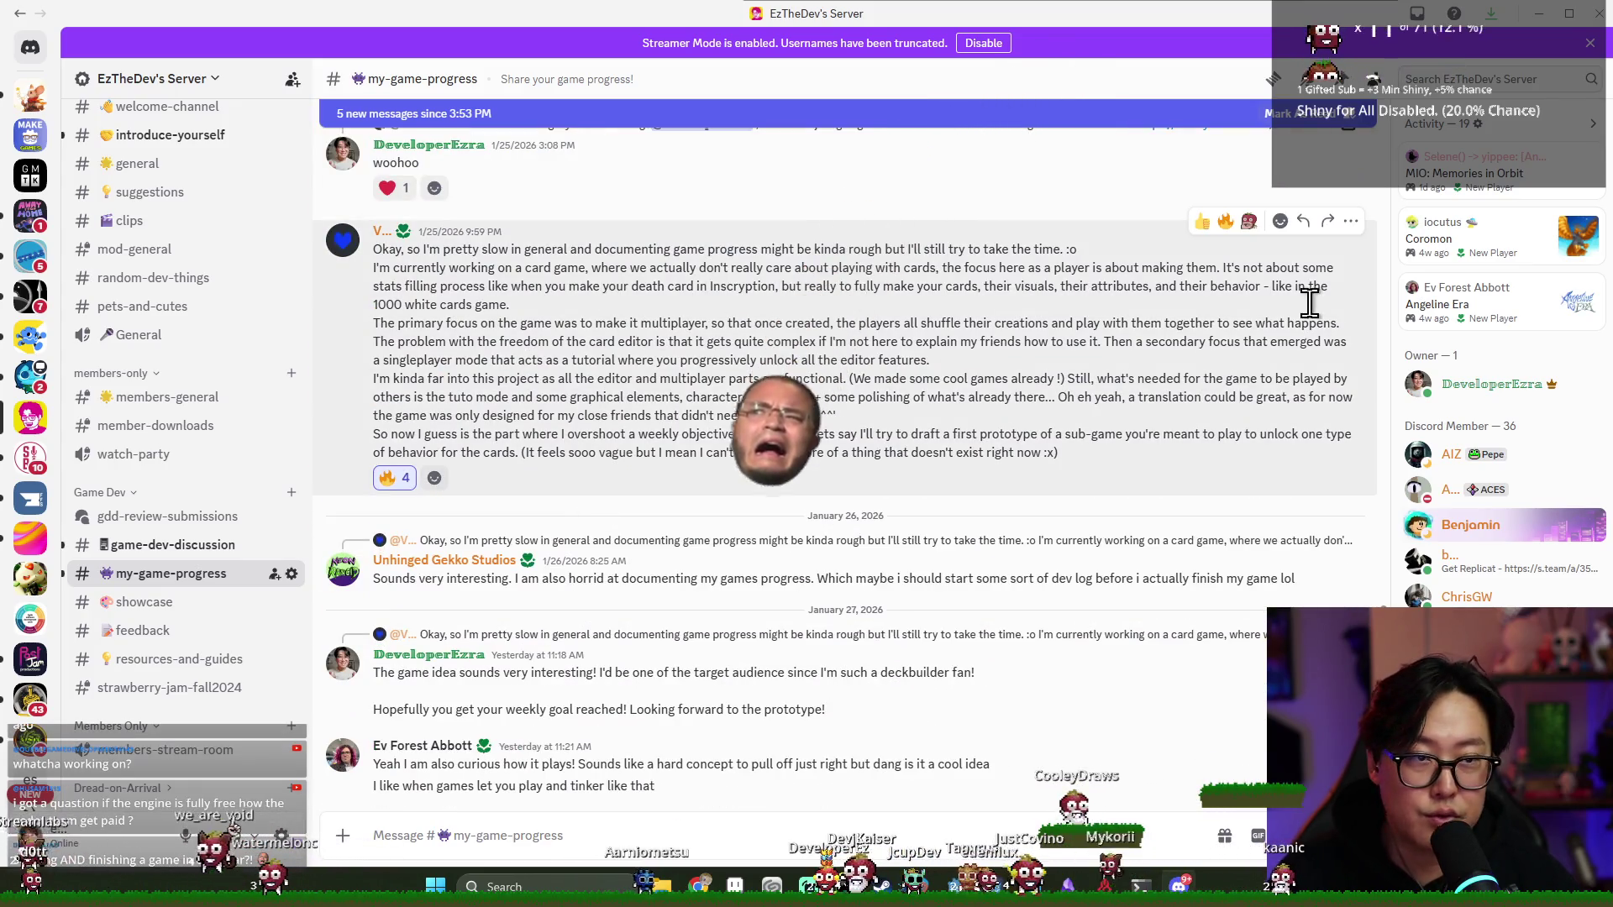
pyautogui.scroll(-10, 1217, 325)
pyautogui.click(1598, 18)
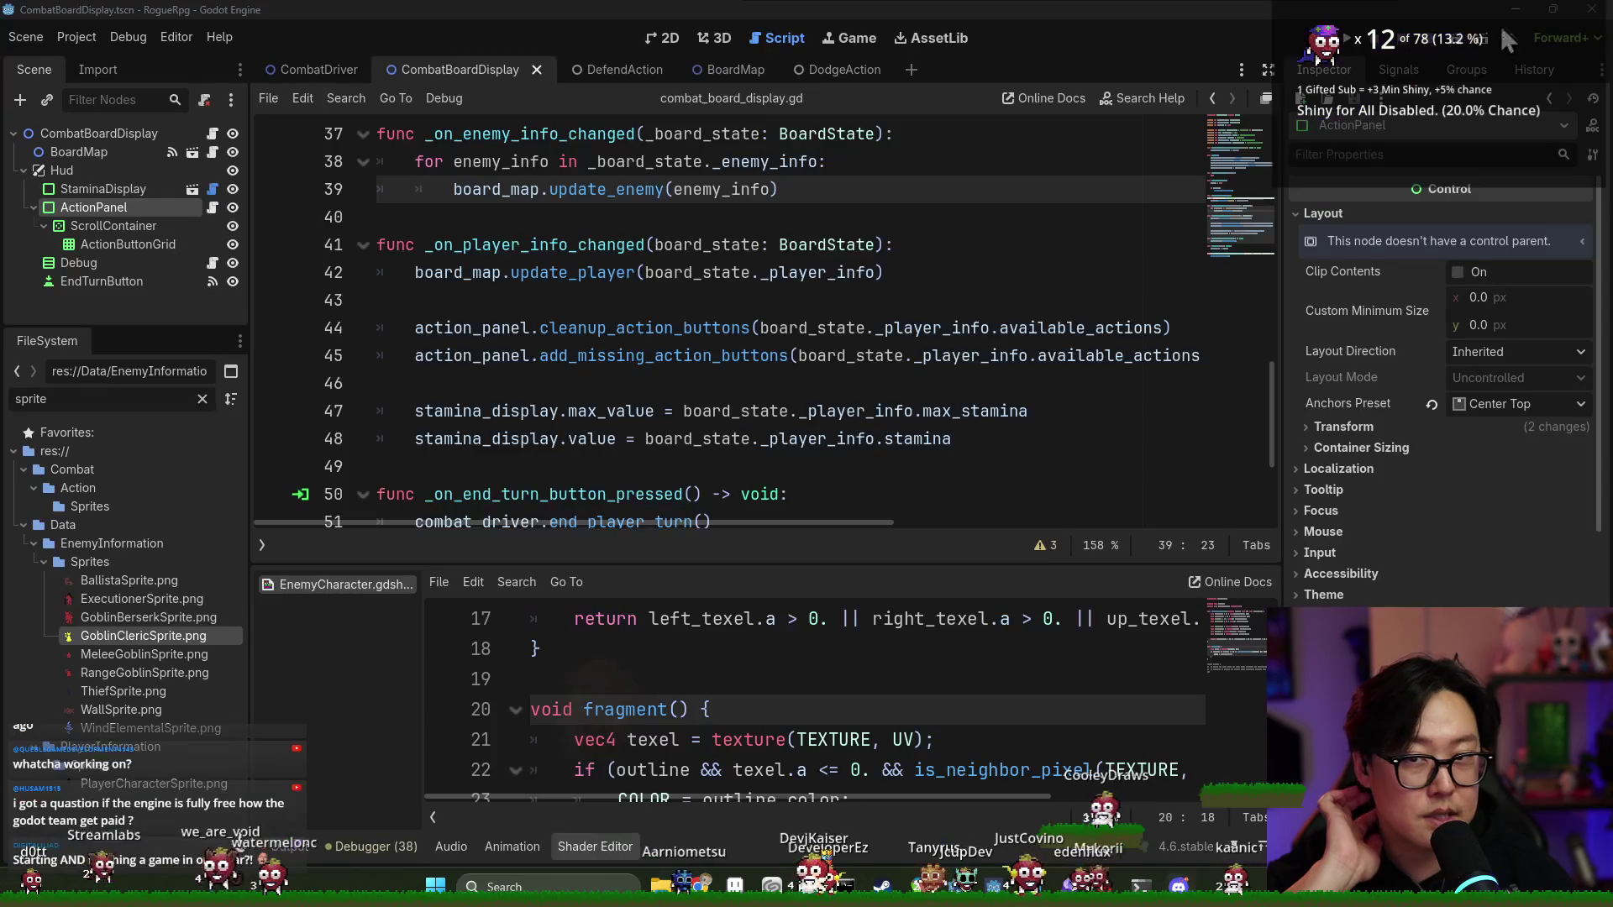
# Return to Discord and open the direct-message conversation with the branching map screenshot
pyautogui.hotkey('alt', 'Tab')
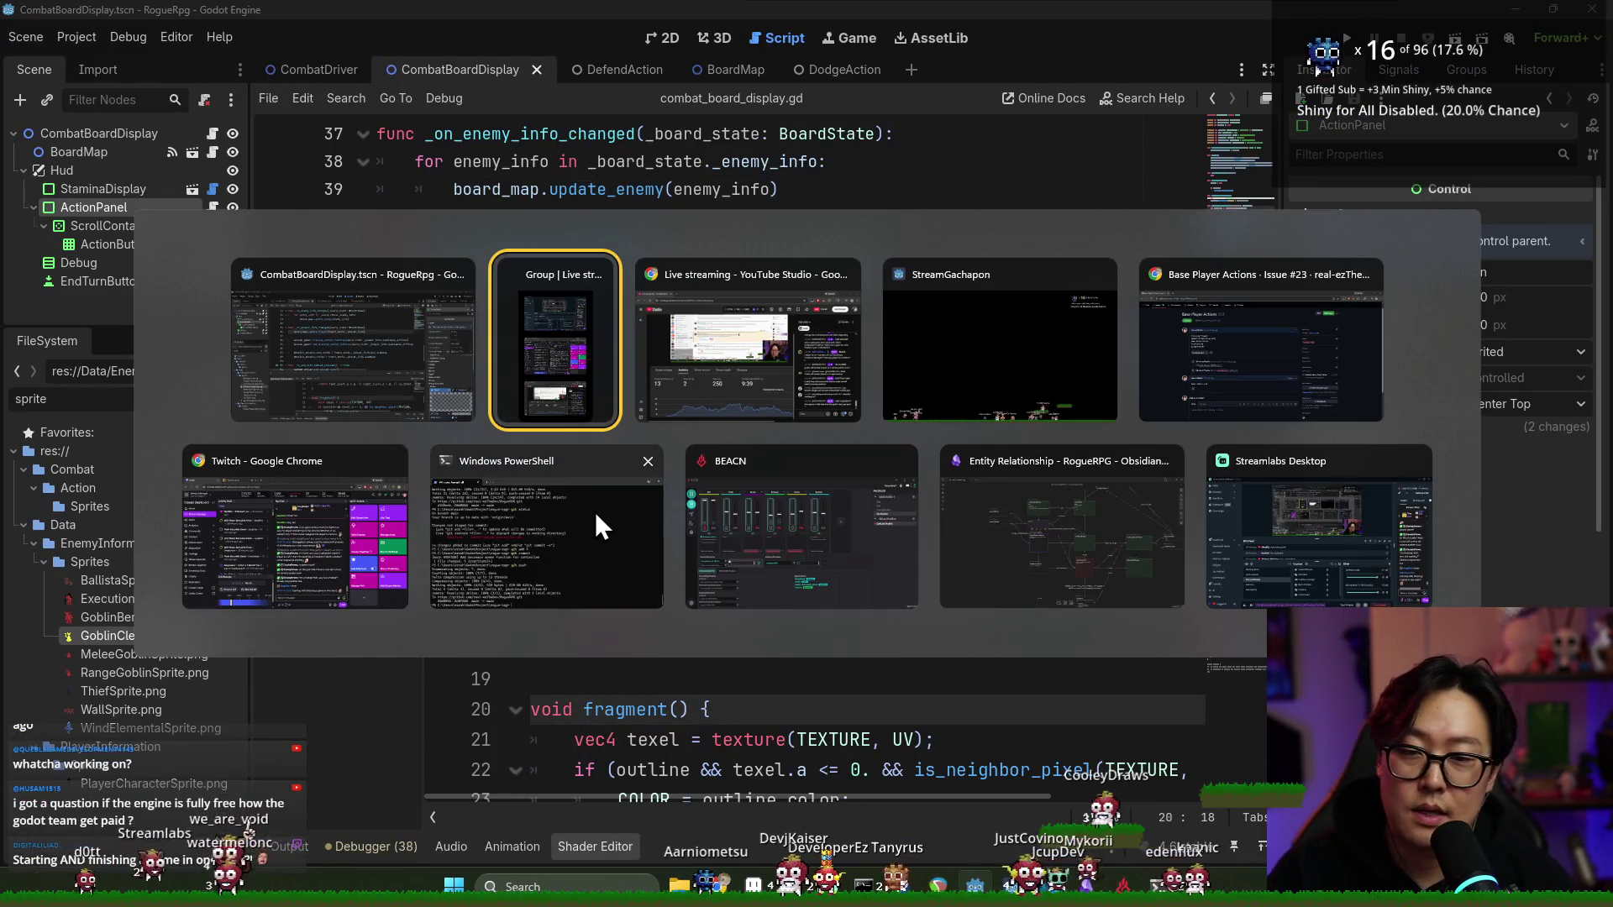
pyautogui.press('Escape')
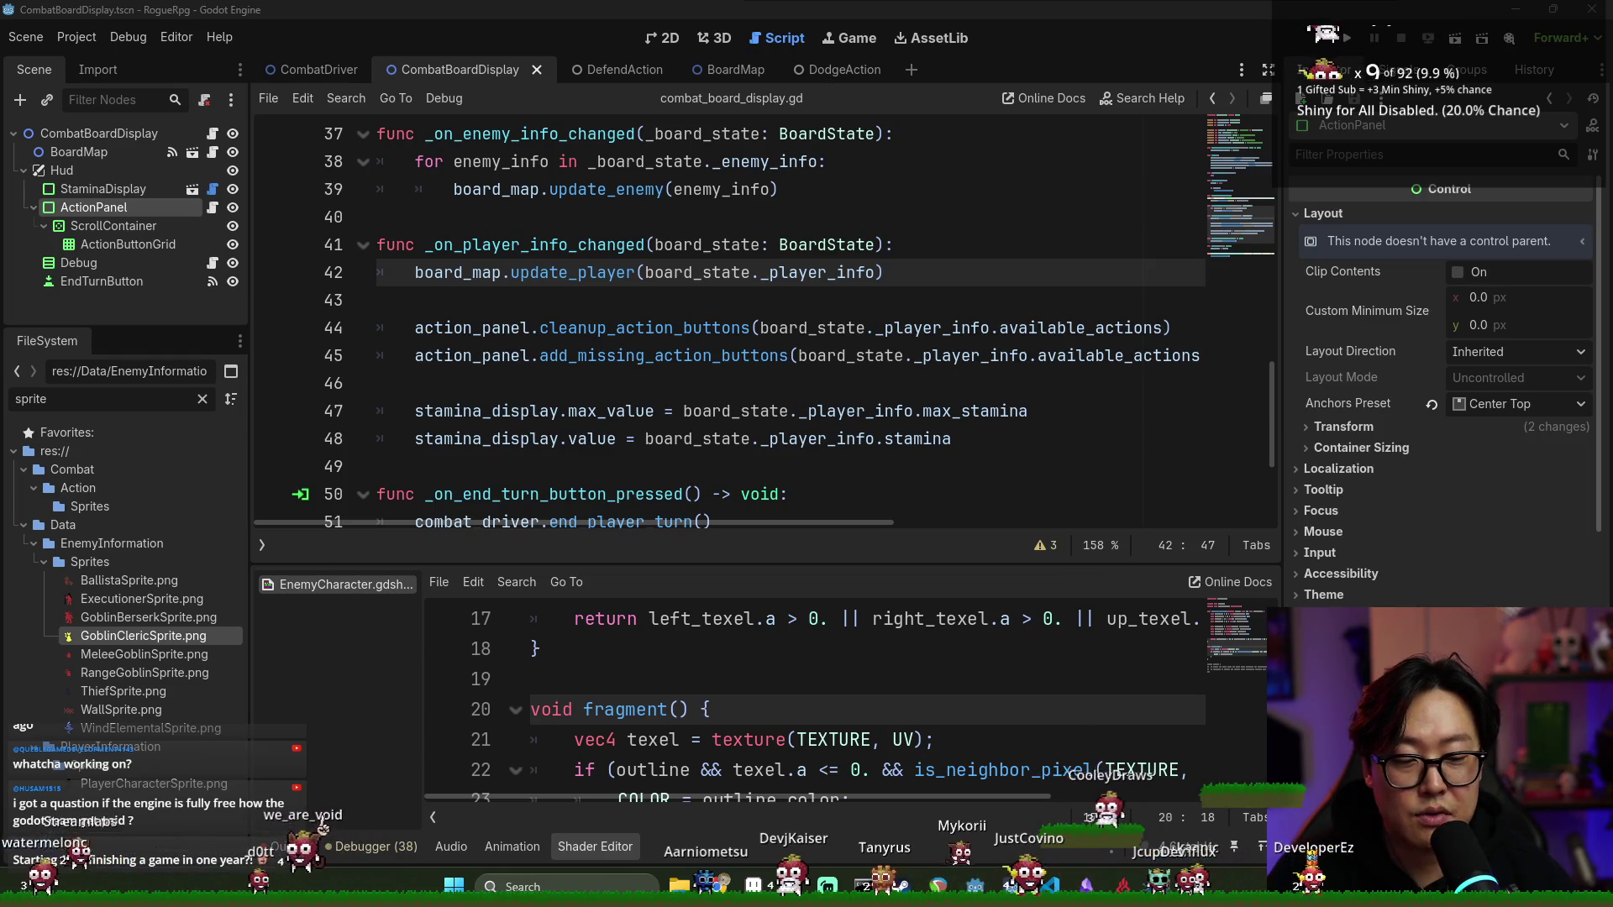
pyautogui.hotkey('alt', 'Tab')
pyautogui.click(28, 52)
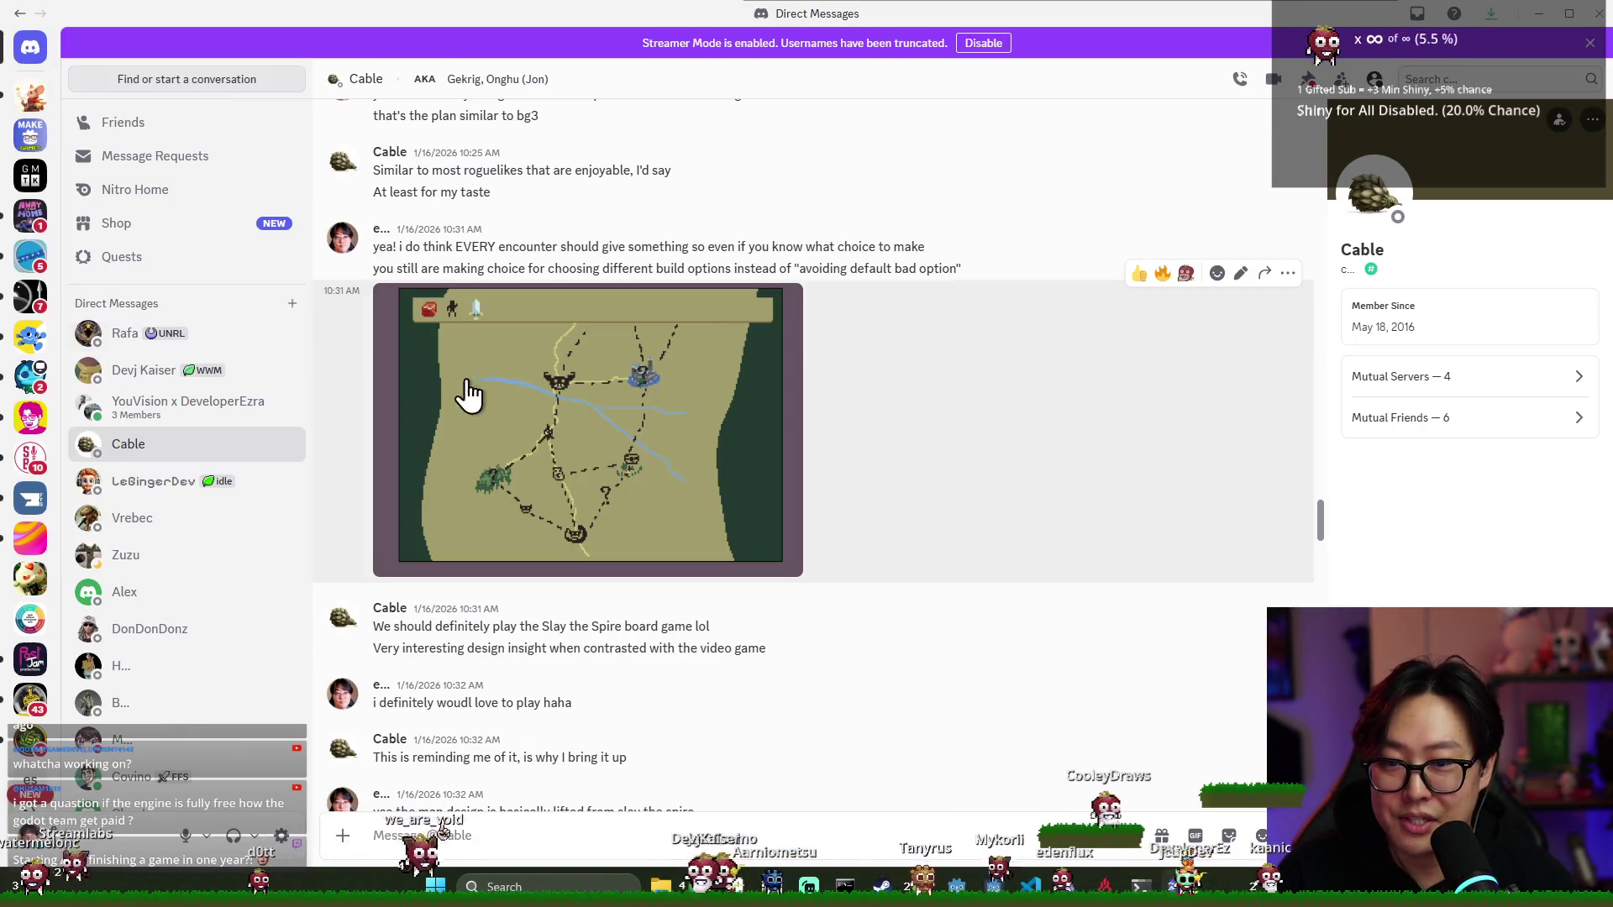
# View the shared battle-screen mockup full size in Discord, then close it
pyautogui.scroll(10, 592, 428)
pyautogui.click(615, 439)
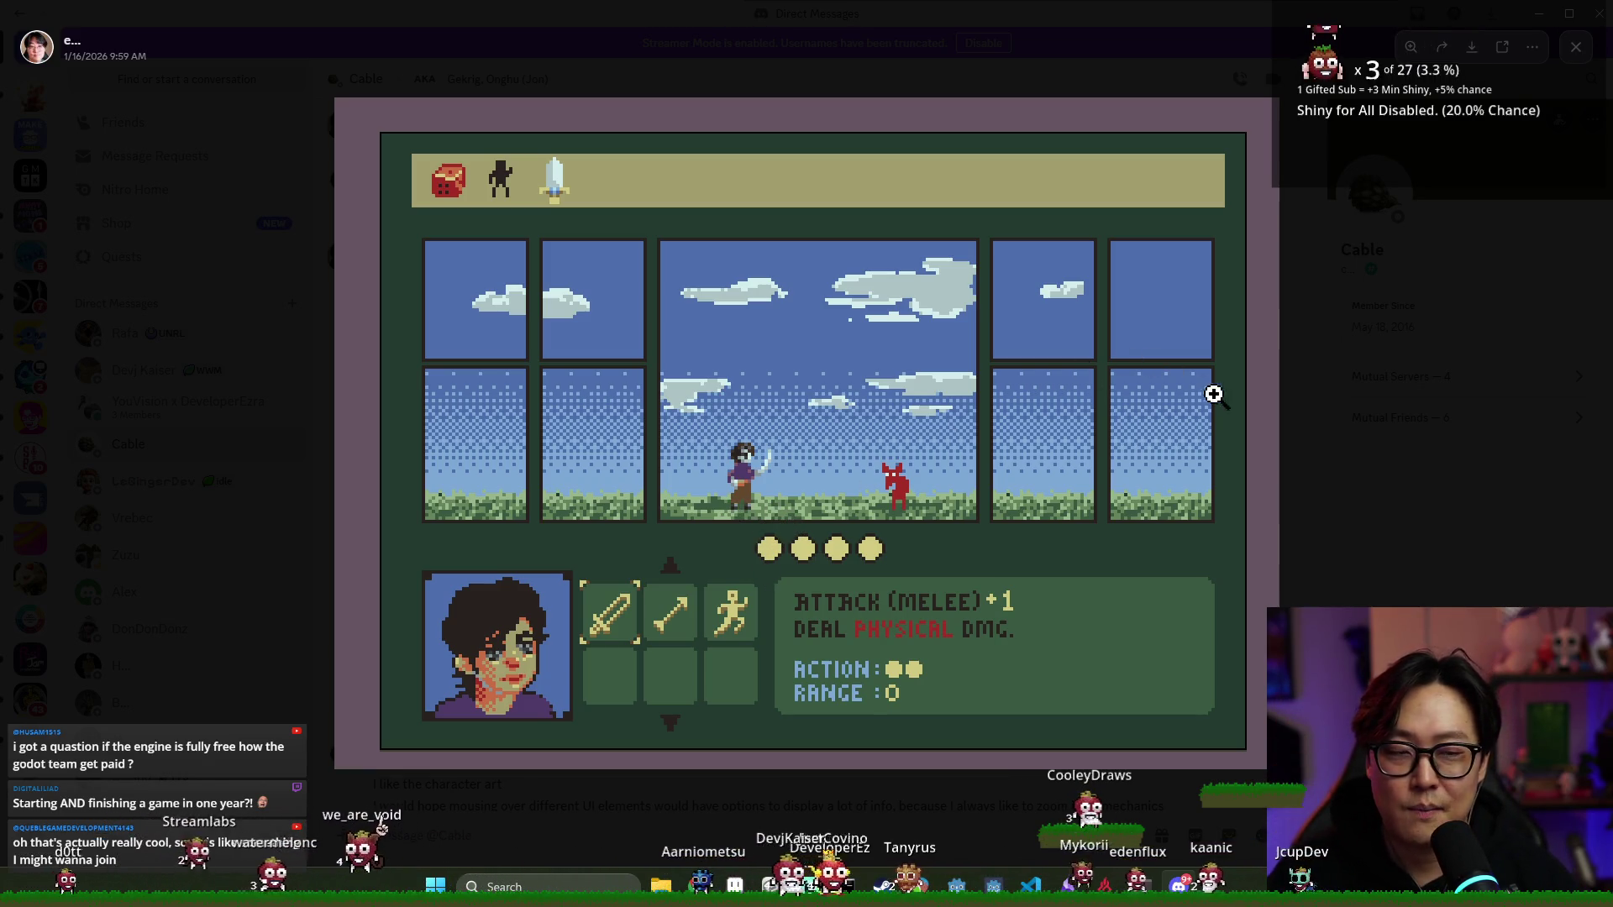
pyautogui.click(1342, 395)
# Inspect the map mockup full size, then return to Godot at empty line 46
pyautogui.scroll(-5, 739, 420)
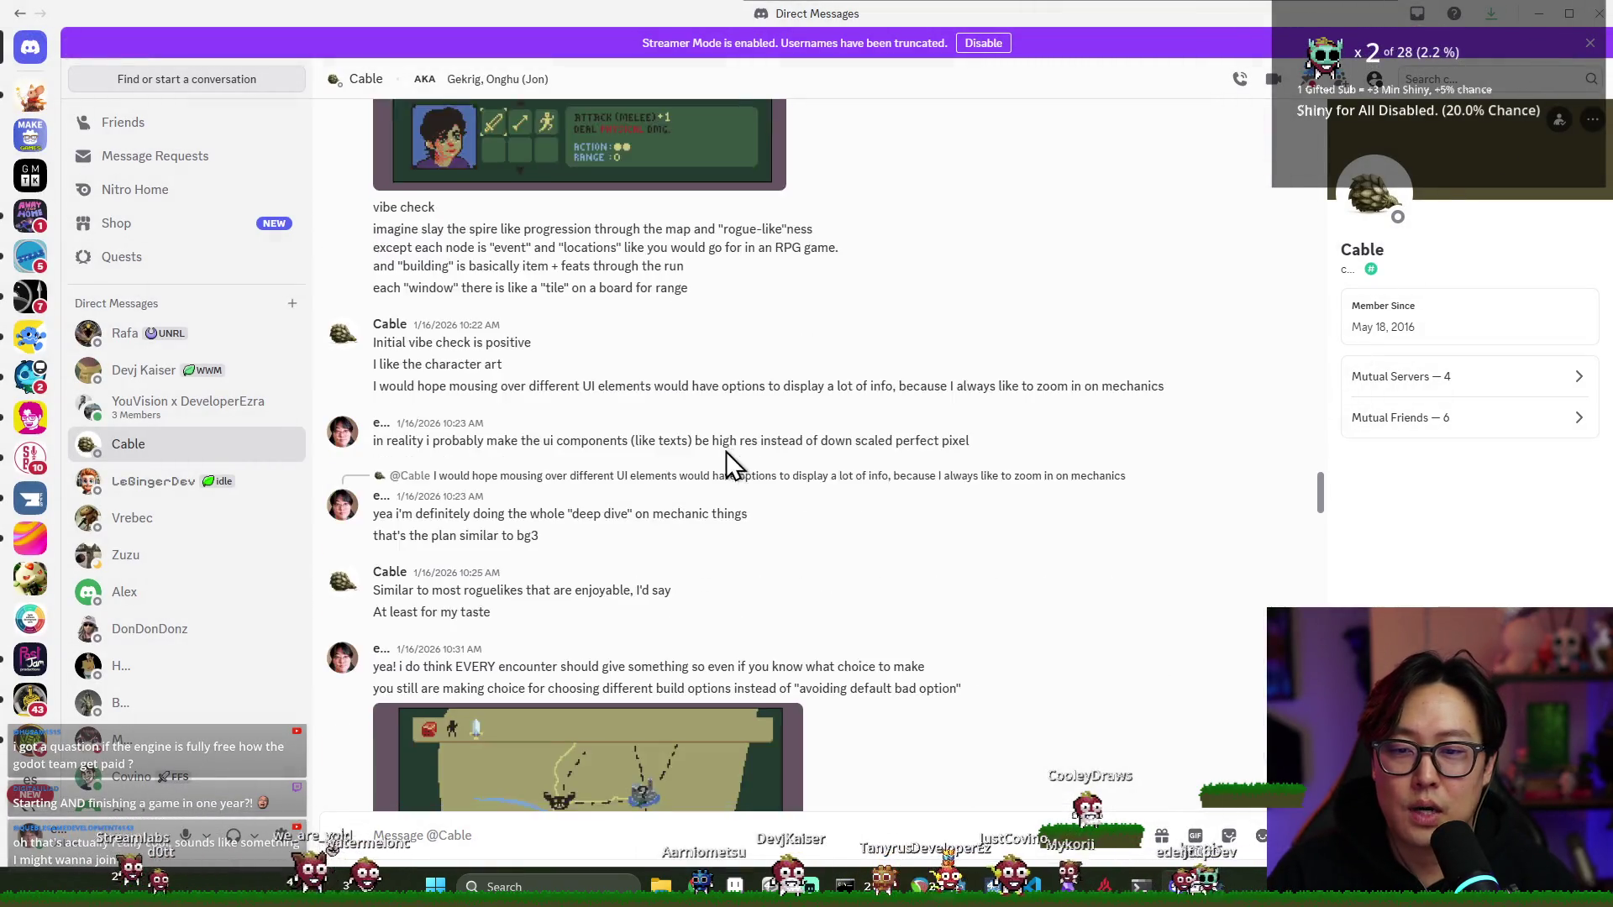
pyautogui.scroll(-3, 670, 585)
pyautogui.click(674, 640)
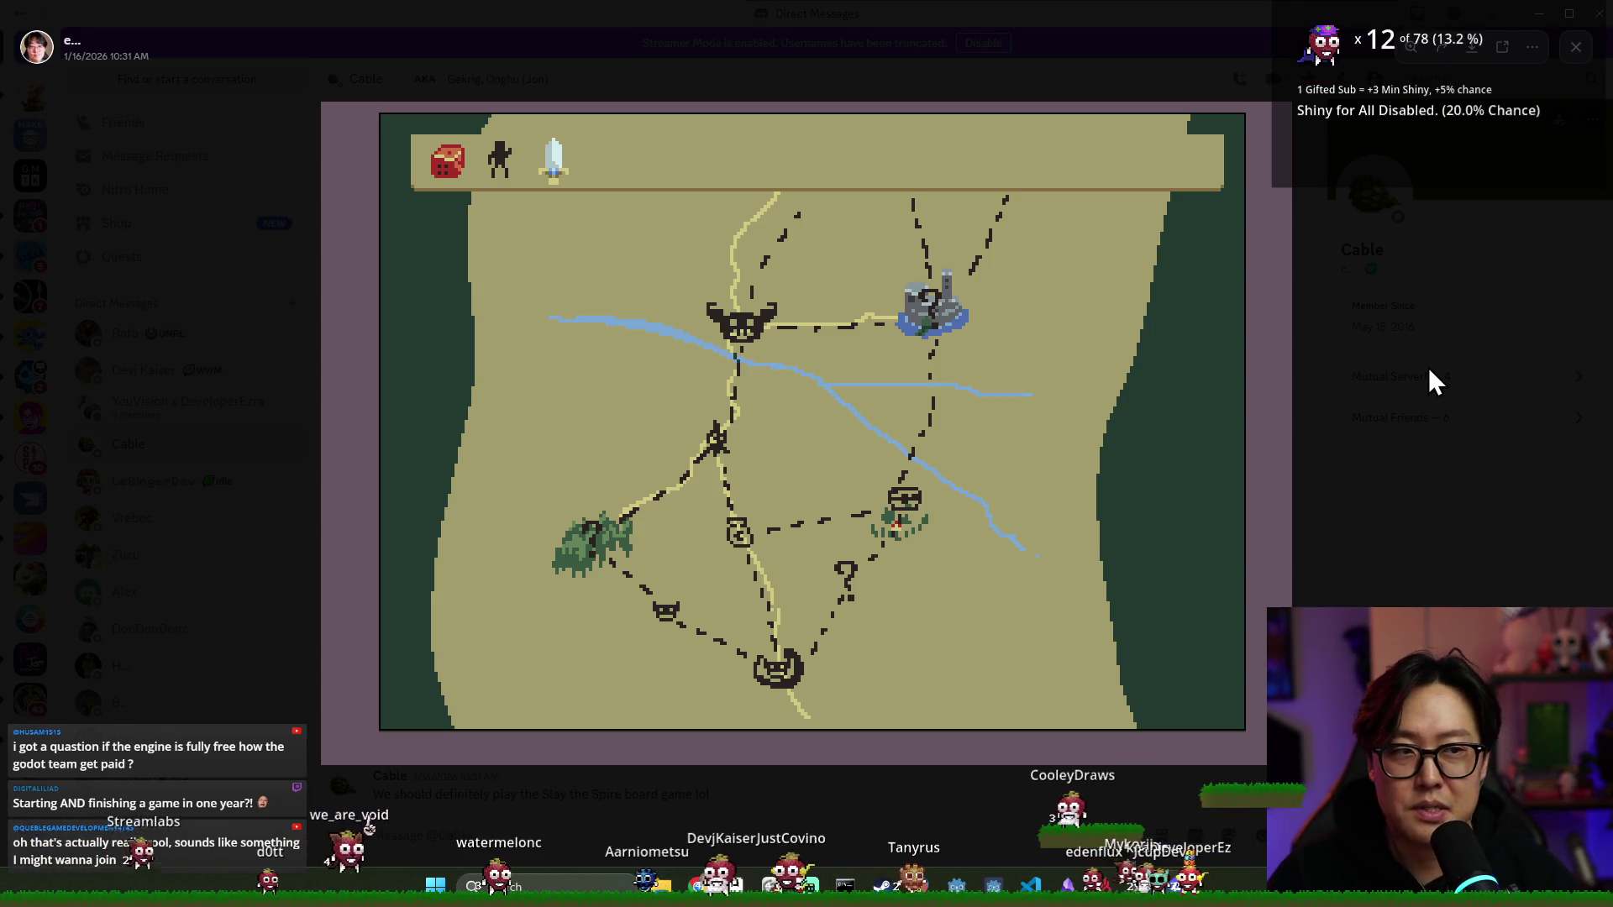
pyautogui.click(1503, 245)
pyautogui.scroll(3, 855, 477)
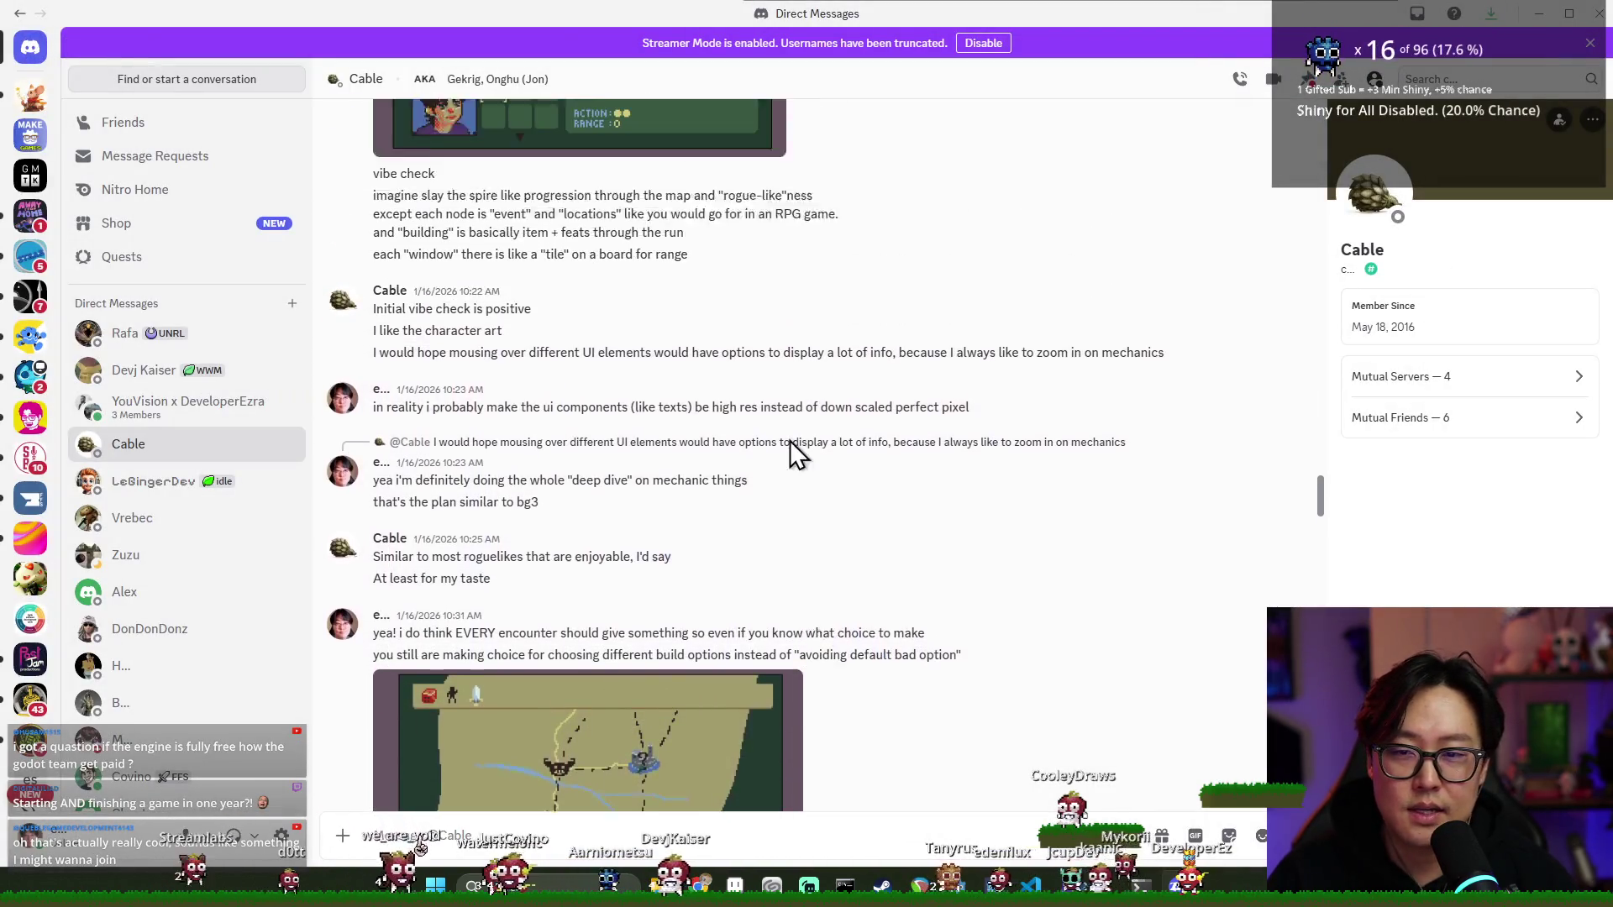
pyautogui.scroll(2, 914, 357)
pyautogui.scroll(-8, 804, 490)
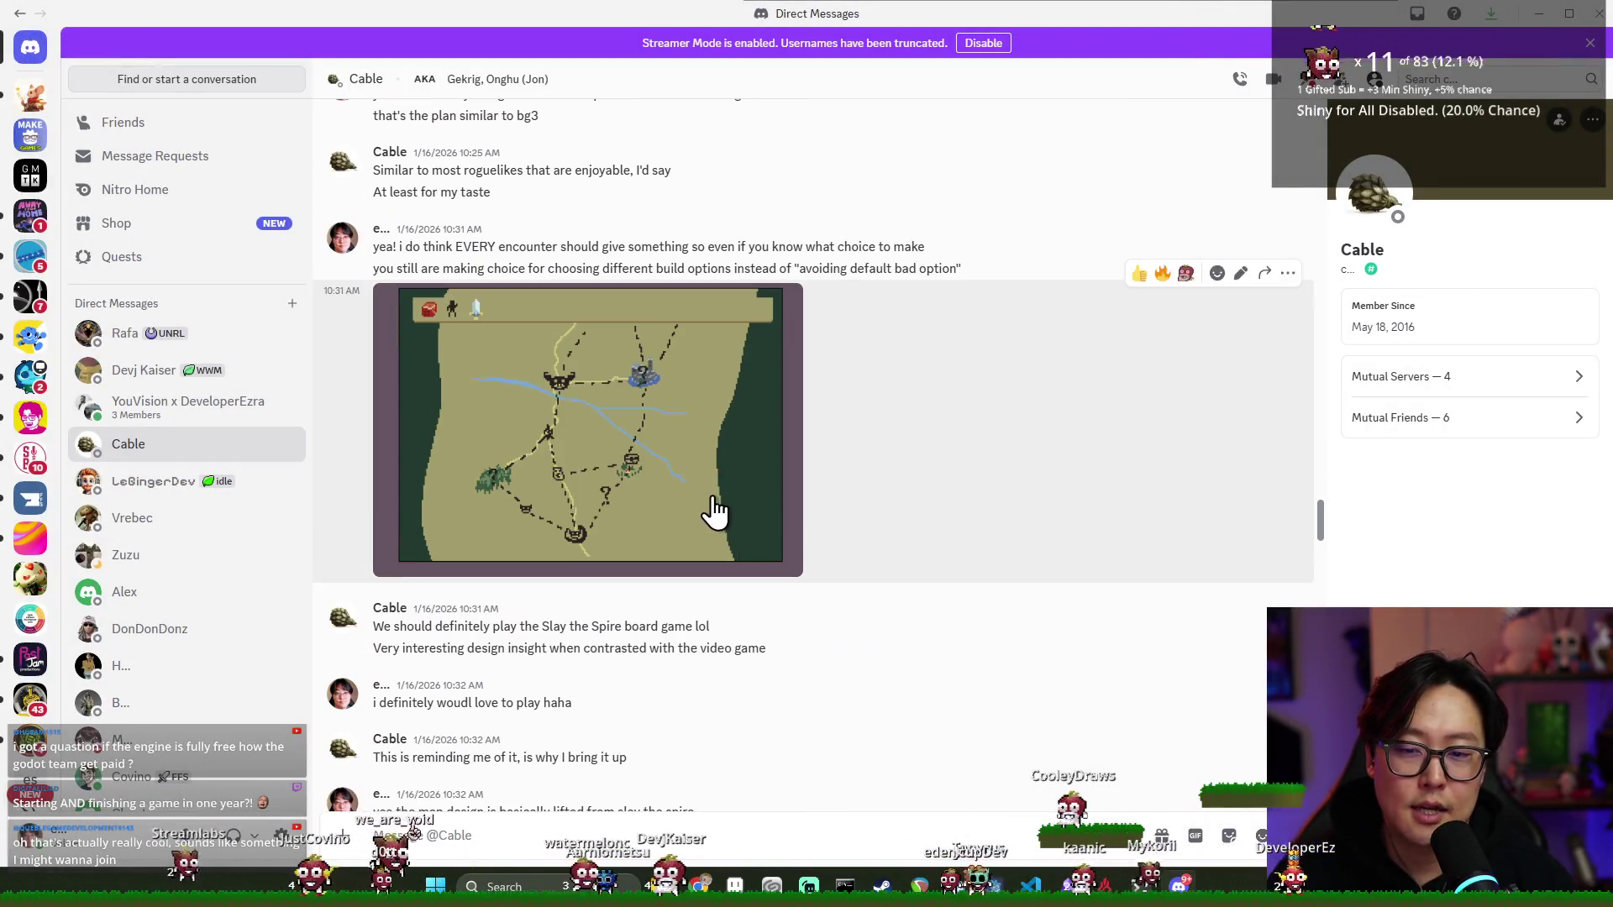
pyautogui.click(714, 514)
pyautogui.click(1448, 225)
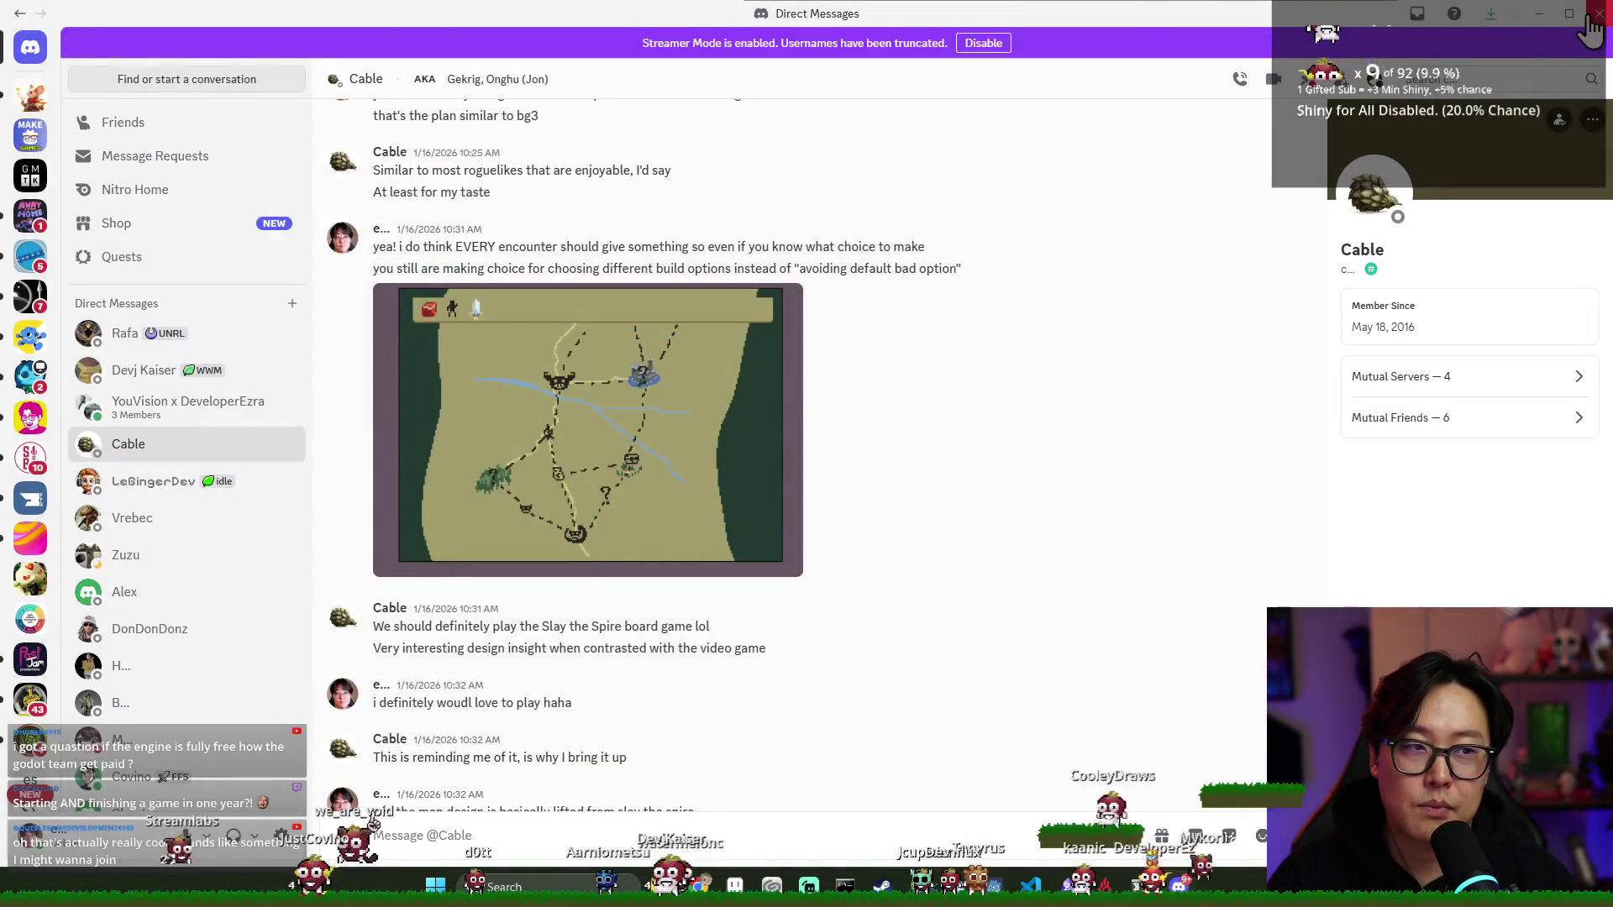
pyautogui.hotkey('alt', 'Tab')
pyautogui.click(845, 379)
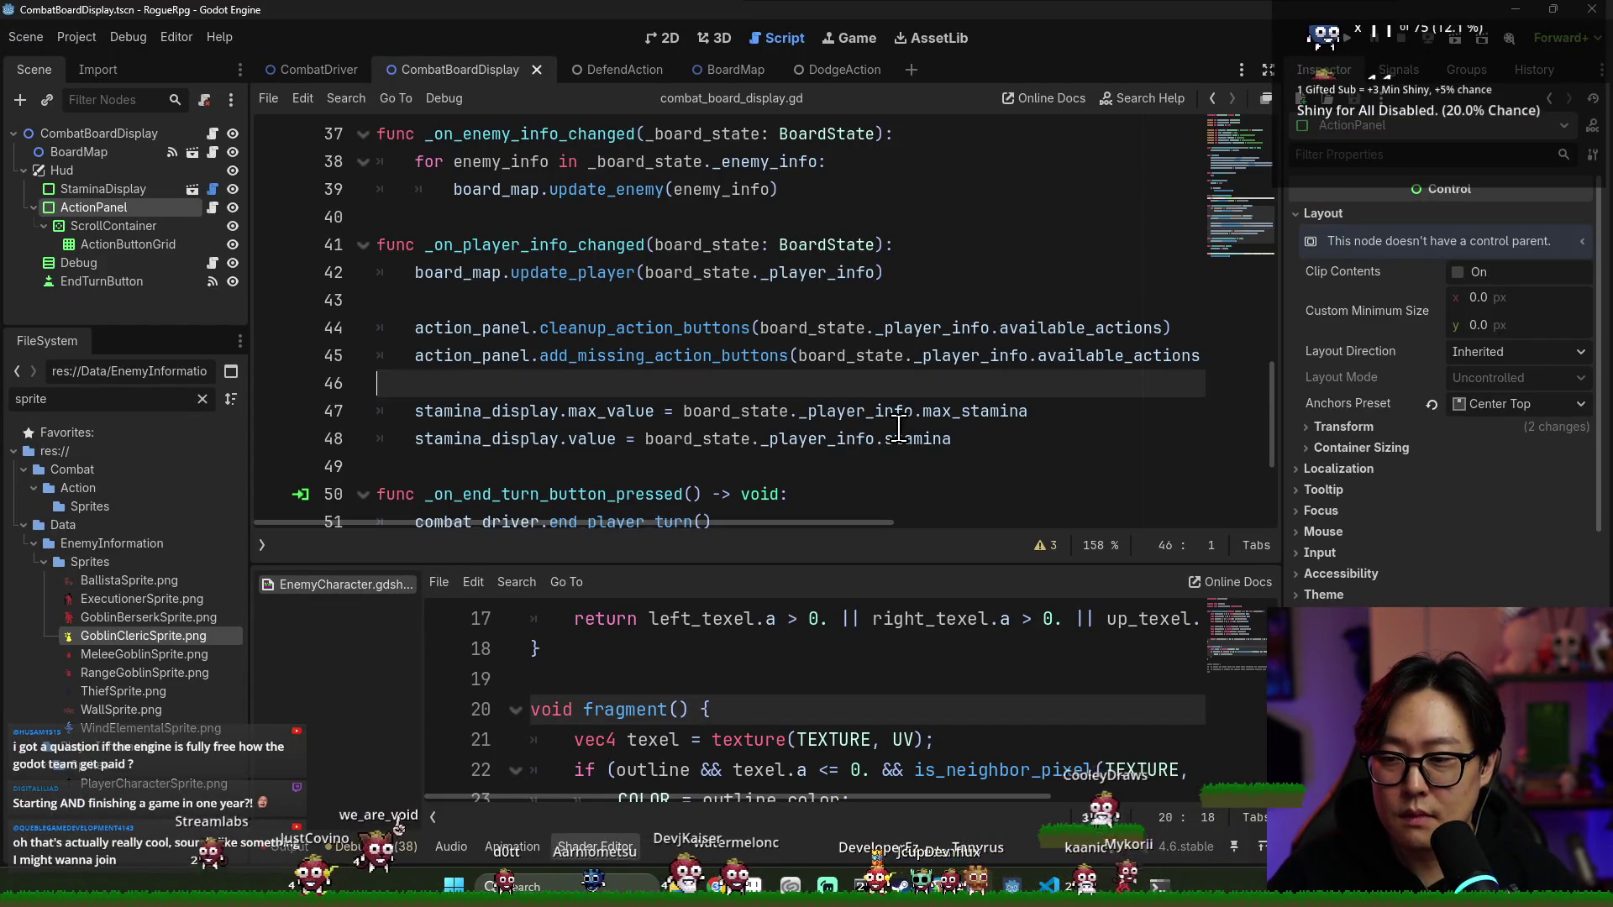
pyautogui.hotkey('alt', 'Tab')
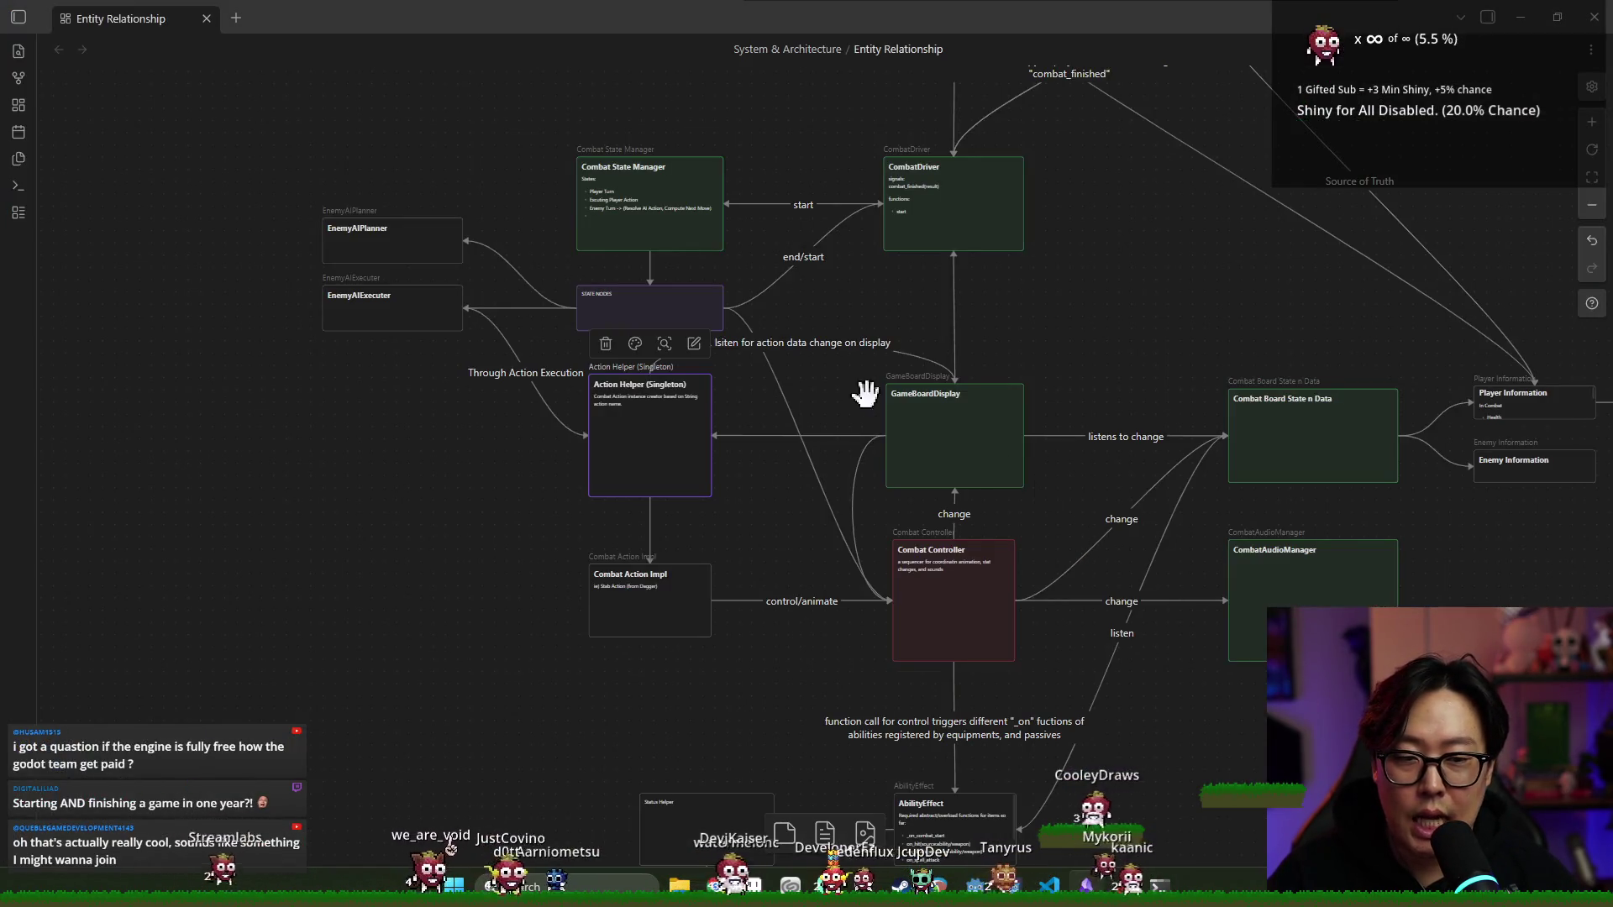
pyautogui.scroll(5, 849, 595)
pyautogui.hscroll(5, 850, 595)
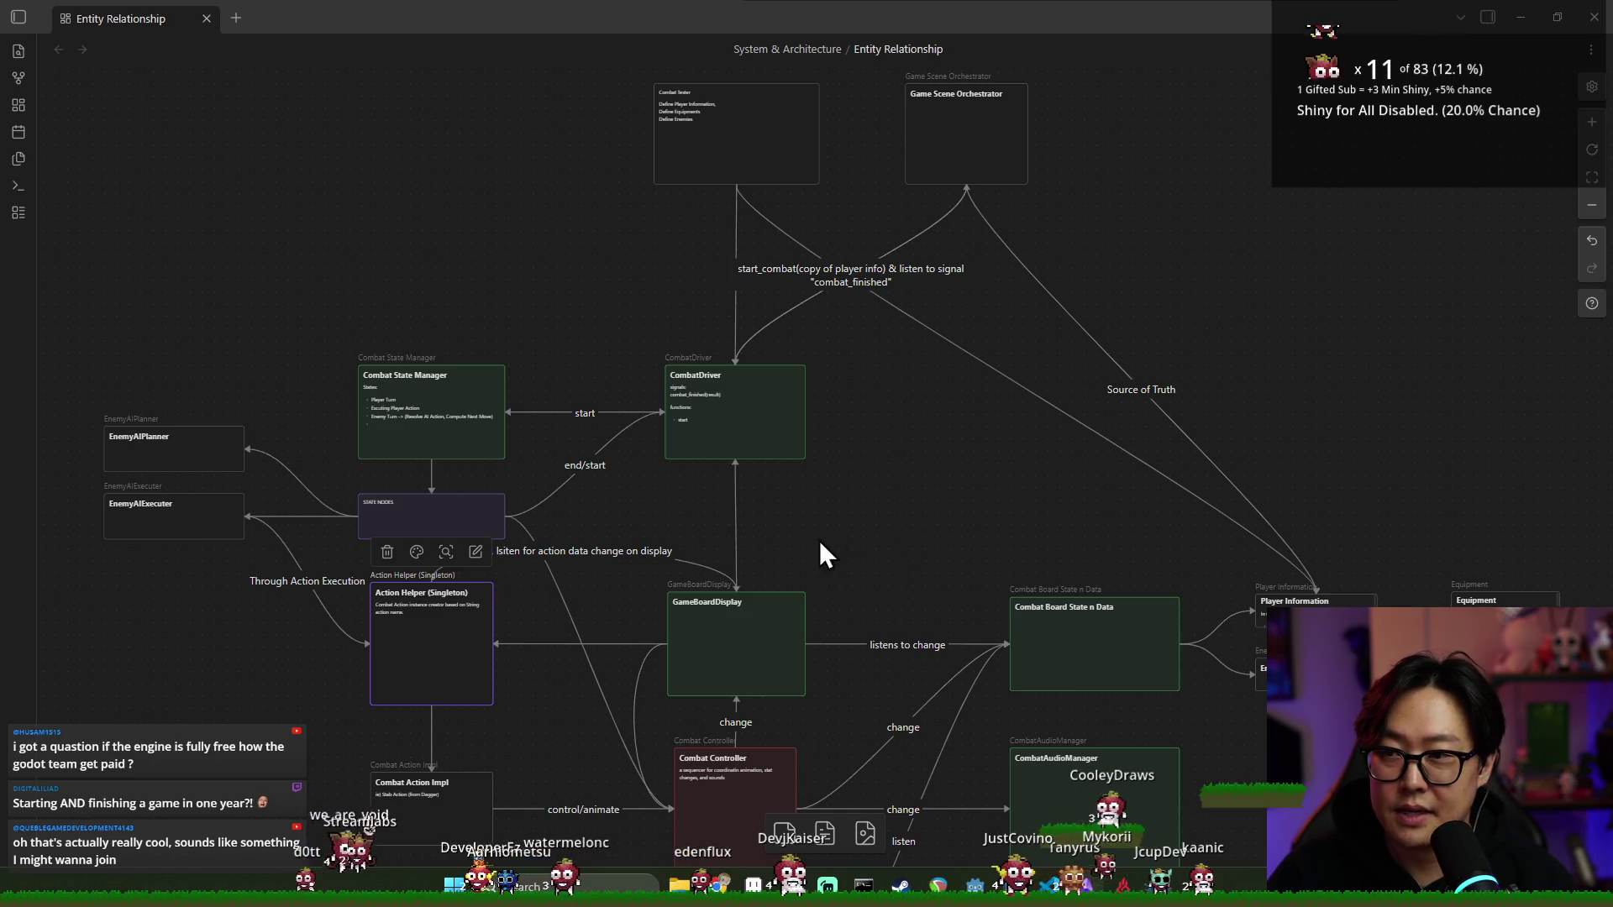
pyautogui.hotkey('alt', 'Tab')
pyautogui.click(608, 376)
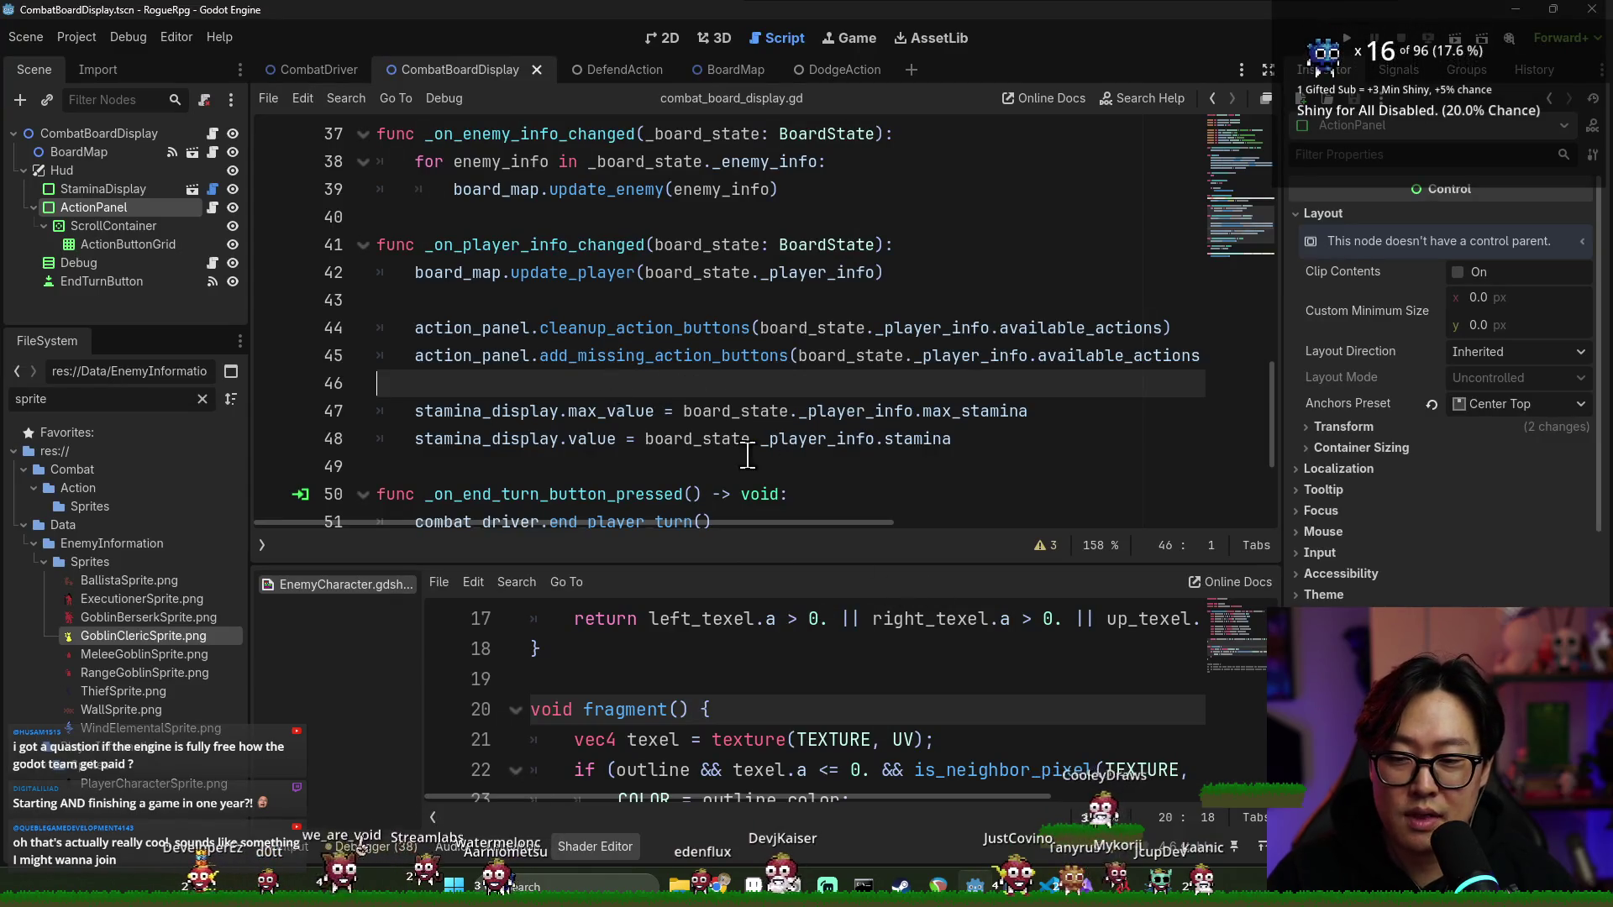
# Hide the shader panel and clear the shader errors from the Output log
pyautogui.click(605, 842)
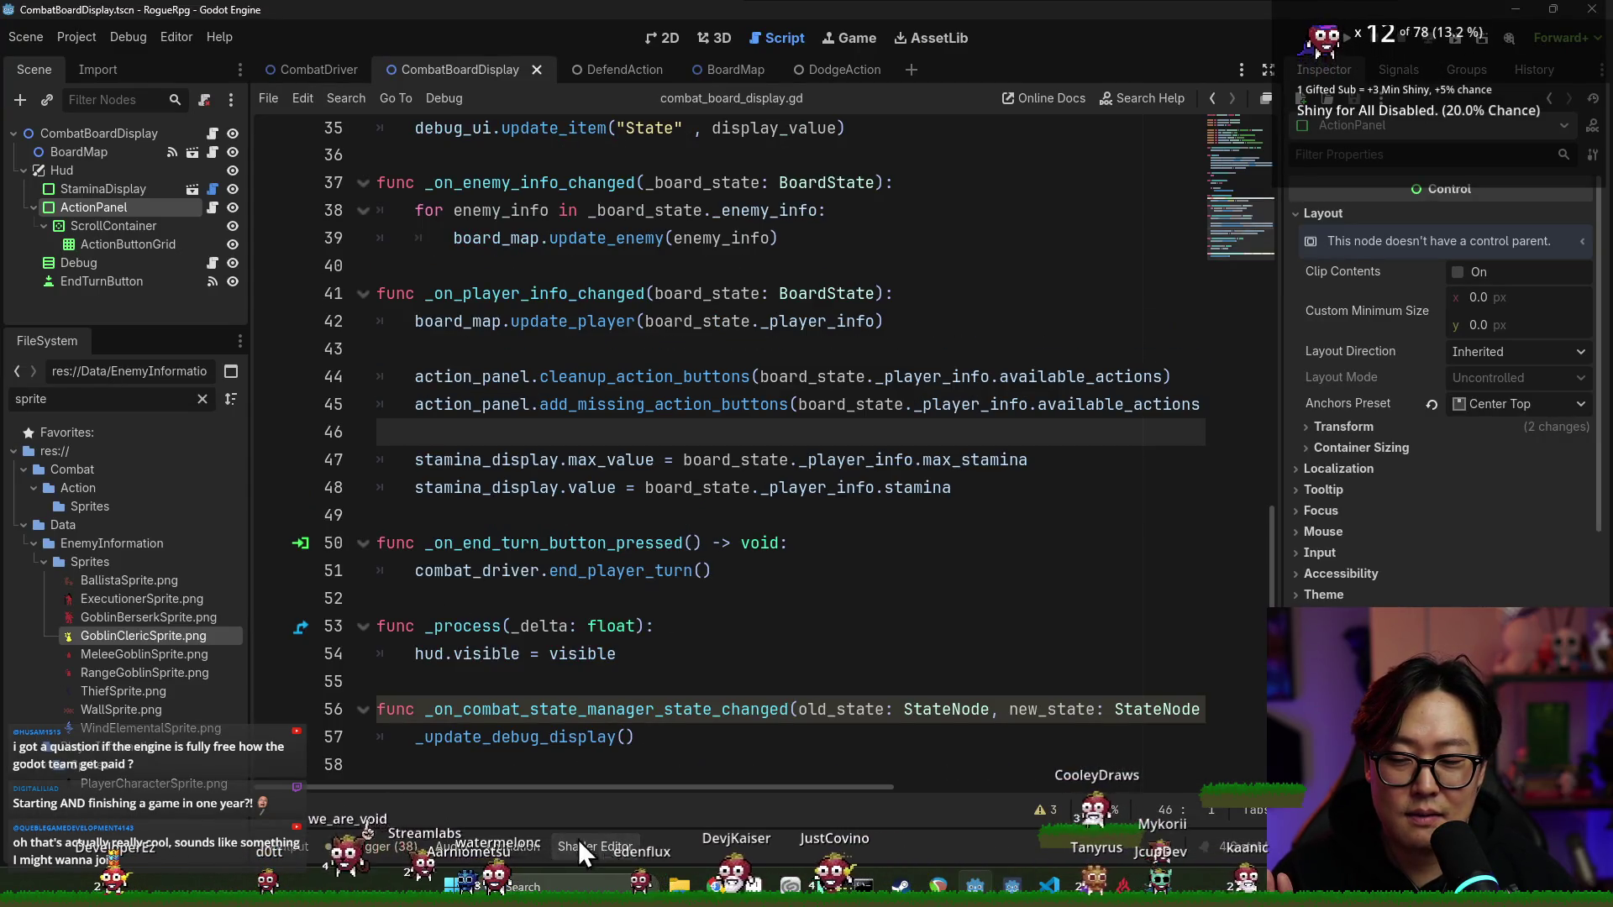
pyautogui.click(286, 846)
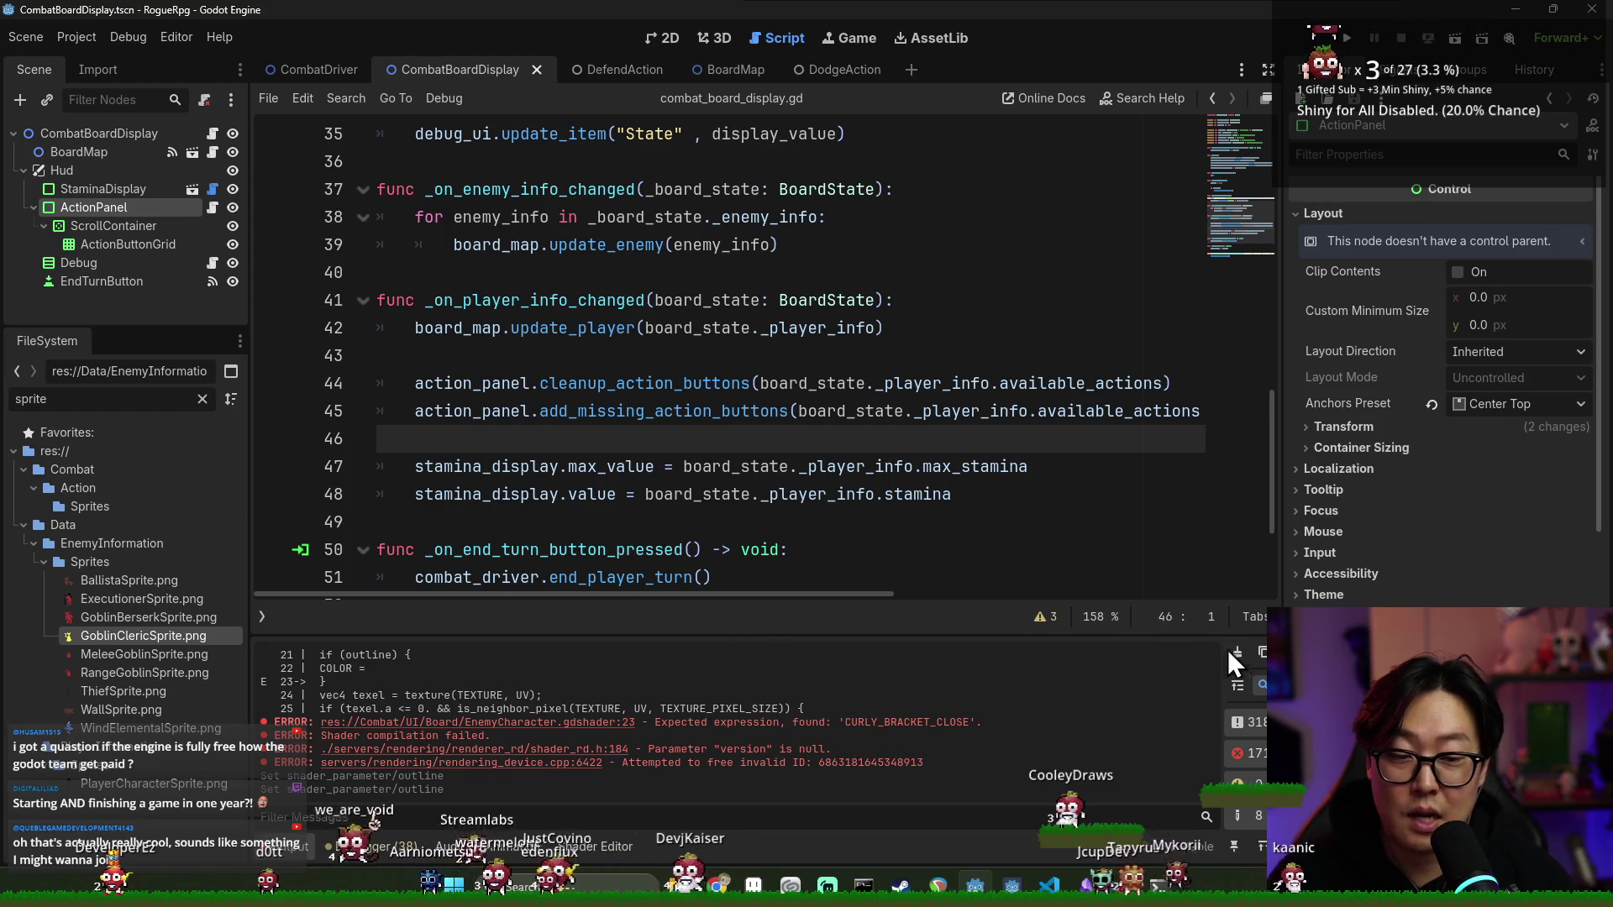
pyautogui.click(1232, 654)
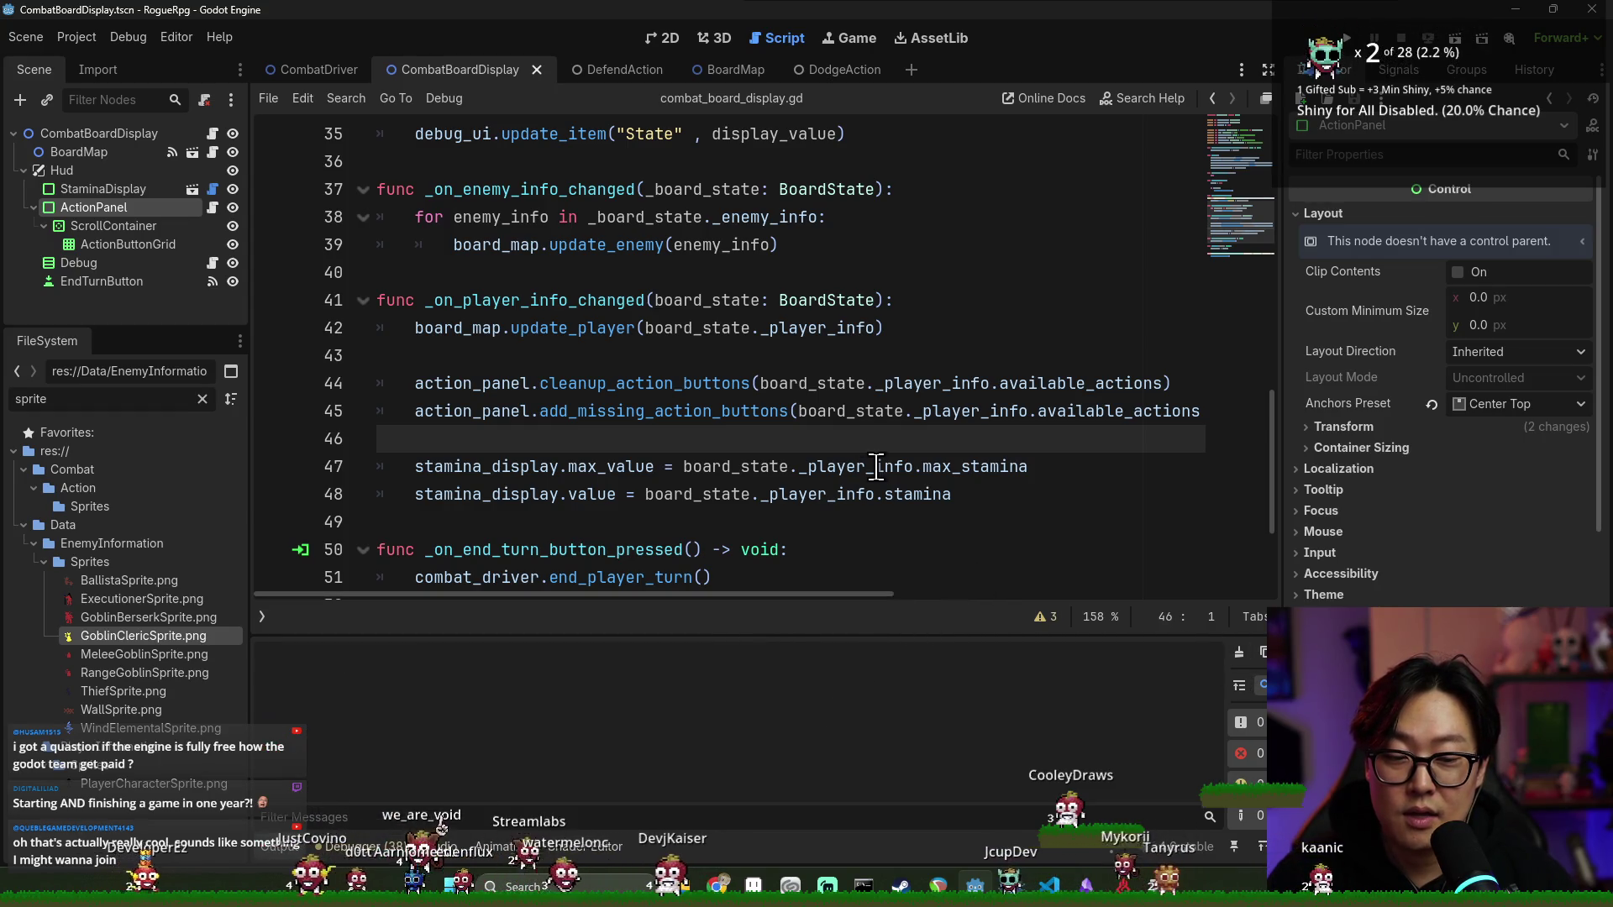
pyautogui.scroll(-3, 853, 446)
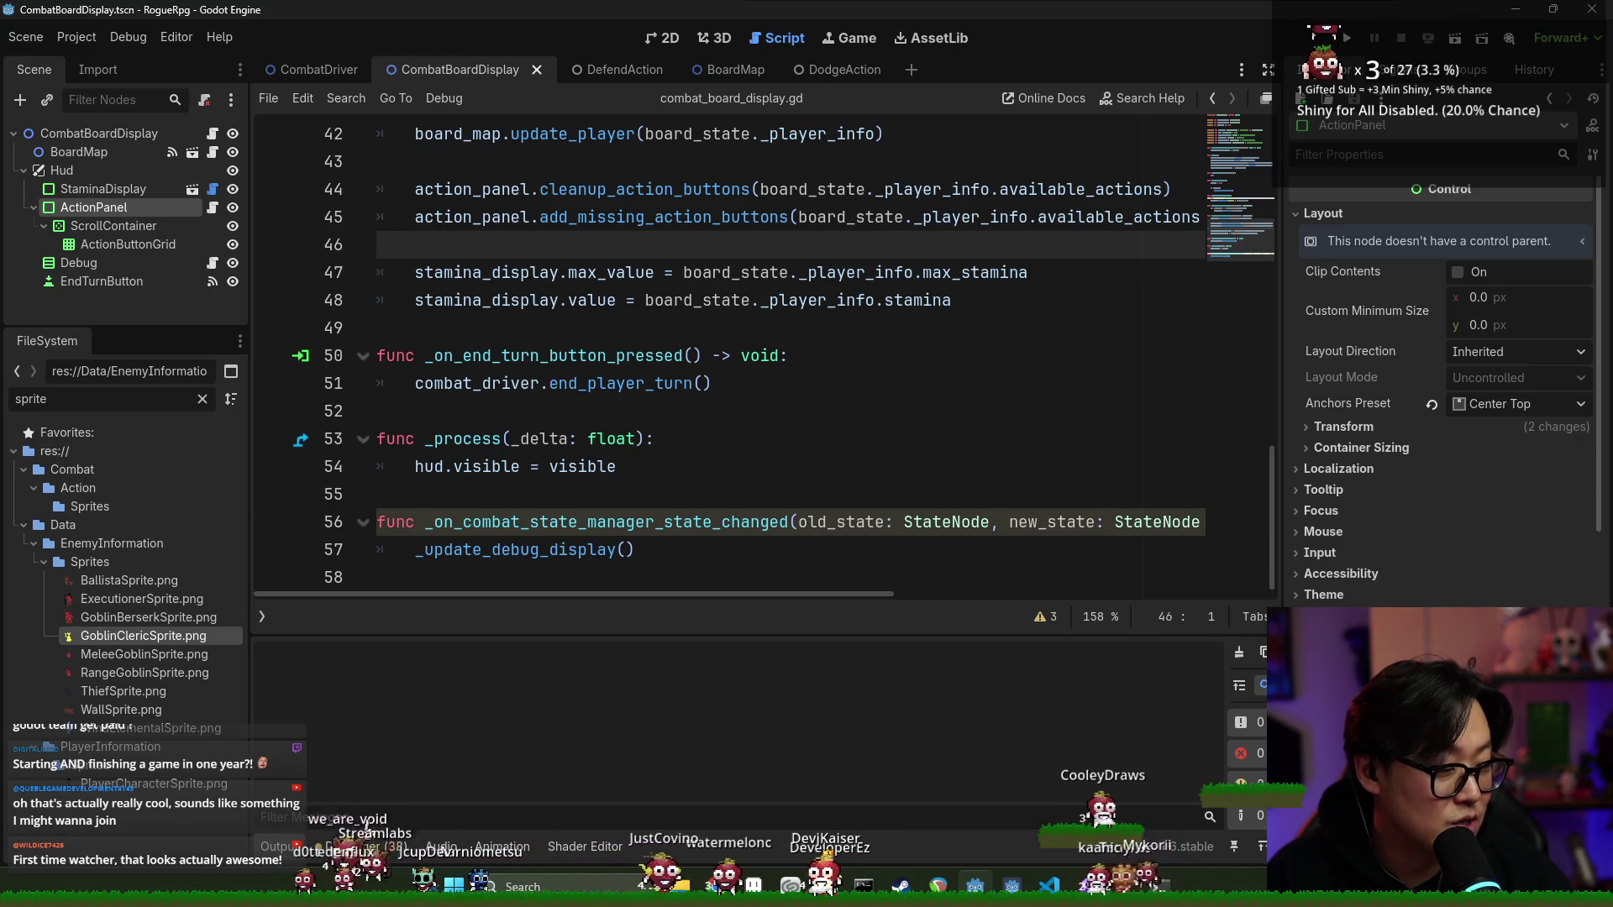
# Switch from Godot to the Discord direct messages
pyautogui.hotkey('alt', 'Tab')
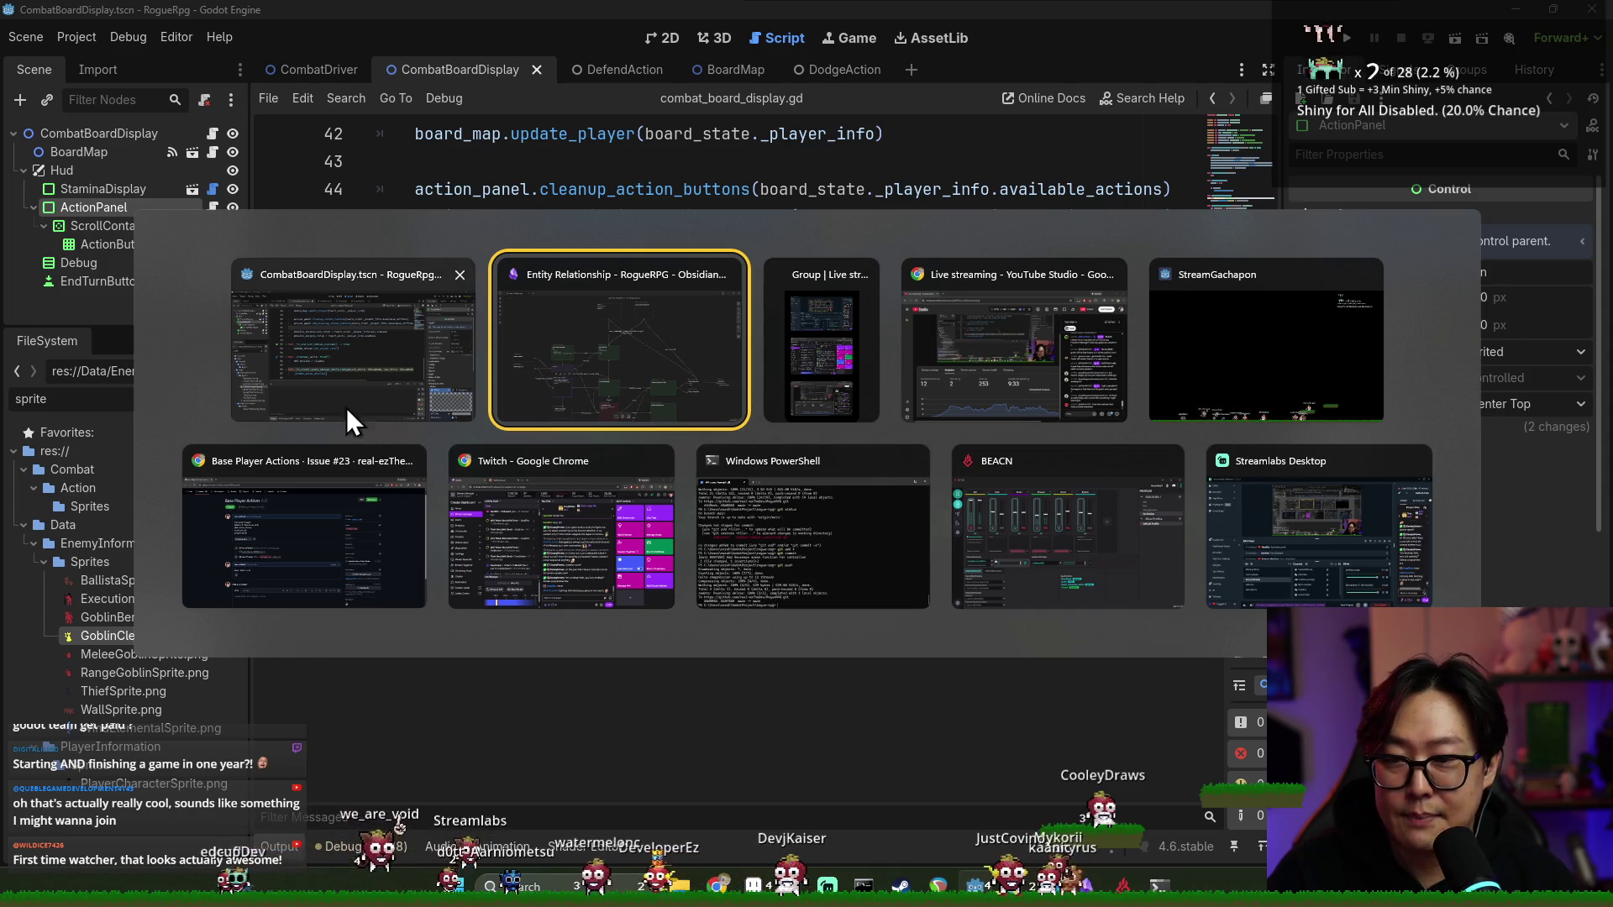
pyautogui.press('Escape')
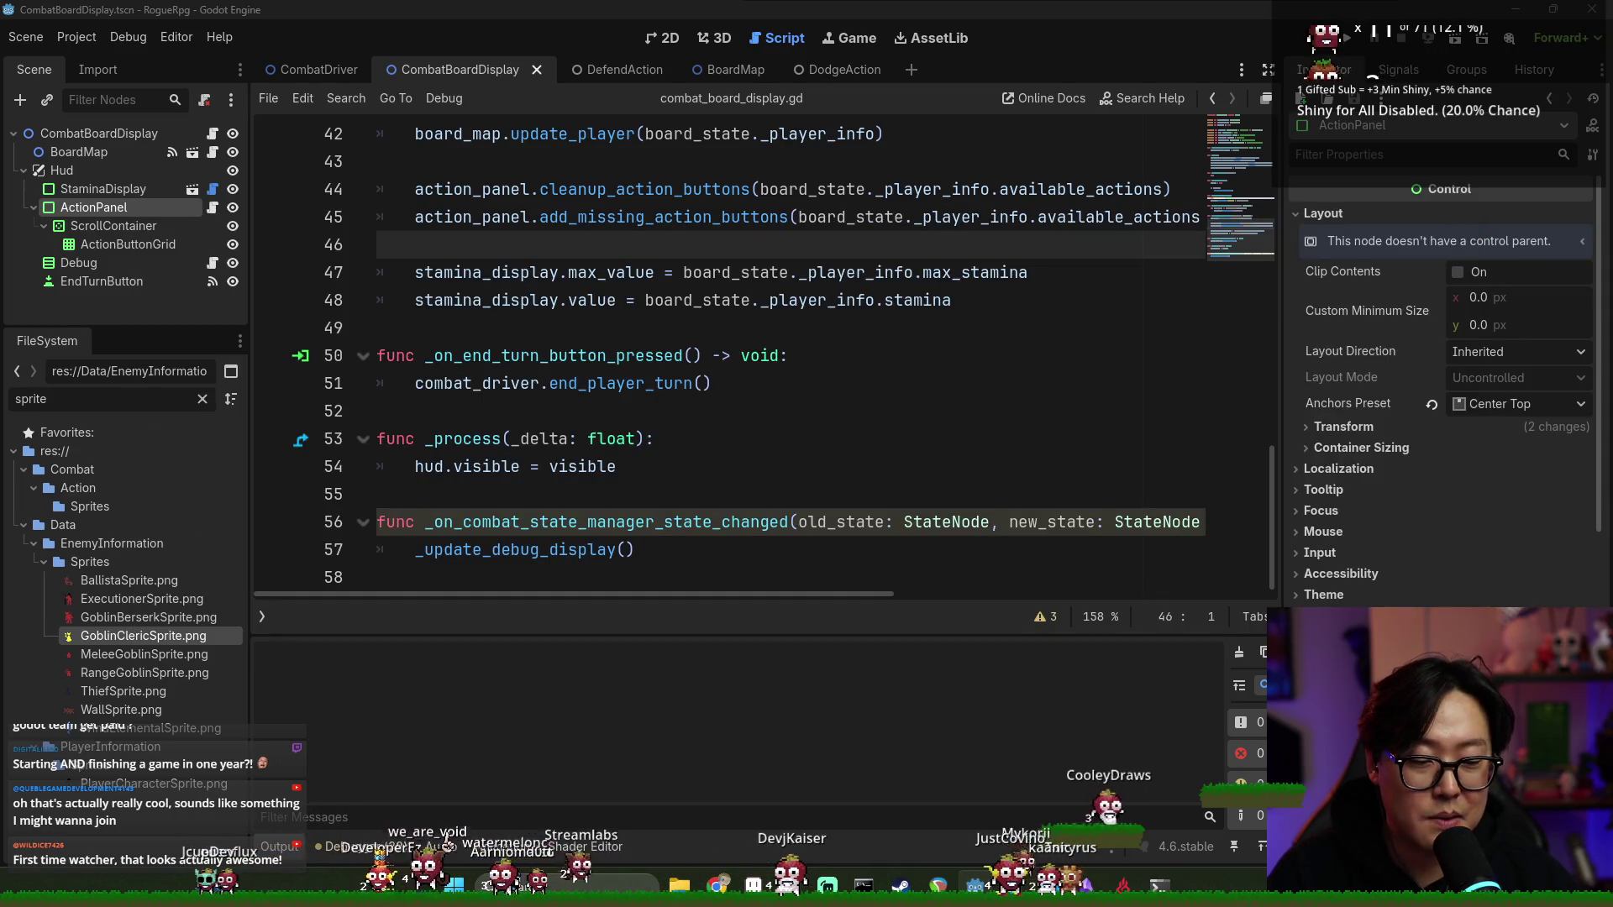
pyautogui.hotkey('alt', 'Tab')
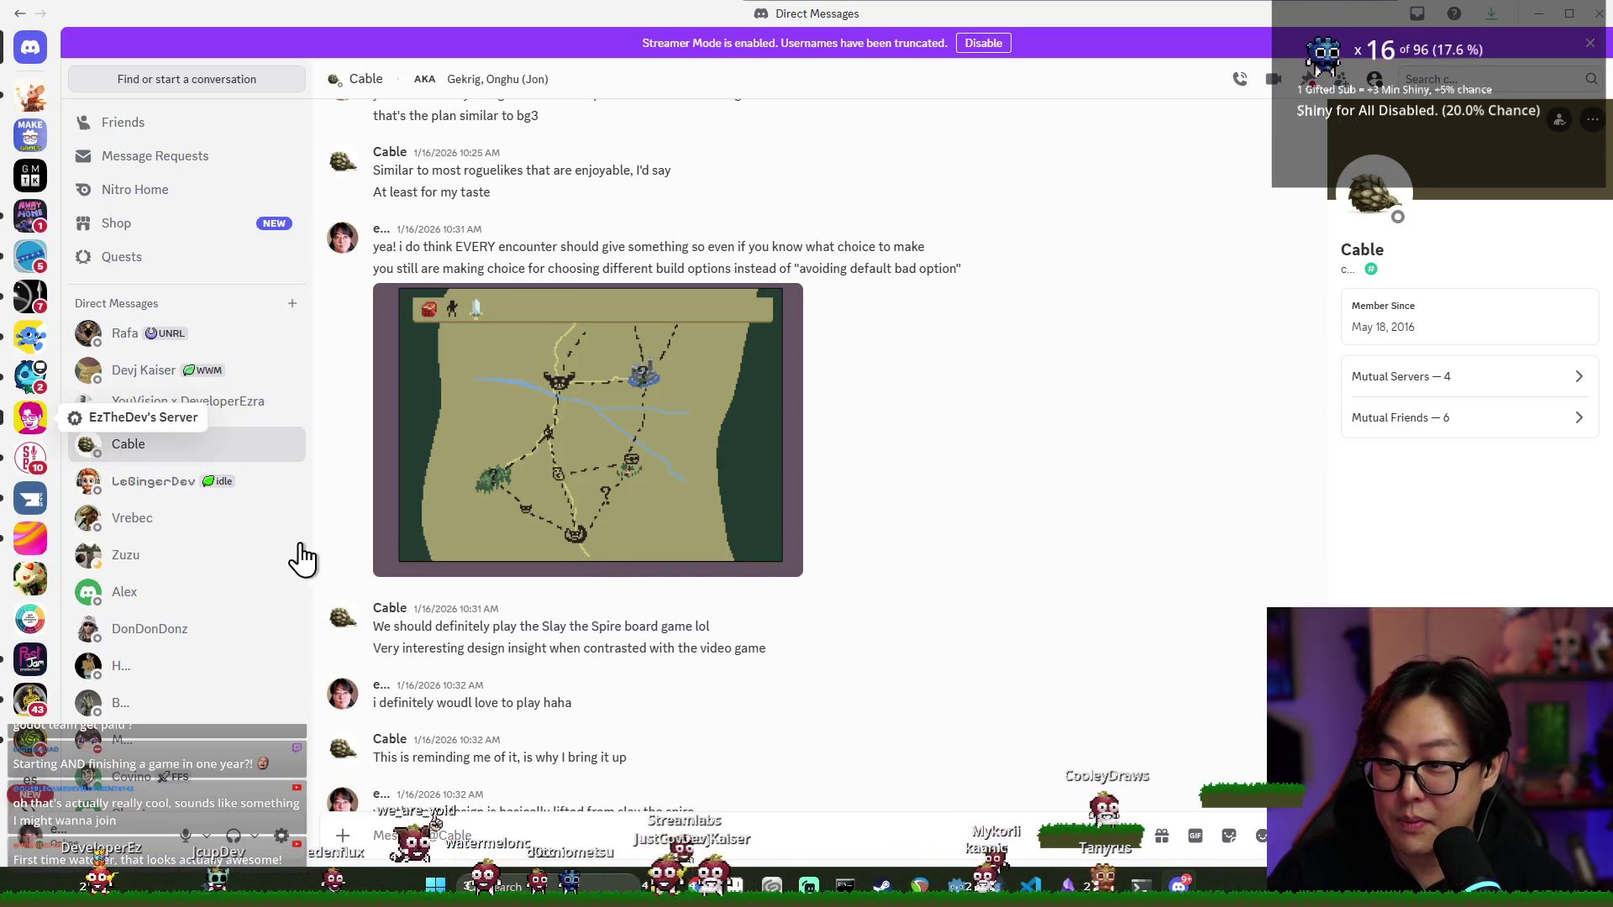
# Jump to #my-game-progress and scroll through its posts
pyautogui.hotkey('alt', 'Left')
pyautogui.scroll(-3, 576, 614)
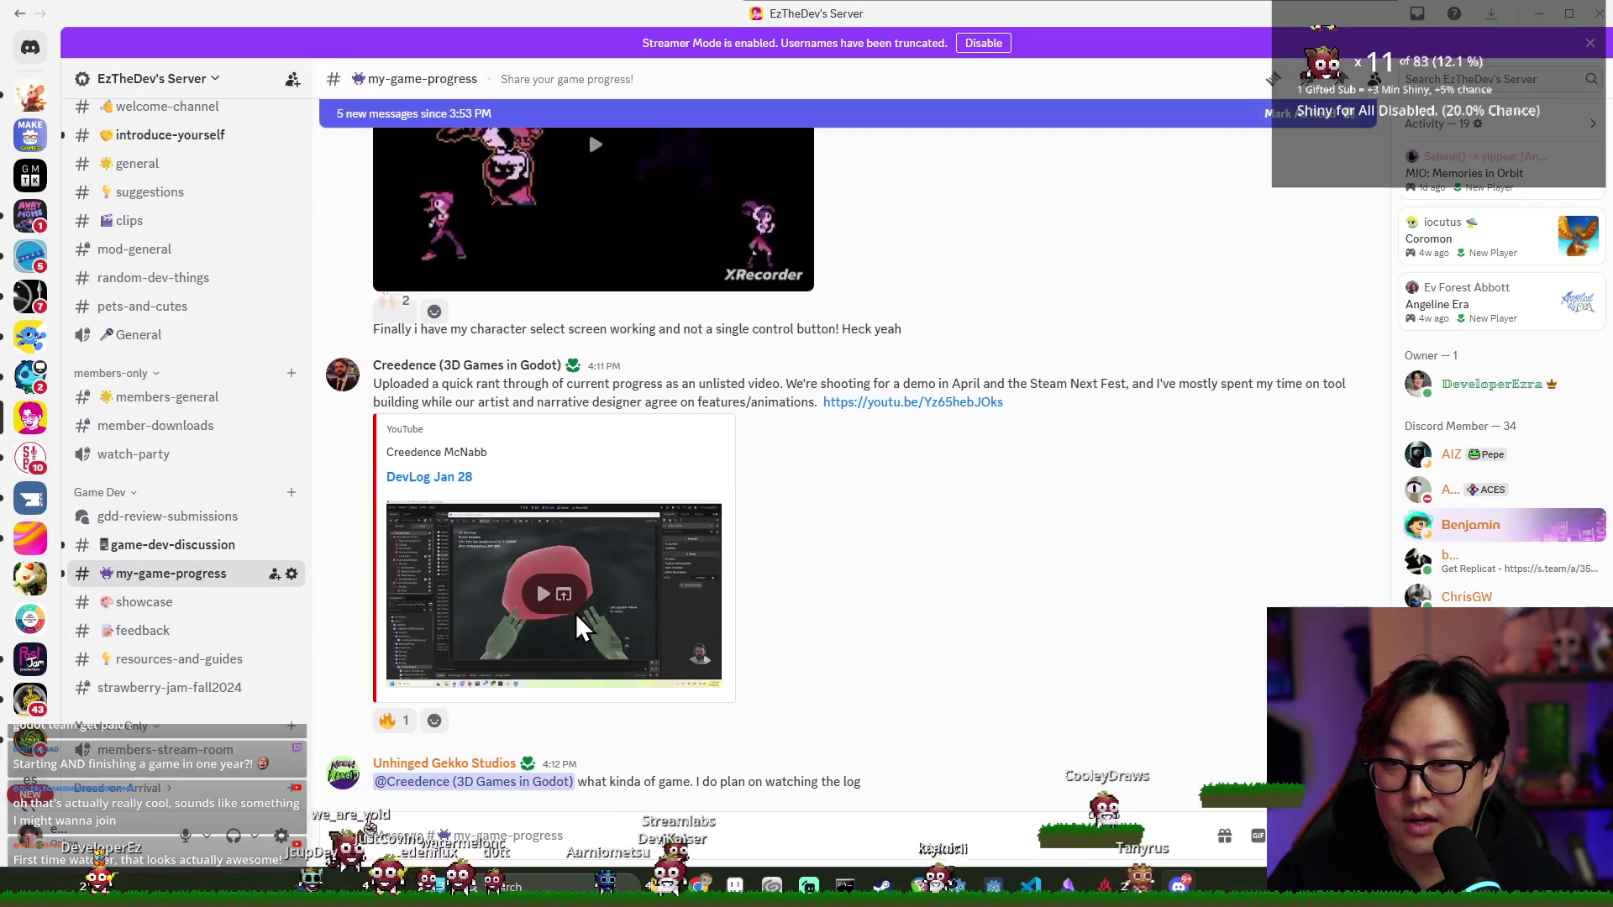
pyautogui.scroll(15, 626, 613)
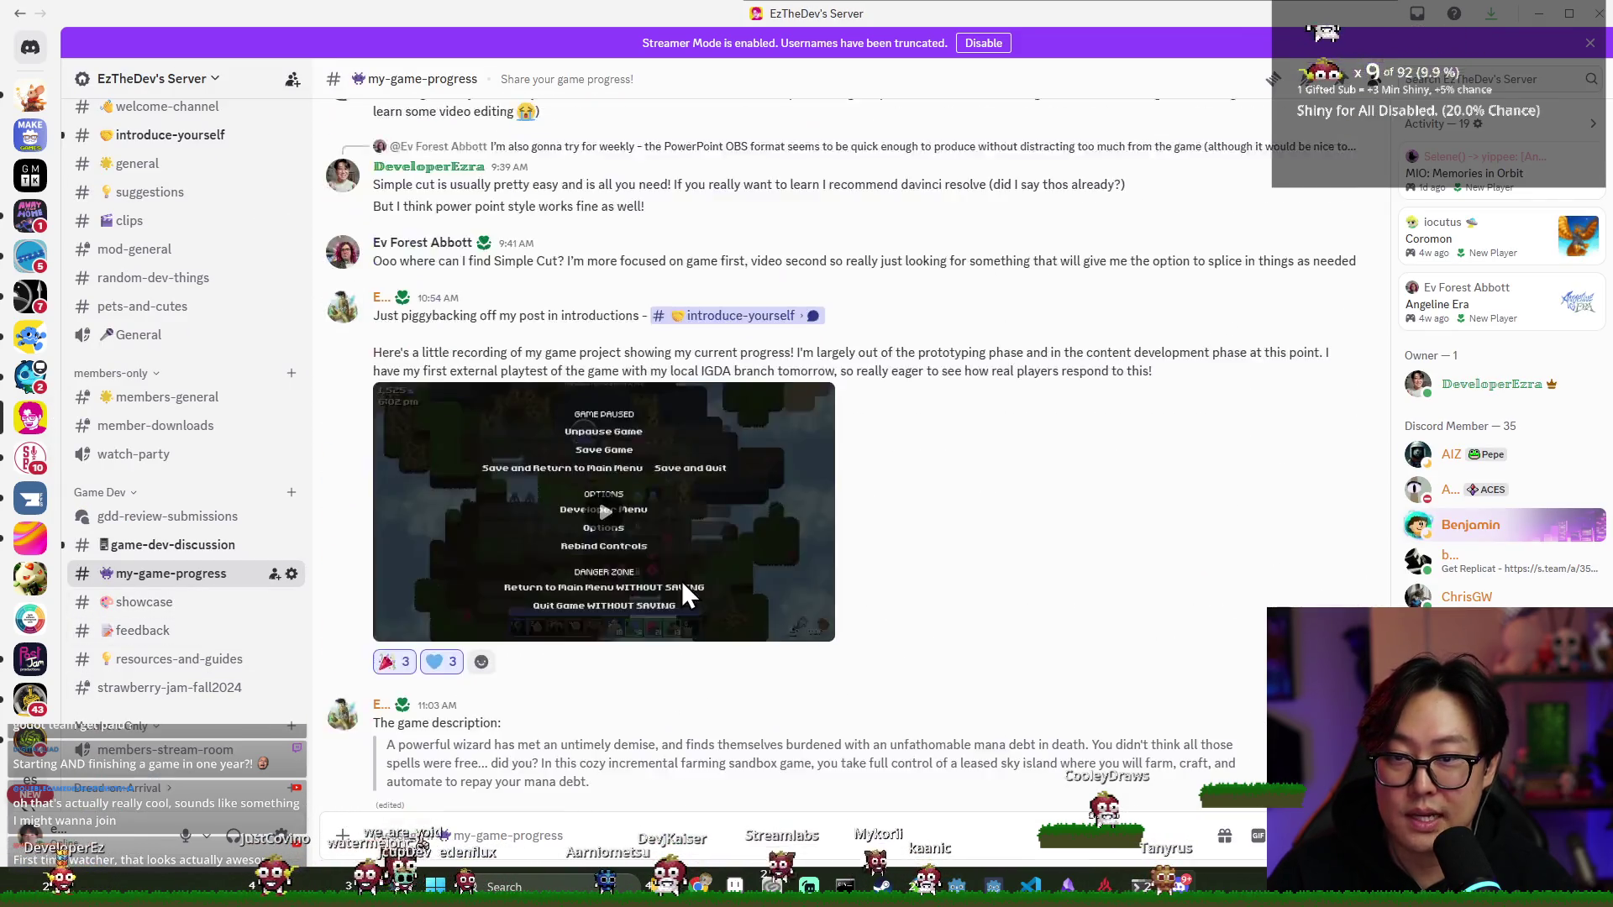
pyautogui.scroll(12, 669, 550)
pyautogui.scroll(-3, 774, 558)
pyautogui.scroll(-15, 1216, 707)
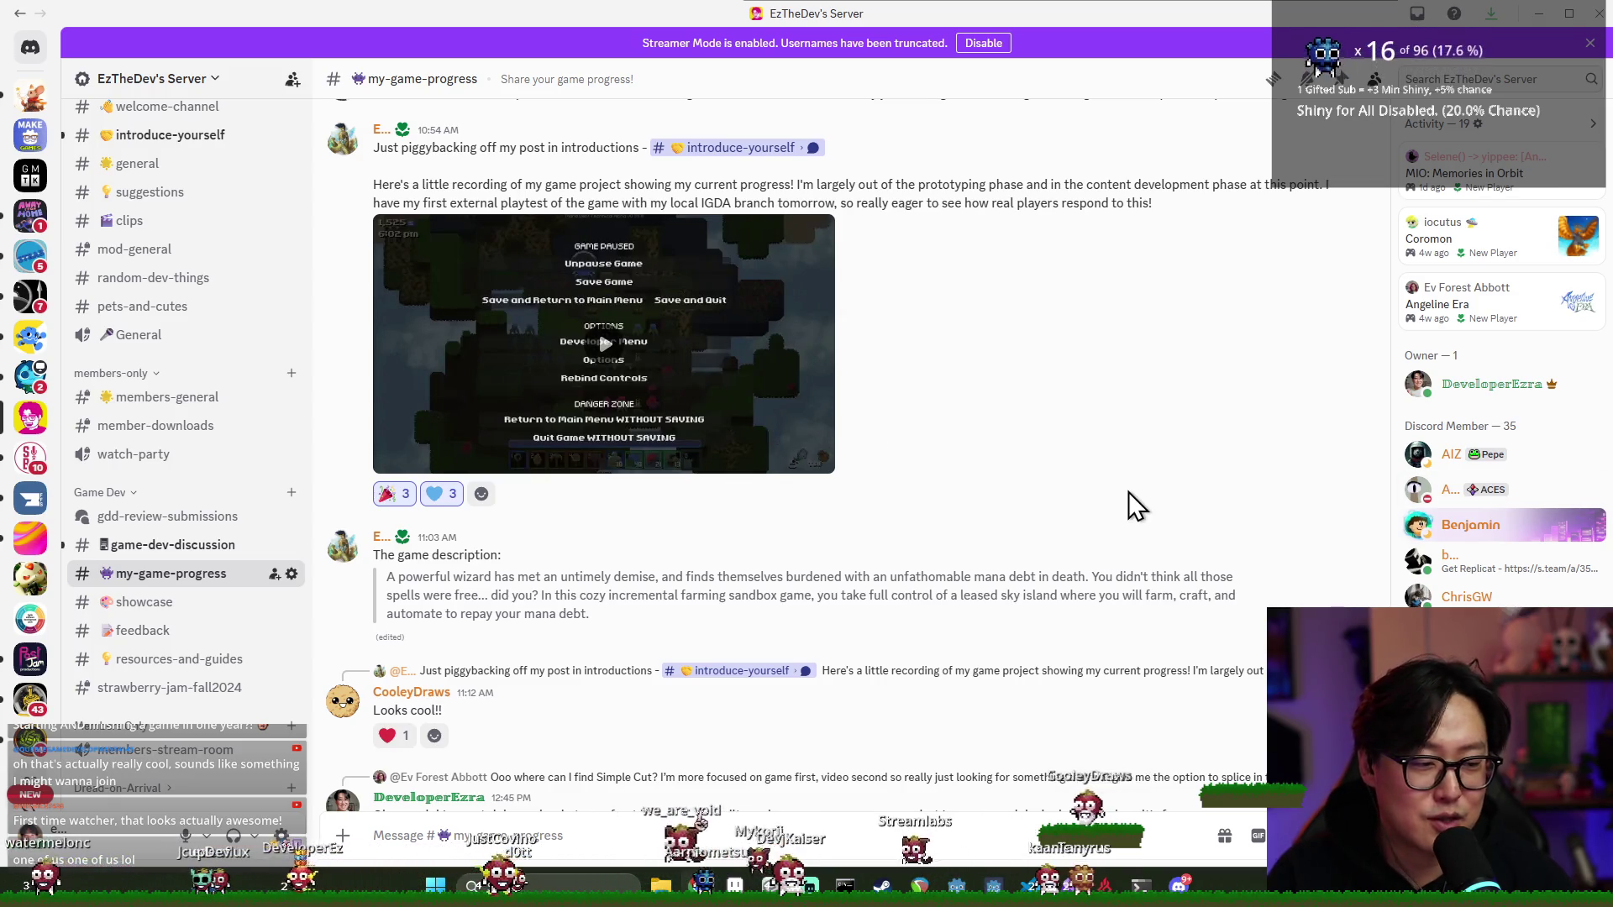
pyautogui.scroll(-20, 1127, 492)
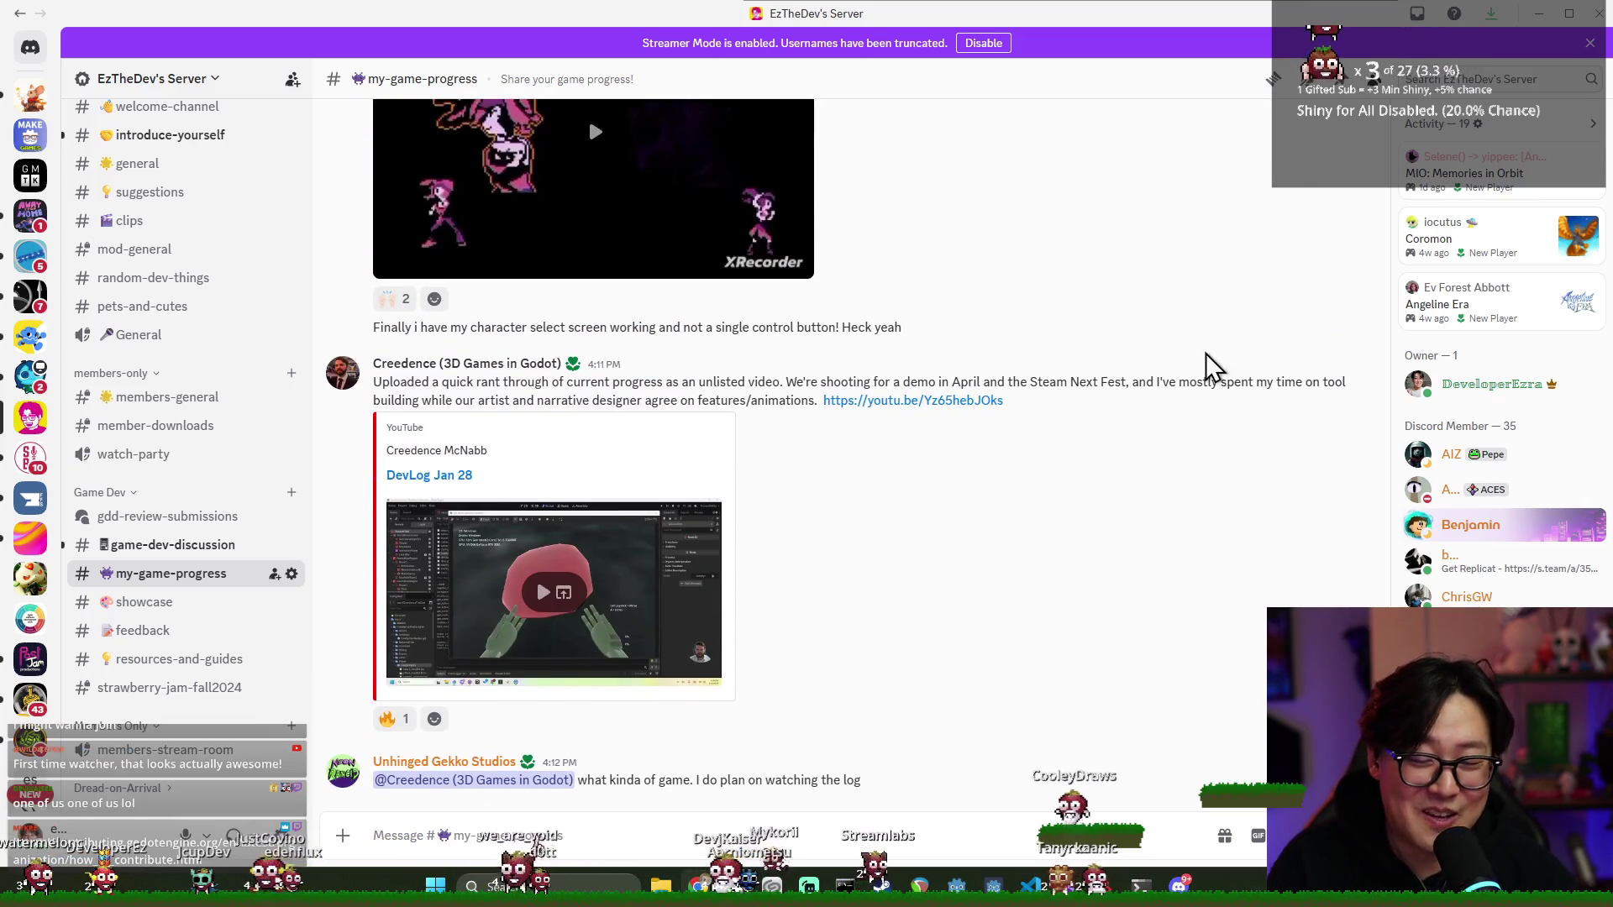
# Minimize Discord so combat_board_display.gd shows in Godot
pyautogui.hotkey('alt', 'Tab')
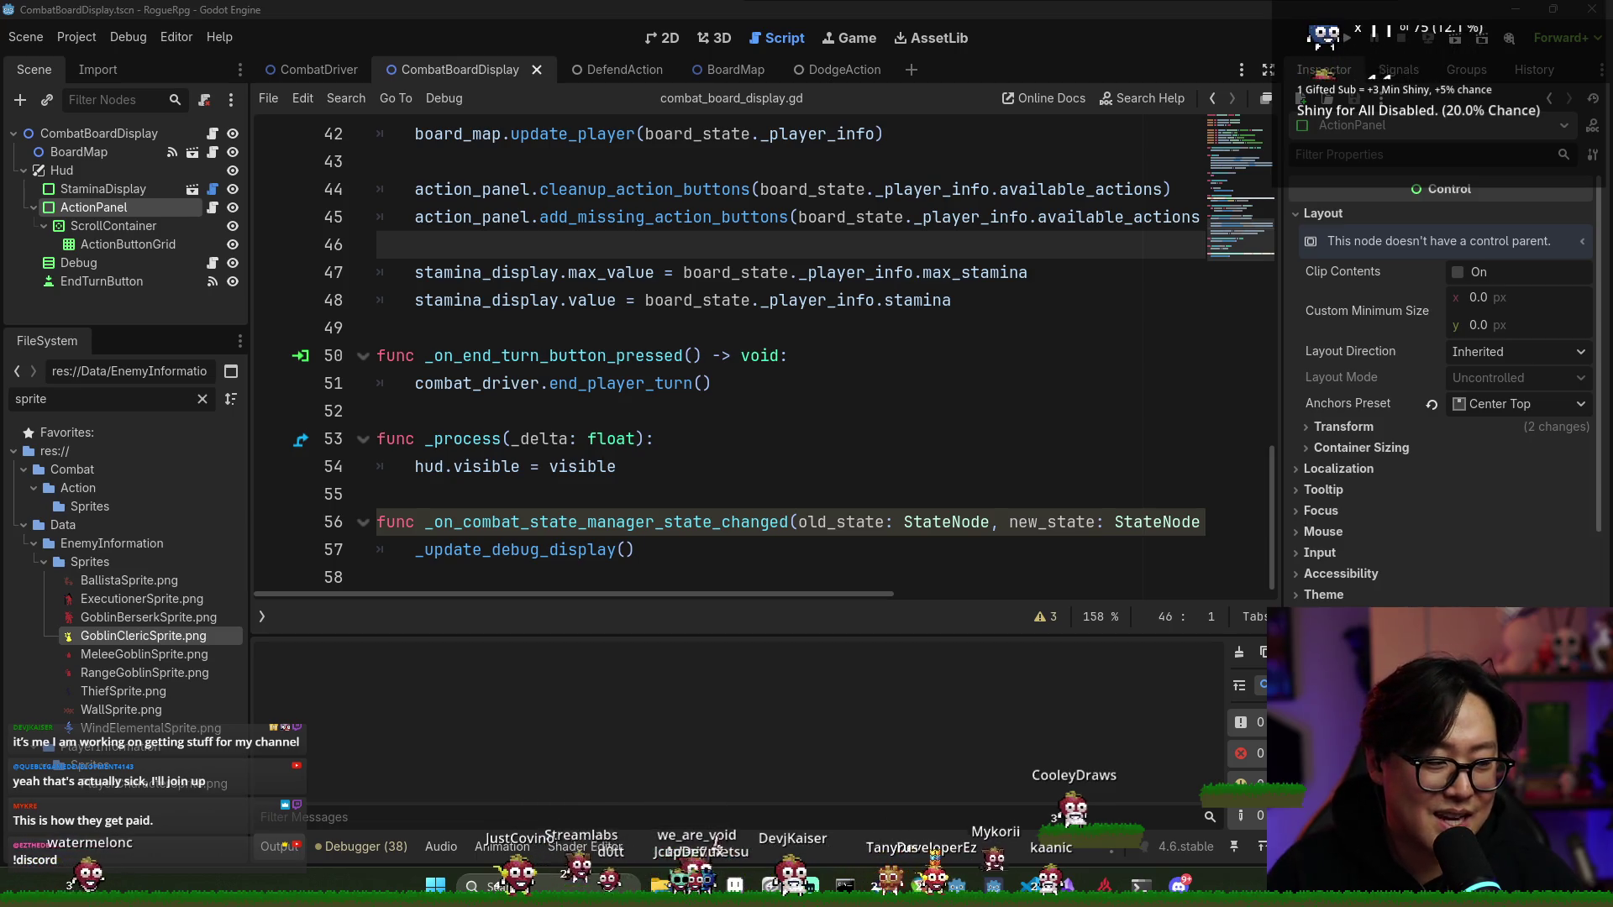
pyautogui.hotkey('alt', 'Tab')
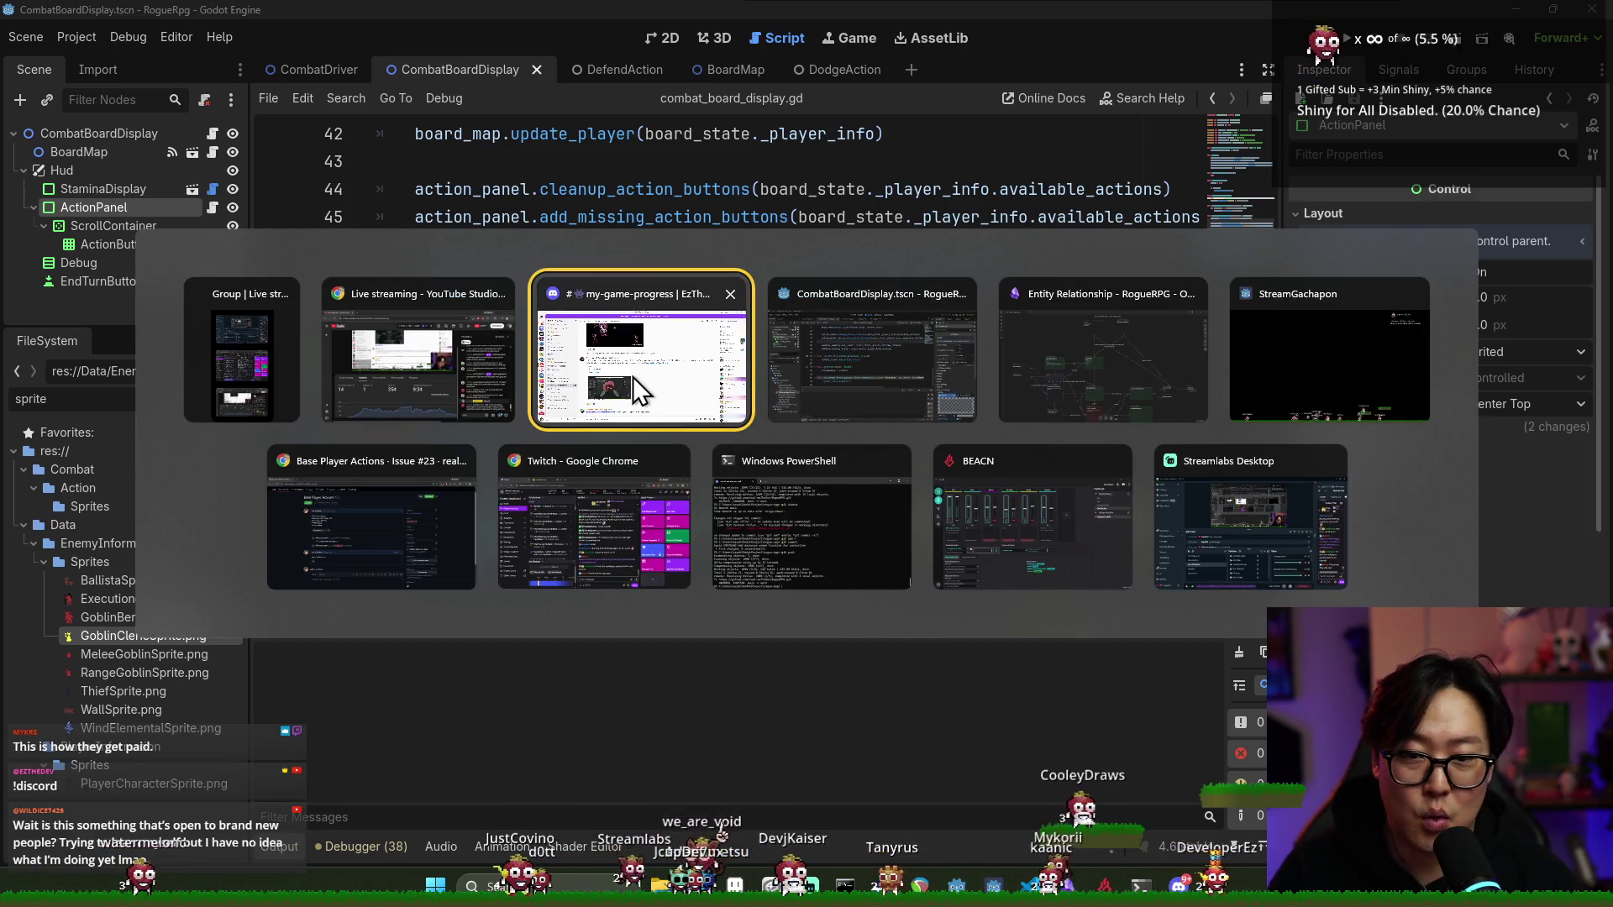
pyautogui.click(629, 375)
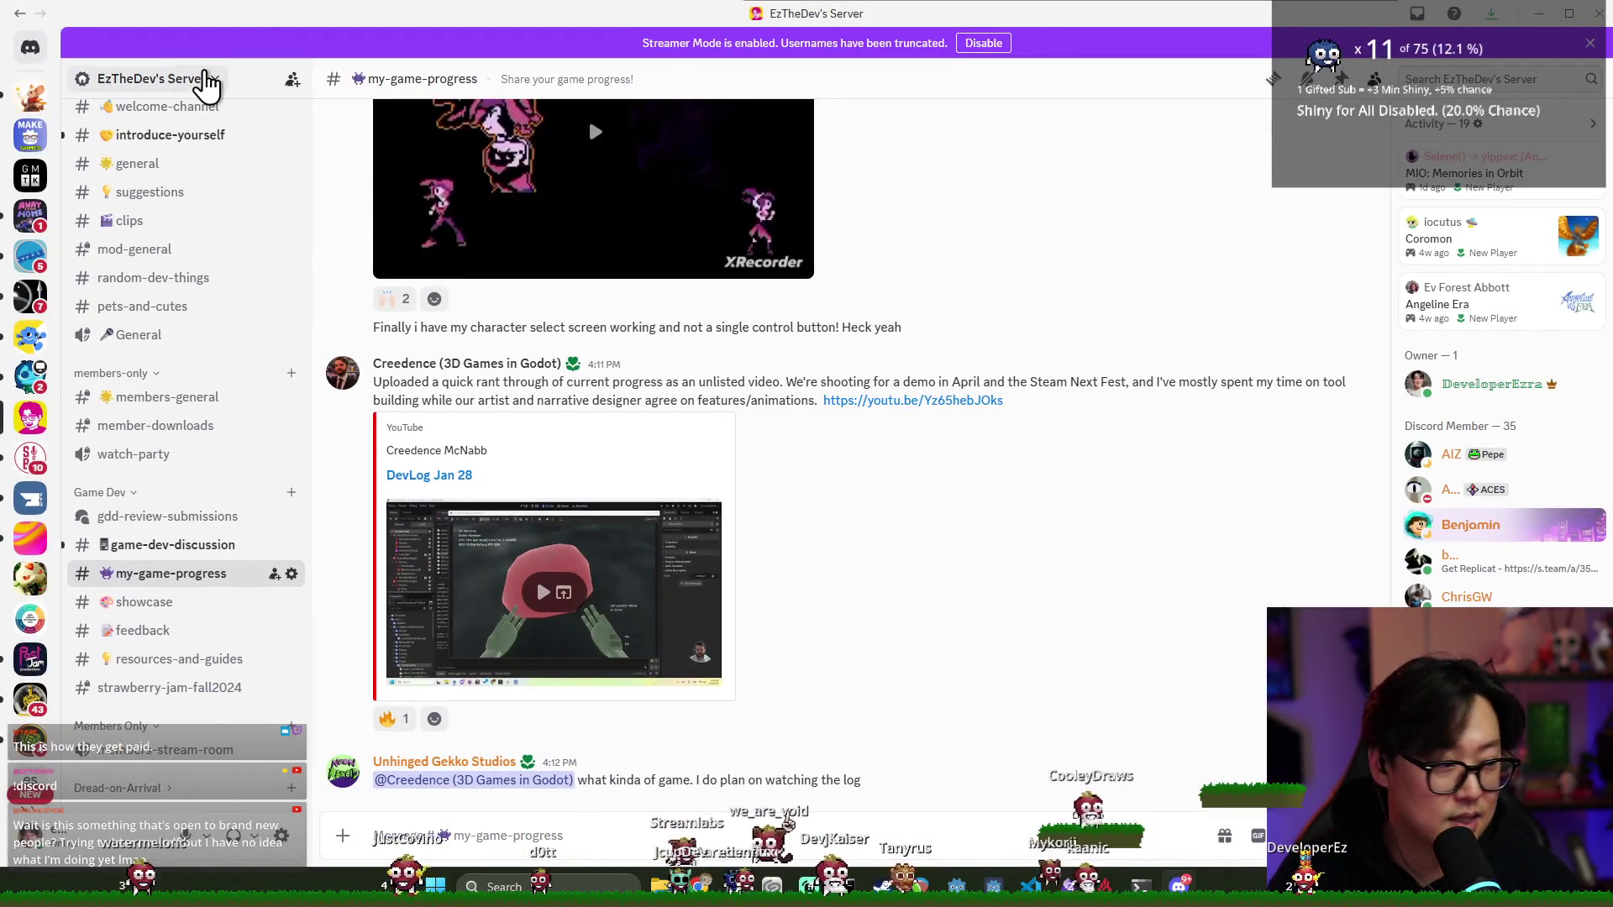
pyautogui.click(1530, 14)
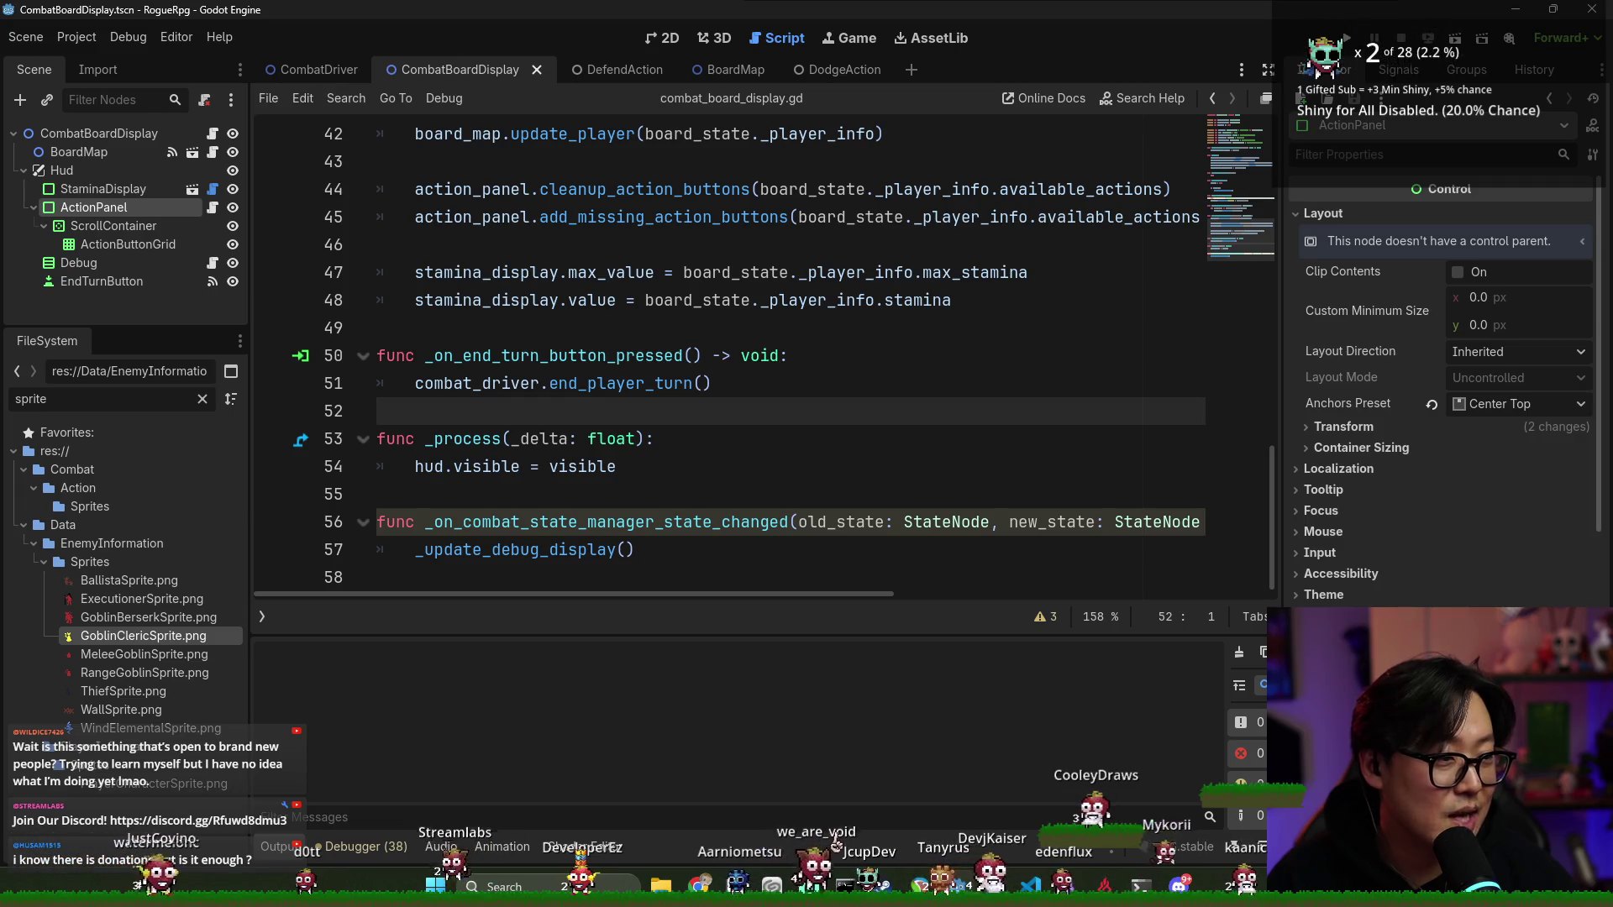
# Open the Godot How to contribute docs page and read down it, selecting passages
pyautogui.click(697, 884)
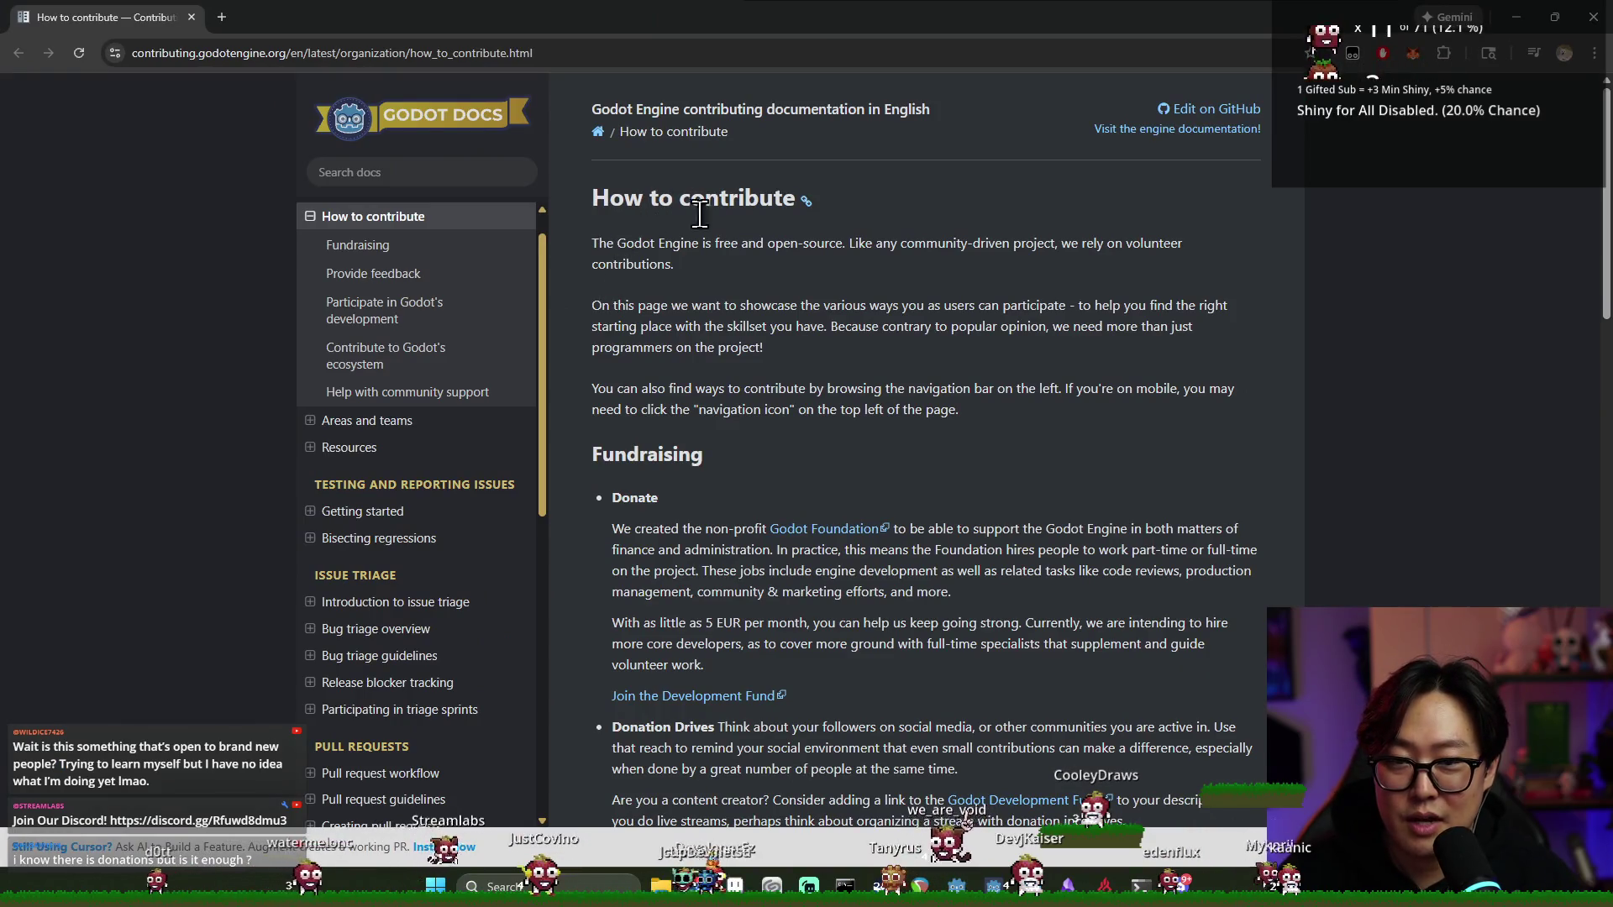
pyautogui.moveTo(602, 204)
pyautogui.mouseDown()
pyautogui.moveTo(821, 385)
pyautogui.moveTo(664, 504)
pyautogui.mouseUp()
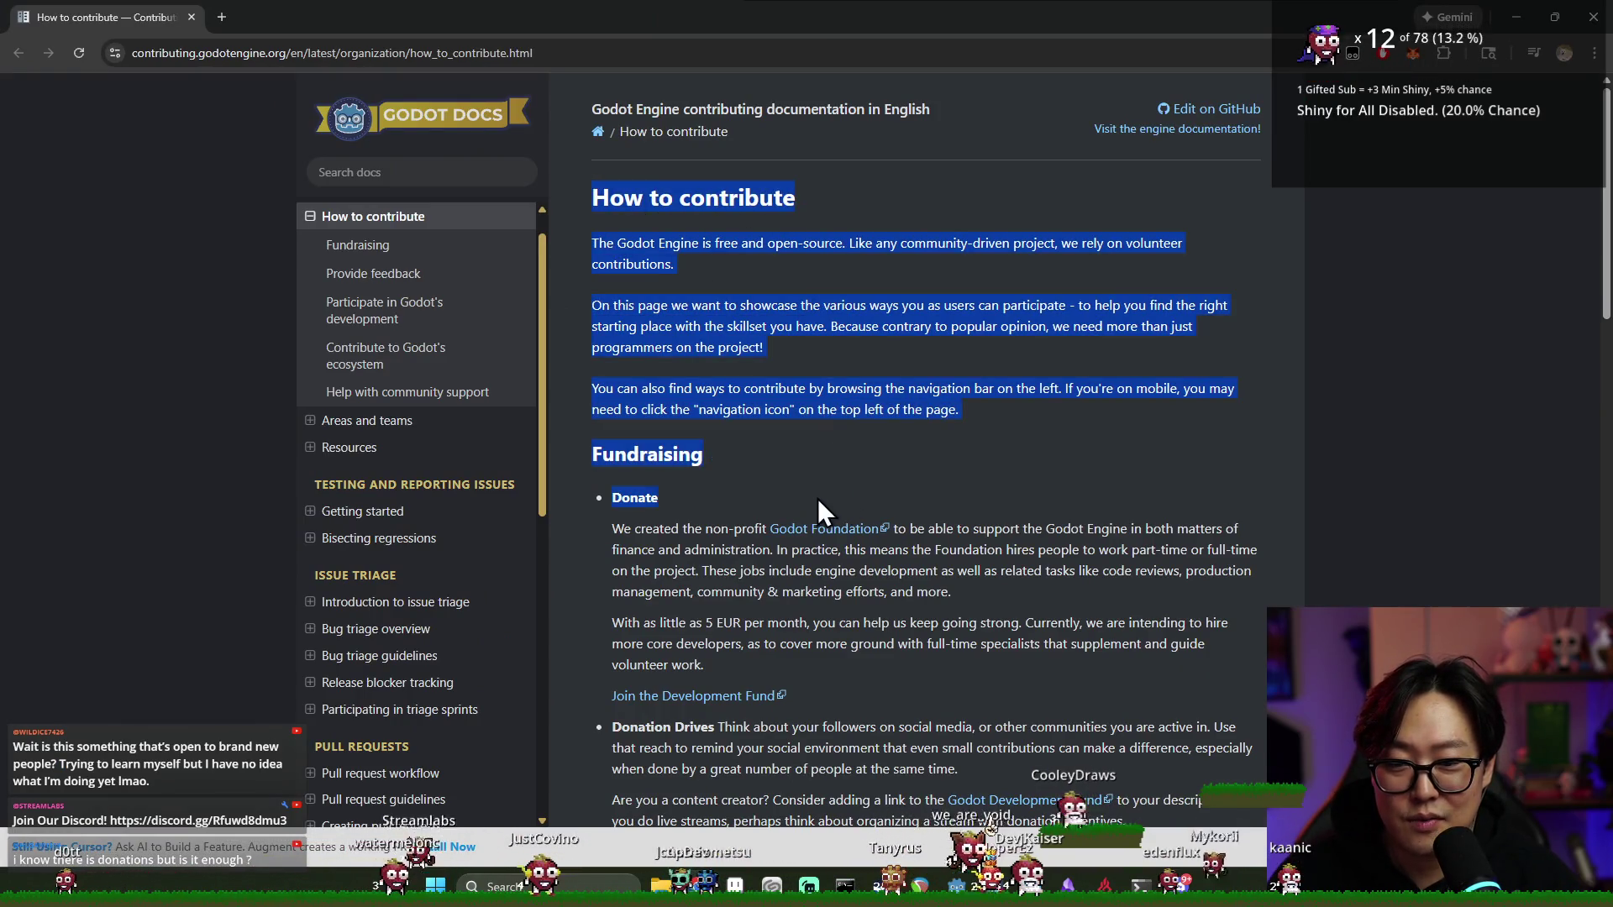
pyautogui.scroll(-4, 663, 504)
pyautogui.moveTo(879, 234)
pyautogui.mouseDown()
pyautogui.moveTo(852, 290)
pyautogui.moveTo(869, 345)
pyautogui.mouseUp()
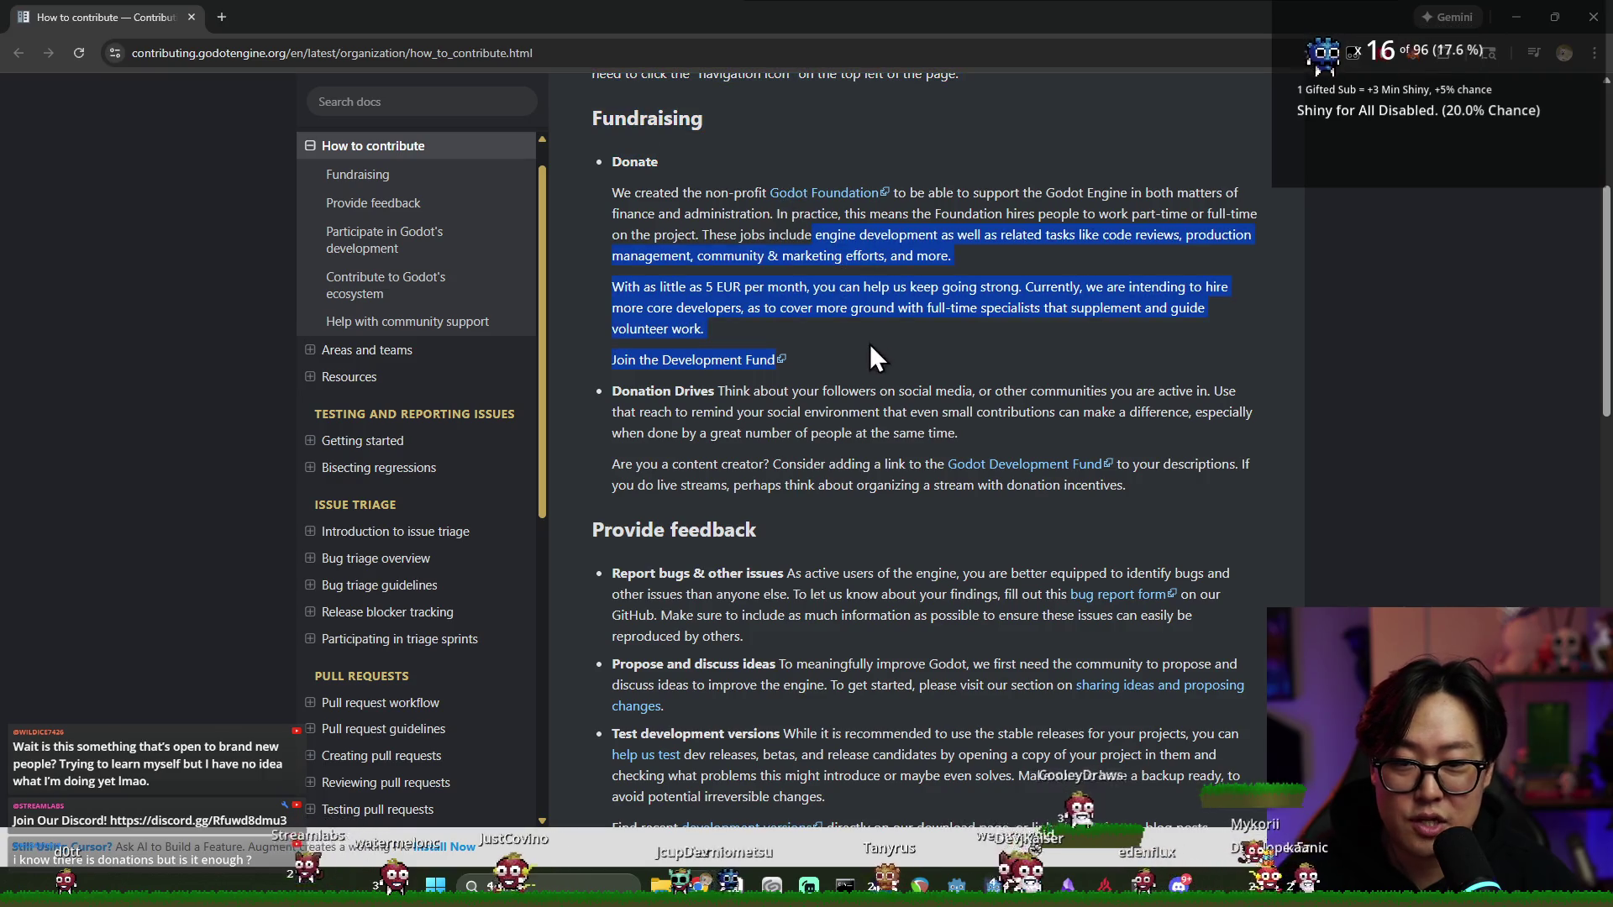
pyautogui.scroll(-4, 691, 167)
pyautogui.scroll(-8, 764, 298)
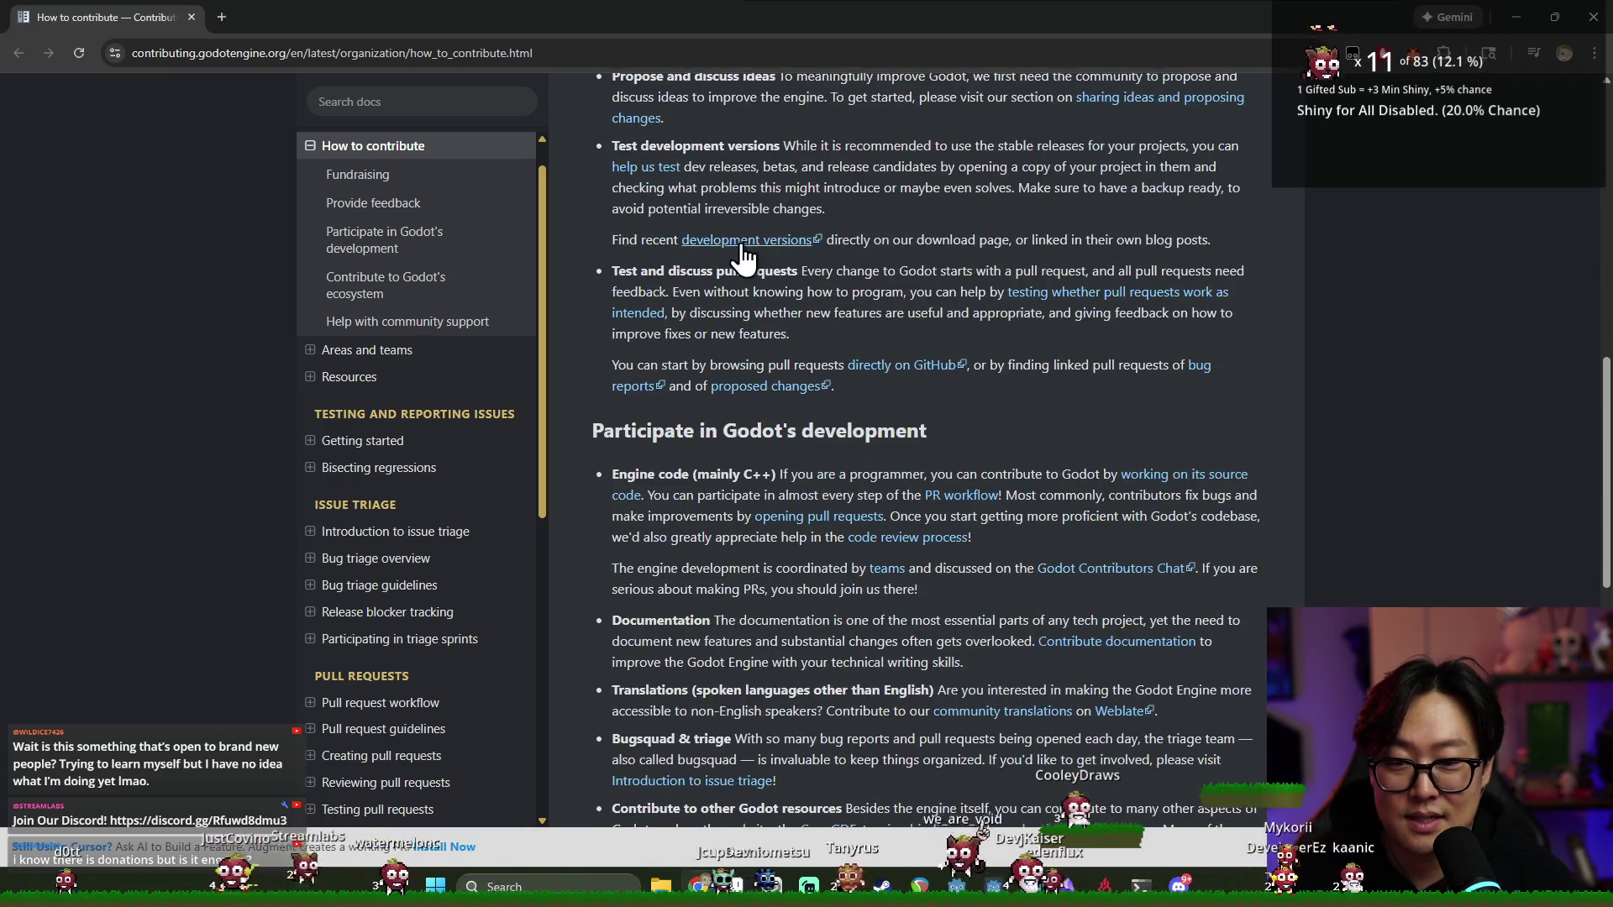
pyautogui.scroll(-3, 748, 247)
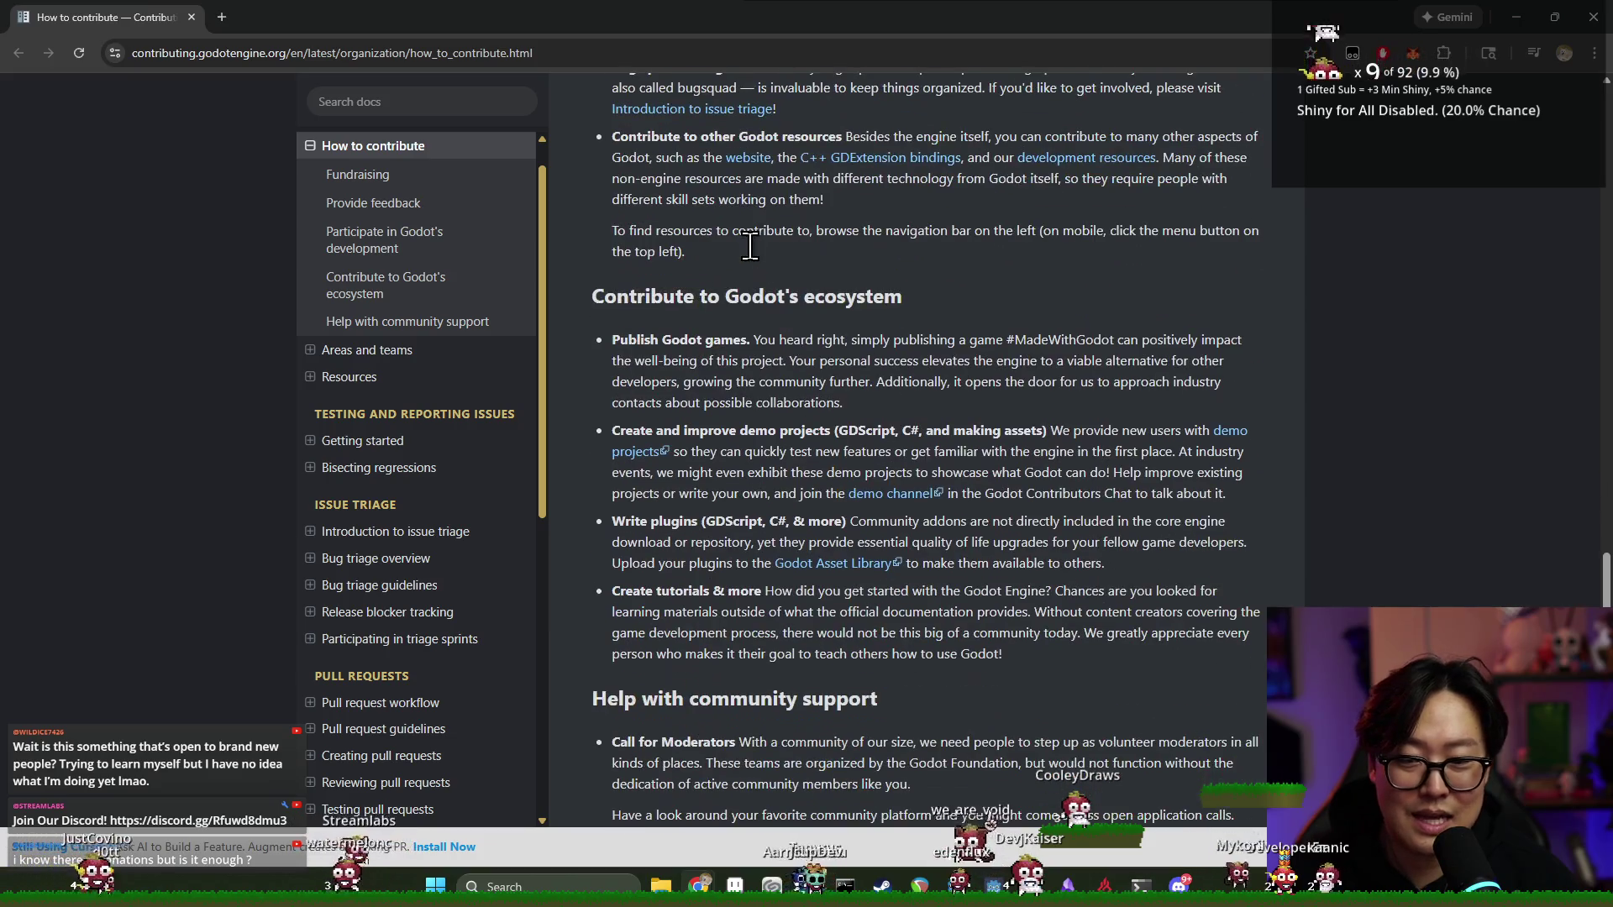
# Highlight part of the Publish Godot games paragraph, then minimize Chrome back to Godot
pyautogui.moveTo(805, 339)
pyautogui.mouseDown()
pyautogui.moveTo(933, 385)
pyautogui.moveTo(840, 373)
pyautogui.moveTo(1118, 366)
pyautogui.moveTo(1248, 390)
pyautogui.moveTo(822, 382)
pyautogui.mouseUp()
pyautogui.click(1189, 367)
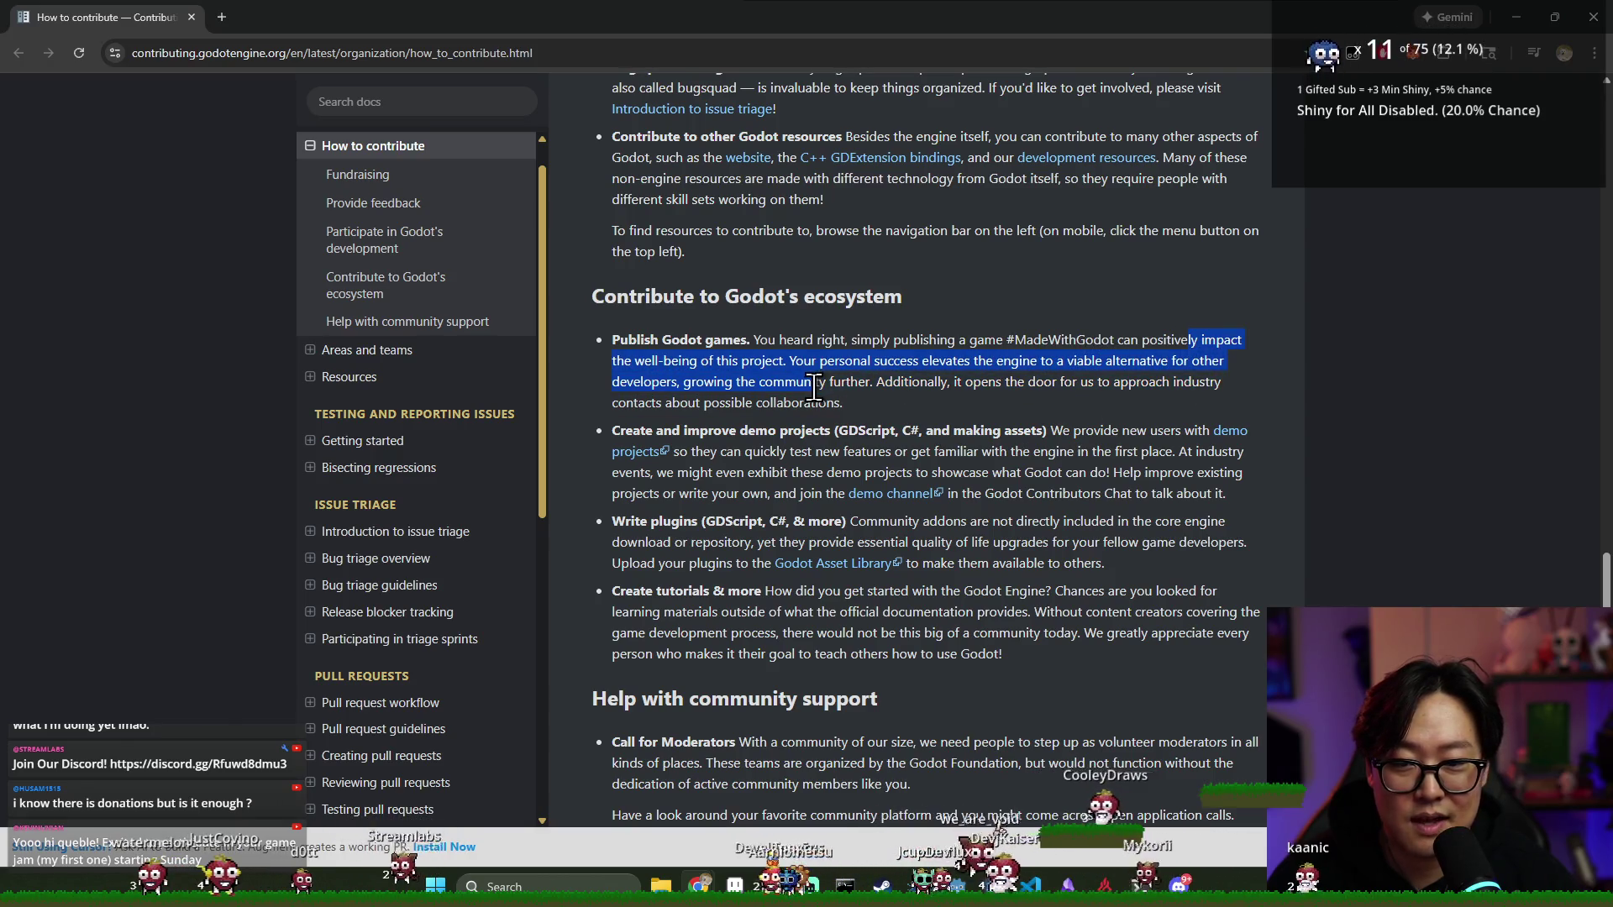
pyautogui.scroll(-1, 853, 414)
pyautogui.scroll(-2, 852, 415)
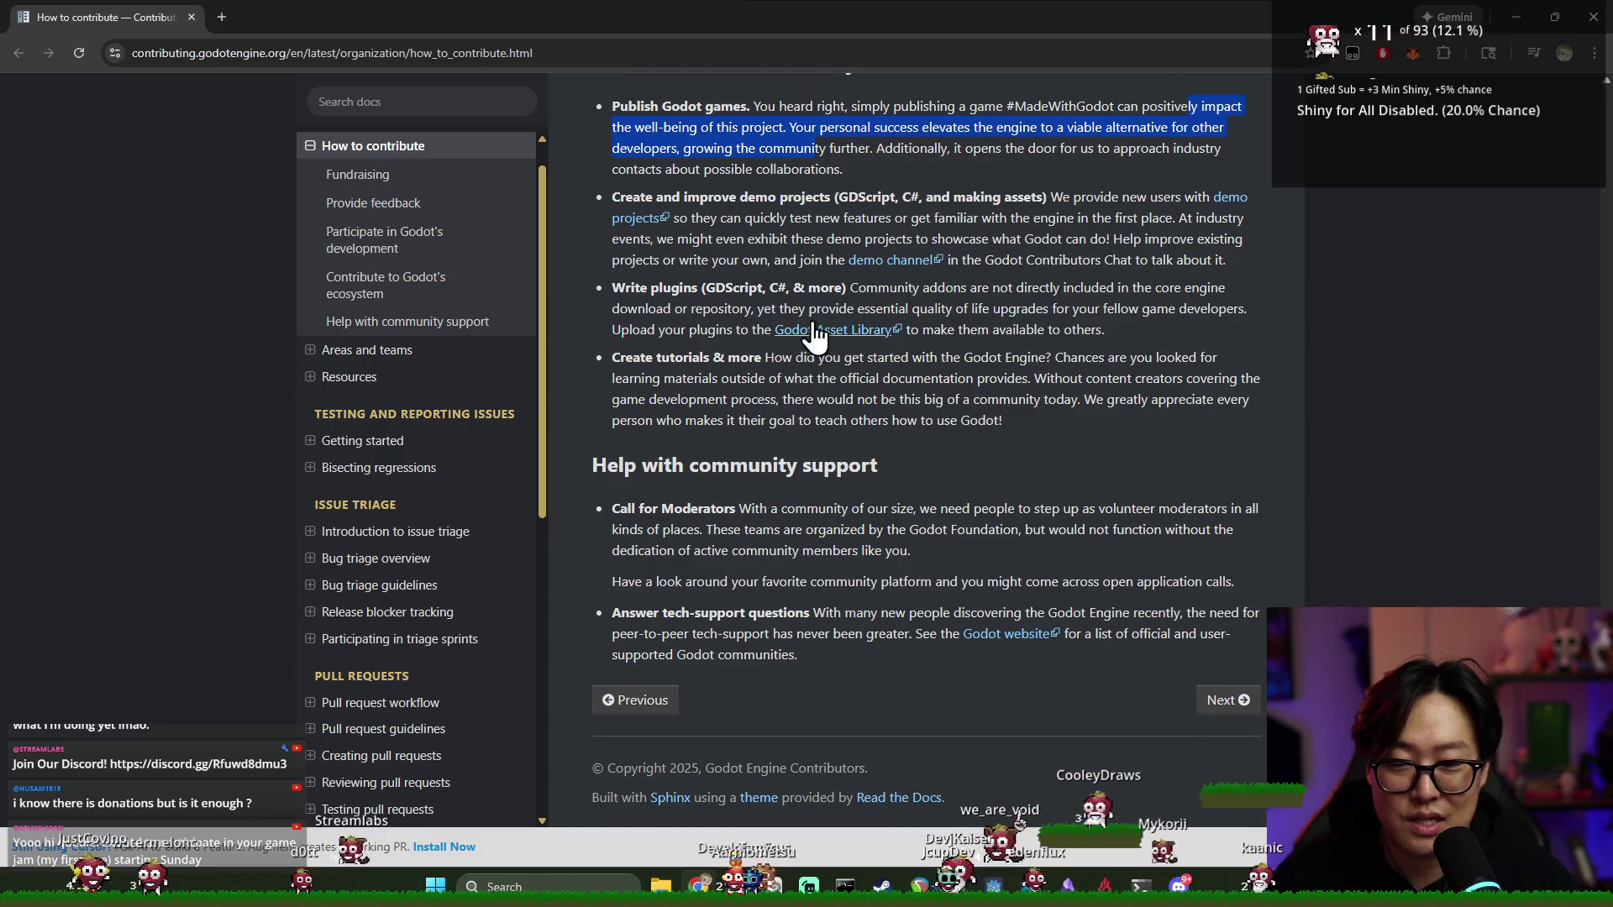
pyautogui.scroll(8, 849, 311)
pyautogui.scroll(10, 873, 336)
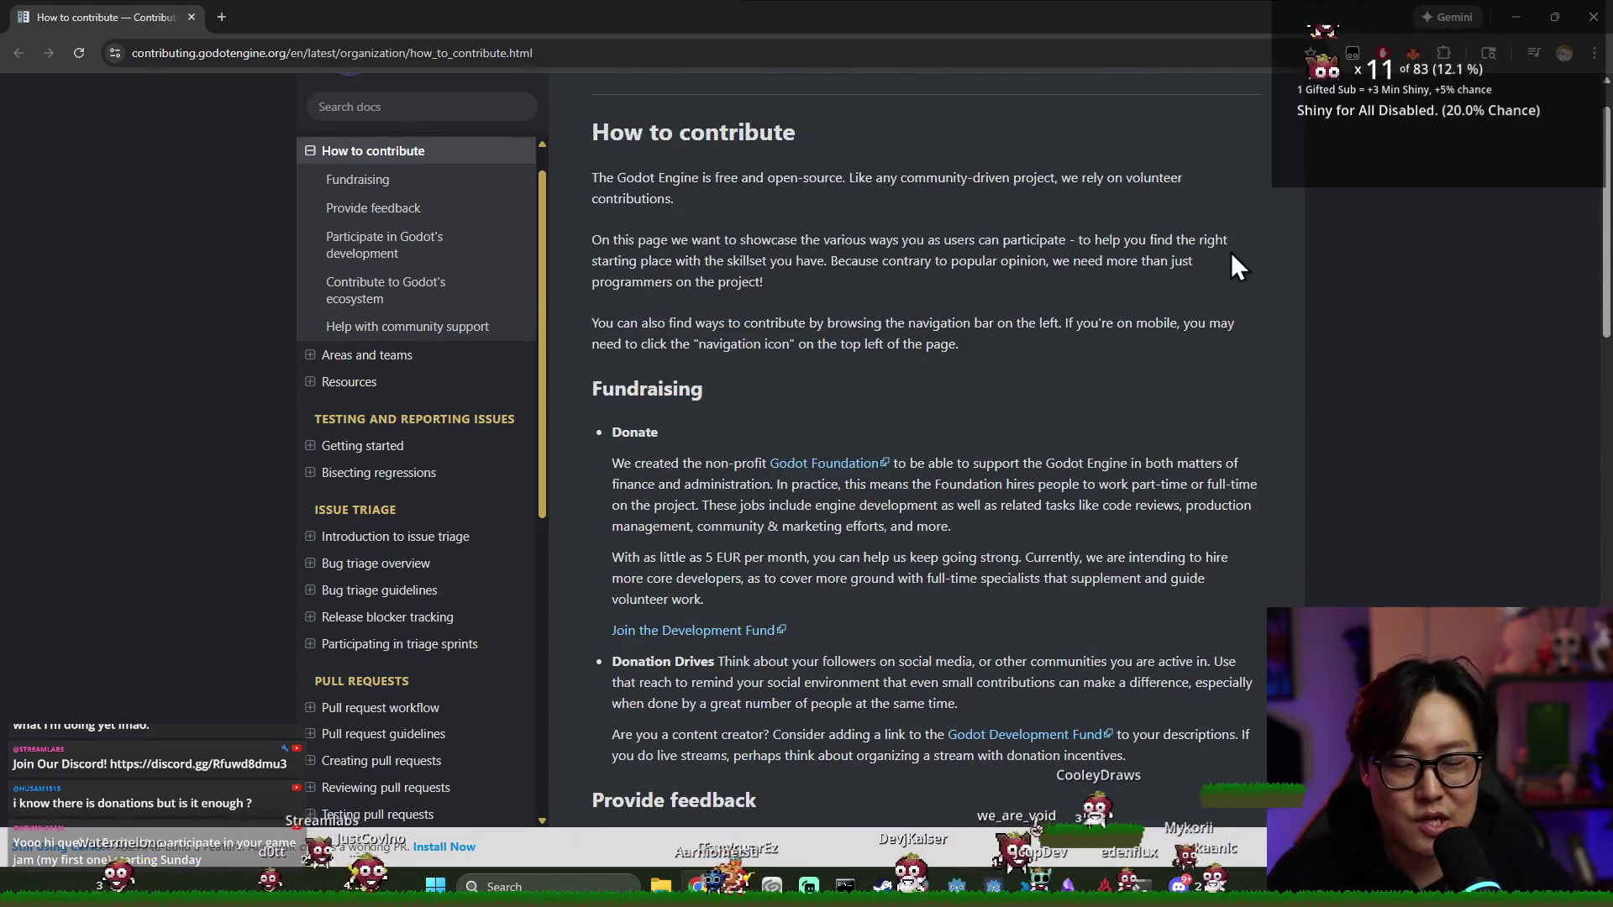
pyautogui.click(1516, 17)
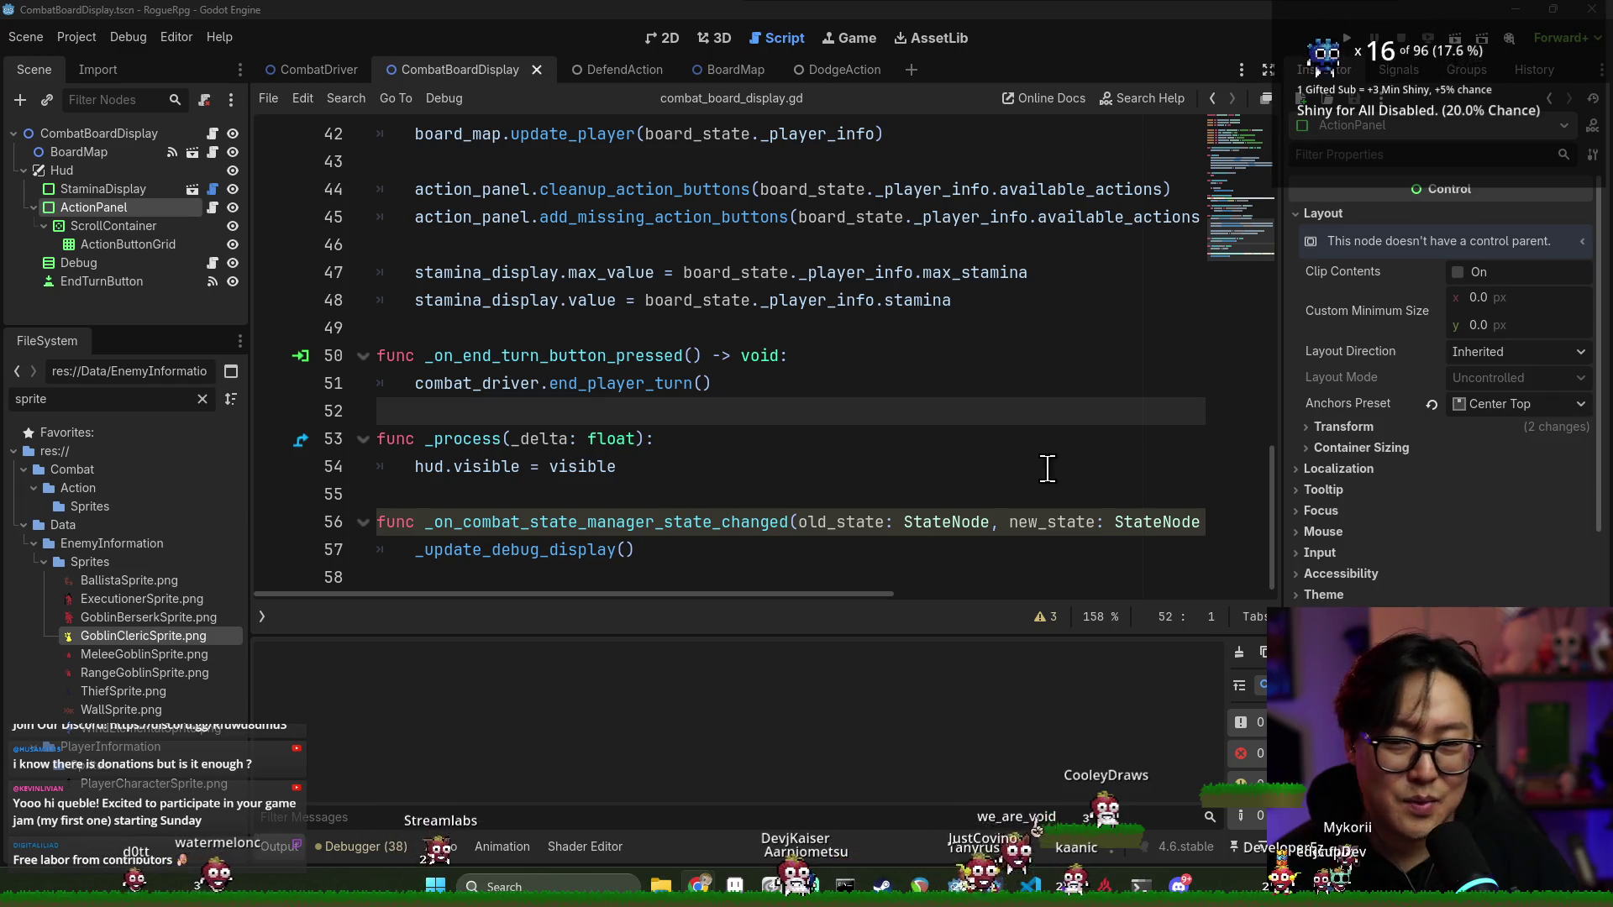
# Save the combat_board_display script and CombatBoardDisplay scene
pyautogui.click(817, 449)
pyautogui.hotkey('ctrl', 's')
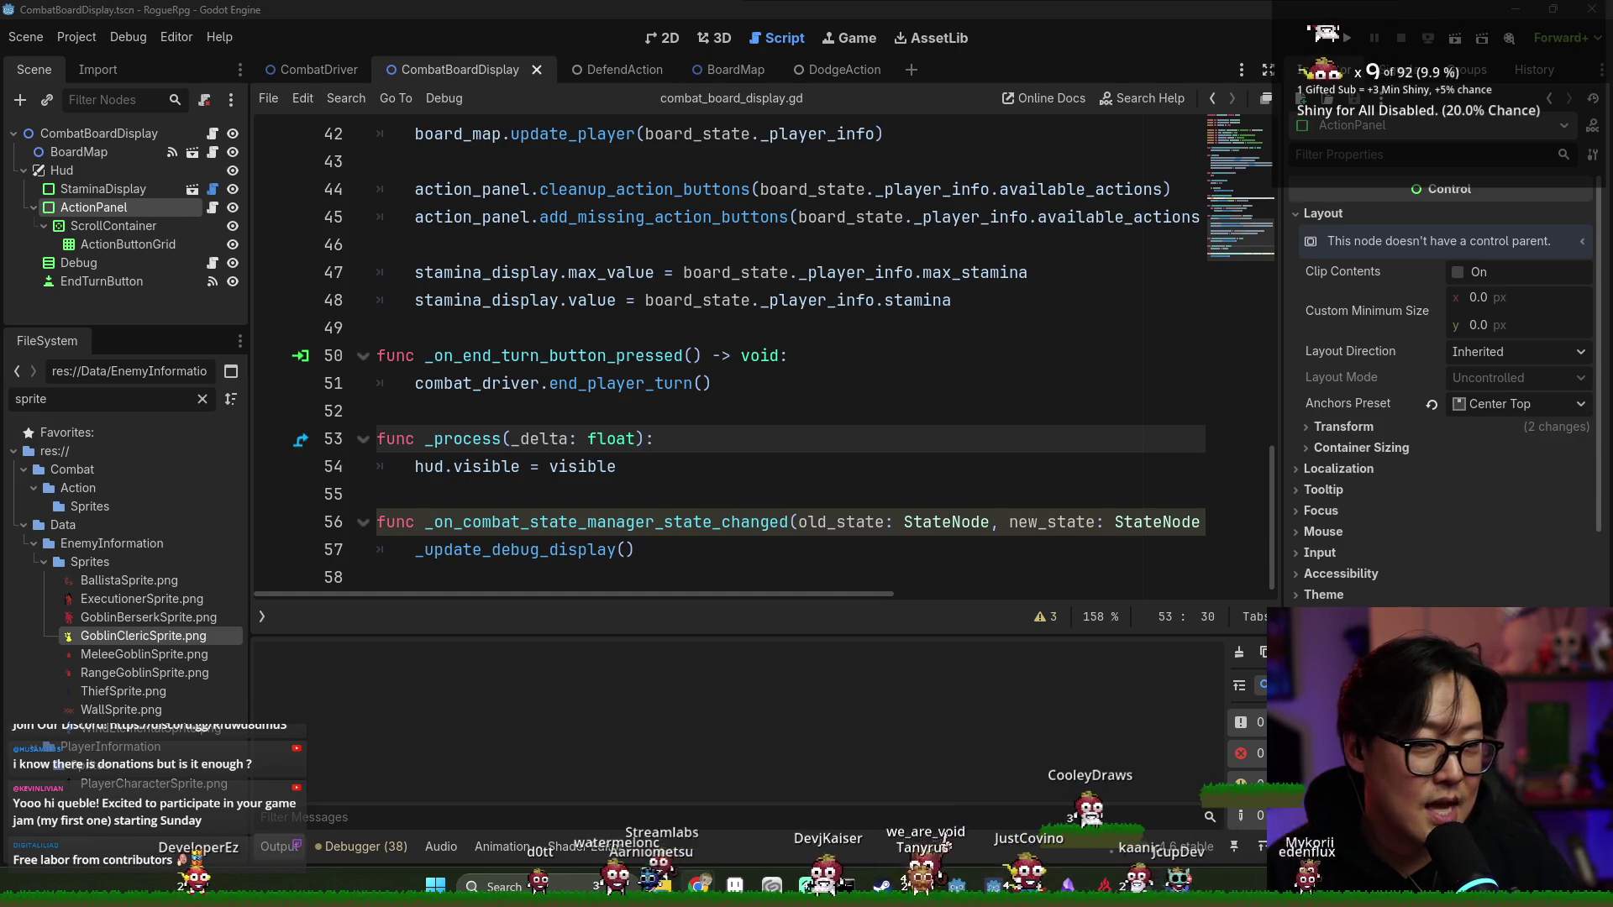
pyautogui.click(942, 217)
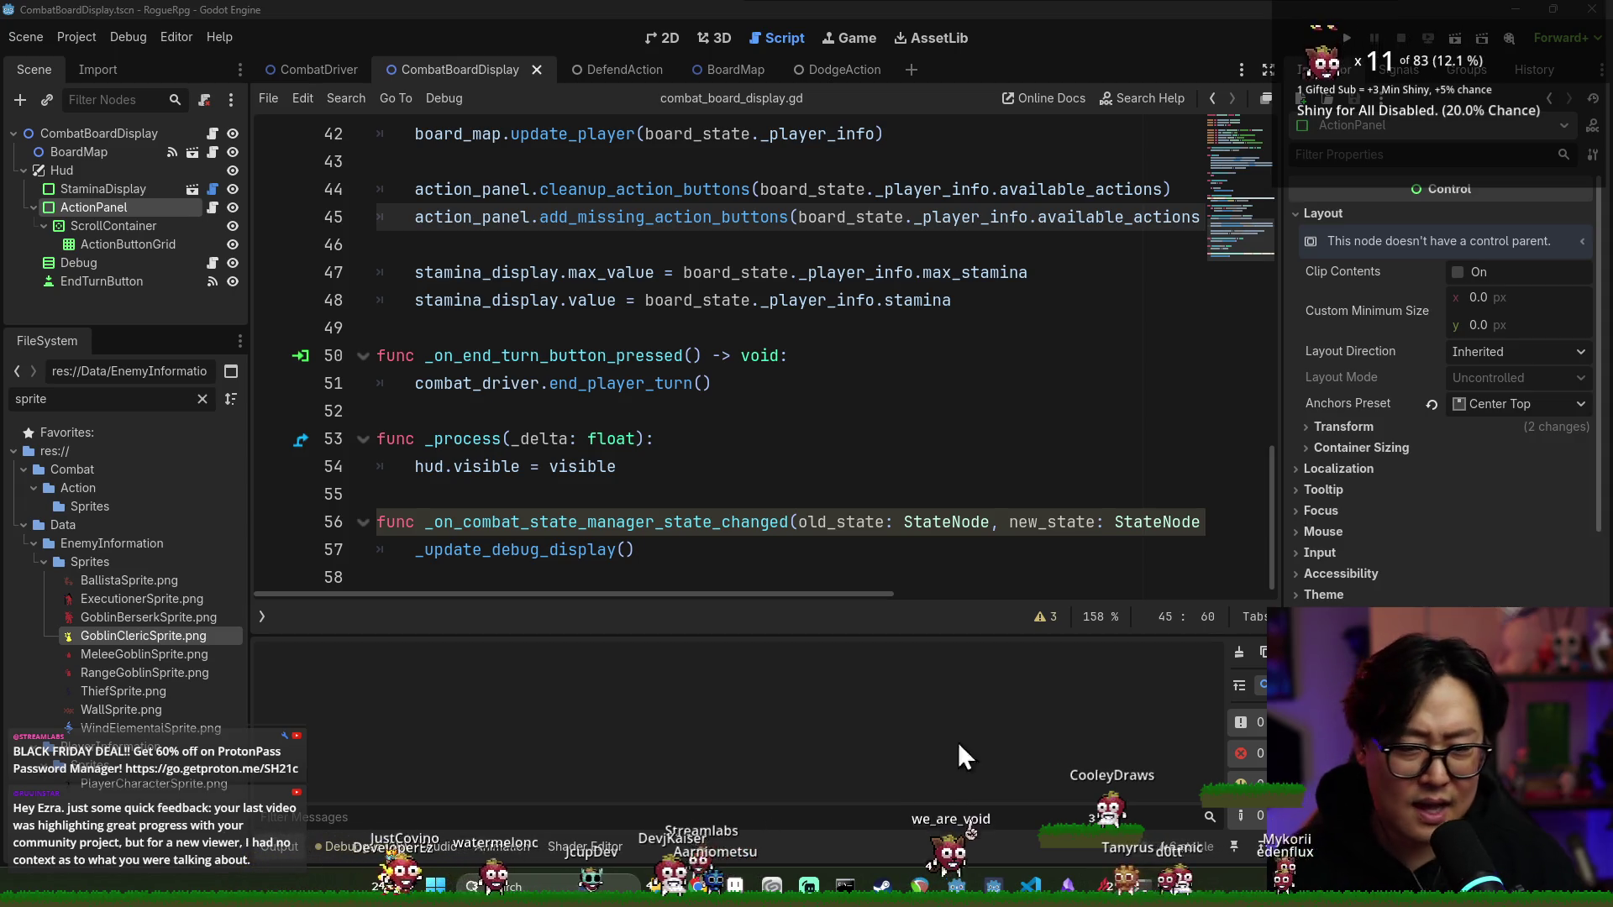
# Switch from the Godot editor over to Discord
pyautogui.hotkey('alt', 'Tab')
pyautogui.click(547, 385)
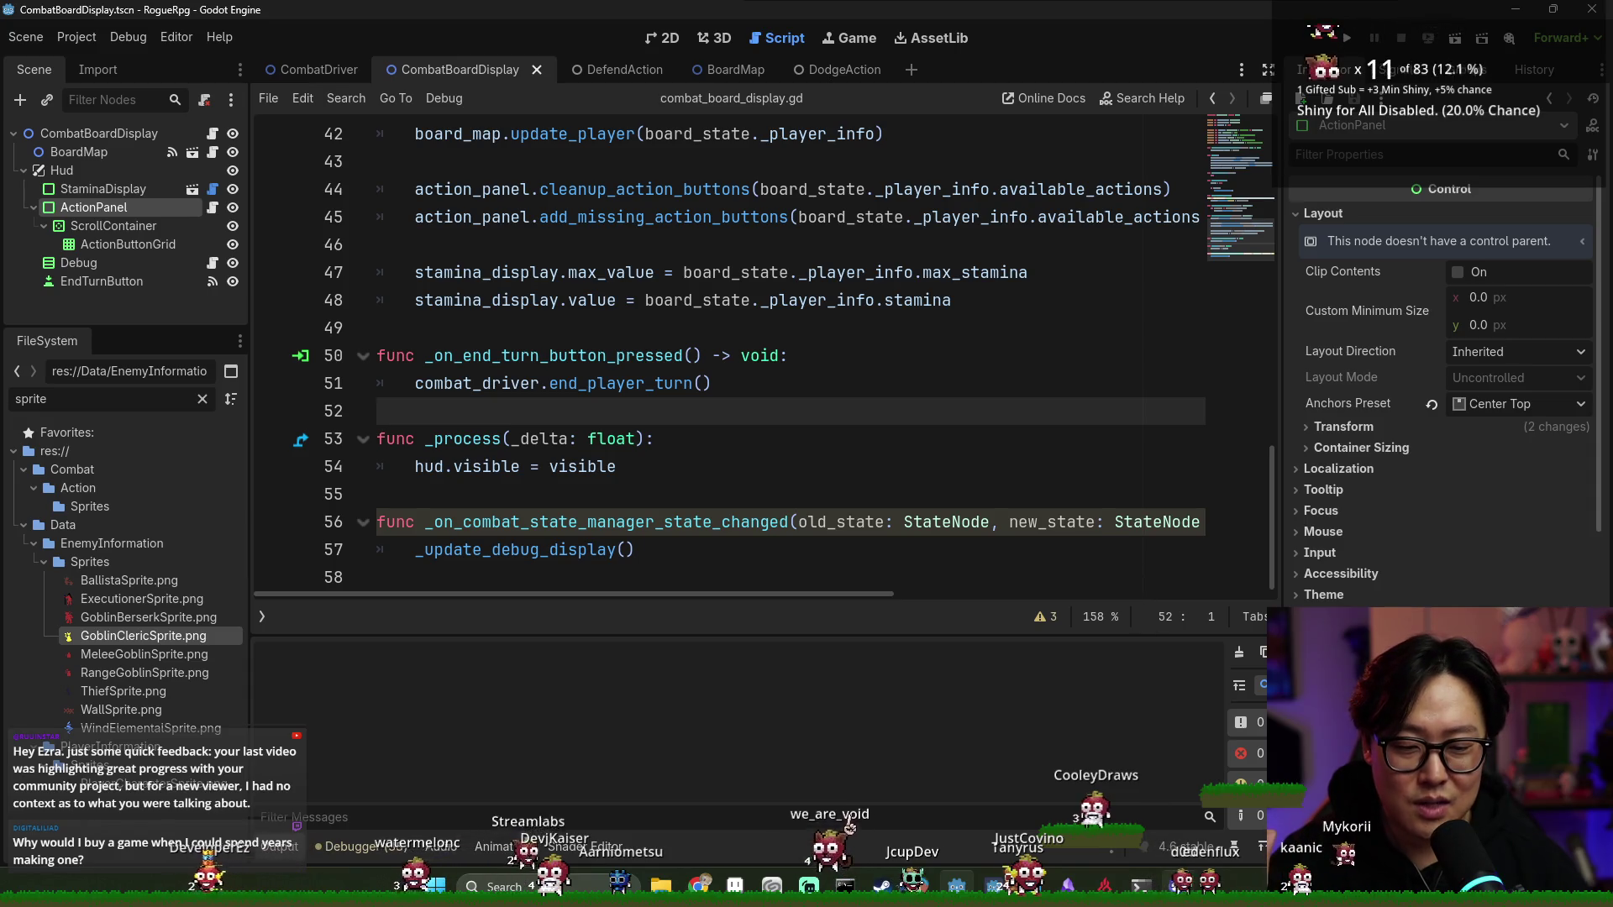
pyautogui.hotkey('alt', 'Tab')
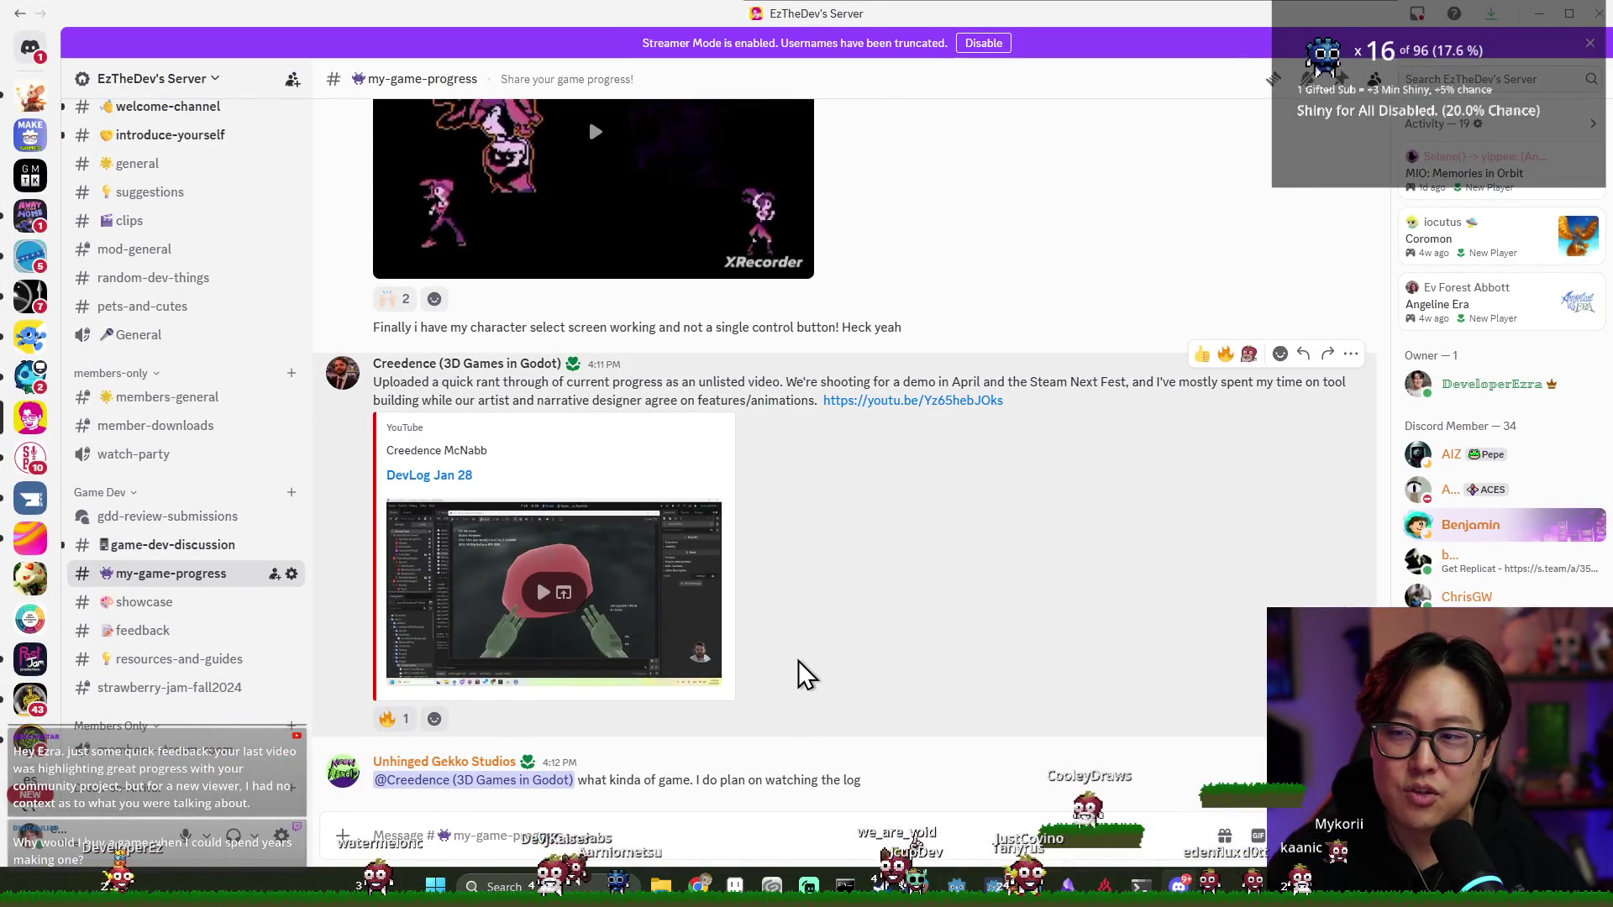
# Scroll back through earlier #my-game-progress posts, then minimize Discord to reveal Godot
pyautogui.scroll(10, 796, 661)
pyautogui.scroll(3, 798, 655)
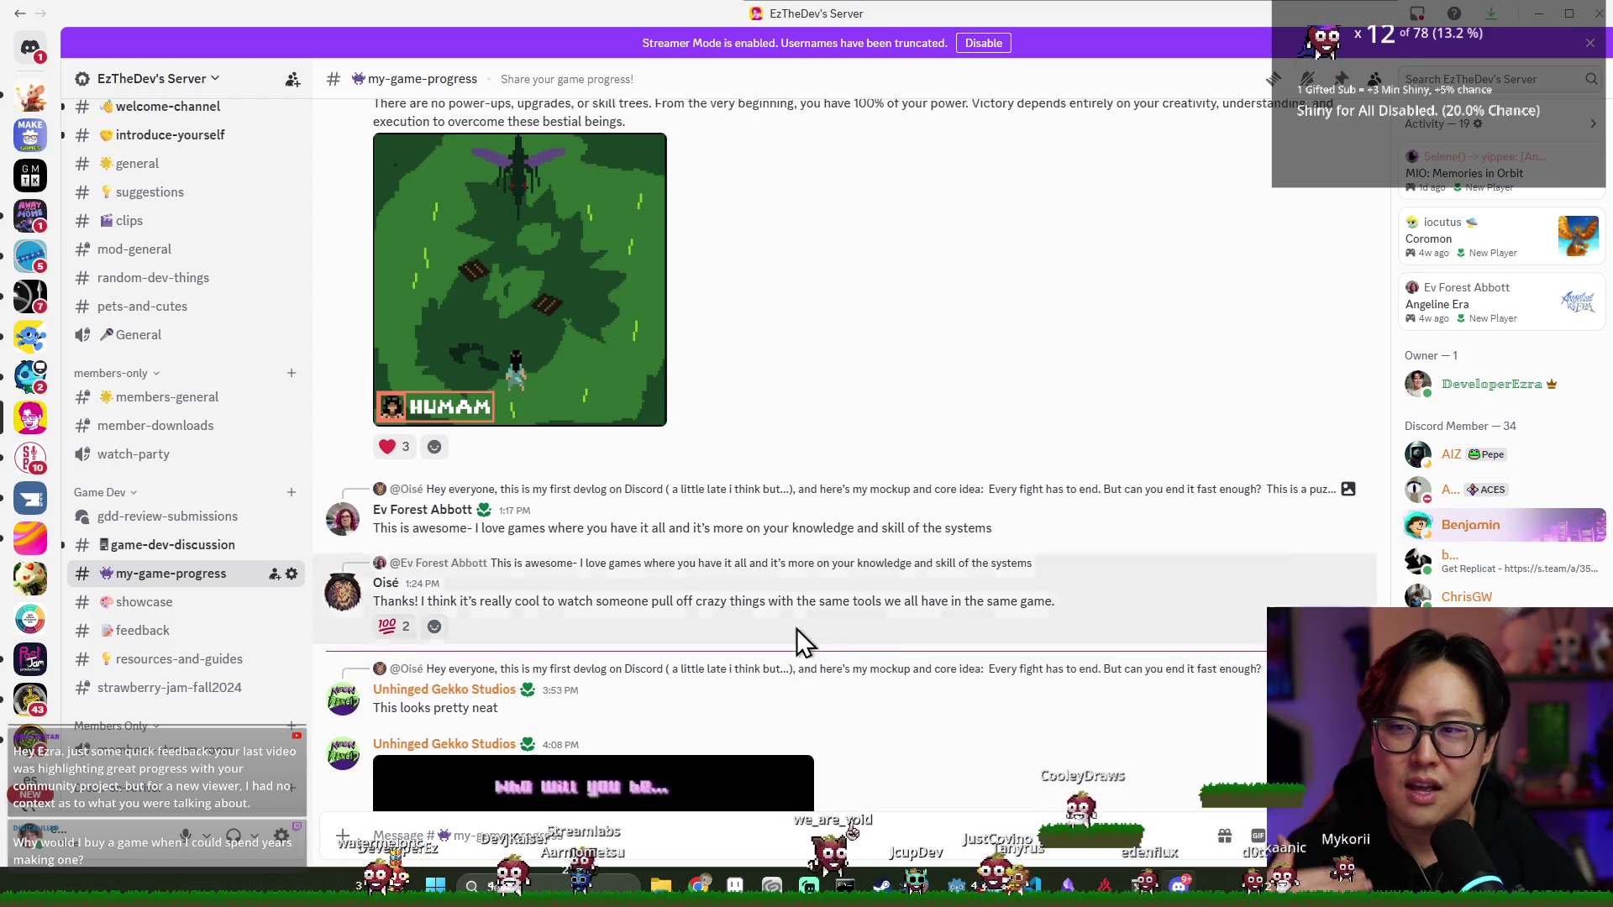
pyautogui.scroll(-12, 819, 648)
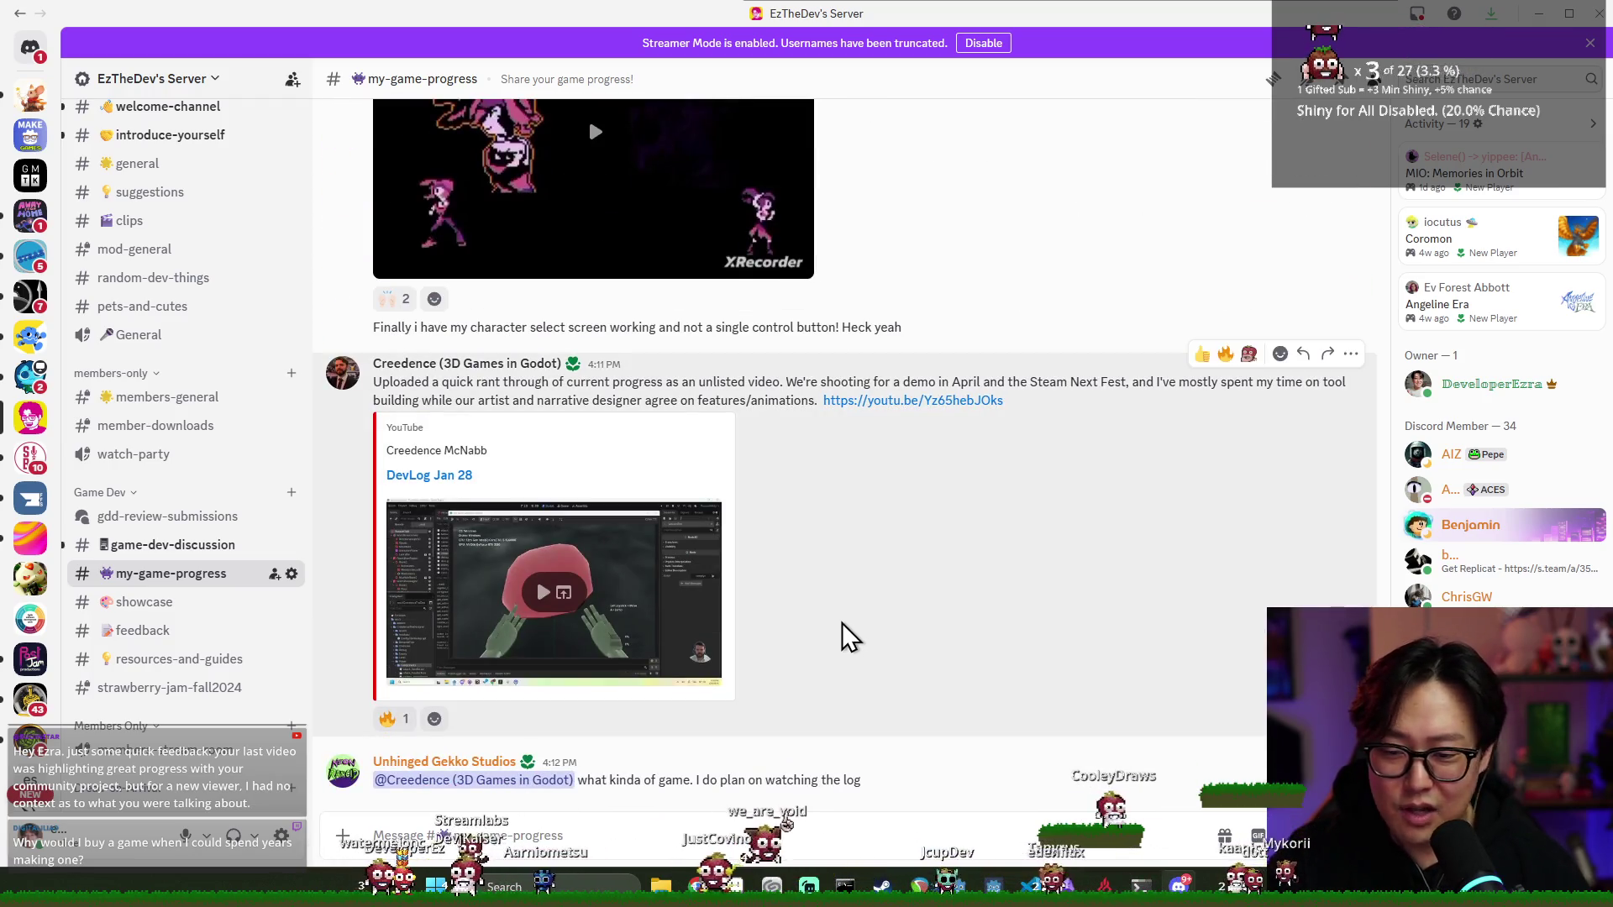
pyautogui.scroll(2, 910, 513)
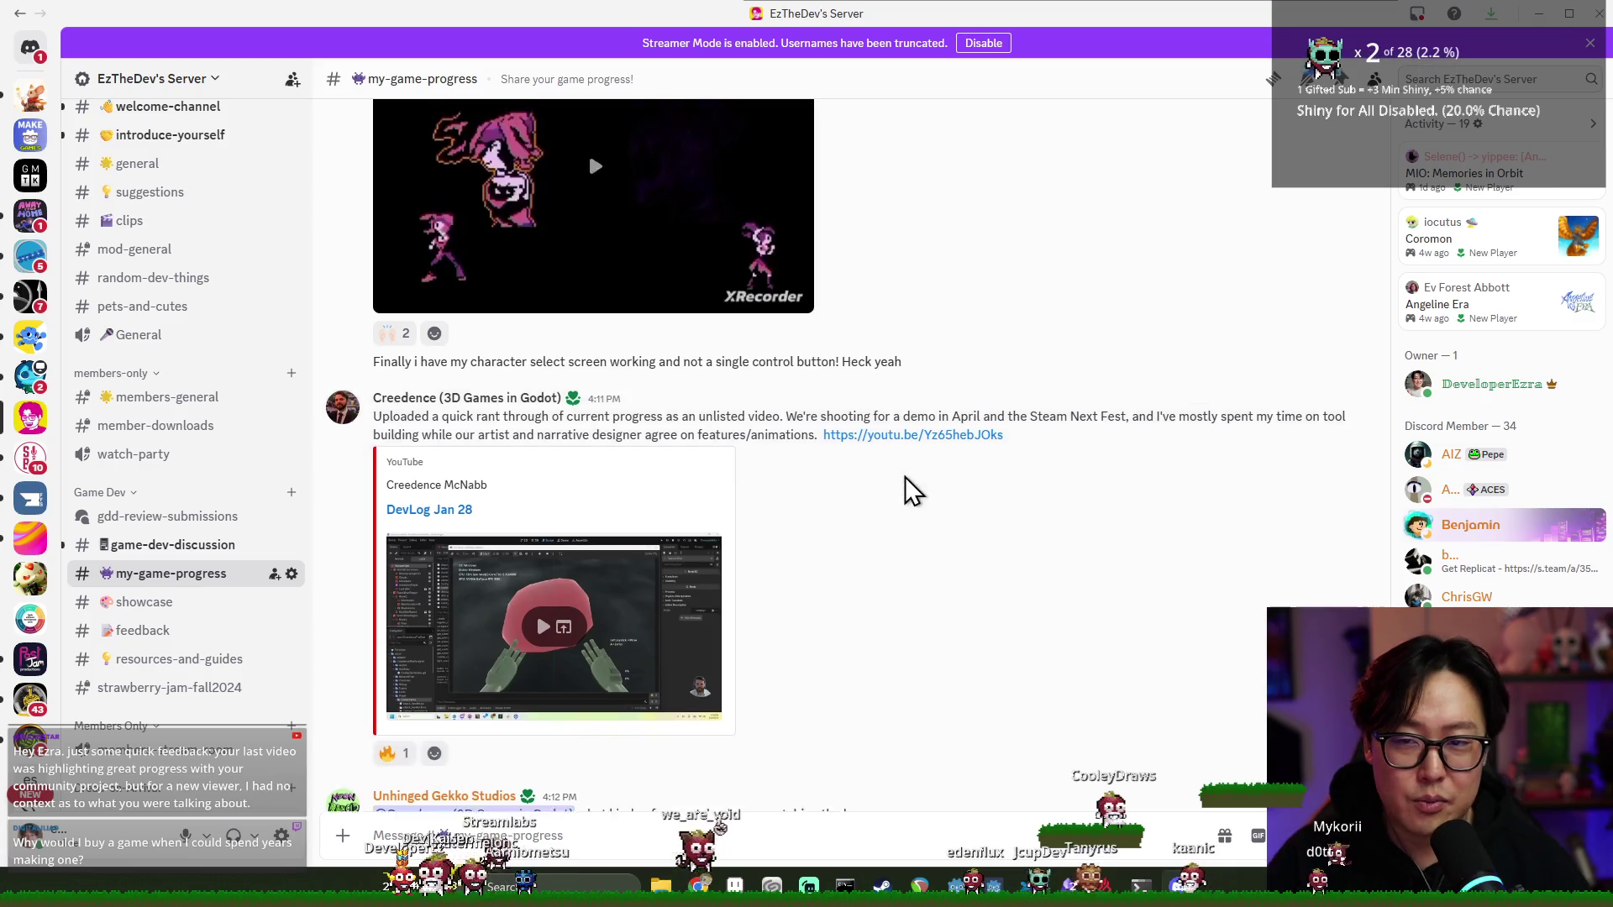
pyautogui.scroll(1, 685, 361)
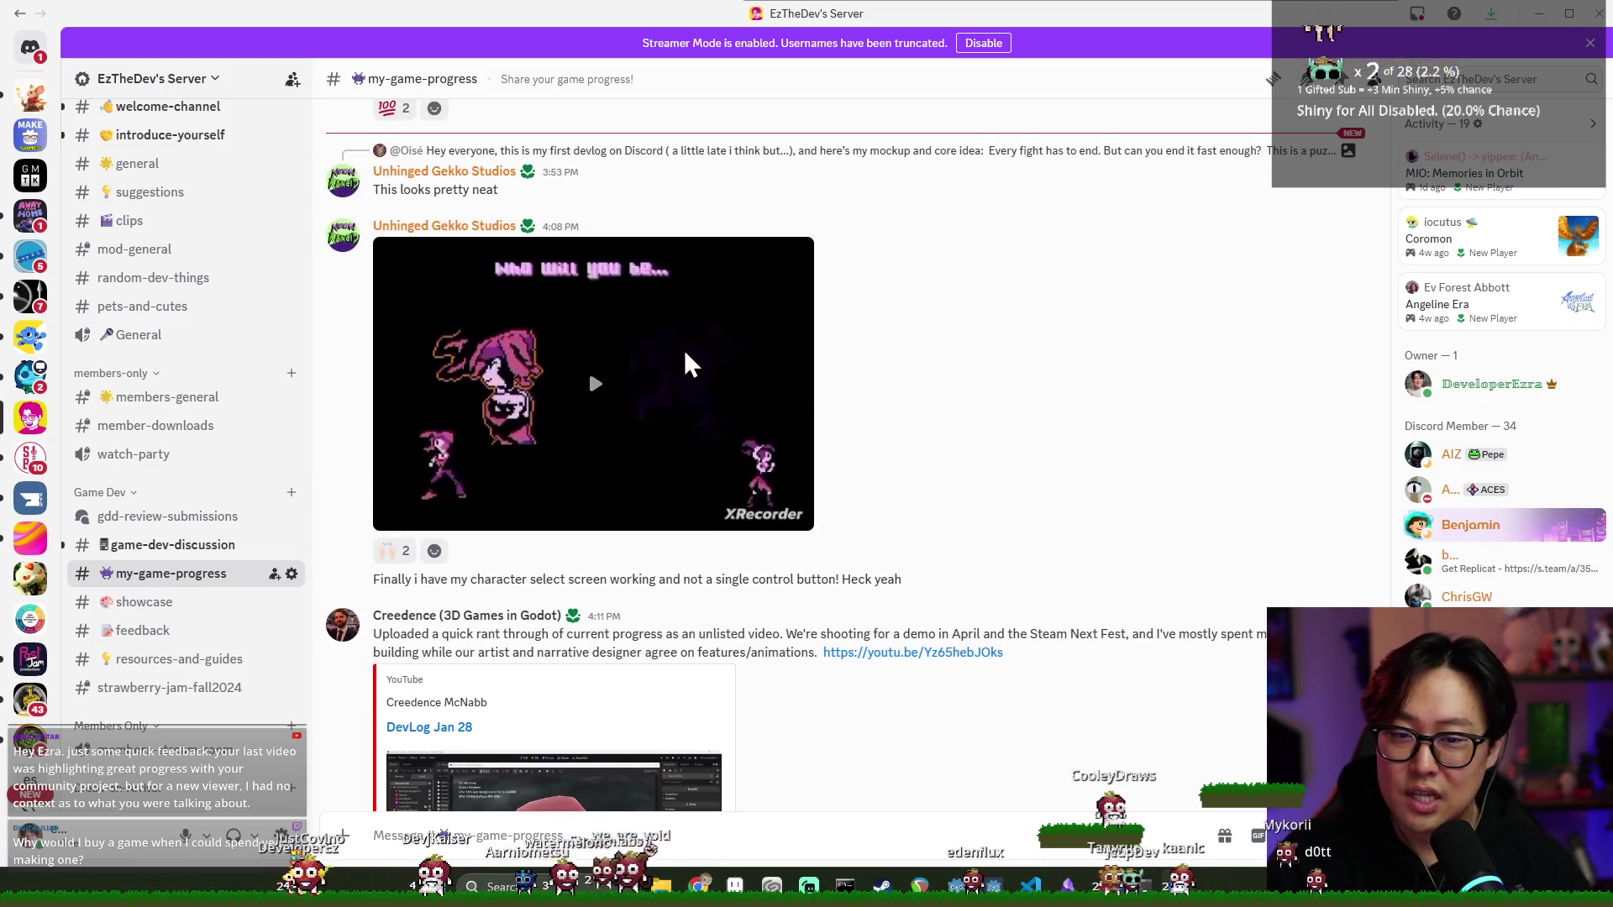
pyautogui.scroll(-3, 701, 403)
pyautogui.scroll(5, 701, 403)
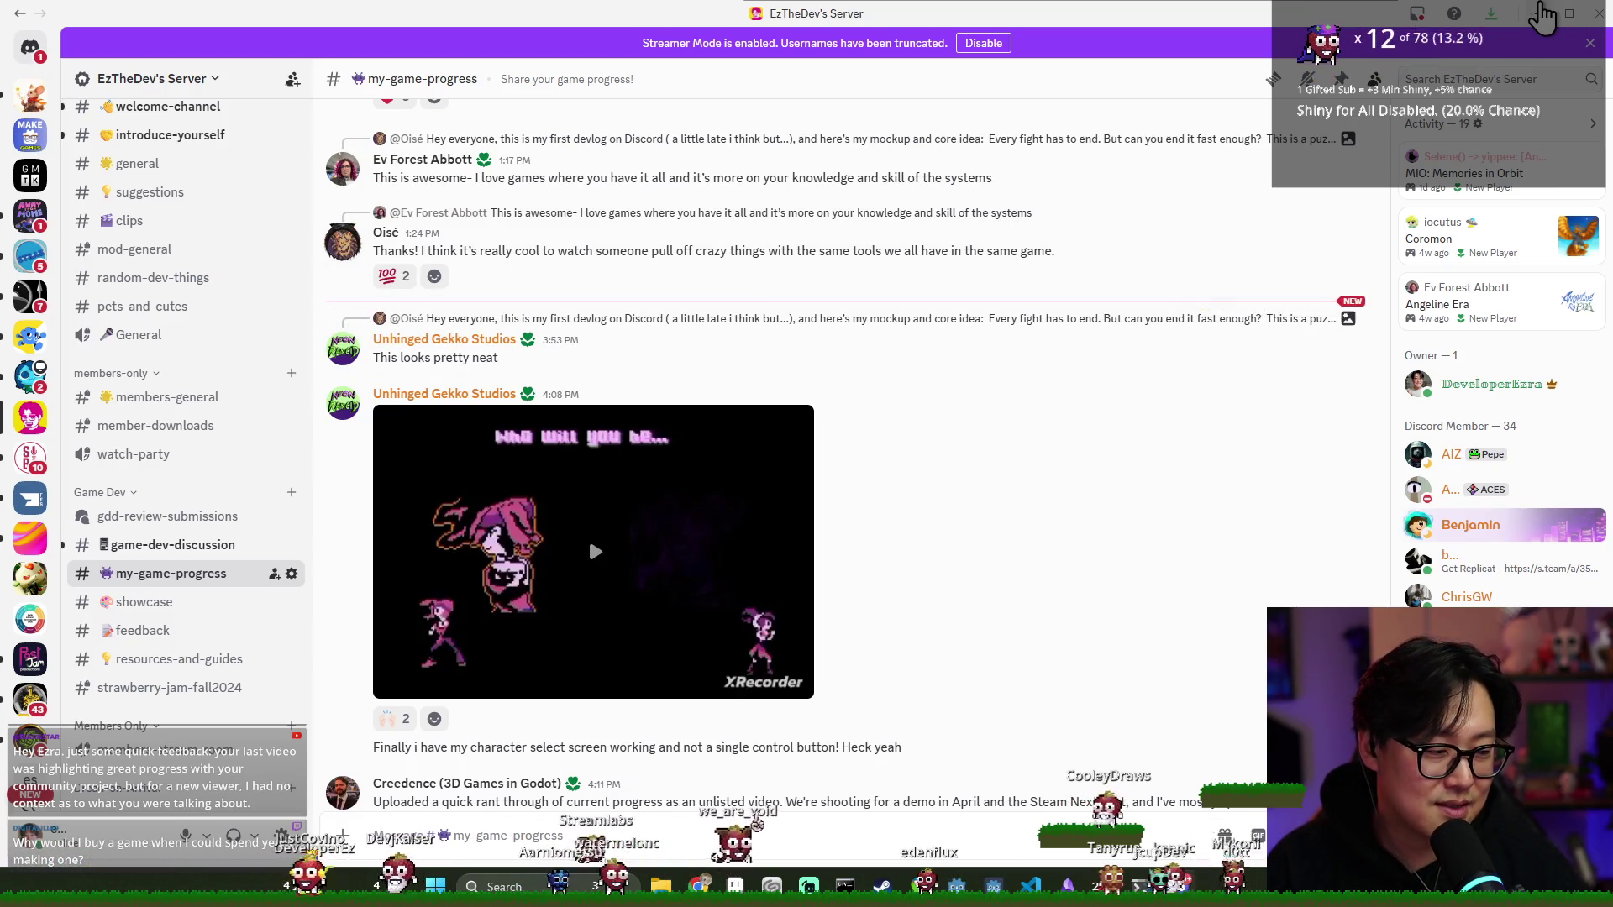
pyautogui.click(1542, 13)
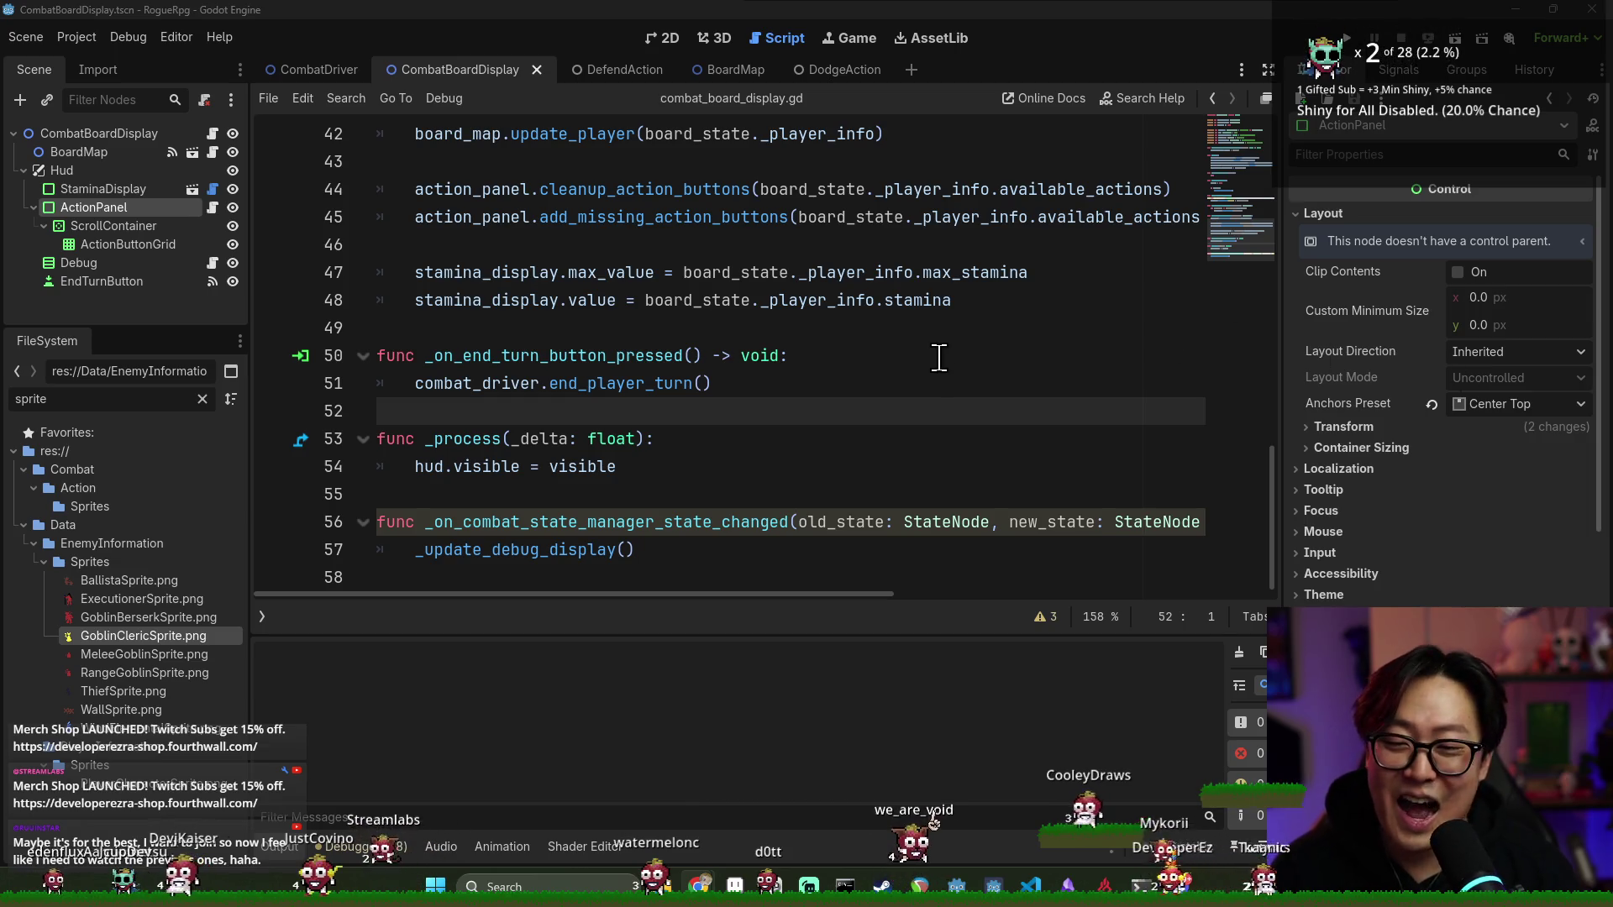
pyautogui.hotkey('alt', 'Tab')
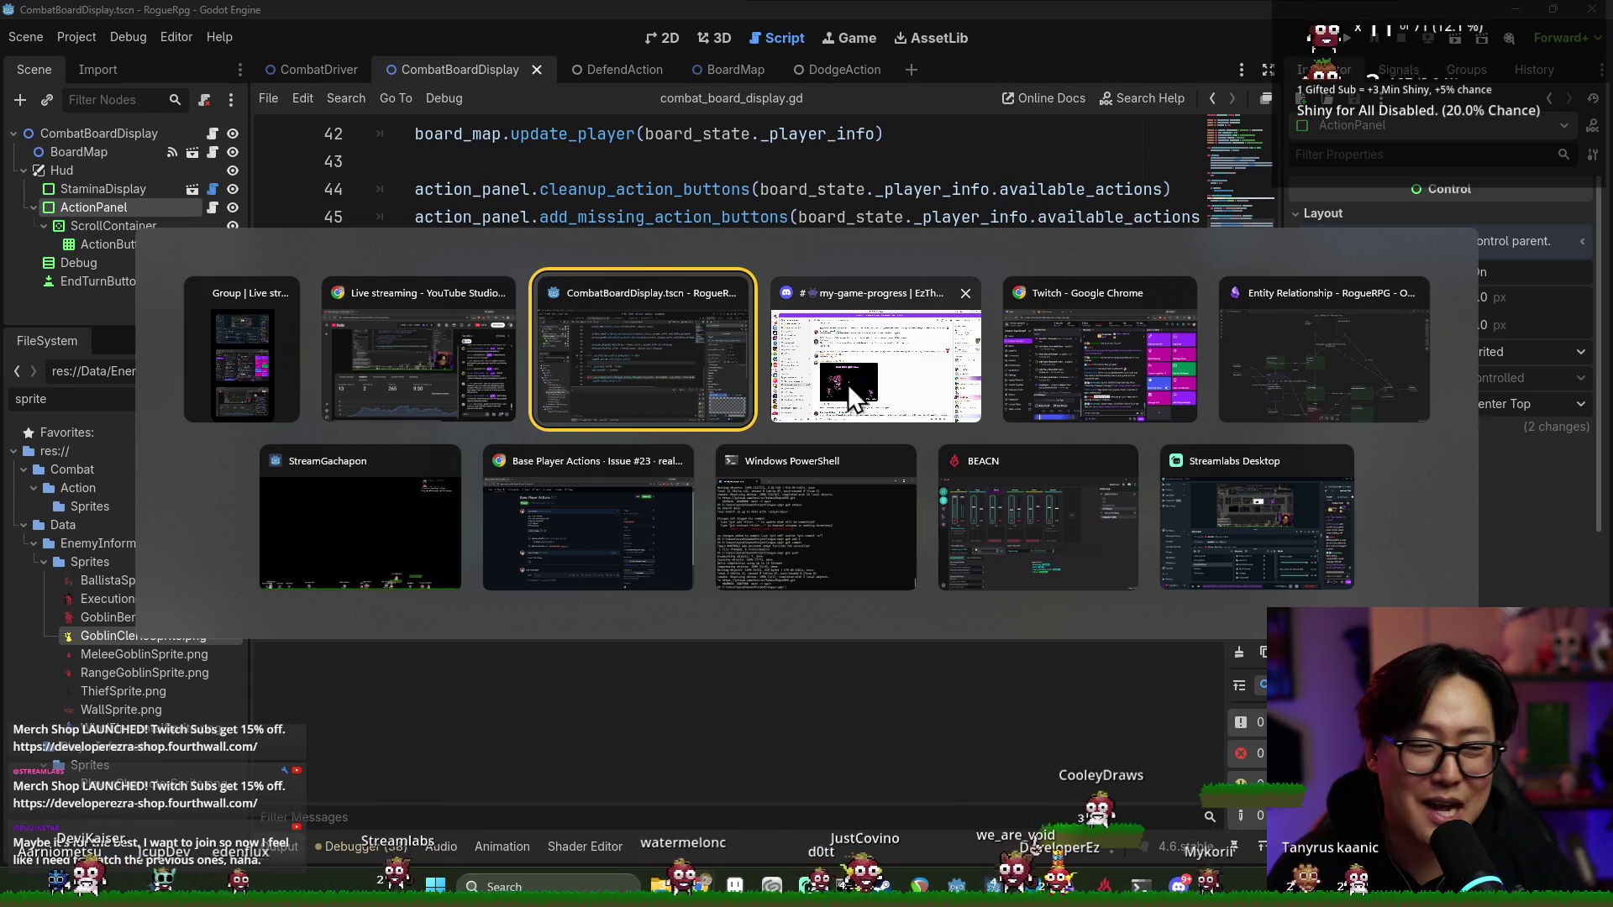
pyautogui.click(677, 371)
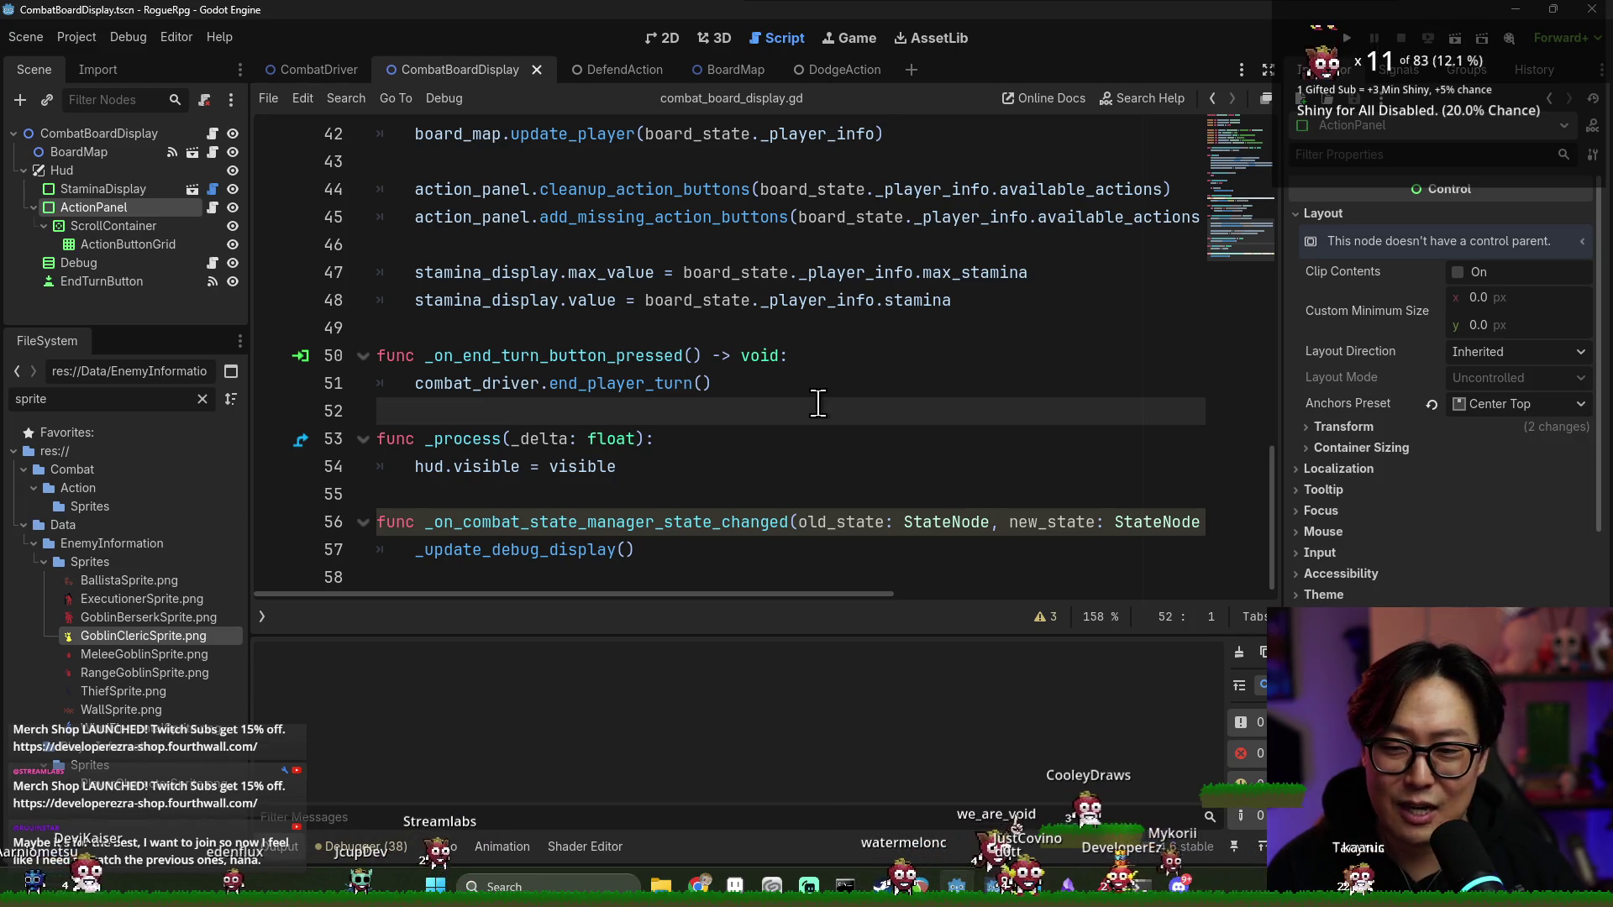
pyautogui.hotkey('alt', 'Tab')
pyautogui.press('Escape')
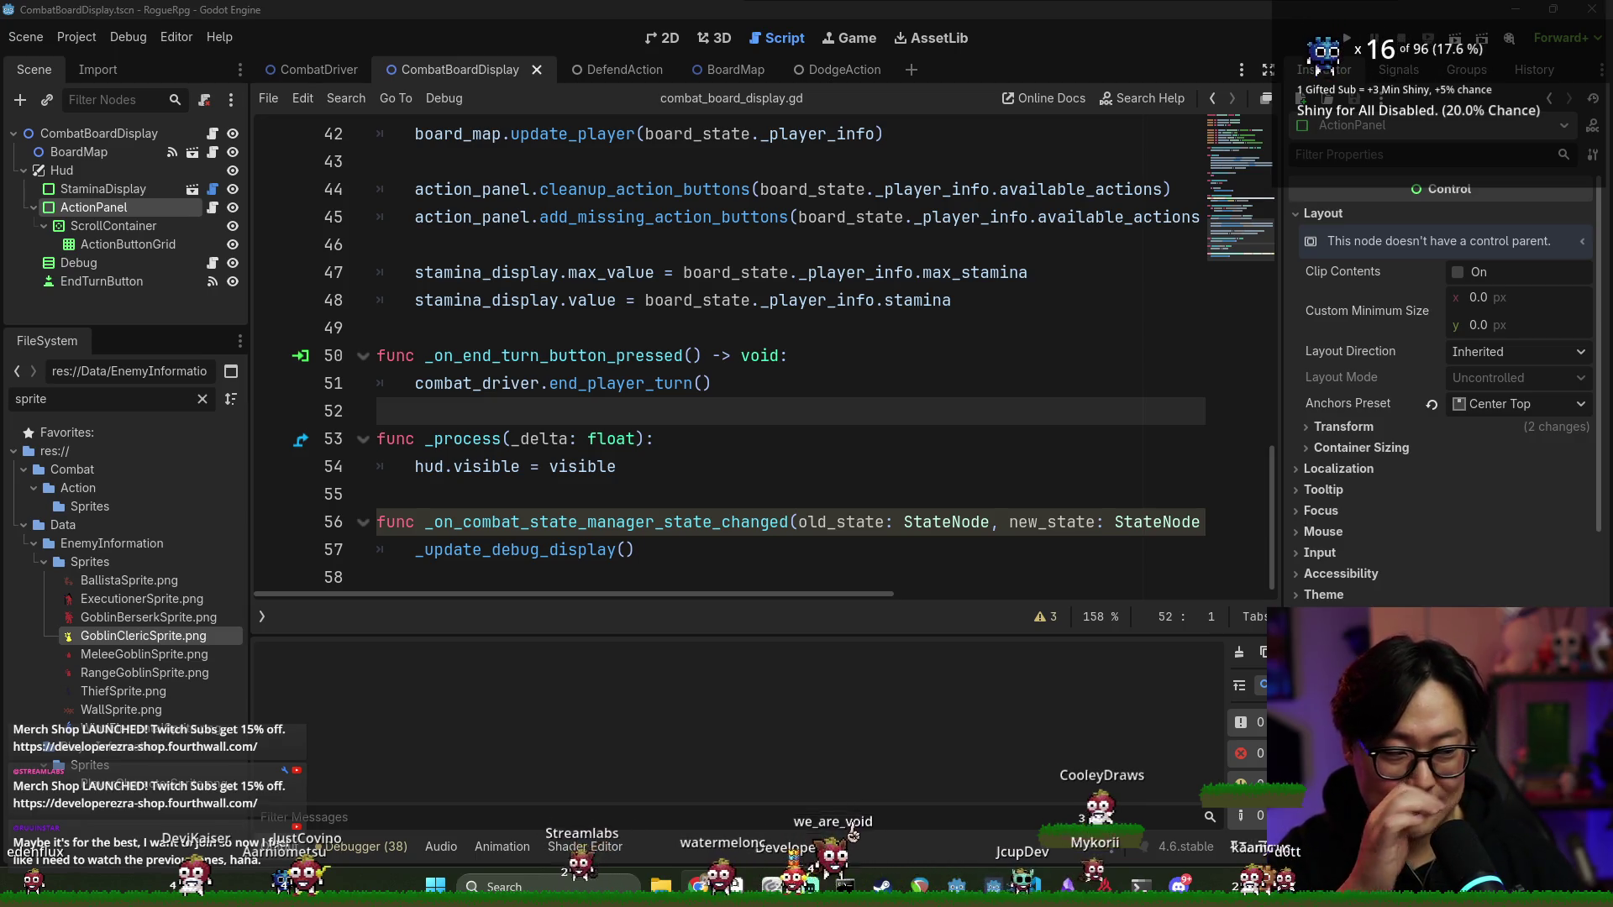
pyautogui.click(702, 494)
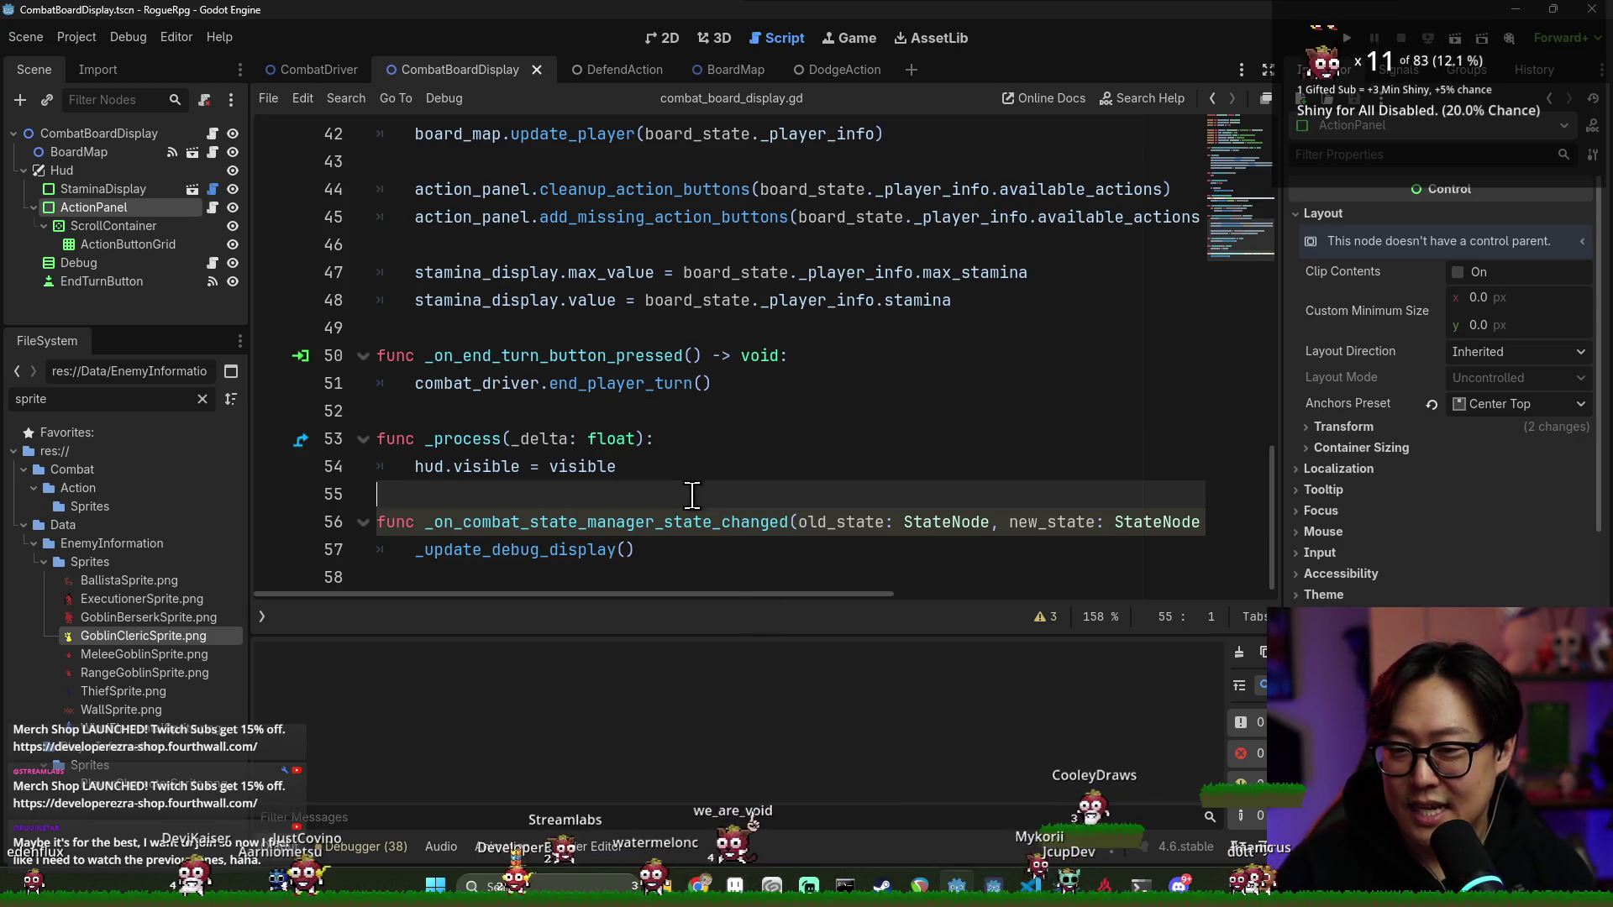
pyautogui.hotkey('alt', 'Tab')
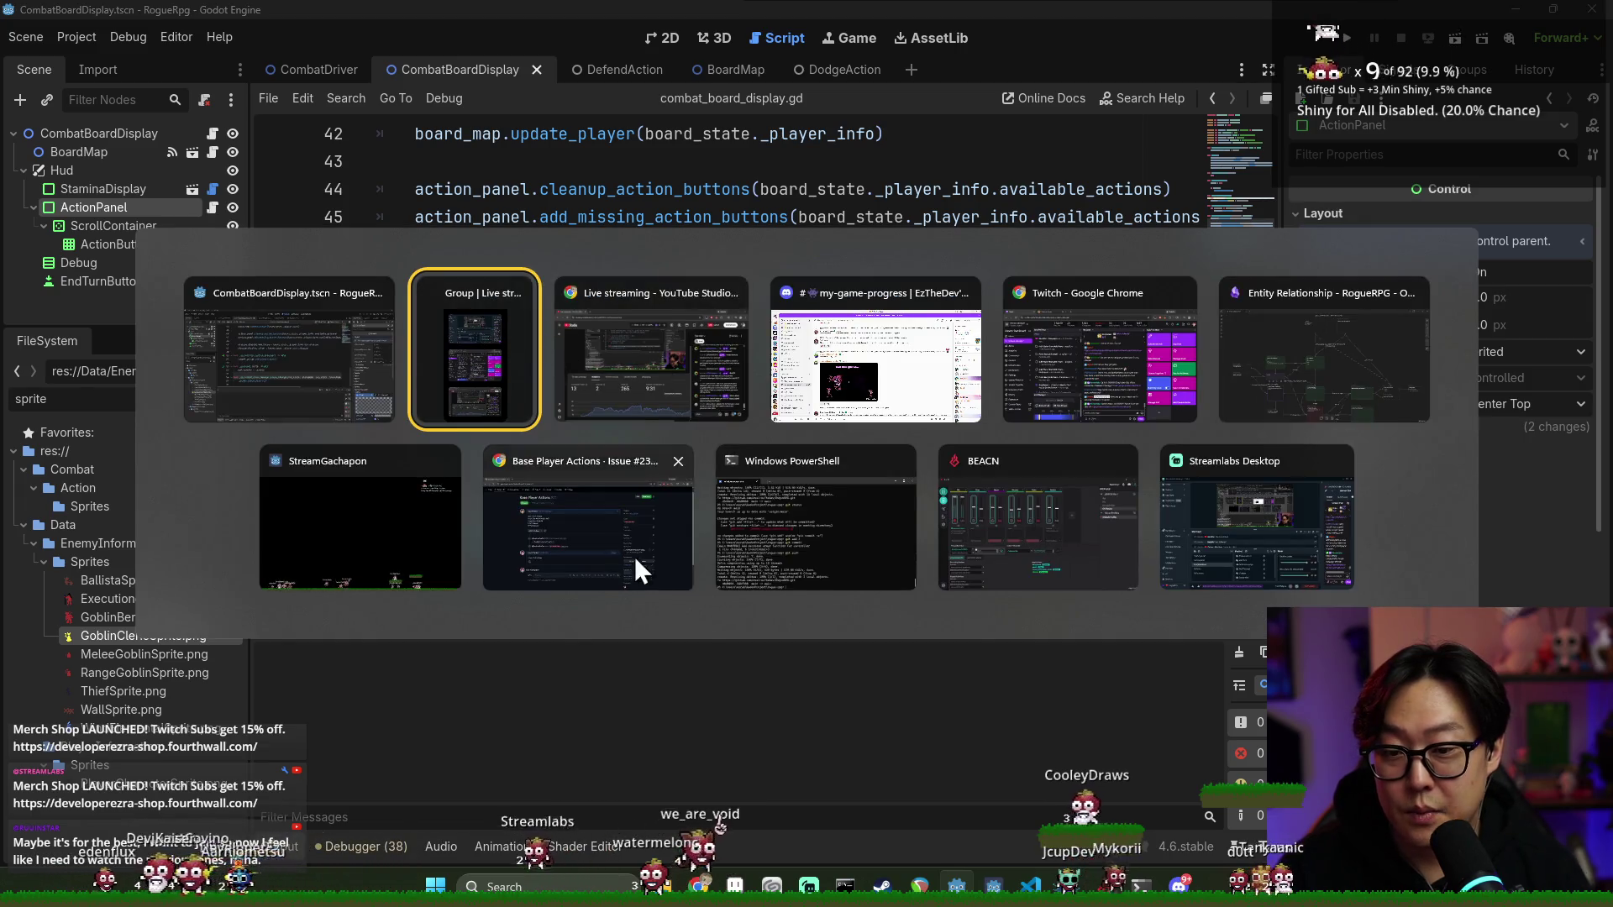
pyautogui.click(633, 556)
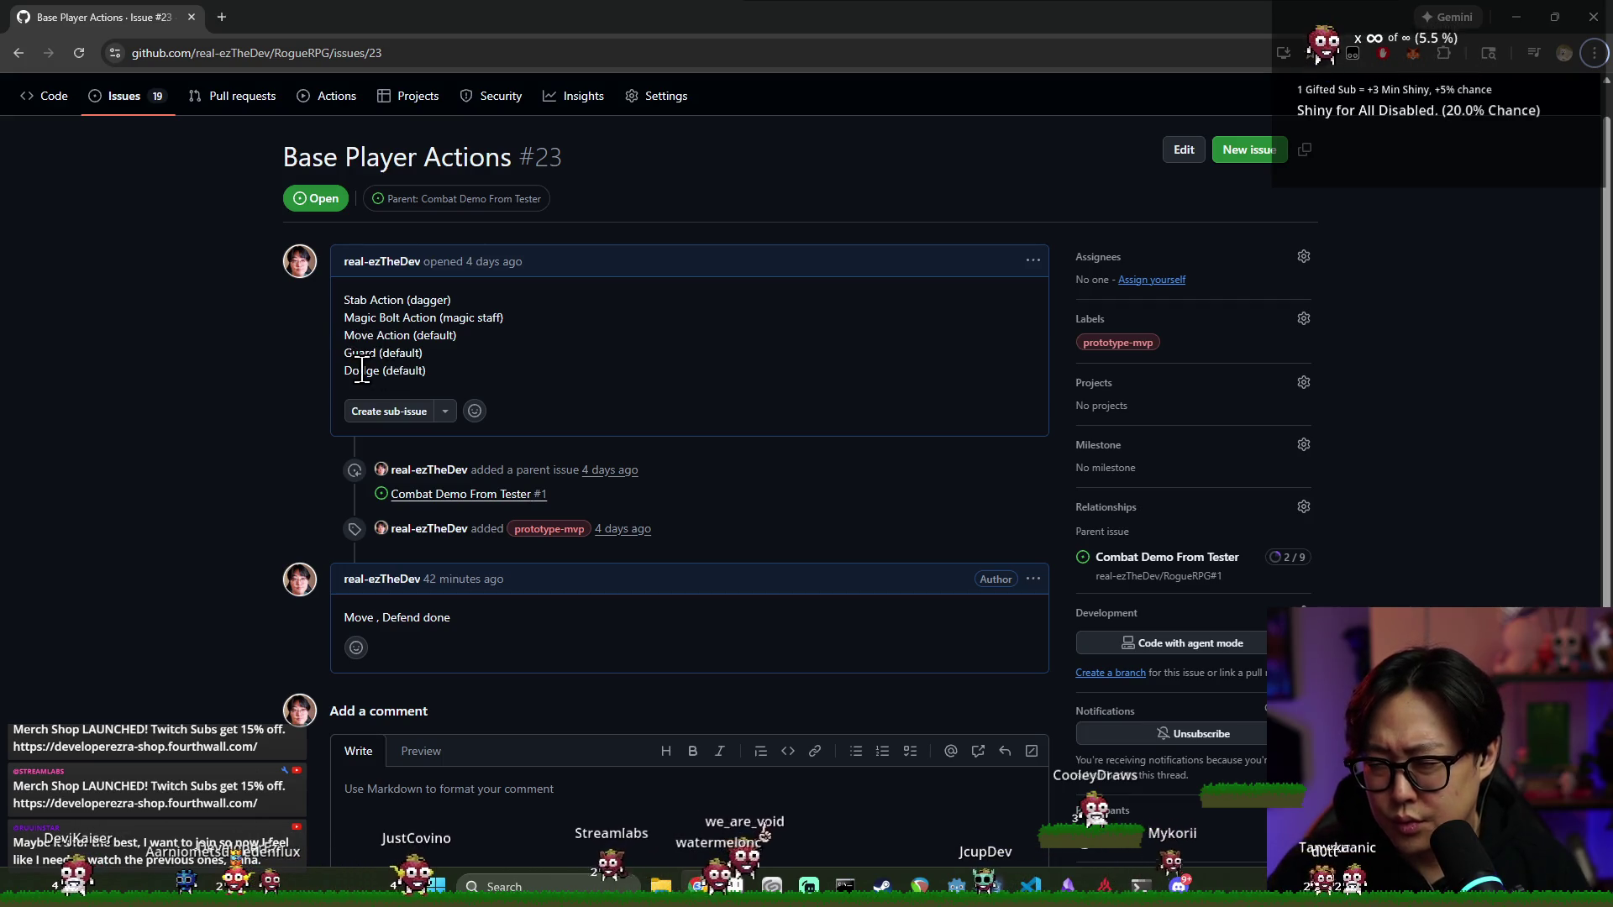
pyautogui.moveTo(344, 370); pyautogui.dragTo(359, 371)
pyautogui.hotkey('alt', 'Tab')
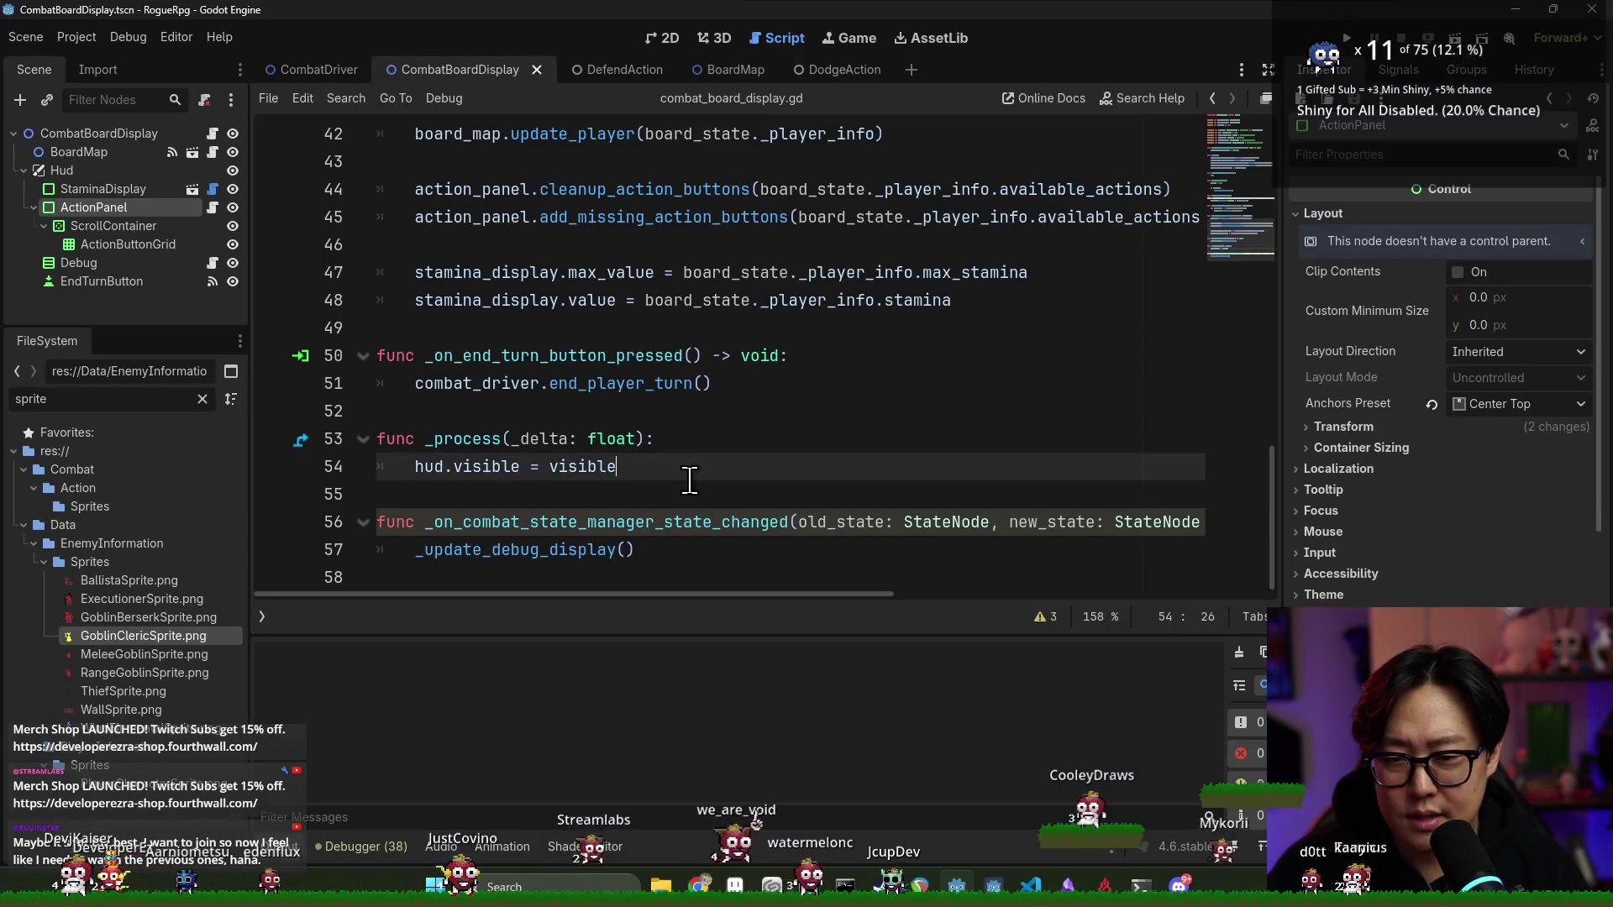
pyautogui.click(522, 497)
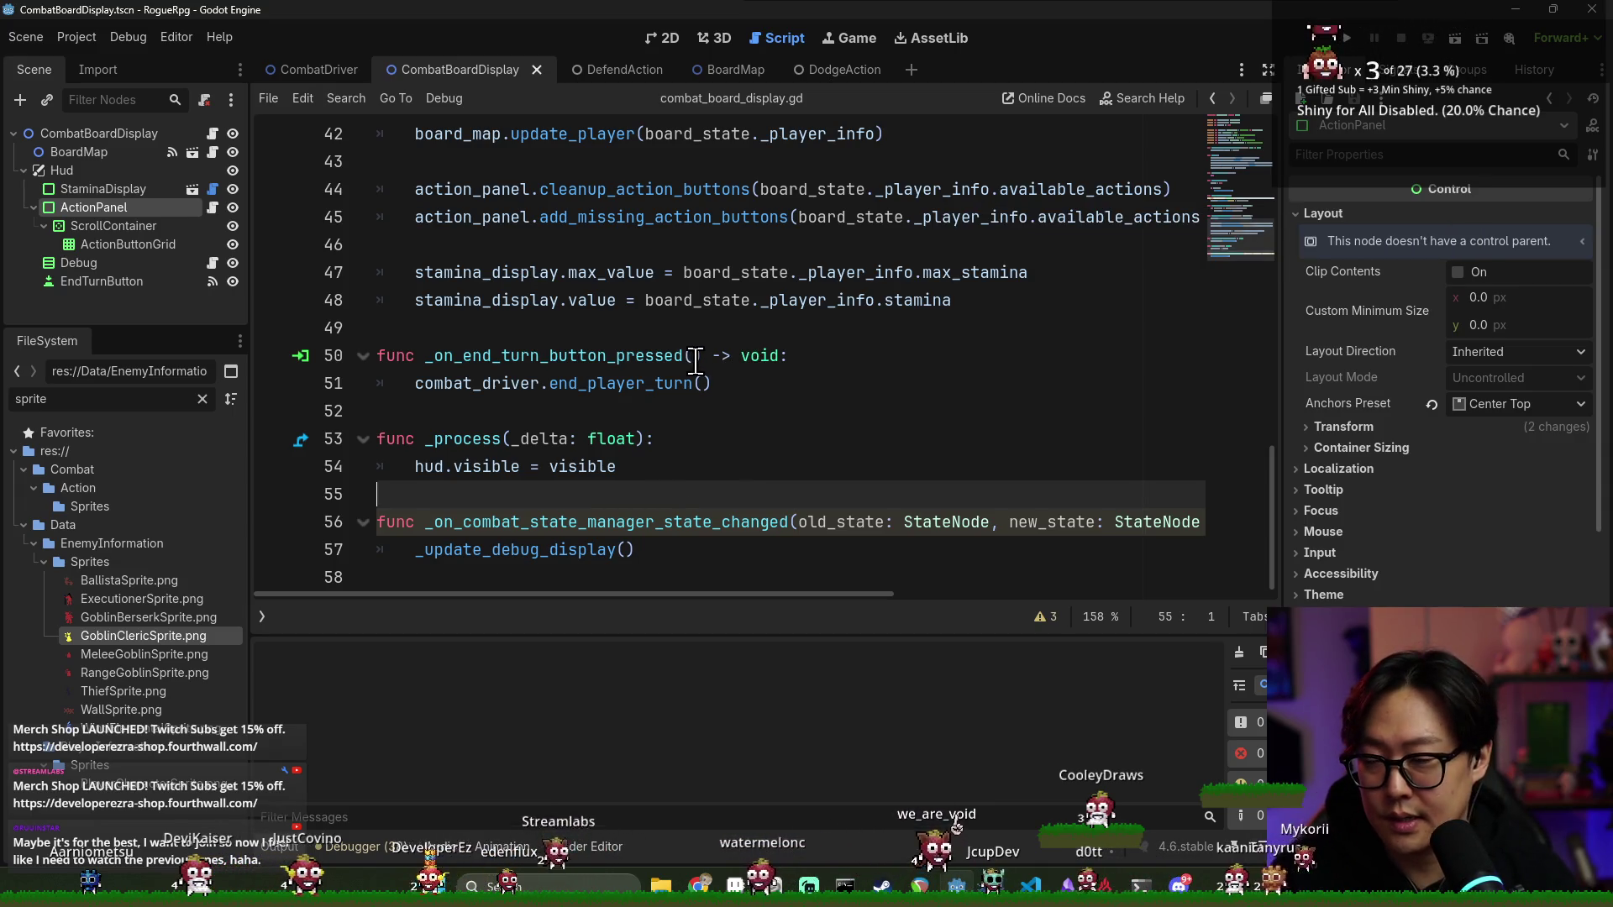
# Filter FileSystem by 'stab' and open the StabAction scene
pyautogui.click(860, 72)
pyautogui.click(879, 70)
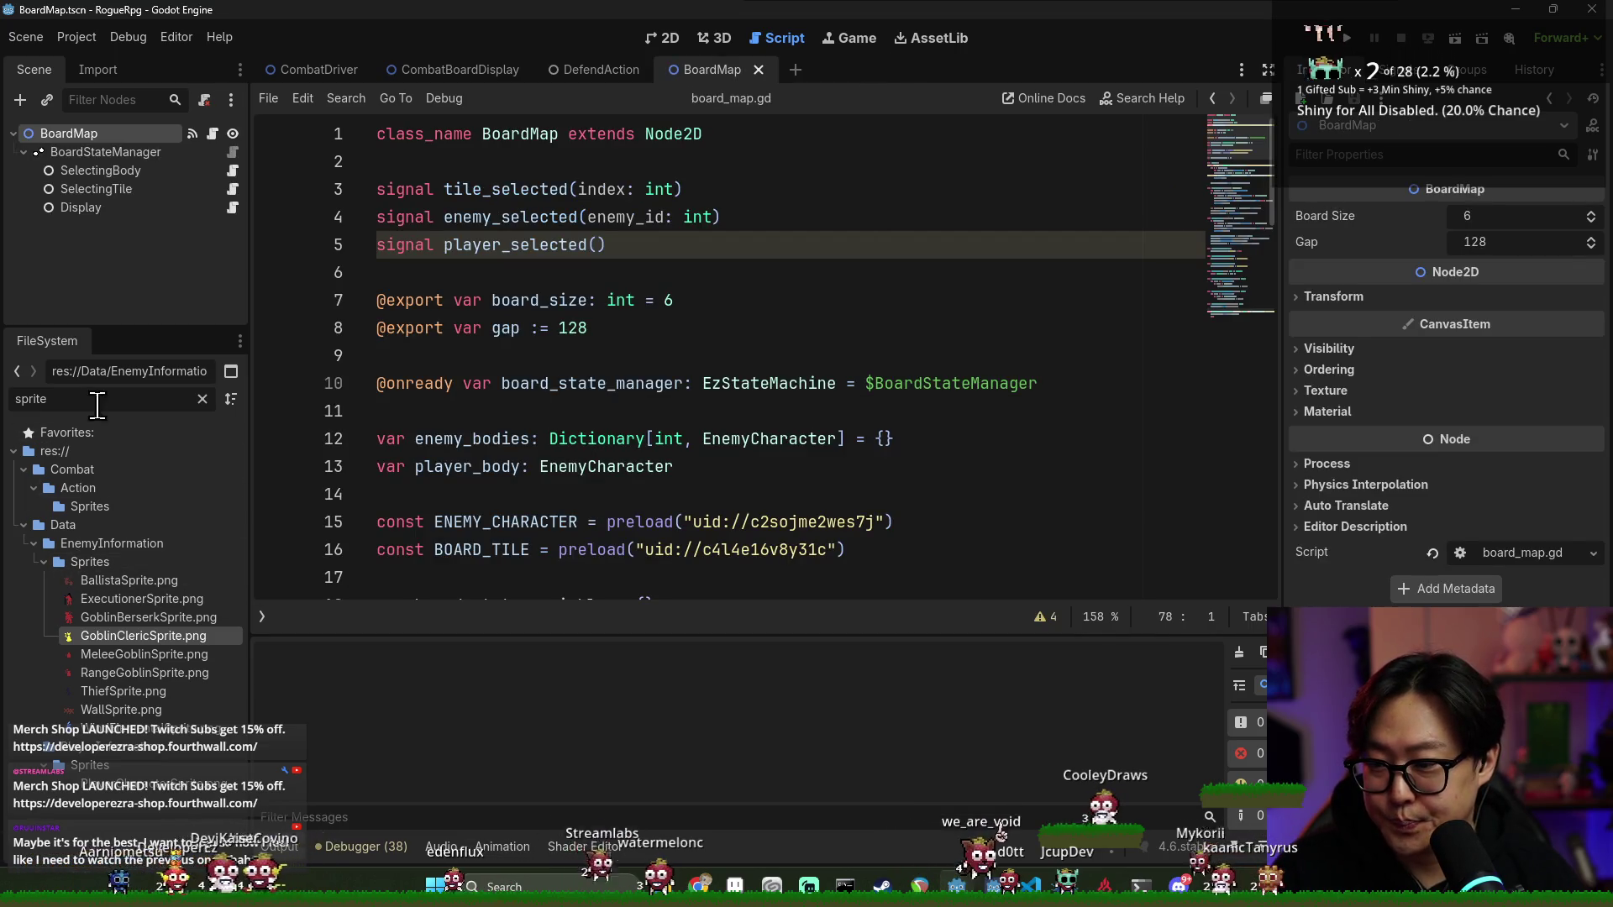
pyautogui.doubleClick(116, 408)
pyautogui.write('stab')
pyautogui.doubleClick(98, 543)
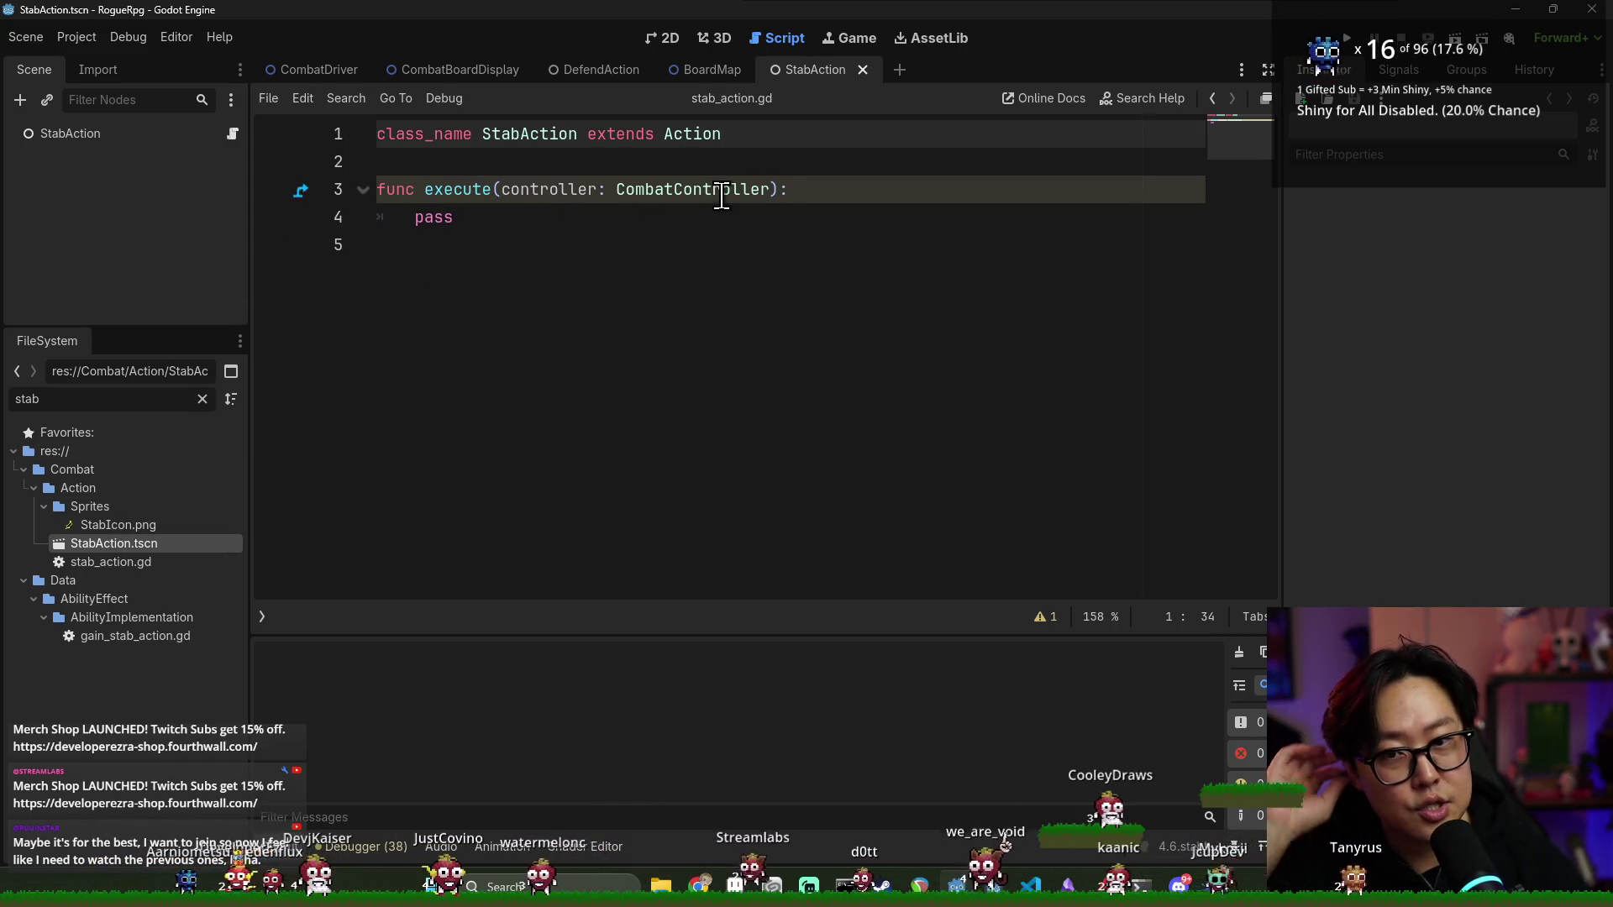
# In CombatController, add a request_character_selection() function after request_tile_selection
pyautogui.keyDown('ctrl'); pyautogui.click(671, 196); pyautogui.keyUp('ctrl')
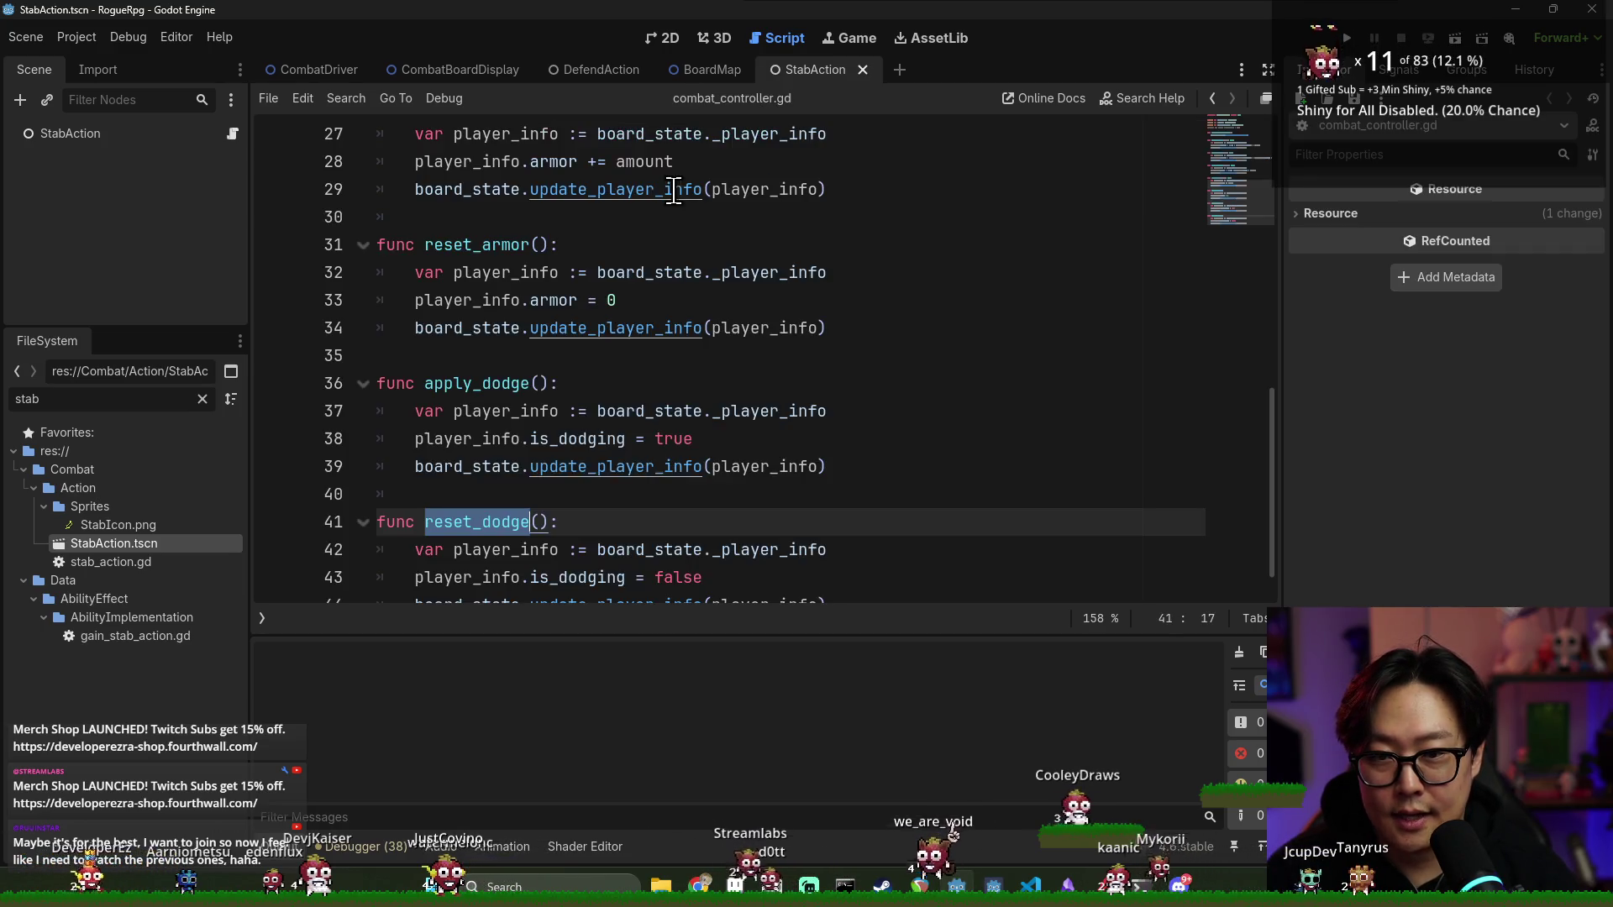
pyautogui.scroll(6, 600, 283)
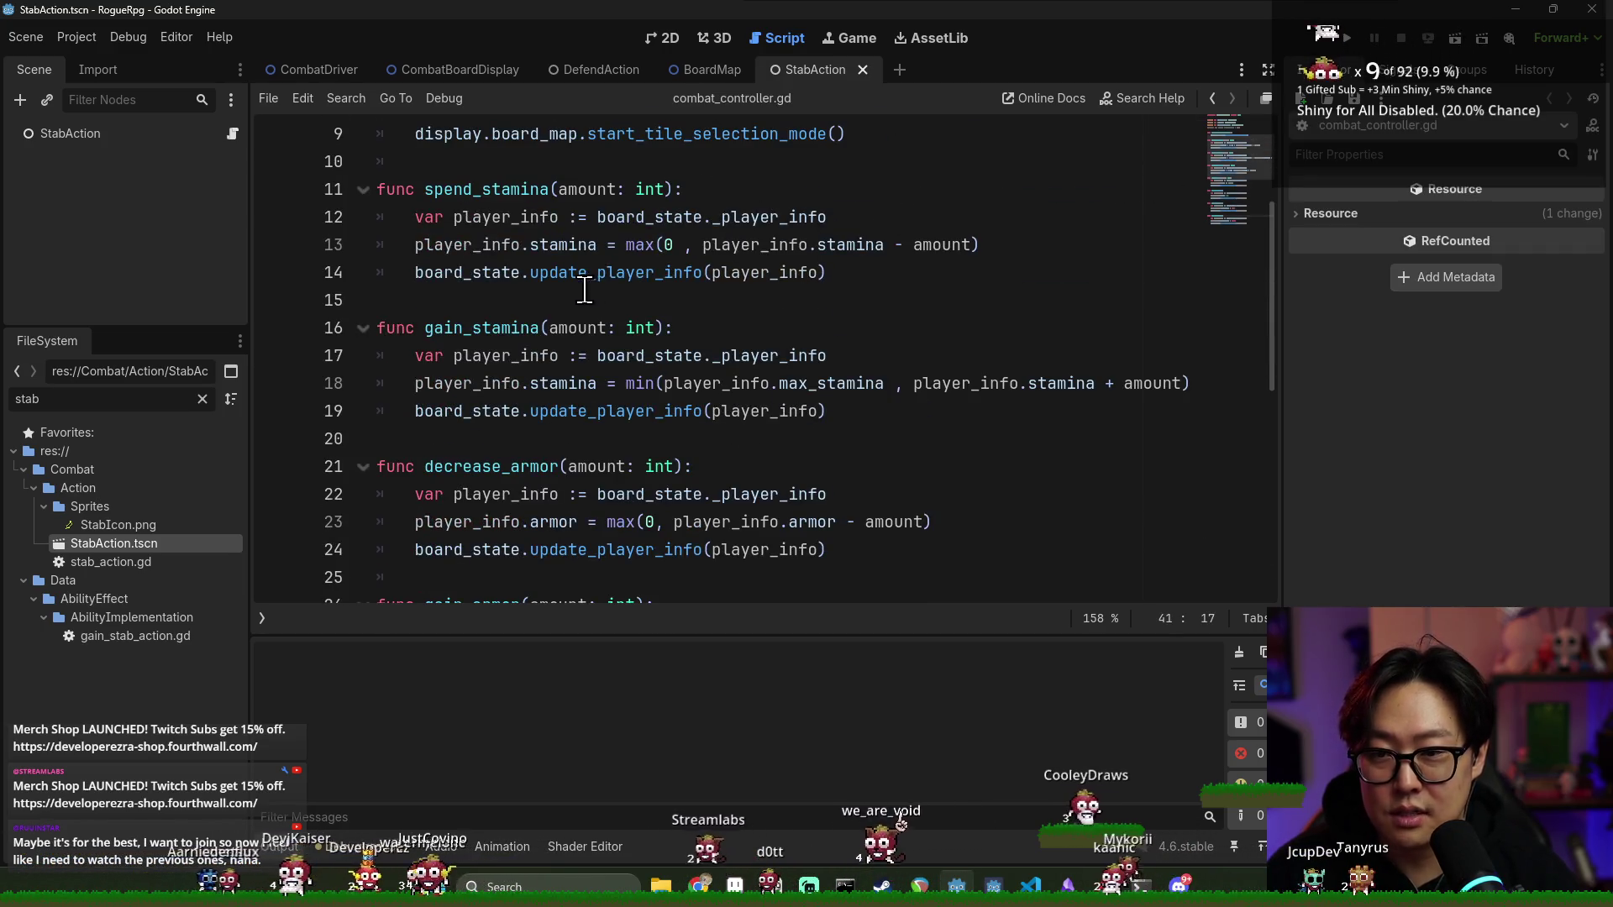
pyautogui.scroll(2, 583, 290)
pyautogui.click(457, 272)
pyautogui.click(873, 299)
pyautogui.press('Return')
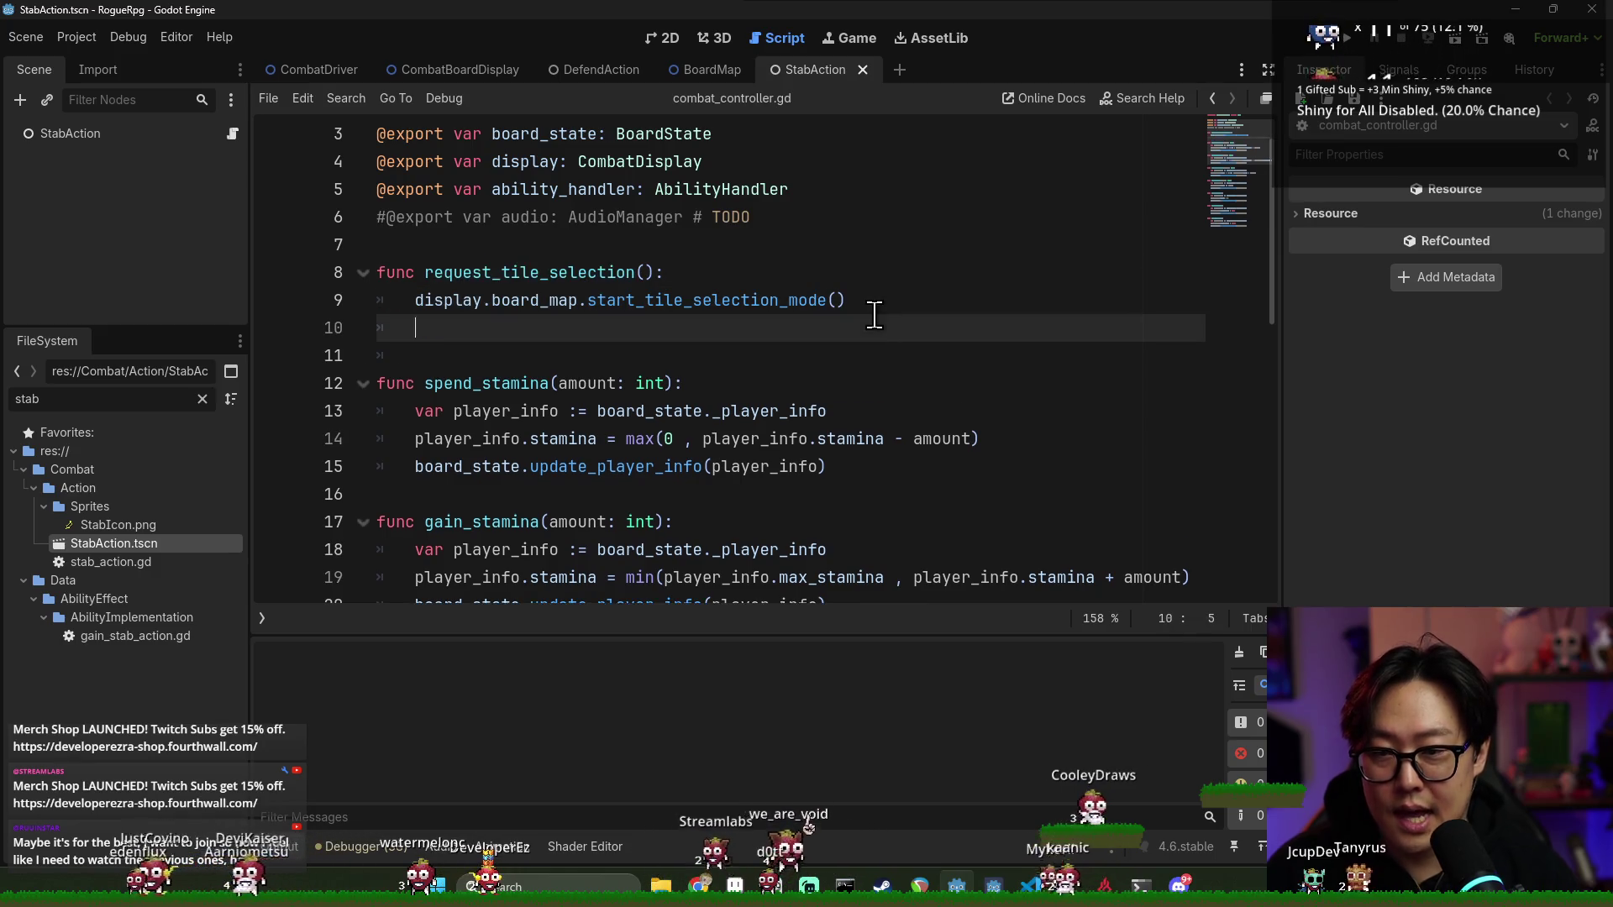
pyautogui.press('Return')
pyautogui.press('BackSpace')
pyautogui.write('func request_character_se')
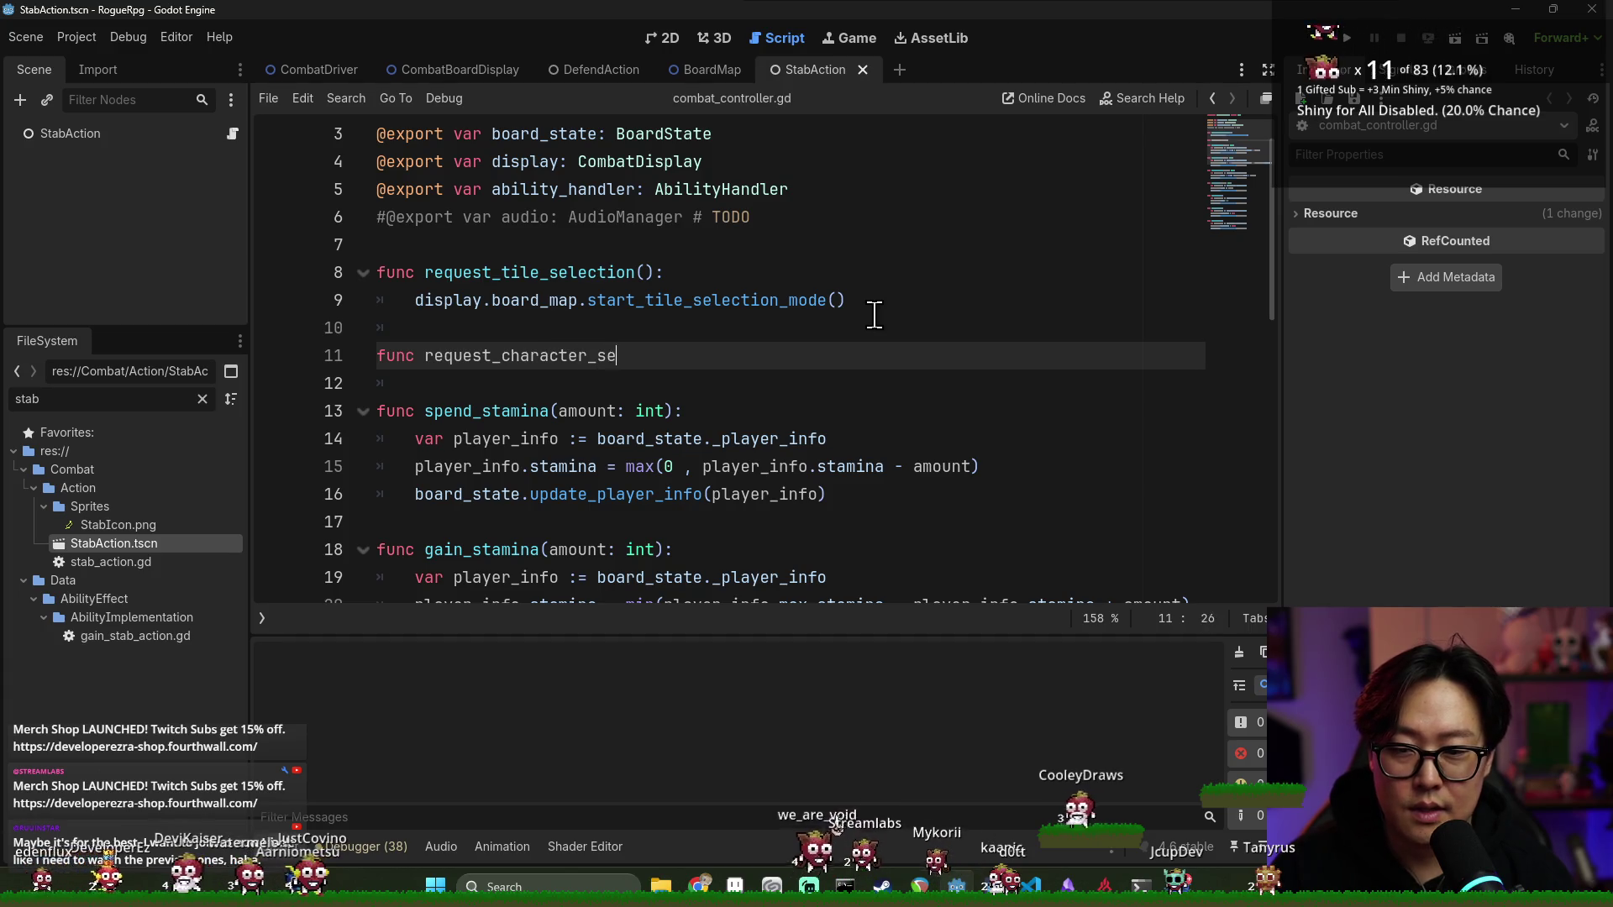
pyautogui.write(':')
pyautogui.press('Return')
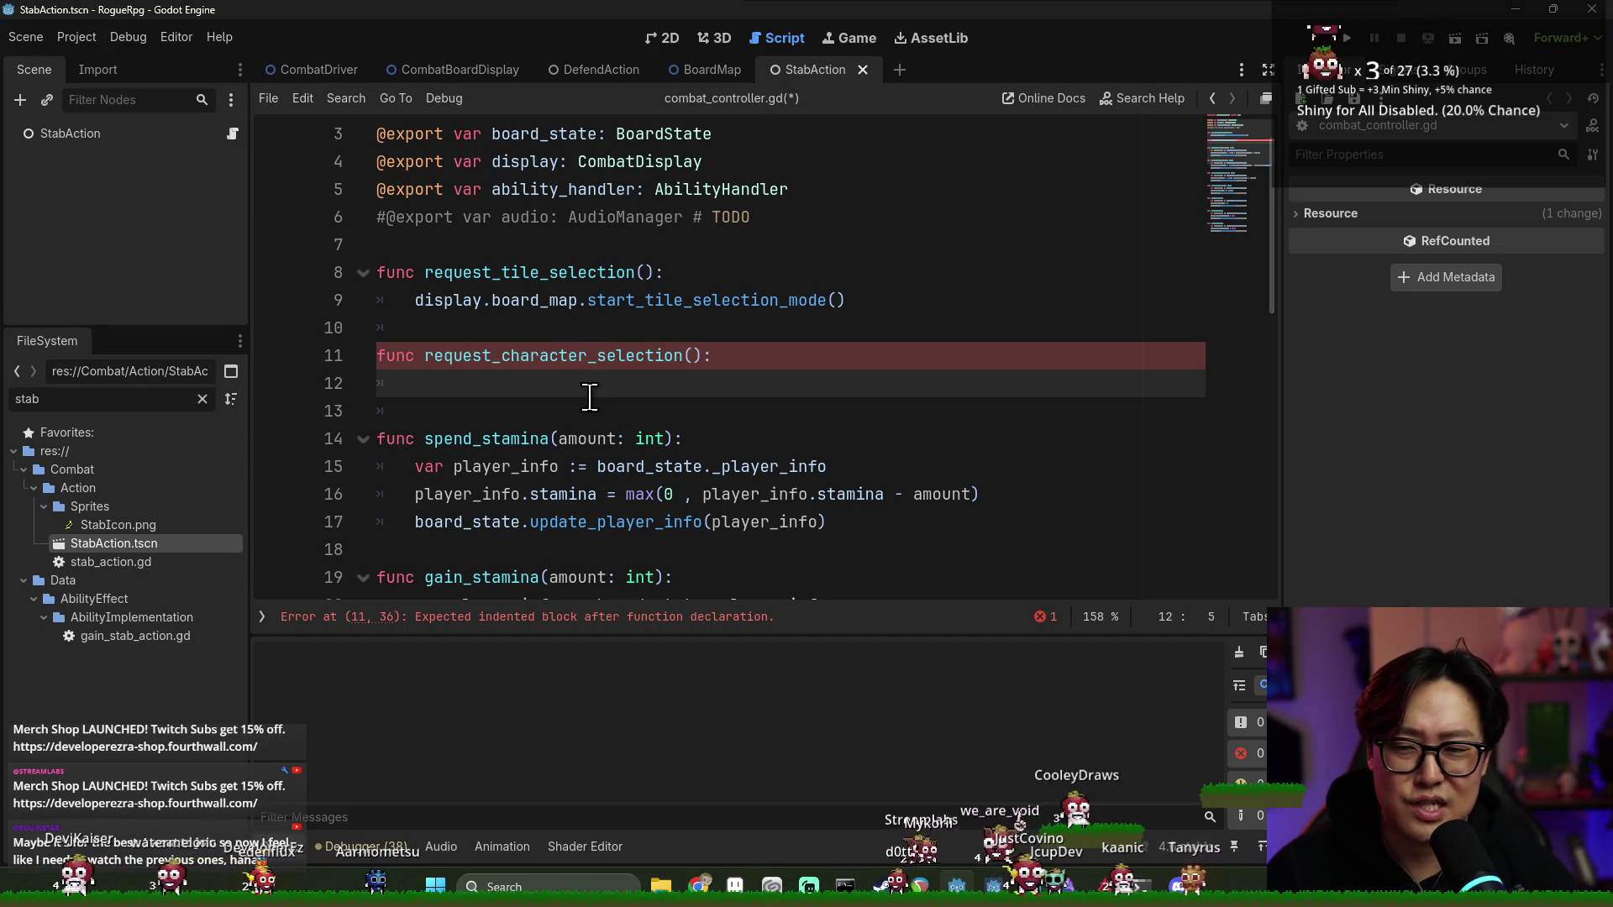
# Give it the body display.board_map.start_body_selection_mode() and save combat_controller.gd
pyautogui.moveTo(416, 300); pyautogui.dragTo(874, 288)
pyautogui.click(568, 388)
pyautogui.doubleClick(512, 383)
pyautogui.doubleClick(668, 383)
pyautogui.press('BackSpace')
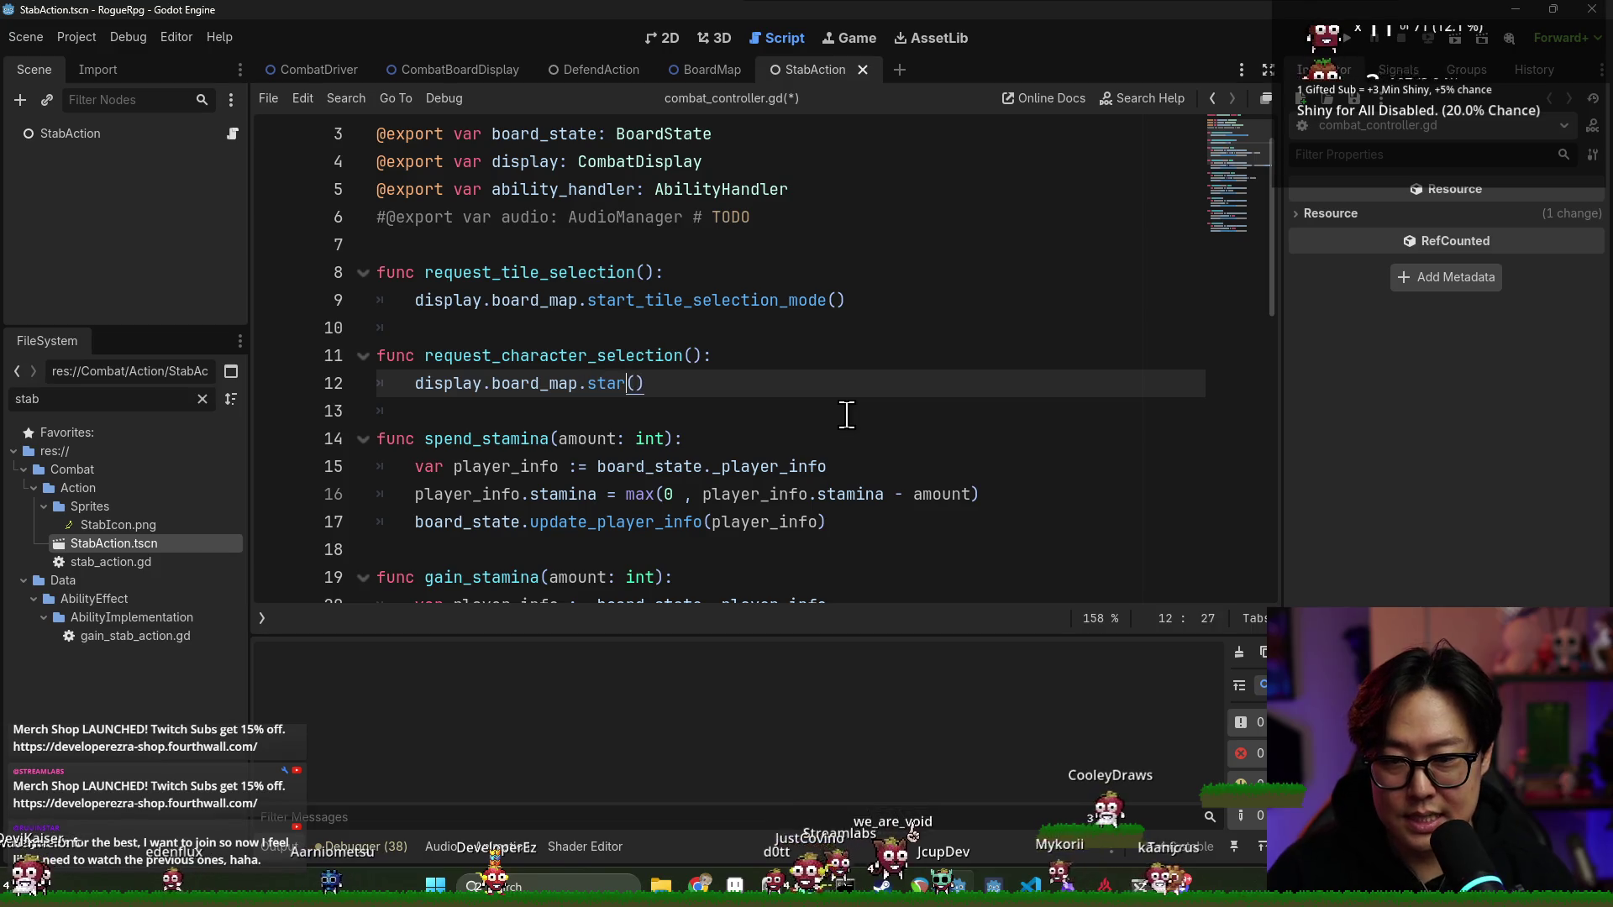
pyautogui.write('t_')
pyautogui.click(847, 409)
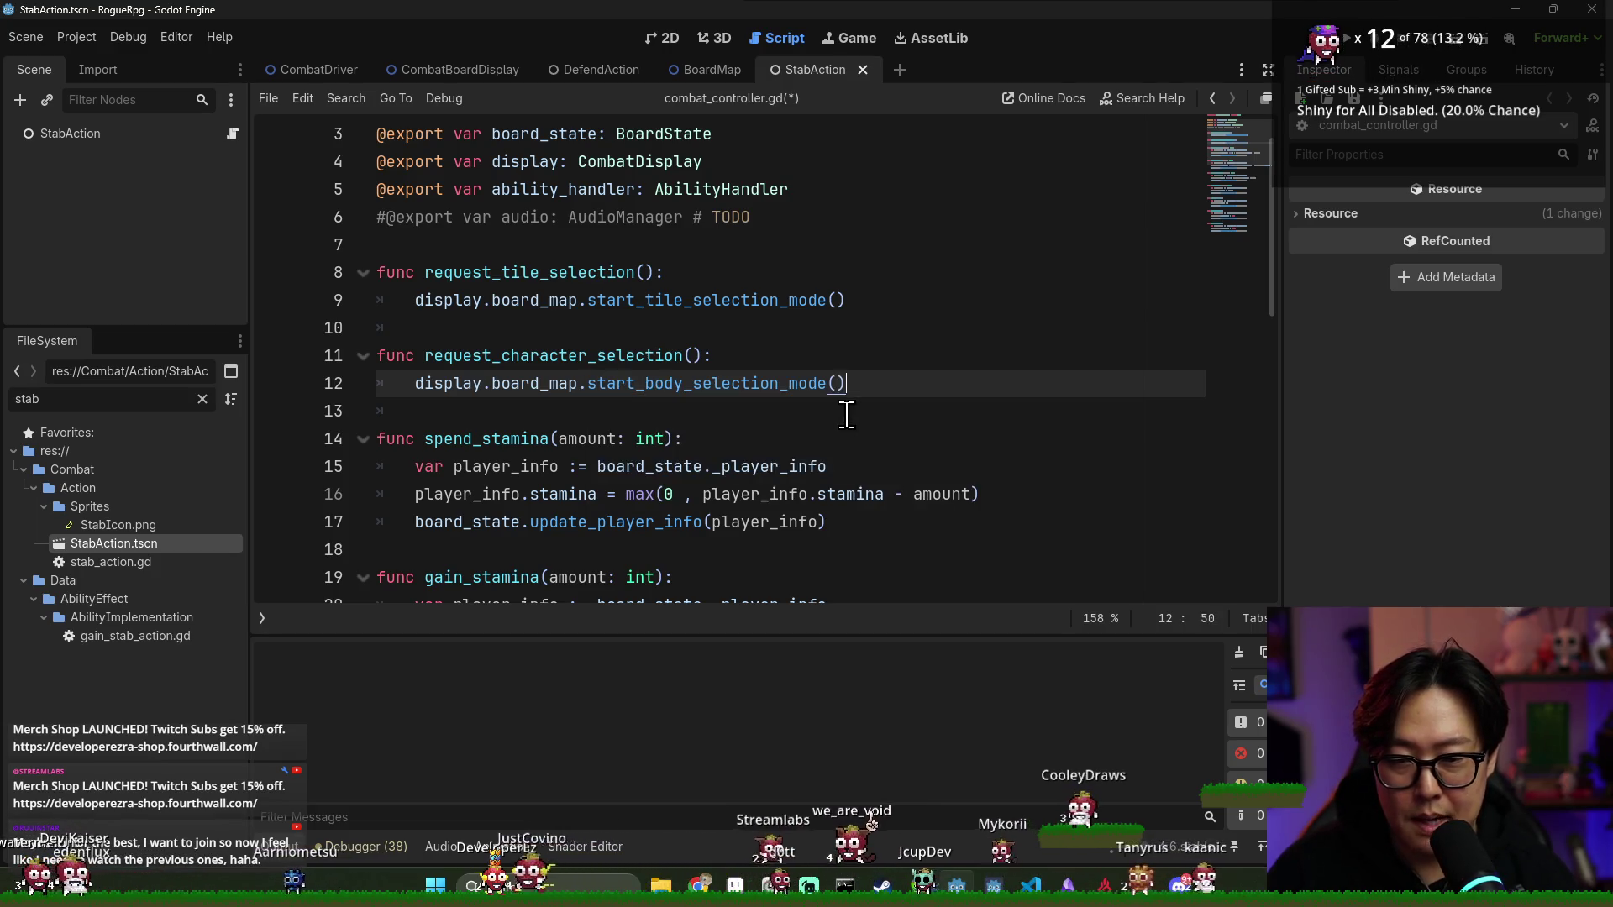
pyautogui.hotkey('ctrl', 's')
pyautogui.click(665, 355)
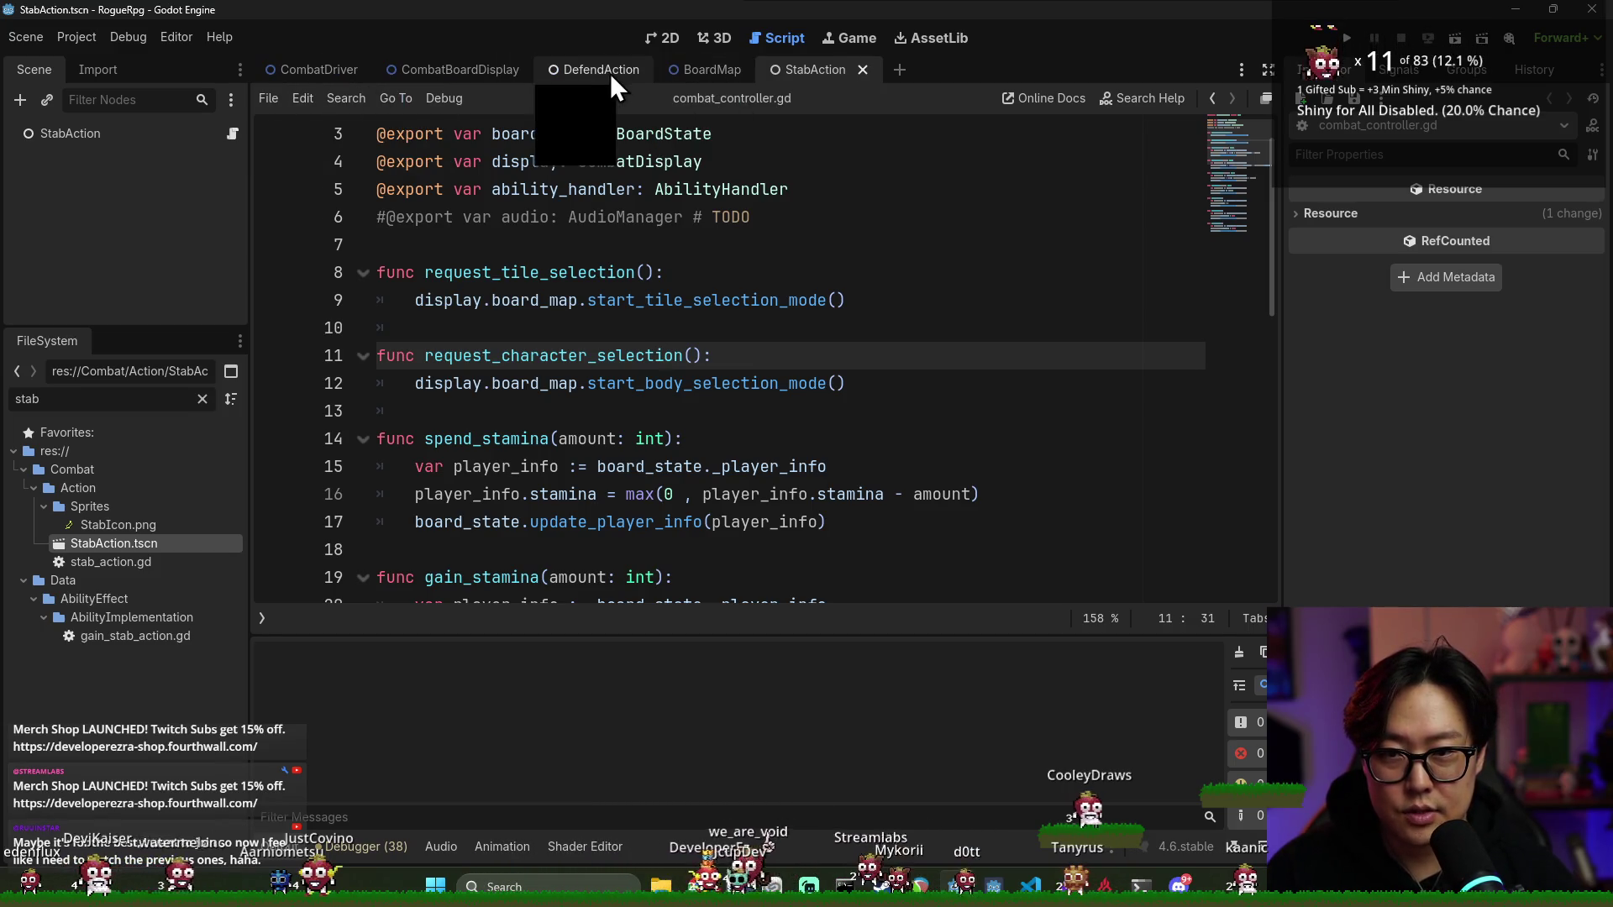
# In stab_action.gd, add controller.request_character_selection() to execute
pyautogui.click(233, 133)
pyautogui.doubleClick(549, 189)
pyautogui.hotkey('ctrl', 'c')
pyautogui.click(845, 200)
pyautogui.press('Return')
pyautogui.hotkey('ctrl', 'v')
pyautogui.write('.')
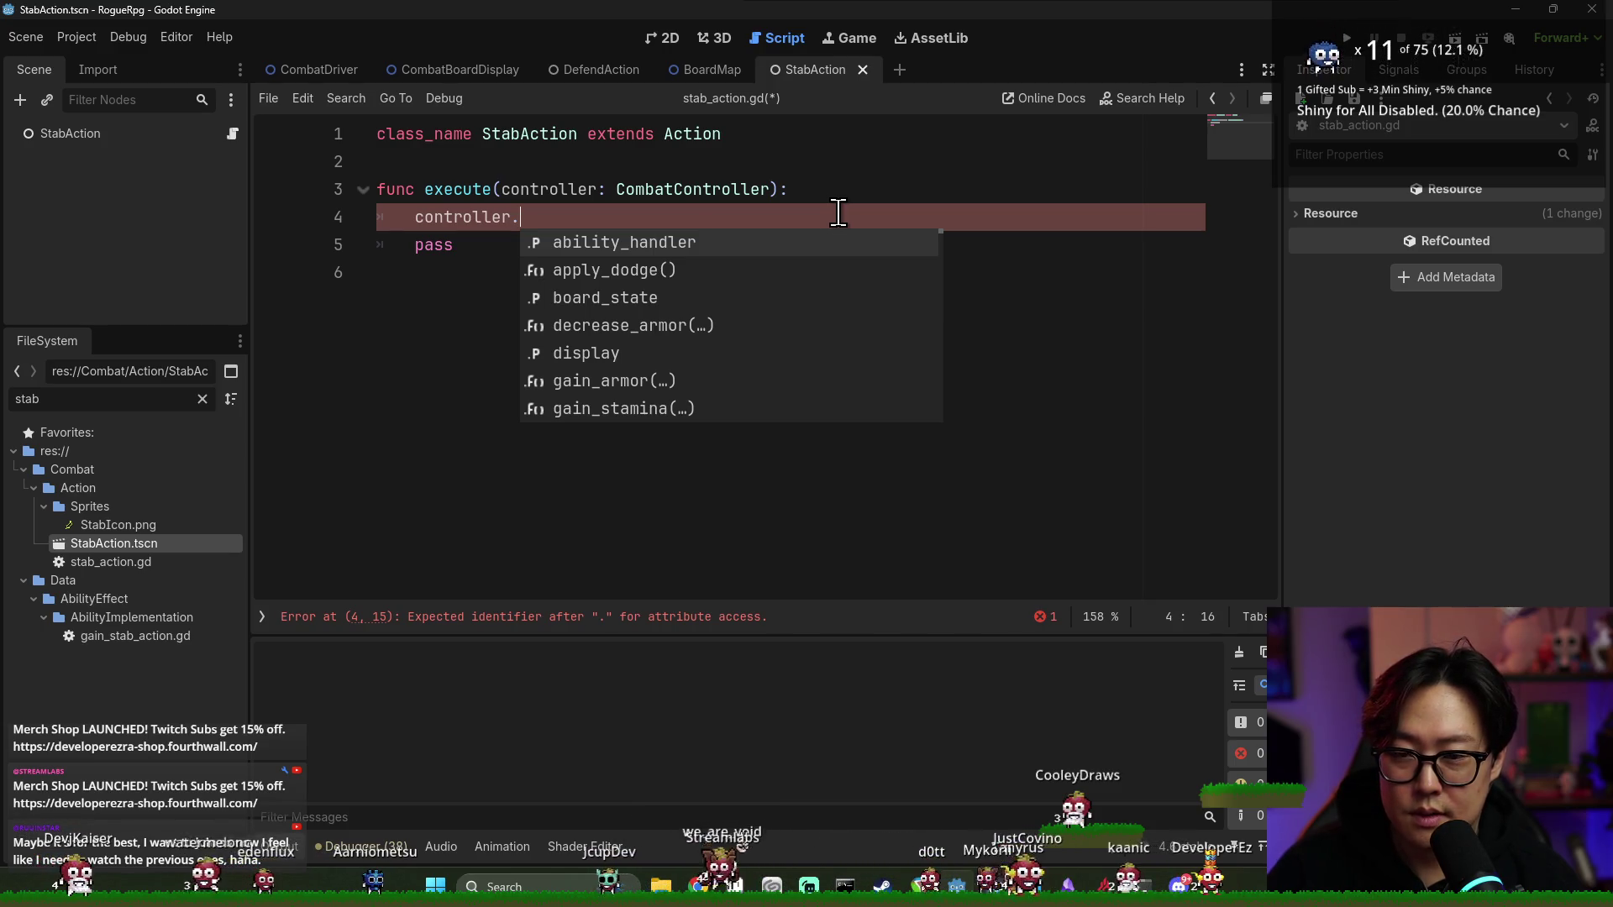
pyautogui.write('request')
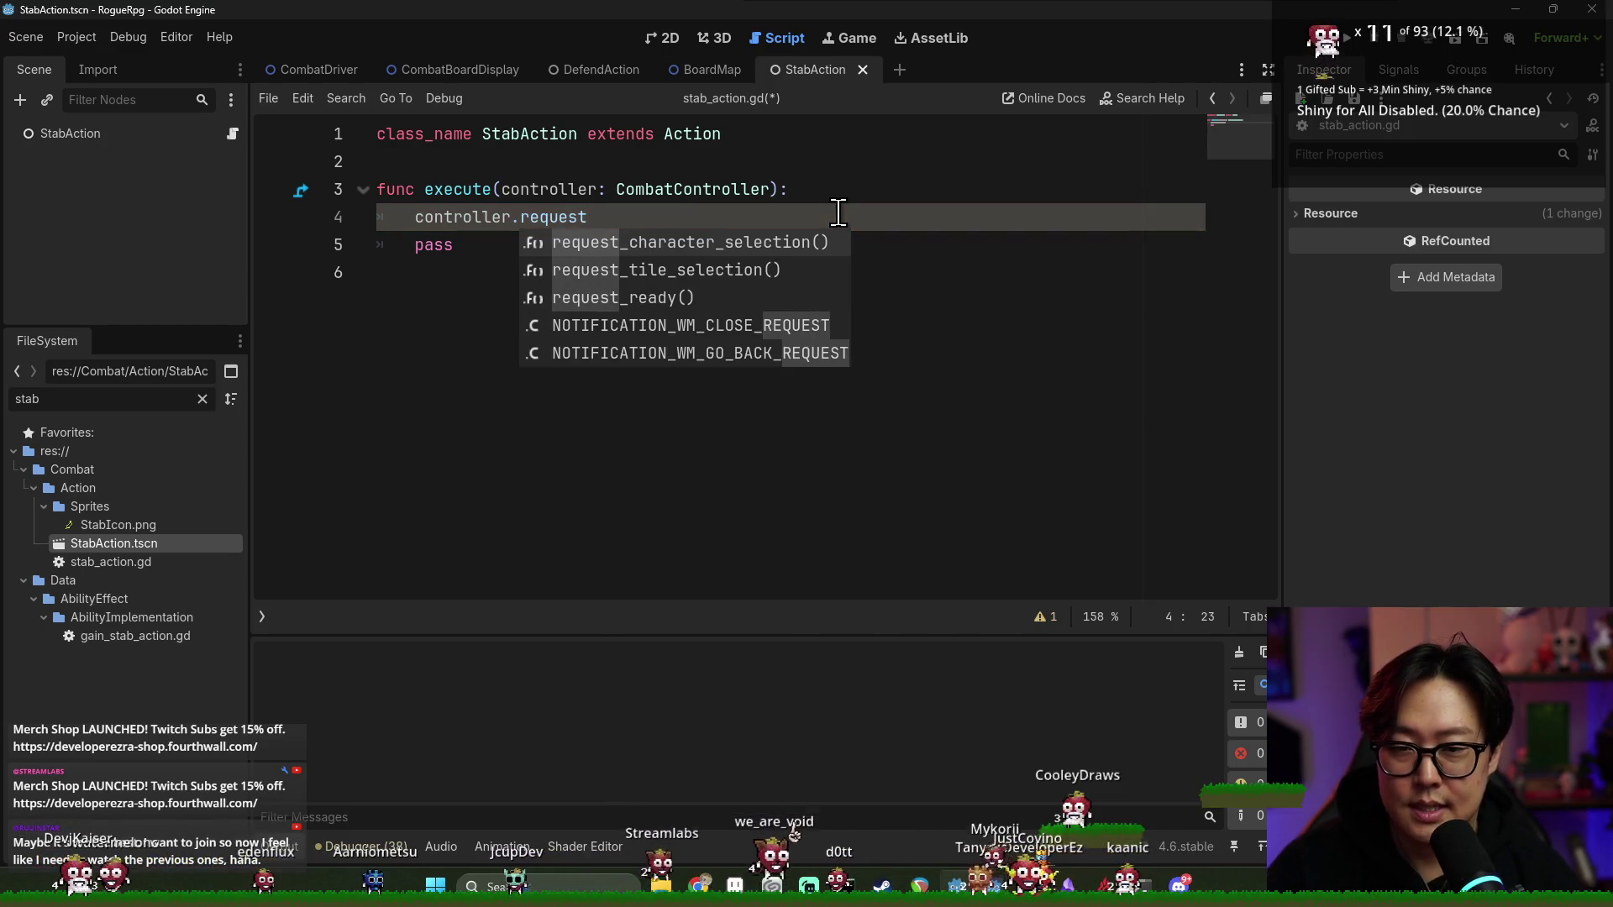
pyautogui.press('Return')
# Remove the leftover pass line, save the script, and run the project
pyautogui.moveTo(838, 213); pyautogui.dragTo(826, 256)
pyautogui.press('BackSpace')
pyautogui.hotkey('ctrl', 's')
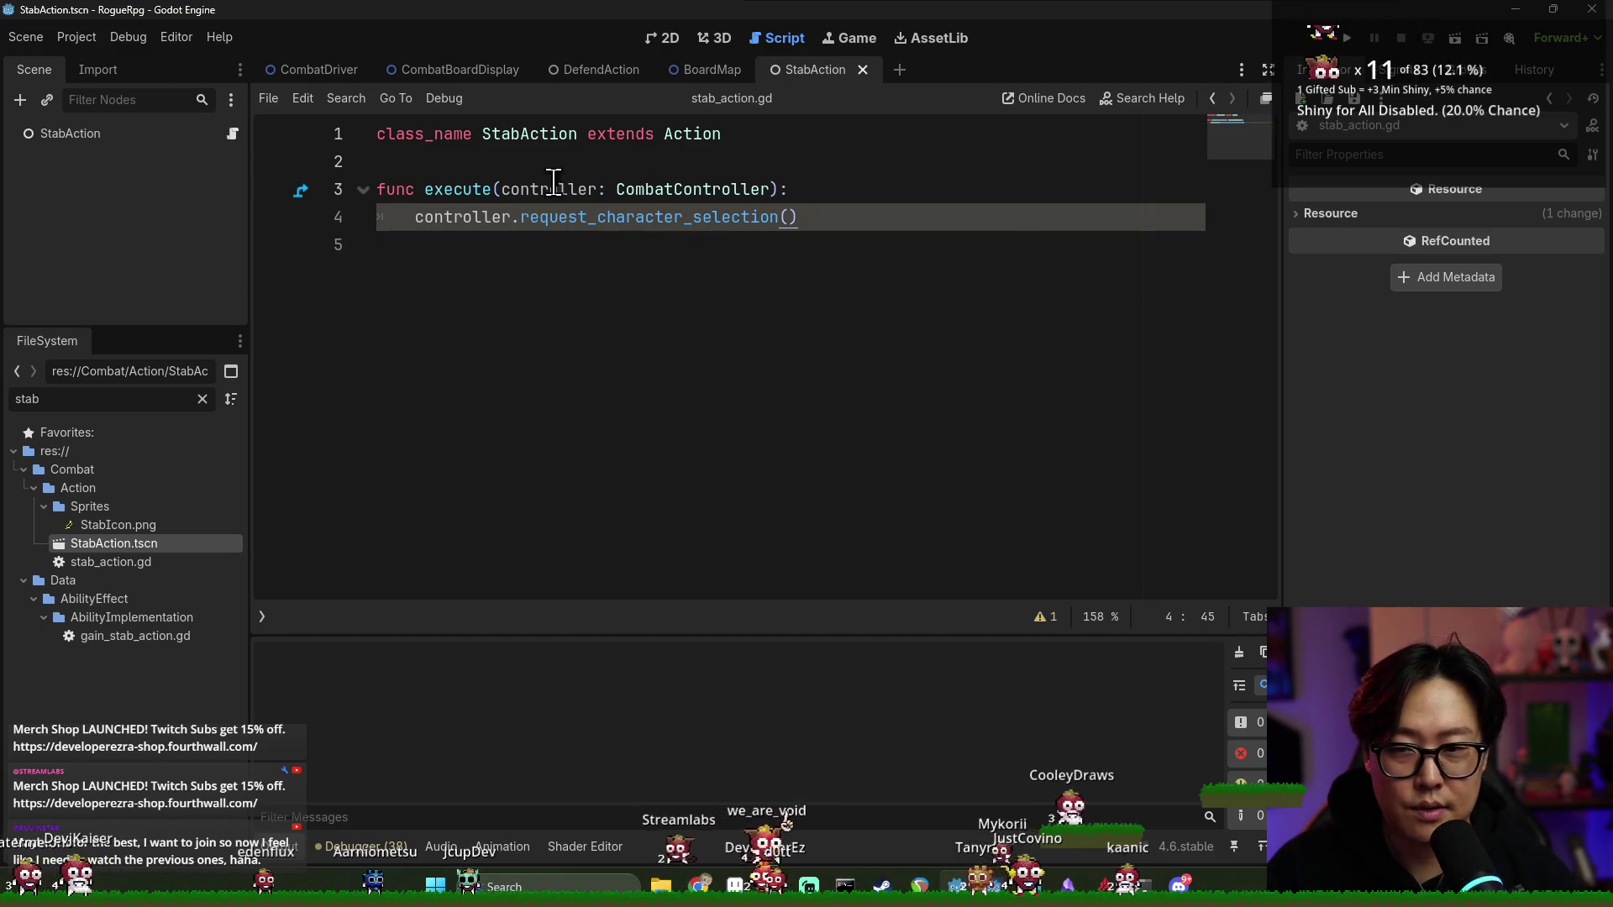
pyautogui.click(1444, 40)
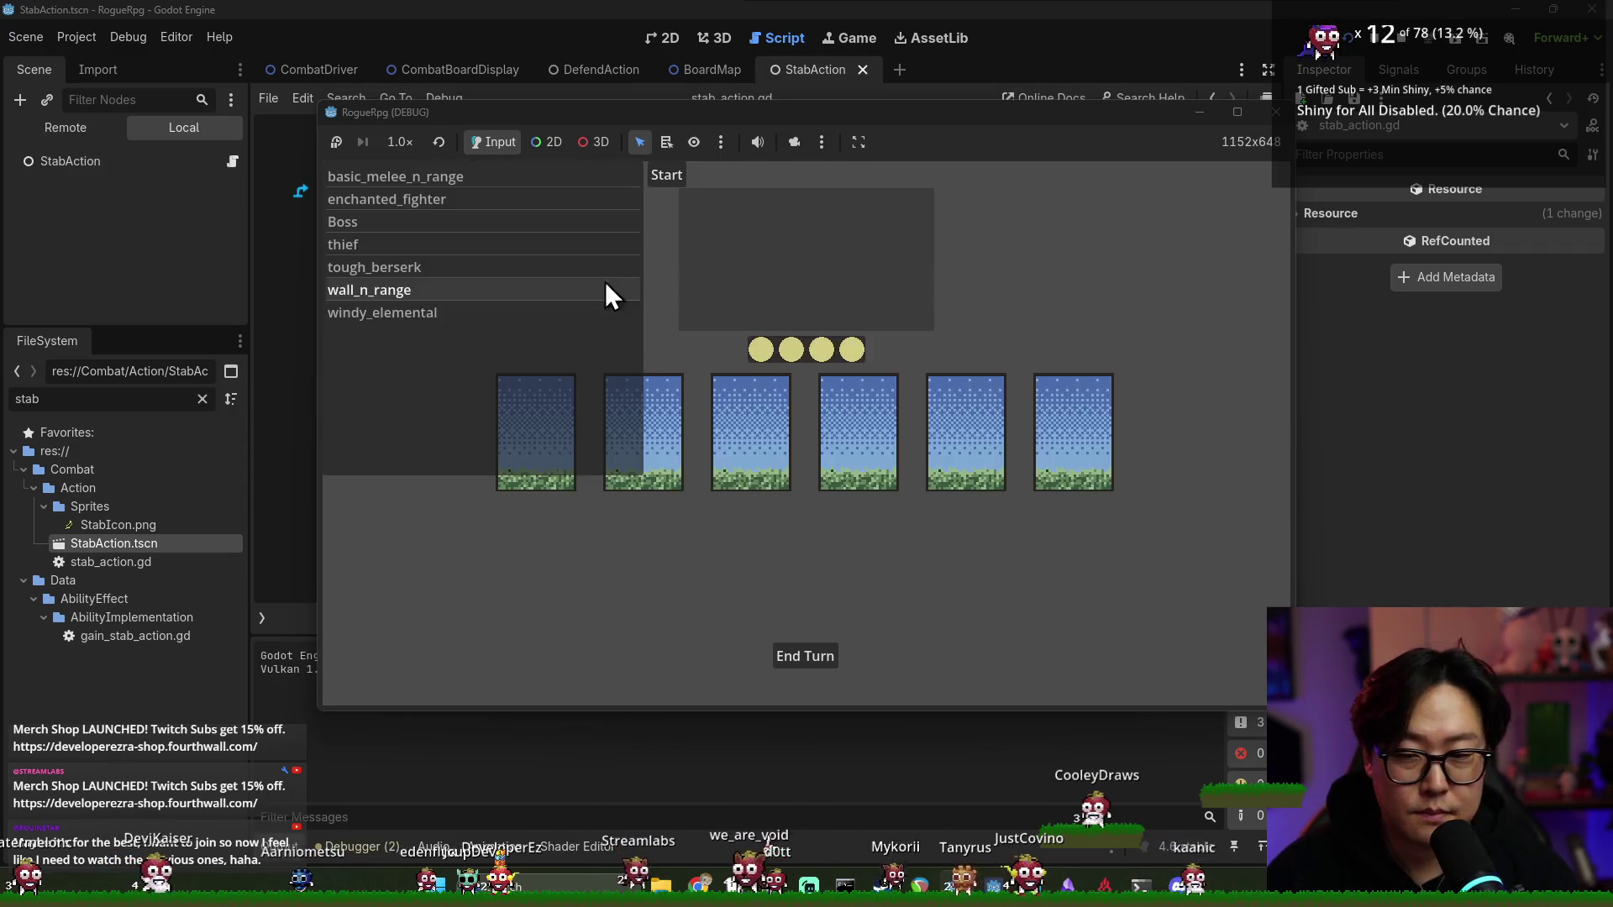
# Start the wall_n_range encounter, target the red enemy to check its highlight, then stop with F8
pyautogui.click(422, 199)
pyautogui.click(668, 174)
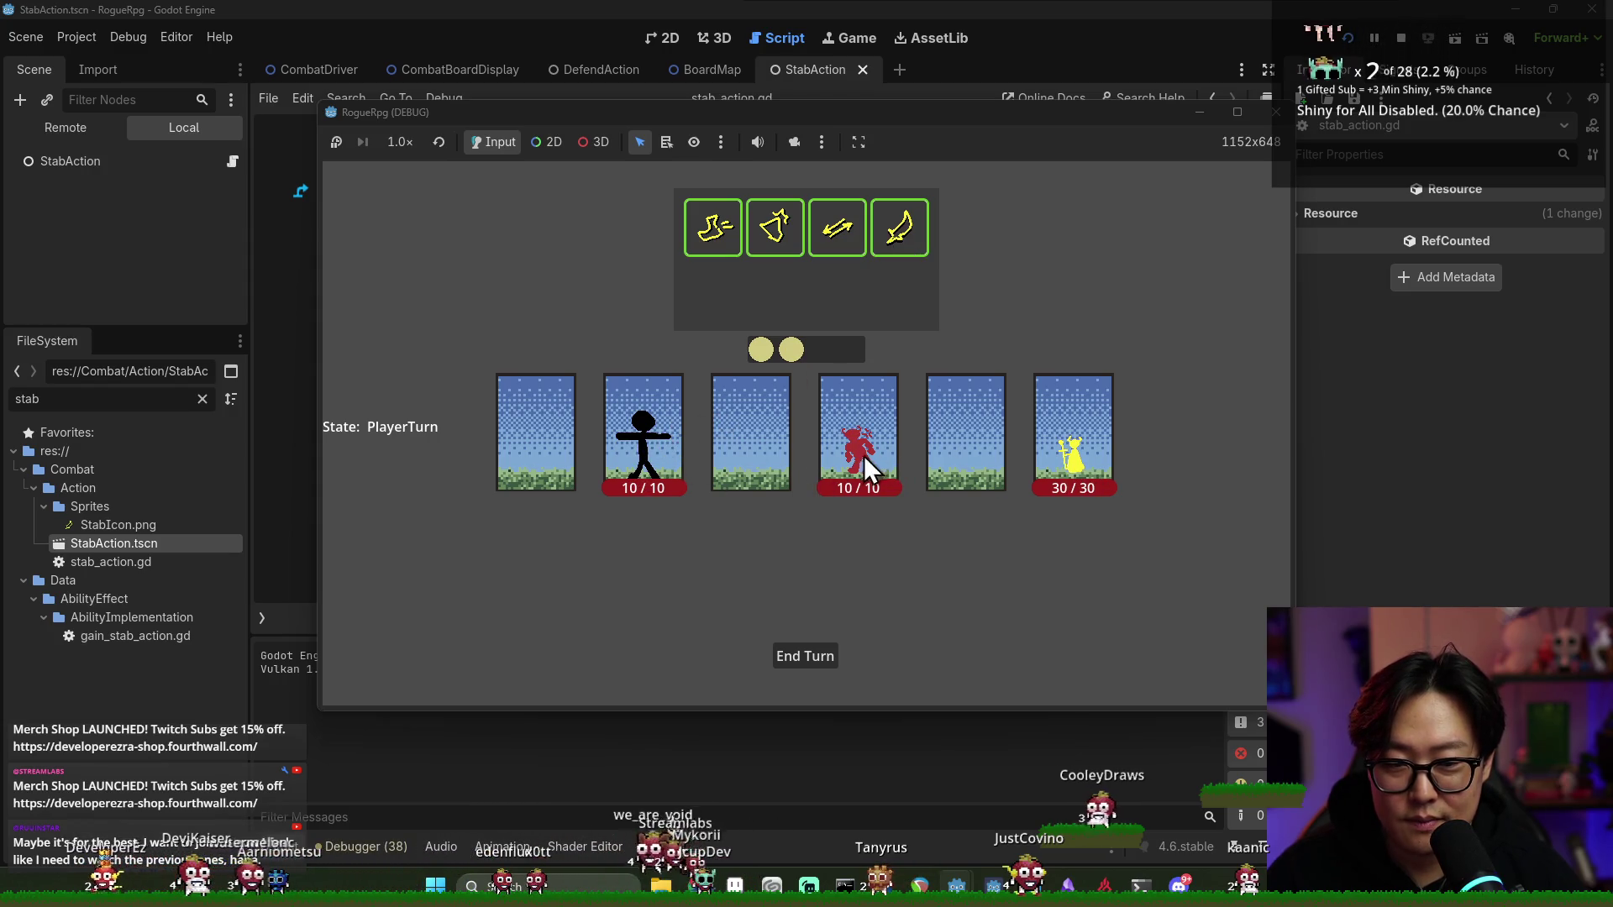
pyautogui.click(661, 446)
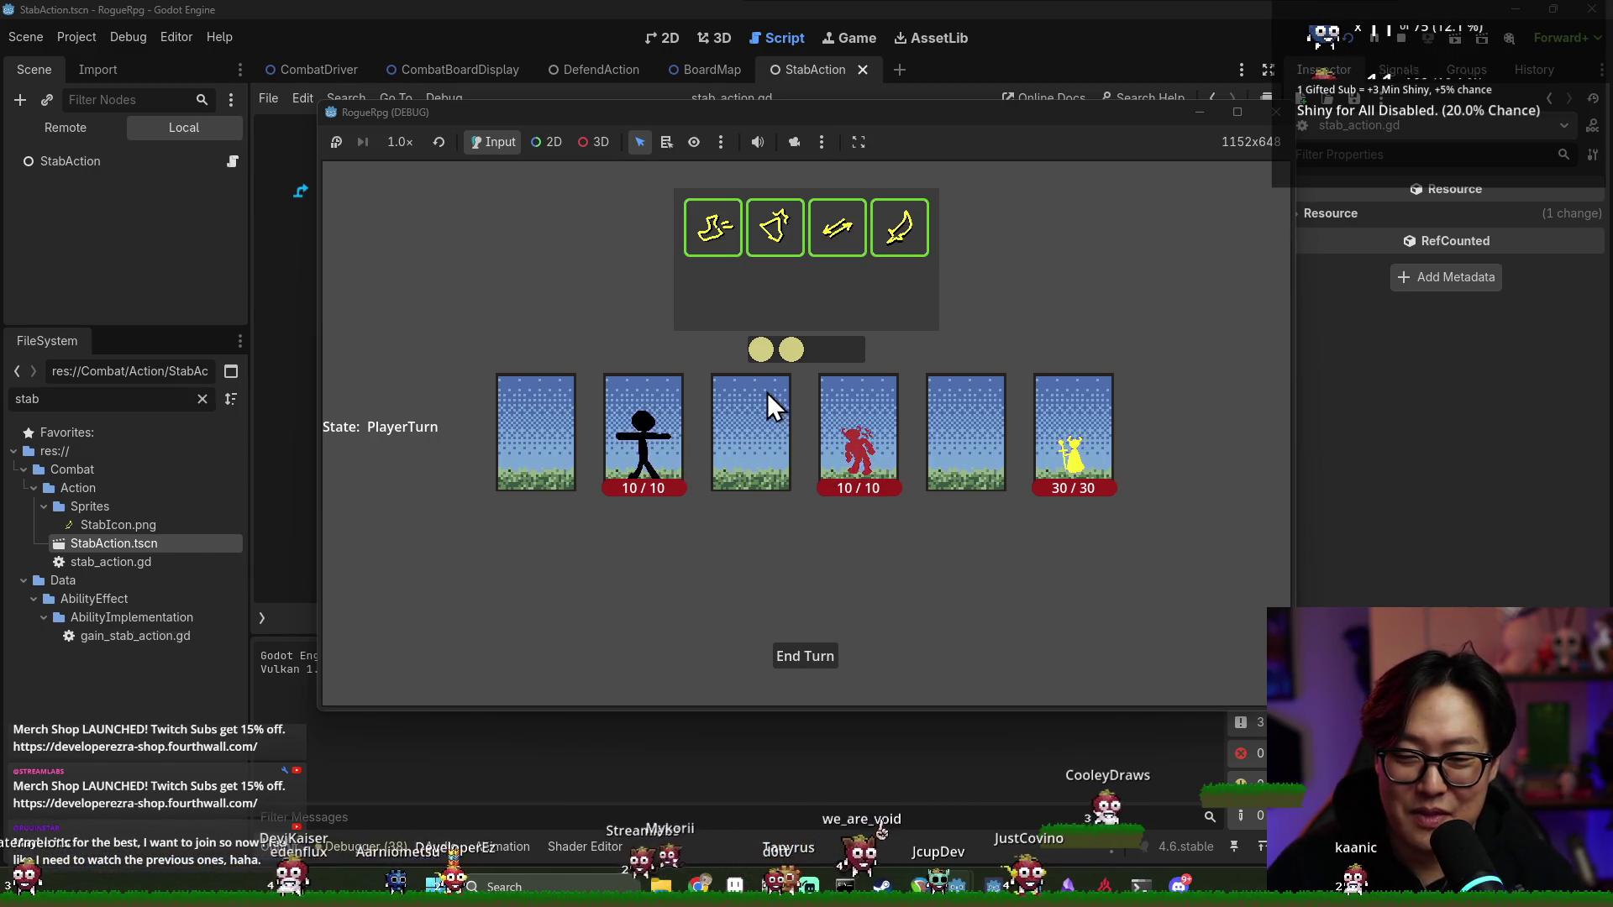
pyautogui.hotkey('alt', 'Tab')
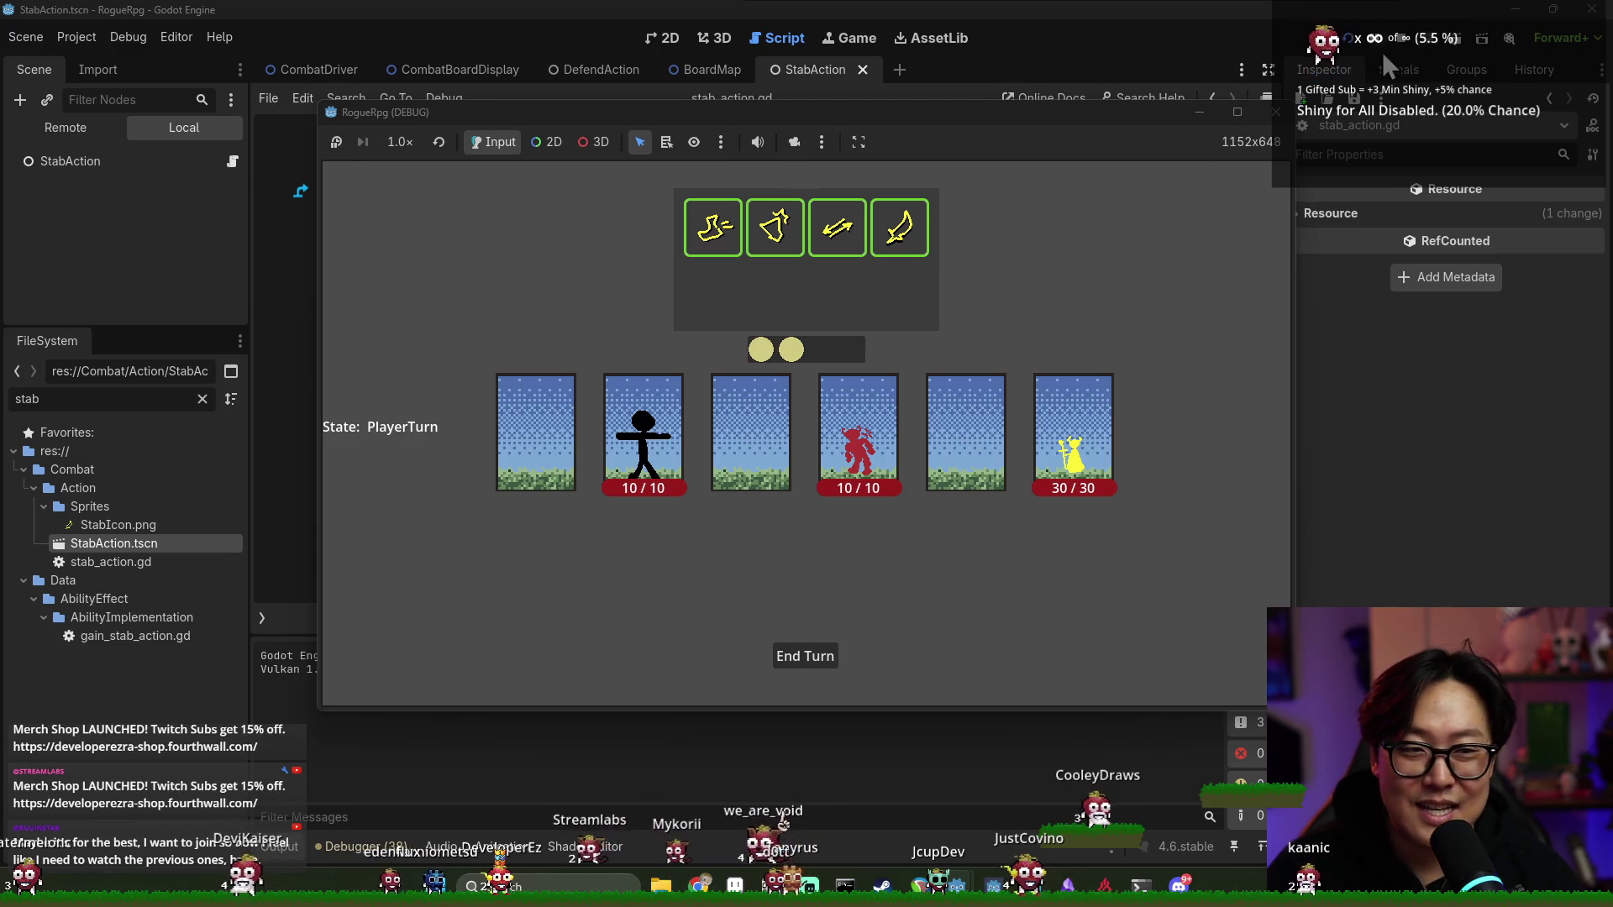
pyautogui.press('F8')
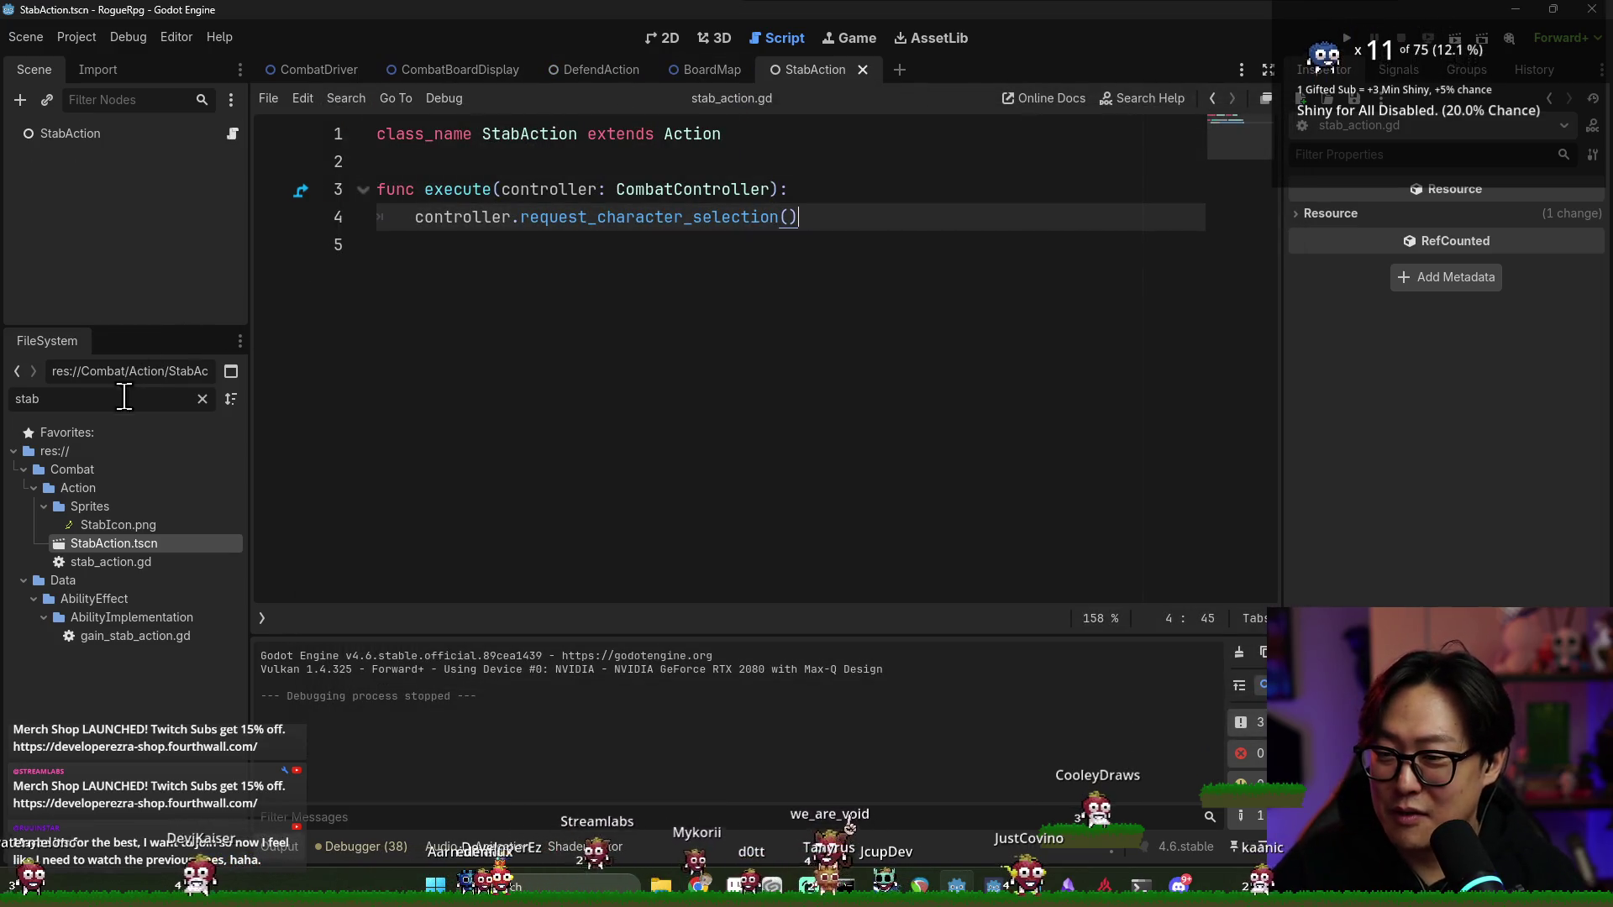
# Filter FileSystem for 'ene', open EnemyCharacter.tscn and save it
pyautogui.write('ene')
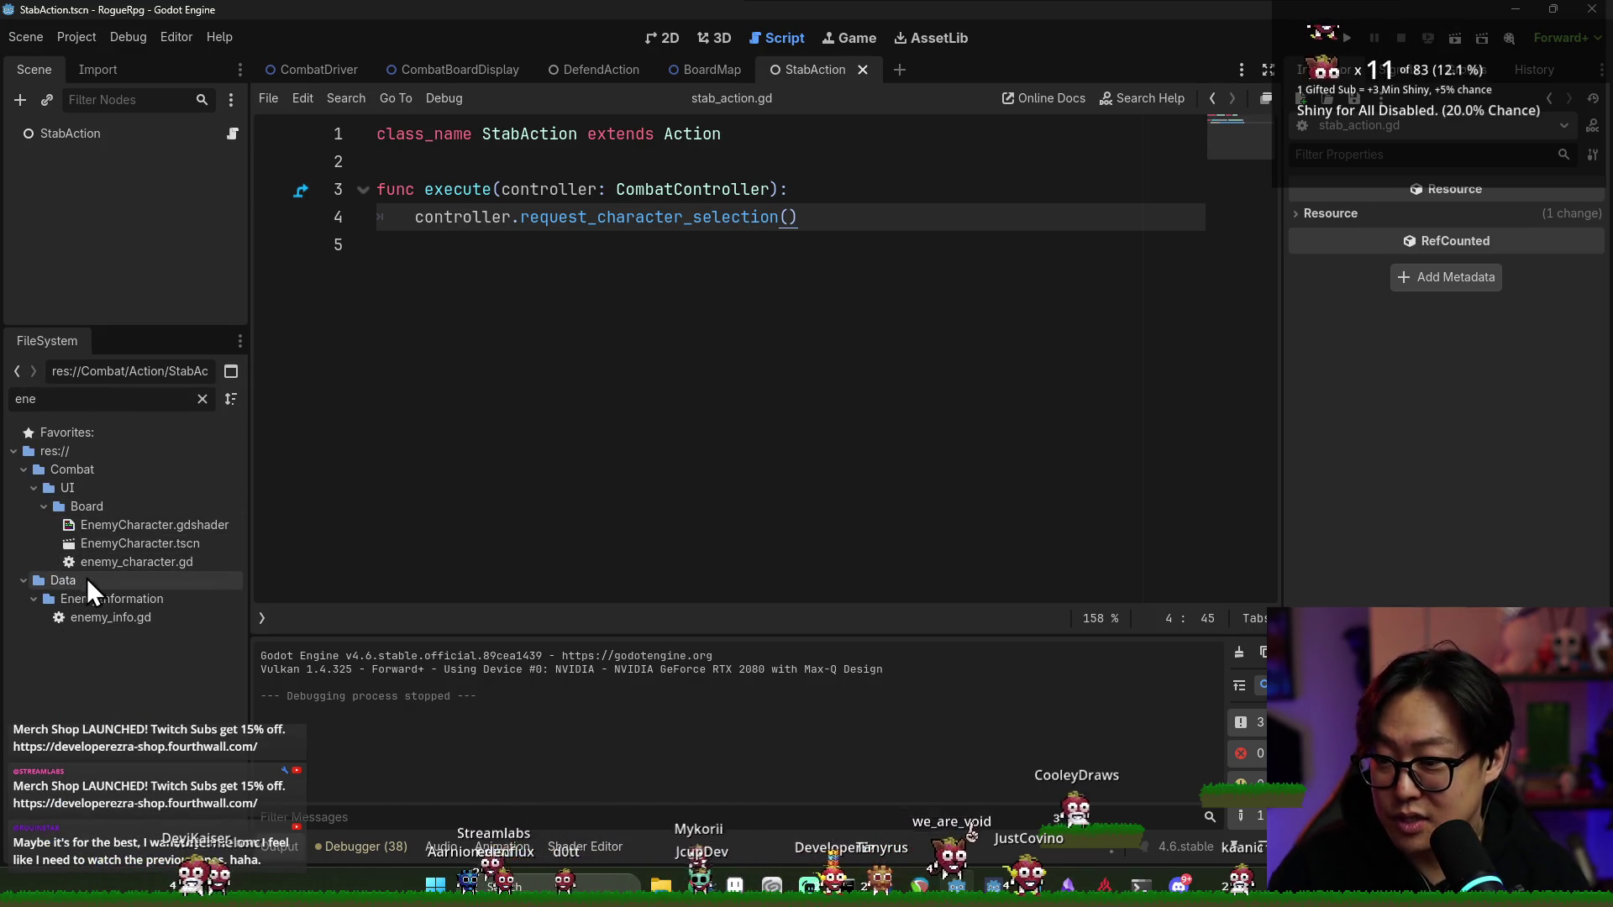
pyautogui.doubleClick(121, 542)
pyautogui.hotkey('ctrl', 's')
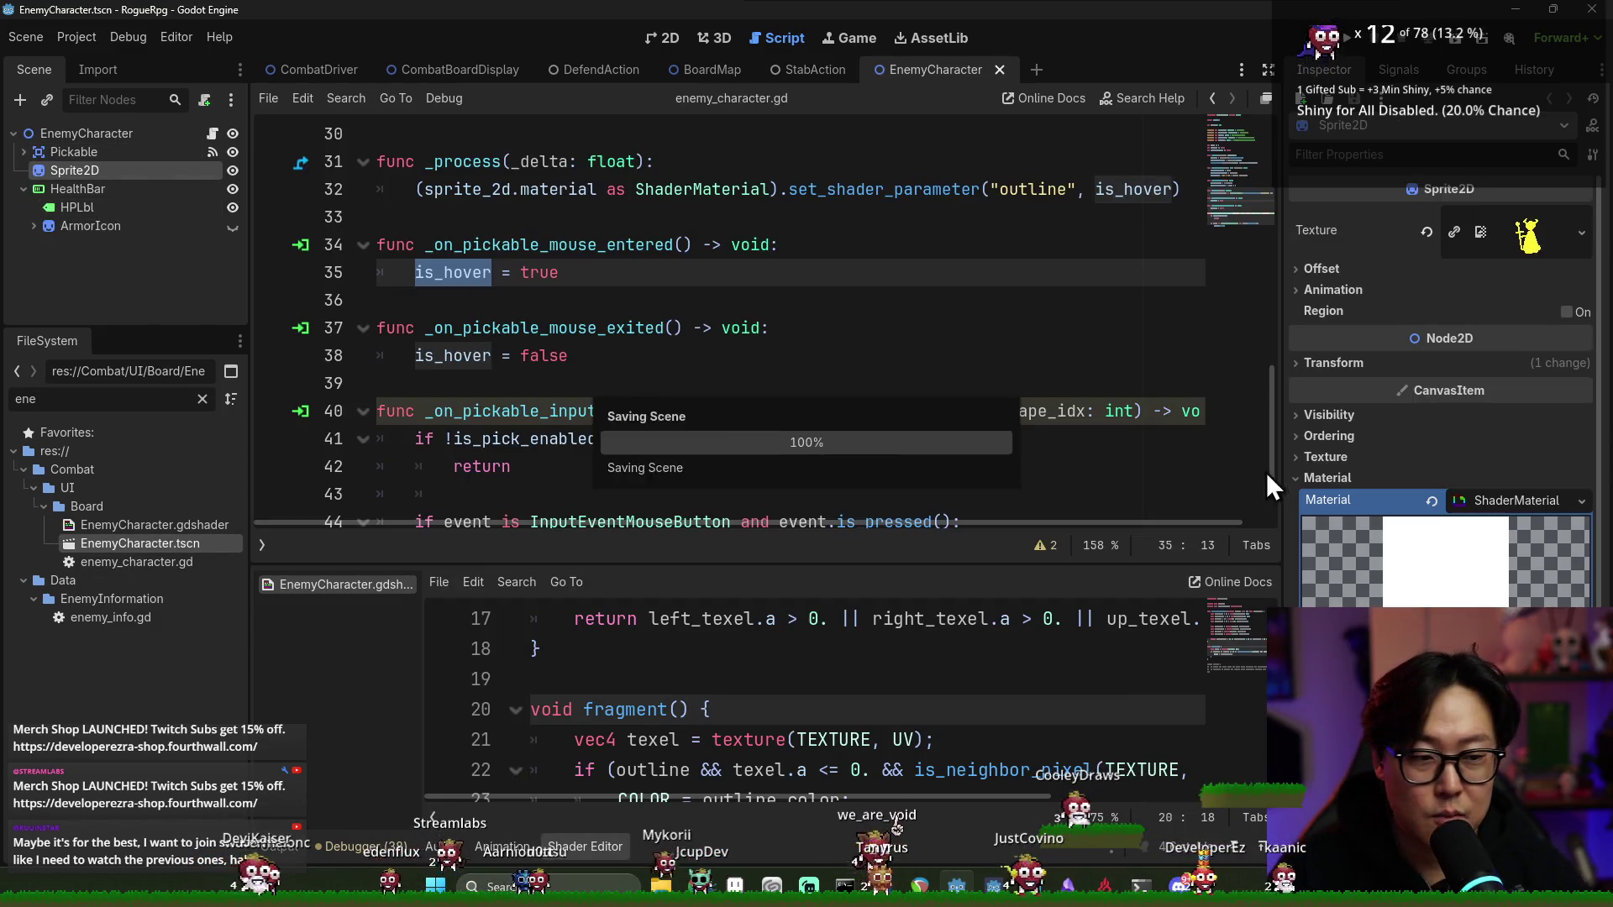
# Try making the Sprite2D's shader and material unique, undoing both attempts
pyautogui.scroll(-3, 1416, 531)
pyautogui.click(1577, 442)
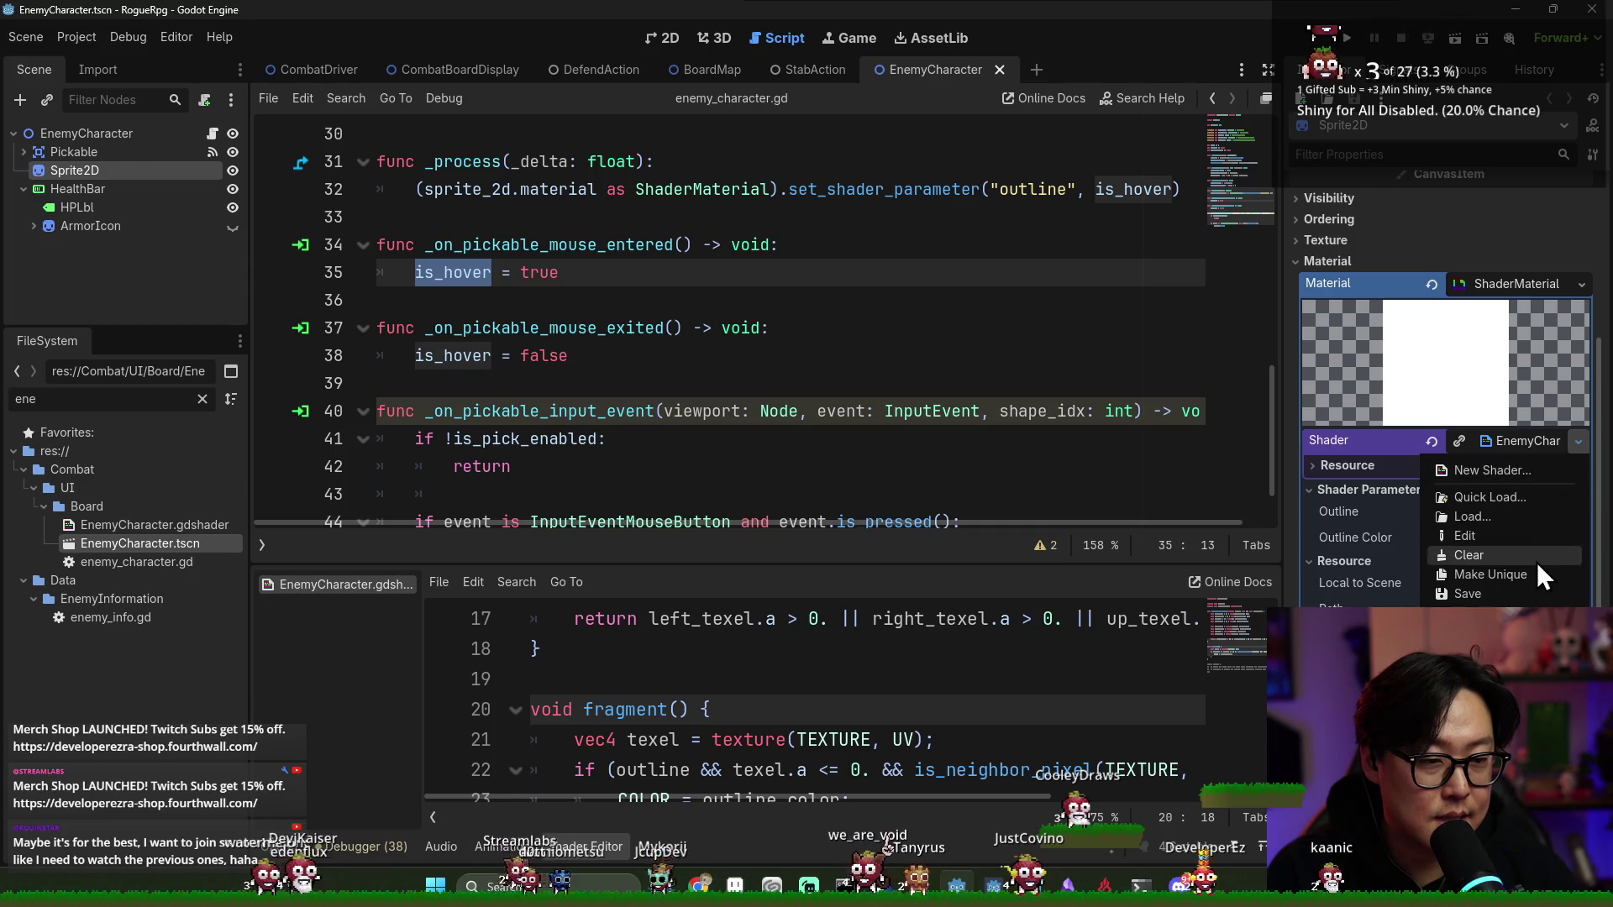
pyautogui.click(1509, 577)
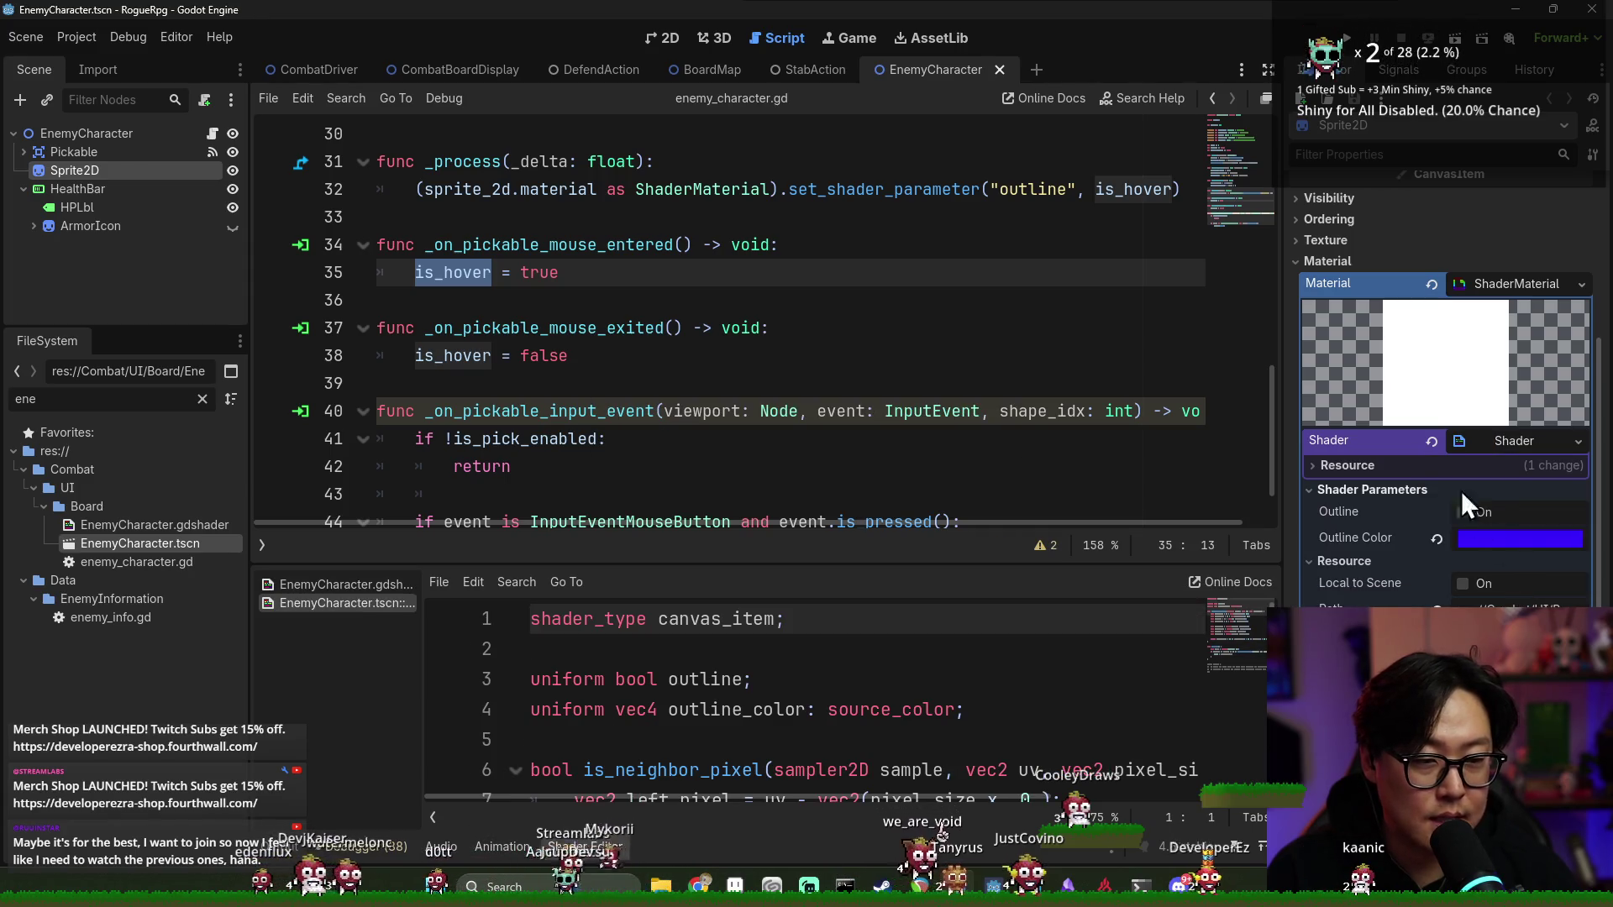
pyautogui.hotkey('ctrl', 'z')
pyautogui.click(1581, 443)
pyautogui.click(1566, 379)
pyautogui.click(1580, 284)
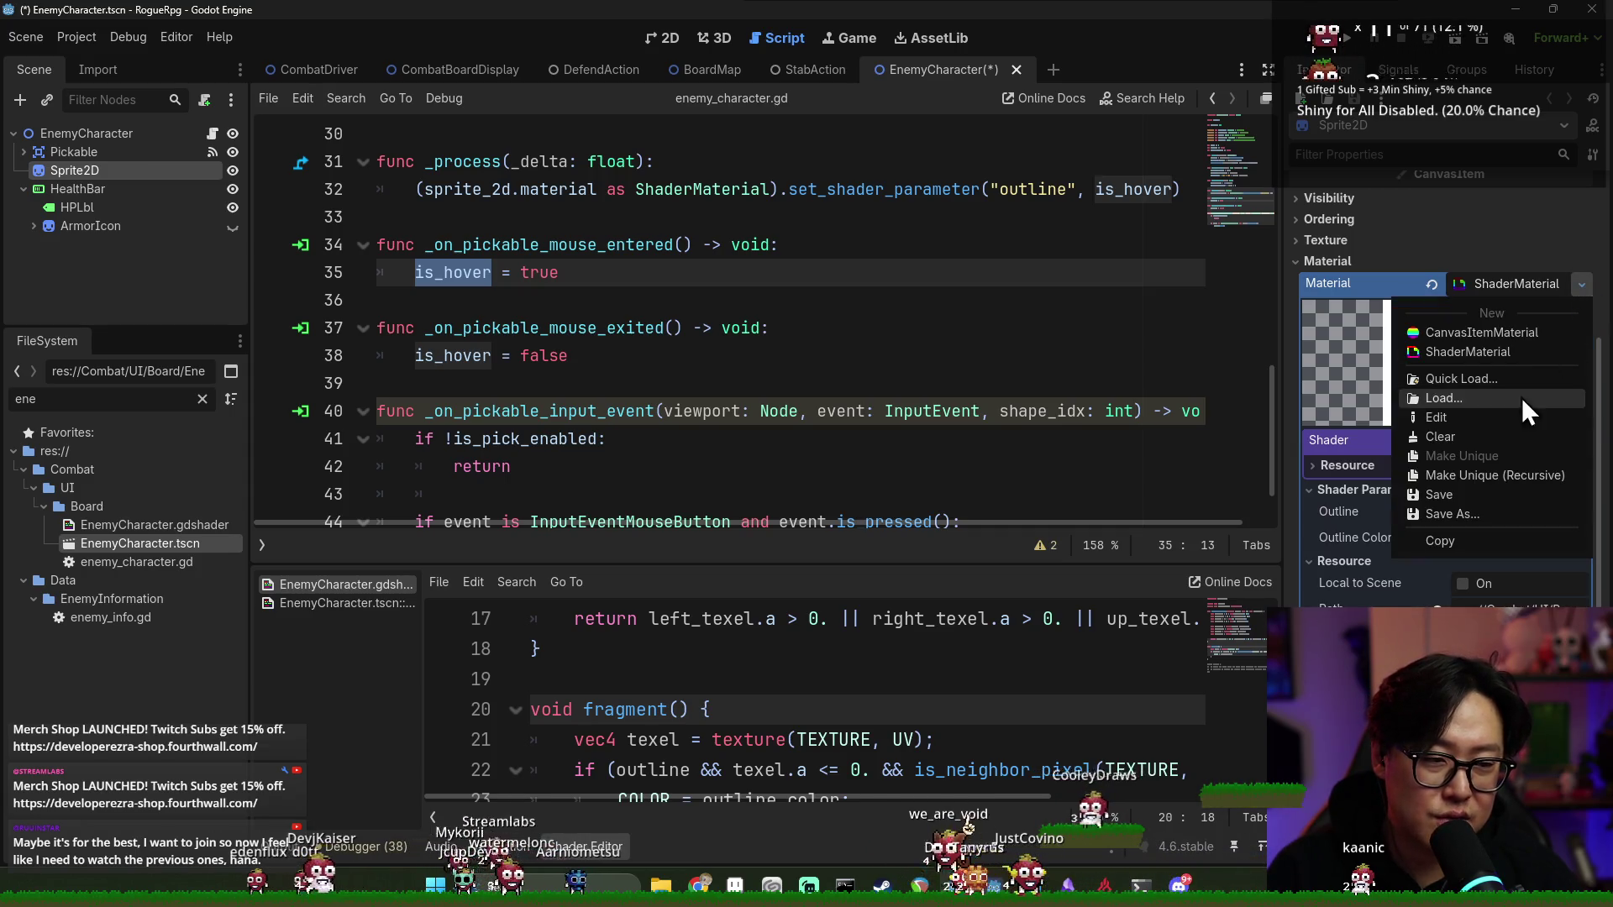
pyautogui.click(1498, 468)
pyautogui.click(722, 598)
pyautogui.hotkey('ctrl', 's')
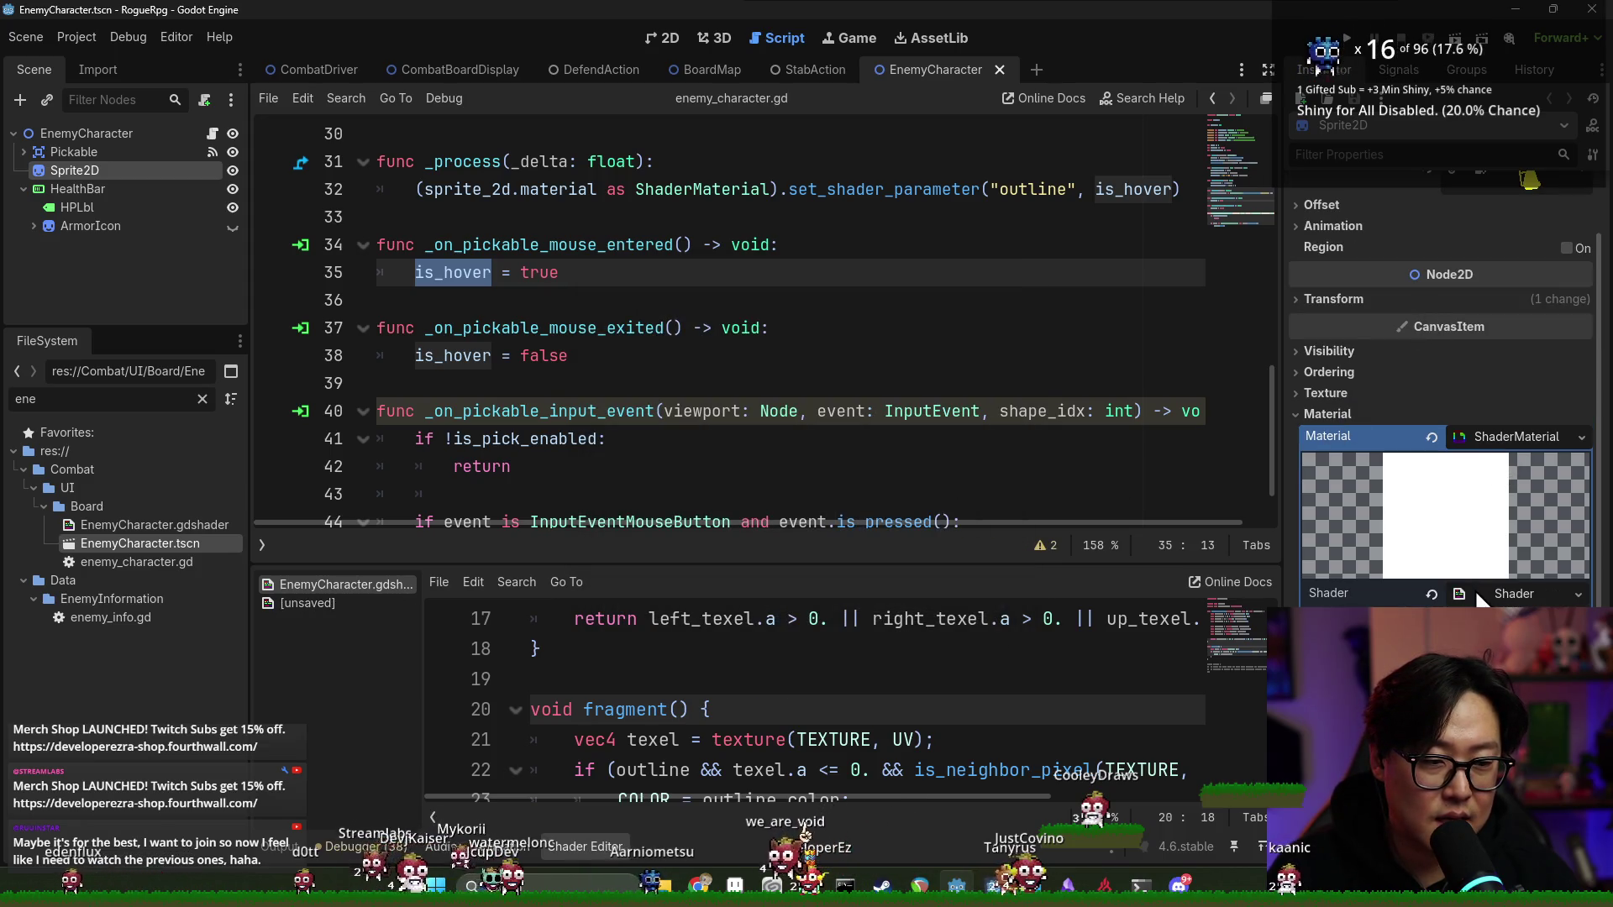
pyautogui.hotkey('ctrl', 'z')
pyautogui.hotkey('ctrl', 's')
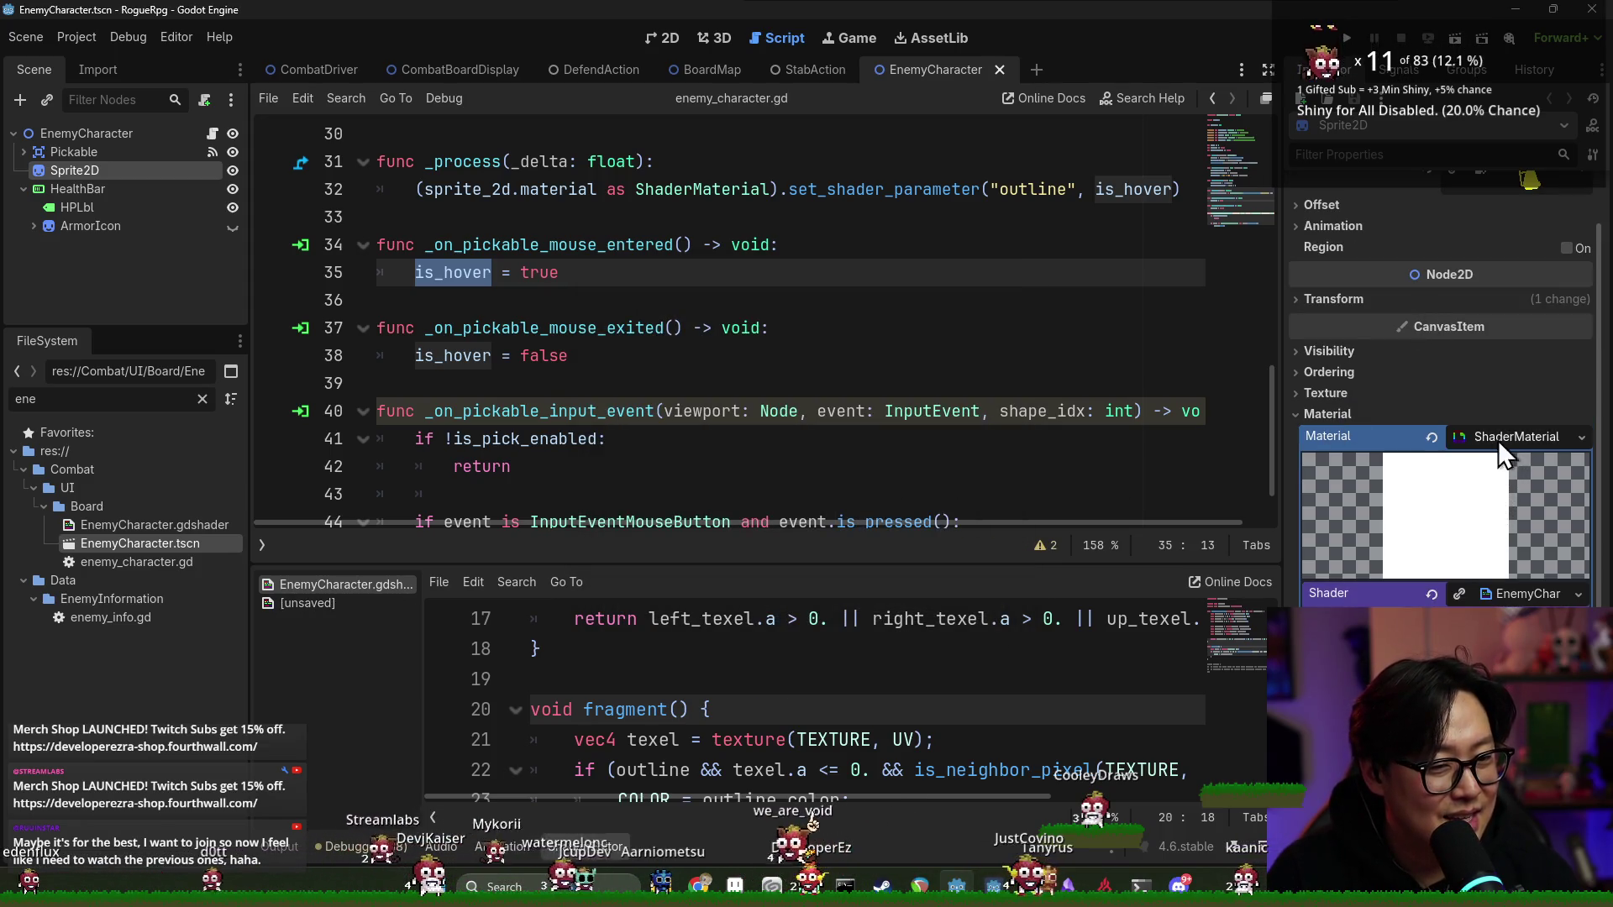
# Make the Sprite2D's ShaderMaterial unique recursively, confirm, and save the scene
pyautogui.click(1584, 437)
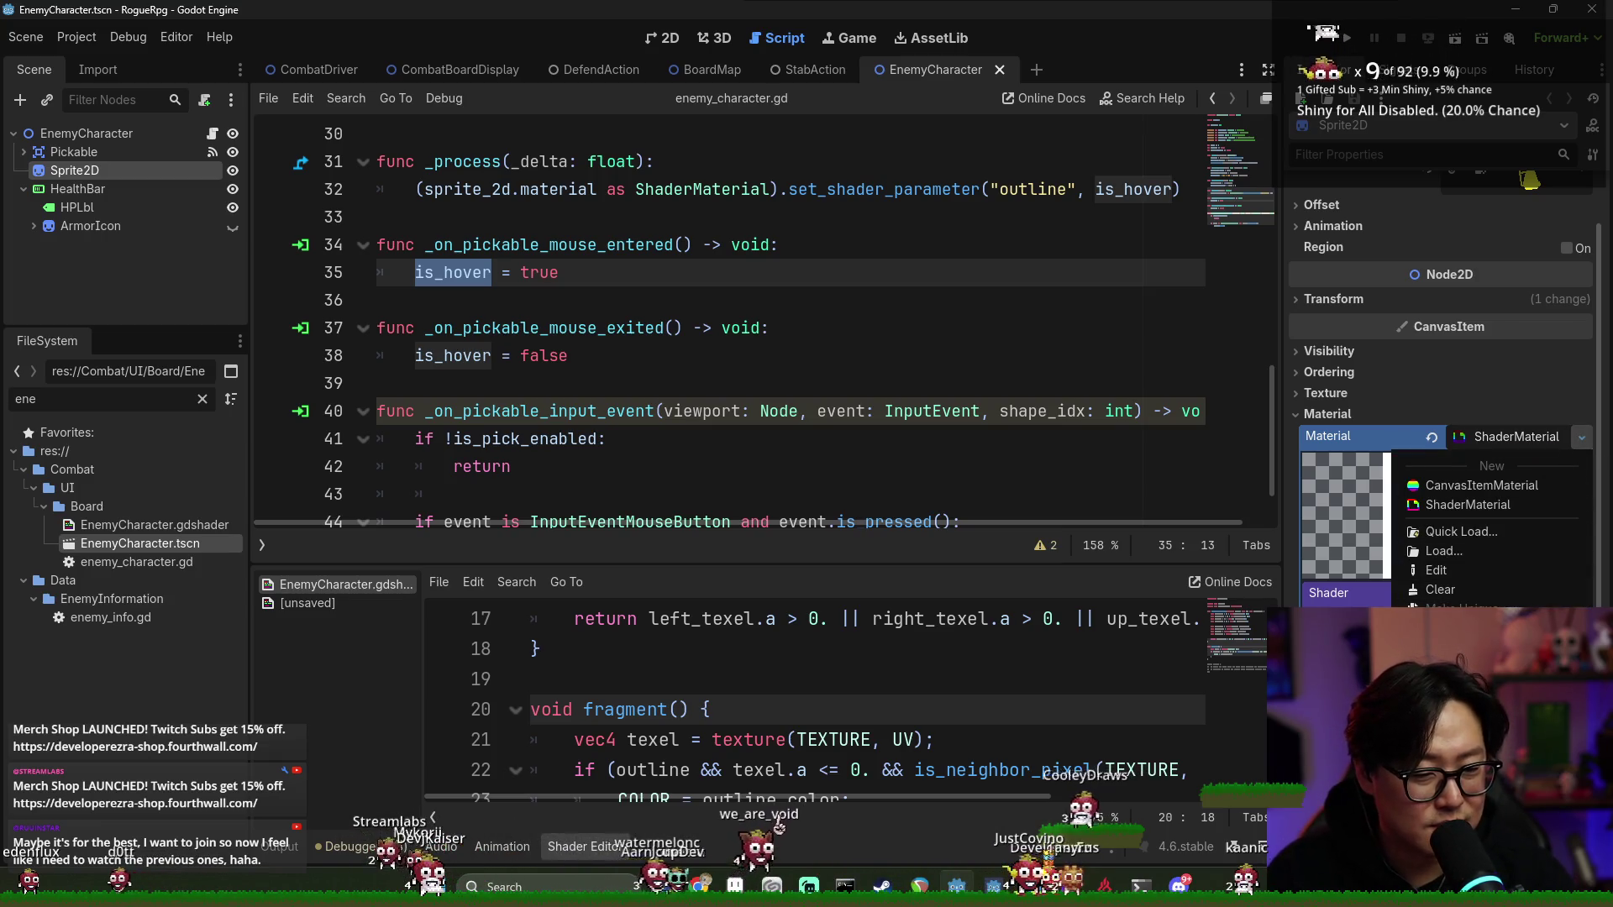
pyautogui.click(1513, 582)
pyautogui.click(739, 590)
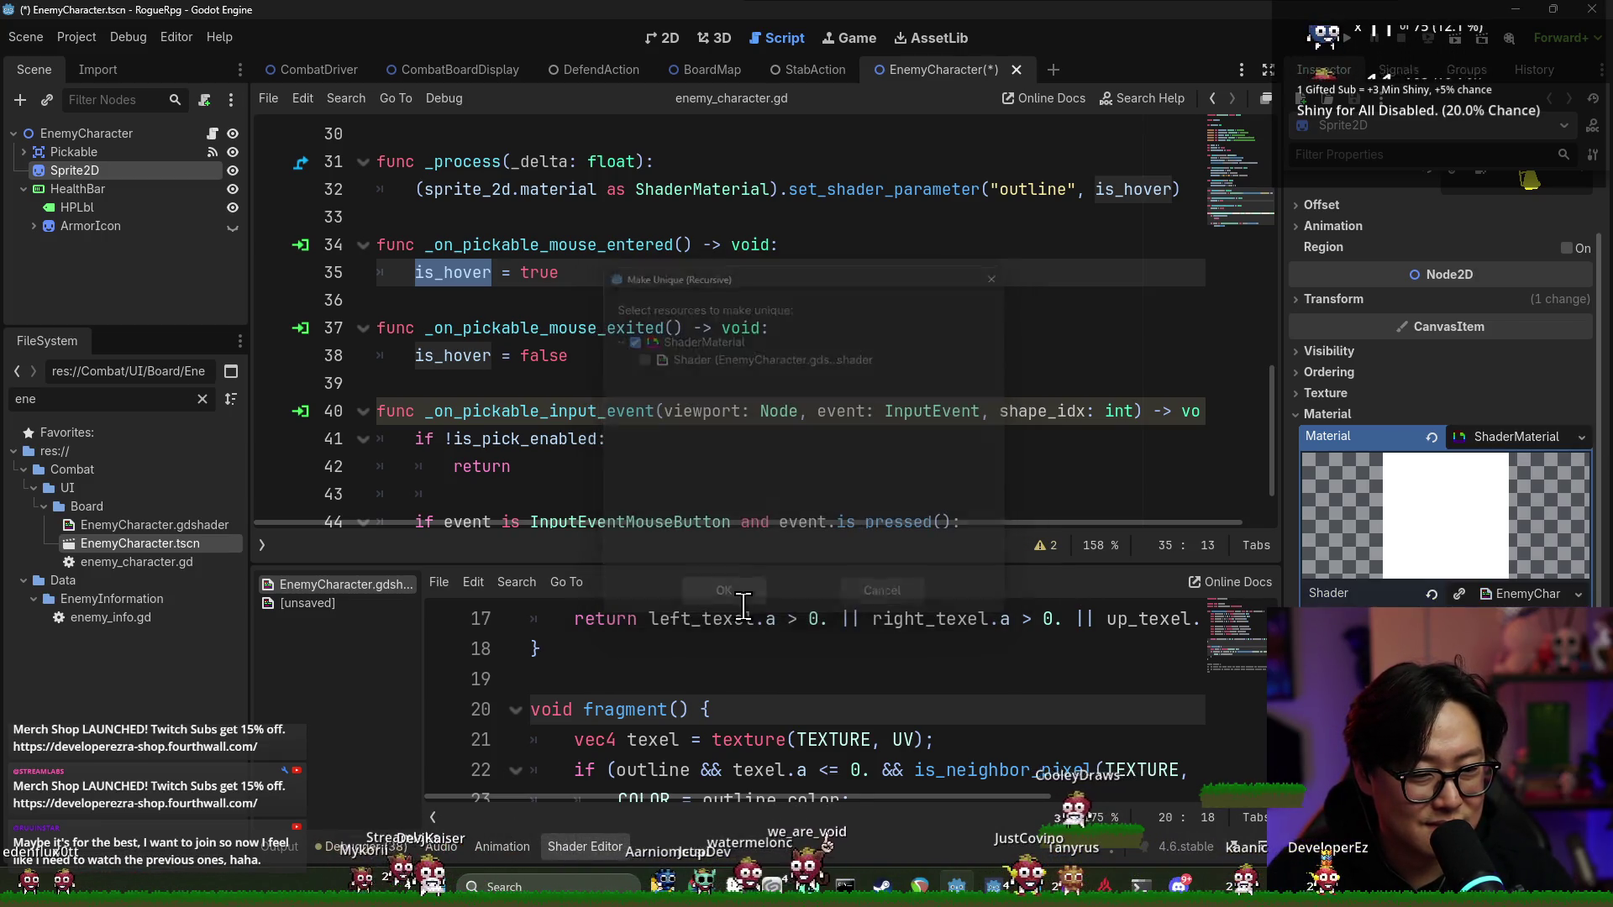
pyautogui.click(1512, 593)
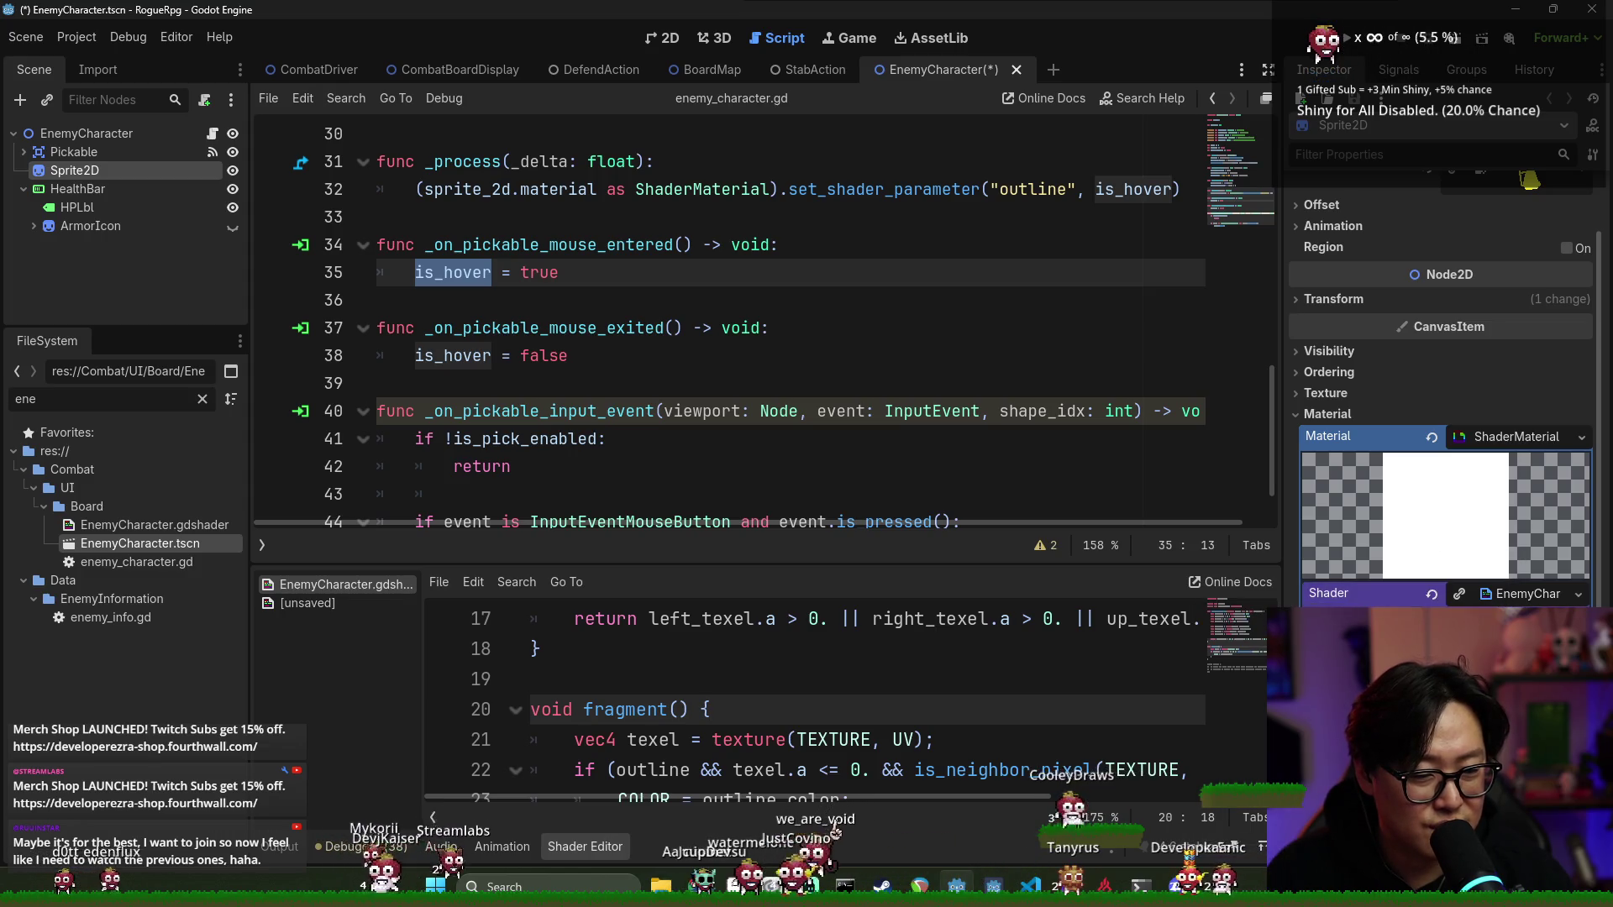
pyautogui.hotkey('ctrl', 's')
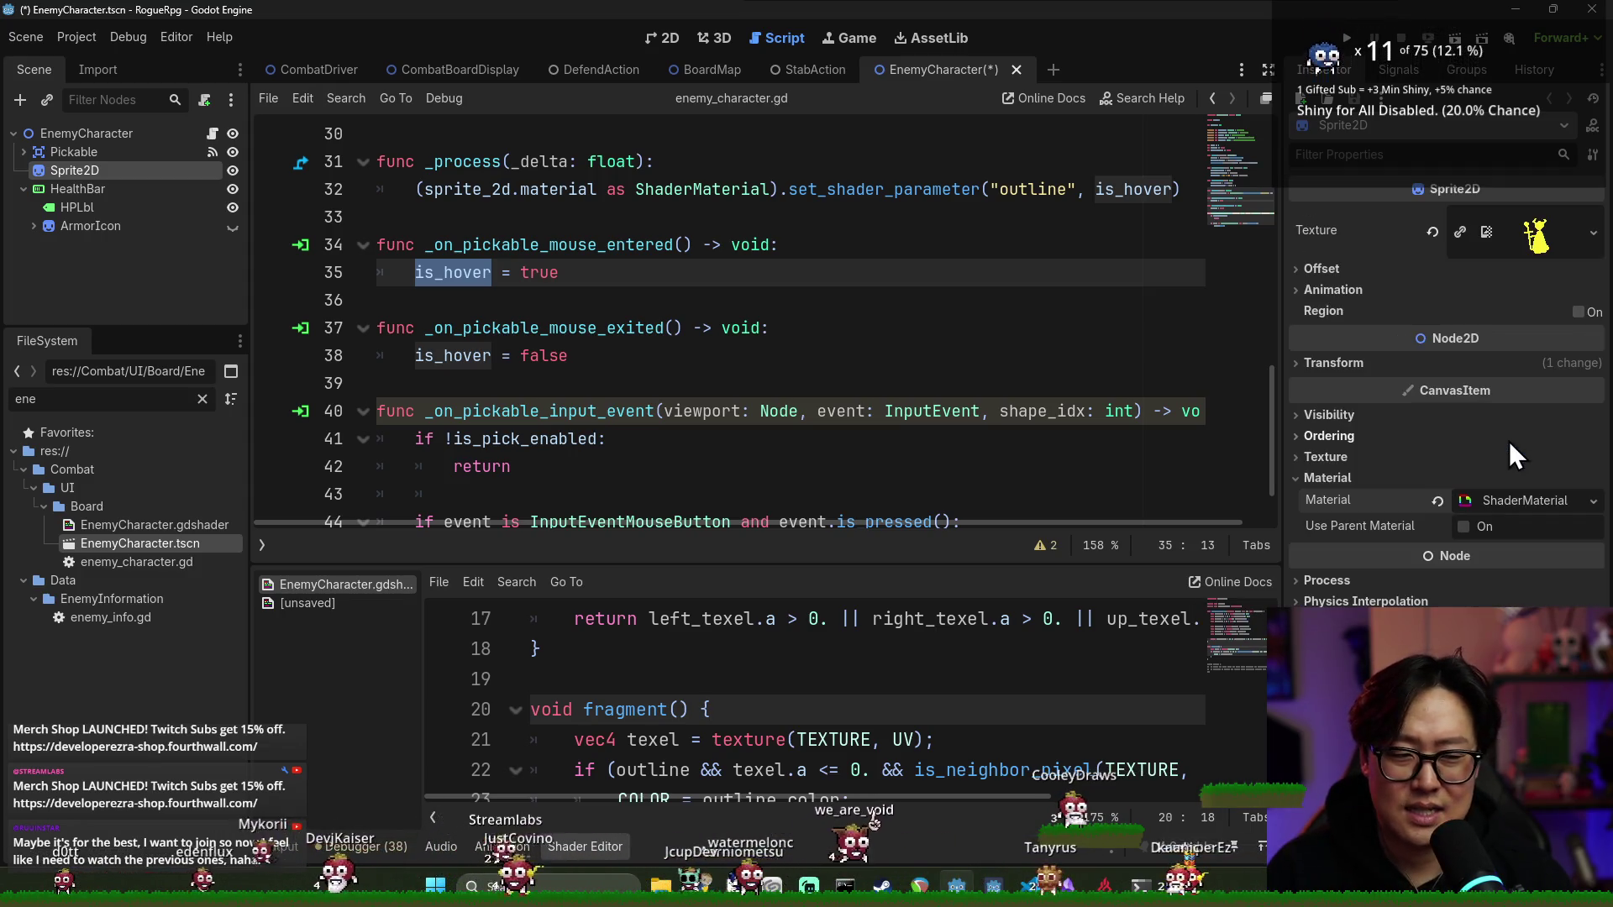
pyautogui.click(1347, 38)
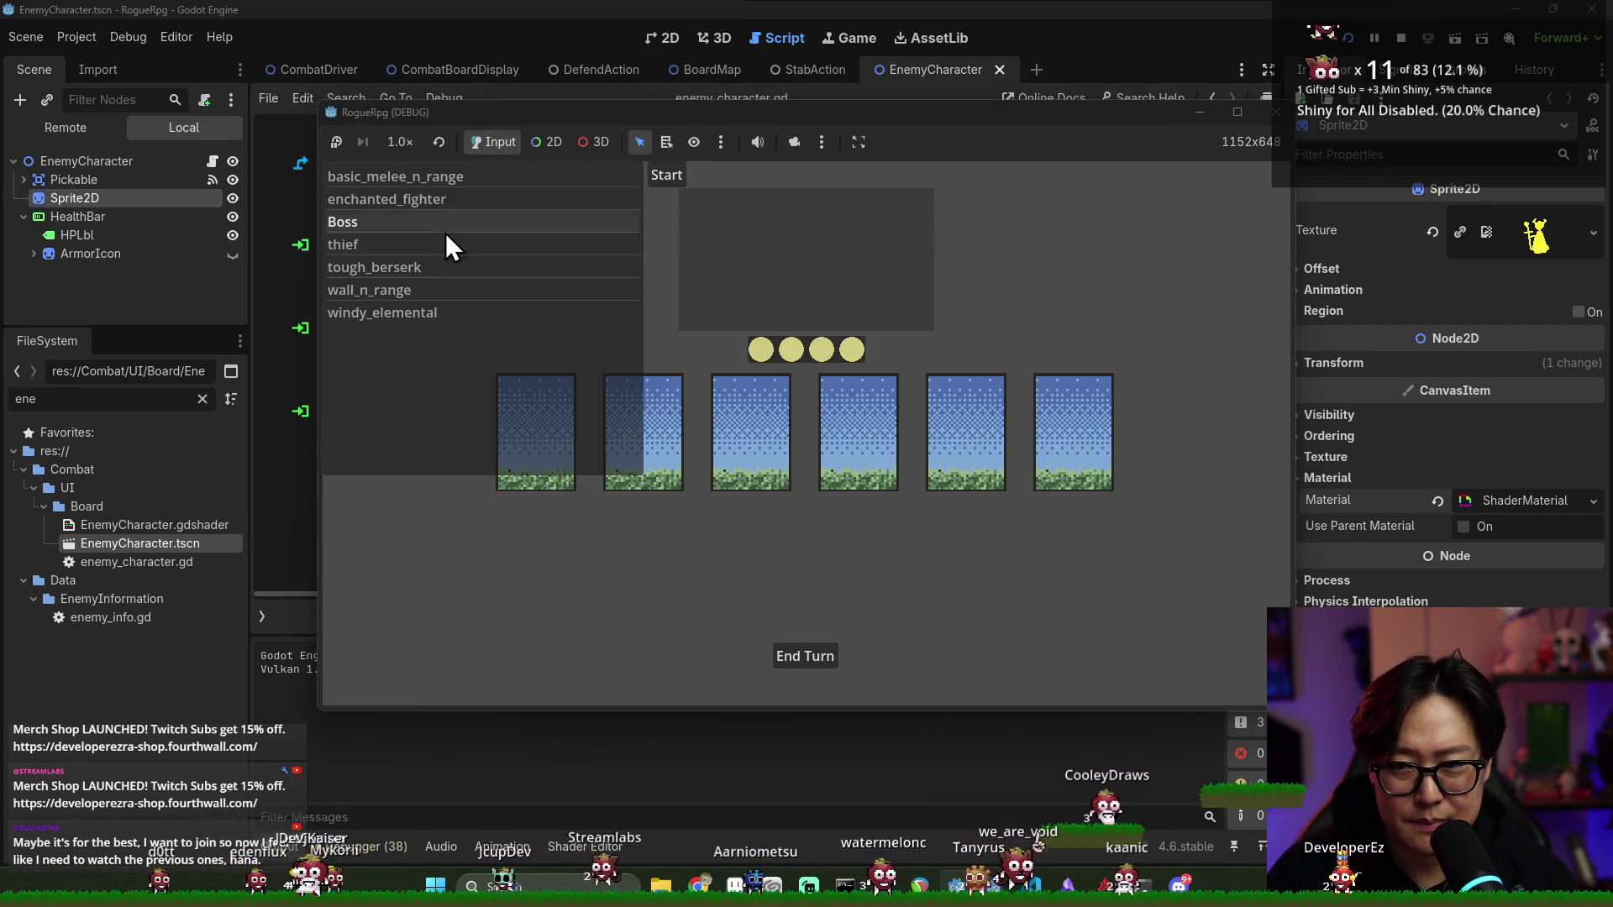
pyautogui.click(663, 176)
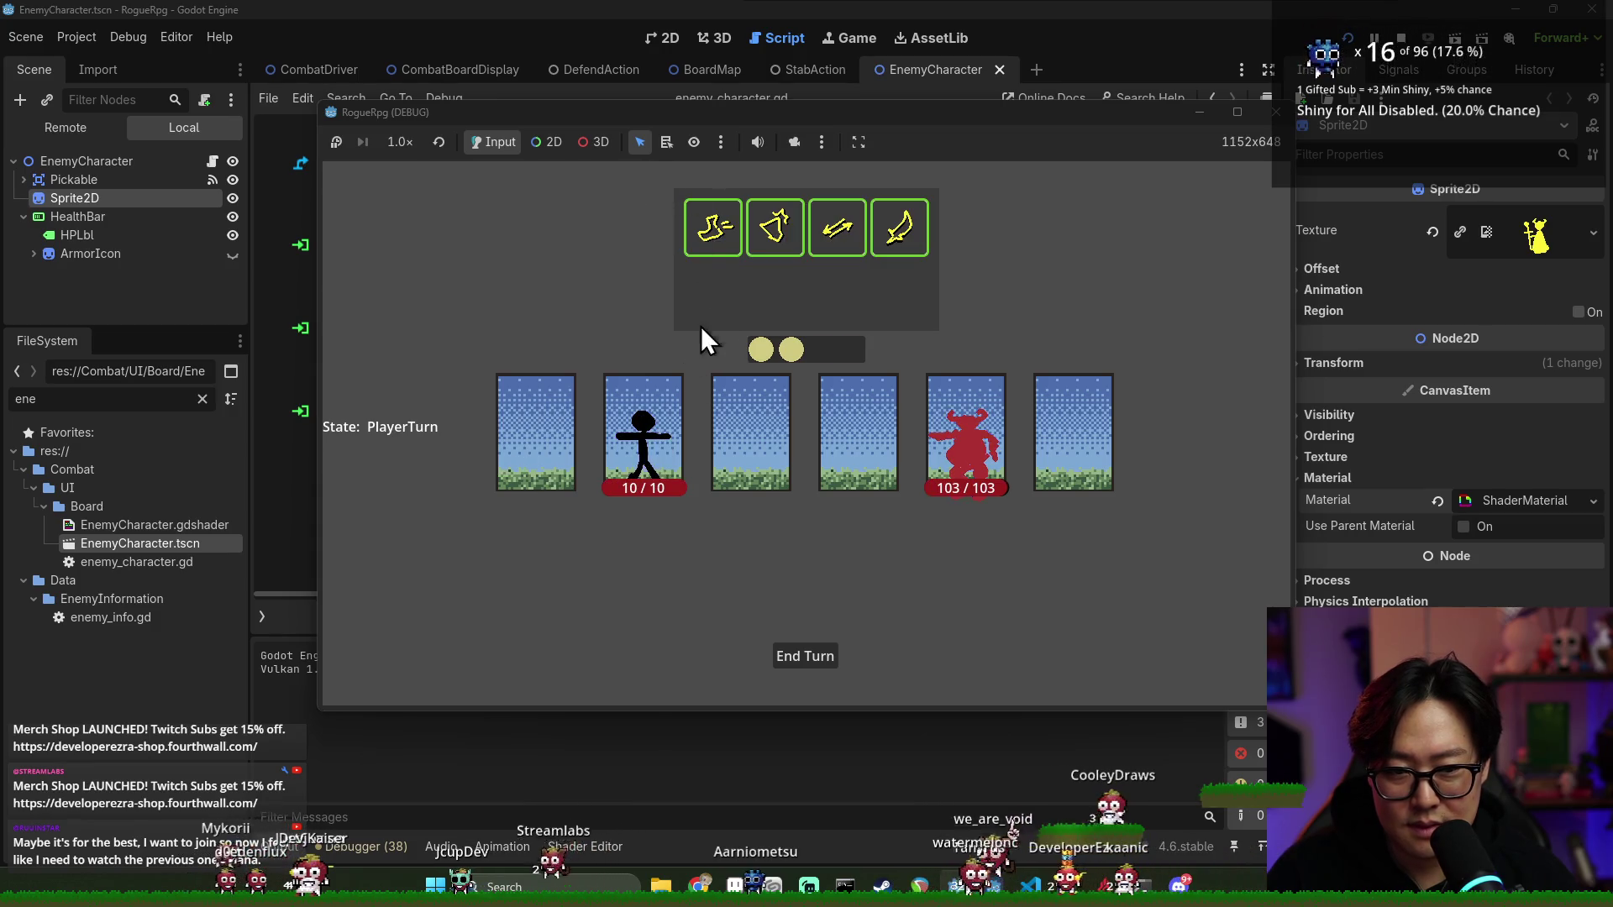
pyautogui.press('F8')
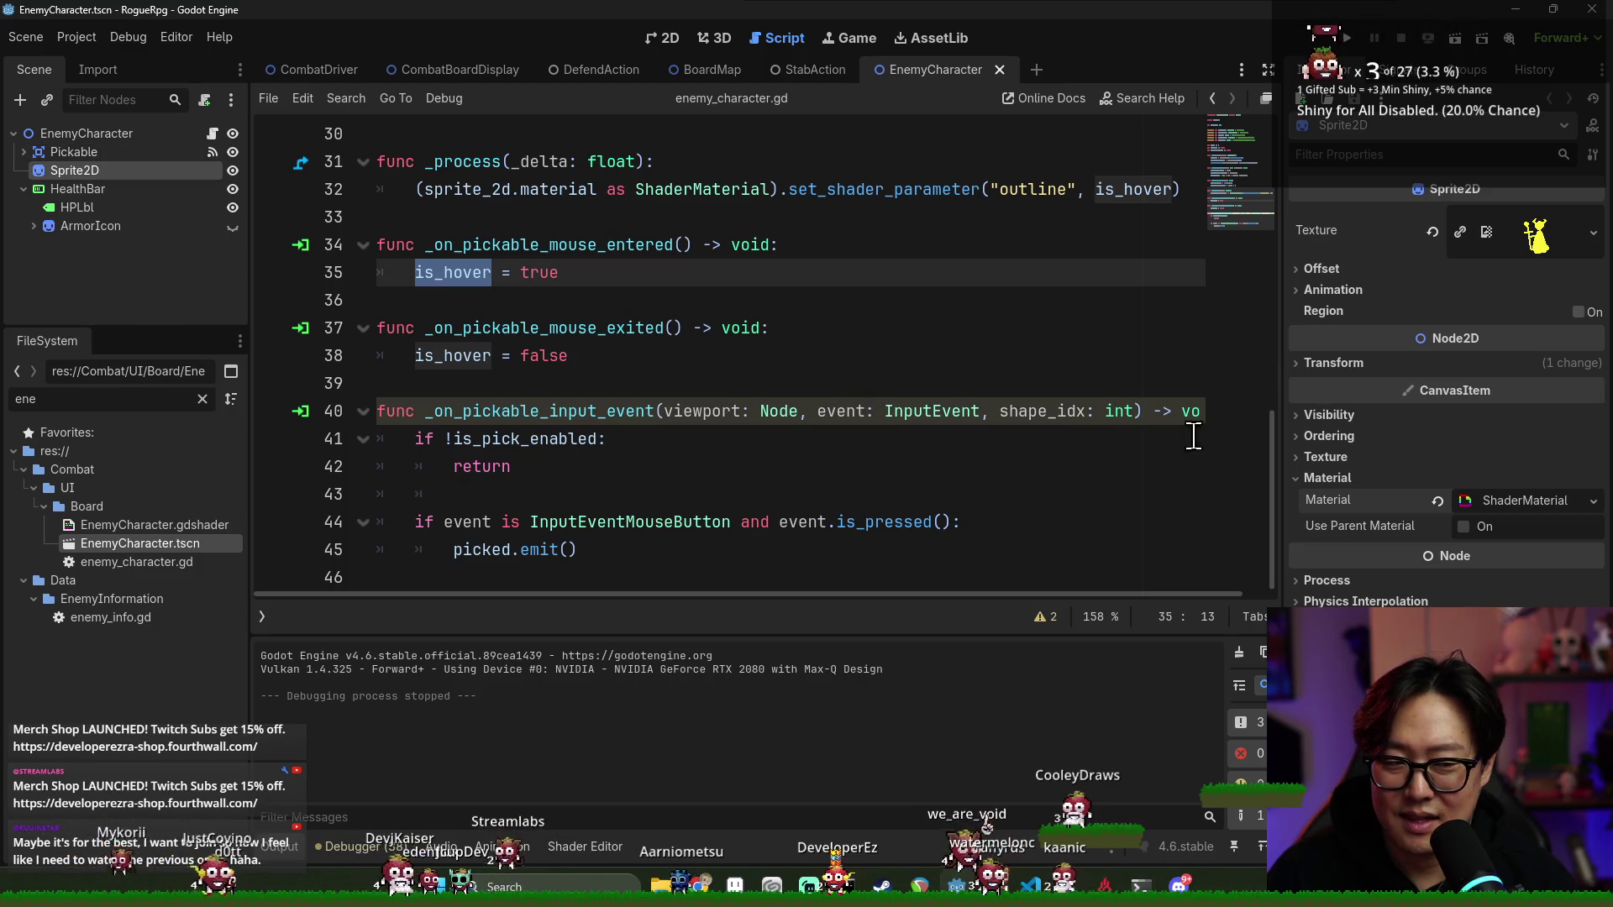
pyautogui.click(1504, 504)
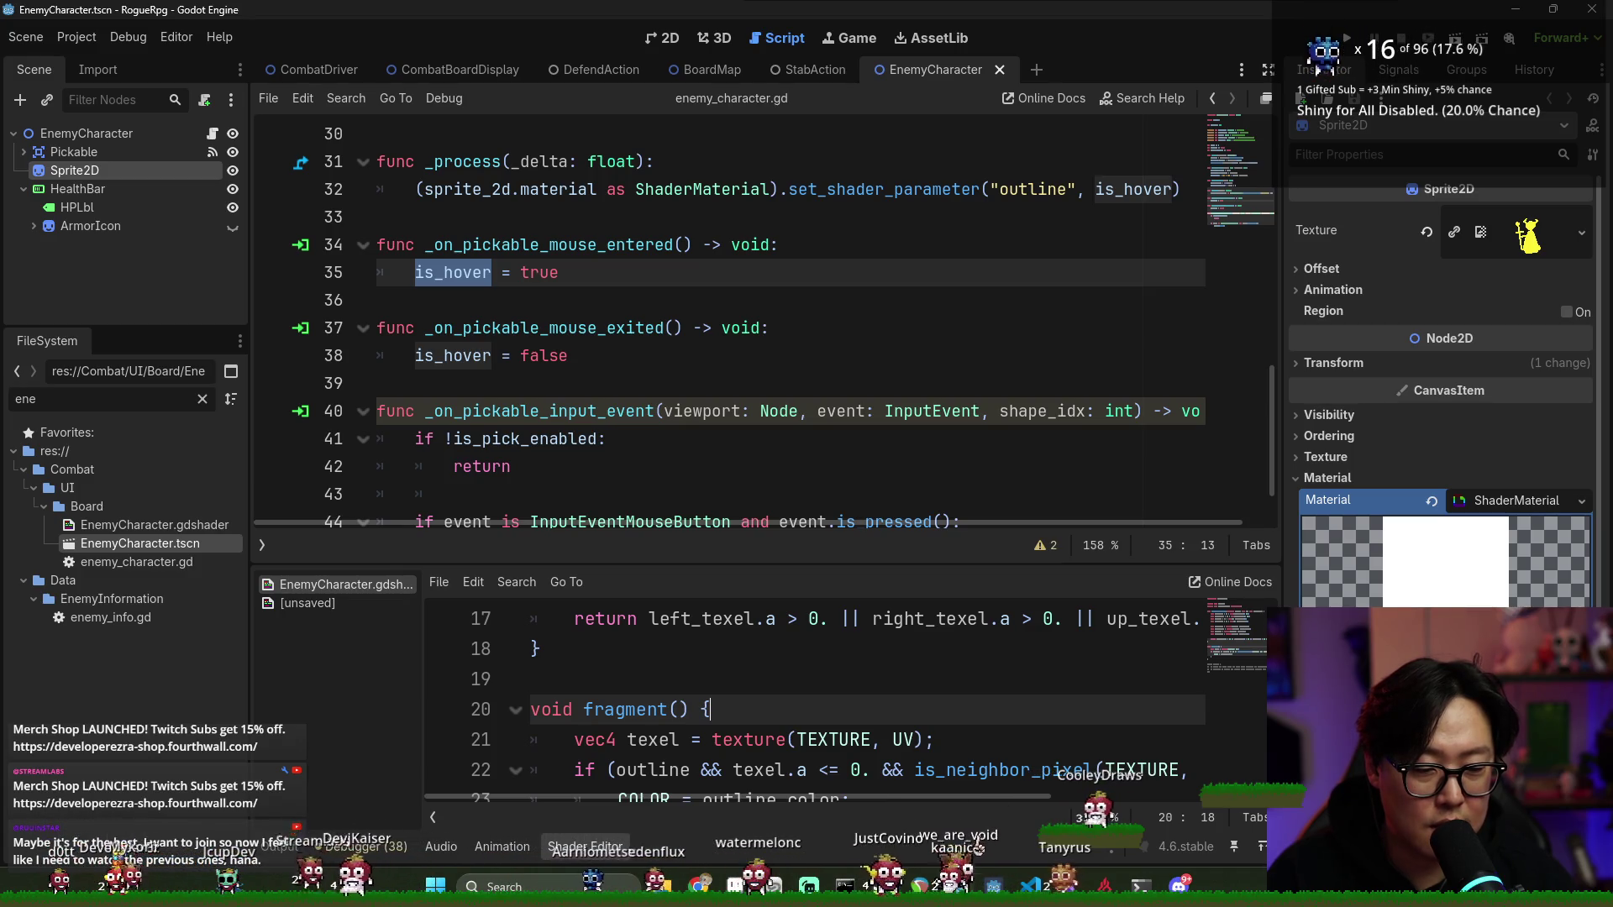
# Run the game, start a battle encounter to check the outline, then stop it
pyautogui.click(964, 327)
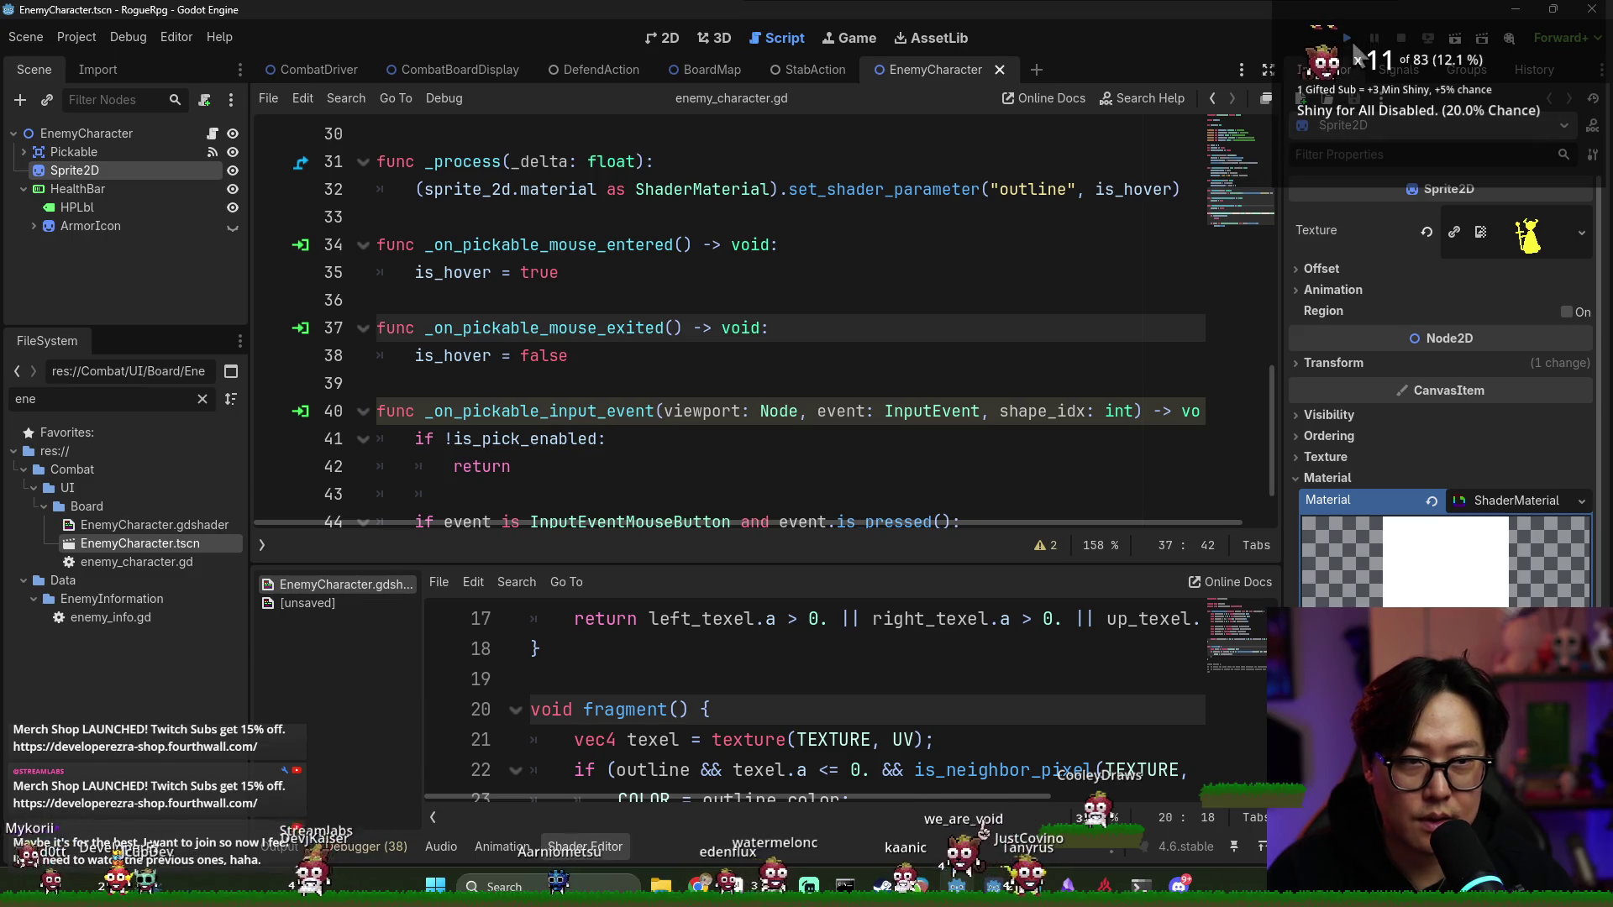
pyautogui.click(1348, 40)
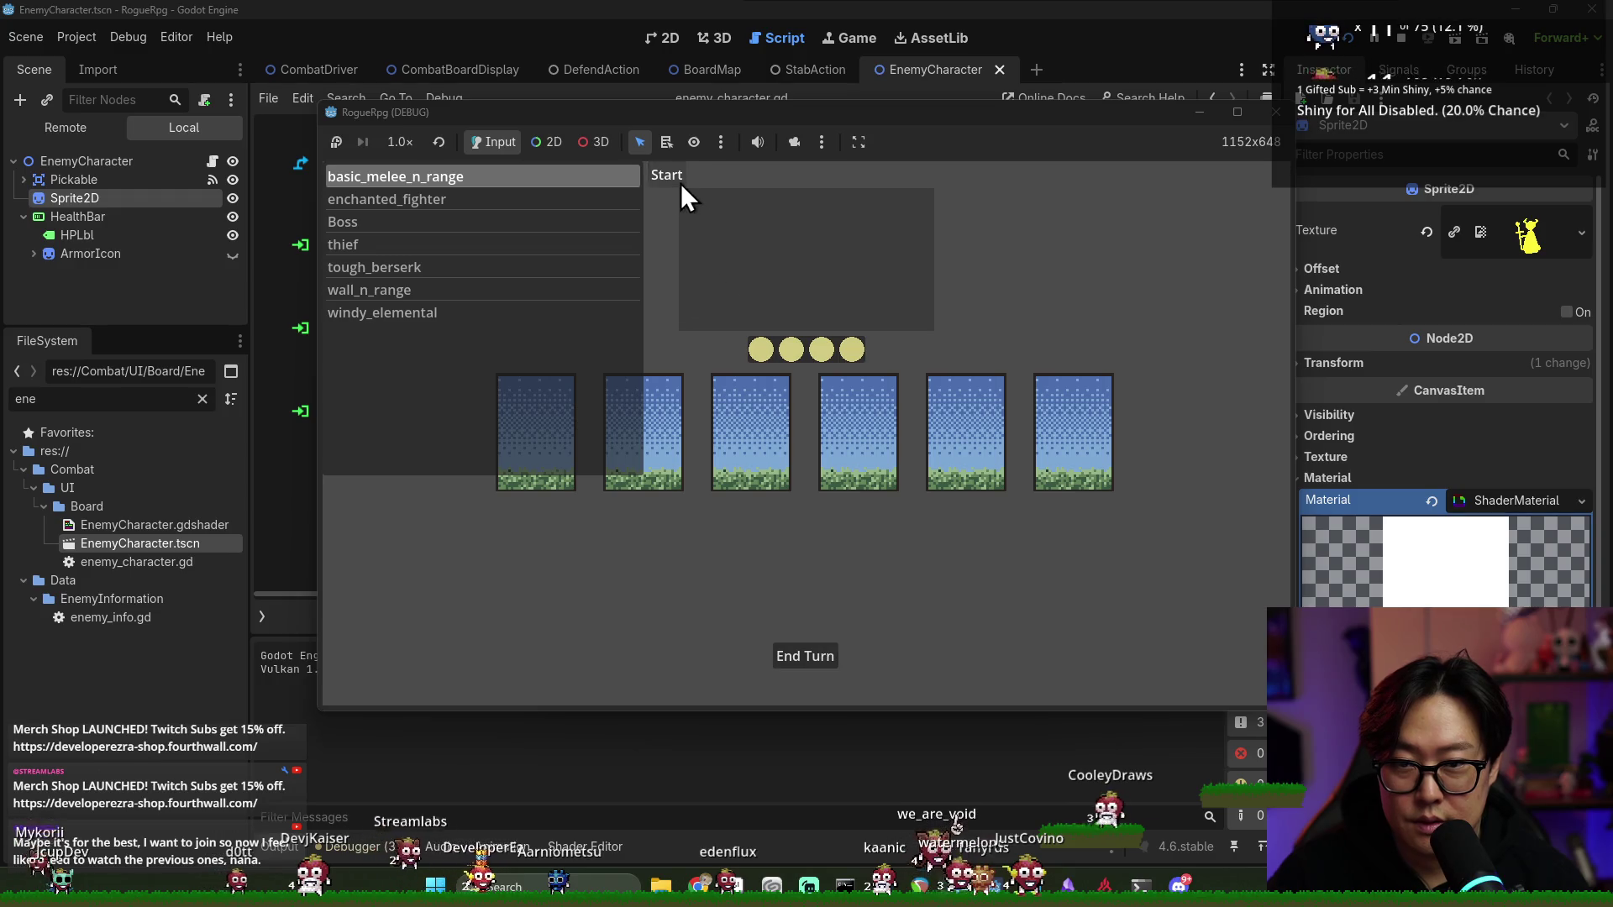
pyautogui.click(680, 184)
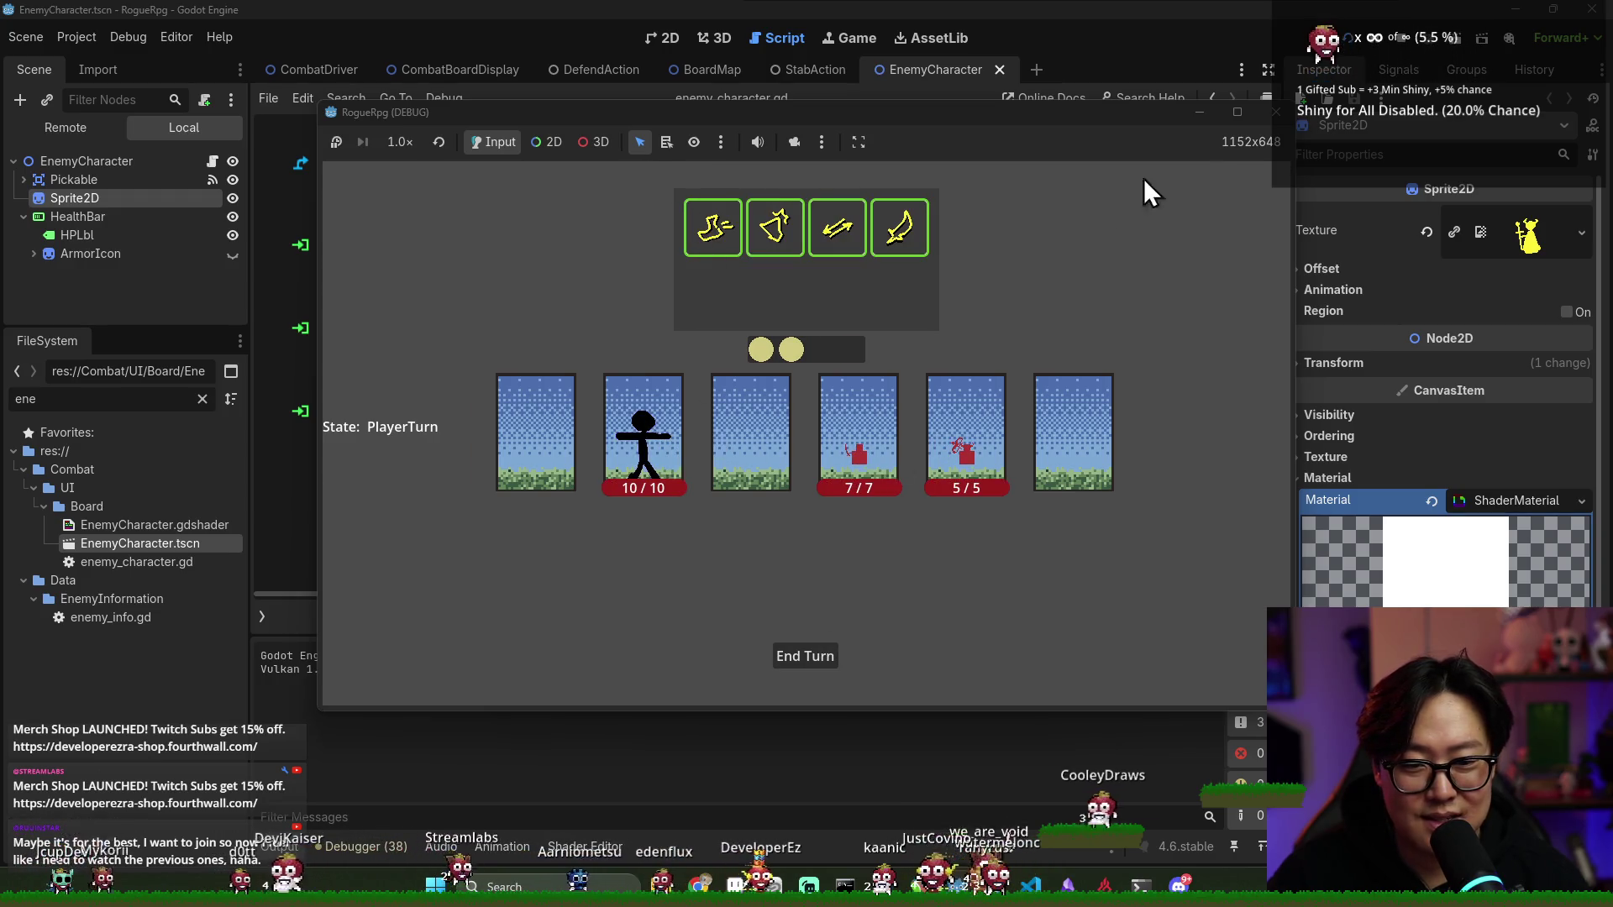
pyautogui.click(1274, 111)
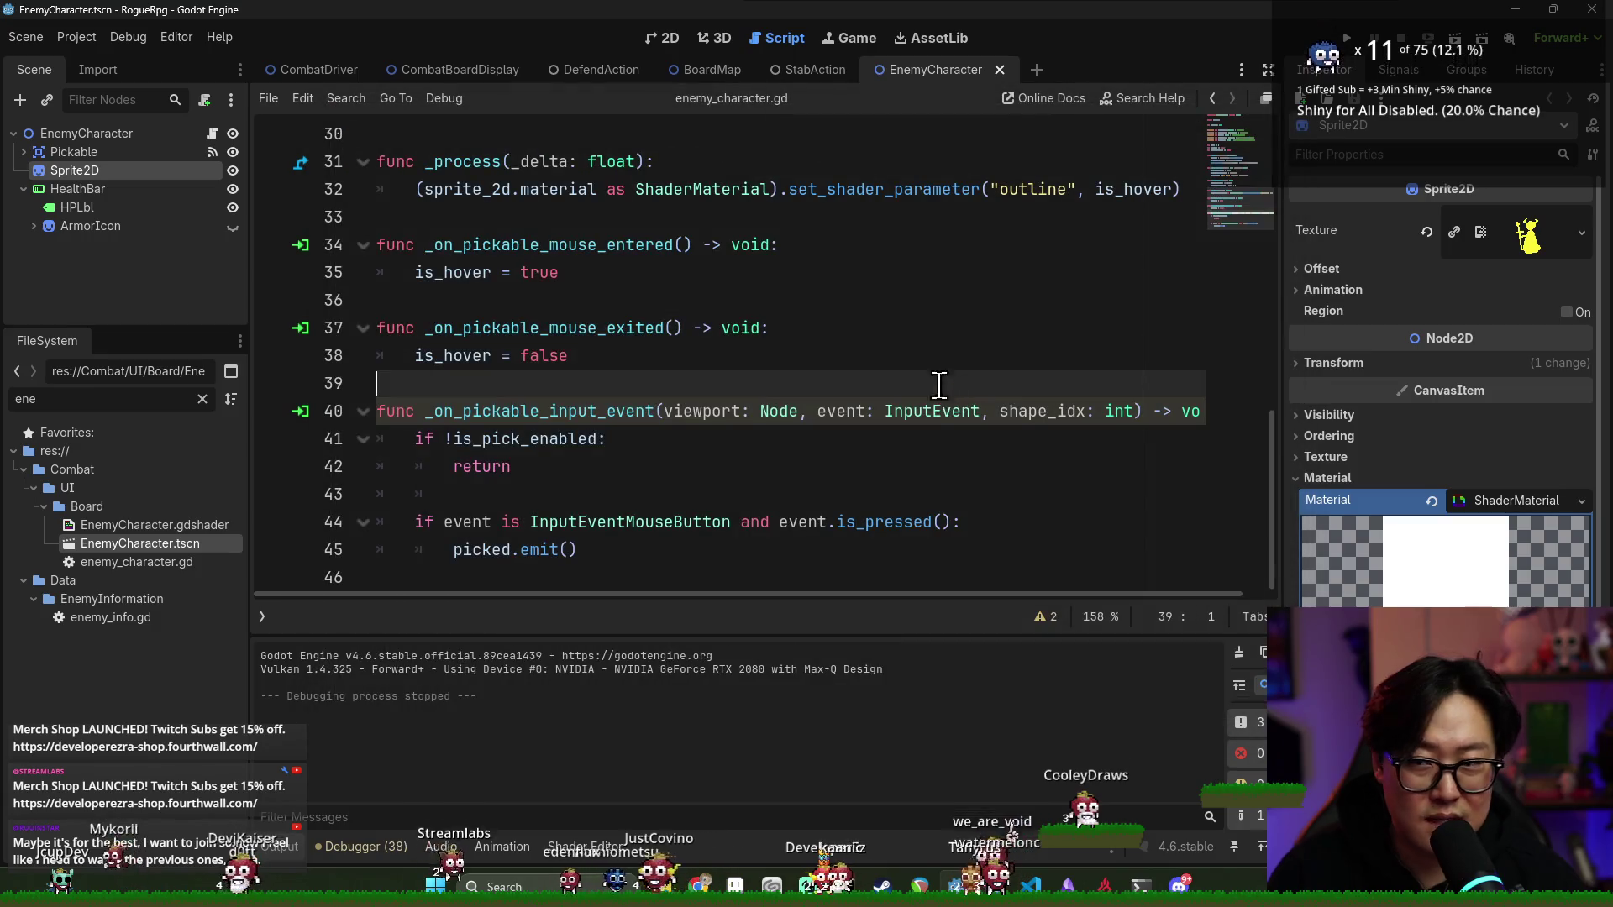
# Tick Local to Scene on the sprite's ShaderMaterial resource and relaunch the game
pyautogui.click(936, 383)
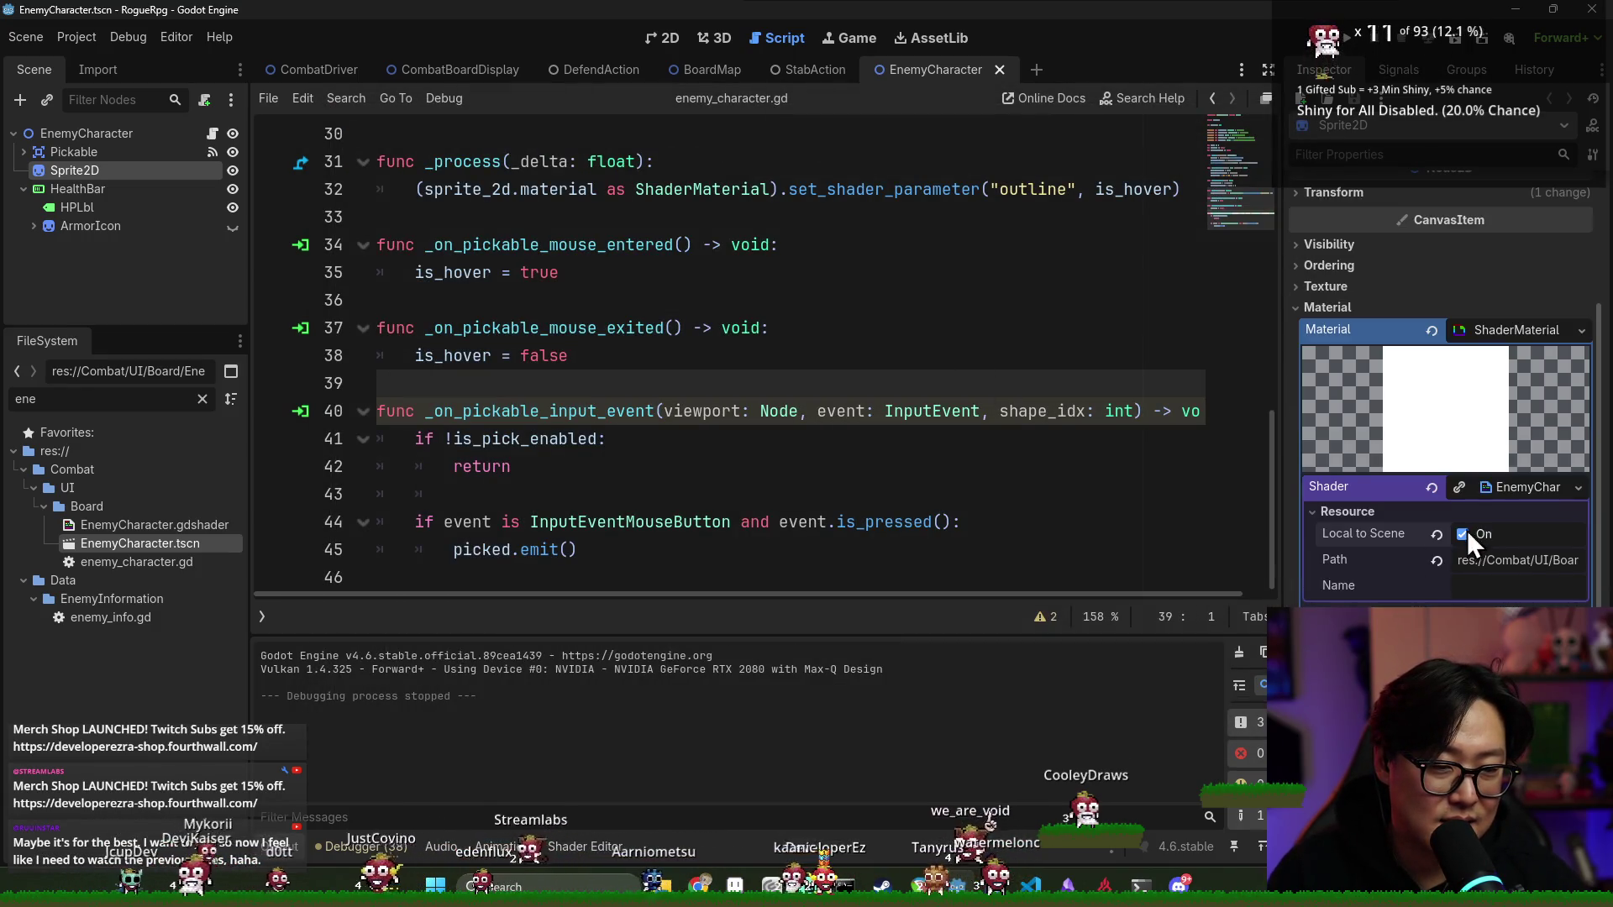
pyautogui.scroll(1, 1488, 493)
pyautogui.click(1499, 546)
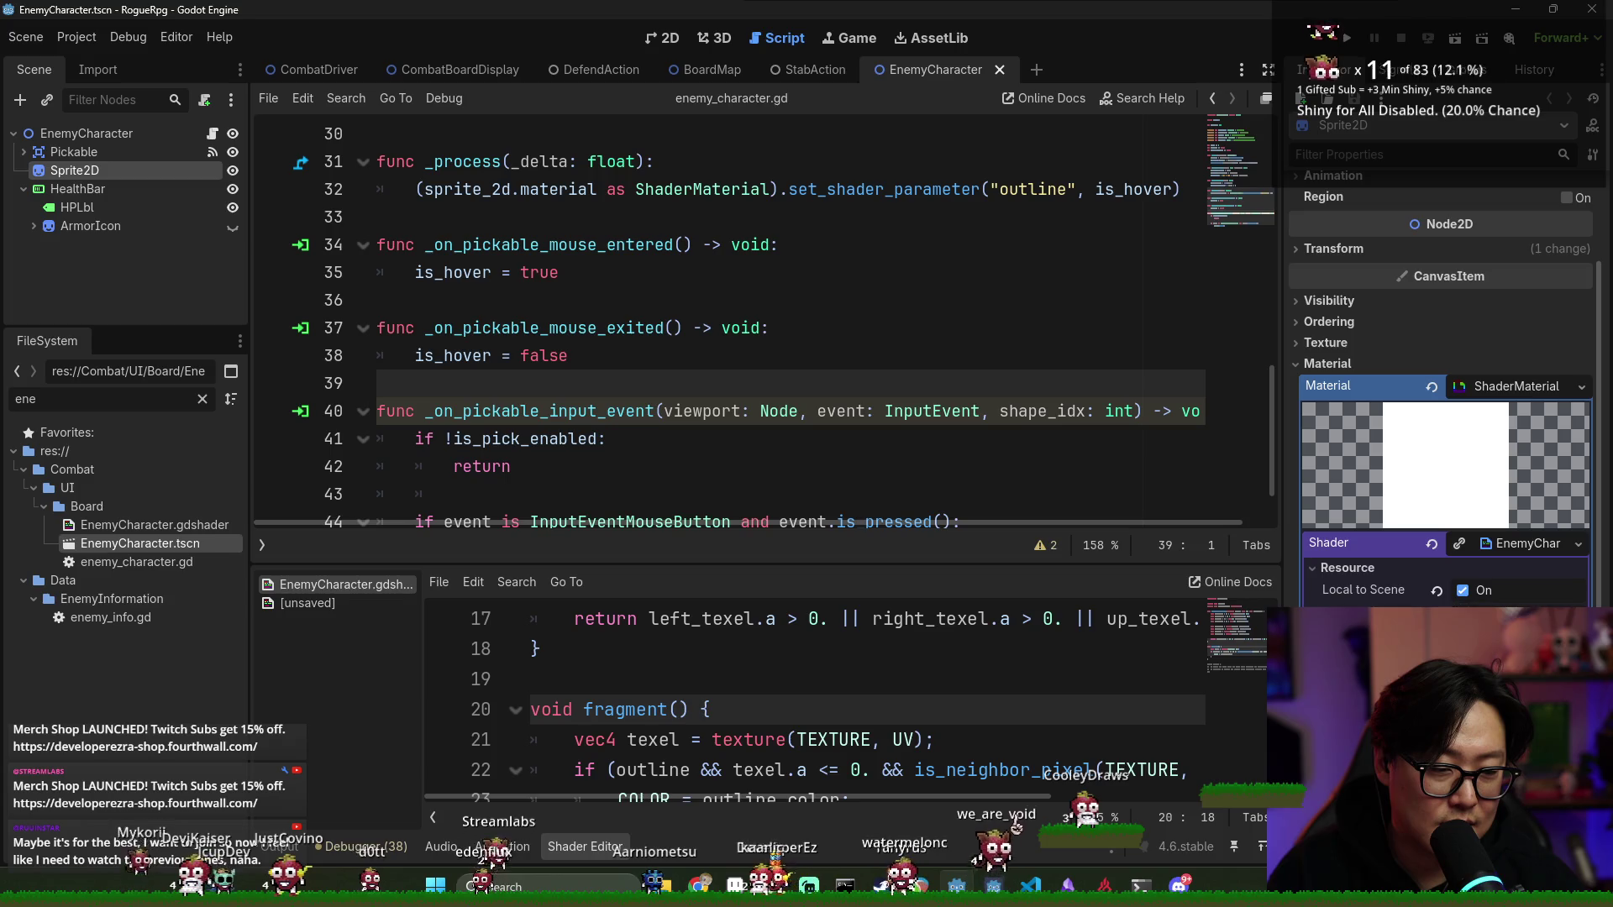
pyautogui.scroll(-3, 1439, 395)
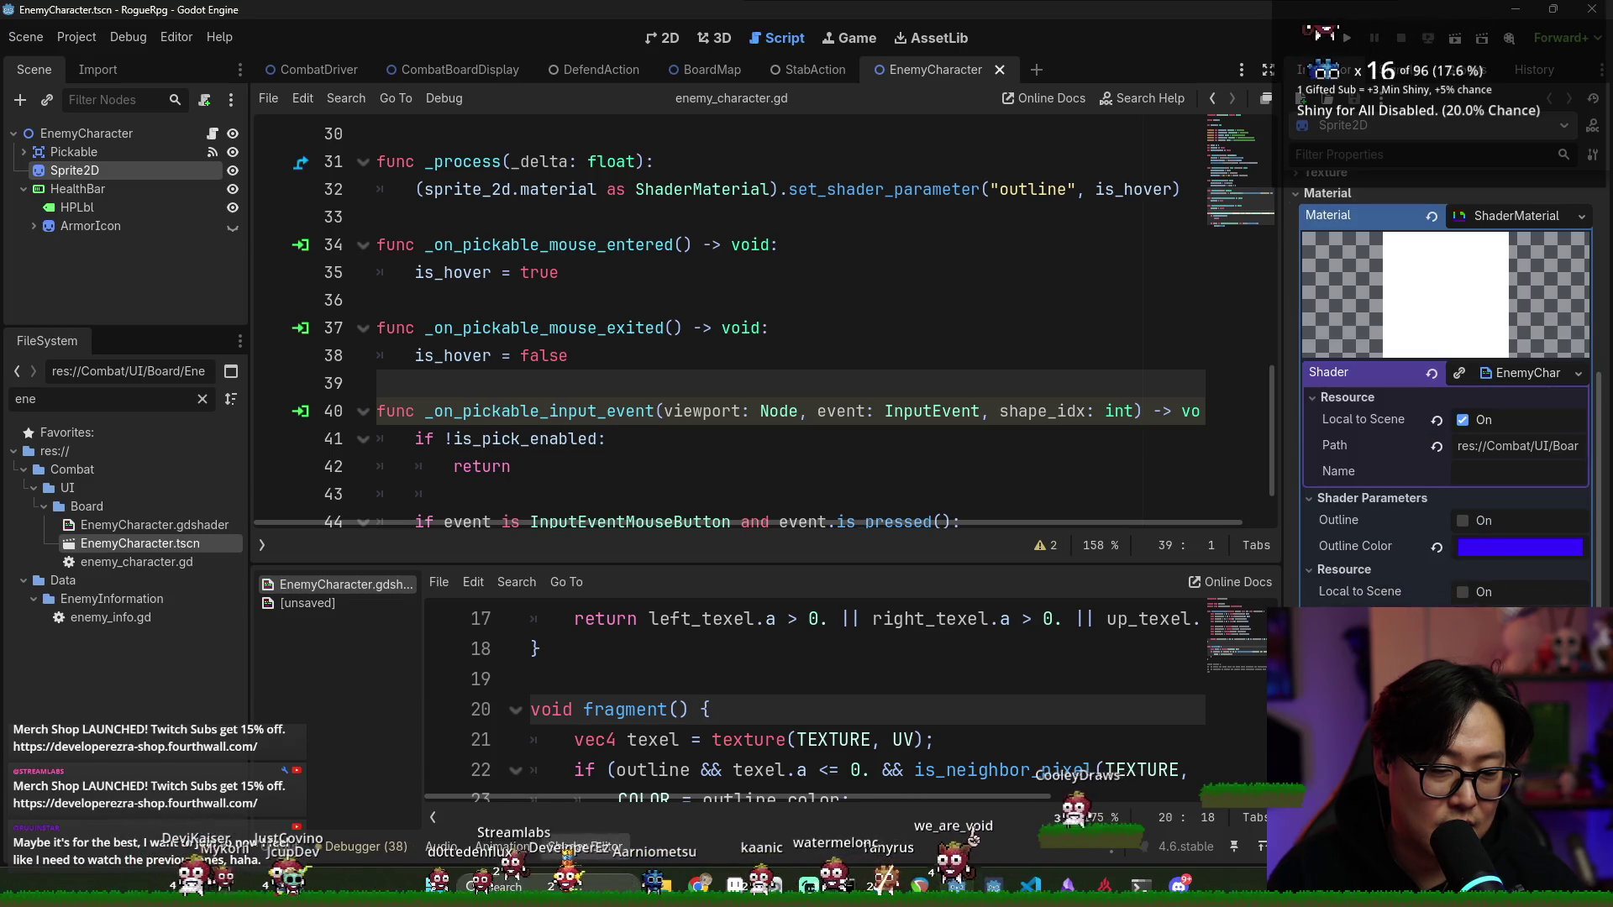
pyautogui.click(1462, 592)
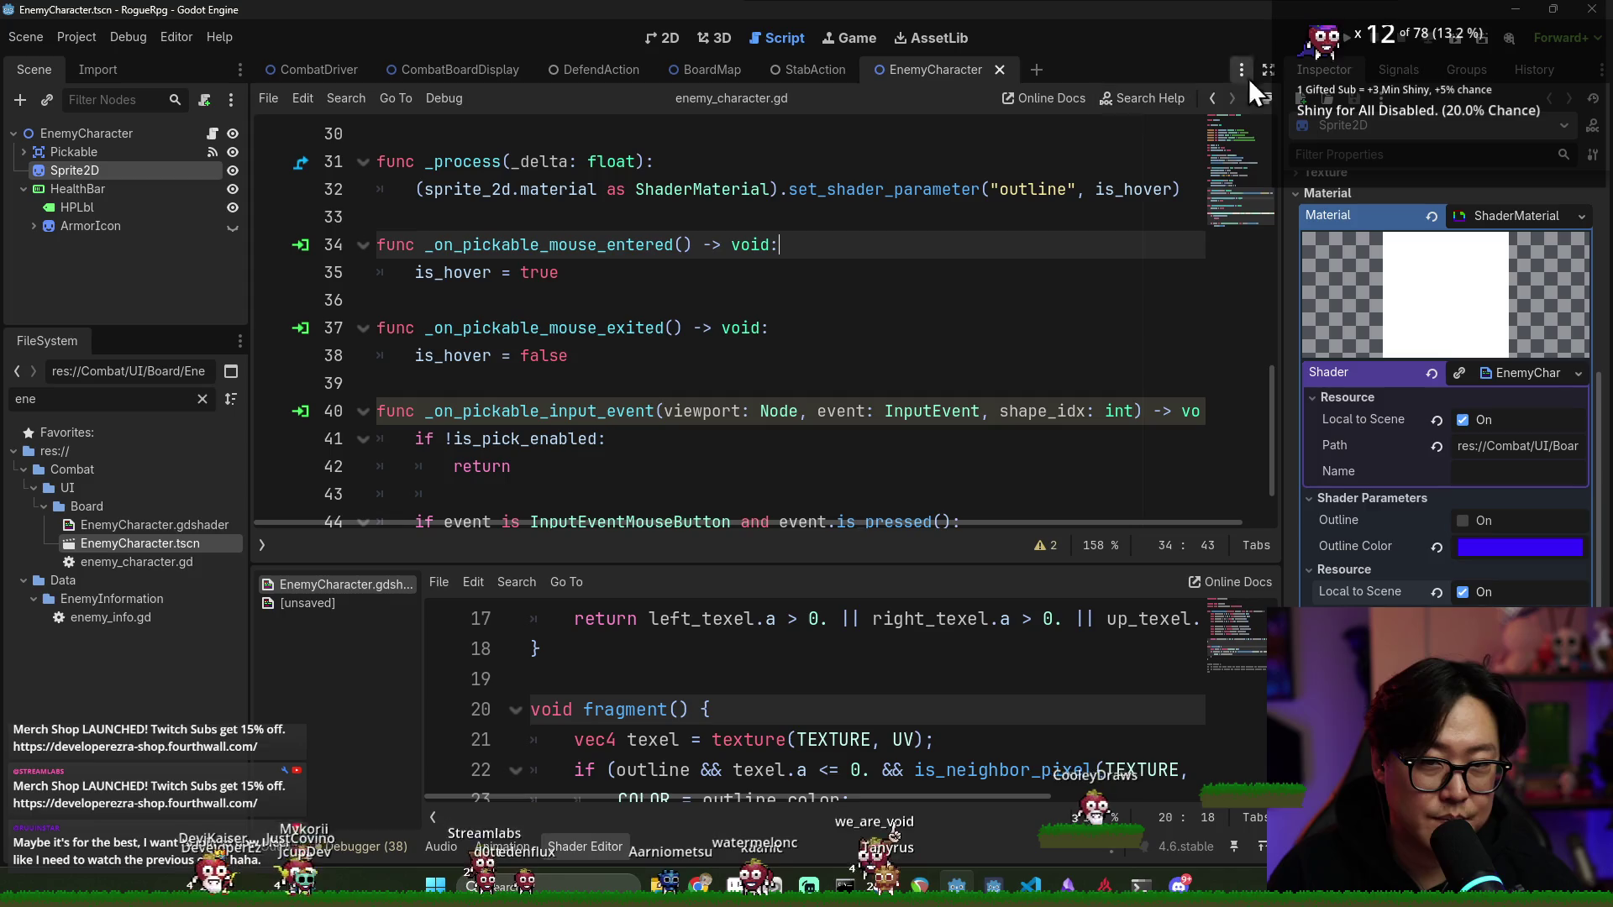
pyautogui.click(1344, 38)
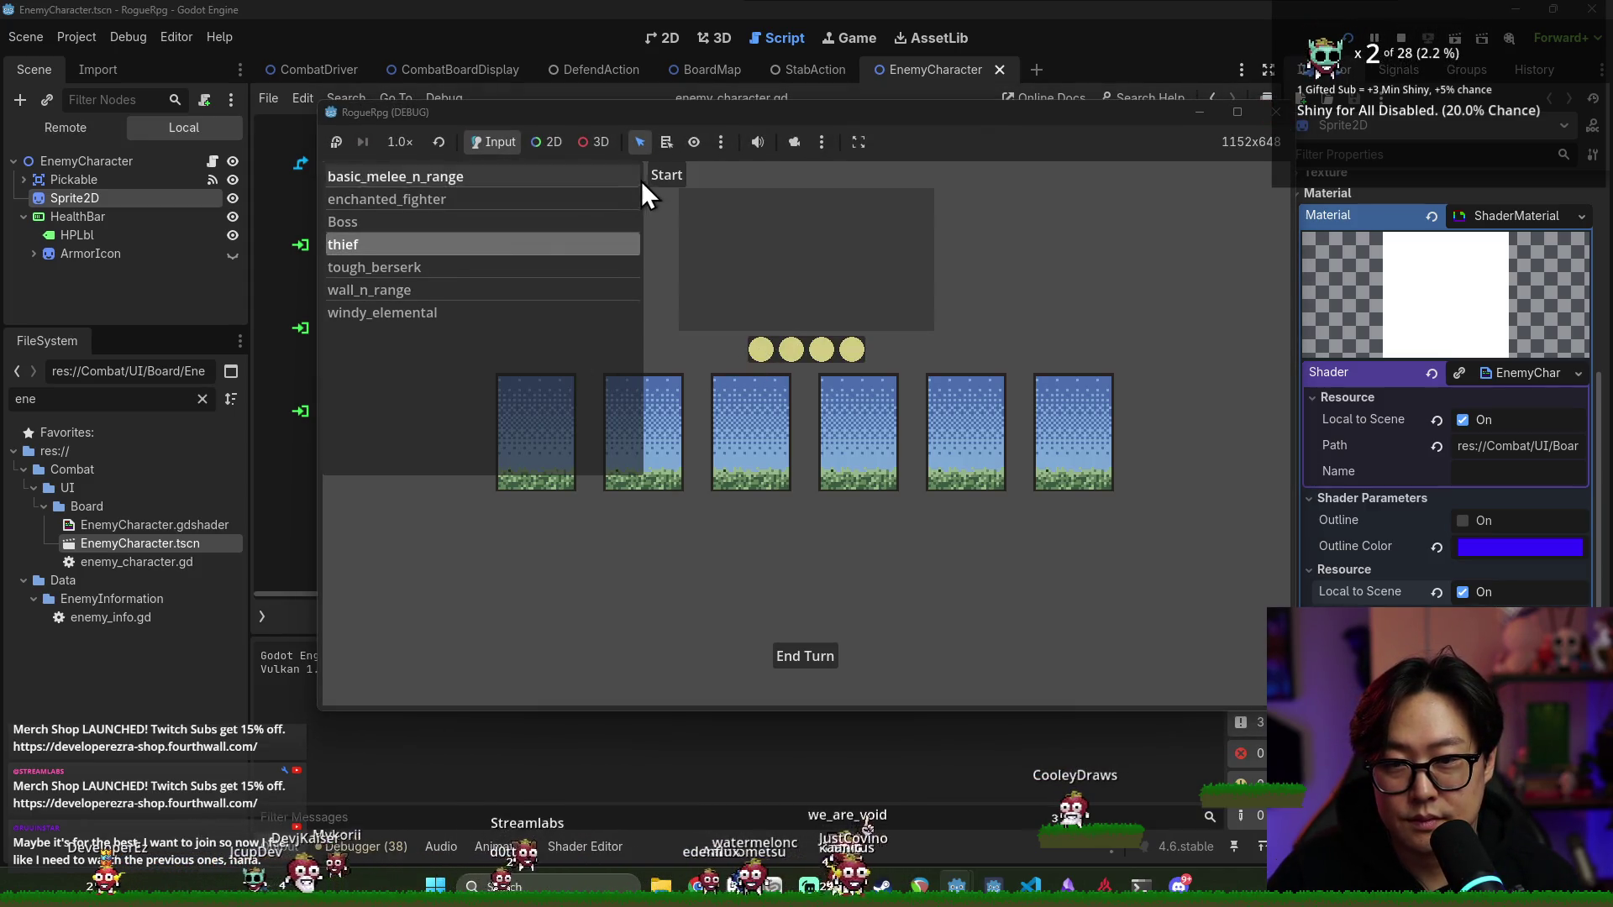
pyautogui.click(659, 176)
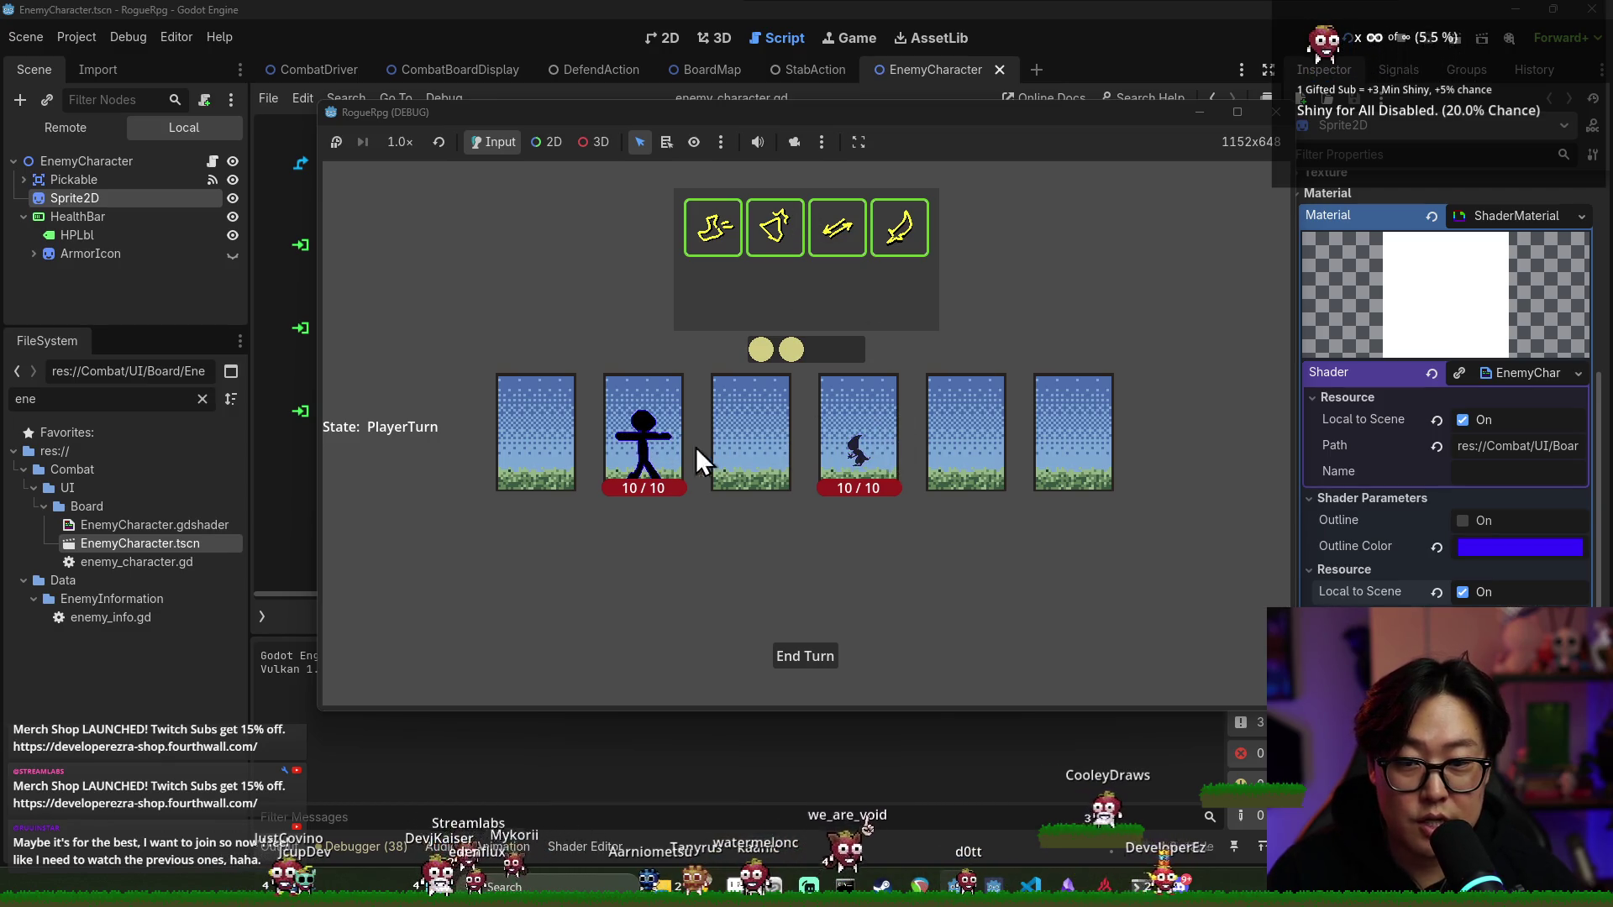
pyautogui.click(1397, 39)
pyautogui.click(672, 272)
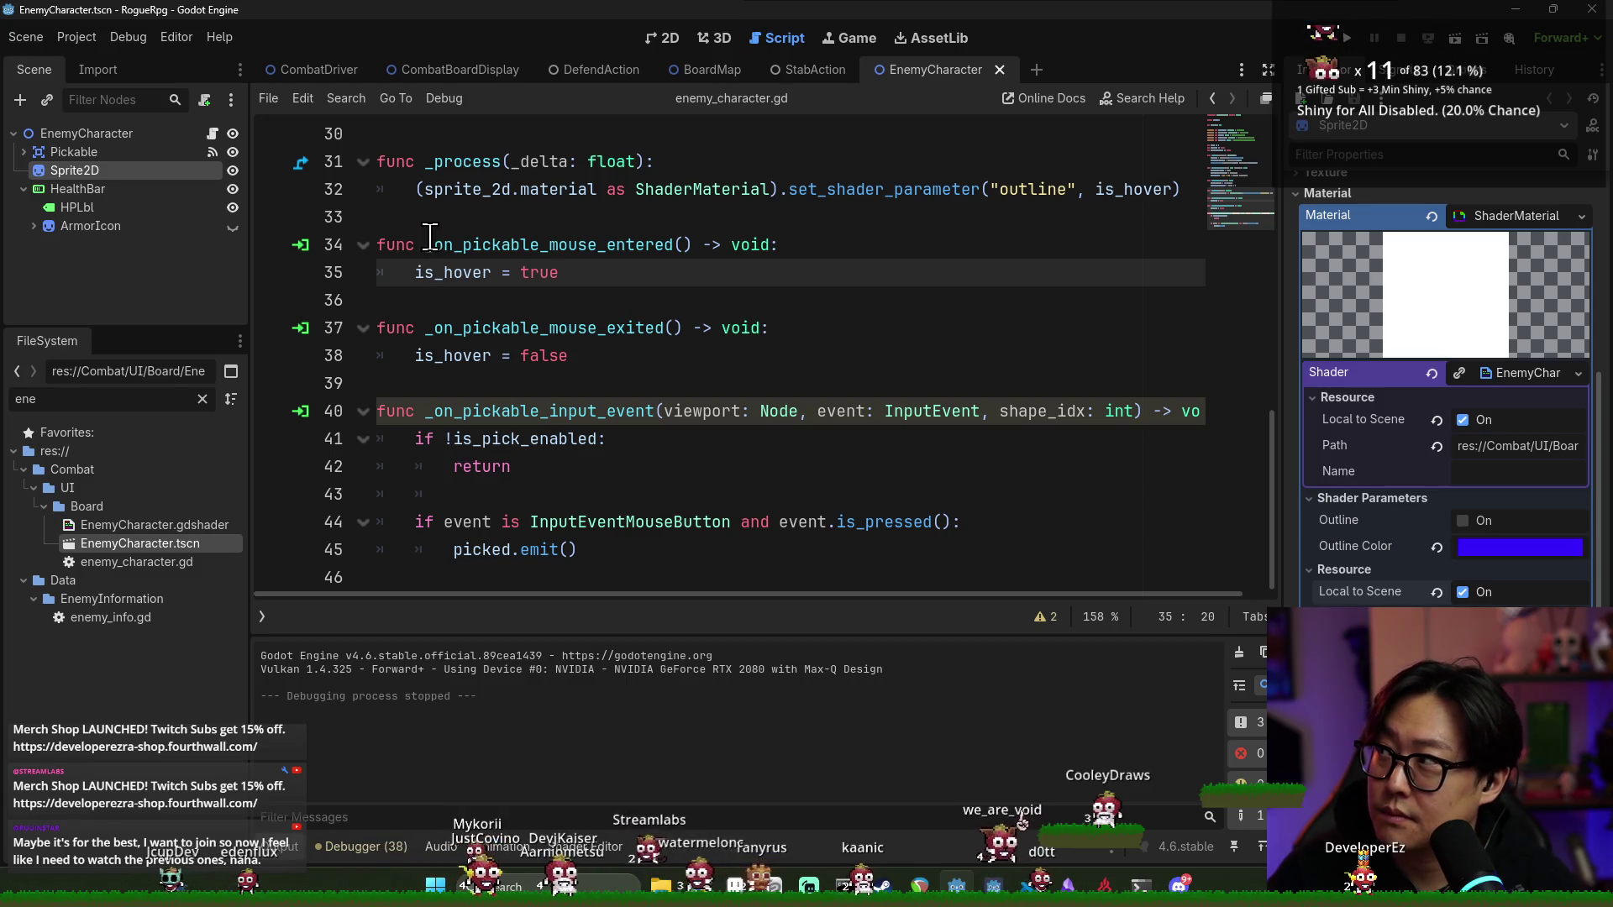
# Save the EnemyCharacter scene and view it in 2D with the cleric sprite and health bar
pyautogui.hotkey('ctrl', 's')
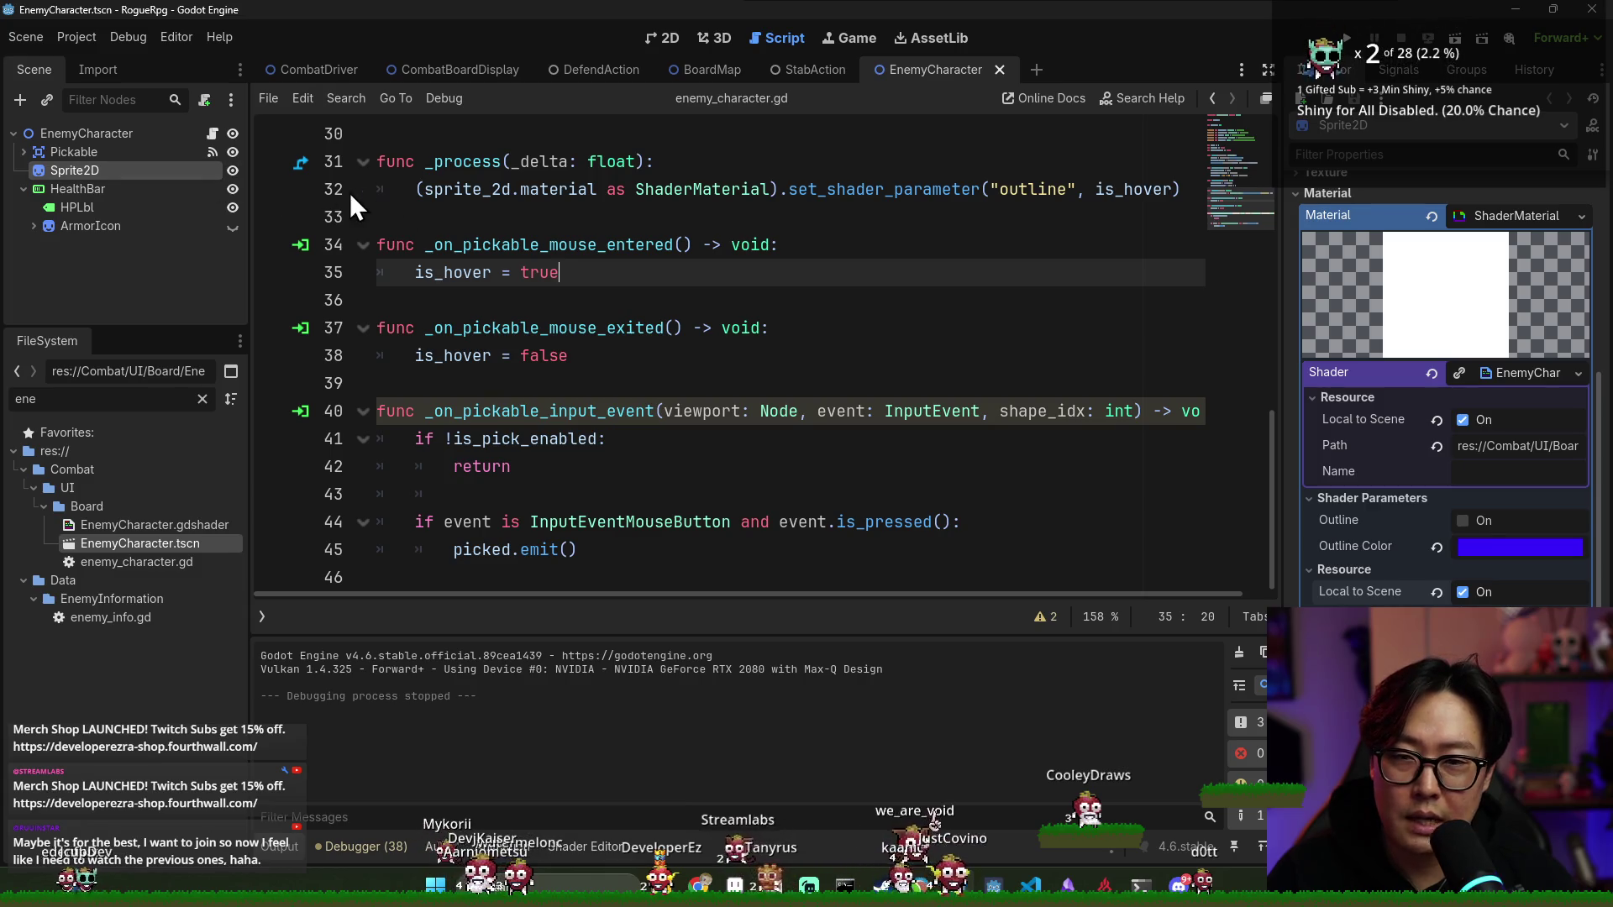
pyautogui.moveTo(625, 162)
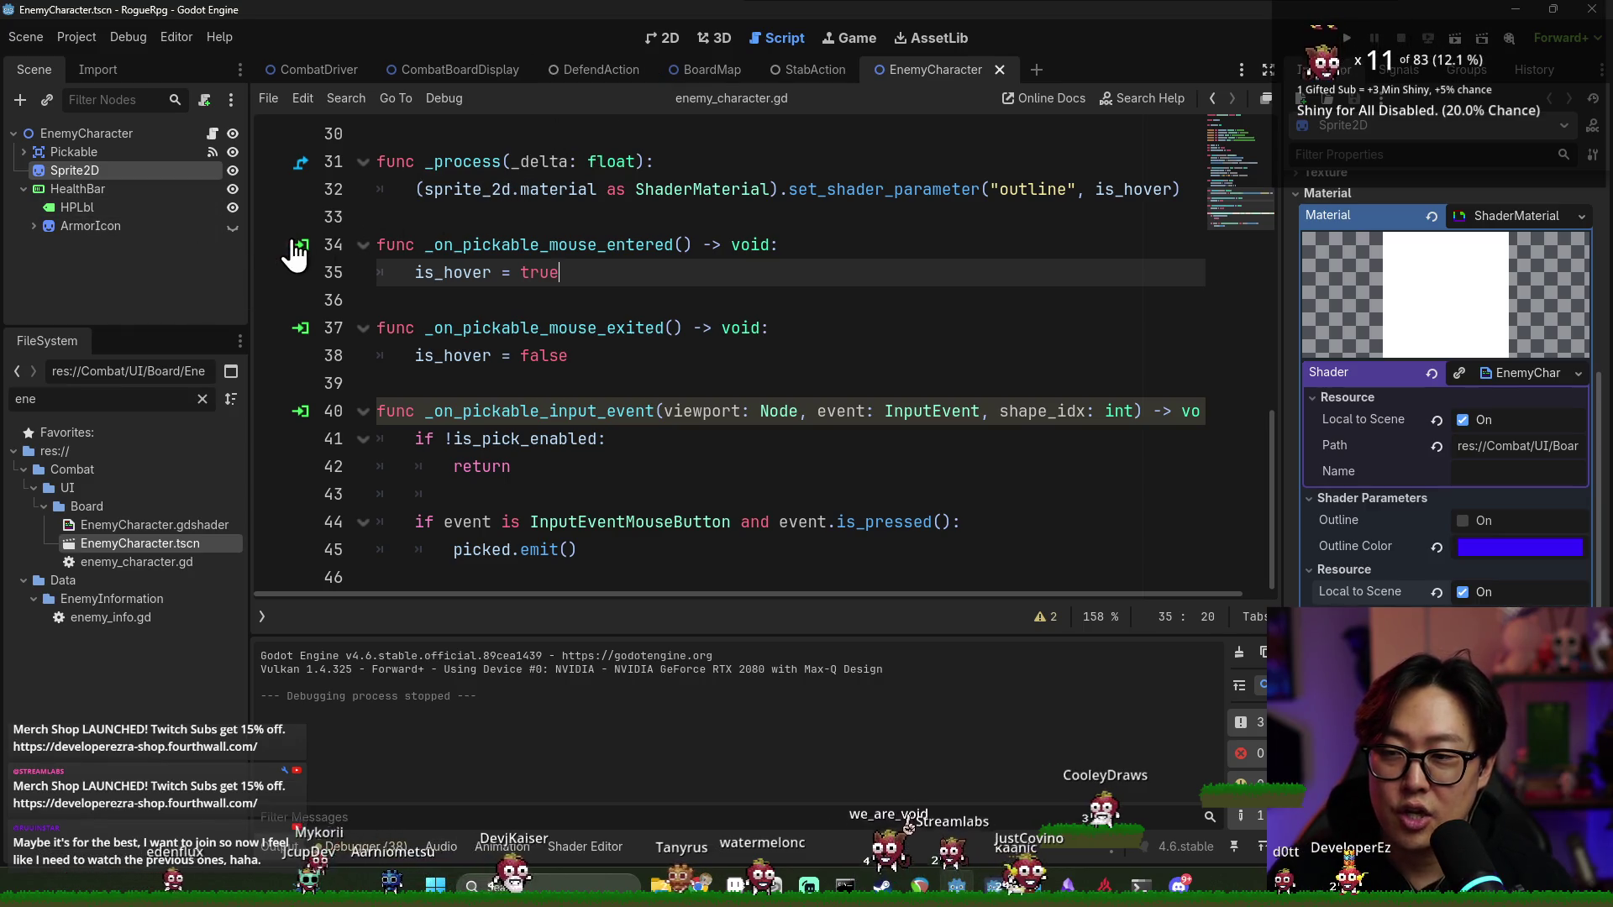
pyautogui.click(663, 35)
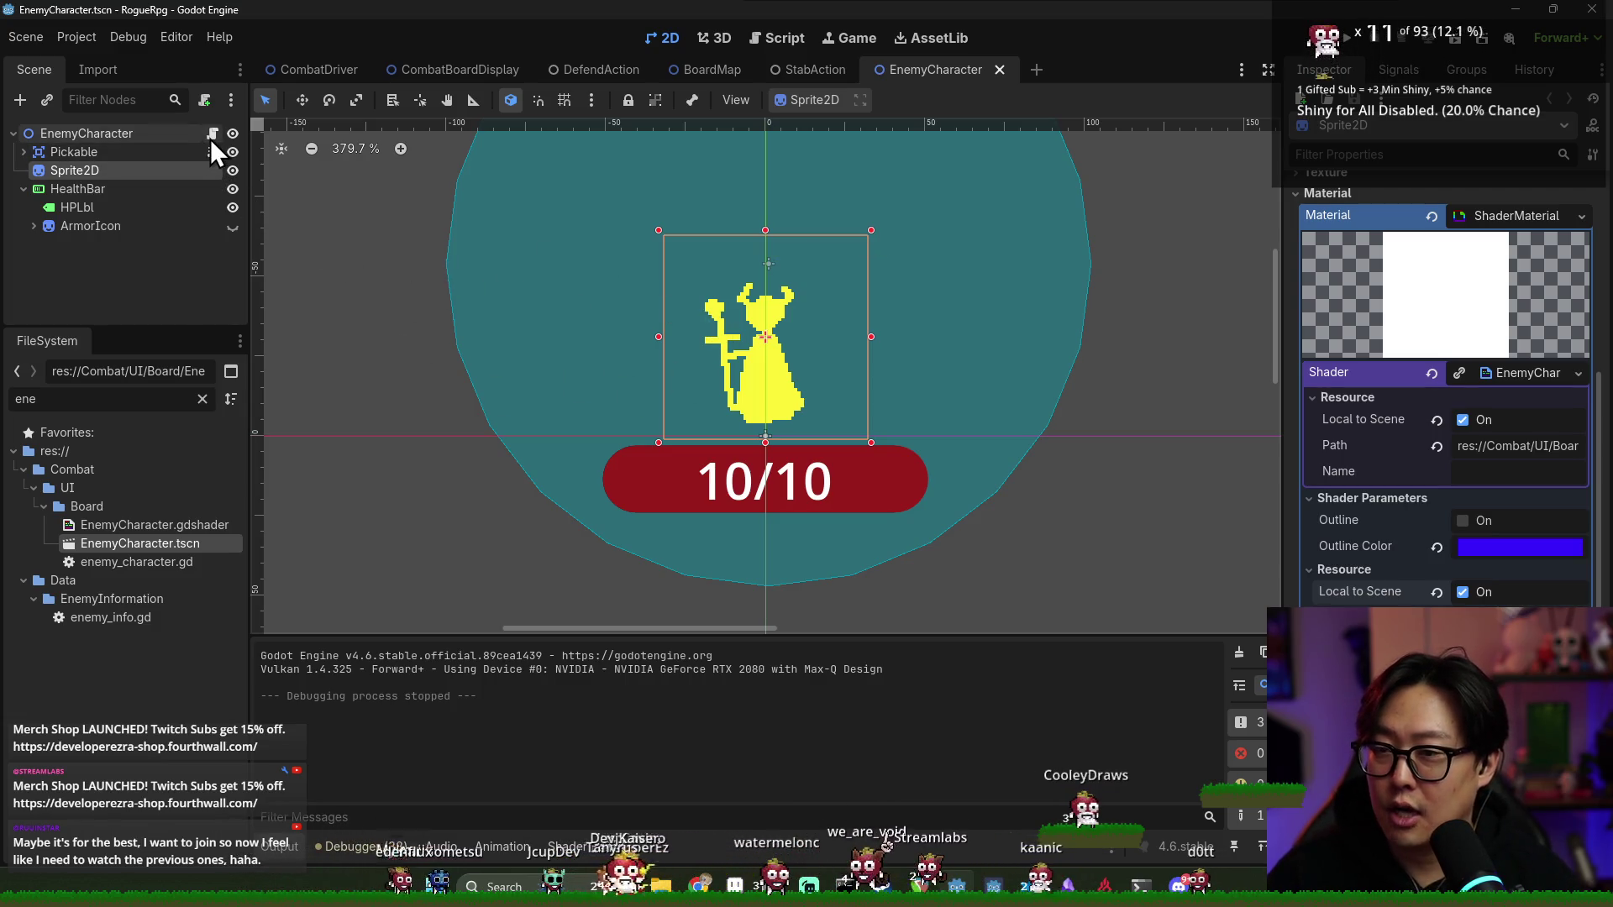
# Shrink the Pickable CollisionShape2D circle around the cleric sprite at (2, -29) and save
pyautogui.click(161, 157)
pyautogui.click(23, 152)
pyautogui.scroll(-5, 500, 252)
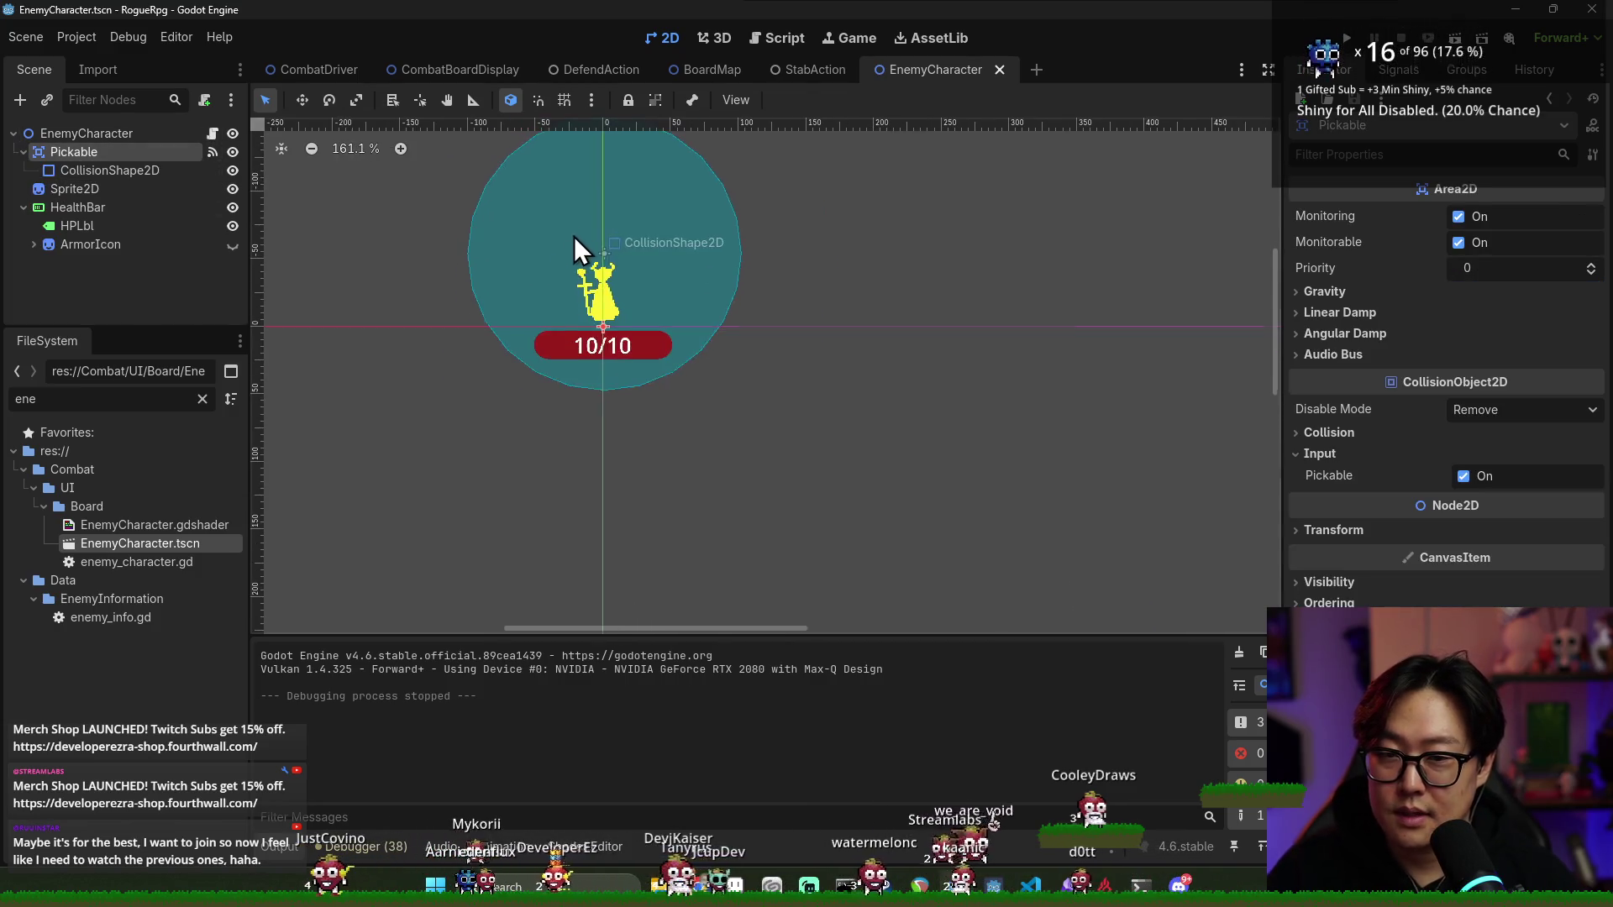
pyautogui.click(116, 171)
pyautogui.moveTo(760, 391)
pyautogui.mouseDown()
pyautogui.moveTo(702, 392)
pyautogui.moveTo(621, 418)
pyautogui.moveTo(634, 426)
pyautogui.mouseUp()
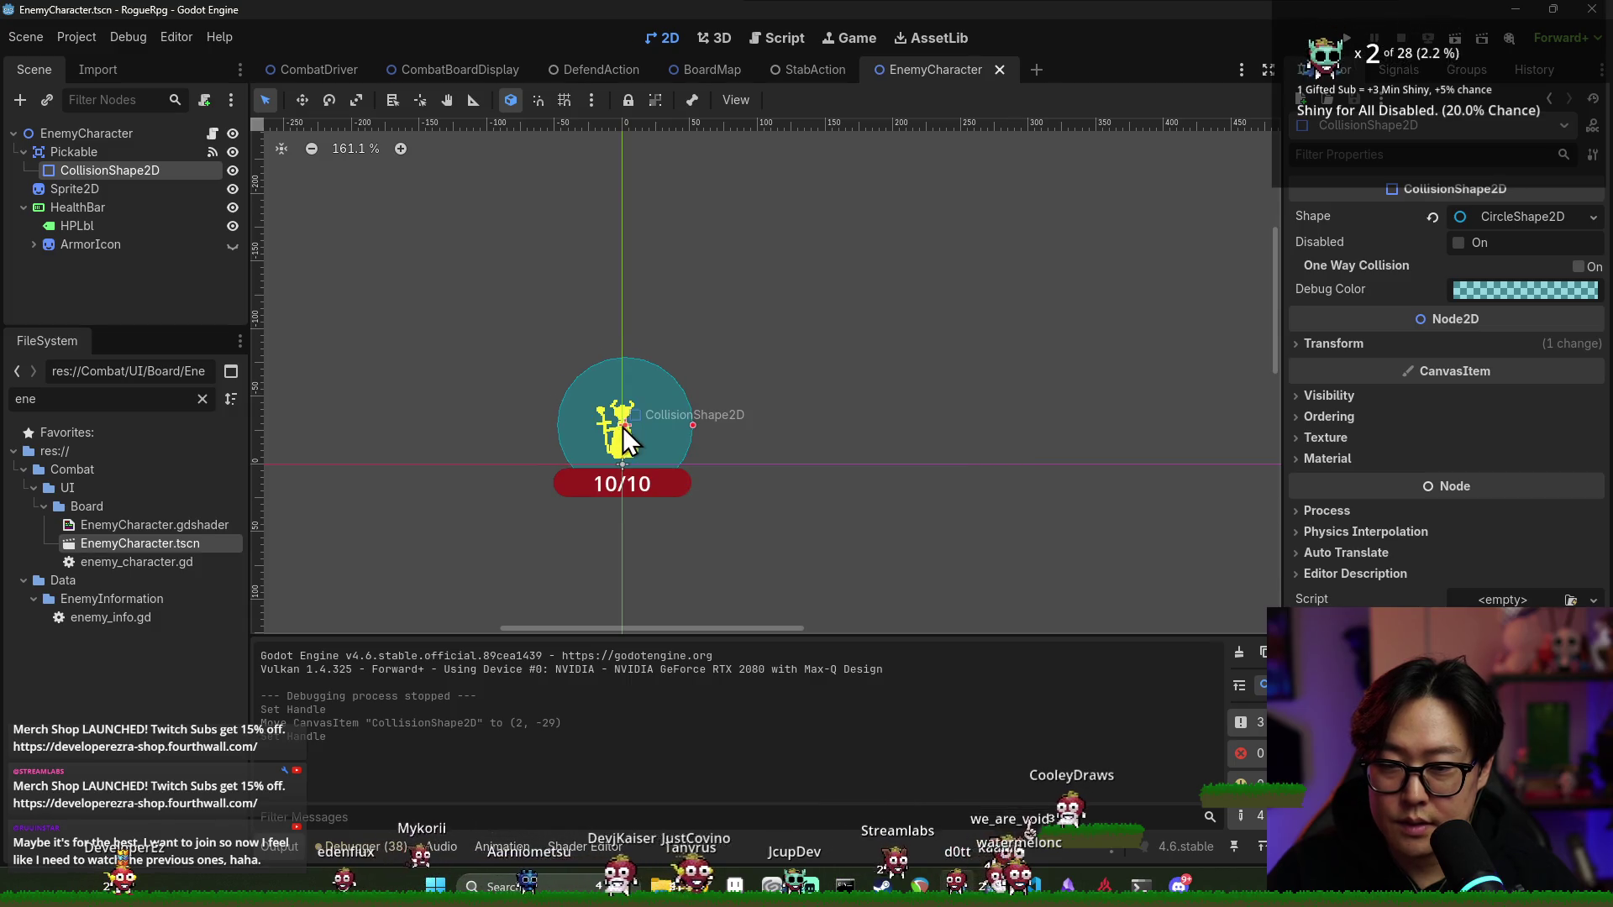
pyautogui.click(623, 430)
pyautogui.hotkey('ctrl', 's')
pyautogui.click(280, 250)
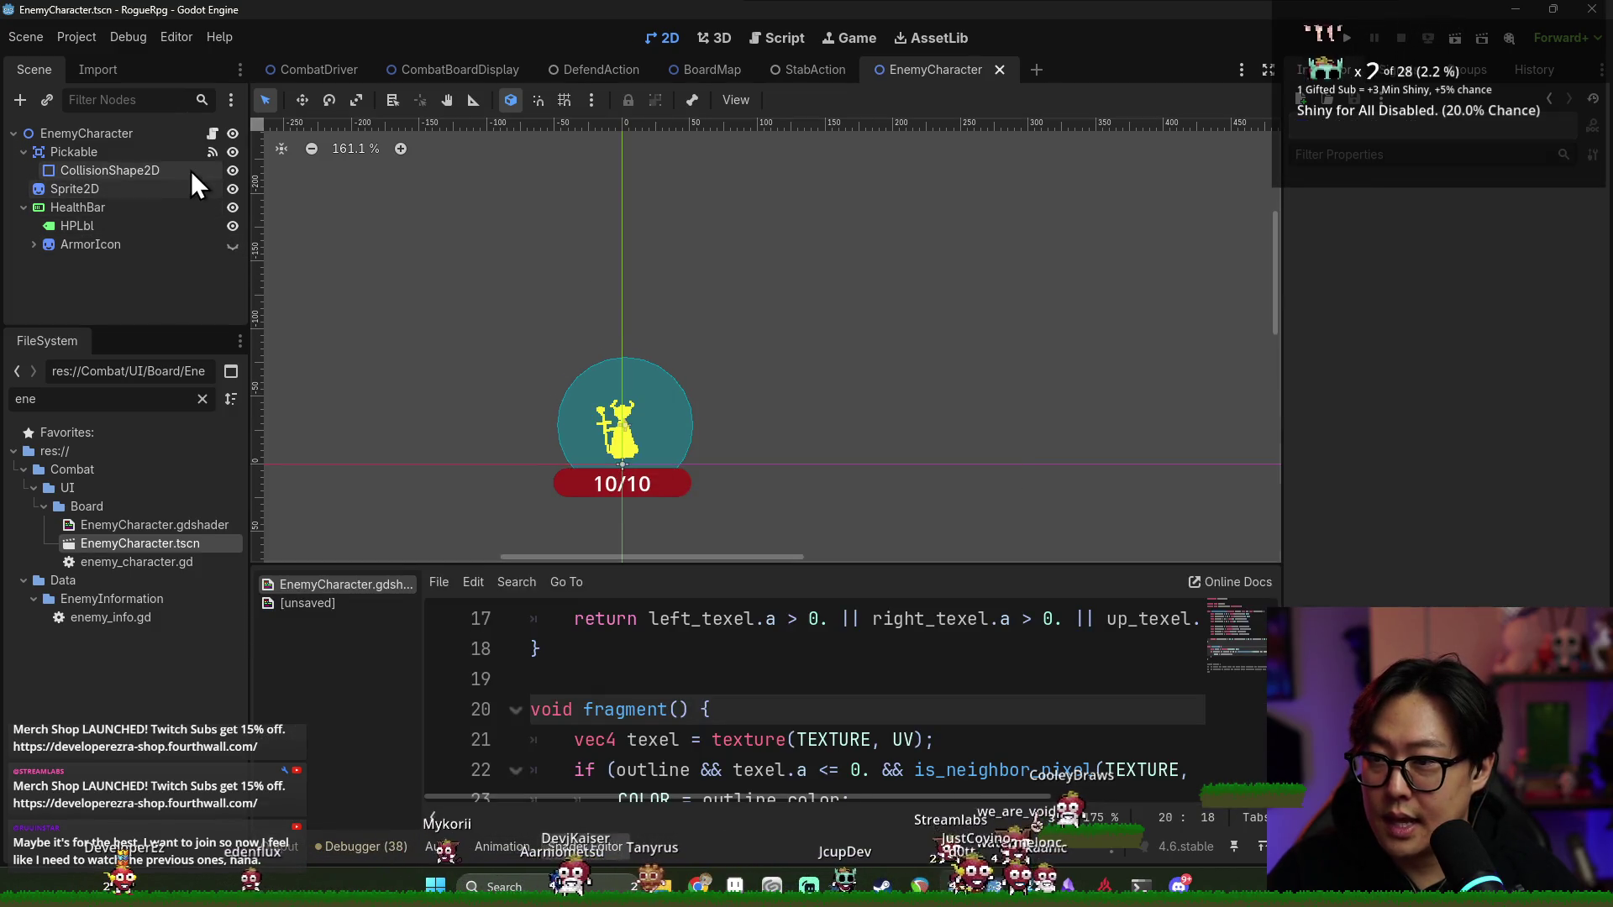
pyautogui.click(138, 154)
# Open enemy_character.gd and put the caret just above the enemy_id declaration at the top
pyautogui.click(205, 132)
pyautogui.click(213, 132)
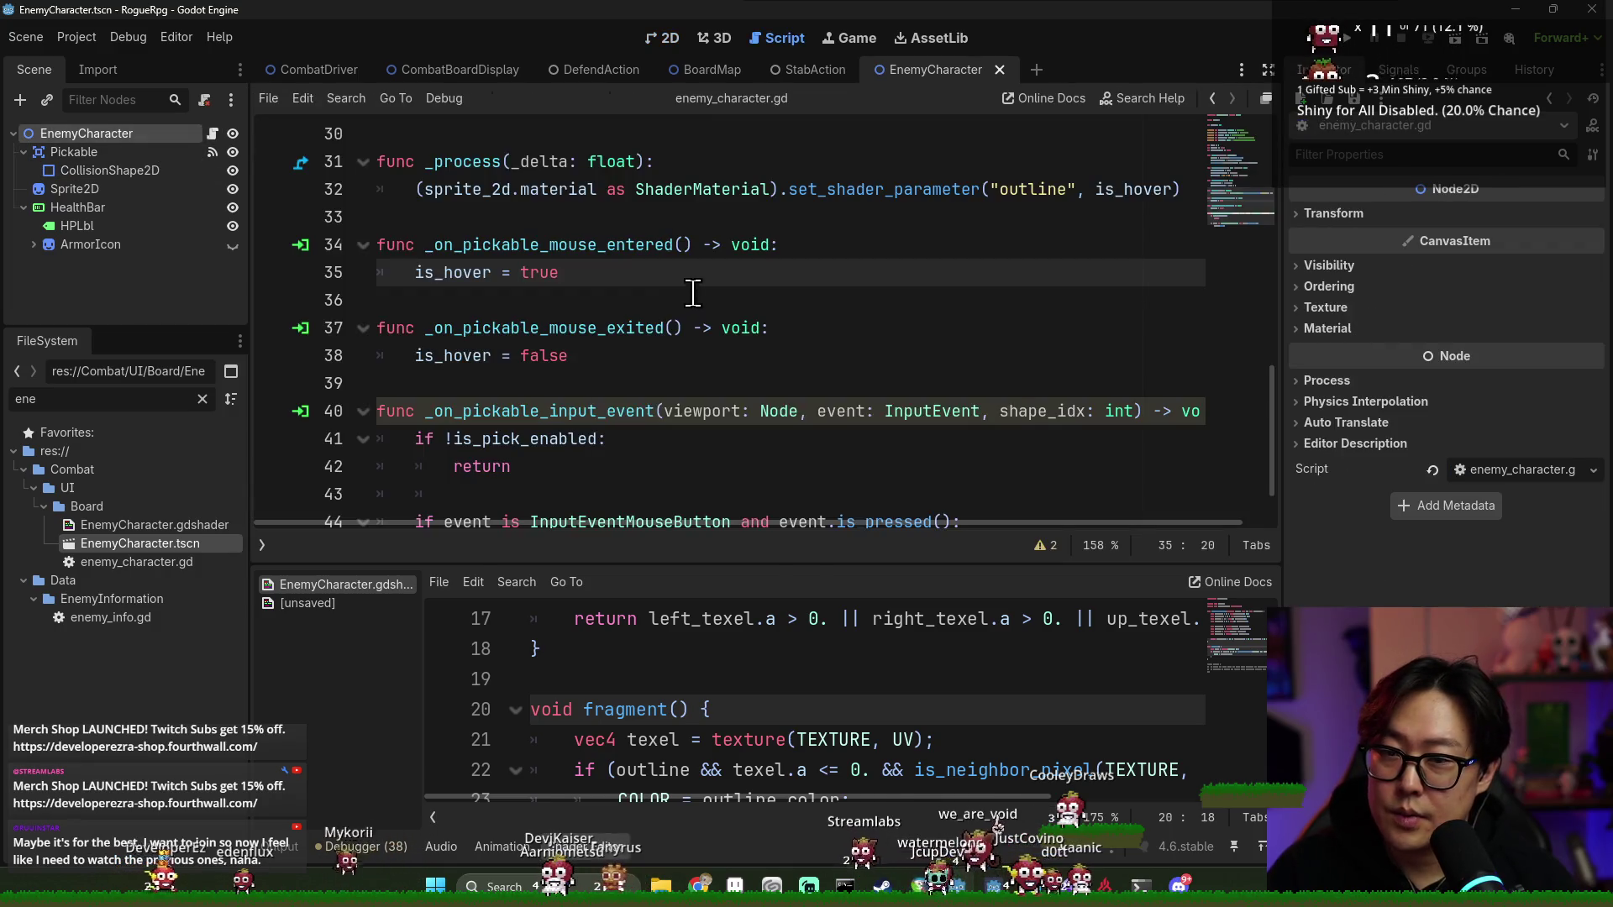
pyautogui.scroll(10, 742, 444)
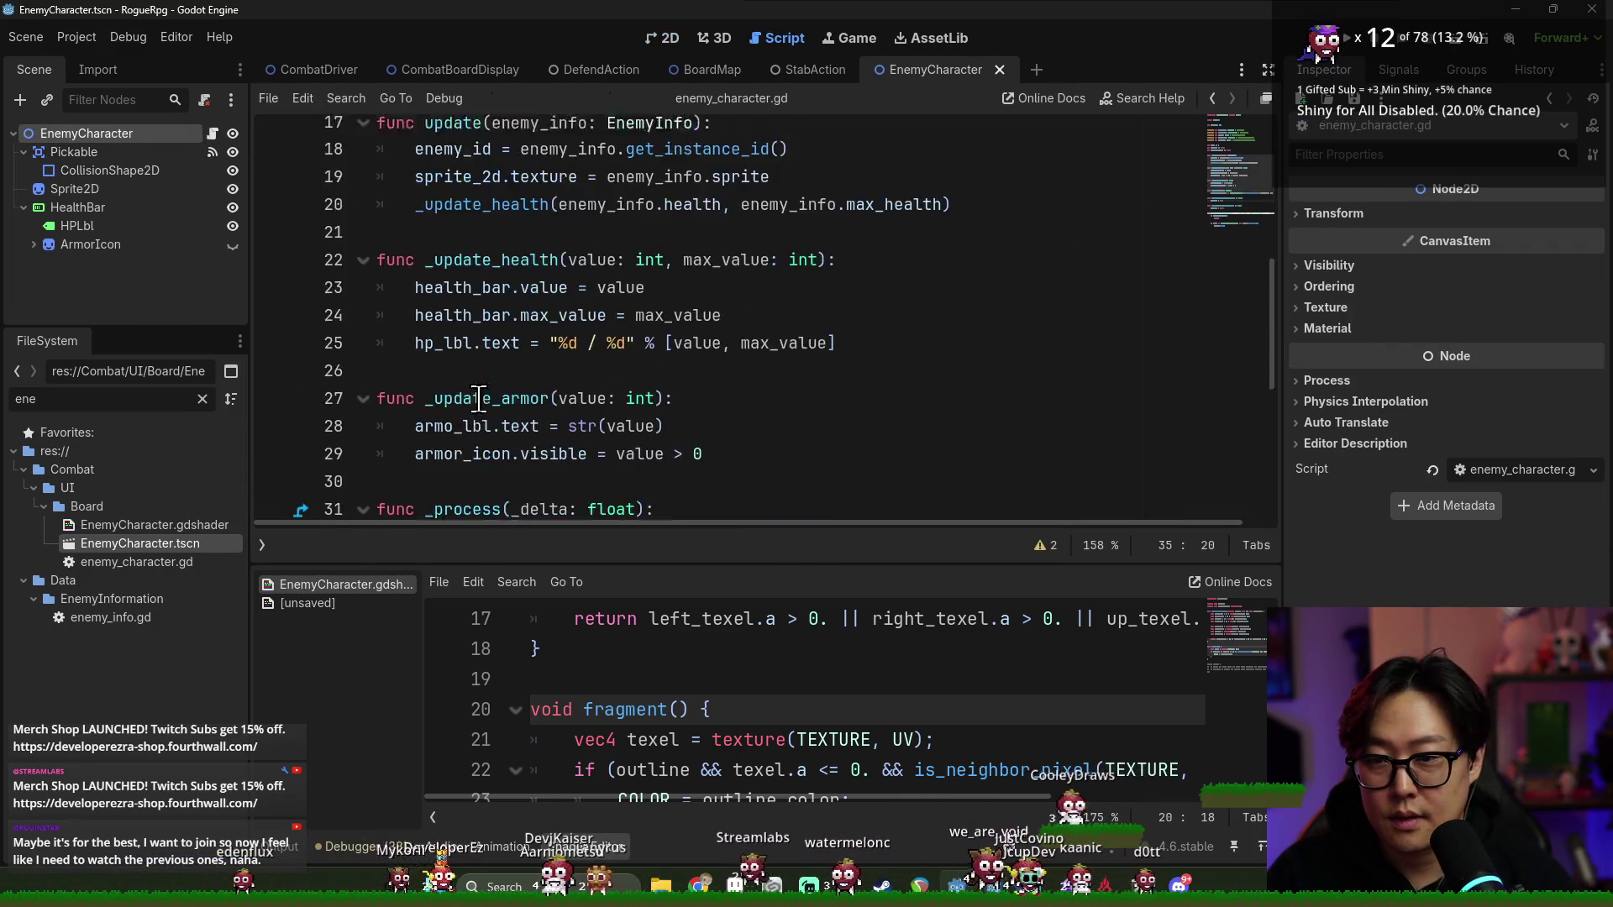
pyautogui.click(477, 281)
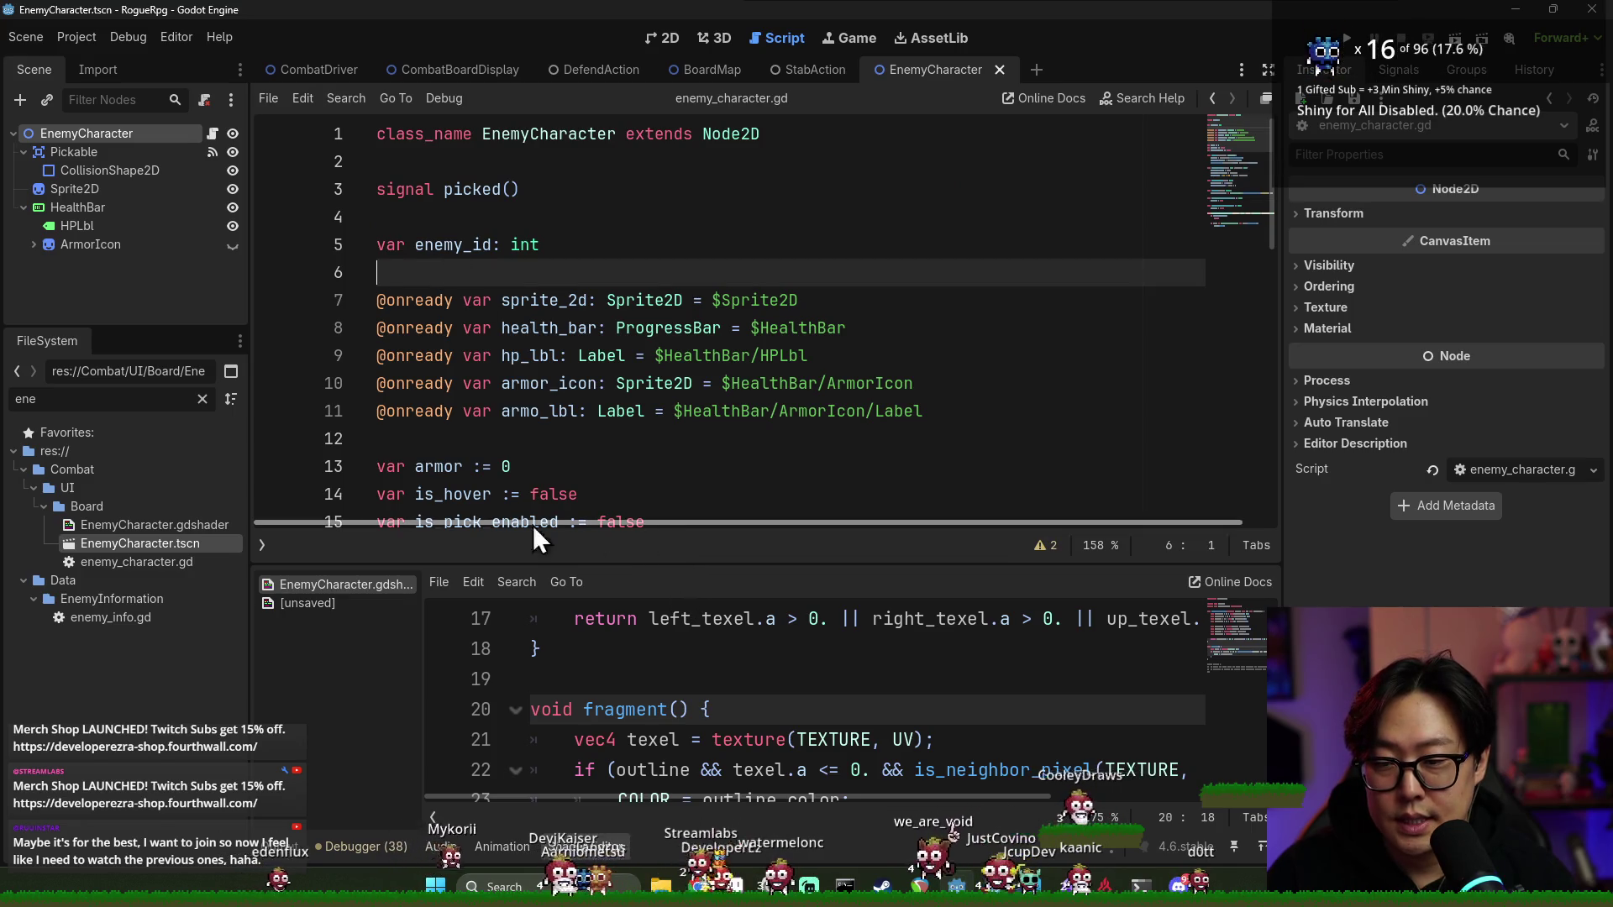
pyautogui.scroll(-3, 836, 339)
pyautogui.scroll(3, 716, 313)
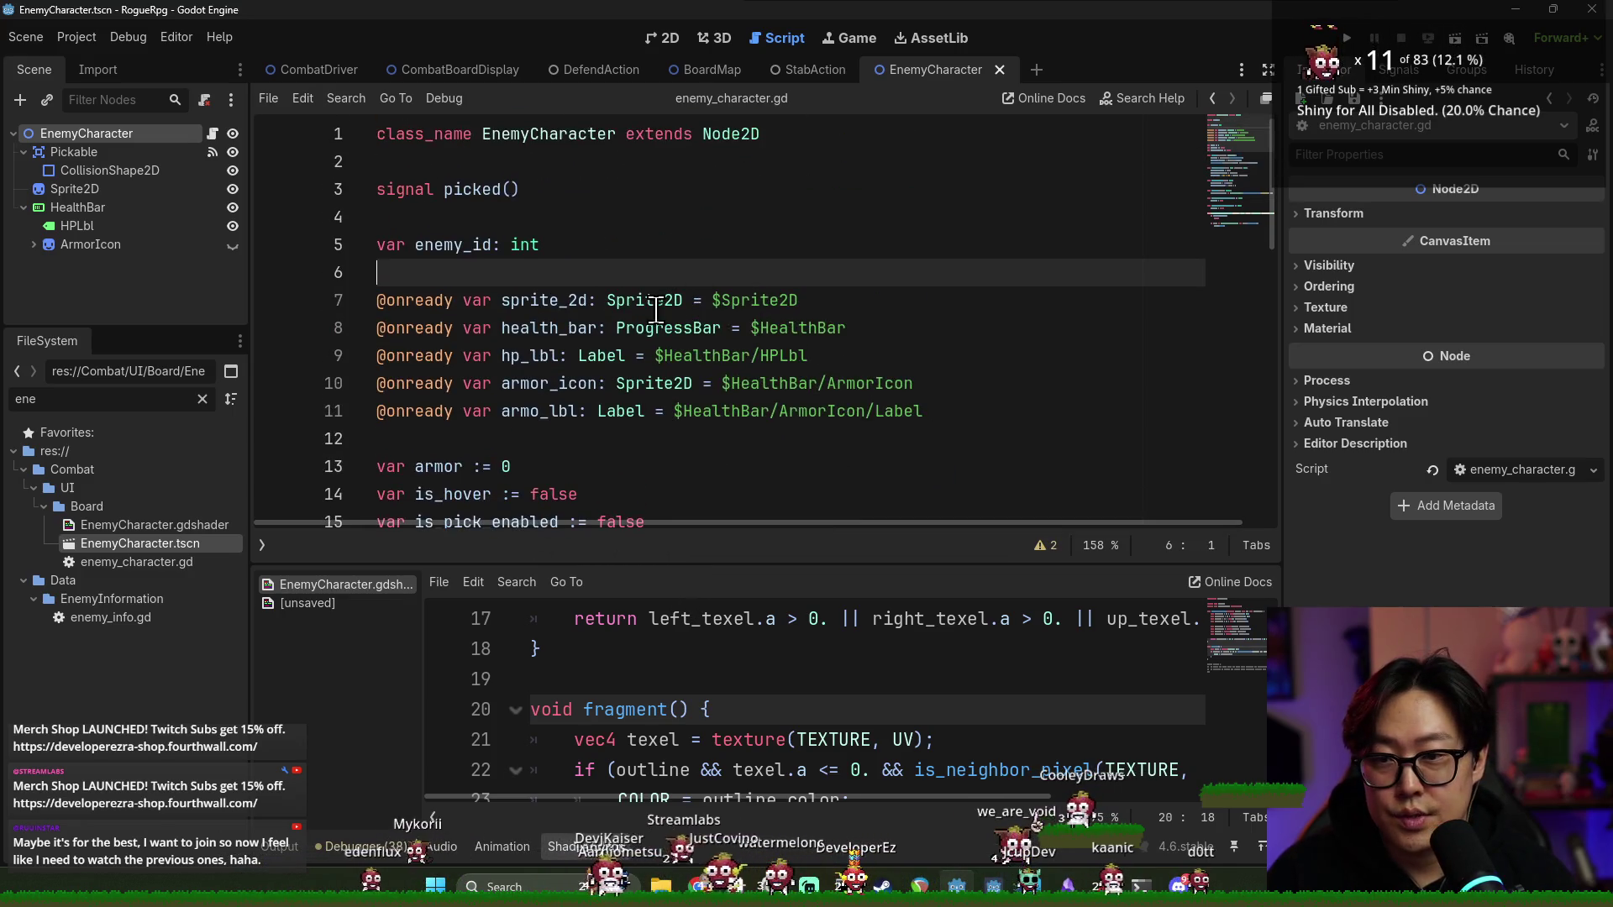
pyautogui.doubleClick(454, 244)
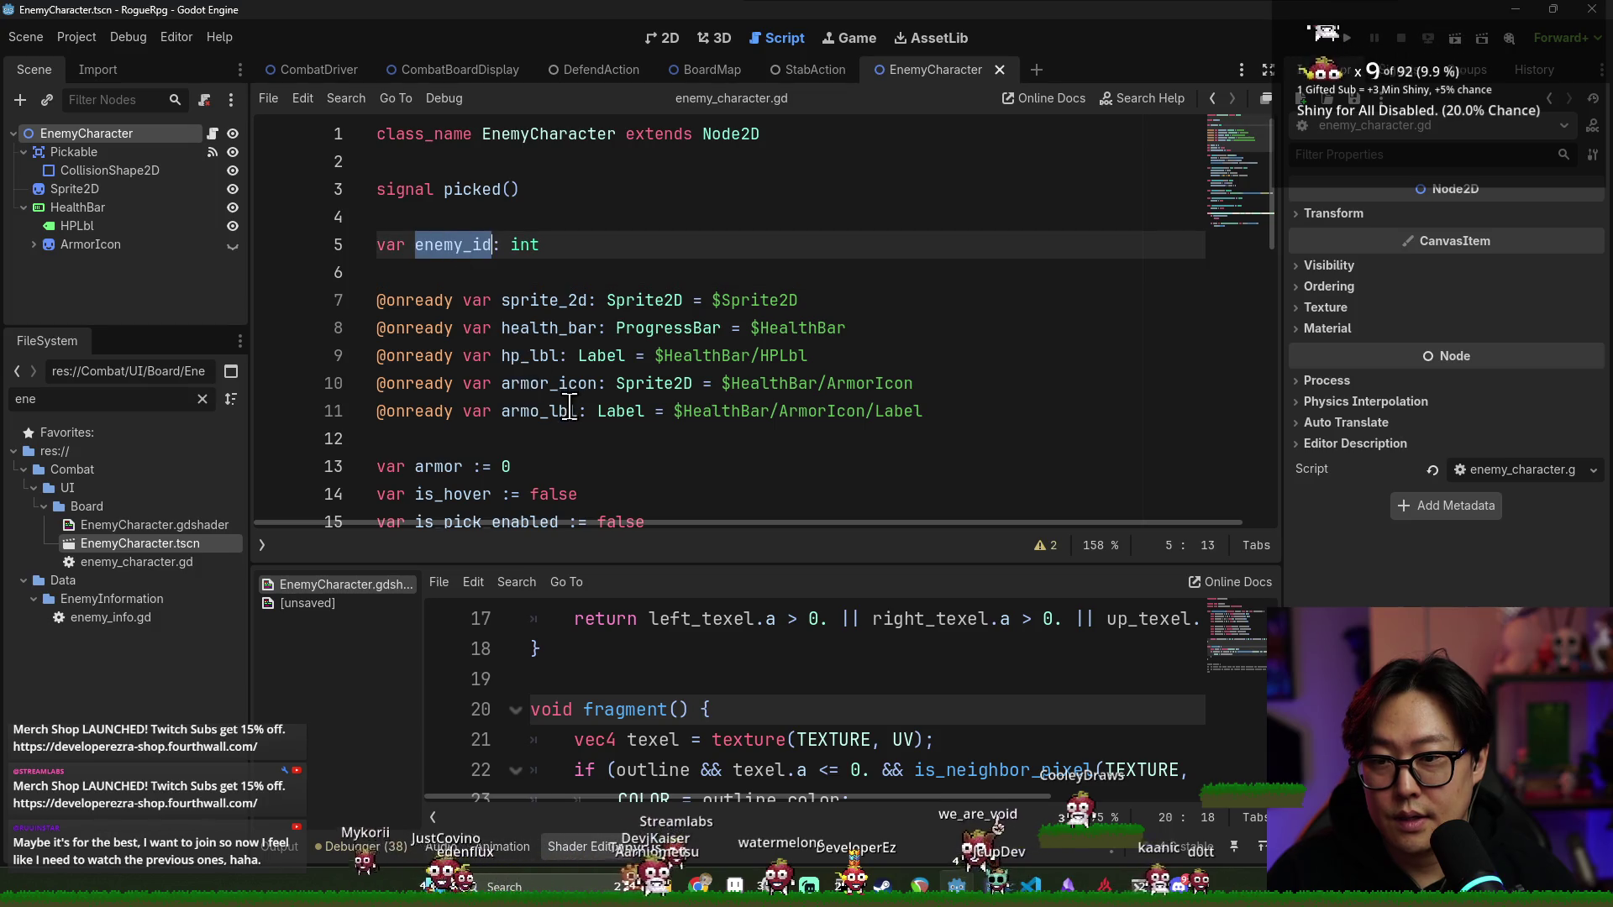
pyautogui.scroll(-1, 487, 302)
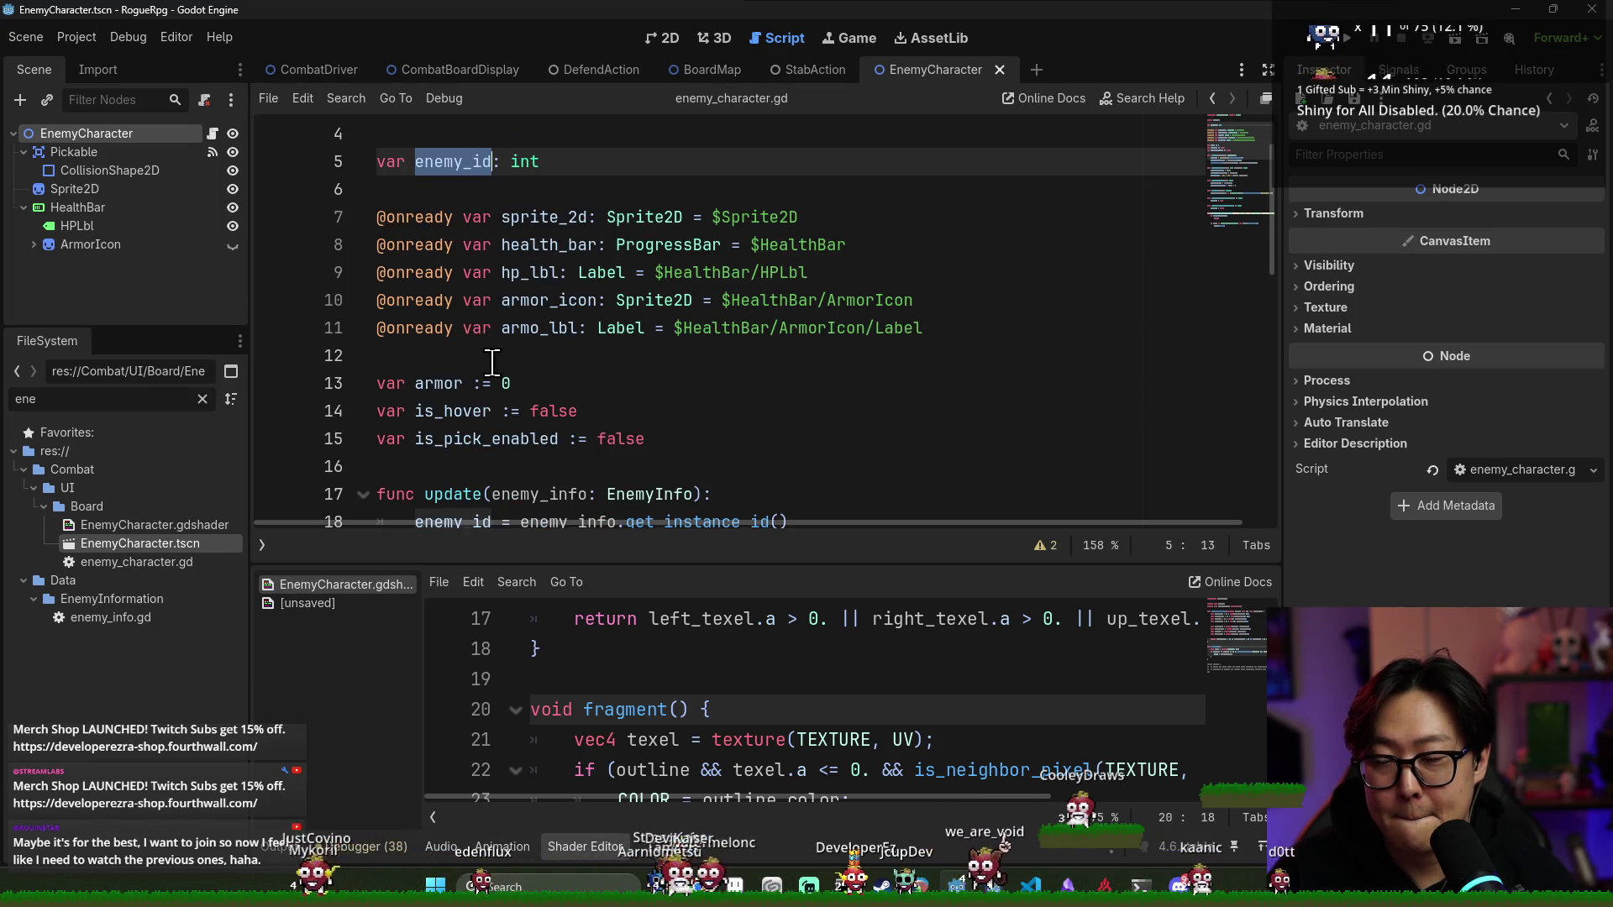
pyautogui.click(145, 169)
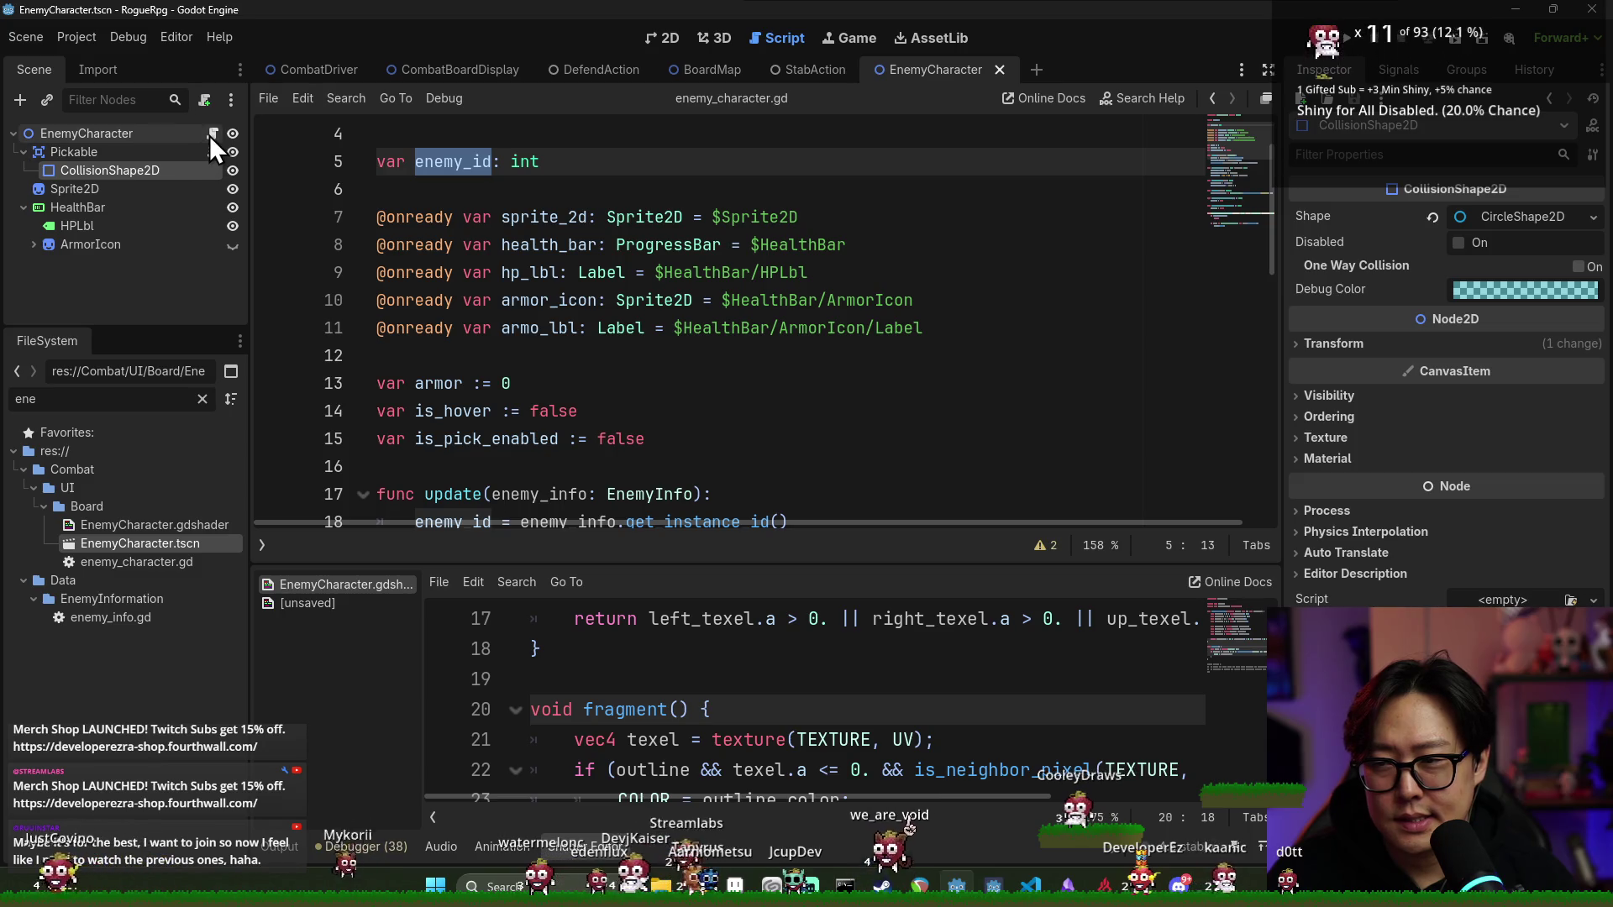
pyautogui.scroll(1, 495, 273)
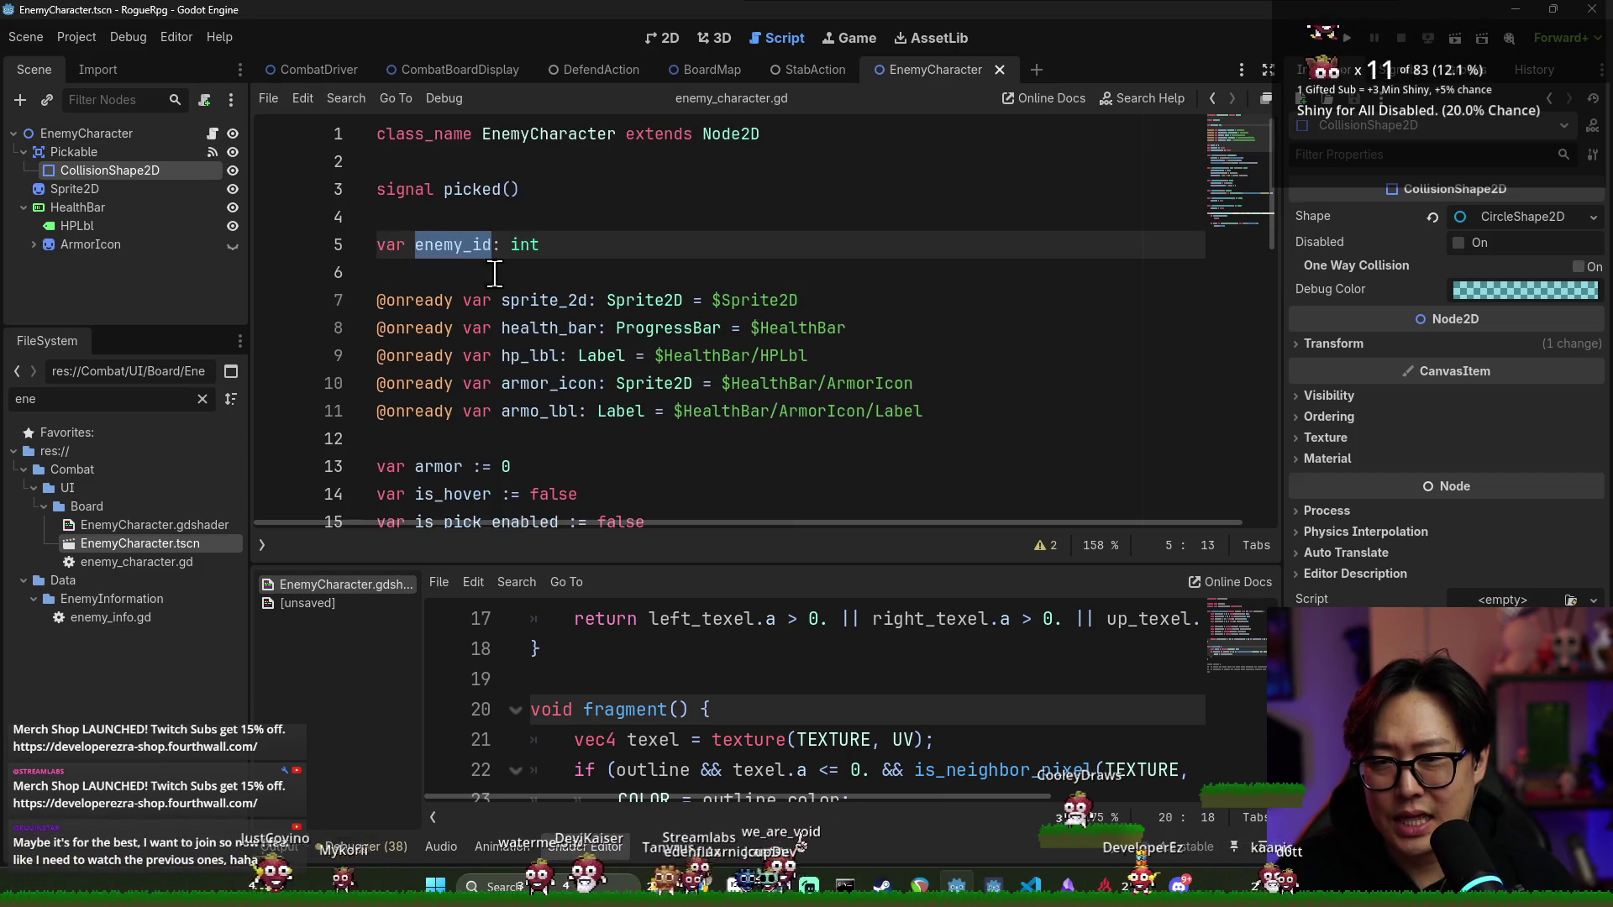
pyautogui.click(611, 218)
# Declare two exported Color variables for the enabled and disabled hover colours
pyautogui.press('Return')
pyautogui.press('Return')
pyautogui.press('Up')
pyautogui.write('E')
pyautogui.press('BackSpace')
pyautogui.write('@export var c')
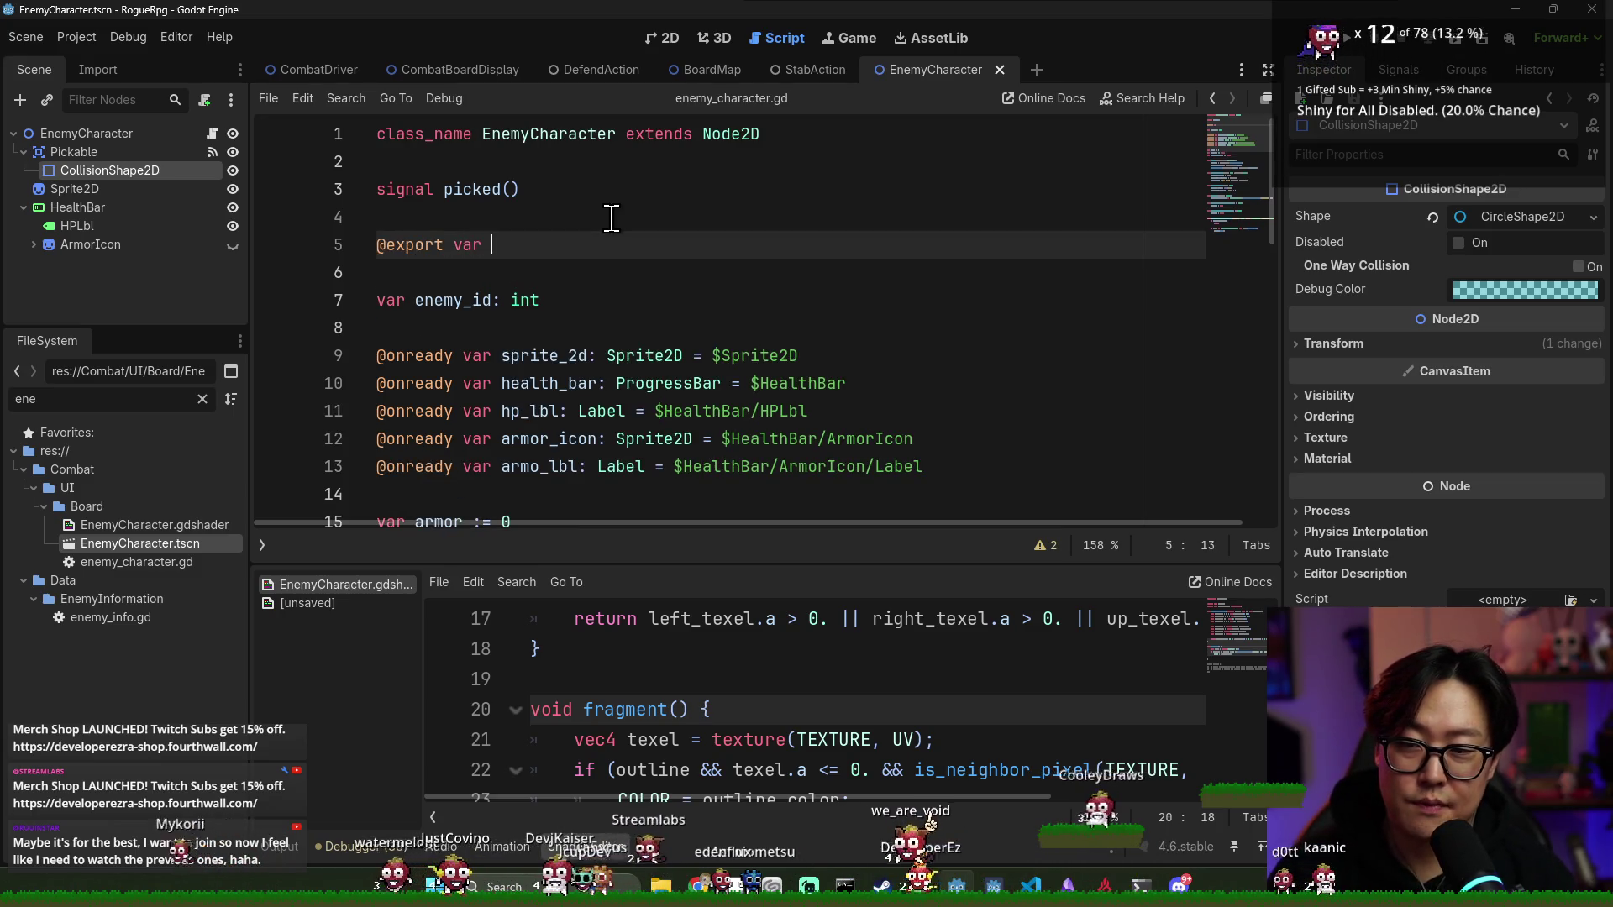
pyautogui.press('BackSpace')
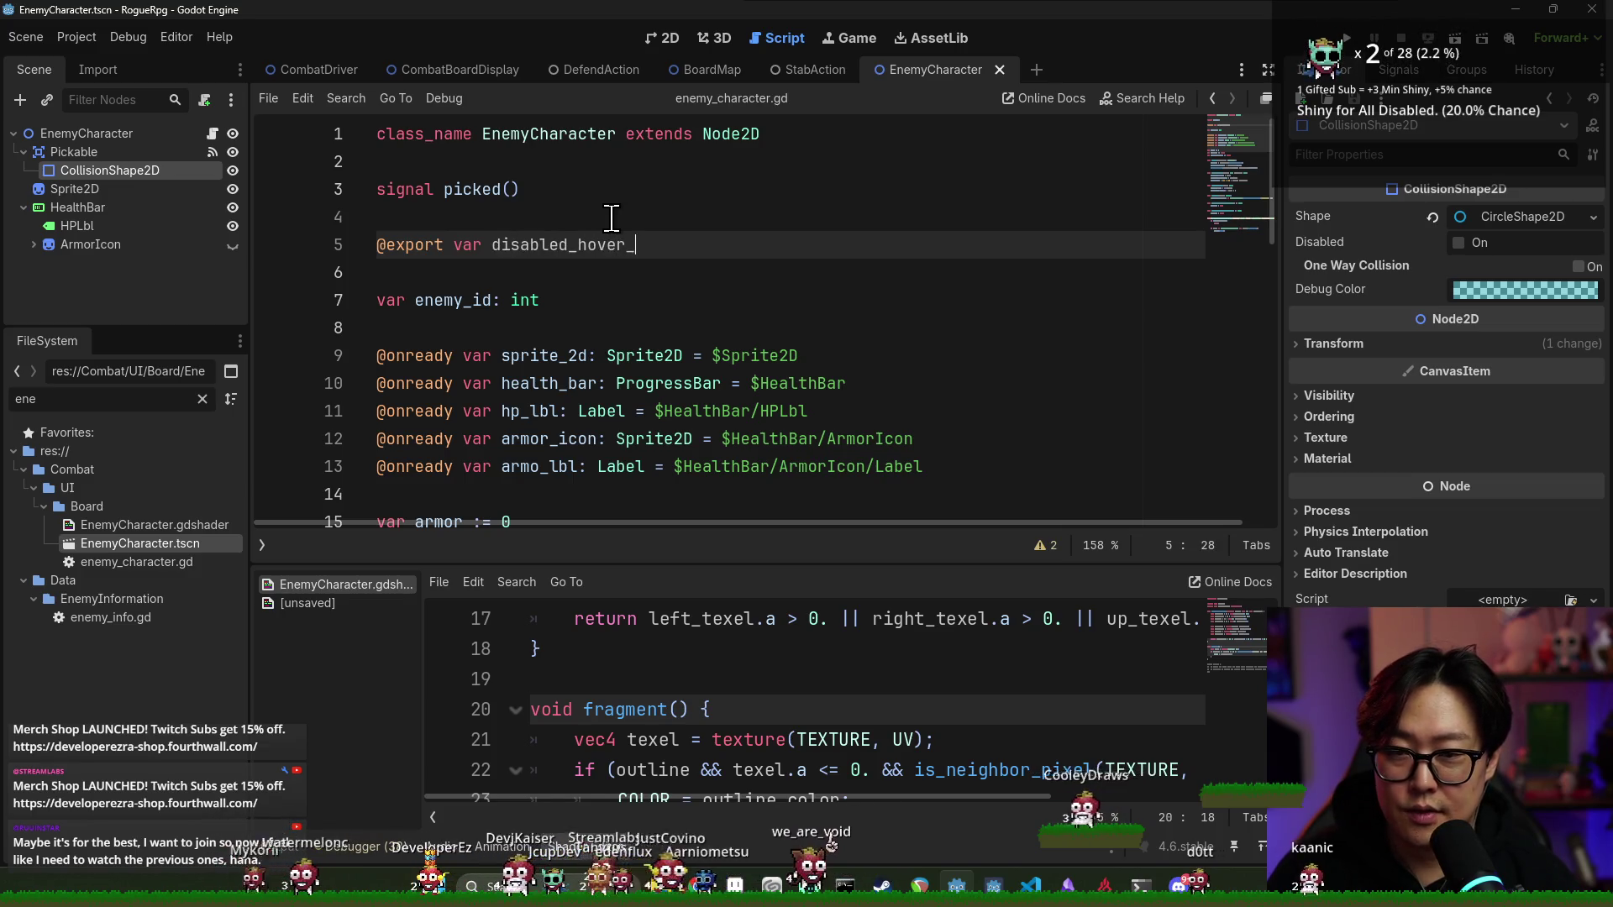
pyautogui.press('Return')
pyautogui.write('@export var enabled_hover_col')
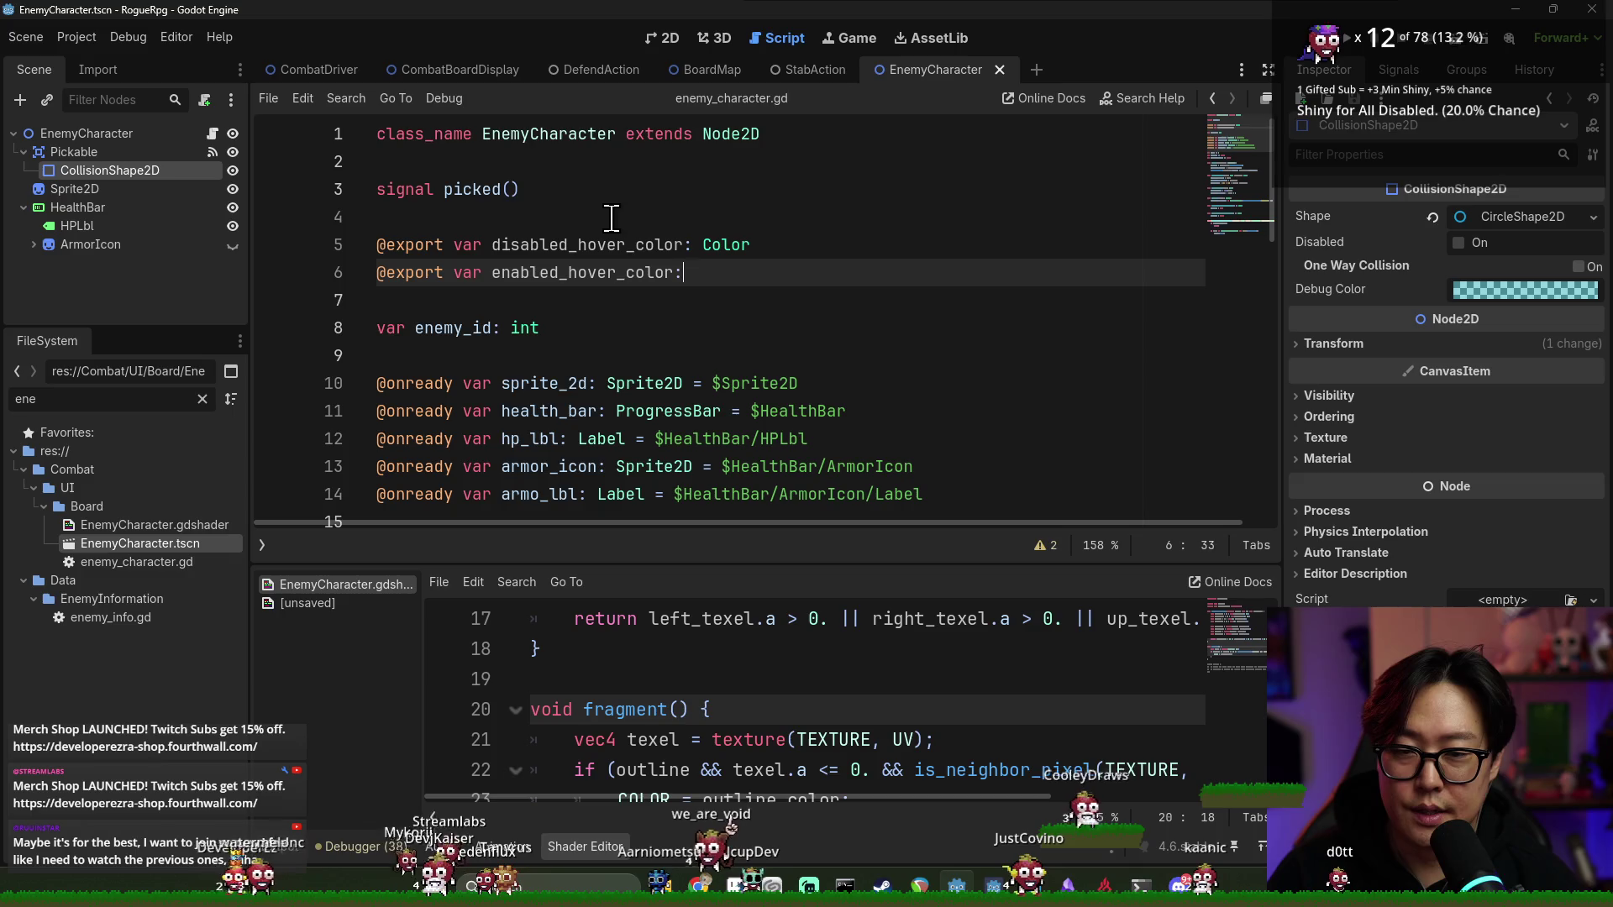
pyautogui.write('or')
pyautogui.hotkey('ctrl', 's')
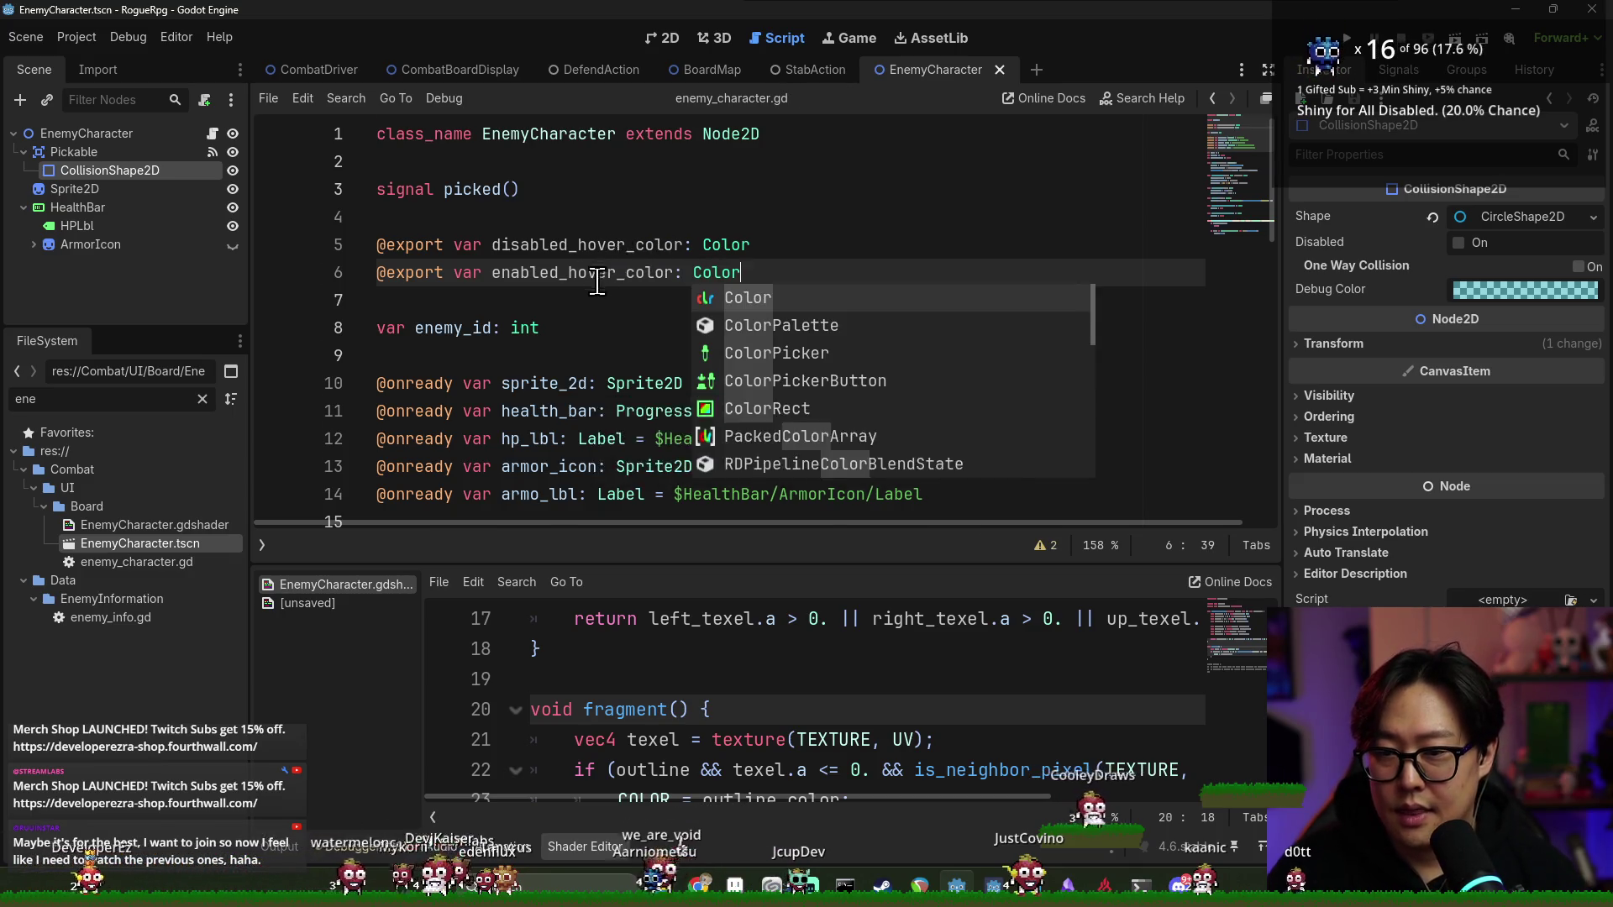
# Select the outline set_shader_parameter line inside _process
pyautogui.scroll(-10, 635, 334)
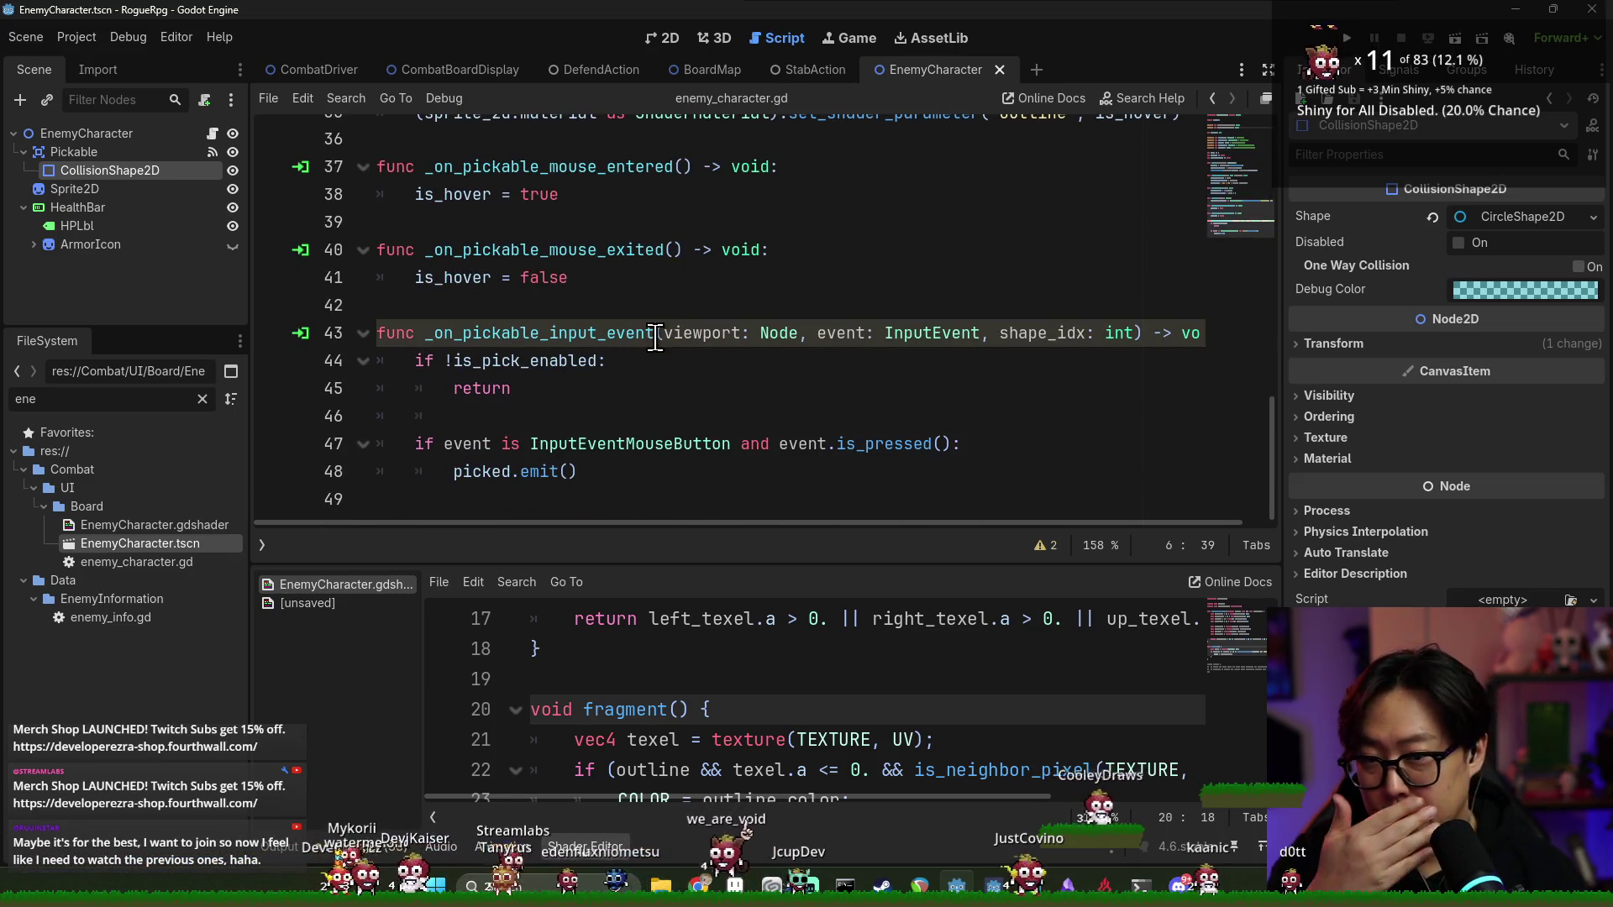
pyautogui.scroll(6, 655, 340)
pyautogui.scroll(2, 507, 306)
pyautogui.scroll(-7, 538, 352)
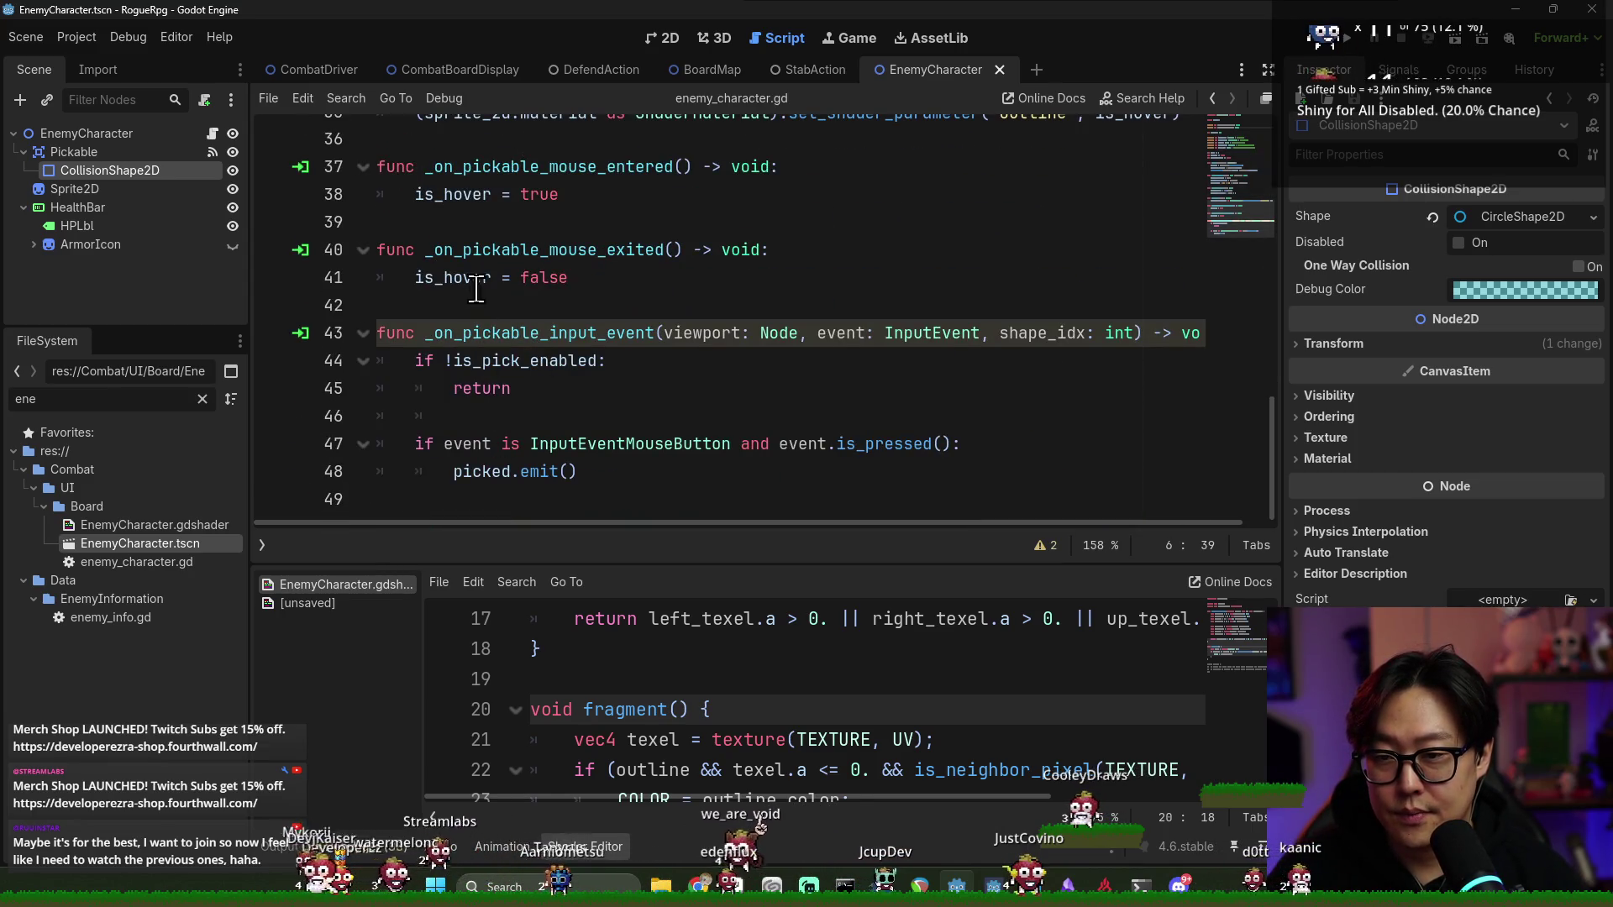
pyautogui.scroll(1, 476, 290)
pyautogui.click(593, 201)
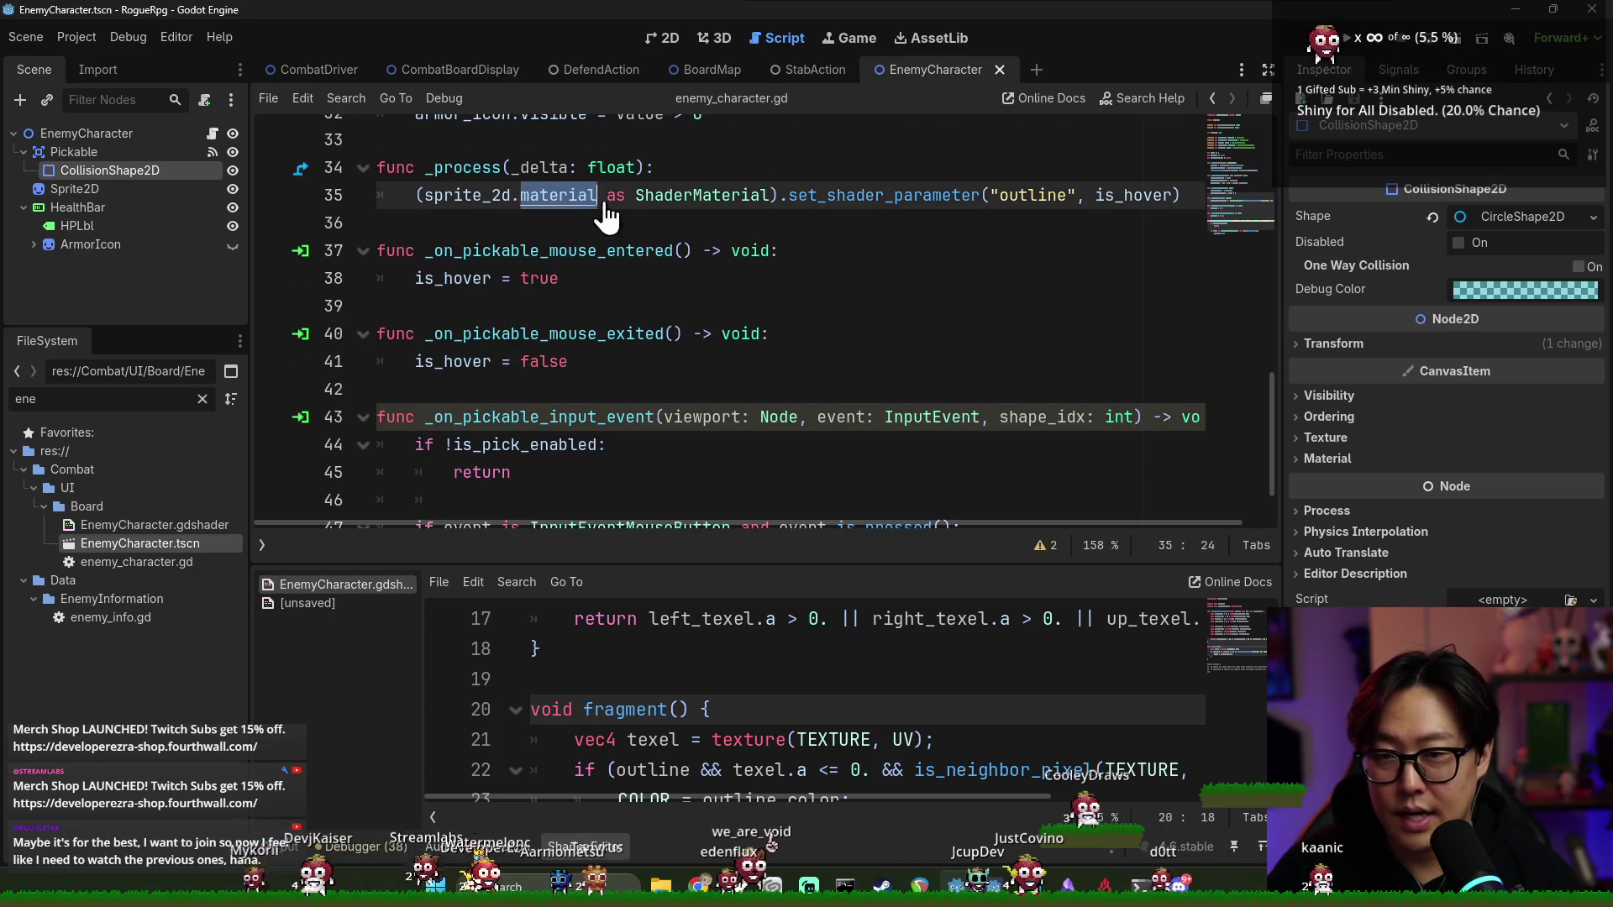
pyautogui.click(909, 216)
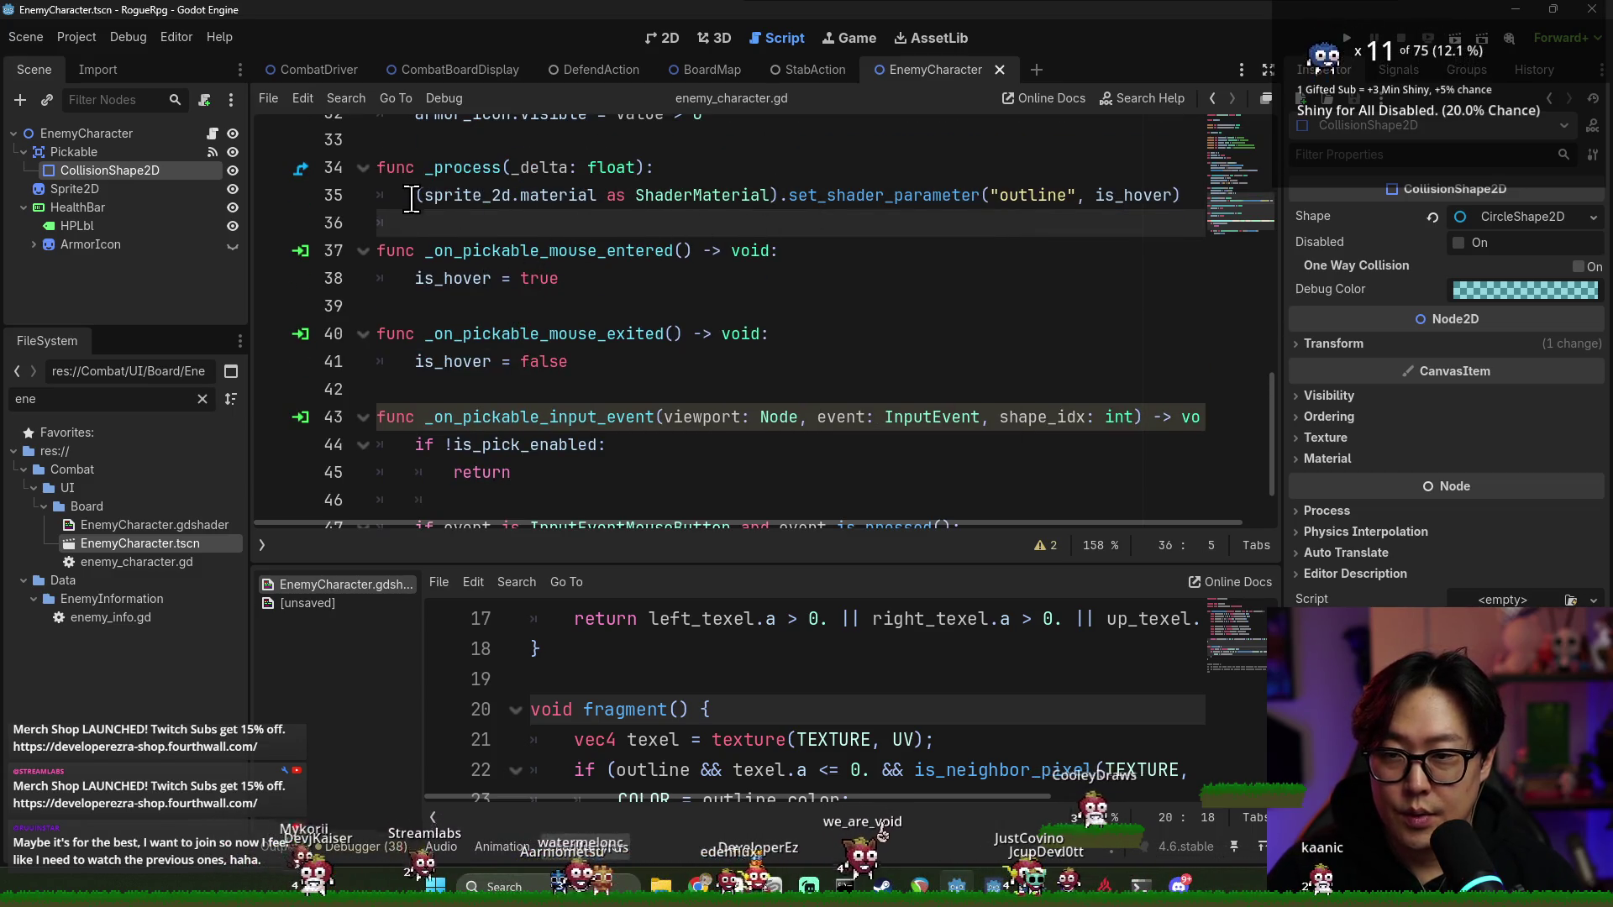
pyautogui.click(412, 199)
pyautogui.keyDown('shift'); pyautogui.click(1176, 195); pyautogui.keyUp('shift')
# Duplicate that line as an outline_color shader-parameter call and save the script
pyautogui.hotkey('ctrl', 'c')
pyautogui.click(914, 223)
pyautogui.hotkey('ctrl', 'v')
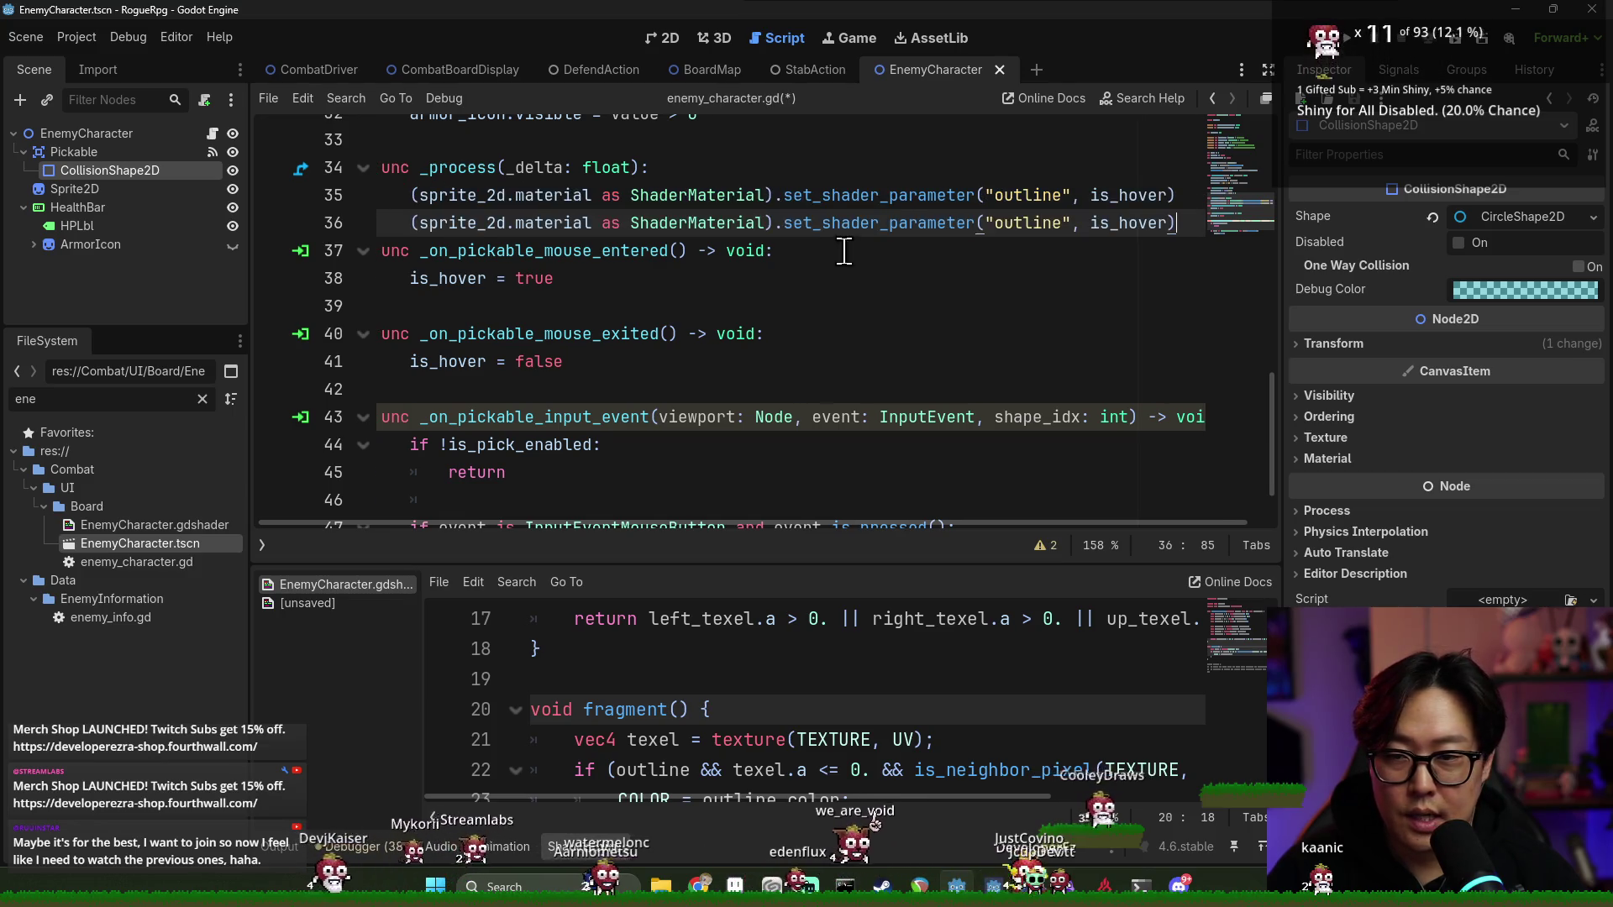
pyautogui.write('_color')
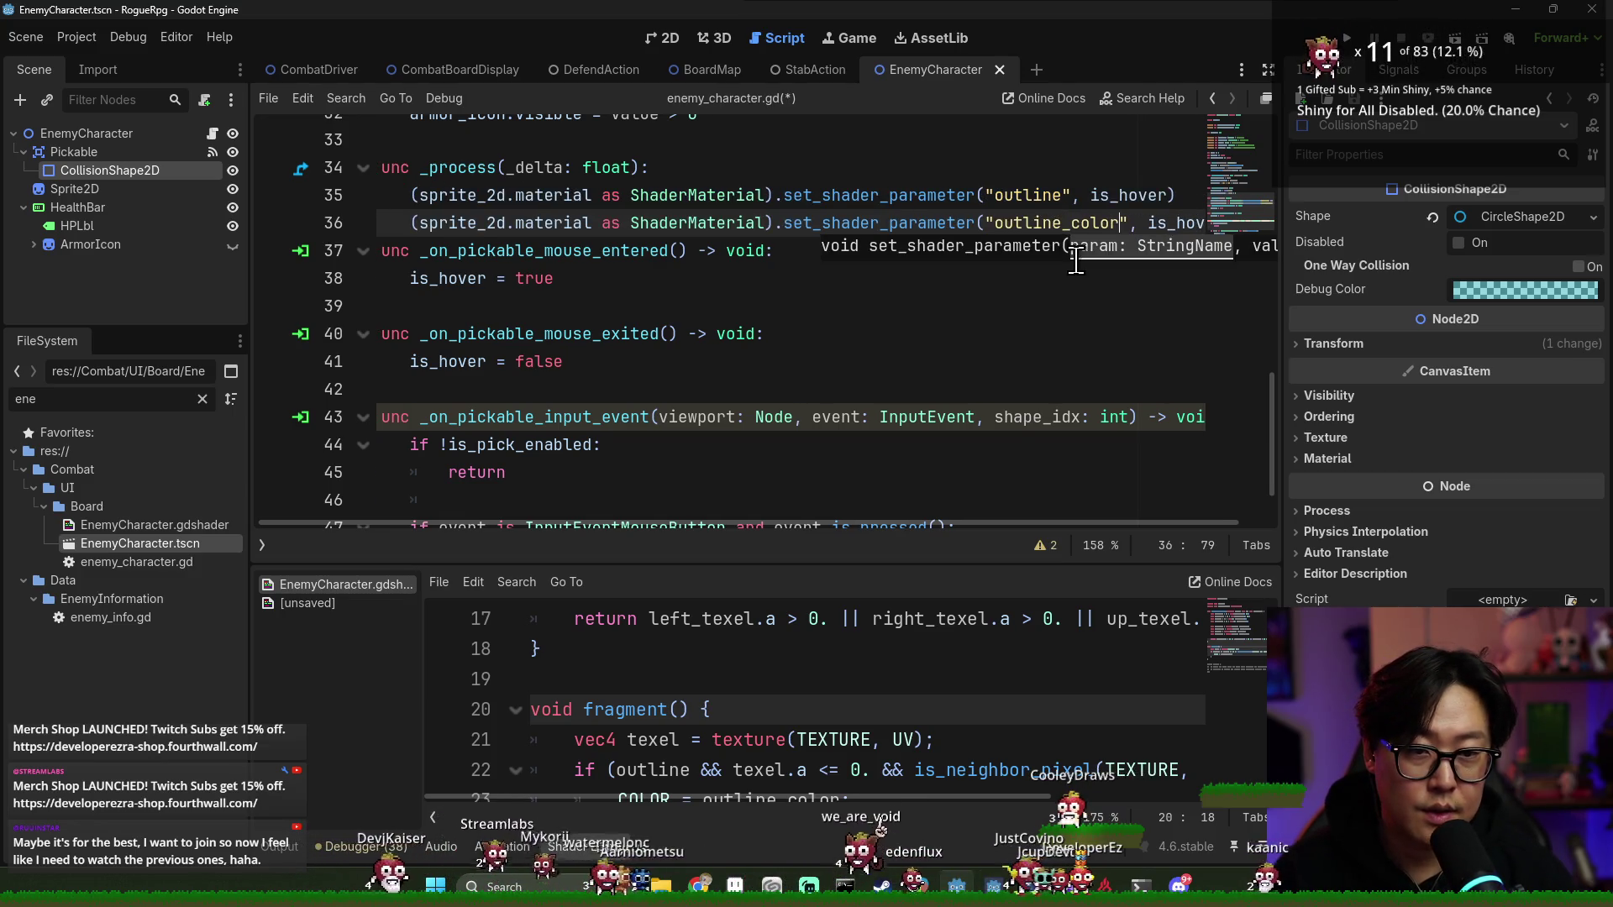
pyautogui.press('End')
pyautogui.hotkey('ctrl', 's')
# Pass disabled_hover_color instead of is_hover in the outline_color call
pyautogui.scroll(10, 840, 319)
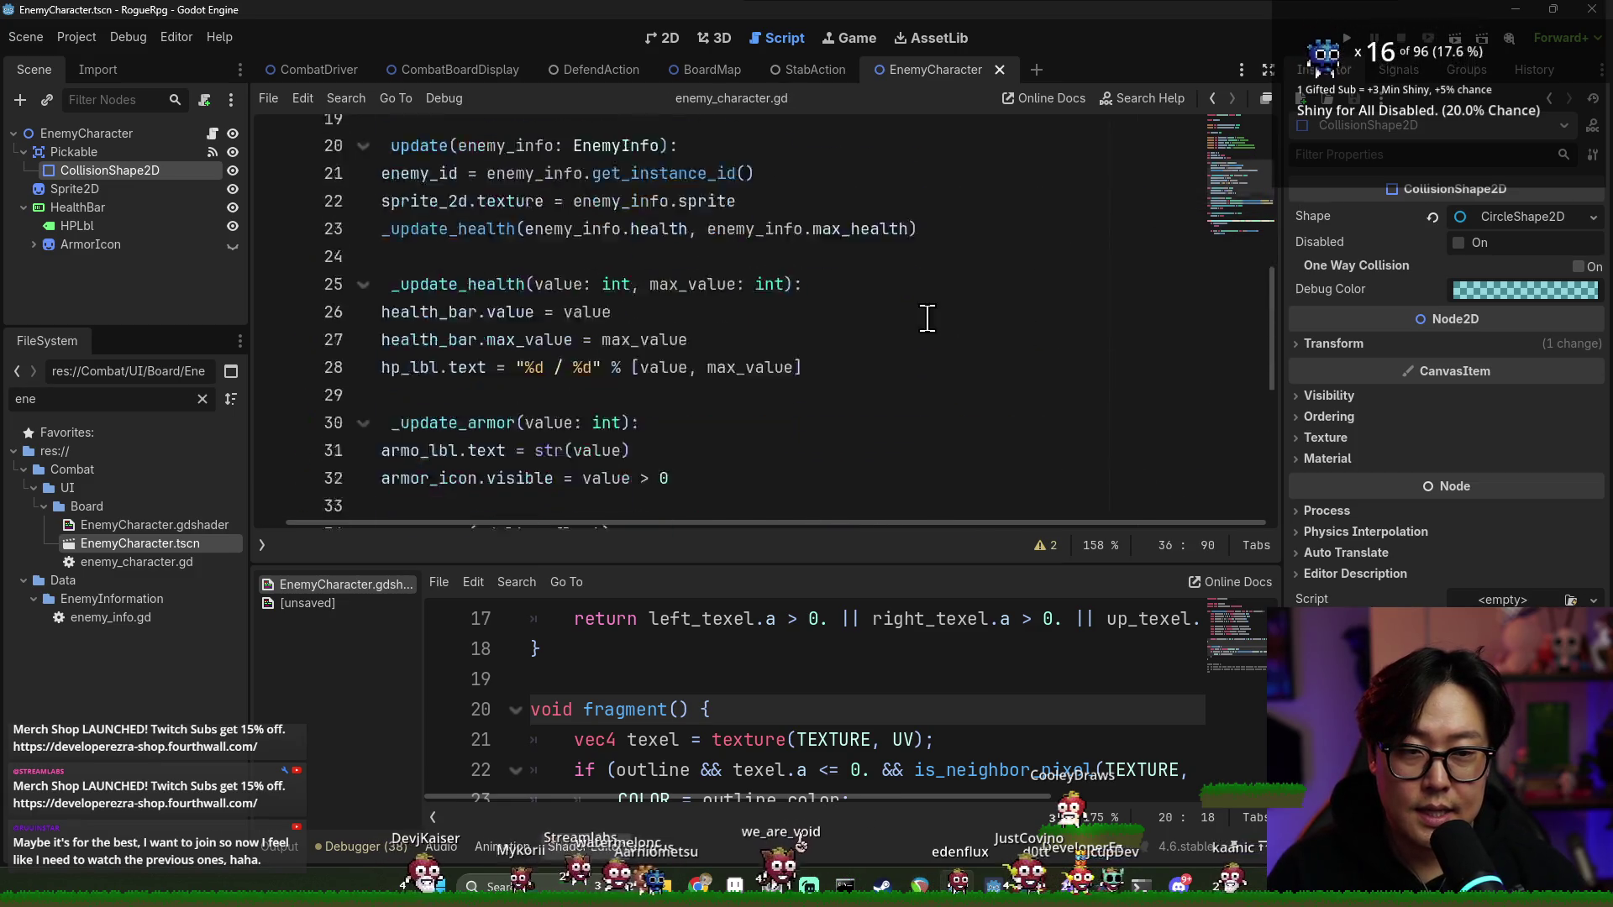
pyautogui.doubleClick(555, 244)
pyautogui.hotkey('ctrl', 'c')
pyautogui.scroll(-10, 843, 353)
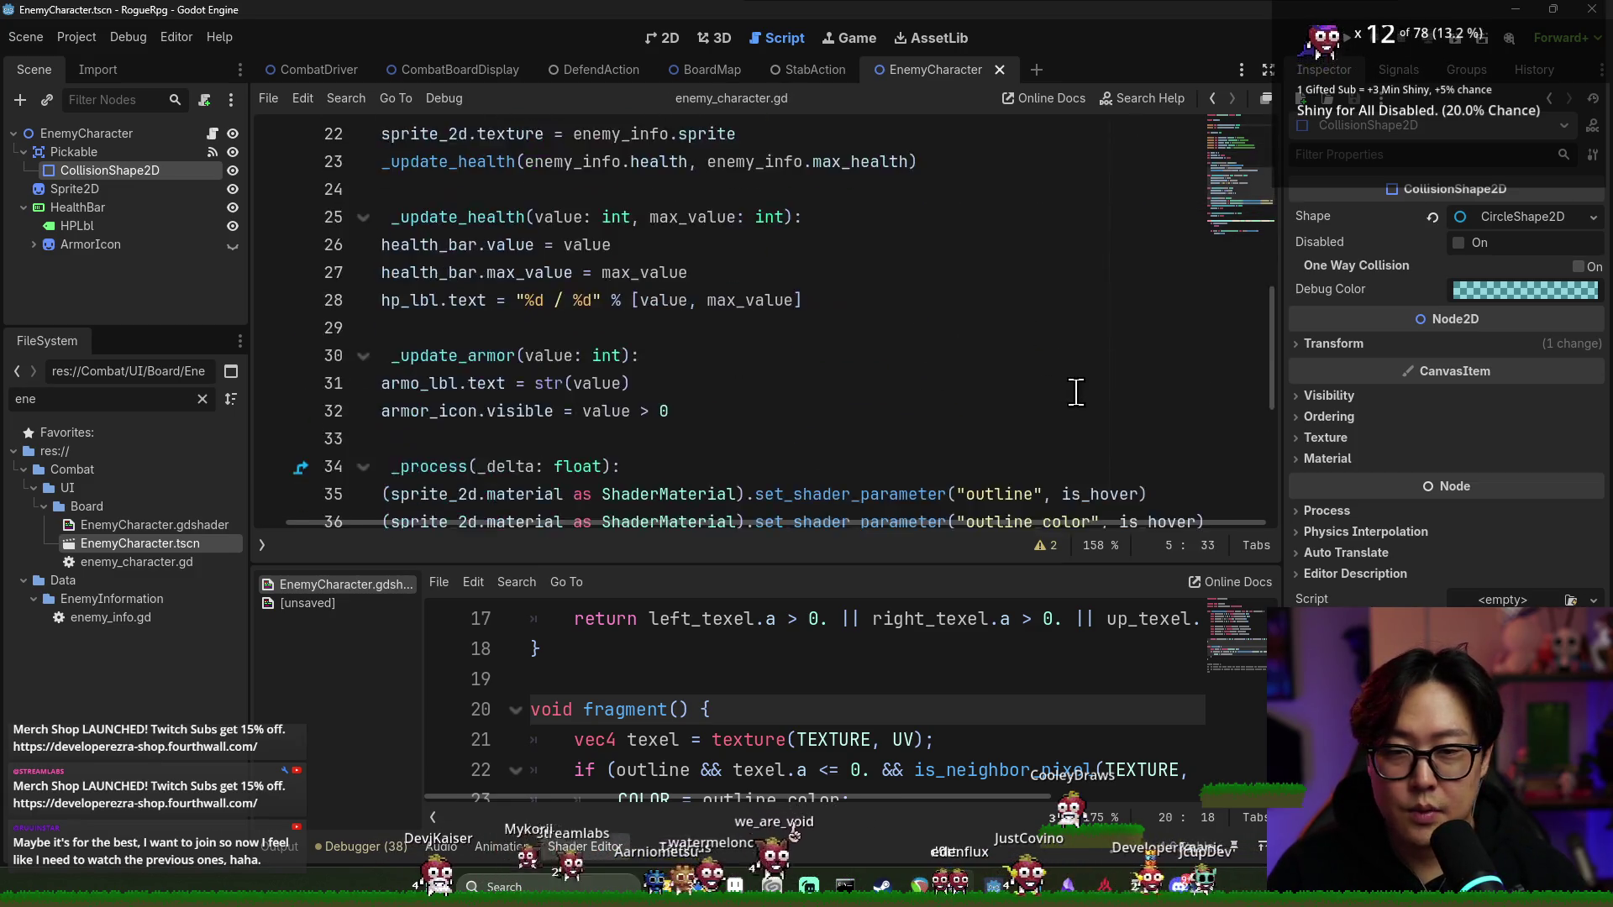
pyautogui.doubleClick(1122, 277)
pyautogui.hotkey('ctrl', 'v')
pyautogui.press('Home')
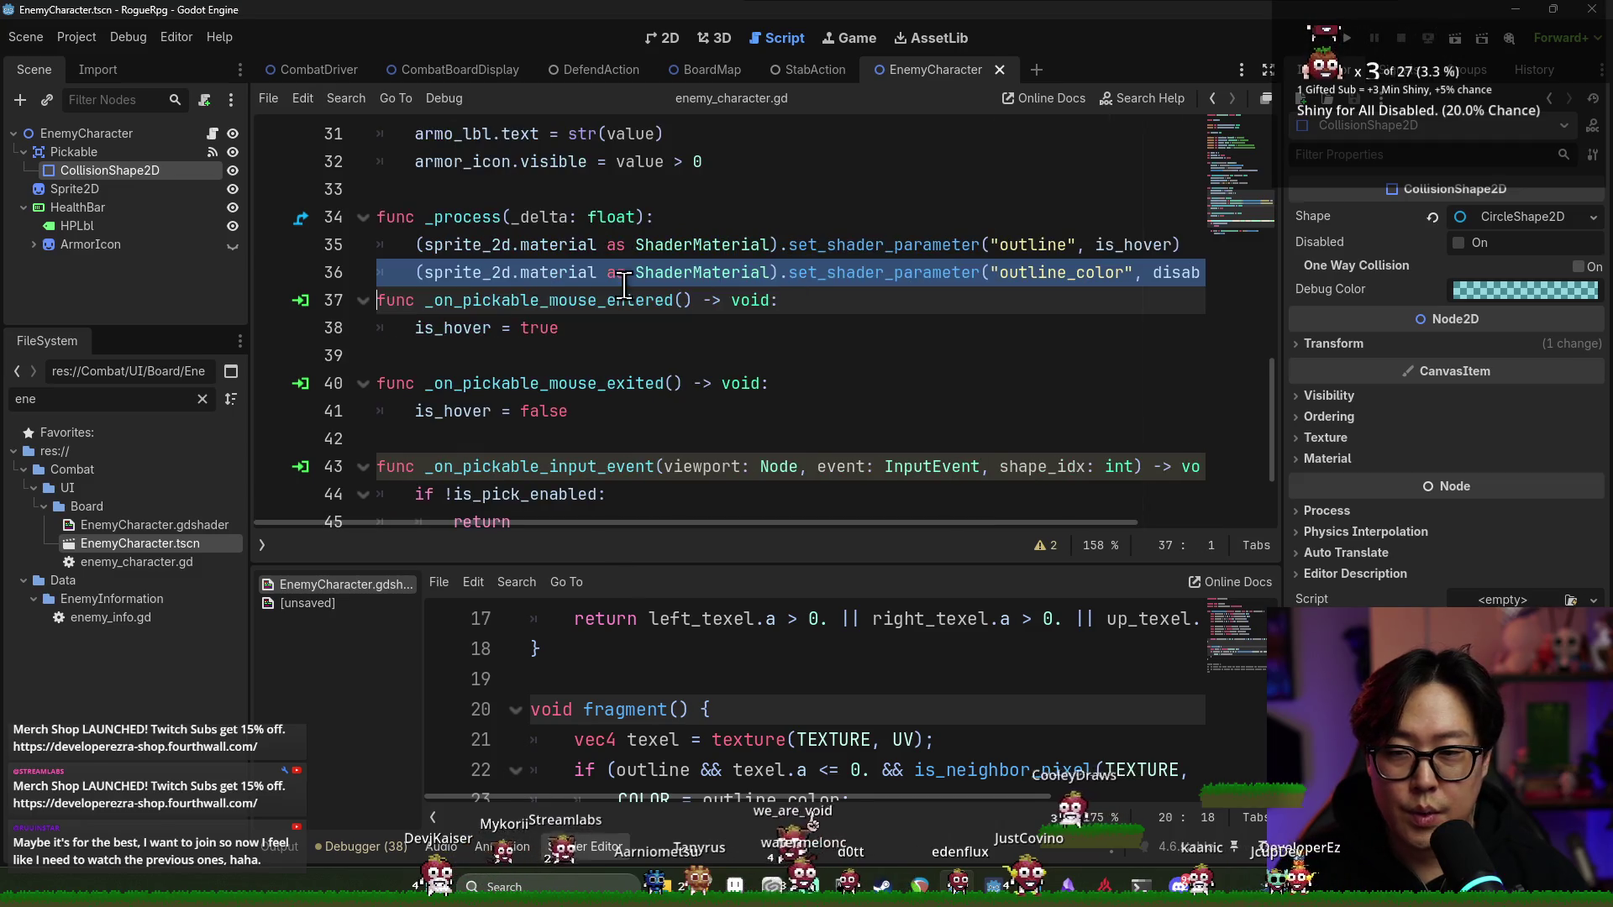
# Add a second outline_color call using enabled_hover_color and save
pyautogui.click(379, 303)
pyautogui.press('Return')
pyautogui.press('Up')
pyautogui.hotkey('ctrl', 'v')
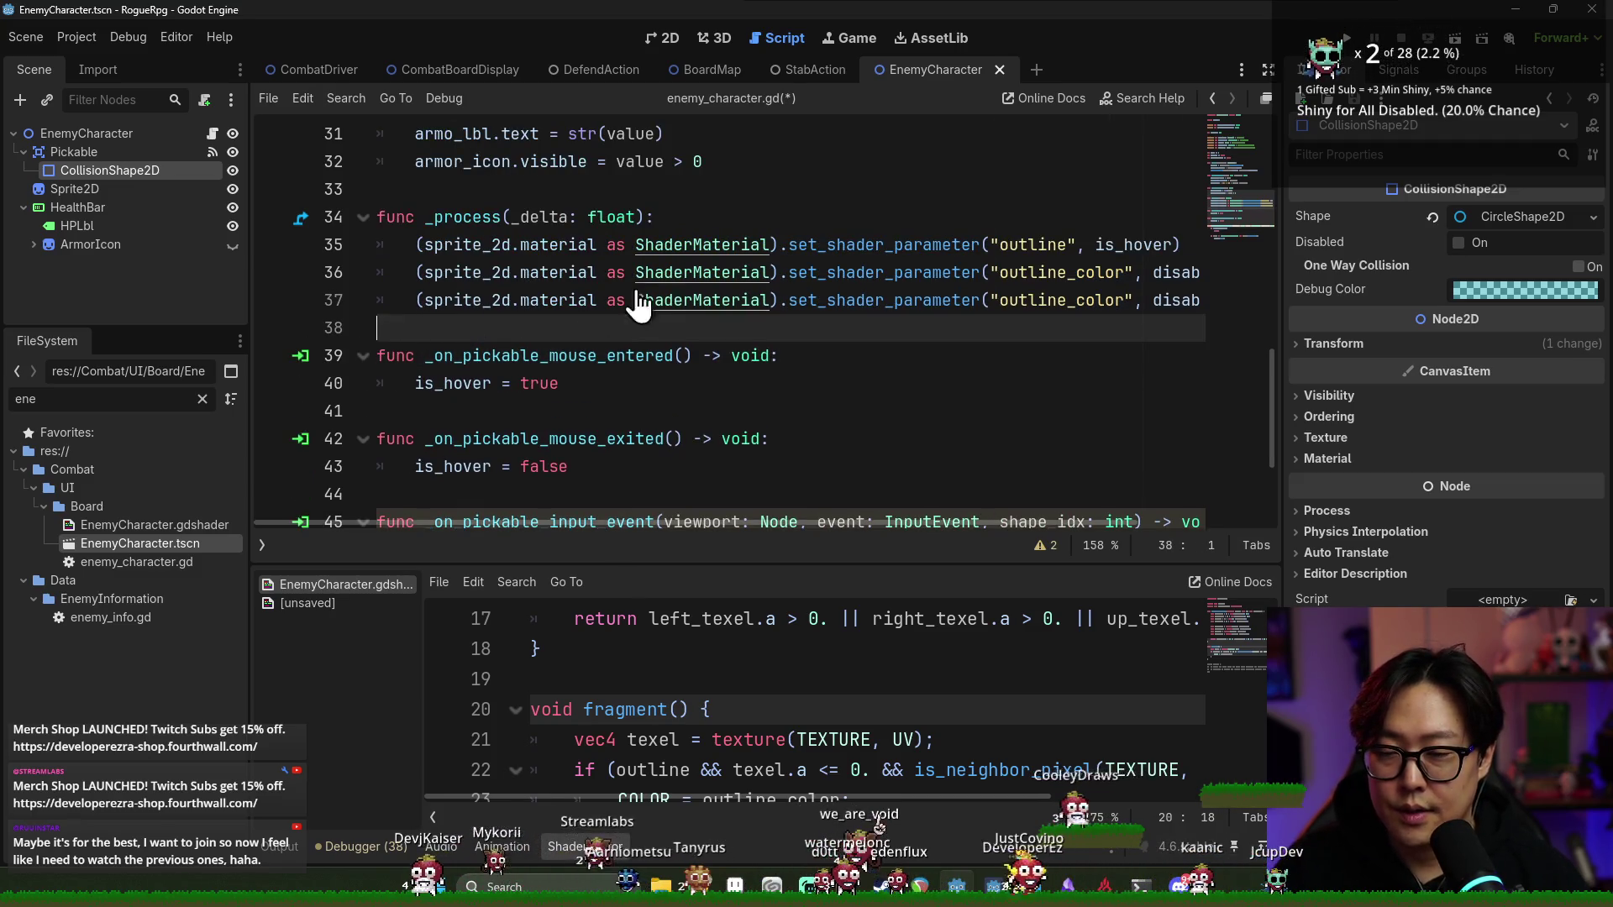
pyautogui.doubleClick(1167, 301)
pyautogui.write('en')
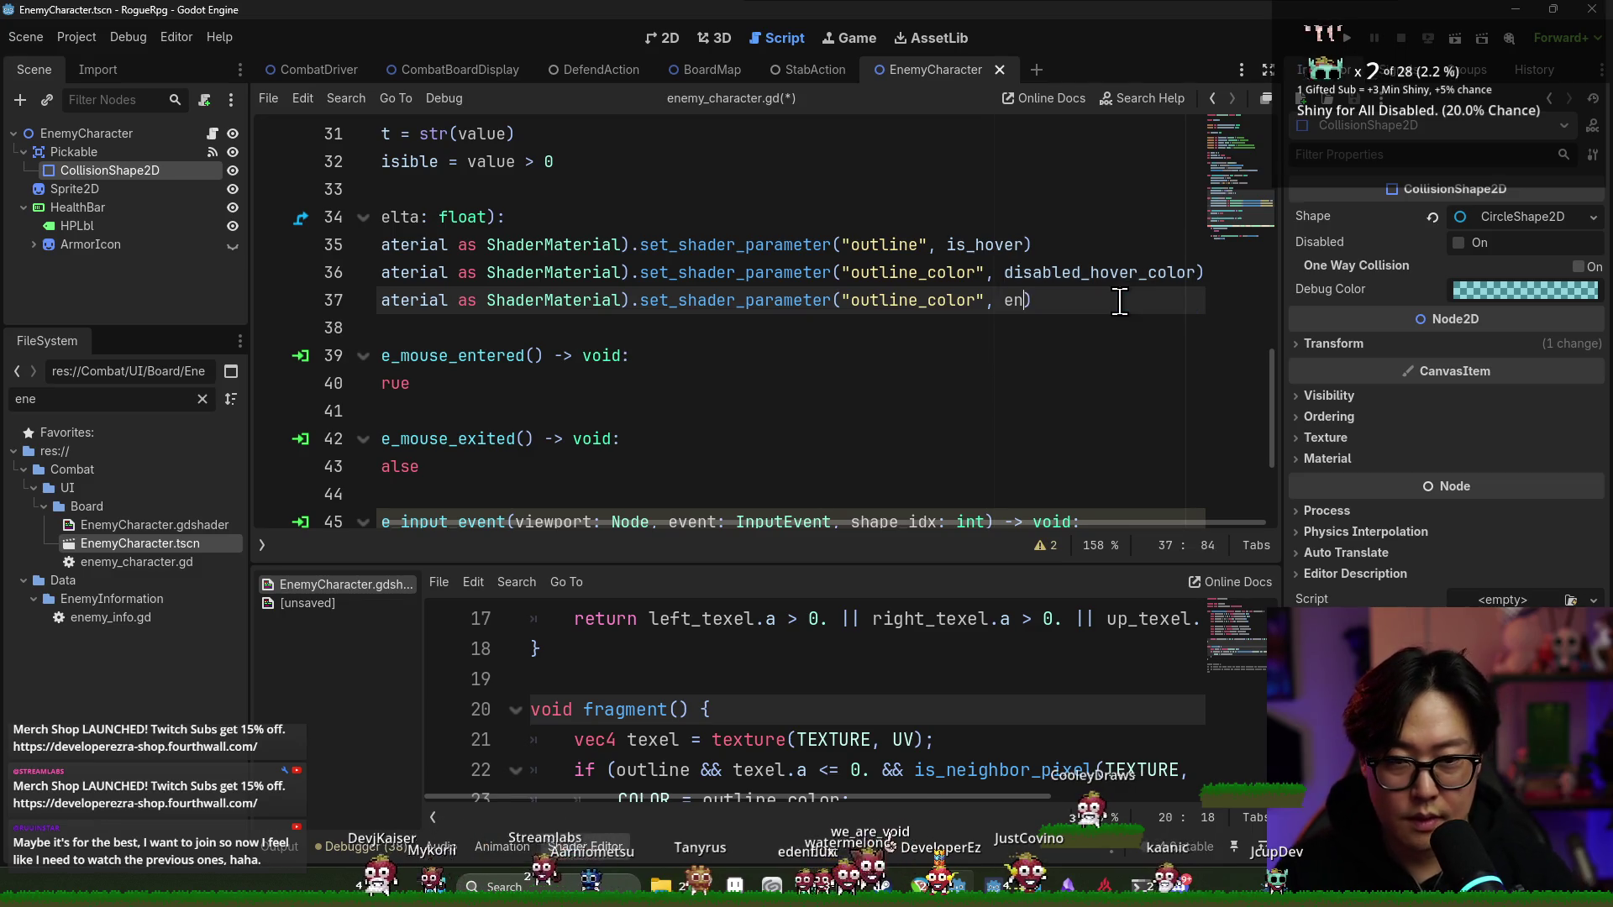
pyautogui.press('Return')
pyautogui.hotkey('ctrl', 's')
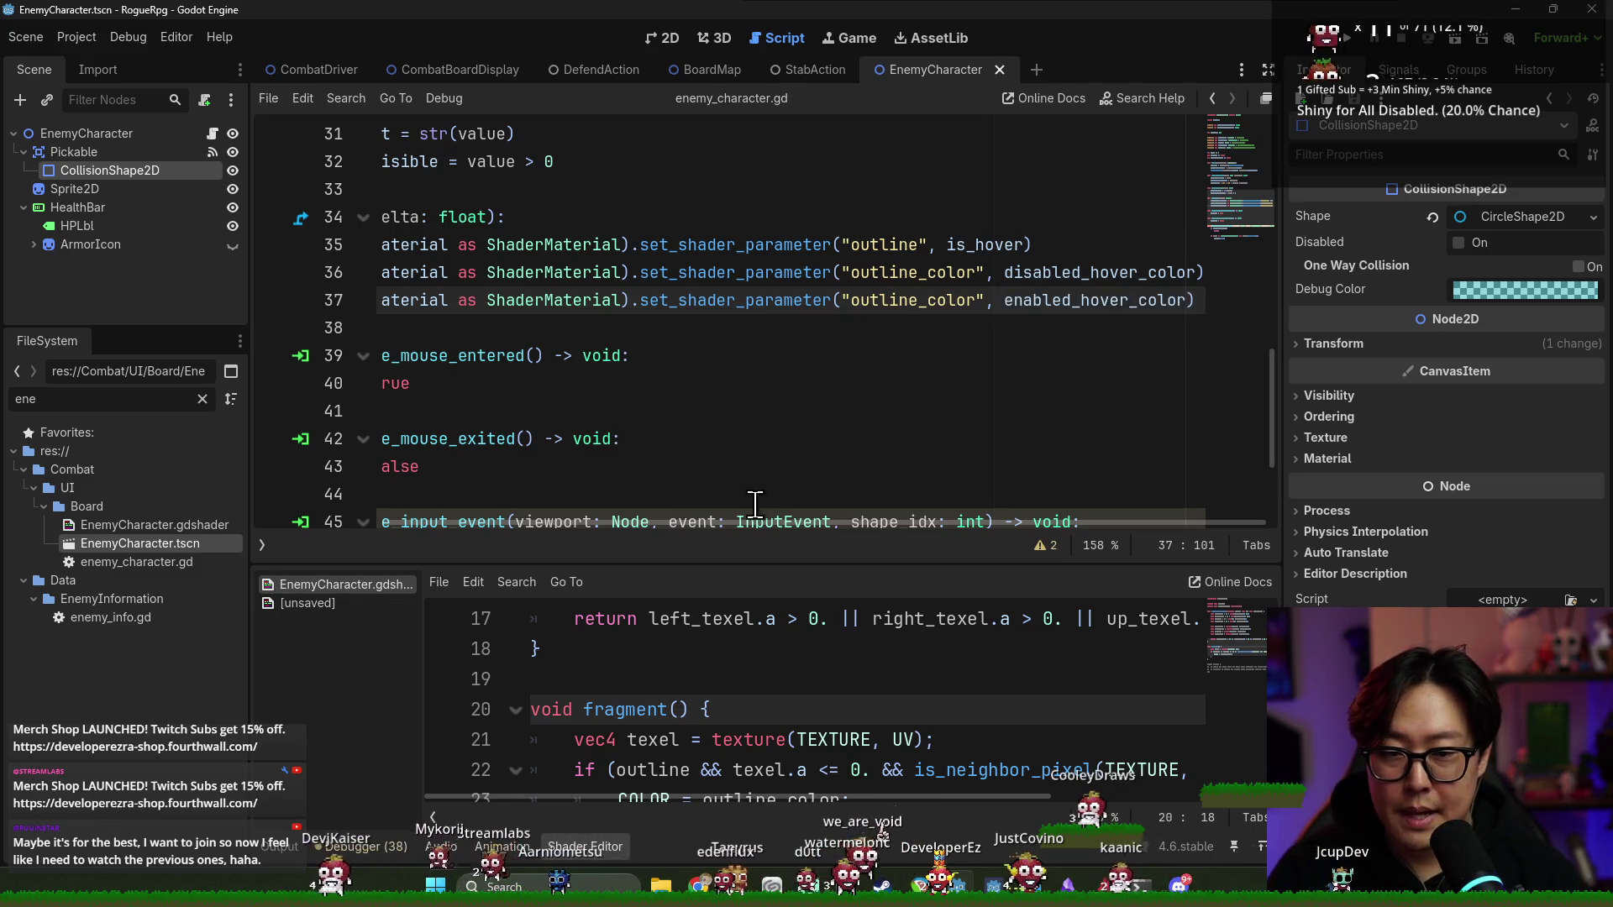
# Wrap the two calls in an if is_pick_enabled: / else: block and save
pyautogui.hscroll(-3, 558, 514)
pyautogui.write('if is_pick_enabled:')
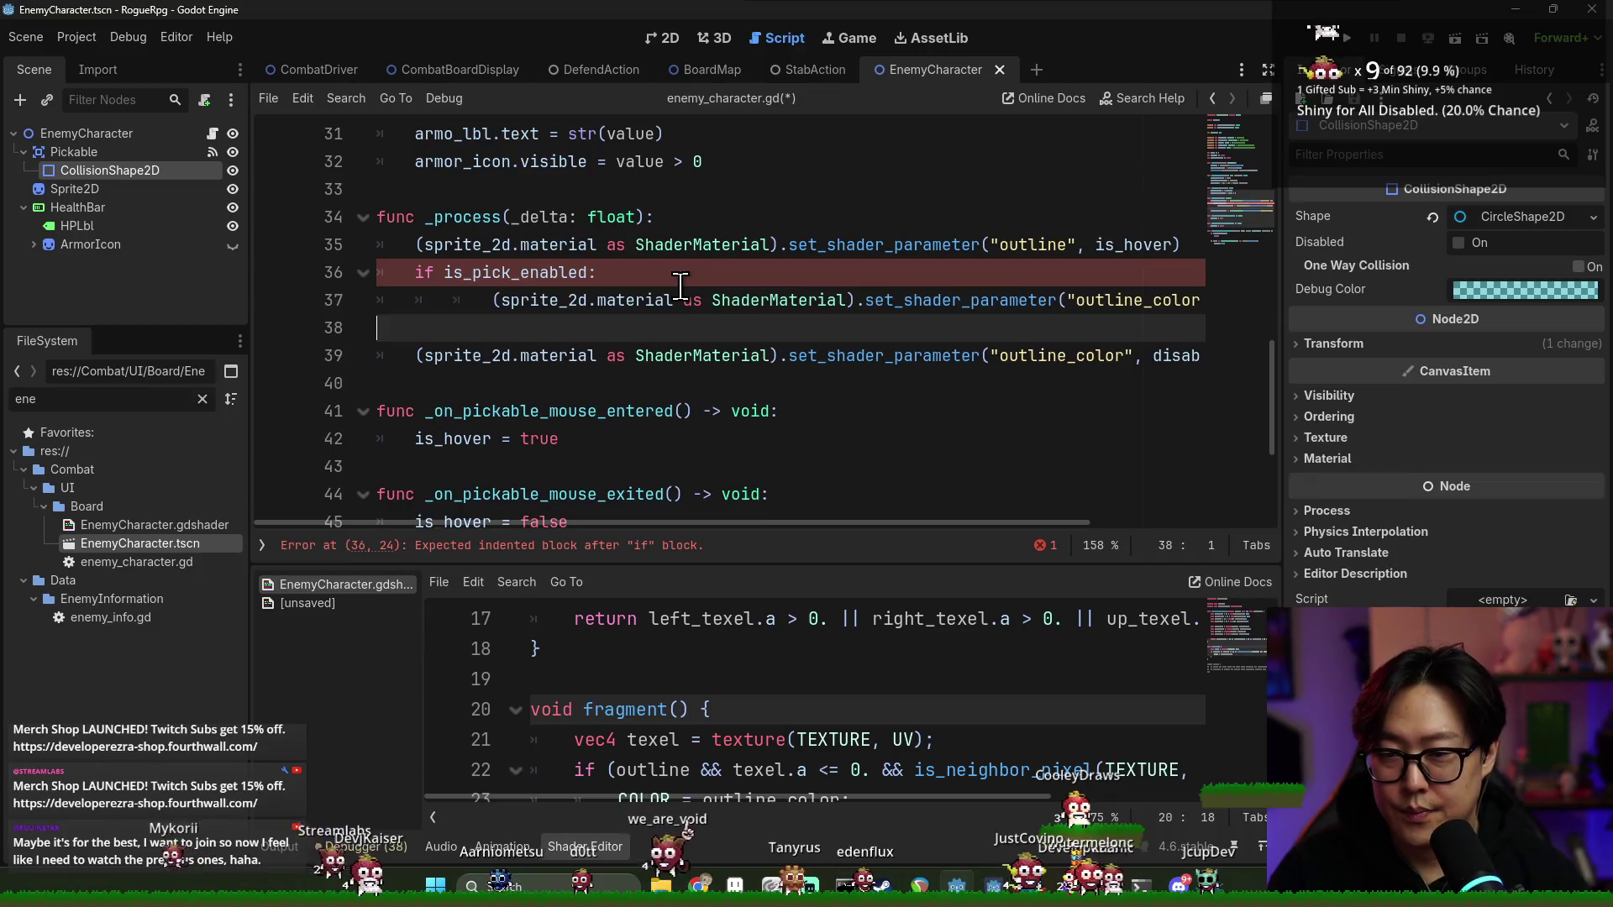
pyautogui.press('Return')
pyautogui.write('else:')
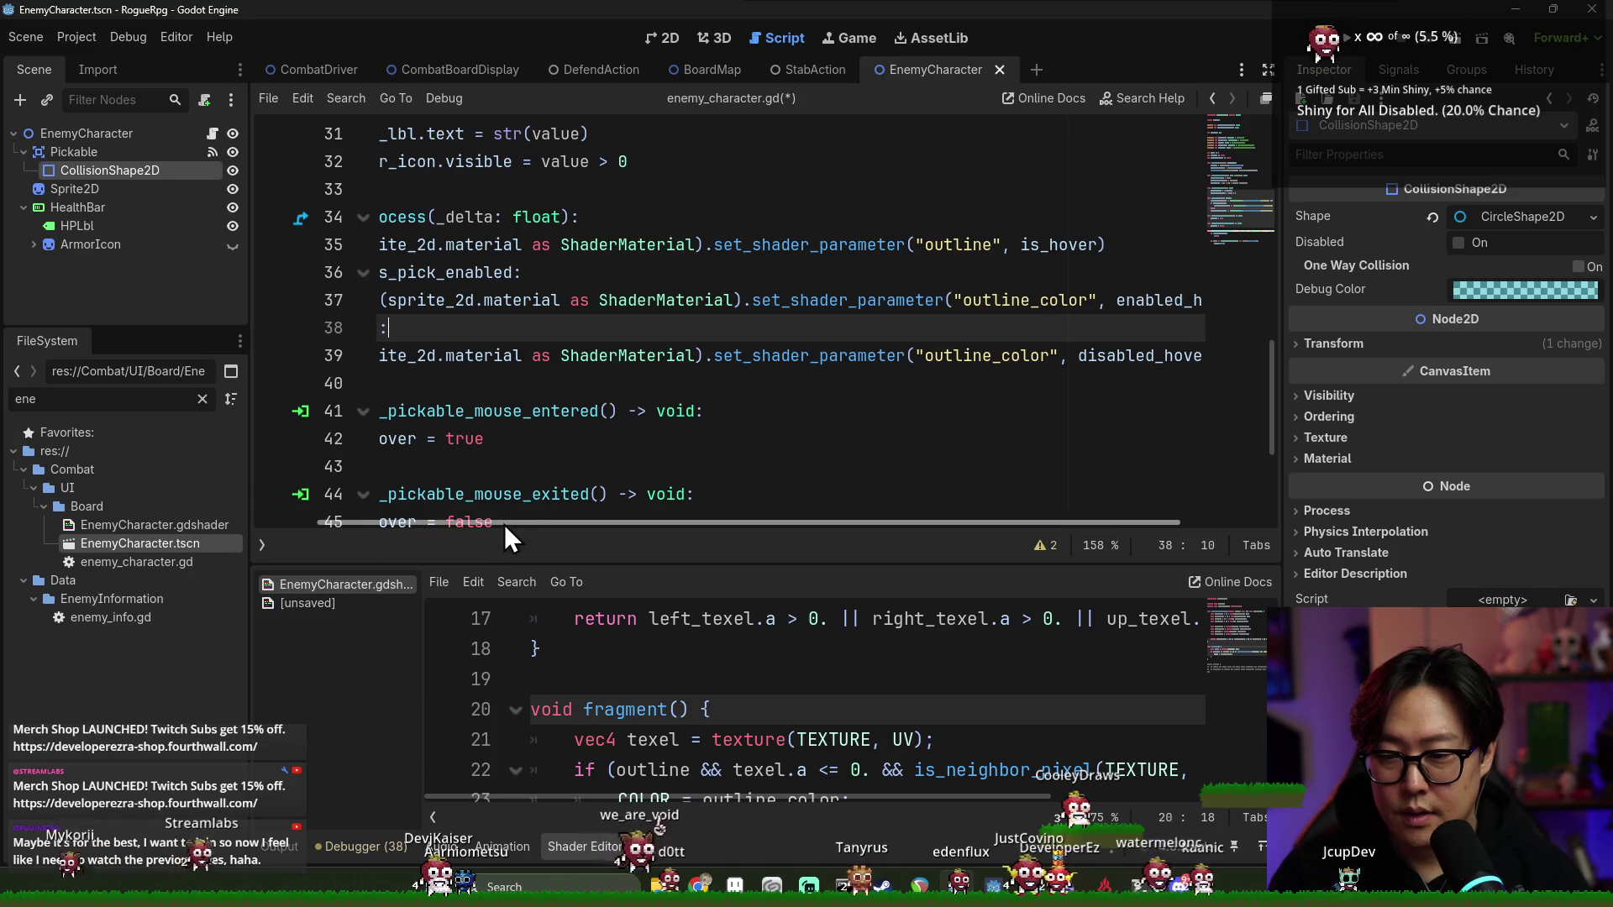
pyautogui.hscroll(-3, 504, 524)
pyautogui.hotkey('ctrl', 's')
pyautogui.click(595, 261)
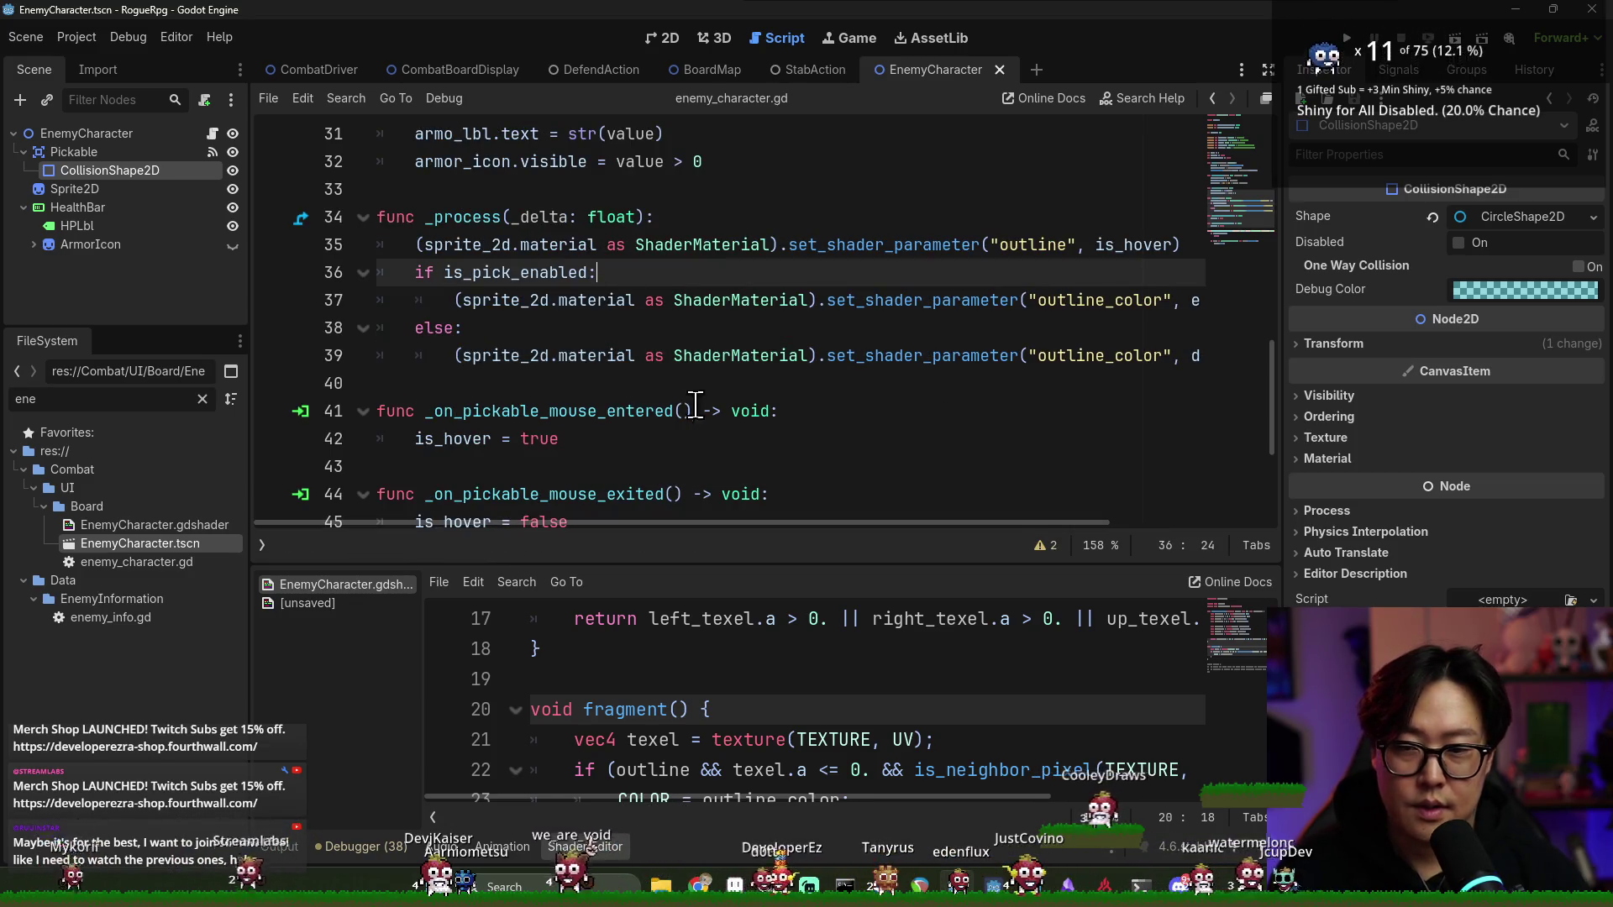
pyautogui.click(783, 301)
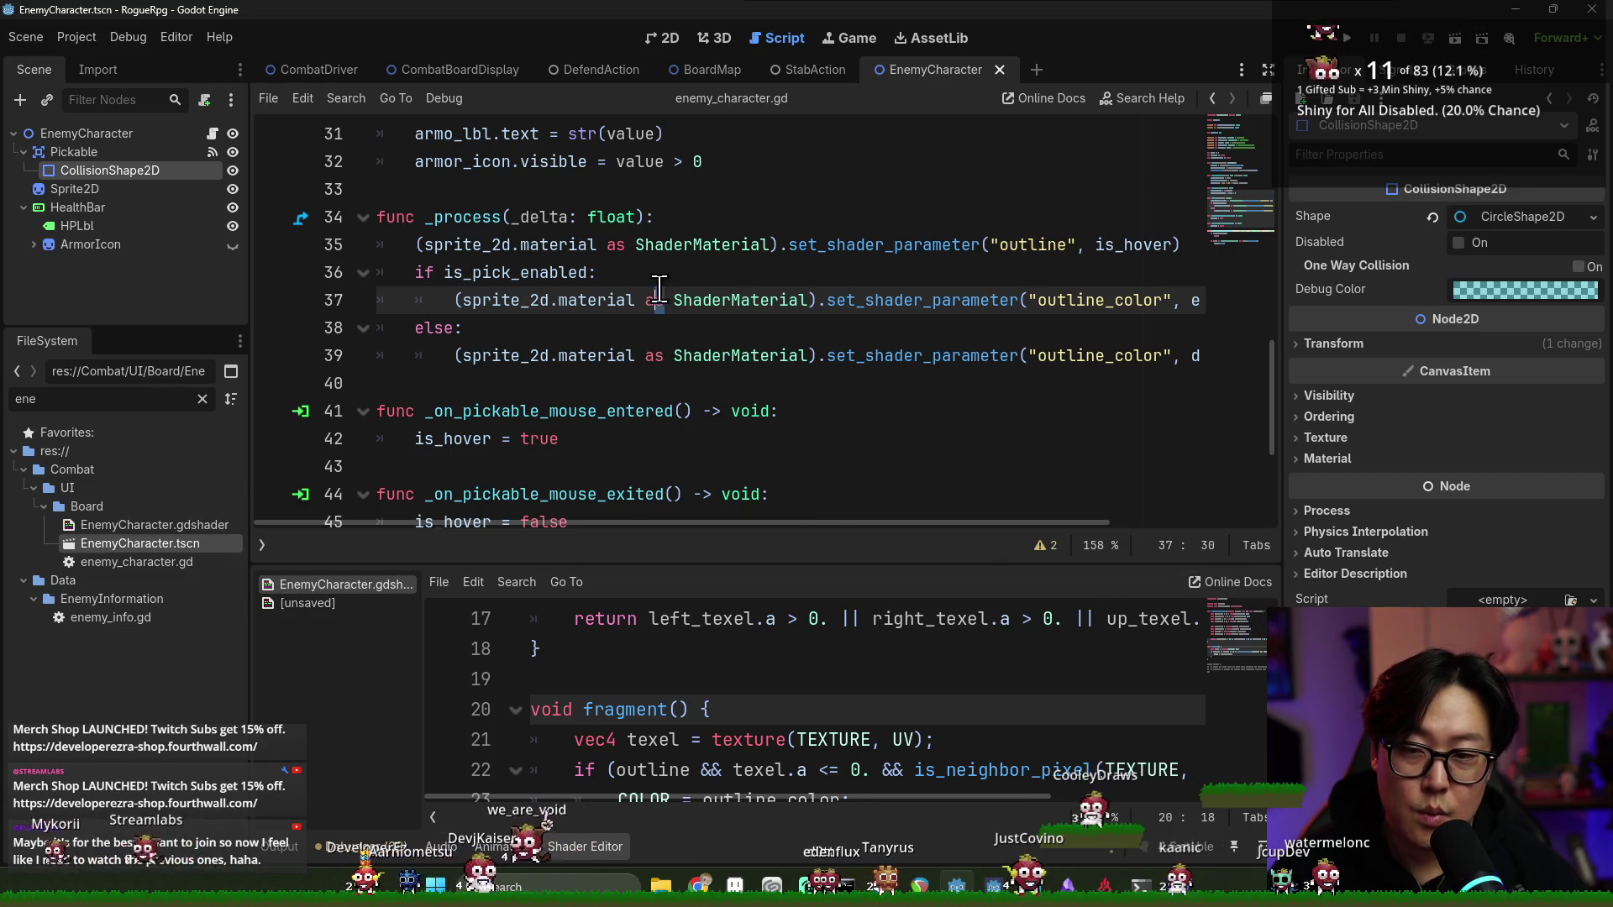
# Set the EnemyCharacter's Disabled Hover Color to bright green
pyautogui.click(89, 133)
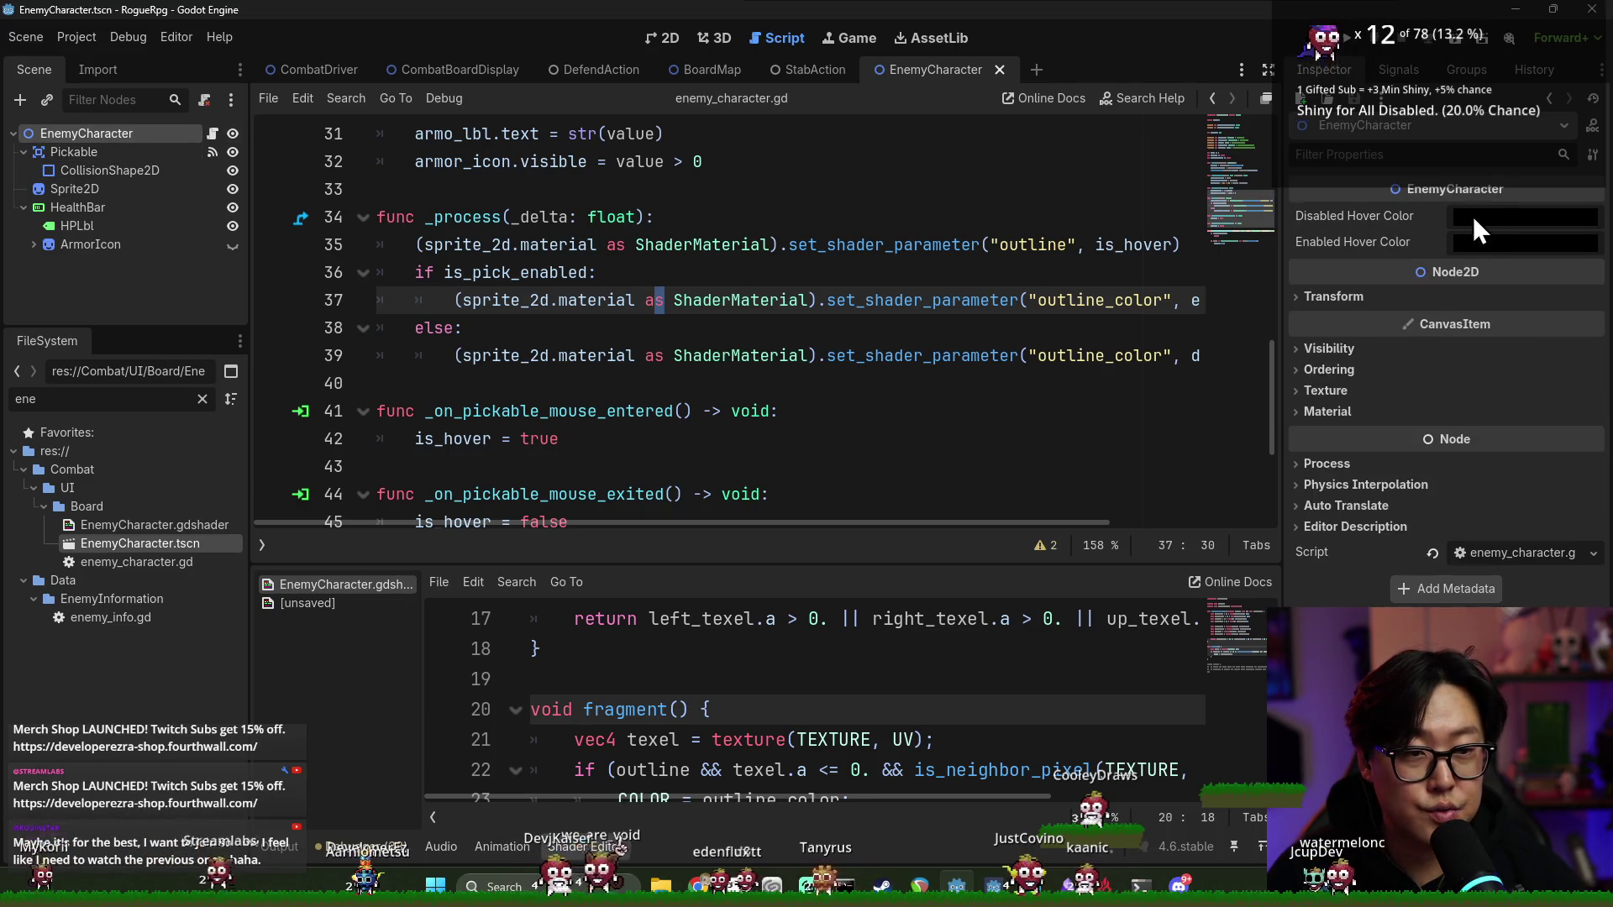
pyautogui.click(1477, 219)
pyautogui.moveTo(1491, 580)
pyautogui.mouseDown()
pyautogui.moveTo(1550, 593)
pyautogui.moveTo(1533, 558)
pyautogui.mouseUp()
pyautogui.moveTo(1439, 536); pyautogui.dragTo(1421, 529)
pyautogui.click(1517, 559)
pyautogui.click(1510, 585)
pyautogui.click(1438, 532)
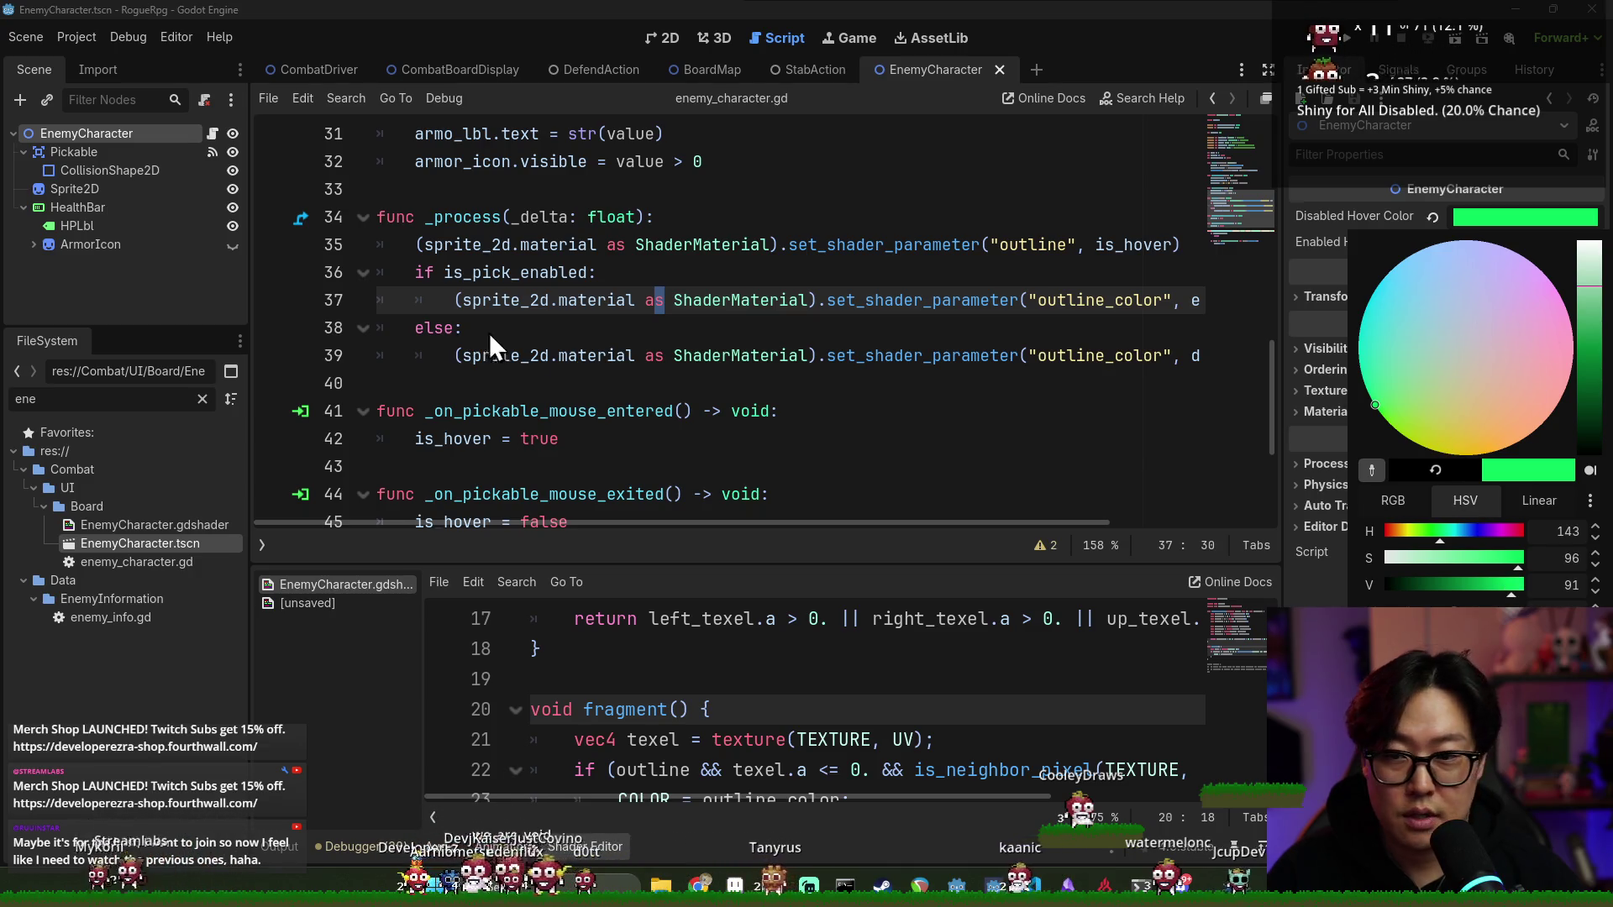
pyautogui.click(1311, 482)
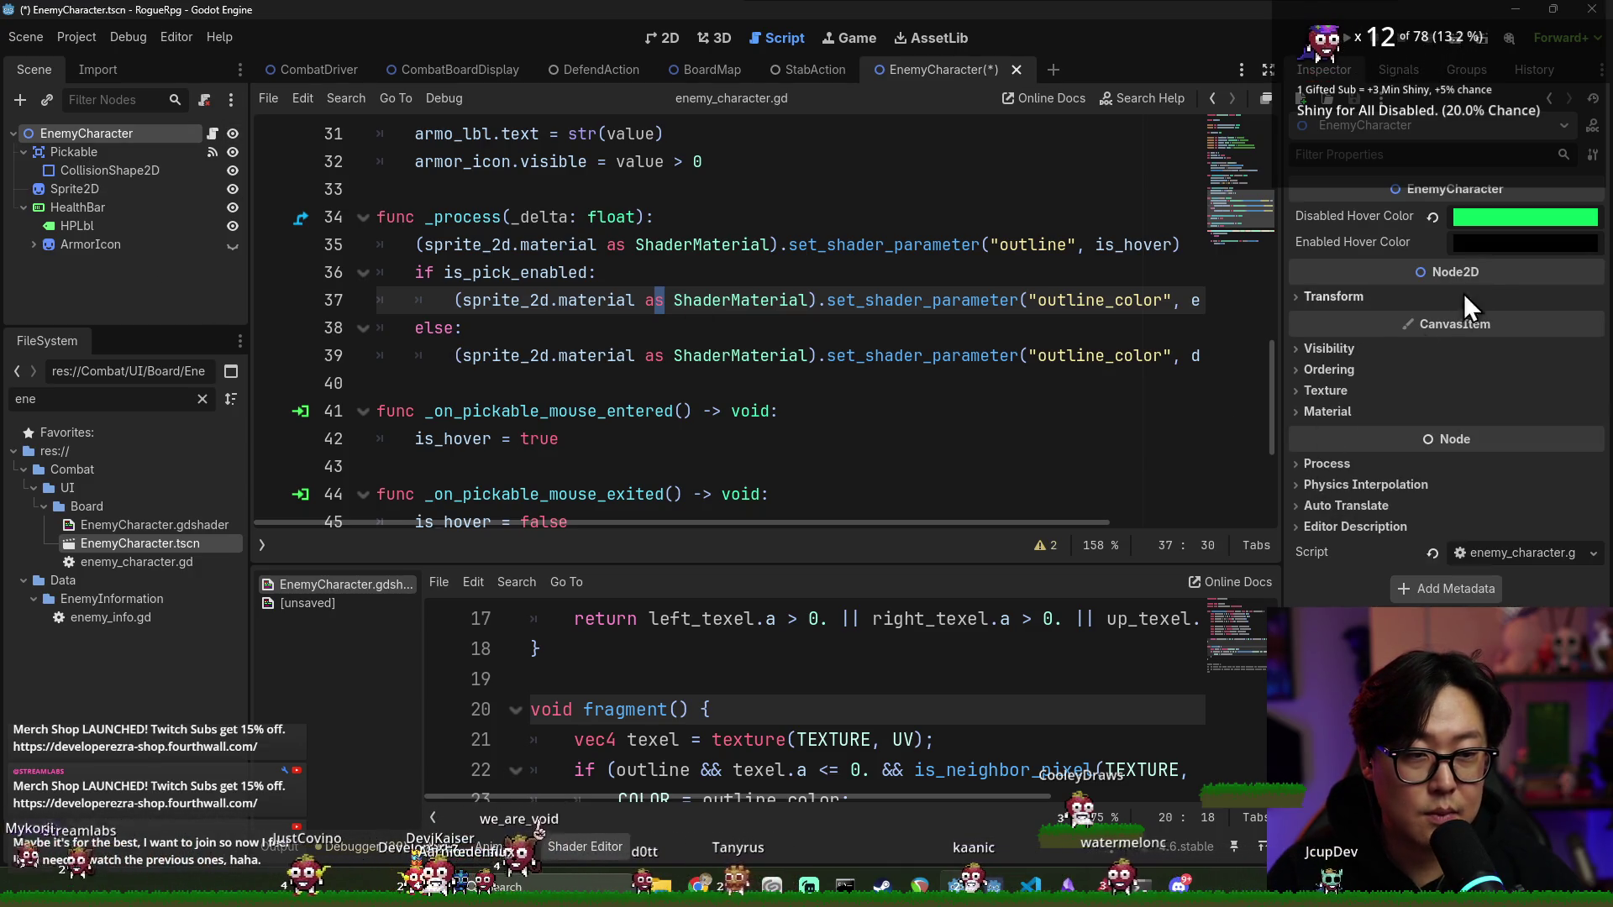
# Set Enabled Hover Color to purple and save the scene
pyautogui.click(1488, 249)
pyautogui.click(1415, 527)
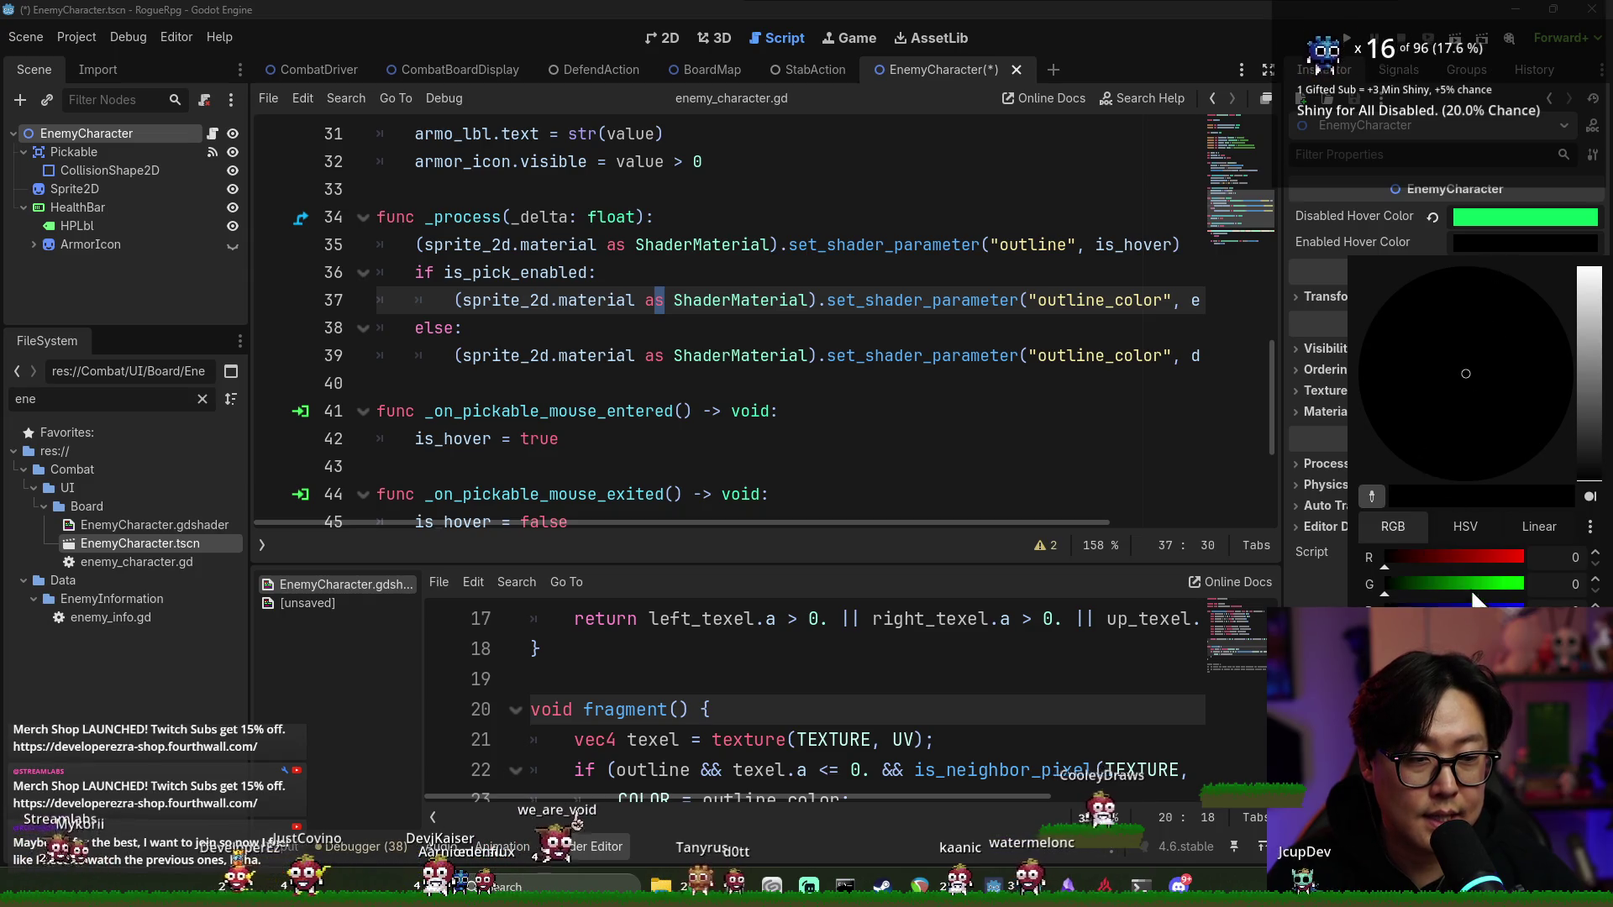
pyautogui.click(1459, 527)
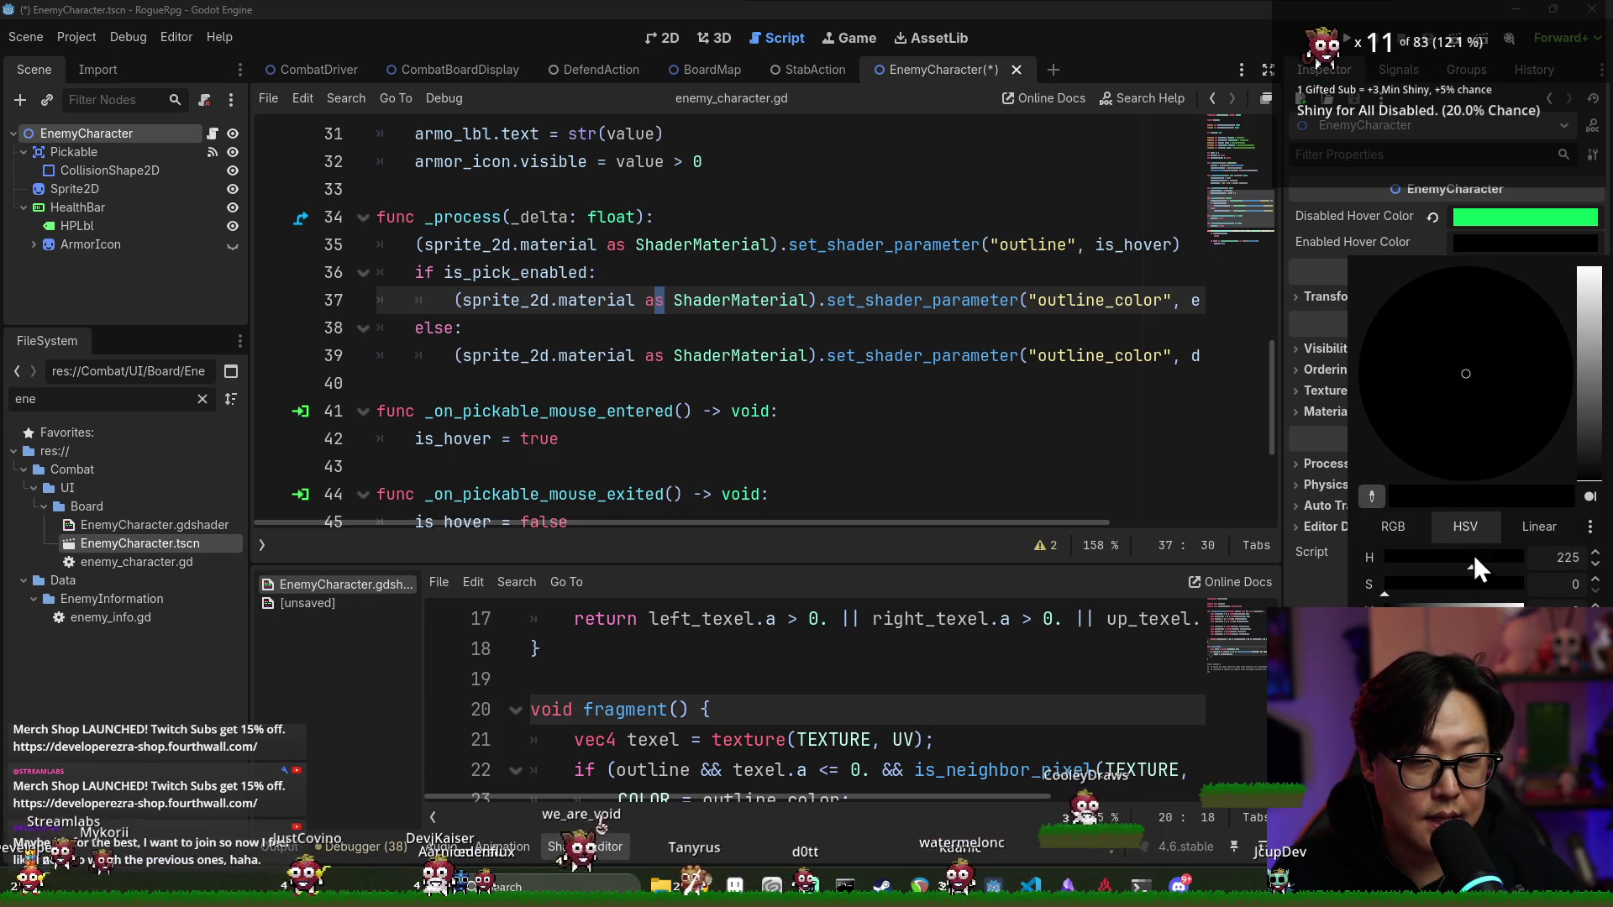
pyautogui.click(1462, 611)
pyautogui.moveTo(1500, 558); pyautogui.dragTo(1498, 561)
pyautogui.click(1504, 584)
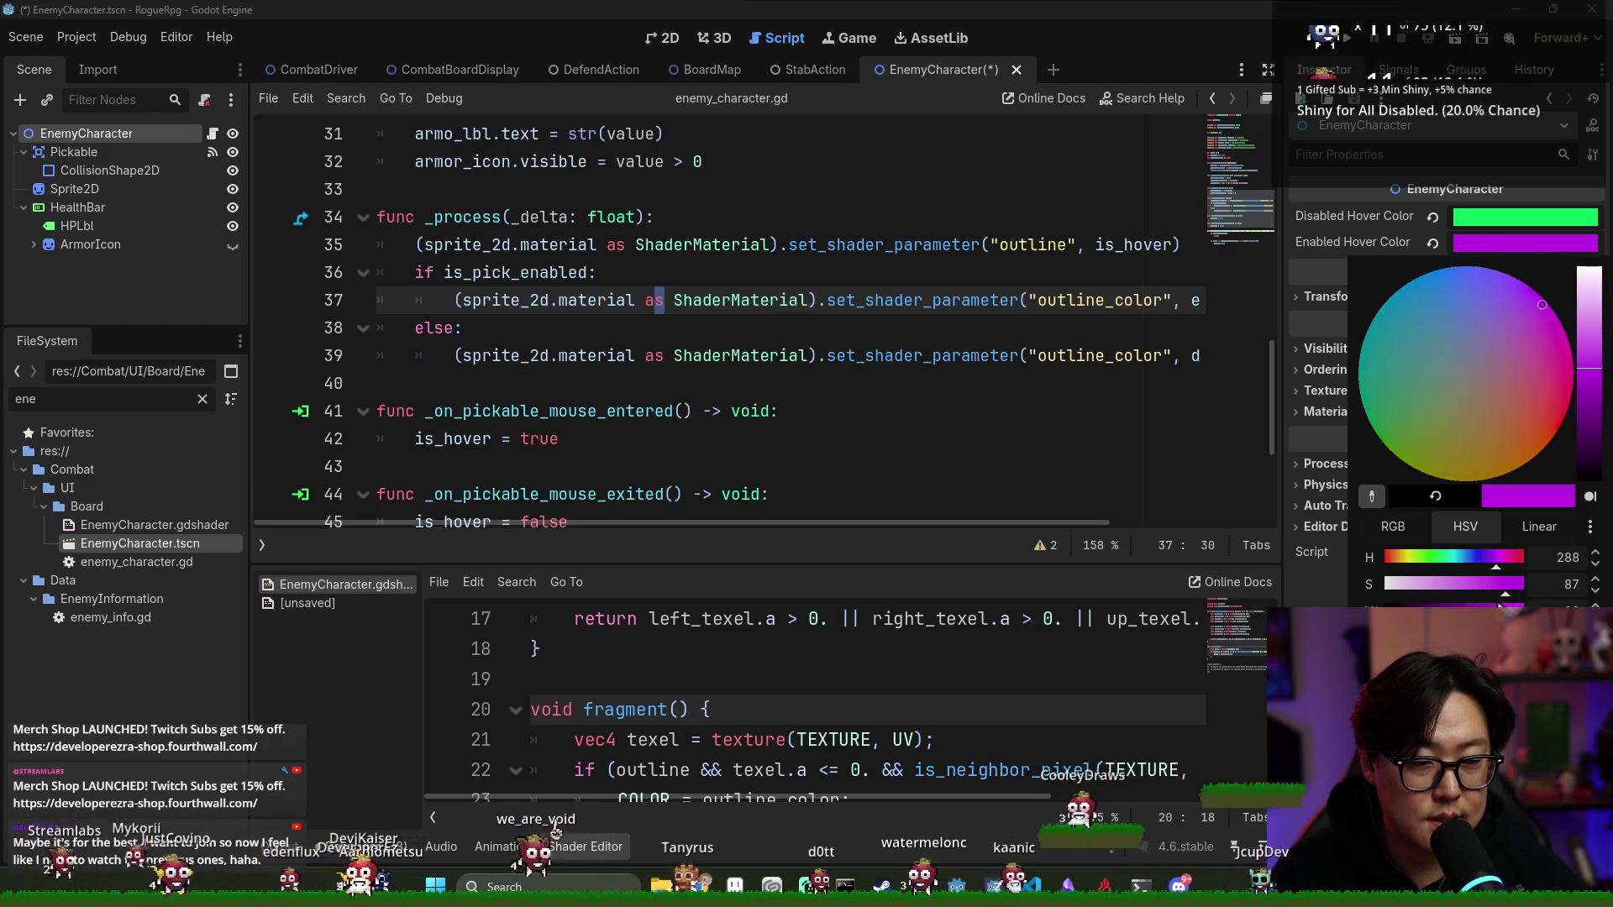
pyautogui.hotkey('ctrl', 's')
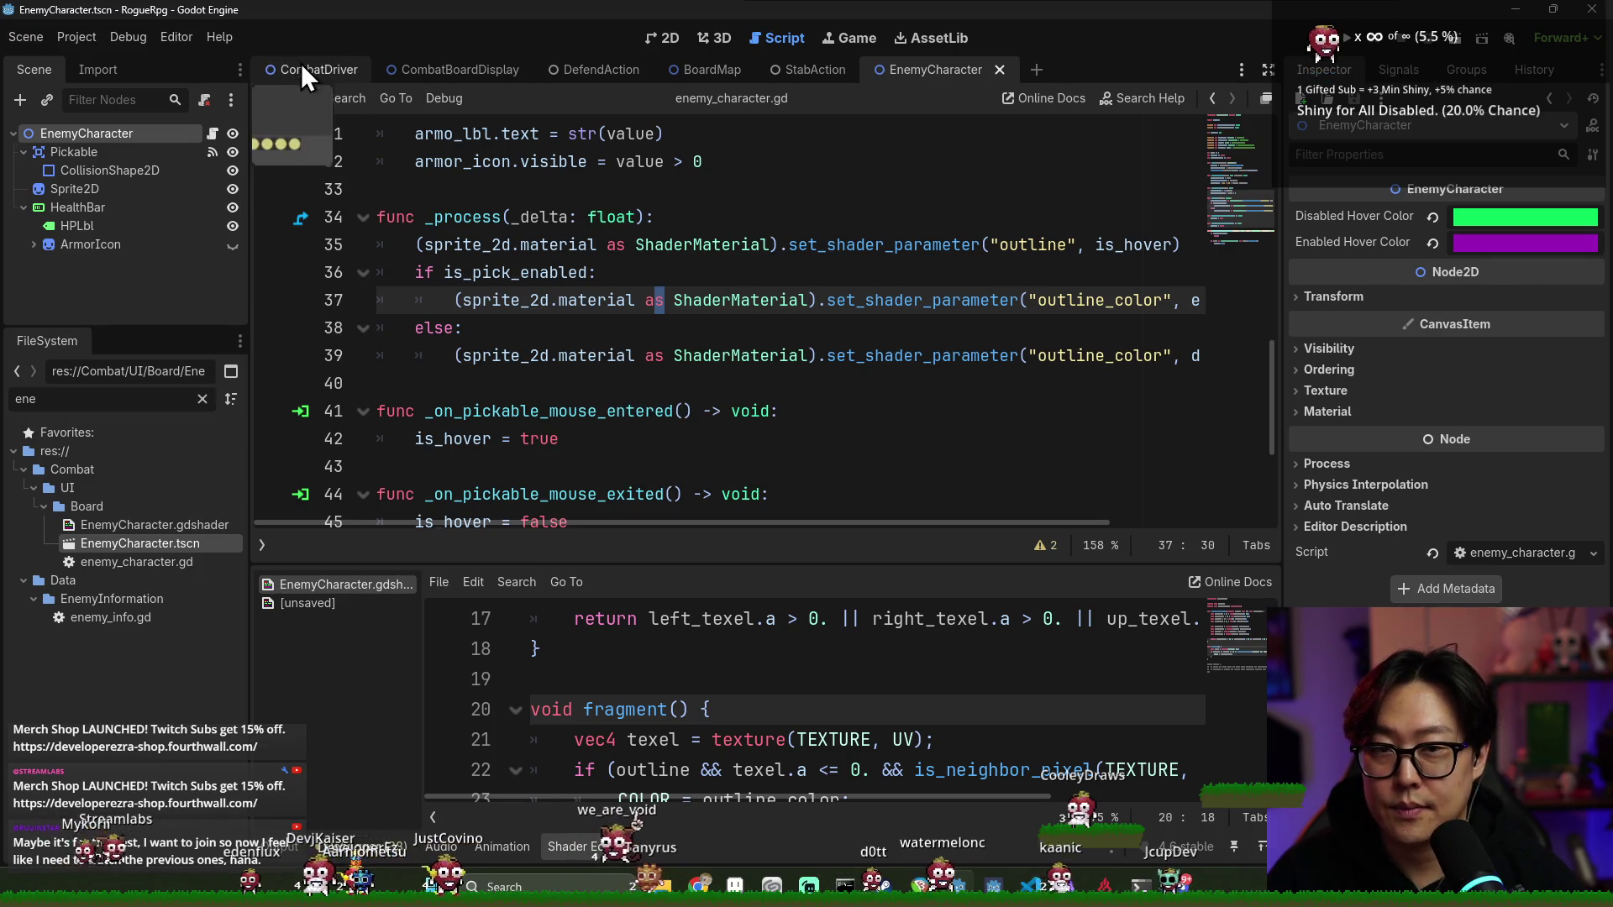
# Run the game from CombatDriver, start an encounter, try the fourth ability, then stop it
pyautogui.click(300, 69)
pyautogui.click(658, 38)
pyautogui.press('F5')
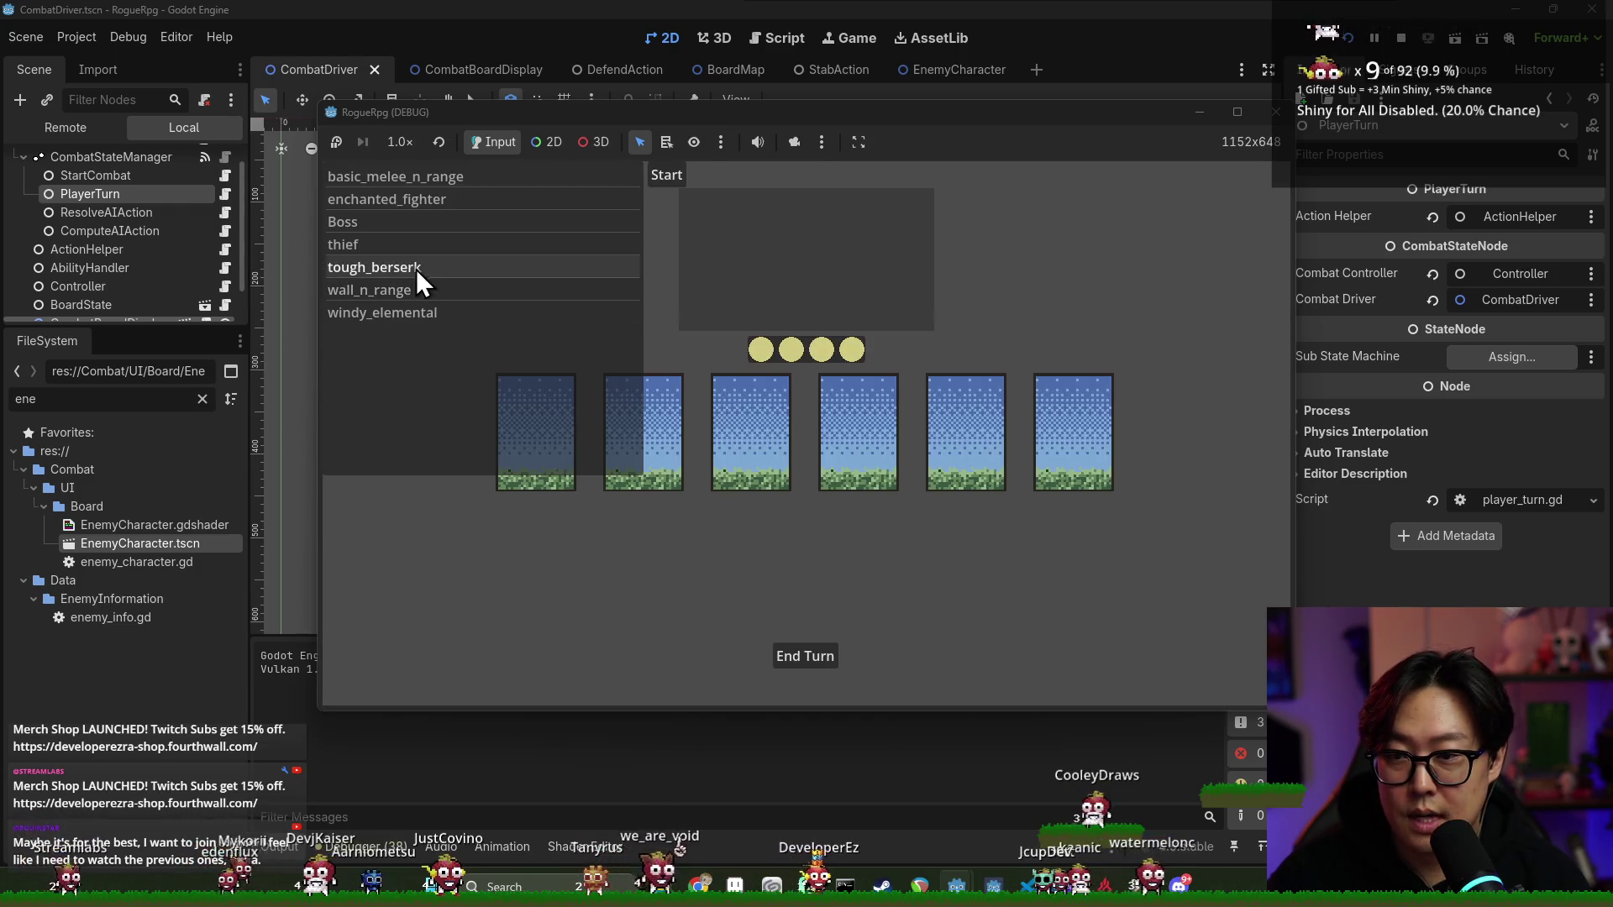
pyautogui.click(424, 289)
pyautogui.click(665, 176)
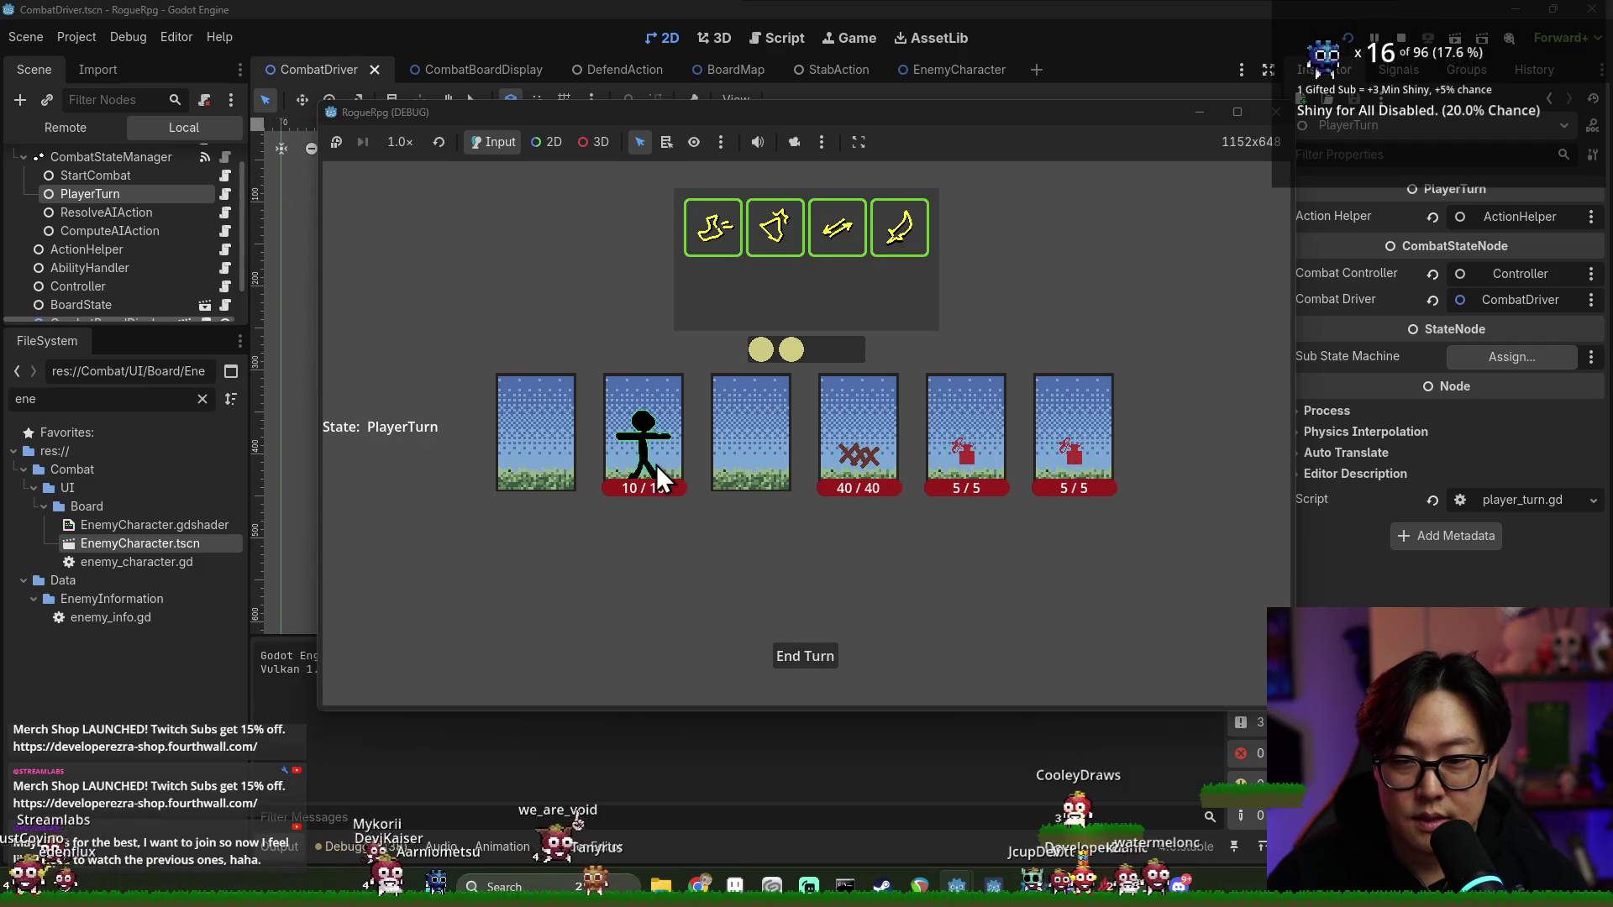
pyautogui.click(889, 234)
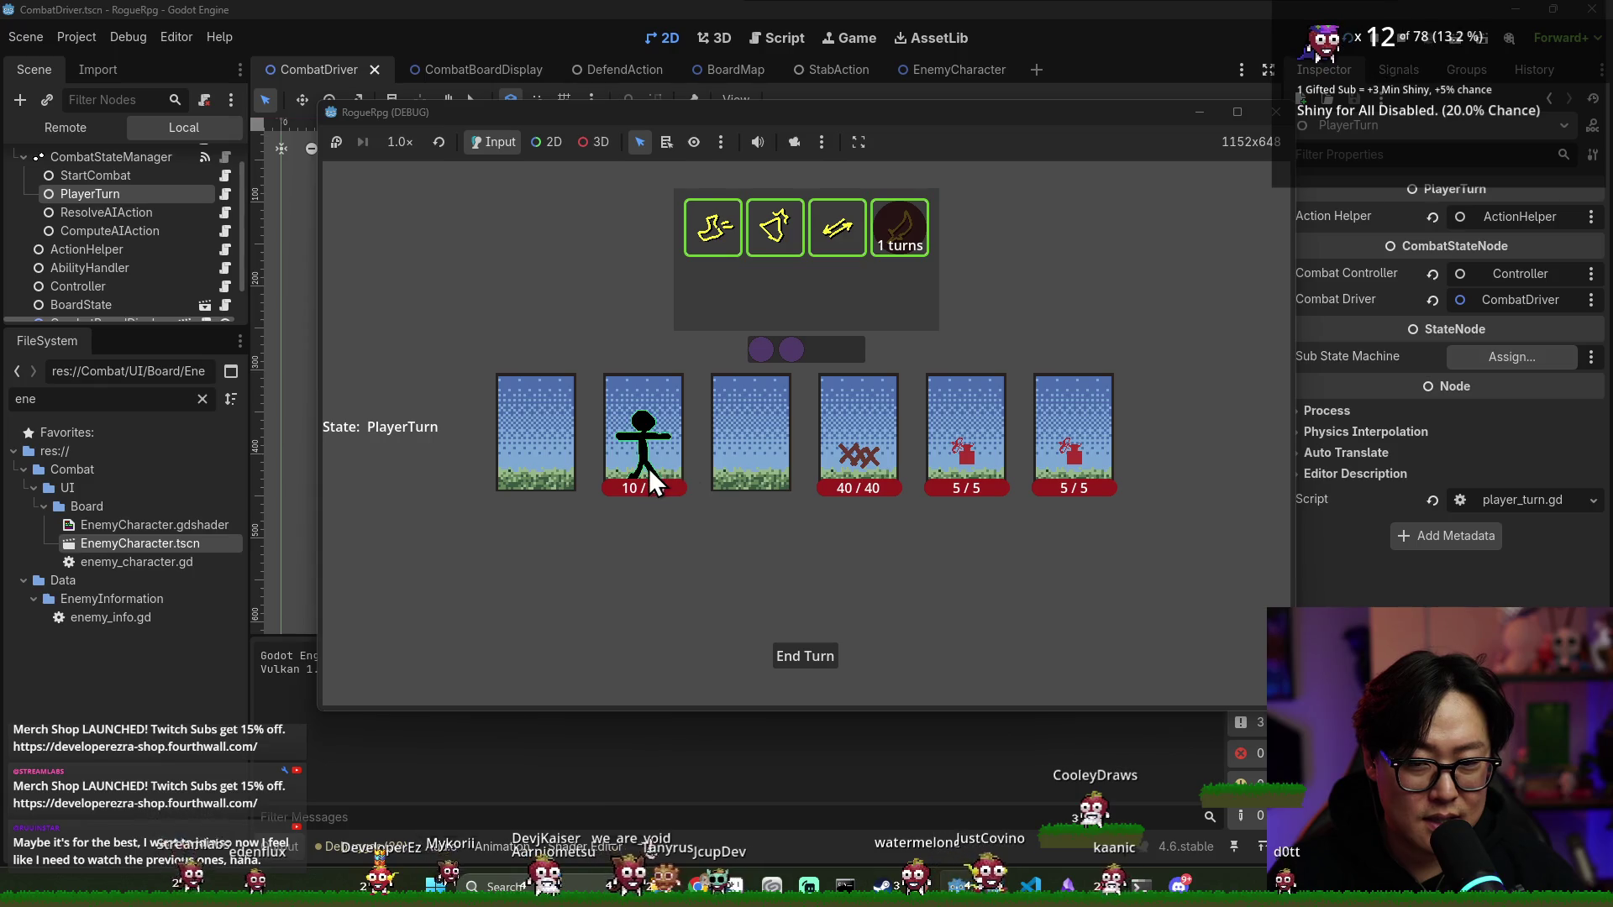
pyautogui.click(1395, 50)
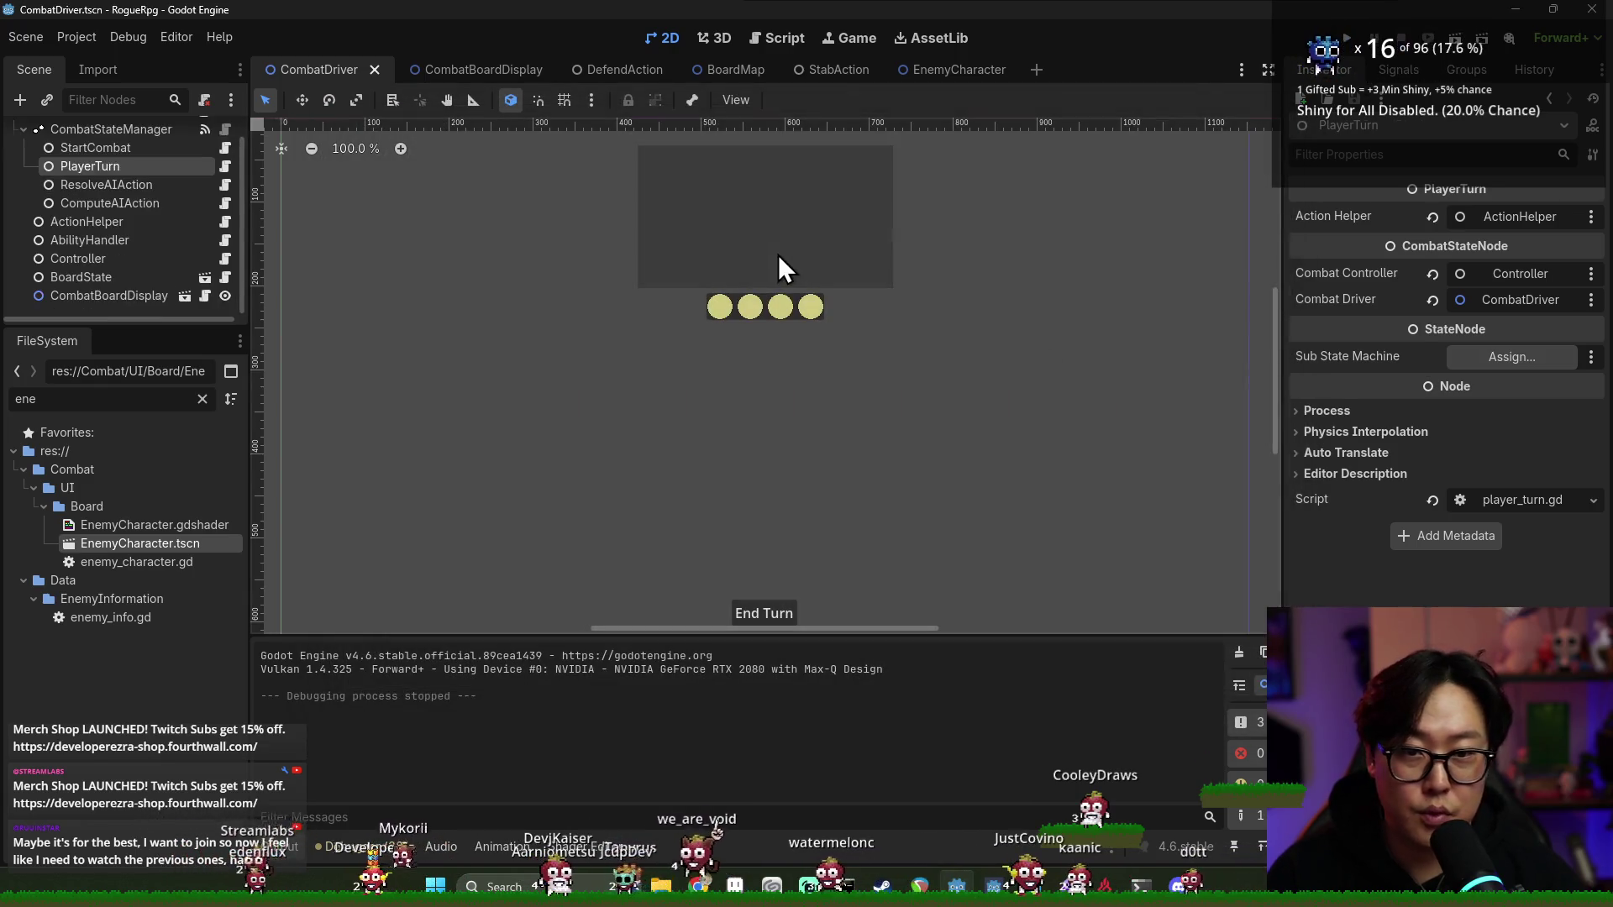
# Back in EnemyCharacter, change Enabled Hover Color to a saturated green
pyautogui.hotkey('ctrl', 's')
pyautogui.click(924, 69)
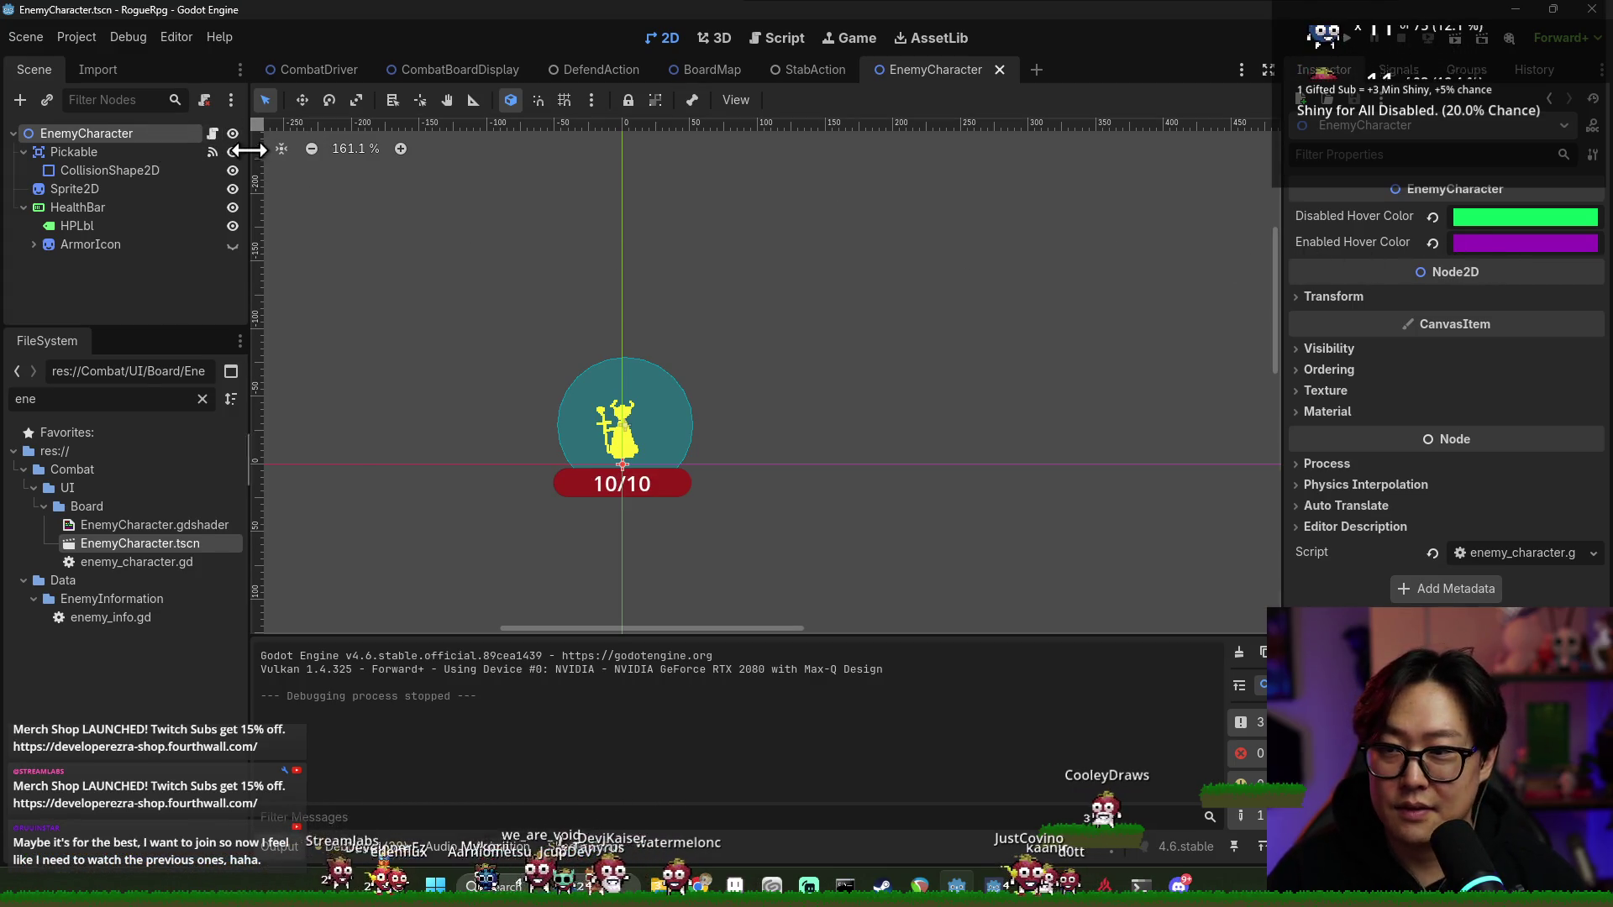
pyautogui.click(1570, 244)
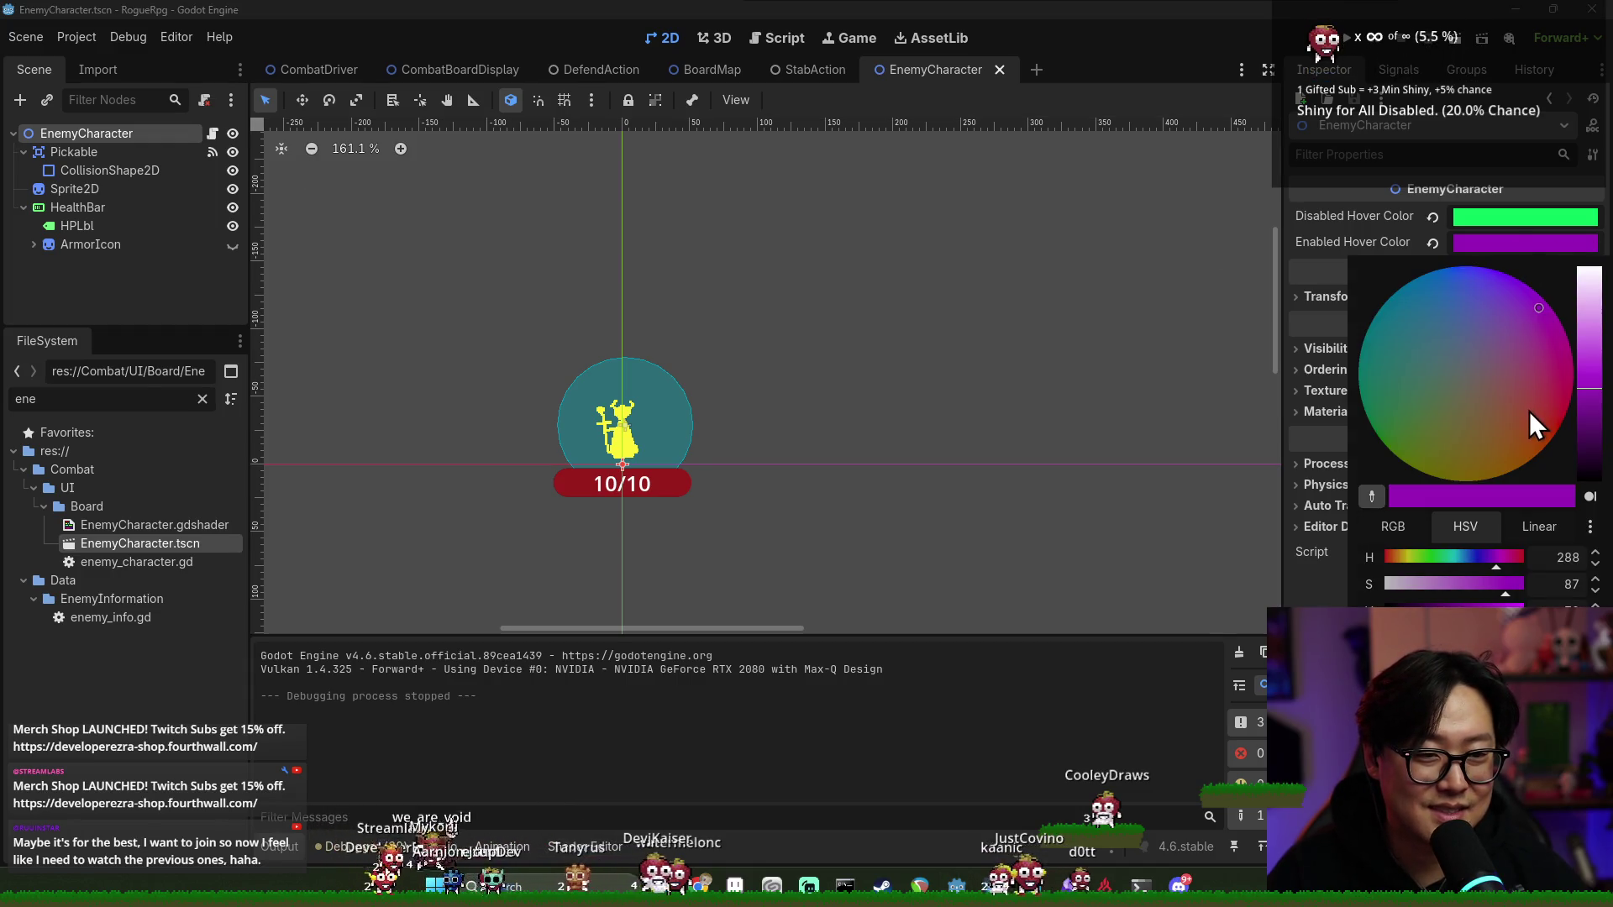
pyautogui.click(1421, 558)
pyautogui.click(1424, 558)
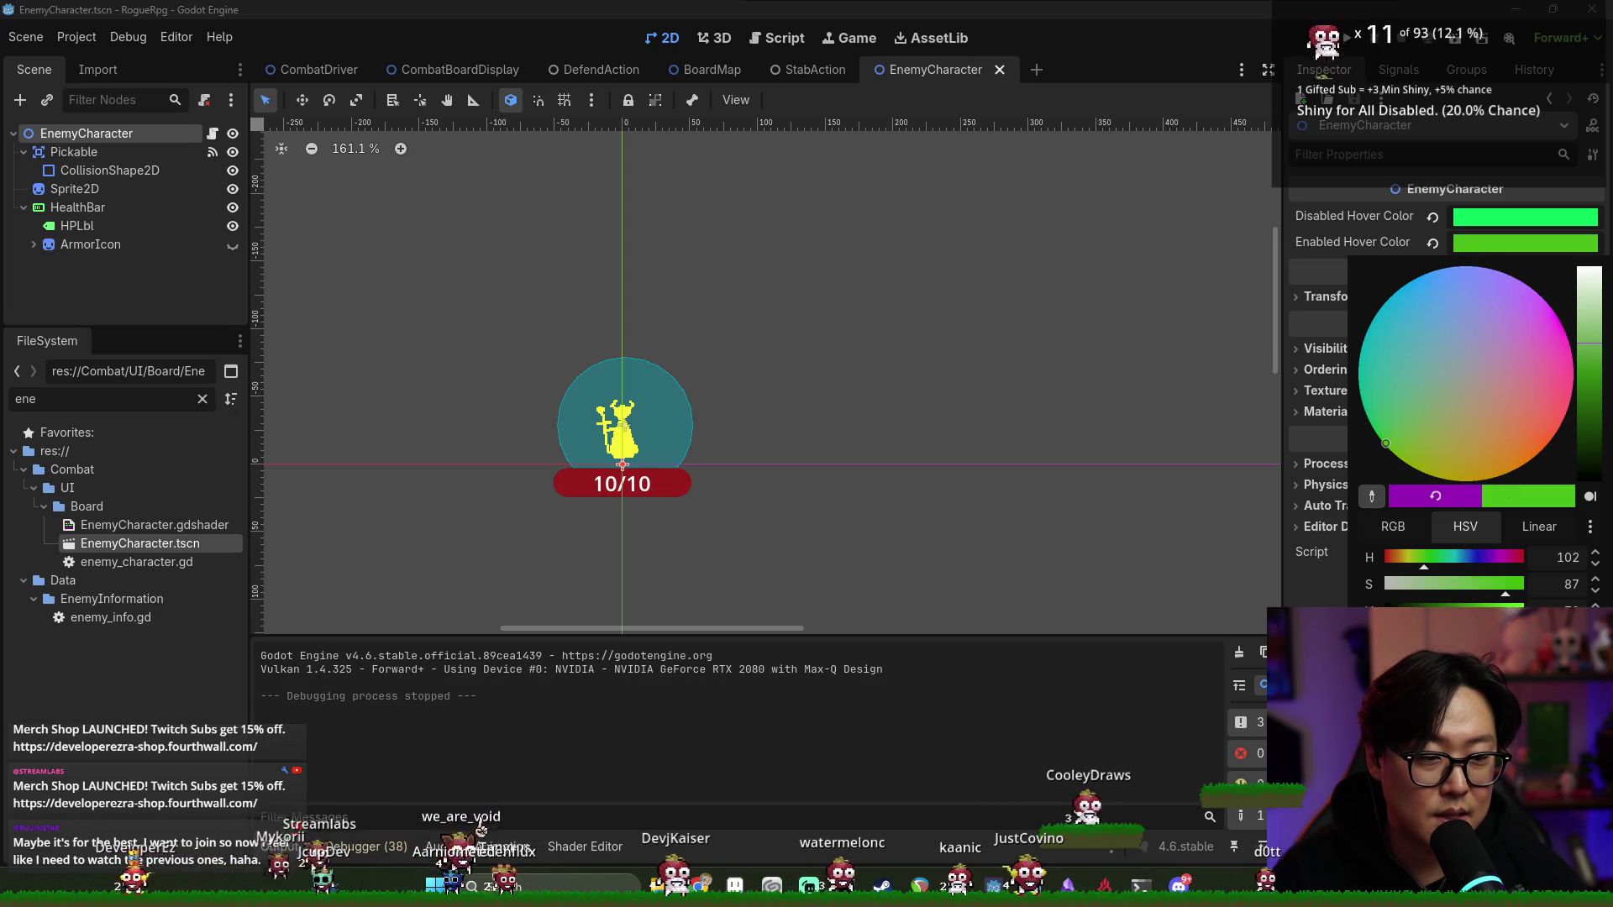
pyautogui.click(1512, 593)
pyautogui.press('Escape')
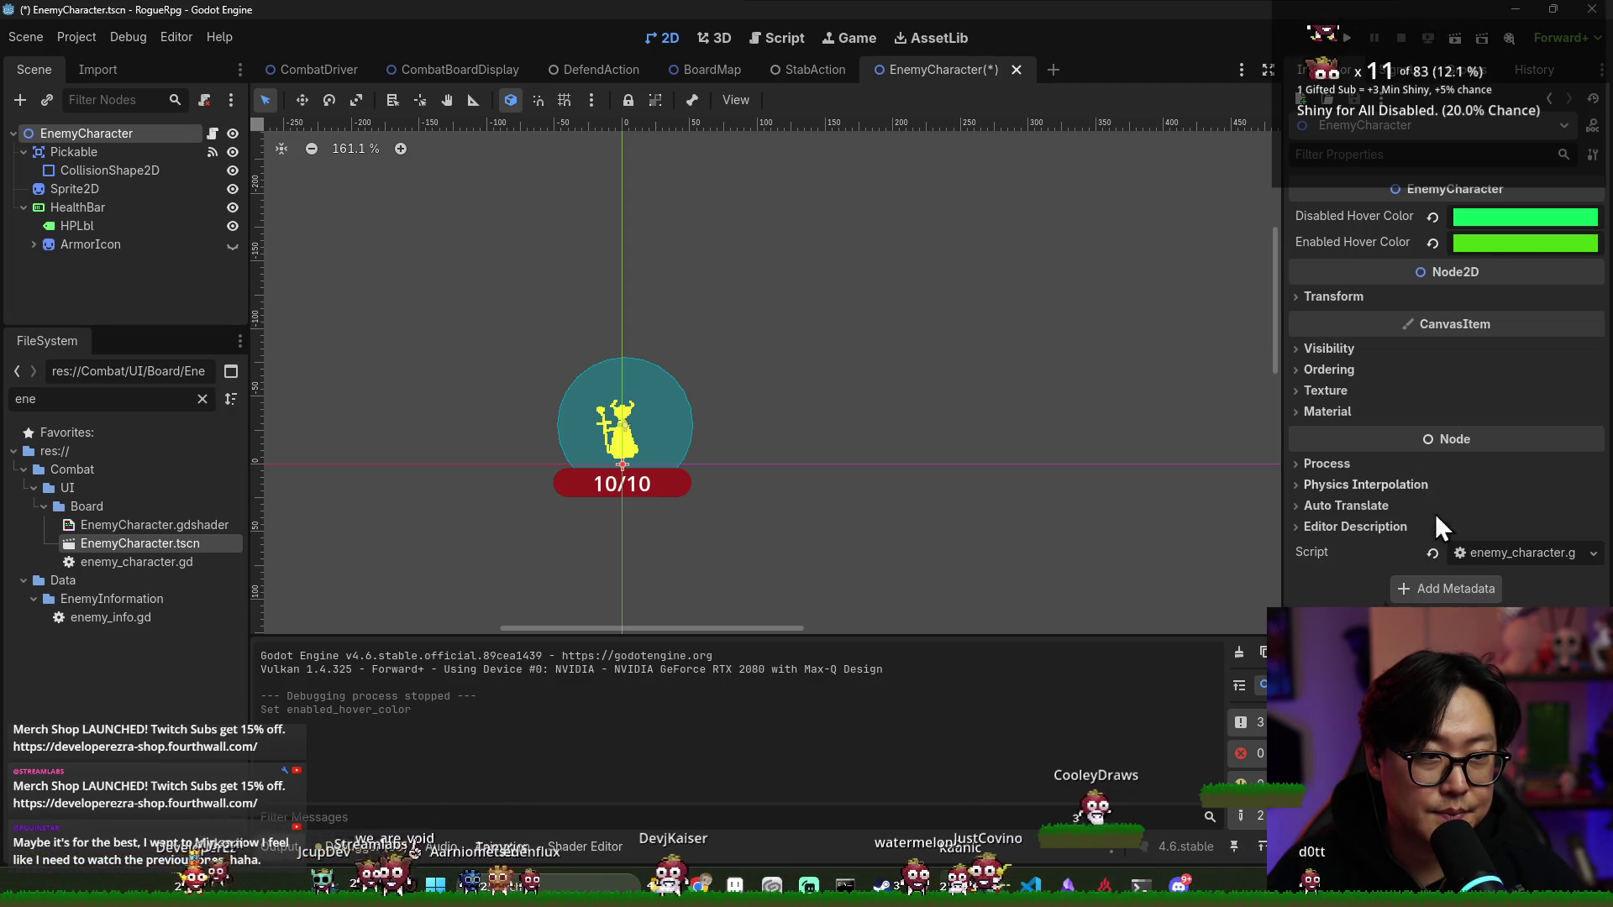
# Change Disabled Hover Color to a darker purple and relaunch the game
pyautogui.click(1486, 219)
pyautogui.click(1488, 531)
pyautogui.click(1492, 584)
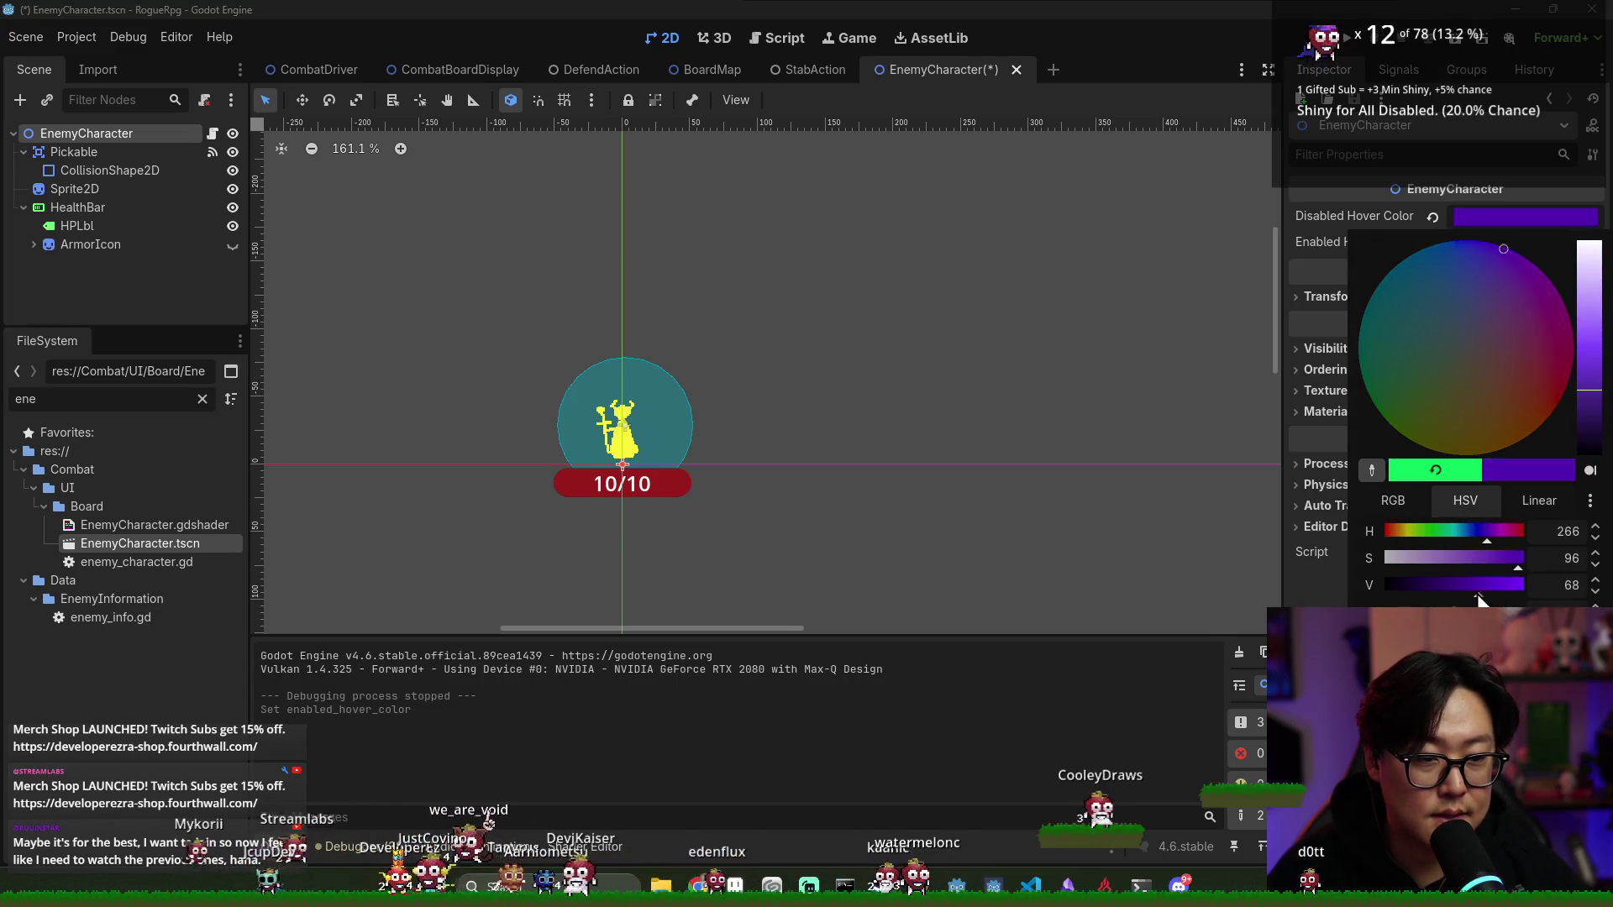
pyautogui.press('Escape')
pyautogui.click(1347, 40)
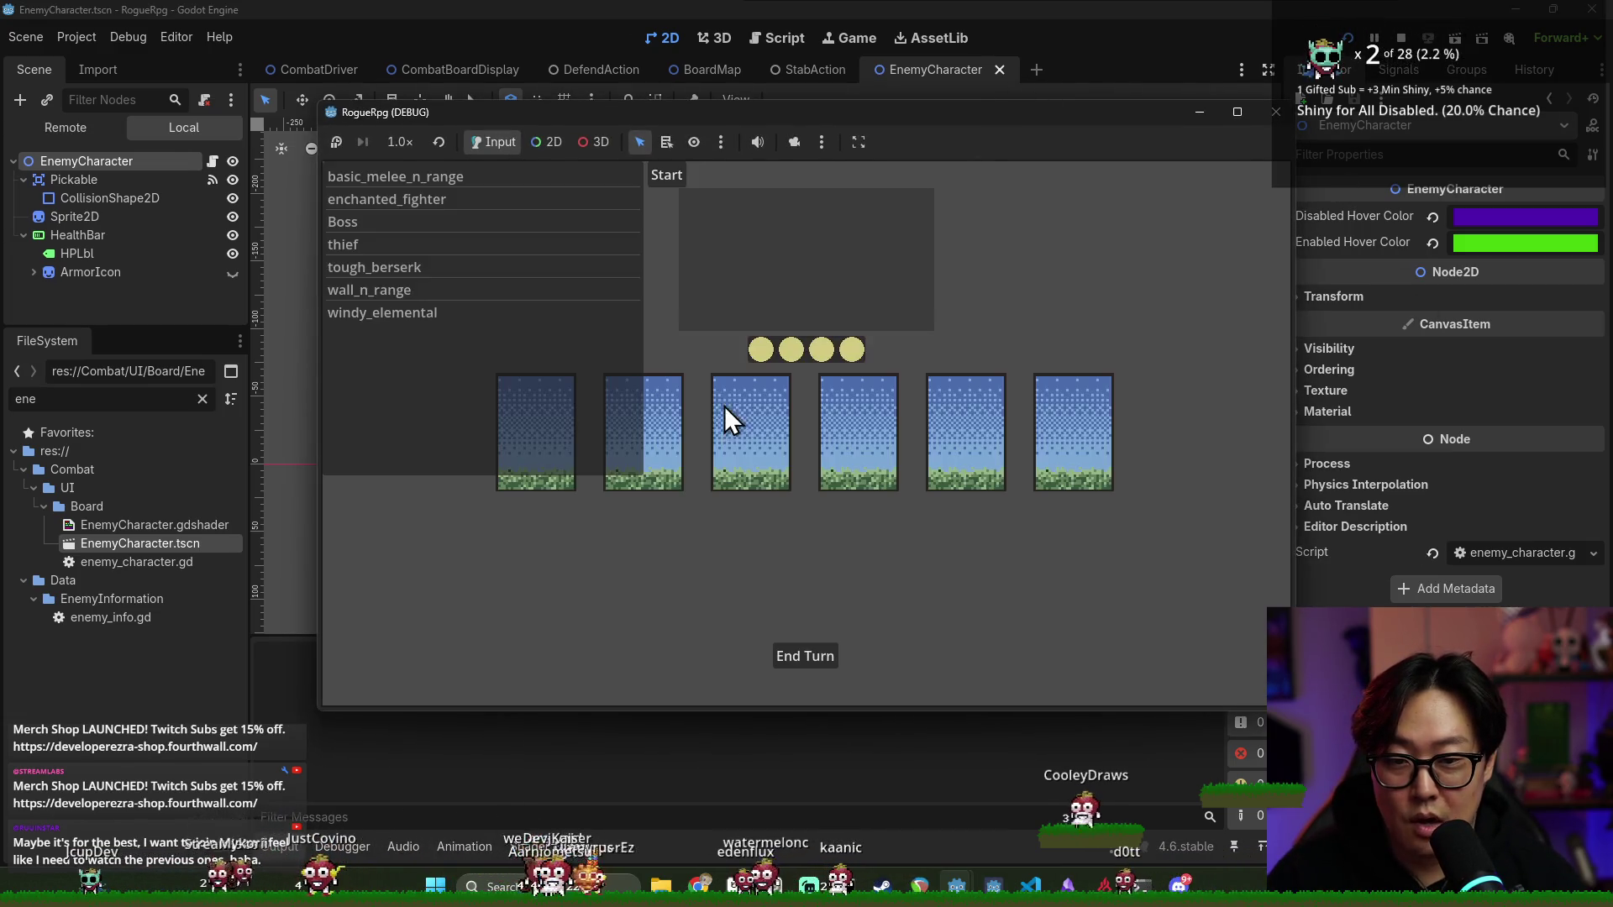
# Play the enchanted_fighter encounter with the fourth ability, stop the game, and close EnemyCharacter
pyautogui.click(490, 195)
pyautogui.click(683, 181)
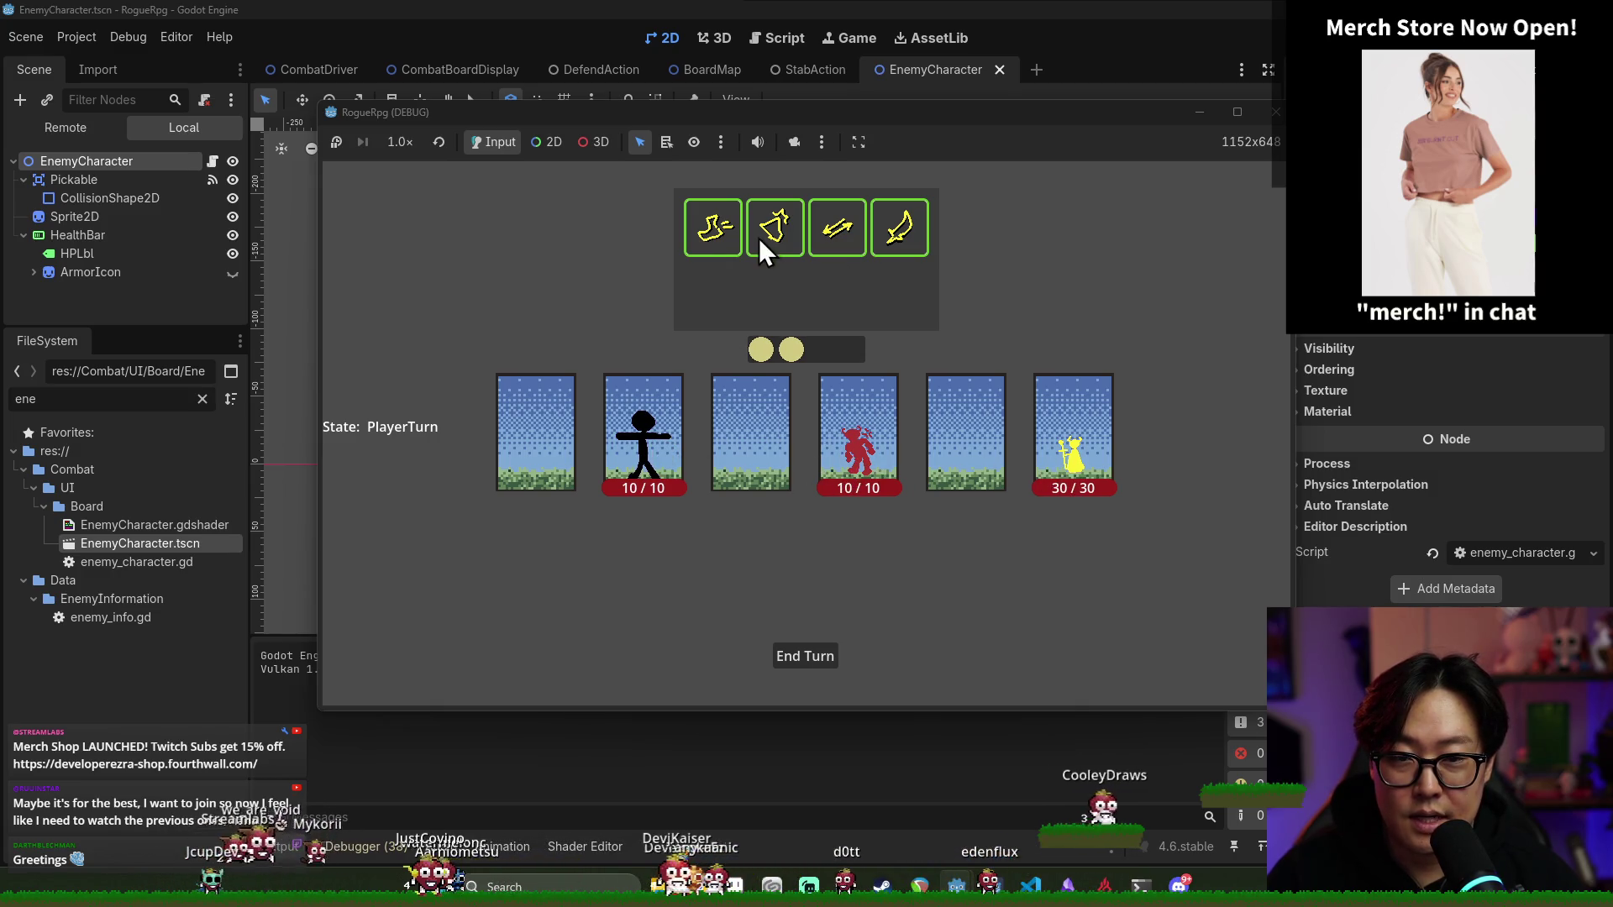
pyautogui.click(899, 229)
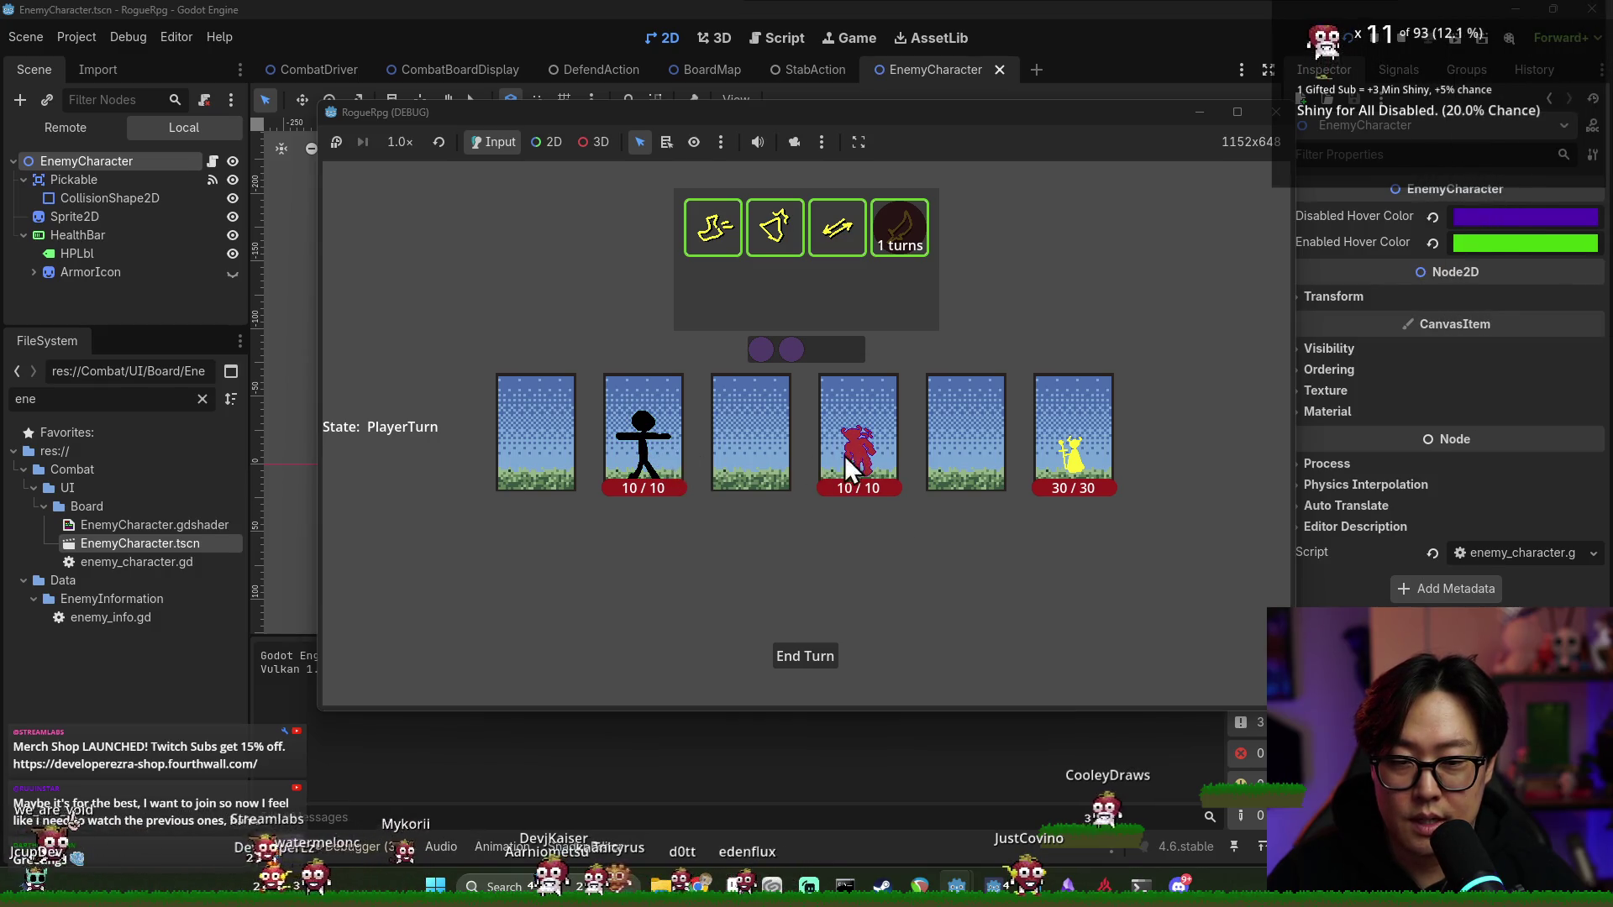
pyautogui.click(1395, 37)
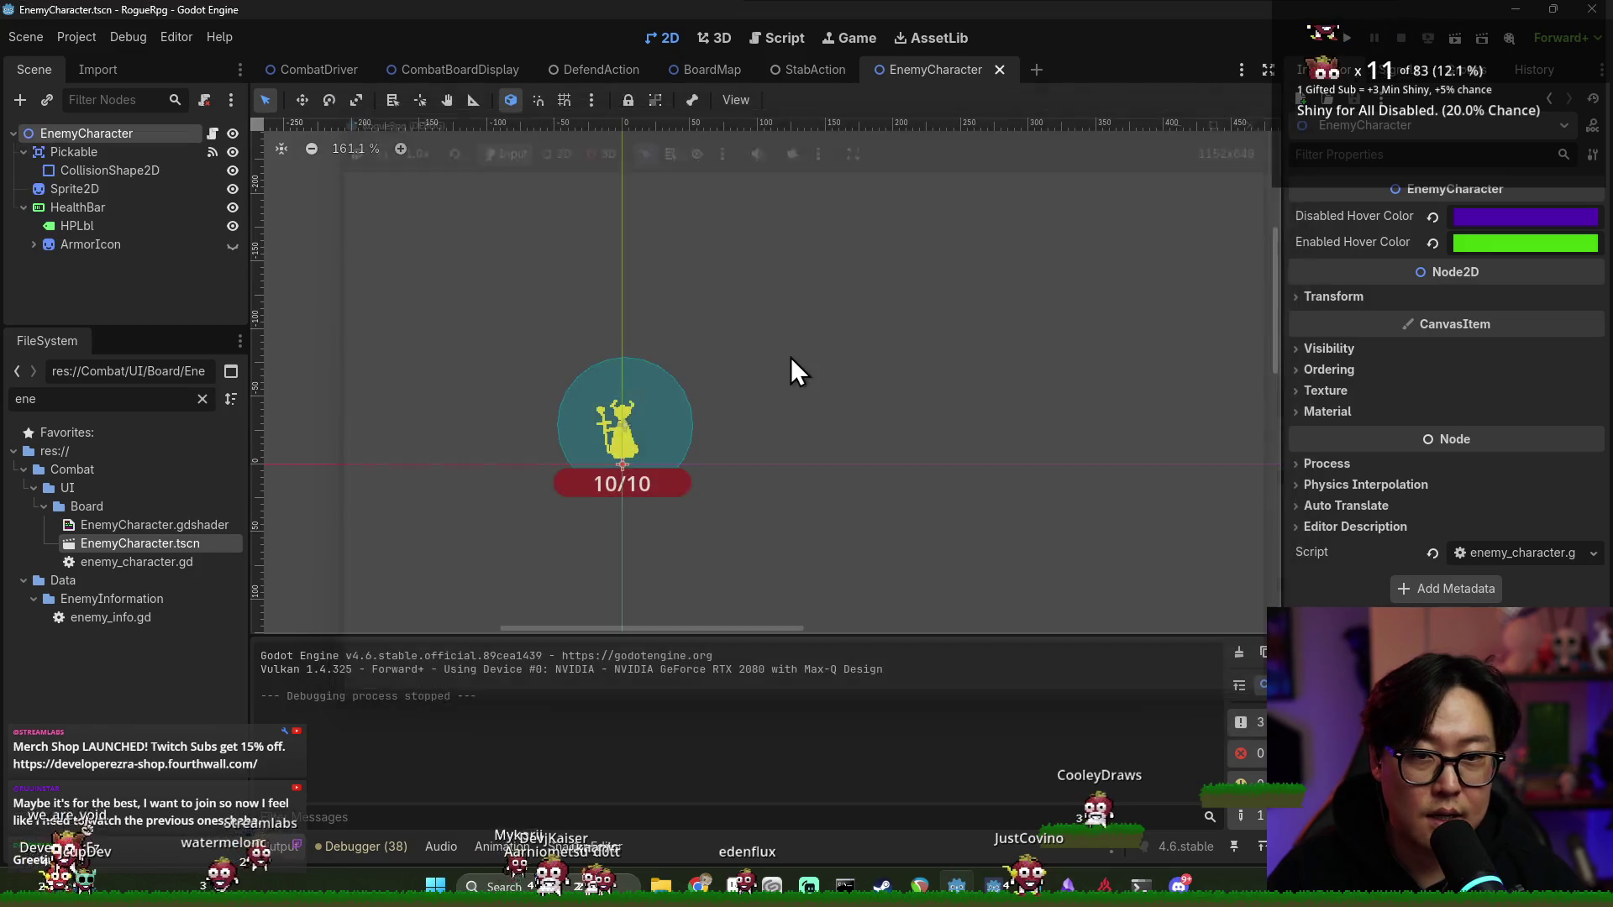
pyautogui.click(999, 70)
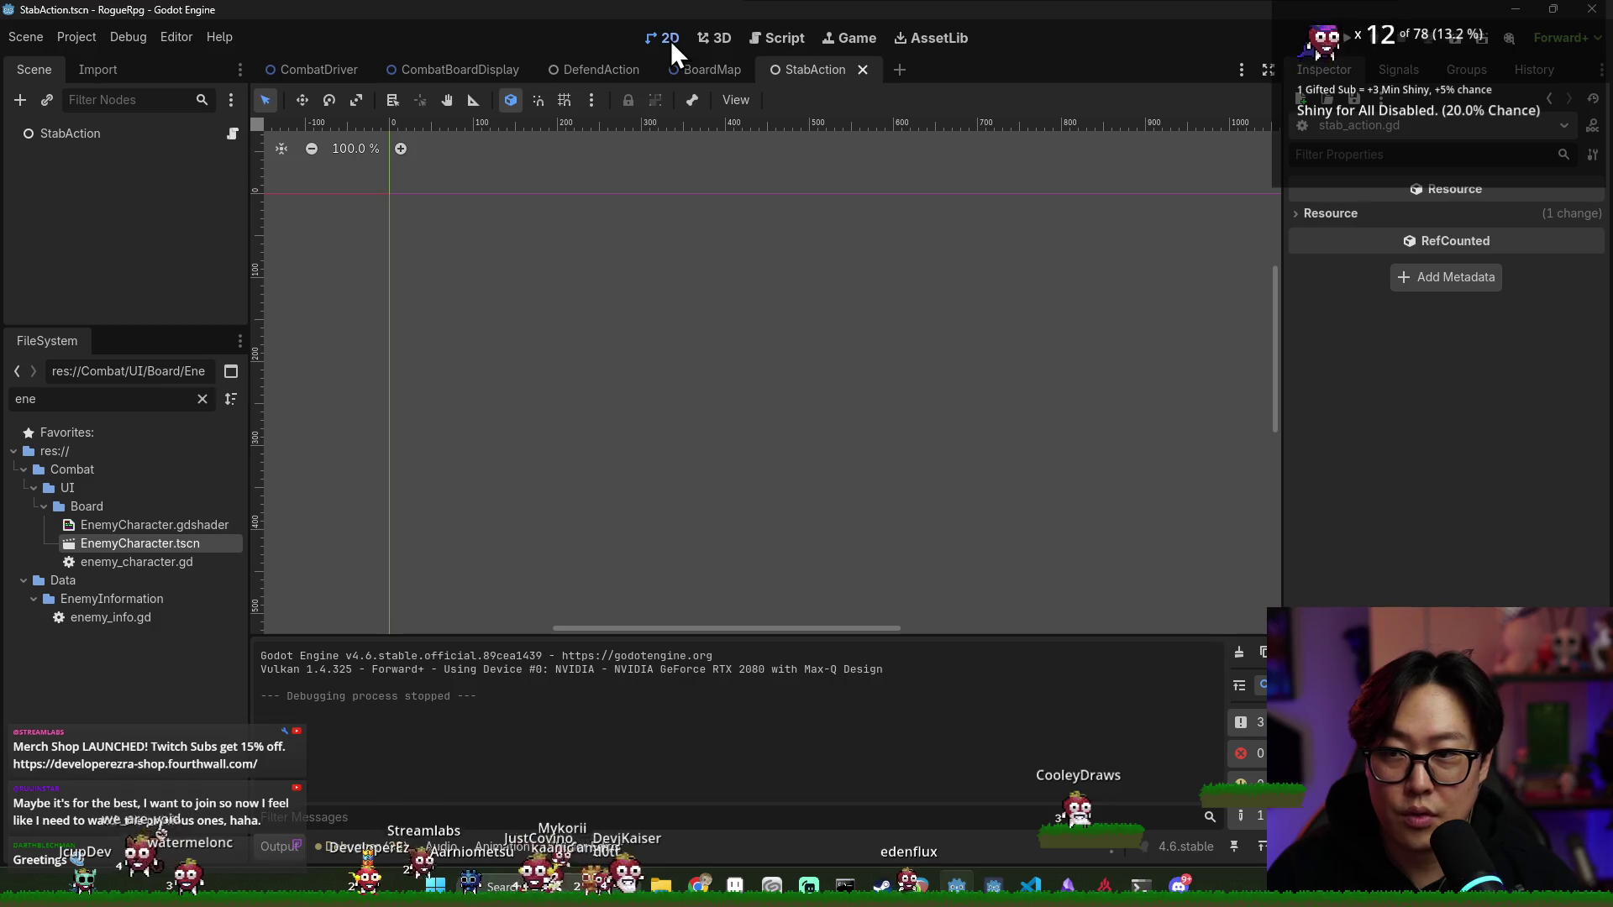
# Open stab_action.gd and select controller in its request_character_selection call on line 4
pyautogui.click(231, 134)
pyautogui.doubleClick(602, 217)
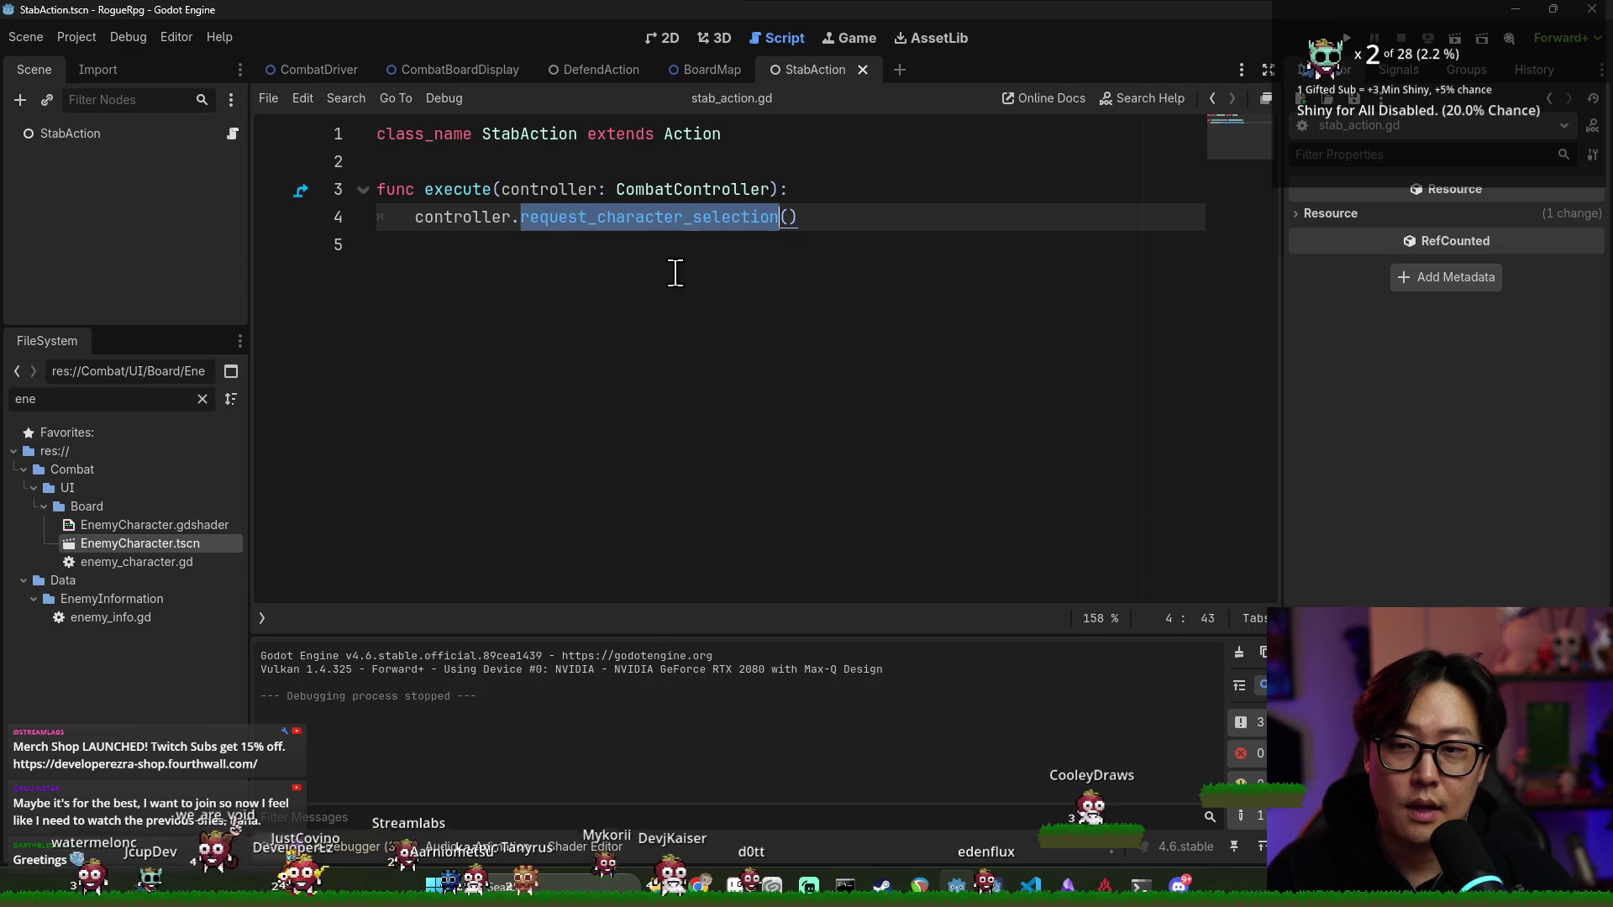
pyautogui.click(504, 225)
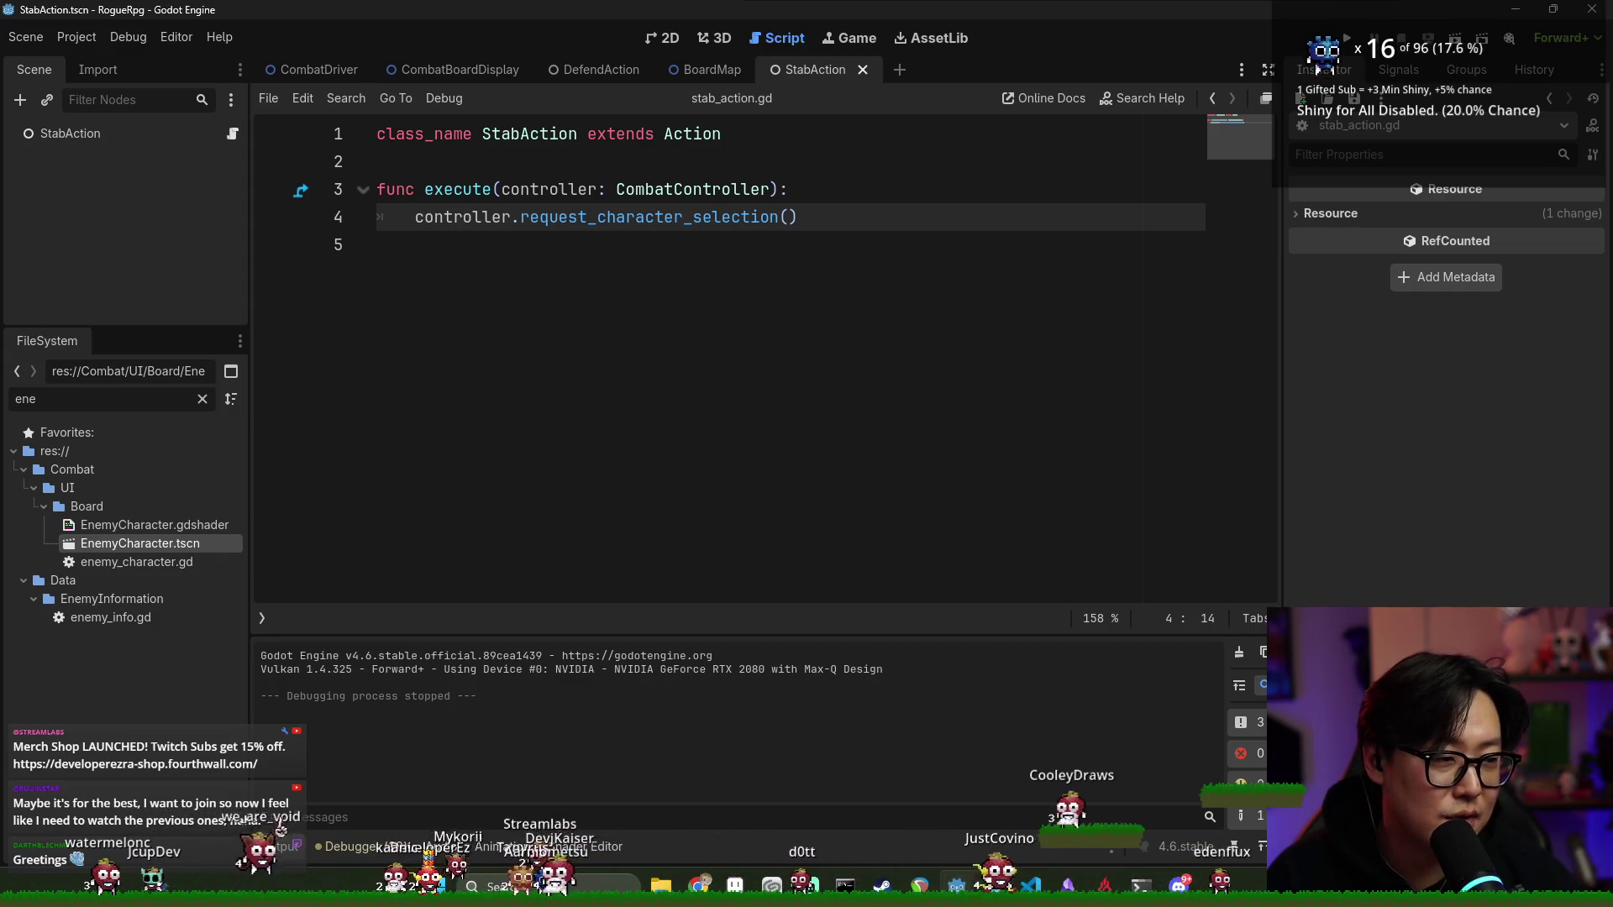
pyautogui.hotkey('ctrl', 'd')
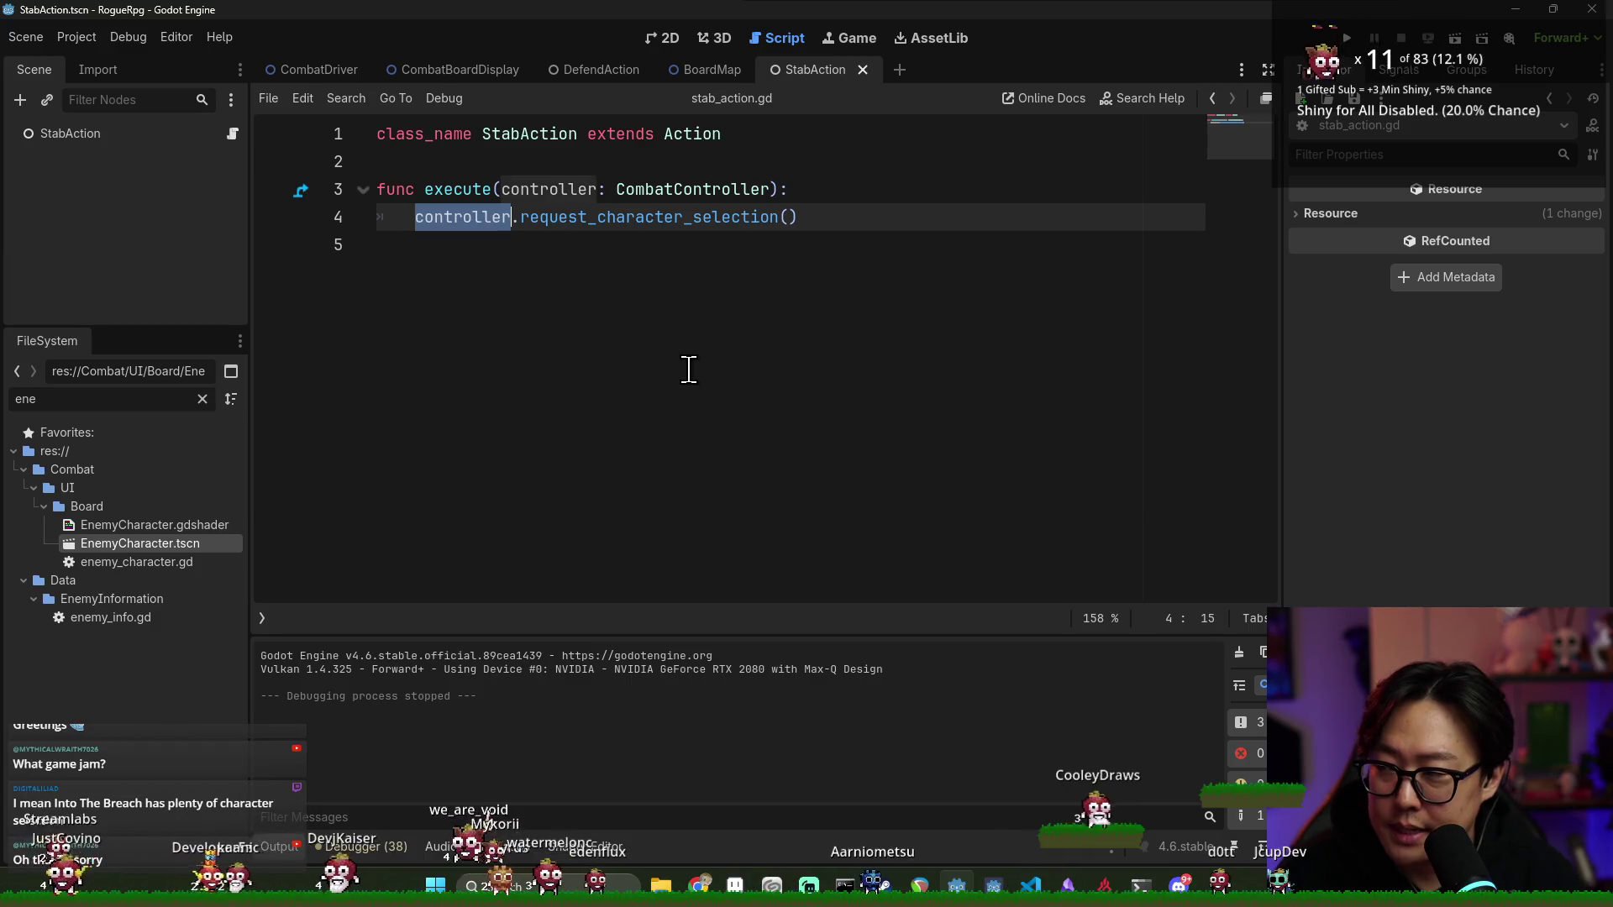
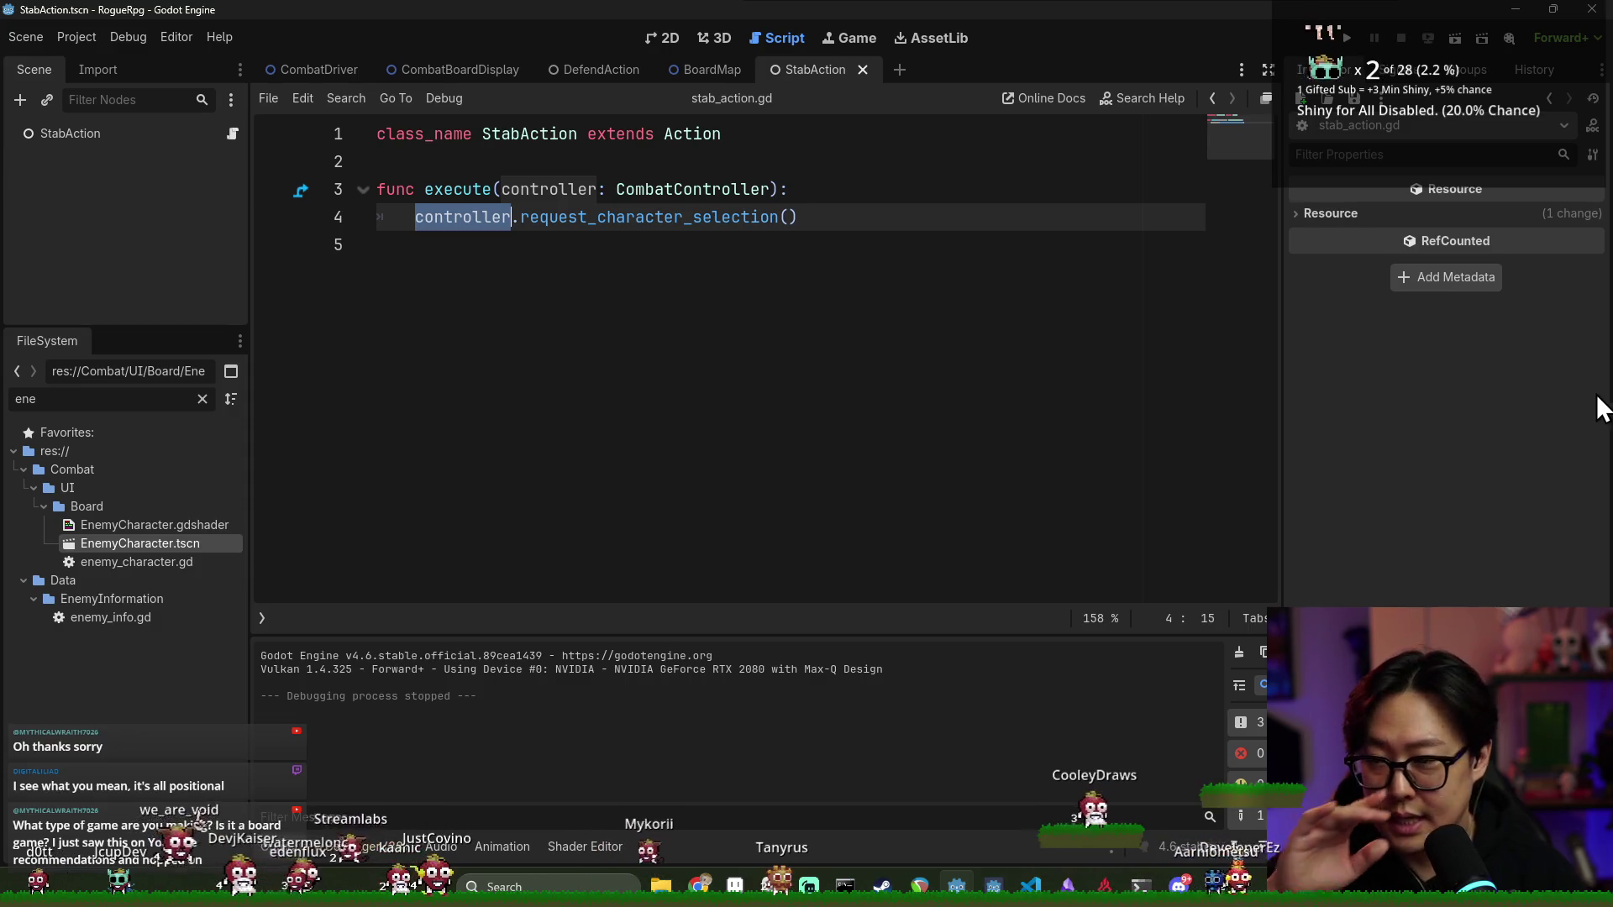
# Replace request_character_selection() with request_tile_selection() on line 4 of the stab script
pyautogui.doubleClick(731, 219)
pyautogui.press('BackSpace')
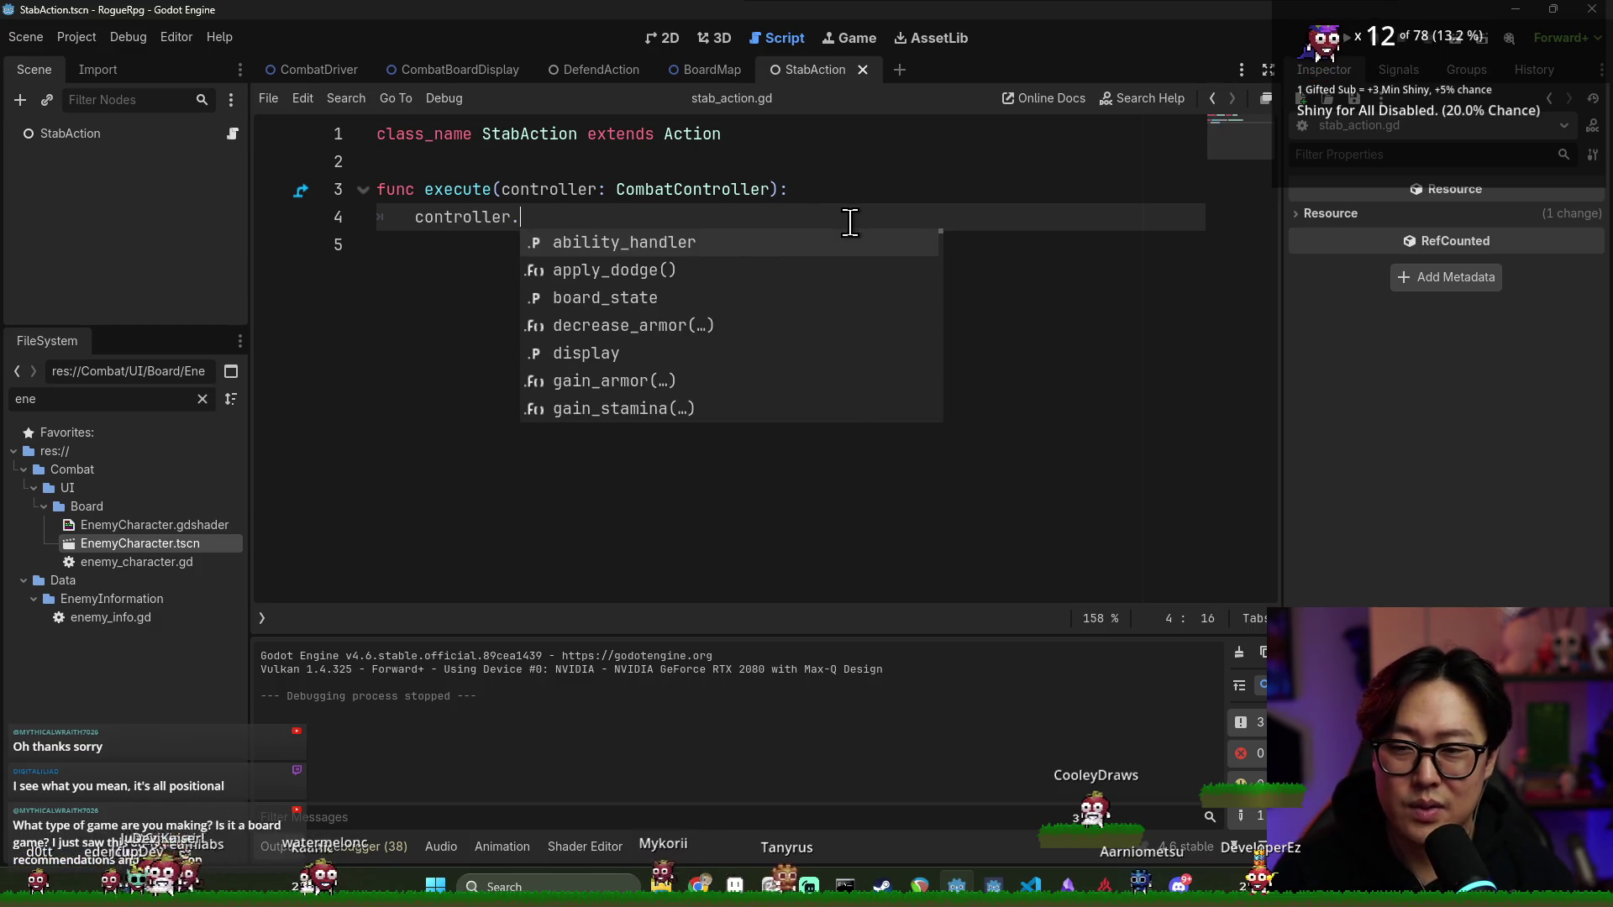
pyautogui.write('reque')
pyautogui.click(699, 277)
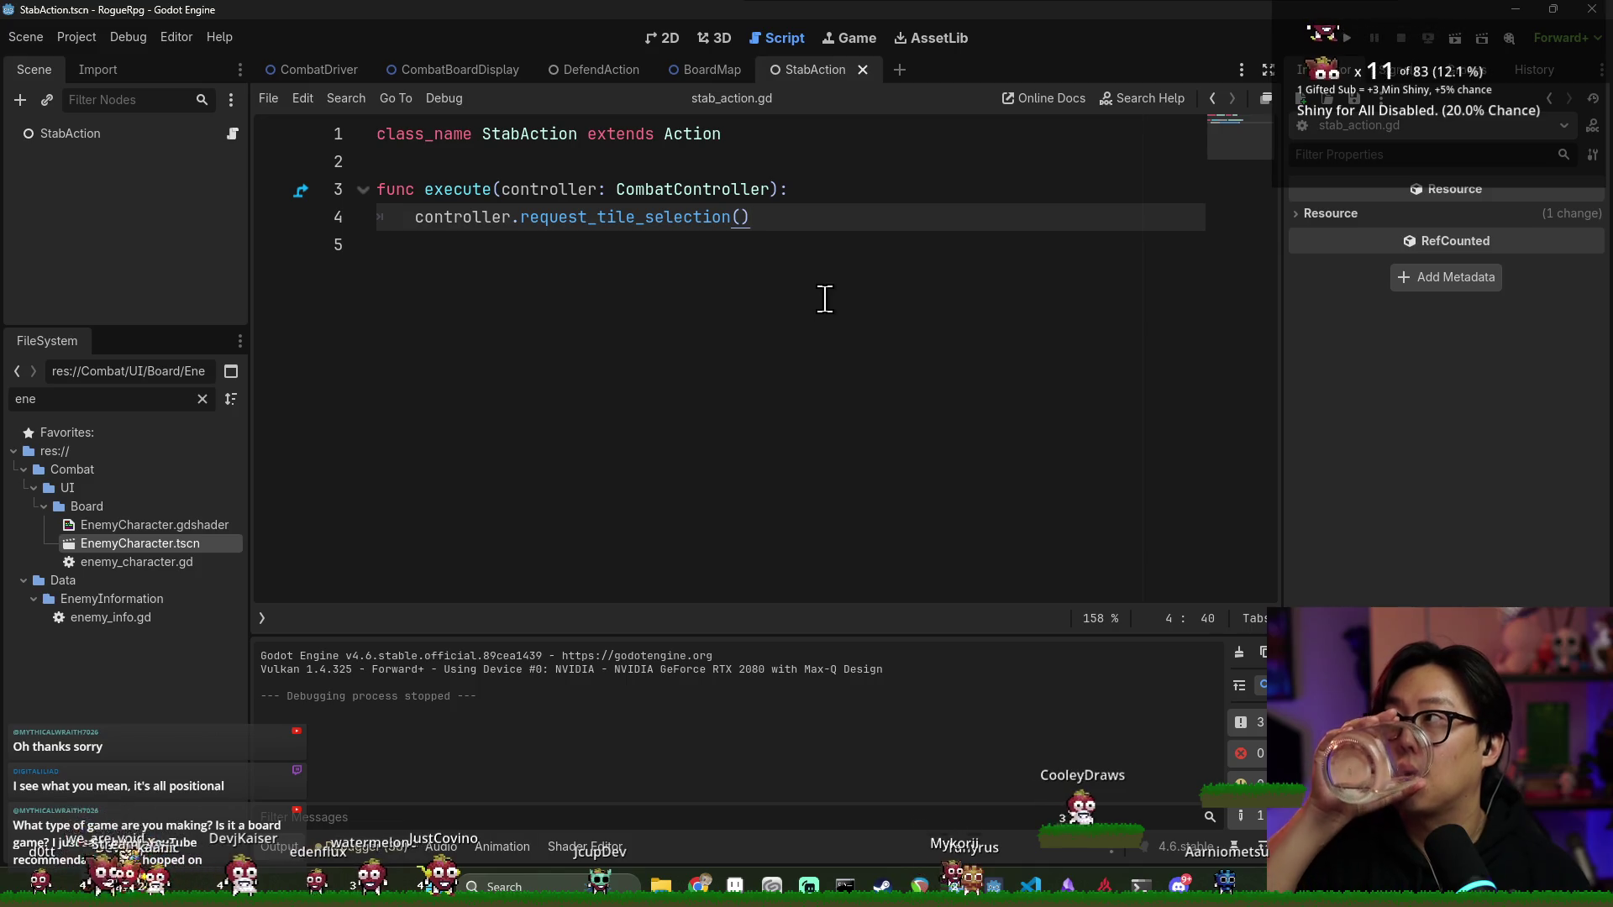
# Save stab_action.gd and run the game to test the stab action
pyautogui.doubleClick(634, 220)
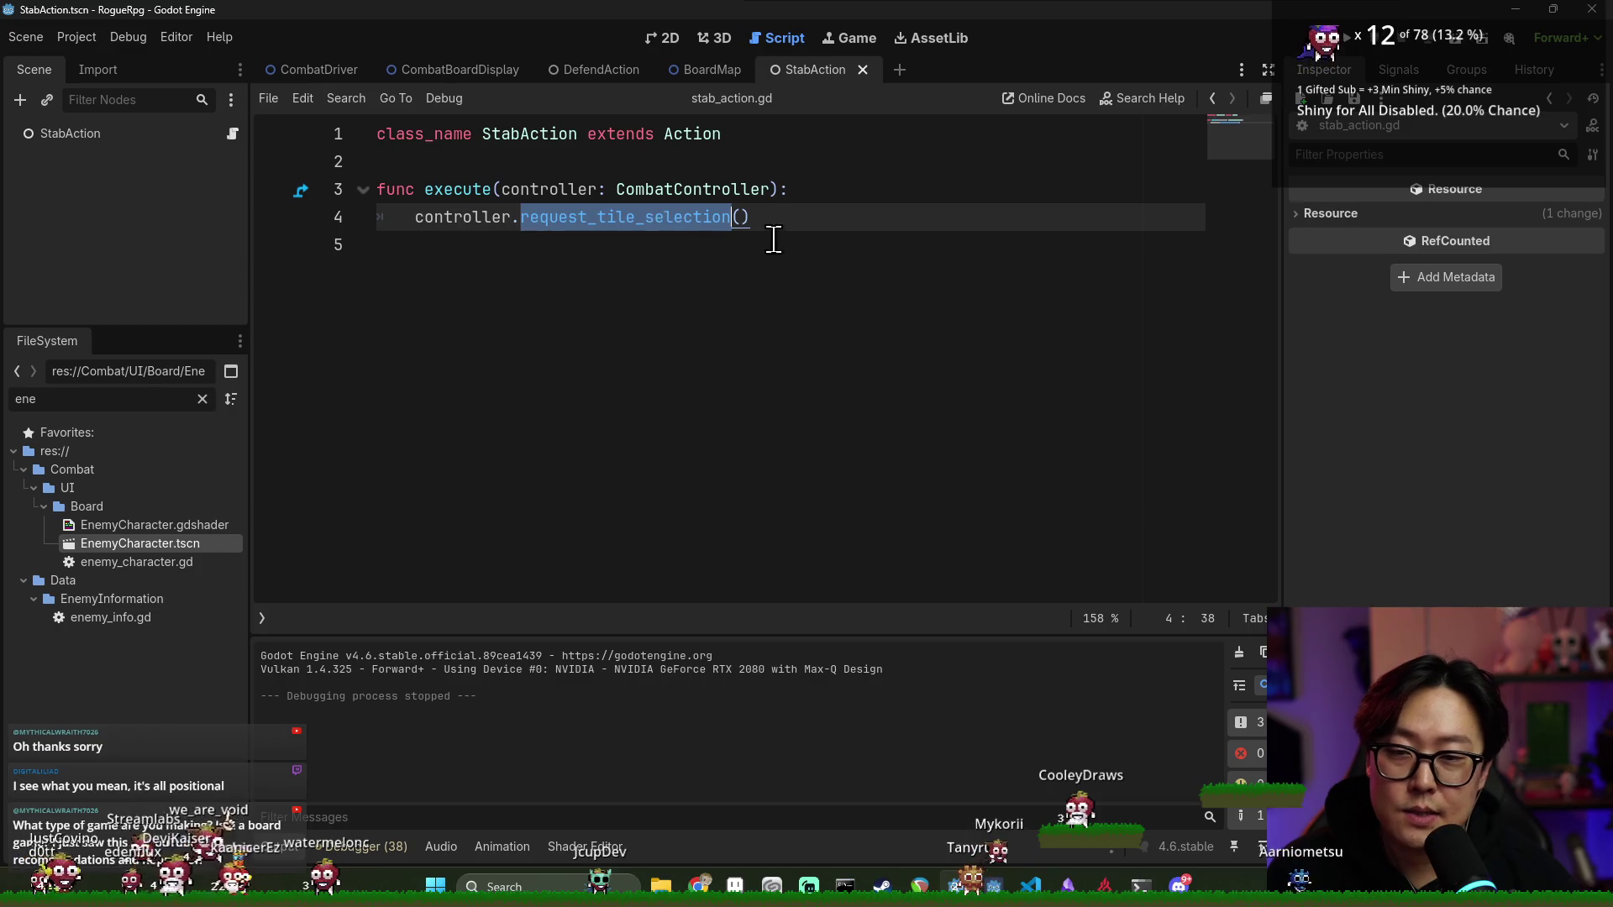
pyautogui.press('End')
pyautogui.hotkey('ctrl', 's')
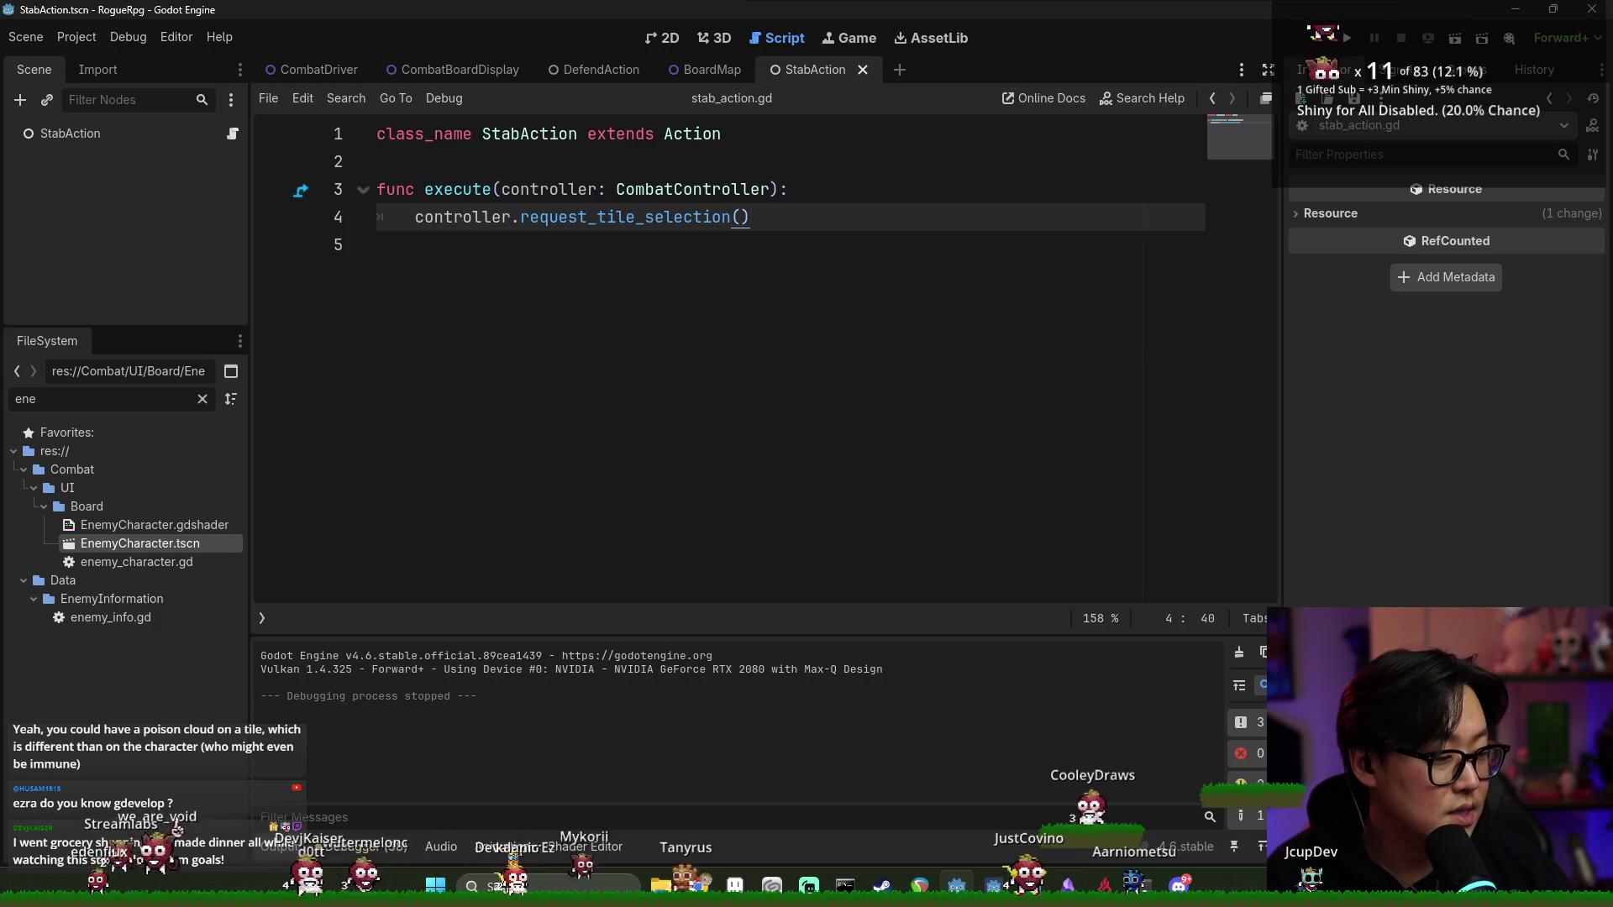
pyautogui.click(824, 161)
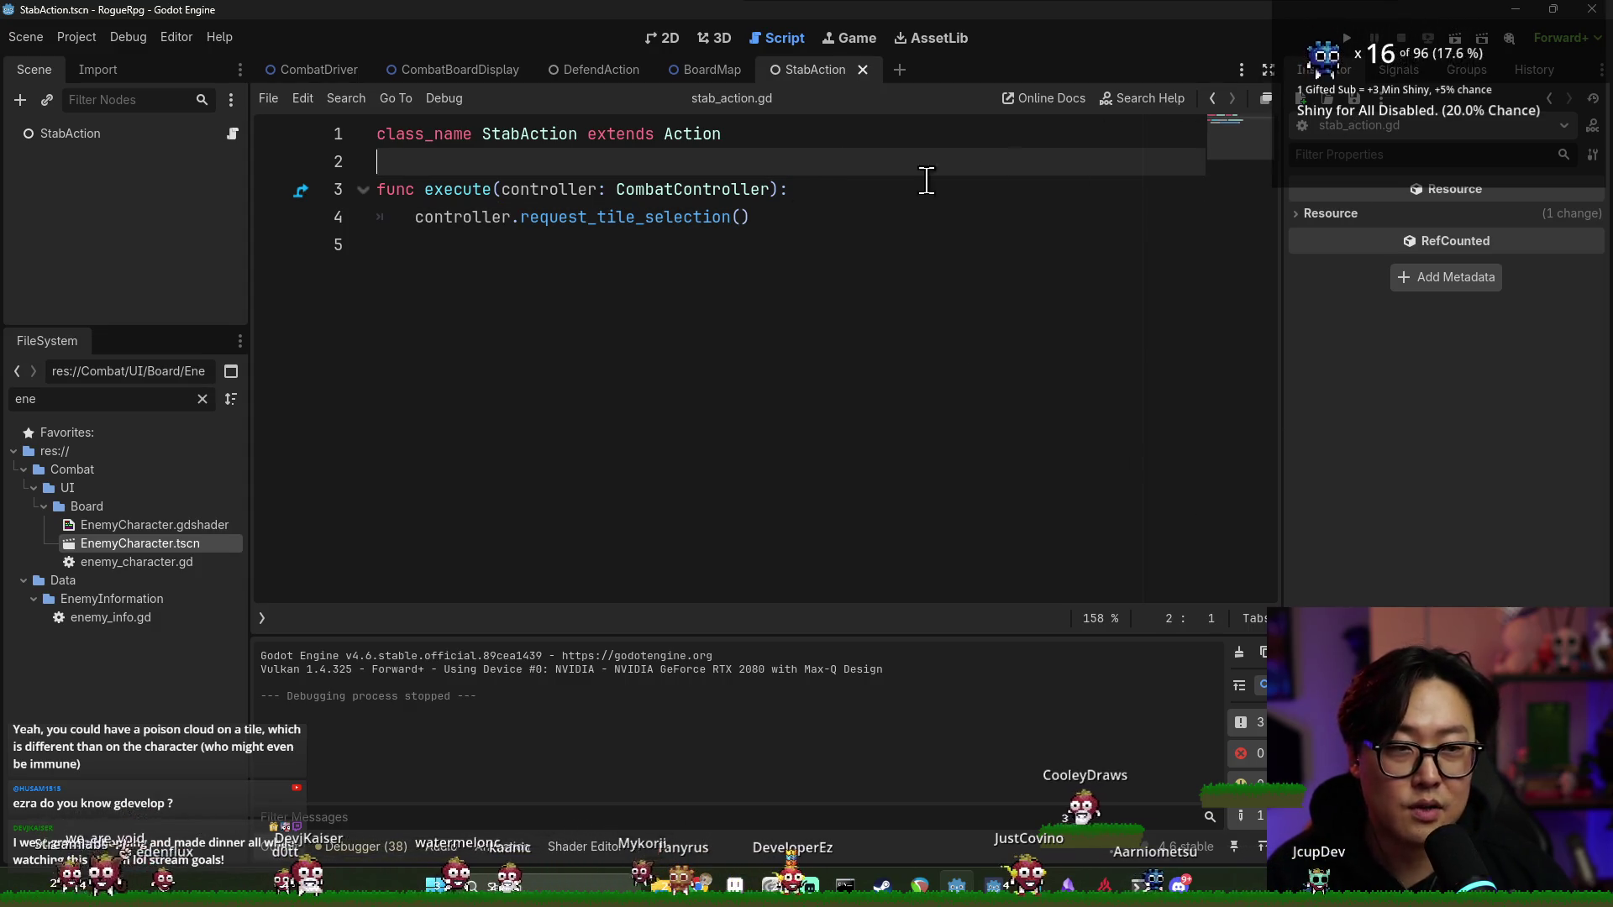
pyautogui.click(1348, 37)
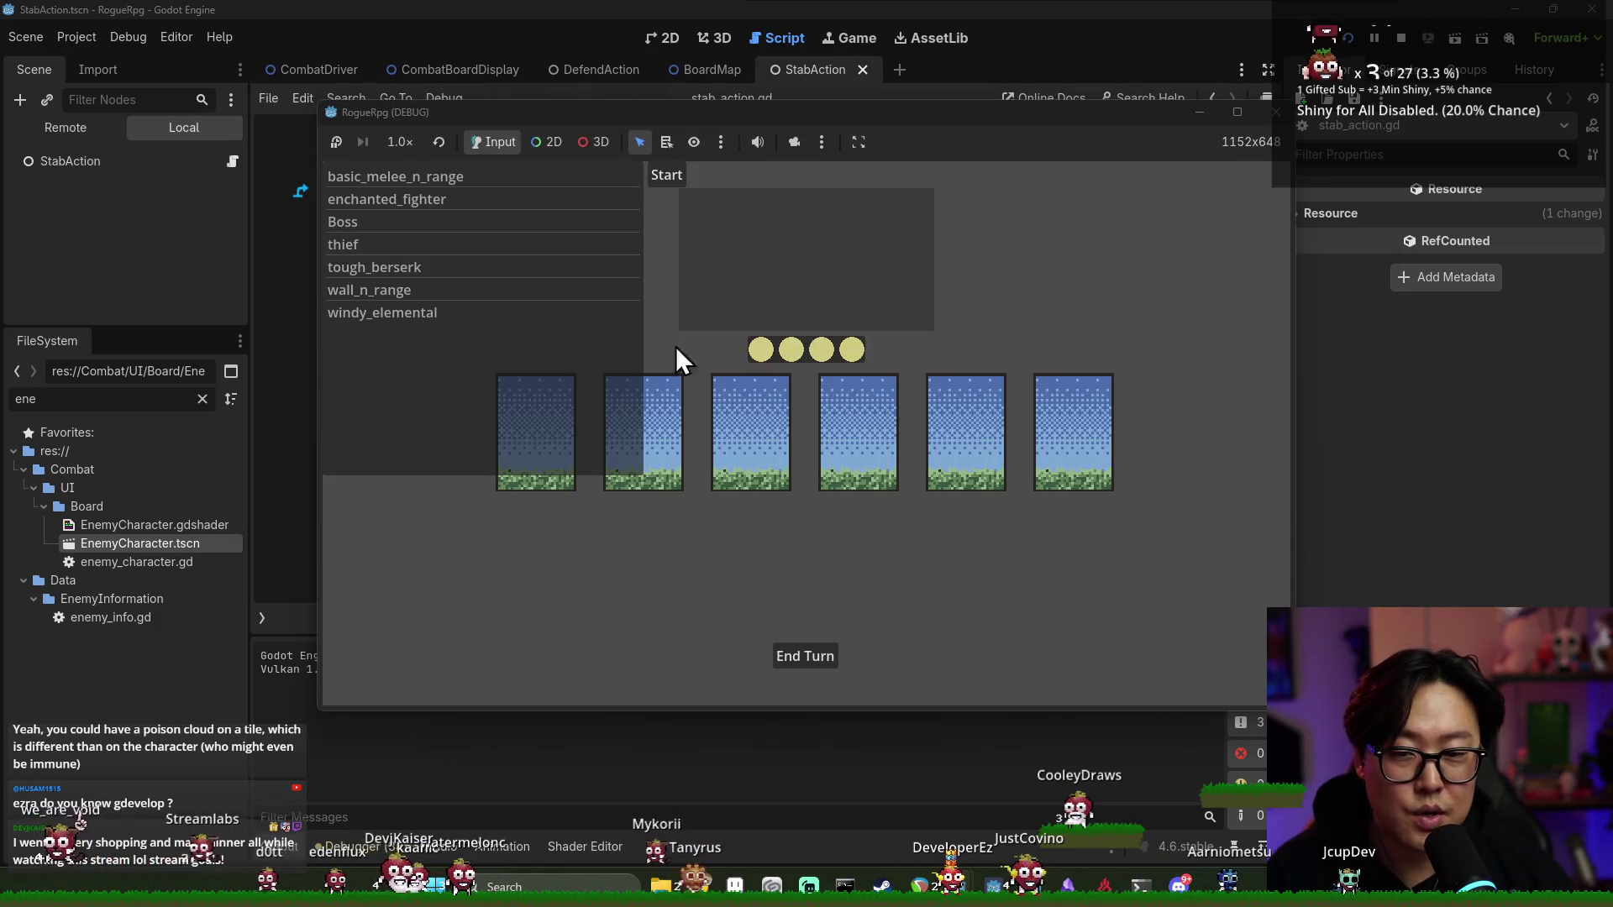
# Start a combat against enchanted_fighter, then stop the game and switch to Discord
pyautogui.click(477, 203)
pyautogui.click(667, 177)
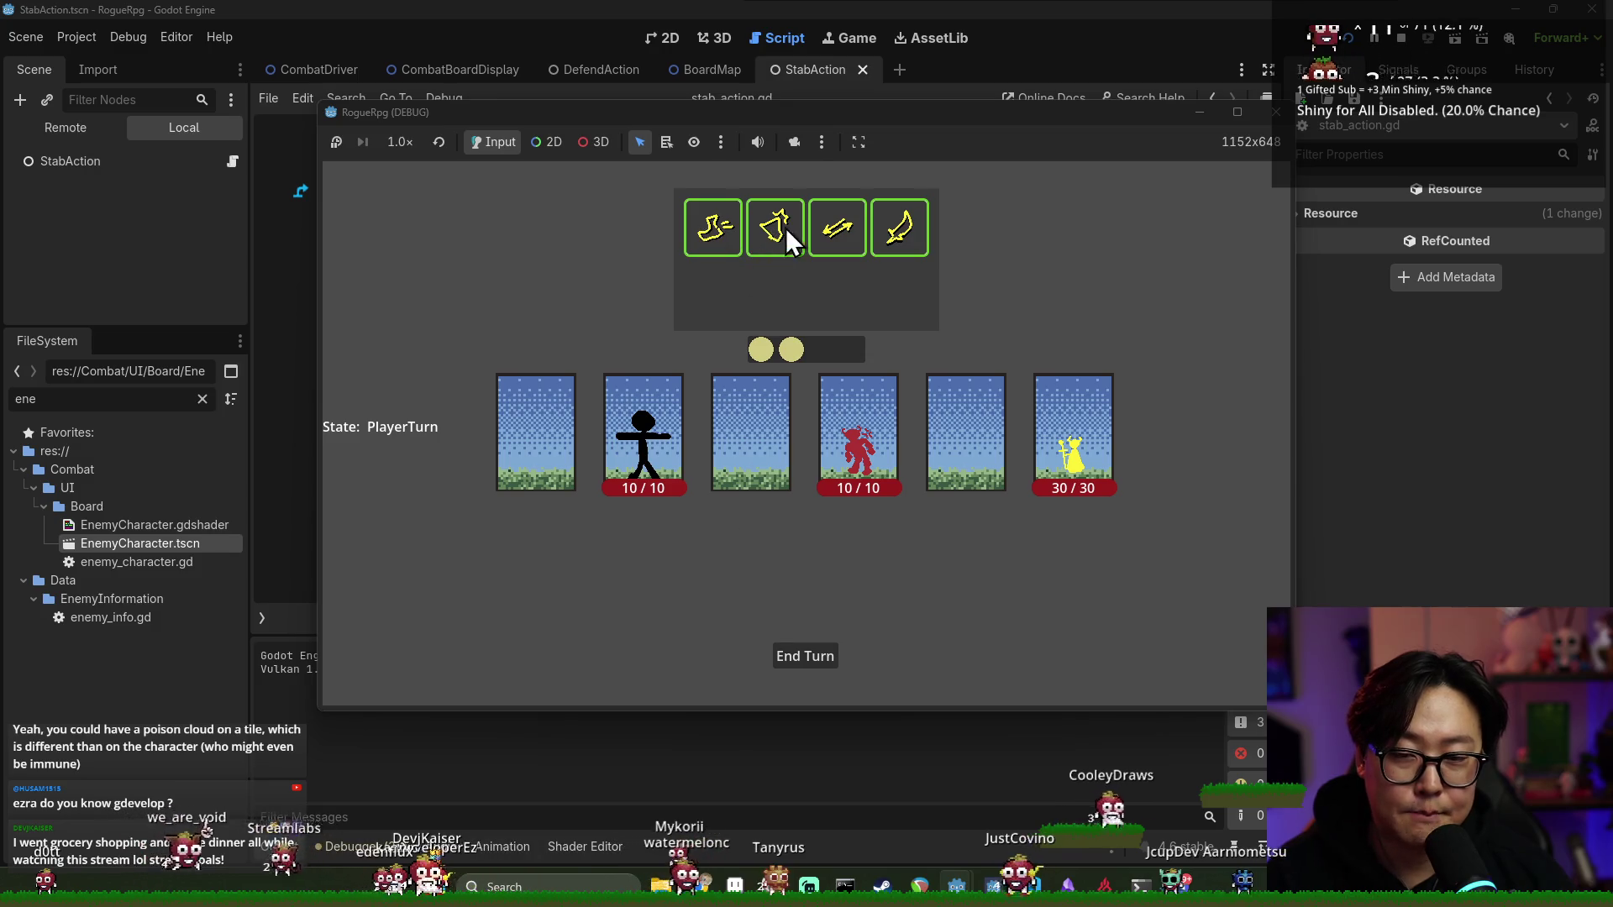
pyautogui.click(1275, 111)
pyautogui.hotkey('alt', 'Tab')
pyautogui.click(1113, 388)
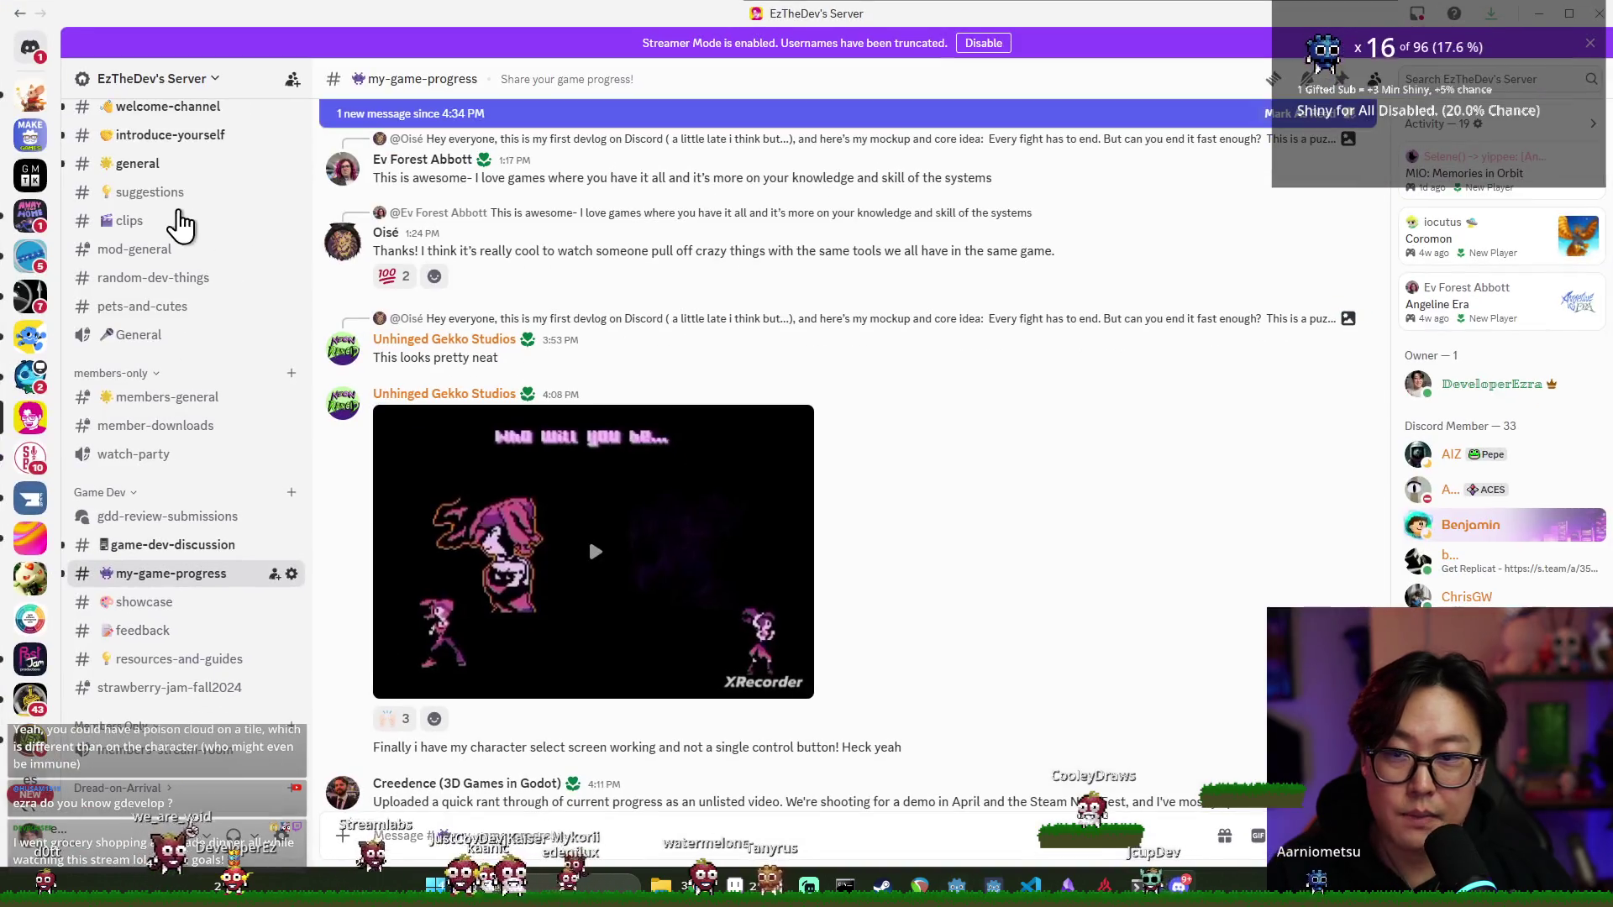
# Switch from Discord's my-game-progress channel to Godot, then to Discord's enlarged game screenshot
pyautogui.hotkey('alt', 'Tab')
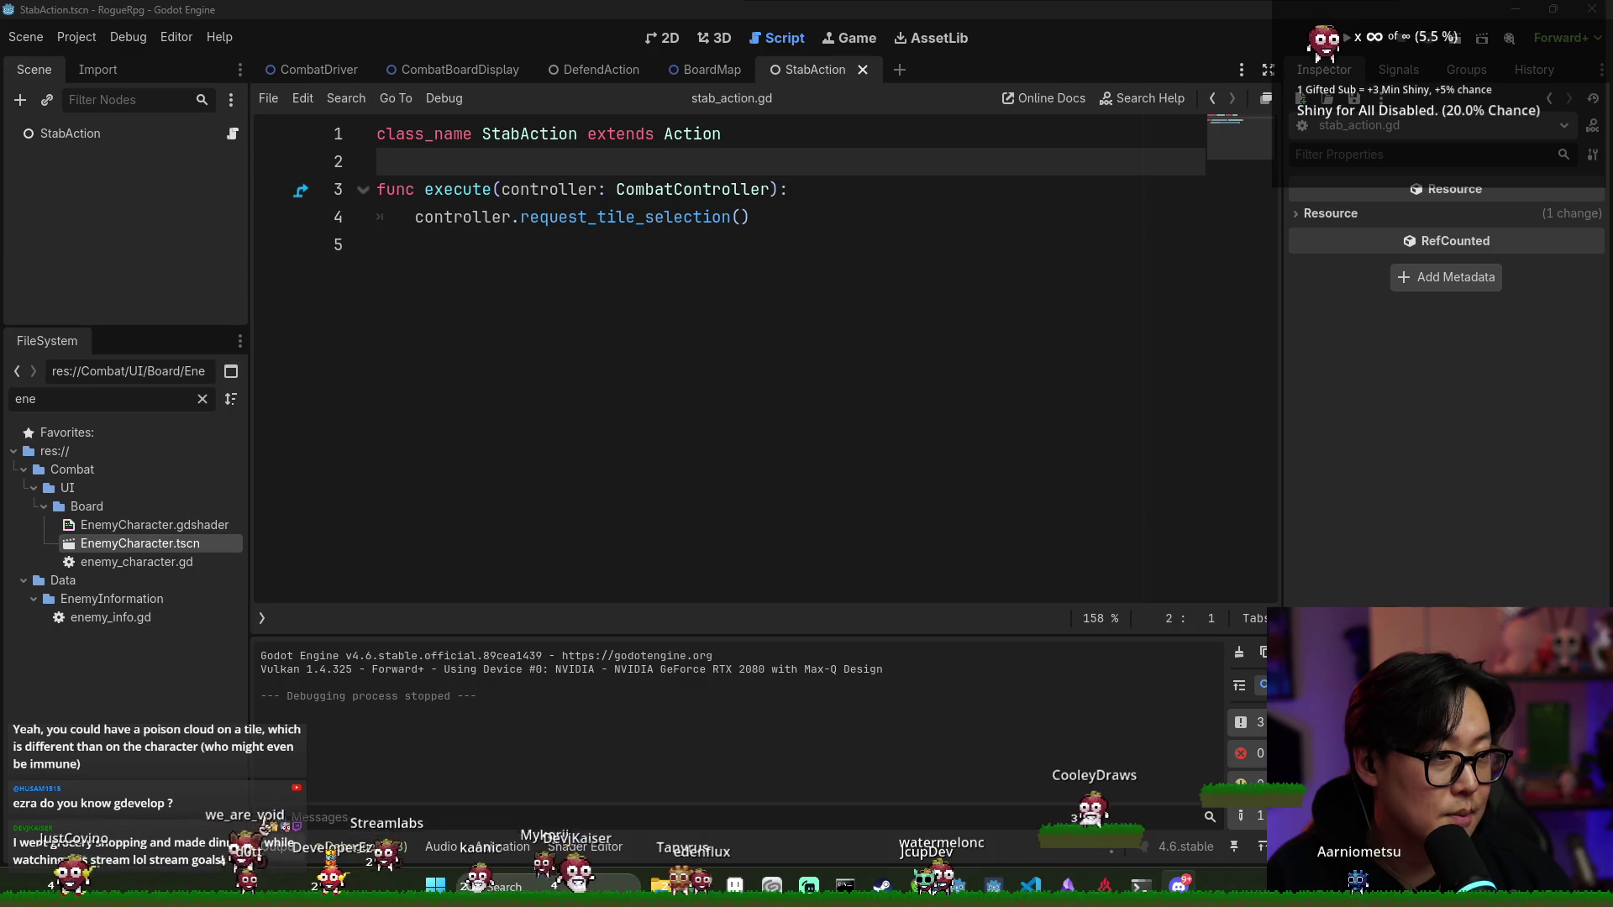
pyautogui.hotkey('alt', 'Tab')
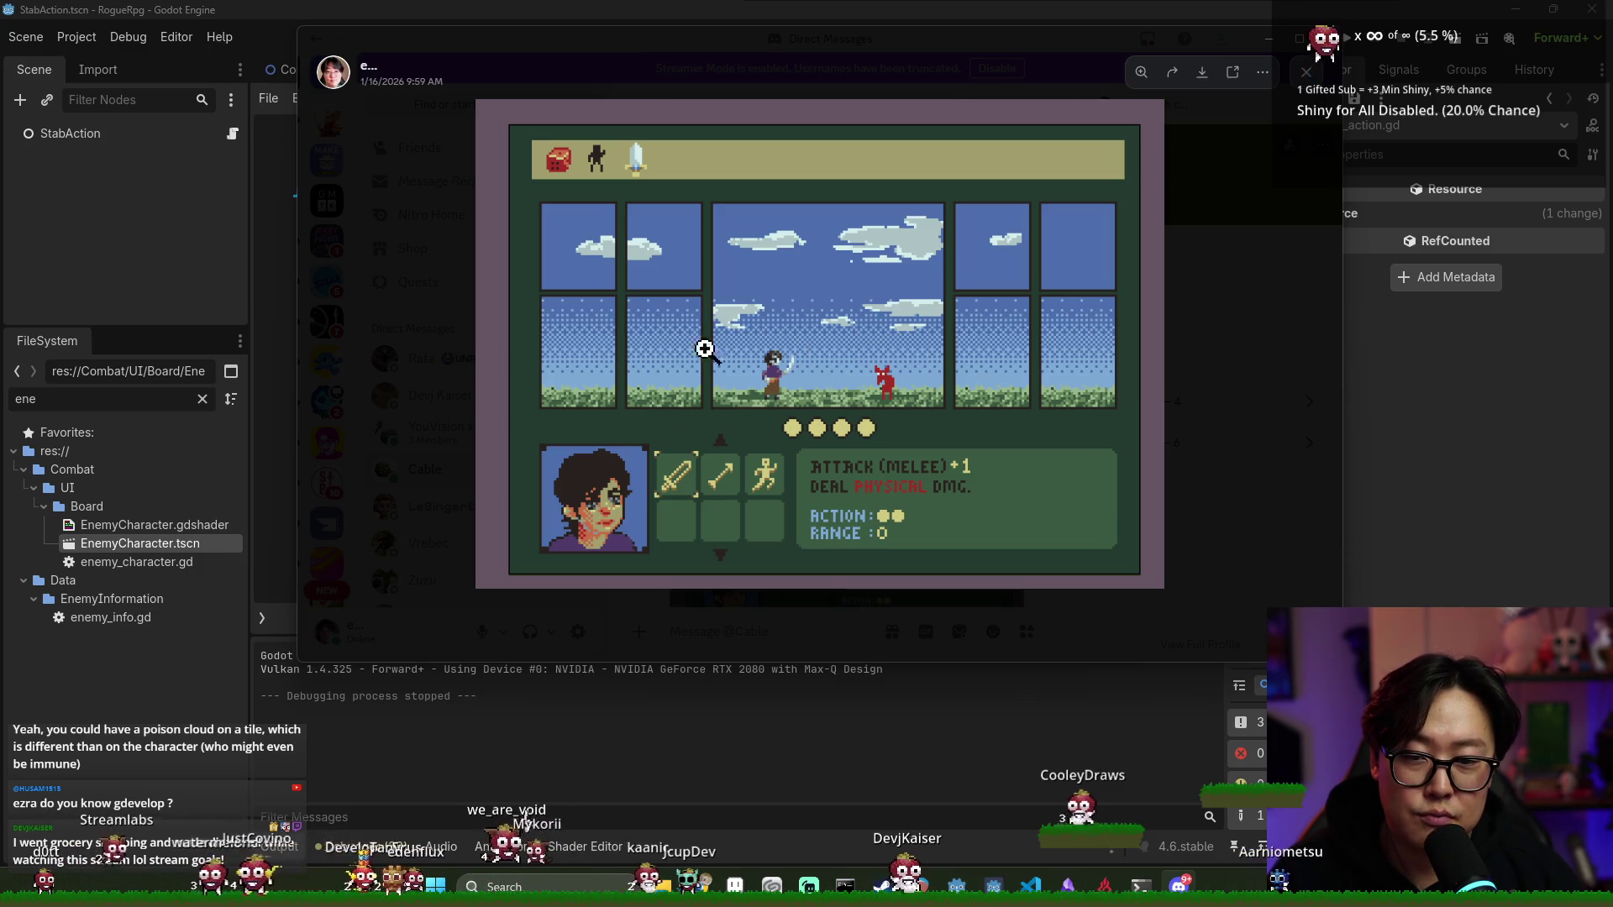
# Close Discord's enlarged screenshot of the combat screen
pyautogui.click(1247, 388)
# View the DM's shared map image enlarged, then move Discord off screen to reveal stab_action.gd
pyautogui.scroll(-5, 814, 453)
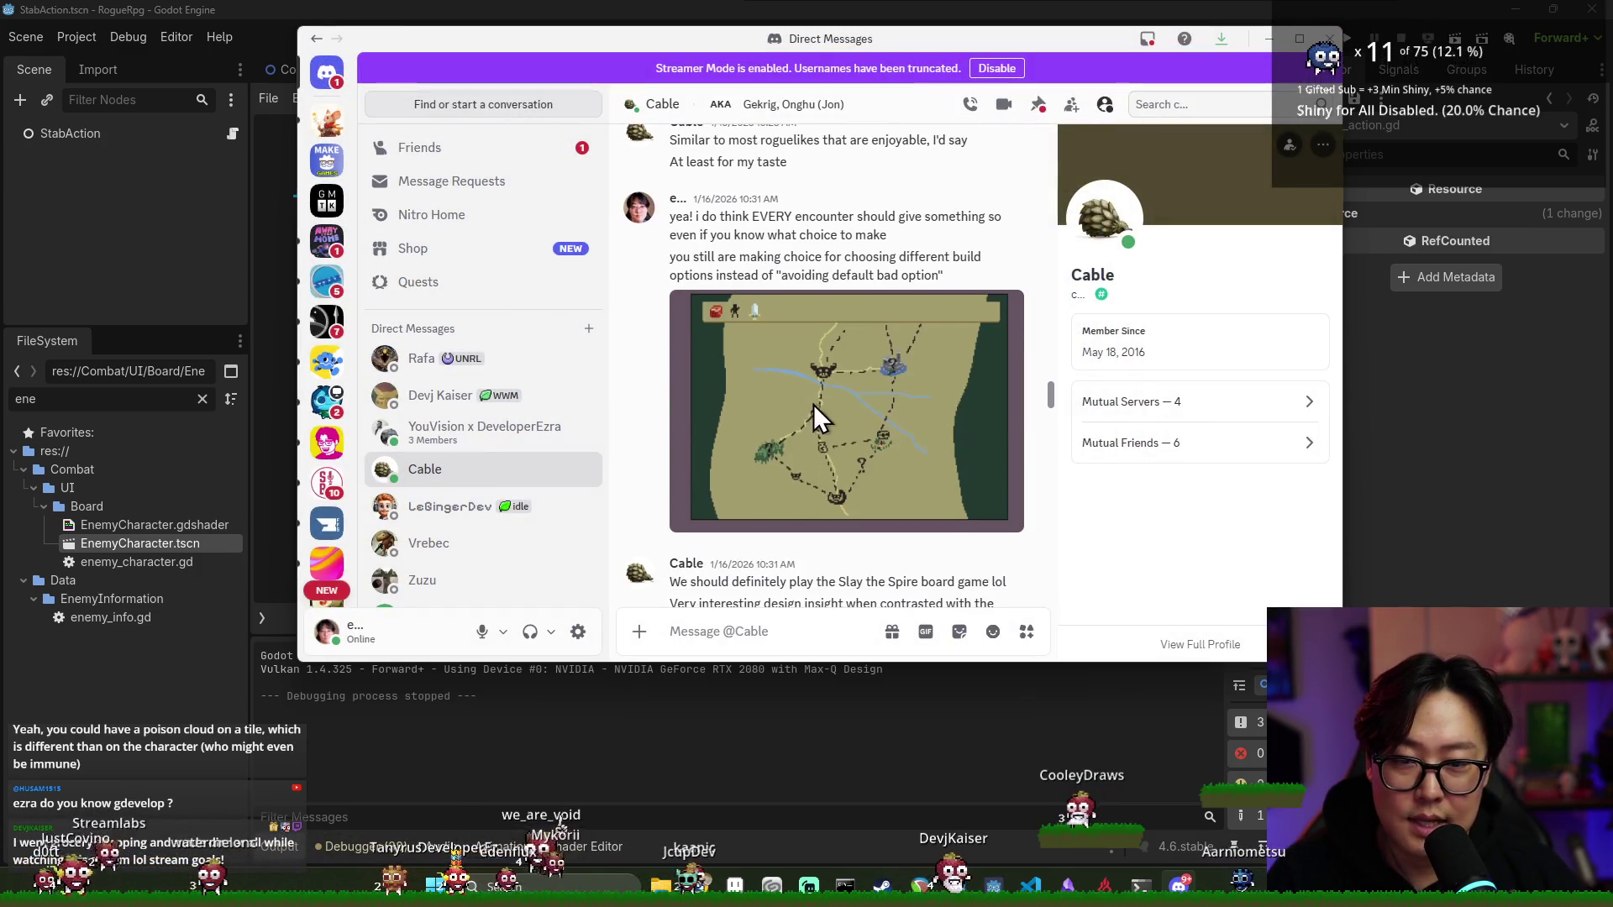
pyautogui.click(799, 321)
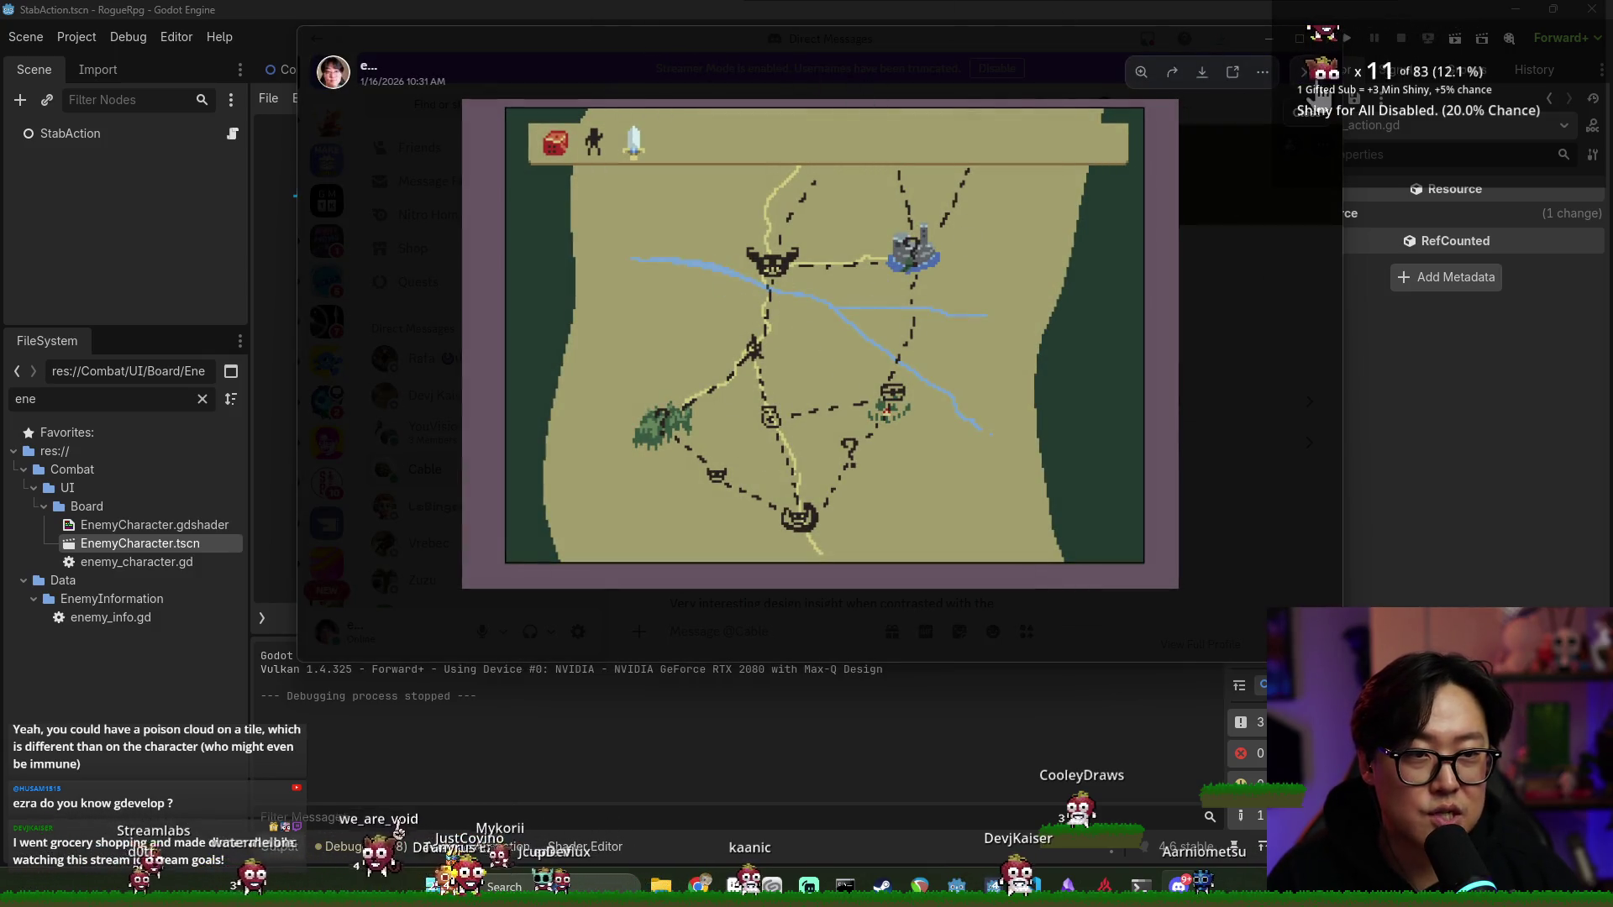
pyautogui.press('Escape')
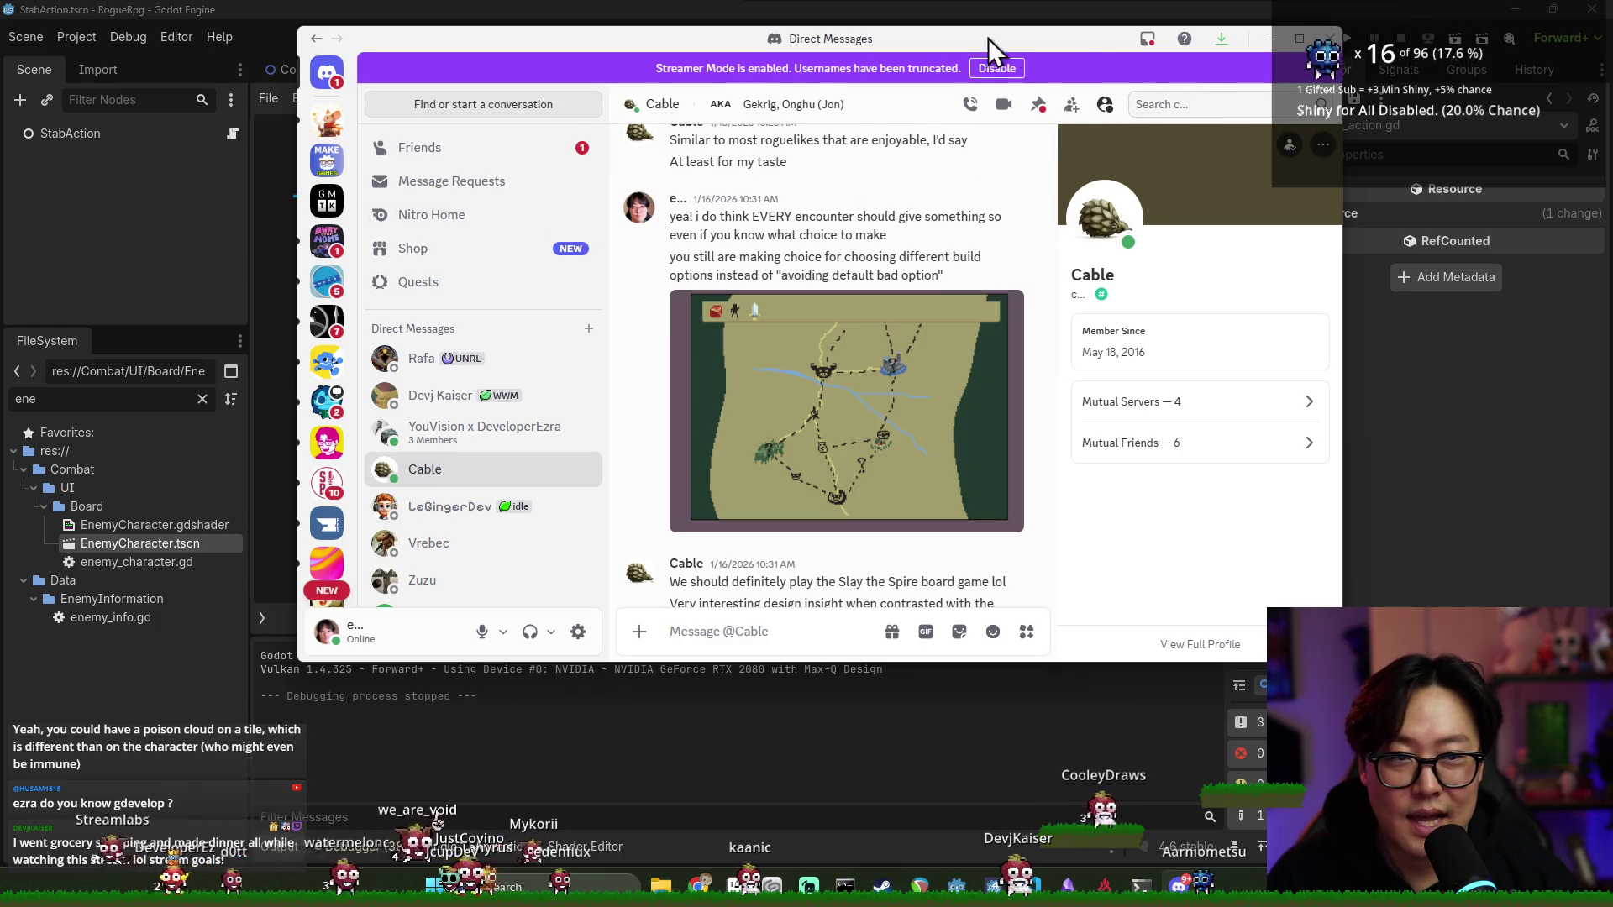
pyautogui.moveTo(987, 38); pyautogui.dragTo(1611, 38)
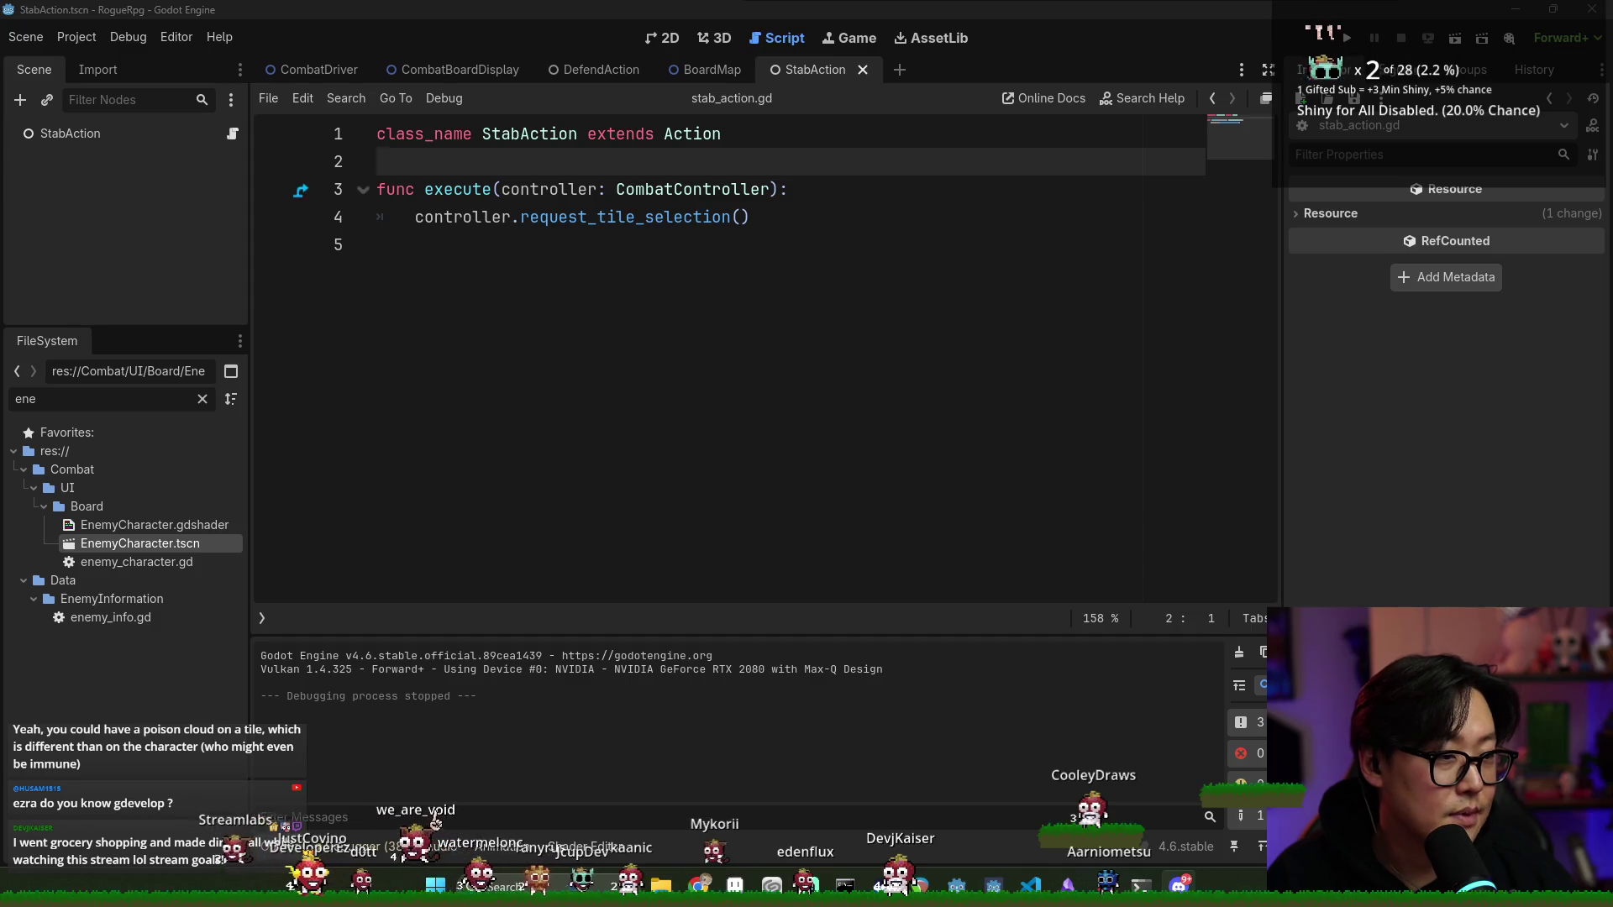
pyautogui.click(573, 212)
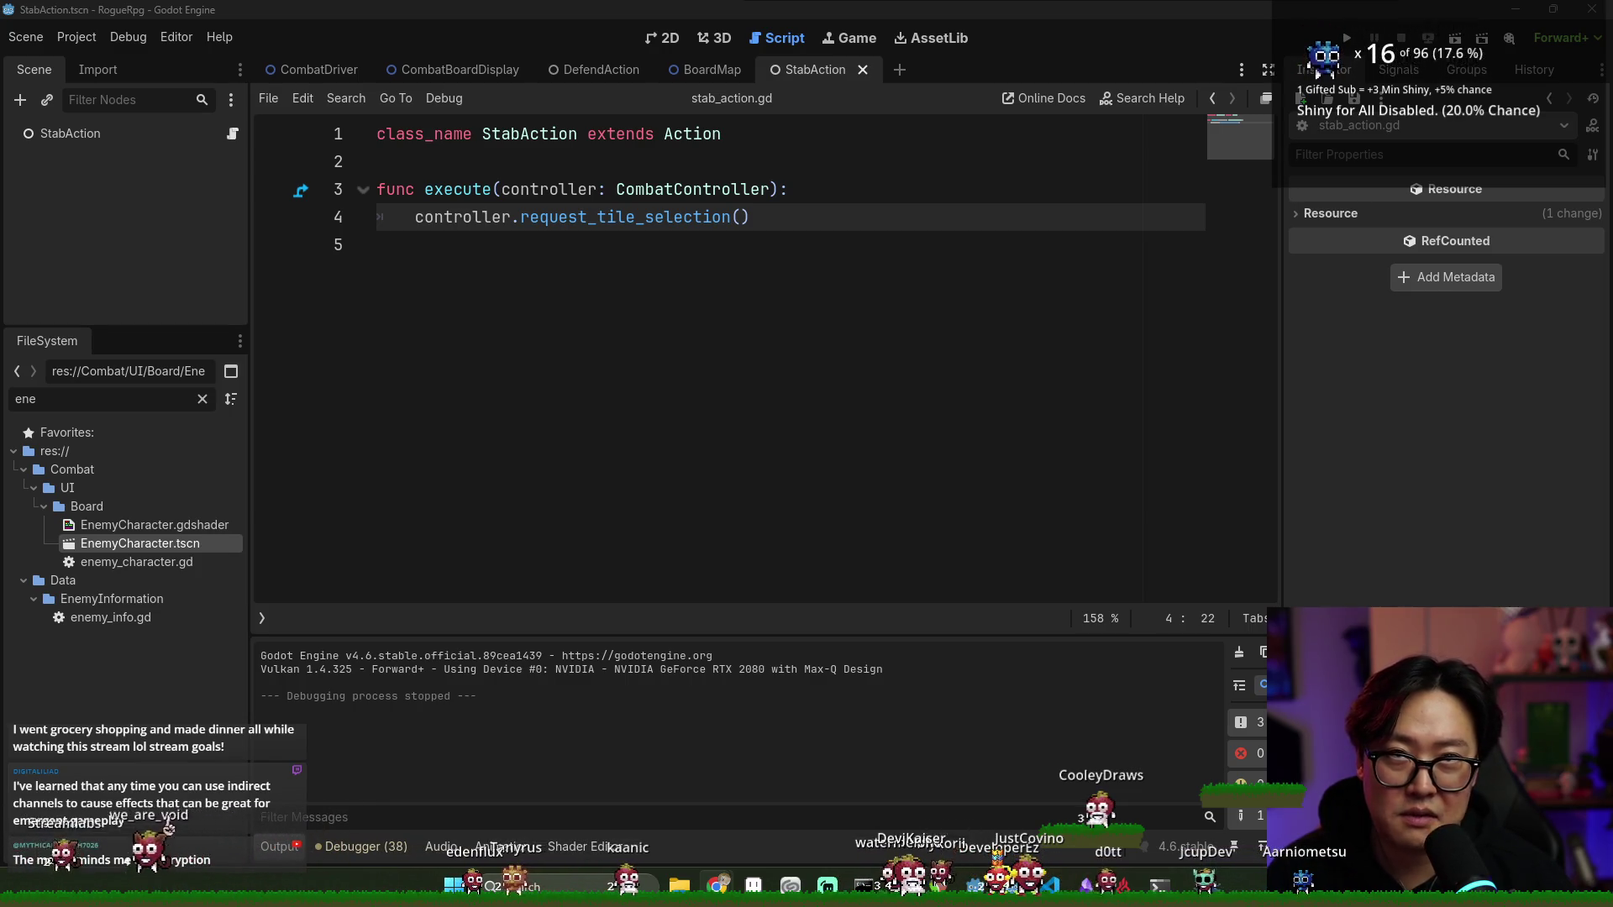
# Clear the Output log in the Godot editor
pyautogui.click(1240, 653)
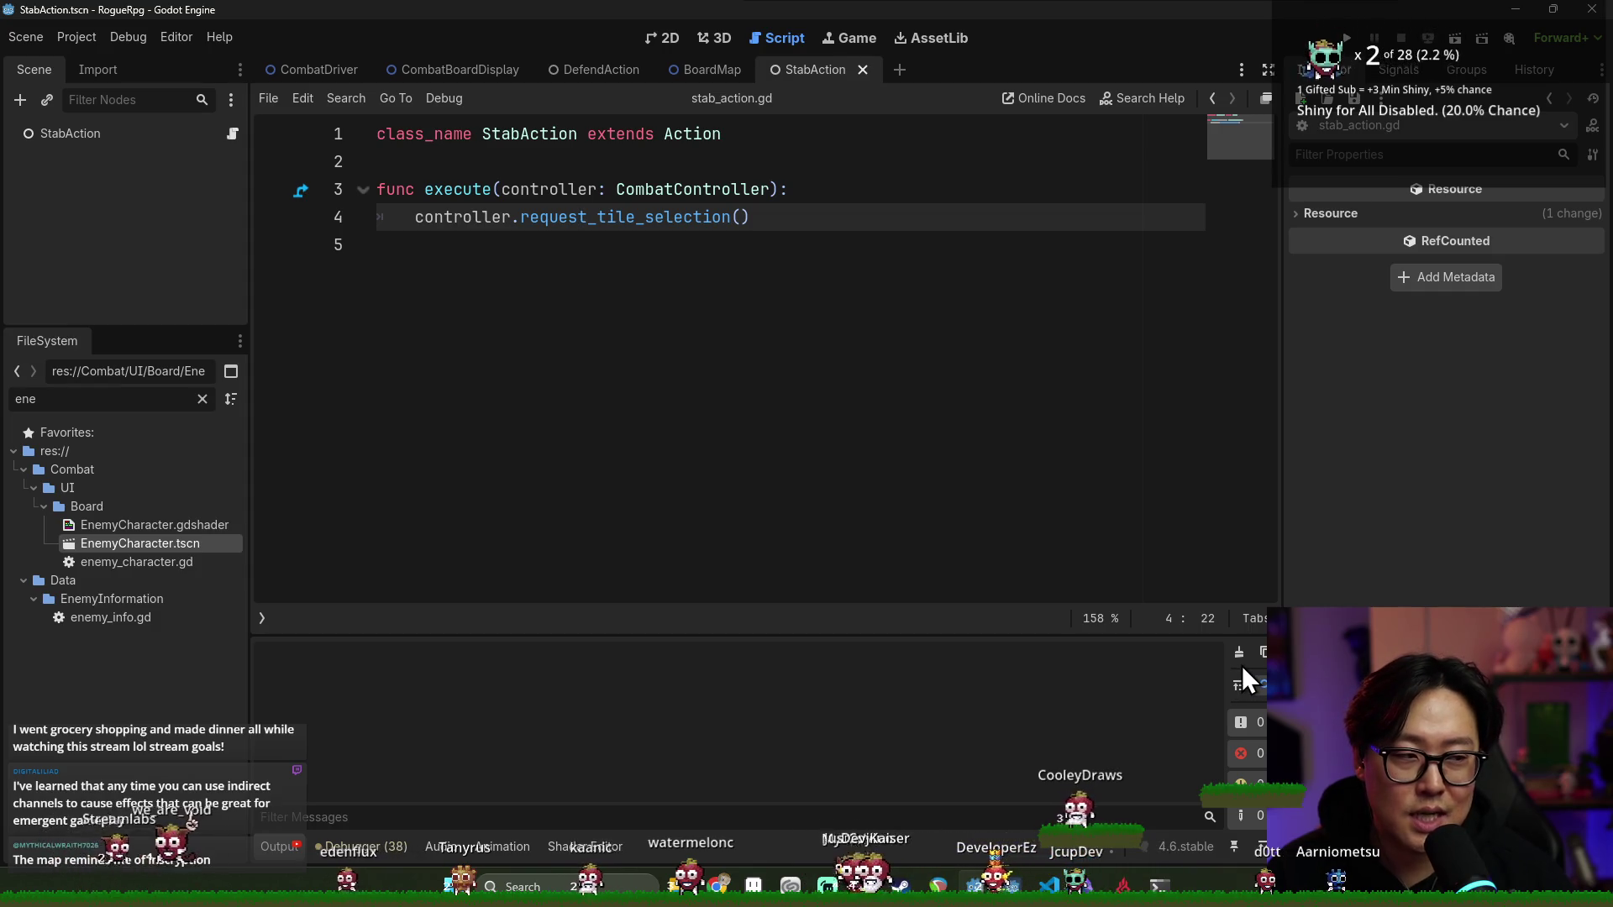
pyautogui.hotkey('alt', 'Tab')
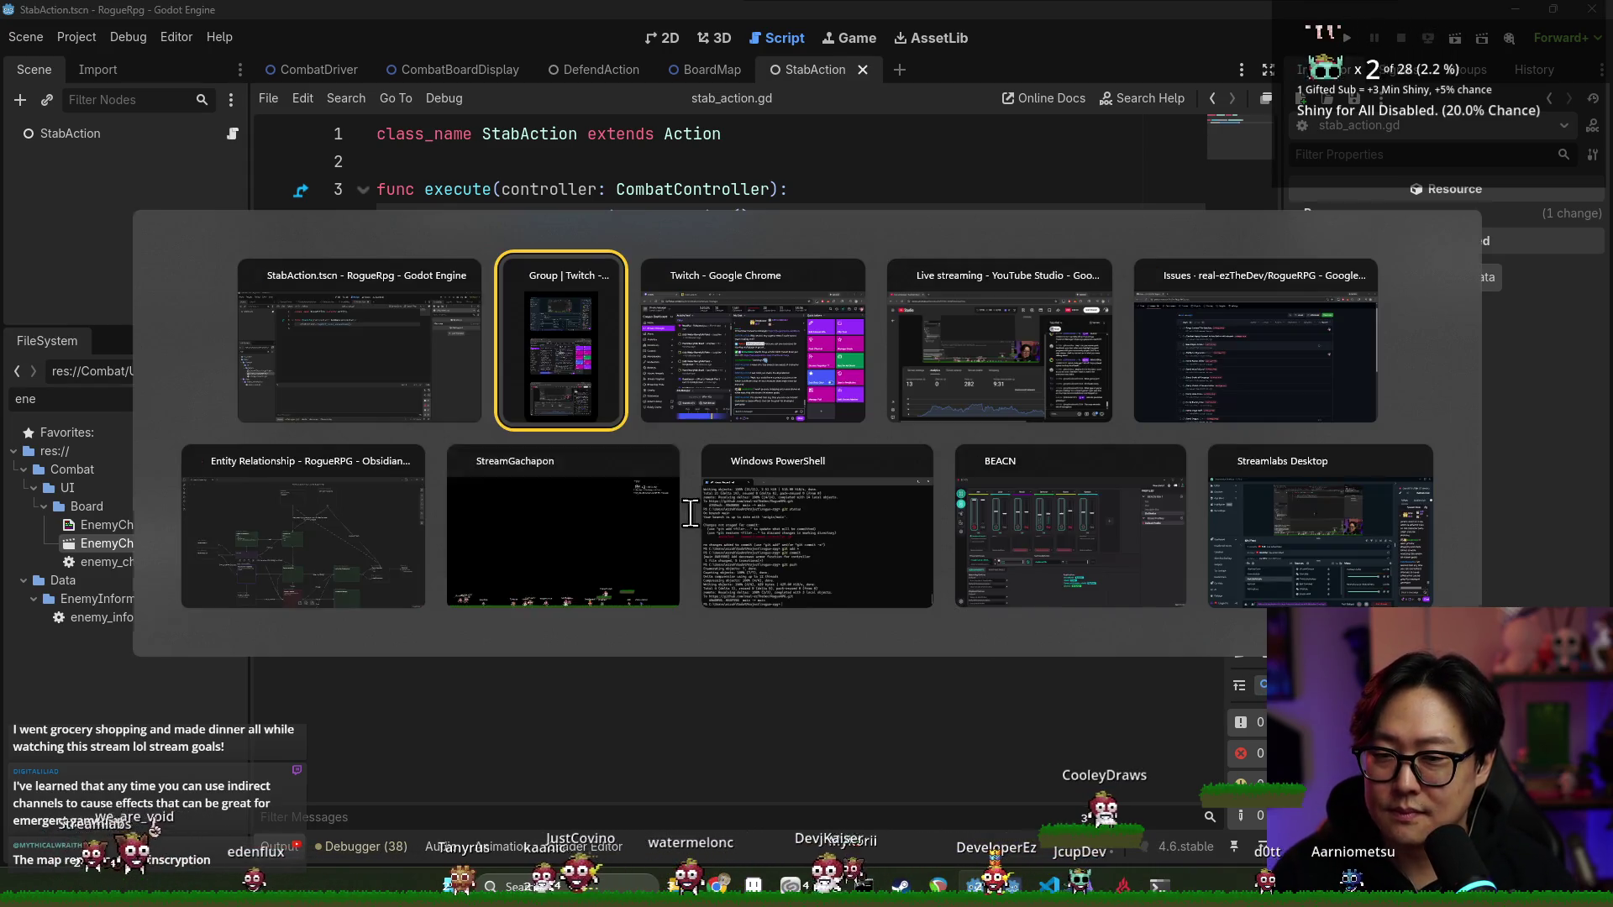
pyautogui.hotkey('alt', 'Tab')
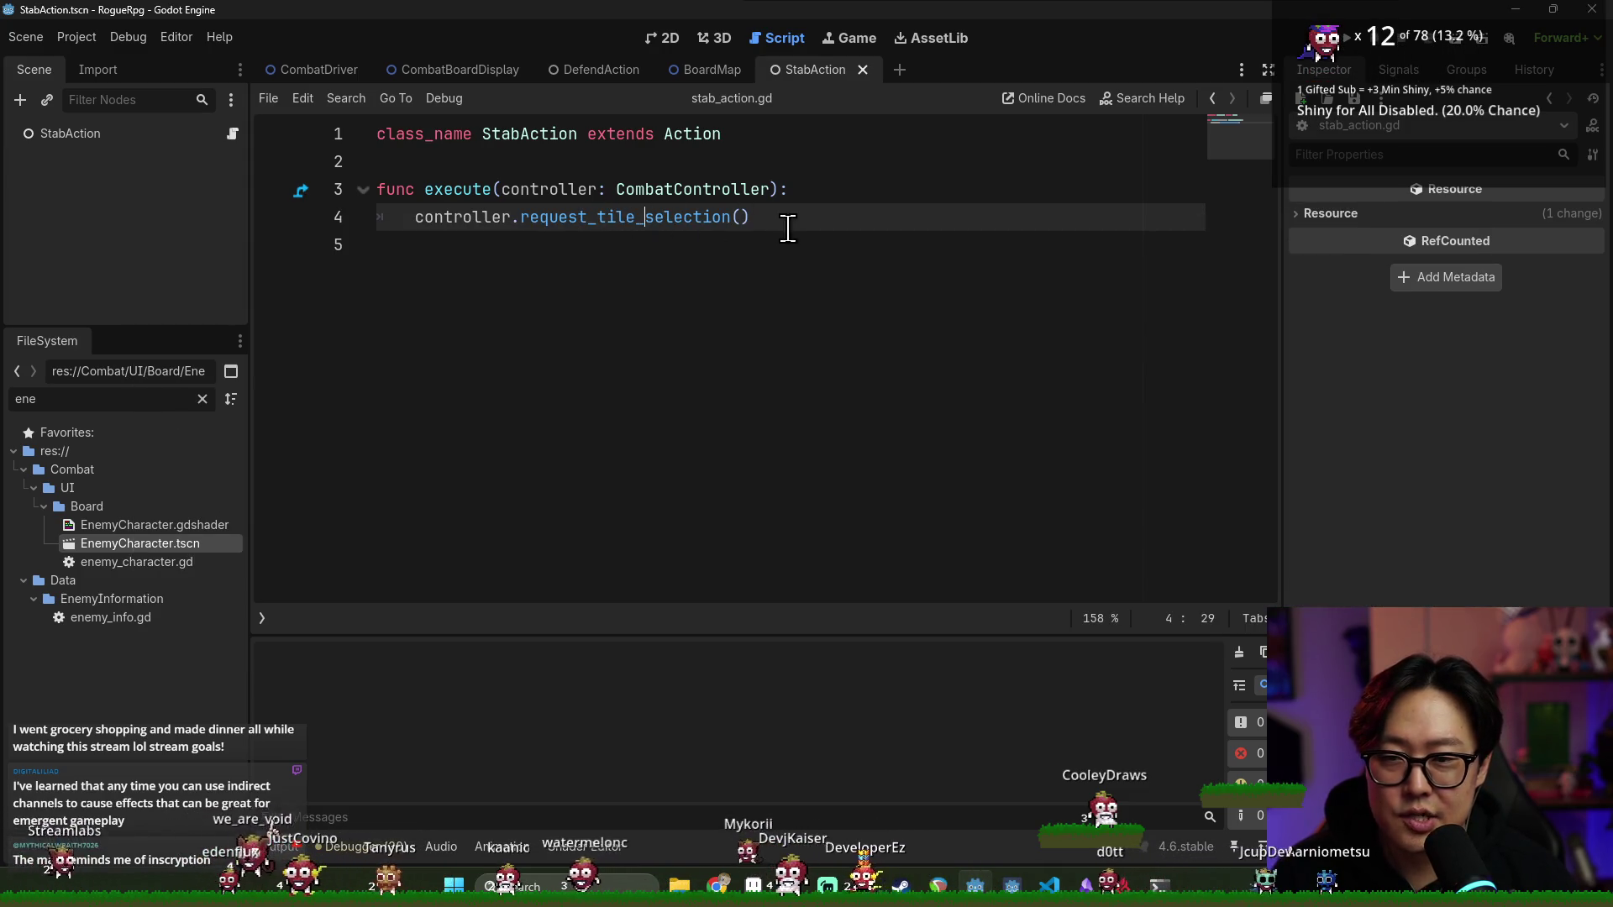
# Add an indented blank line after the request_tile_selection() call and save stab_action.gd
pyautogui.doubleClick(474, 213)
pyautogui.click(819, 218)
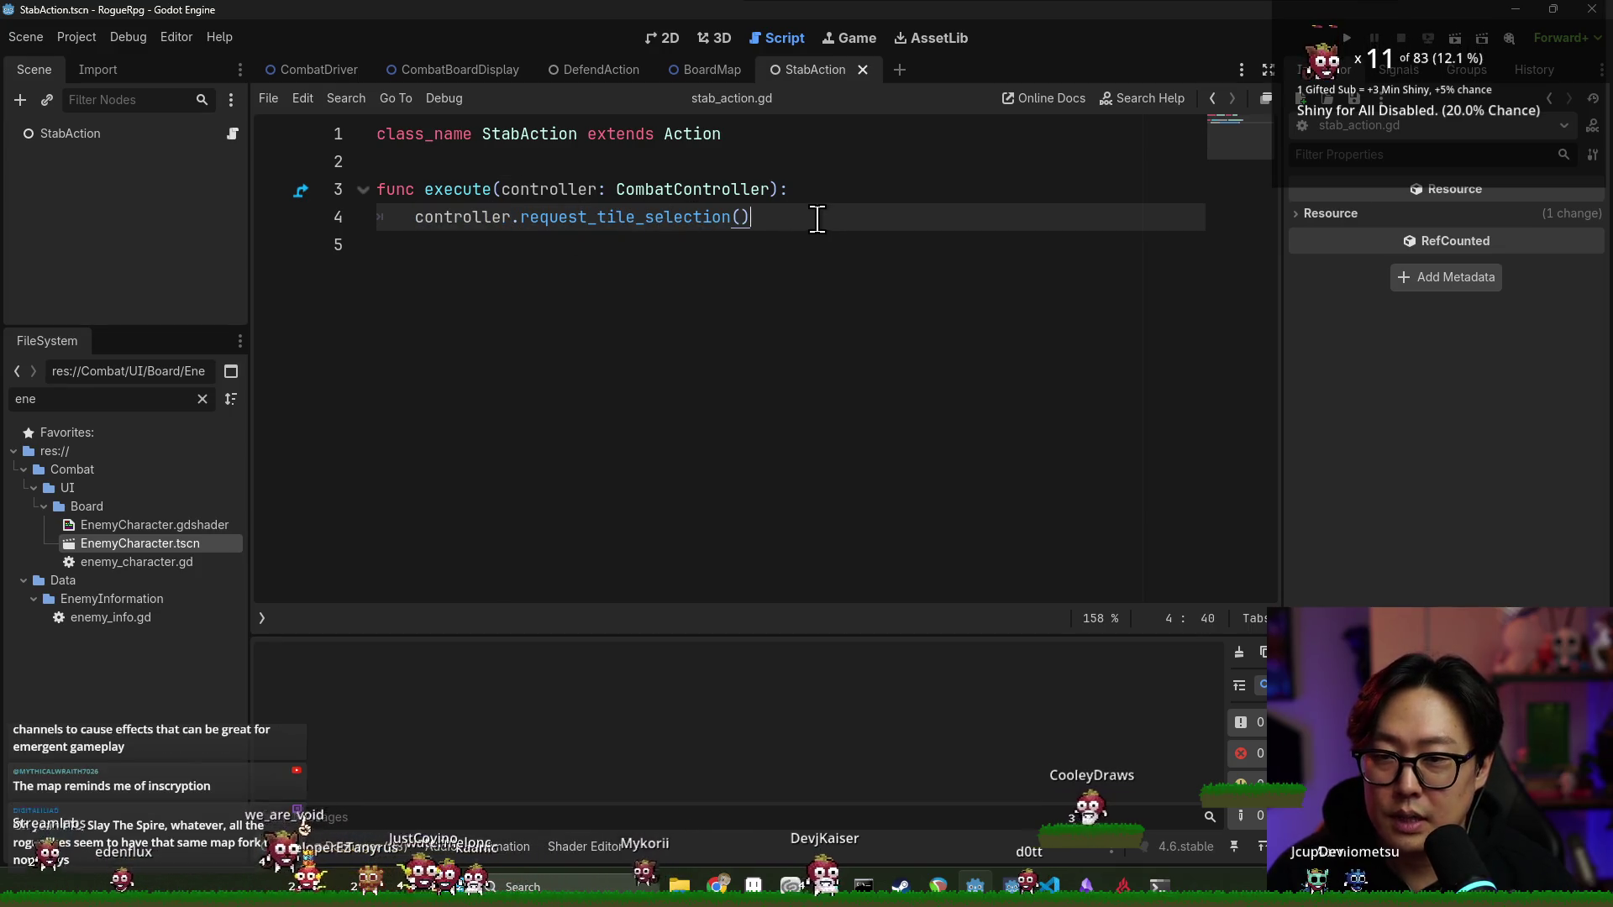
pyautogui.press('Return')
pyautogui.hotkey('ctrl', 's')
pyautogui.doubleClick(98, 398)
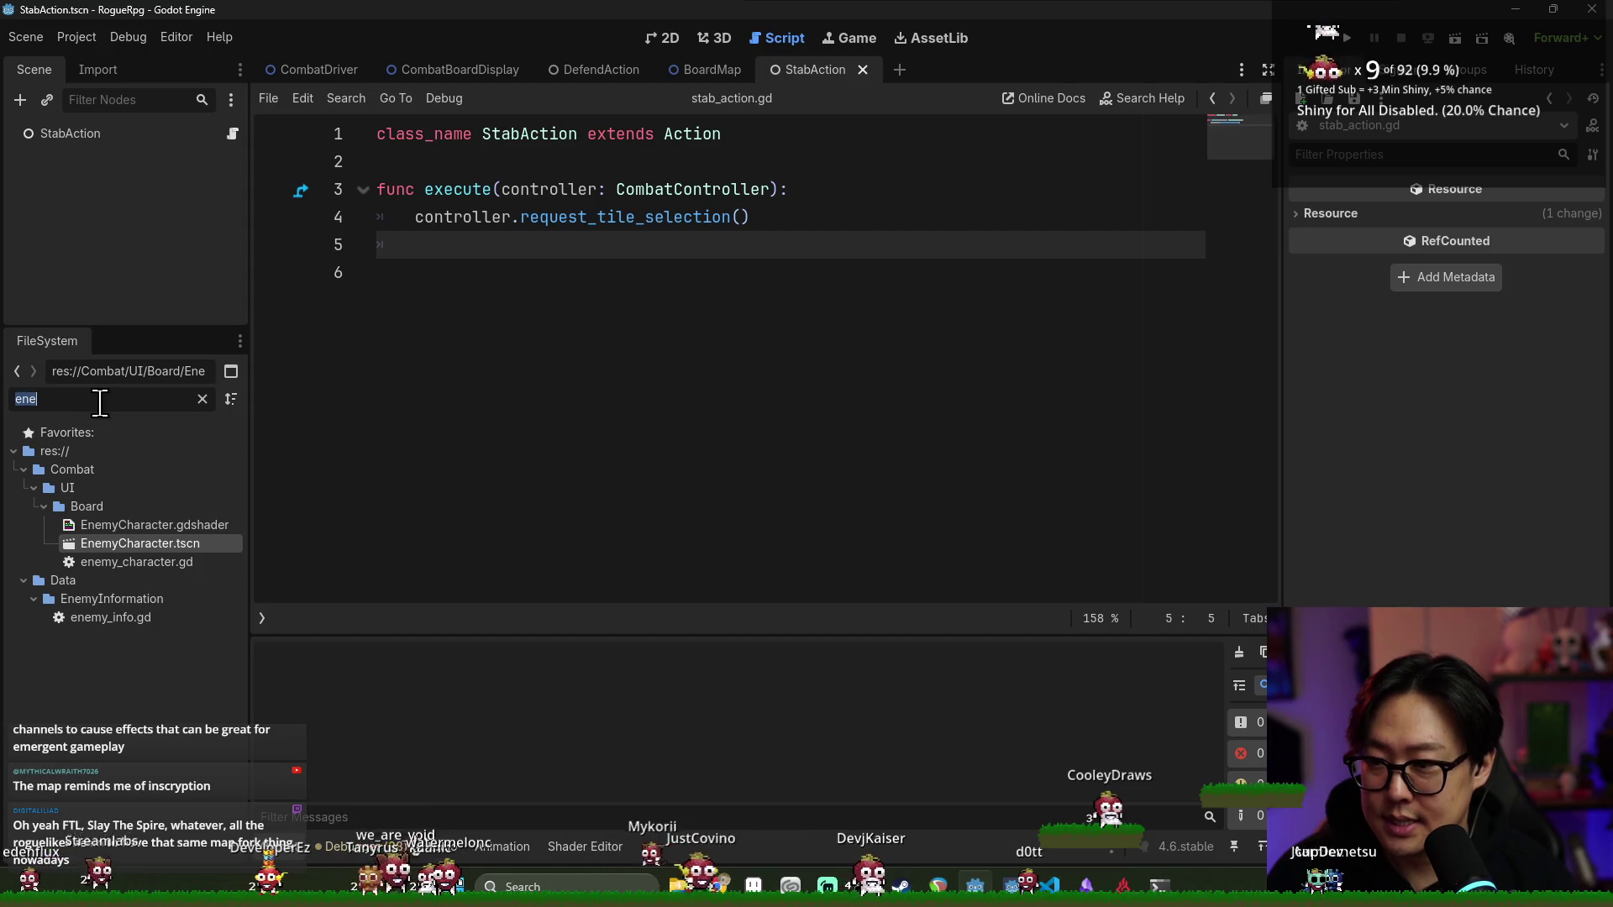
# Copy the tile_selected connection and handler lines 6–13 from move_action.gd
pyautogui.write('move')
pyautogui.doubleClick(141, 543)
pyautogui.click(232, 133)
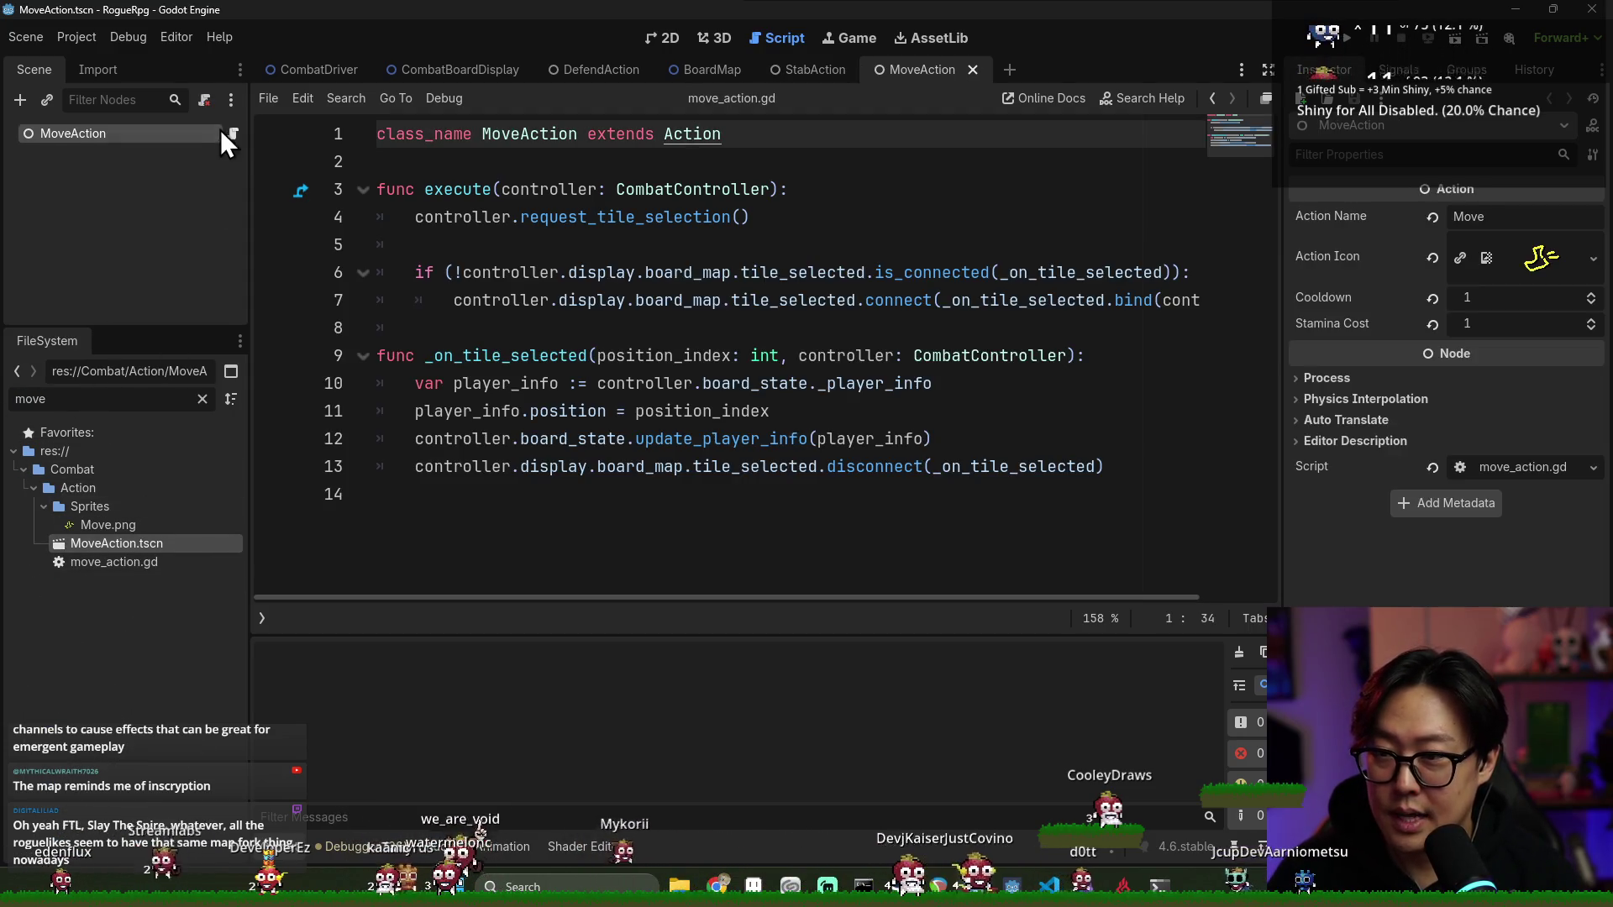
pyautogui.doubleClick(497, 284)
pyautogui.click(386, 269)
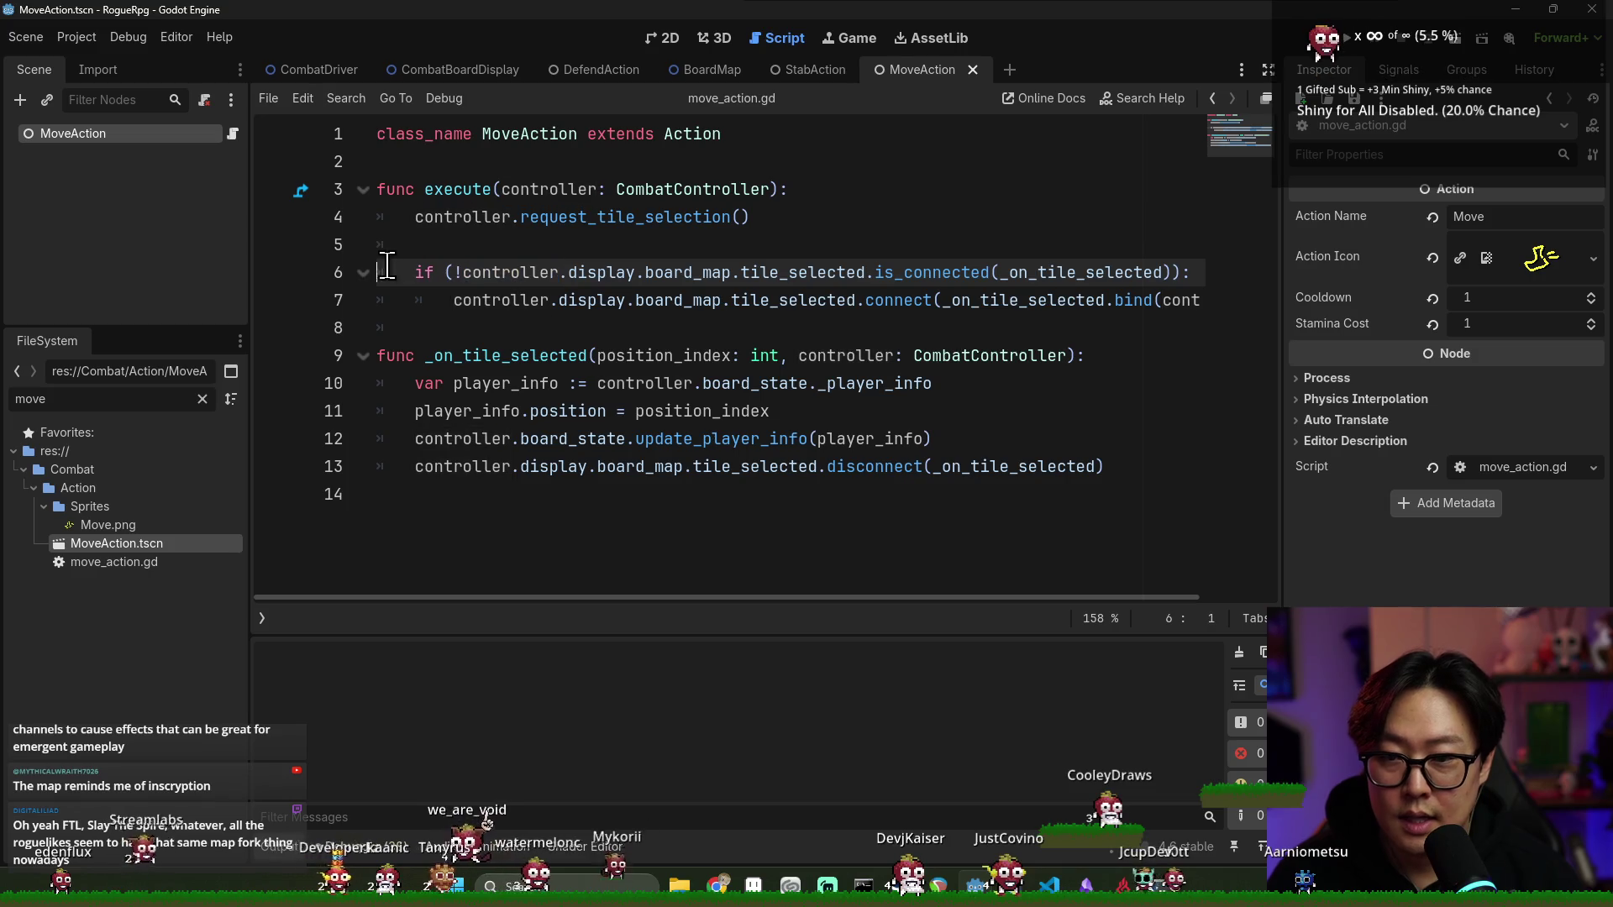
pyautogui.moveTo(416, 272); pyautogui.dragTo(499, 327)
pyautogui.hotkey('ctrl', 'c')
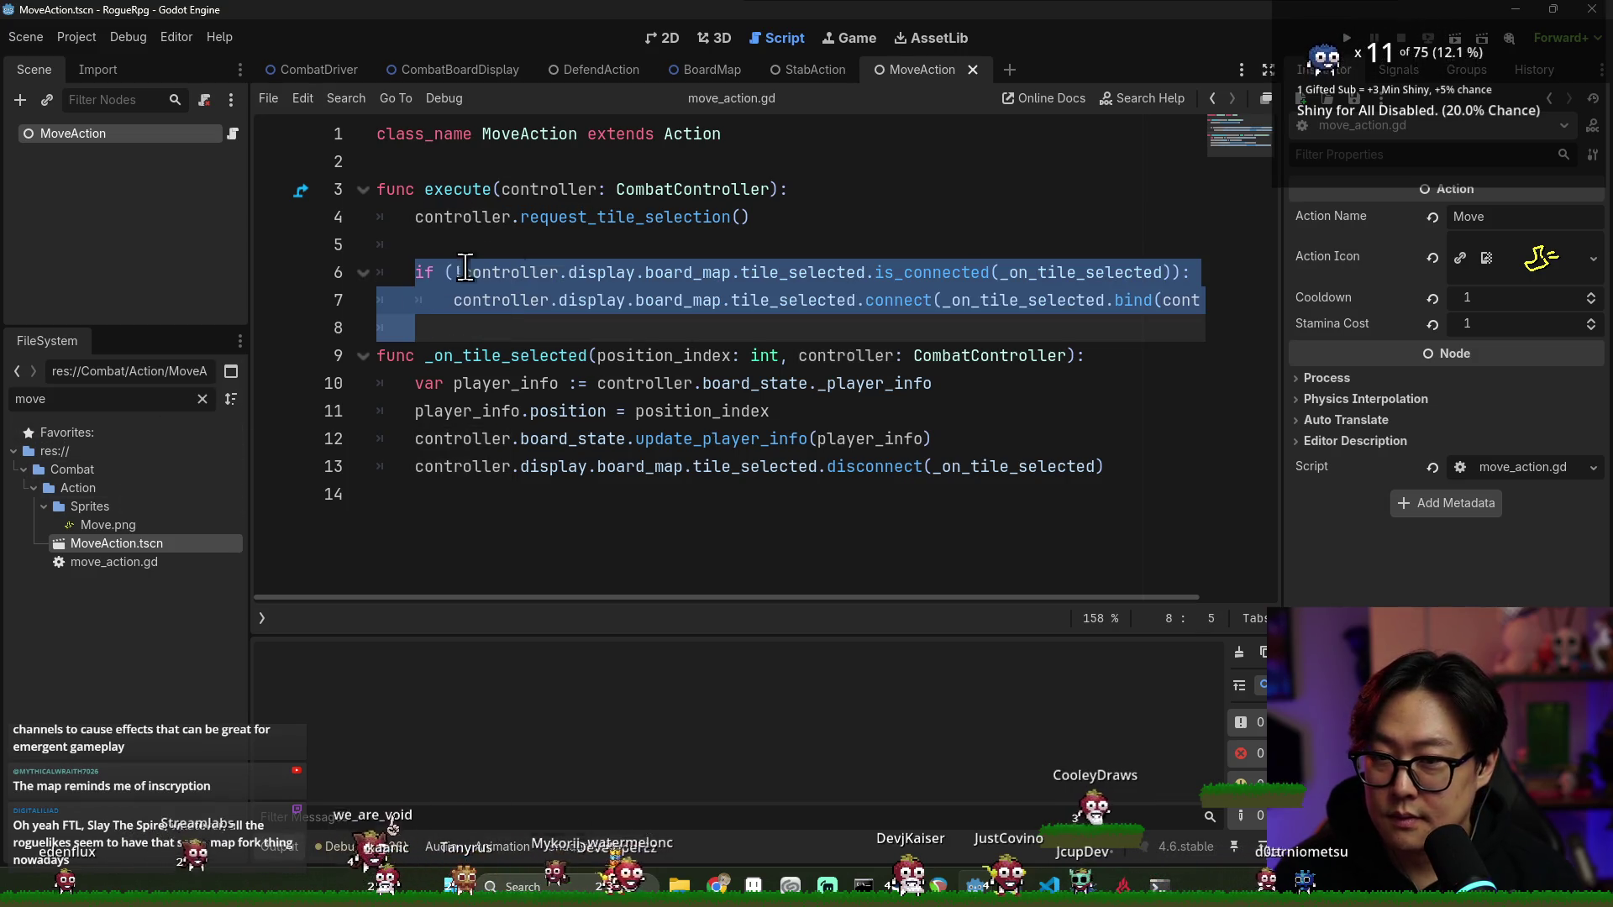
pyautogui.keyDown('shift'); pyautogui.click(836, 499); pyautogui.keyUp('shift')
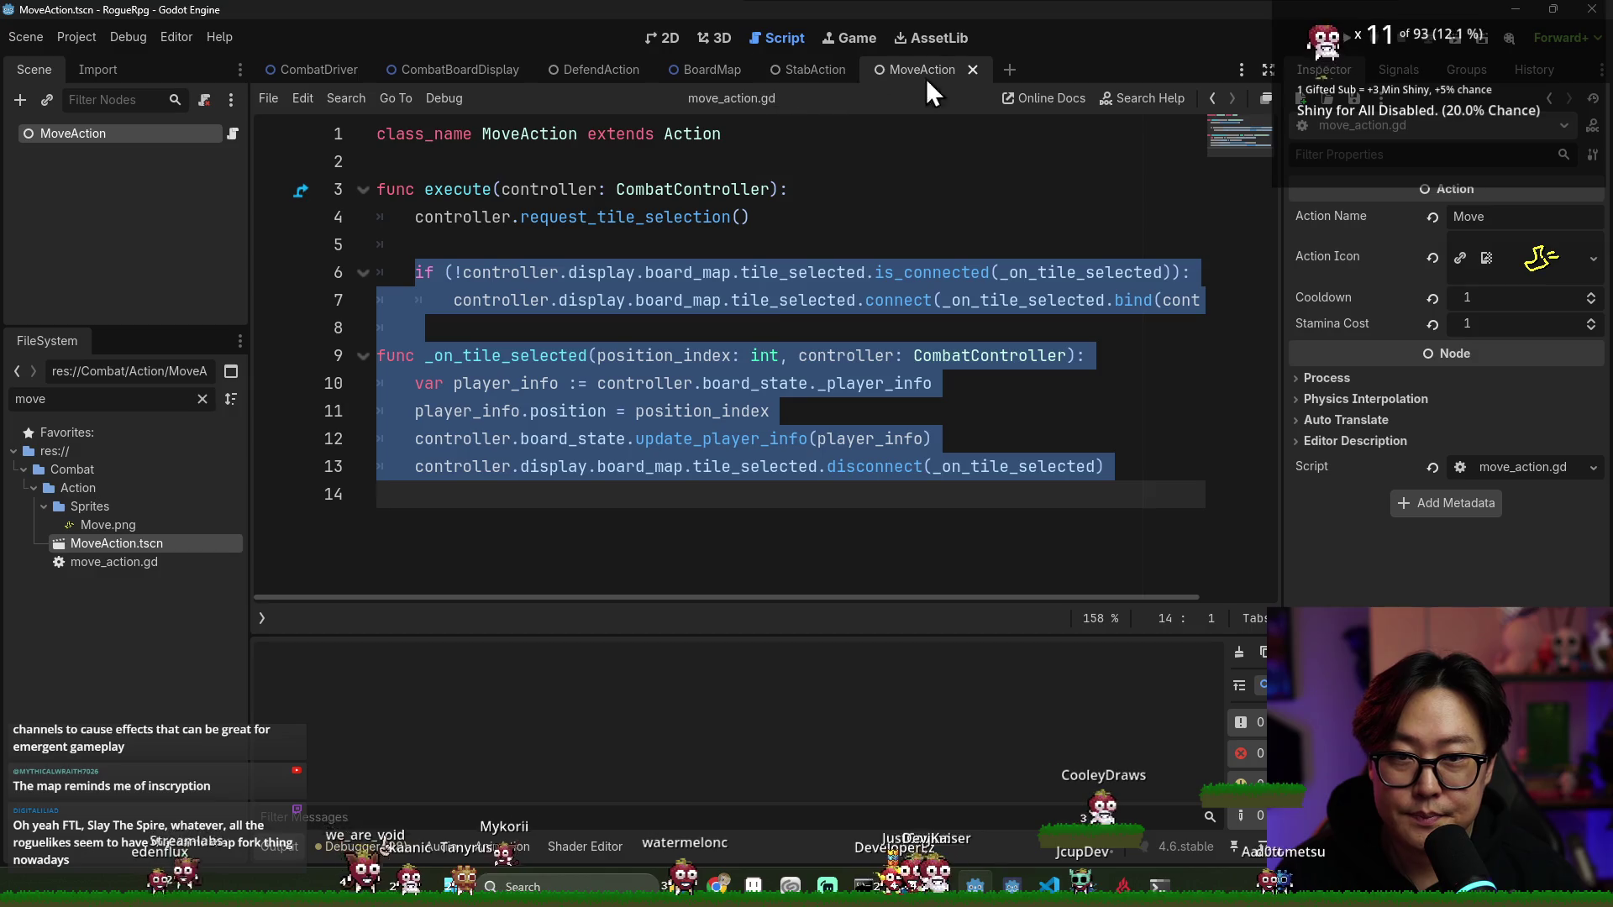
# Paste them into stab_action.gd, replace the _on_tile_selected body with pass, and save
pyautogui.click(805, 77)
pyautogui.click(479, 306)
pyautogui.hotkey('ctrl', 'v')
pyautogui.click(408, 383)
pyautogui.keyDown('shift'); pyautogui.click(990, 519); pyautogui.keyUp('shift')
pyautogui.press('BackSpace')
pyautogui.write('poass')
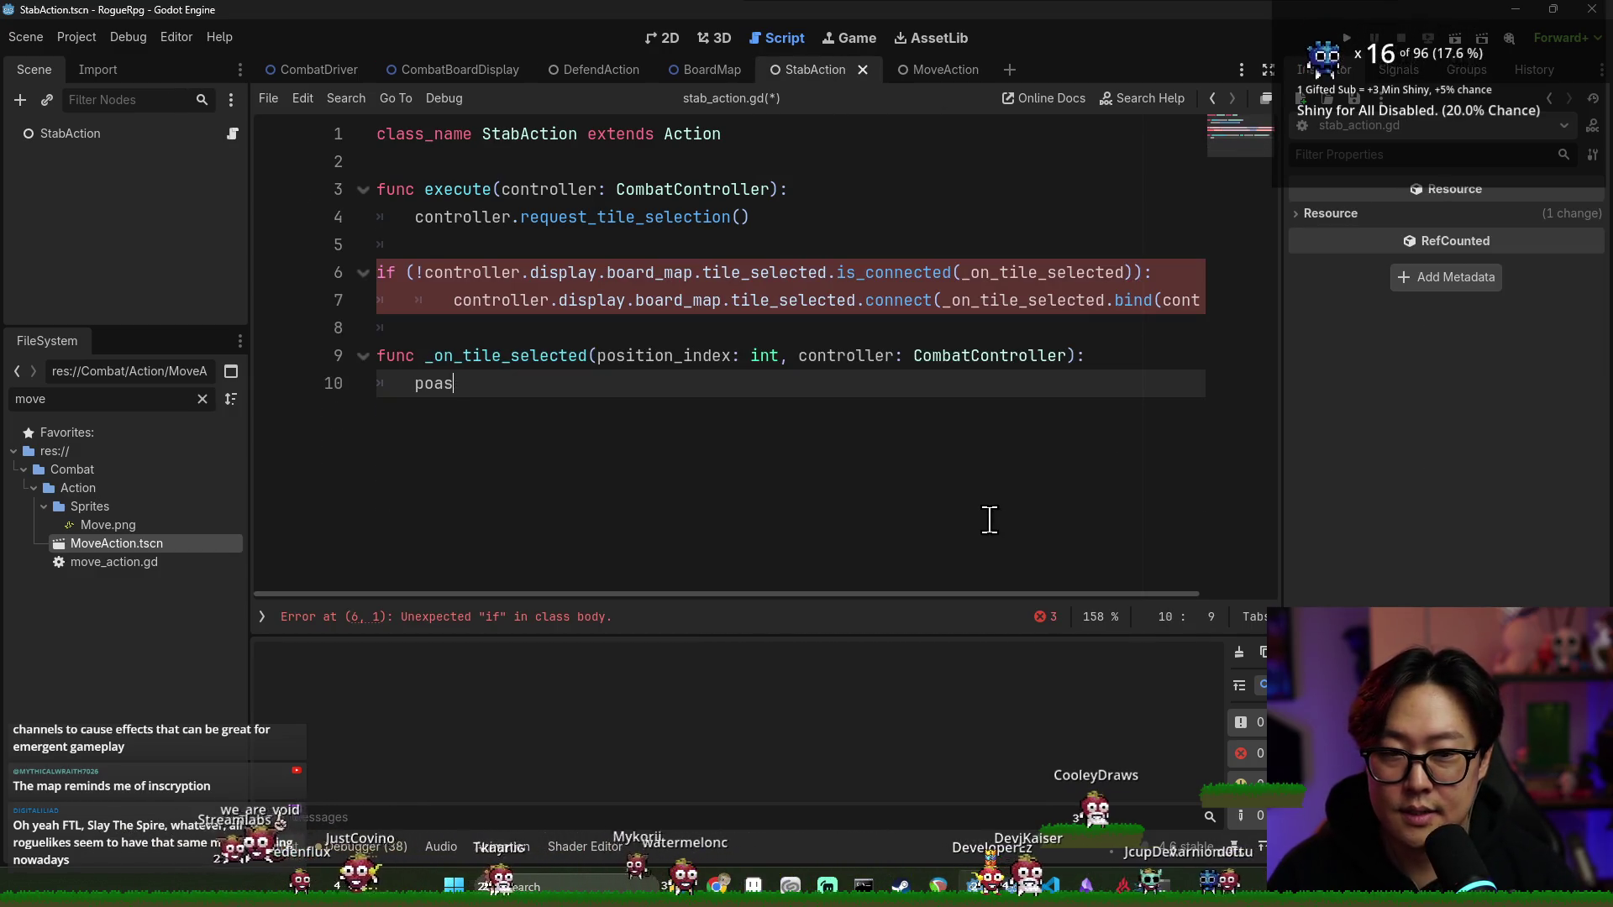
pyautogui.write('s')
pyautogui.press('Return')
pyautogui.hotkey('ctrl', 's')
# Fix the indentation of the pasted tile_selected block inside execute
pyautogui.doubleClick(468, 273)
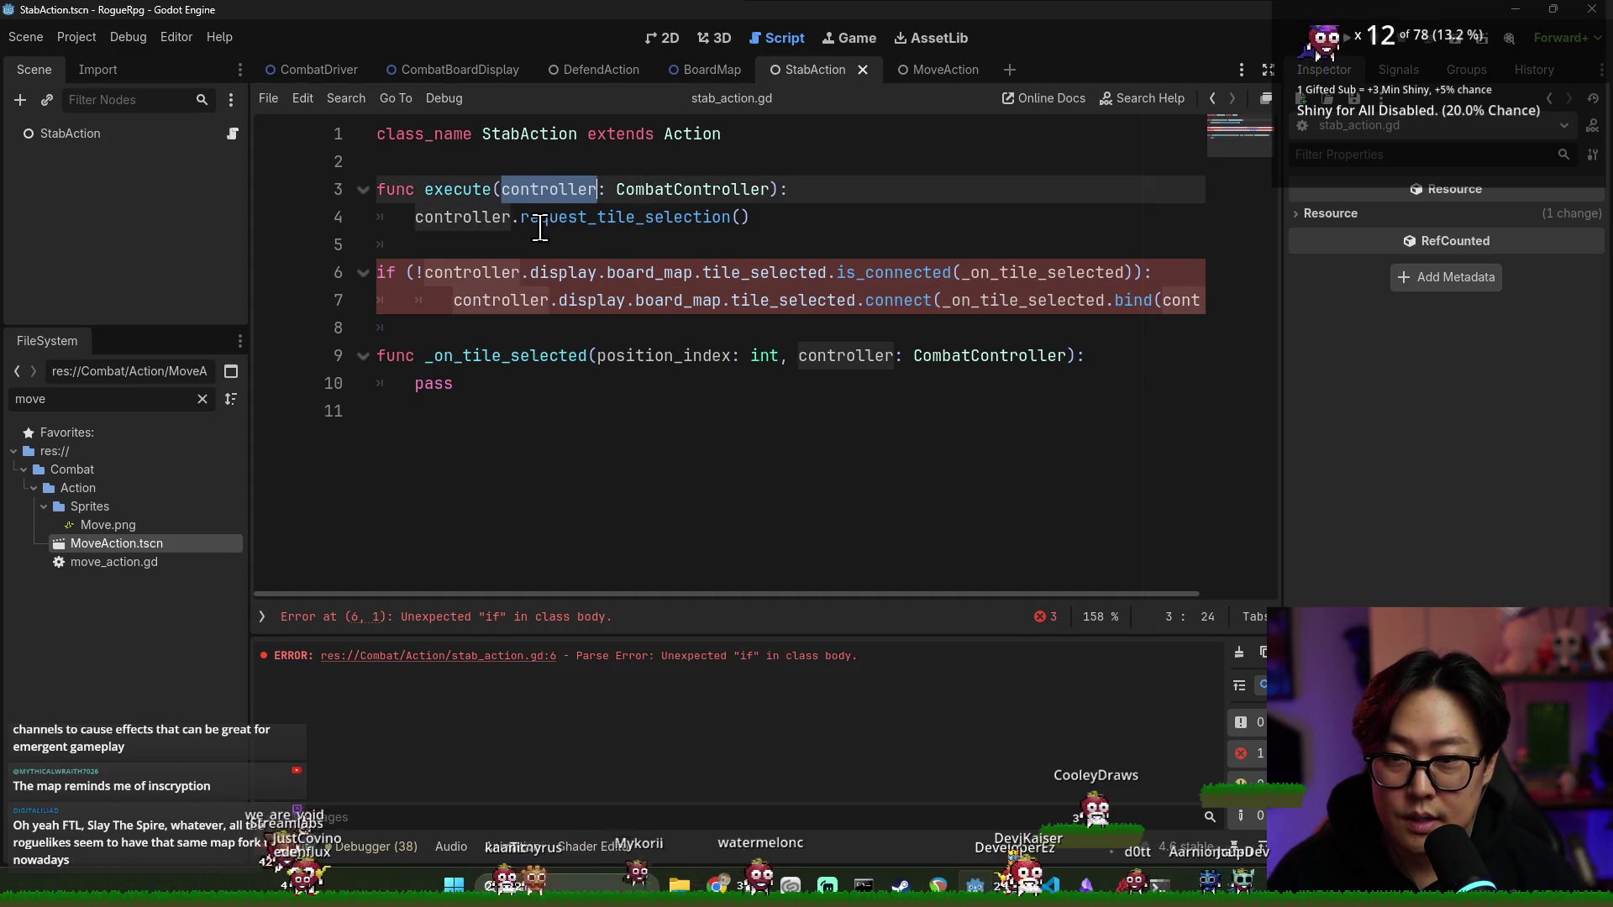
pyautogui.hscroll(2, 799, 597)
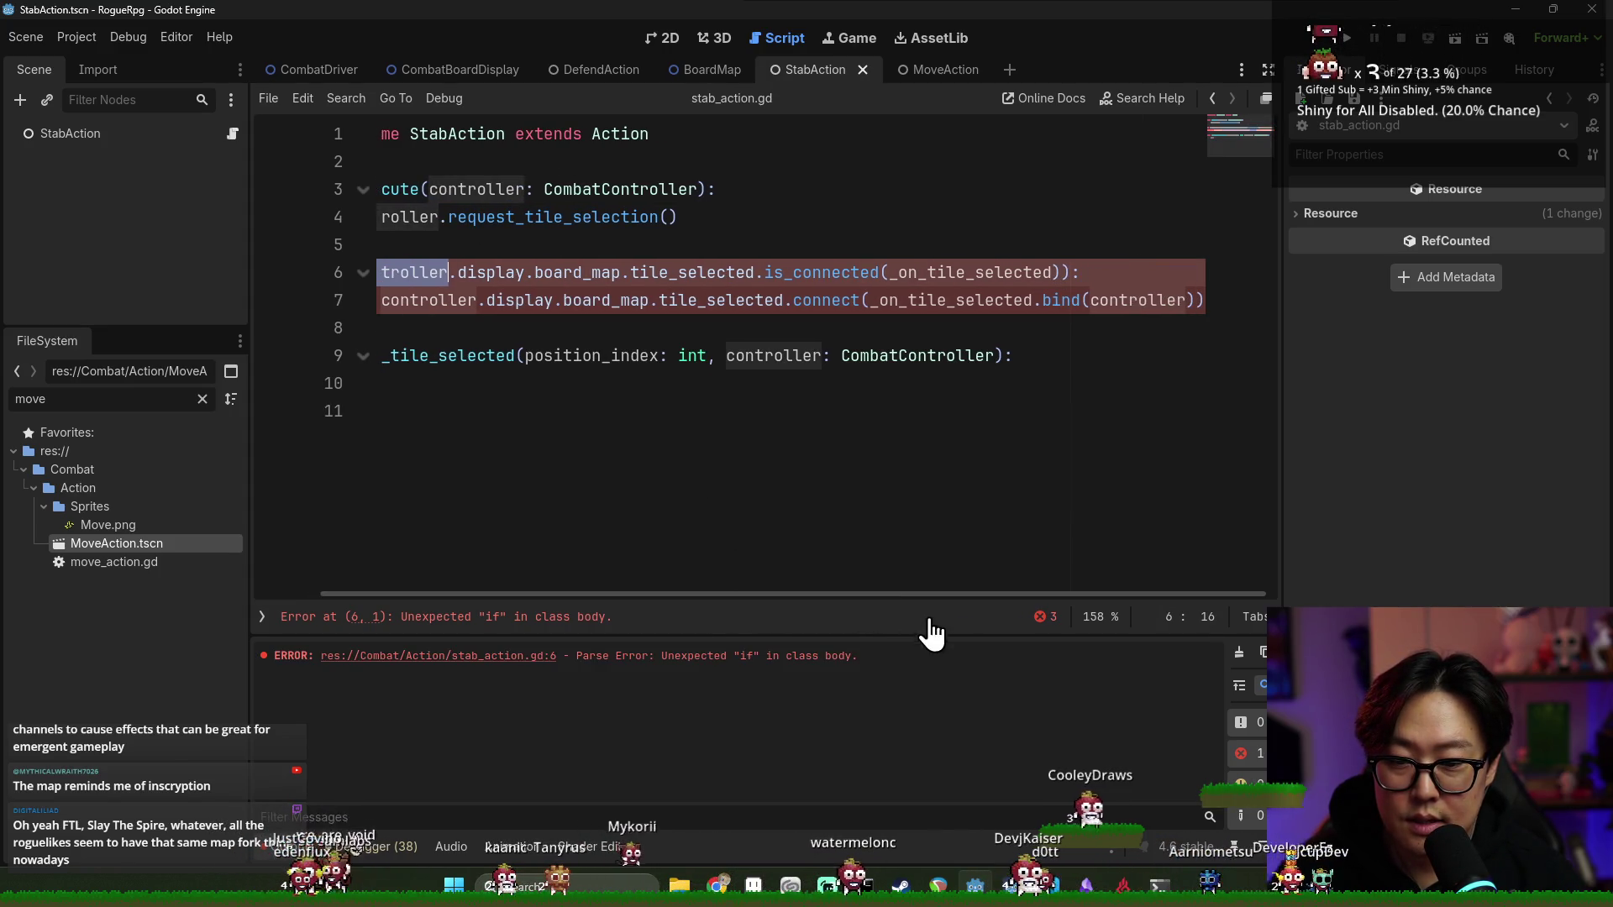
pyautogui.hscroll(-2, 815, 596)
pyautogui.press('Tab')
pyautogui.click(504, 300)
pyautogui.hotkey('shift', 'Tab')
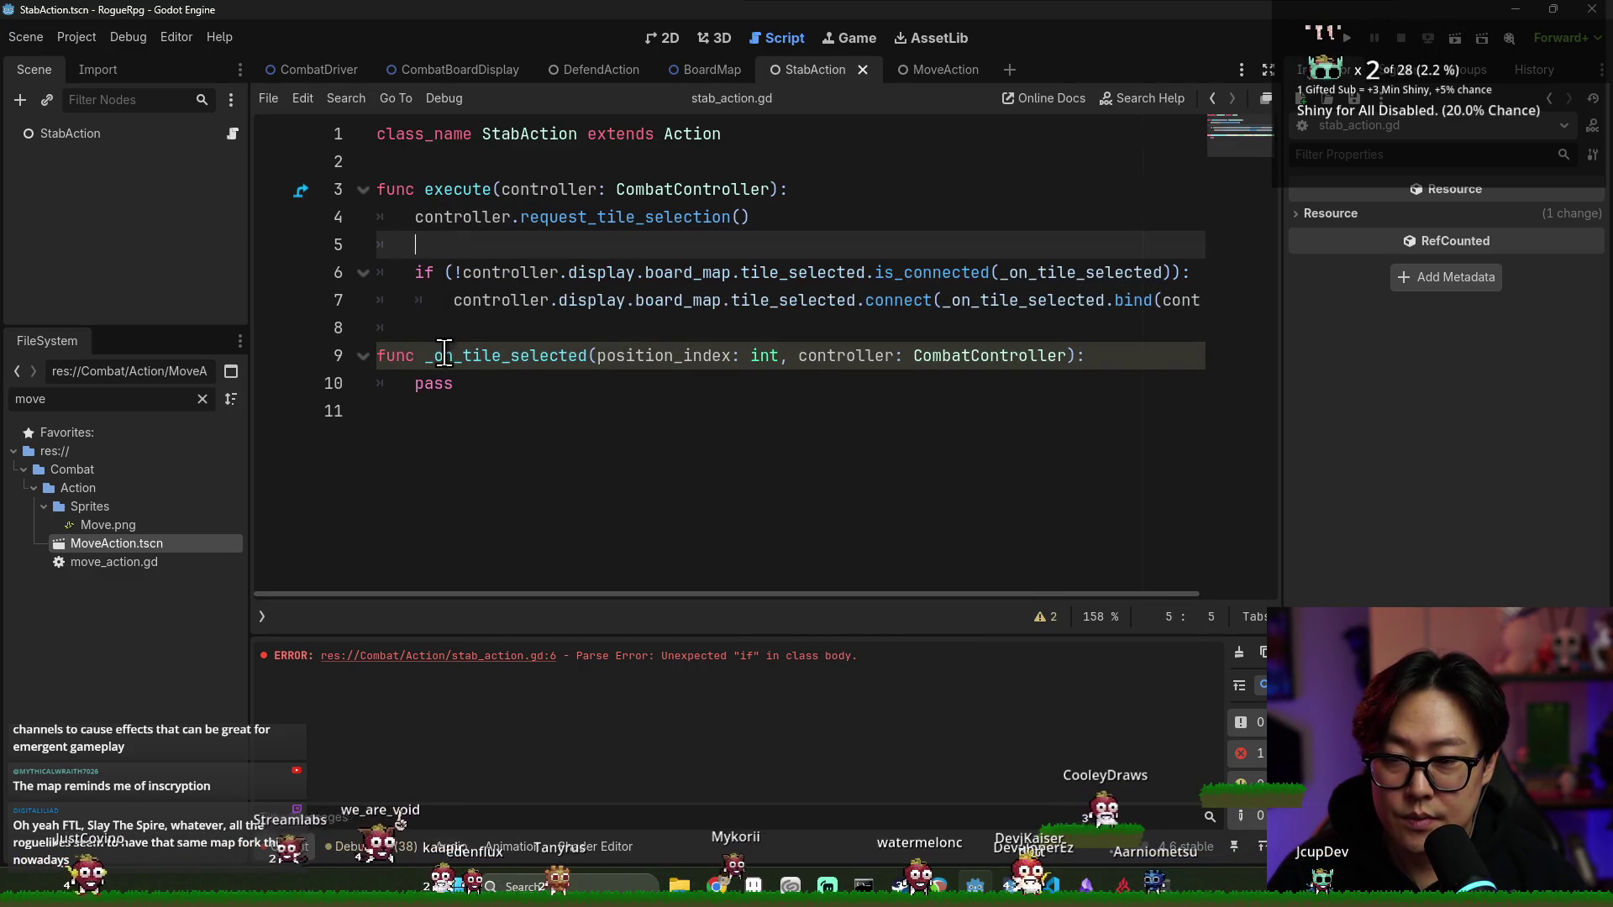
# Review the handler's position_index parameter, then jump to the CombatController script definition
pyautogui.click(727, 359)
pyautogui.doubleClick(727, 360)
pyautogui.doubleClick(563, 394)
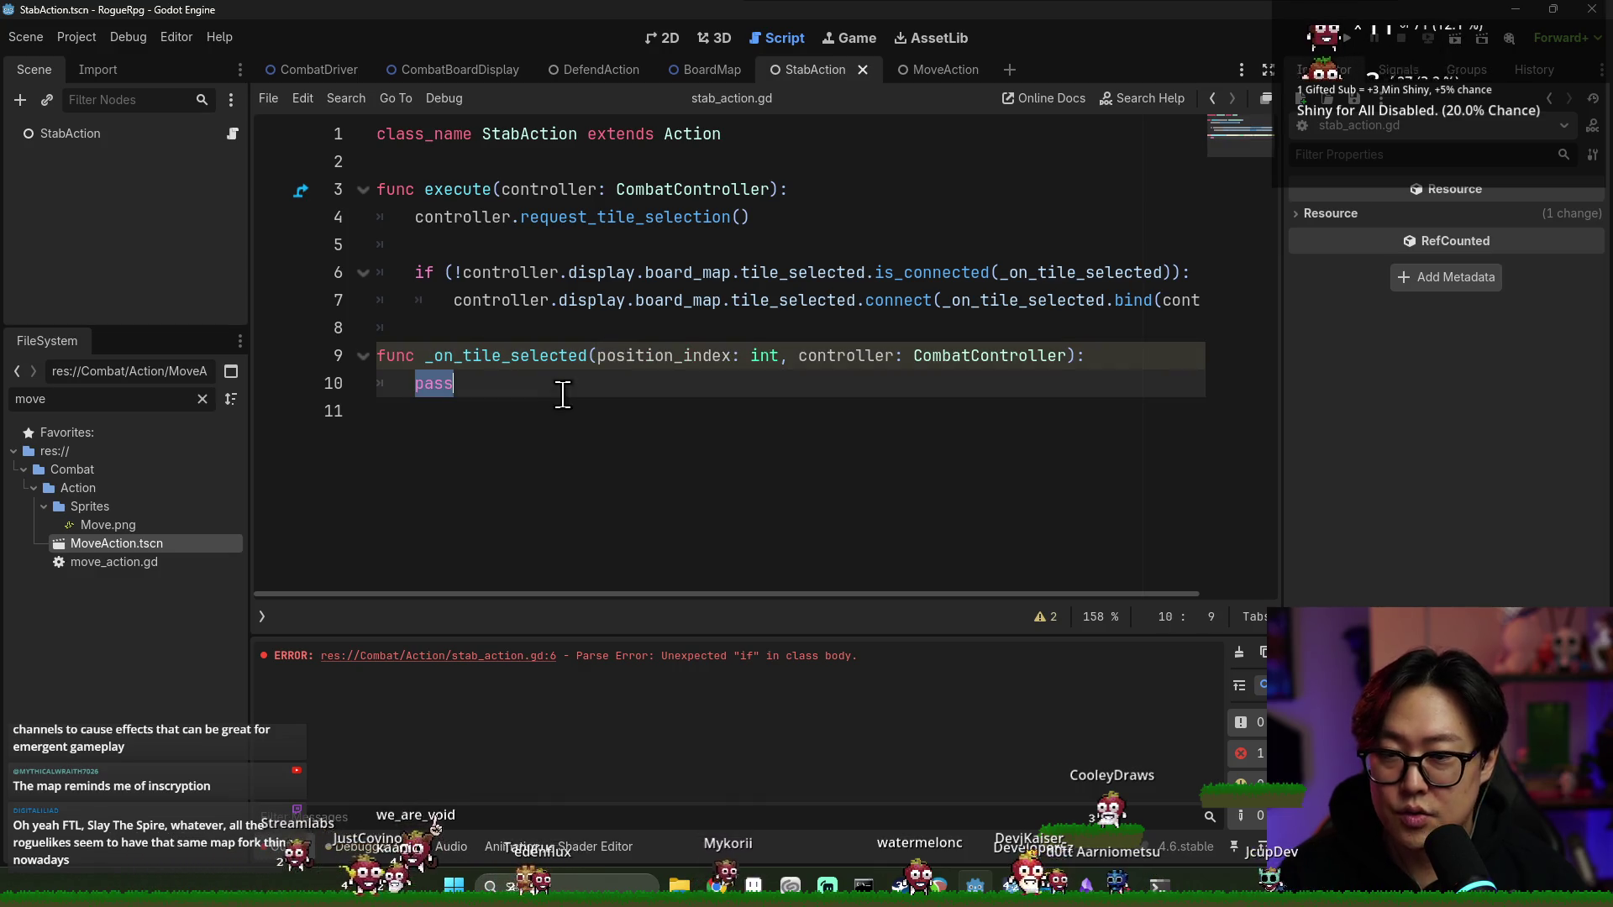
pyautogui.doubleClick(659, 359)
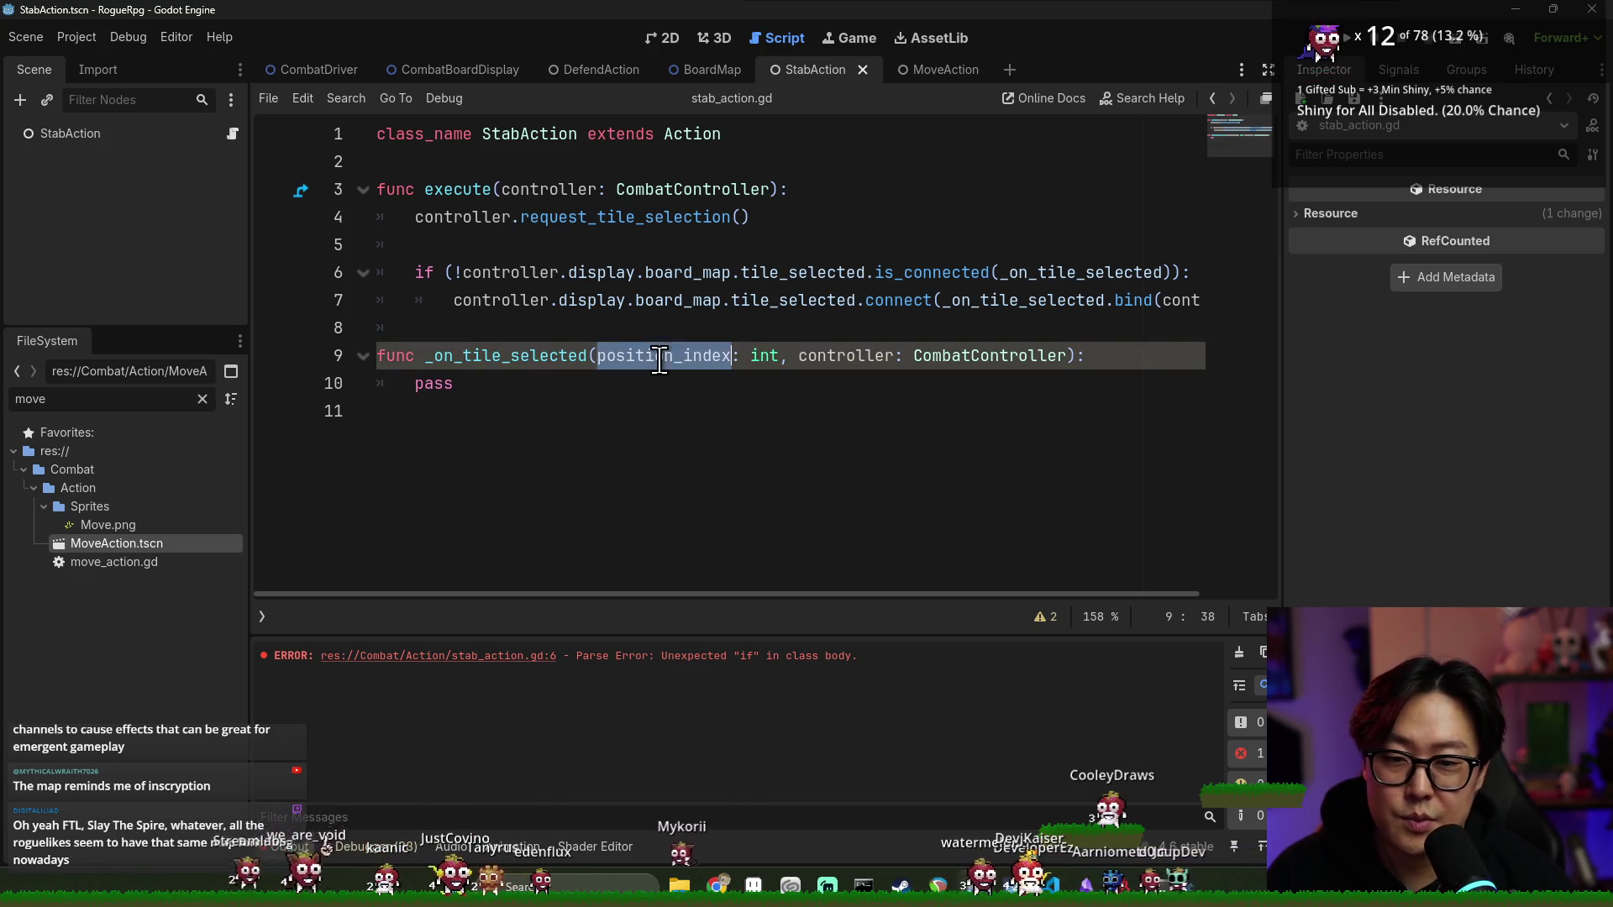
pyautogui.doubleClick(894, 359)
pyautogui.click(442, 385)
pyautogui.doubleClick(432, 385)
pyautogui.click(597, 385)
pyautogui.keyDown('ctrl'); pyautogui.click(966, 357); pyautogui.keyUp('ctrl')
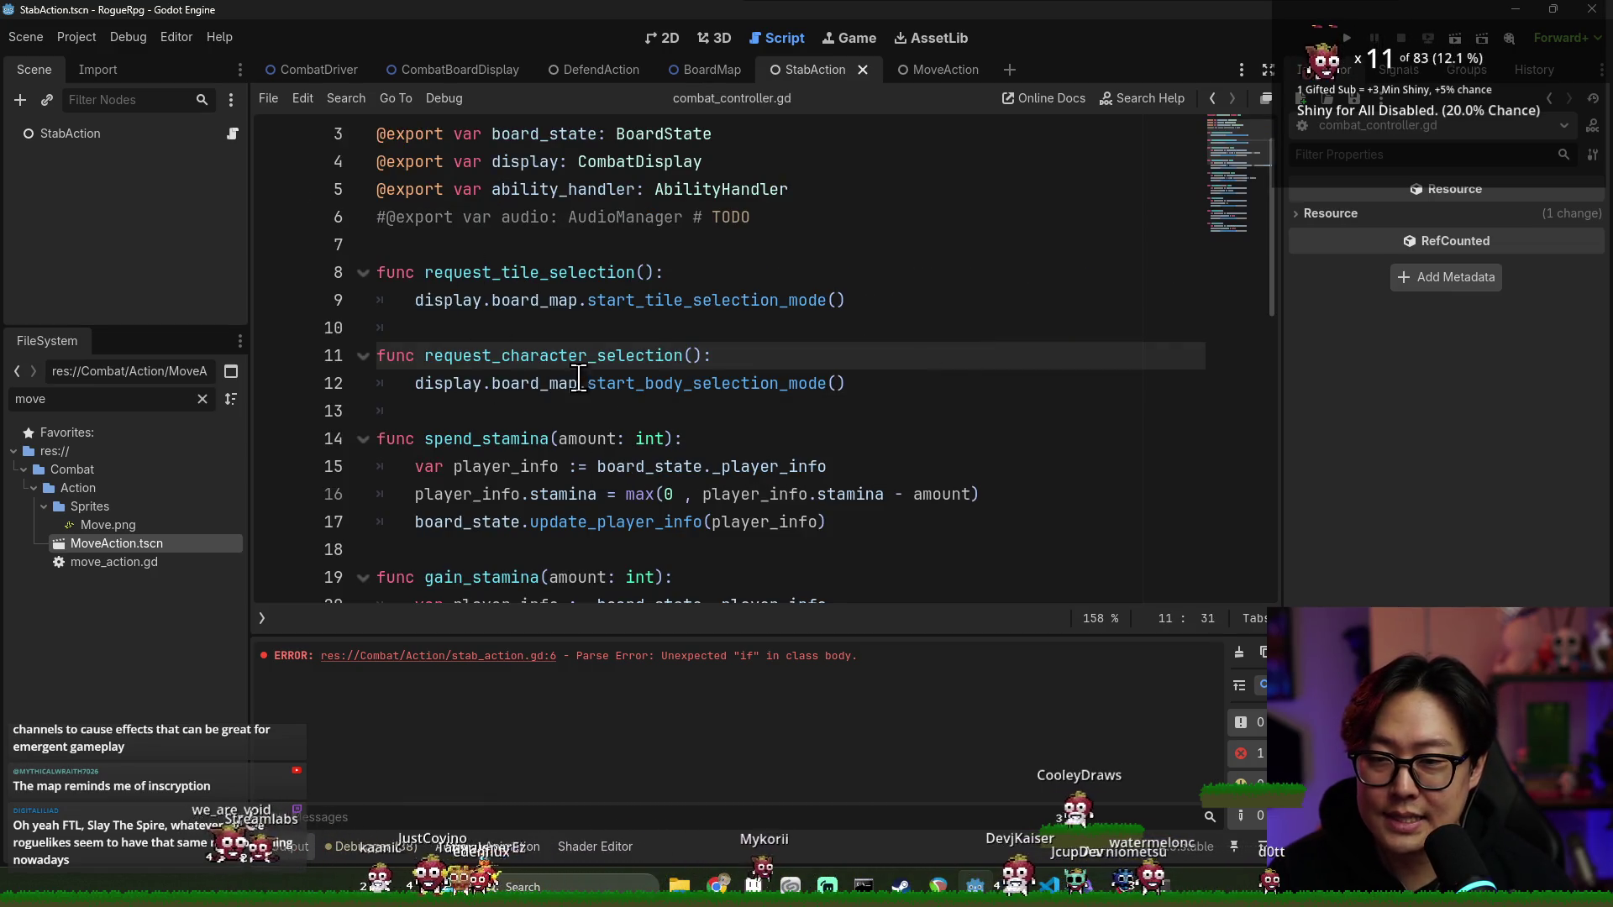
# Add a get_enemies_on_tile(tile_index: int) stub returning [] to combat_controller.gd and save
pyautogui.click(882, 374)
pyautogui.press('Return')
pyautogui.press('Return')
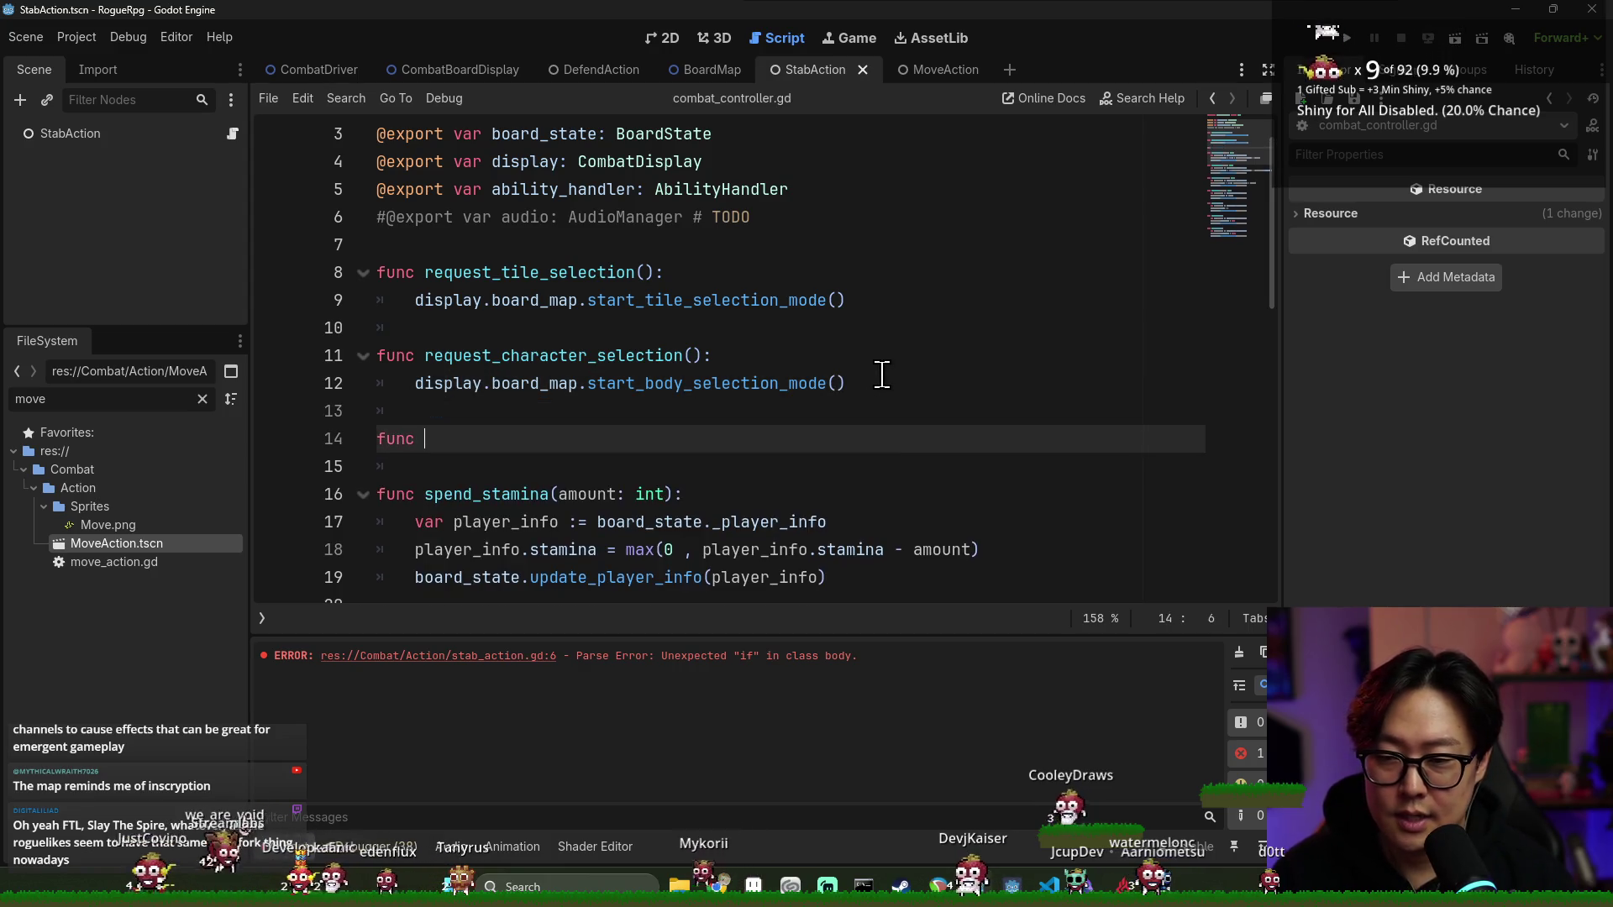
pyautogui.write('g')
pyautogui.press('BackSpace')
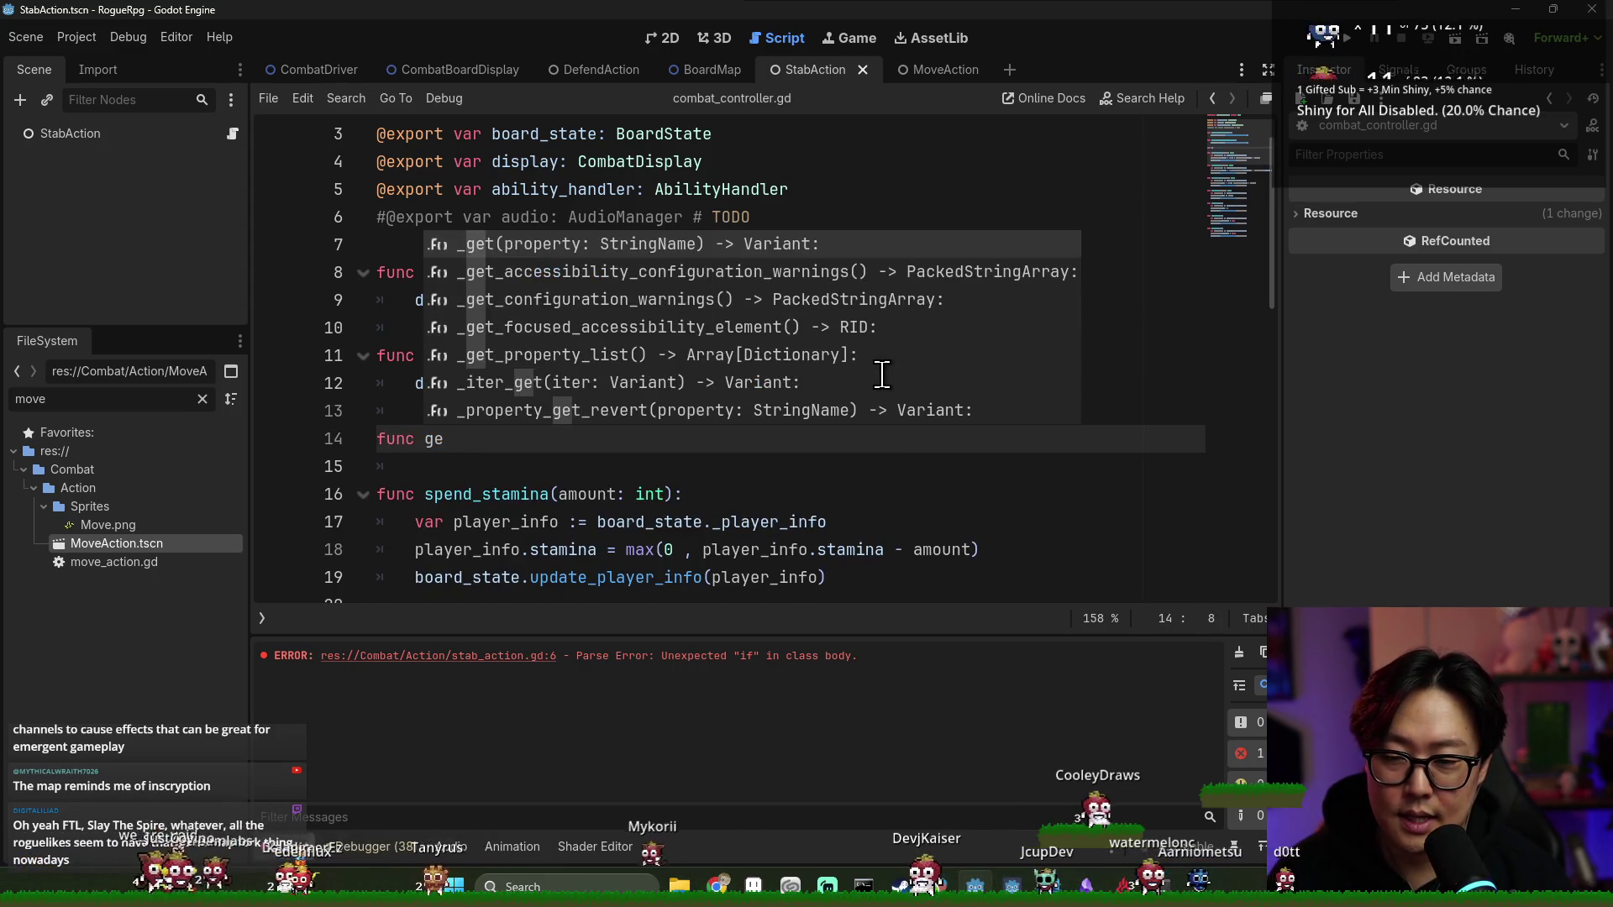
pyautogui.write('_bodies_on_t')
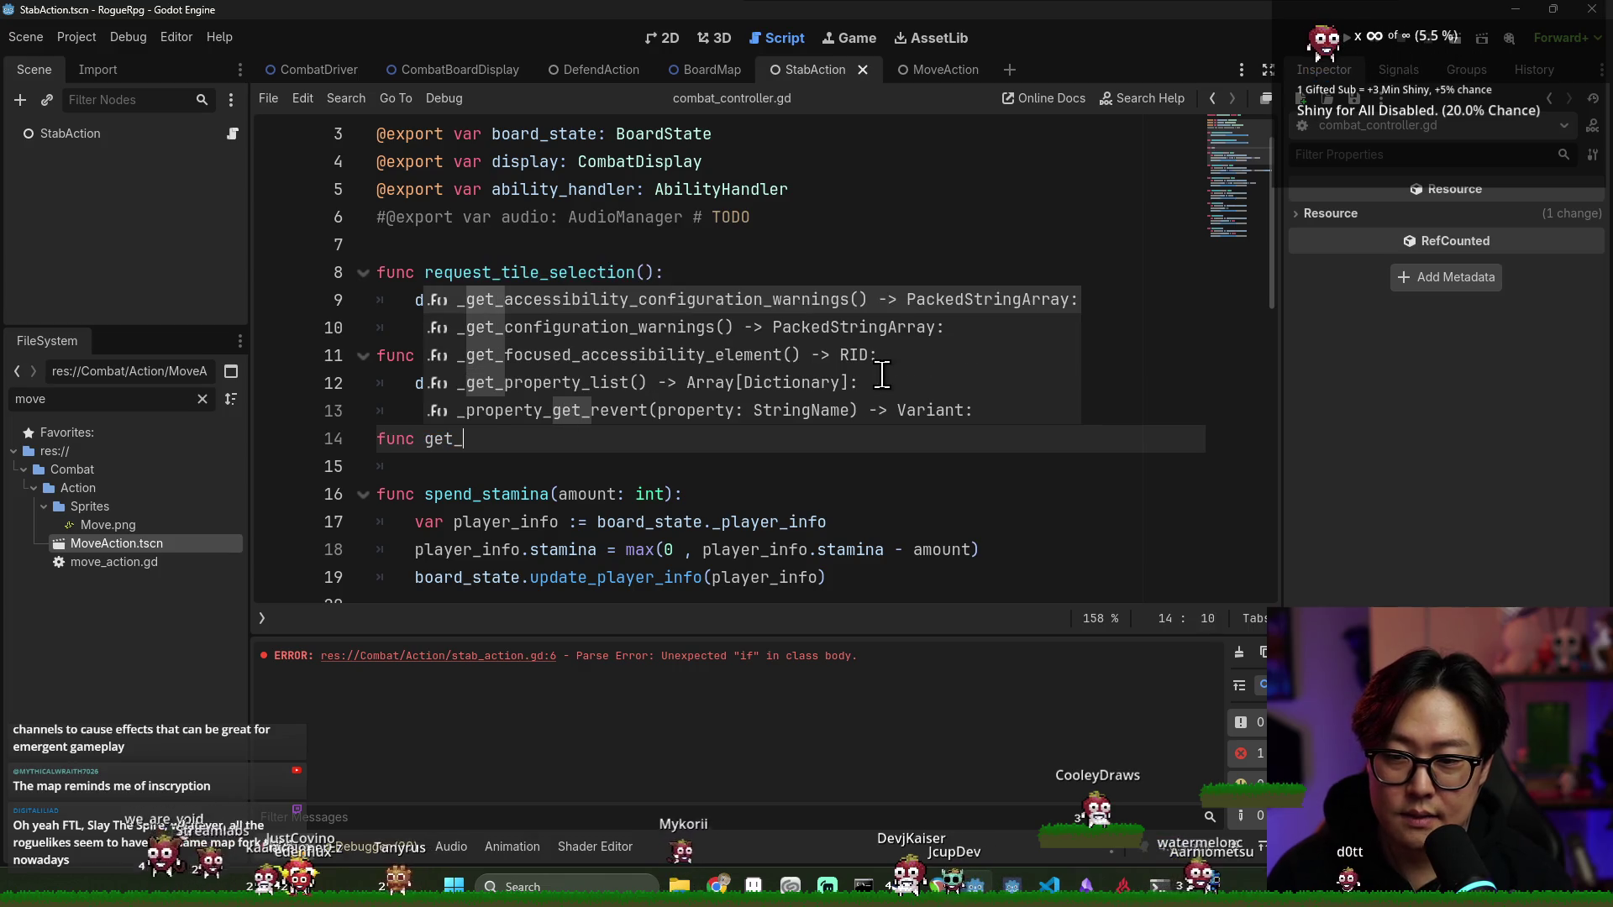
pyautogui.write('ile(tile_inde')
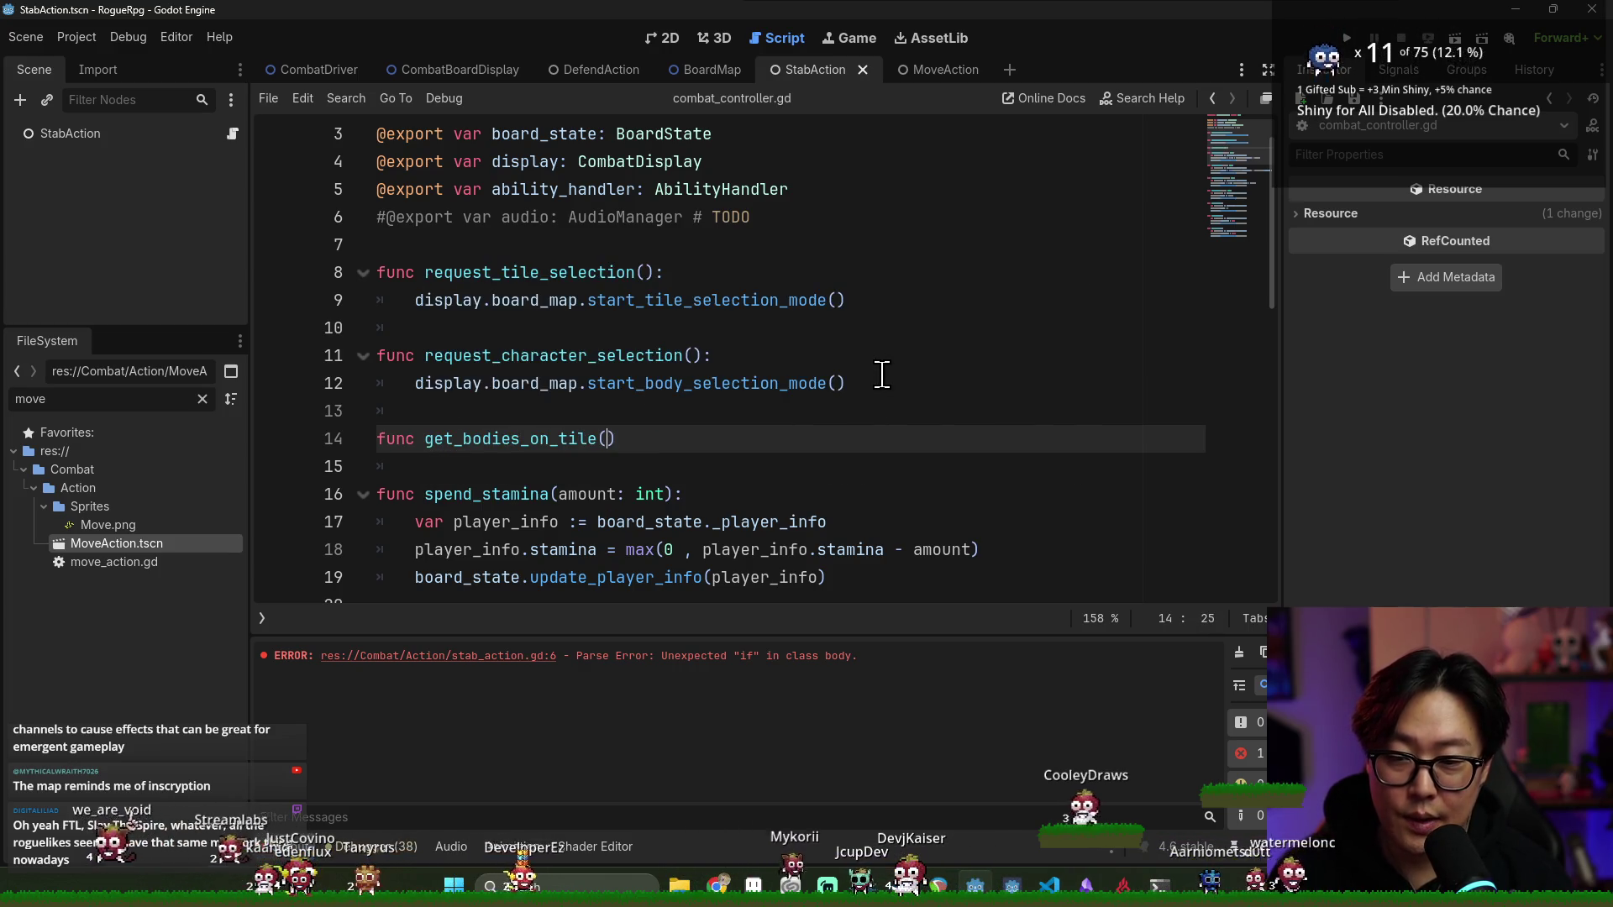
pyautogui.write('x: int)')
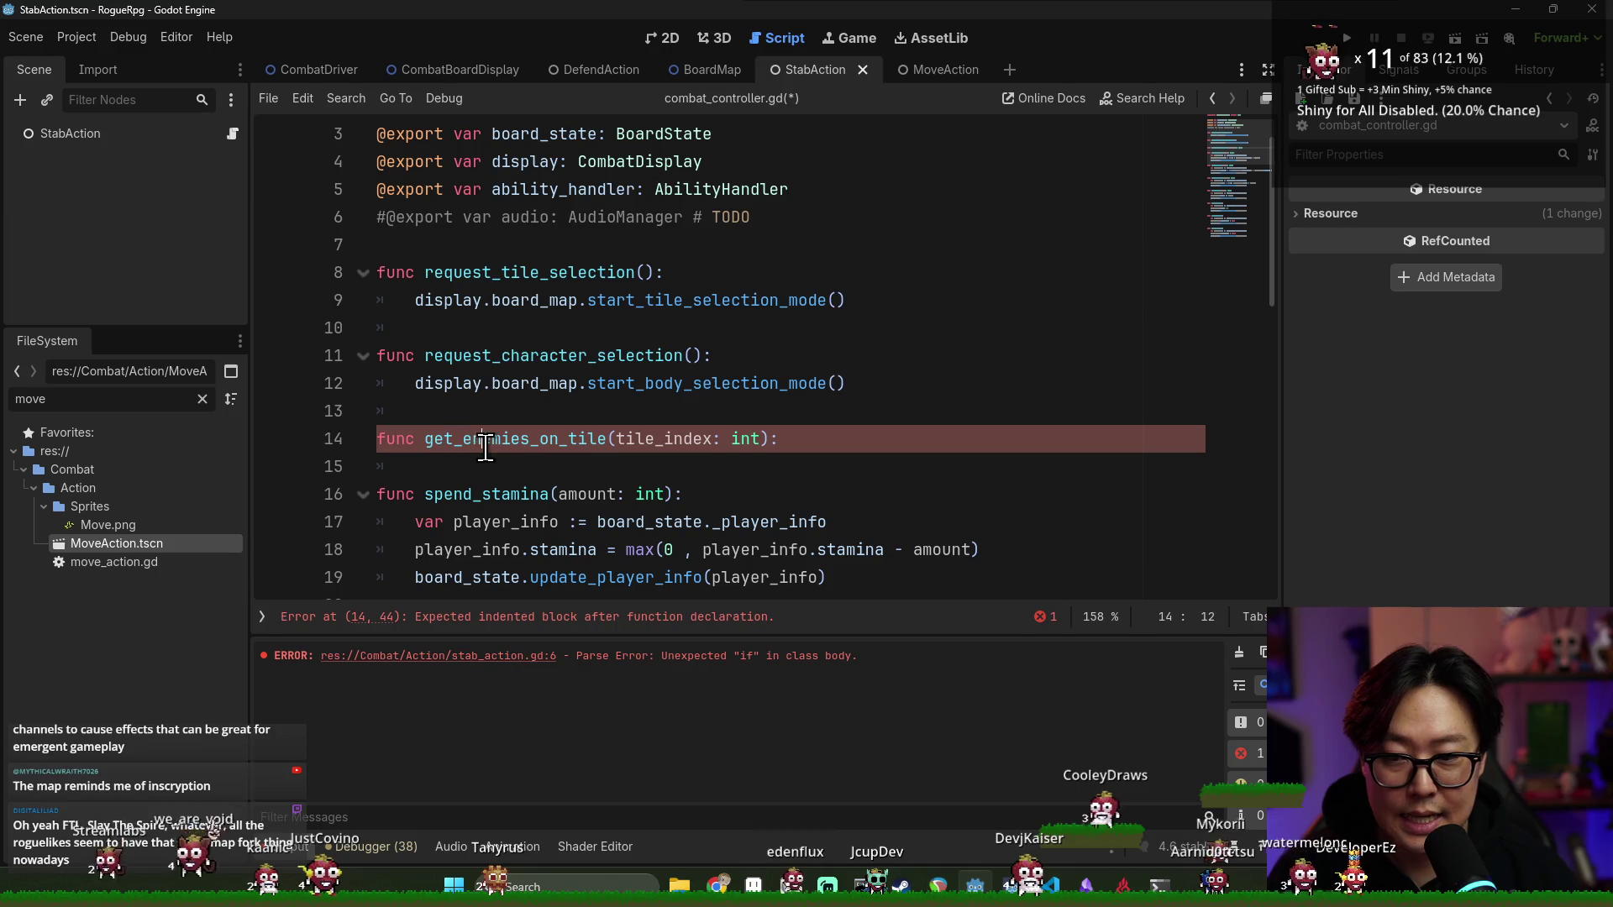
pyautogui.moveTo(633, 491)
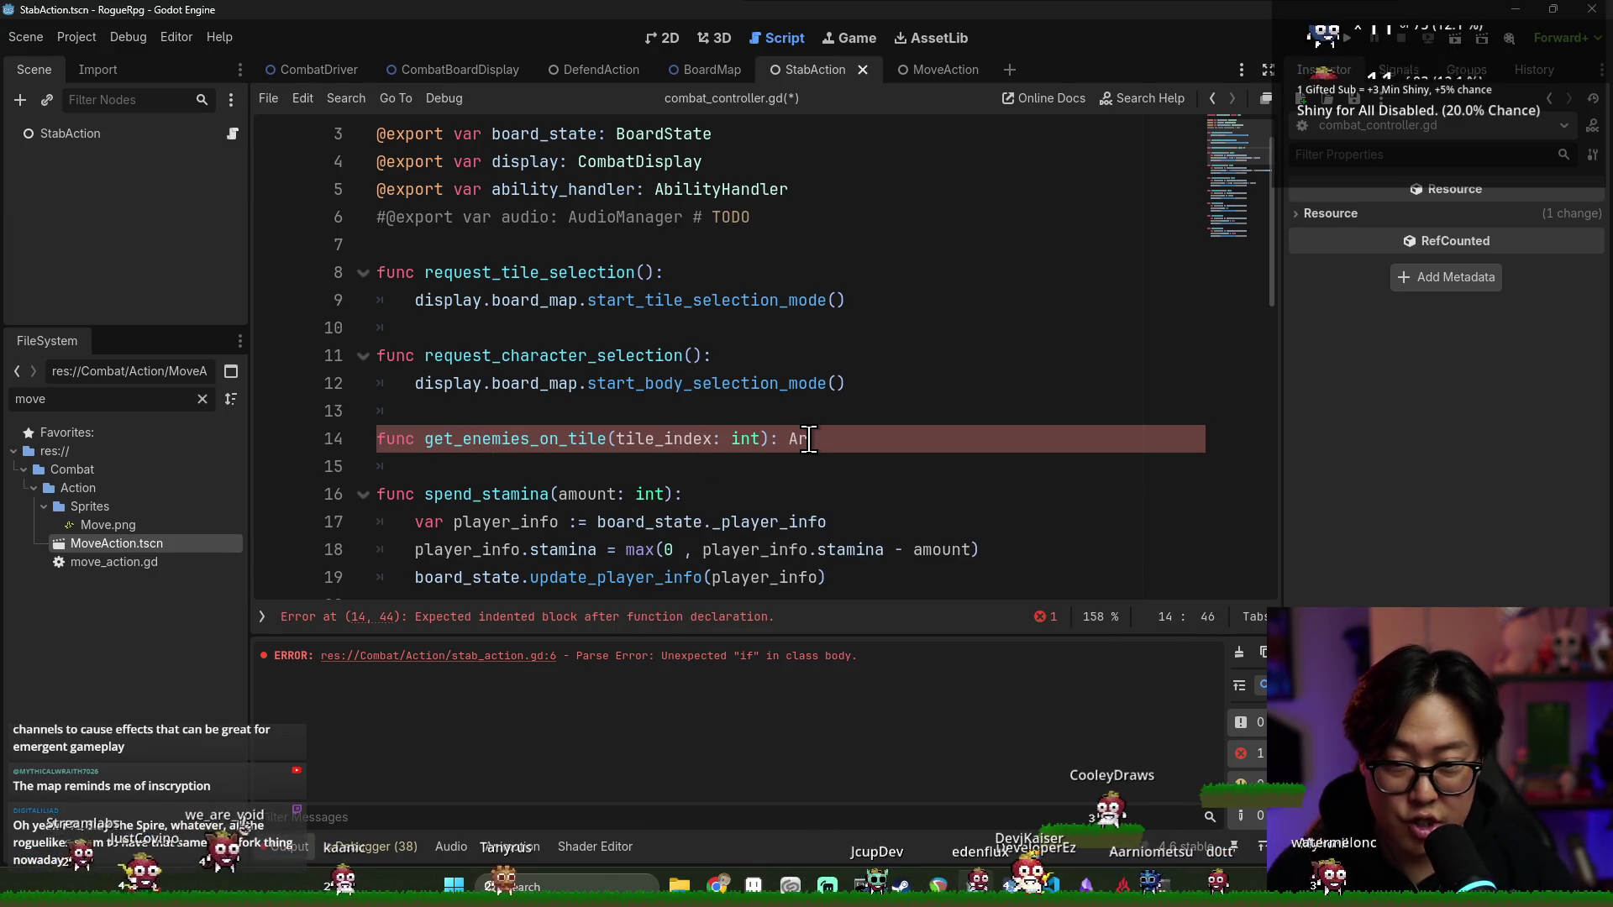
pyautogui.write('Enem')
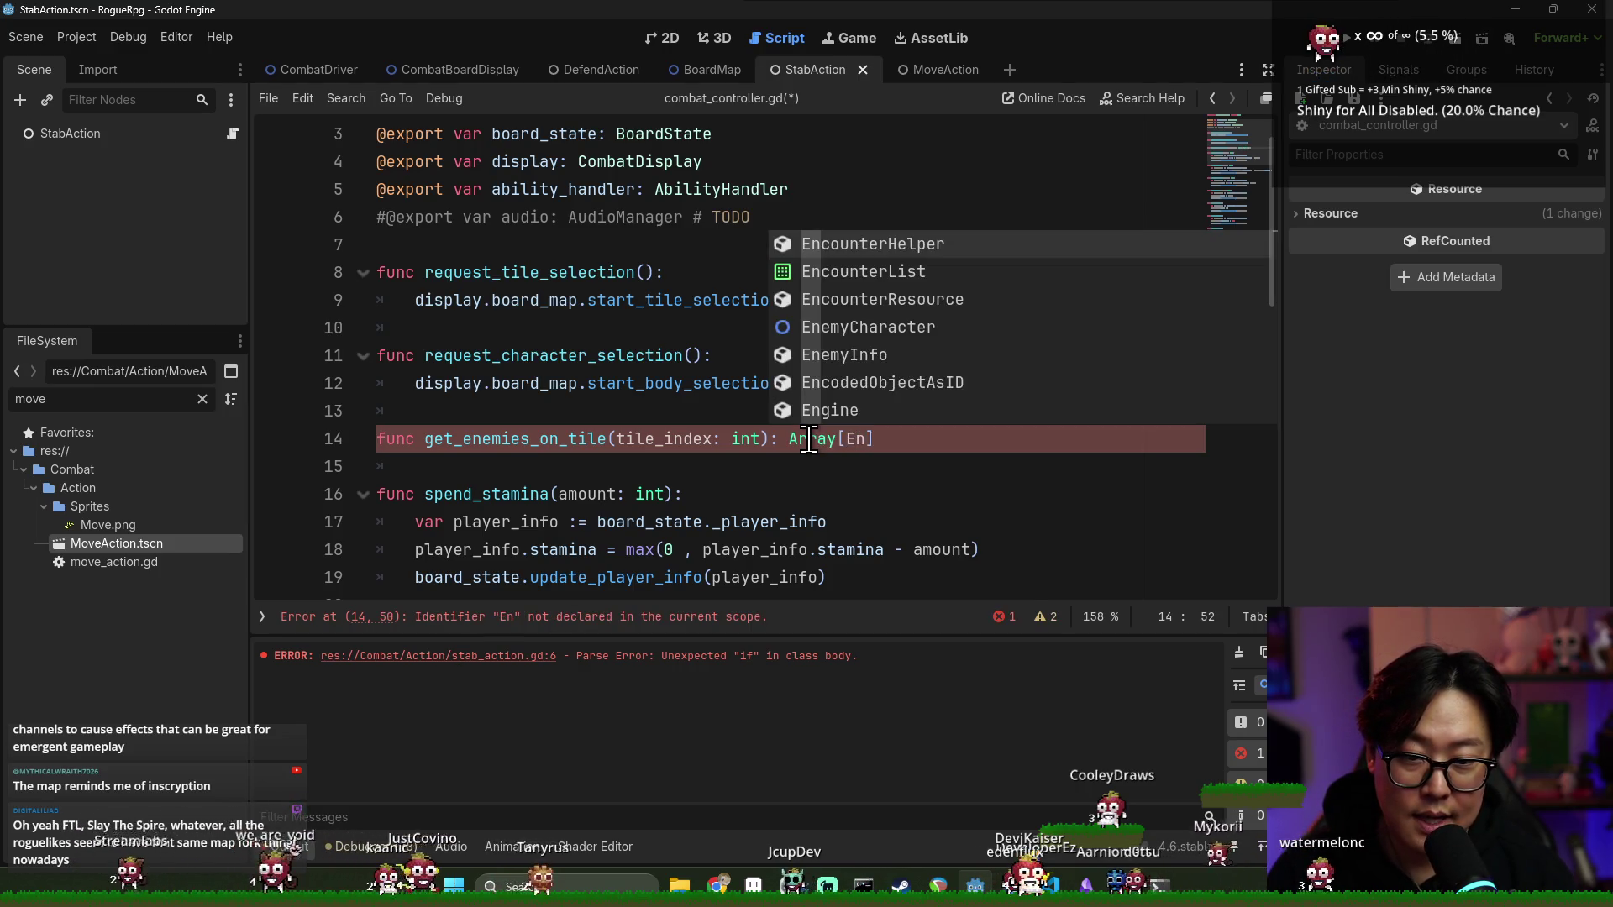
pyautogui.write('yInfo]')
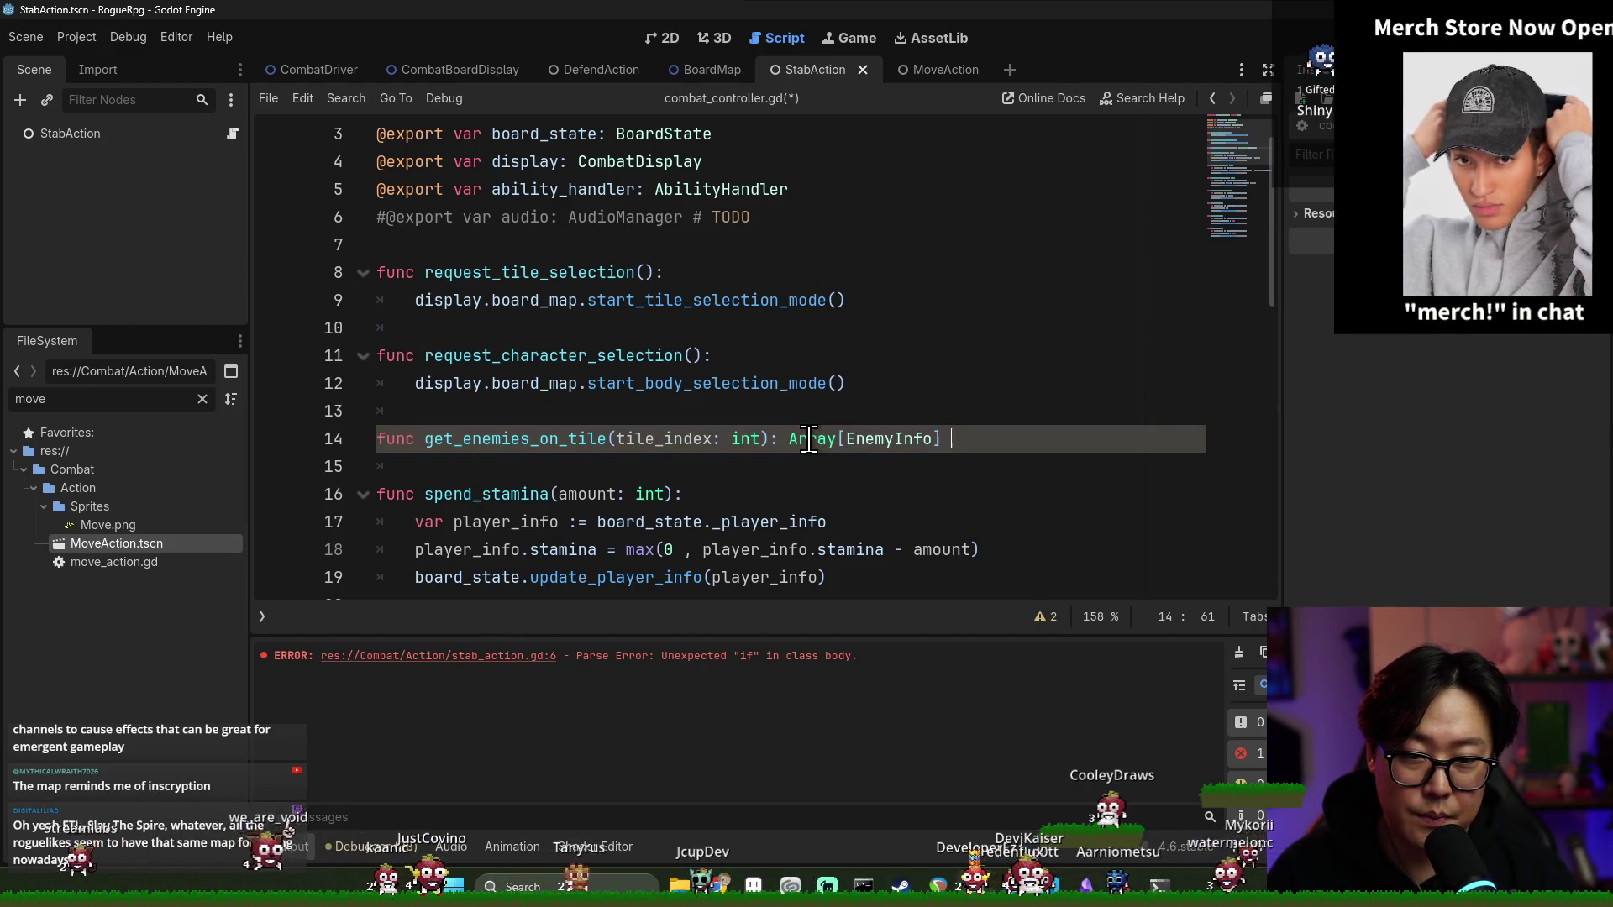
pyautogui.write(' :')
pyautogui.press('Return')
pyautogui.write('pass')
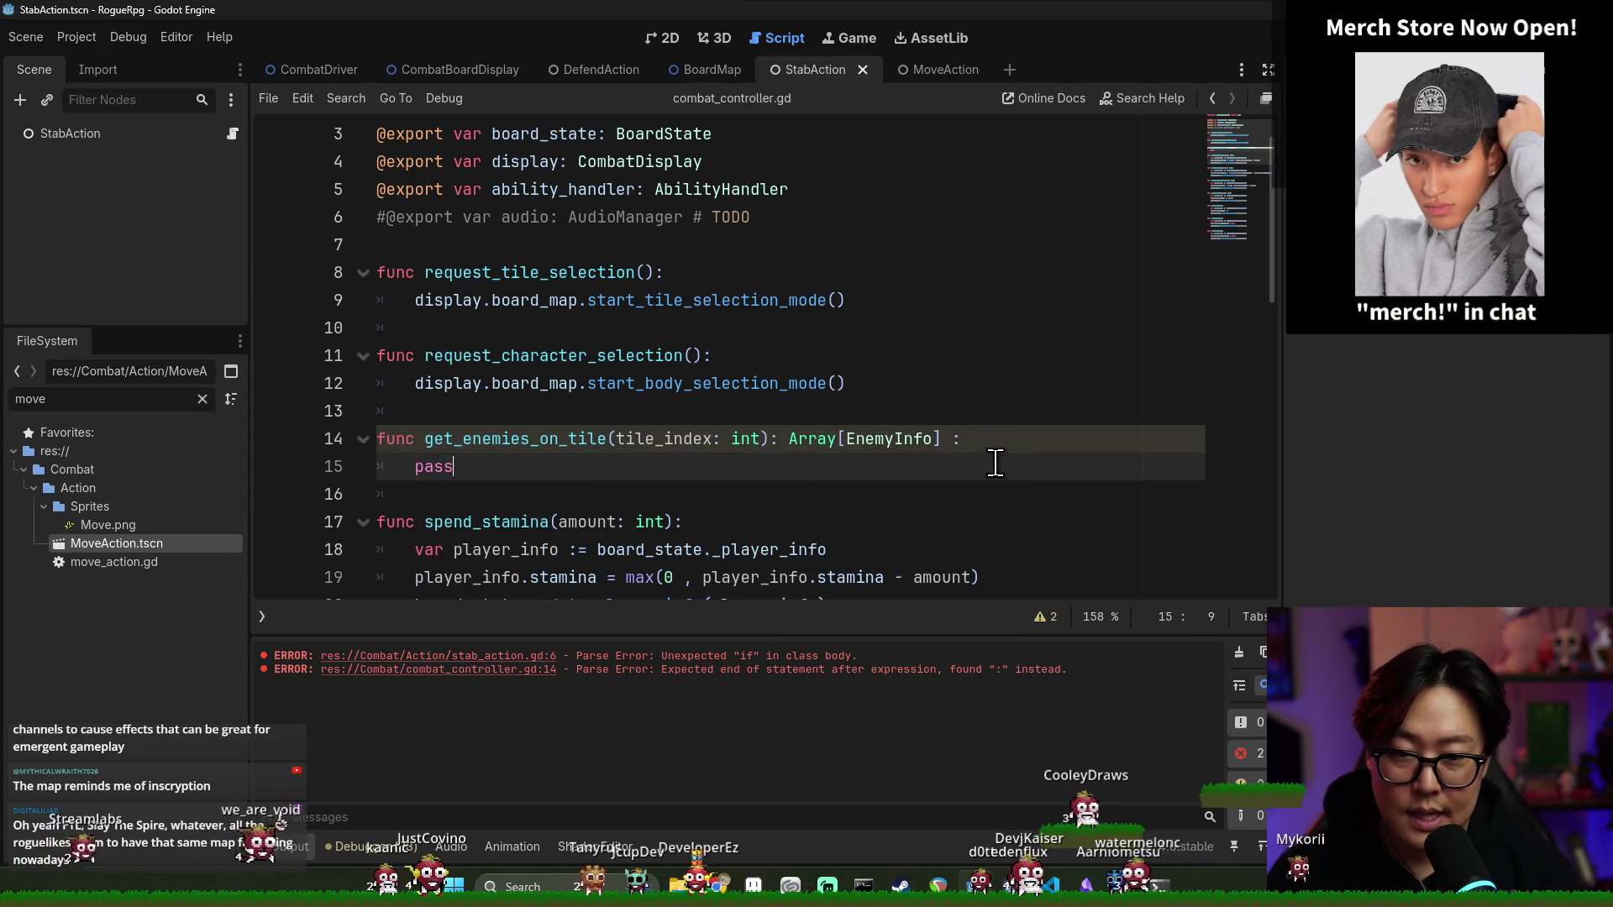
pyautogui.click(955, 438)
pyautogui.press('BackSpace')
pyautogui.click(669, 461)
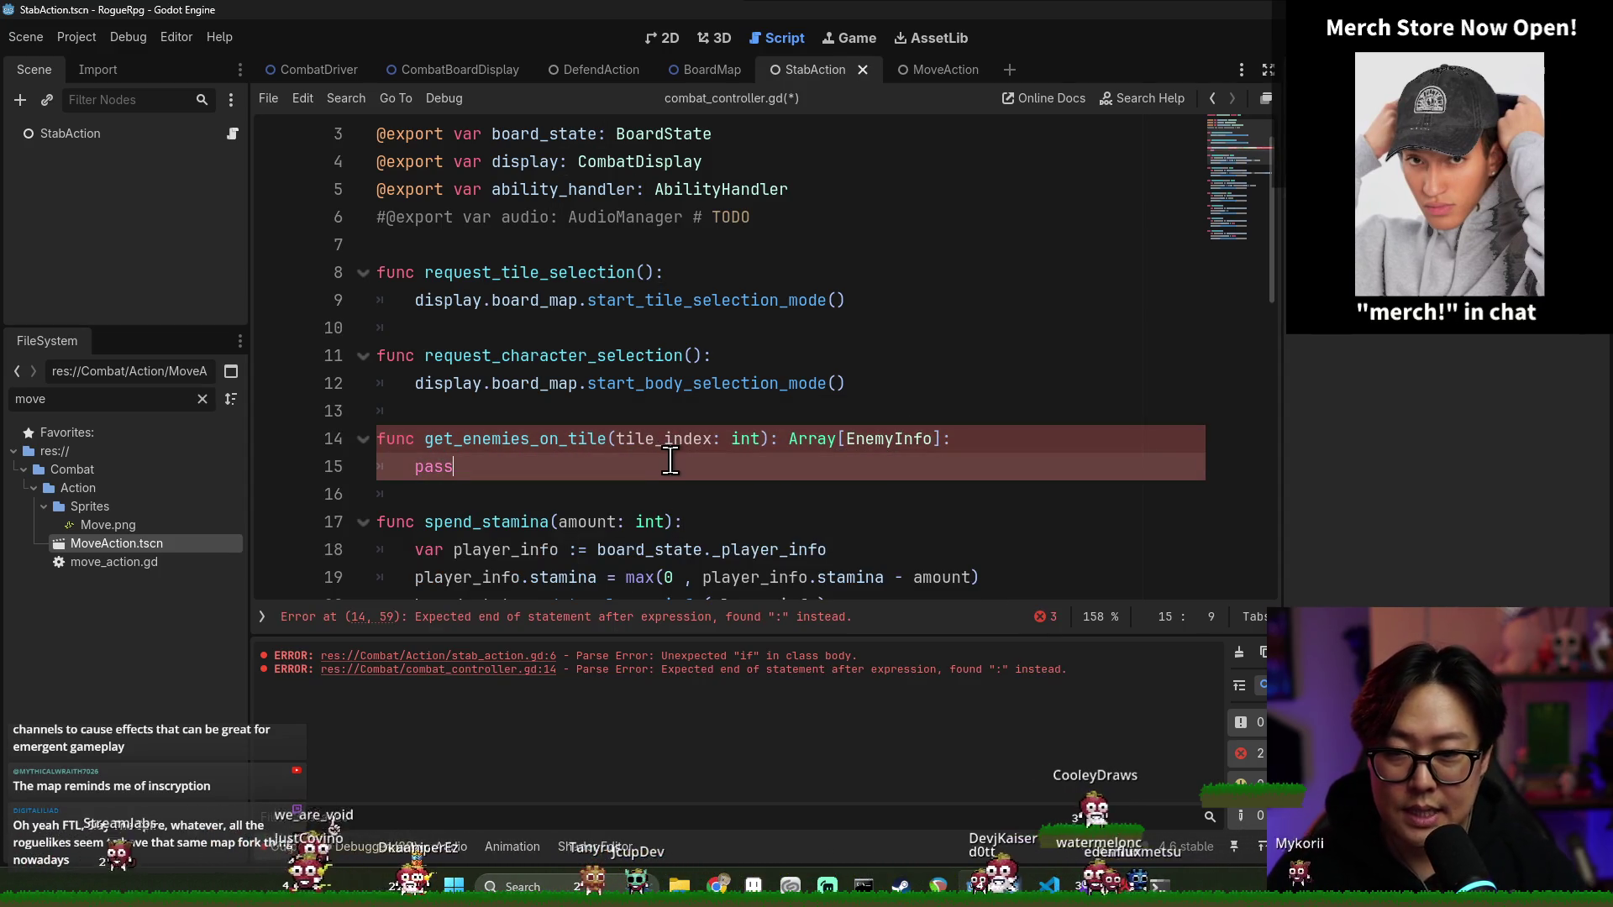
pyautogui.write('[]')
pyautogui.hotkey('ctrl', 's')
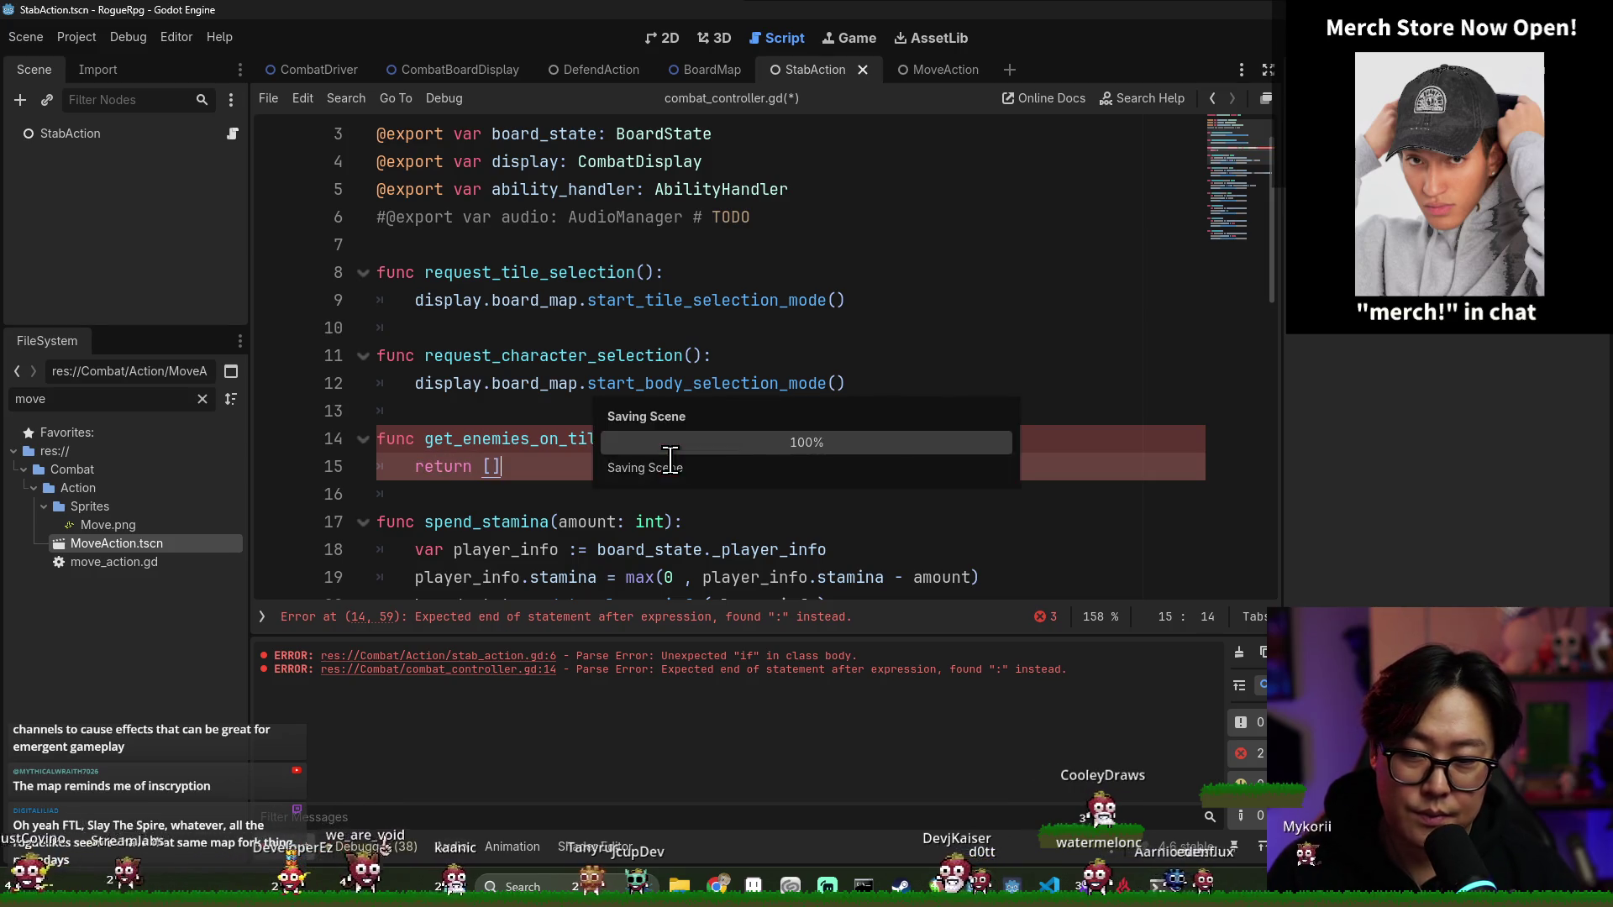
# Add a second tile_index stub below it and fix both signatures to use -> return types
pyautogui.press('Down')
pyautogui.press('Home')
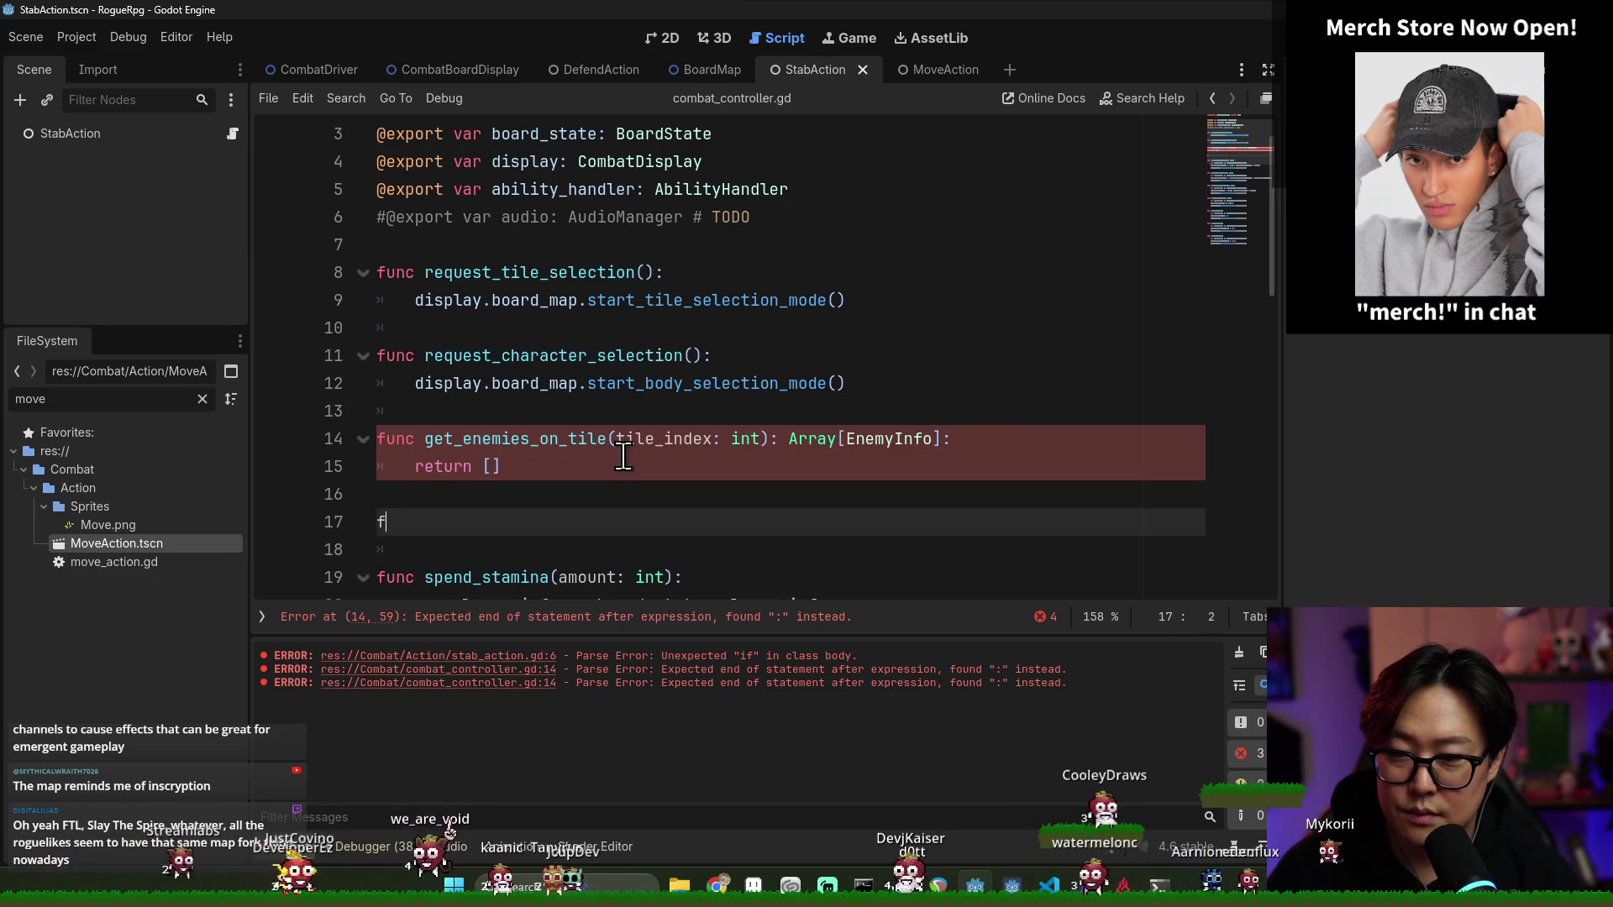
pyautogui.press('Return')
pyautogui.press('Return')
pyautogui.press('Up')
pyautogui.write('func get_player_on_t')
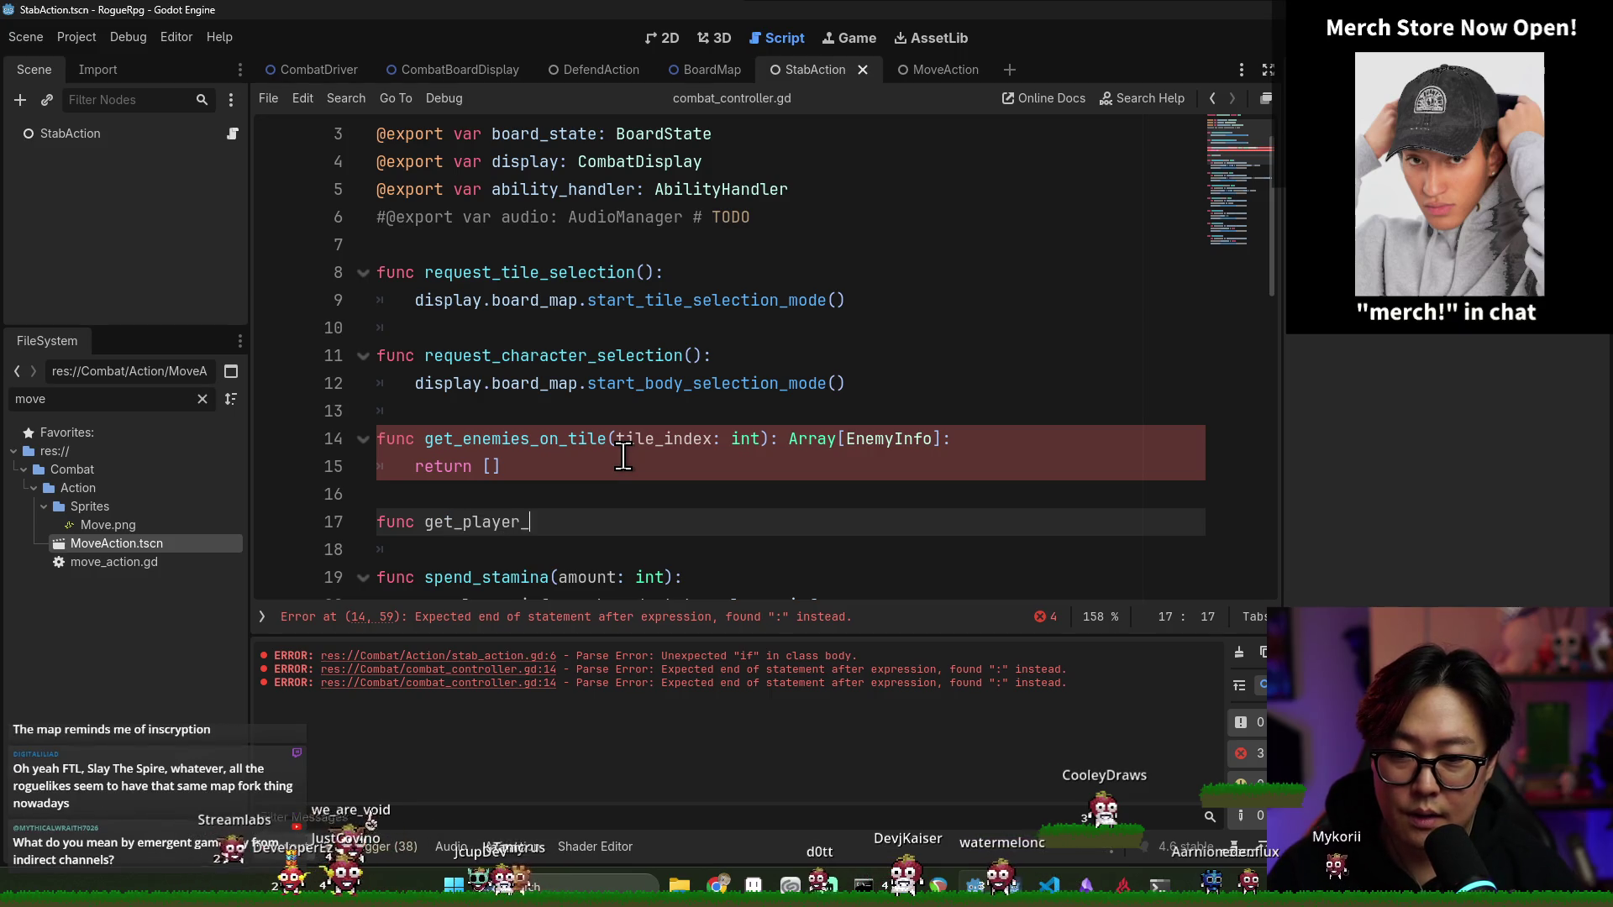
pyautogui.write('ile(tile_index: int)')
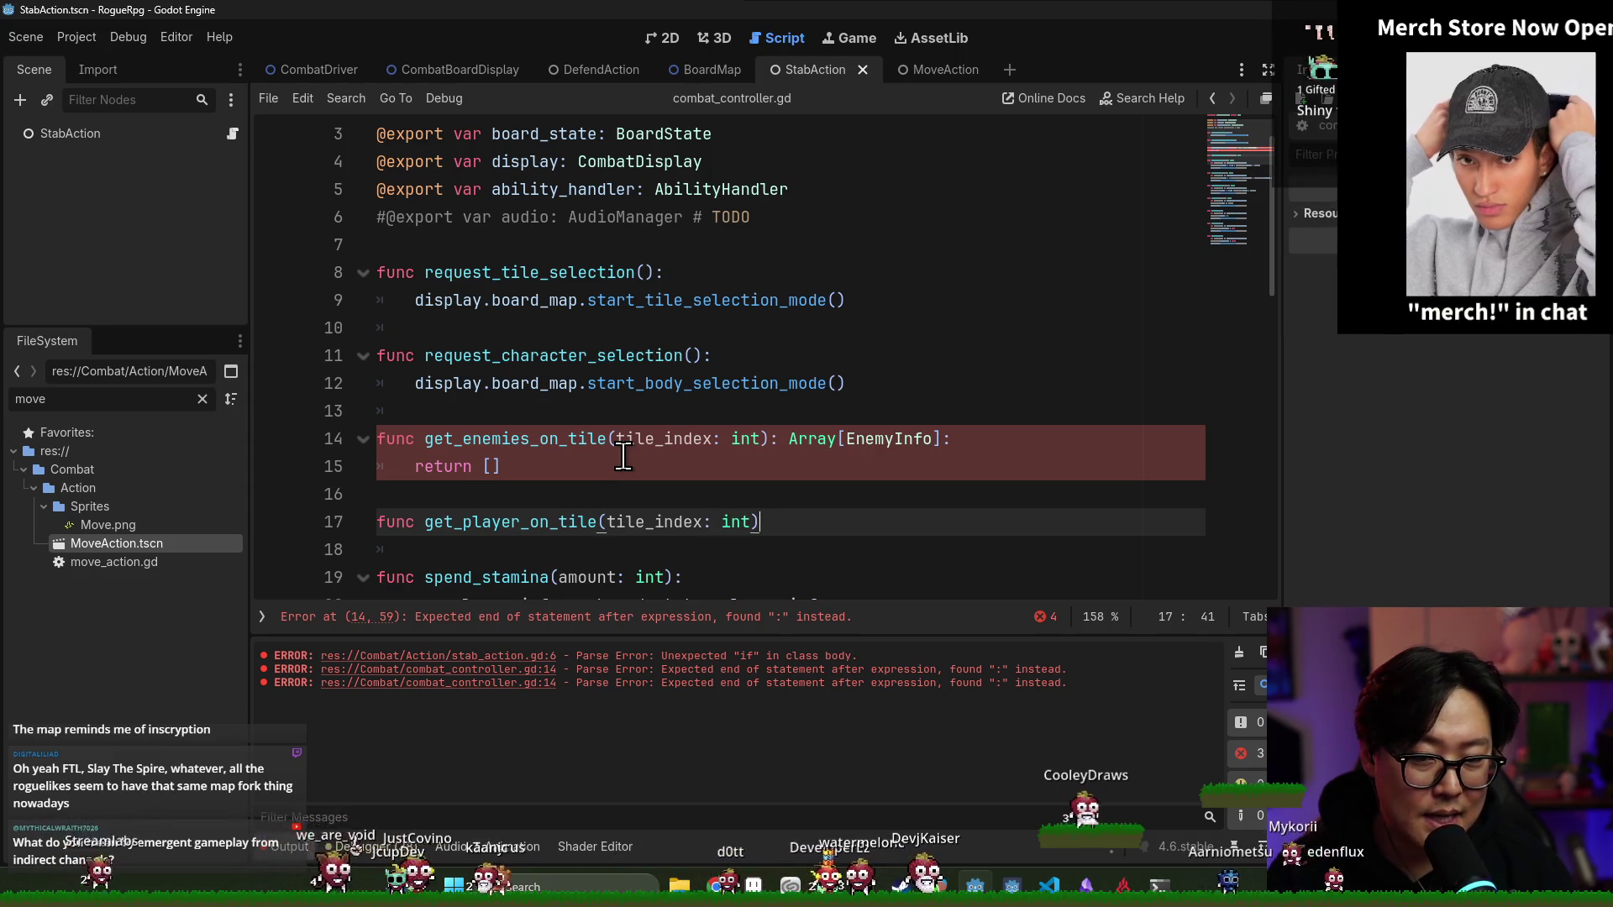
pyautogui.write(': PlayerInfo:')
pyautogui.press('Return')
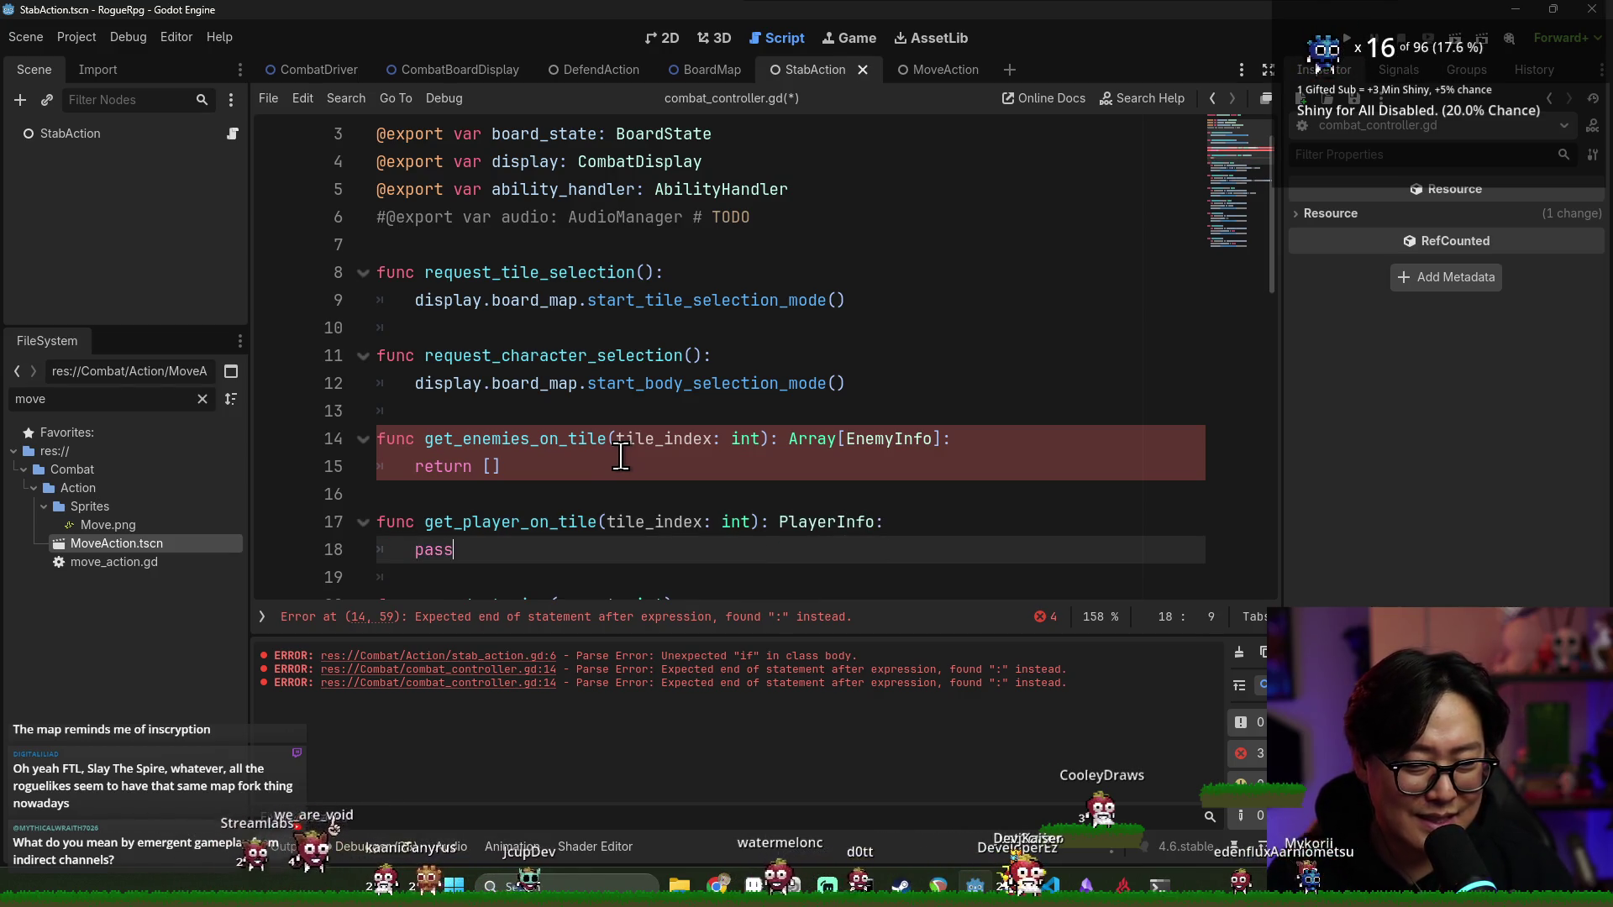
pyautogui.click(777, 445)
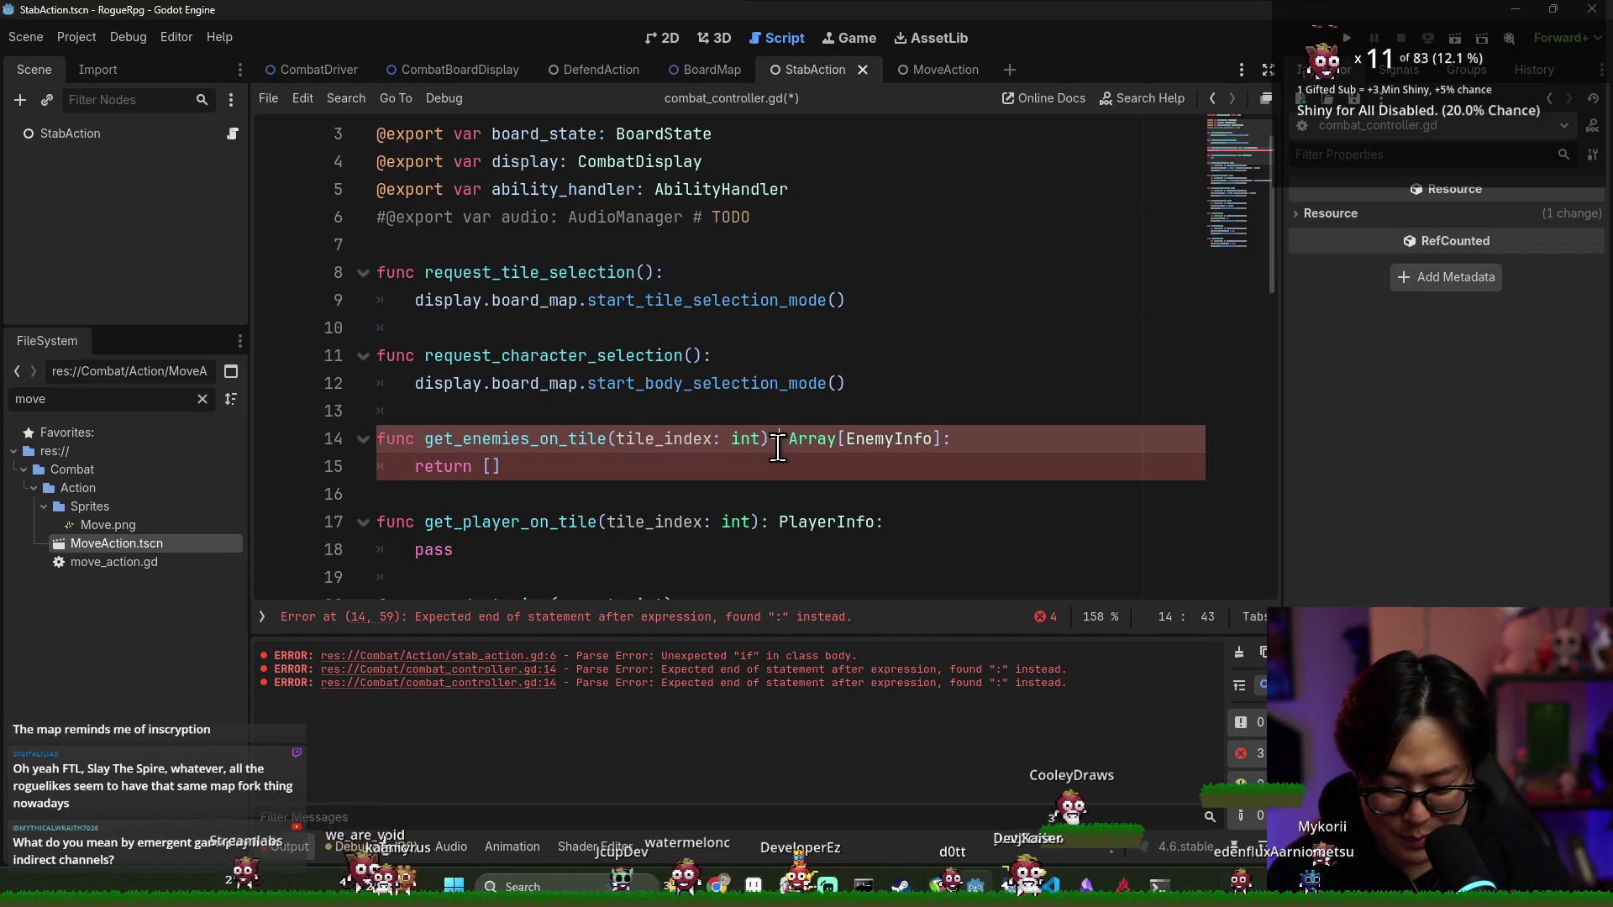
pyautogui.write('->')
pyautogui.click(769, 529)
pyautogui.press('BackSpace')
# Rename the stub is_player_on_tile with a bool return type and body return false
pyautogui.doubleClick(484, 520)
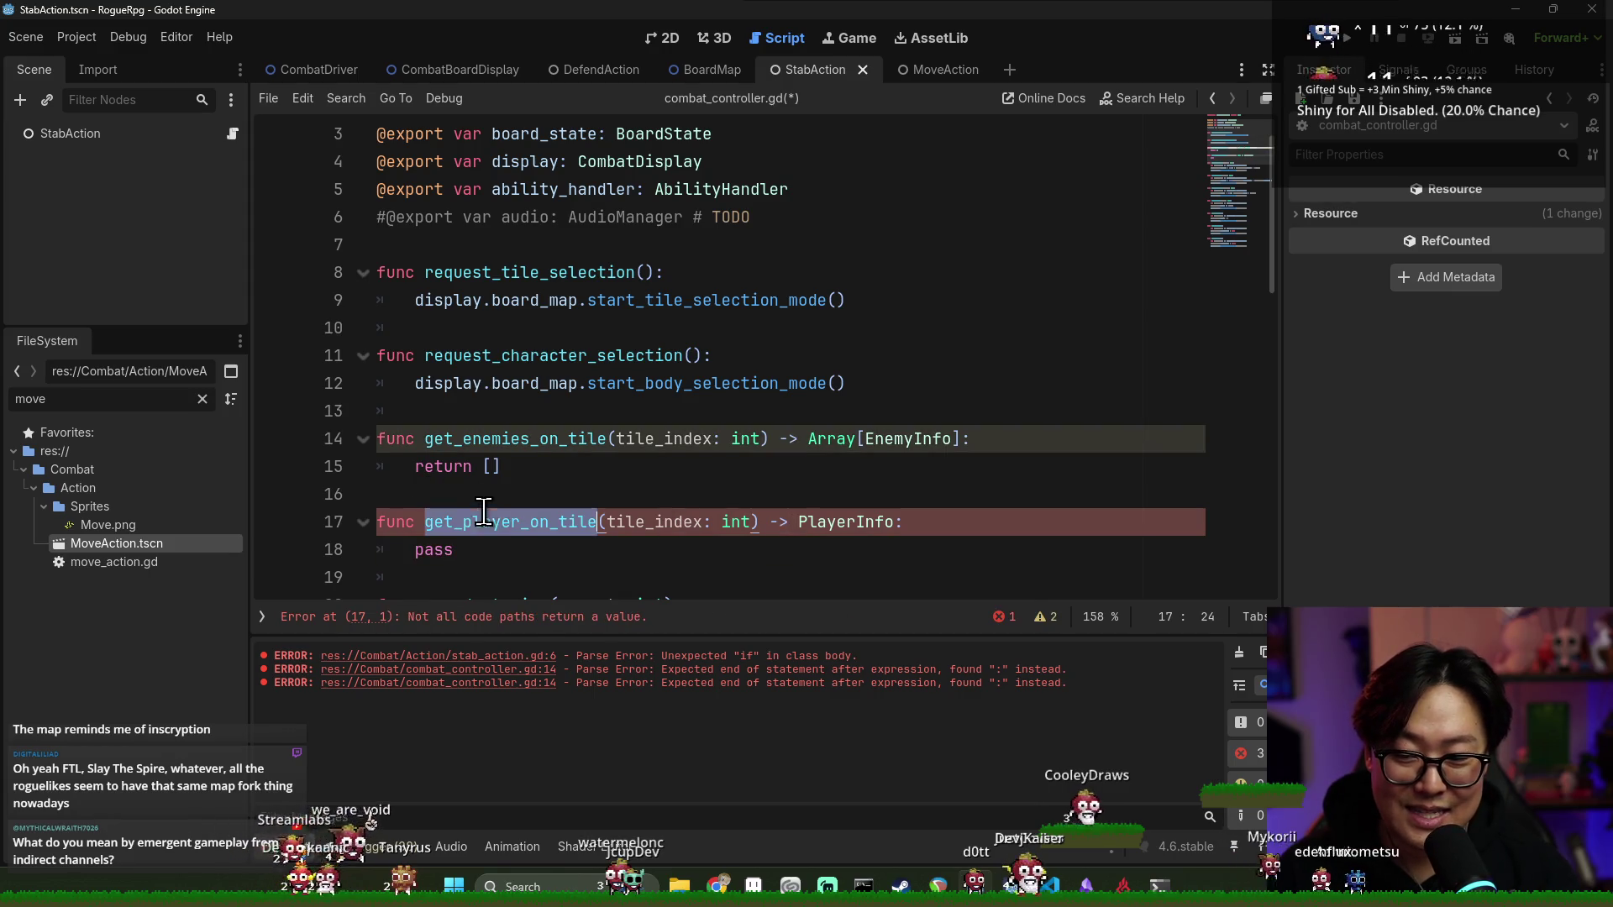
pyautogui.write('is_player_on_t')
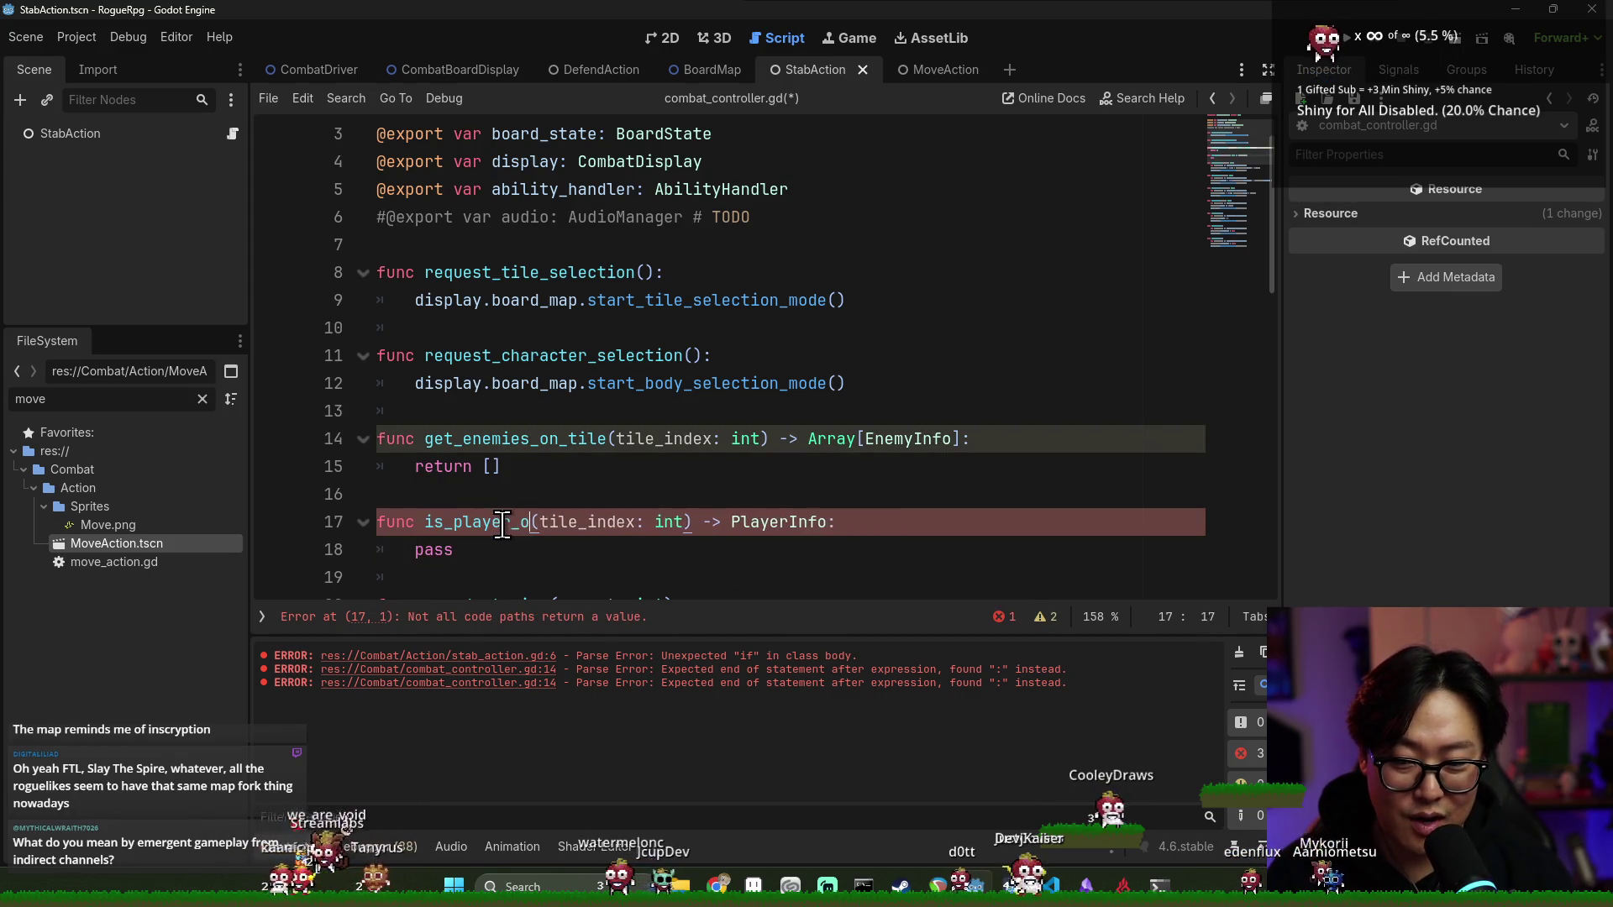
pyautogui.write('ile')
pyautogui.doubleClick(806, 522)
pyautogui.write('bool')
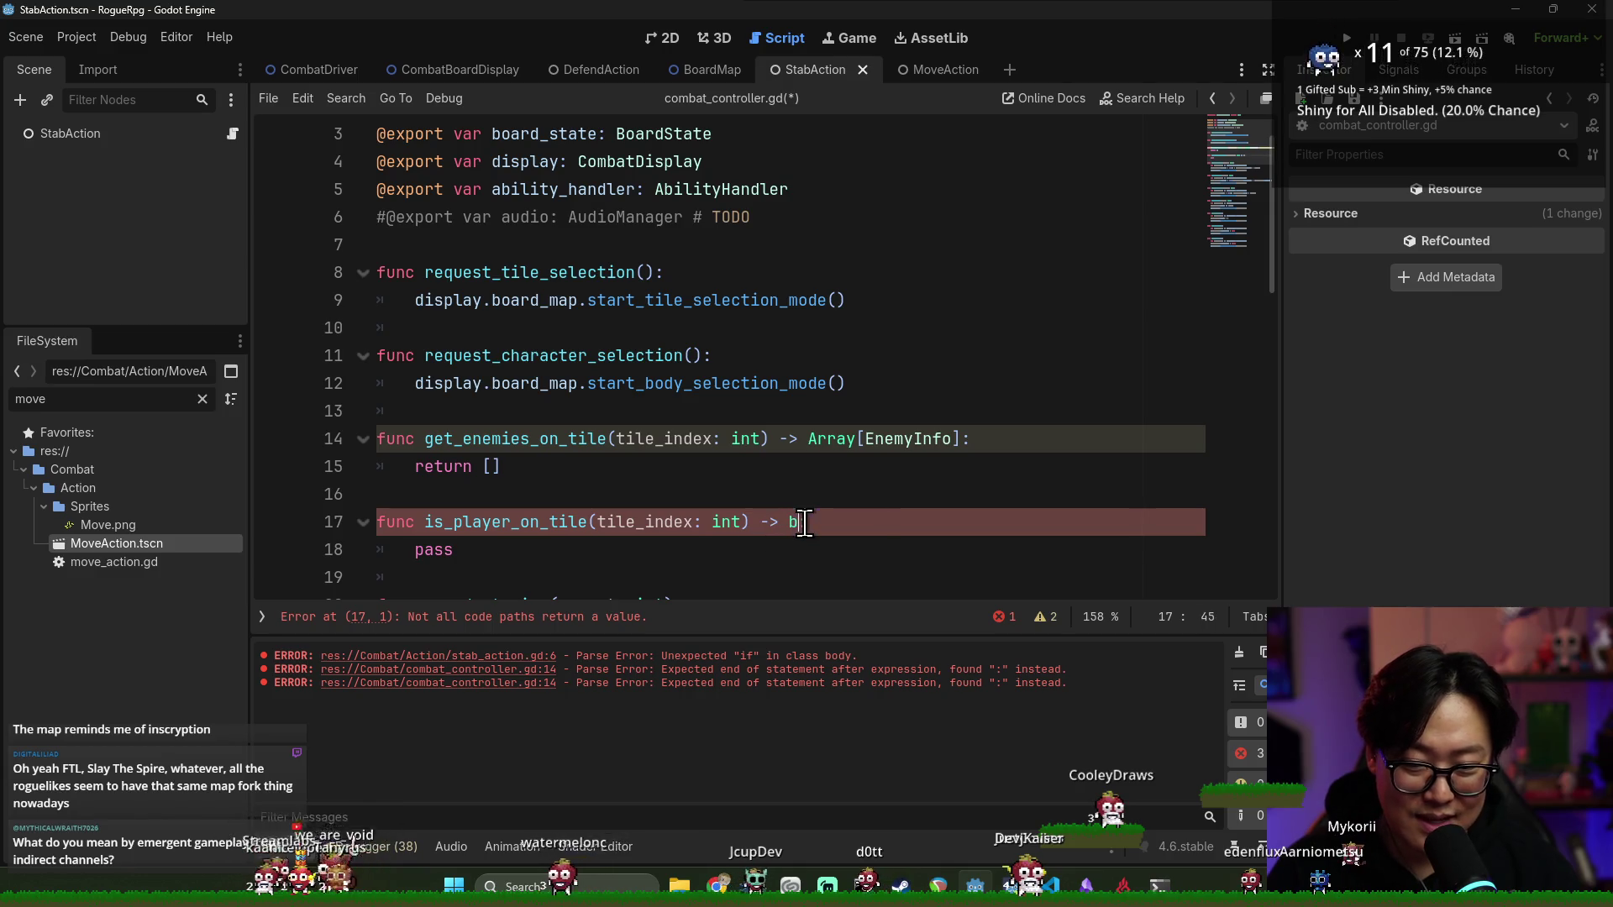
pyautogui.hotkey('ctrl', 's')
pyautogui.doubleClick(433, 549)
pyautogui.write('return ')
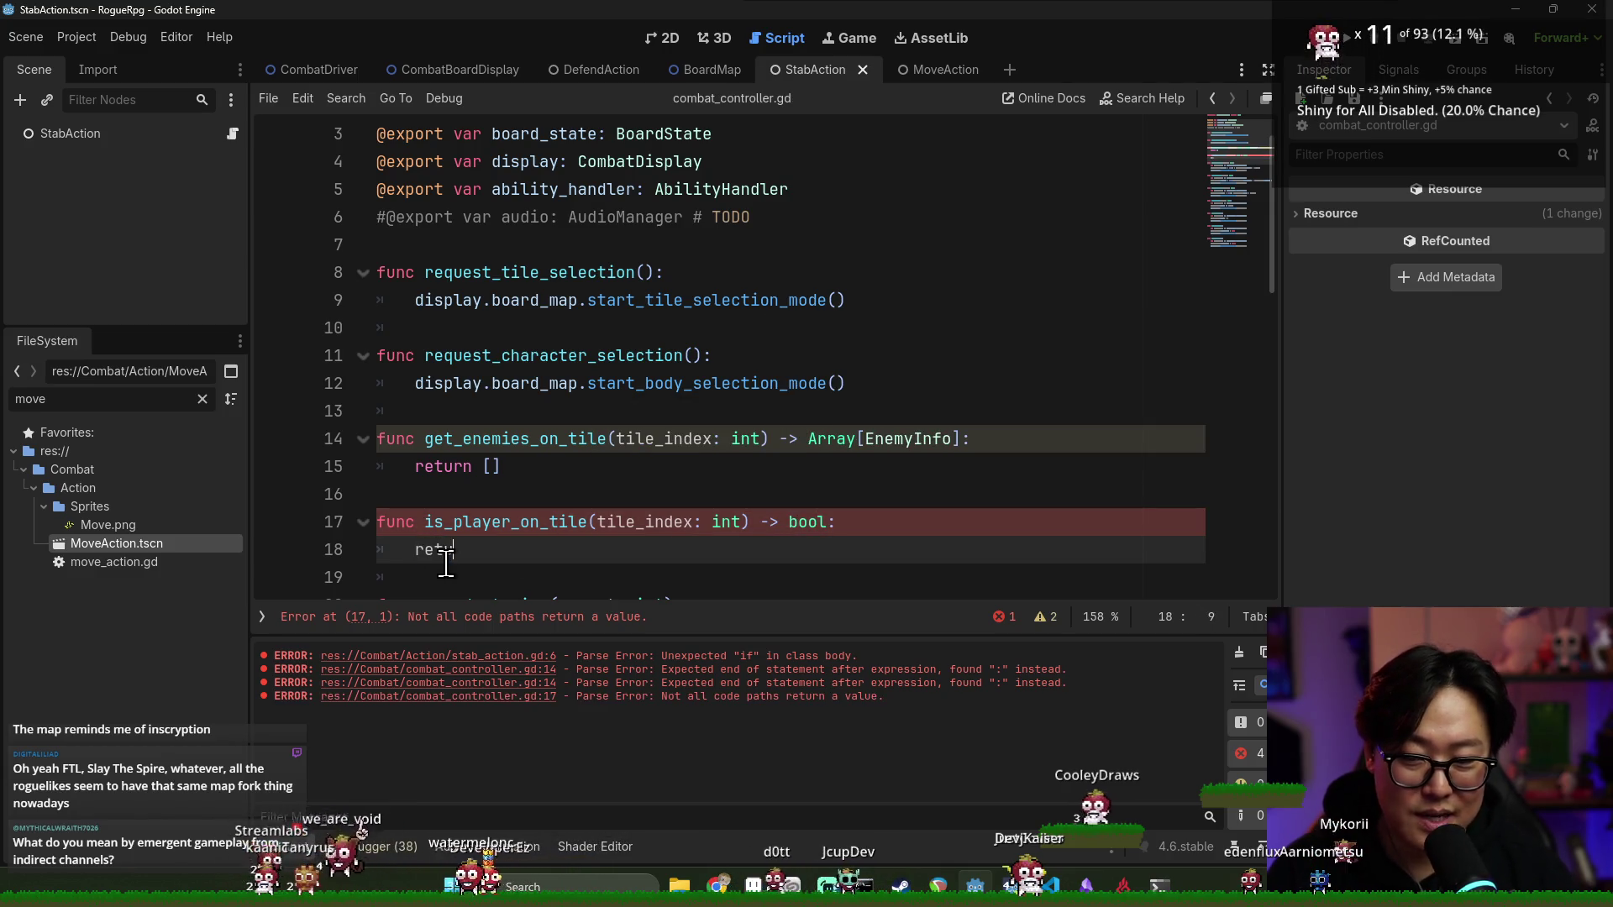
pyautogui.write('false')
pyautogui.click(786, 494)
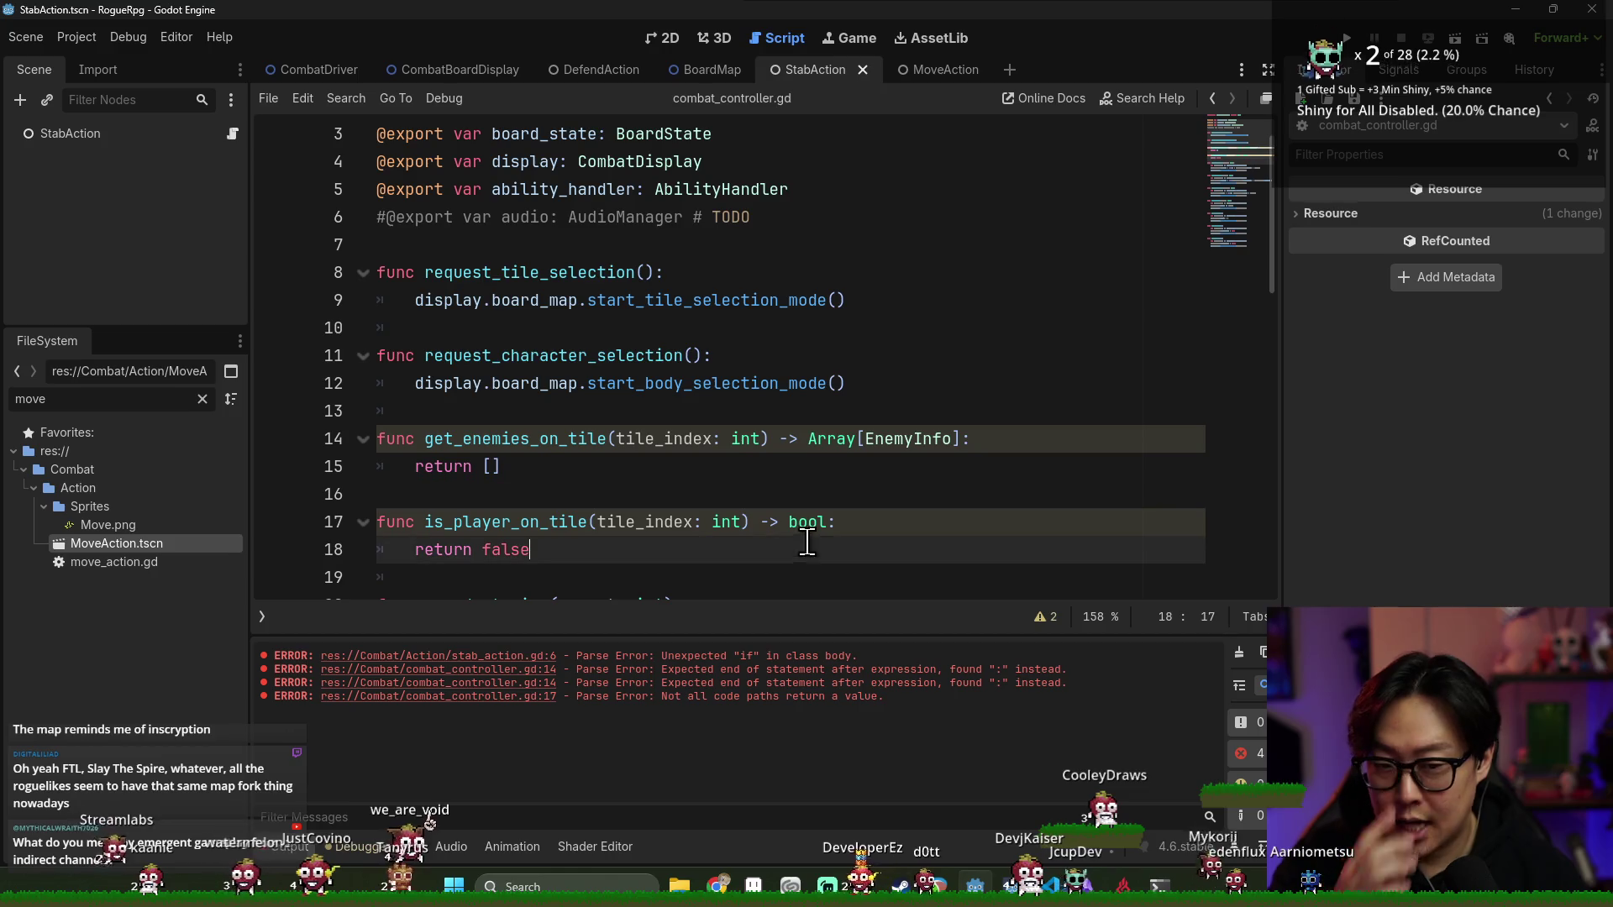
pyautogui.press('Down')
pyautogui.press('Down')
pyautogui.press('End')
# Clear the old parse errors from Output and run the game
pyautogui.click(1241, 652)
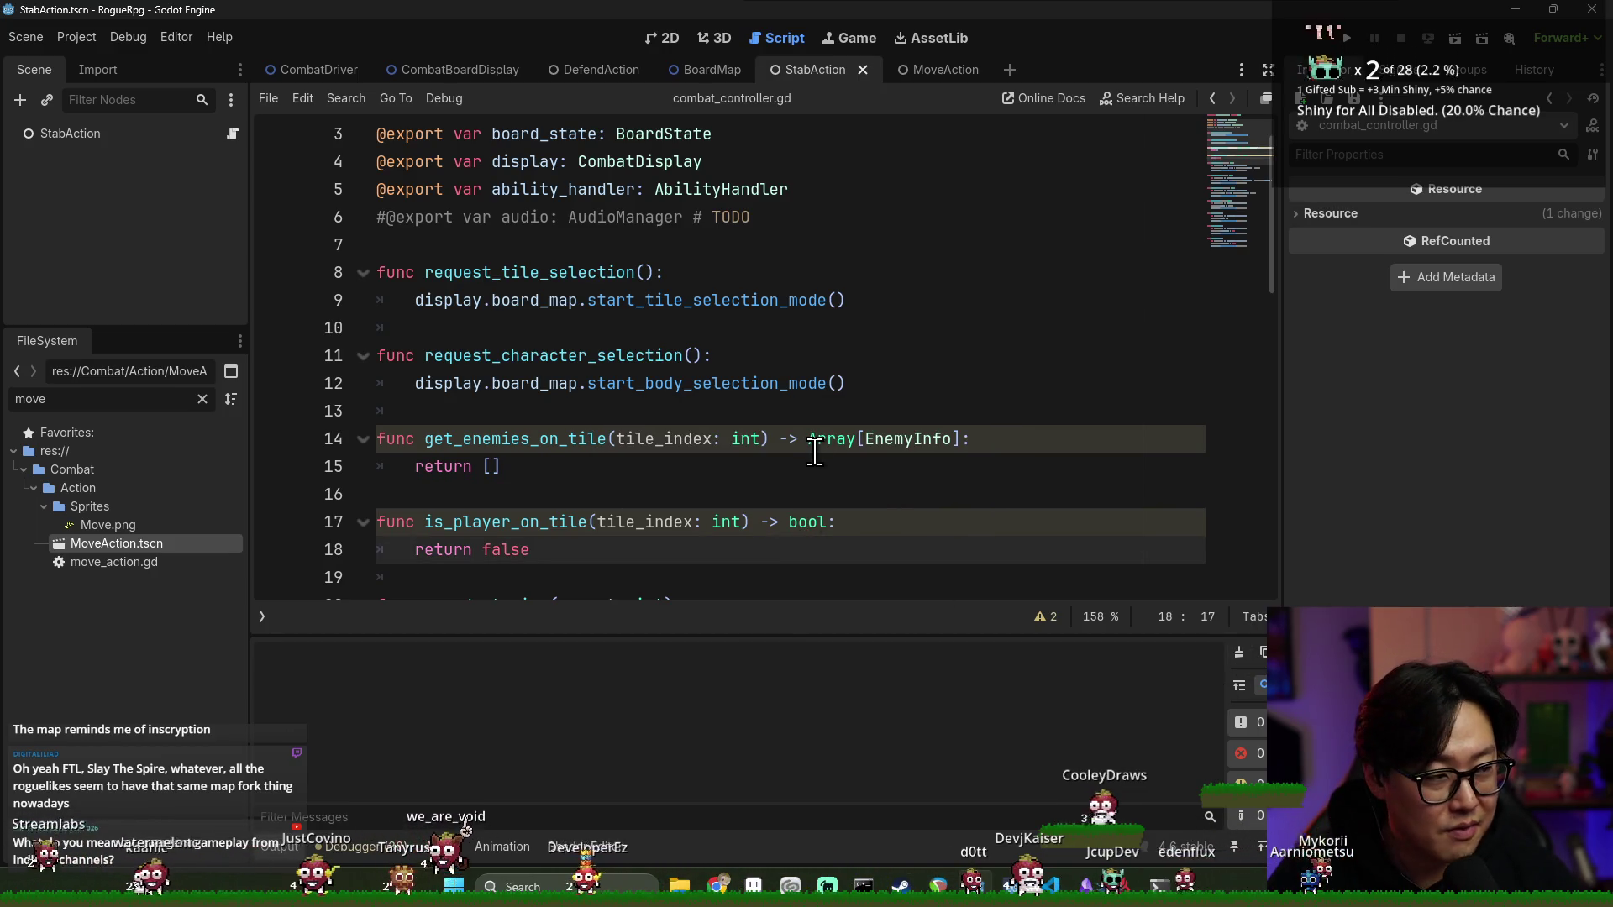
pyautogui.moveTo(814, 452)
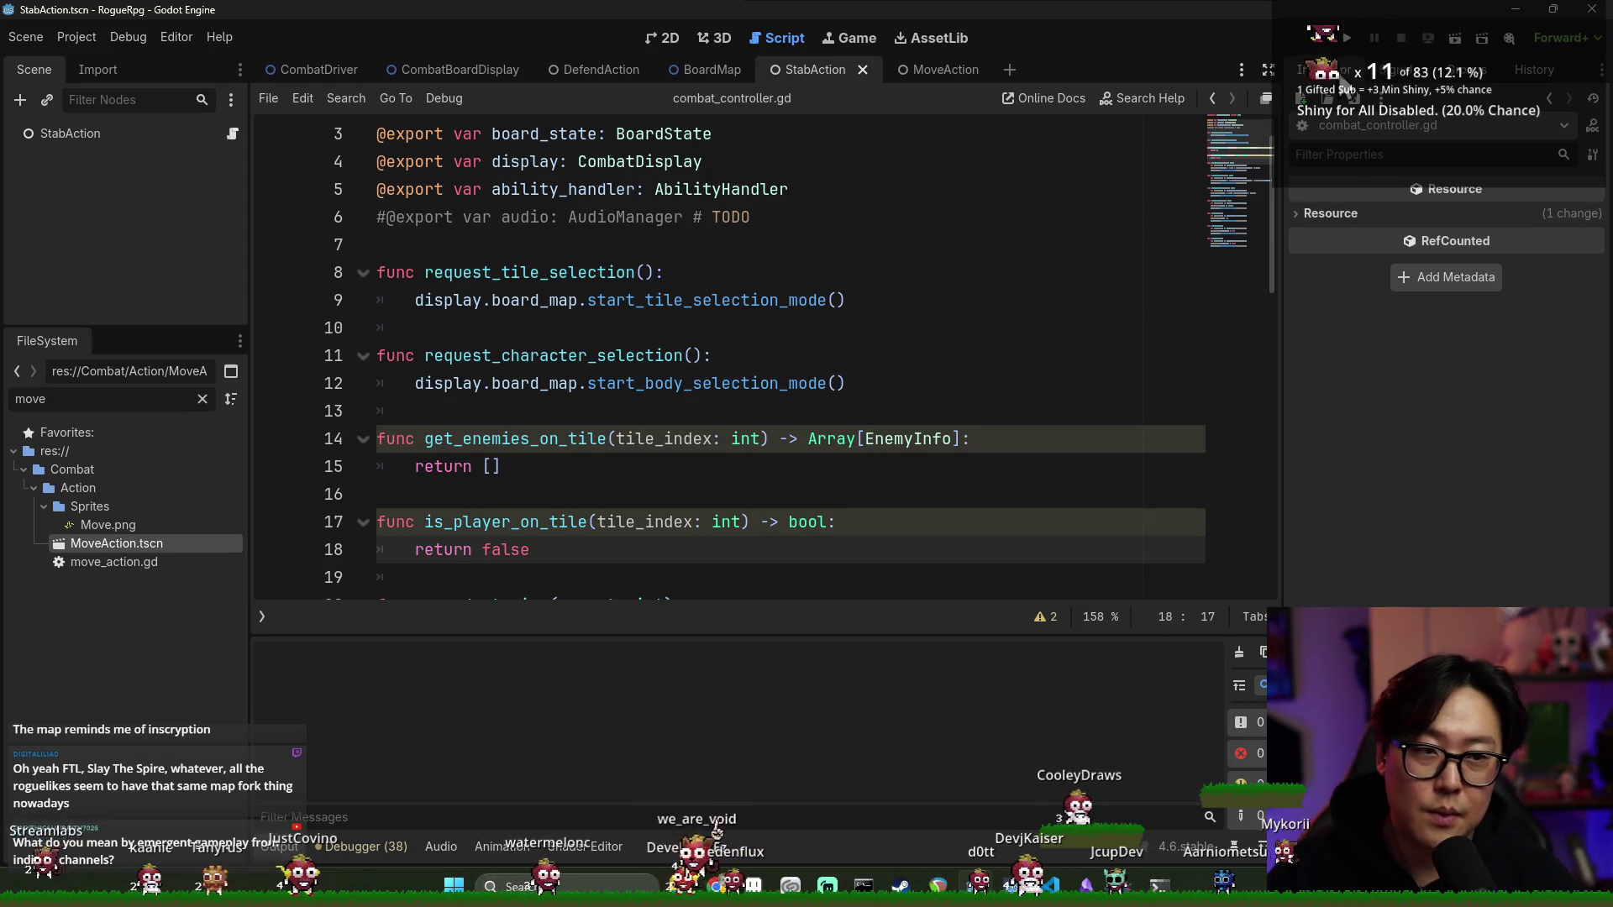
pyautogui.press('F5')
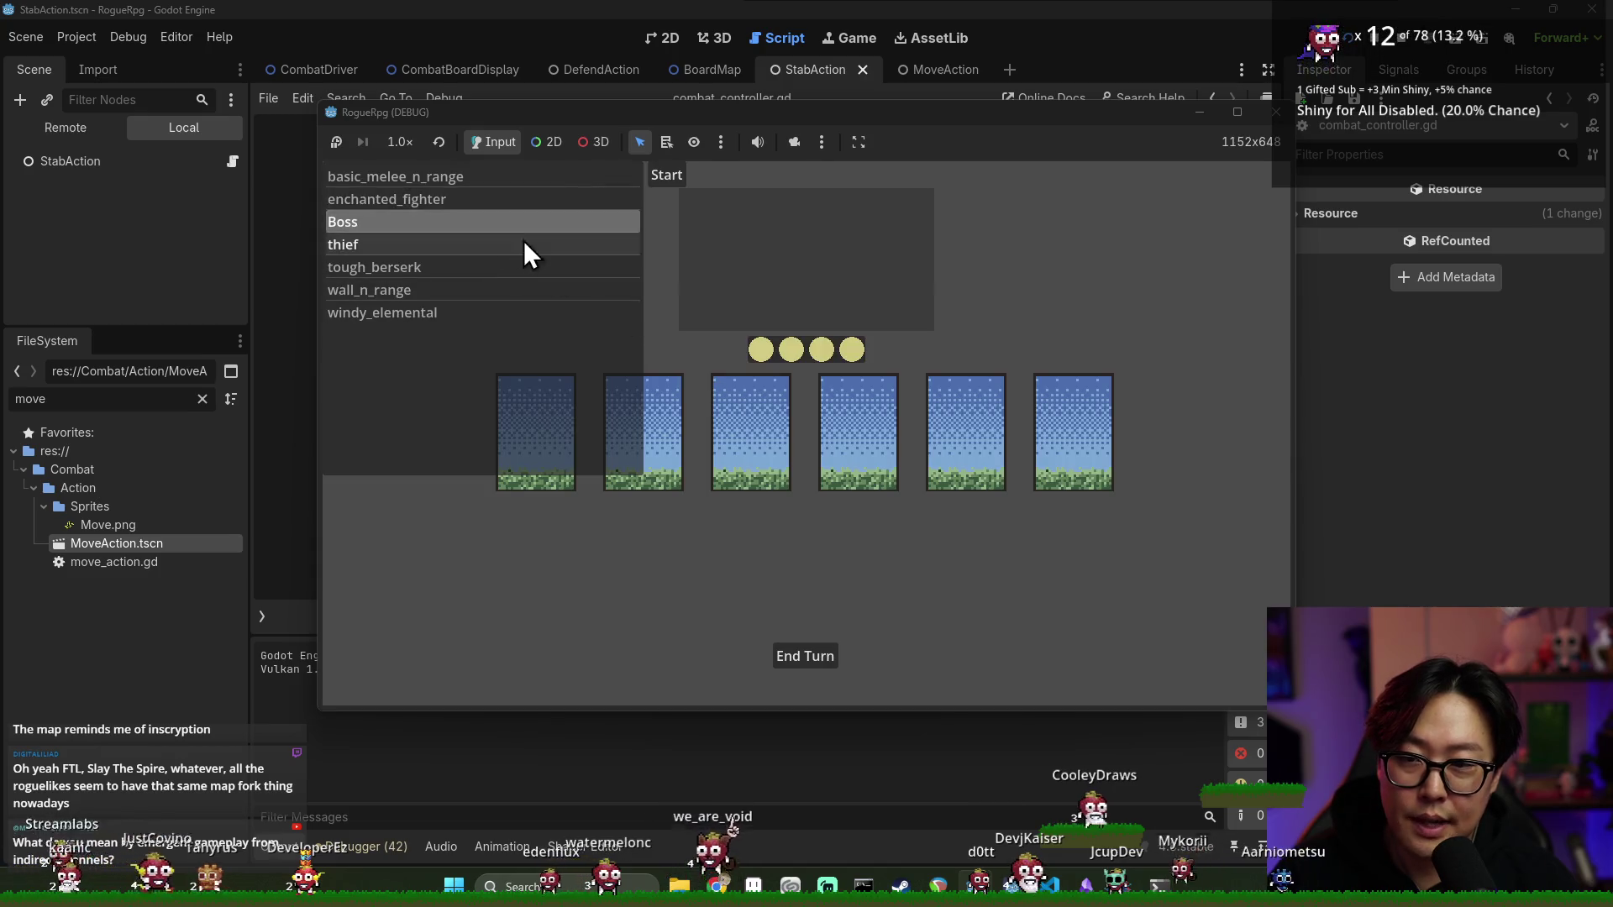
# Start a combat against enchanted_fighter in the running game, then stop it
pyautogui.click(588, 199)
pyautogui.click(656, 176)
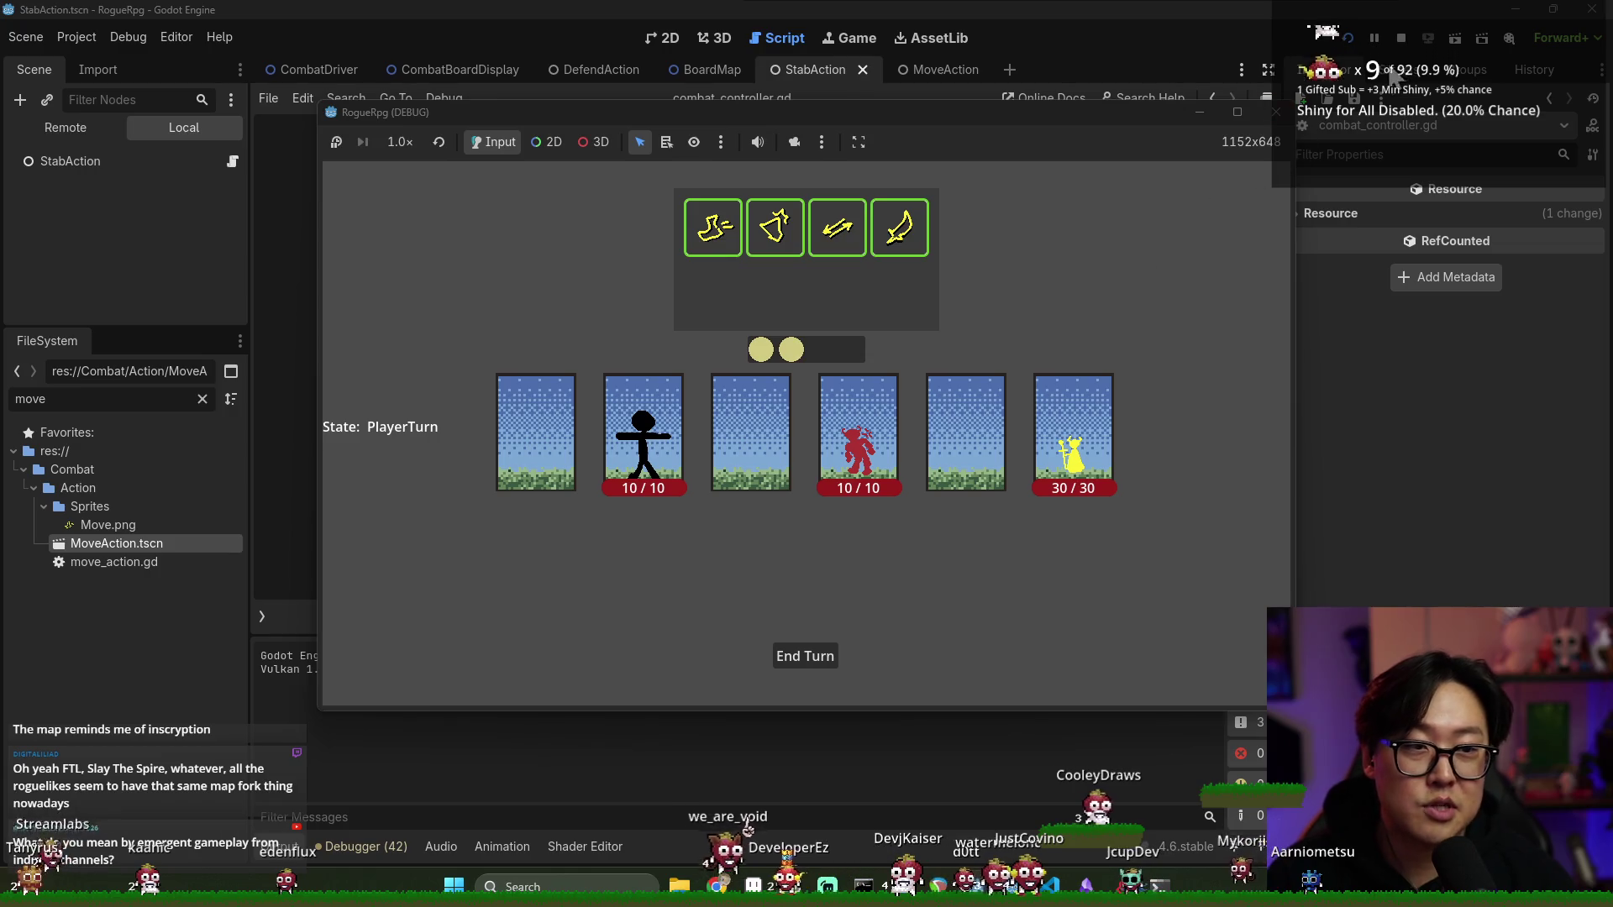
pyautogui.click(1275, 112)
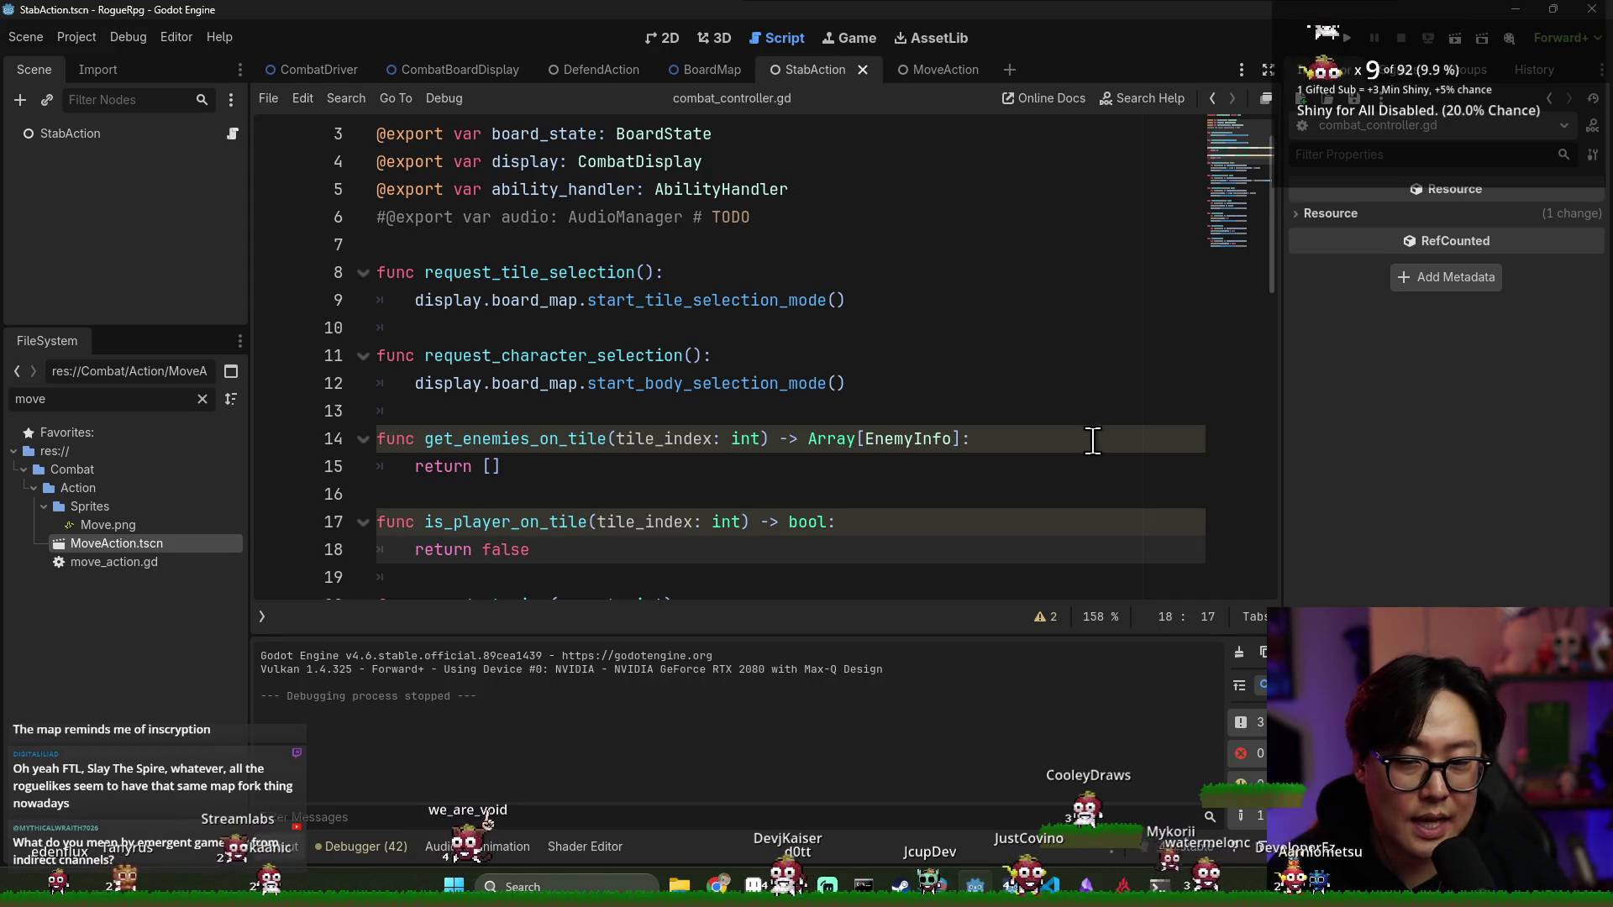
pyautogui.scroll(-2, 1100, 418)
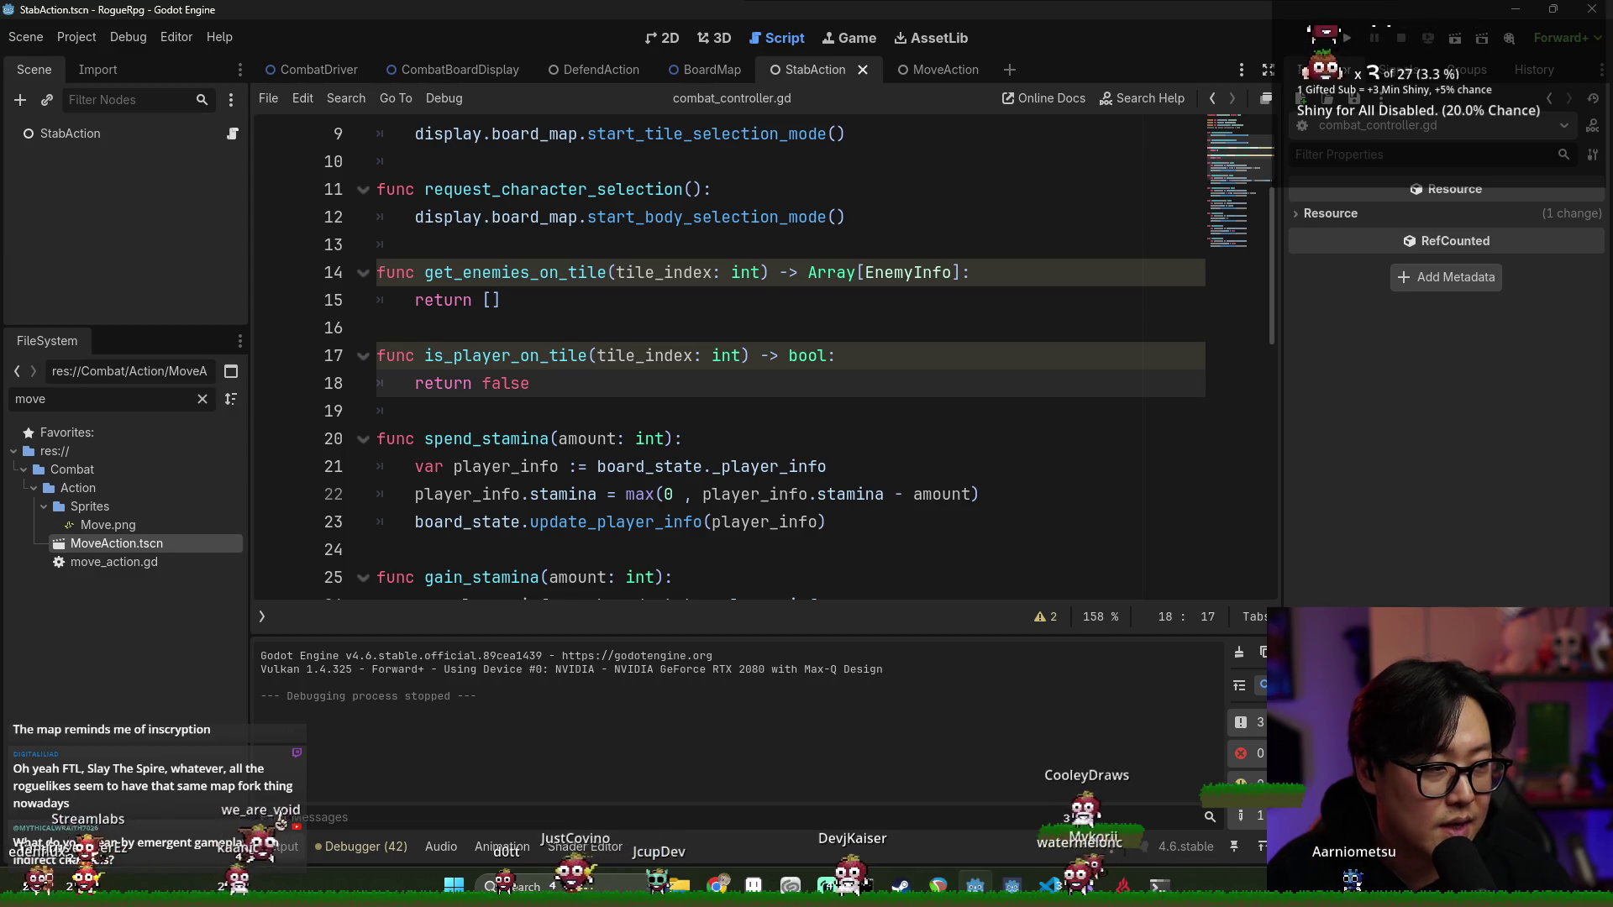
pyautogui.click(1061, 430)
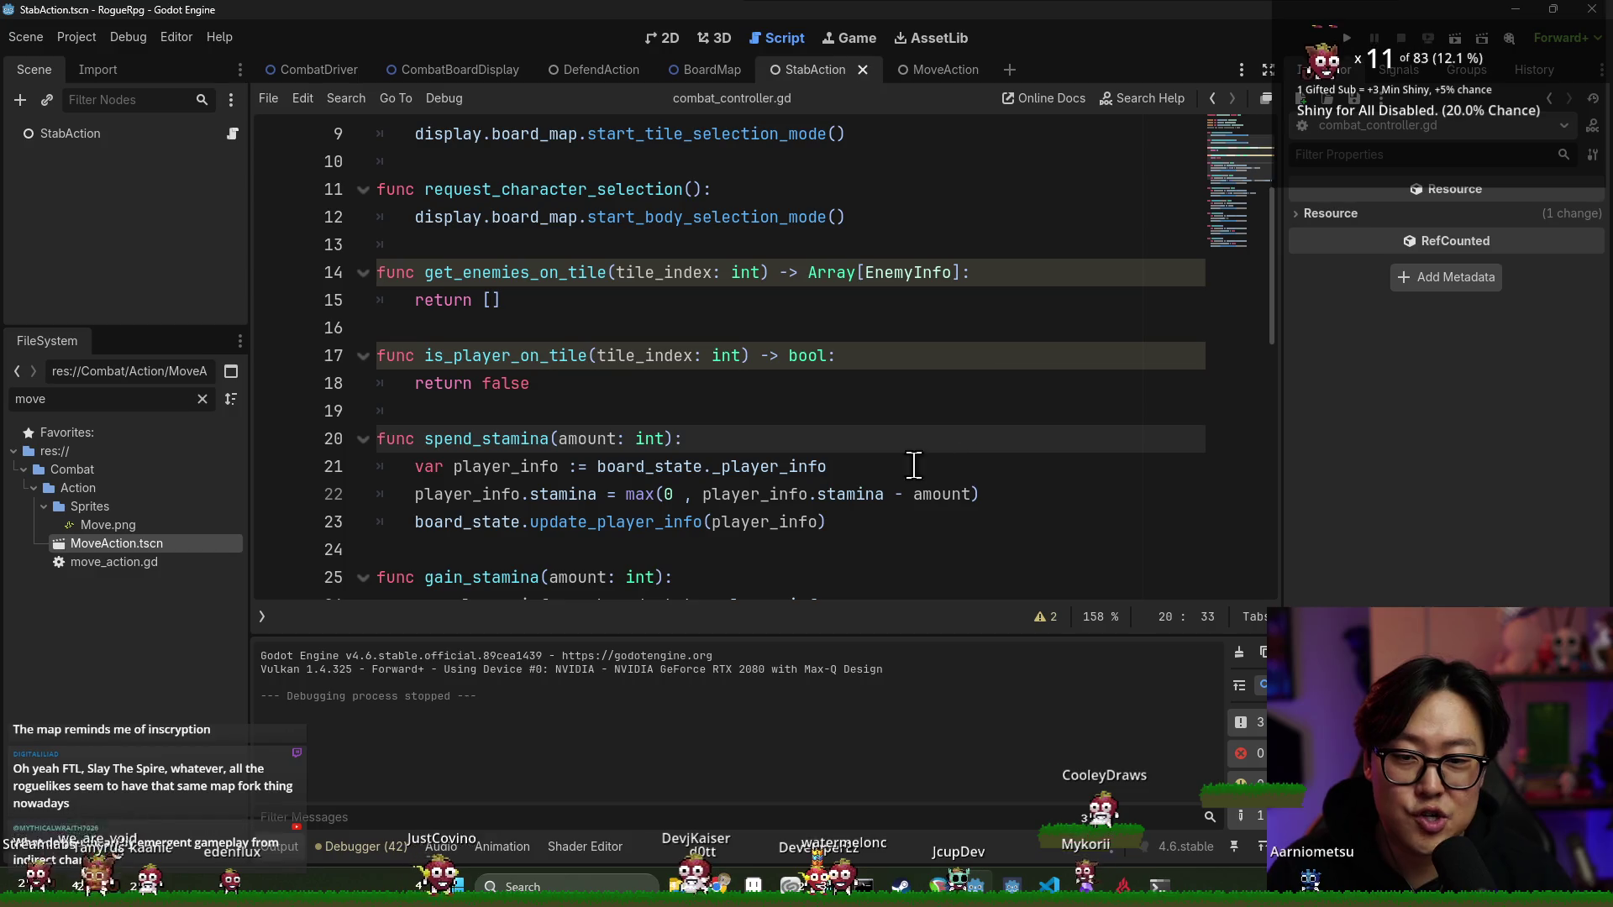
pyautogui.click(866, 468)
pyautogui.click(865, 494)
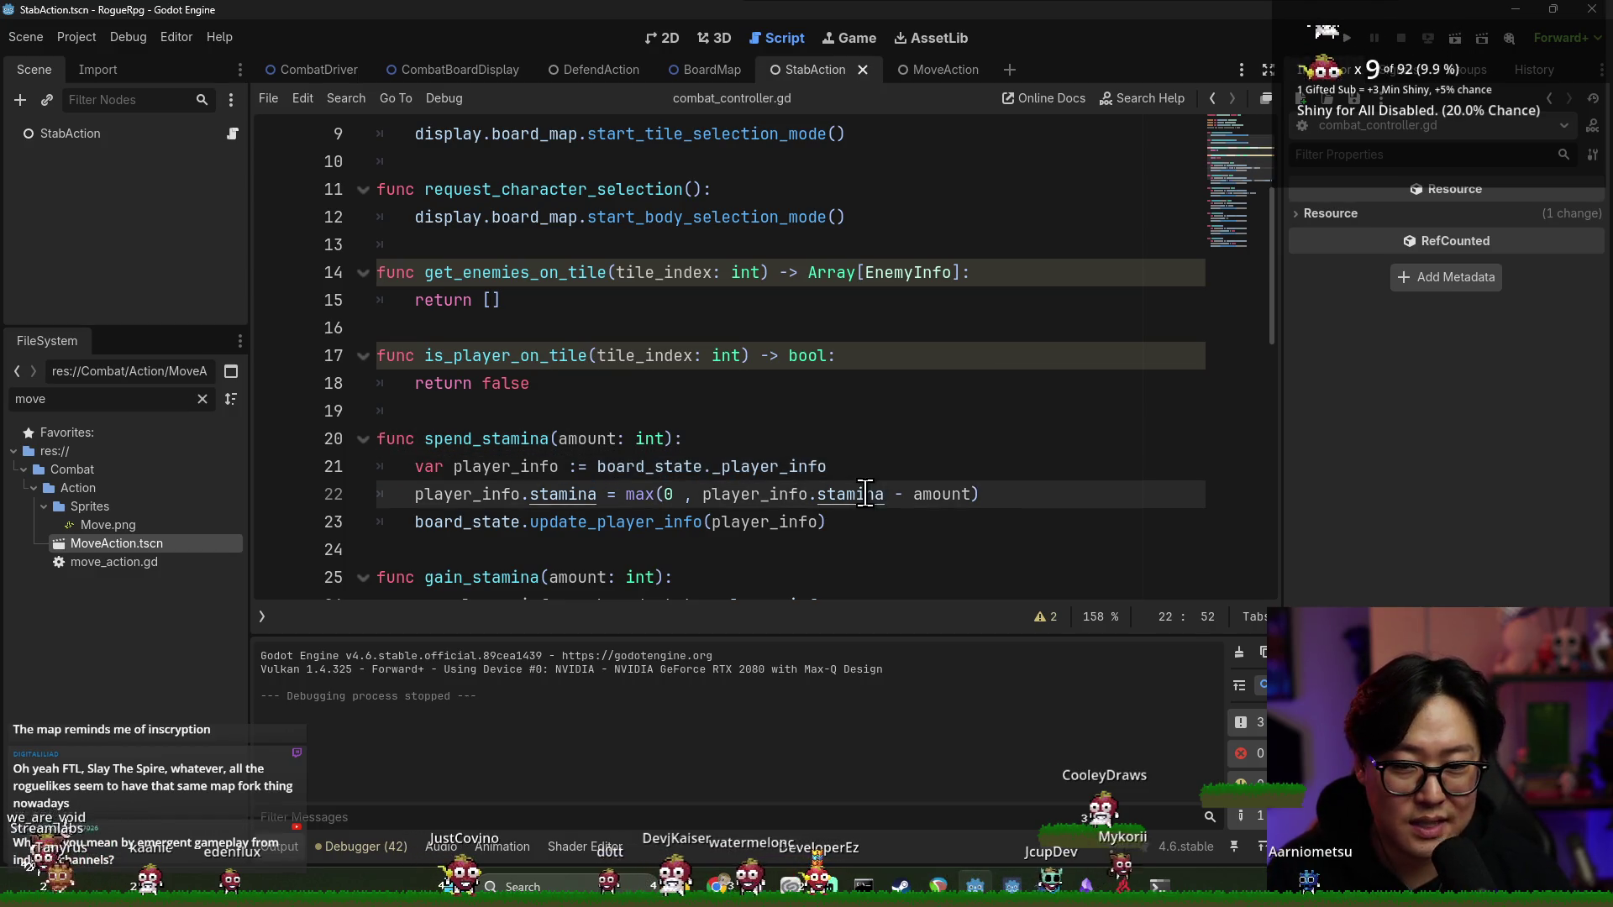
pyautogui.hotkey('alt', 'Tab')
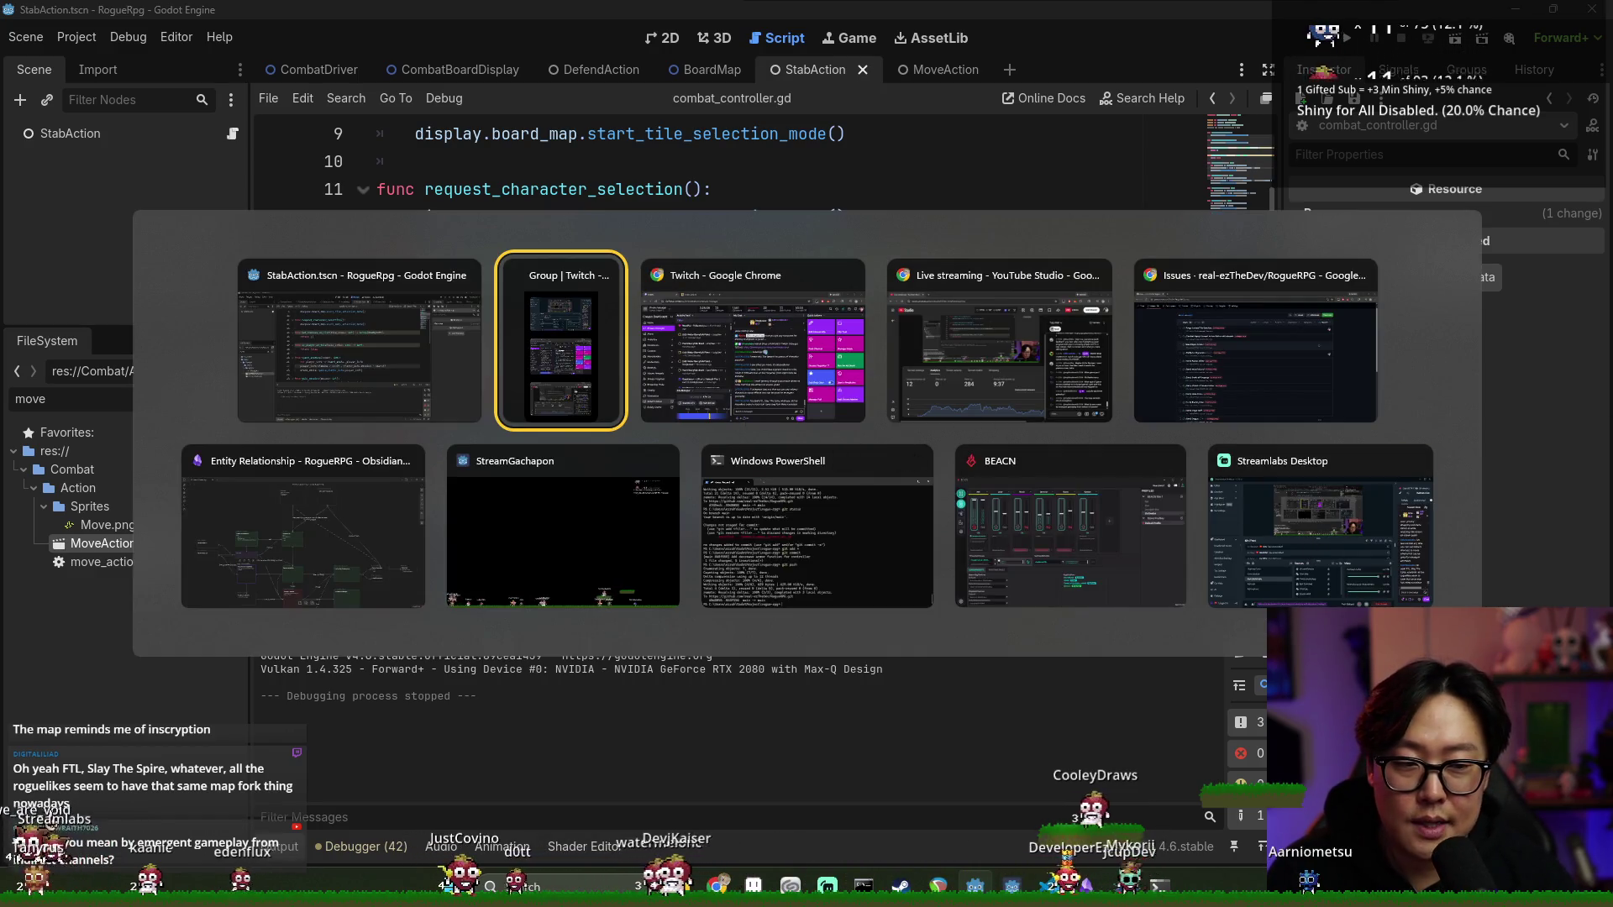
pyautogui.press('Escape')
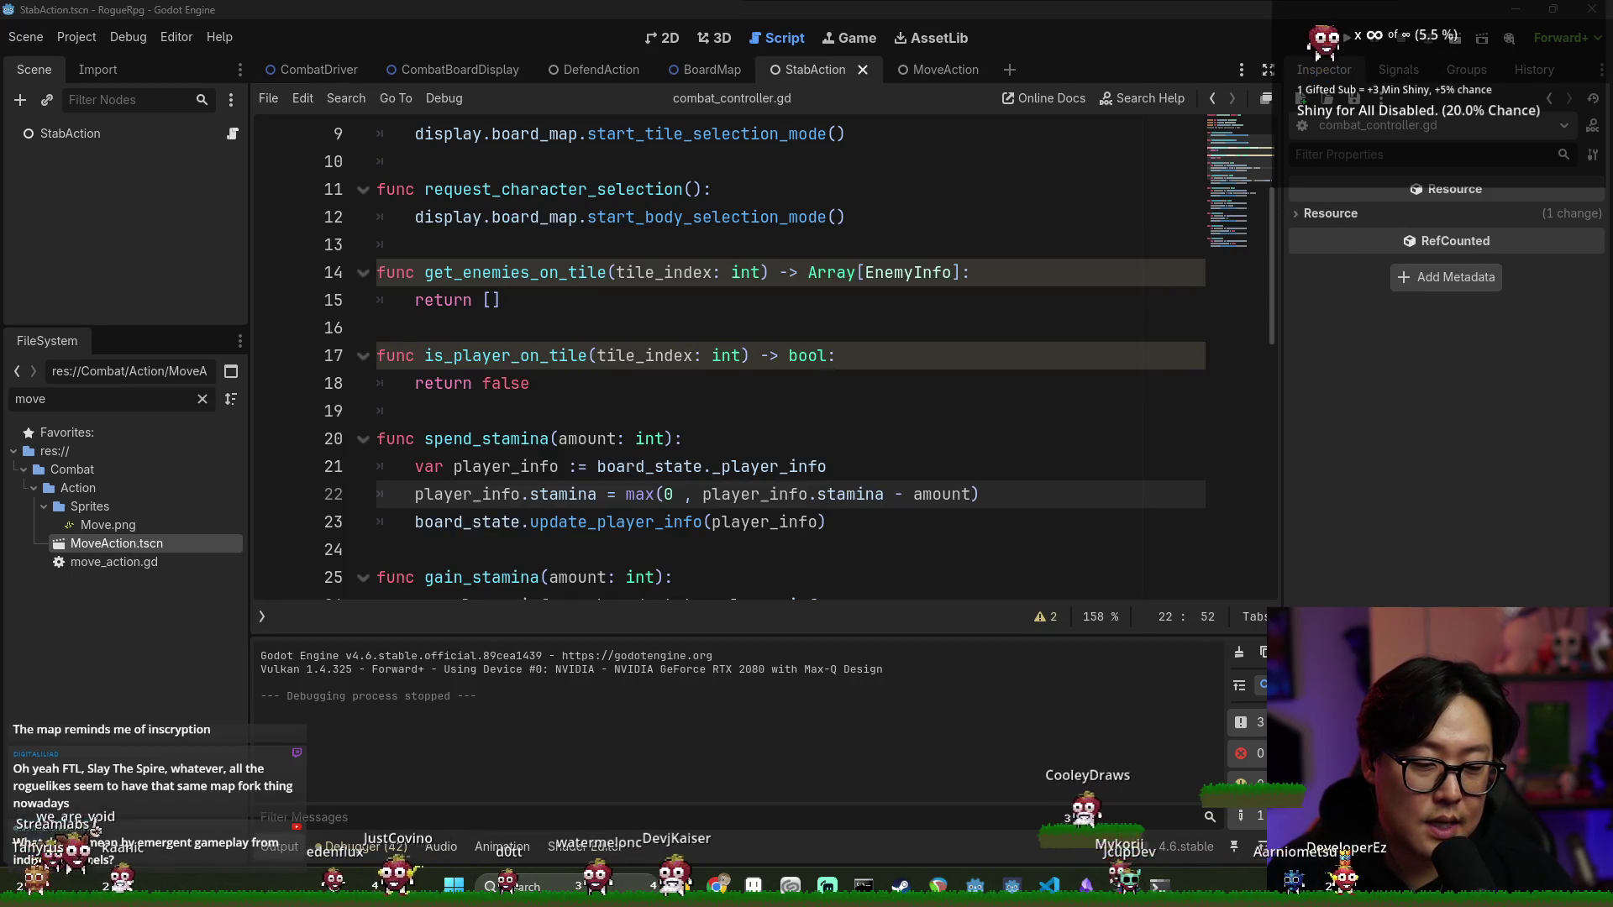
pyautogui.click(1519, 215)
# Open the DM from Discord's Friends home, enlarge its shared map image, then close the viewer
pyautogui.moveTo(1159, 213); pyautogui.dragTo(517, 117)
pyautogui.click(352, 144)
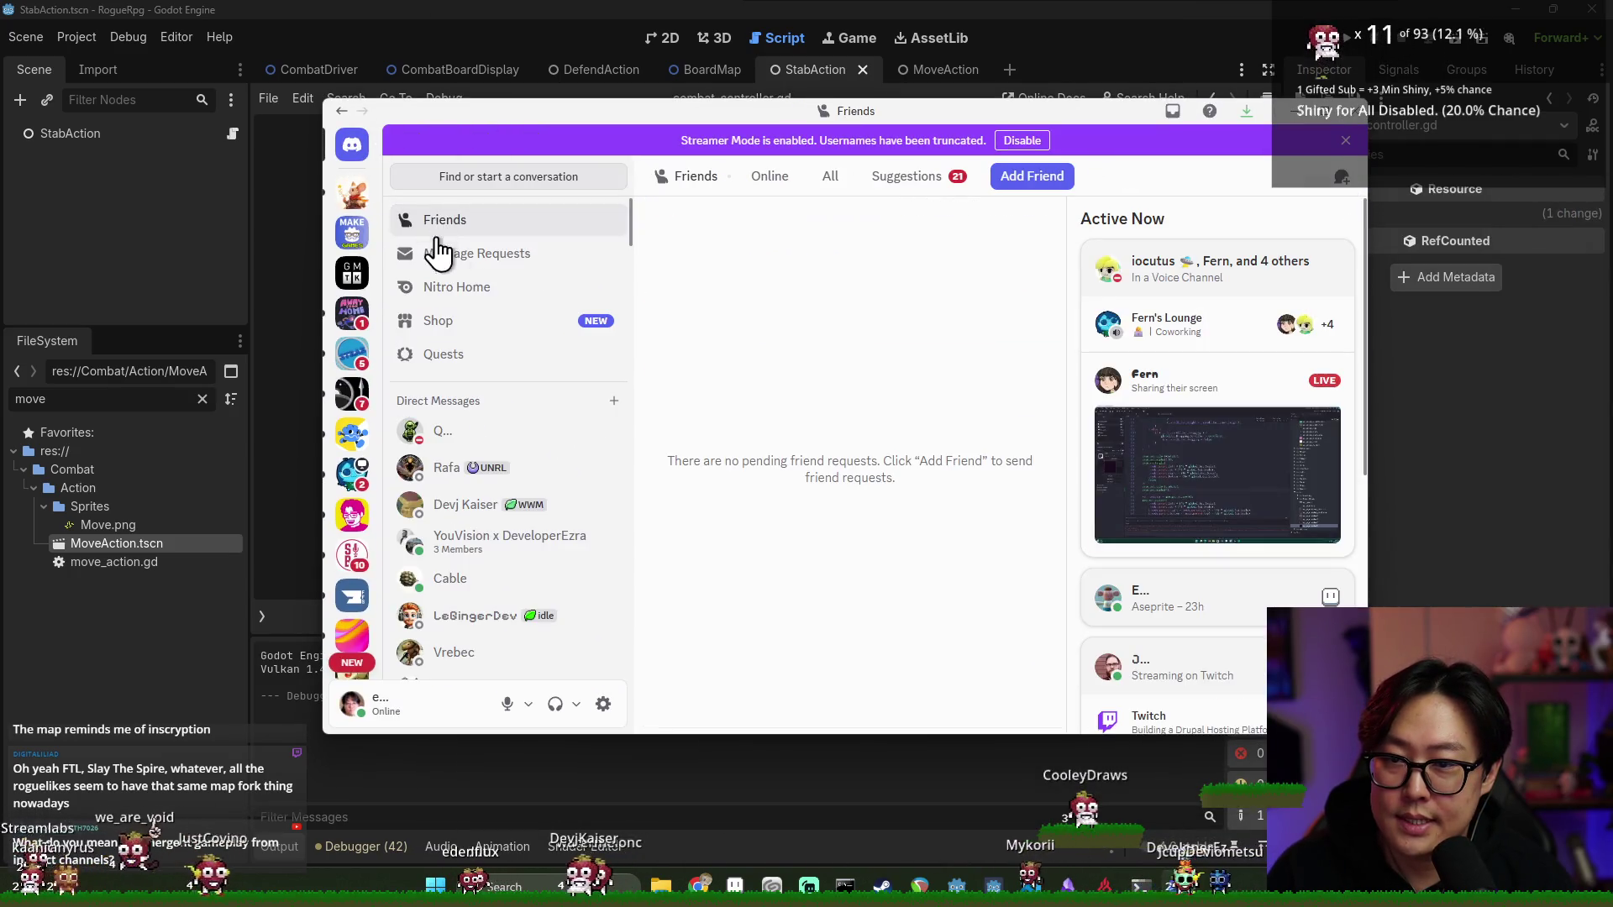
pyautogui.click(559, 588)
pyautogui.click(861, 488)
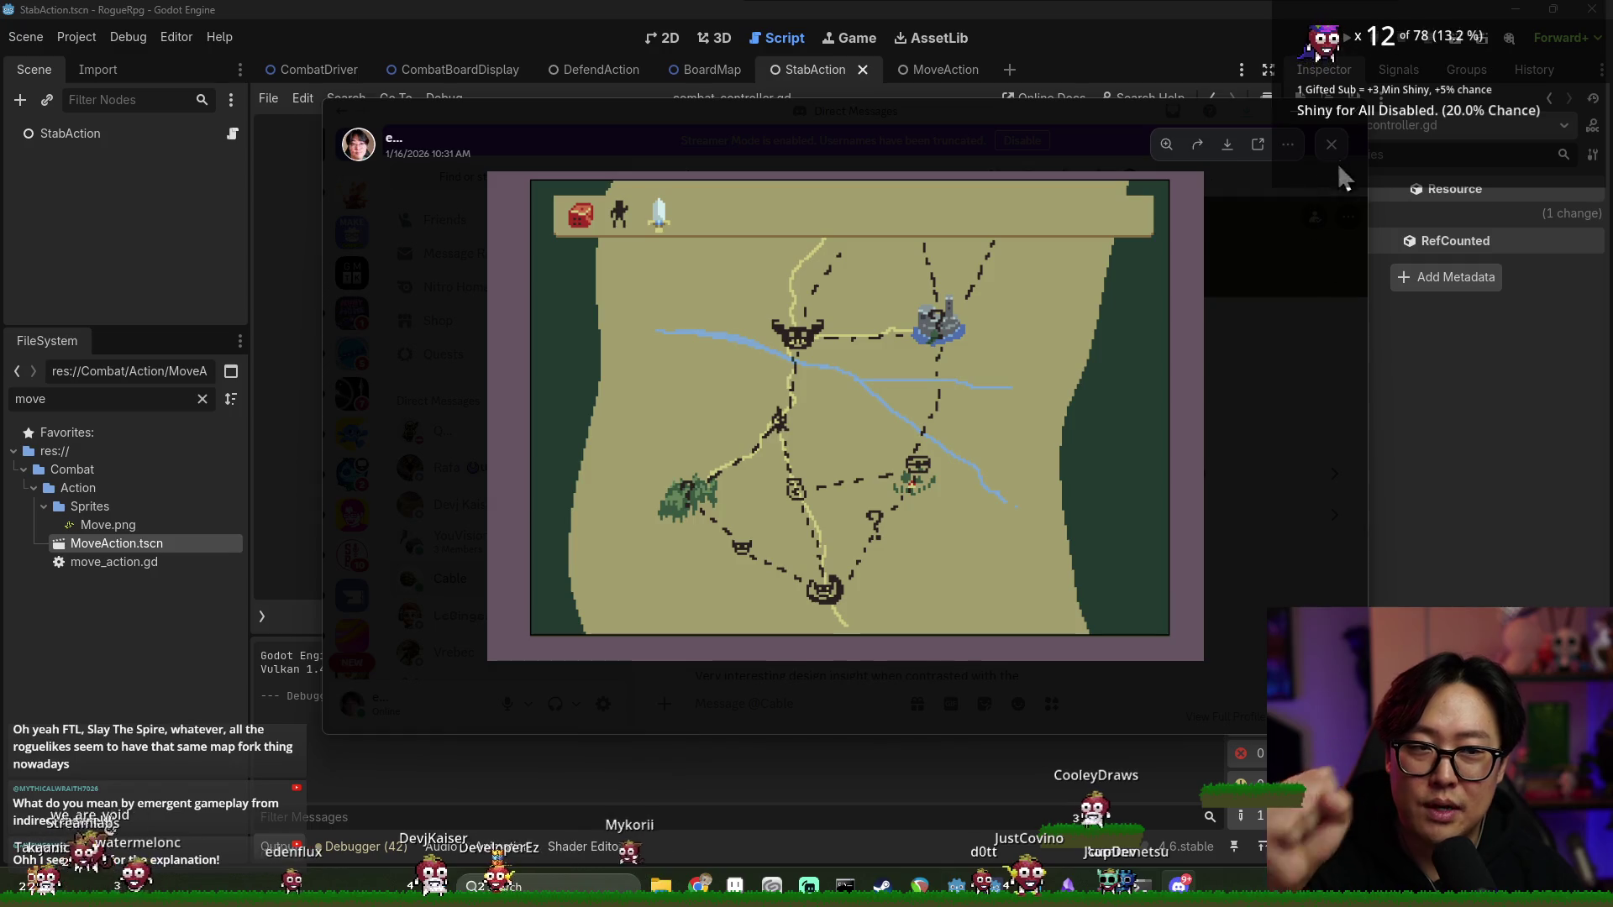
pyautogui.click(1359, 118)
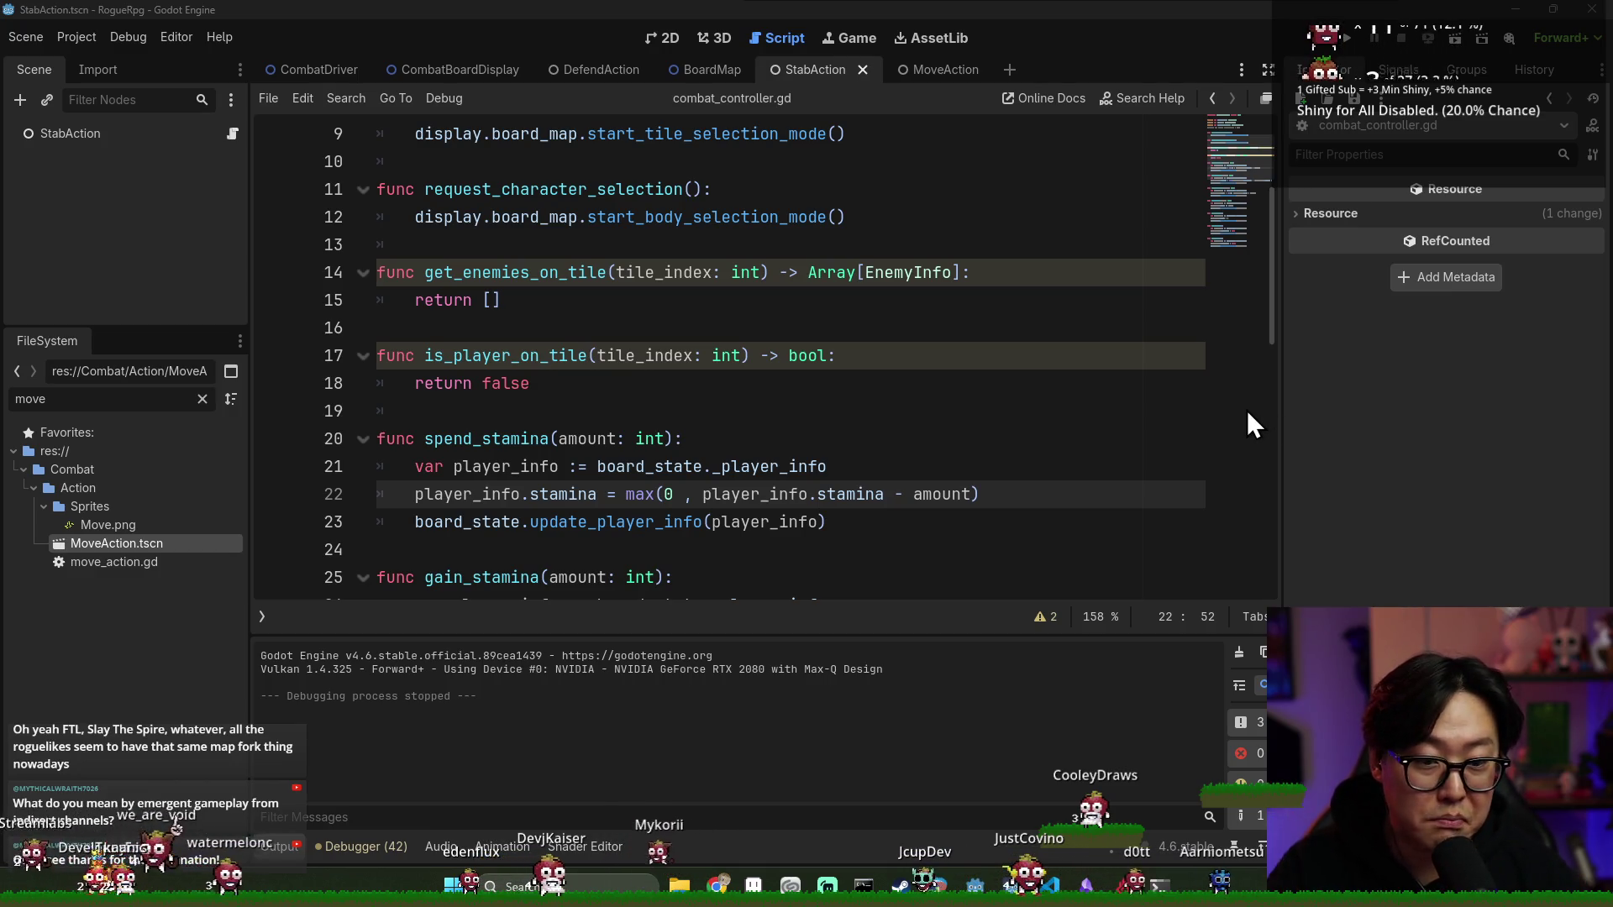
# Clear the output log and review the _player_info and is_player_on_tile code
pyautogui.click(1240, 653)
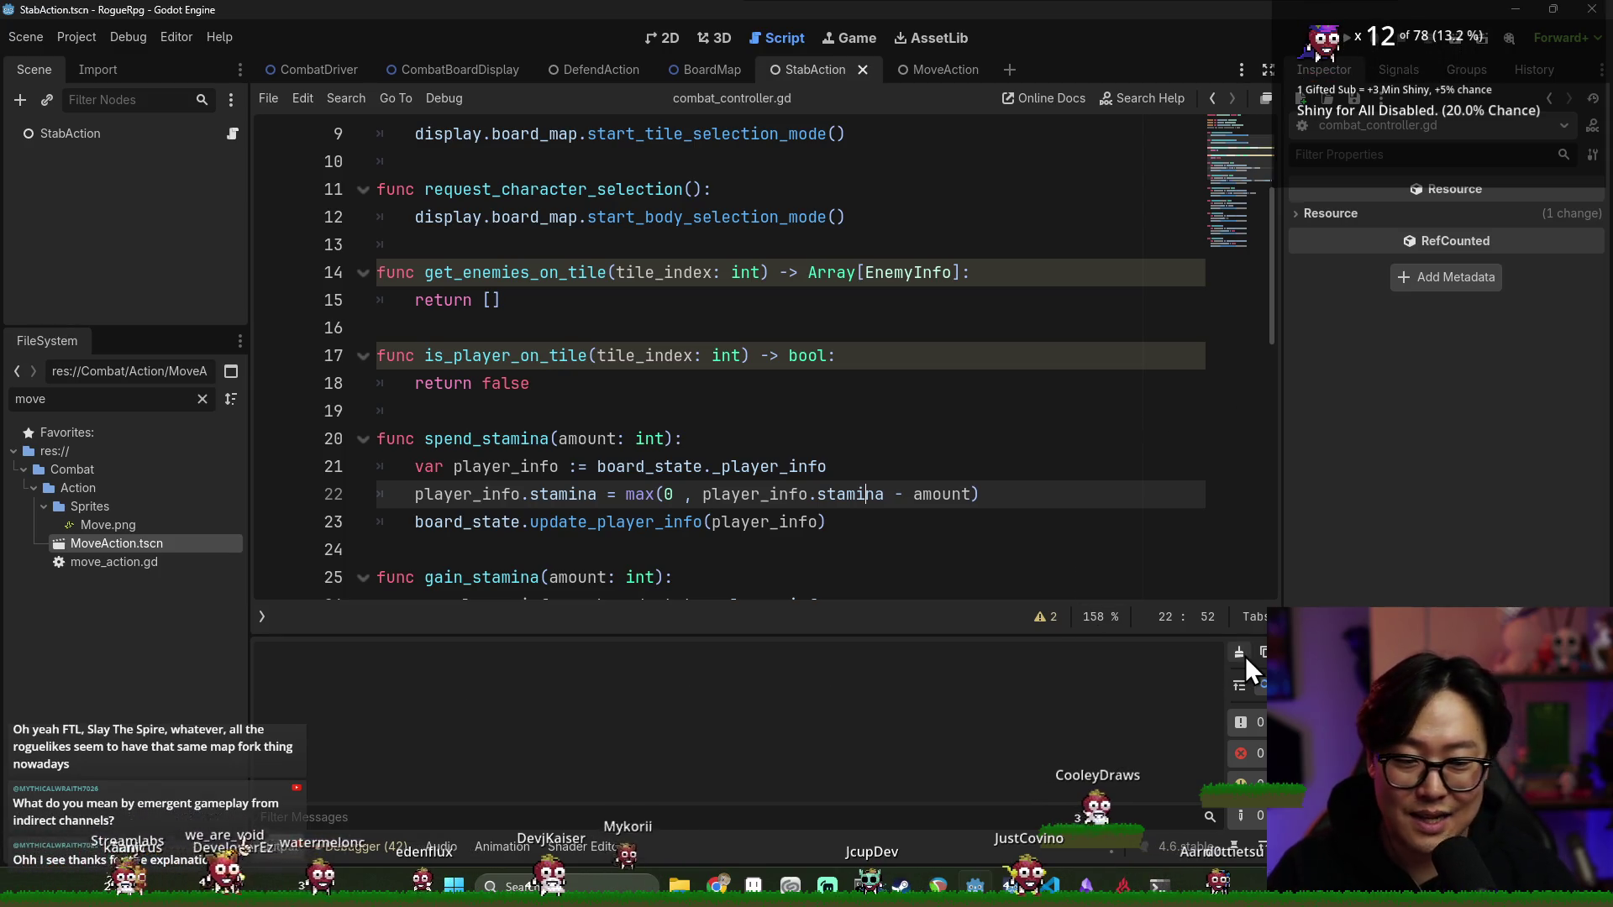
pyautogui.click(911, 440)
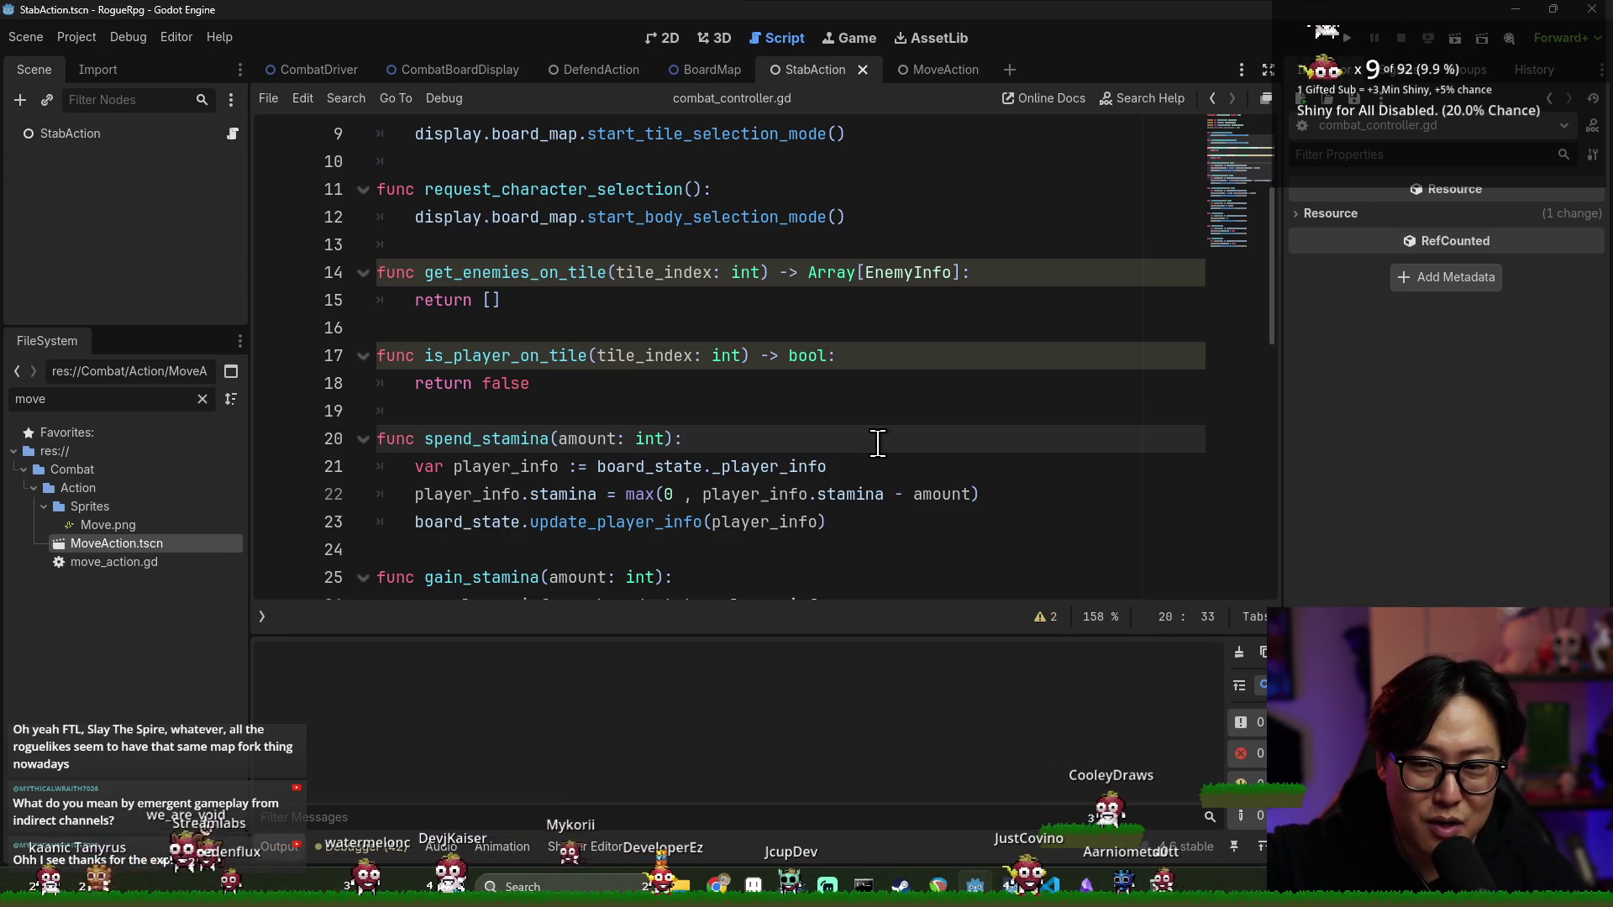
pyautogui.click(770, 466)
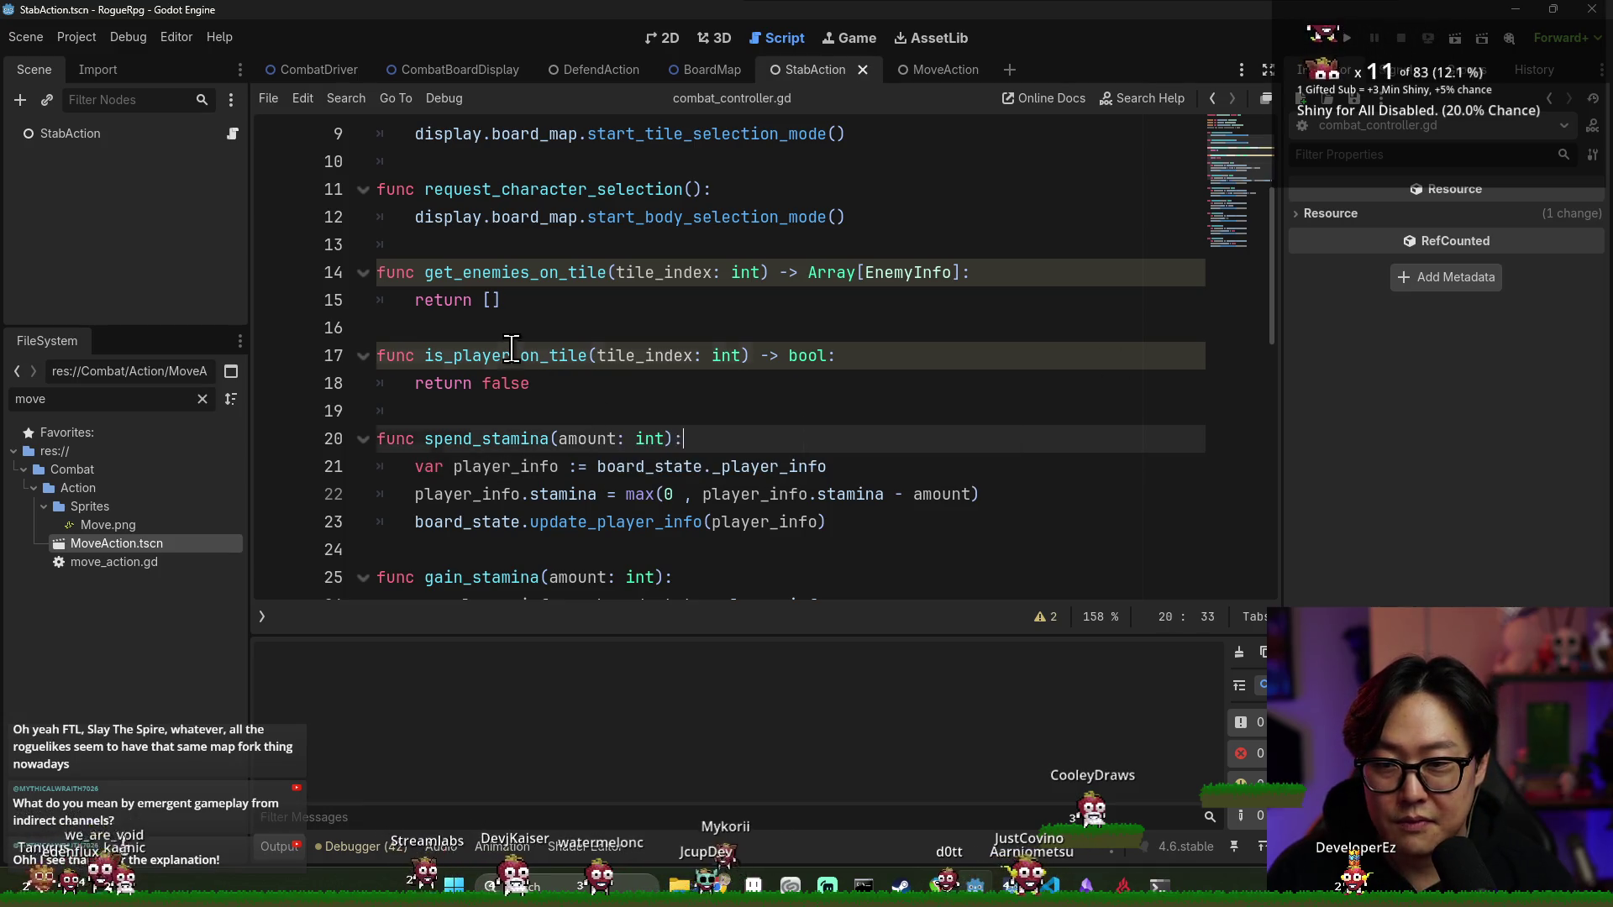
pyautogui.click(537, 355)
pyautogui.scroll(-3, 536, 352)
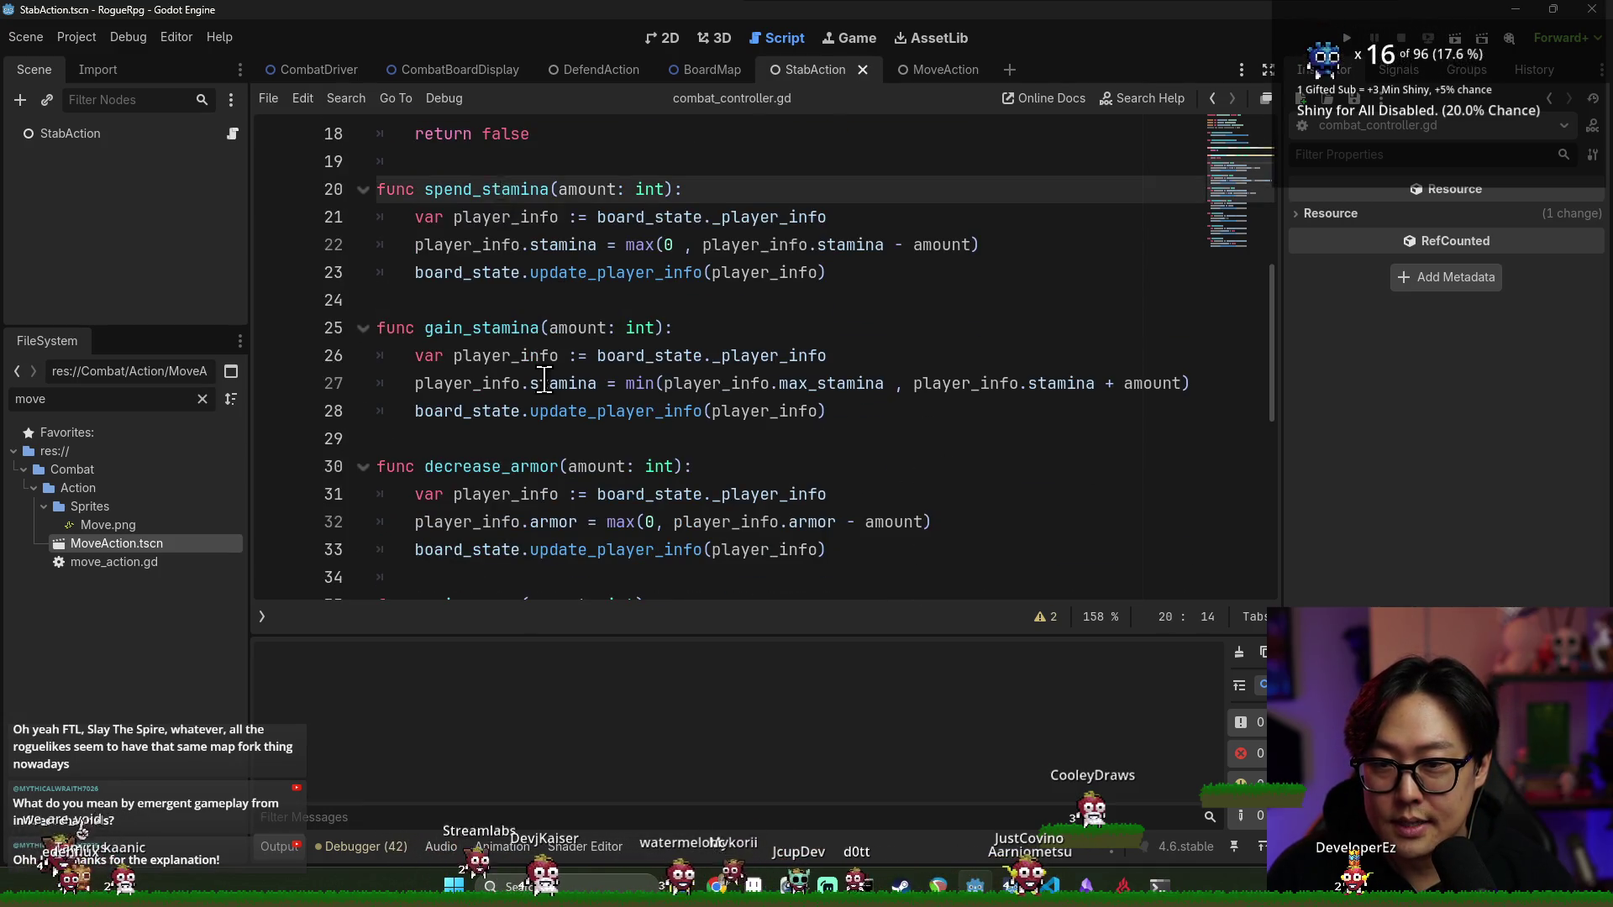
pyautogui.scroll(5, 520, 403)
# Save the script and add an indented blank line under the get_enemies_on_tile header
pyautogui.click(509, 445)
pyautogui.doubleClick(510, 446)
pyautogui.click(996, 446)
pyautogui.hotkey('ctrl', 's')
pyautogui.press('Return')
# Follow board_state on line 3 to the BoardState definition in board_state.gd
pyautogui.scroll(-3, 840, 395)
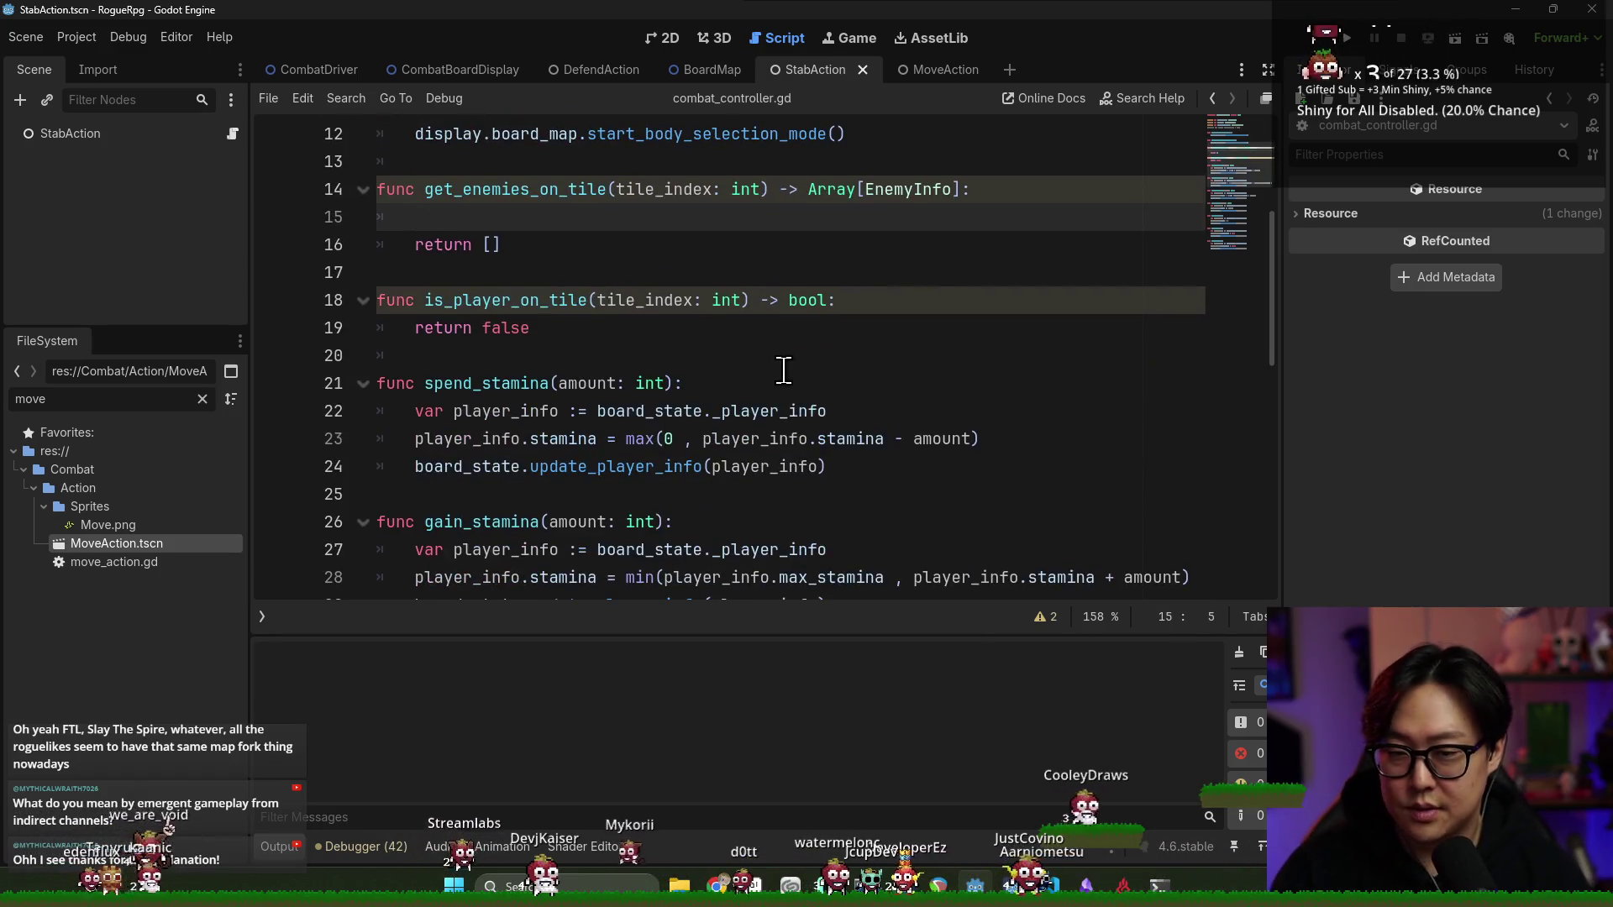
pyautogui.scroll(3, 789, 365)
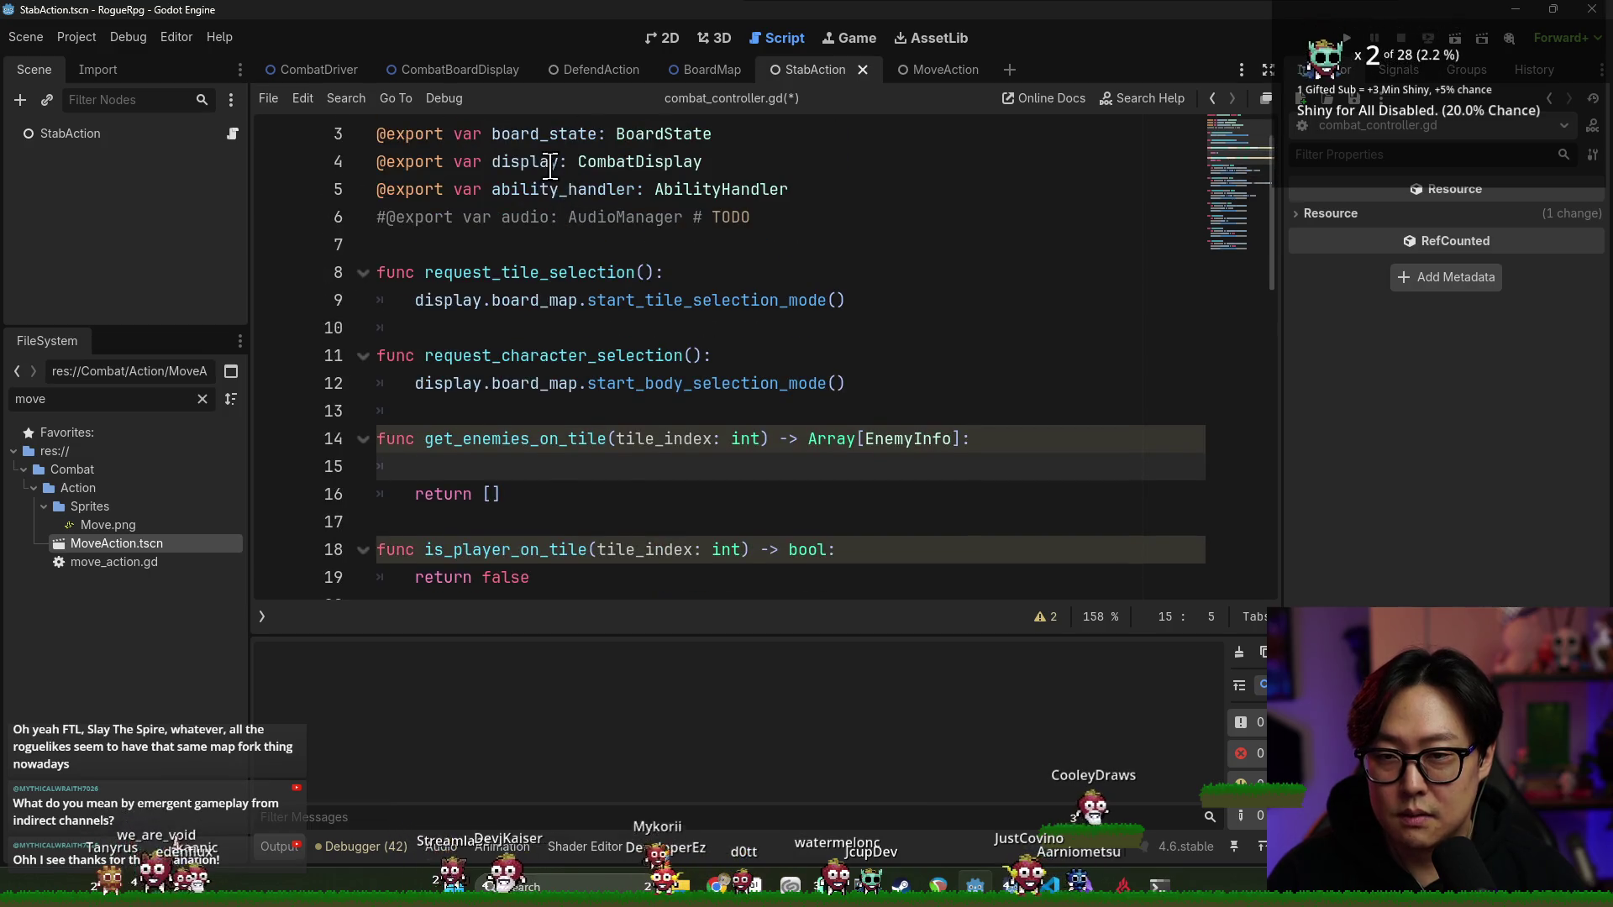
pyautogui.scroll(1, 550, 166)
pyautogui.doubleClick(547, 189)
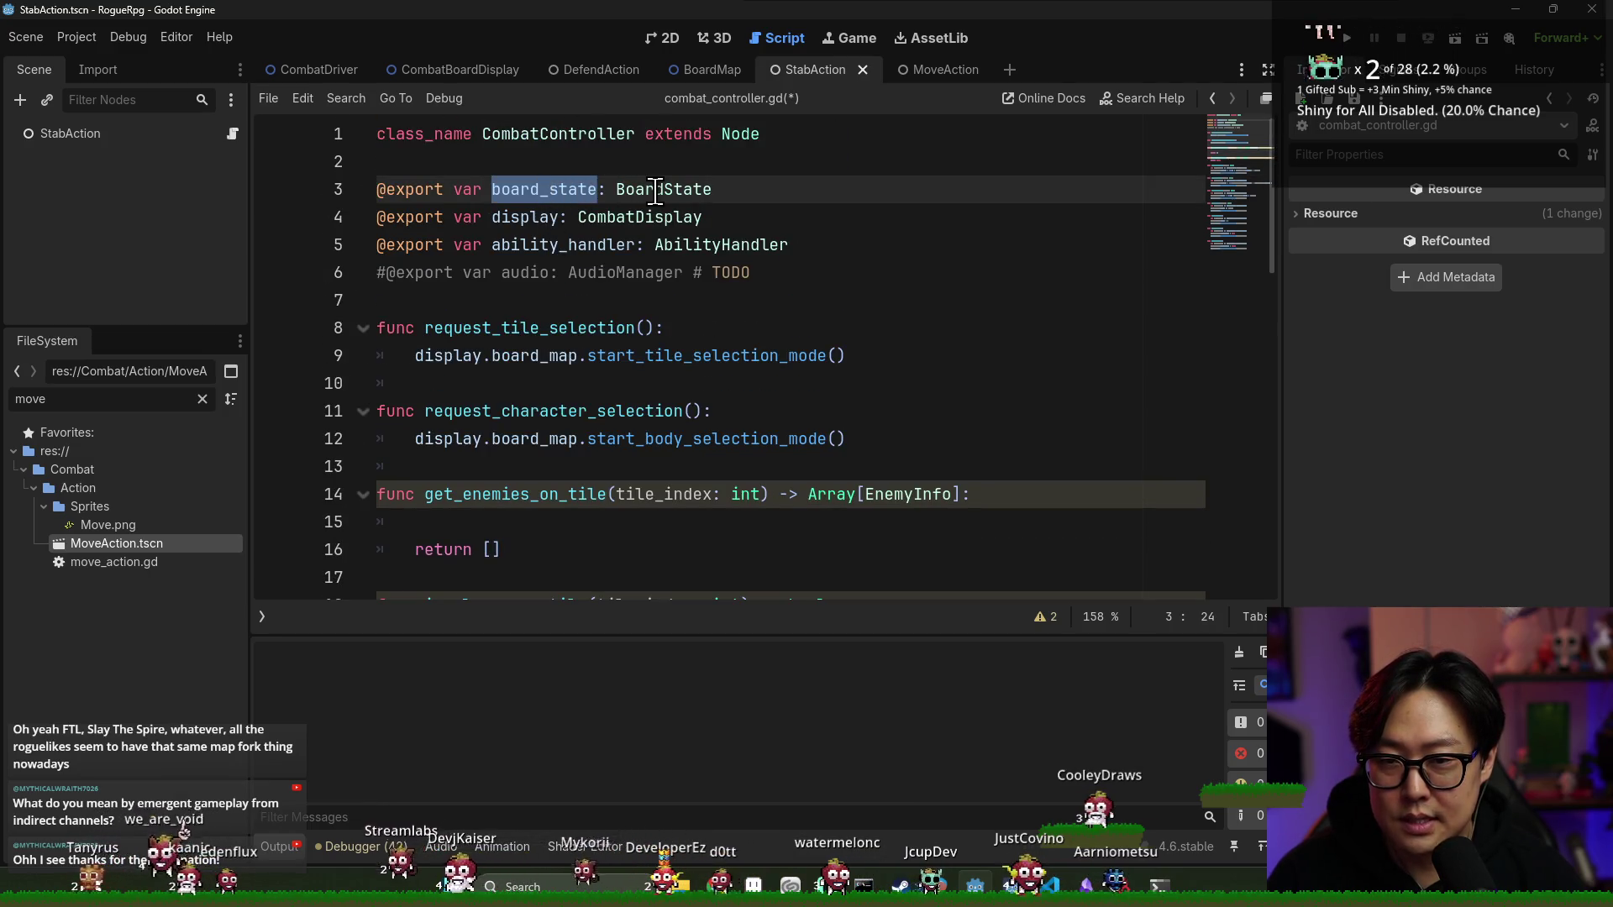
pyautogui.keyDown('ctrl'); pyautogui.click(654, 189); pyautogui.keyUp('ctrl')
# Review the _player_info and _enemy_info declarations in board_state.gd, save, and return to combat_controller.gd
pyautogui.scroll(-2, 520, 243)
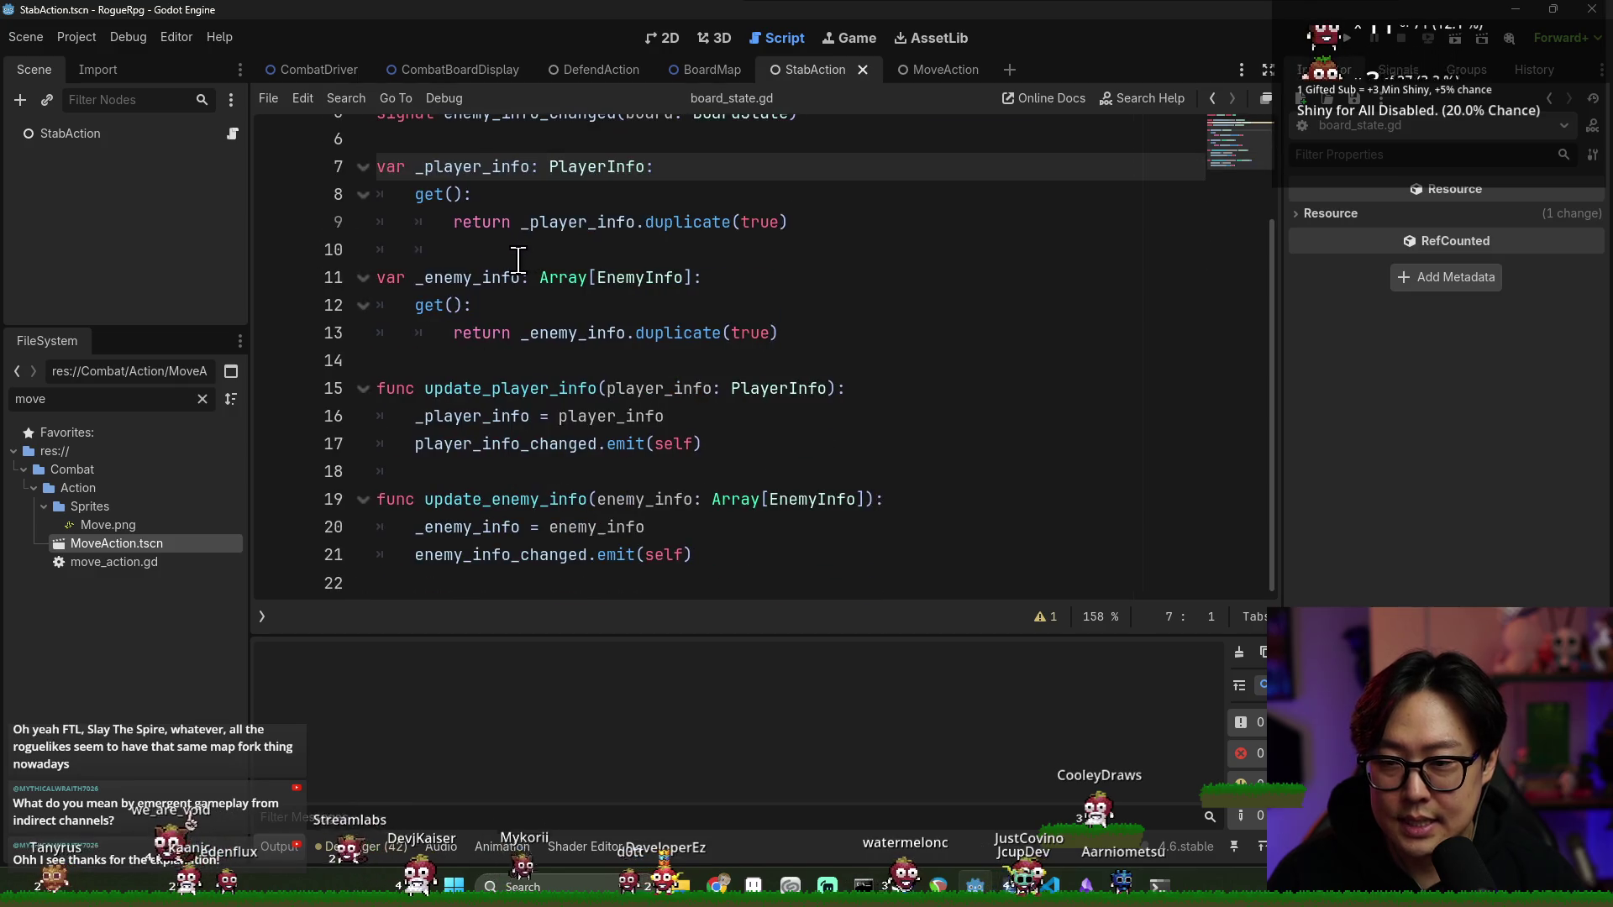
pyautogui.scroll(2, 514, 426)
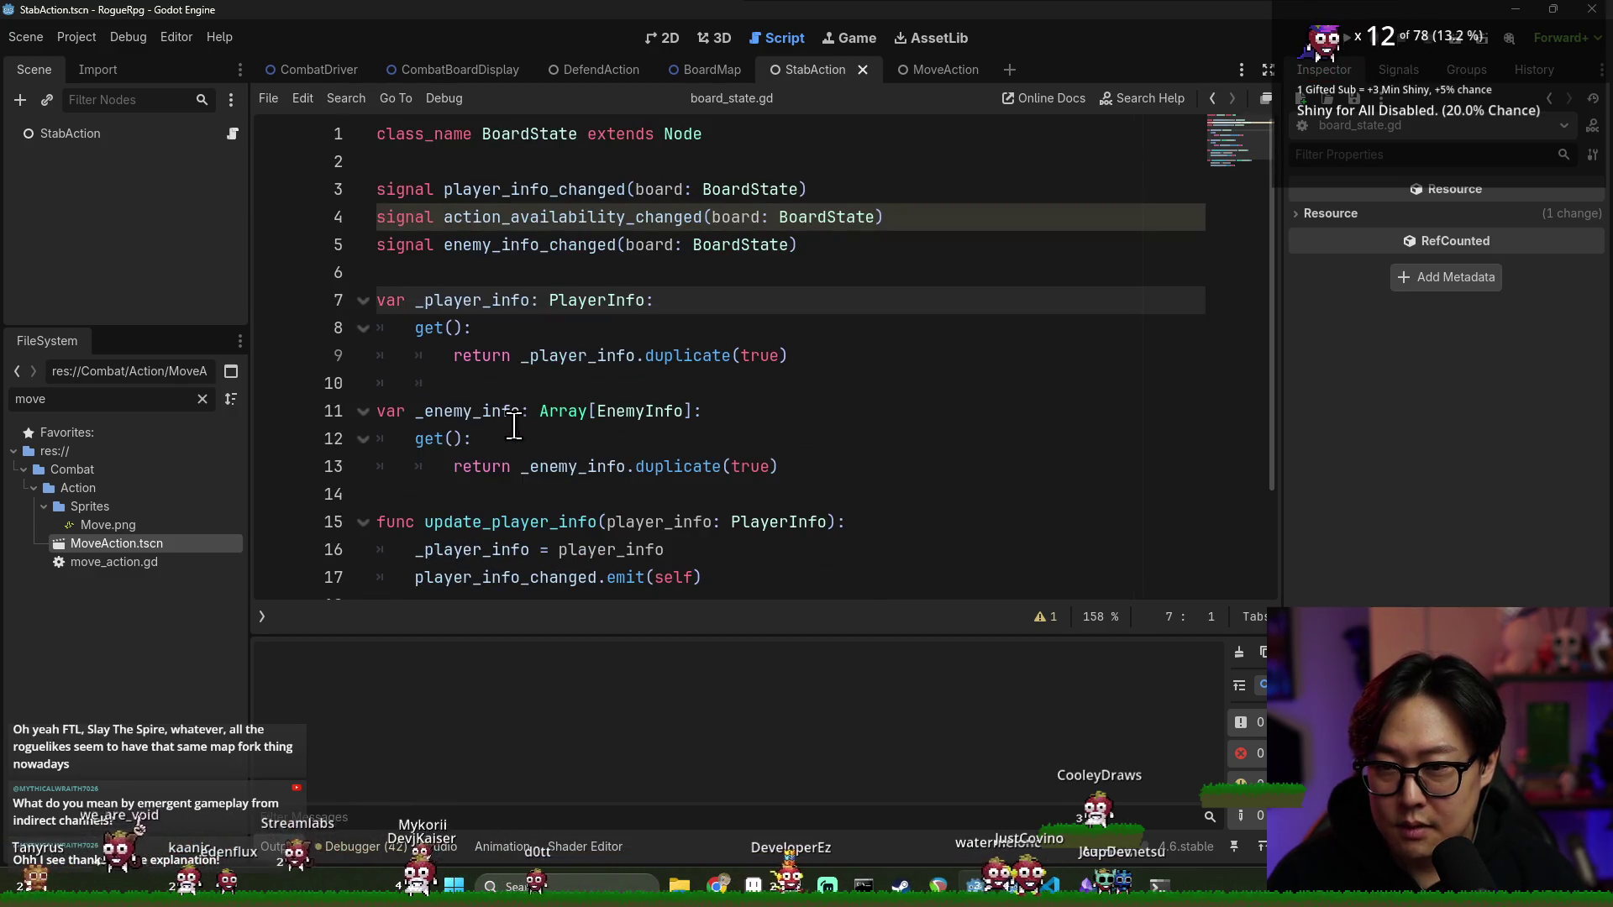
pyautogui.click(533, 189)
pyautogui.doubleClick(470, 300)
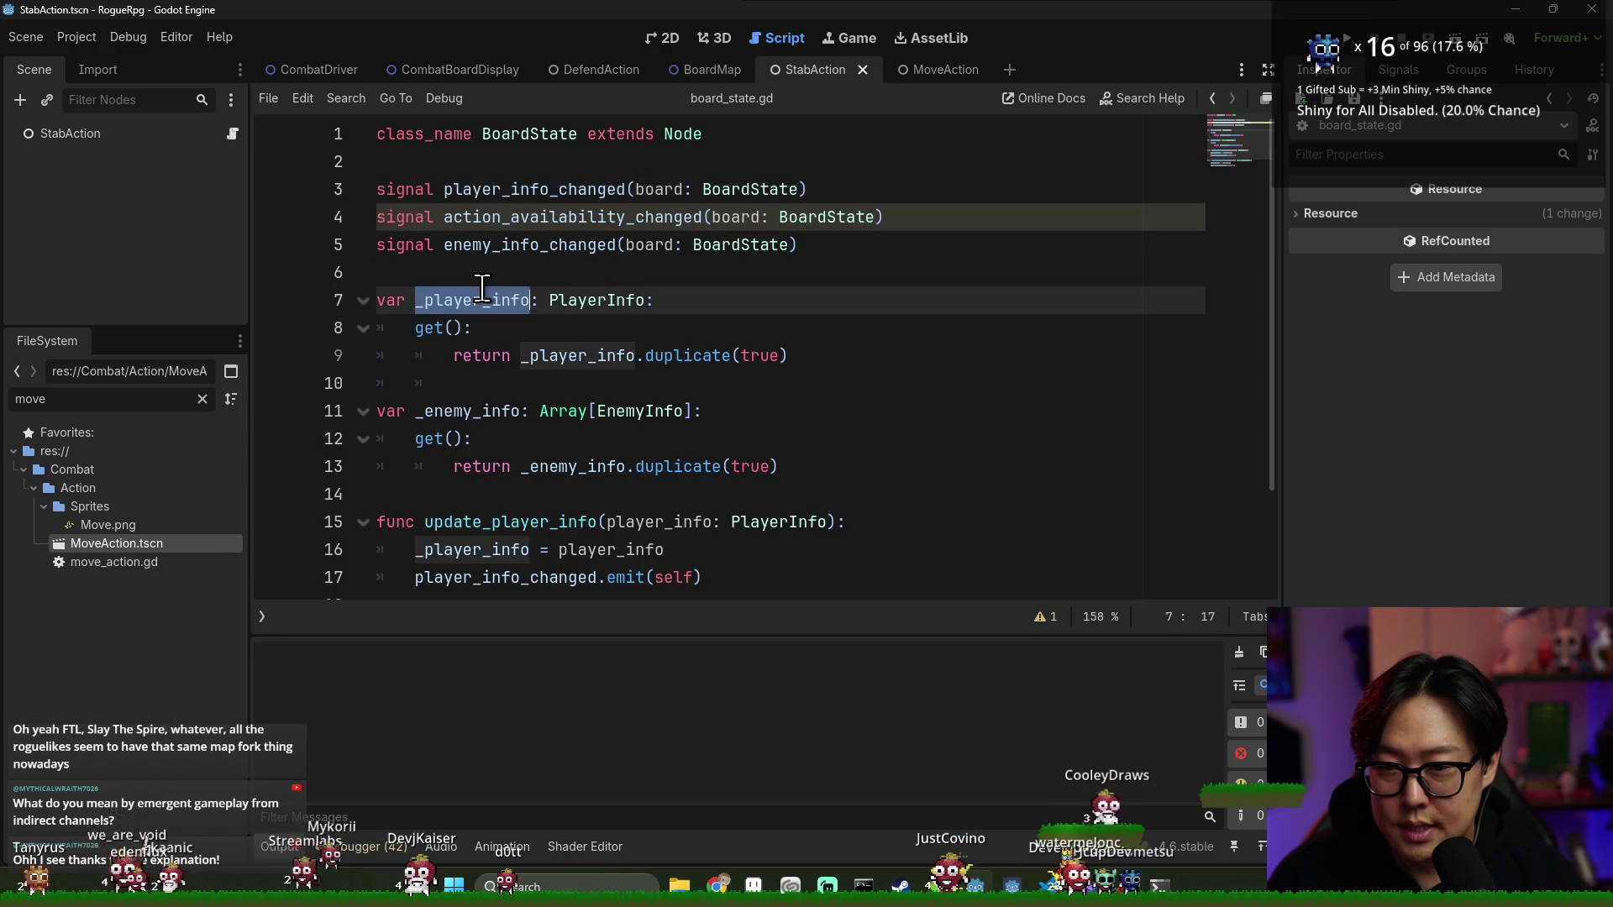
pyautogui.click(465, 410)
pyautogui.scroll(-2, 556, 414)
pyautogui.hotkey('ctrl', 's')
pyautogui.click(724, 556)
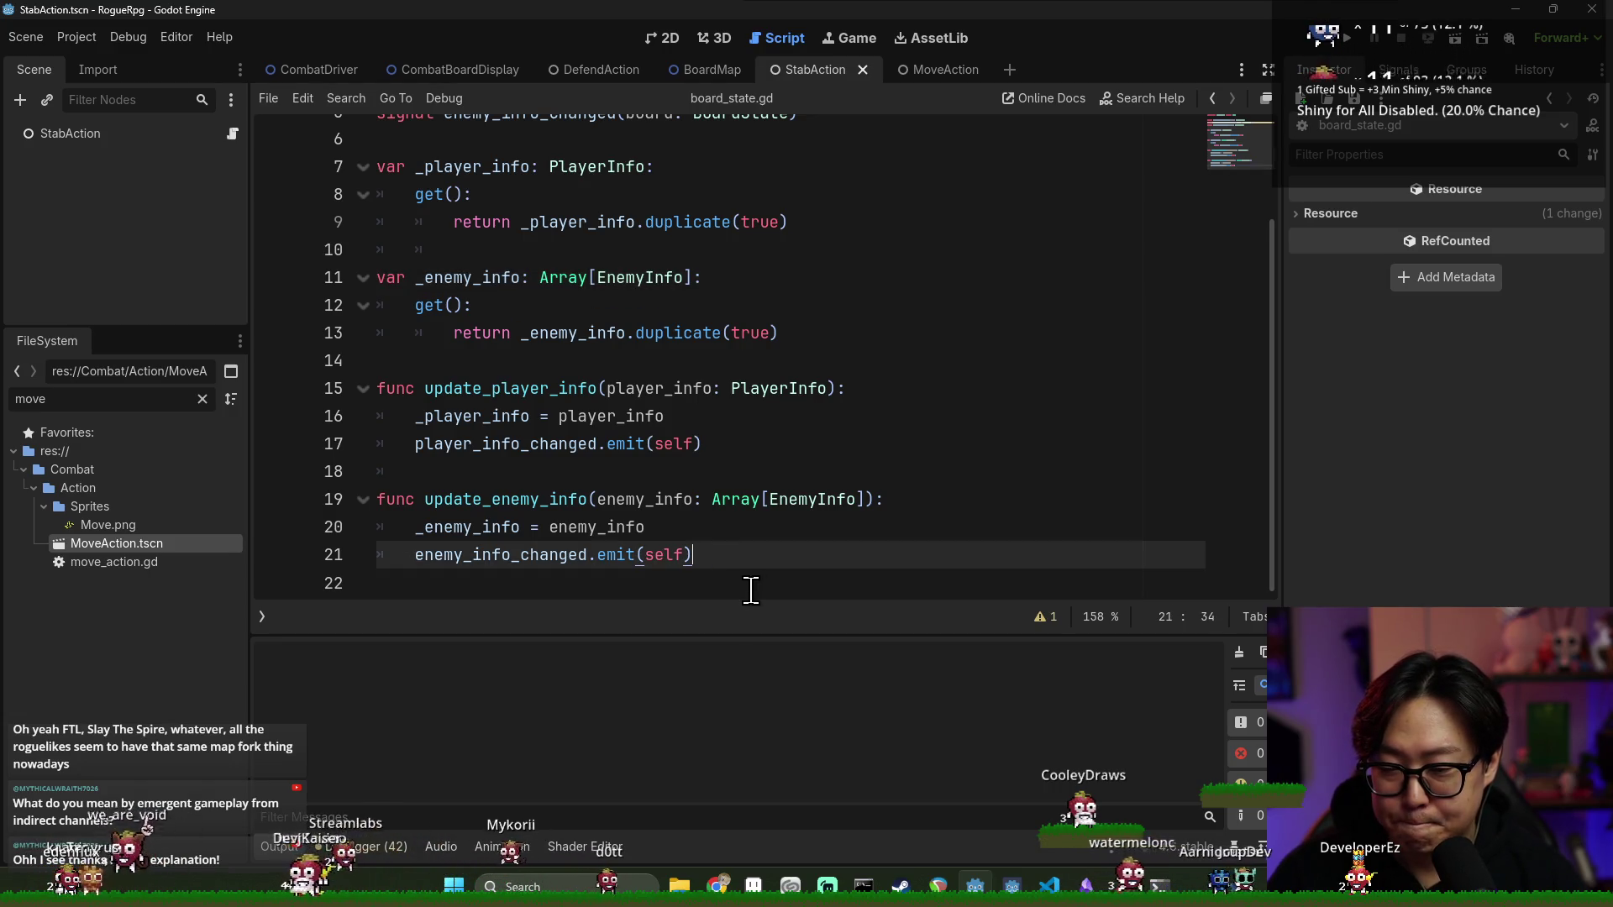
pyautogui.hotkey('alt', 'Left')
# Start line 15 of get_enemies_on_tile with board_state._enemy_info, checking its definition
pyautogui.scroll(-3, 588, 471)
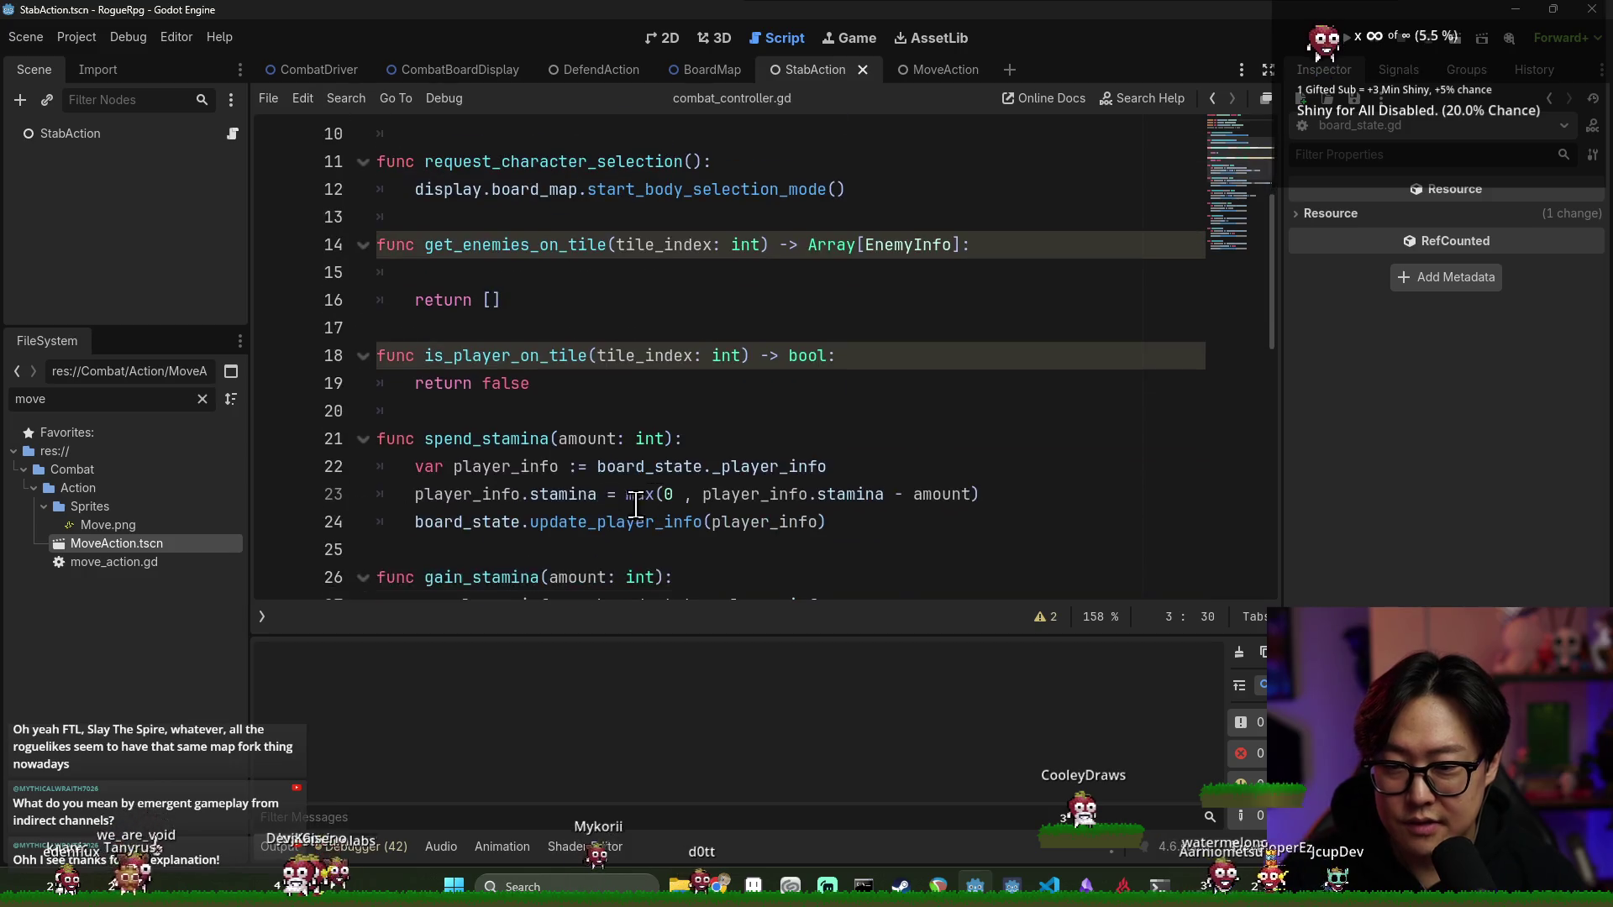
pyautogui.doubleClick(504, 355)
pyautogui.scroll(2, 588, 361)
pyautogui.click(743, 438)
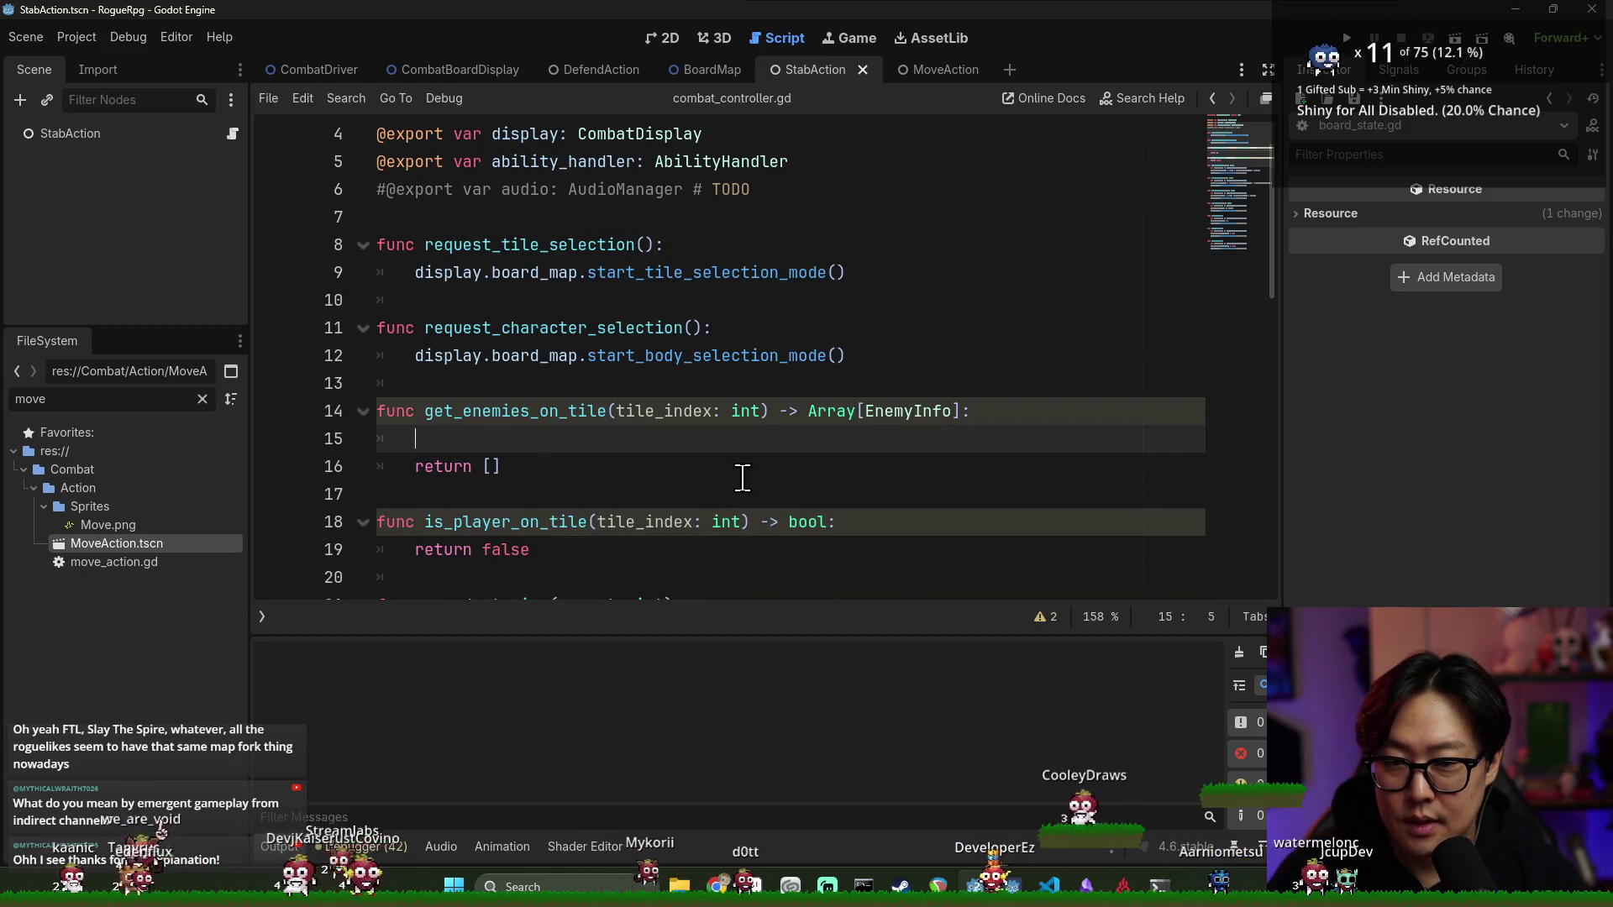
pyautogui.write('board_state.e')
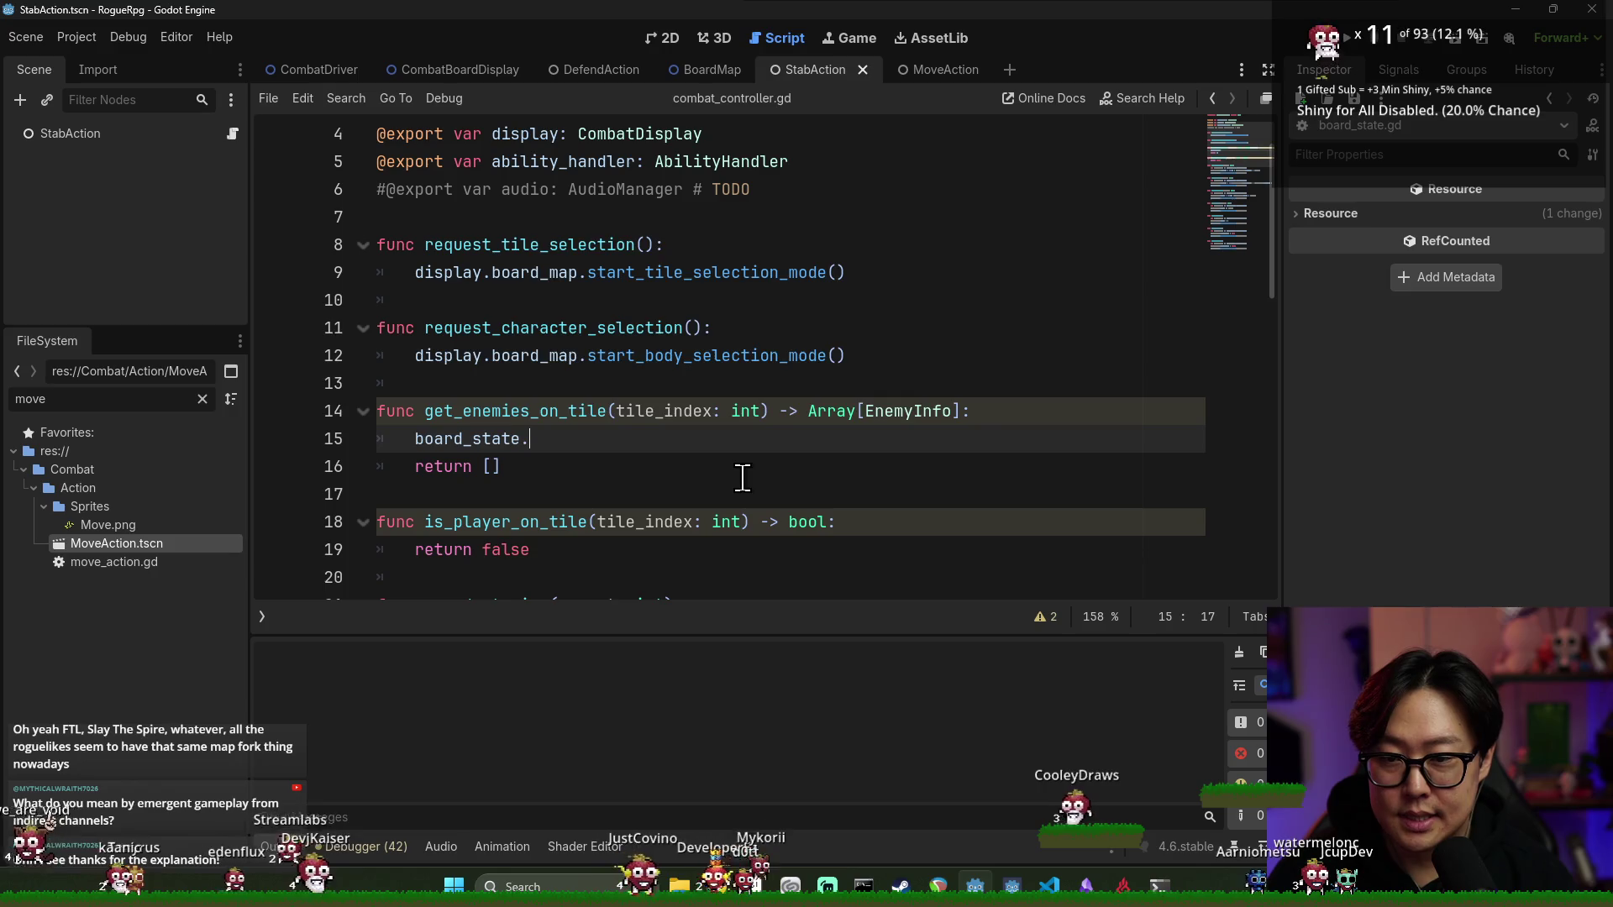
pyautogui.write('n')
pyautogui.press('Return')
pyautogui.hotkey('ctrl', 'z')
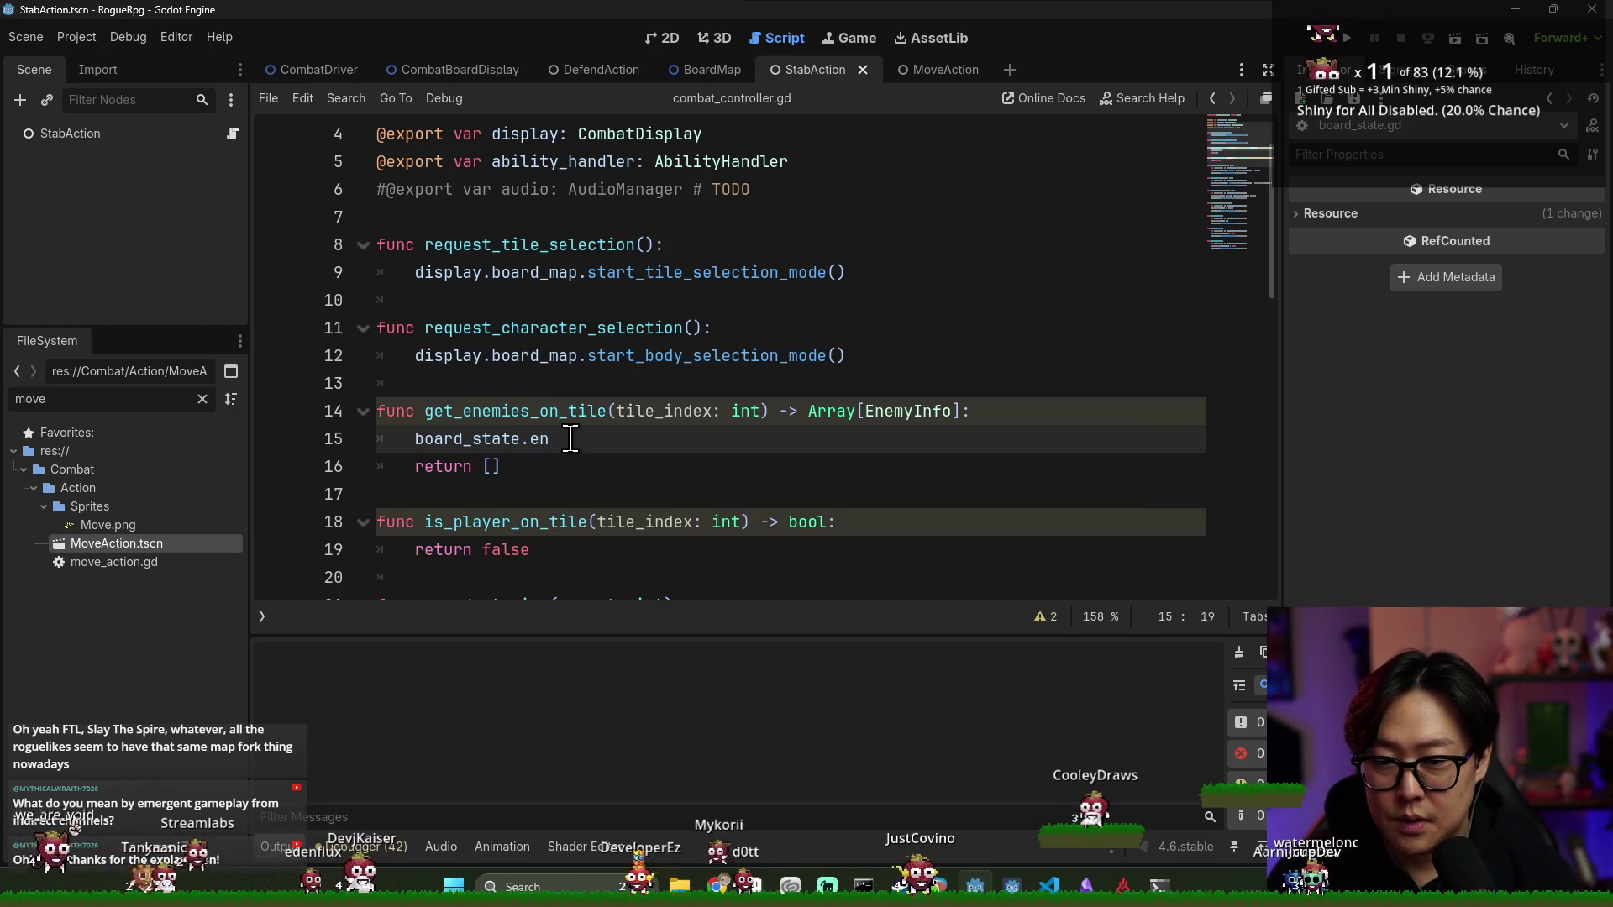
pyautogui.write('e')
pyautogui.press('Down')
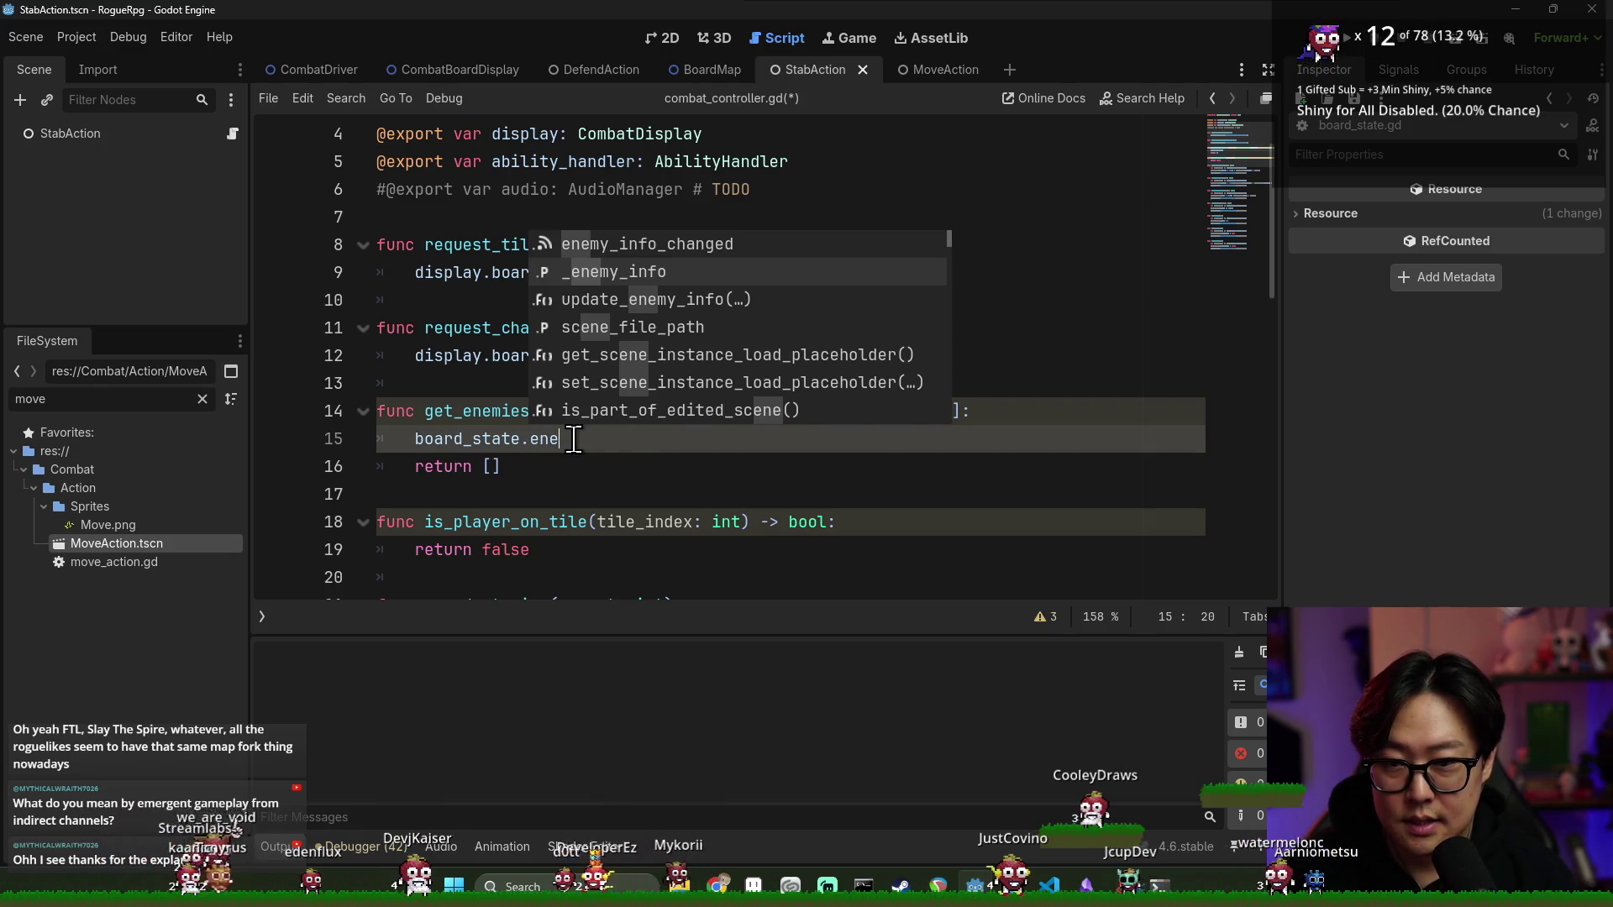
pyautogui.press('Return')
pyautogui.keyDown('ctrl'); pyautogui.click(578, 438); pyautogui.keyUp('ctrl')
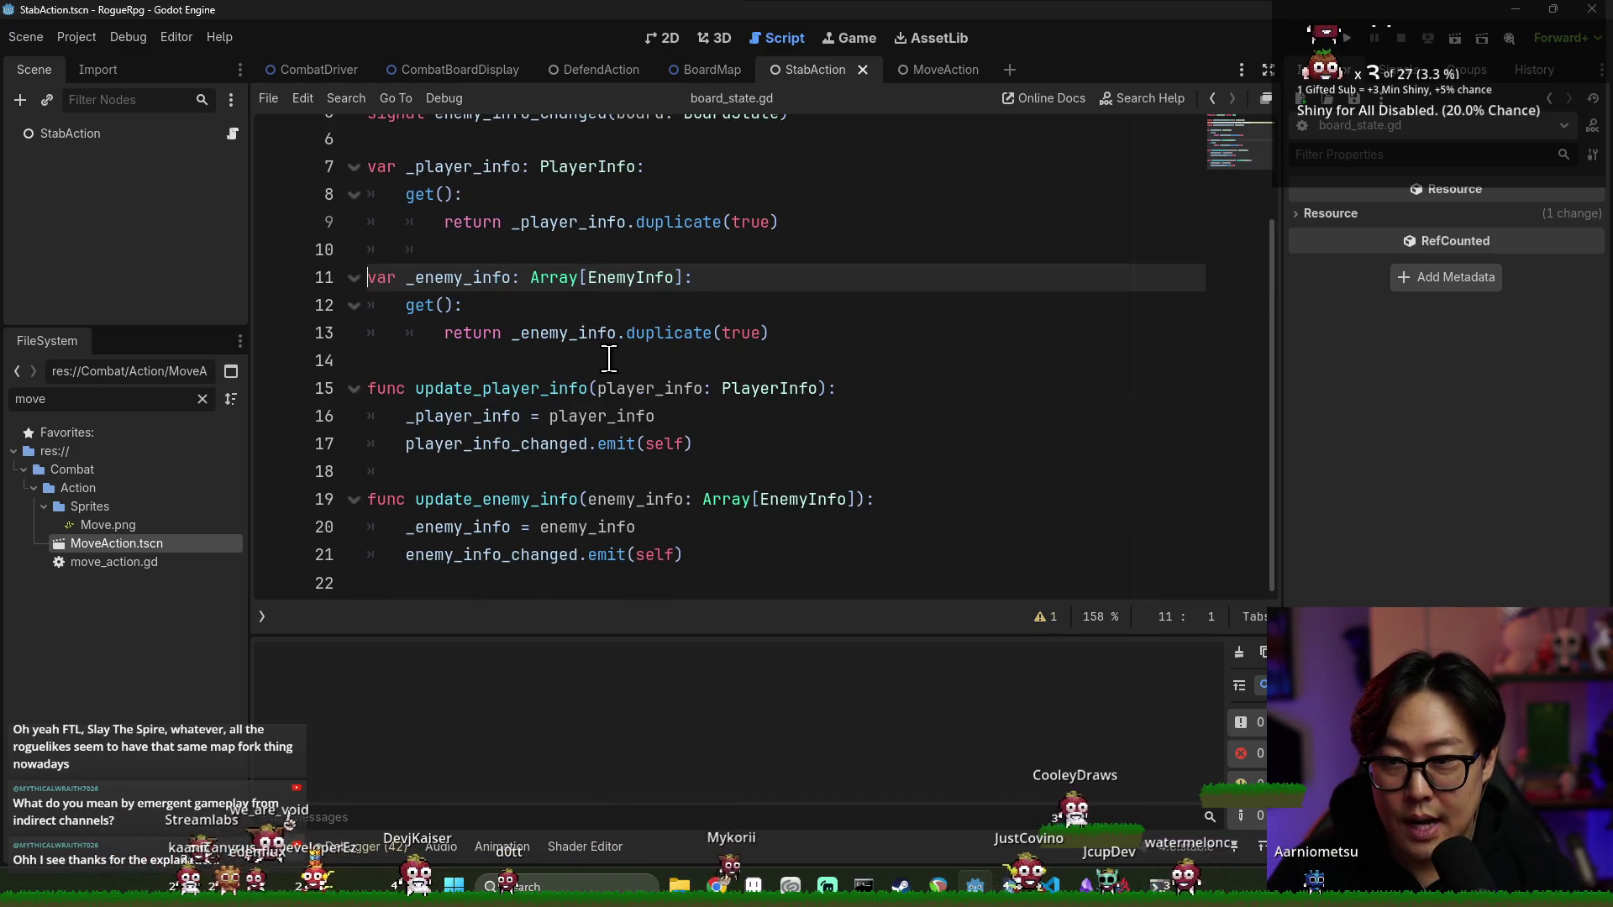
pyautogui.hotkey('alt', 'Left')
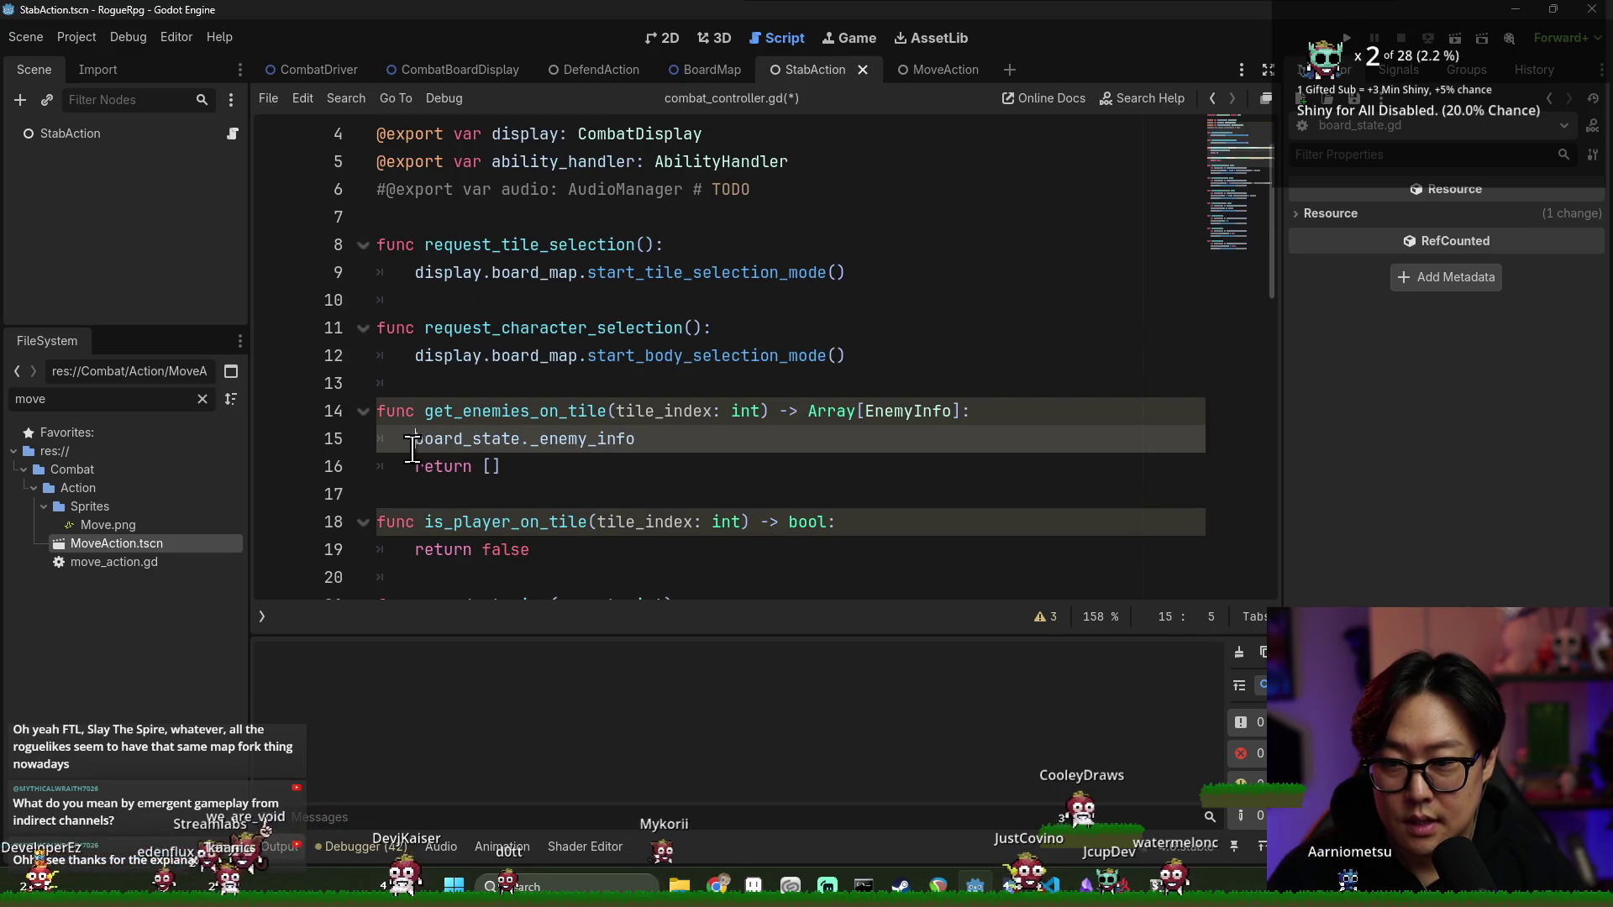
# Begin a filter lambda taking enemy: EnemyInfo whose body starts 'return enemy.'
pyautogui.write('or enemy_info')
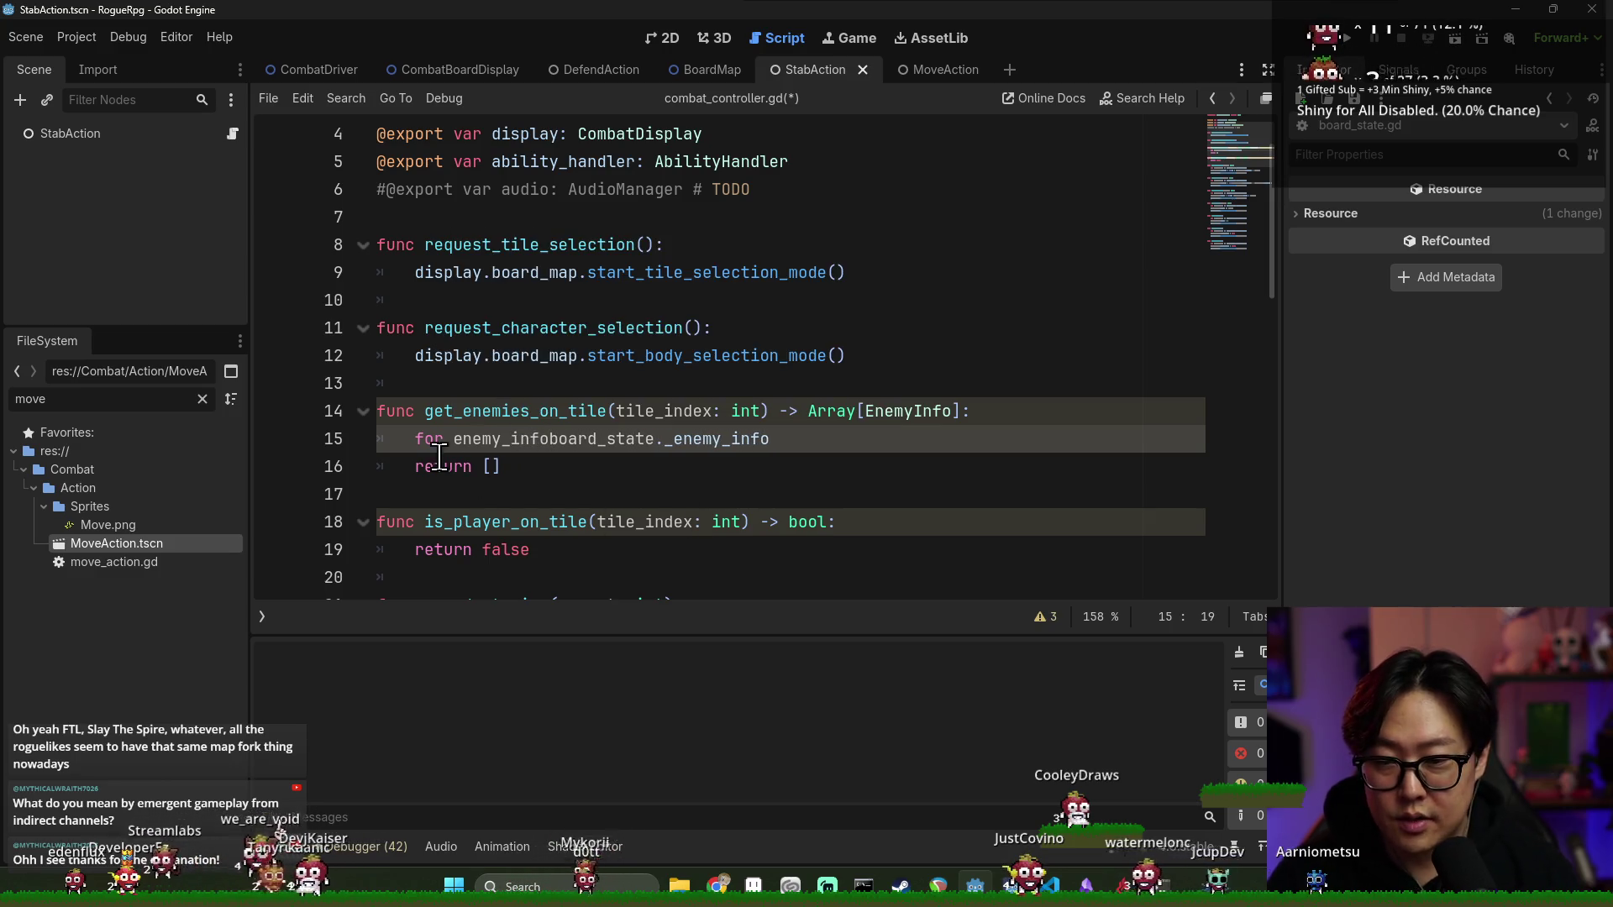
pyautogui.keyDown('shift'); pyautogui.click(415, 439); pyautogui.keyUp('shift')
pyautogui.press('BackSpace')
pyautogui.click(643, 446)
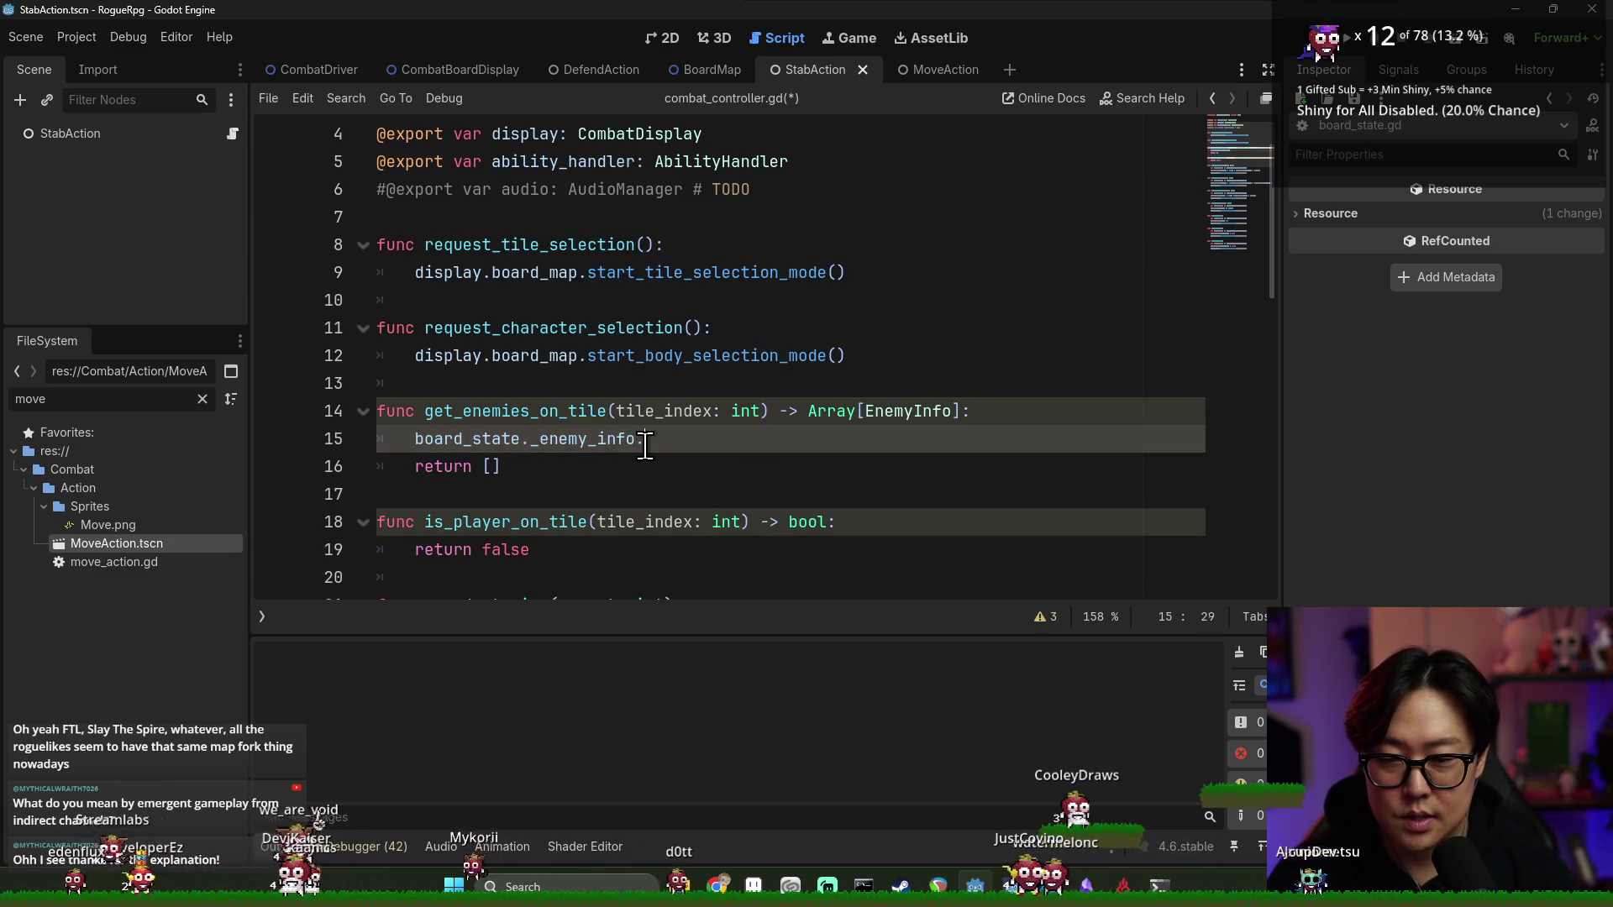
pyautogui.write('((en')
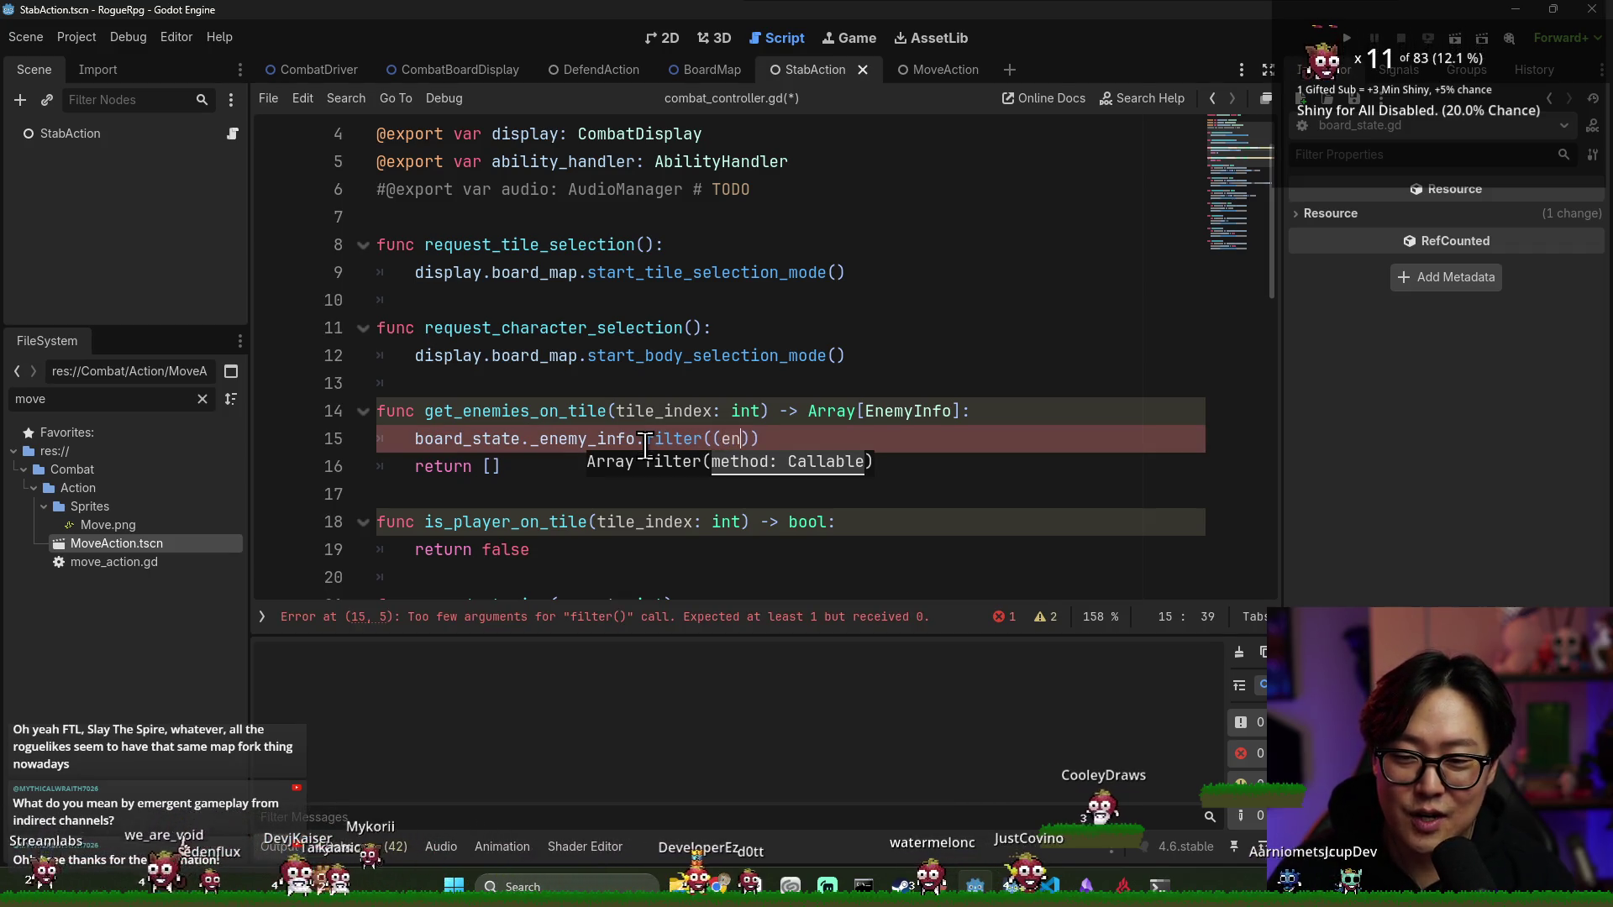
pyautogui.write('enemy) -')
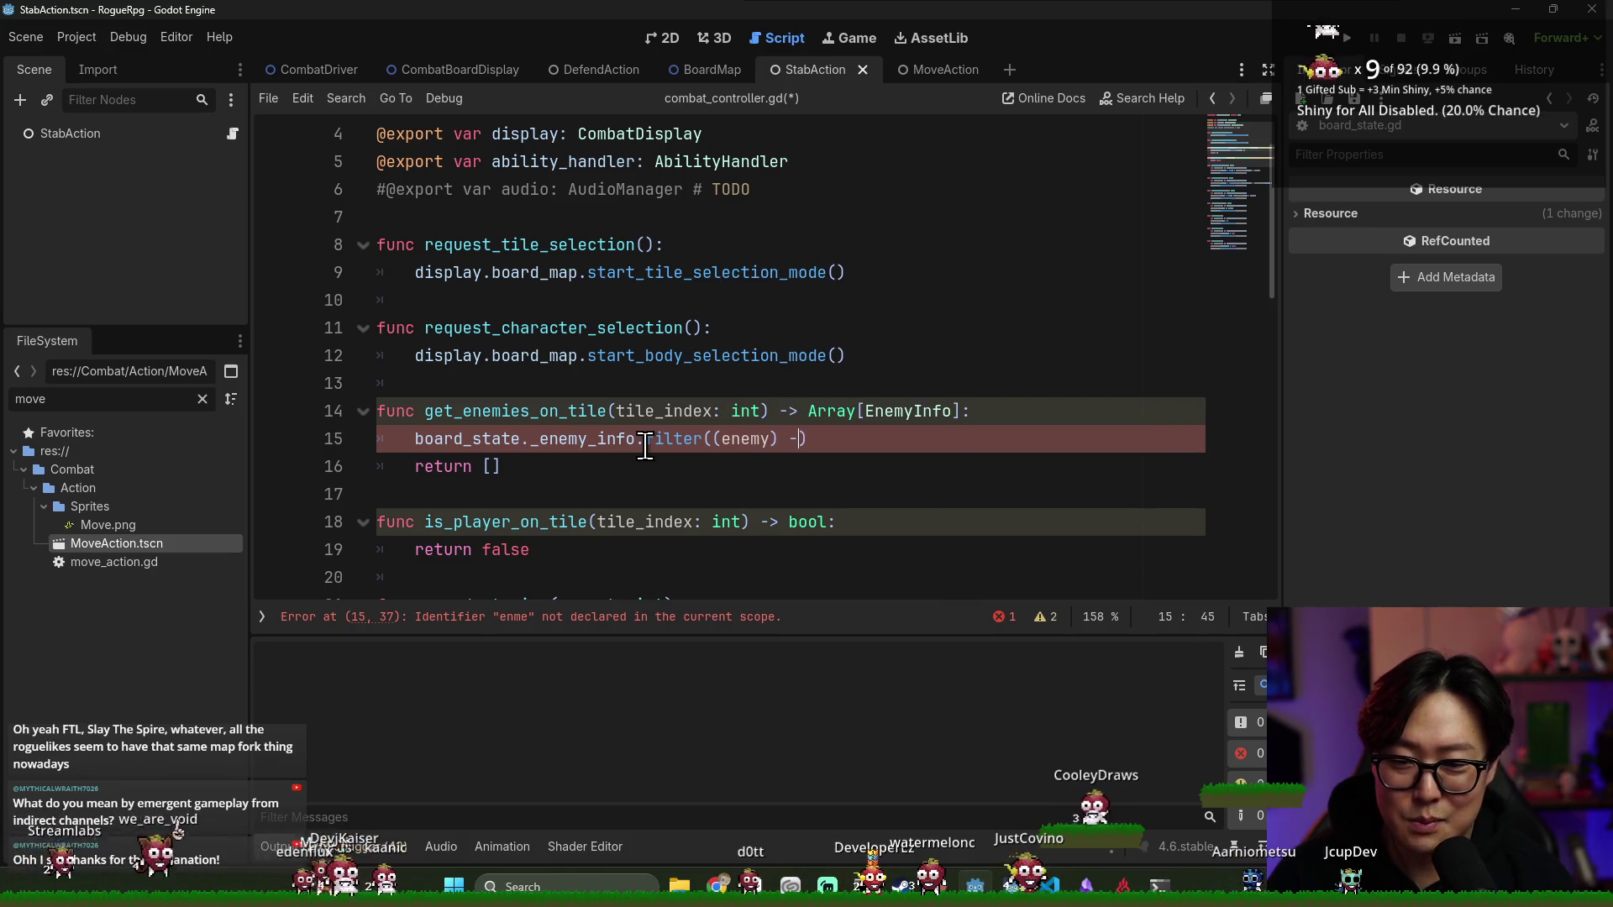
pyautogui.press('Return')
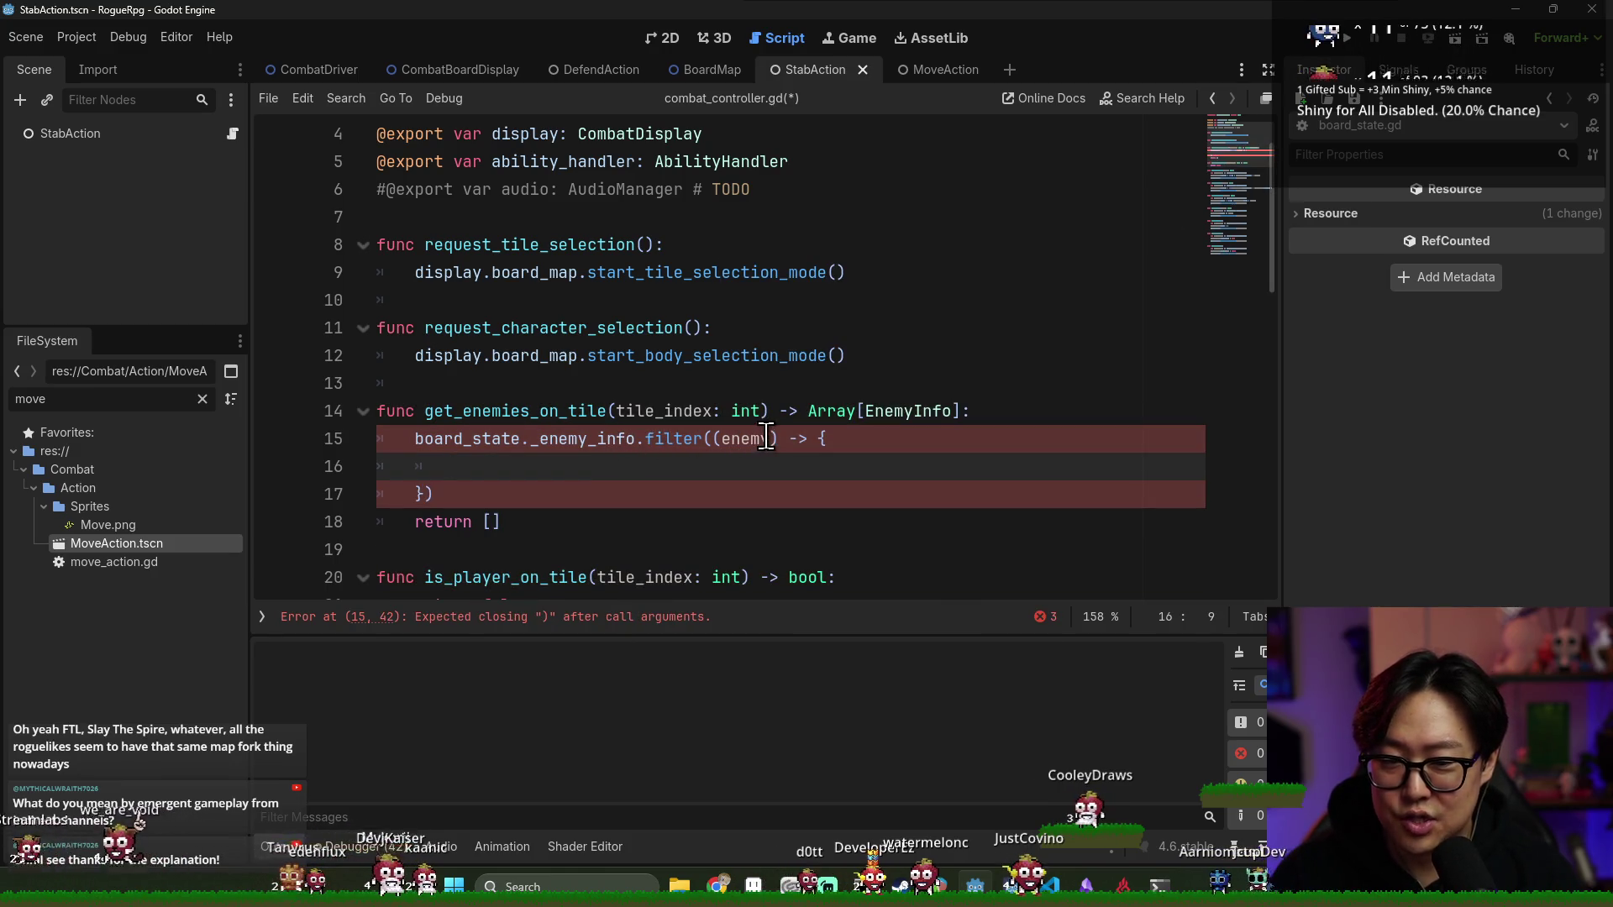
pyautogui.click(766, 438)
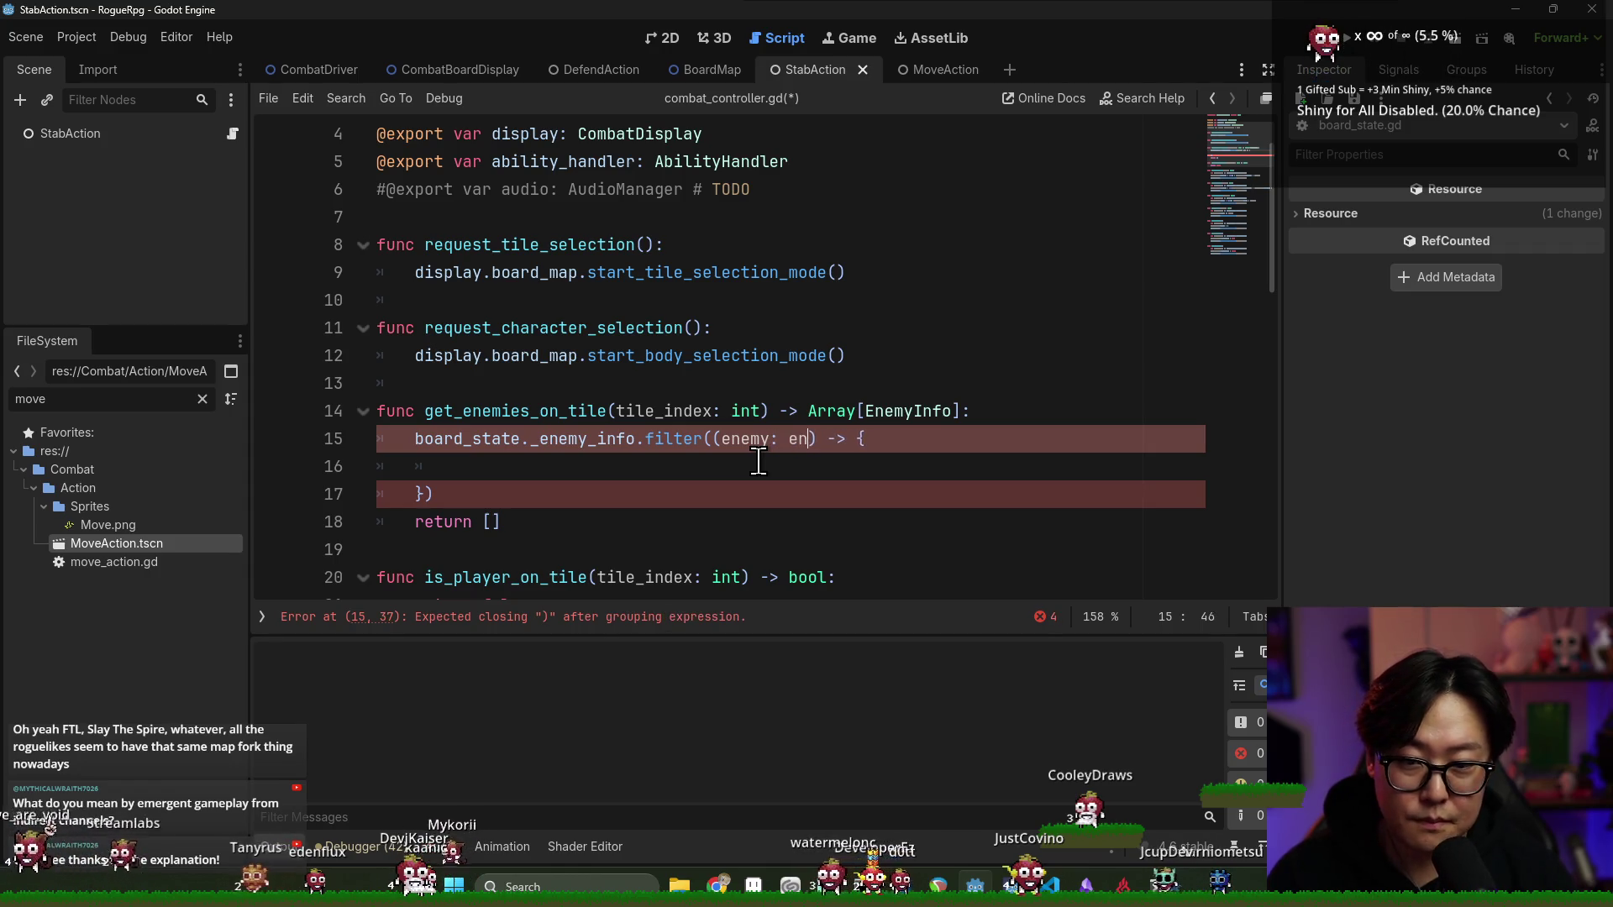
pyautogui.press('BackSpace')
pyautogui.press('BackSpace')
pyautogui.write('EnemyInfo')
pyautogui.press('Down')
pyautogui.write('return ')
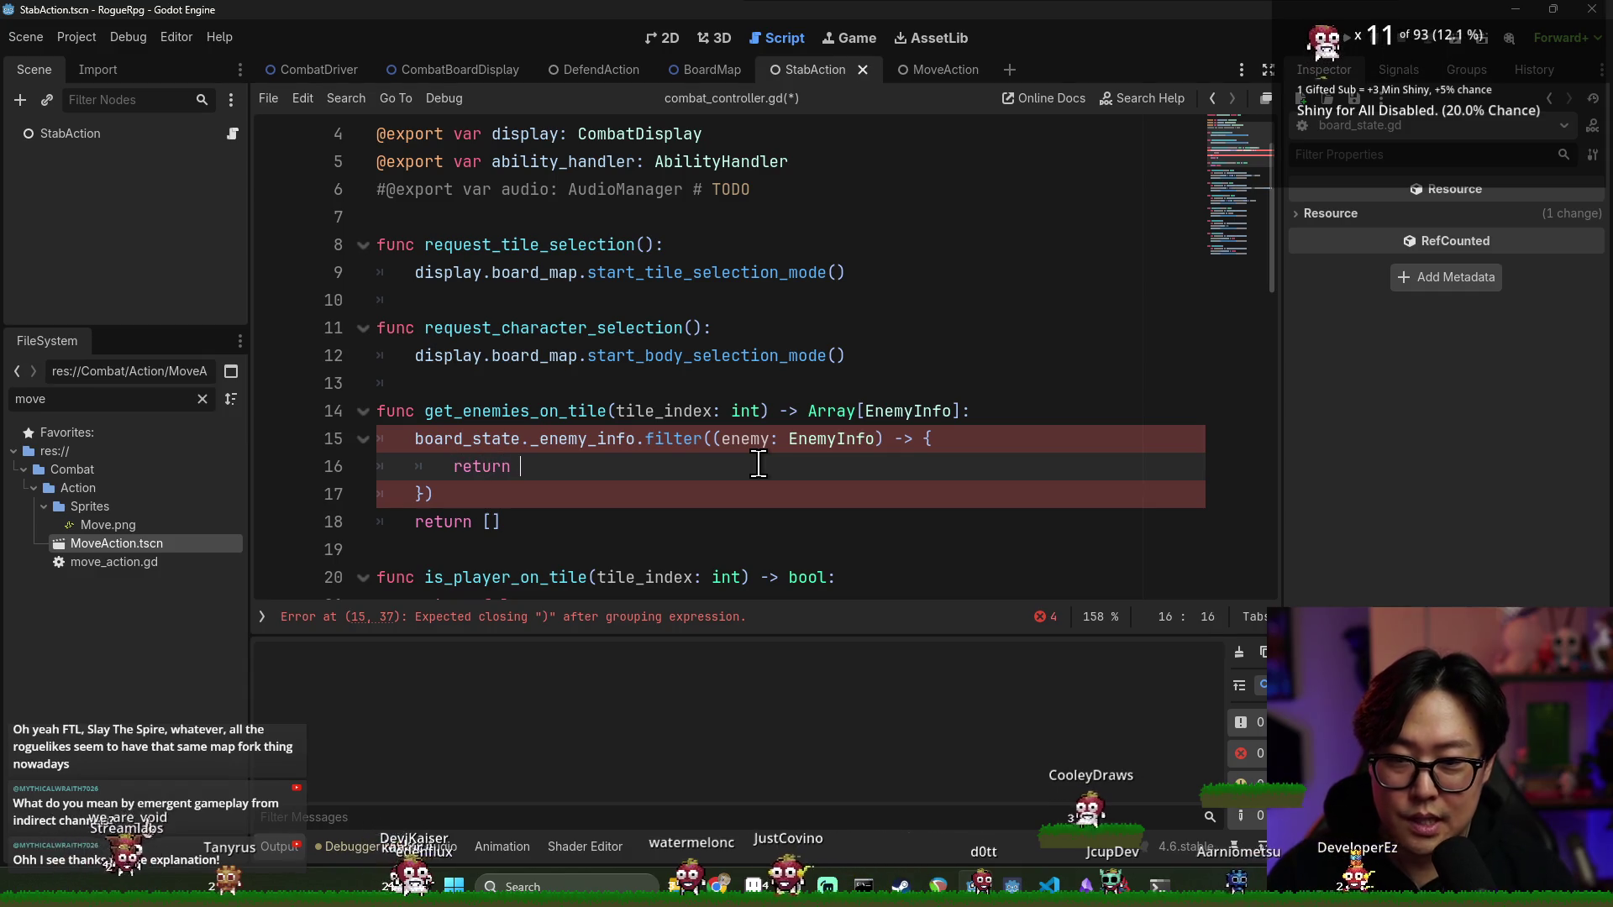
pyautogui.write('enemy.')
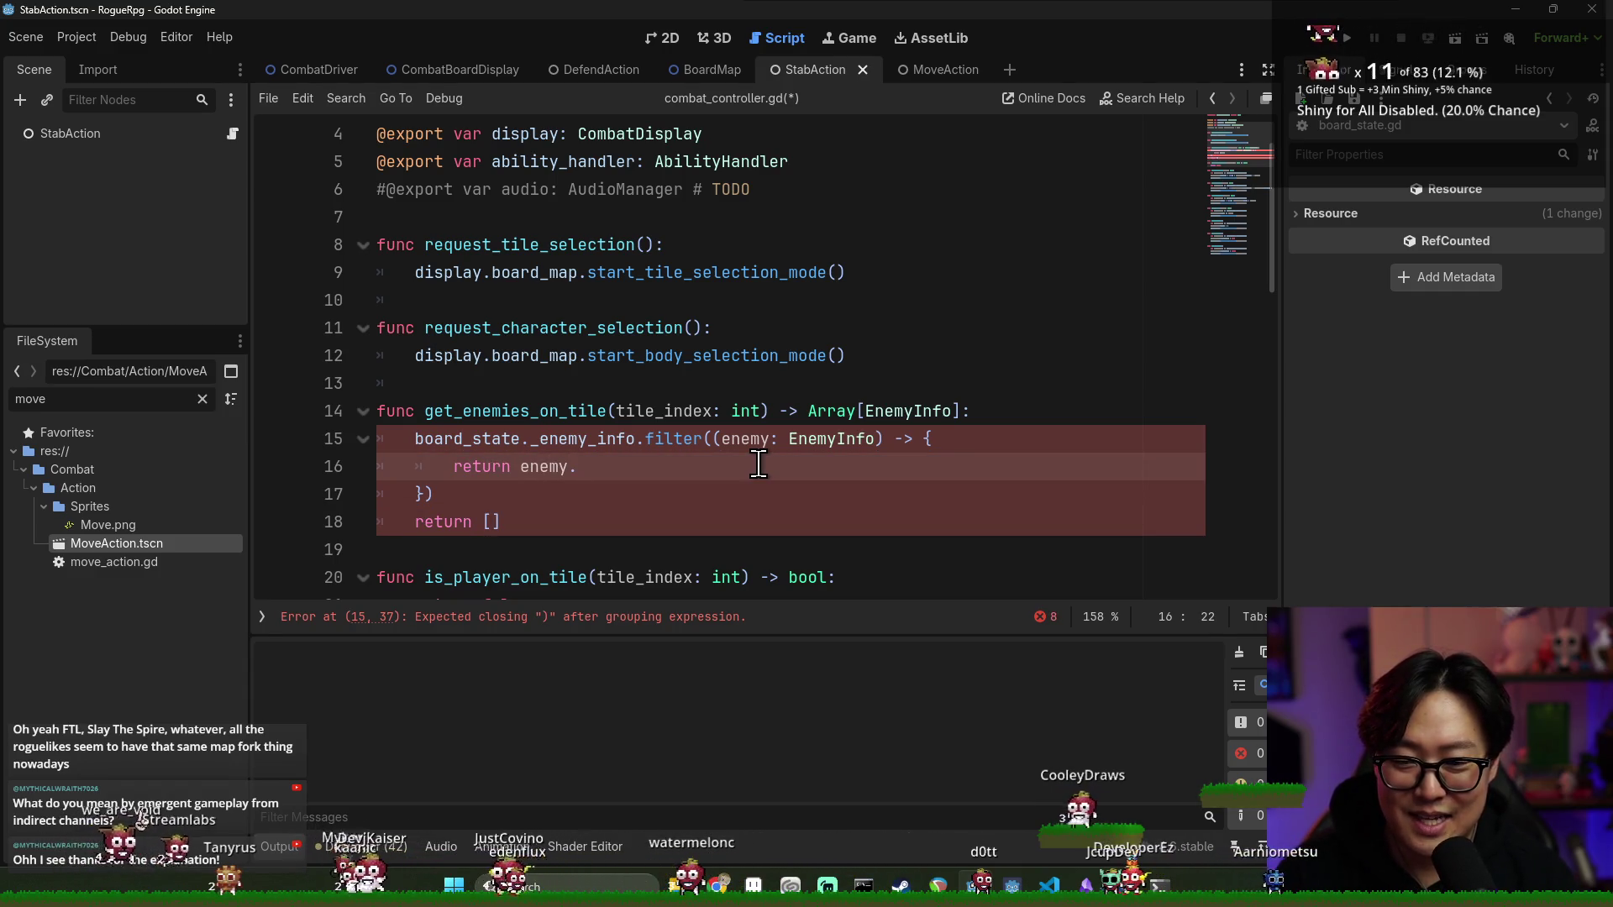
# Rewrite the lambda as func (enemy: EnemyInfo) returning enemy.position == tile_index, then view Array filter docs
pyautogui.click(532, 495)
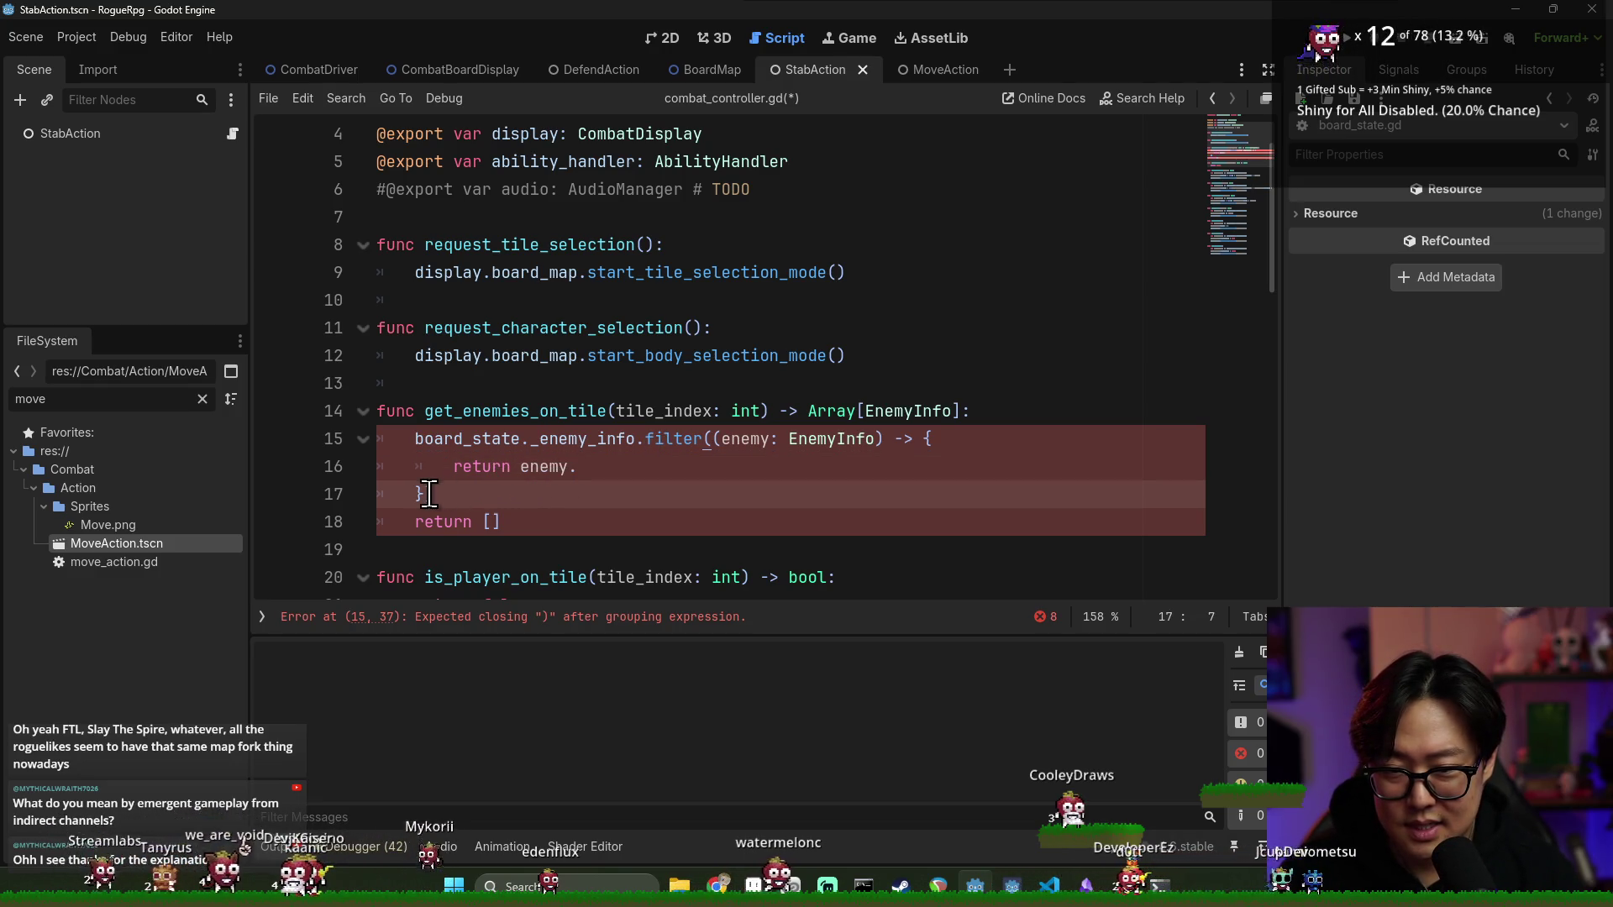
pyautogui.press('BackSpace')
pyautogui.press('BackSpace')
pyautogui.press('BackSpace')
pyautogui.press('BackSpace')
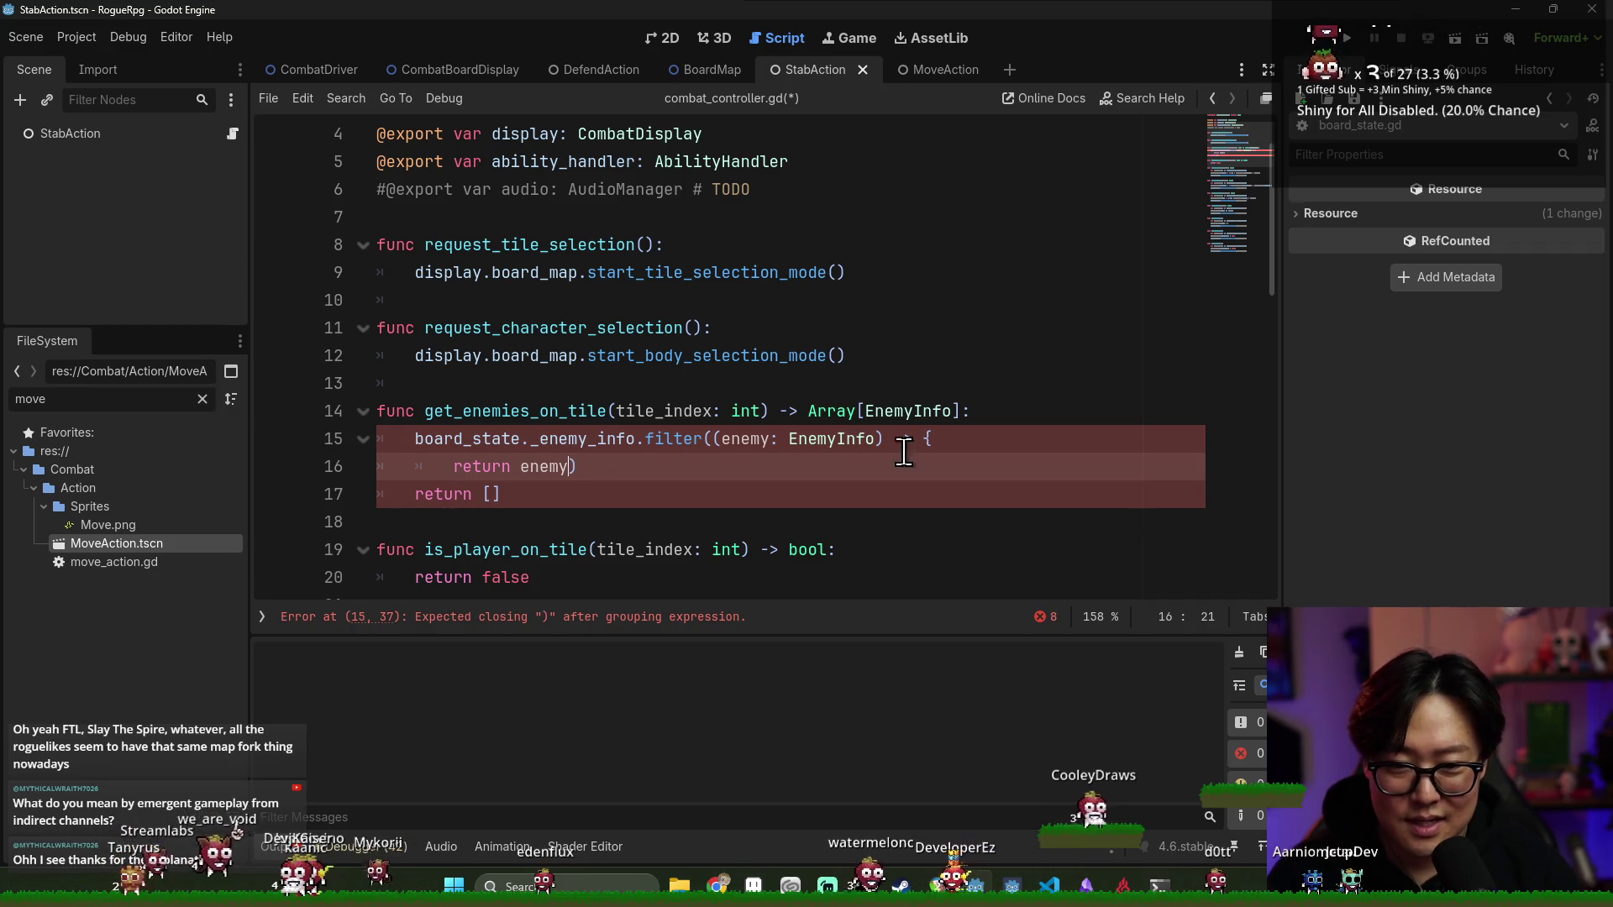
pyautogui.click(975, 438)
pyautogui.press('BackSpace')
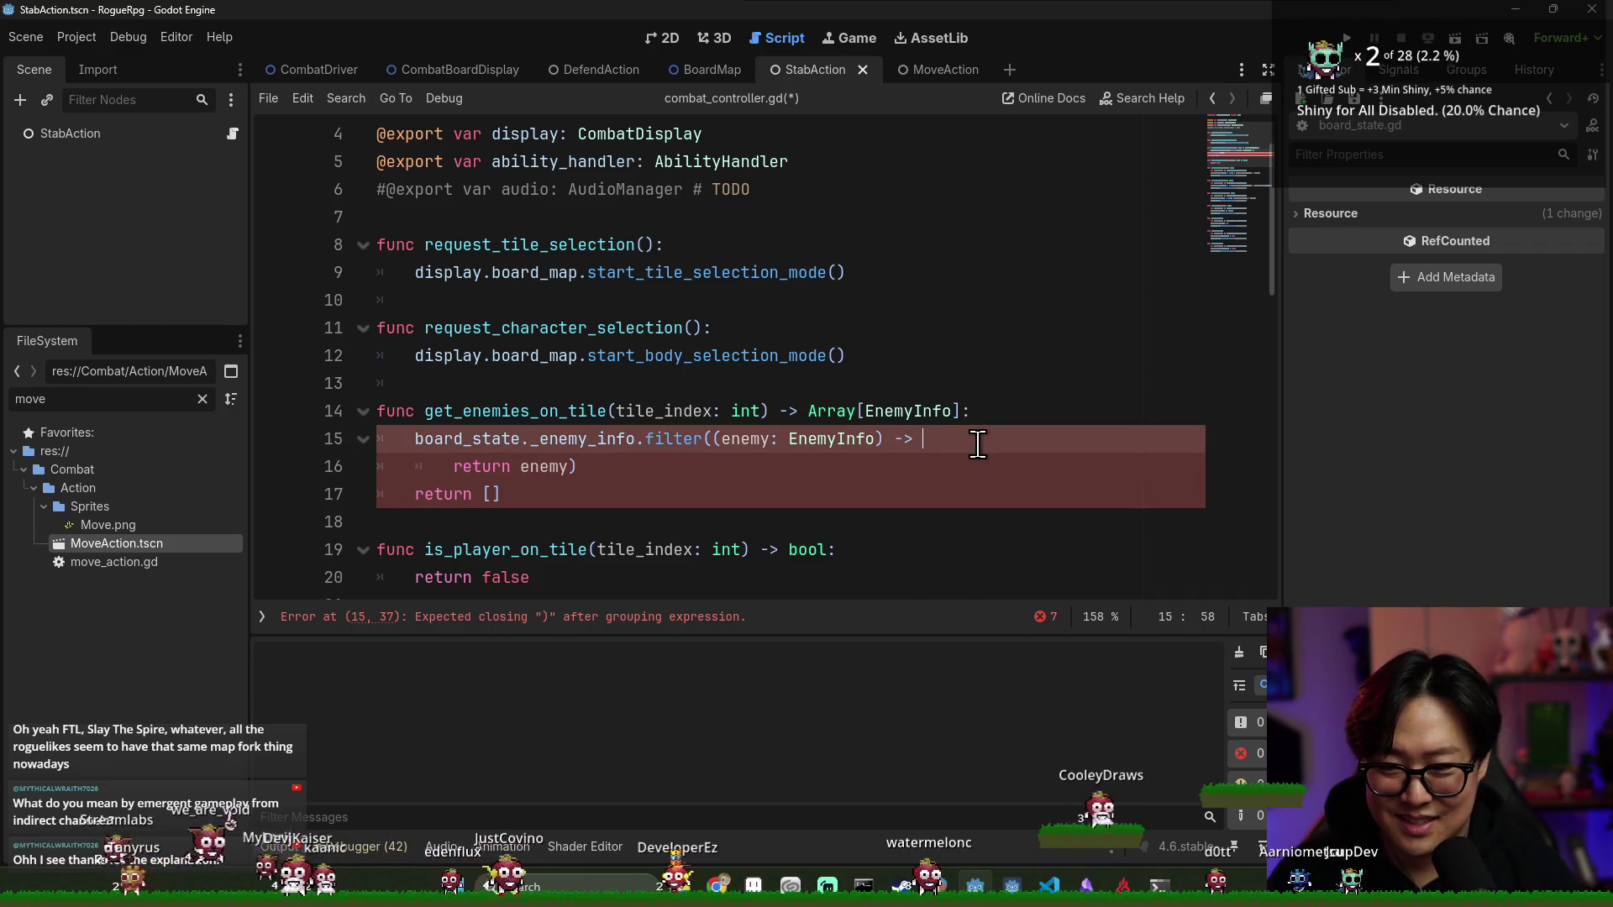
pyautogui.press('BackSpace')
pyautogui.press('BackSpace')
pyautogui.press('BackSpace')
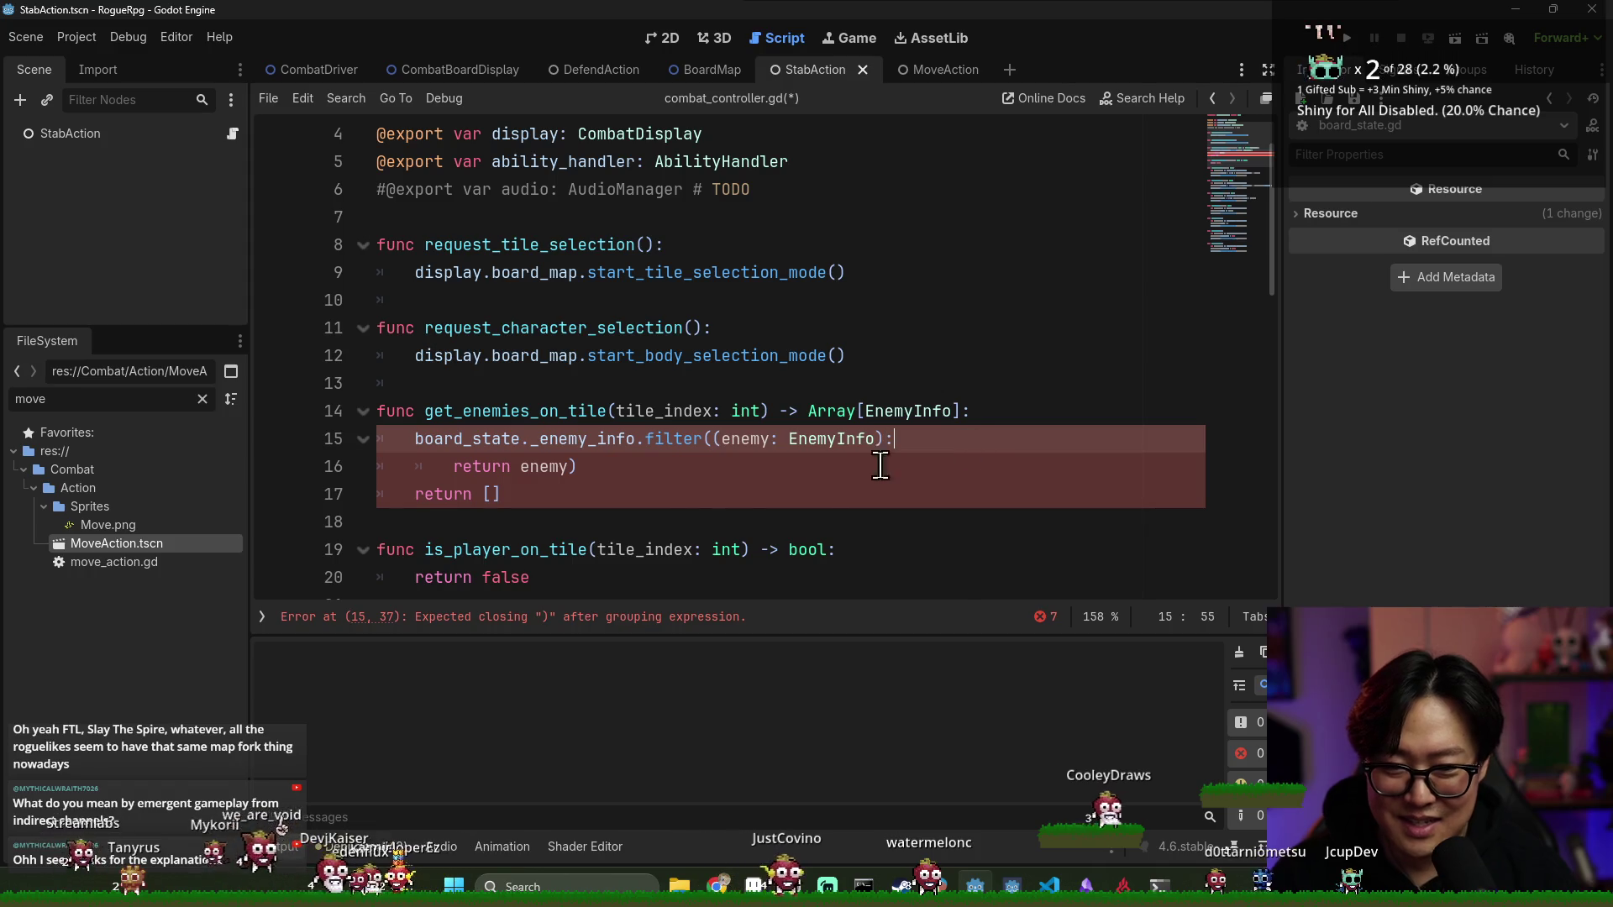
pyautogui.write('func')
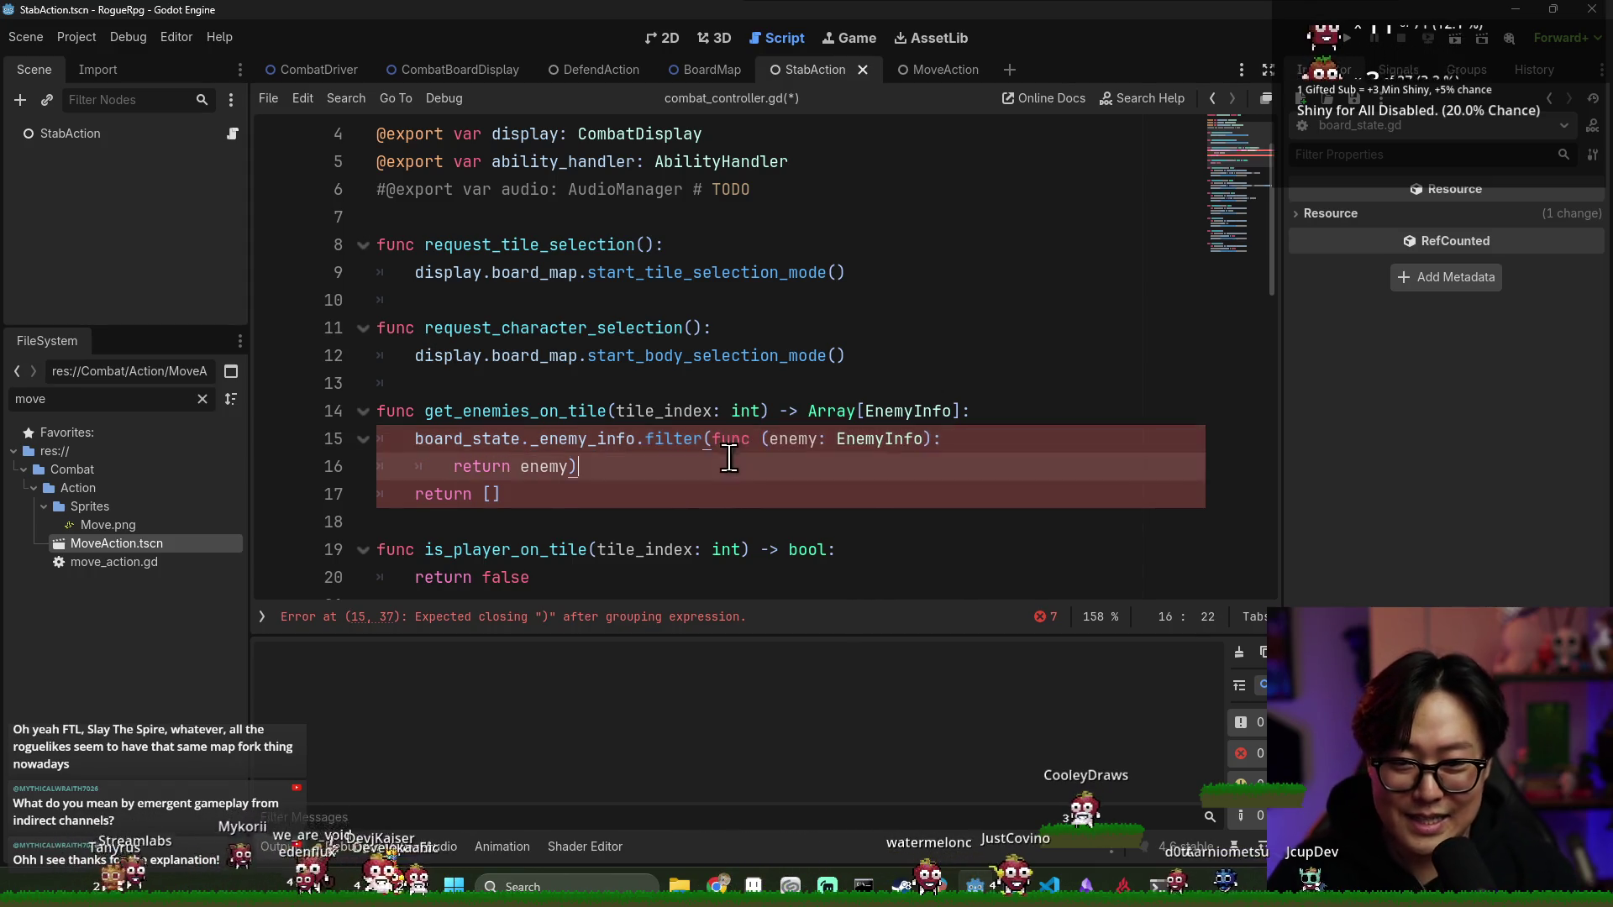
pyautogui.click(750, 462)
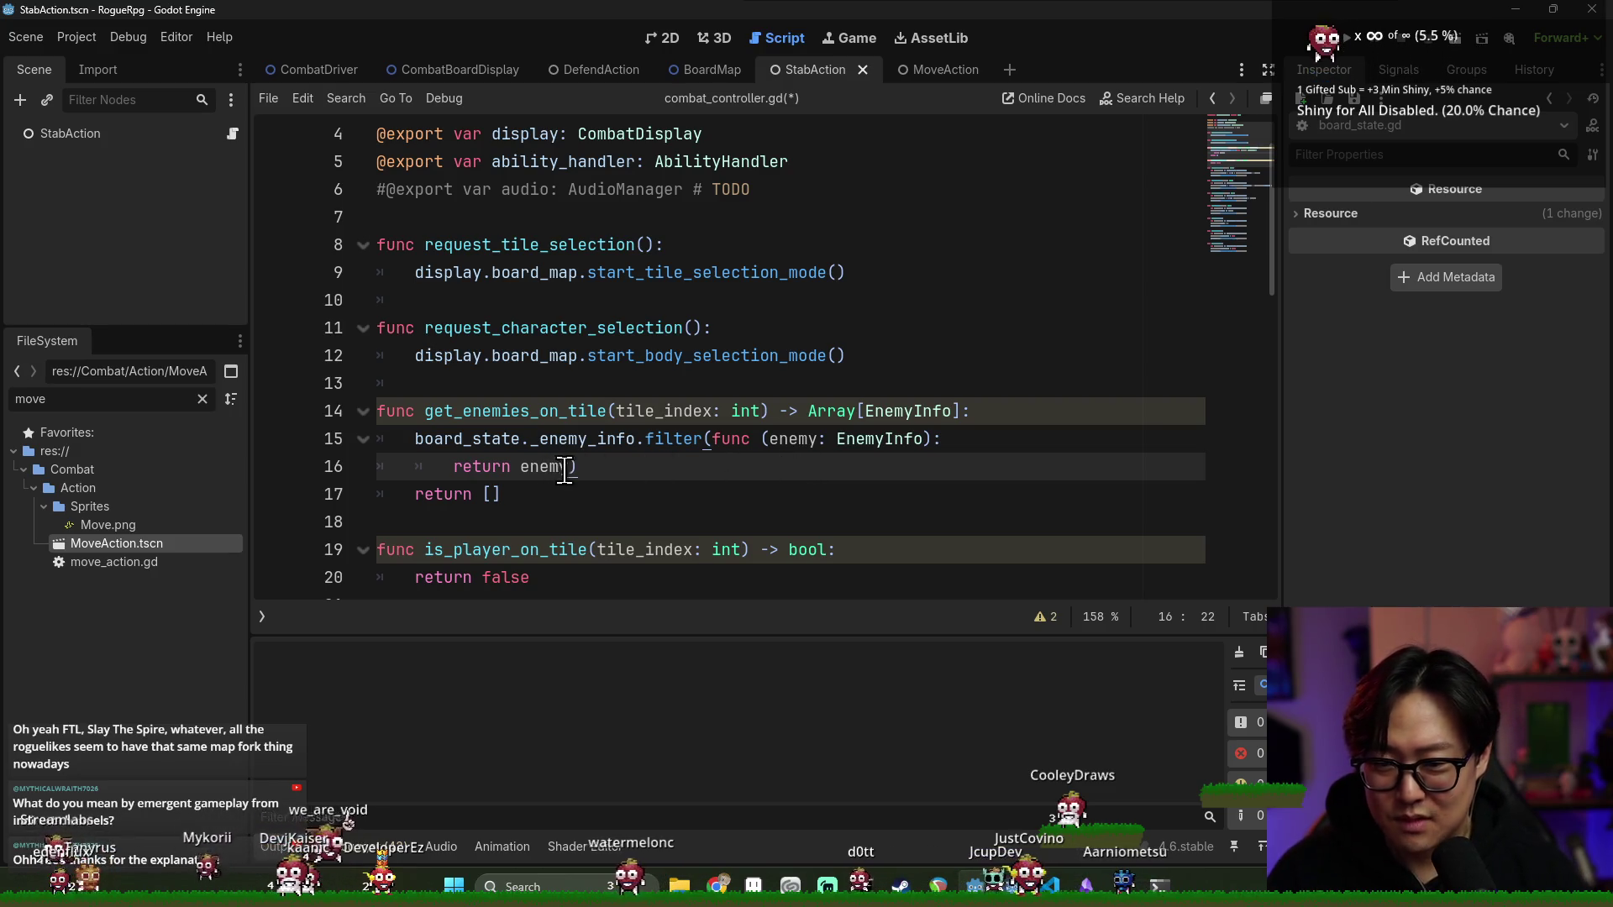
pyautogui.write('.')
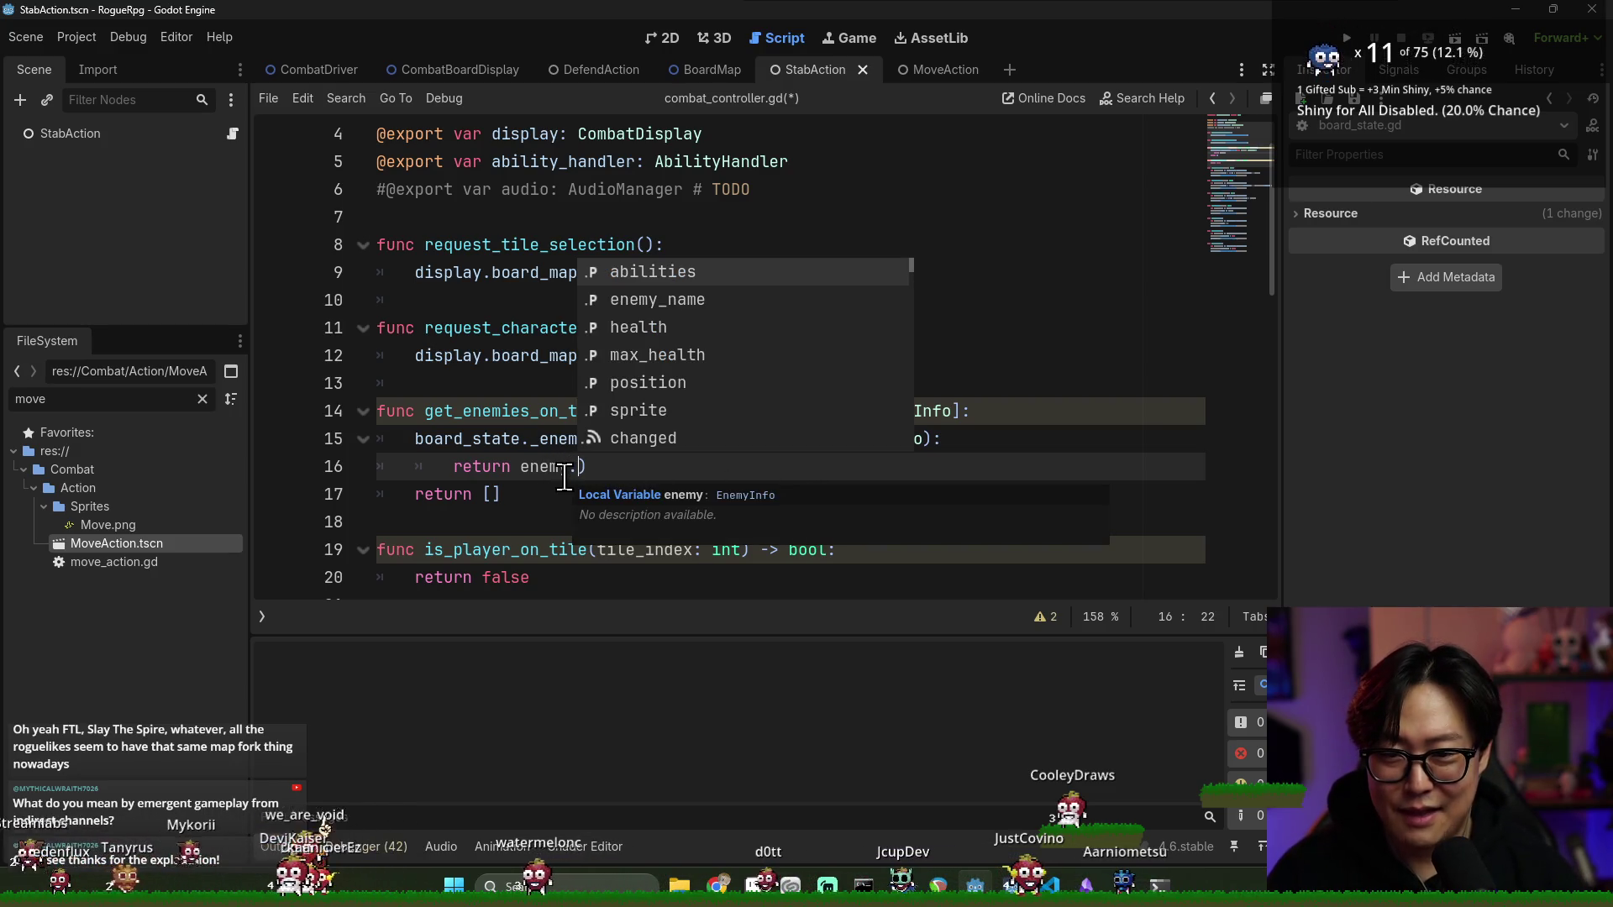
pyautogui.doubleClick(648, 383)
pyautogui.write(')')
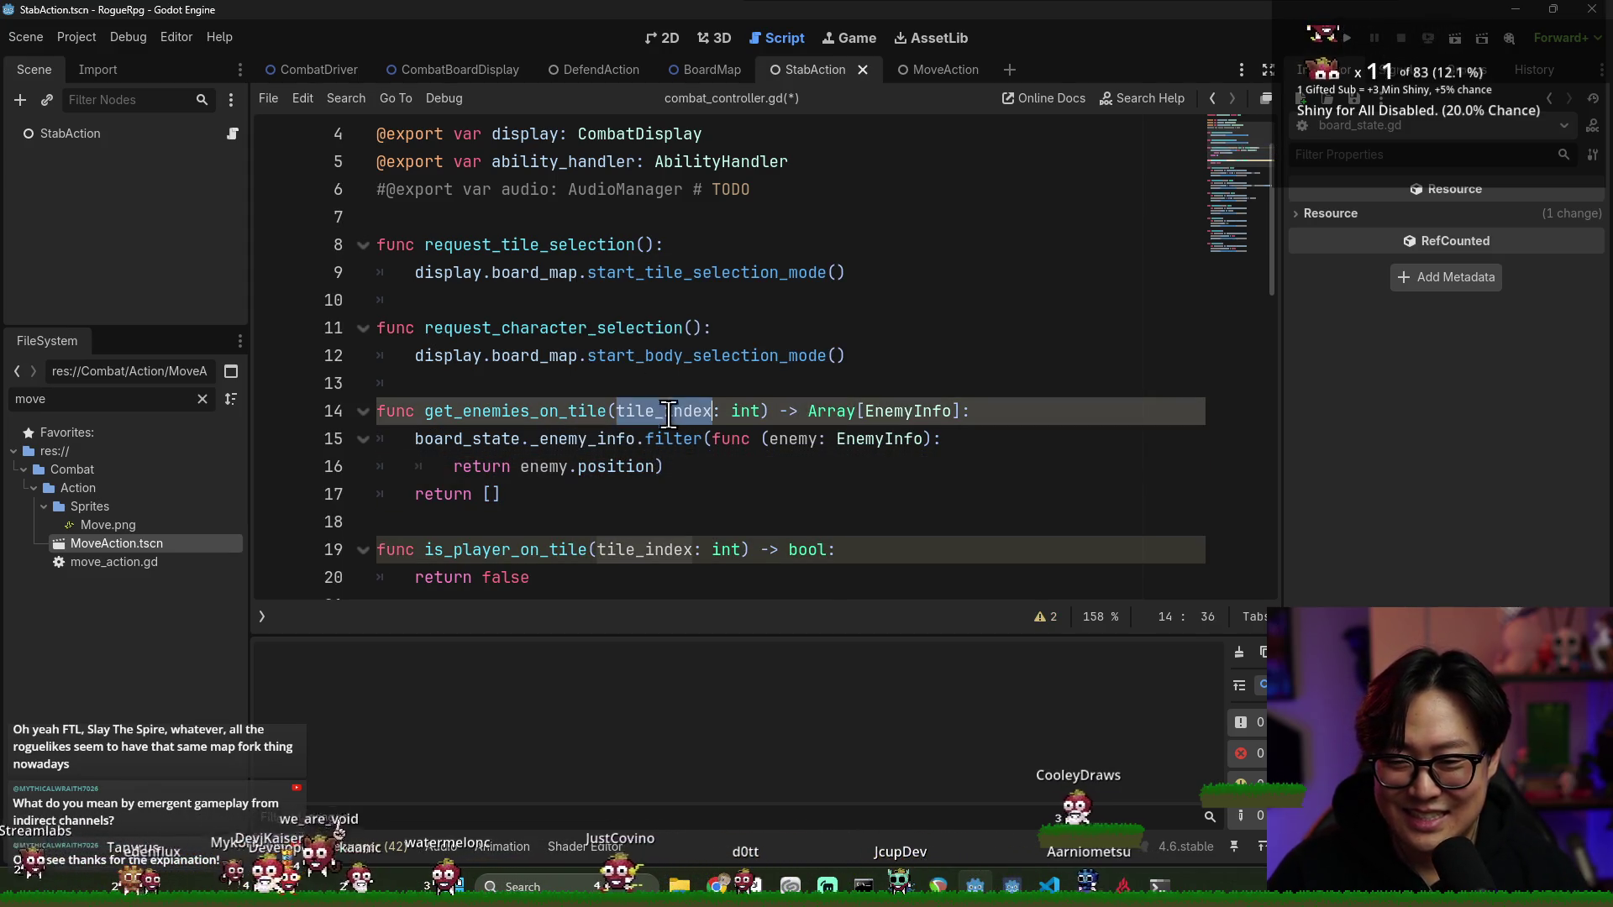
pyautogui.write('tile_index')
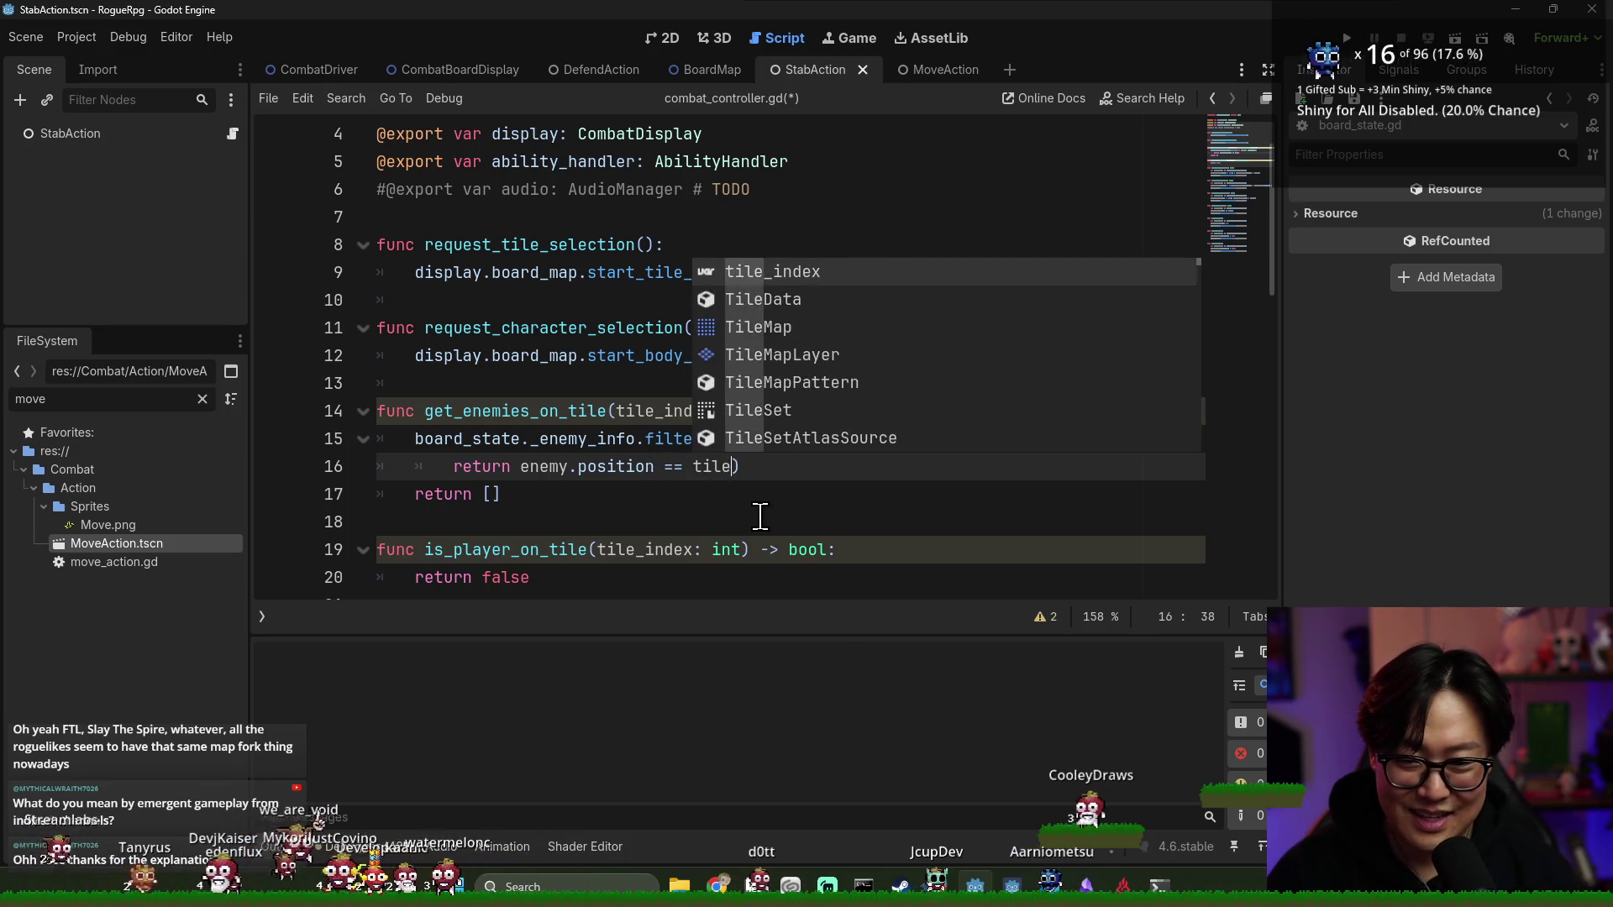
pyautogui.hotkey('ctrl', 's')
pyautogui.keyDown('ctrl'); pyautogui.click(593, 496); pyautogui.keyUp('ctrl')
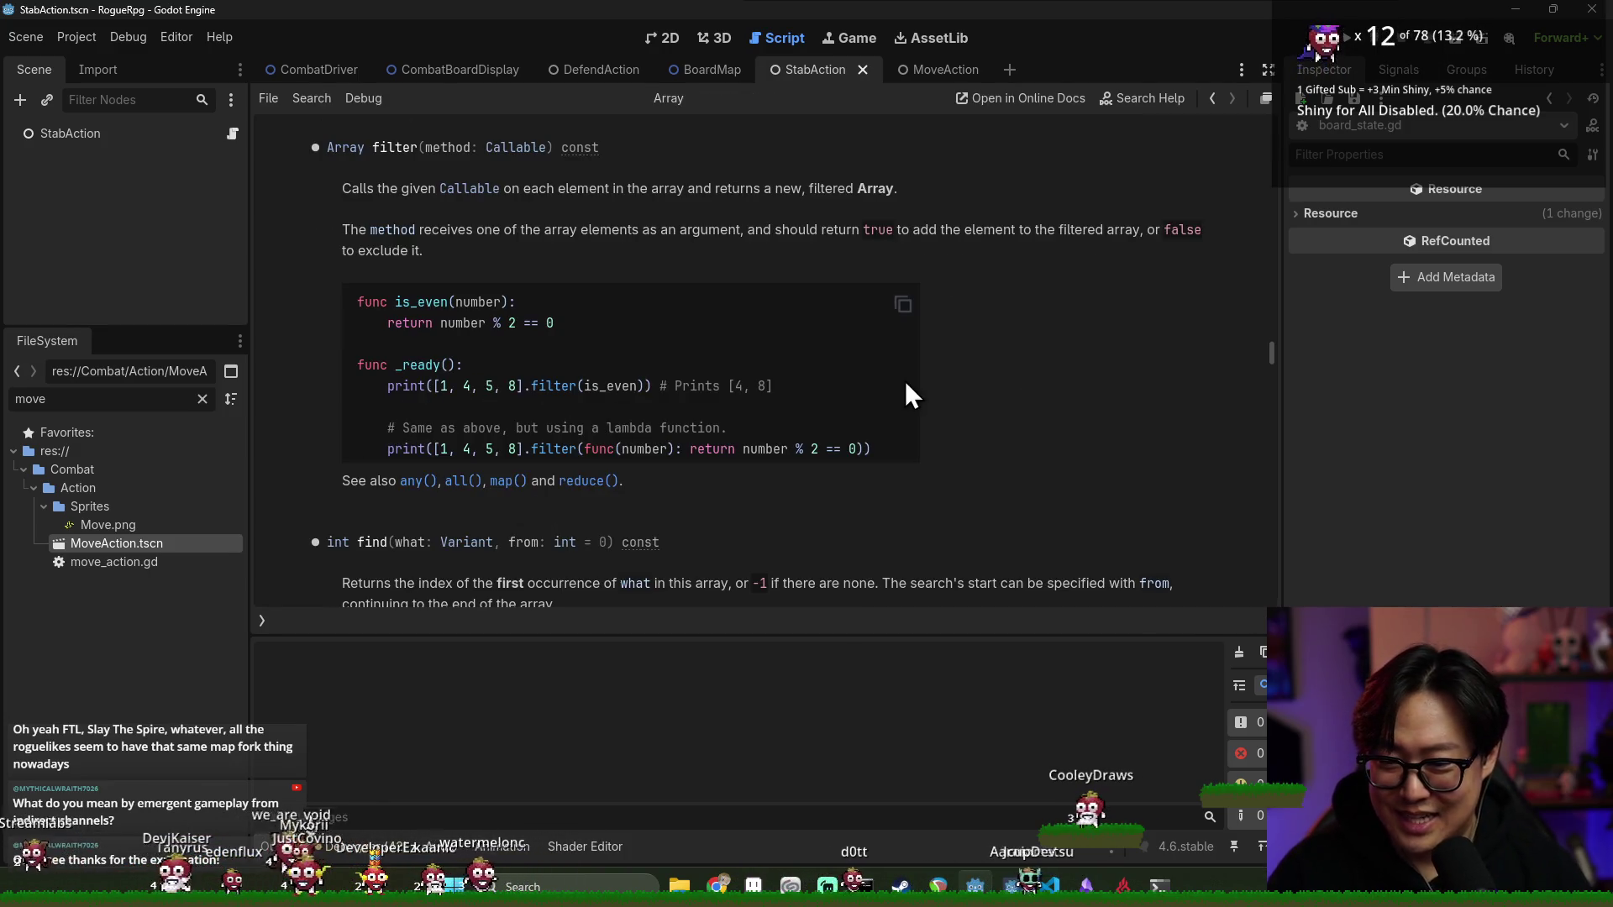
# Replace [] after return in get_enemies_on_tile with the _enemy_info filter expression and save
pyautogui.hotkey('alt', 'Left')
pyautogui.click(587, 494)
pyautogui.scroll(-2, 579, 437)
pyautogui.moveTo(416, 272)
pyautogui.mouseDown()
pyautogui.moveTo(850, 286)
pyautogui.moveTo(830, 305)
pyautogui.mouseUp()
pyautogui.press('BackSpace')
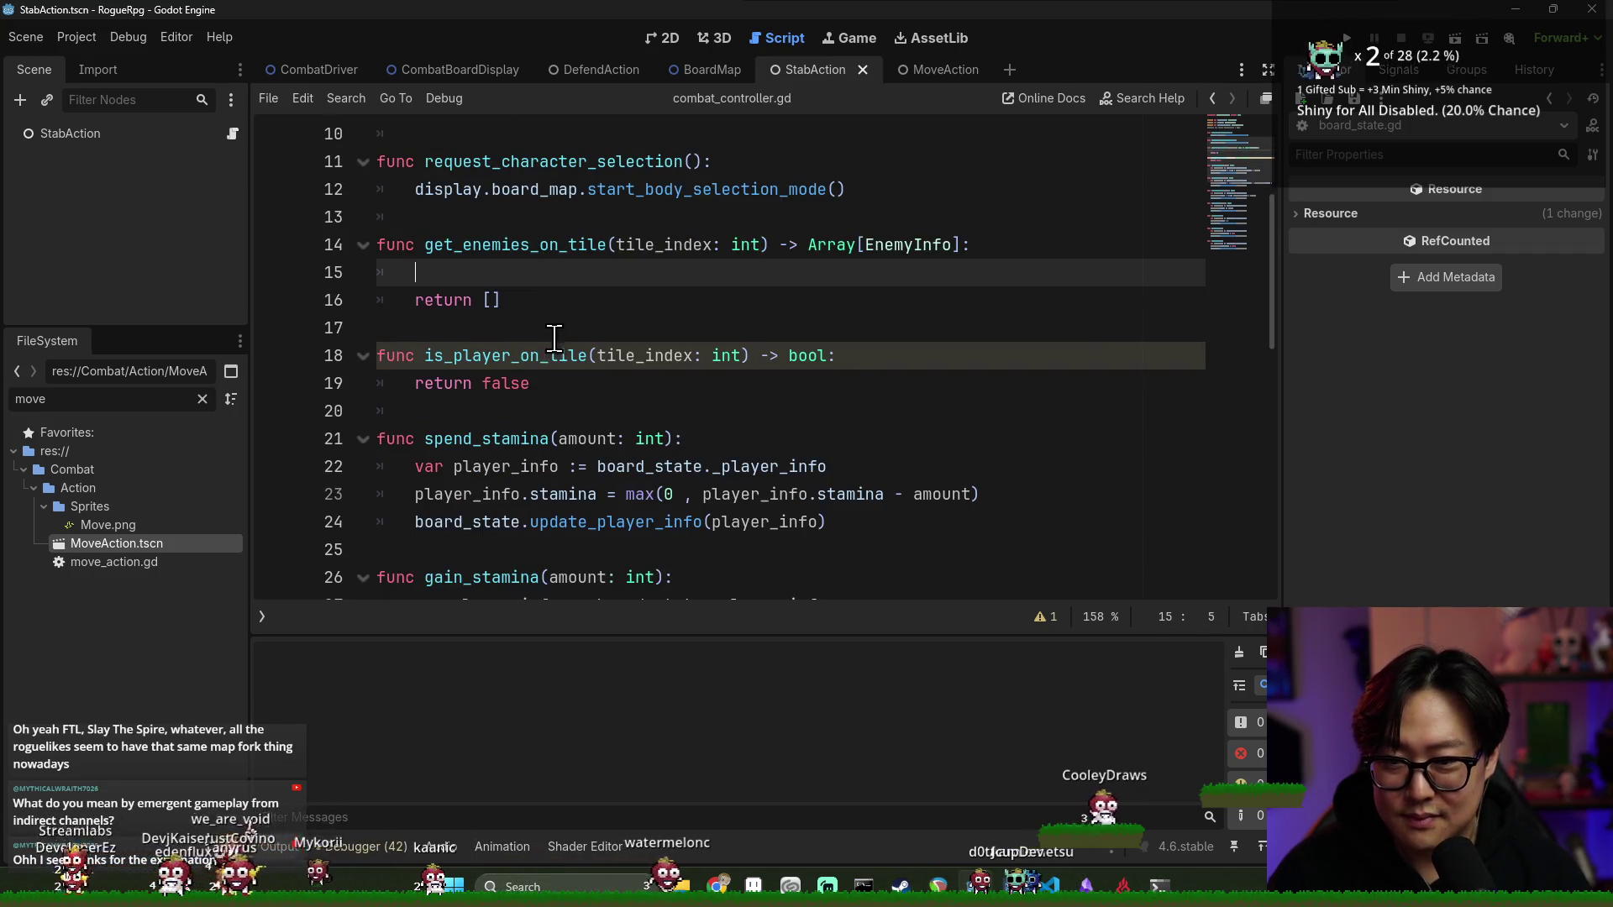
pyautogui.click(545, 300)
pyautogui.hotkey('ctrl', 'z')
pyautogui.hotkey('ctrl', 's')
pyautogui.hotkey('ctrl', 'z')
pyautogui.hotkey('ctrl', 'z')
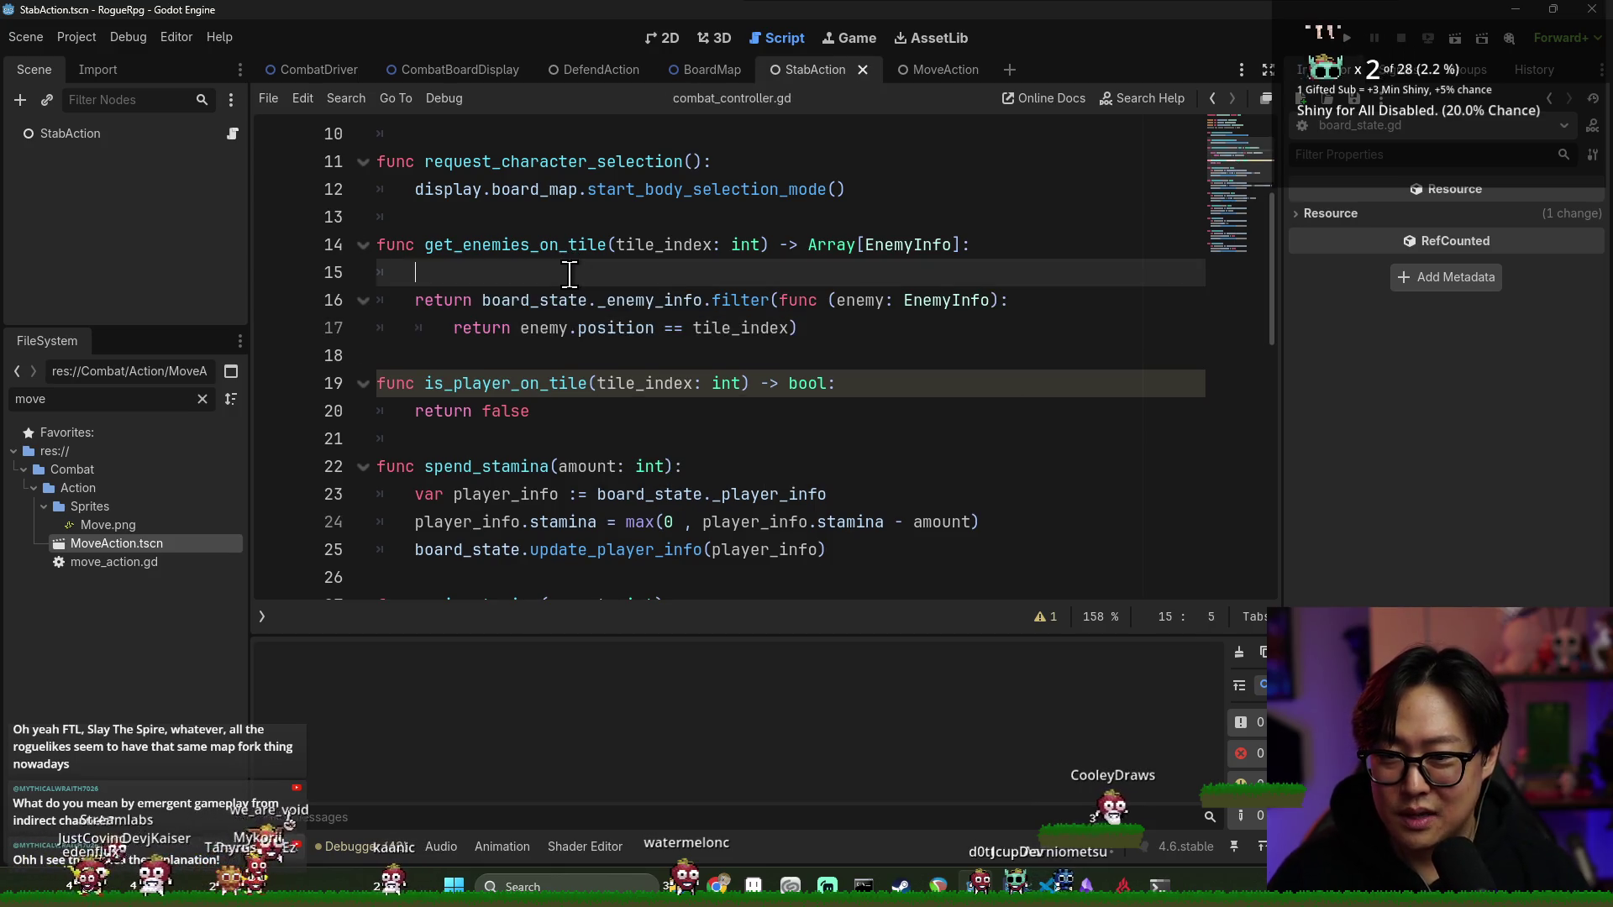
pyautogui.click(741, 300)
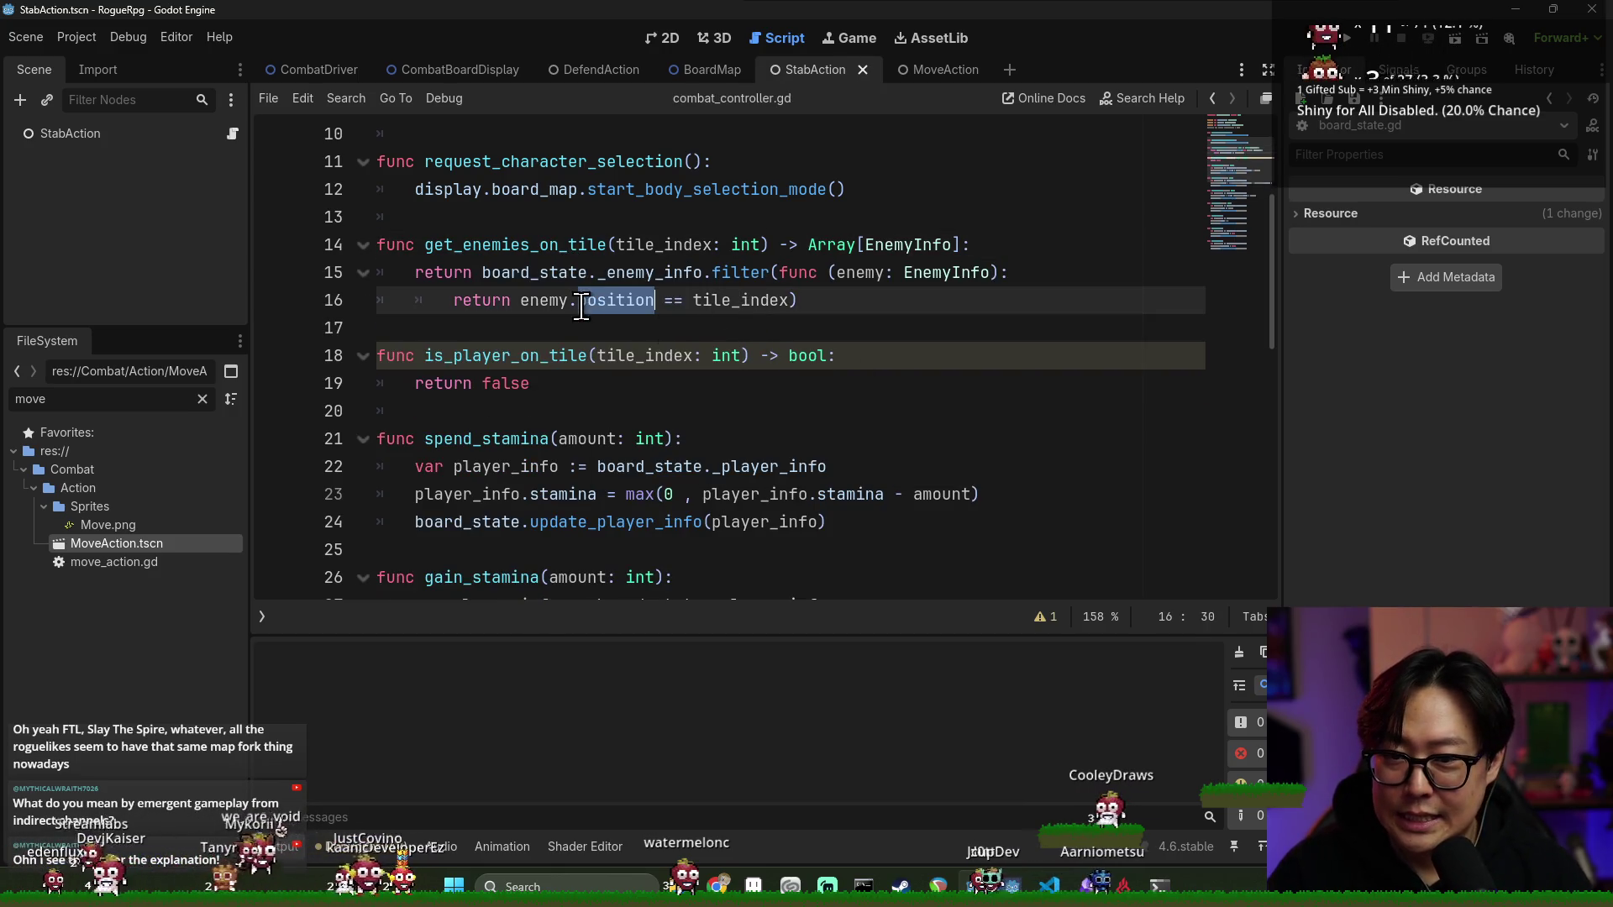
pyautogui.click(842, 359)
pyautogui.press('Return')
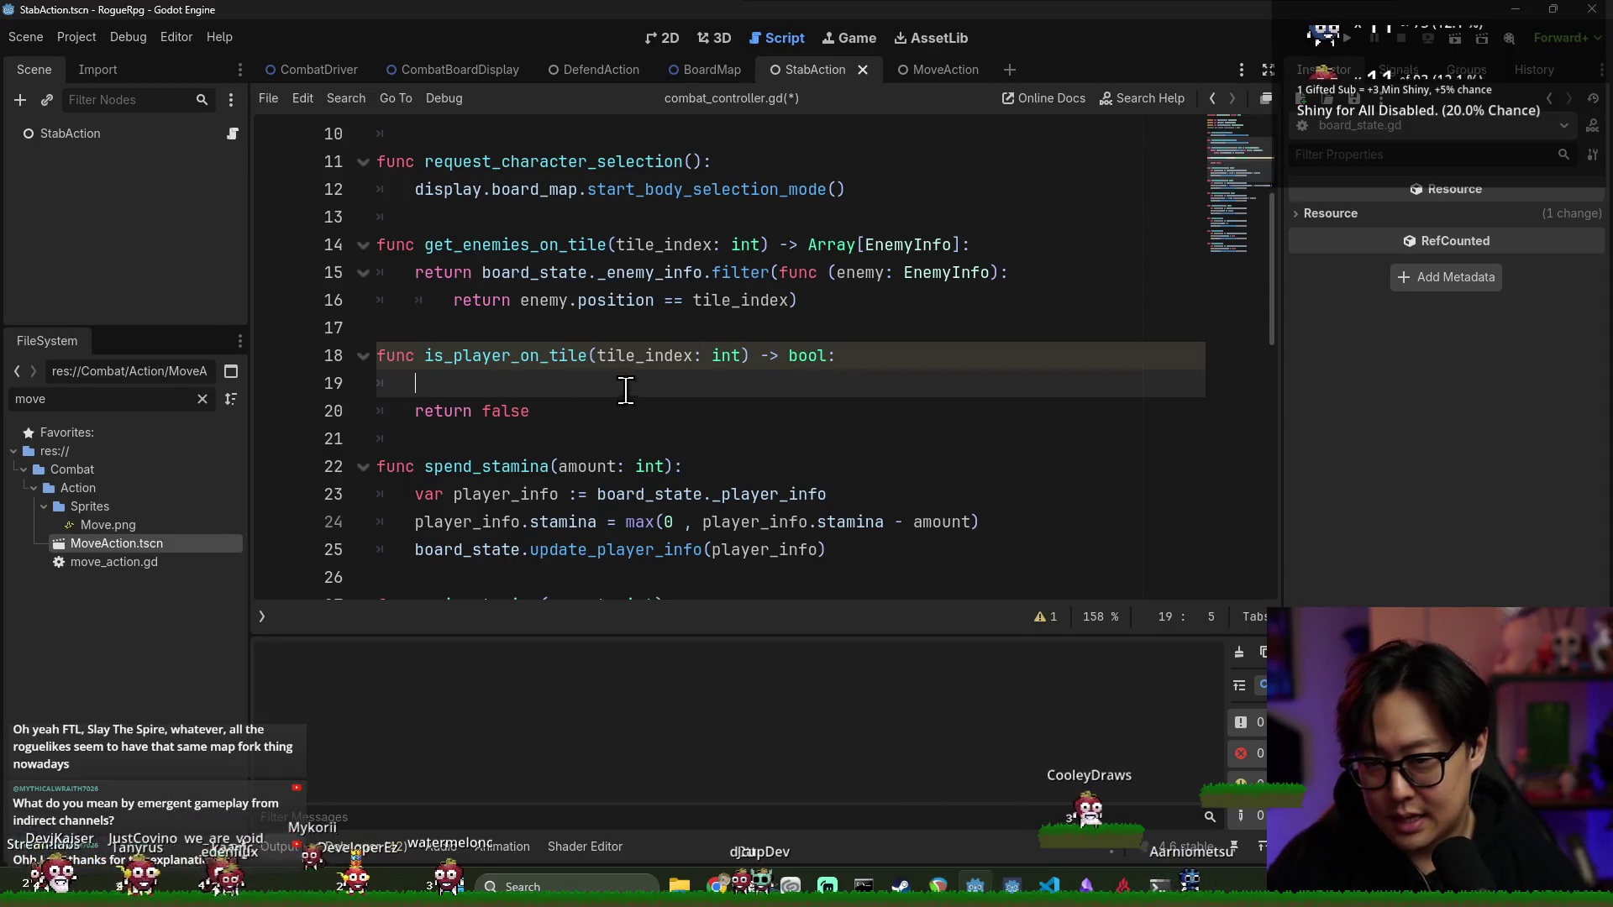
# Make is_player_on_tile return board_state._player_info.position == tile_index and save
pyautogui.doubleClick(504, 410)
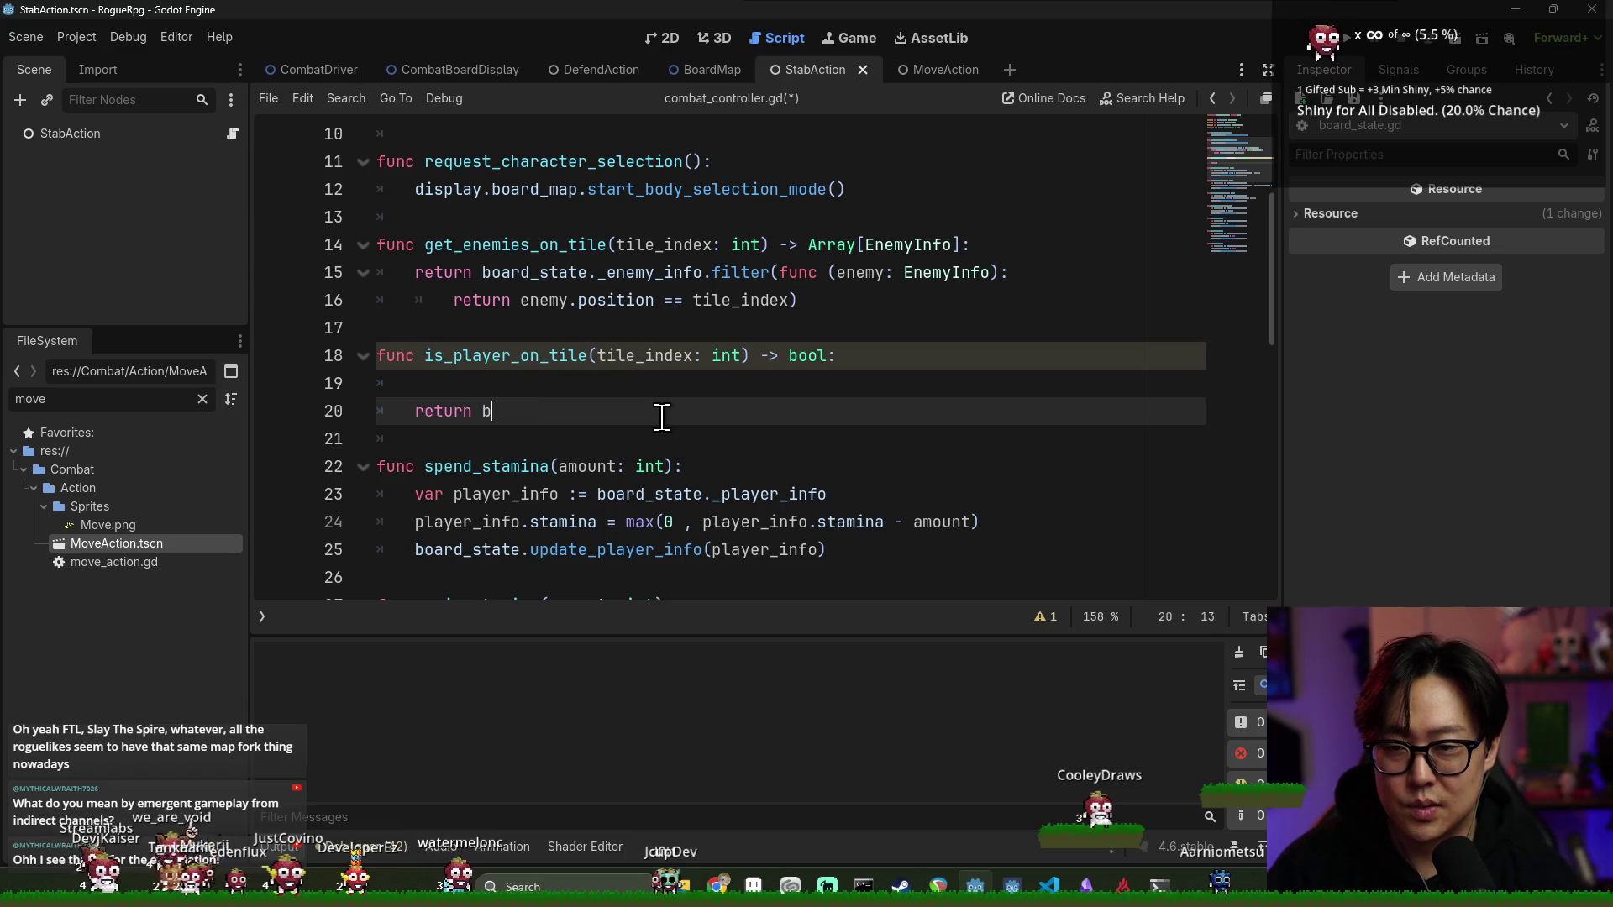
pyautogui.press('Return')
pyautogui.write('.pla')
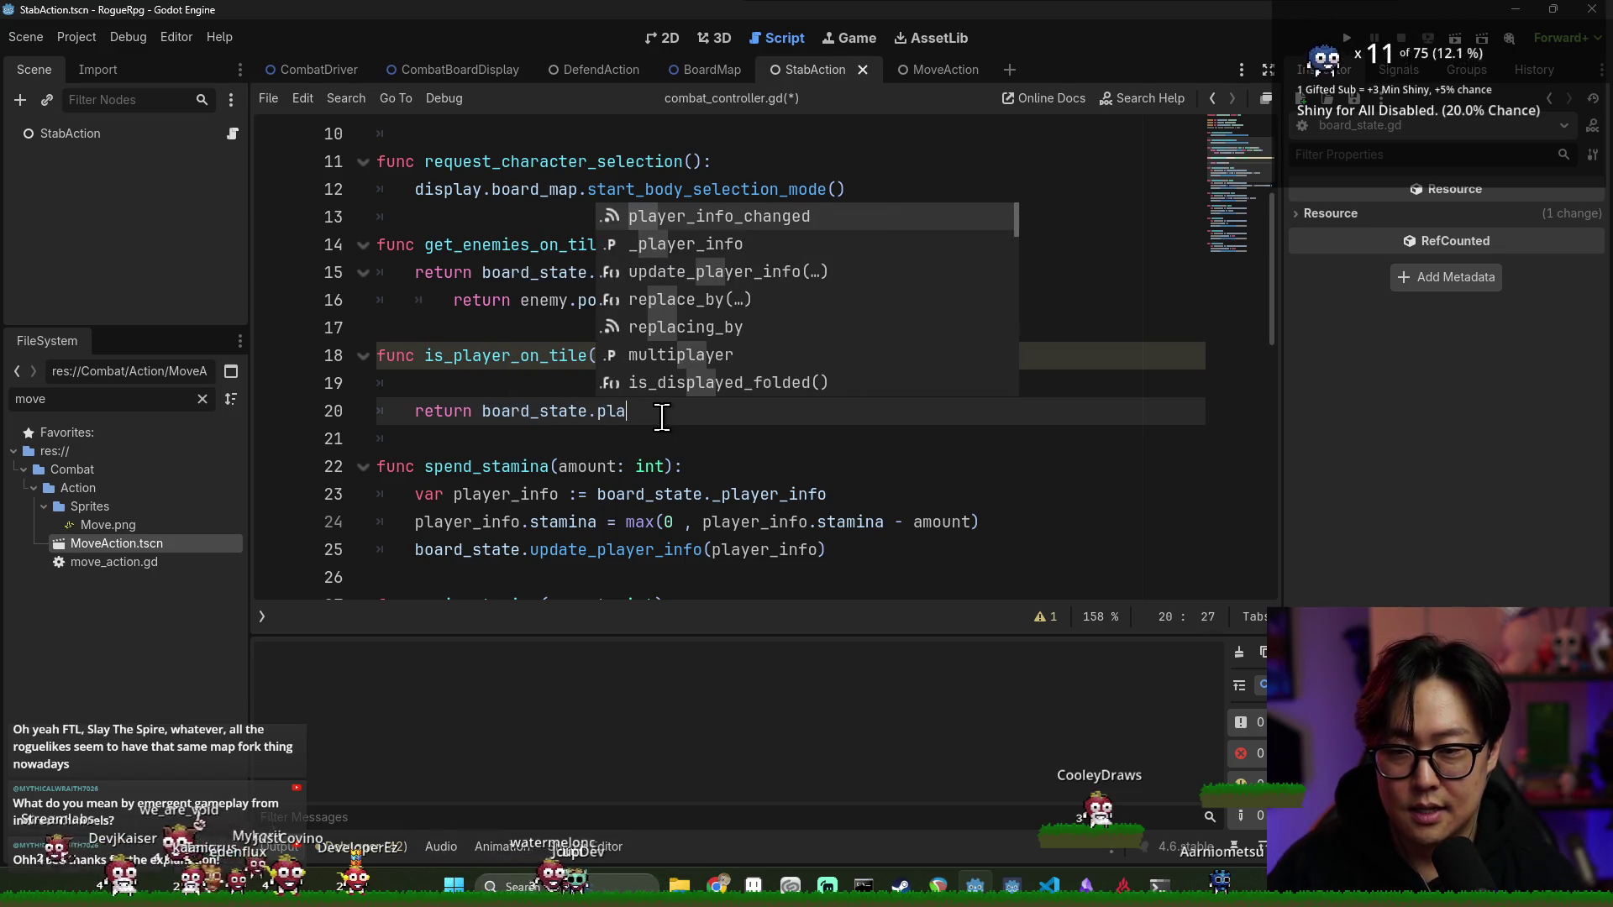
pyautogui.press('Down')
pyautogui.press('Return')
pyautogui.write('.')
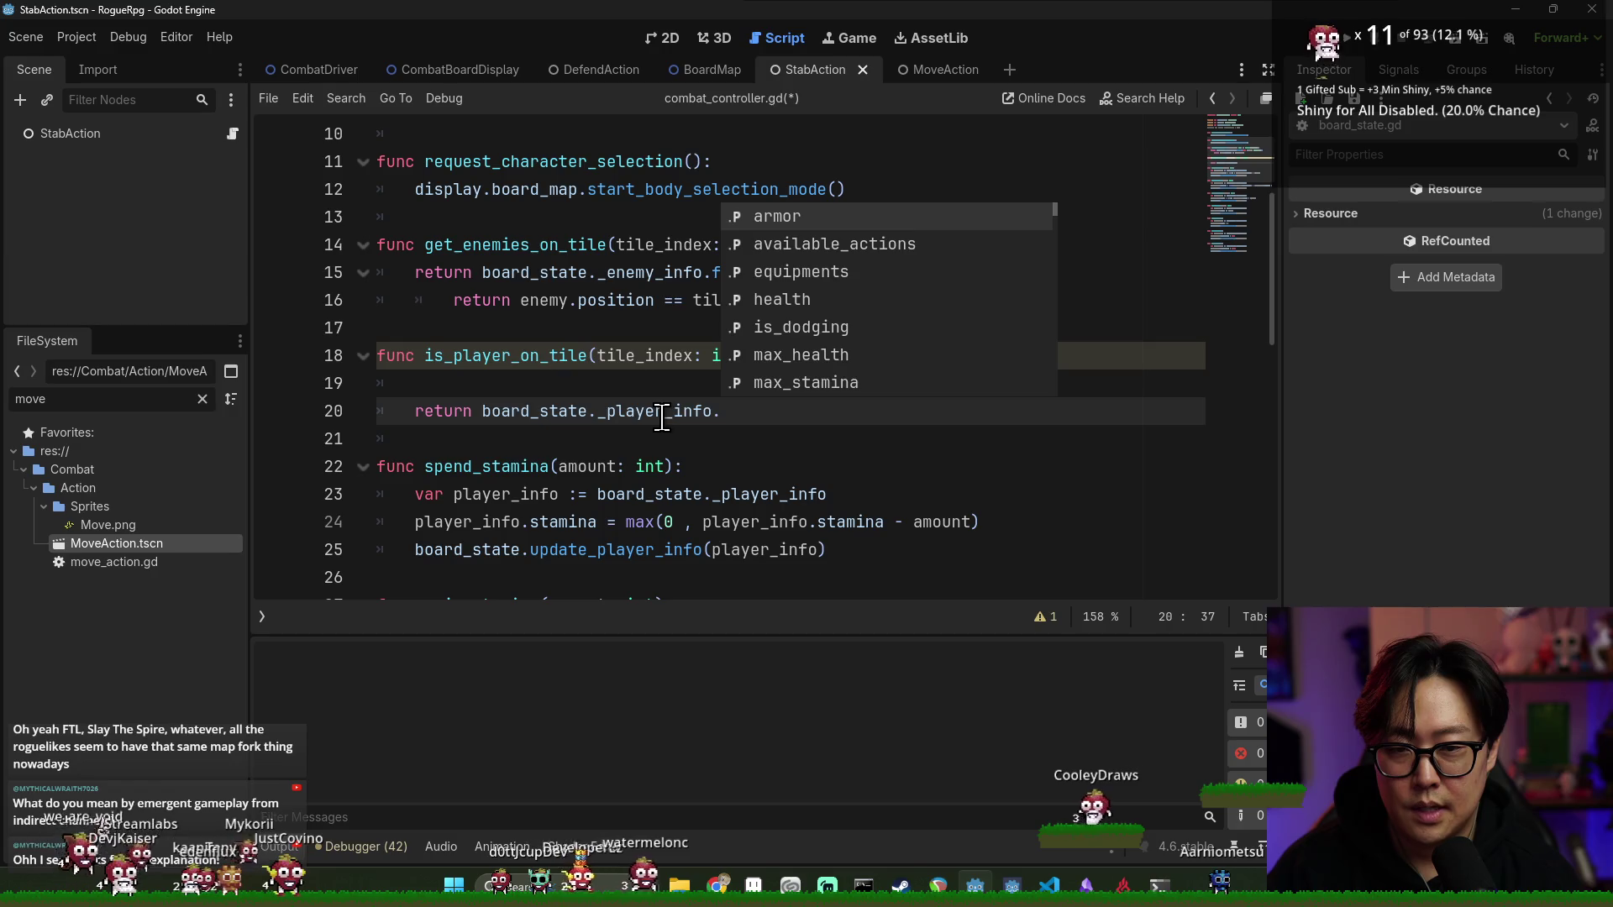
pyautogui.write('pos')
pyautogui.press('Return')
pyautogui.write('==')
pyautogui.press('Return')
pyautogui.hotkey('ctrl', 's')
# Remove the leftover blank line in is_player_on_tile and save combat_controller.gd
pyautogui.click(674, 357)
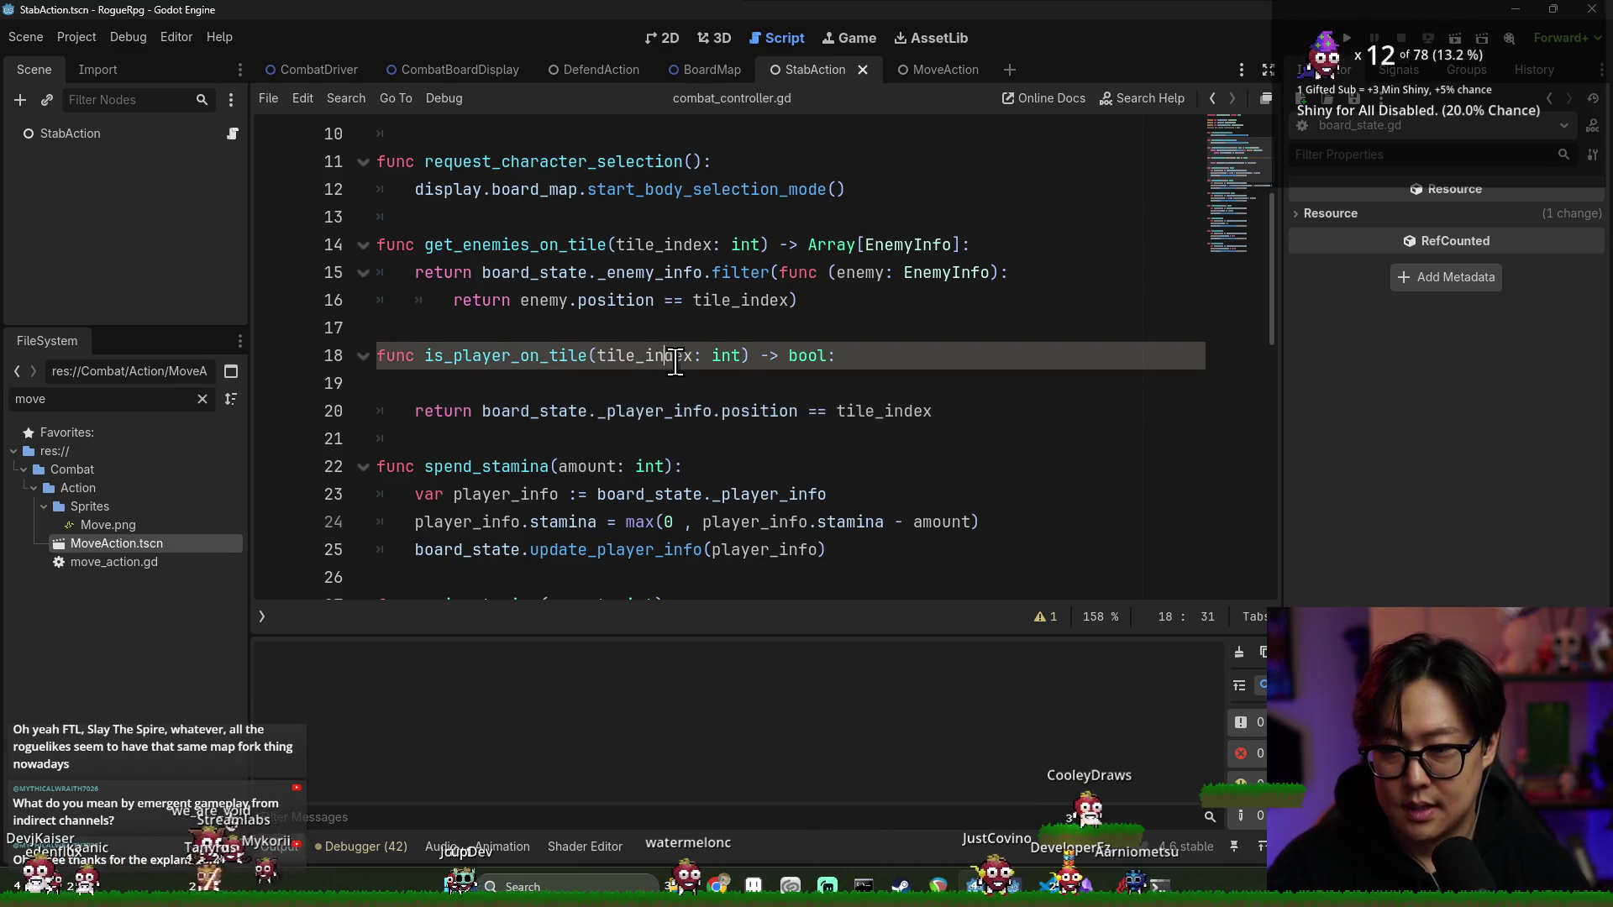
pyautogui.click(781, 386)
pyautogui.press('BackSpace')
pyautogui.hotkey('ctrl', 's')
pyautogui.click(706, 302)
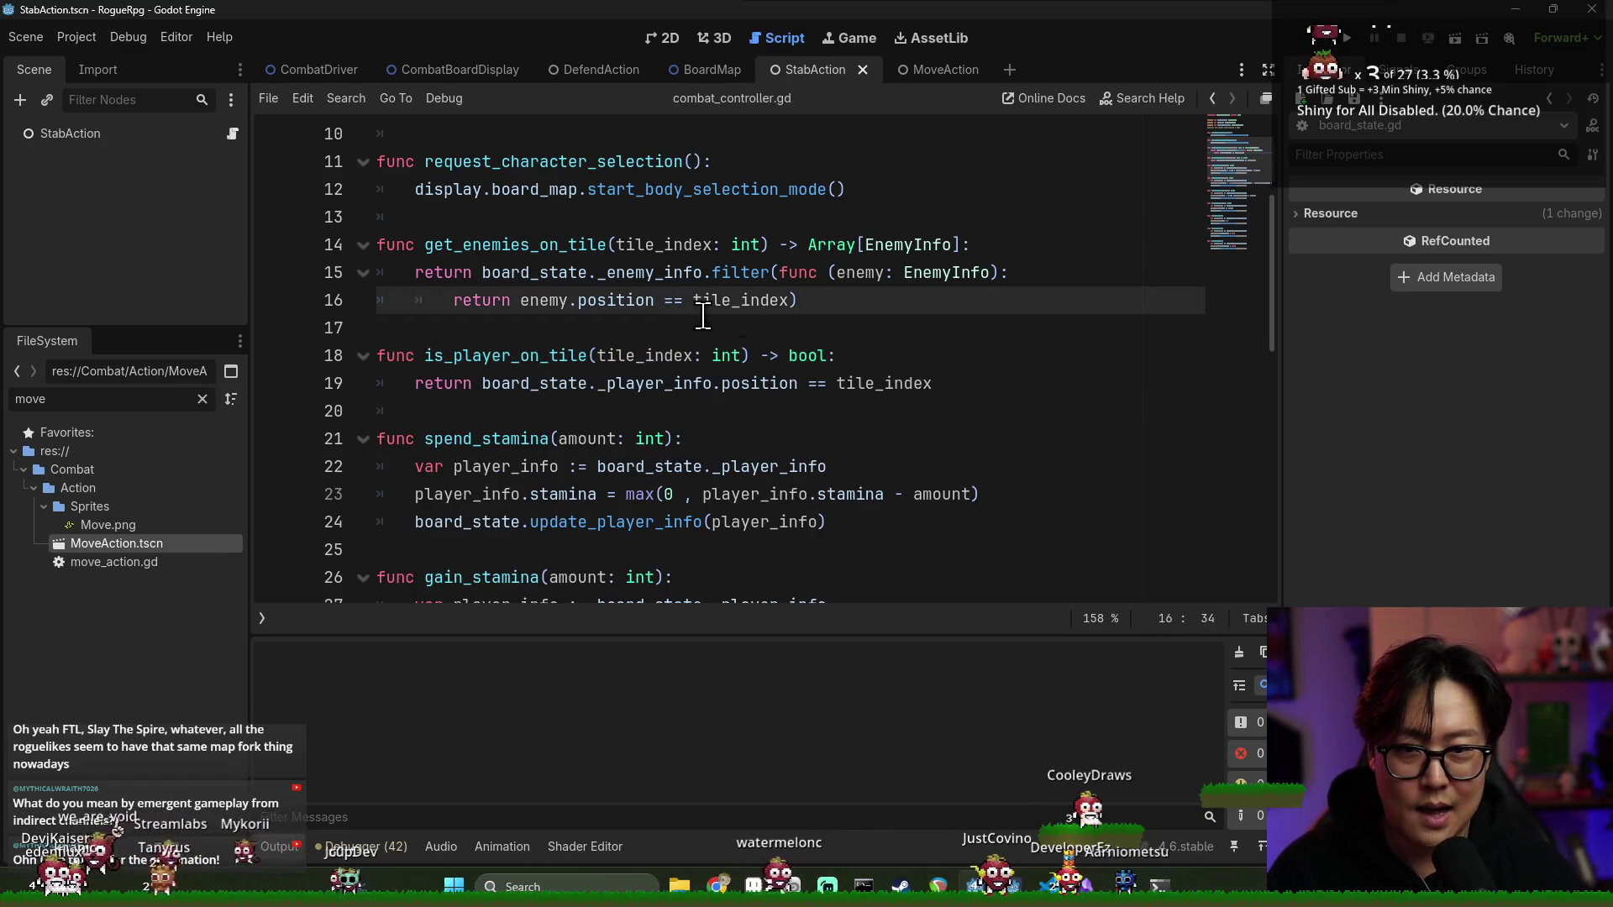
pyautogui.click(232, 134)
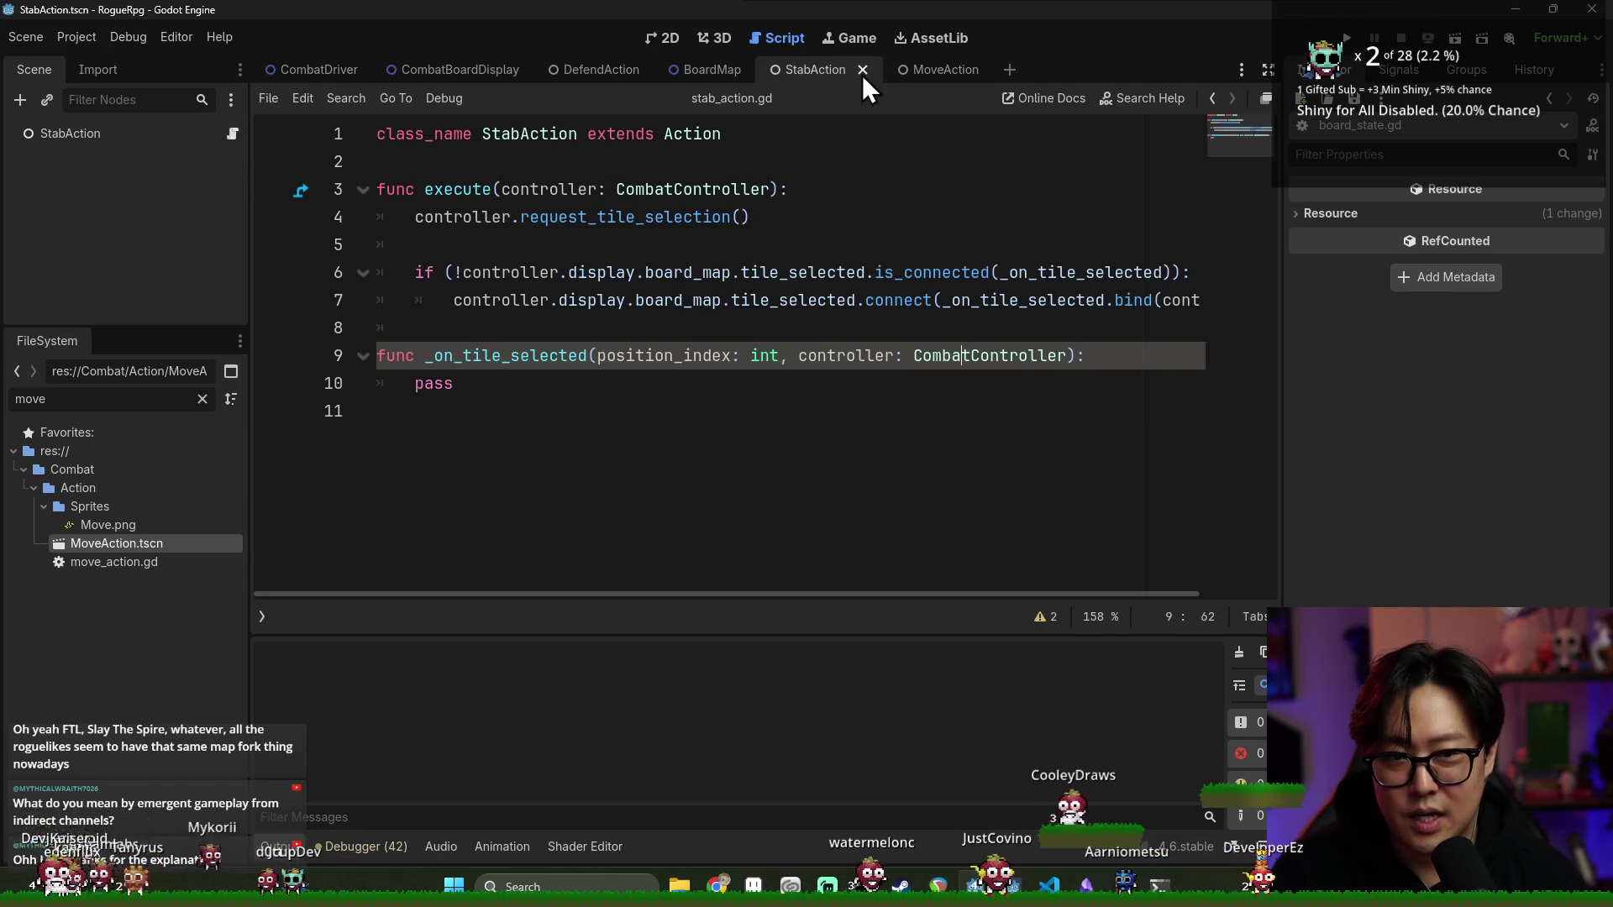
# Add a controller.get_enemies_on_tile(position_index) call inside _on_tile_selected
pyautogui.click(580, 327)
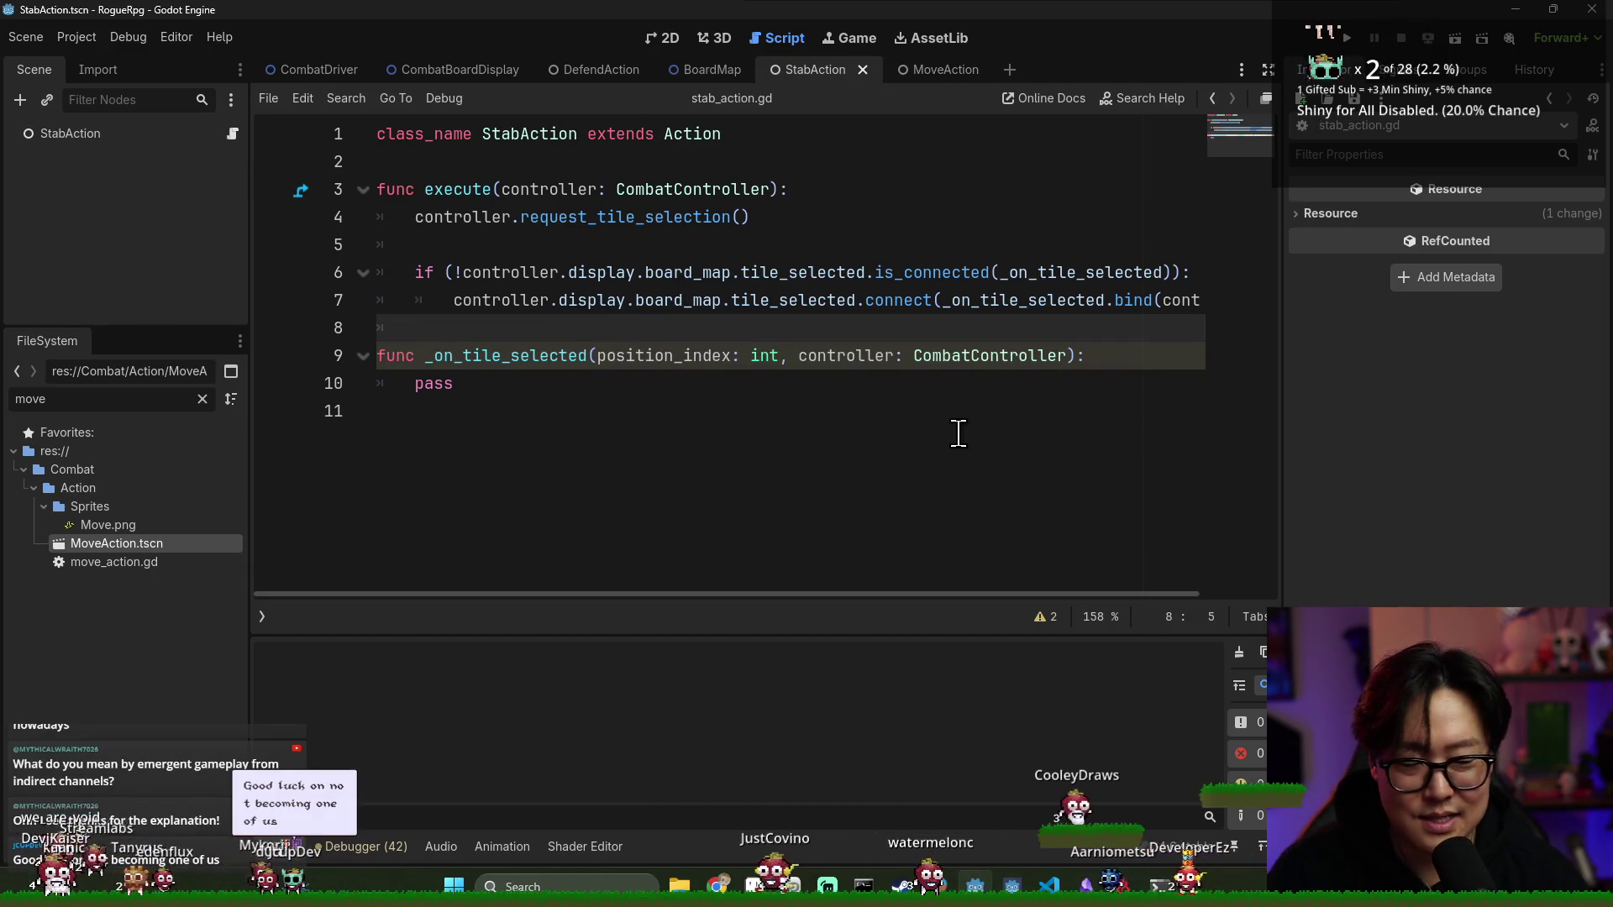
pyautogui.click(588, 250)
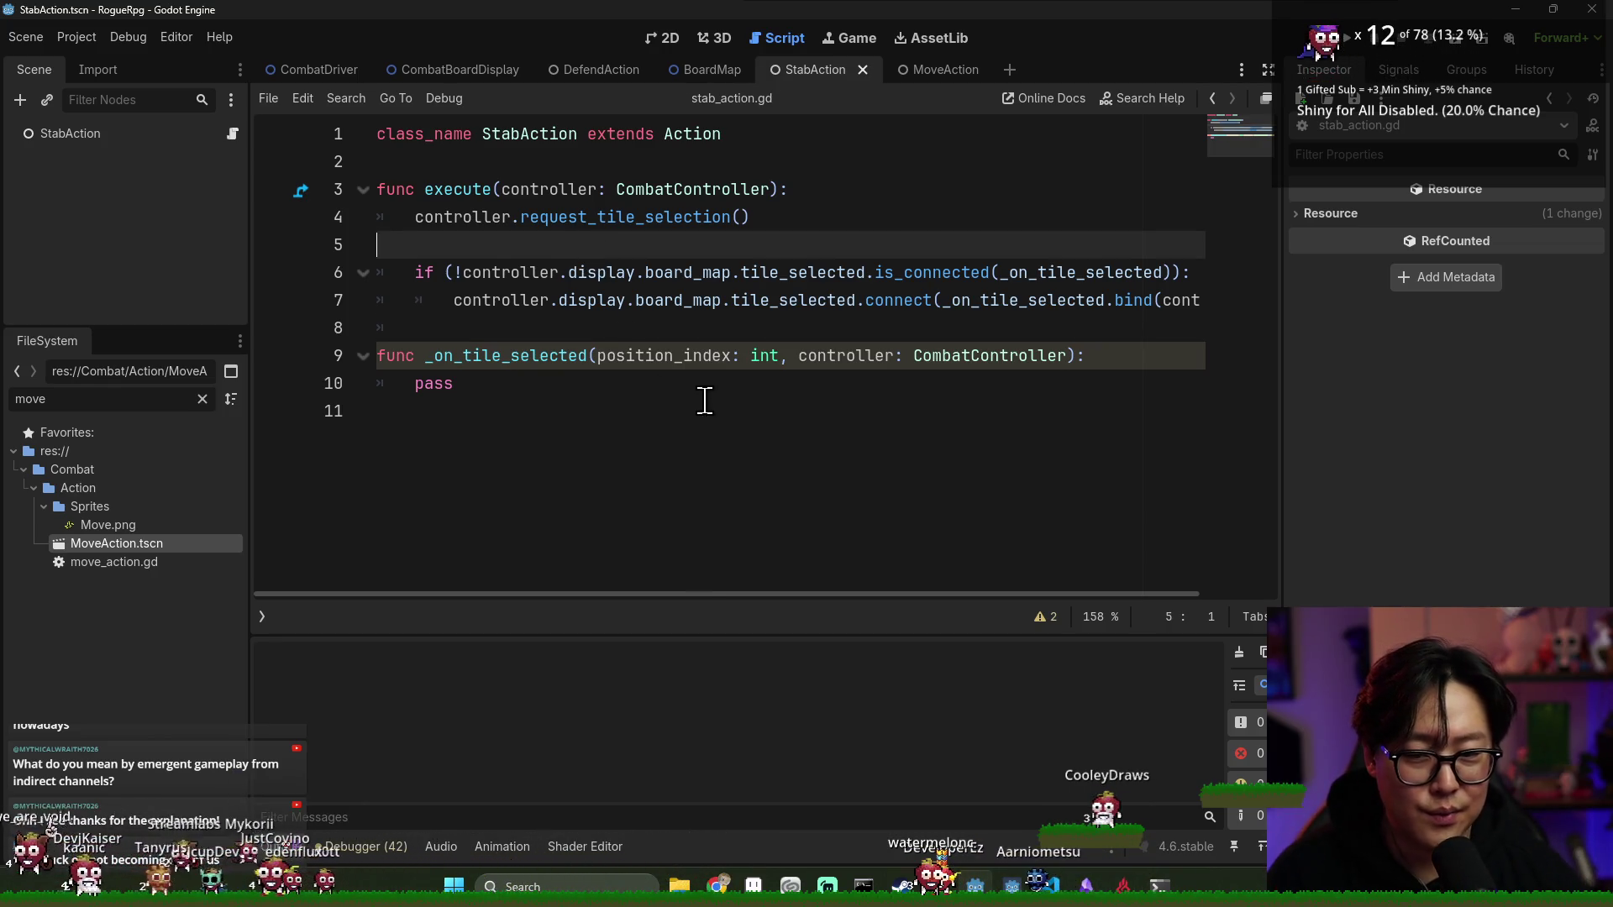
pyautogui.doubleClick(698, 356)
pyautogui.doubleClick(835, 356)
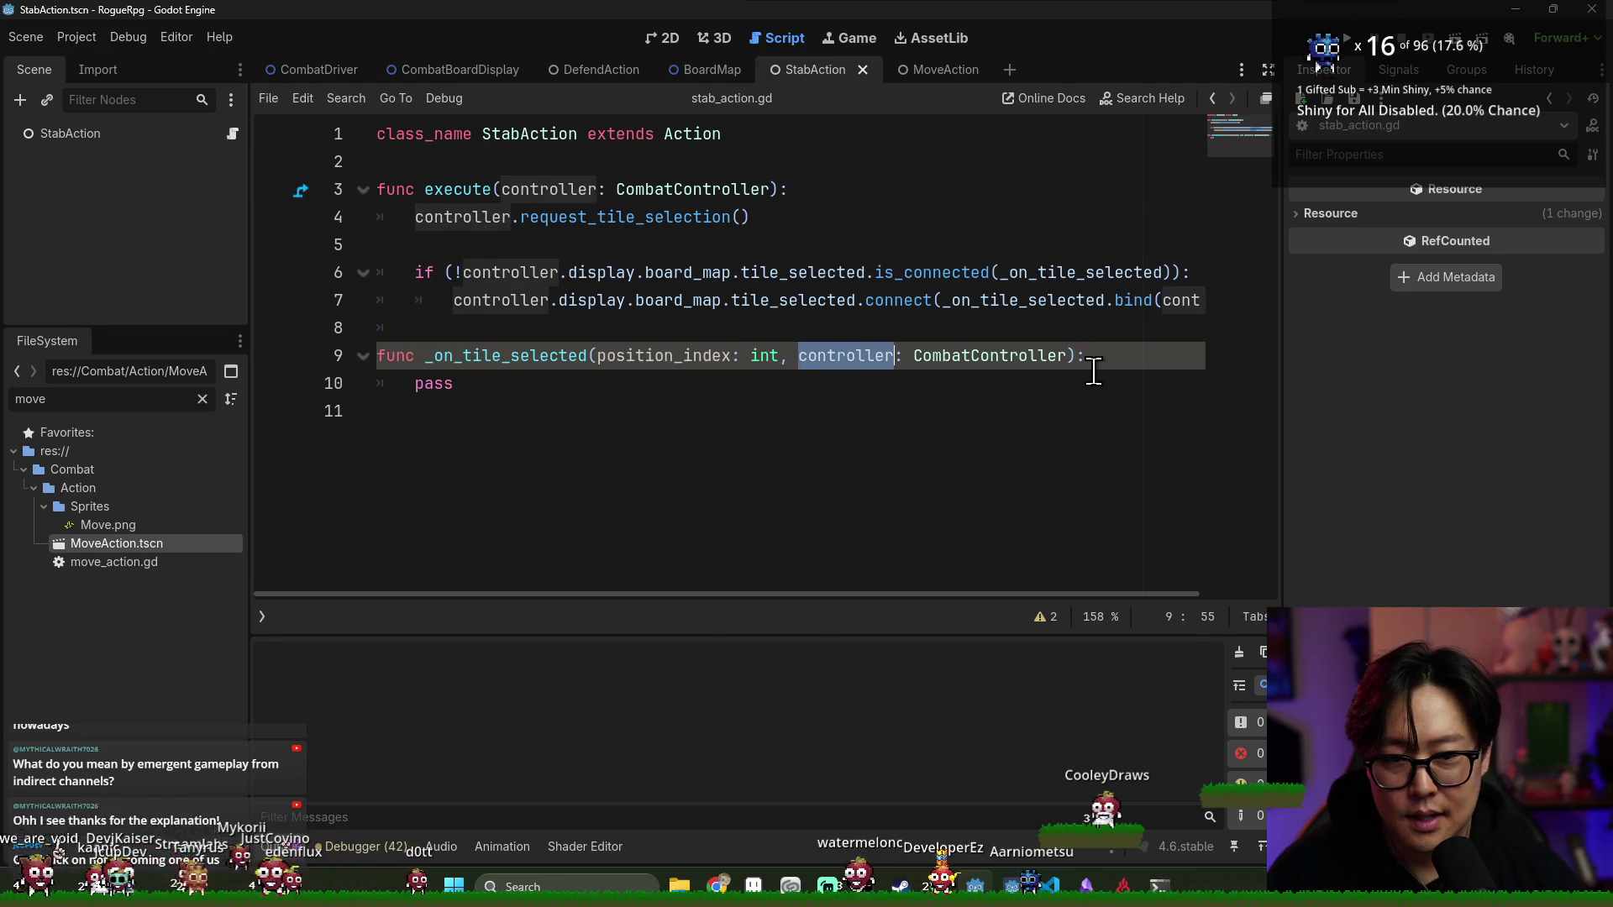
pyautogui.click(1136, 357)
pyautogui.press('Return')
pyautogui.write('controller.')
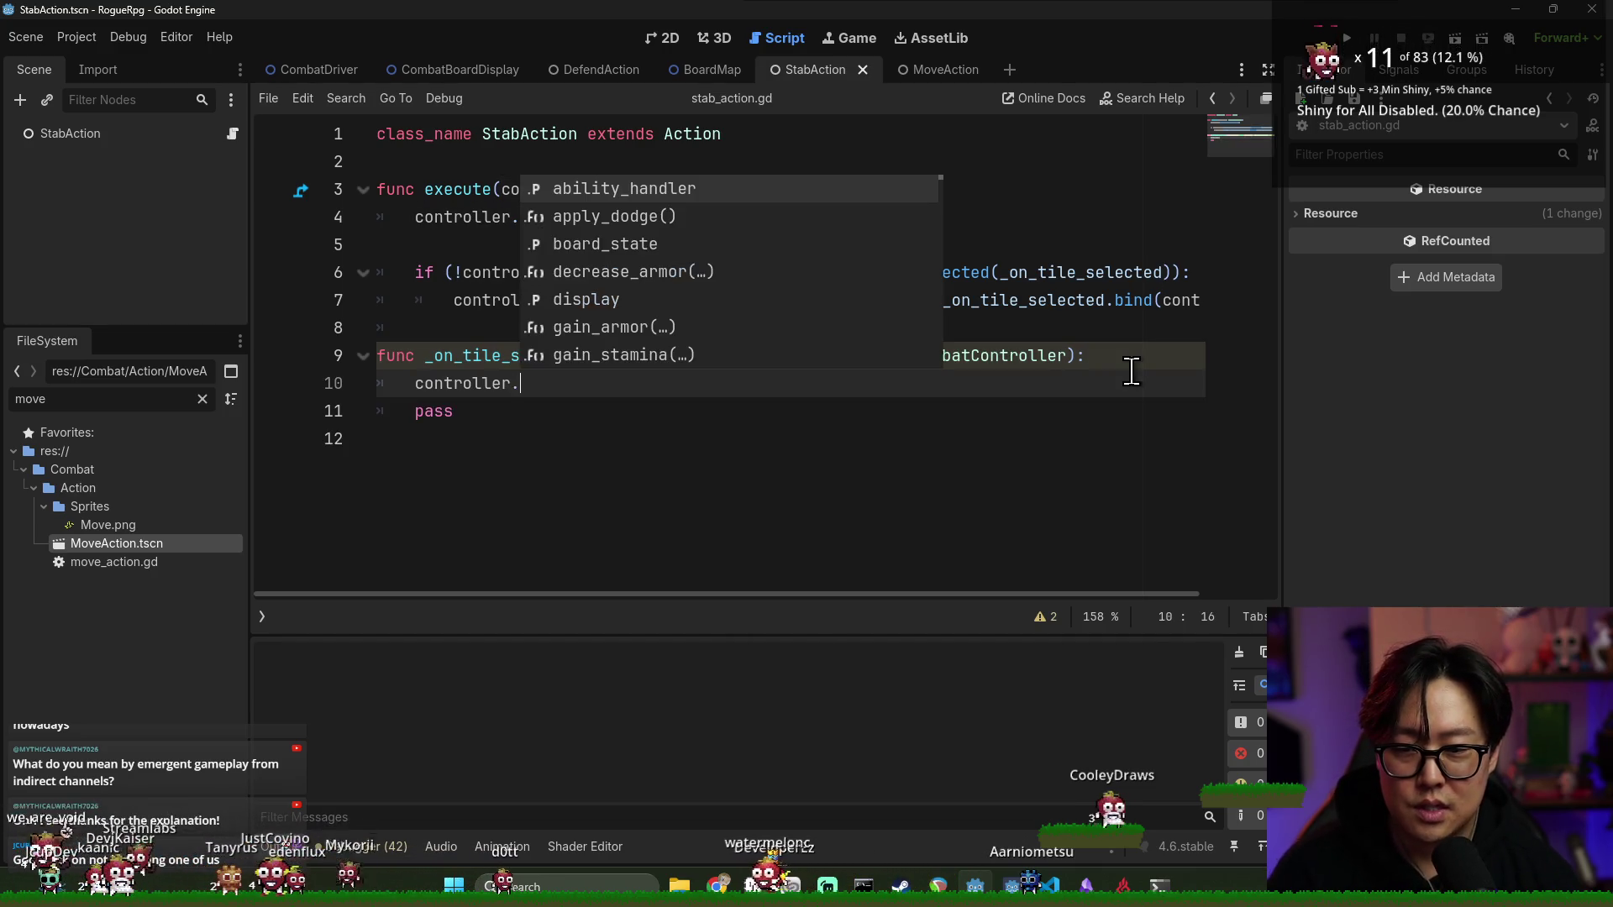
pyautogui.write('ene')
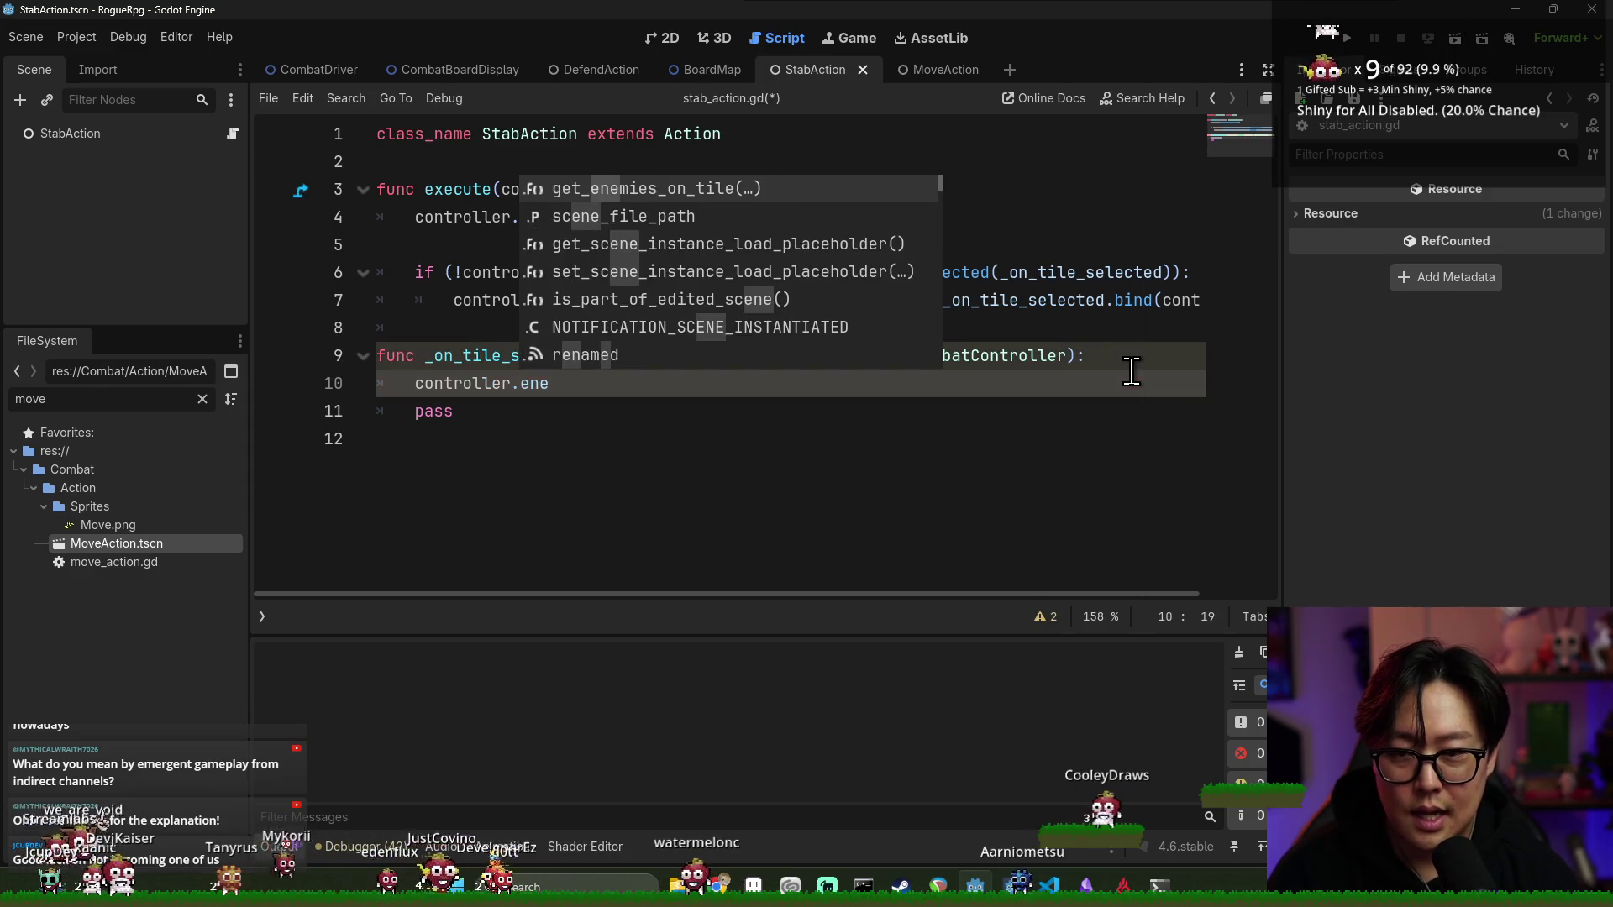
pyautogui.press('Return')
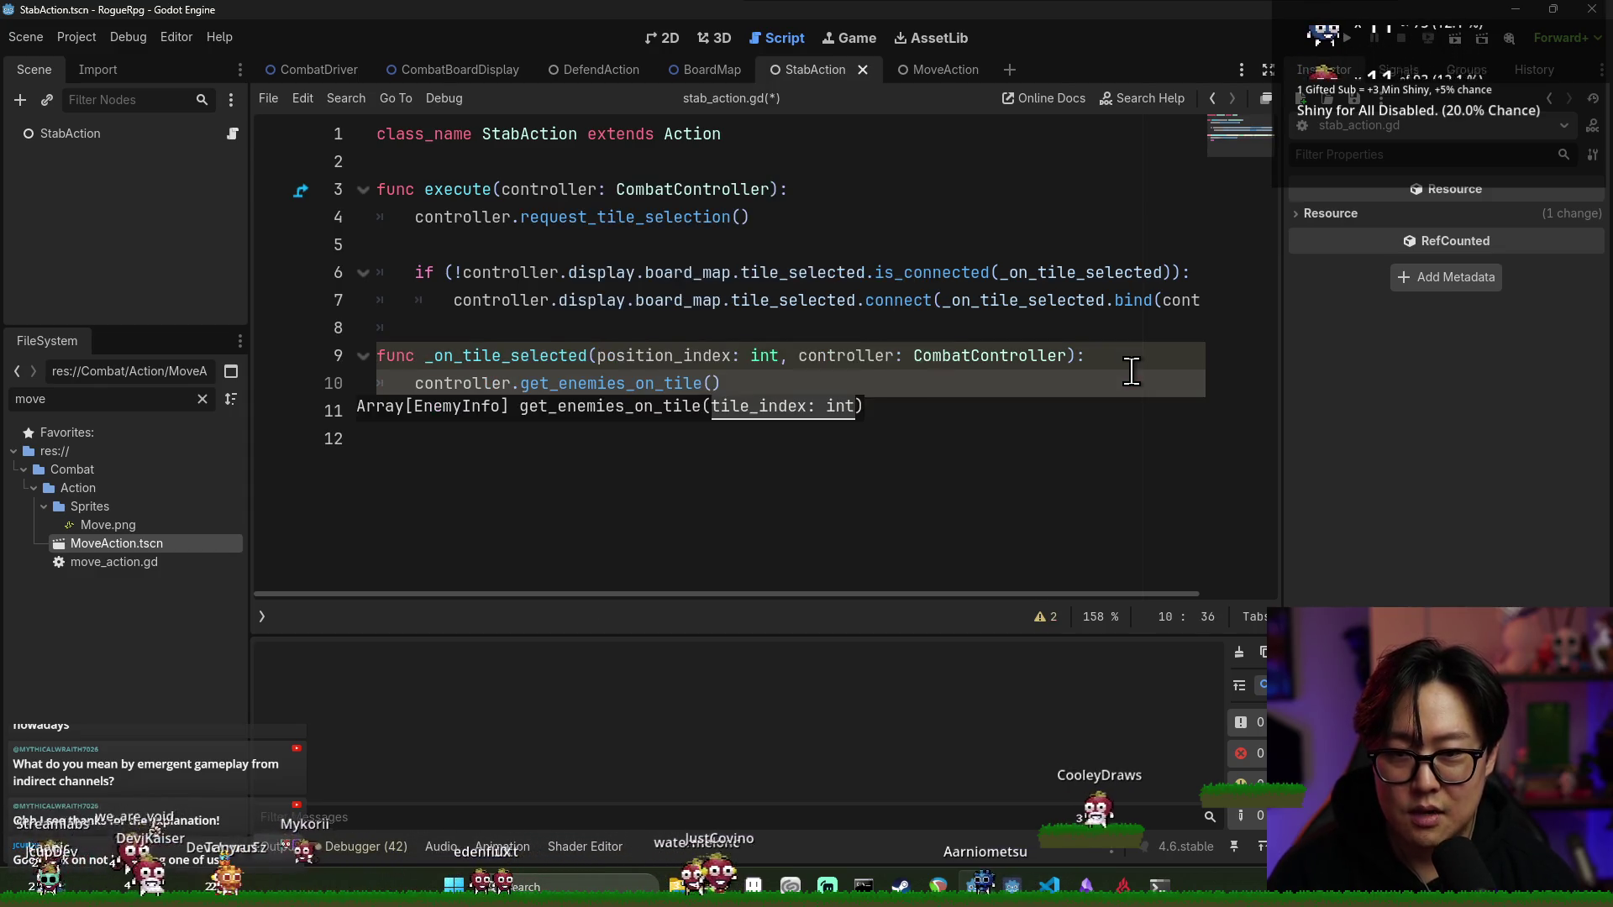
pyautogui.doubleClick(651, 355)
pyautogui.hotkey('ctrl', 'c')
pyautogui.click(712, 383)
pyautogui.hotkey('ctrl', 'v')
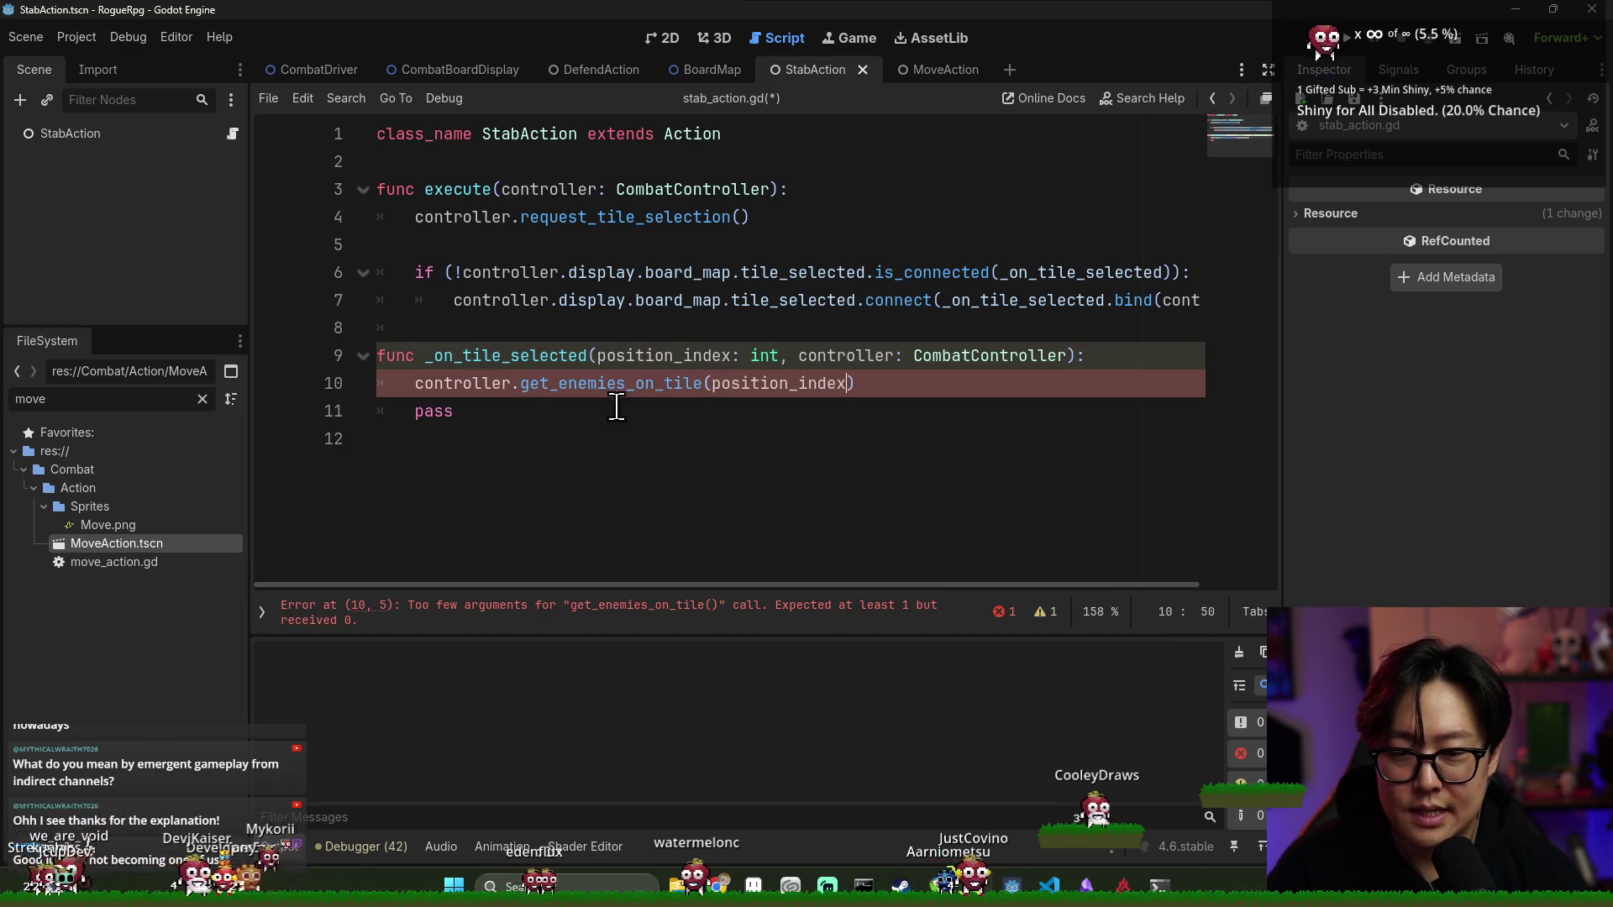
# Turn the call into a for enemy_info loop whose body accesses enemy_info.health
pyautogui.click(409, 385)
pyautogui.write('for enemy_info in')
pyautogui.click(1031, 386)
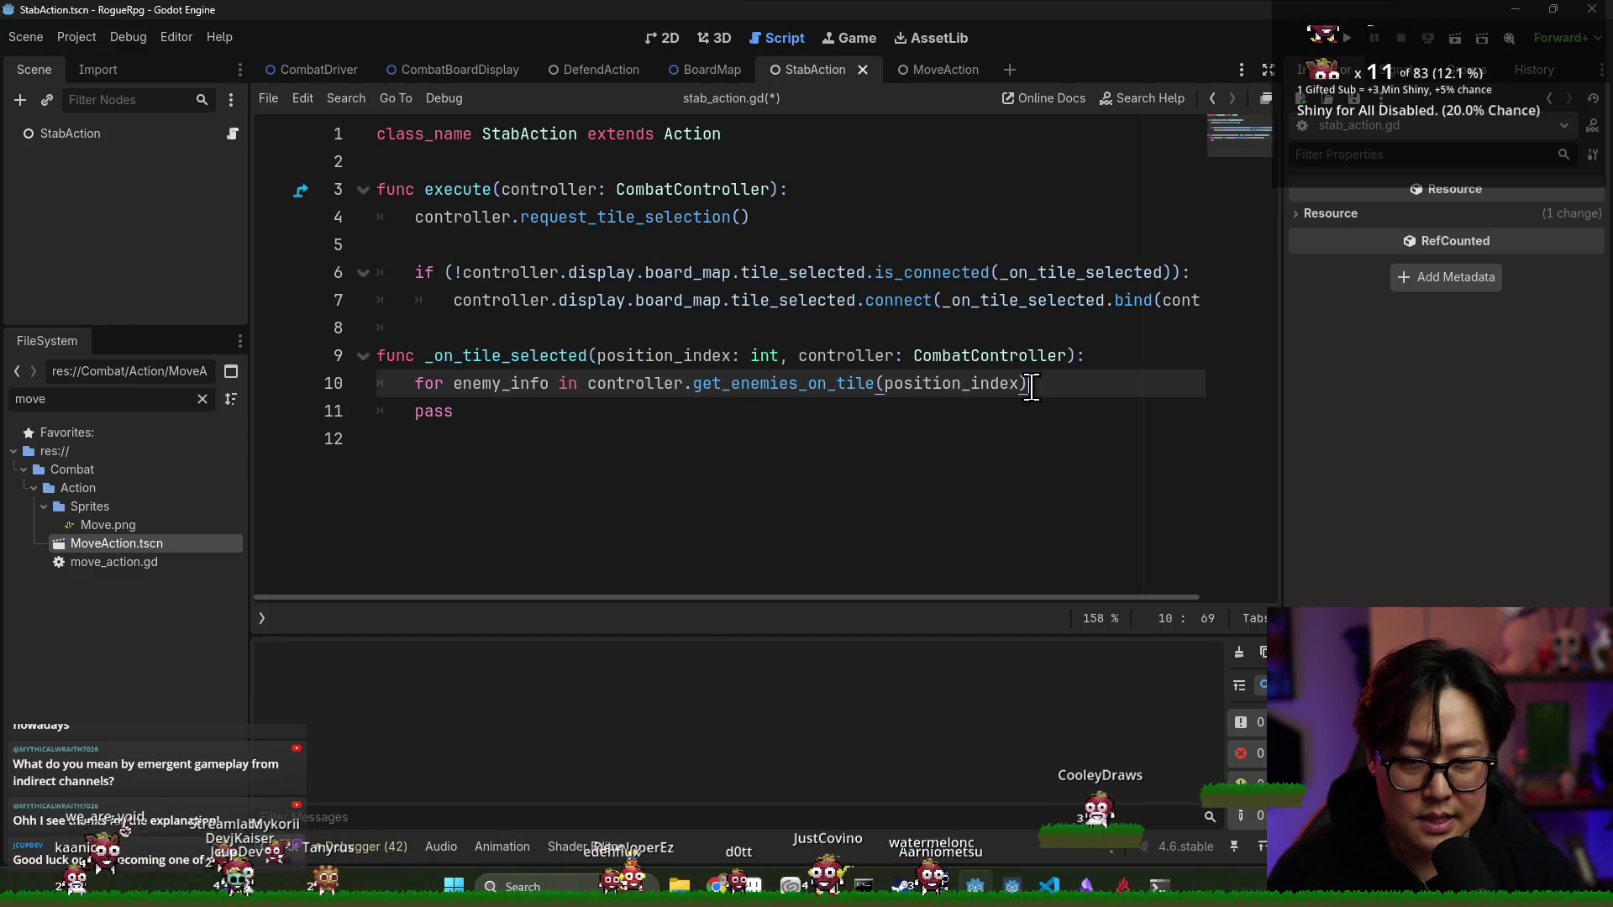
pyautogui.write(':')
pyautogui.press('Return')
pyautogui.write('paass')
pyautogui.press('Escape')
pyautogui.click(515, 385)
pyautogui.click(1038, 384)
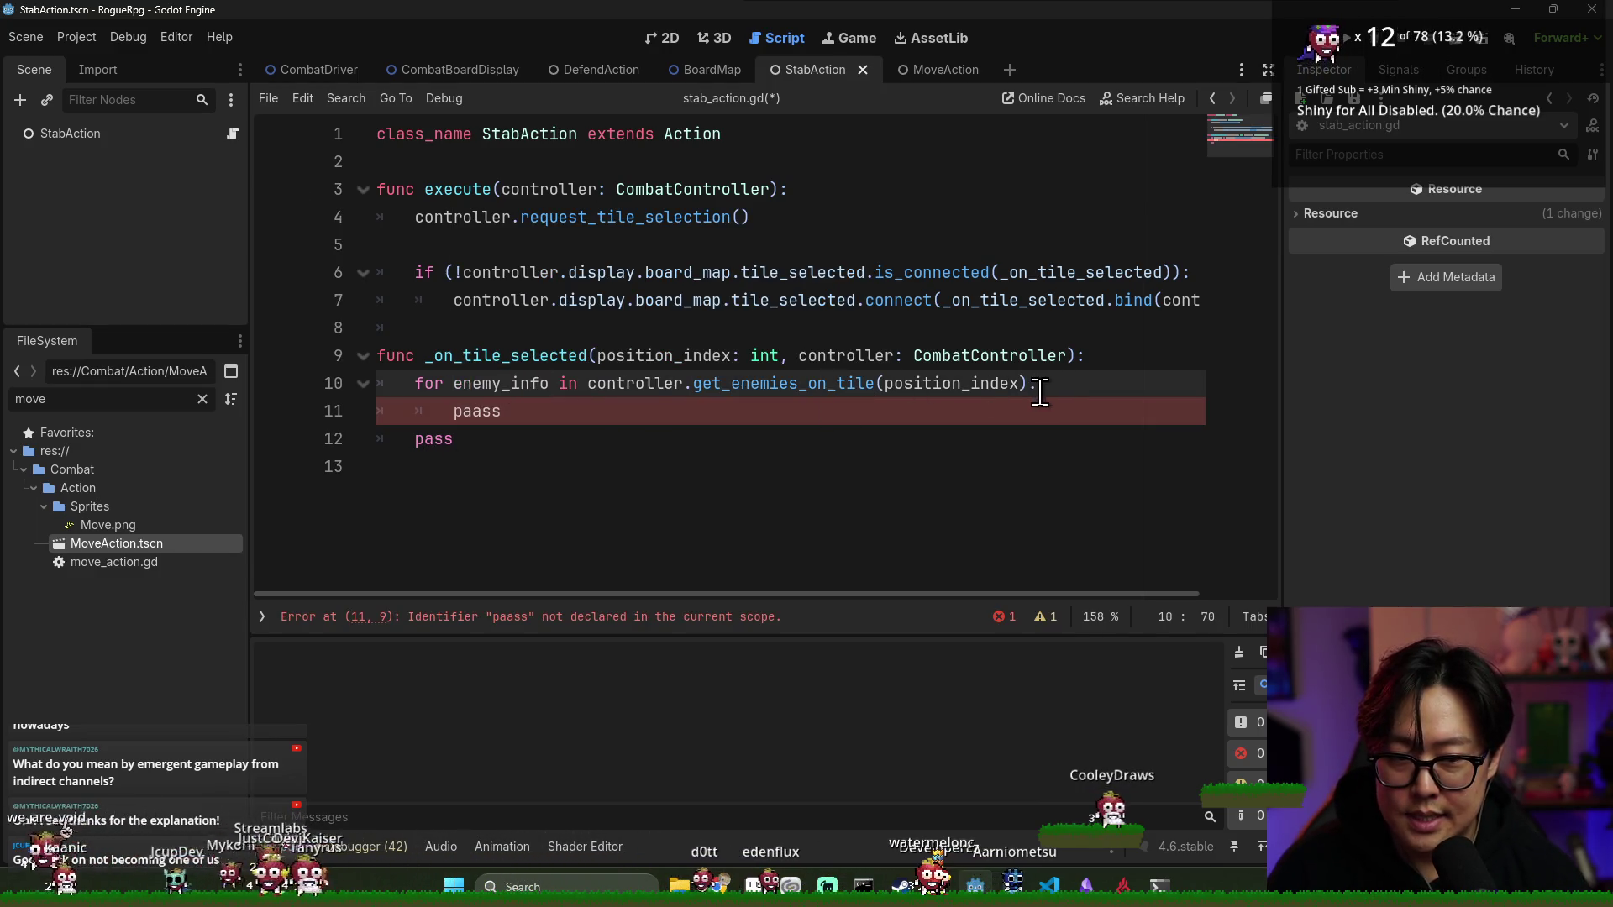
pyautogui.press('Return')
pyautogui.write('enemy_info.')
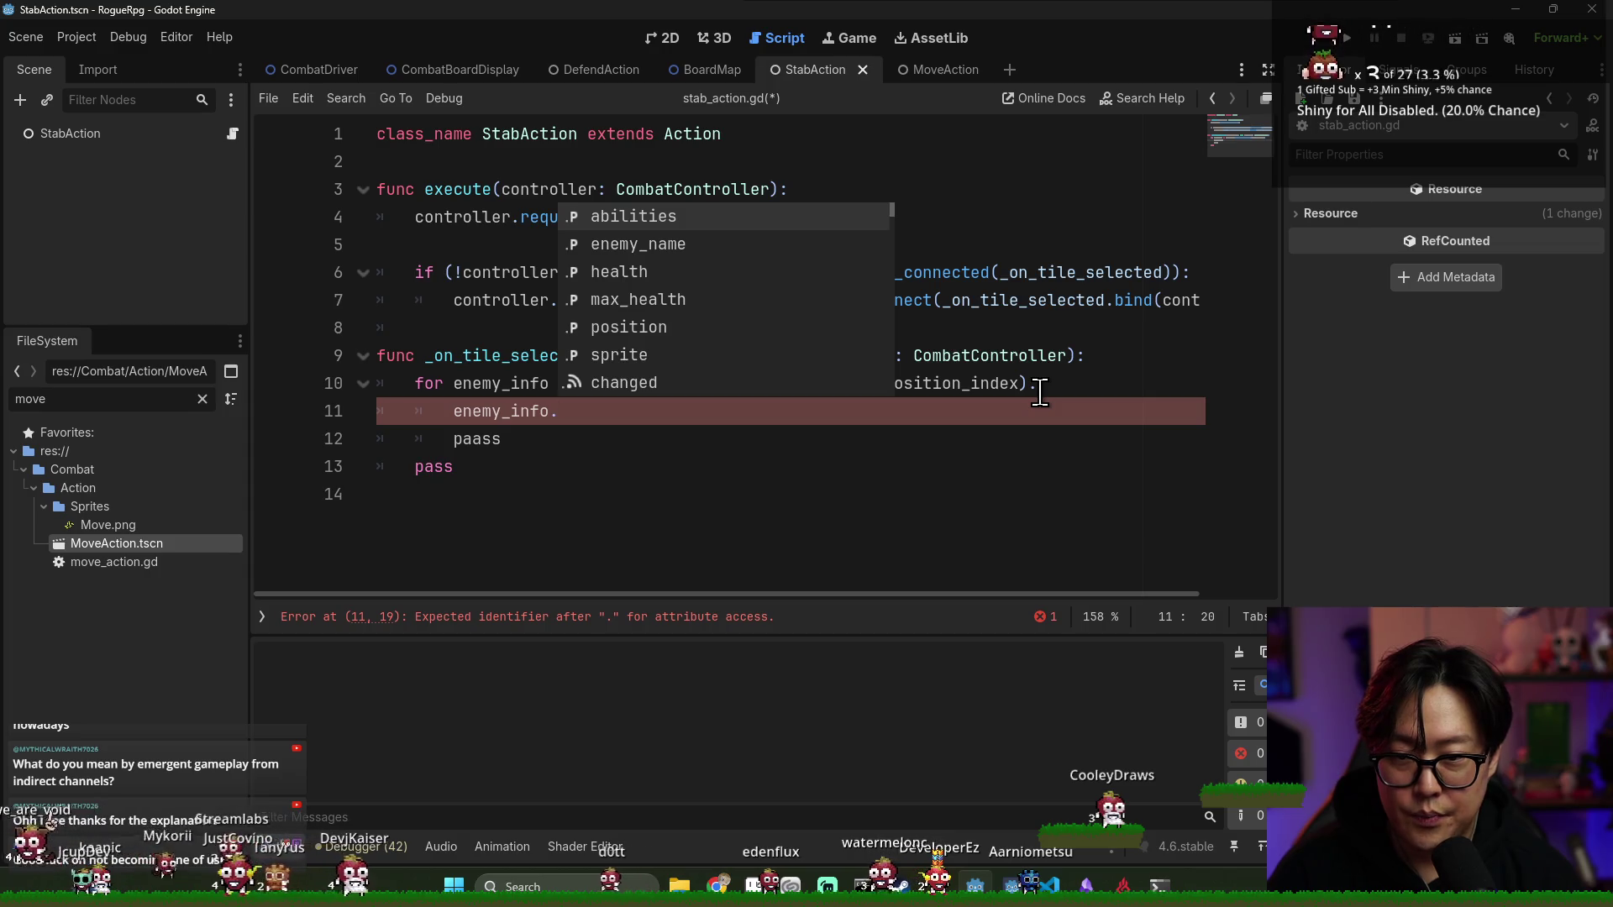
pyautogui.write('h')
pyautogui.press('Return')
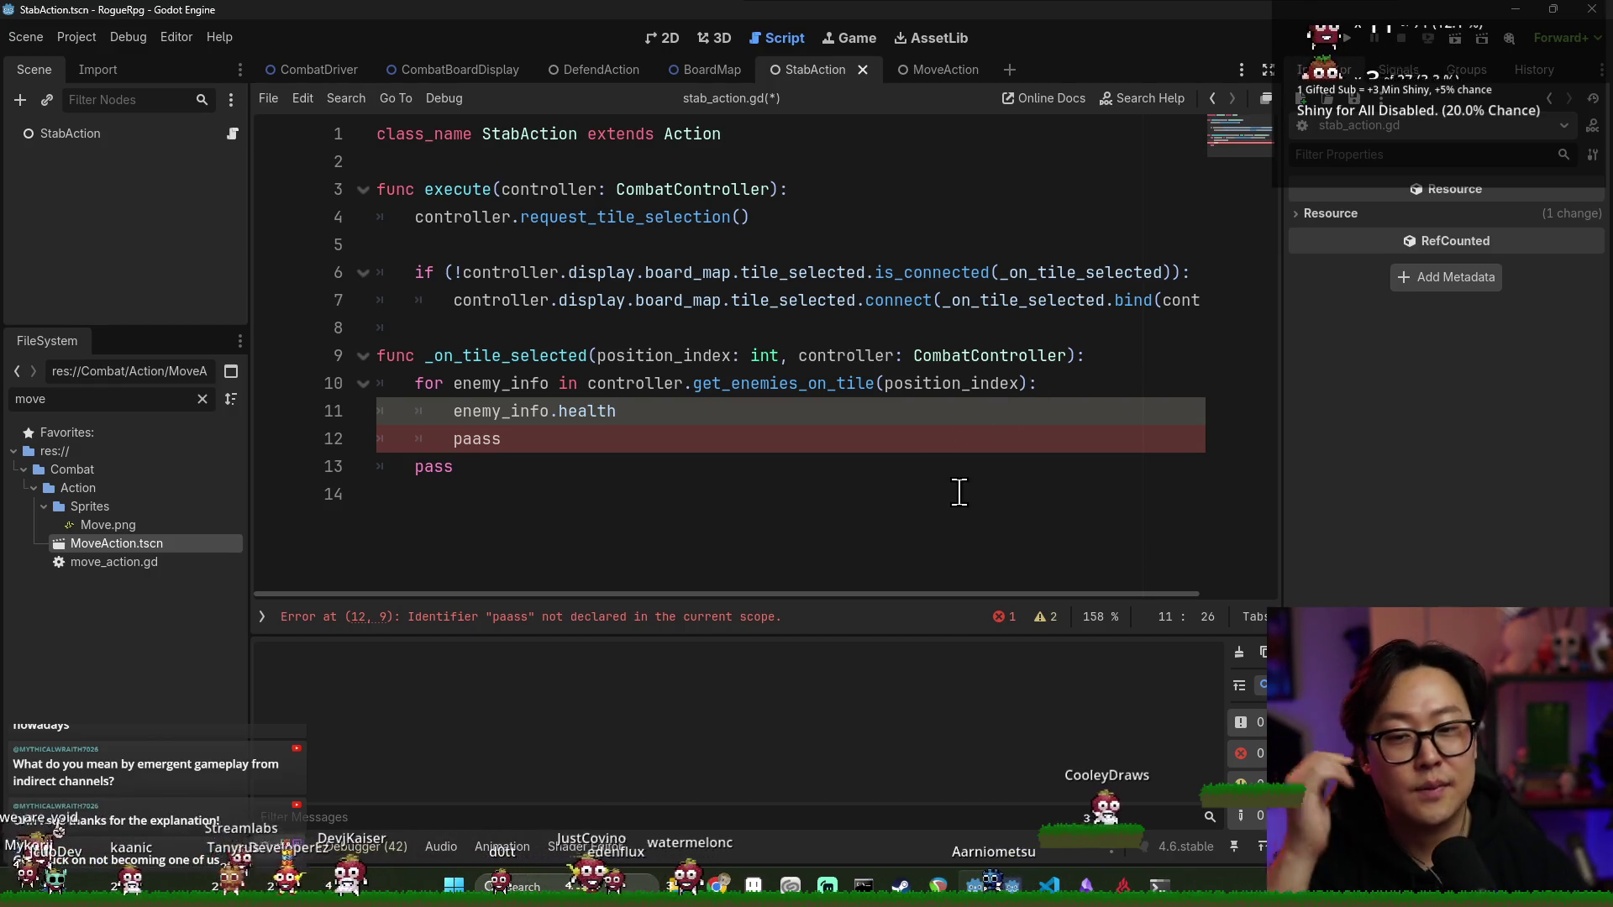
# Replace enemy_info.health in the loop body with a 'controller.' reference
pyautogui.doubleClick(588, 411)
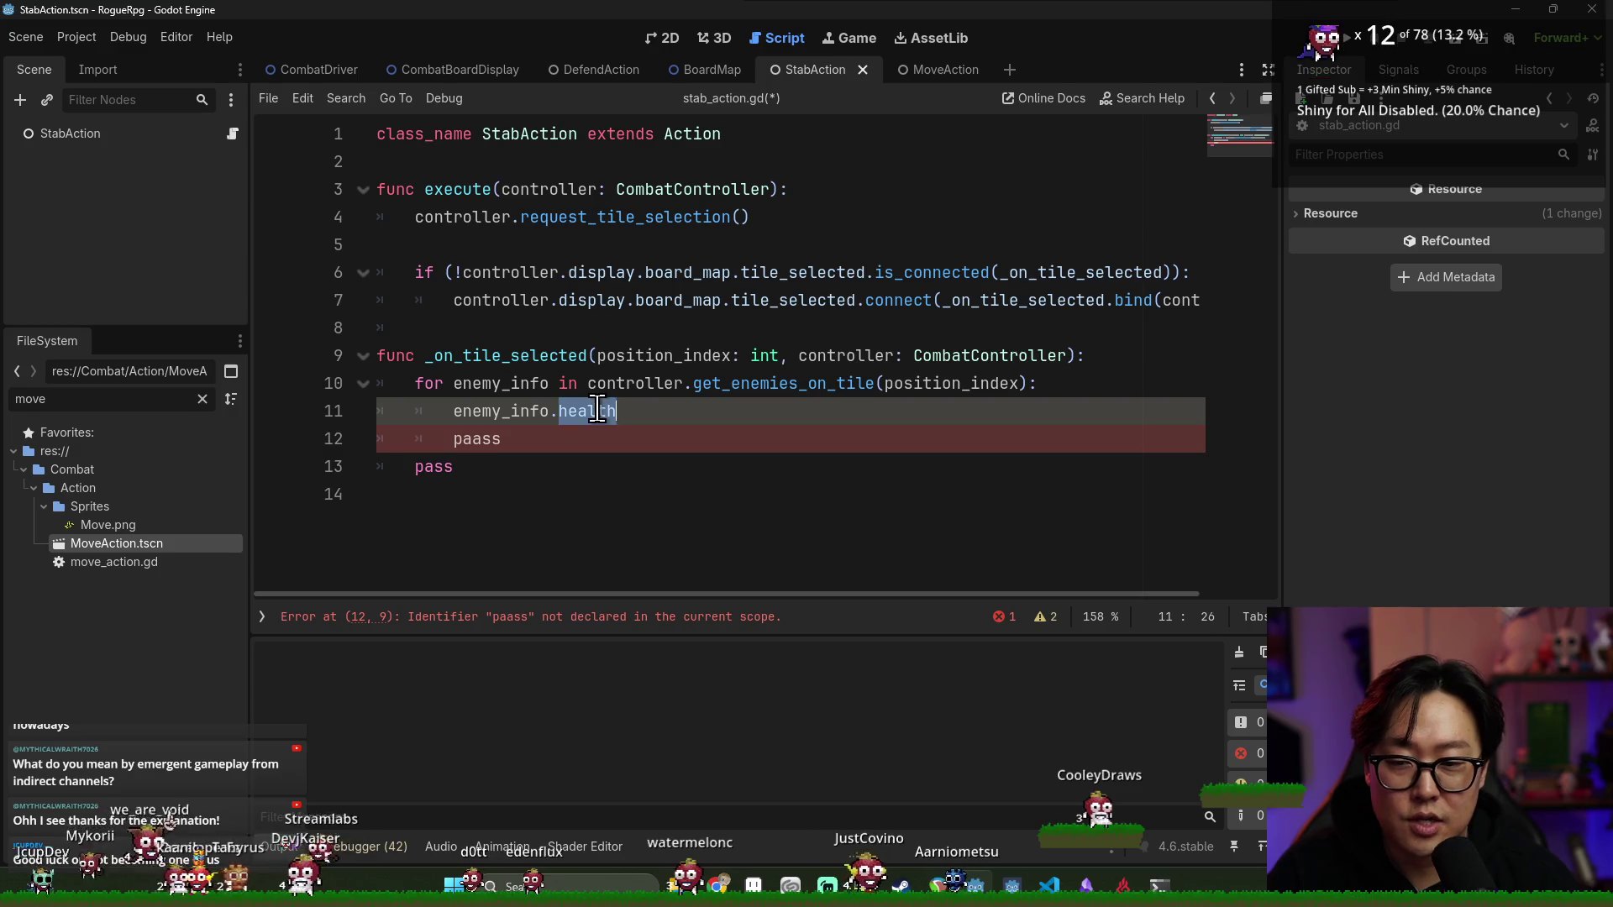
pyautogui.doubleClick(836, 355)
pyautogui.hotkey('ctrl', 'c')
pyautogui.moveTo(453, 411); pyautogui.dragTo(618, 411)
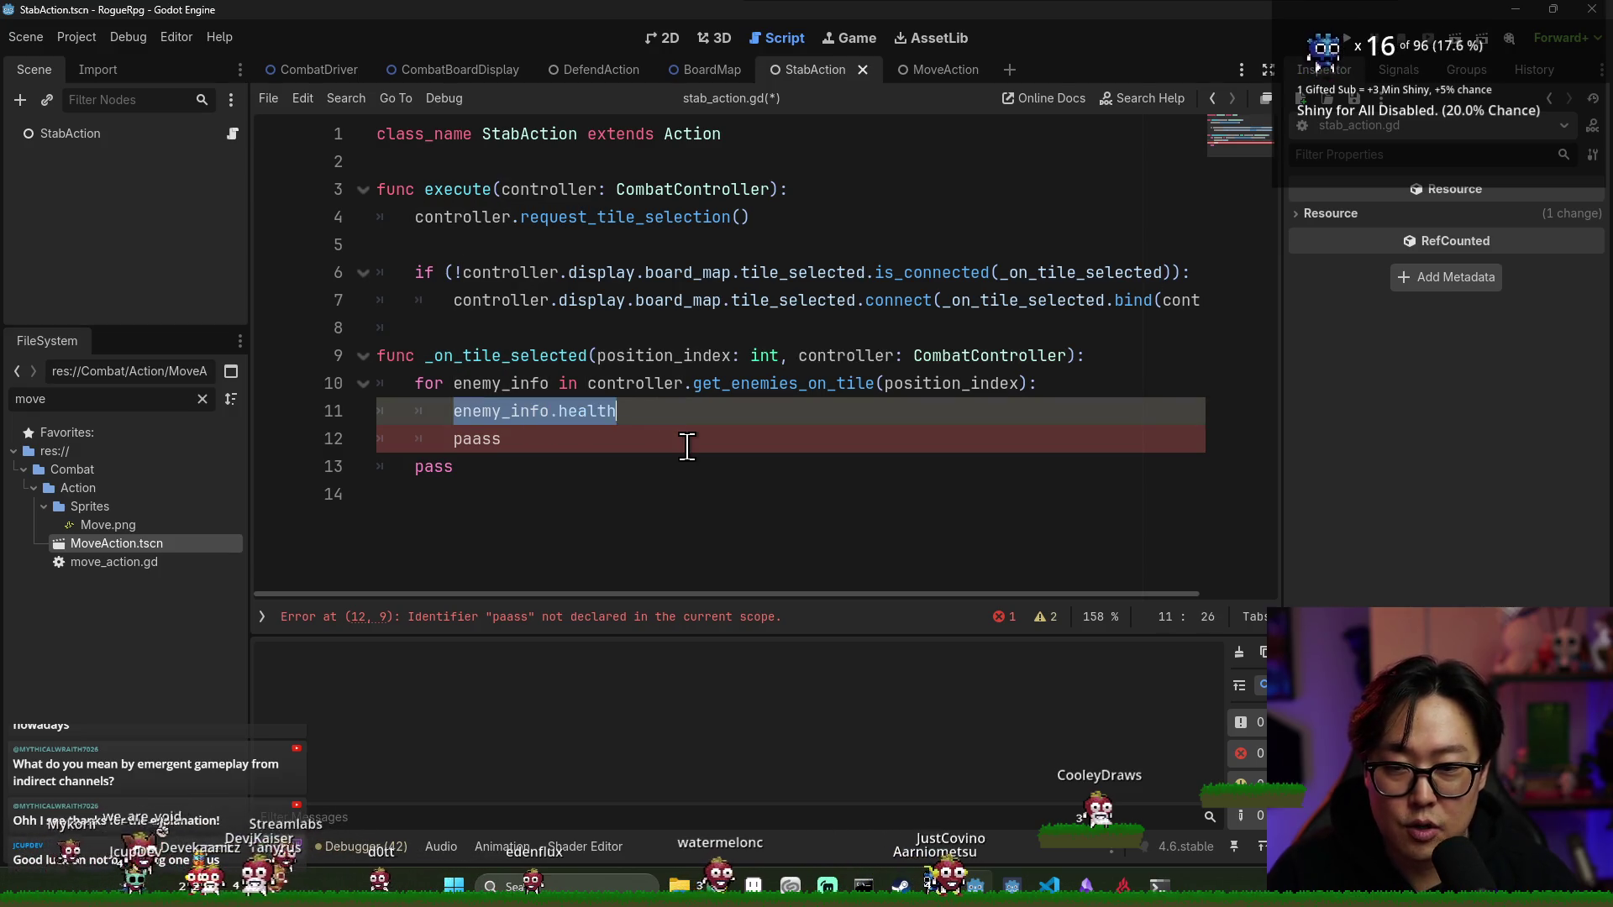
pyautogui.hotkey('ctrl', 'v')
pyautogui.write('.')
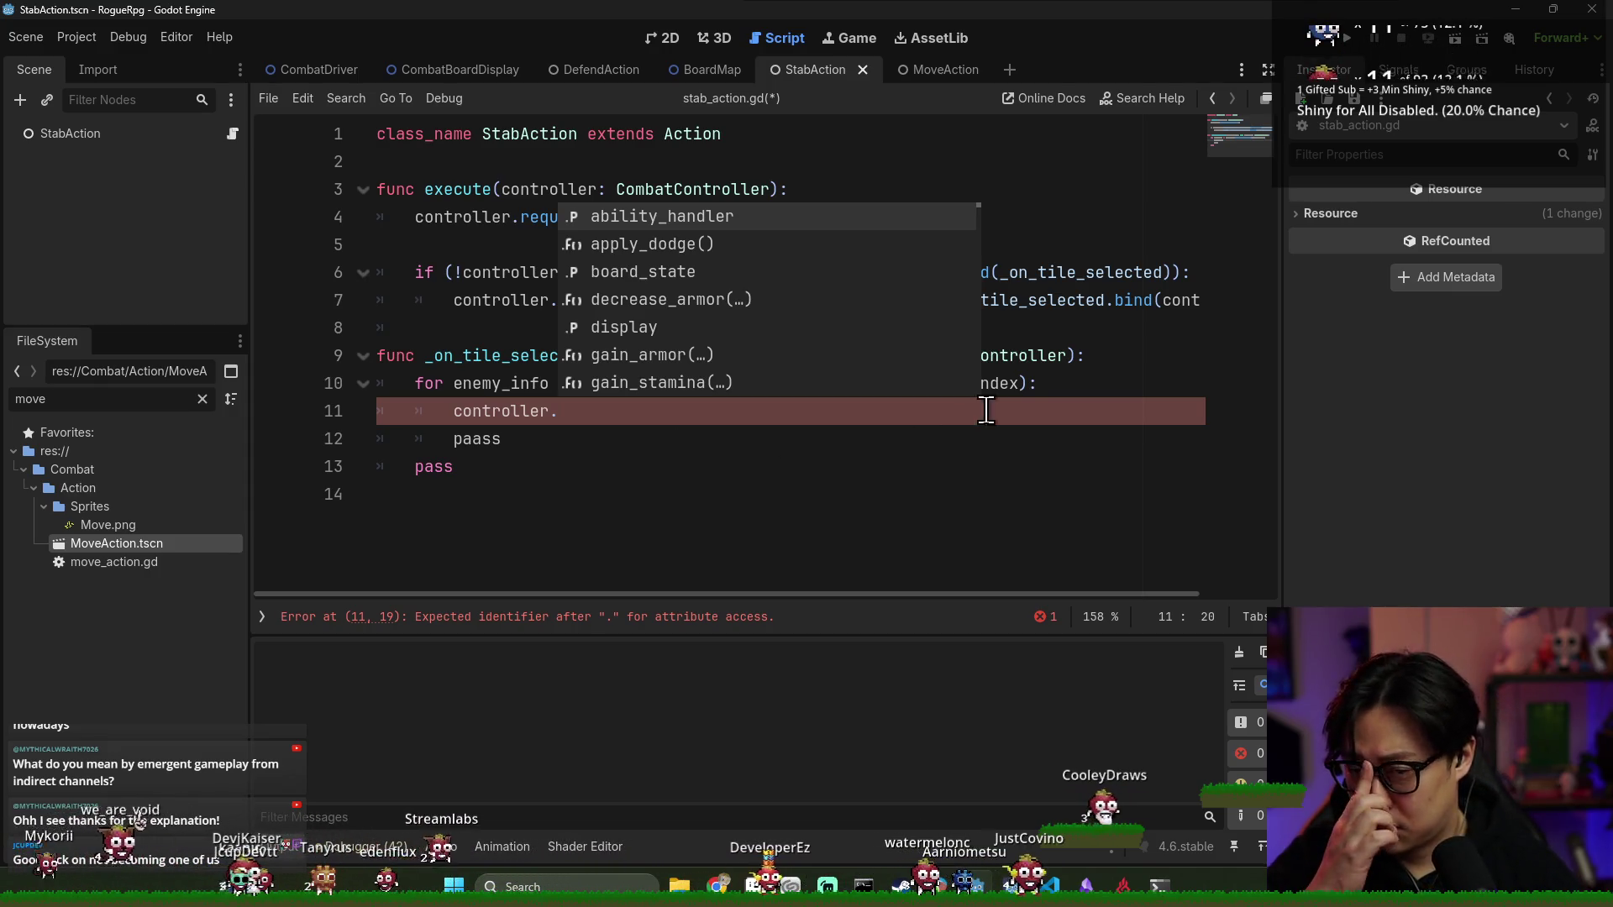
# Insert controller.apply_effect_on_tile(position_index, "stab") at the top of the handler and save
pyautogui.click(1091, 357)
pyautogui.press('Return')
pyautogui.doubleClick(889, 356)
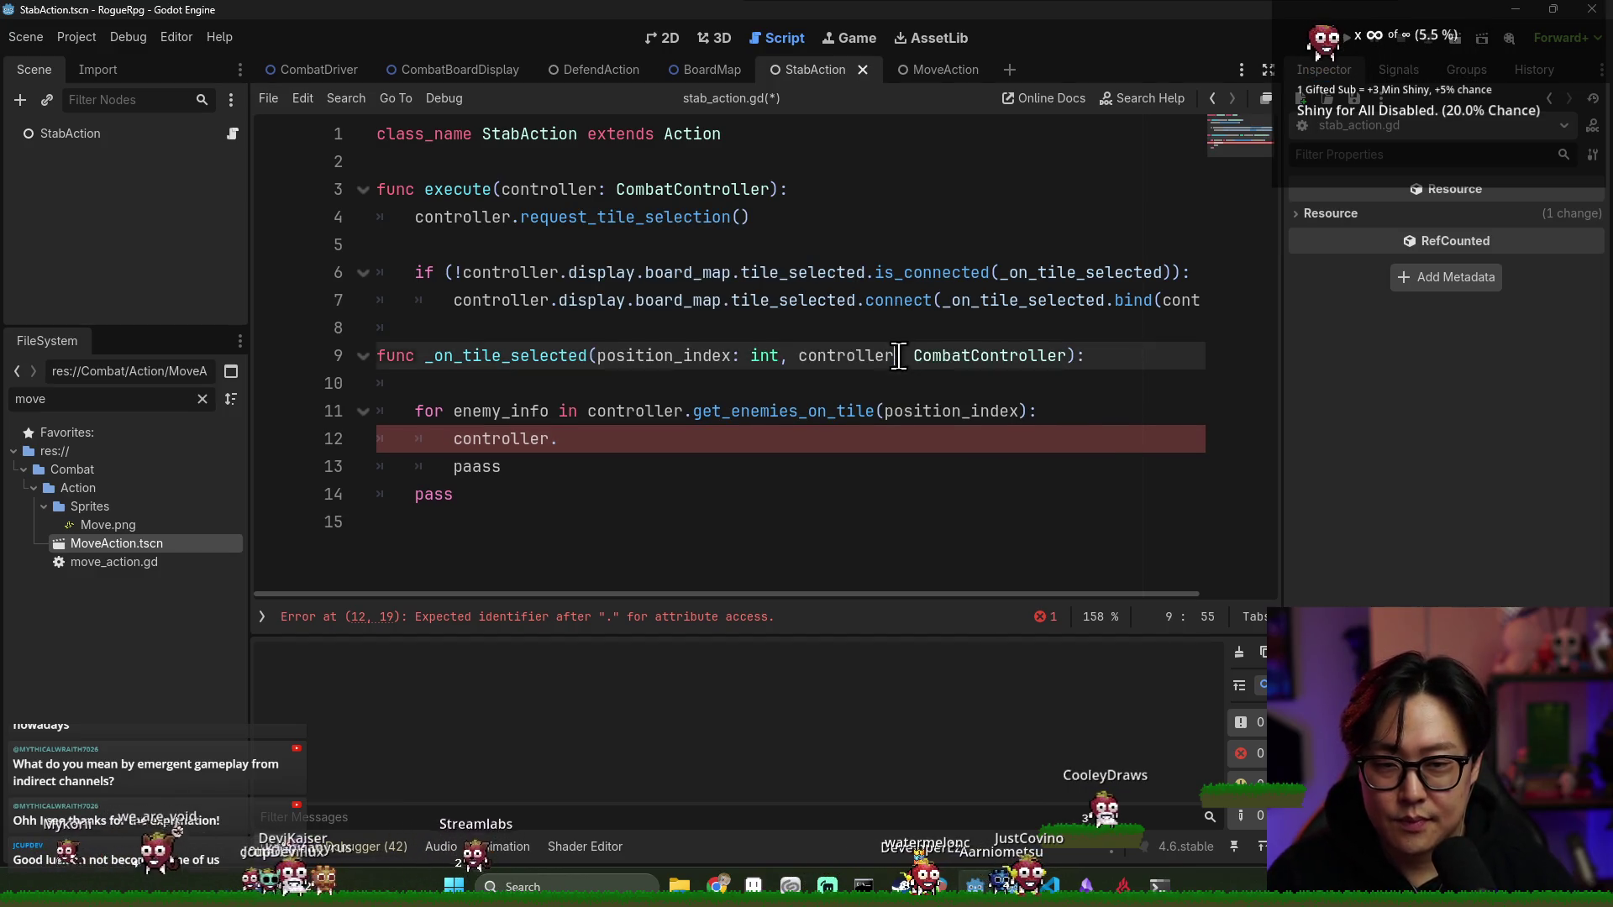
pyautogui.hotkey('ctrl', 'c')
pyautogui.click(827, 383)
pyautogui.hotkey('ctrl', 'v')
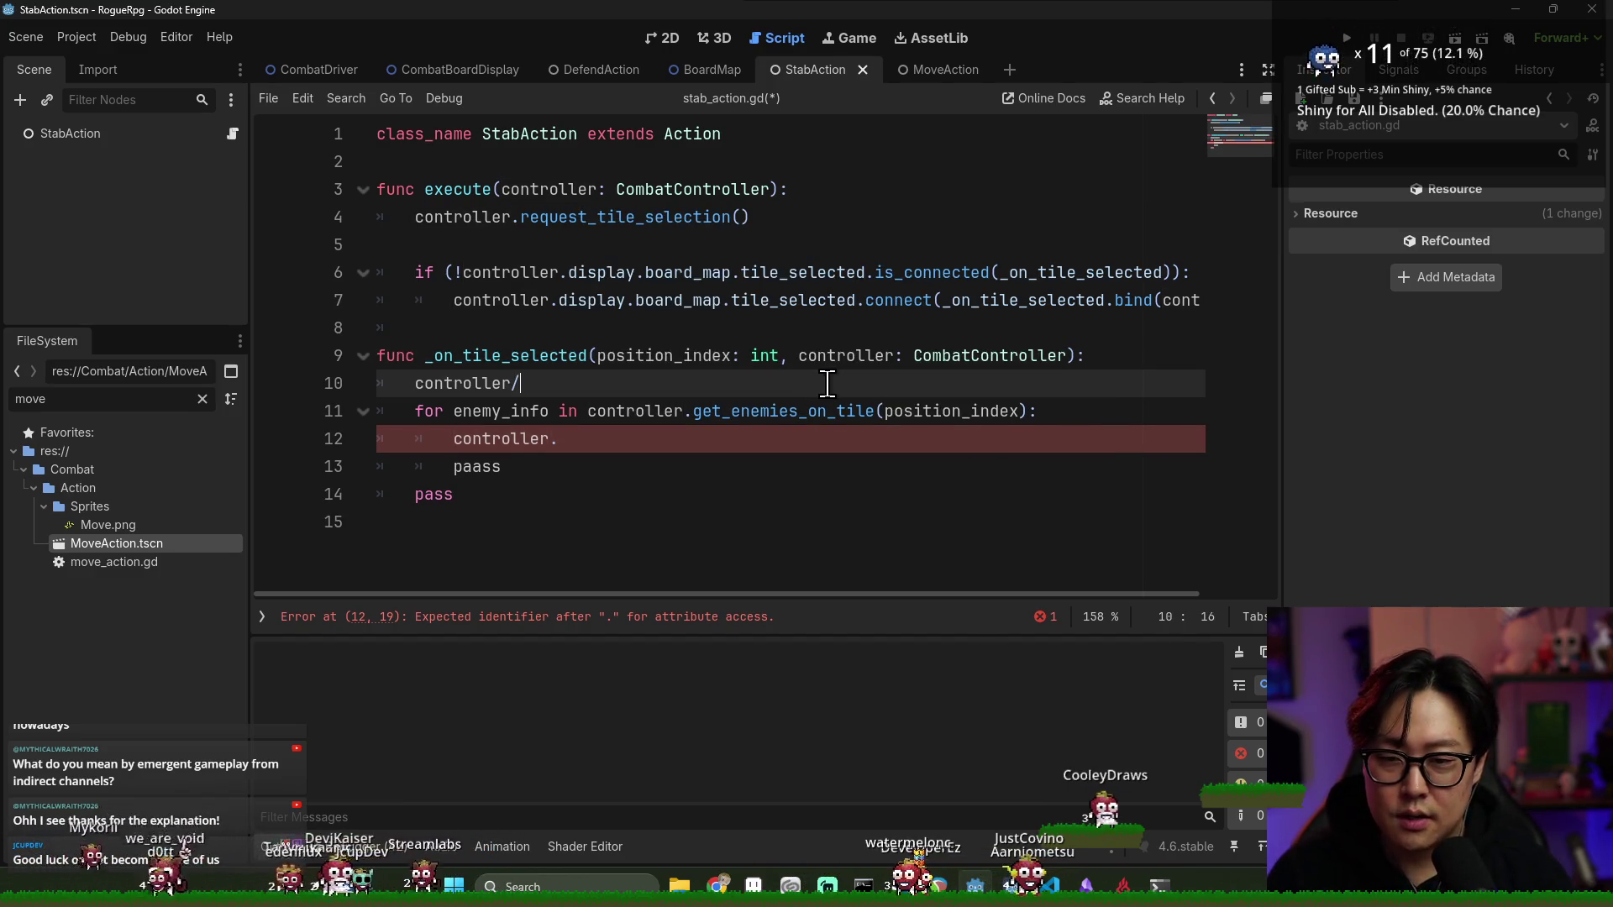
pyautogui.press('BackSpace')
pyautogui.write('.')
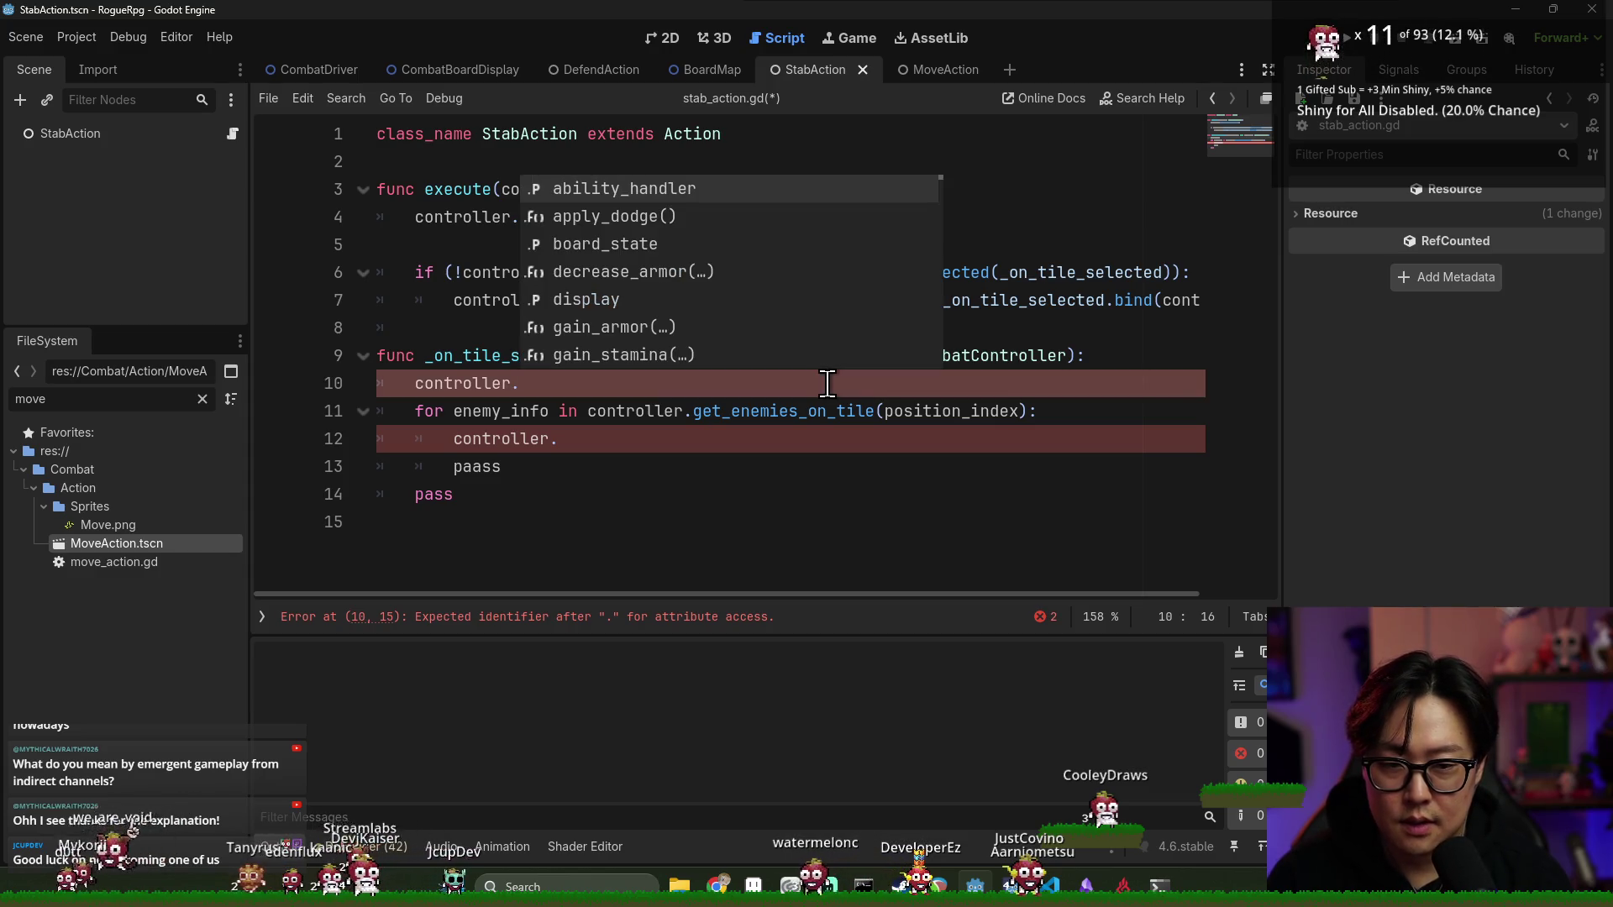
pyautogui.write('apply_eff')
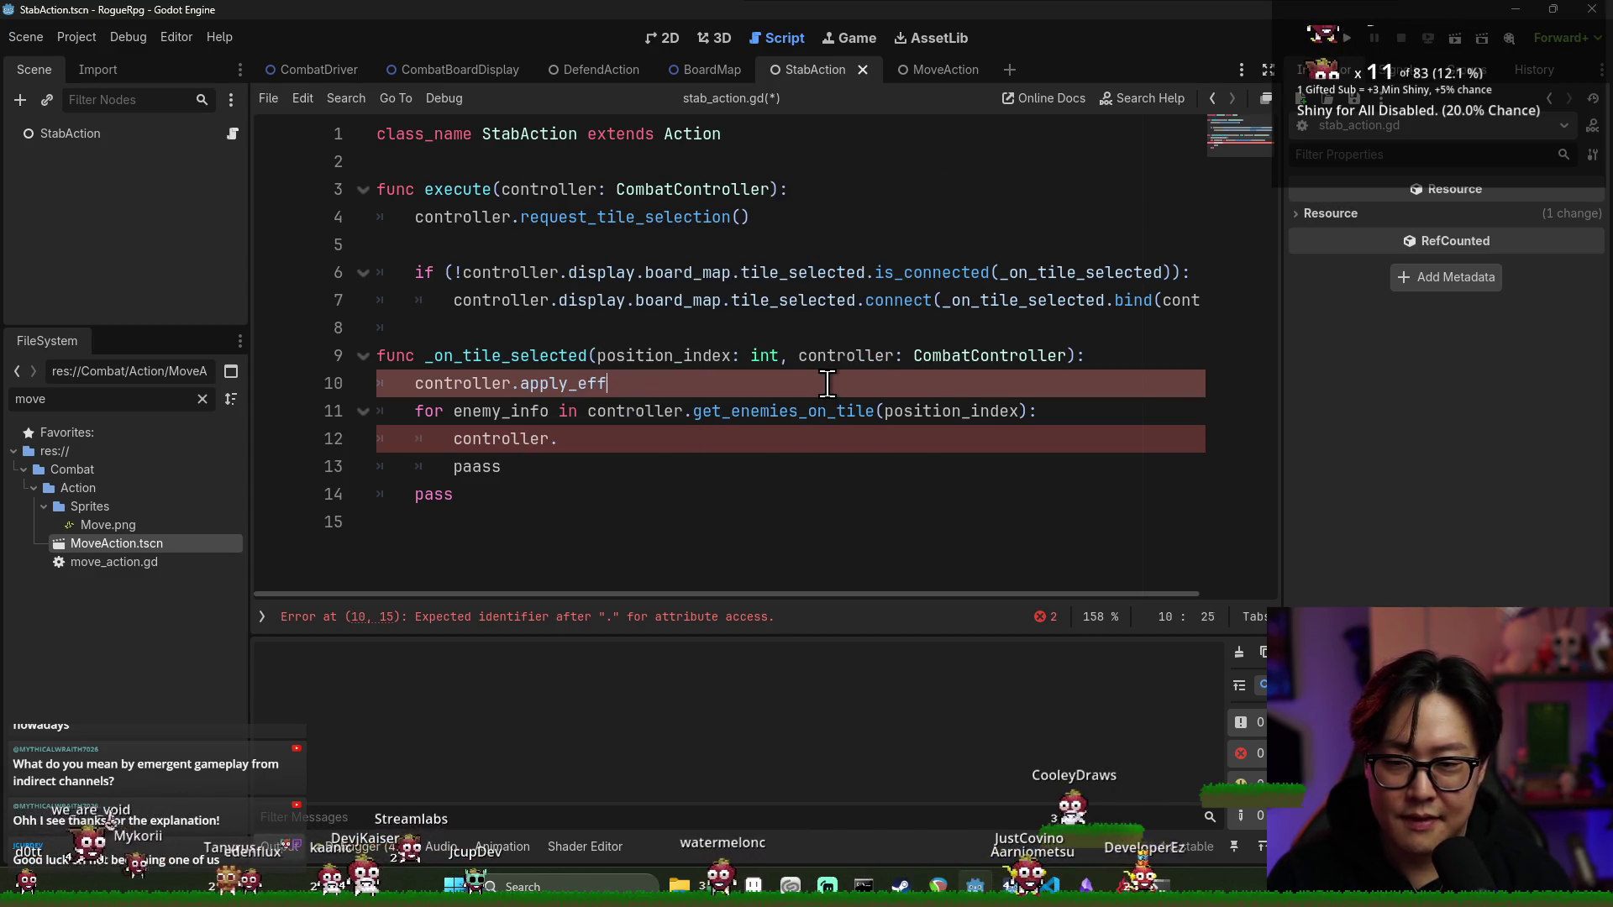
pyautogui.write('ect_on_tile(')
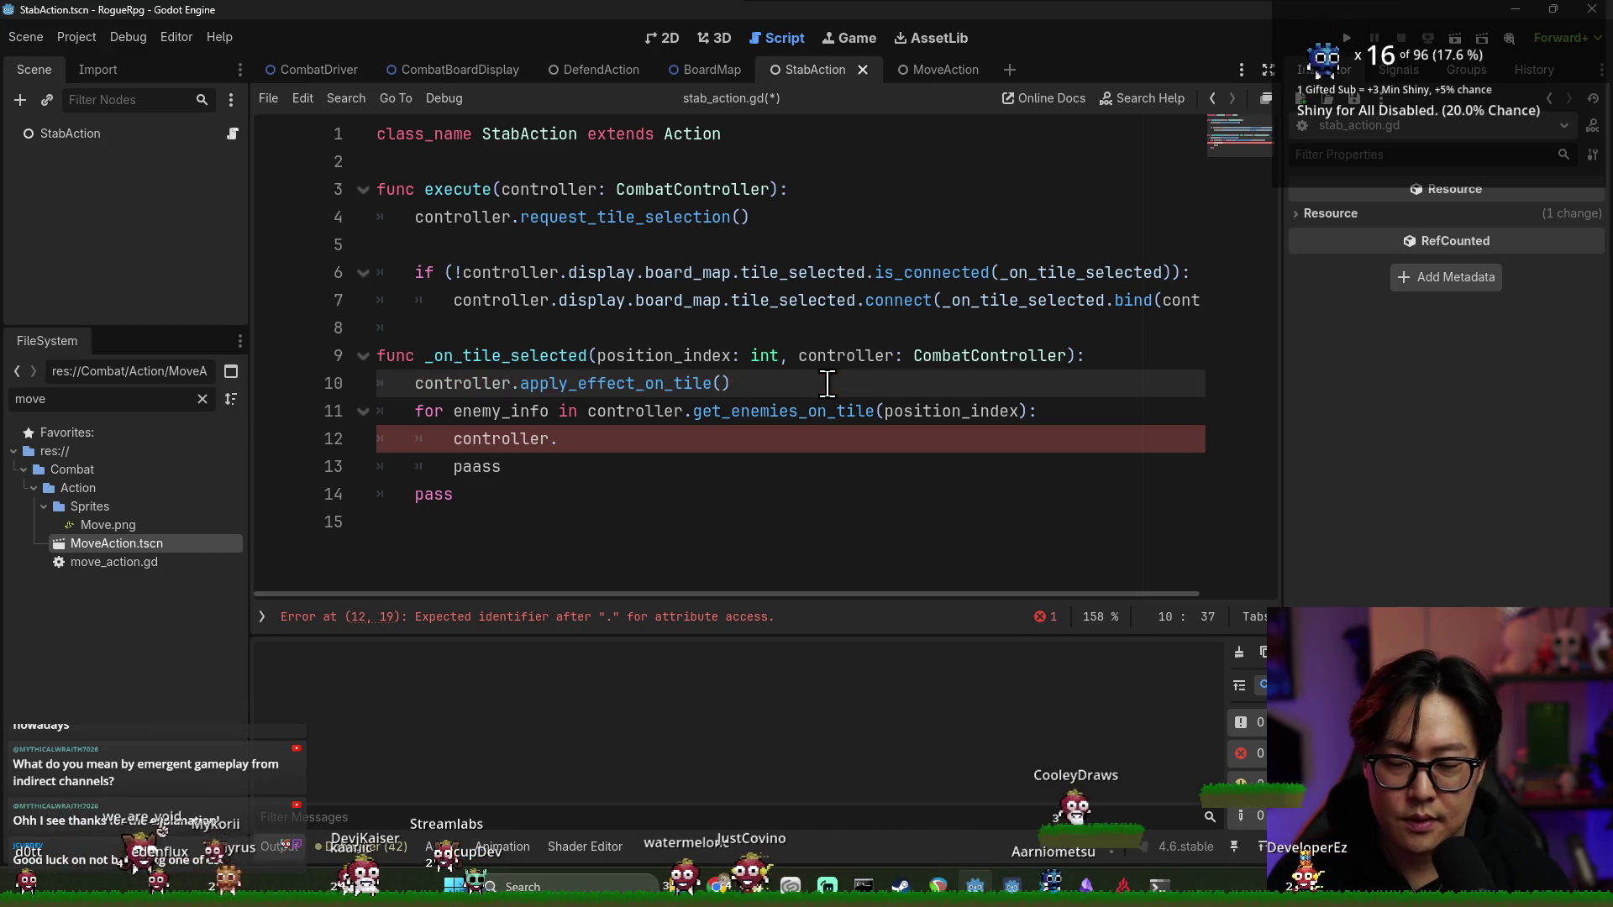
pyautogui.write('position_index: int')
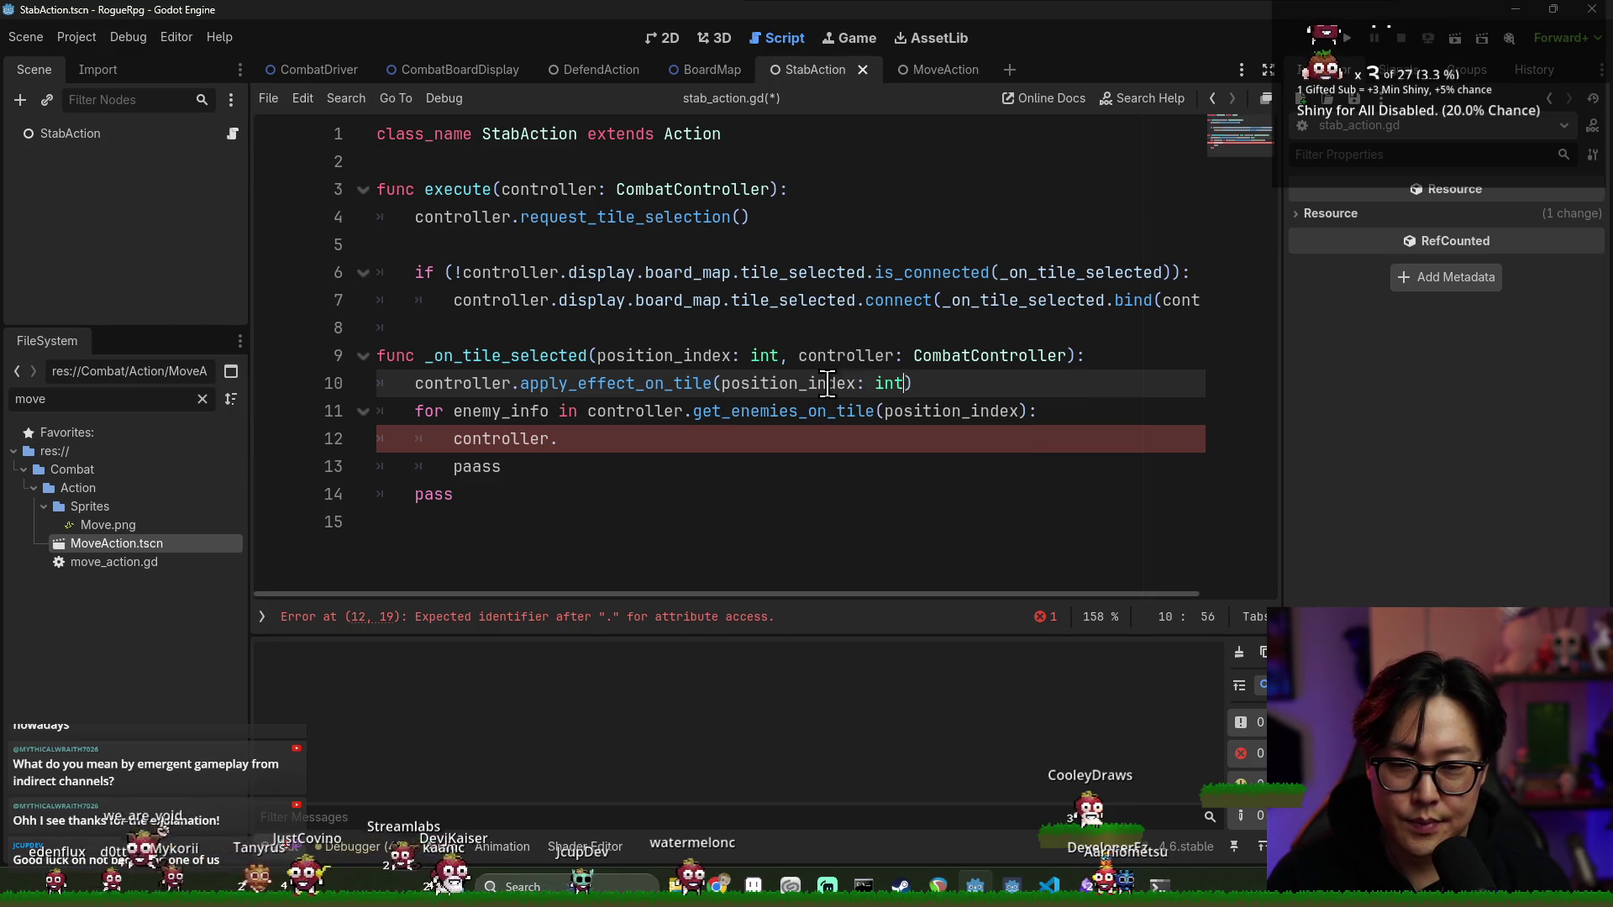
pyautogui.press('BackSpace')
pyautogui.press('BackSpace')
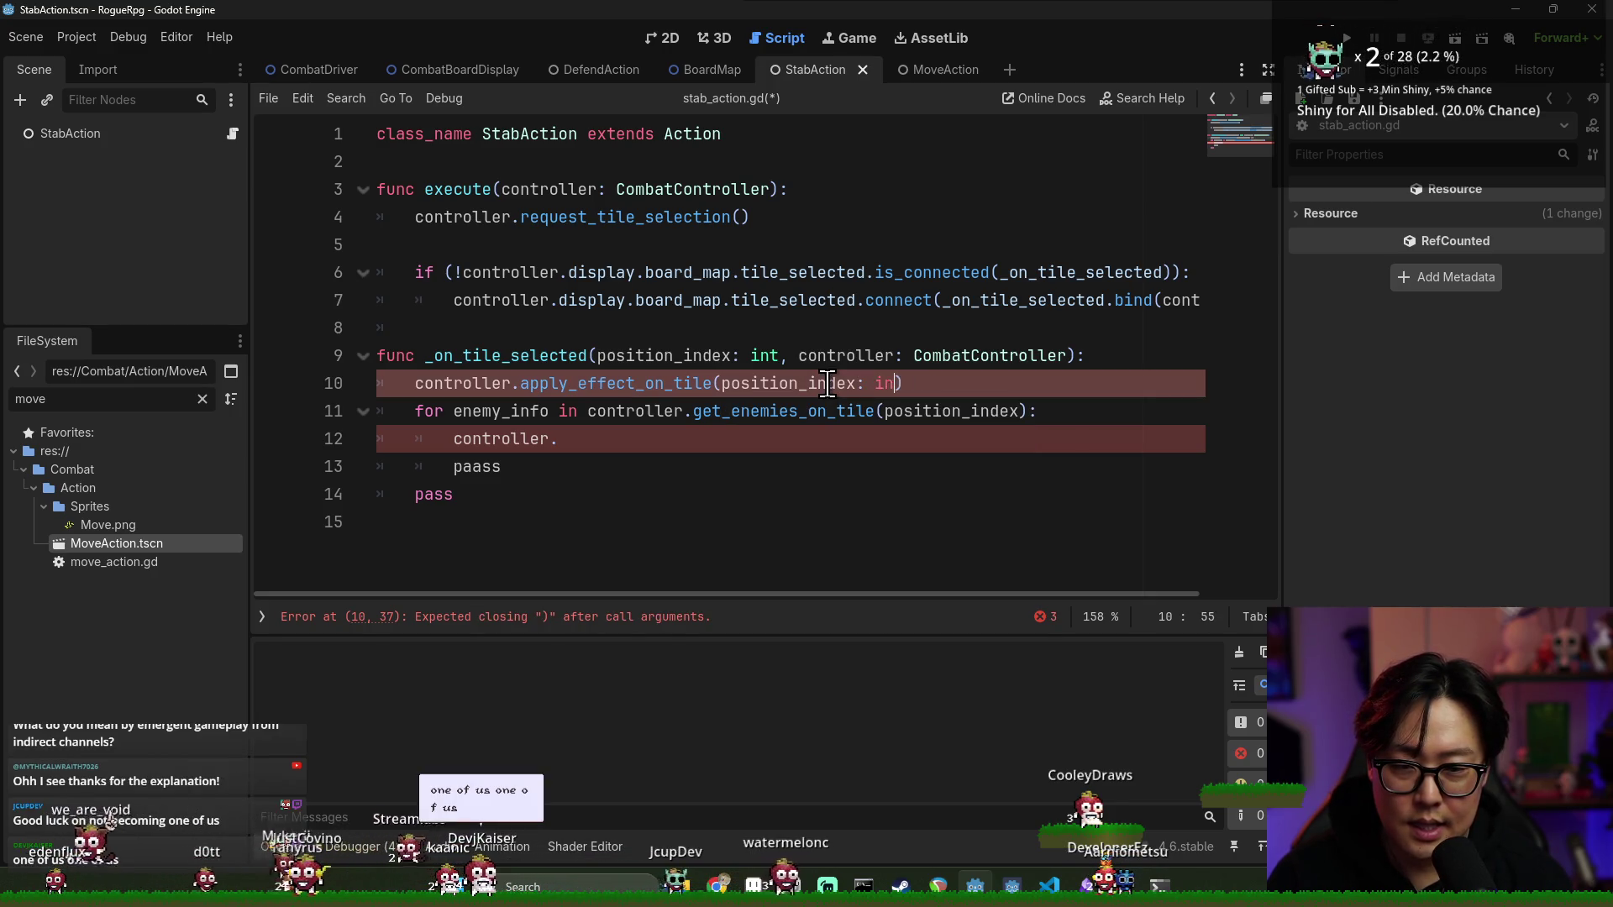
pyautogui.write(', ')
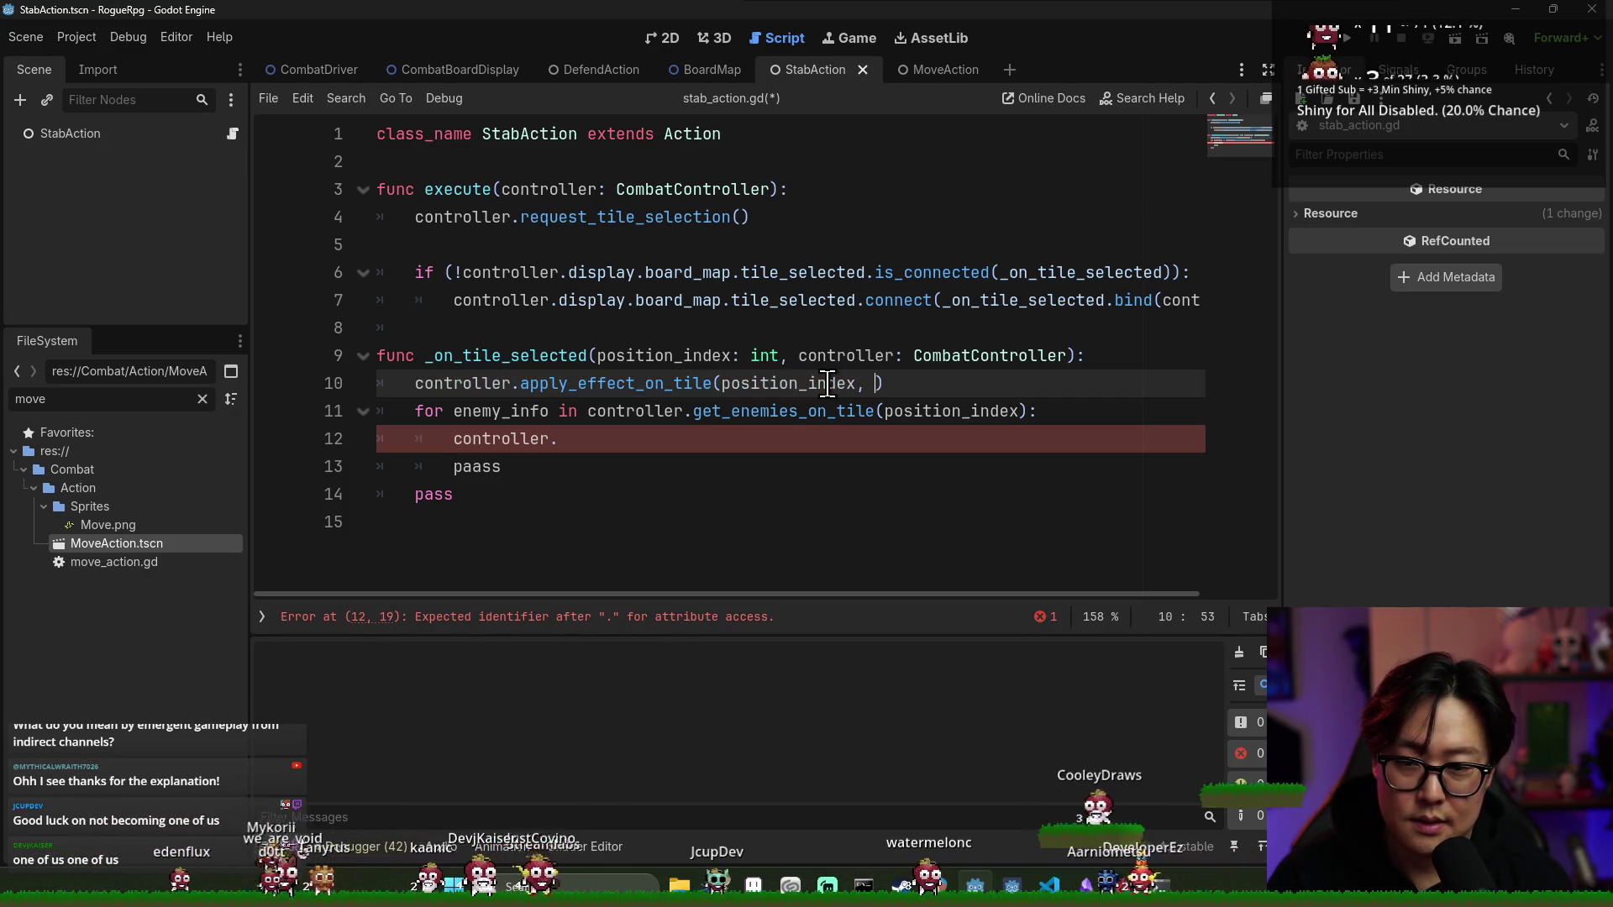
pyautogui.write('"stab')
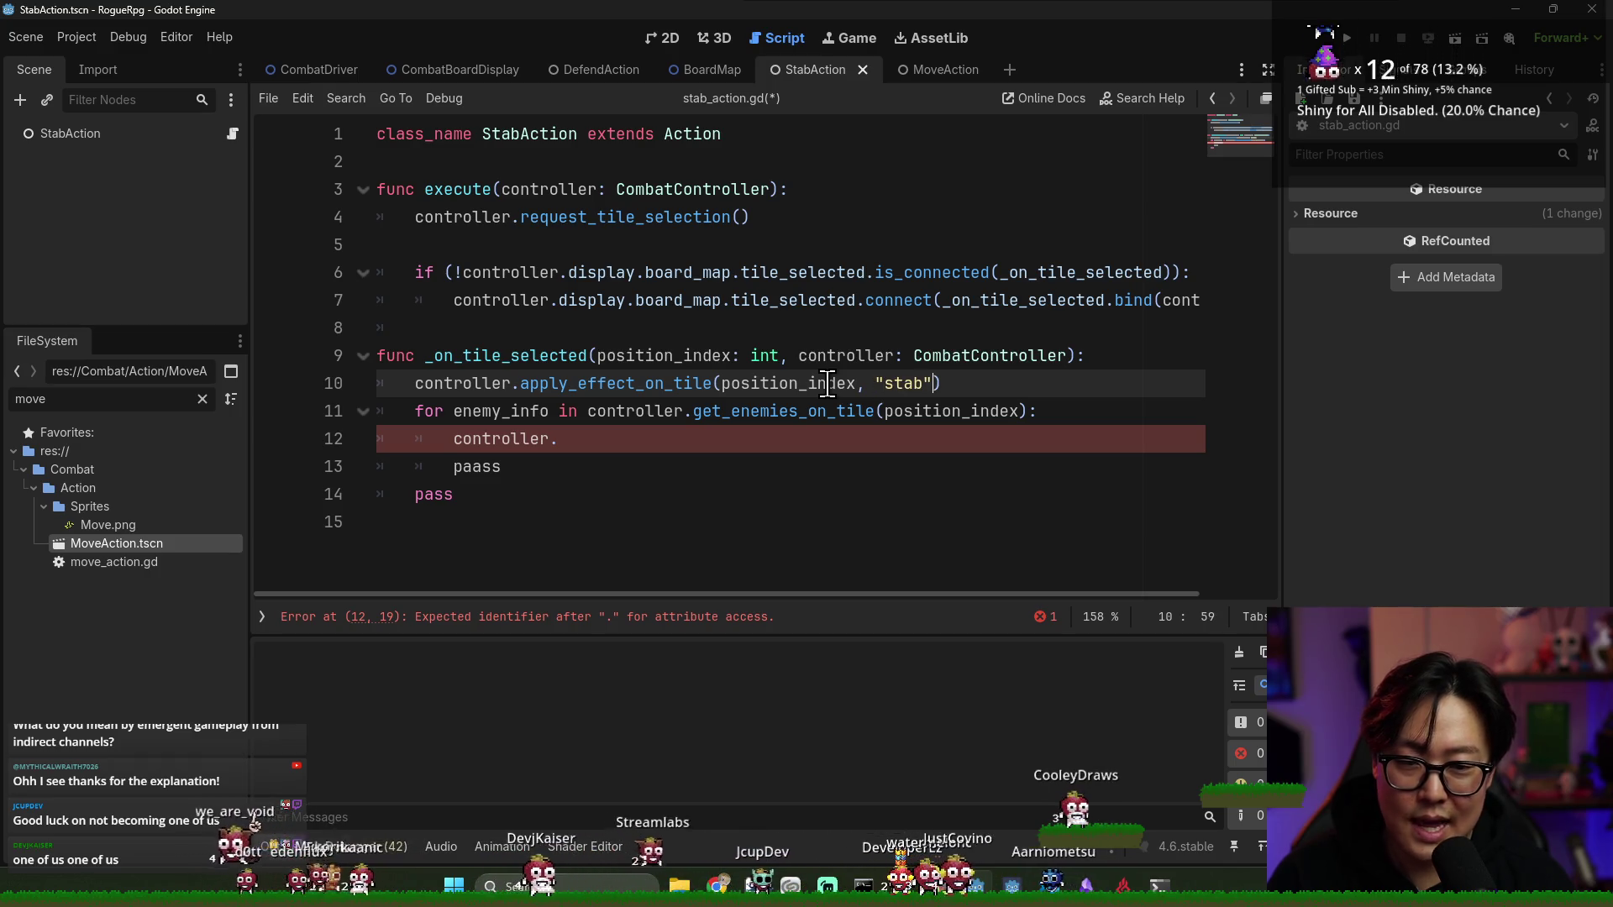
pyautogui.press('Return')
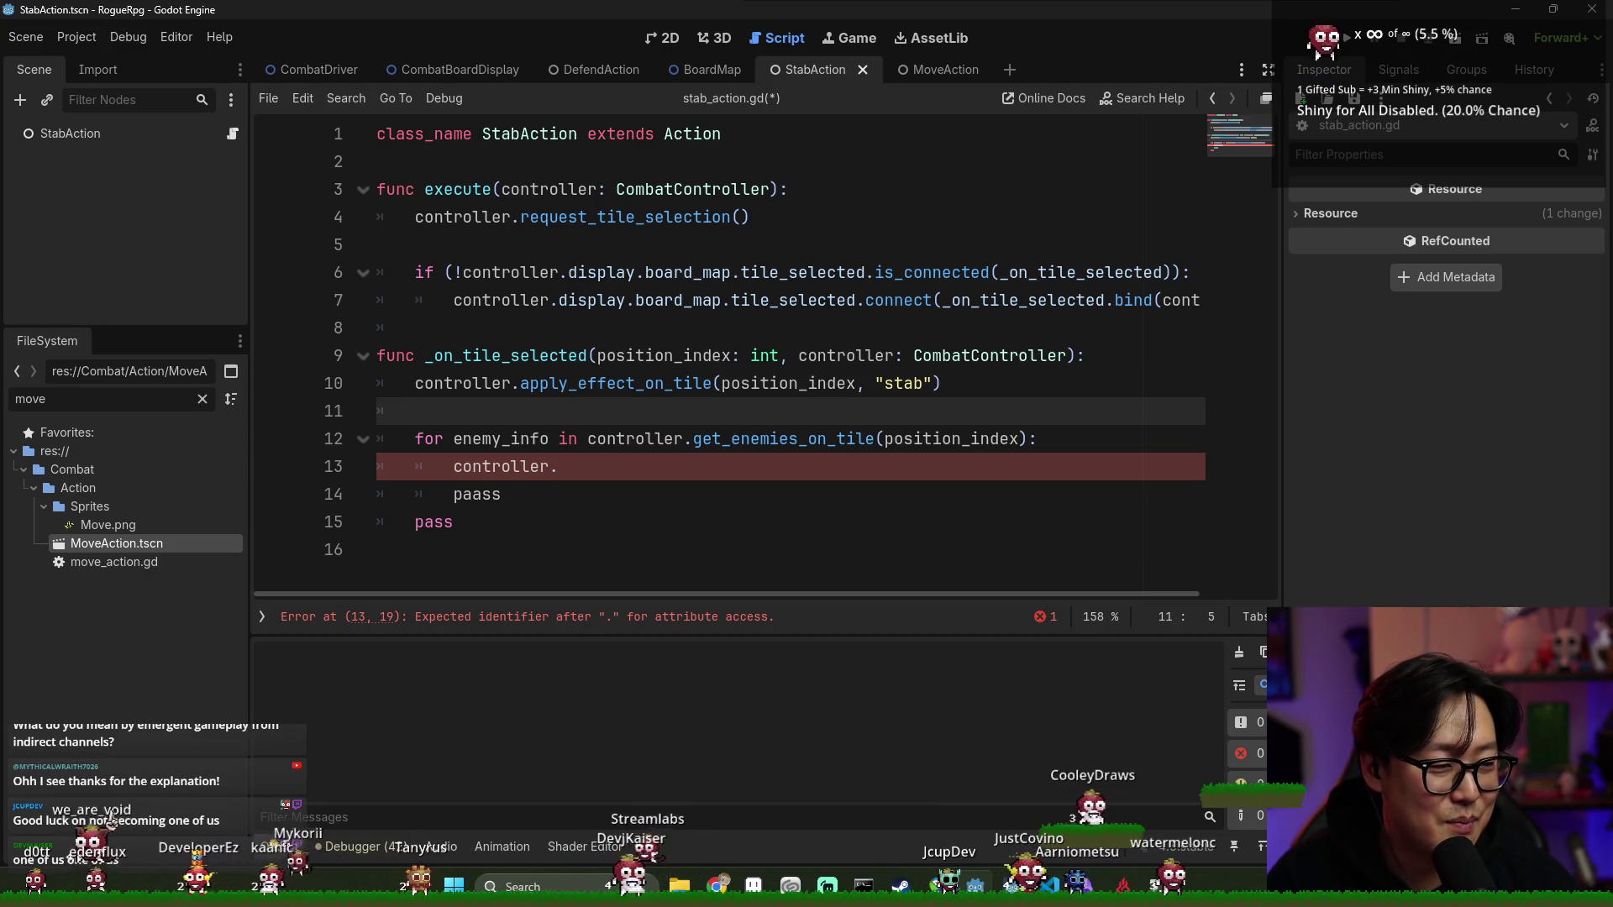
pyautogui.hotkey('ctrl', 's')
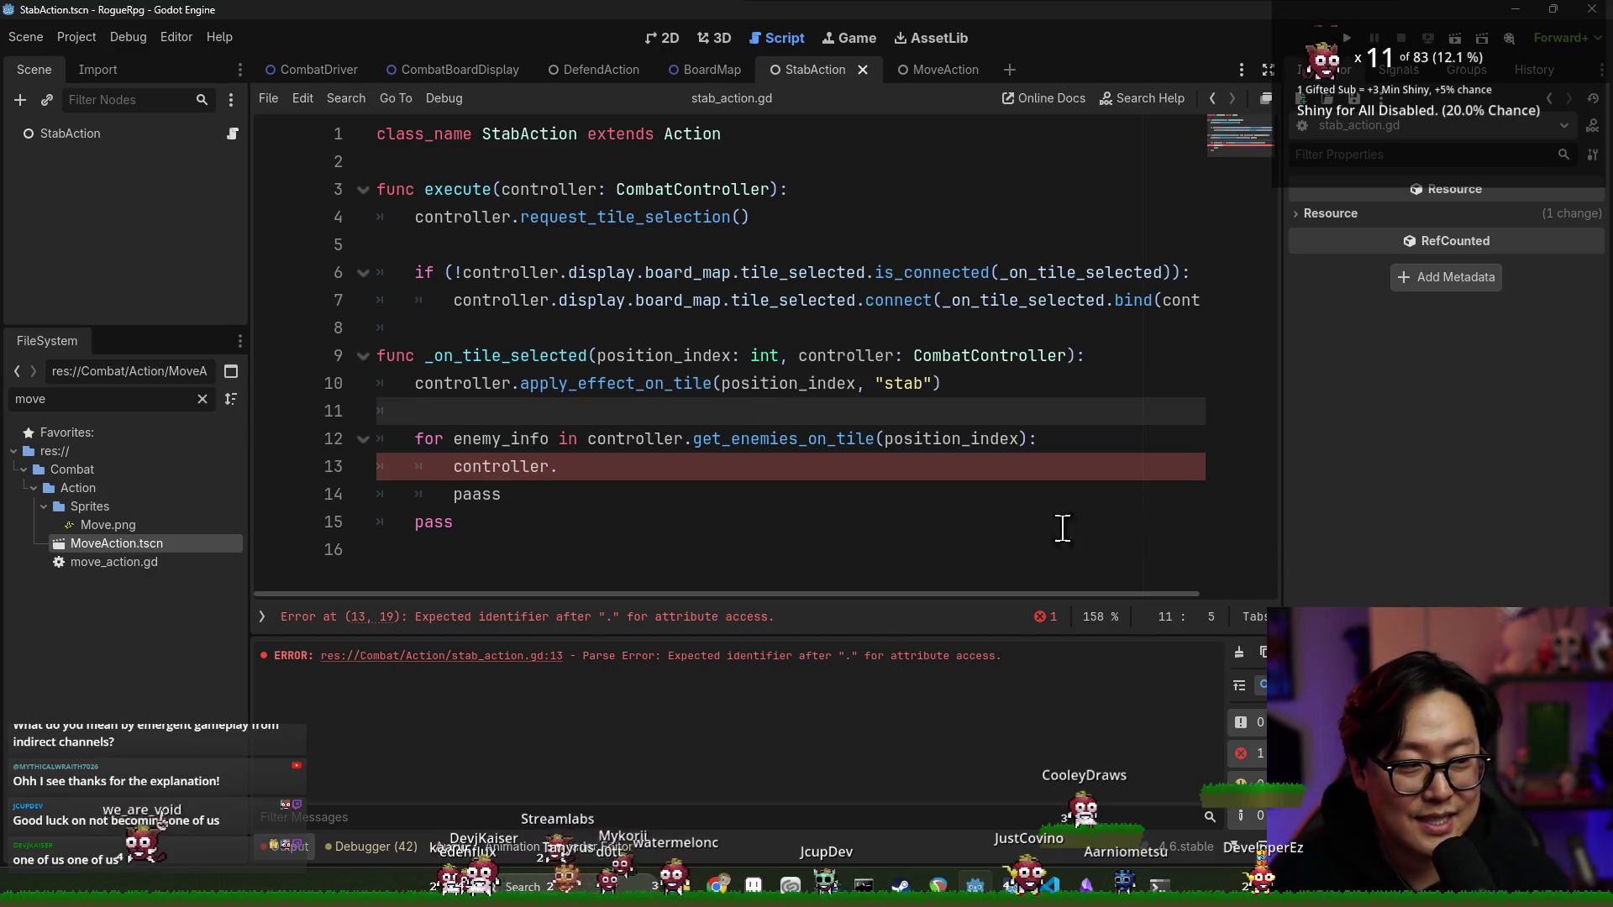
# List the controller's available members, clear the output log, and select the apply_effect_on_tile name
pyautogui.click(651, 467)
pyautogui.hotkey('ctrl', 'space')
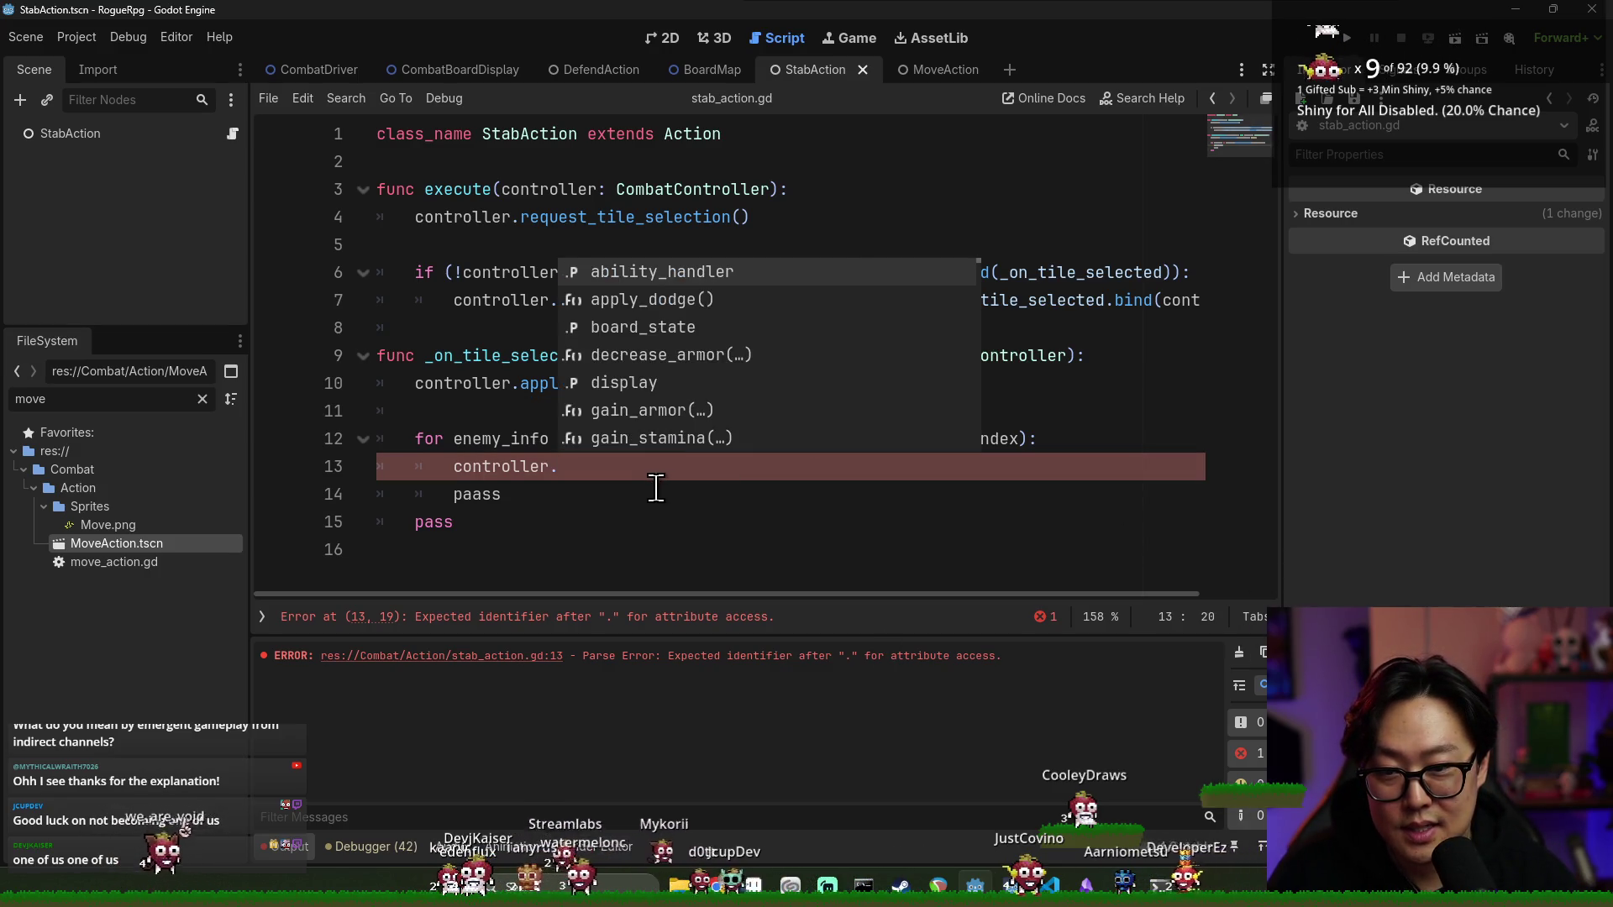
pyautogui.press('Escape')
pyautogui.click(1238, 653)
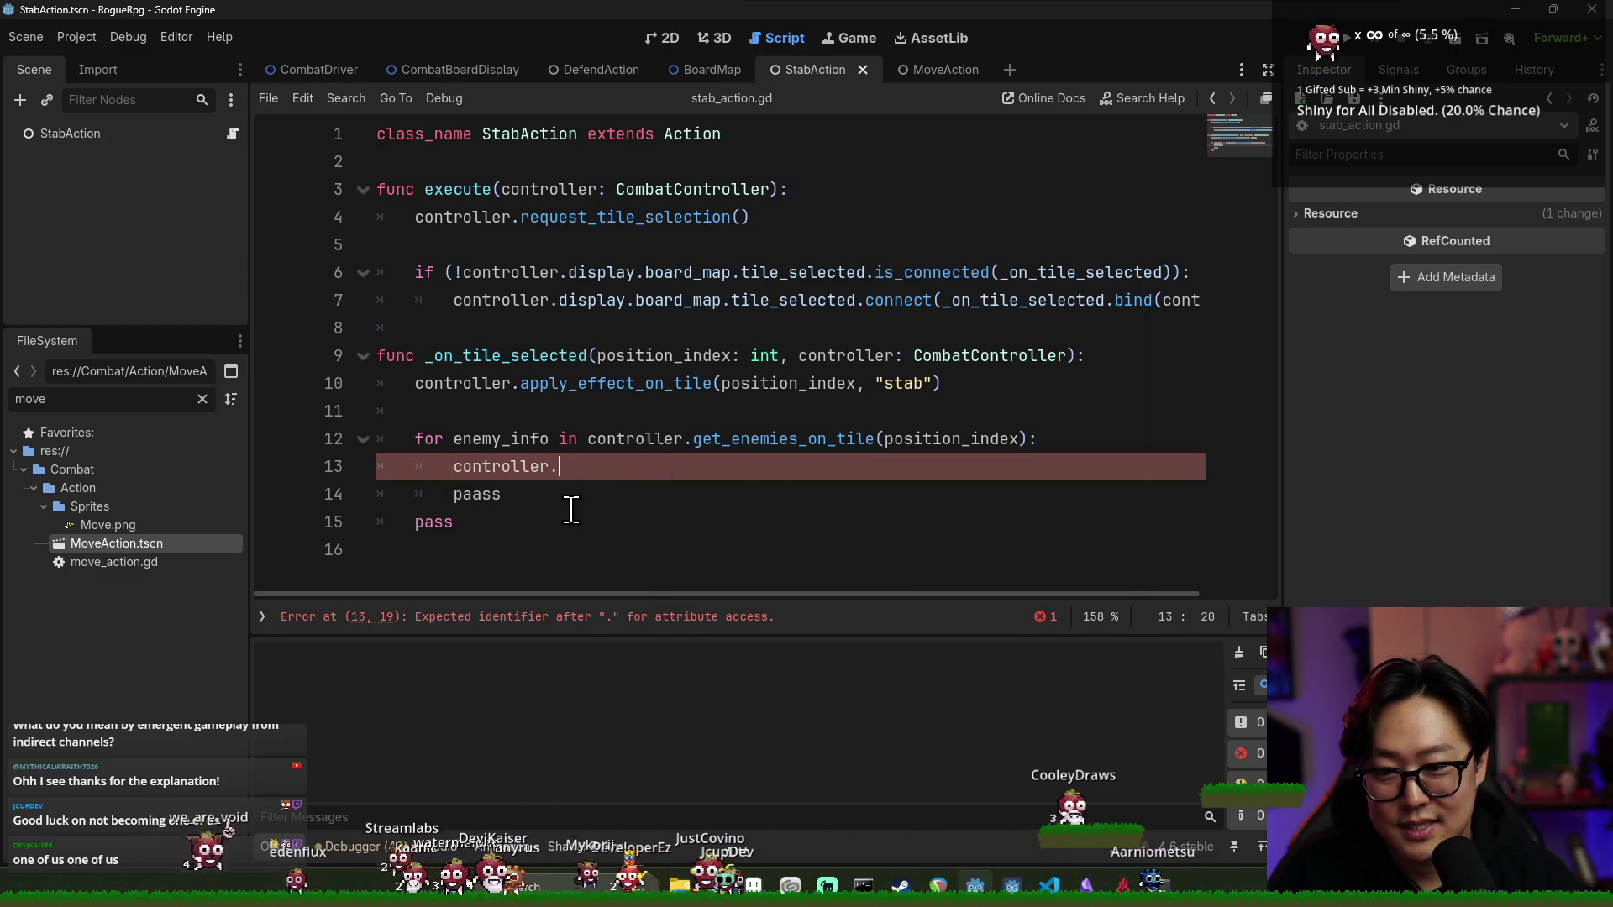
pyautogui.click(582, 383)
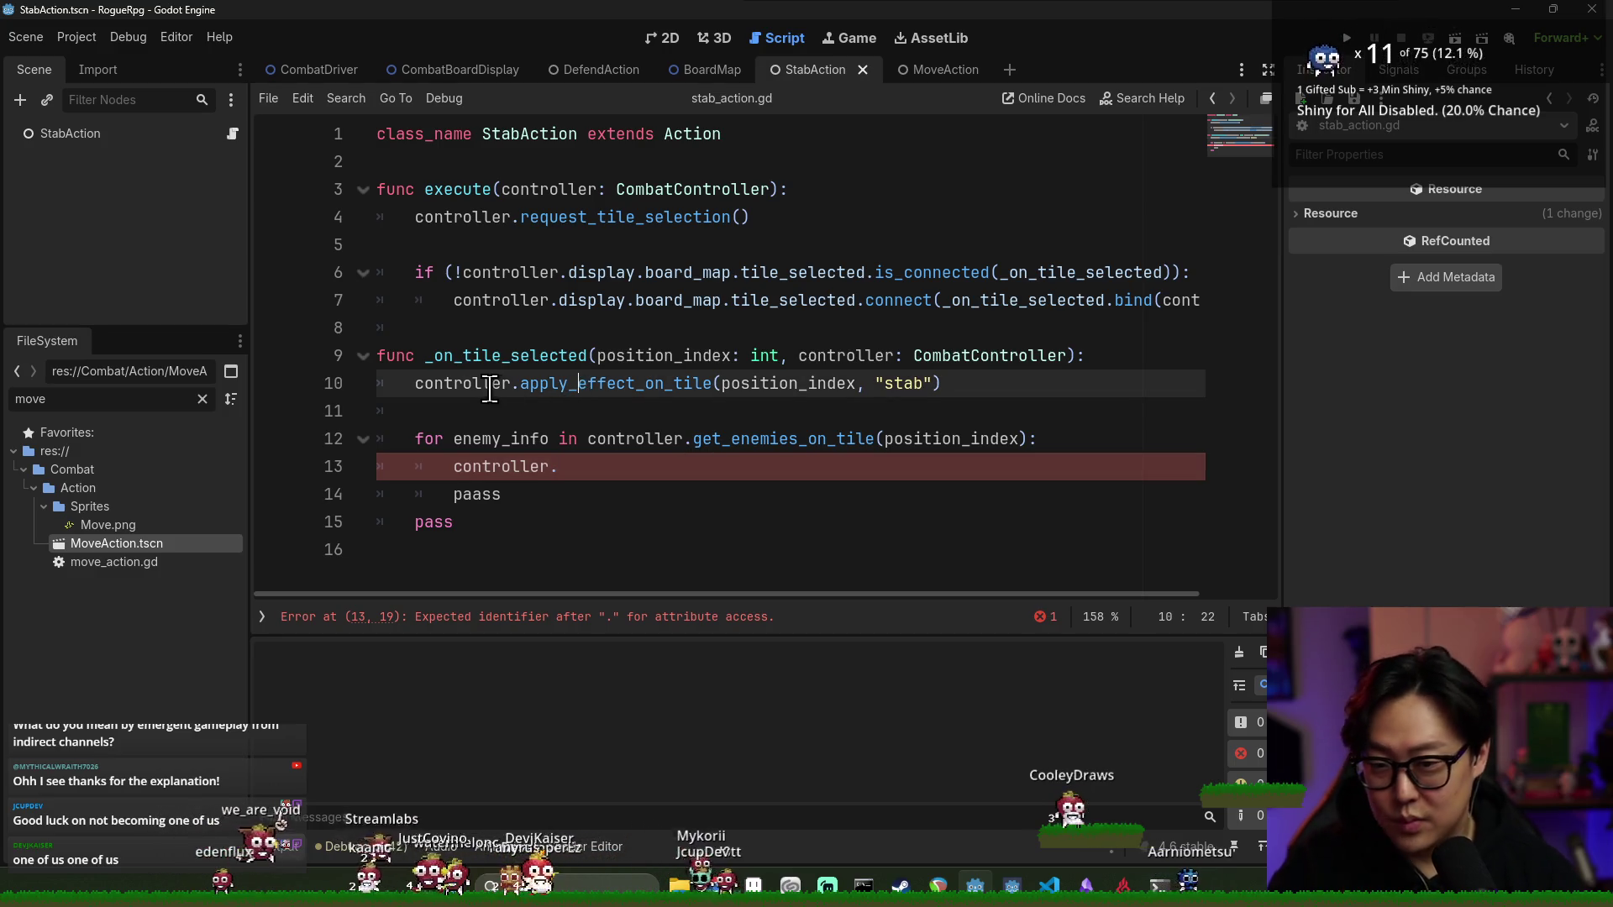
pyautogui.doubleClick(582, 383)
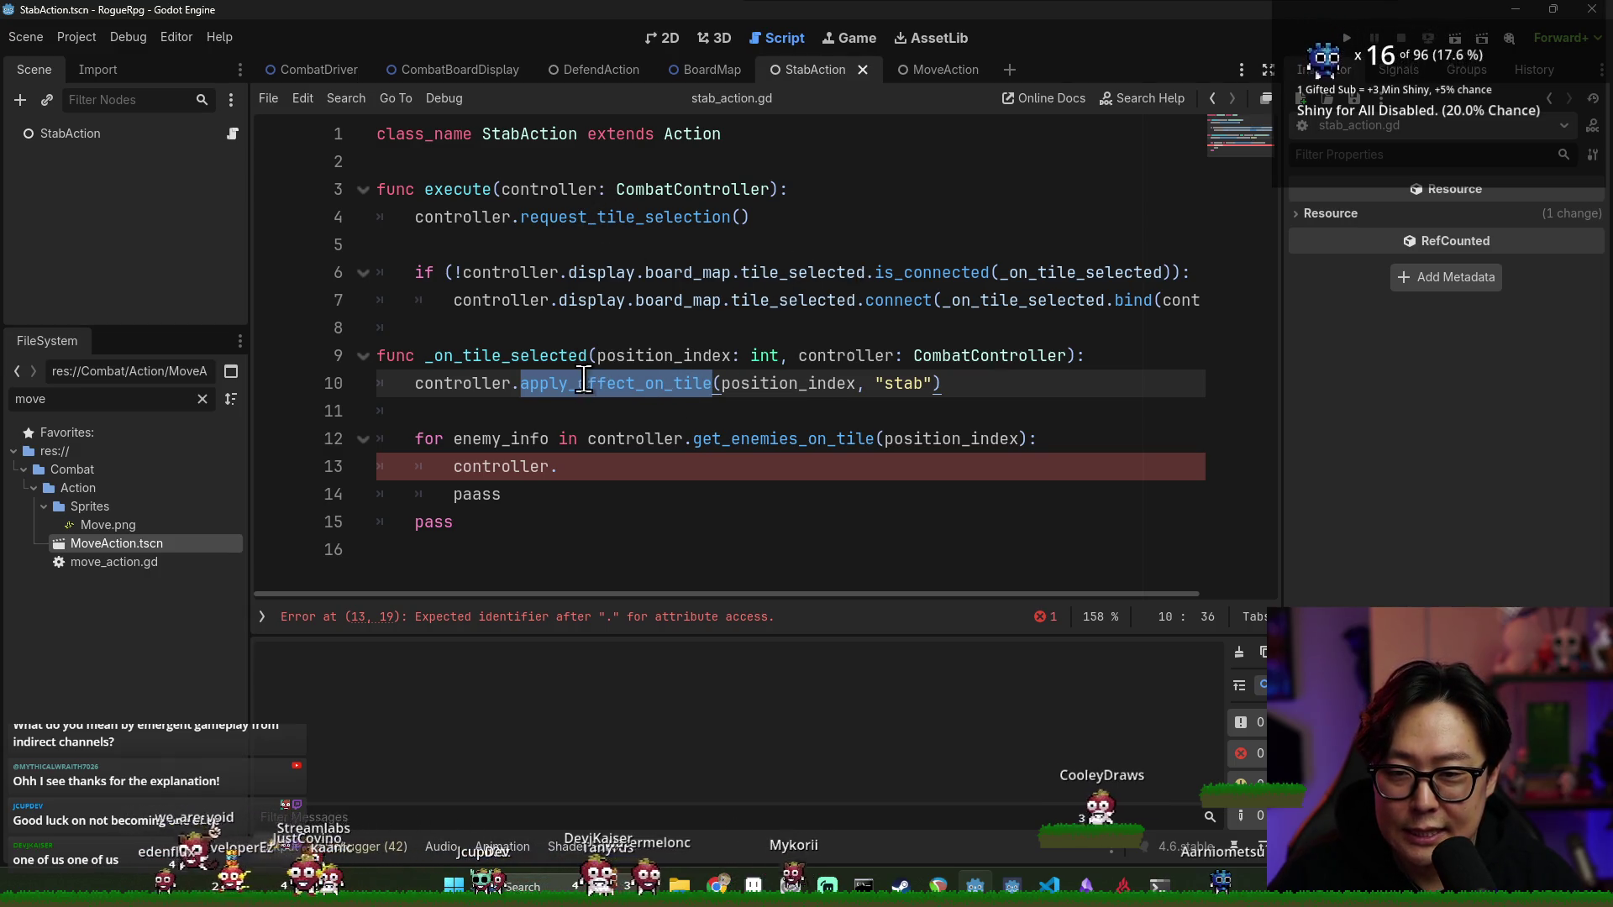
pyautogui.keyDown('ctrl'); pyautogui.click(965, 357); pyautogui.keyUp('ctrl')
# Insert a func apply_effect_on_tile(): header right after is_player_on_tile in combat_controller.gd
pyautogui.scroll(-9, 615, 408)
pyautogui.scroll(6, 615, 408)
pyautogui.scroll(1, 615, 408)
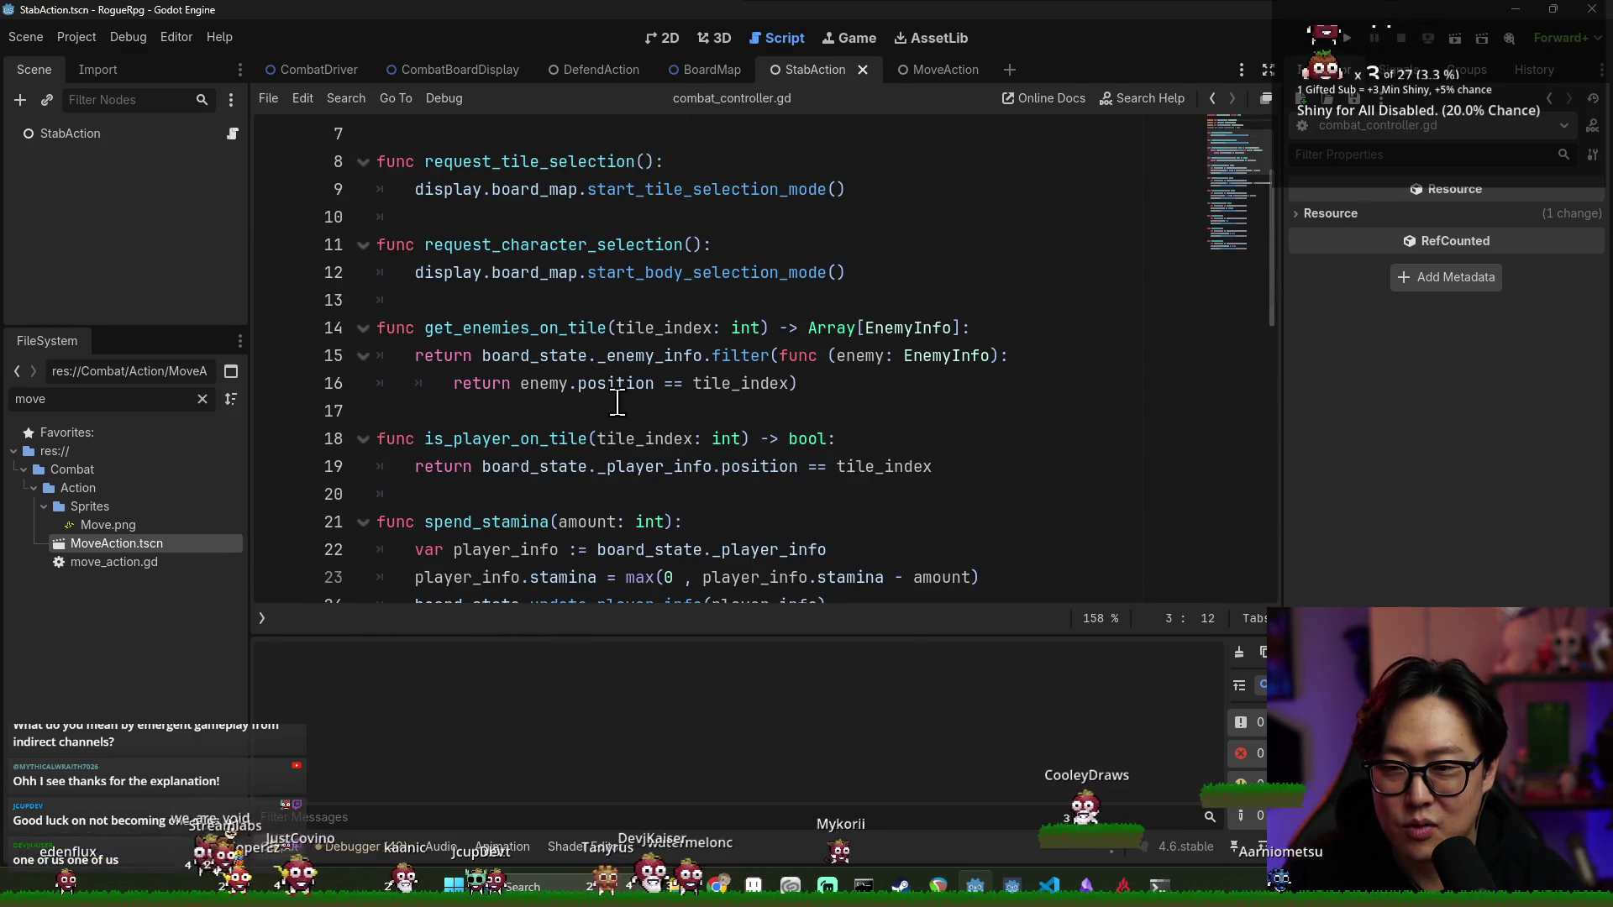
pyautogui.scroll(1, 585, 413)
pyautogui.click(424, 383)
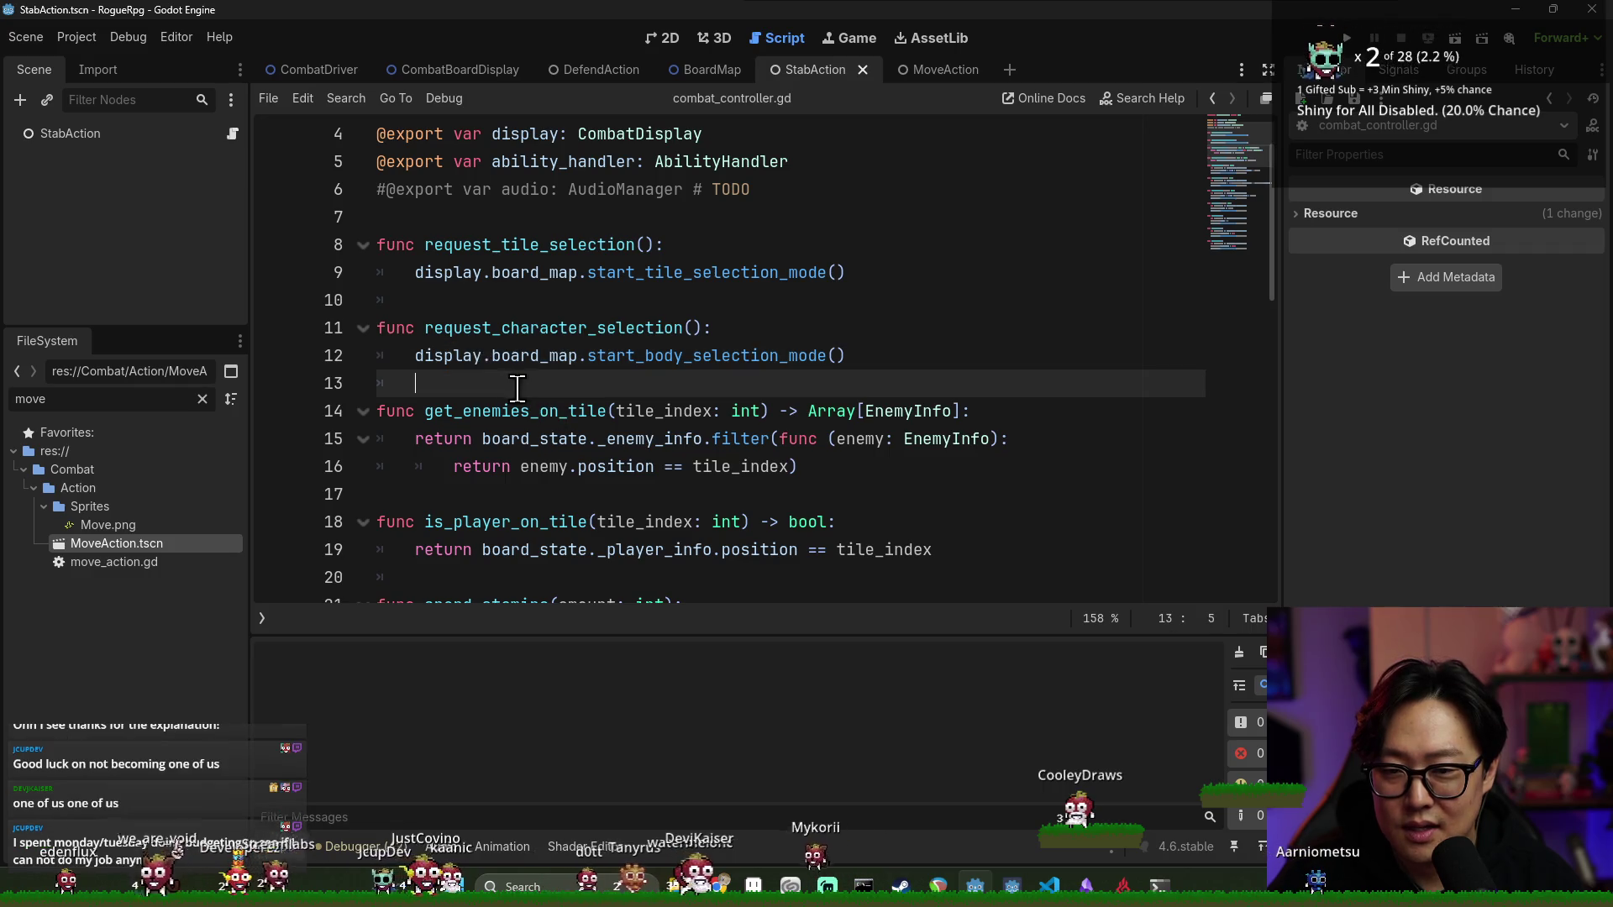
pyautogui.scroll(-1, 566, 483)
pyautogui.scroll(-3, 567, 482)
pyautogui.click(421, 244)
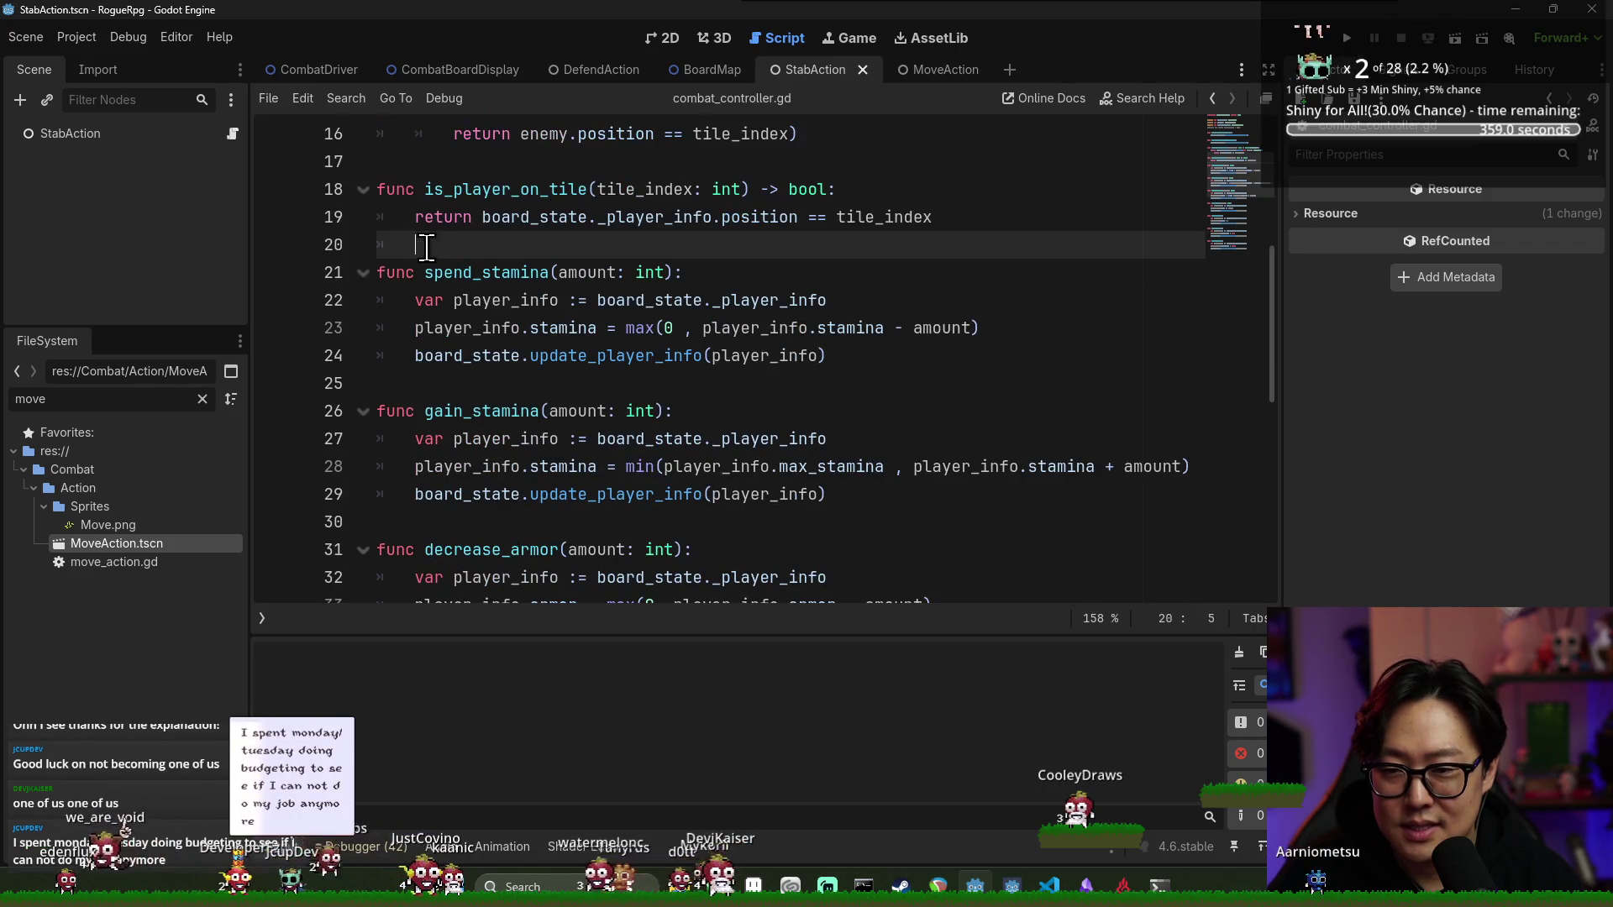
pyautogui.press('Return')
pyautogui.write('func apply_effect_on_tile()')
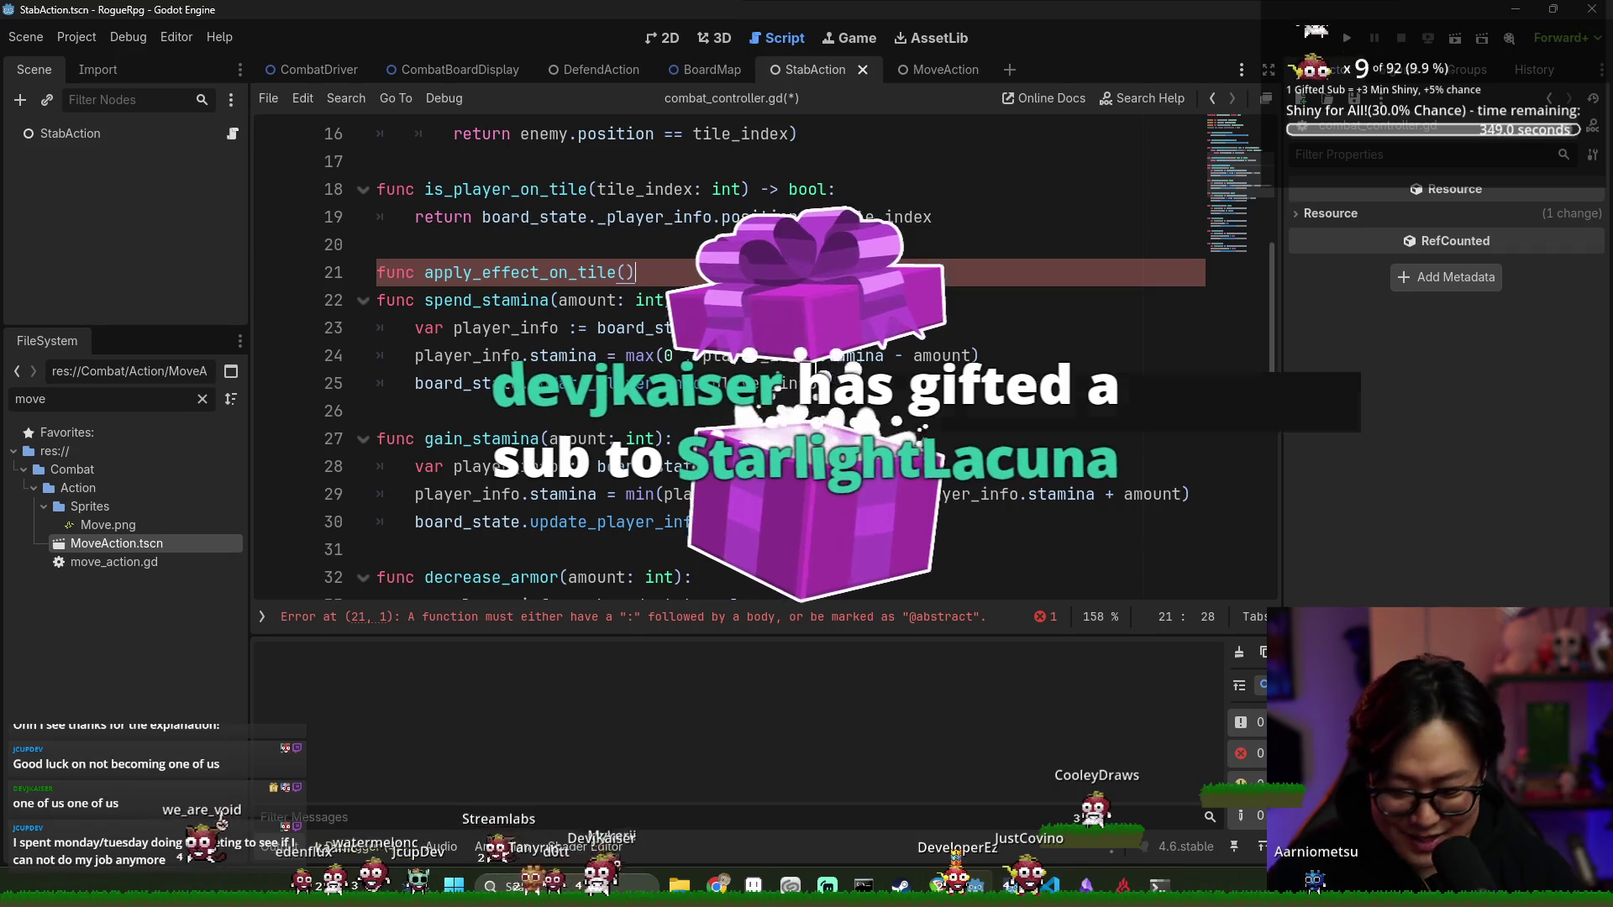
pyautogui.write(':')
# Give the new function a pass body and save combat_controller.gd
pyautogui.press('Return')
pyautogui.write('pass')
pyautogui.press('Return')
pyautogui.hotkey('ctrl', 's')
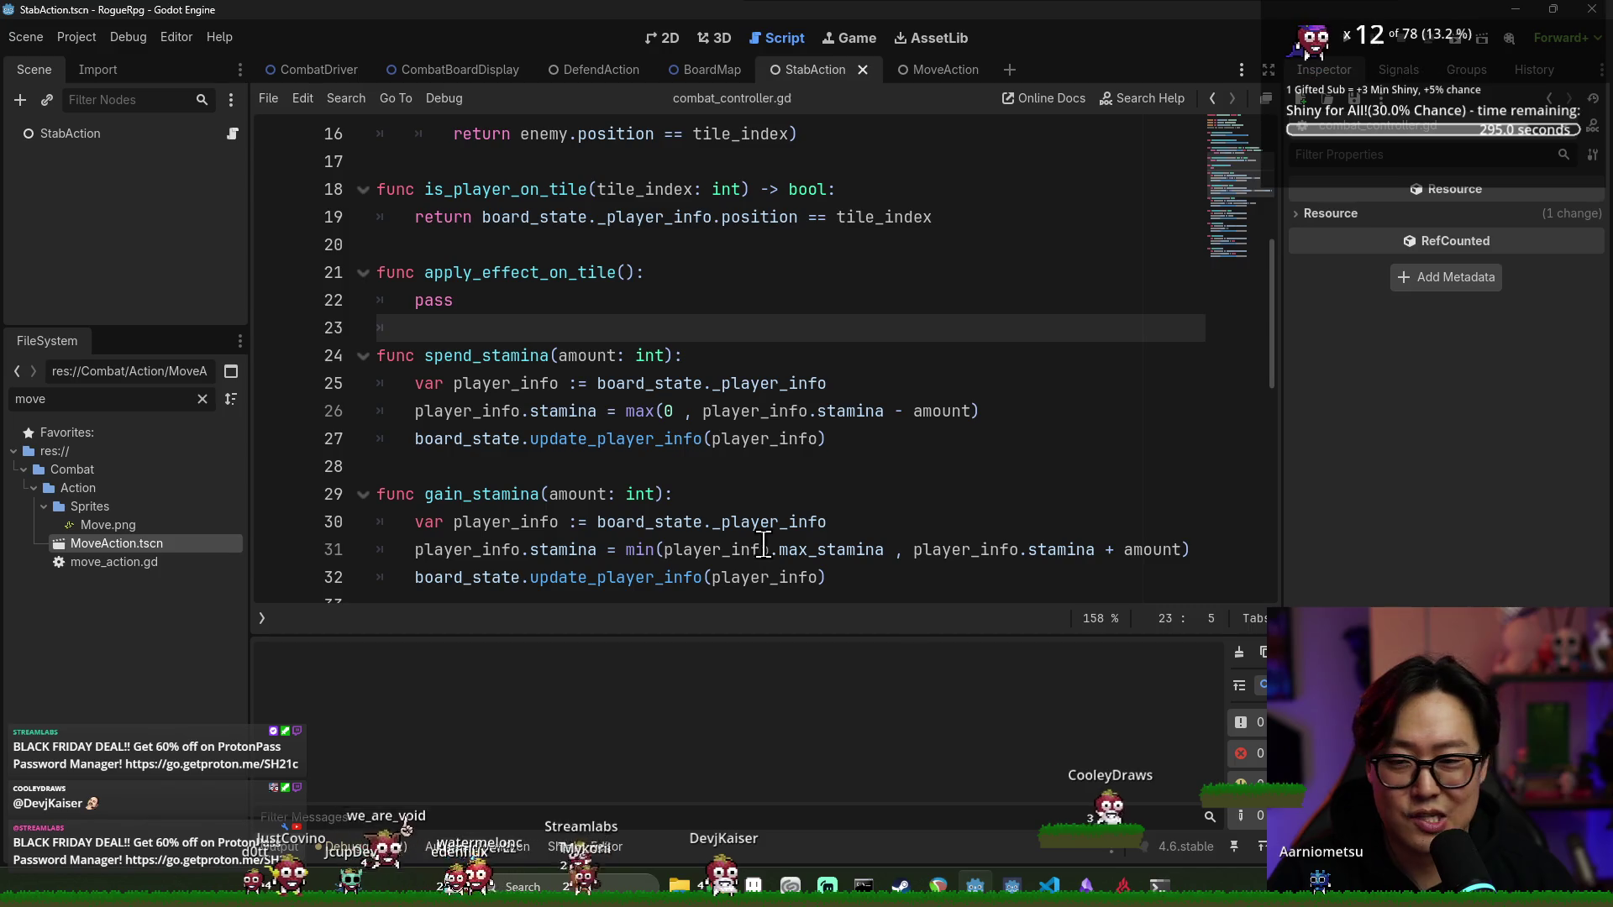
pyautogui.click(465, 277)
# Give apply_effect_on_tile the parameters tile_index: int and effect_name: String, and save the script
pyautogui.scroll(2, 504, 361)
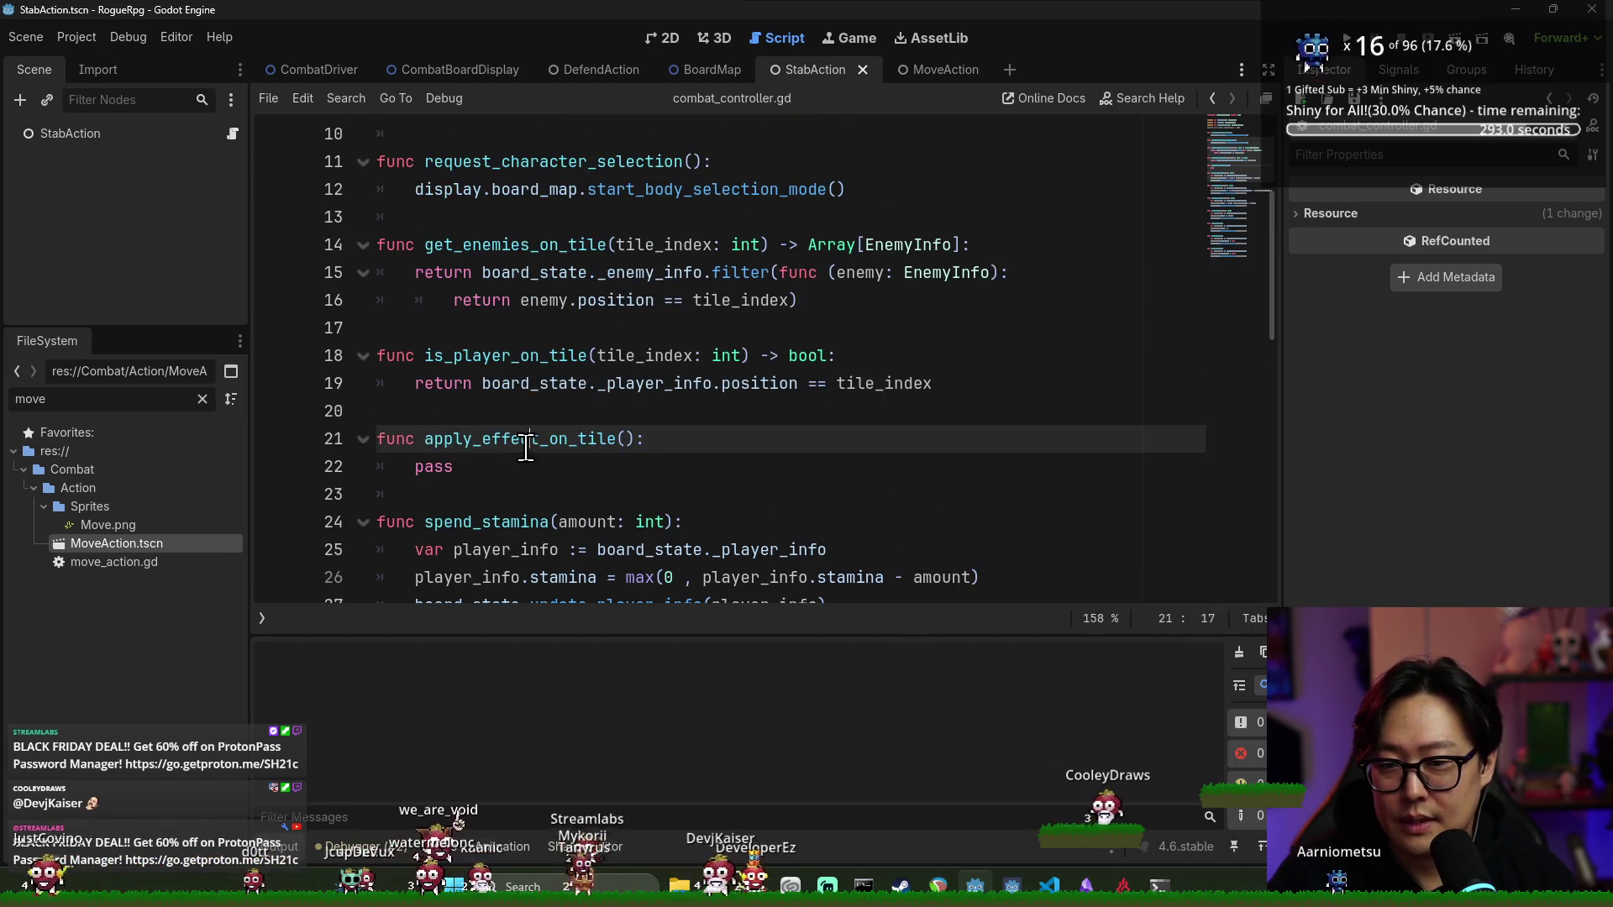
pyautogui.doubleClick(532, 439)
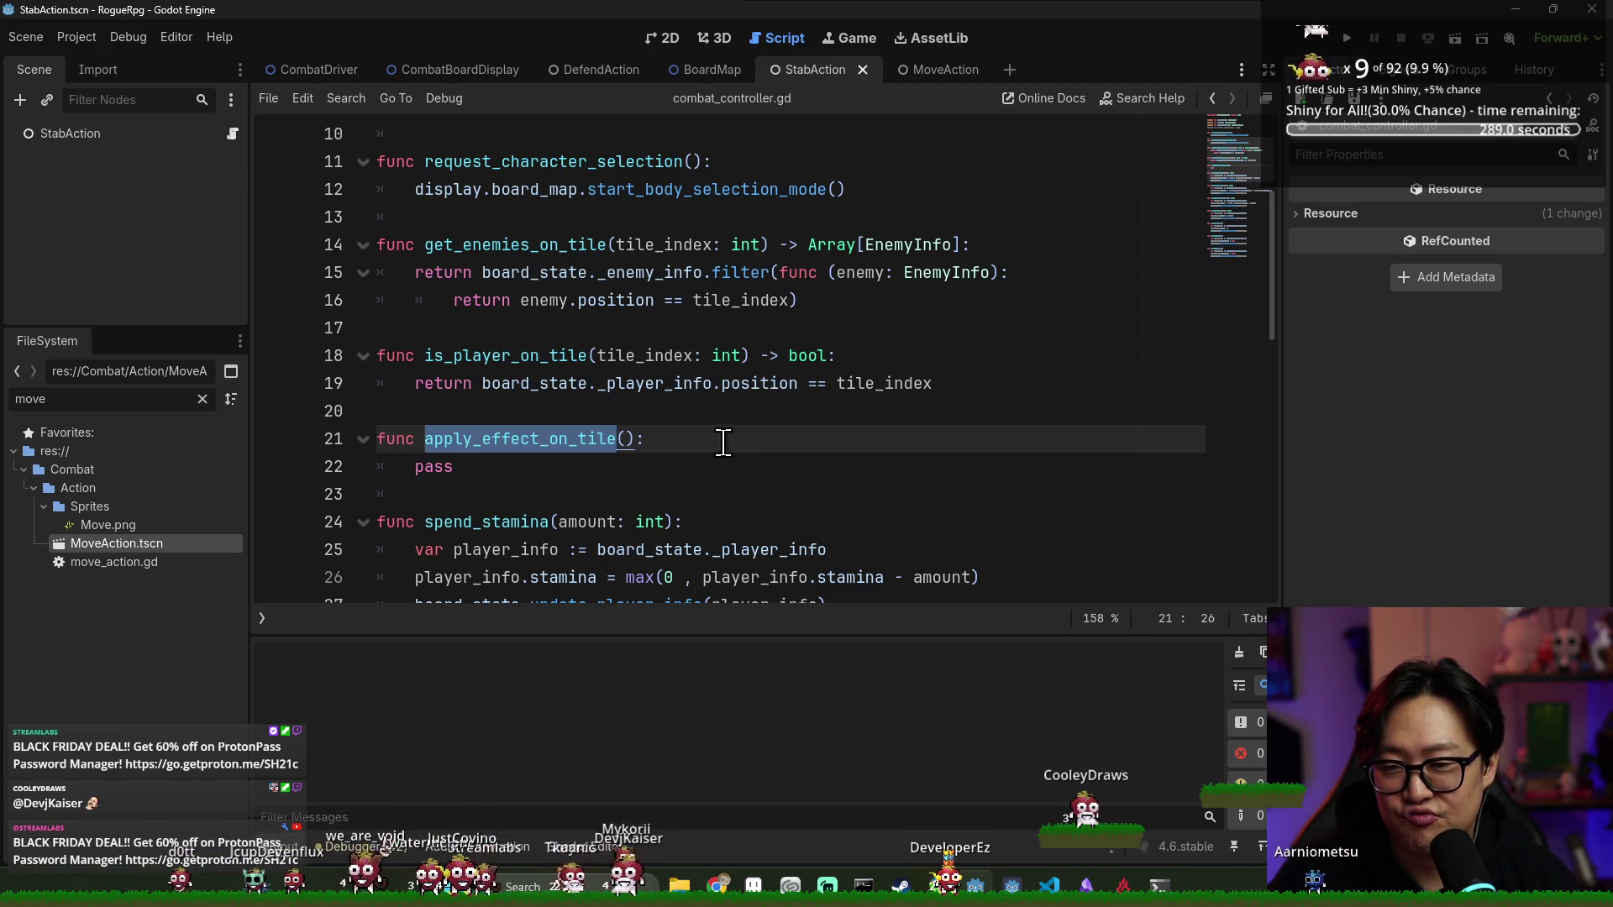
pyautogui.click(695, 444)
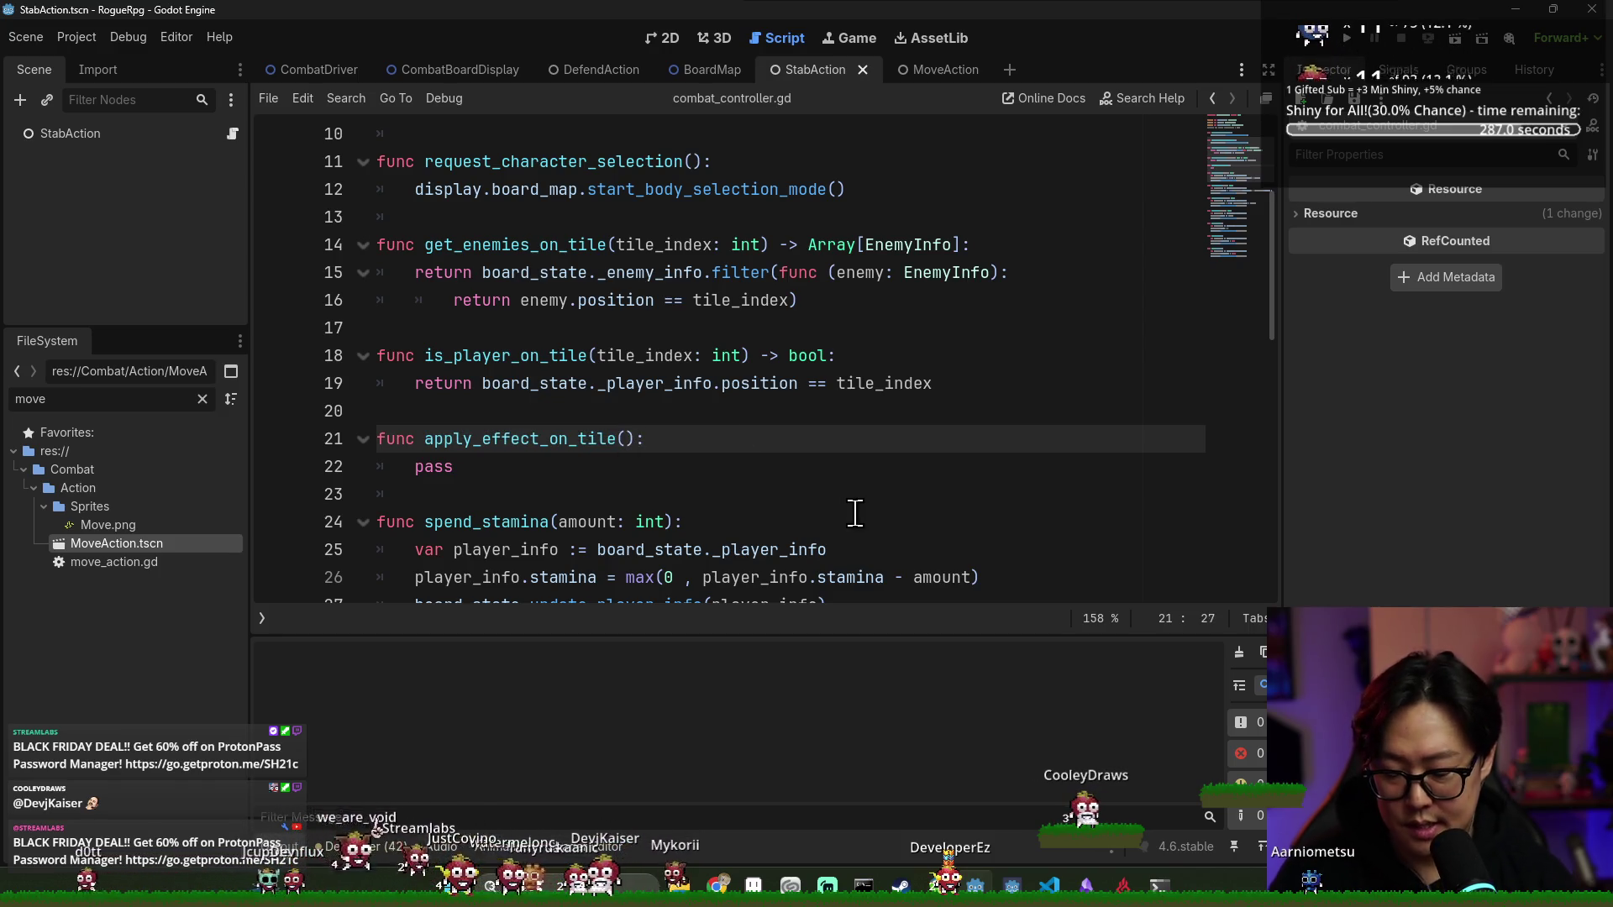
pyautogui.write('tile_index: int')
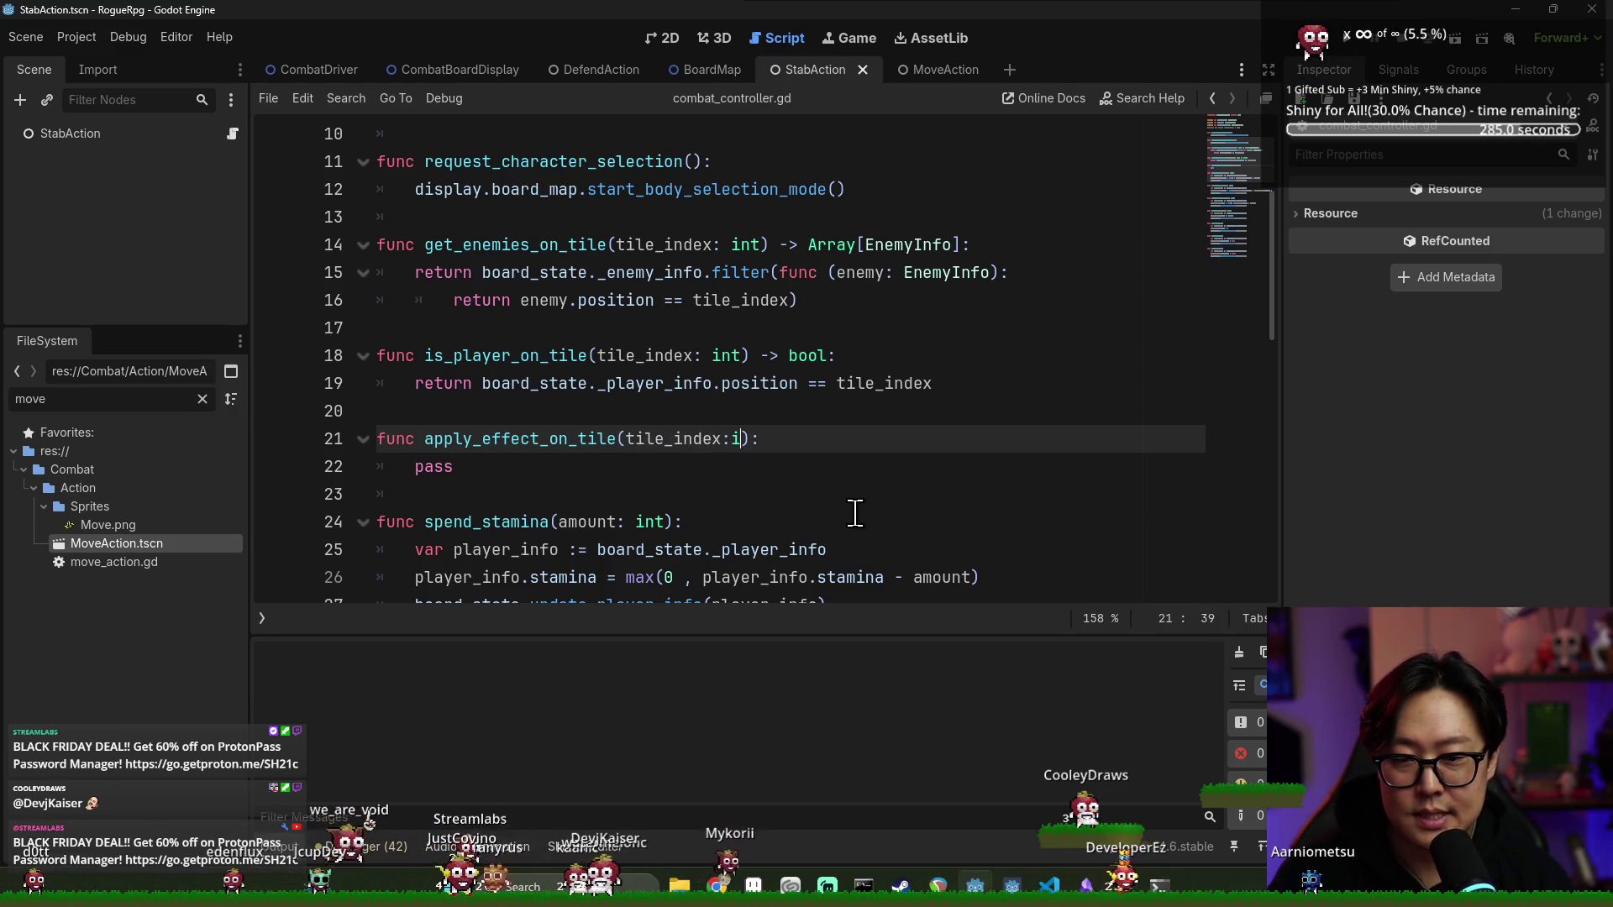
pyautogui.write(', ')
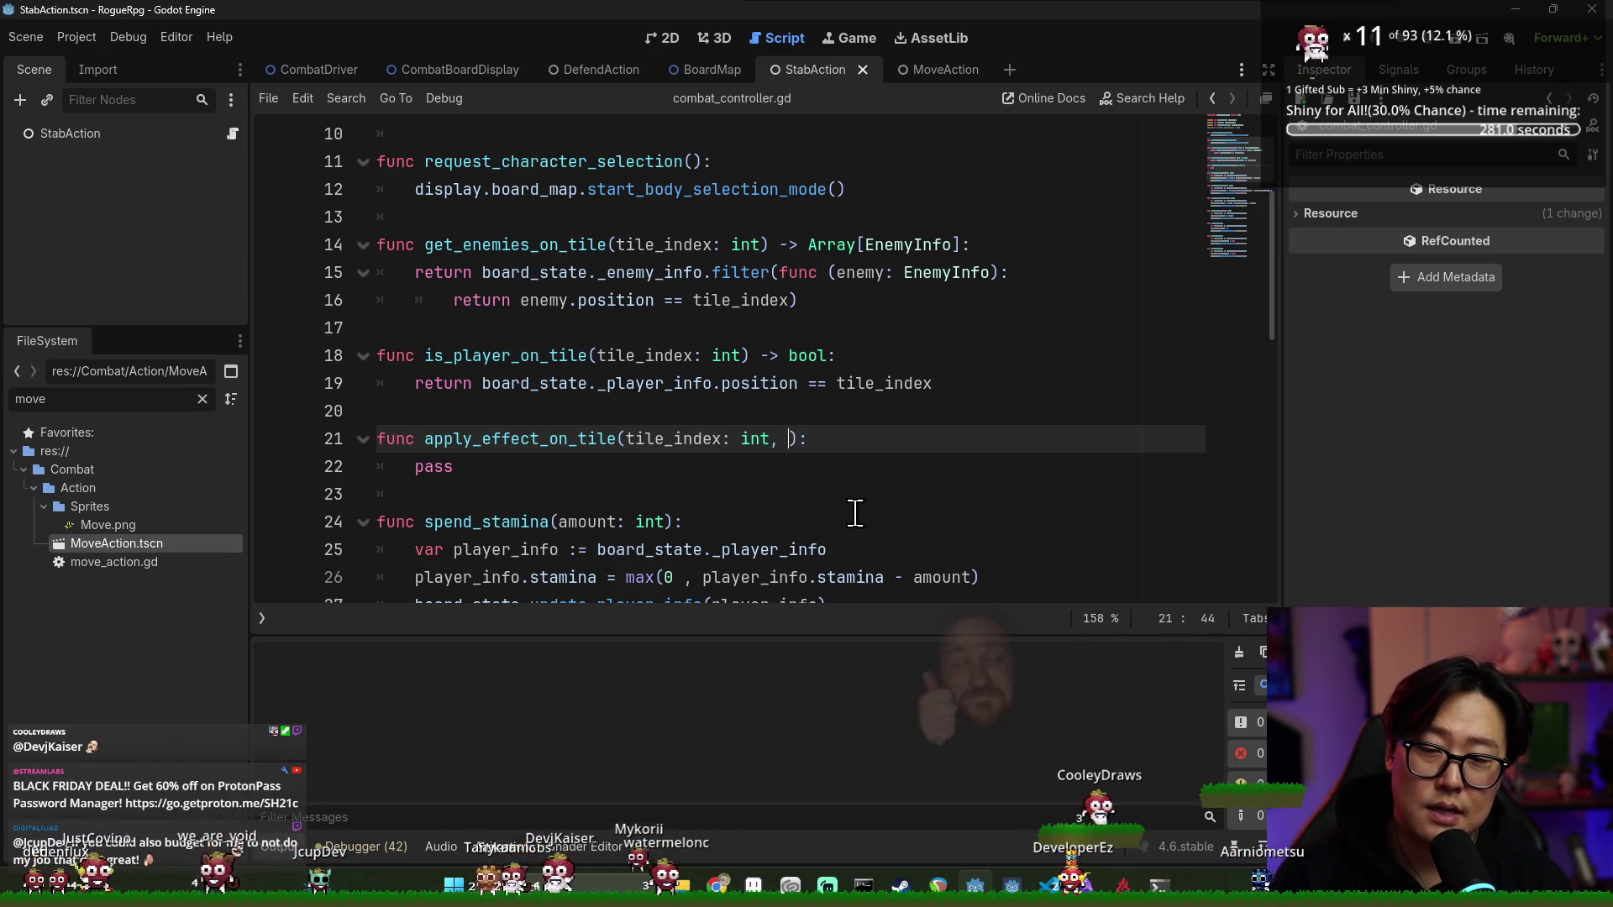
pyautogui.write('effec')
pyautogui.write('t_name: Strin')
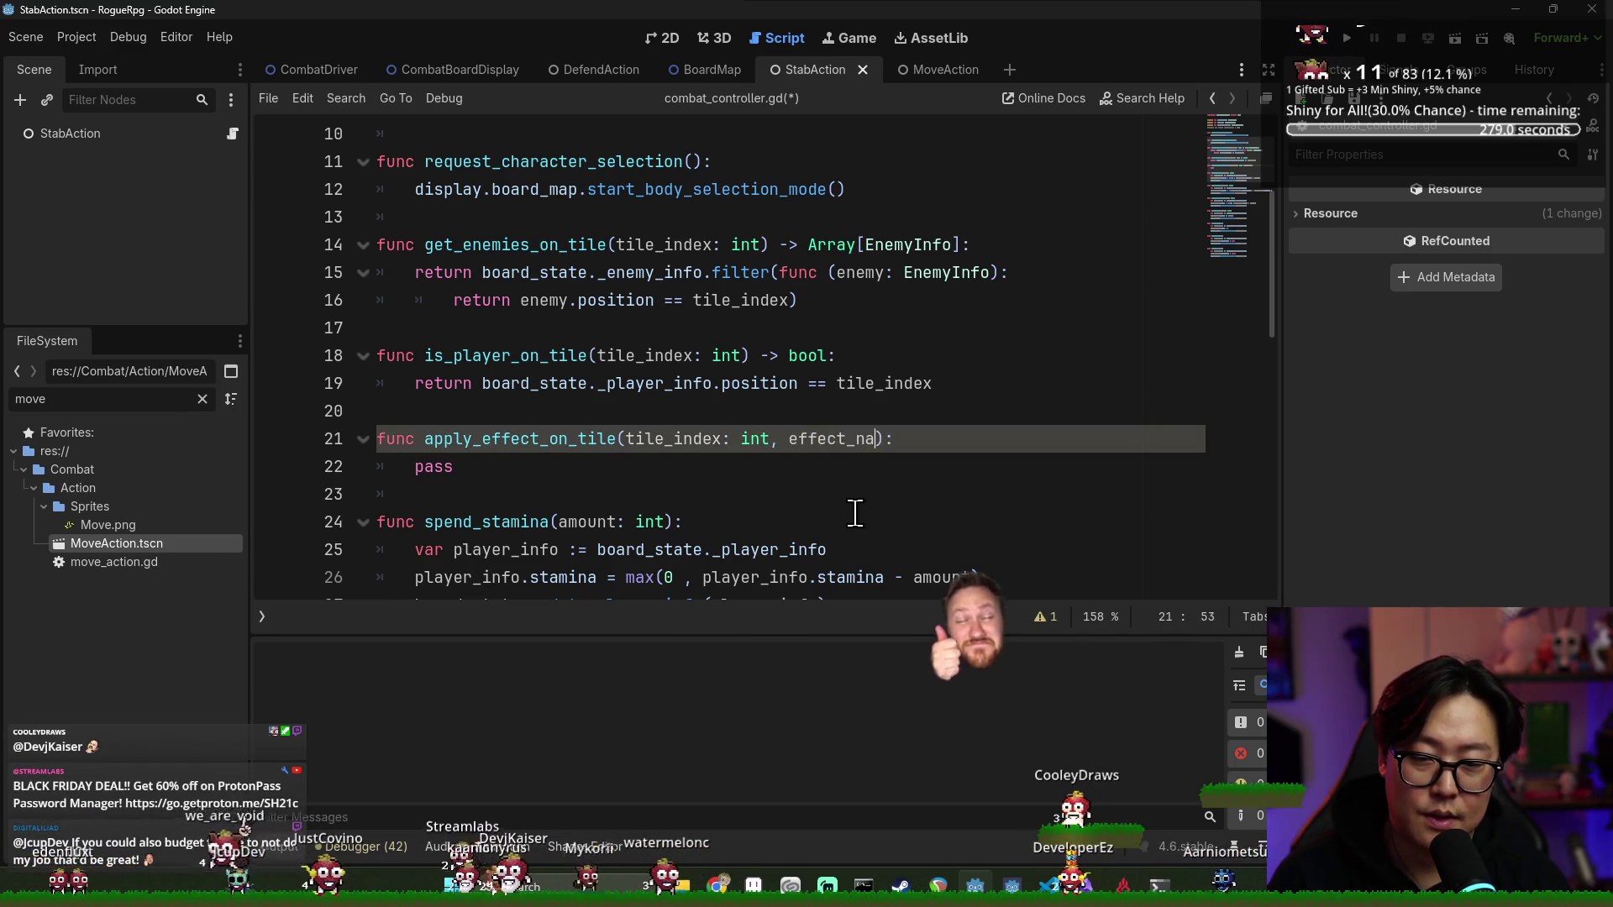
pyautogui.write('g')
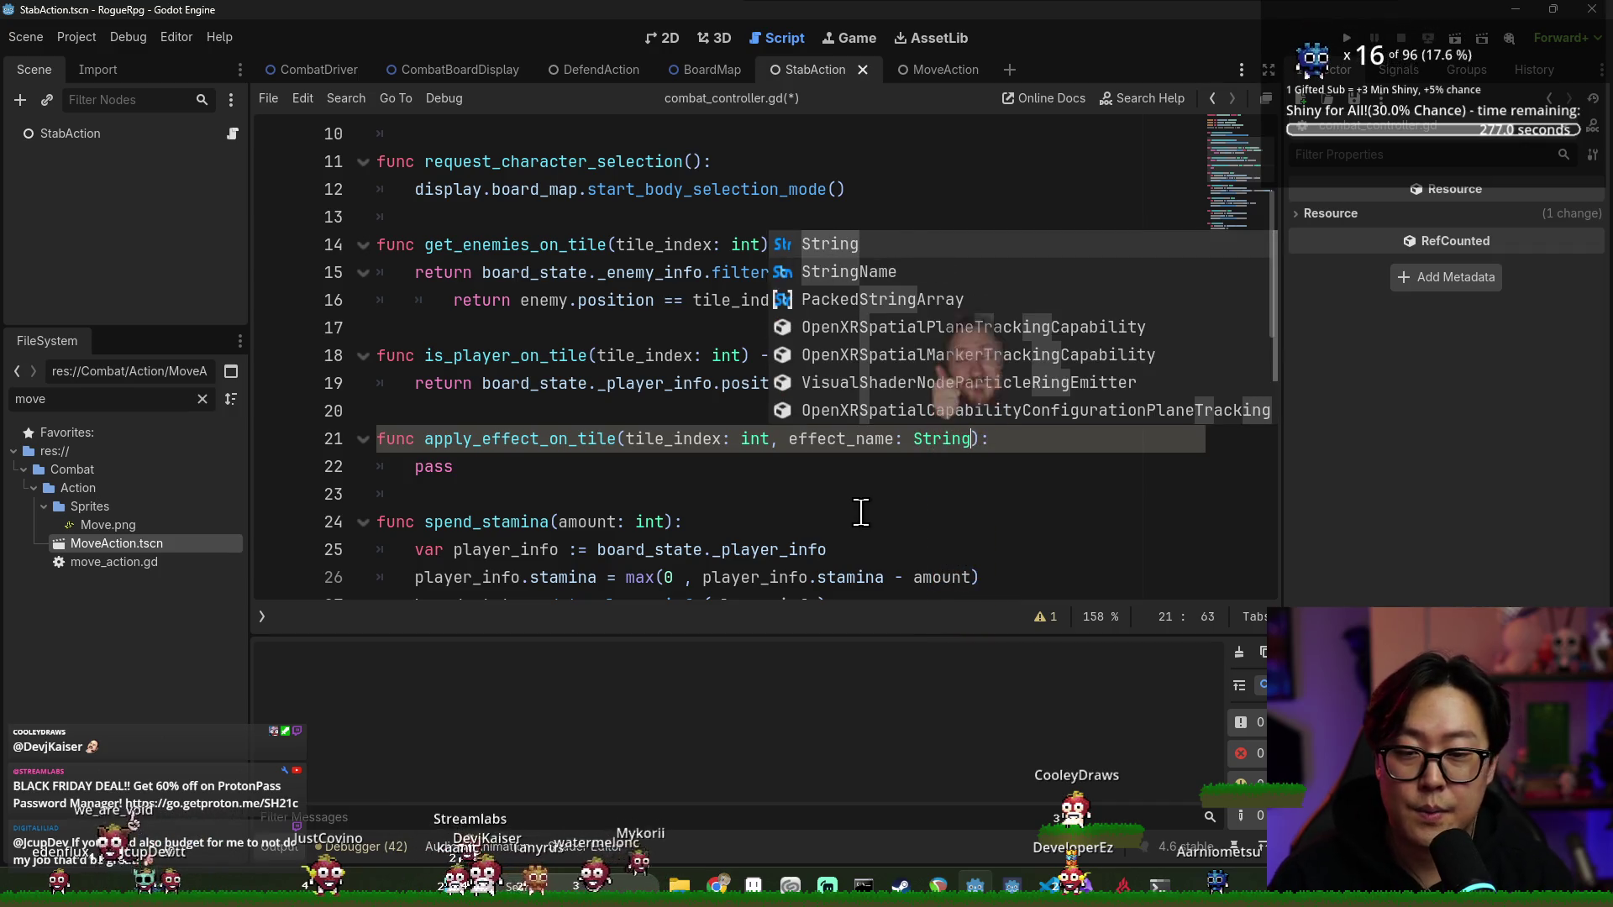
pyautogui.click(828, 458)
pyautogui.hotkey('ctrl', 's')
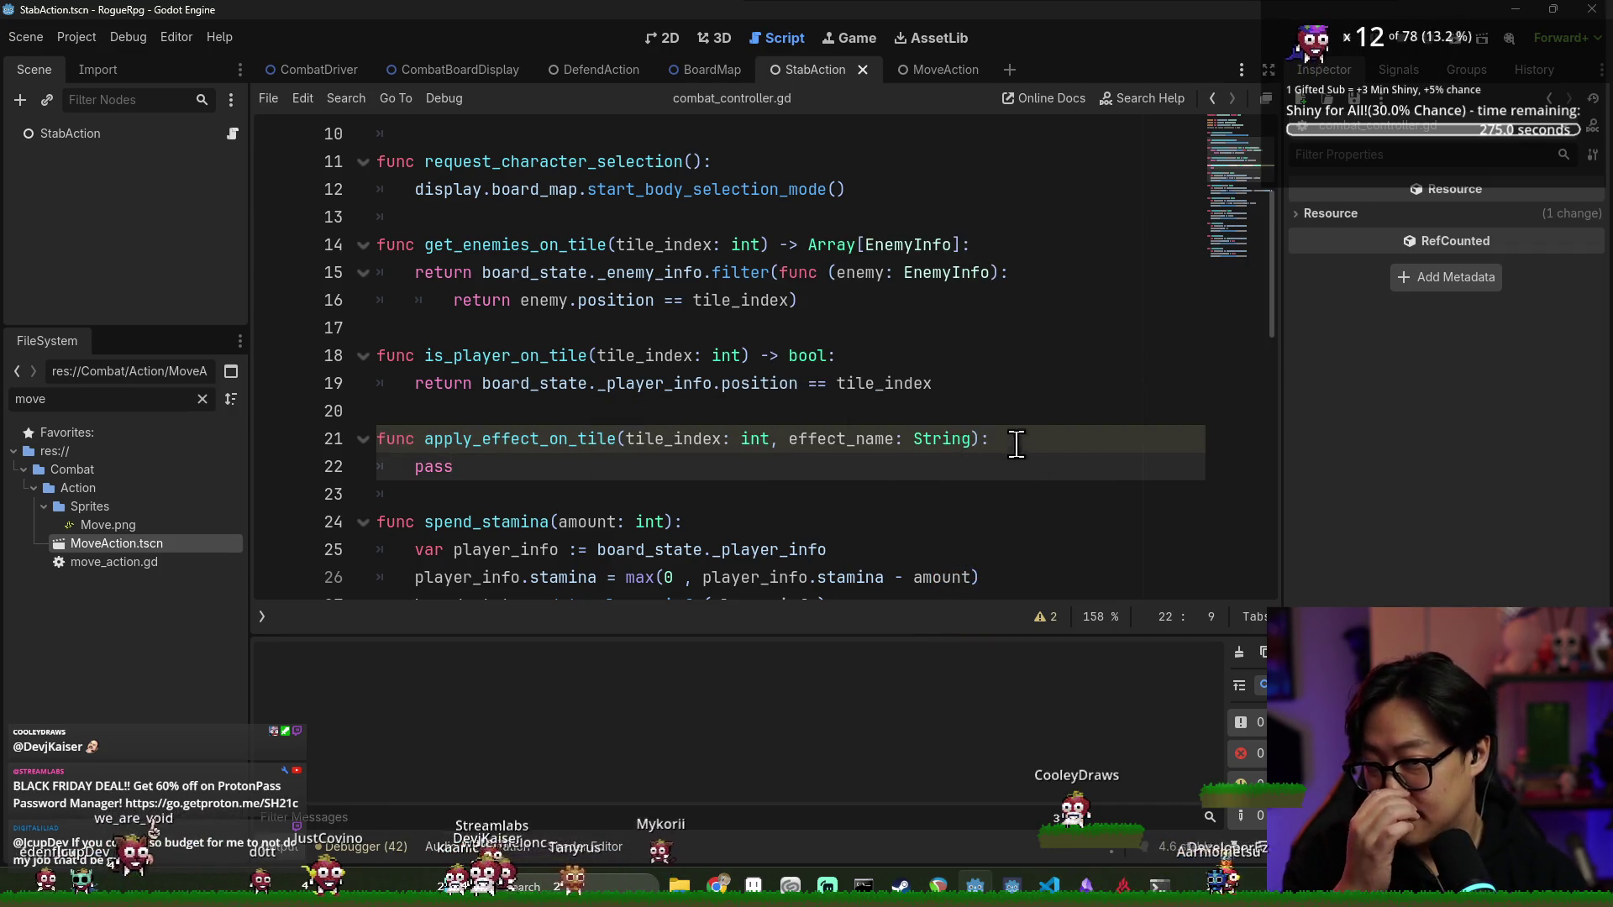
pyautogui.click(1015, 440)
pyautogui.click(224, 133)
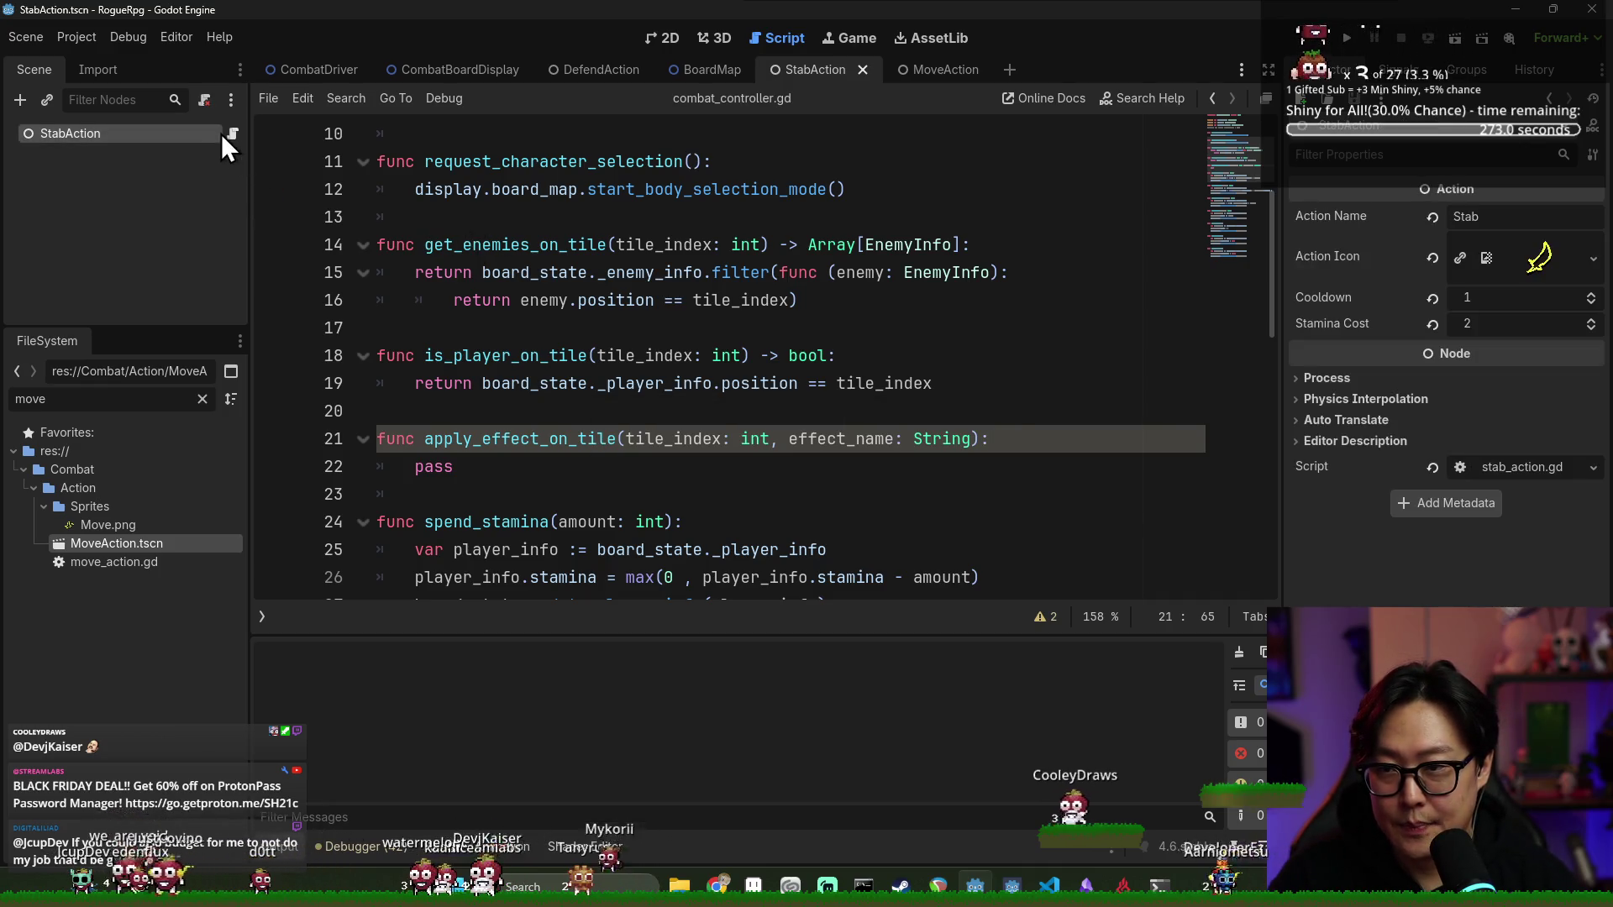
# In stab_action.gd, complete line 13 as controller.inflict_damage(), fixing the capital-E typo
pyautogui.click(233, 135)
pyautogui.click(579, 468)
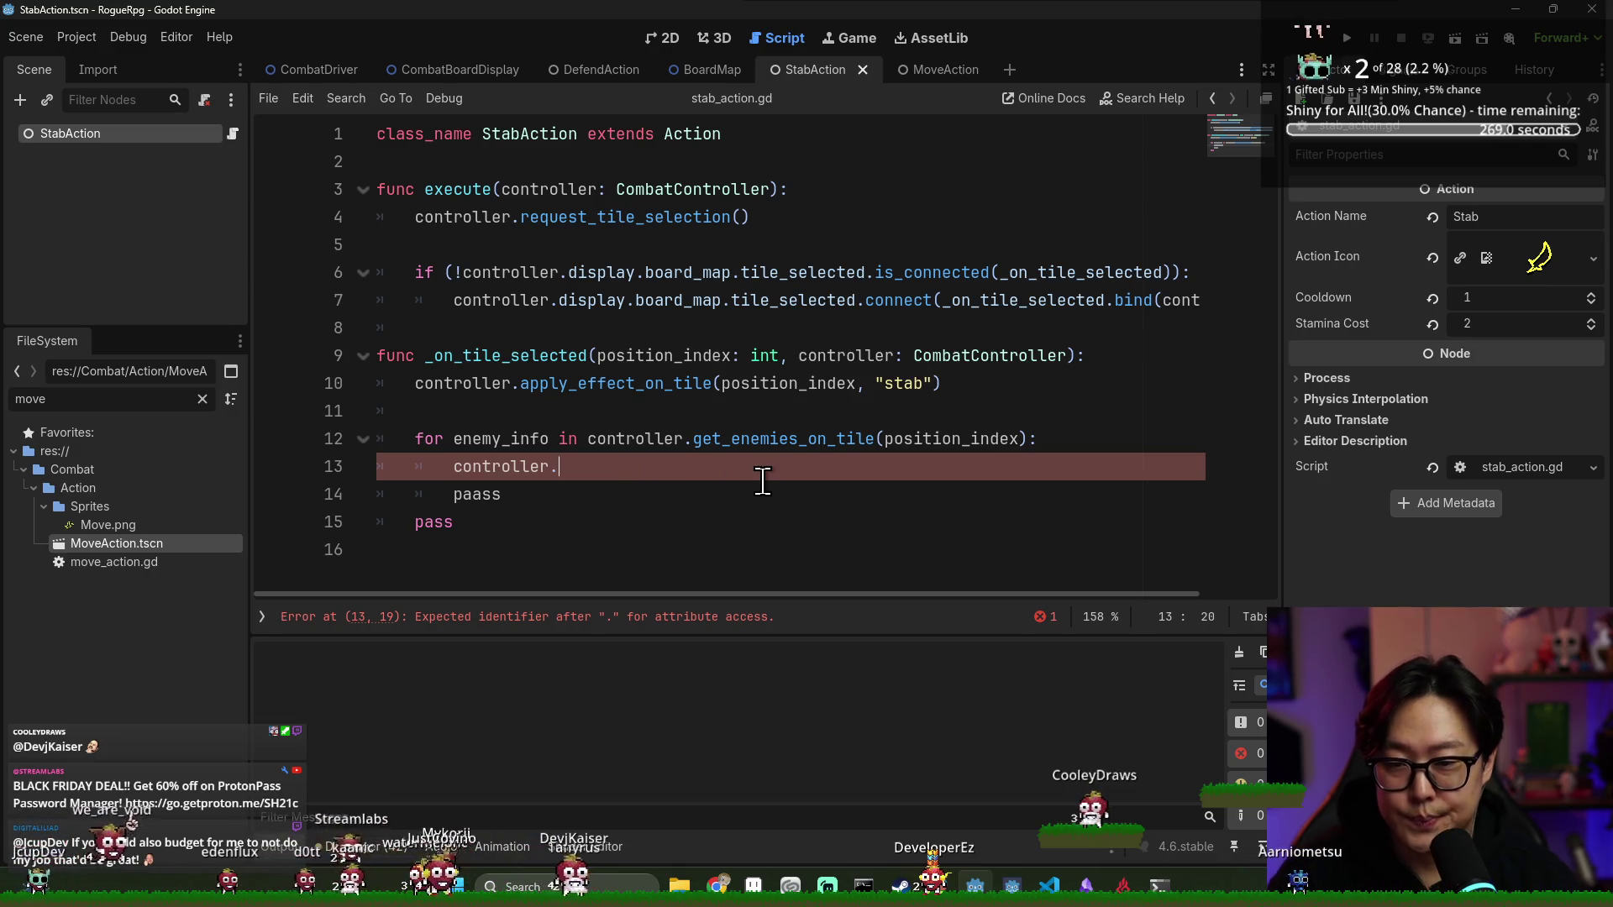
pyautogui.write('lict_ph')
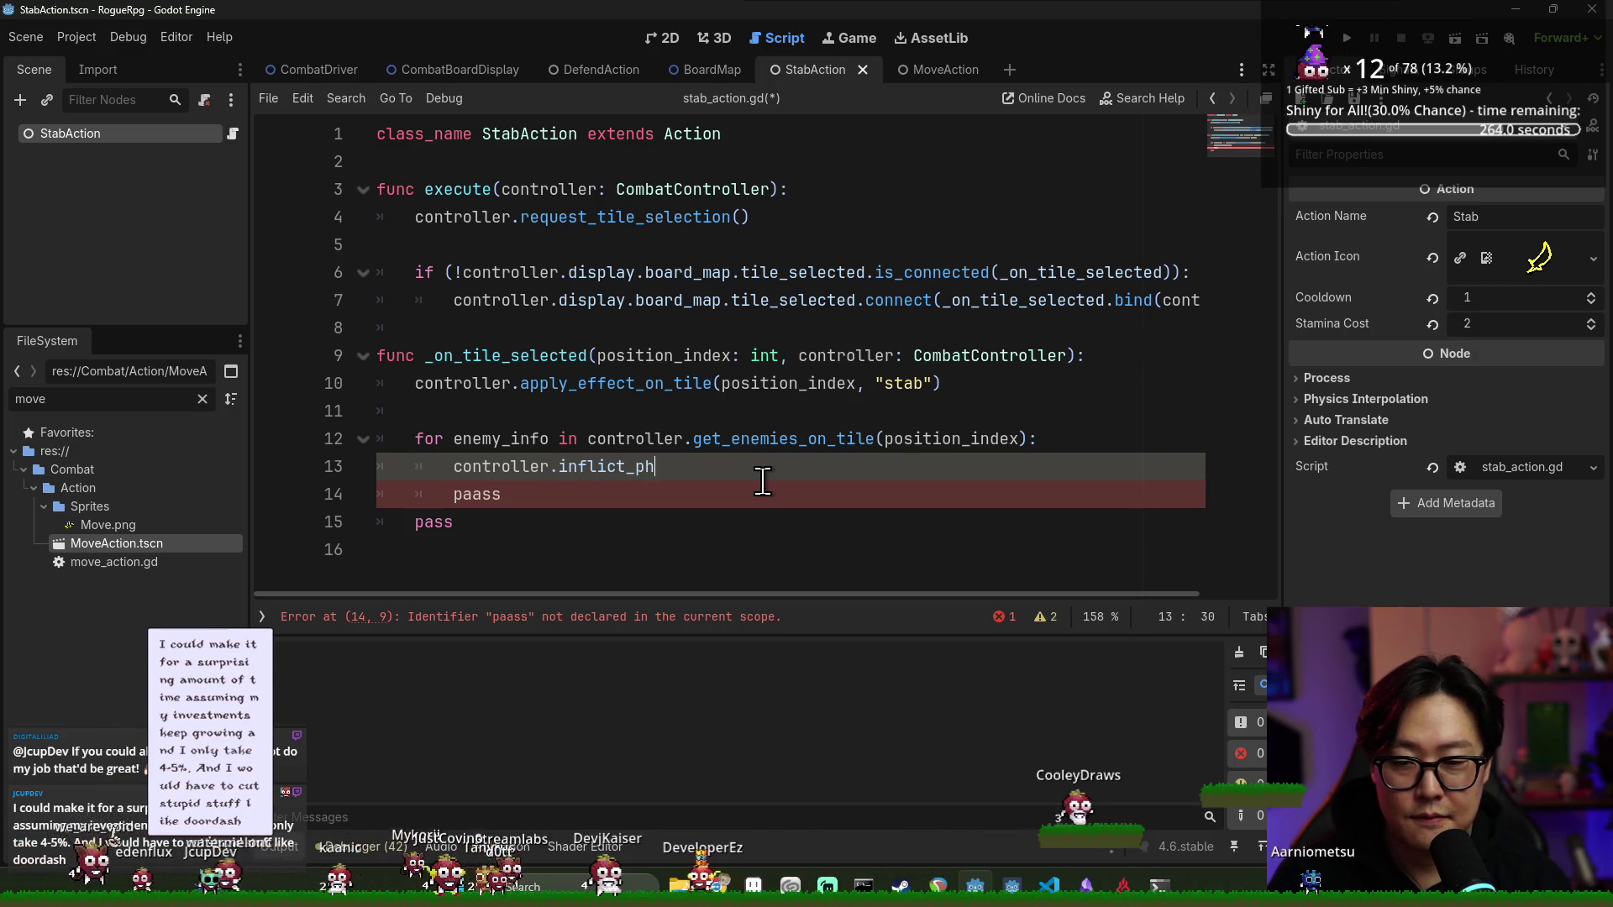
pyautogui.press('BackSpace')
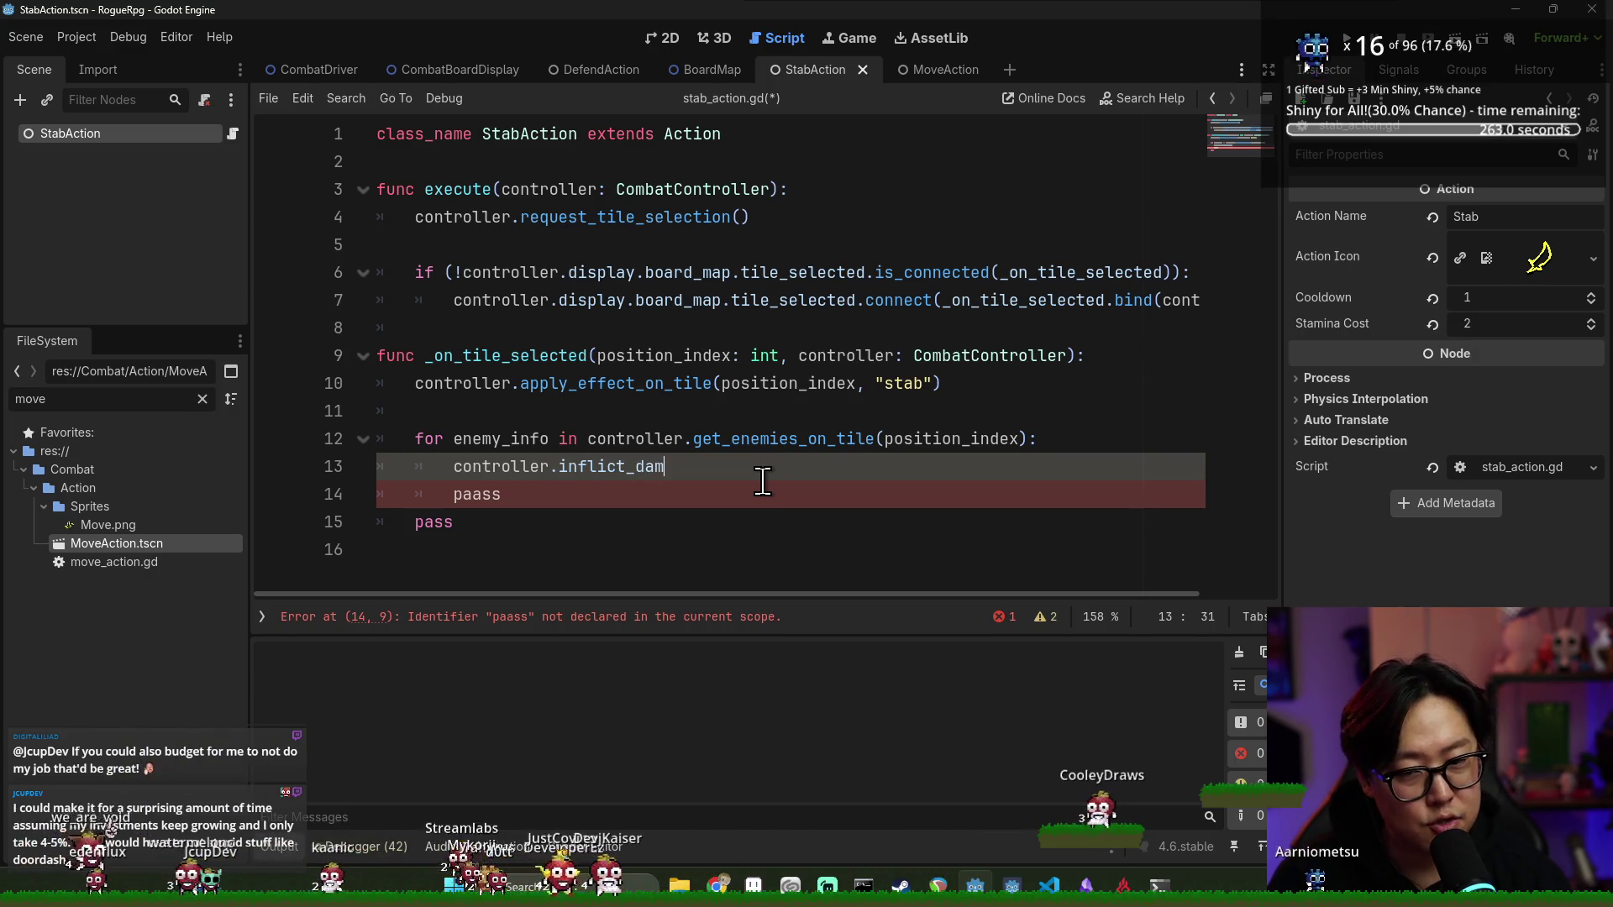
pyautogui.press('BackSpace')
pyautogui.press('BackSpace')
pyautogui.write('agE()')
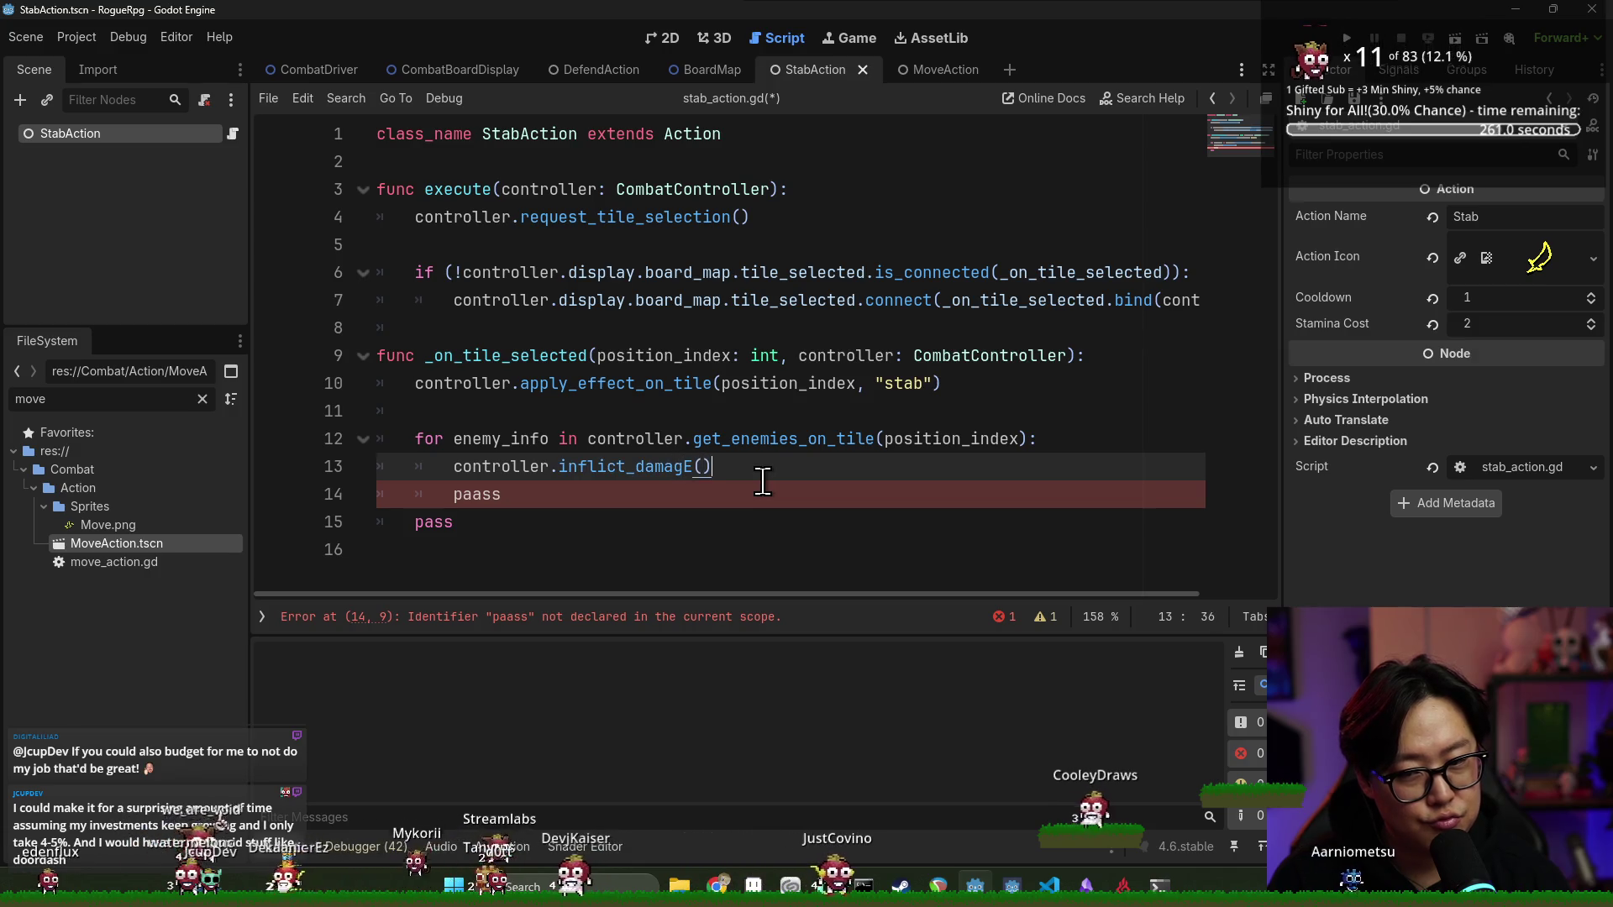
pyautogui.click(696, 471)
pyautogui.press('BackSpace')
pyautogui.write('e')
# Delete the stray paass line below the call
pyautogui.moveTo(693, 494); pyautogui.dragTo(756, 475)
pyautogui.press('BackSpace')
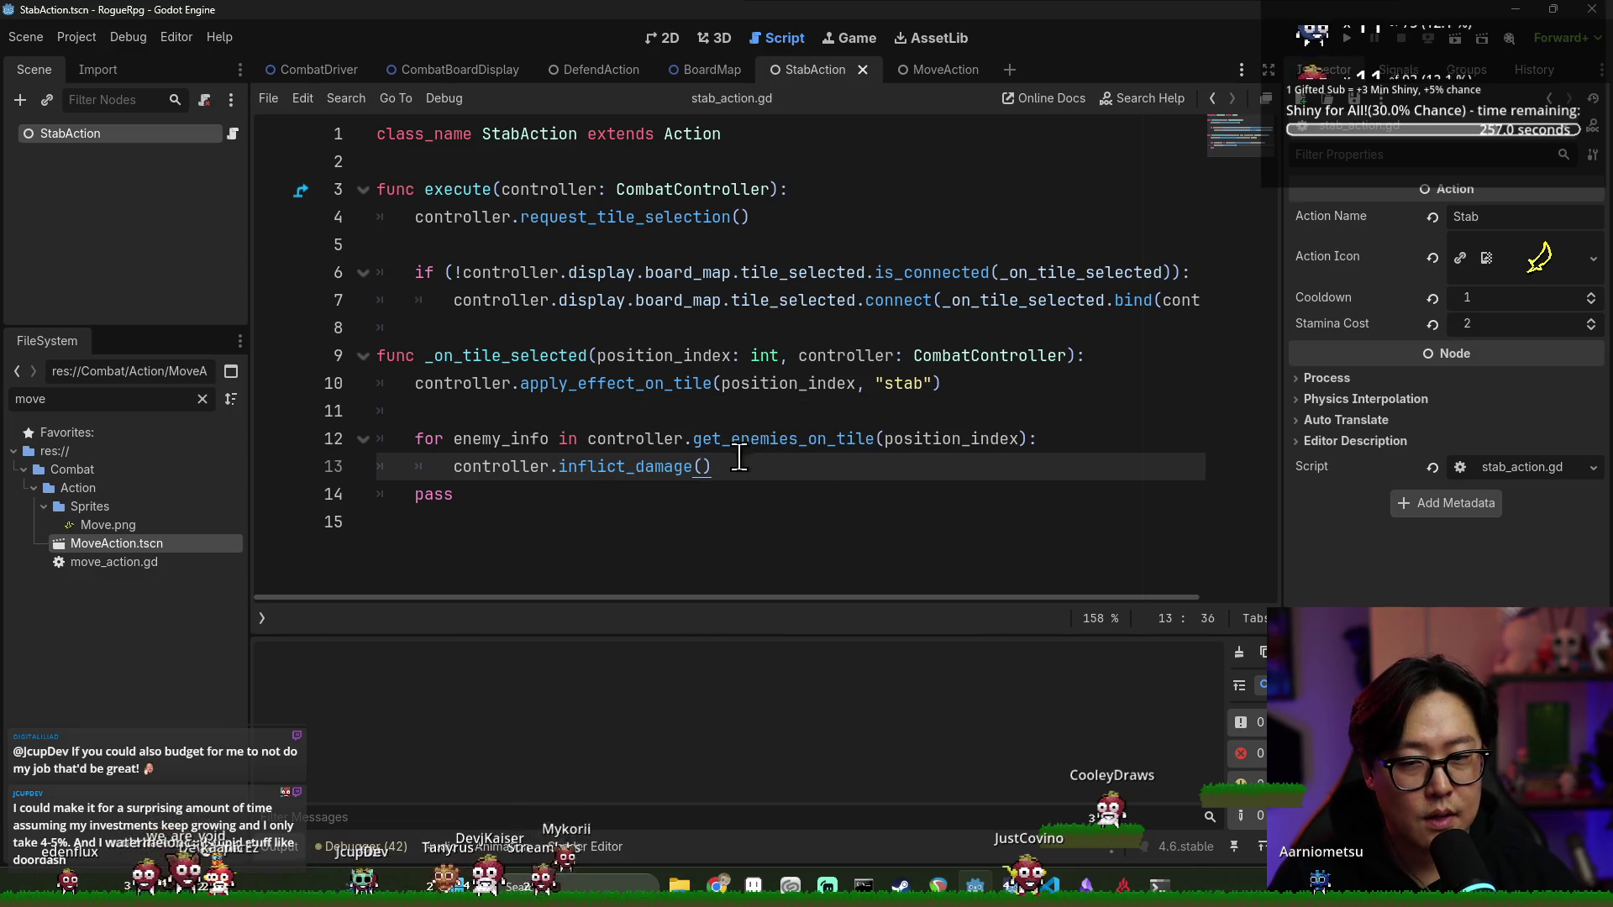
pyautogui.doubleClick(636, 470)
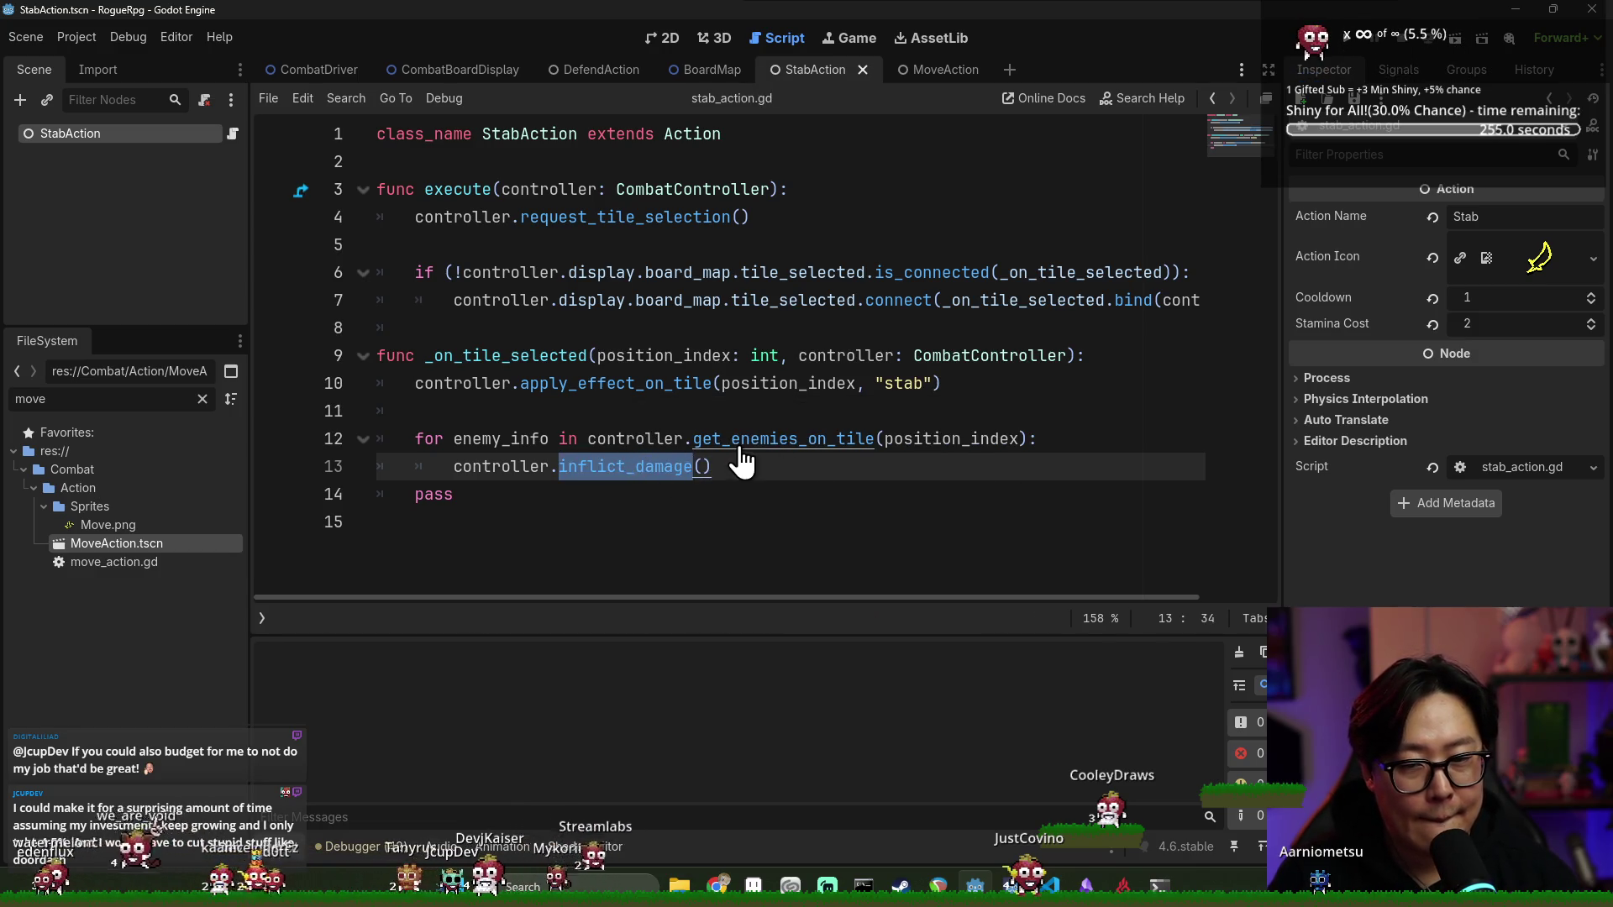
# Add a func inflict_damage(): header below reset_dodge at the end of combat_controller.gd
pyautogui.keyDown('ctrl'); pyautogui.click(684, 467); pyautogui.keyUp('ctrl')
pyautogui.scroll(-10, 694, 453)
pyautogui.click(883, 566)
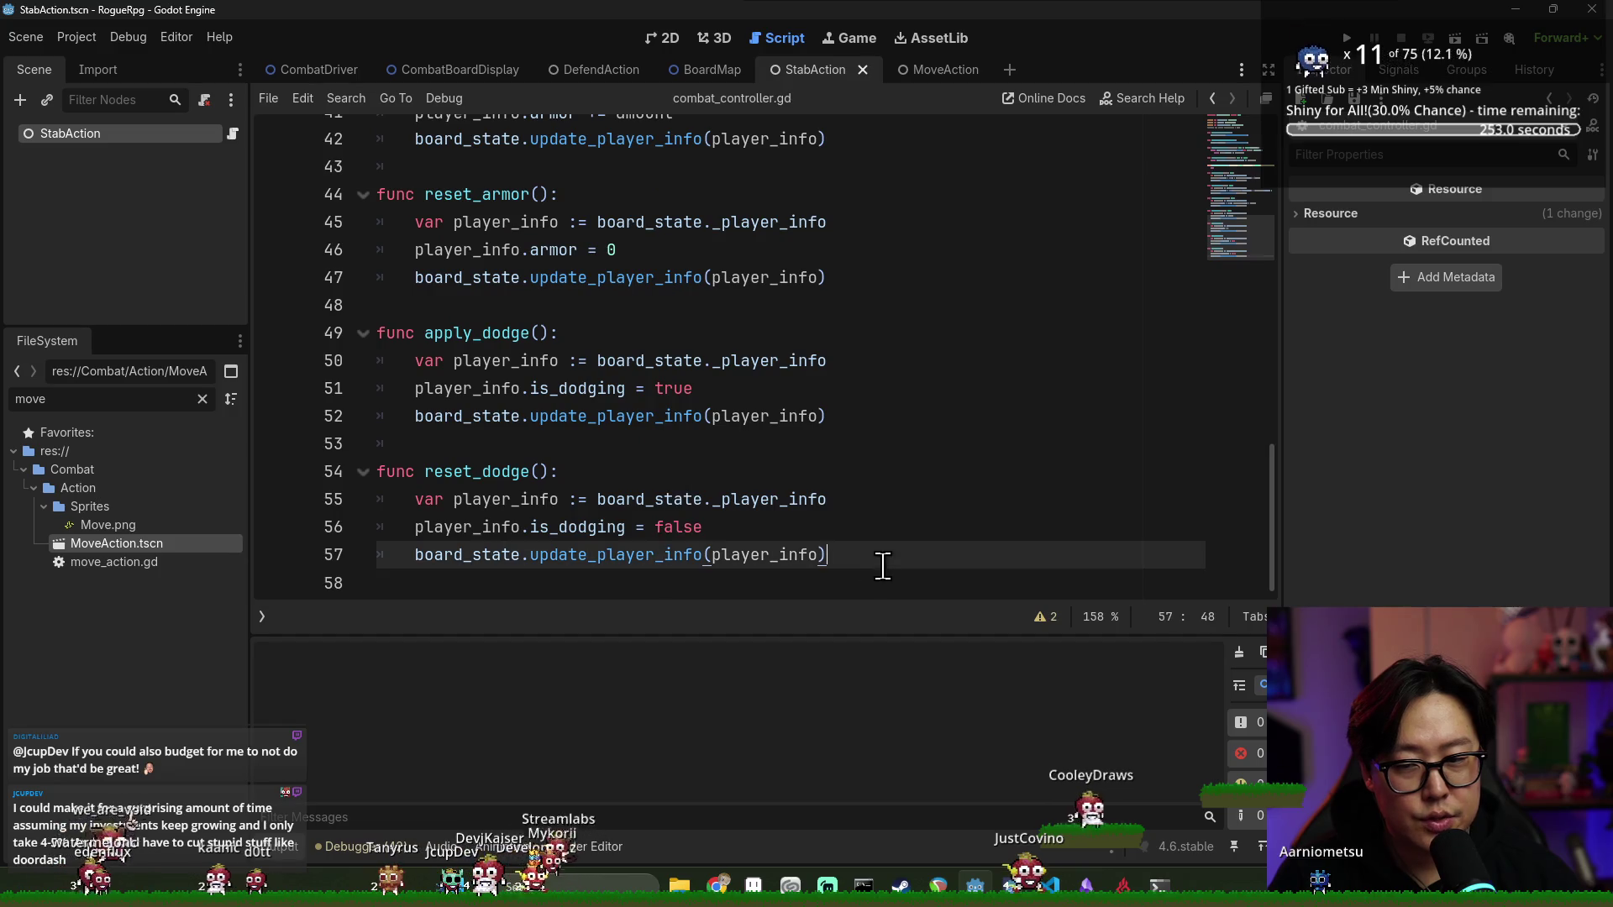
pyautogui.press('Return')
pyautogui.press('Down')
pyautogui.write('func inflict_damage()')
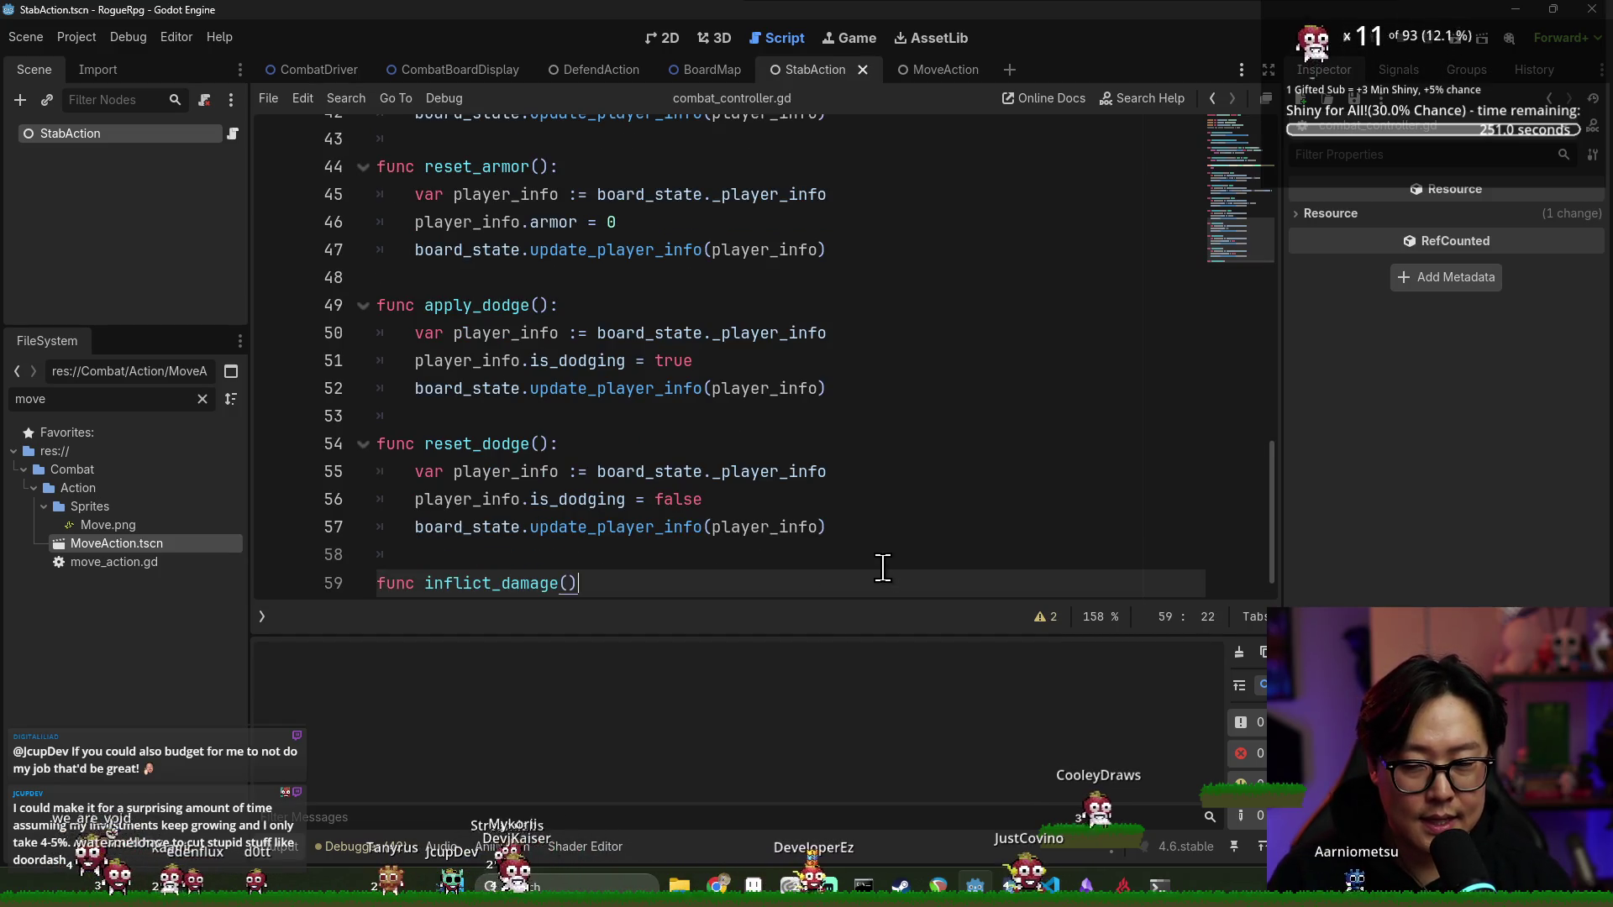
pyautogui.write(':')
pyautogui.press('Return')
pyautogui.click(570, 556)
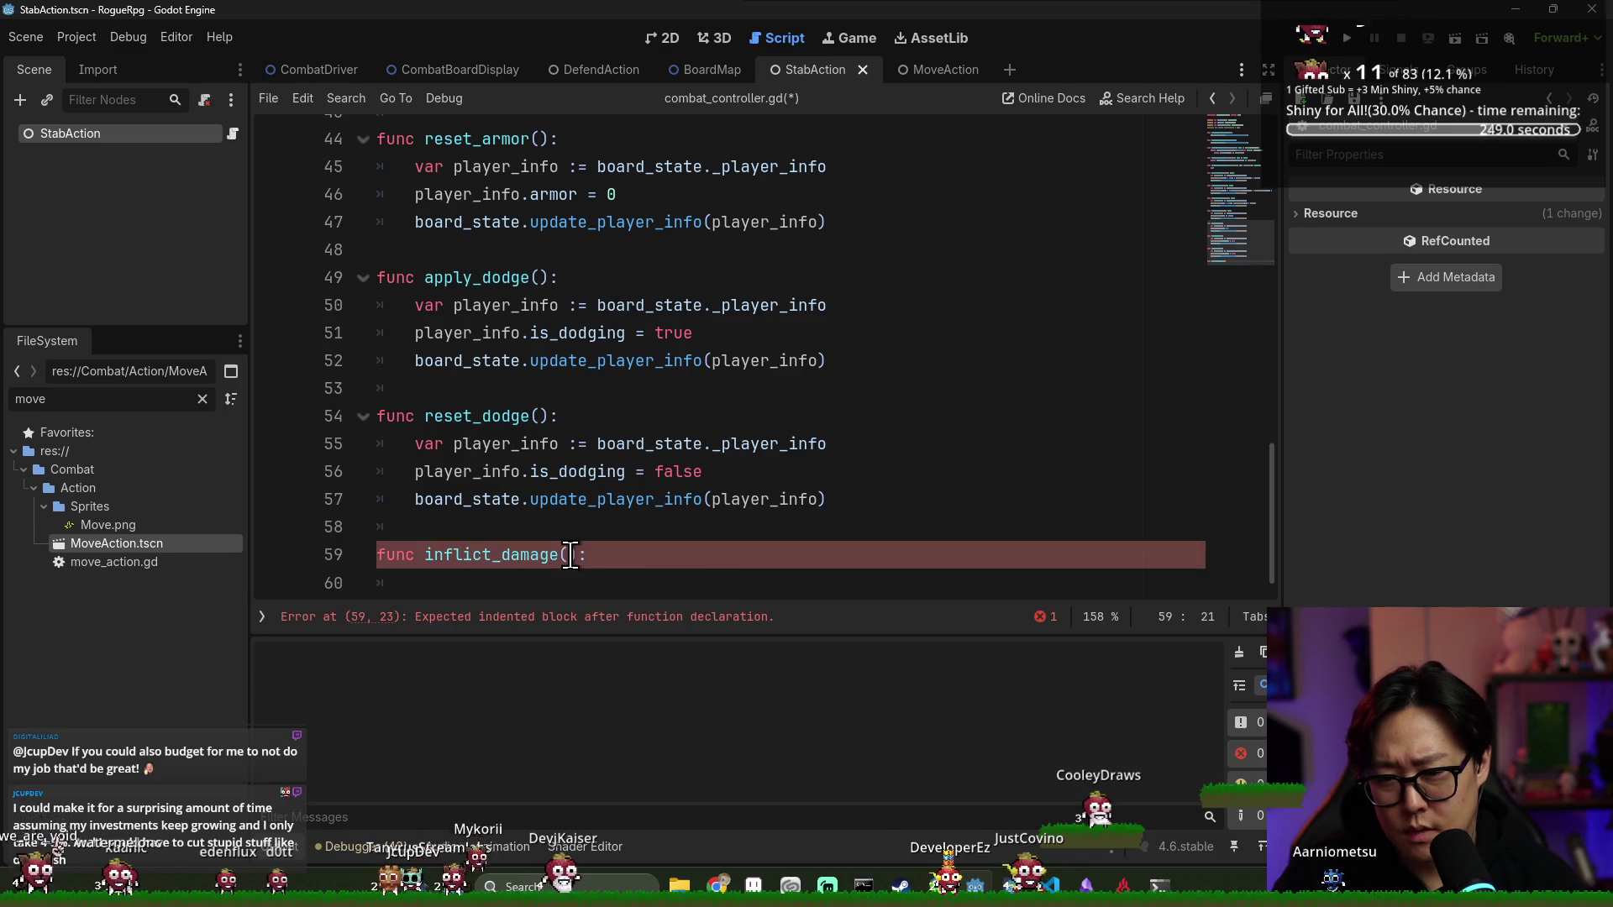
pyautogui.click(570, 340)
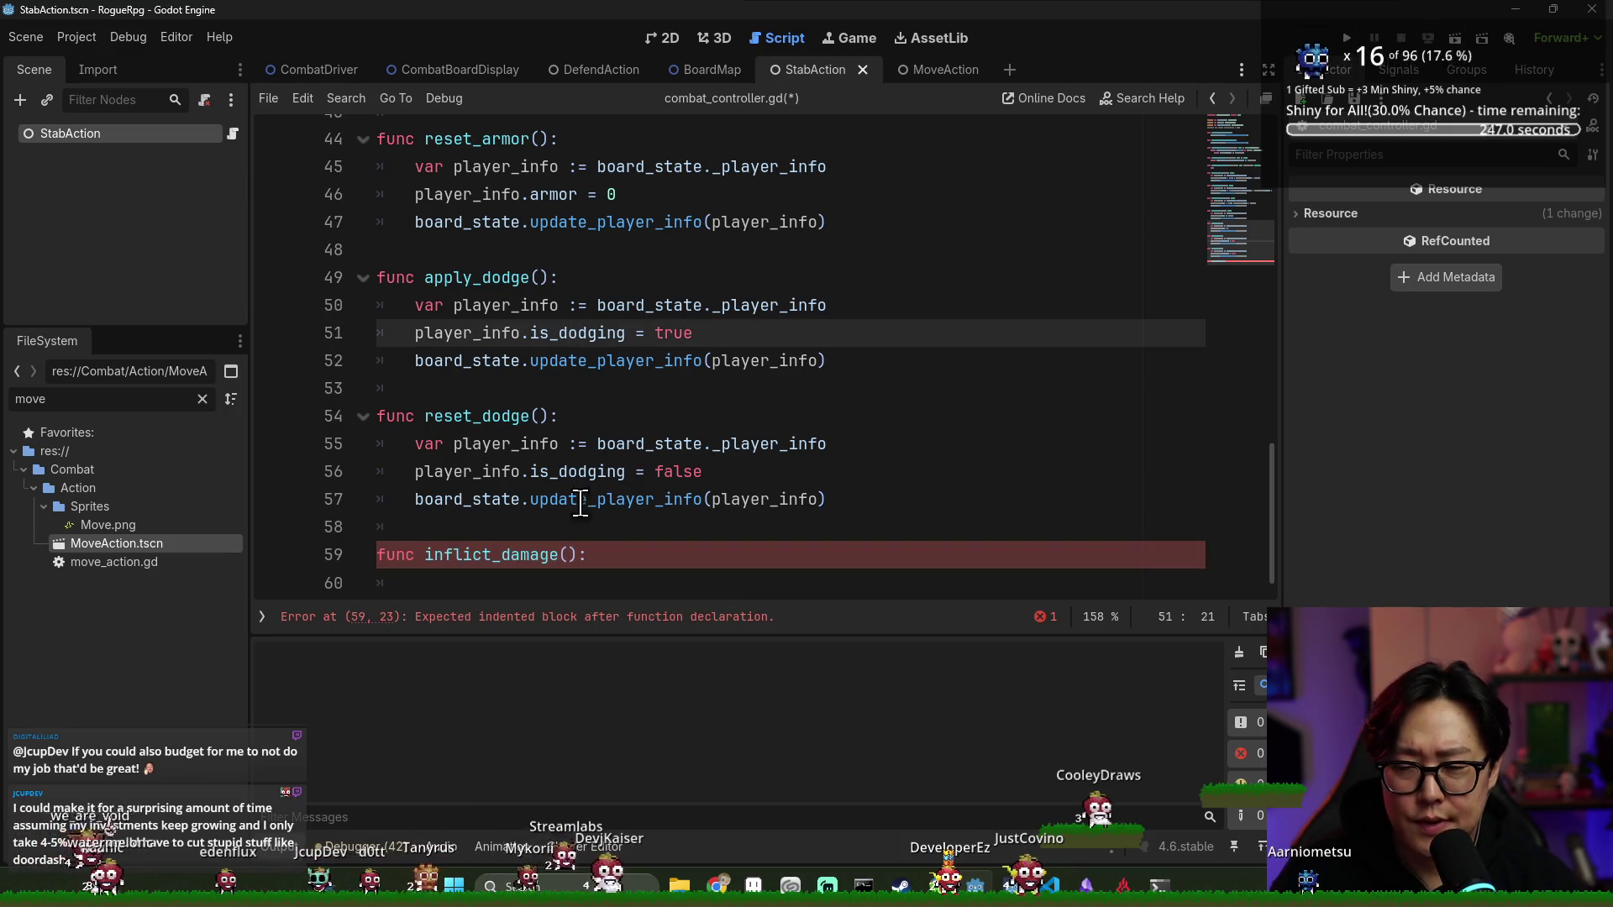
pyautogui.click(571, 556)
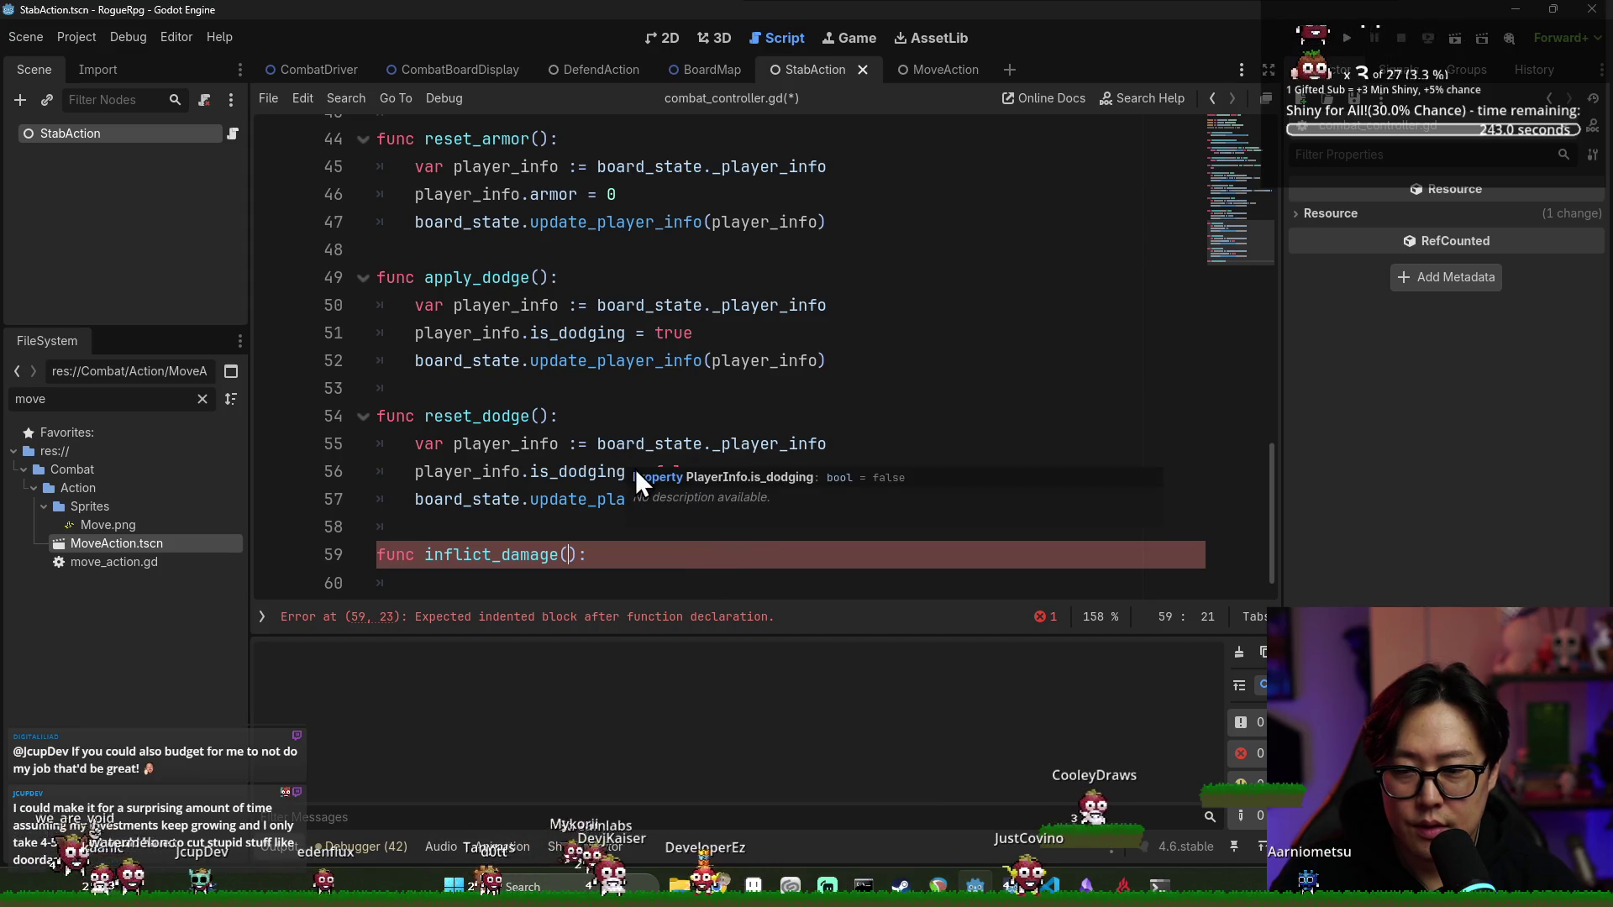
# Cancel closing the controller script, then pass enemy_info into stab_action.gd's inflict_damage call
pyautogui.hotkey('ctrl', 'w')
pyautogui.click(857, 476)
pyautogui.click(591, 334)
pyautogui.click(233, 135)
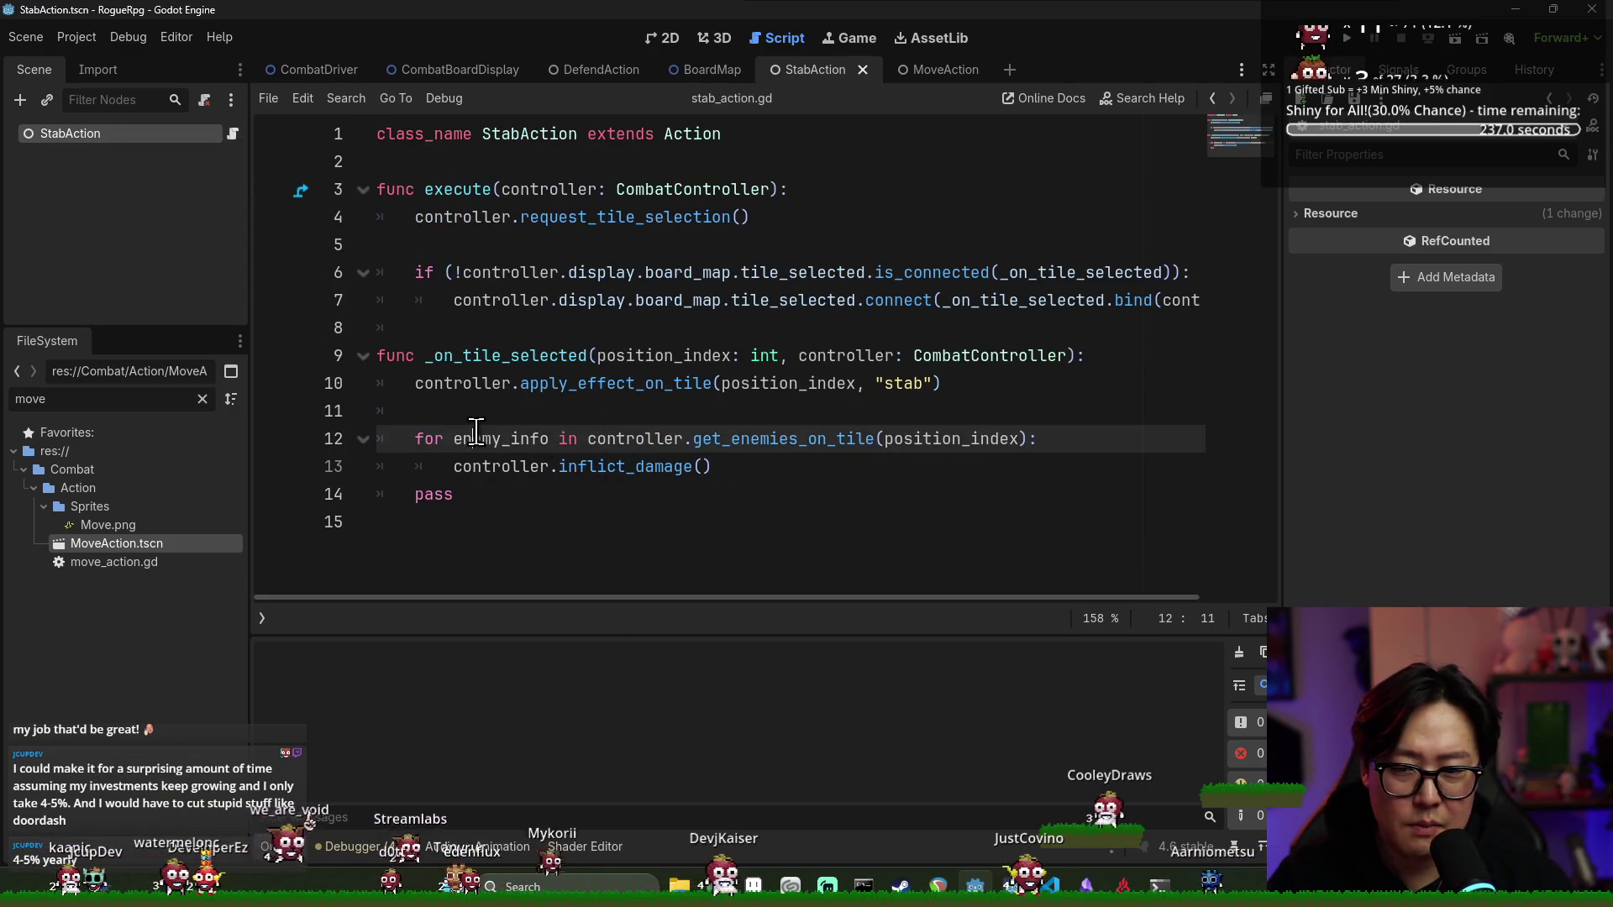
pyautogui.click(705, 468)
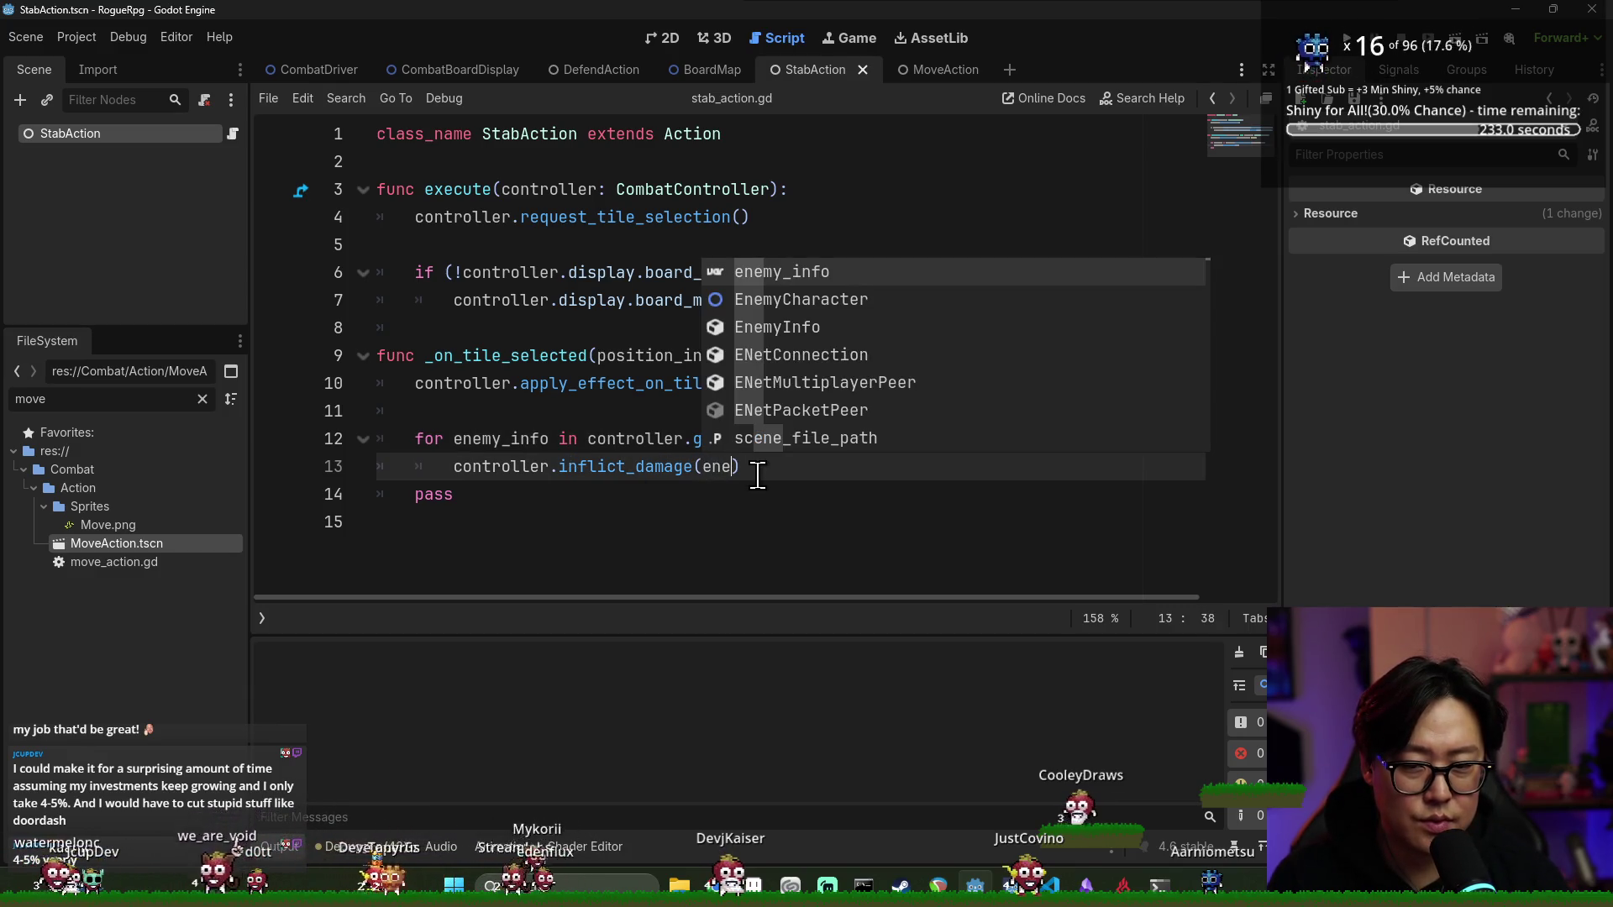
pyautogui.write('m')
pyautogui.press('Return')
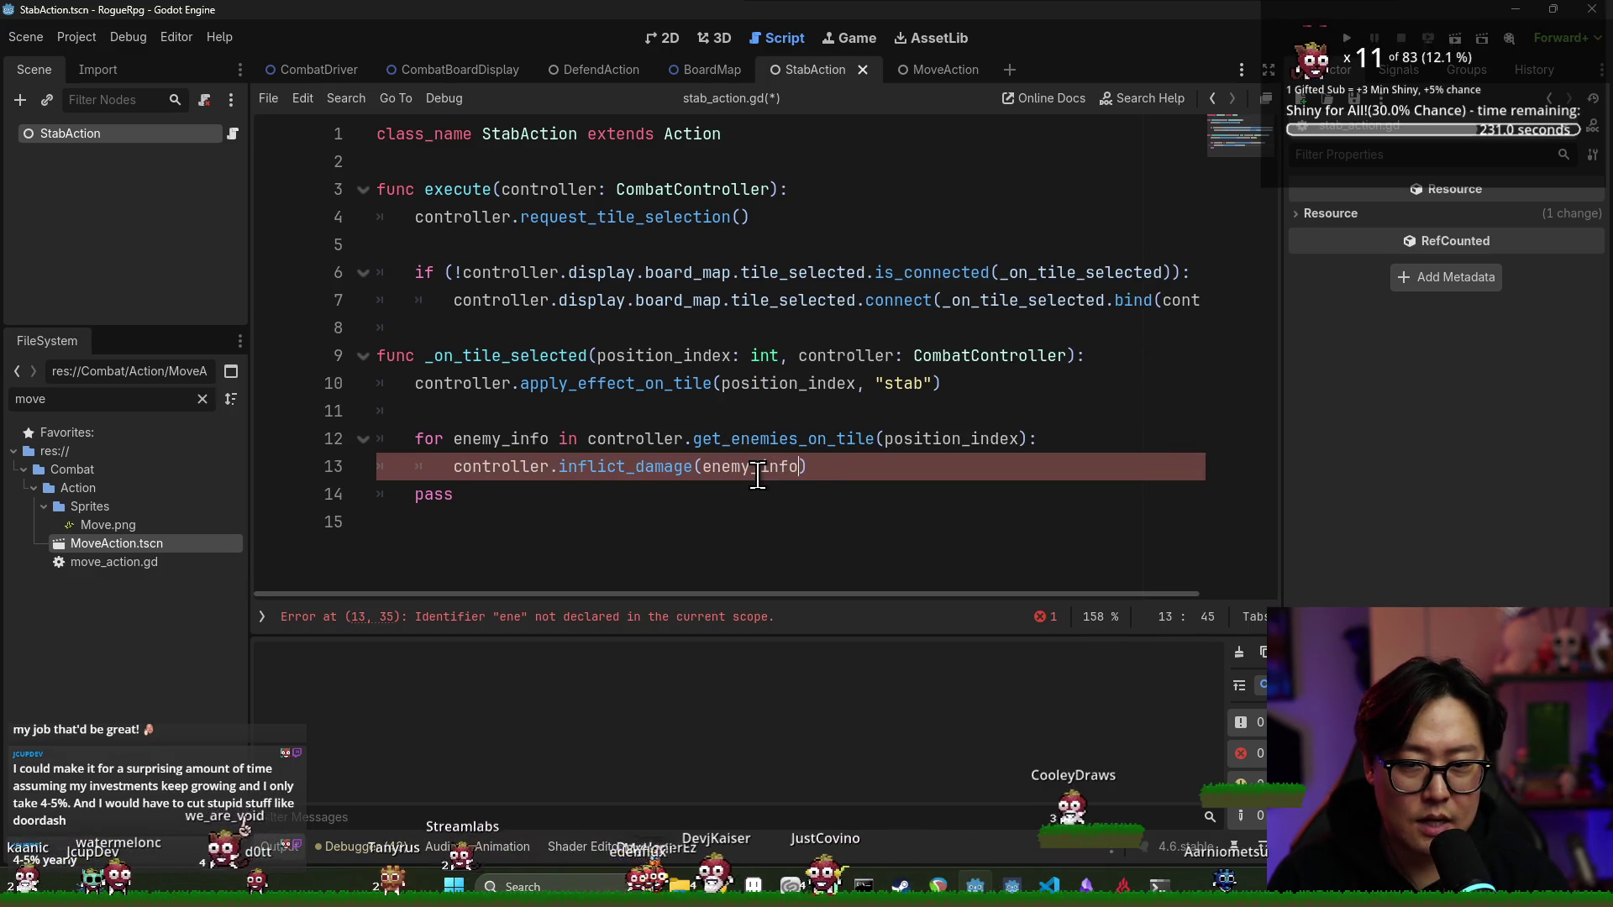
# Make the call inflict_damage(enemy_info, amount), delete the leftover pass line, and save stab_action.gd
pyautogui.write(', ')
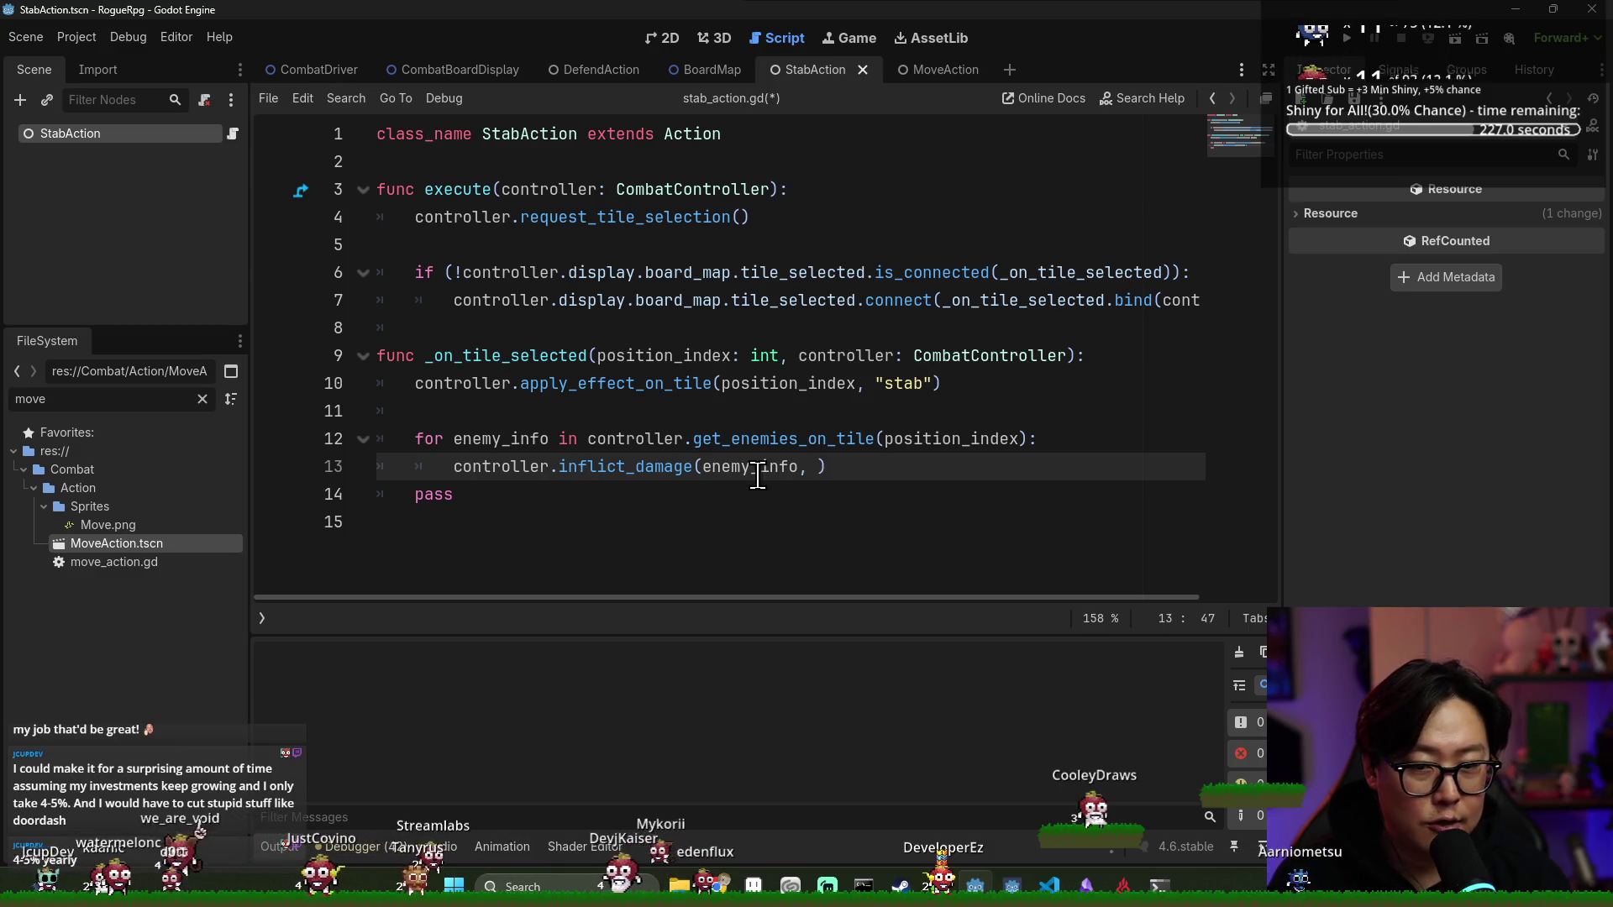
pyautogui.write('moutn')
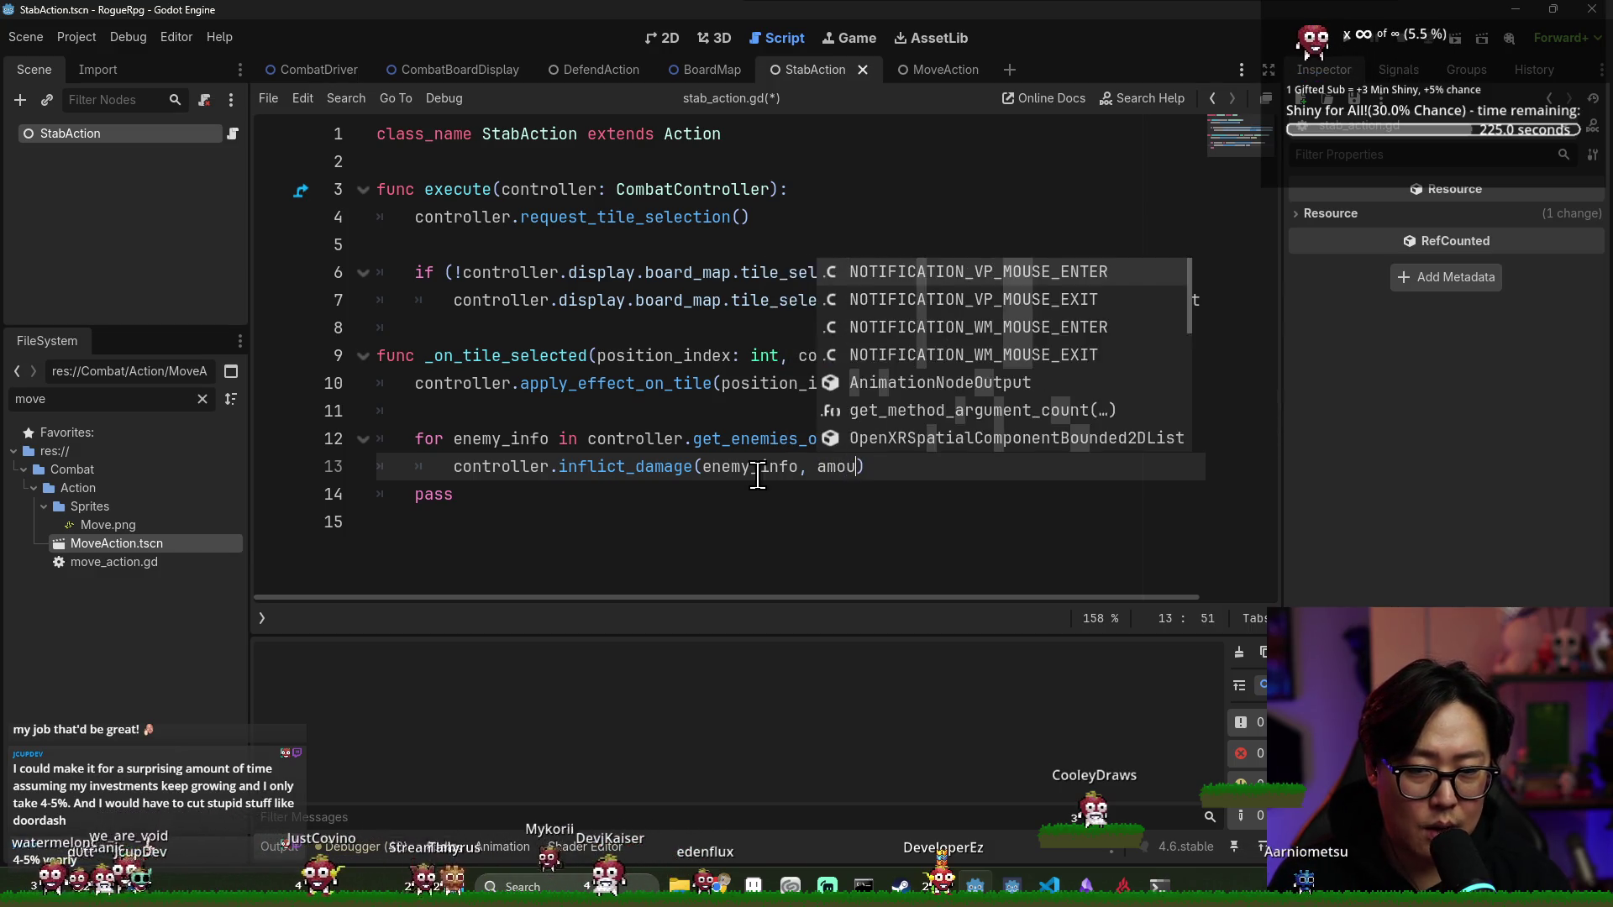
pyautogui.write('nt')
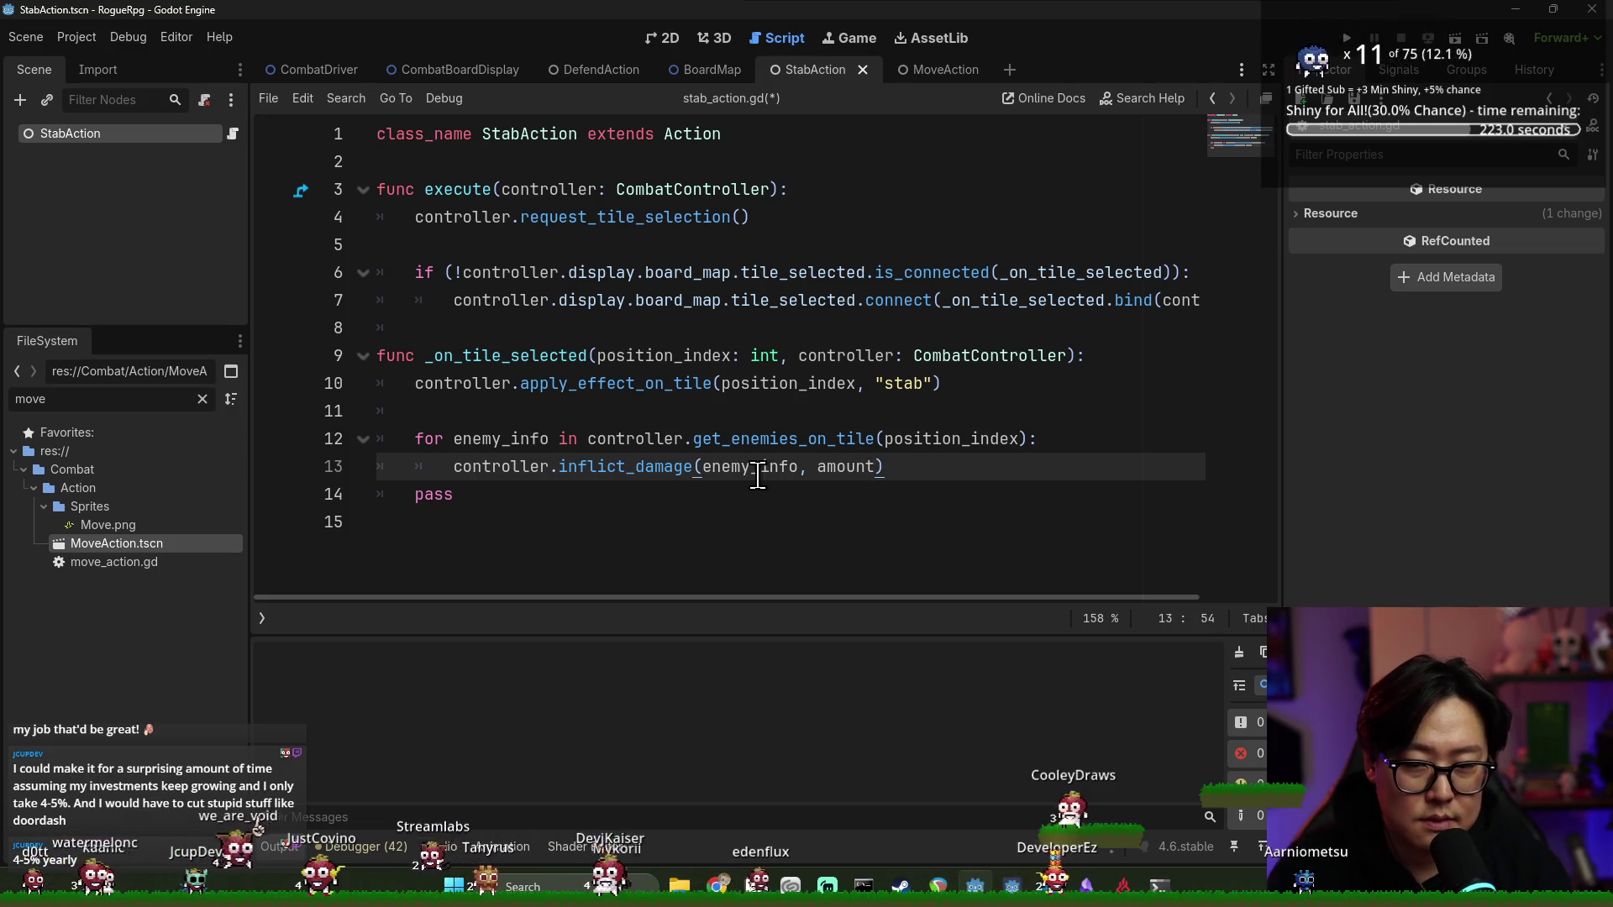
pyautogui.doubleClick(756, 472)
pyautogui.moveTo(458, 496); pyautogui.dragTo(936, 474)
pyautogui.press('BackSpace')
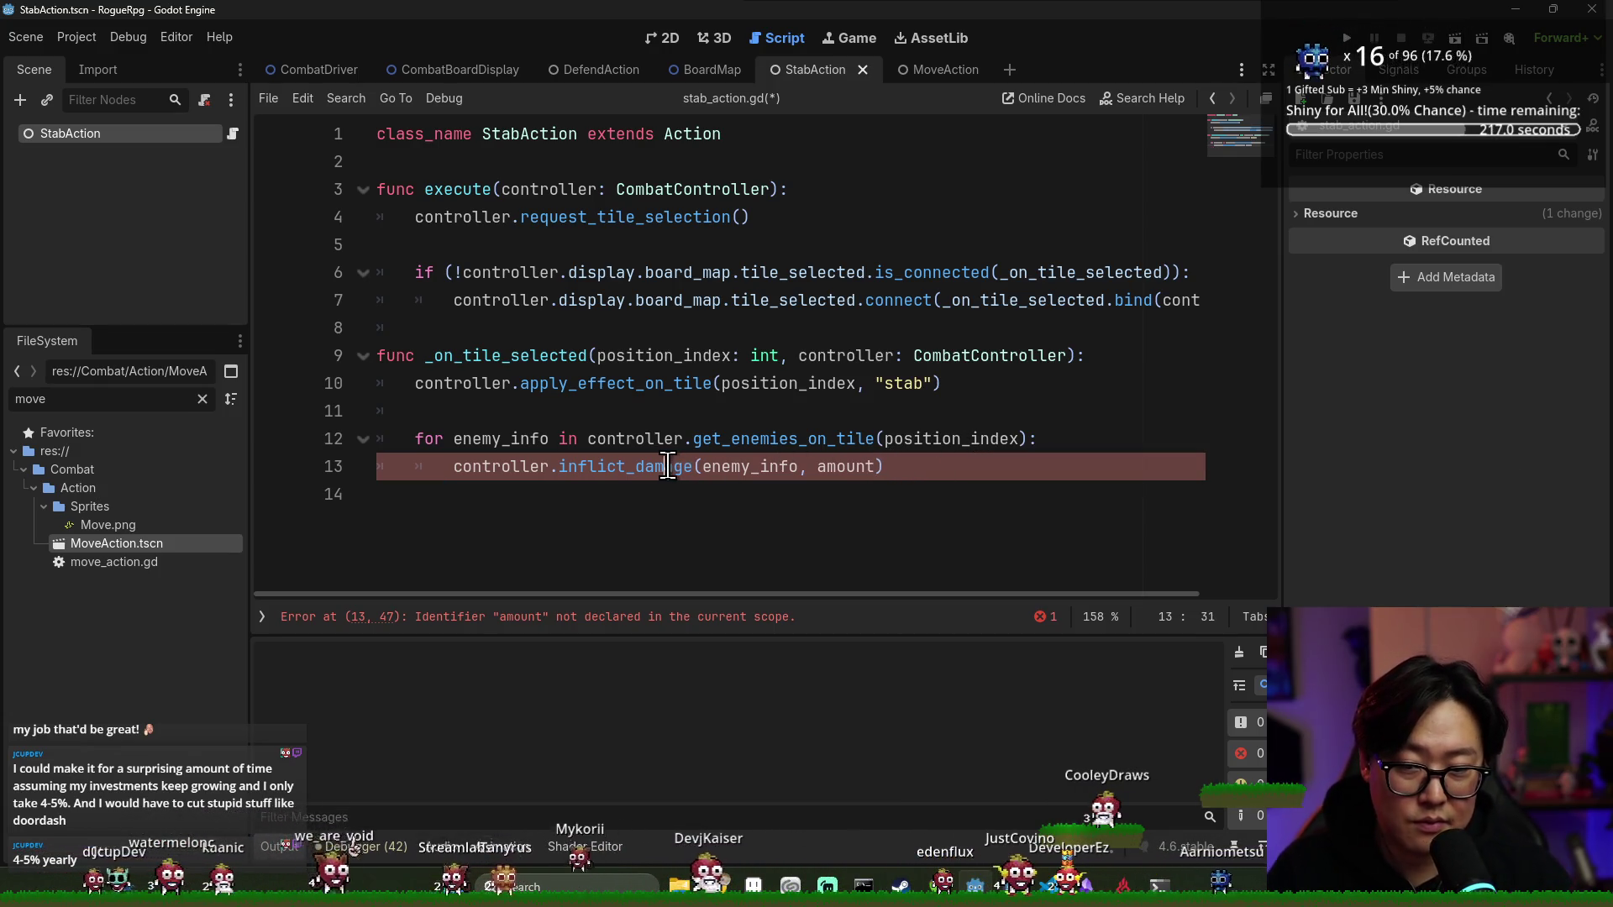
pyautogui.doubleClick(588, 467)
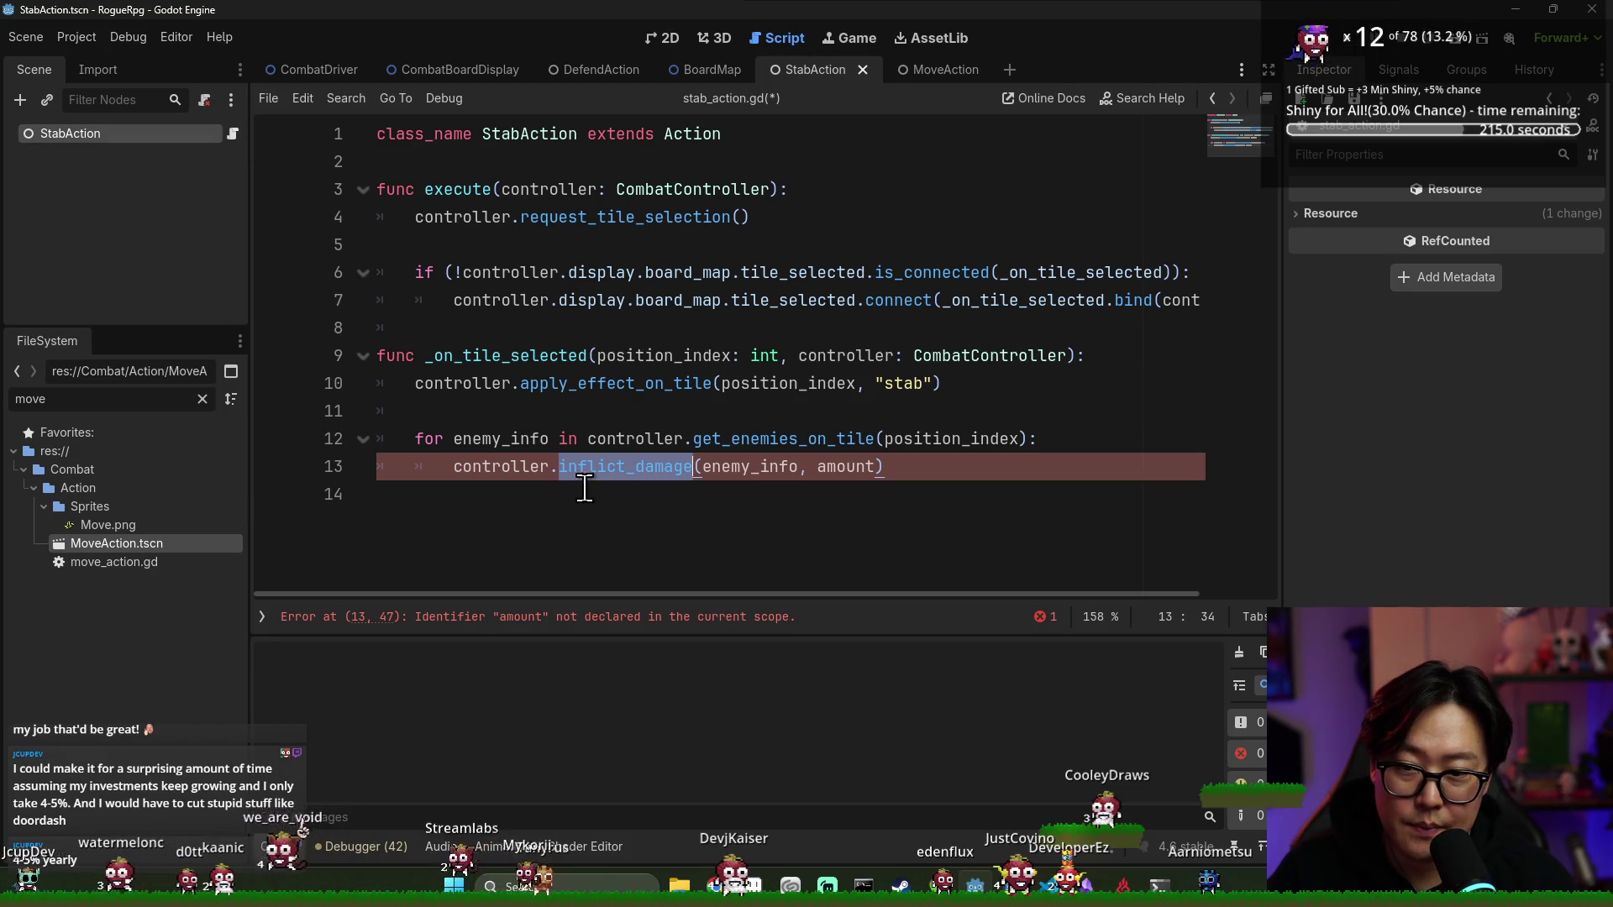
pyautogui.hotkey('ctrl', 's')
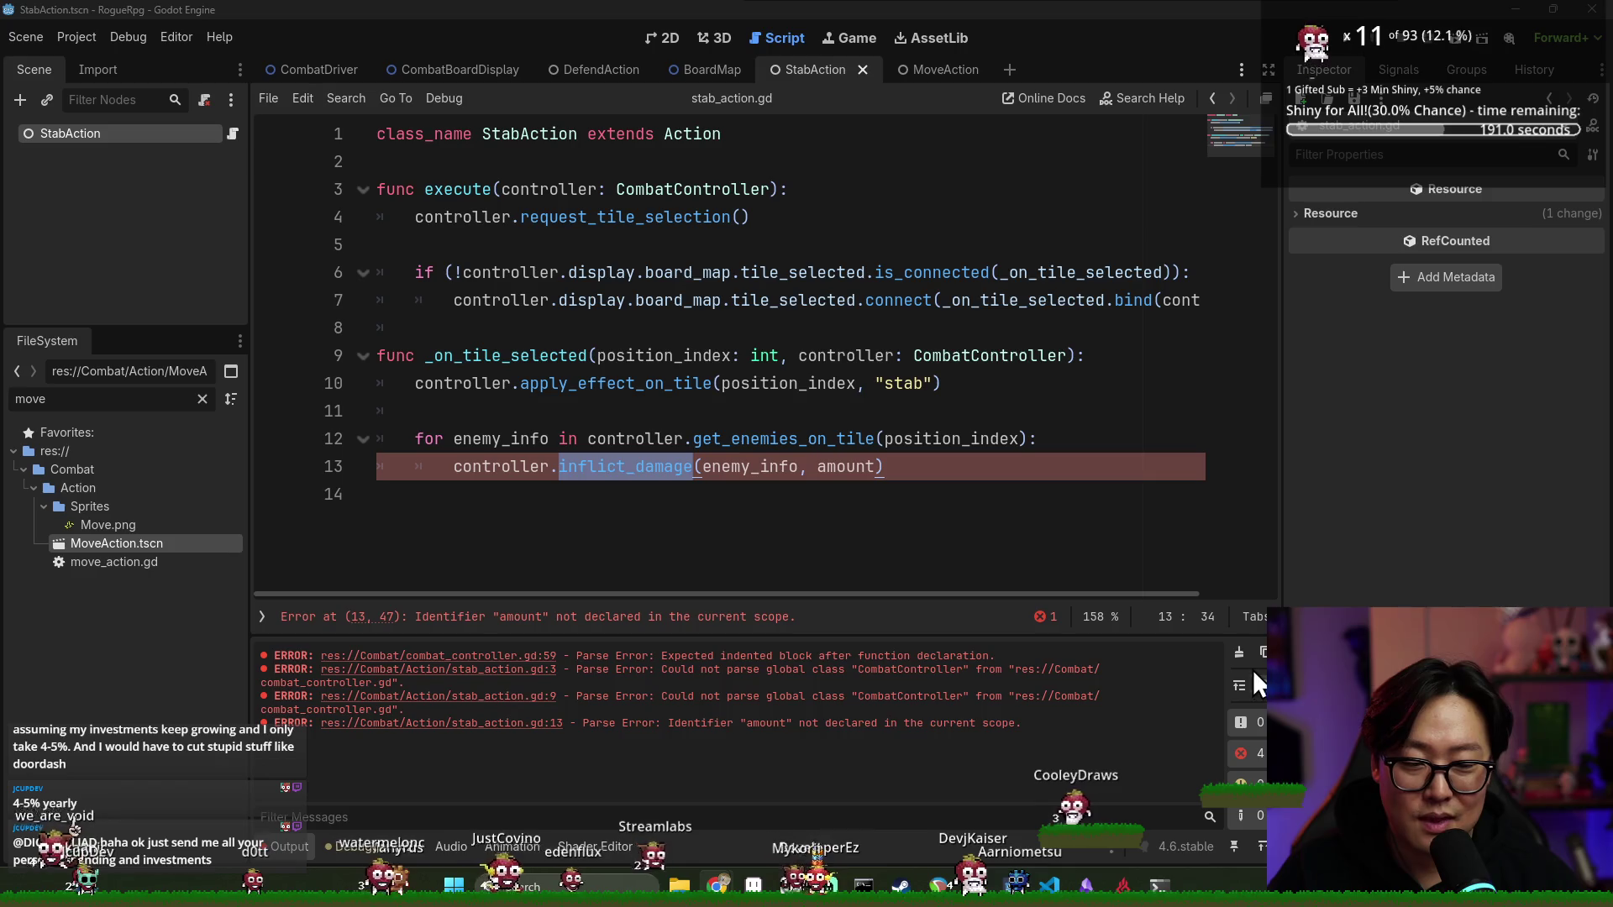
# Review the get_enemies_on_tile loop and its inflict_damage(enemy_info, amount) call, then save the scene
pyautogui.click(1238, 652)
pyautogui.click(961, 541)
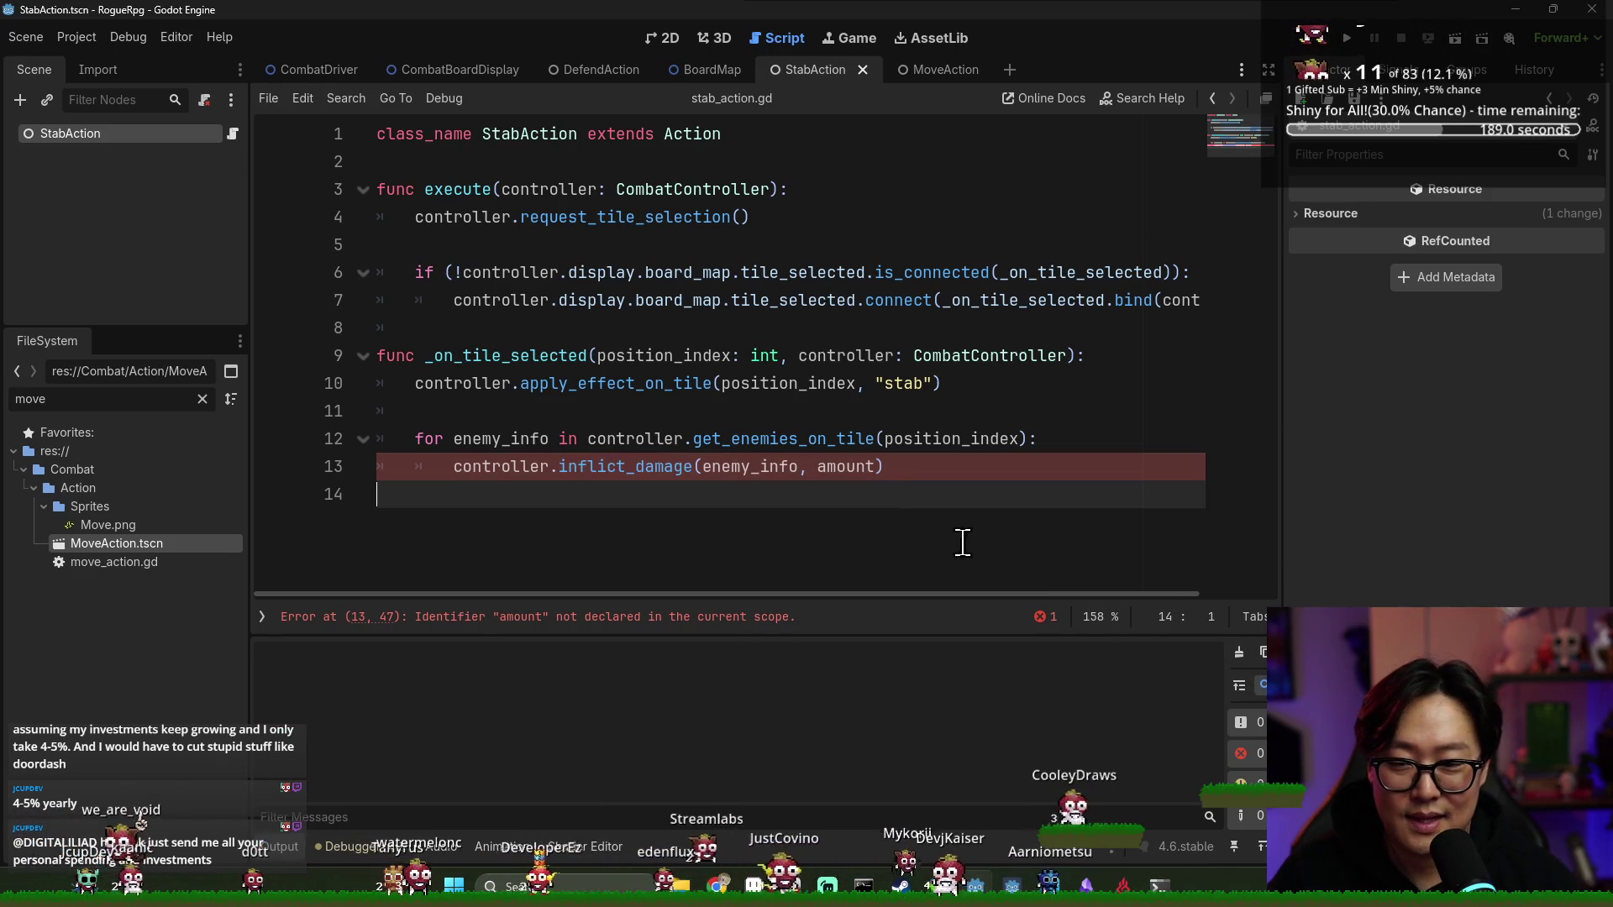
pyautogui.click(761, 439)
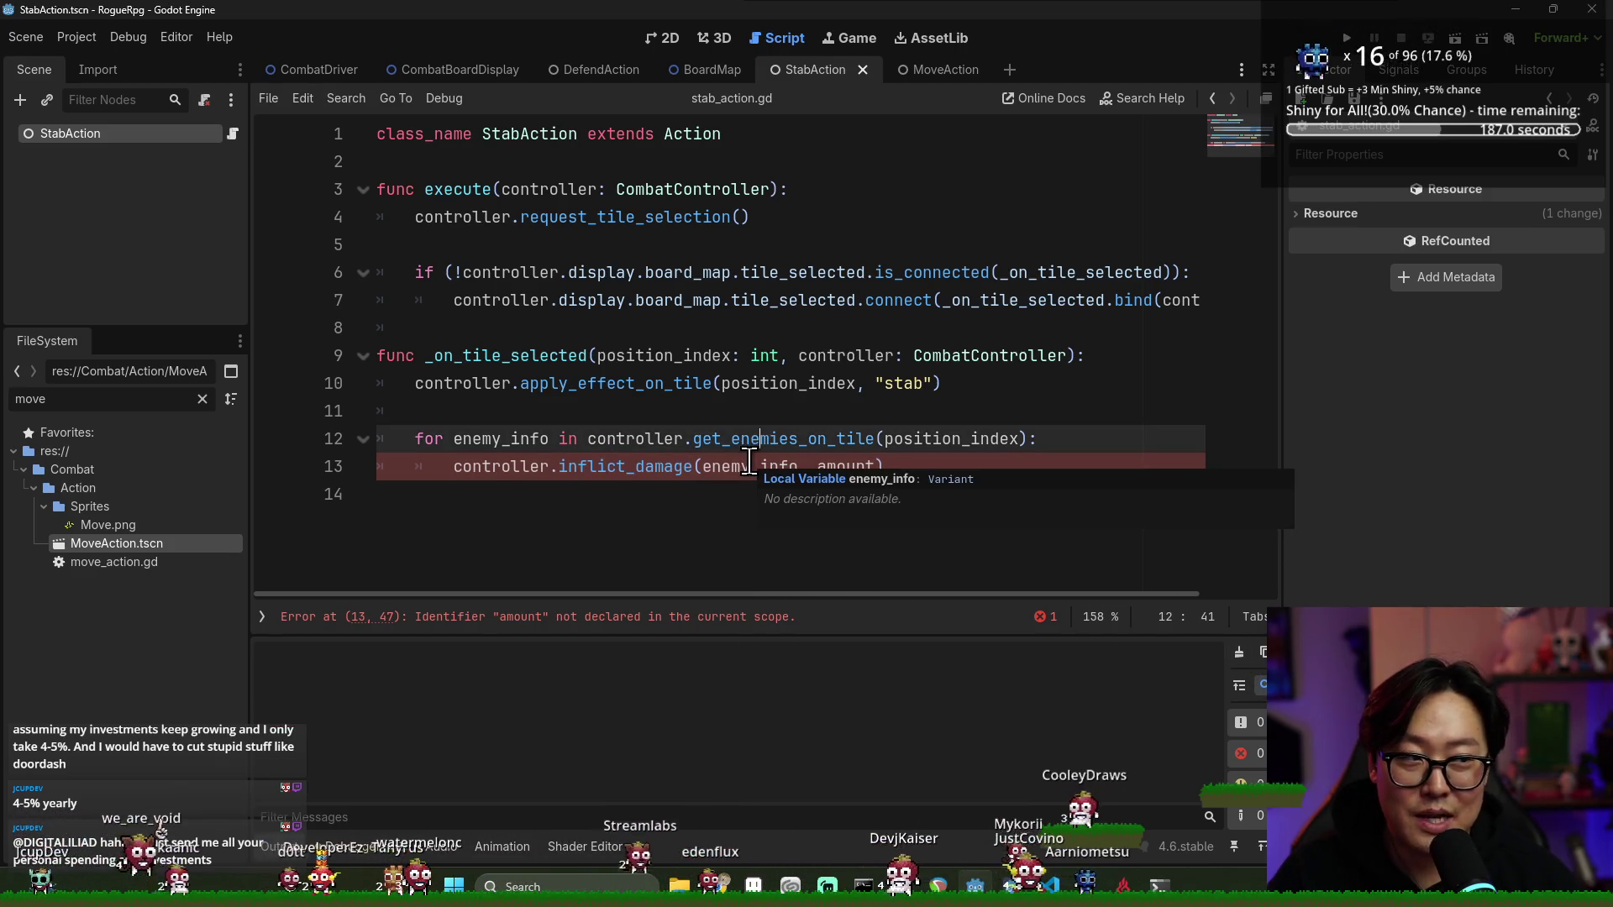
pyautogui.click(882, 445)
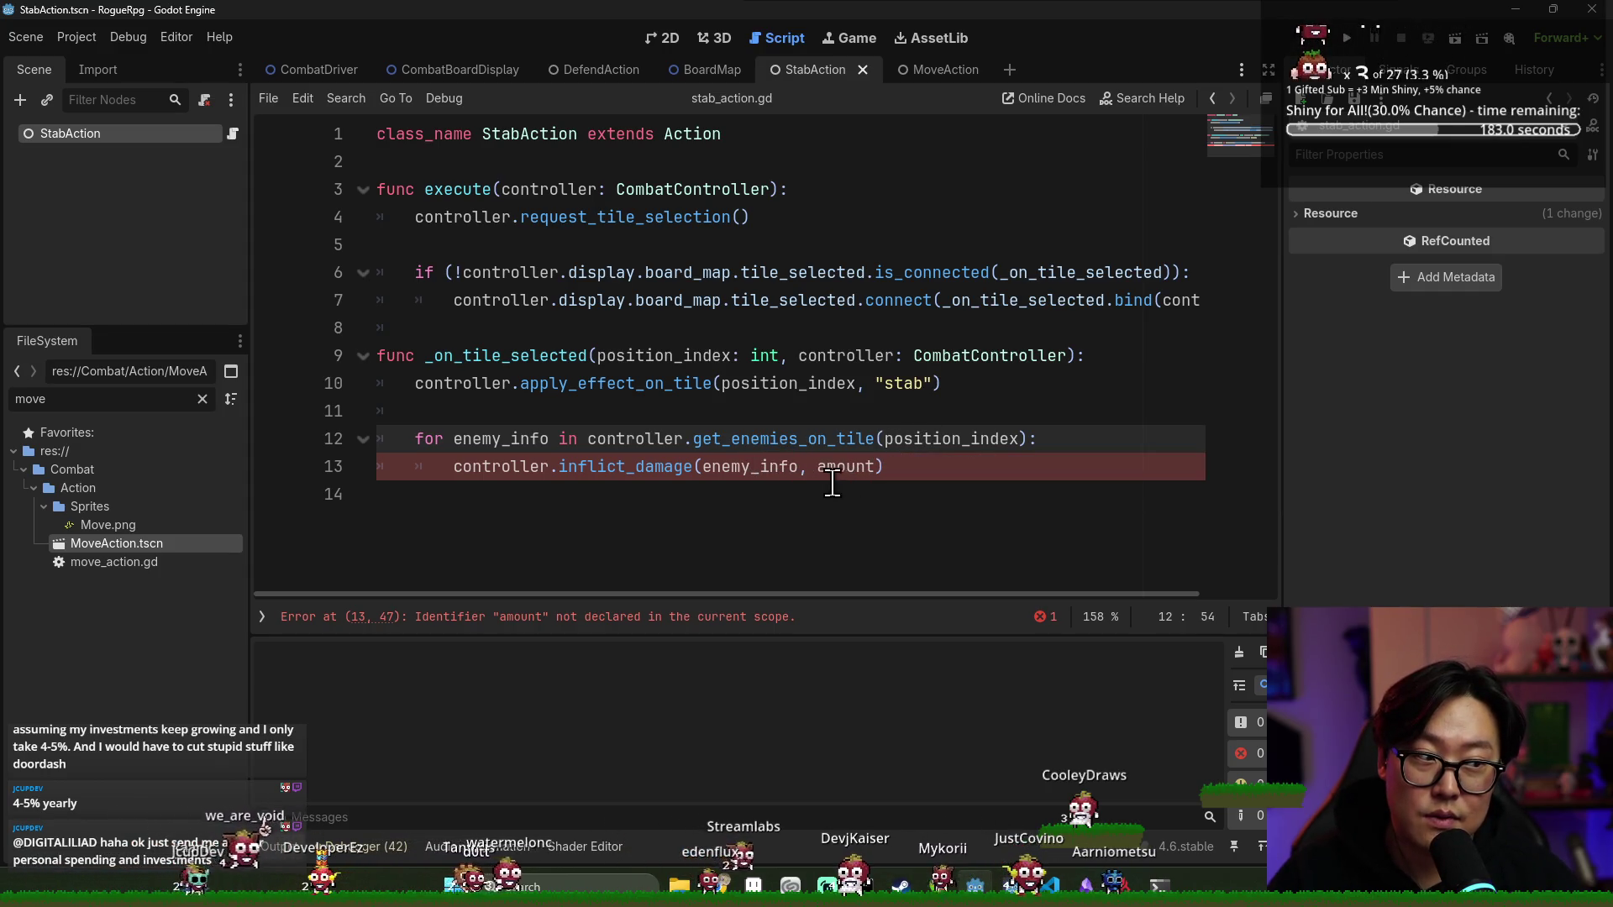
pyautogui.click(783, 471)
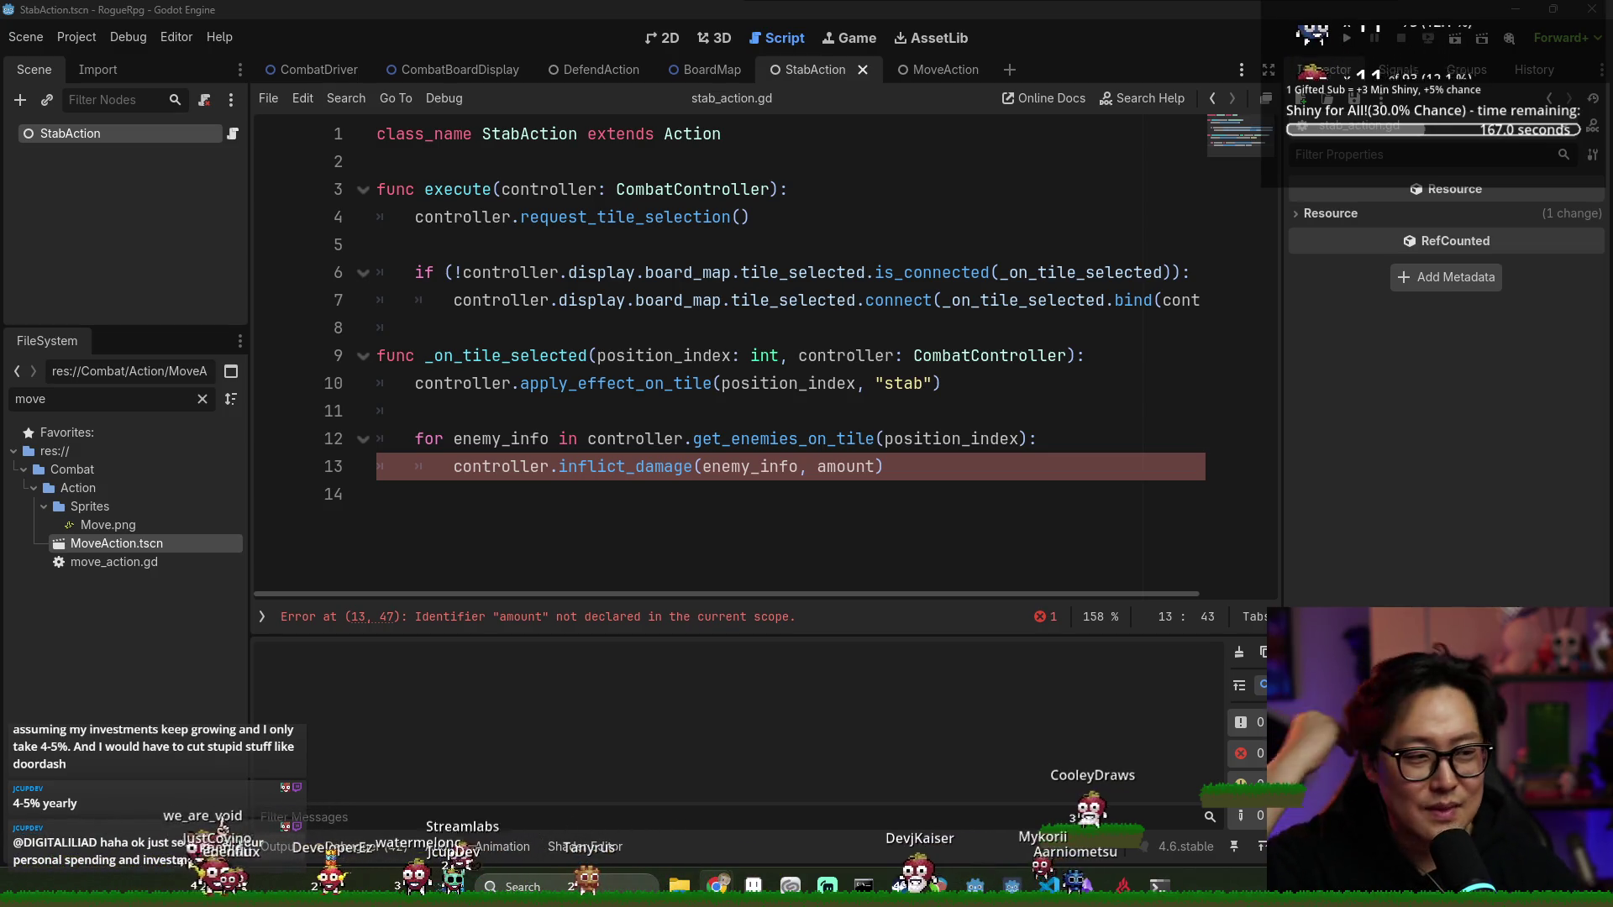
pyautogui.click(498, 441)
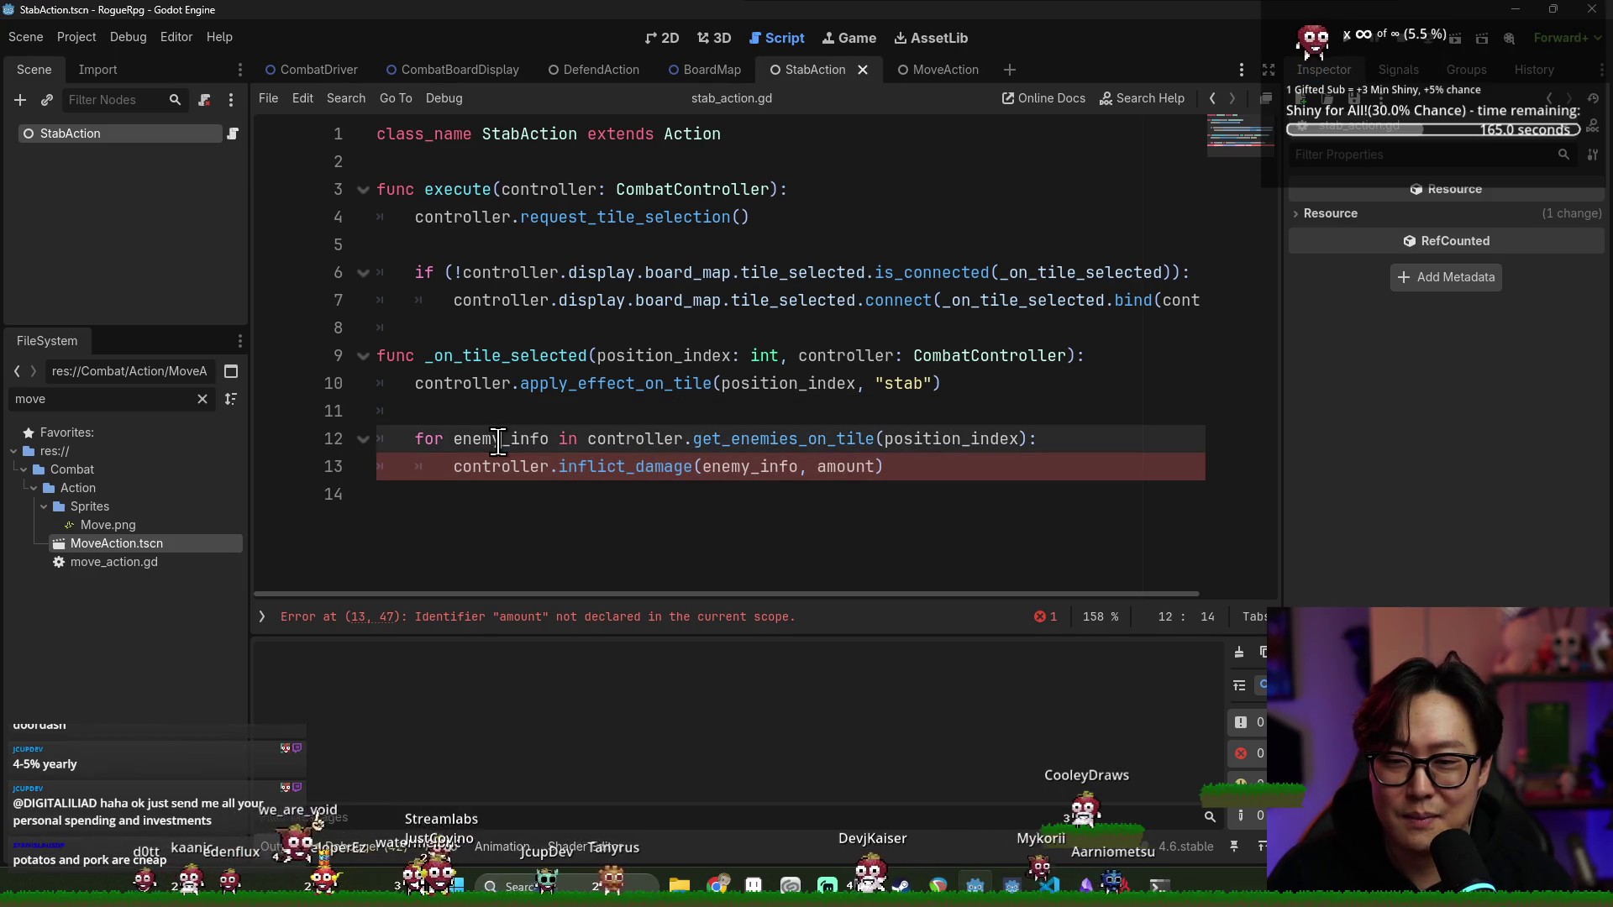
pyautogui.click(649, 412)
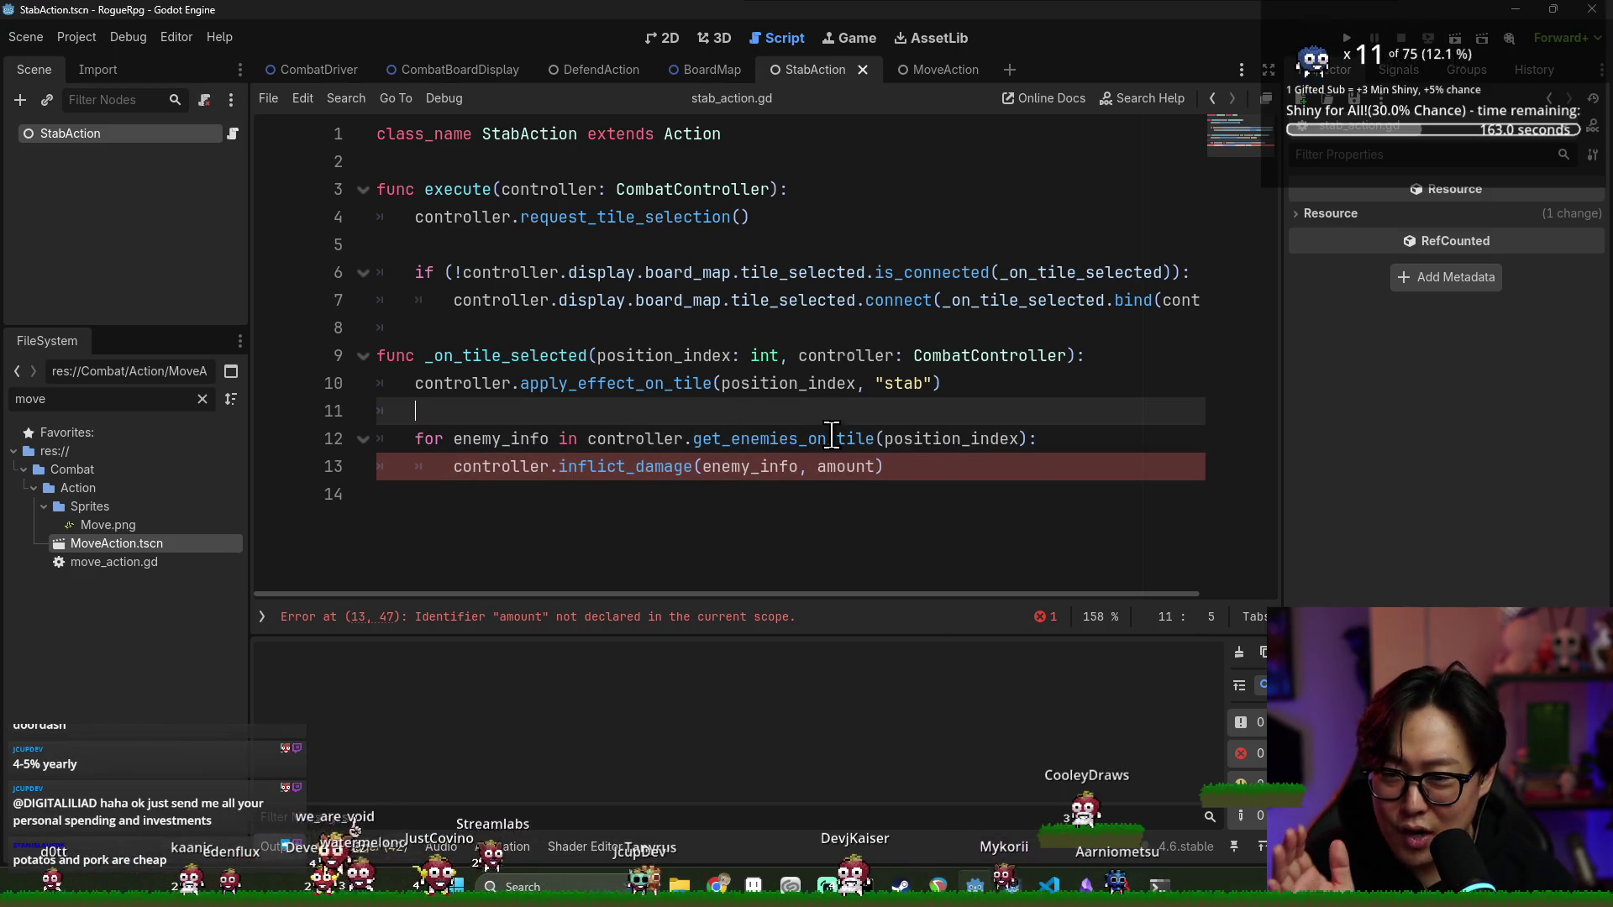
pyautogui.click(949, 478)
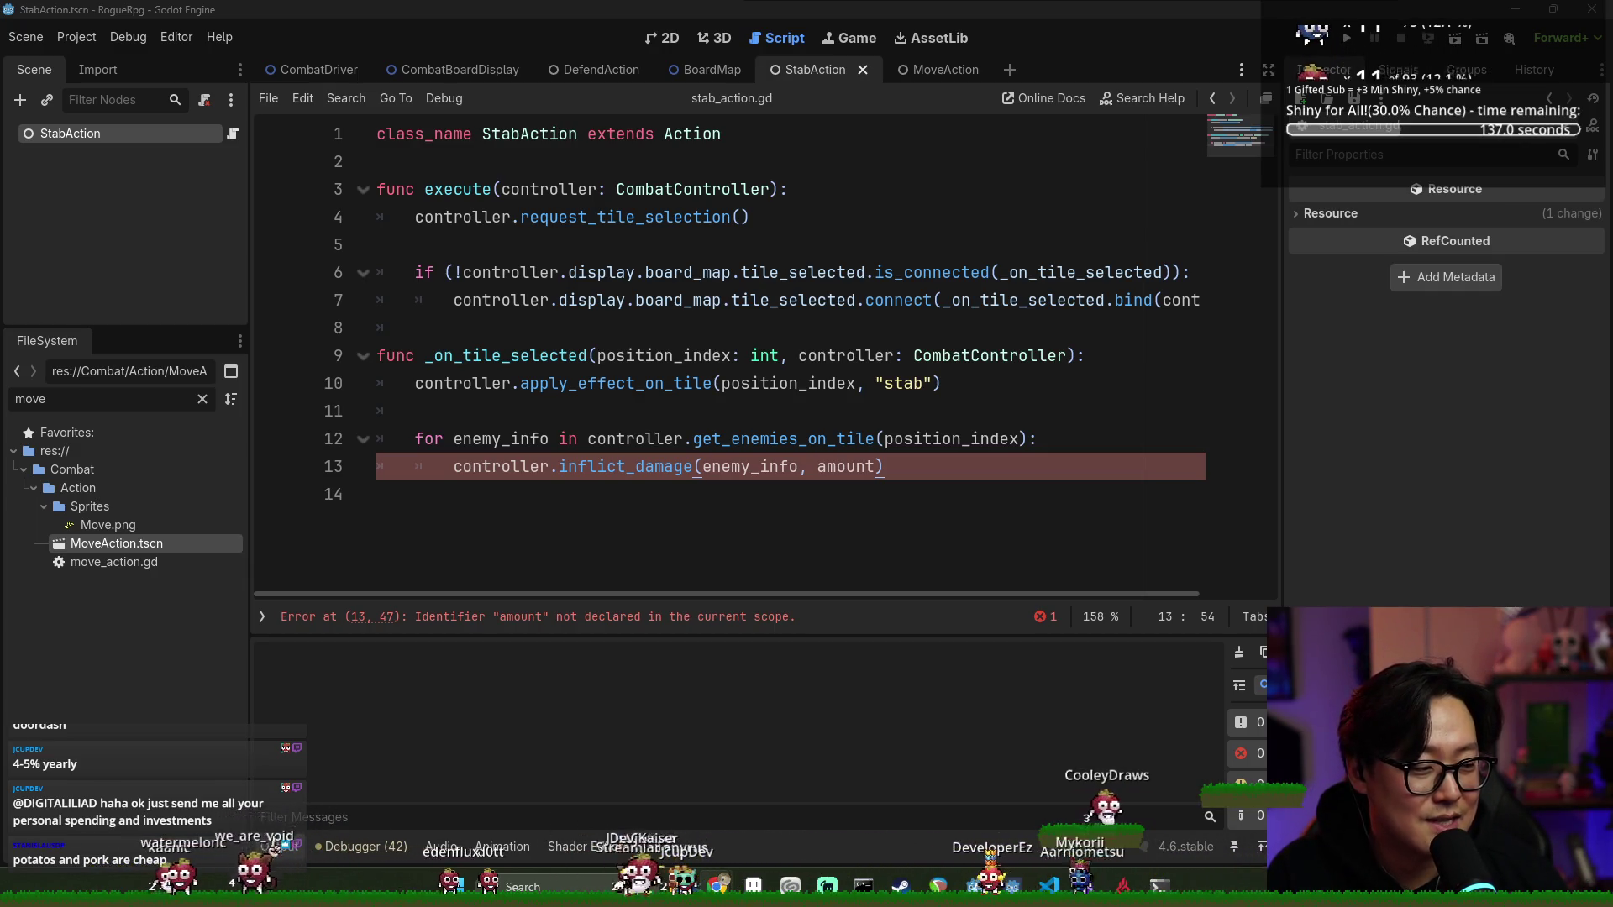
pyautogui.doubleClick(601, 472)
pyautogui.click(636, 389)
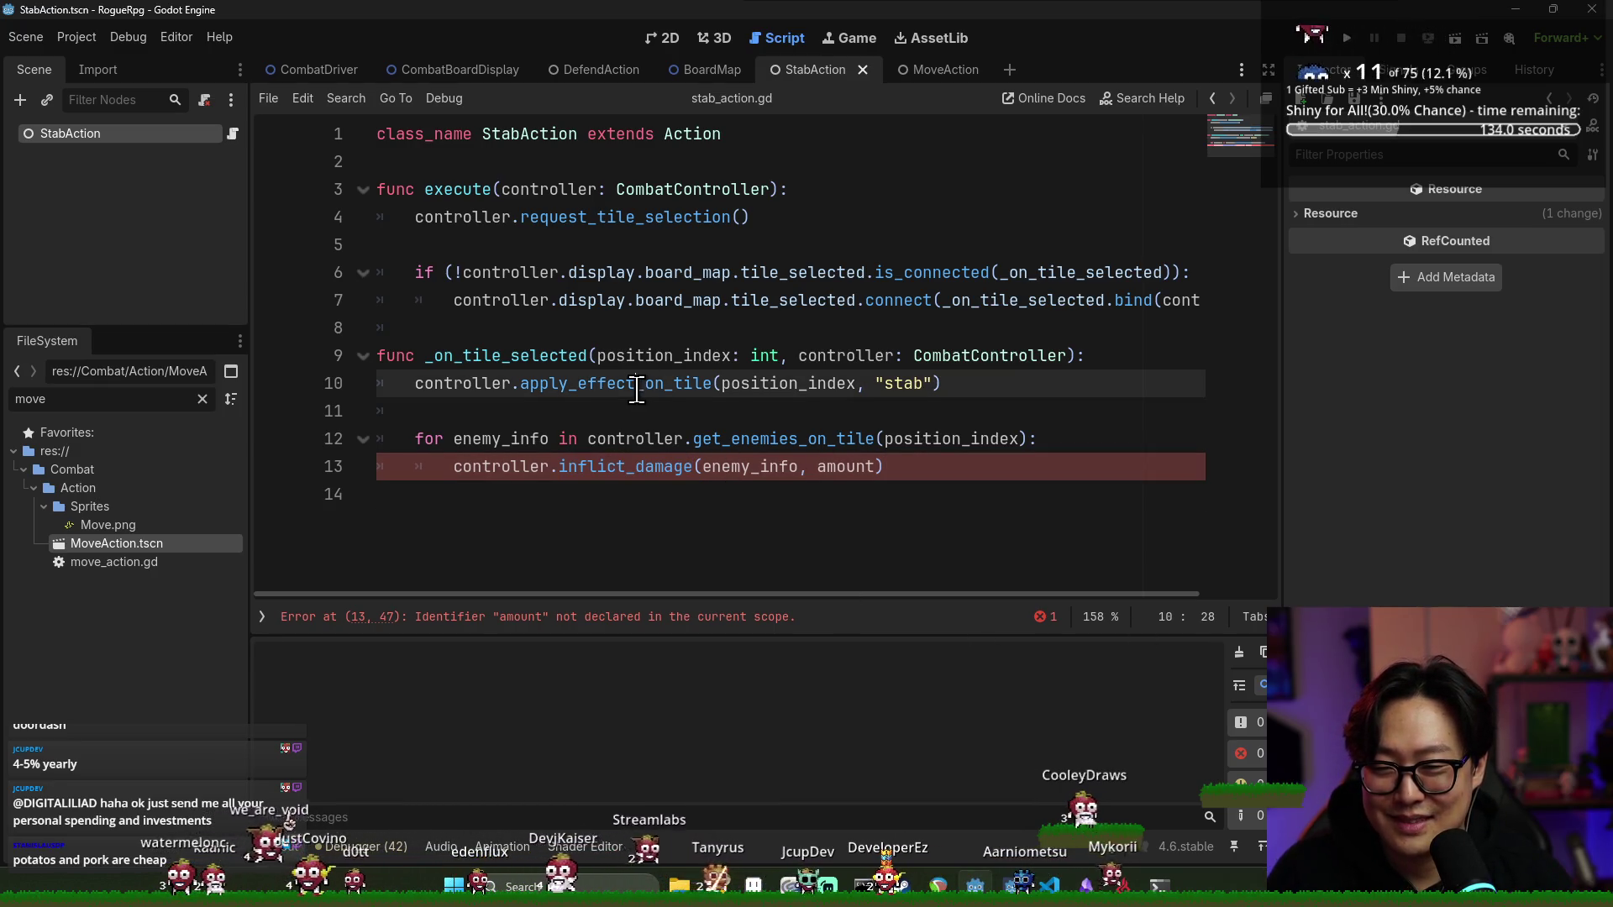
pyautogui.doubleClick(588, 385)
pyautogui.doubleClick(626, 467)
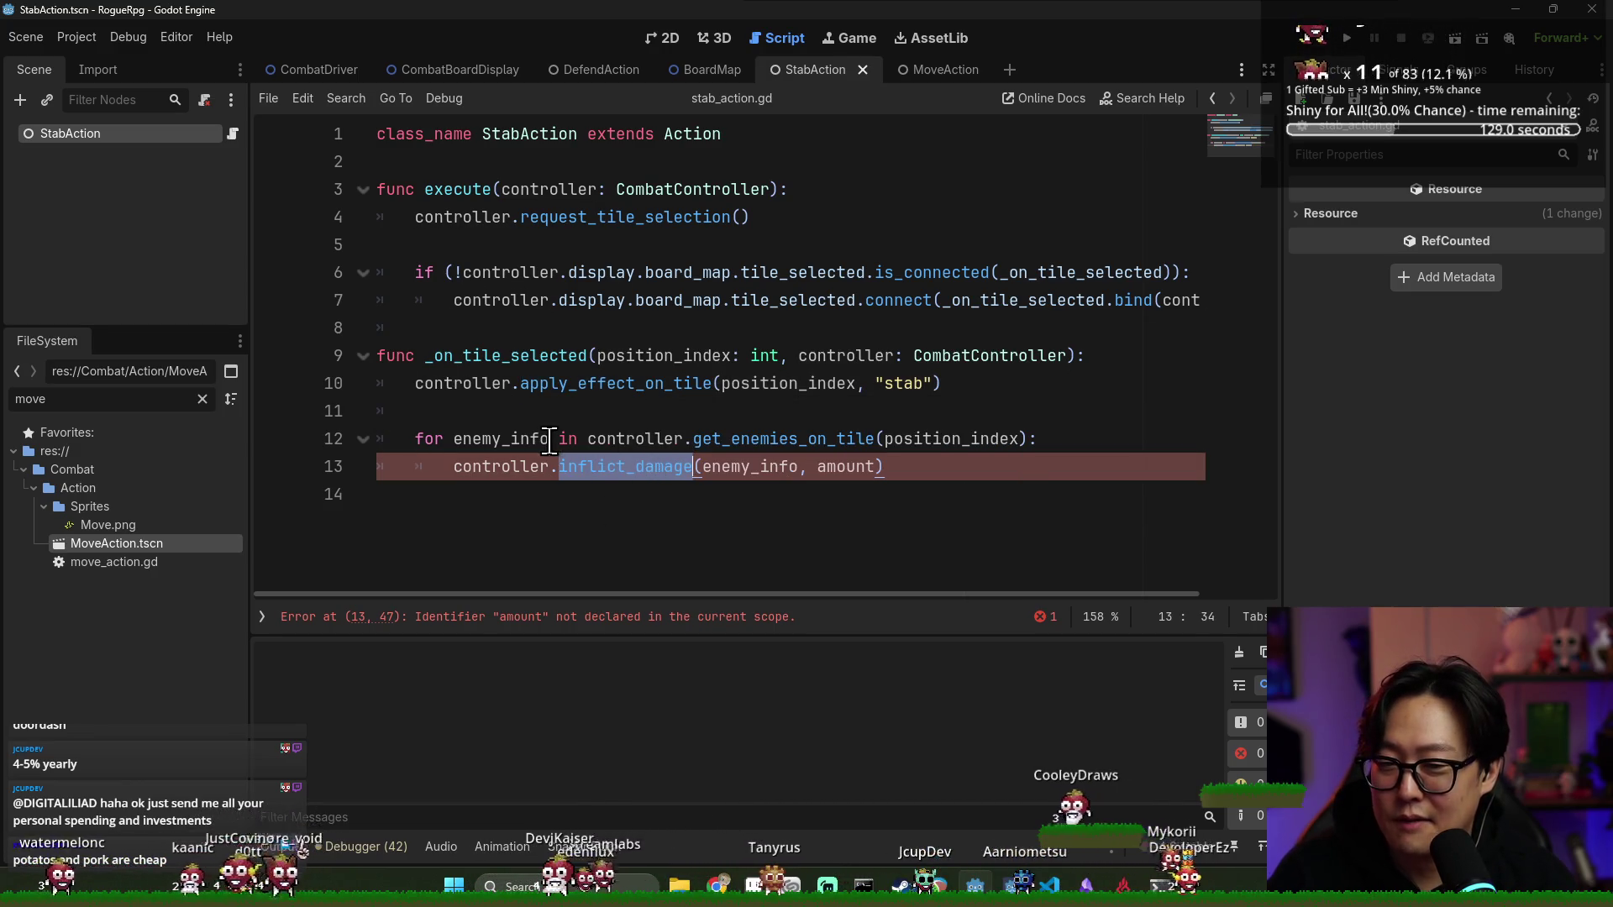
pyautogui.hotkey('ctrl', 's')
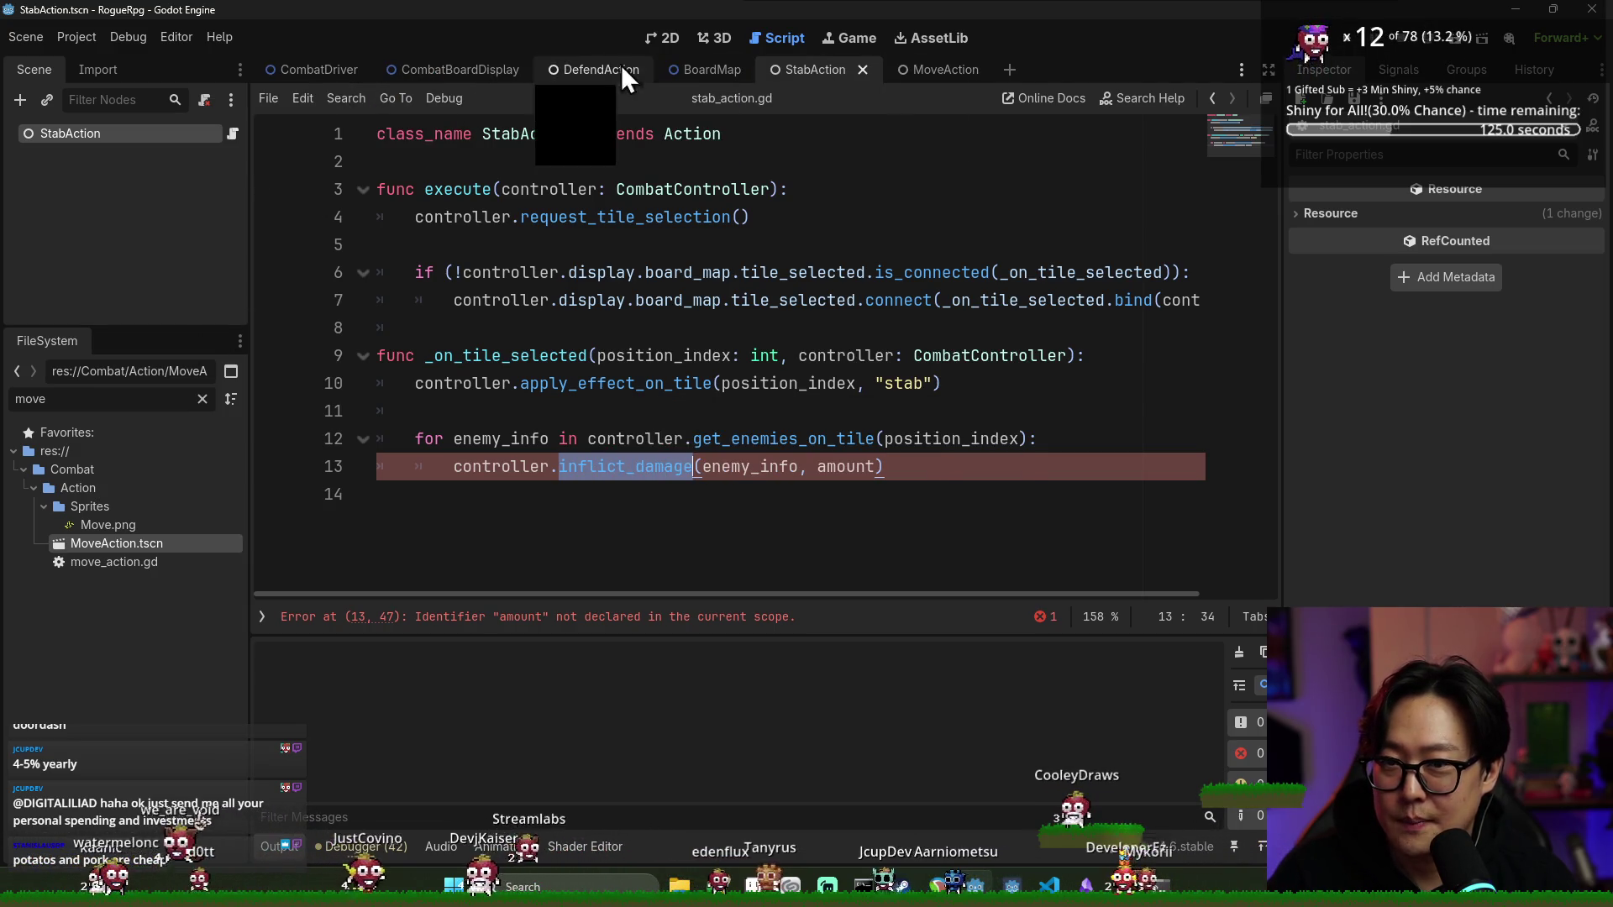
# Reopen combat_controller.gd via the Controller node, give inflict_damage a pass body, save, and begin a target parameter
pyautogui.click(269, 69)
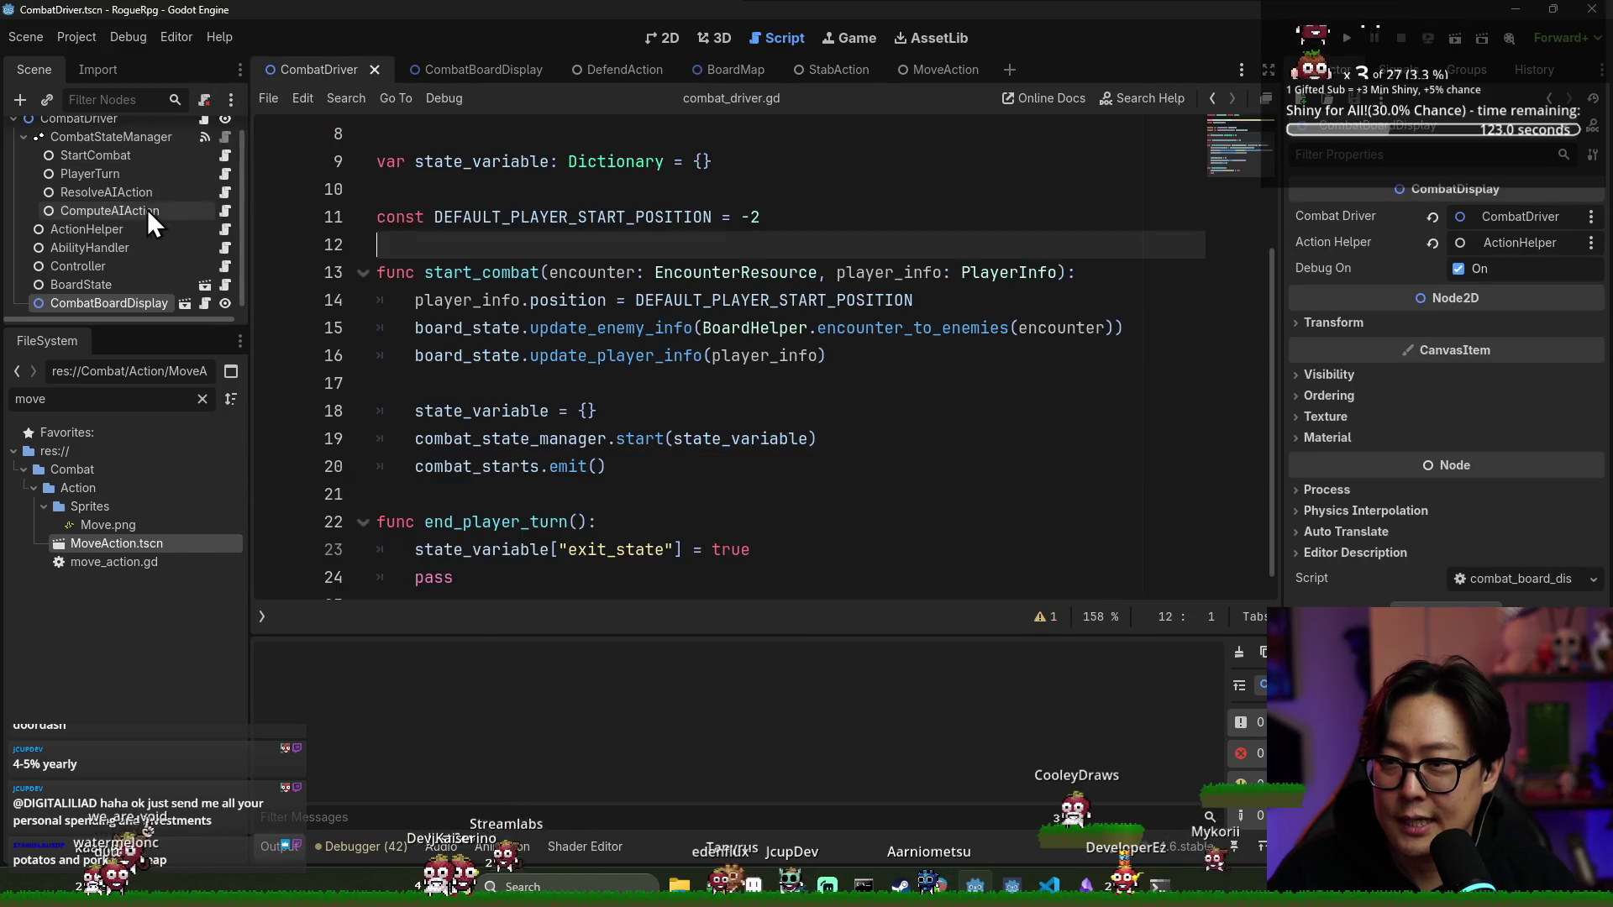
pyautogui.click(225, 266)
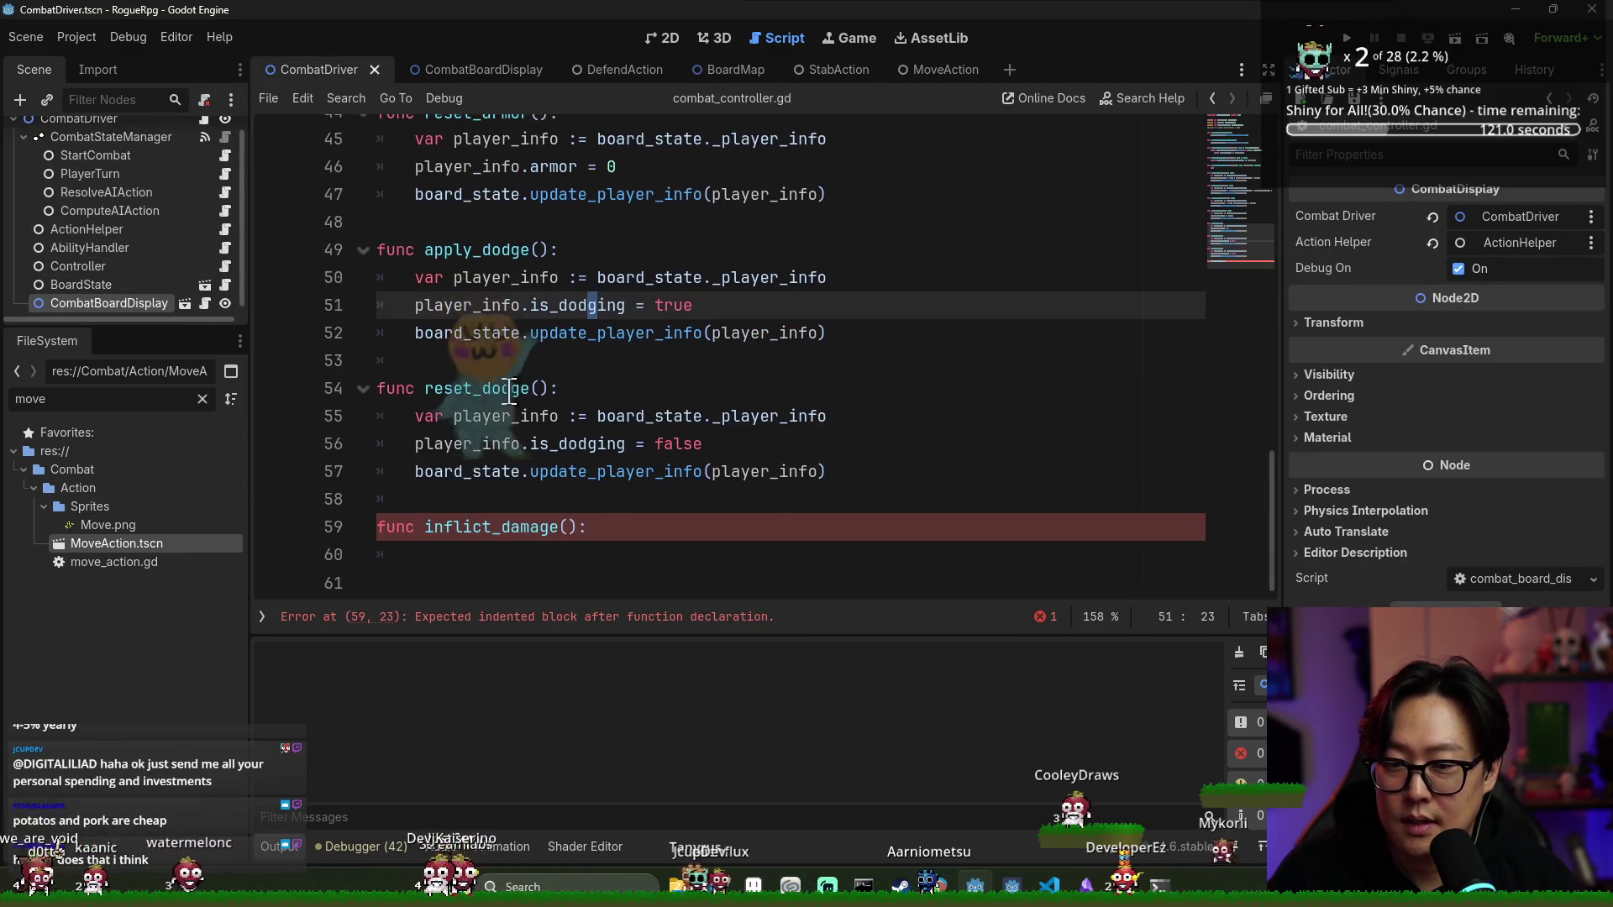
pyautogui.click(599, 538)
pyautogui.press('Return')
pyautogui.write('pass')
pyautogui.hotkey('ctrl', 's')
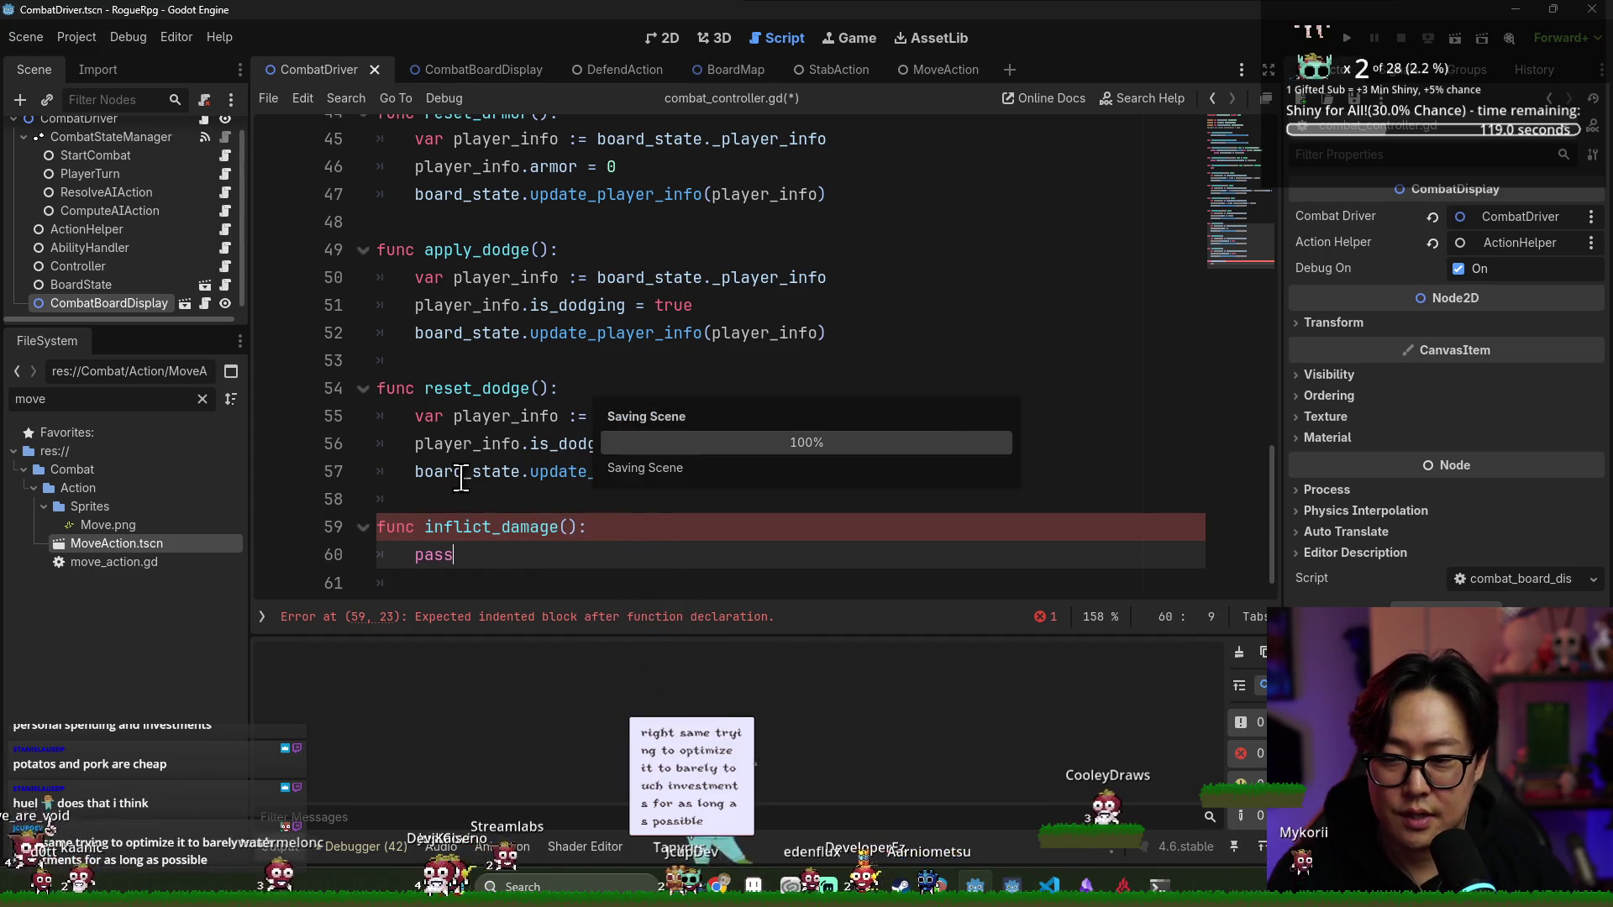
pyautogui.click(574, 527)
pyautogui.write('ta')
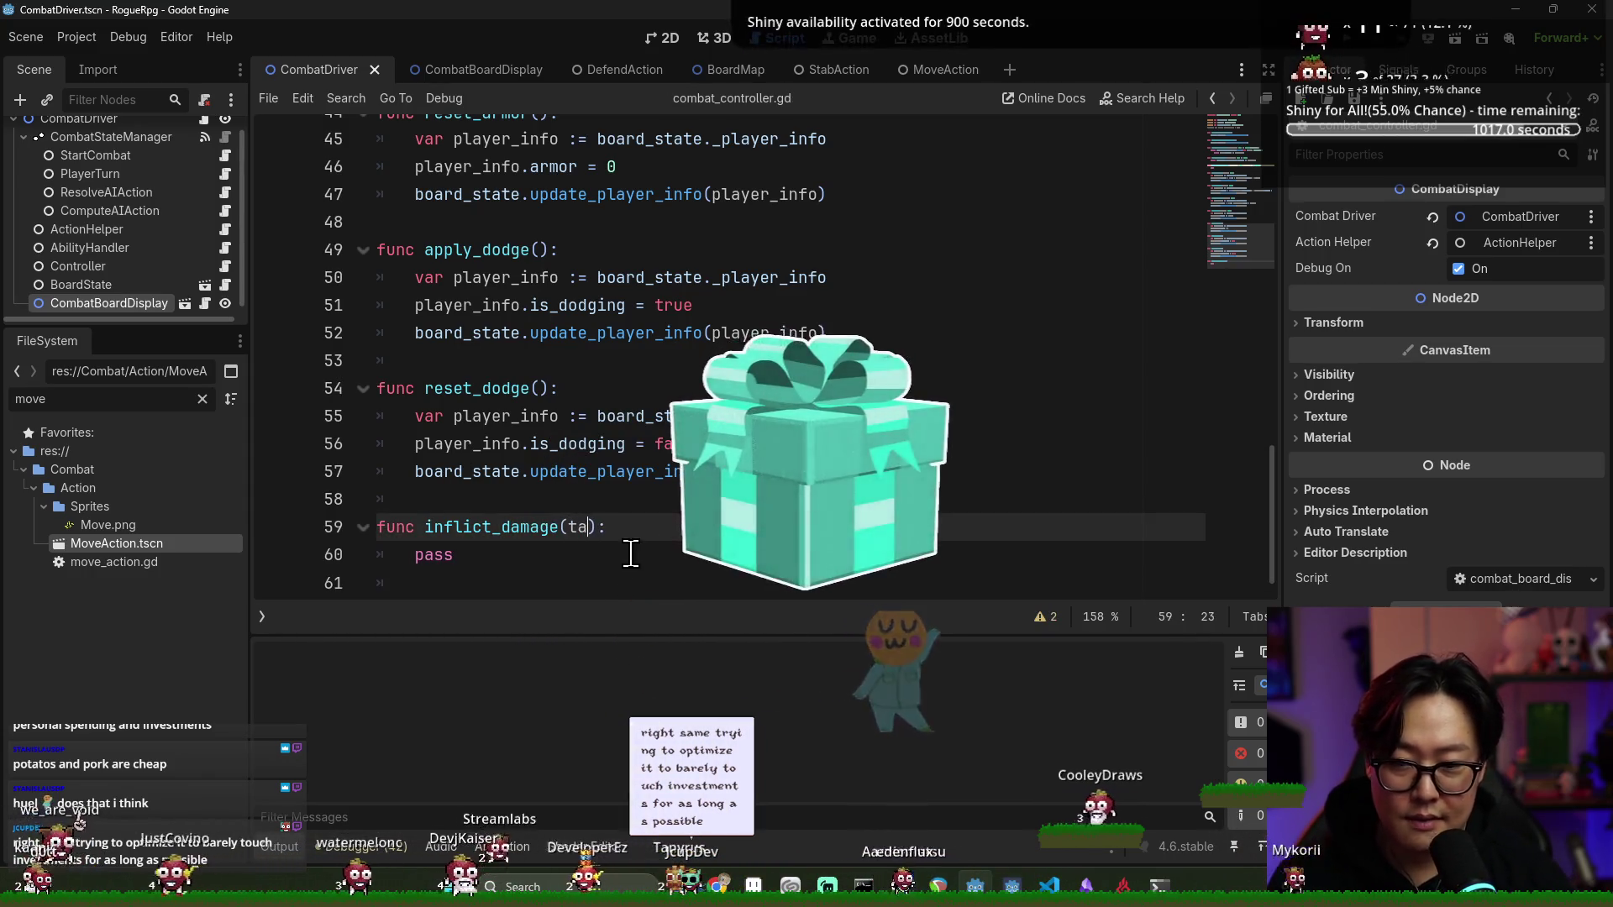
pyautogui.write('rgegt')
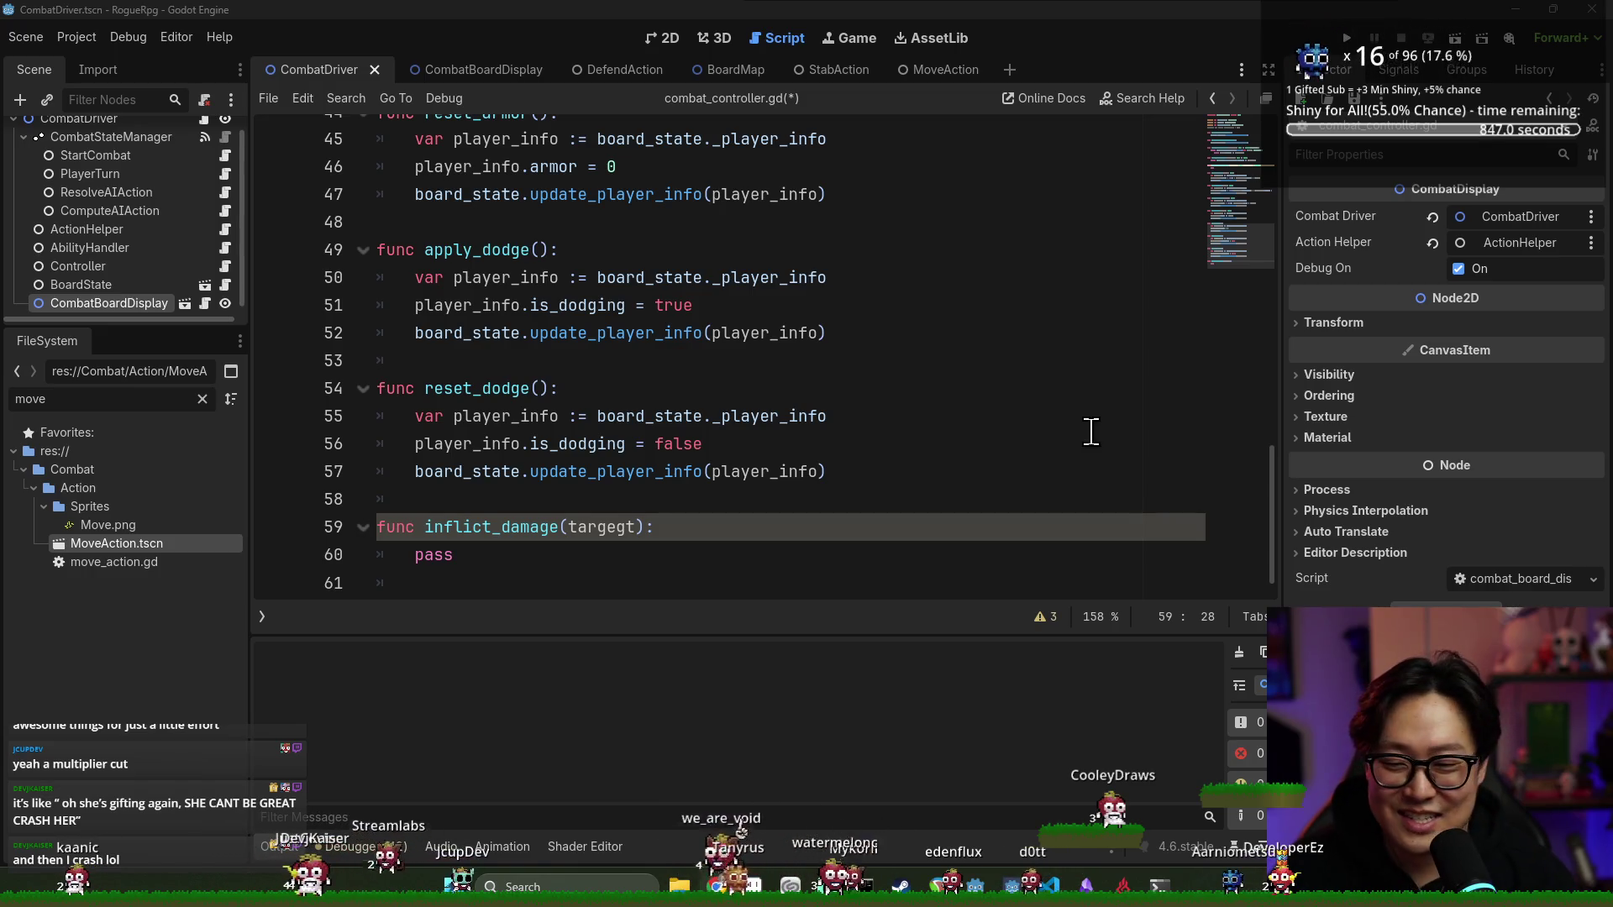
# Correct the misspelled targegt parameter to target: EnemyInfo in inflict_damage's signature
pyautogui.click(720, 415)
pyautogui.hotkey('ctrl', 's')
pyautogui.click(542, 527)
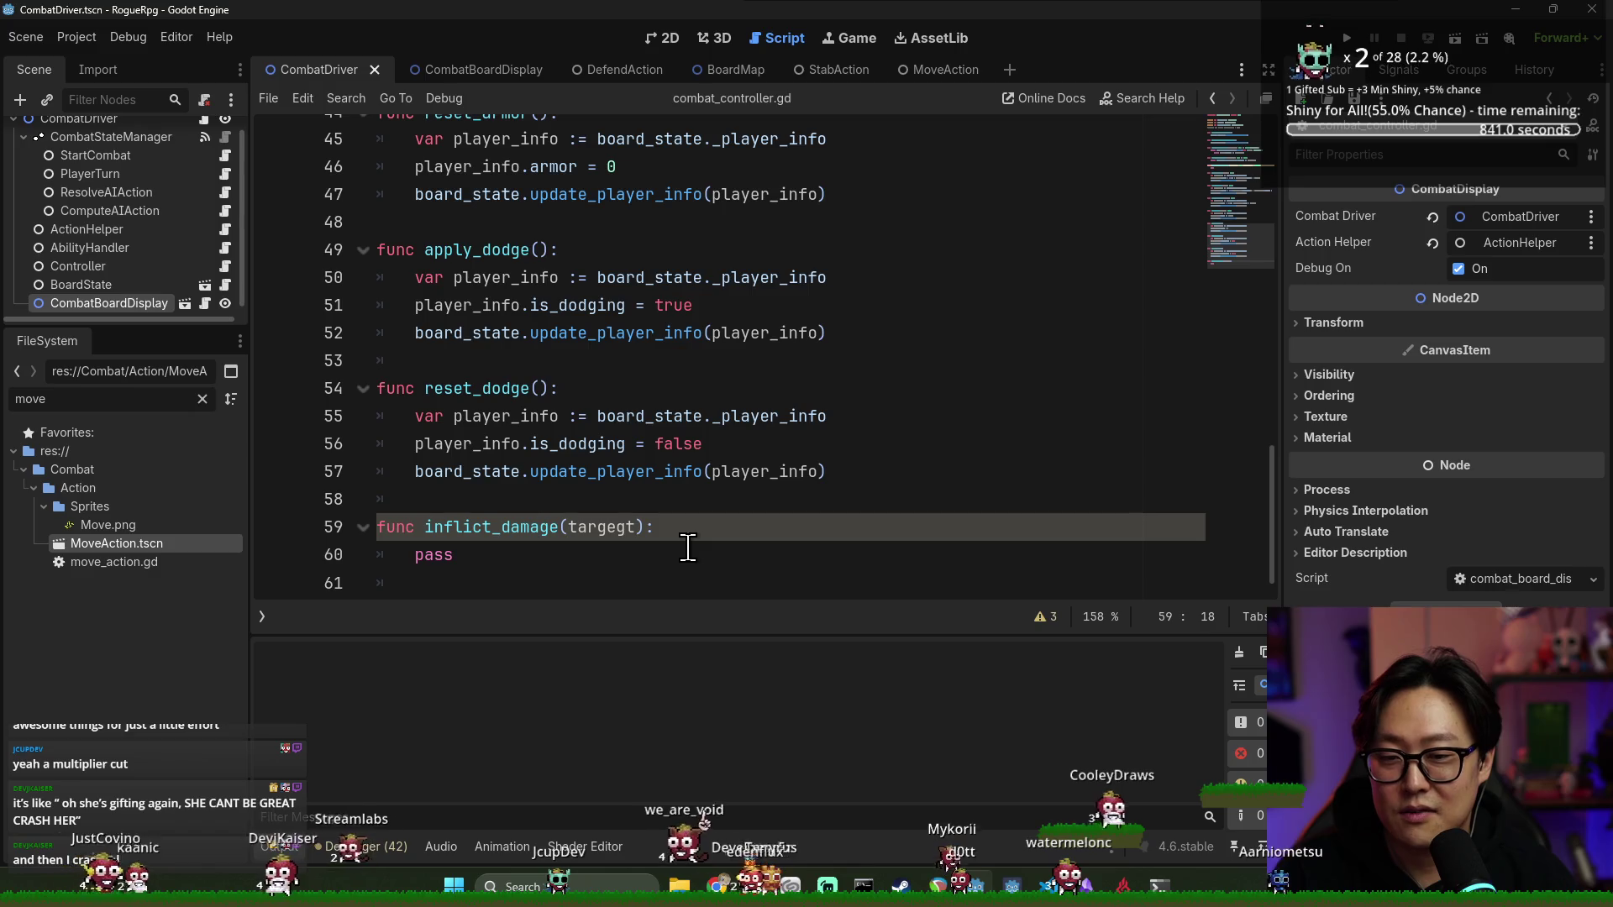
pyautogui.doubleClick(504, 527)
pyautogui.click(610, 527)
pyautogui.doubleClick(610, 526)
pyautogui.write('target')
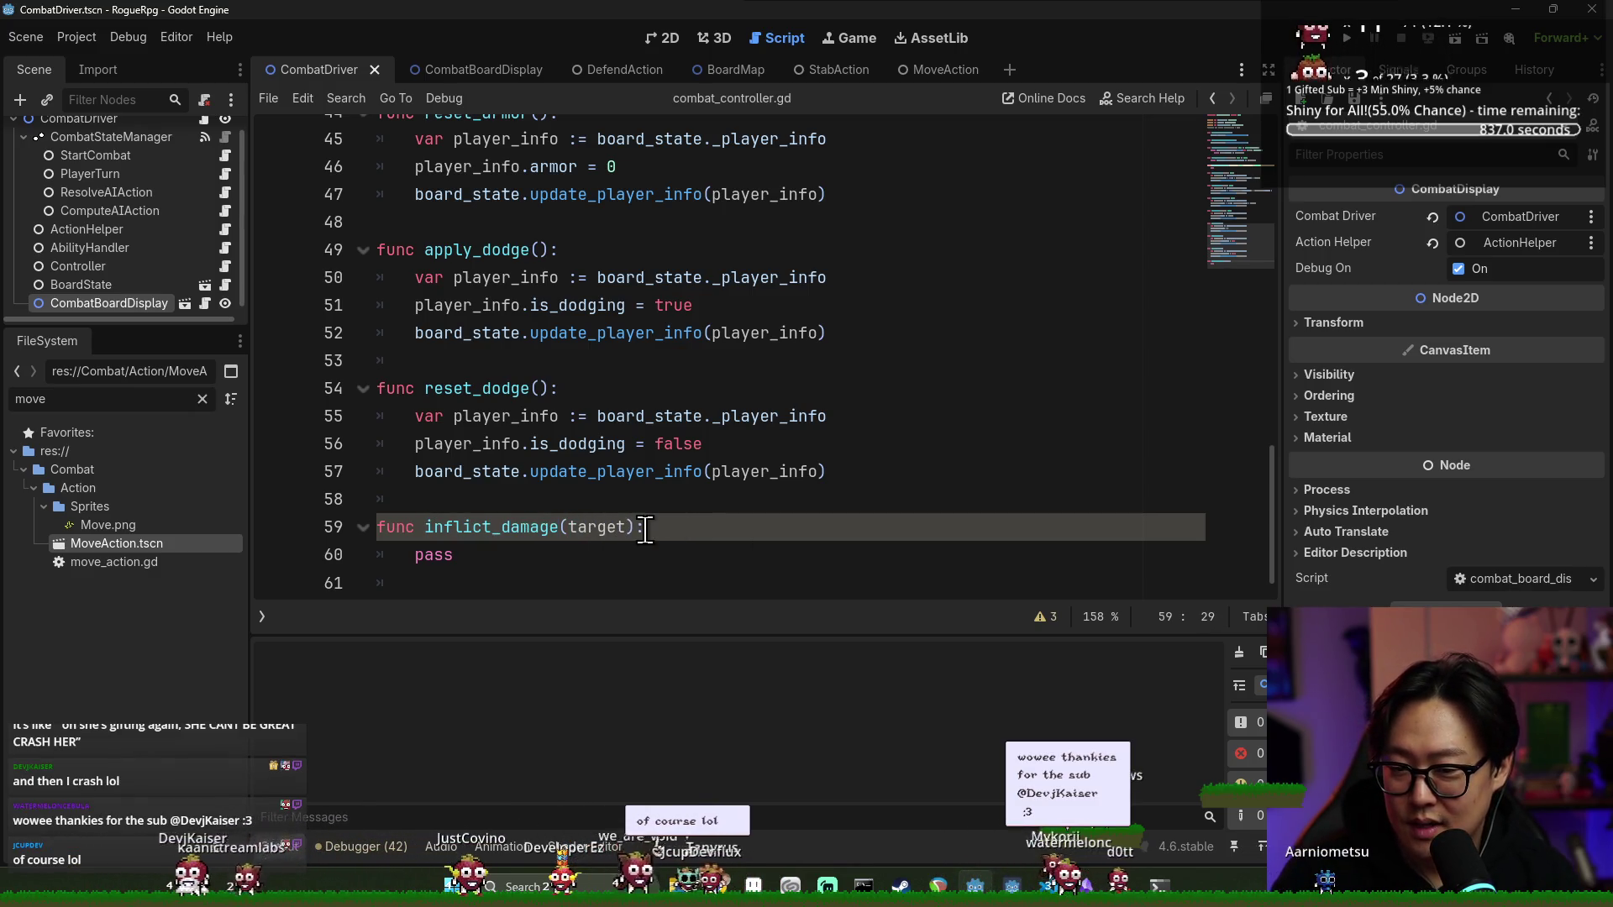
pyautogui.write(': Ene')
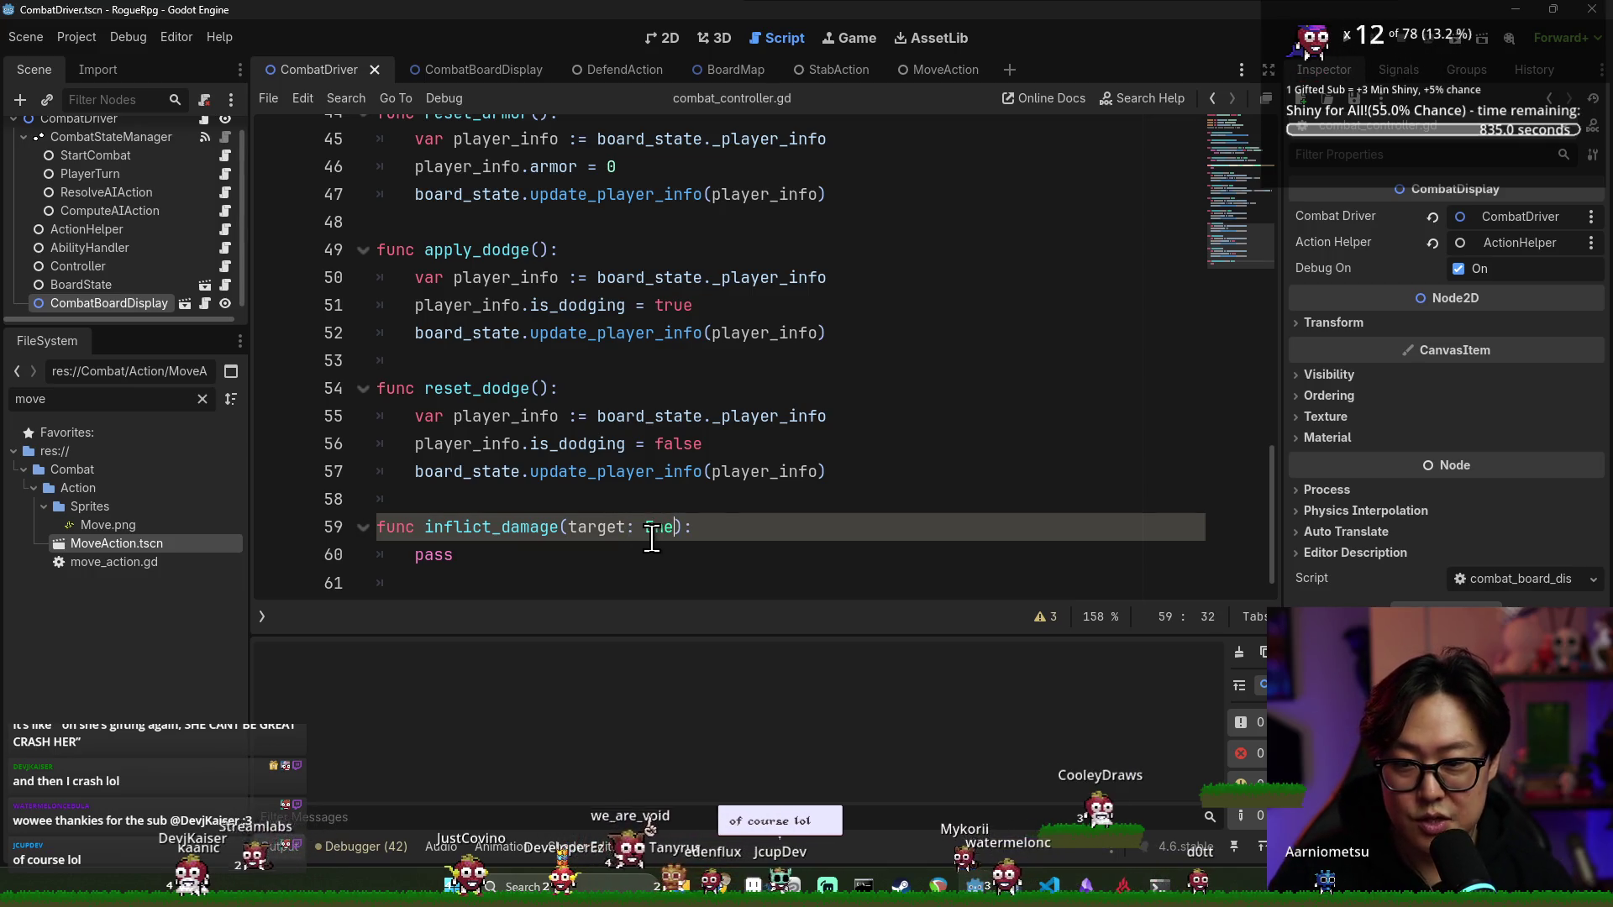
pyautogui.press('Down')
pyautogui.press('Return')
# Add damage_amount: int as the second parameter and open a new body line above pass
pyautogui.write(', ')
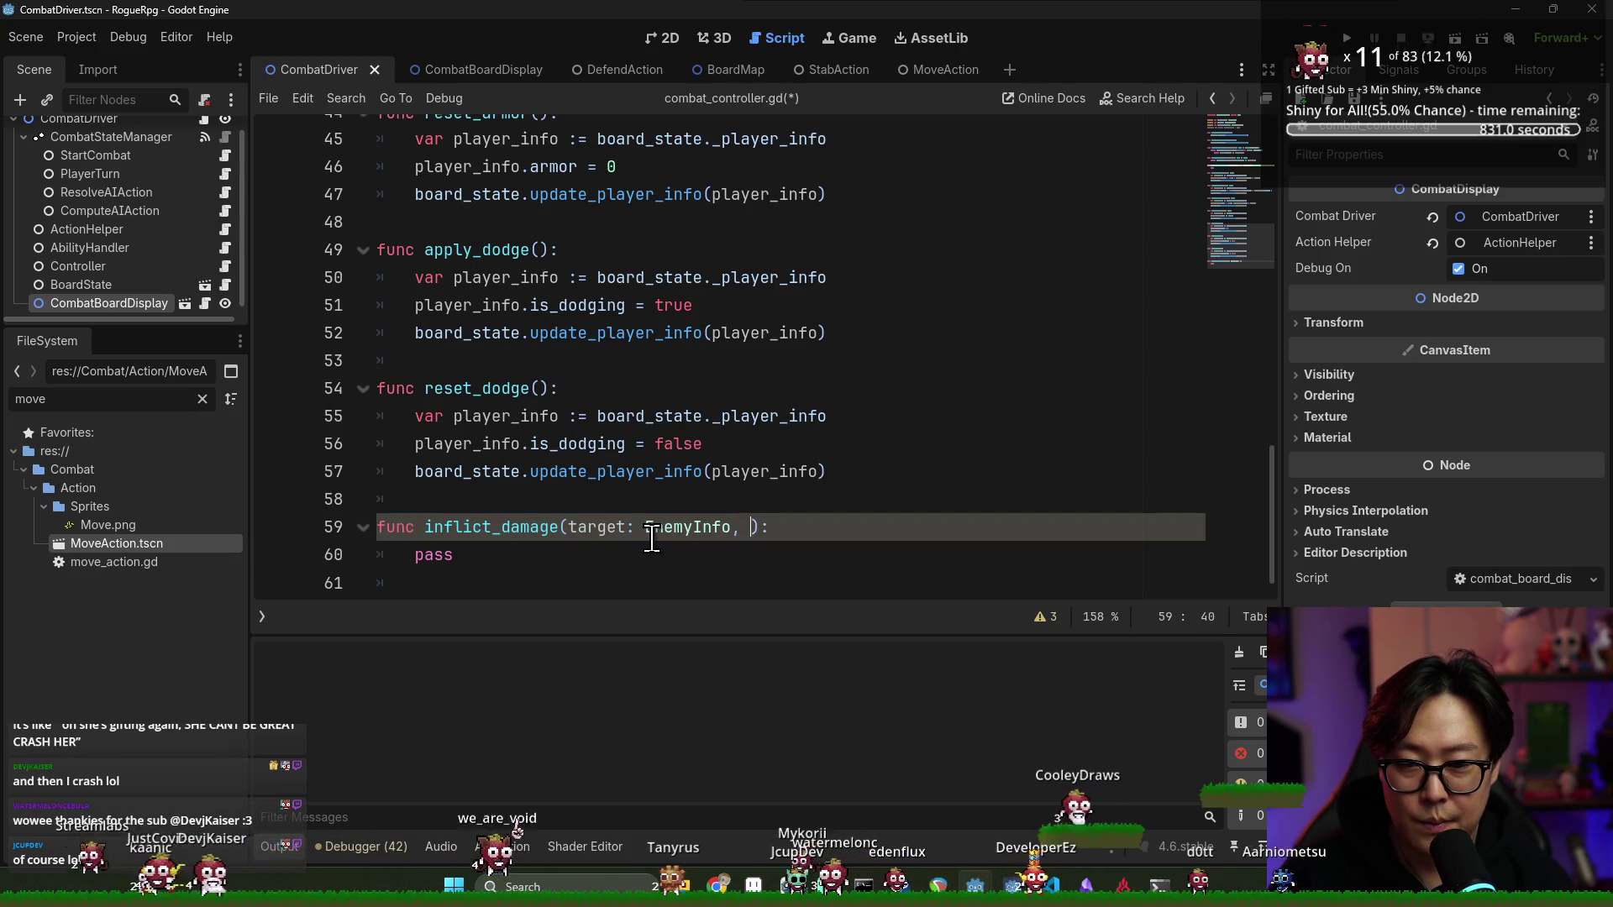
pyautogui.write('dma')
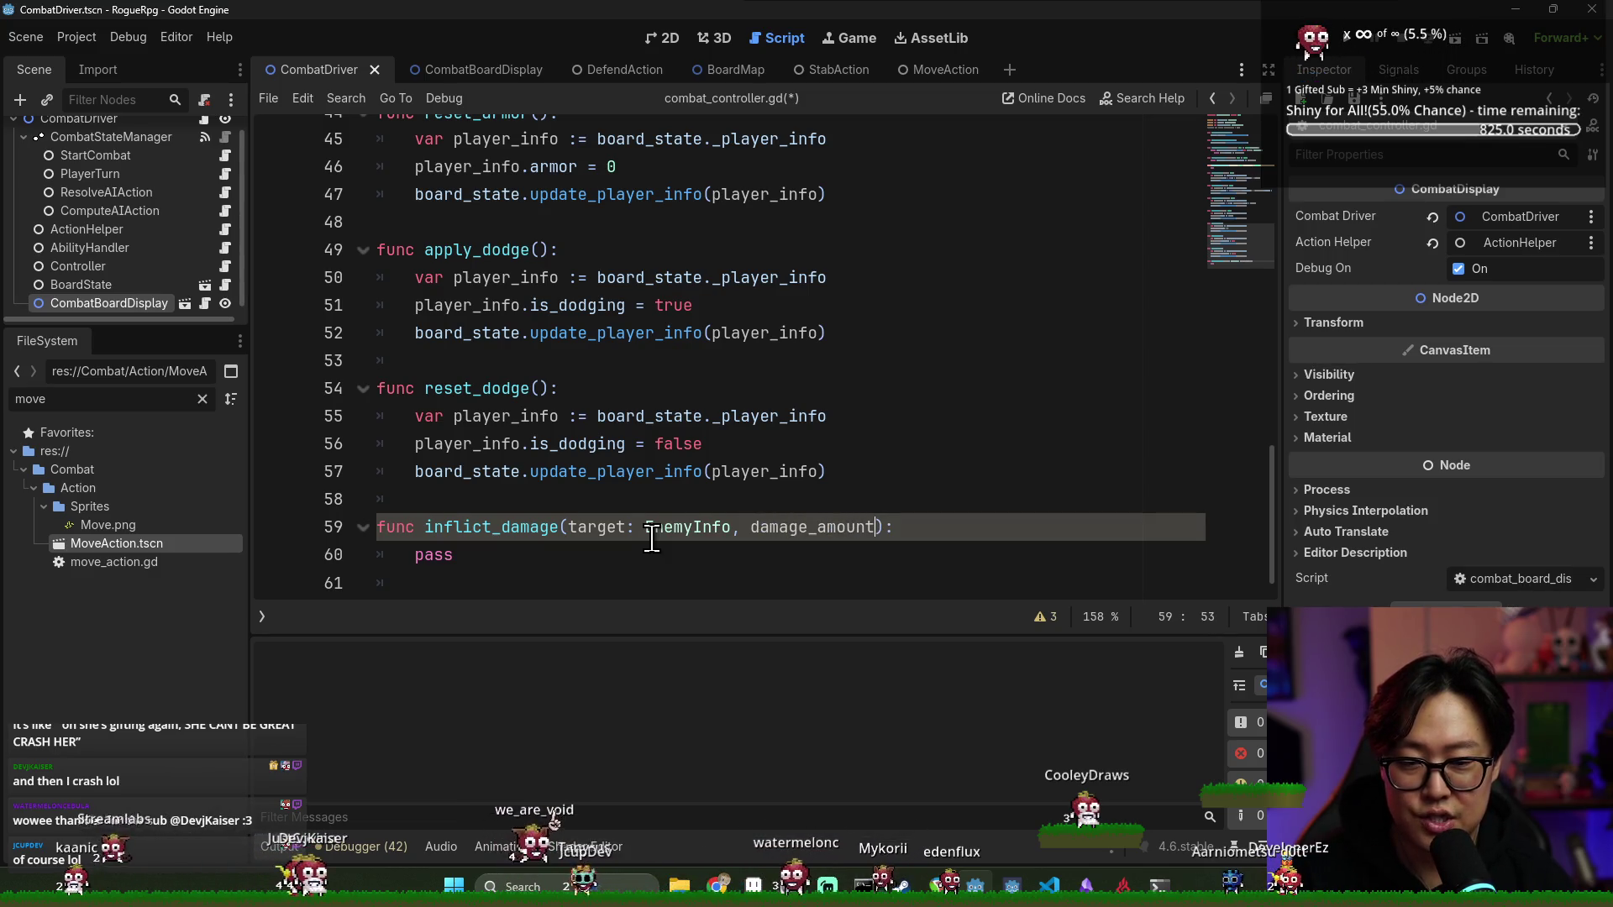
pyautogui.write(':in')
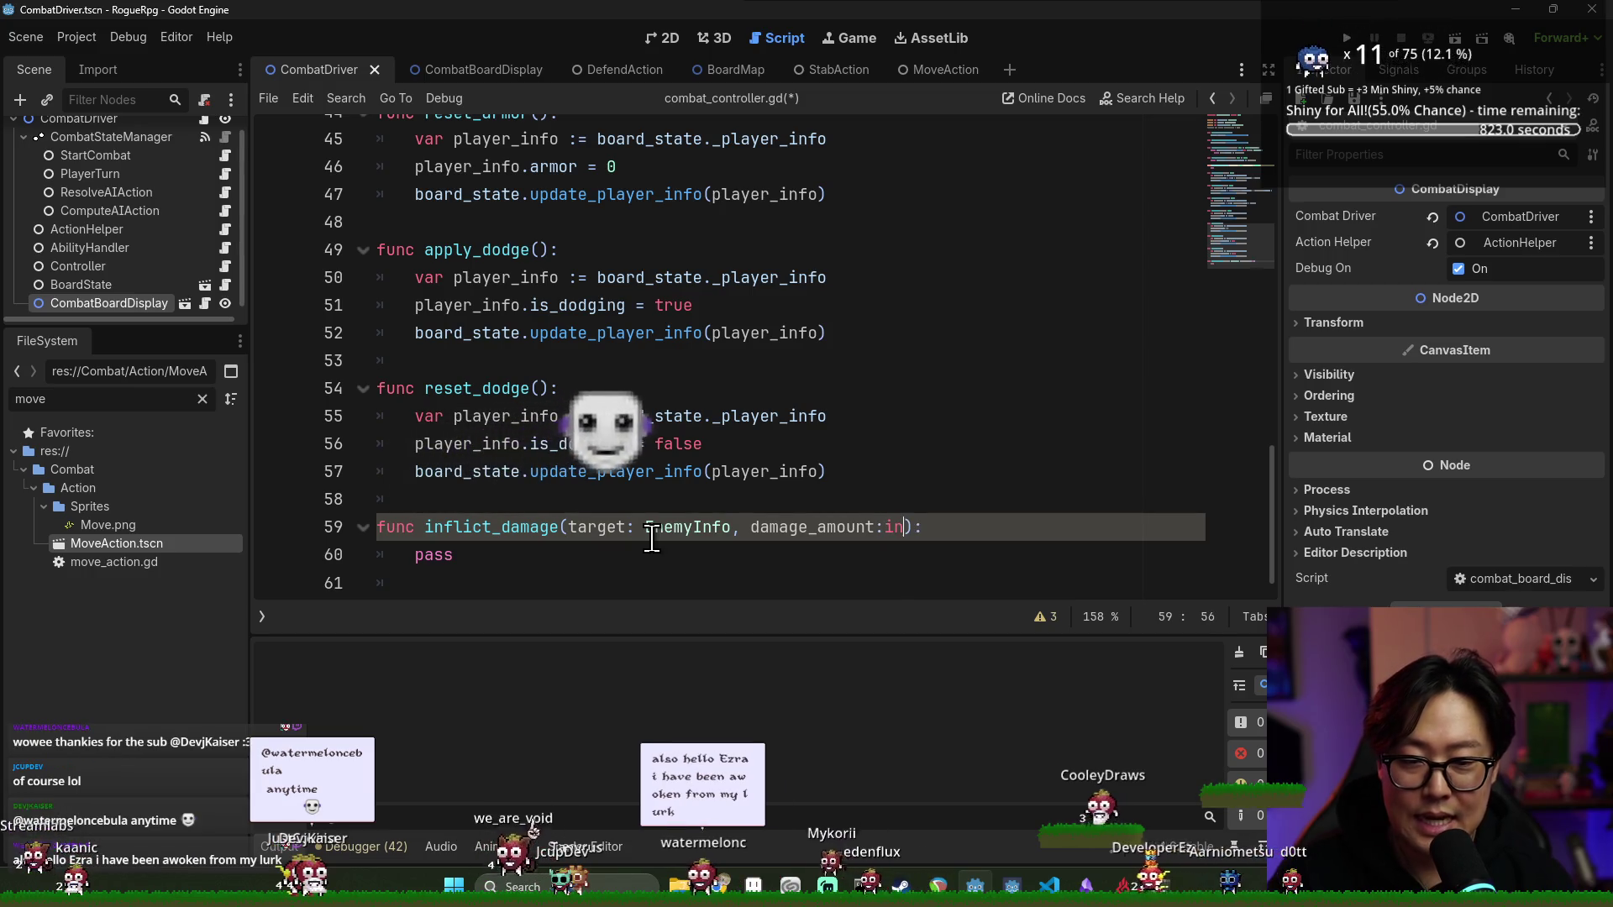
pyautogui.press('BackSpace')
pyautogui.press('BackSpace')
pyautogui.write('int')
pyautogui.click(905, 544)
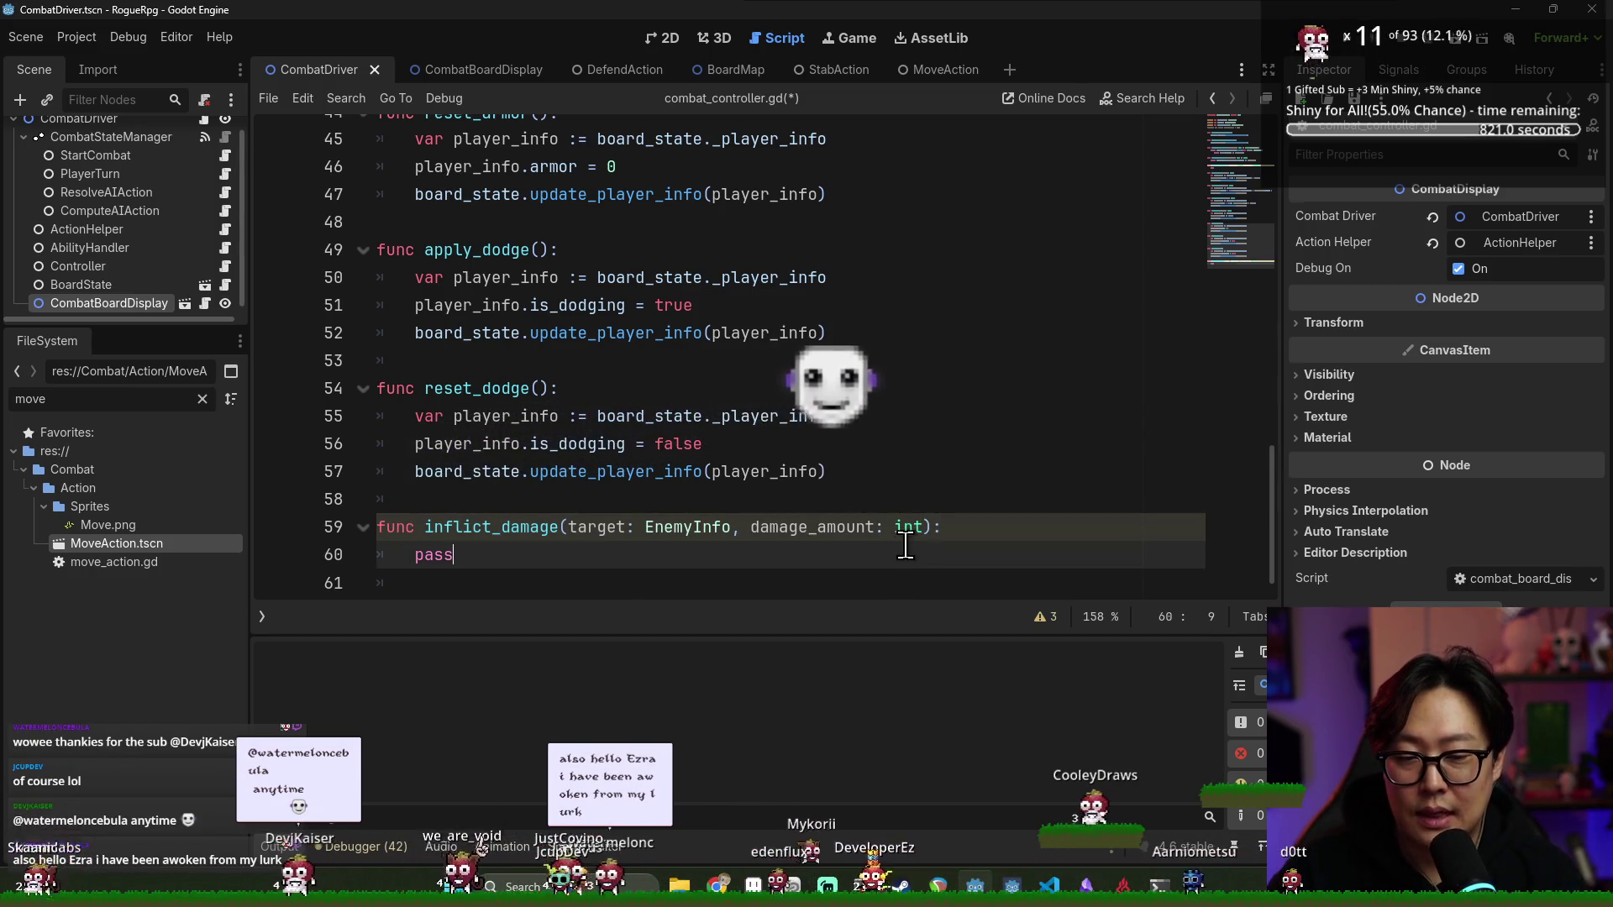
pyautogui.click(947, 527)
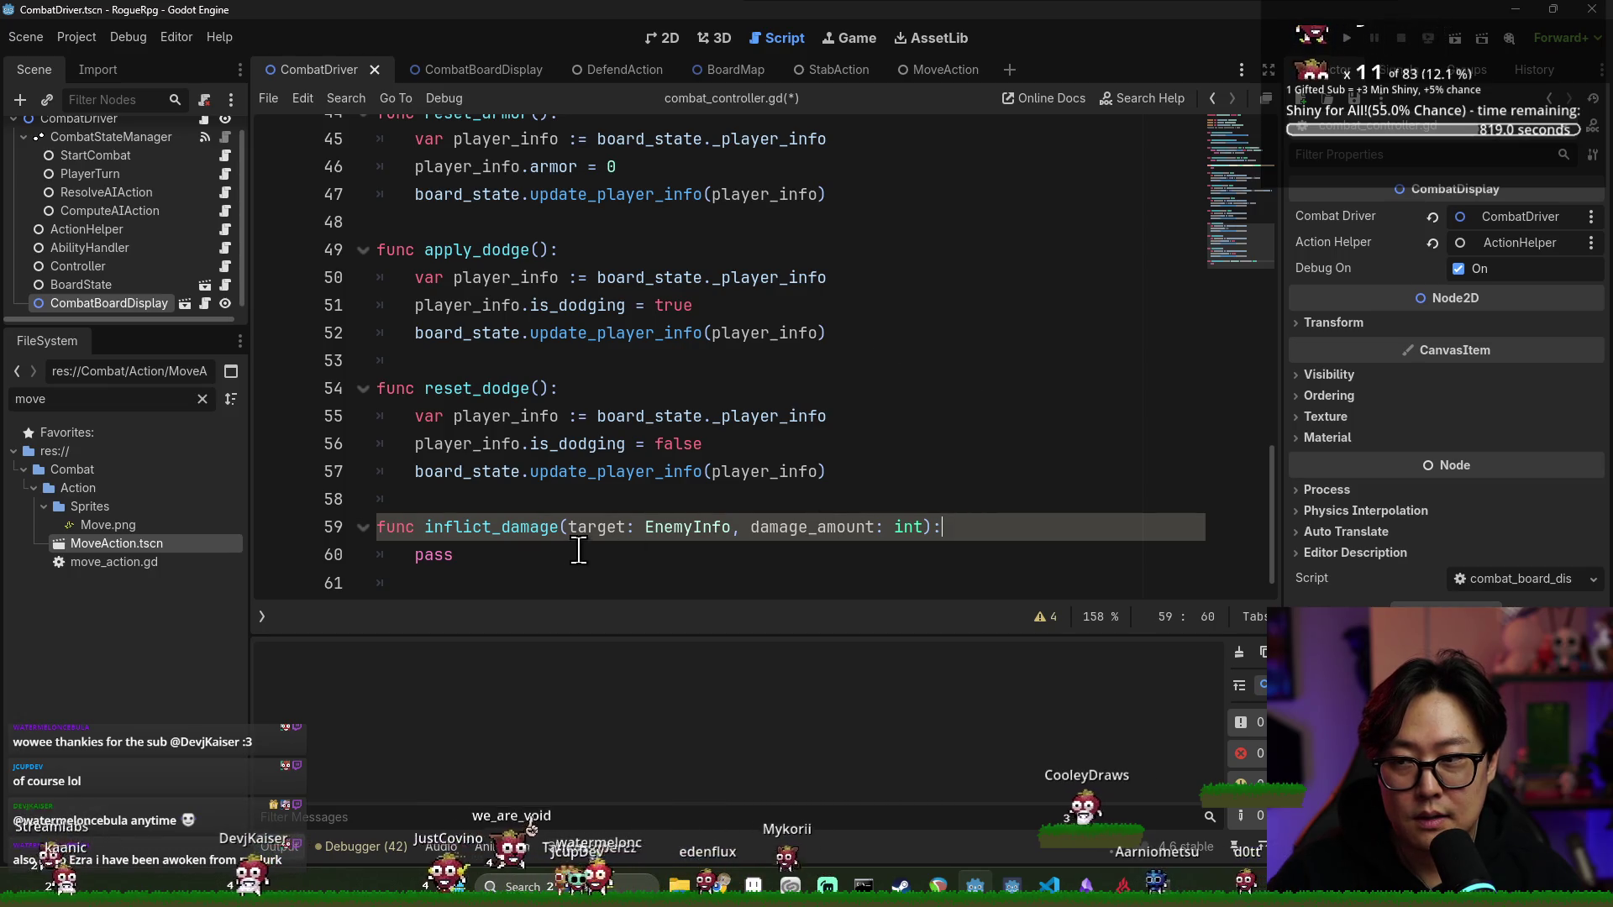
pyautogui.press('Return')
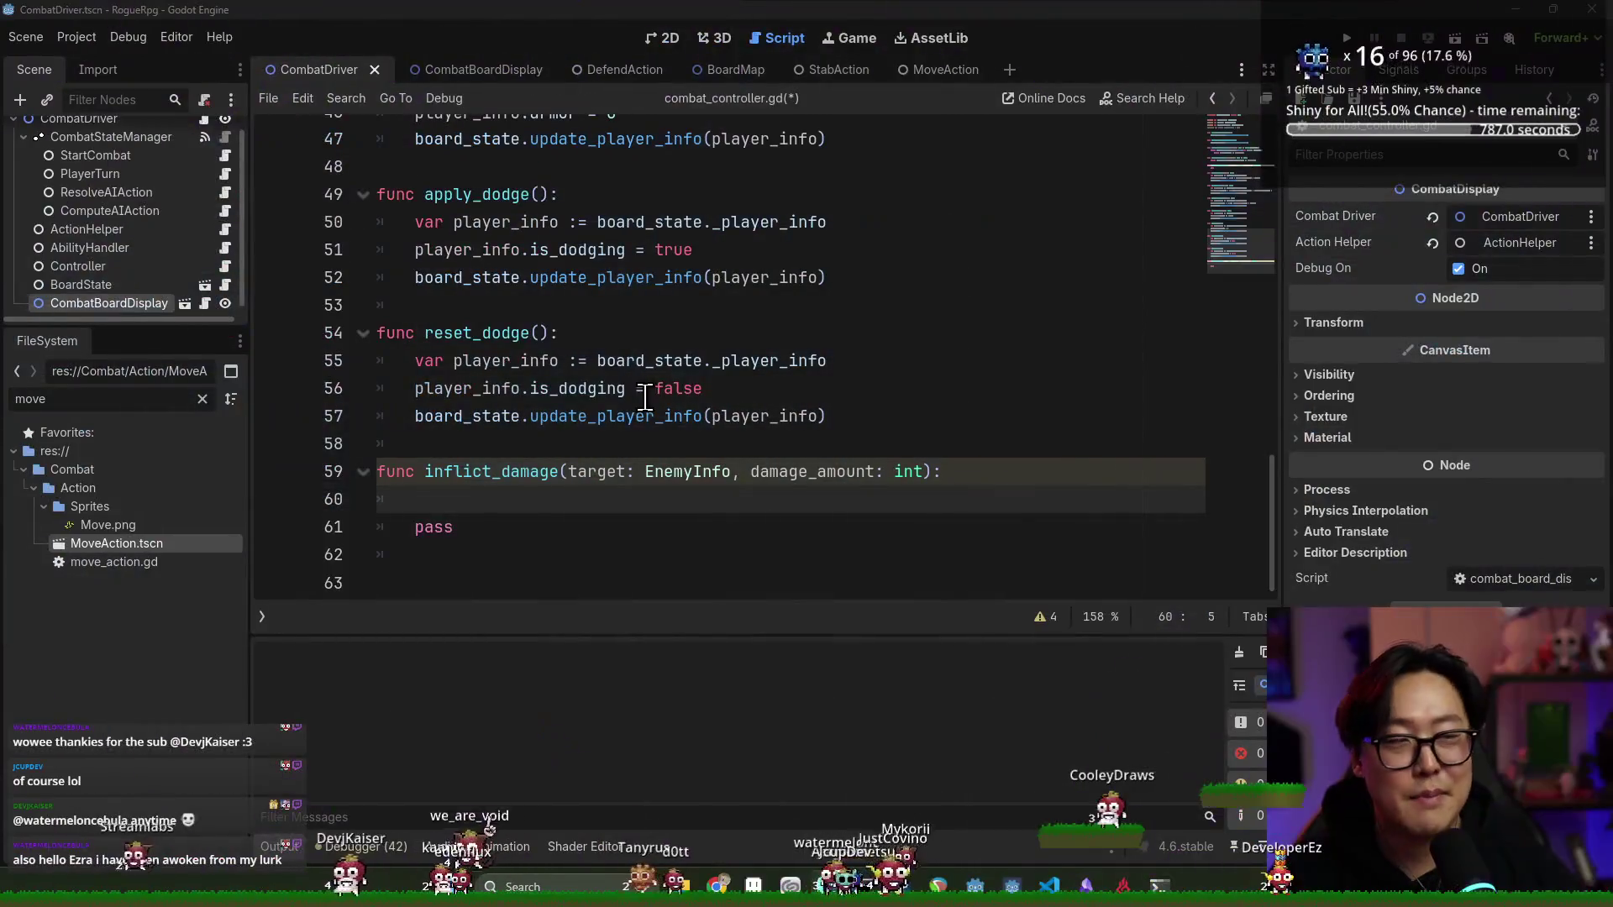
pyautogui.click(649, 387)
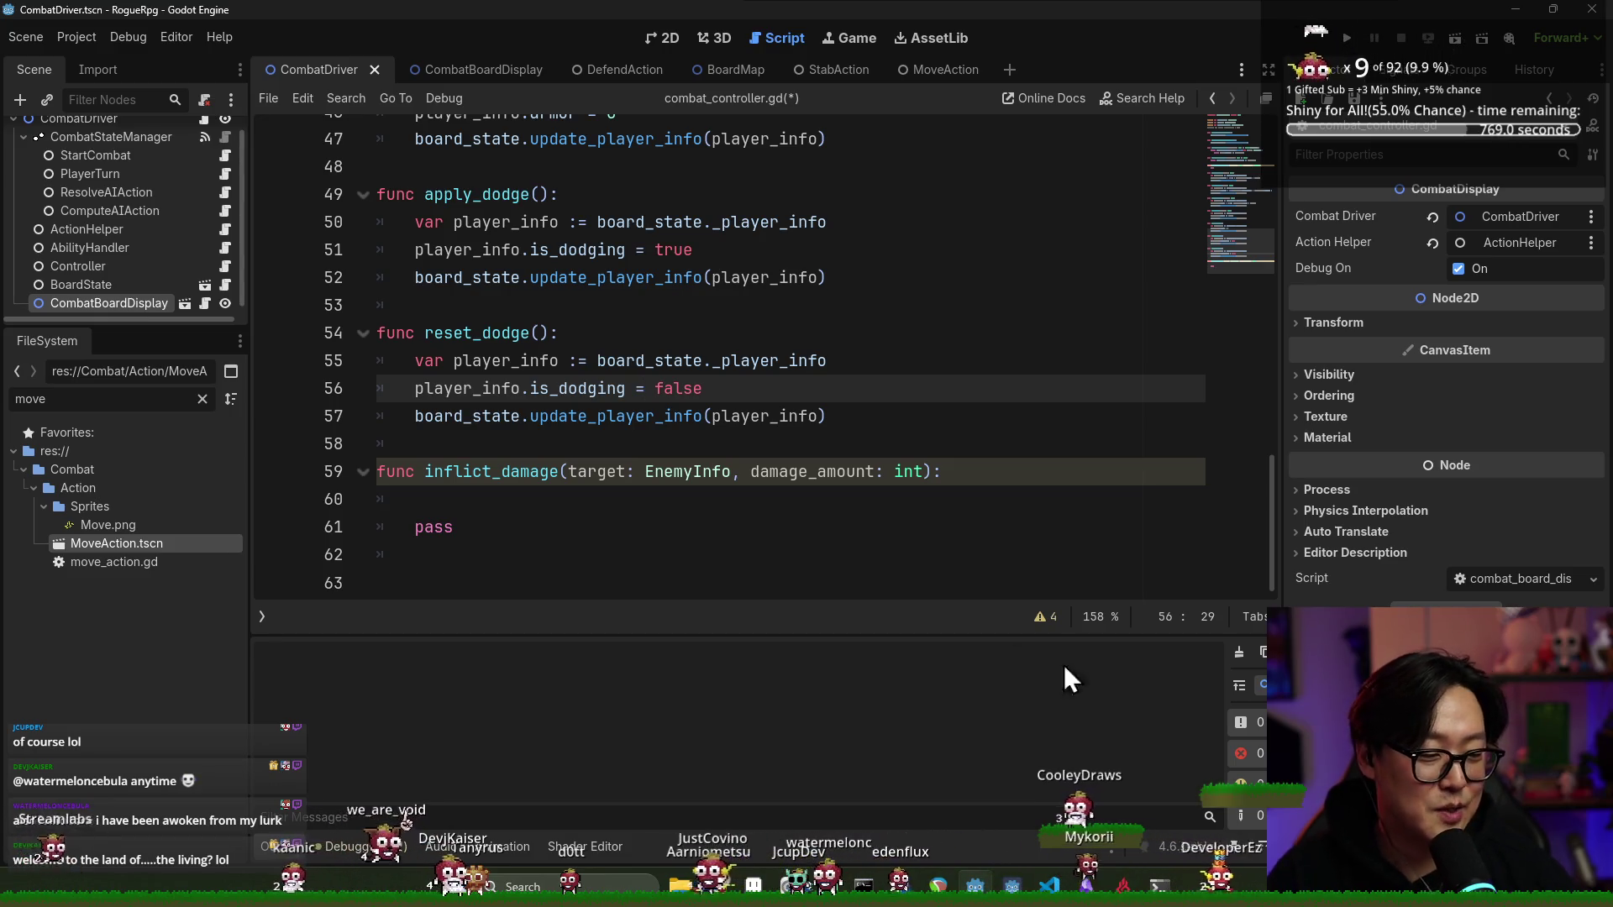
# Save the script and delete the pass placeholder from inflict_damage
pyautogui.click(845, 471)
pyautogui.hotkey('ctrl', 's')
pyautogui.click(485, 498)
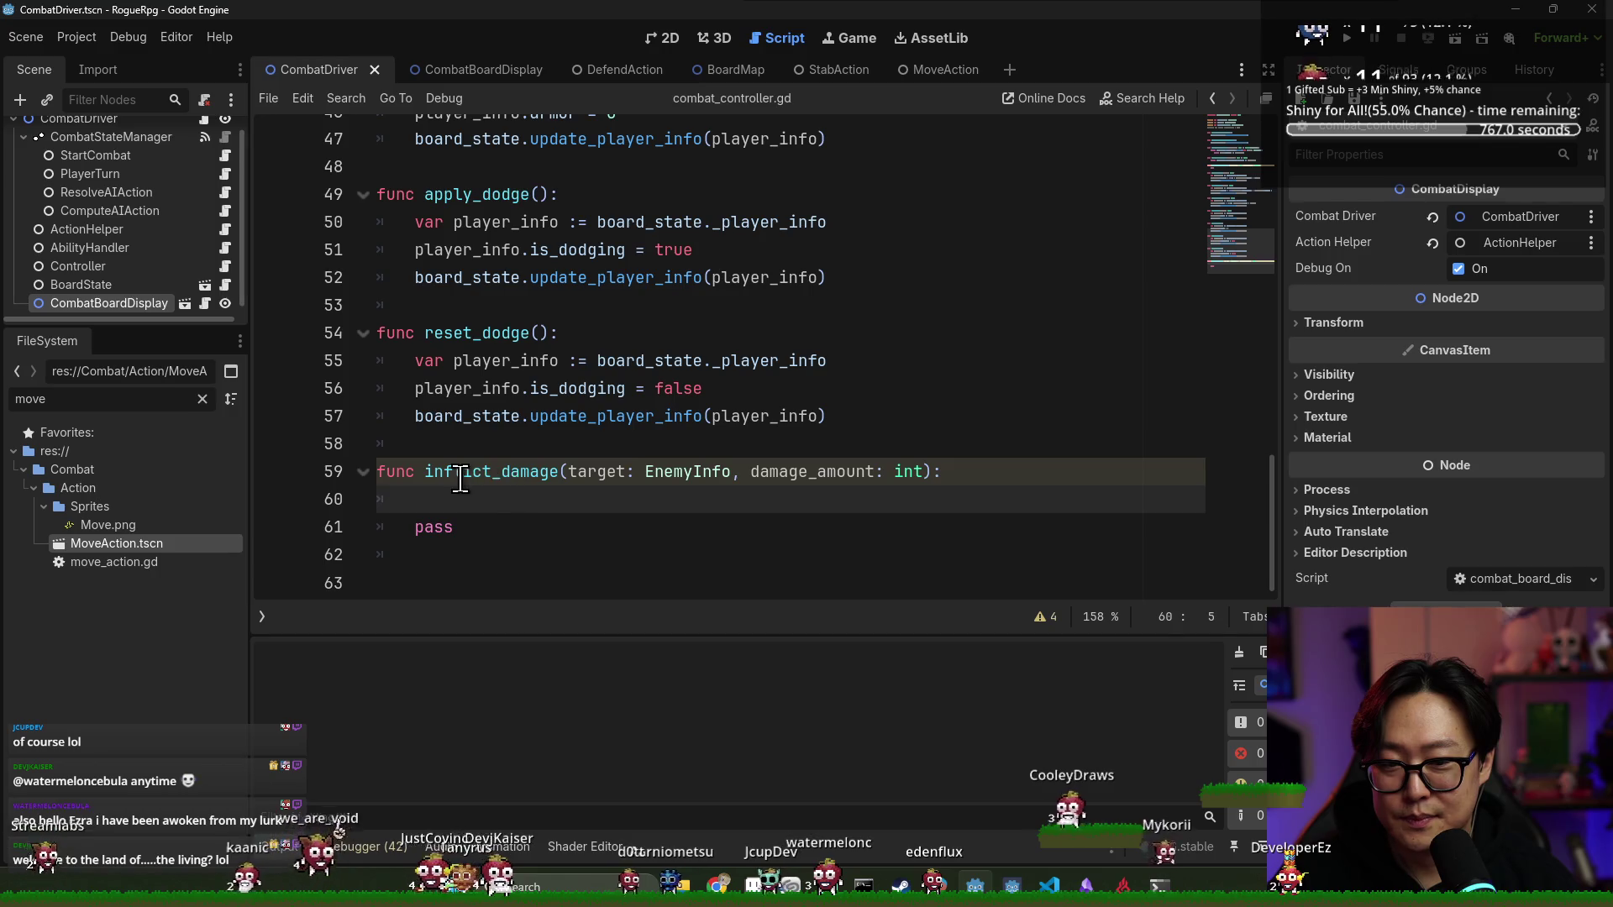
pyautogui.hotkey('shift', 'Down')
pyautogui.hotkey('shift', 'End')
pyautogui.press('BackSpace')
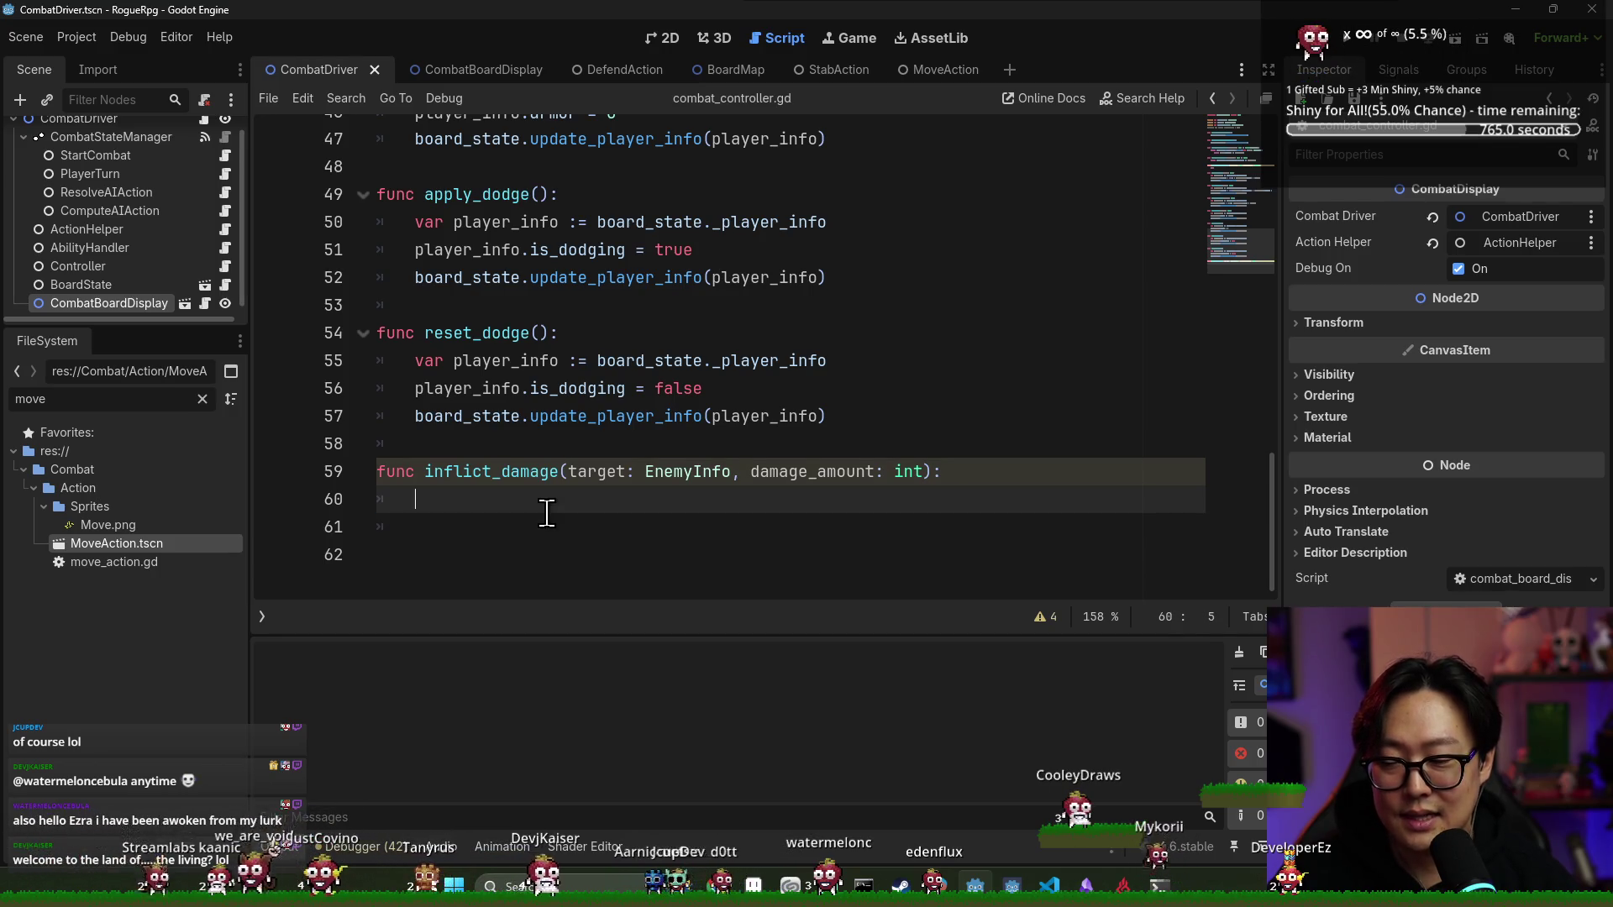
# Set target.health to max(0, target.health - damage_amount) in inflict_damage's body and save
pyautogui.doubleClick(492, 466)
pyautogui.doubleClick(613, 471)
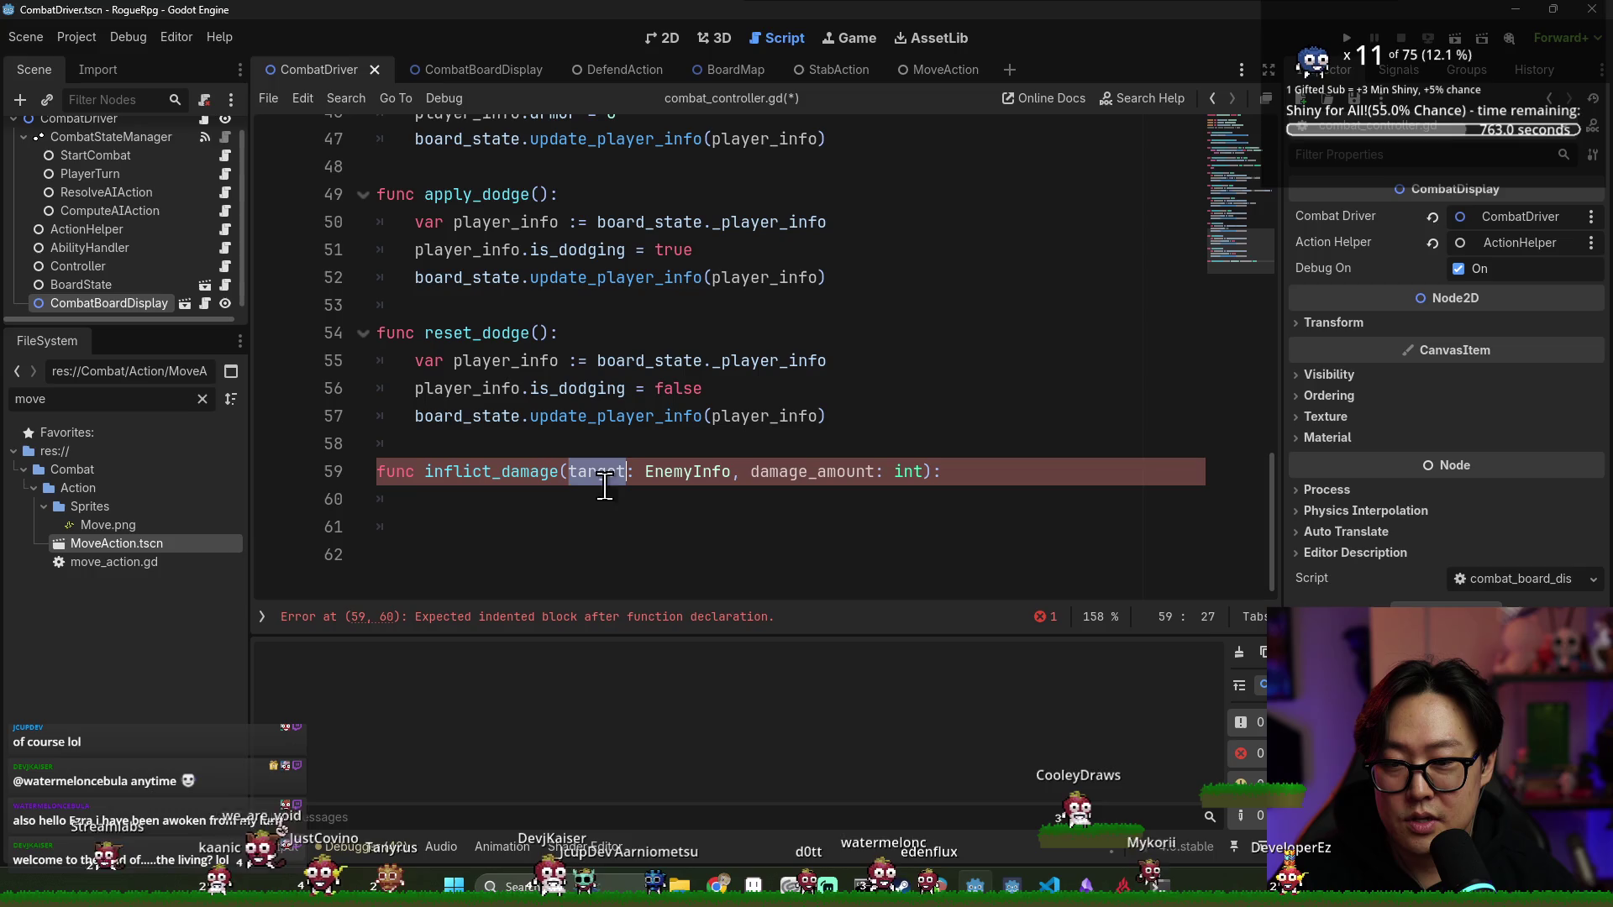
pyautogui.click(522, 504)
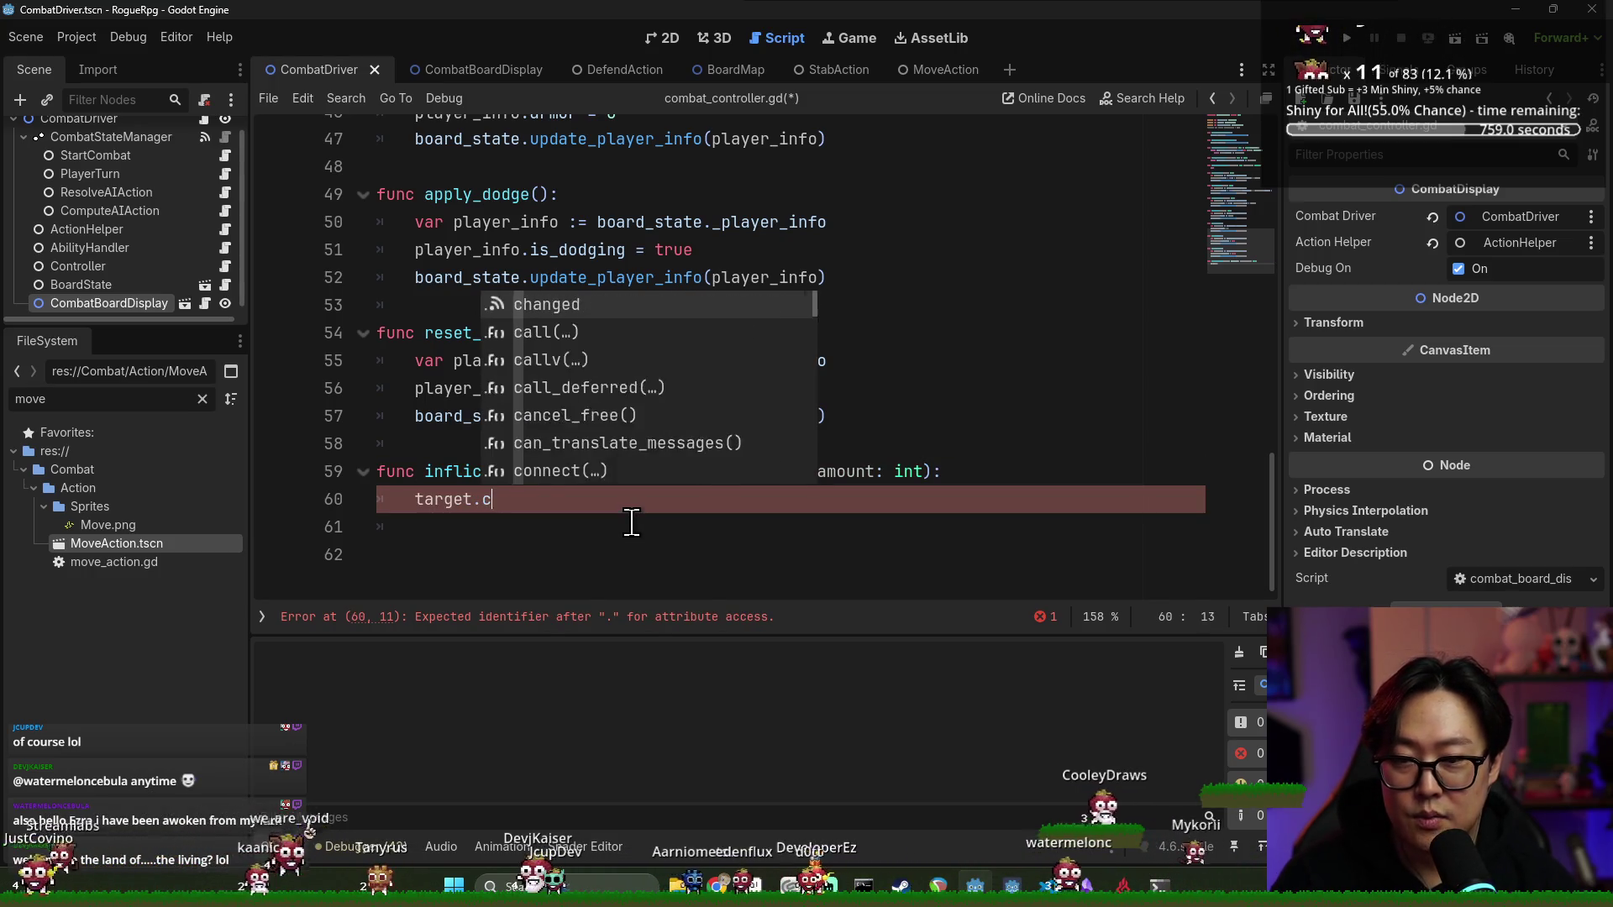
pyautogui.write('h')
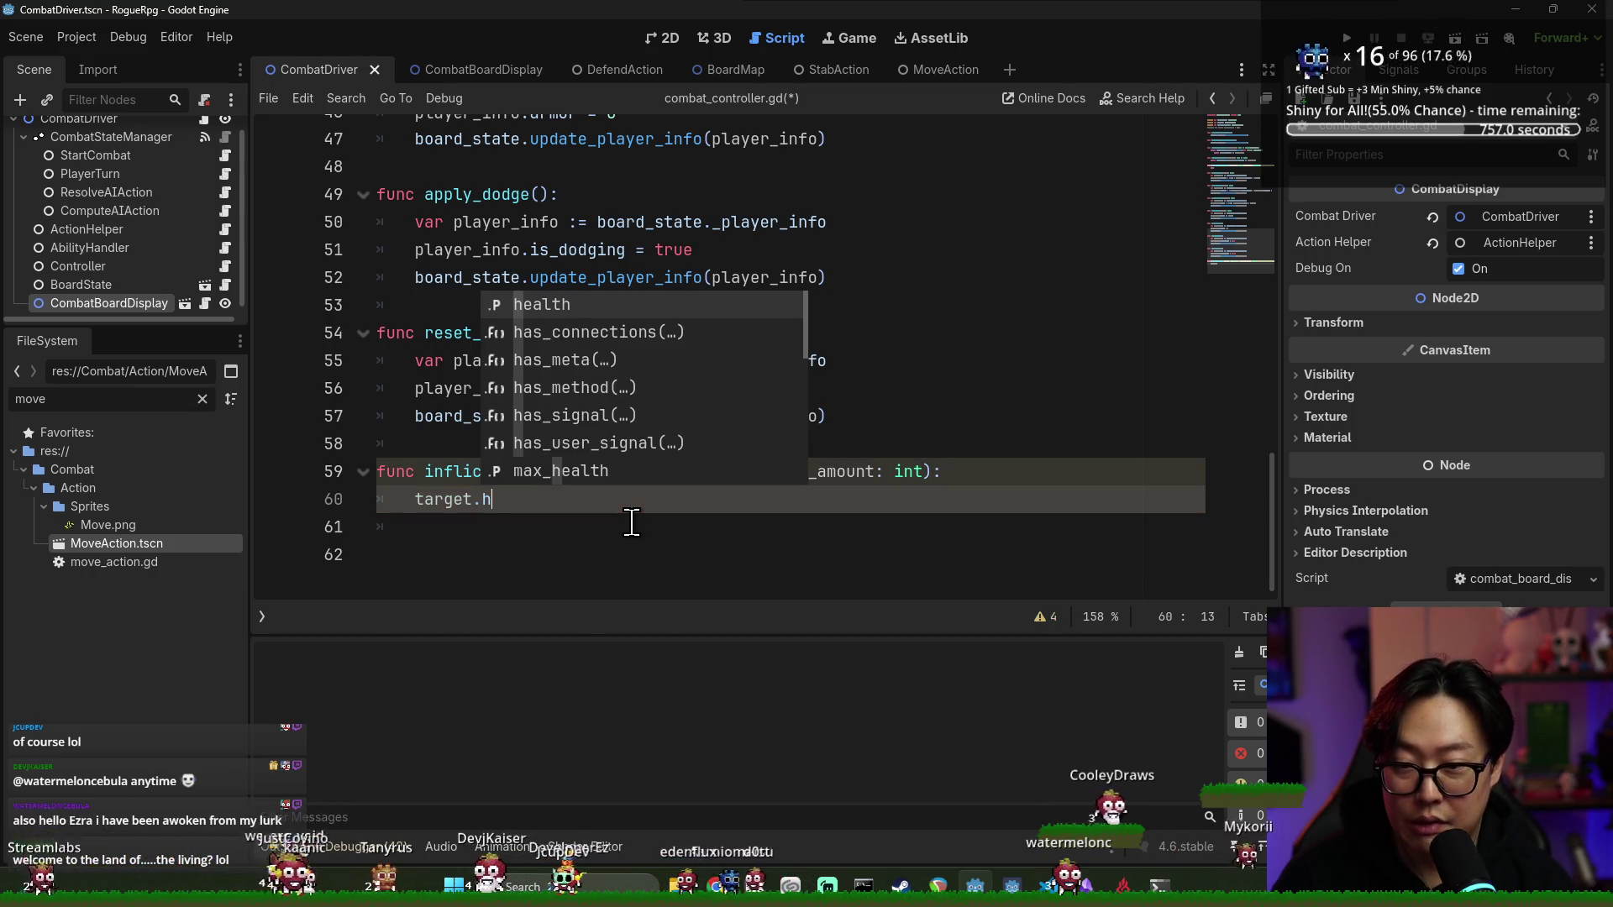
pyautogui.press('Return')
pyautogui.write('damage')
pyautogui.press('Return')
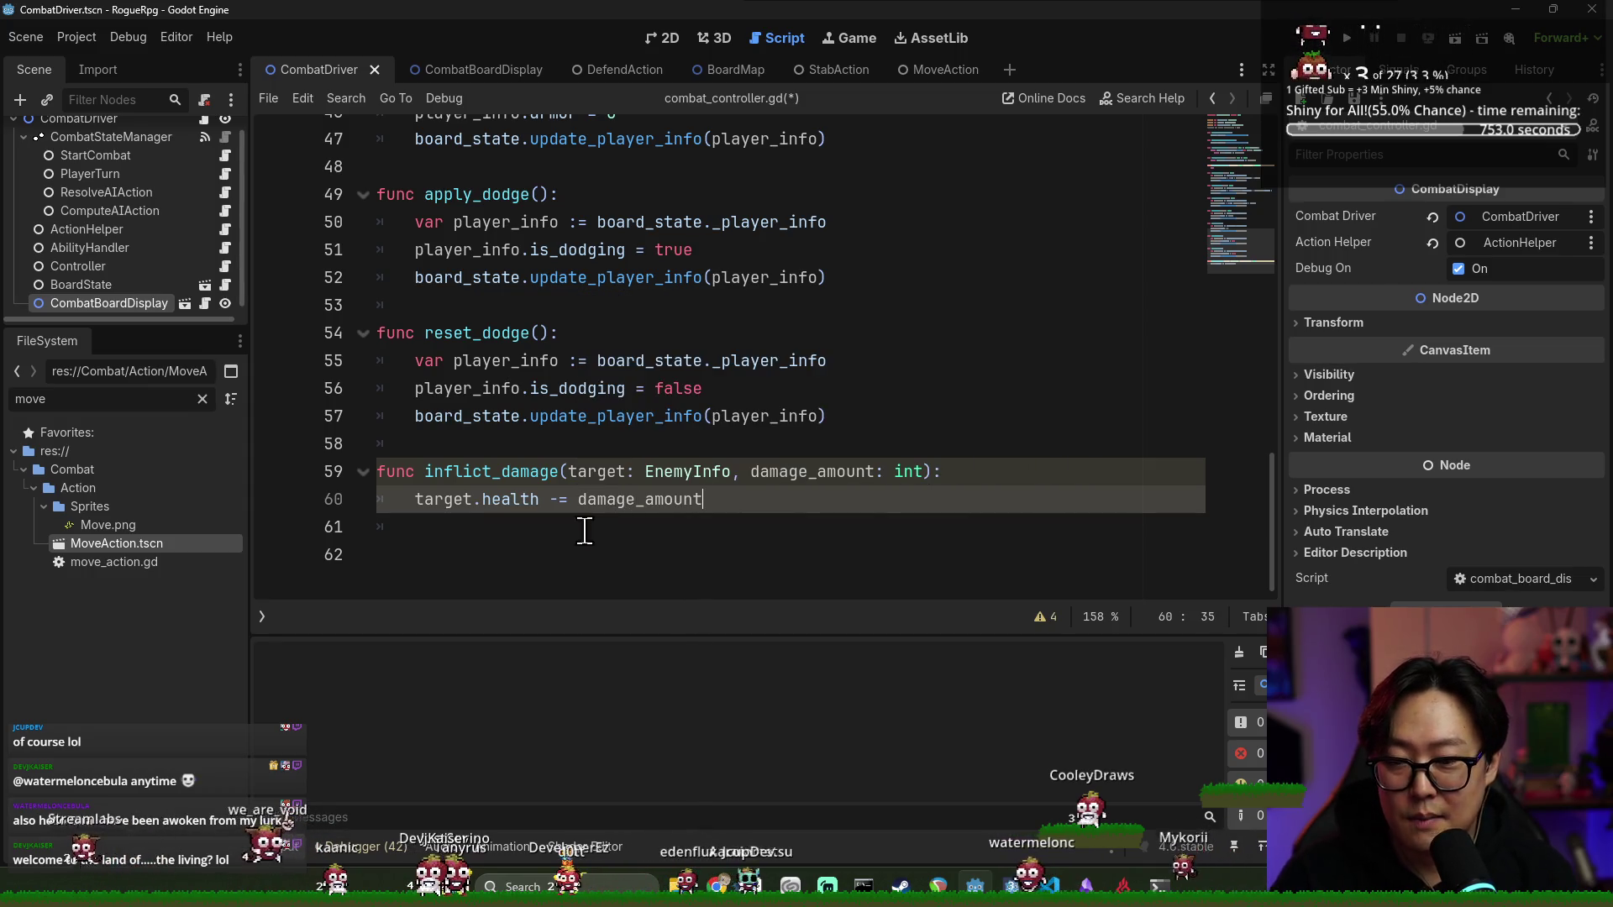
pyautogui.doubleClick(468, 503)
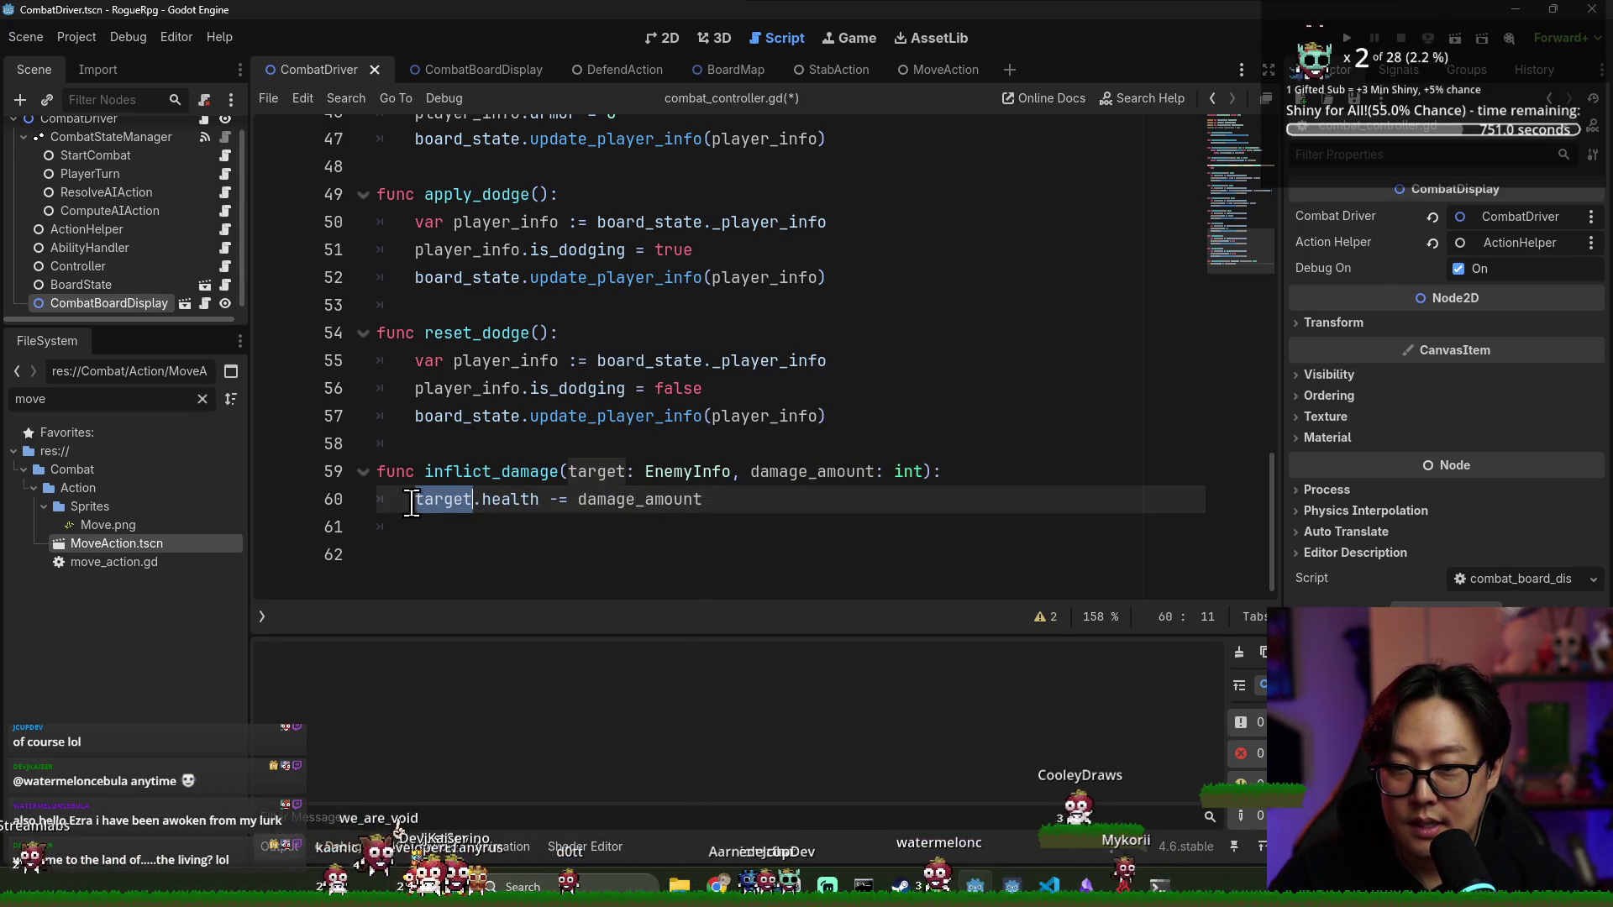
pyautogui.click(632, 504)
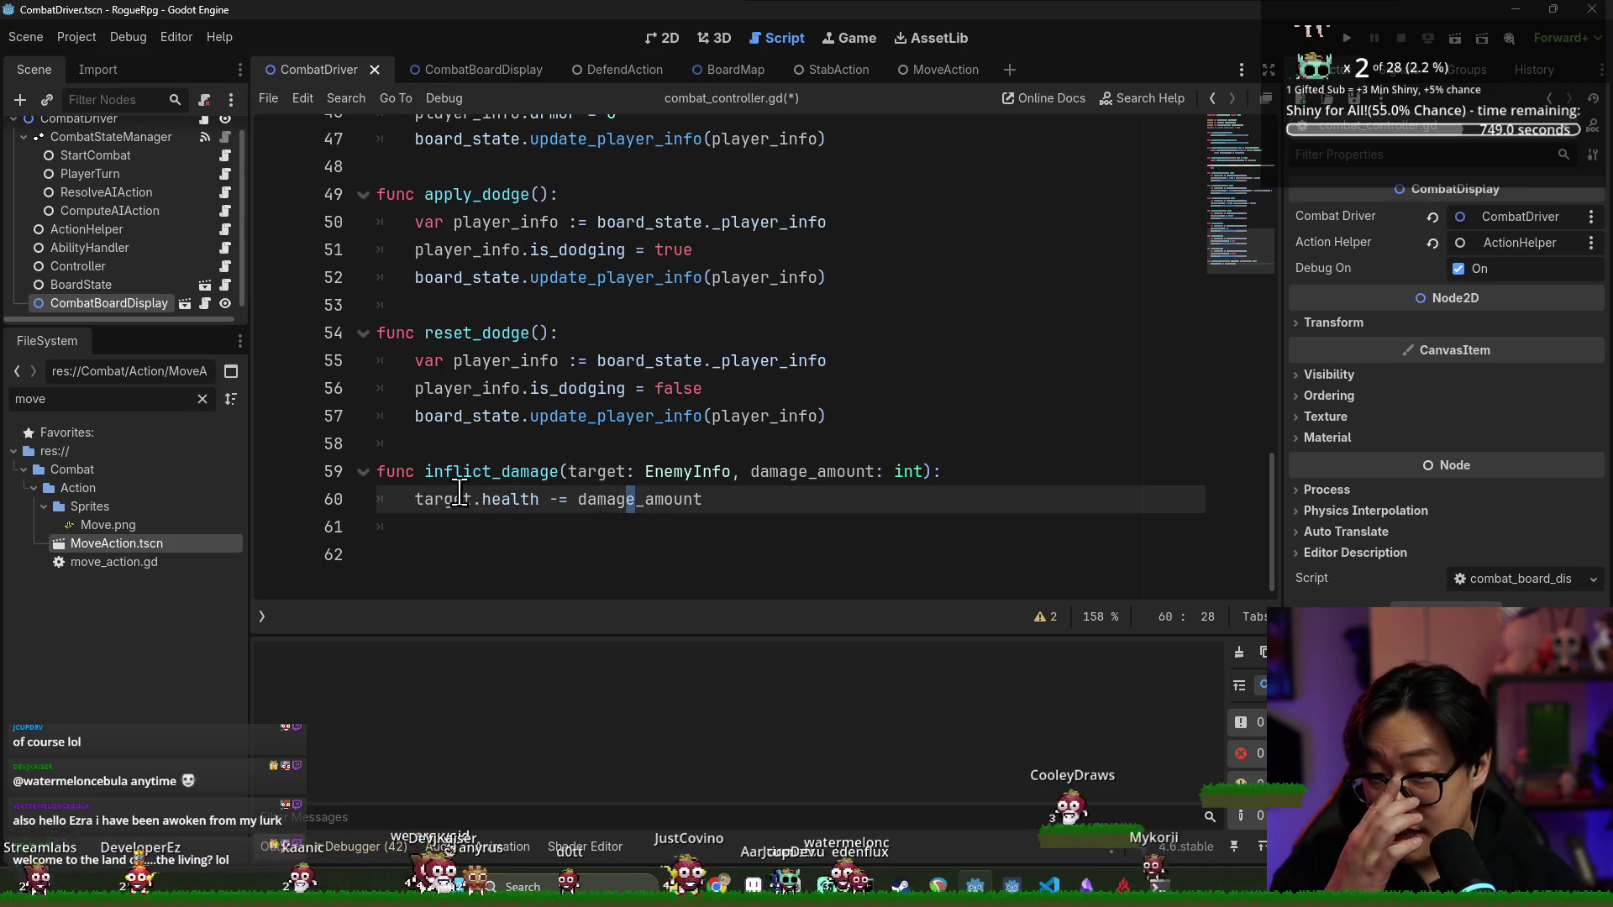
pyautogui.click(560, 502)
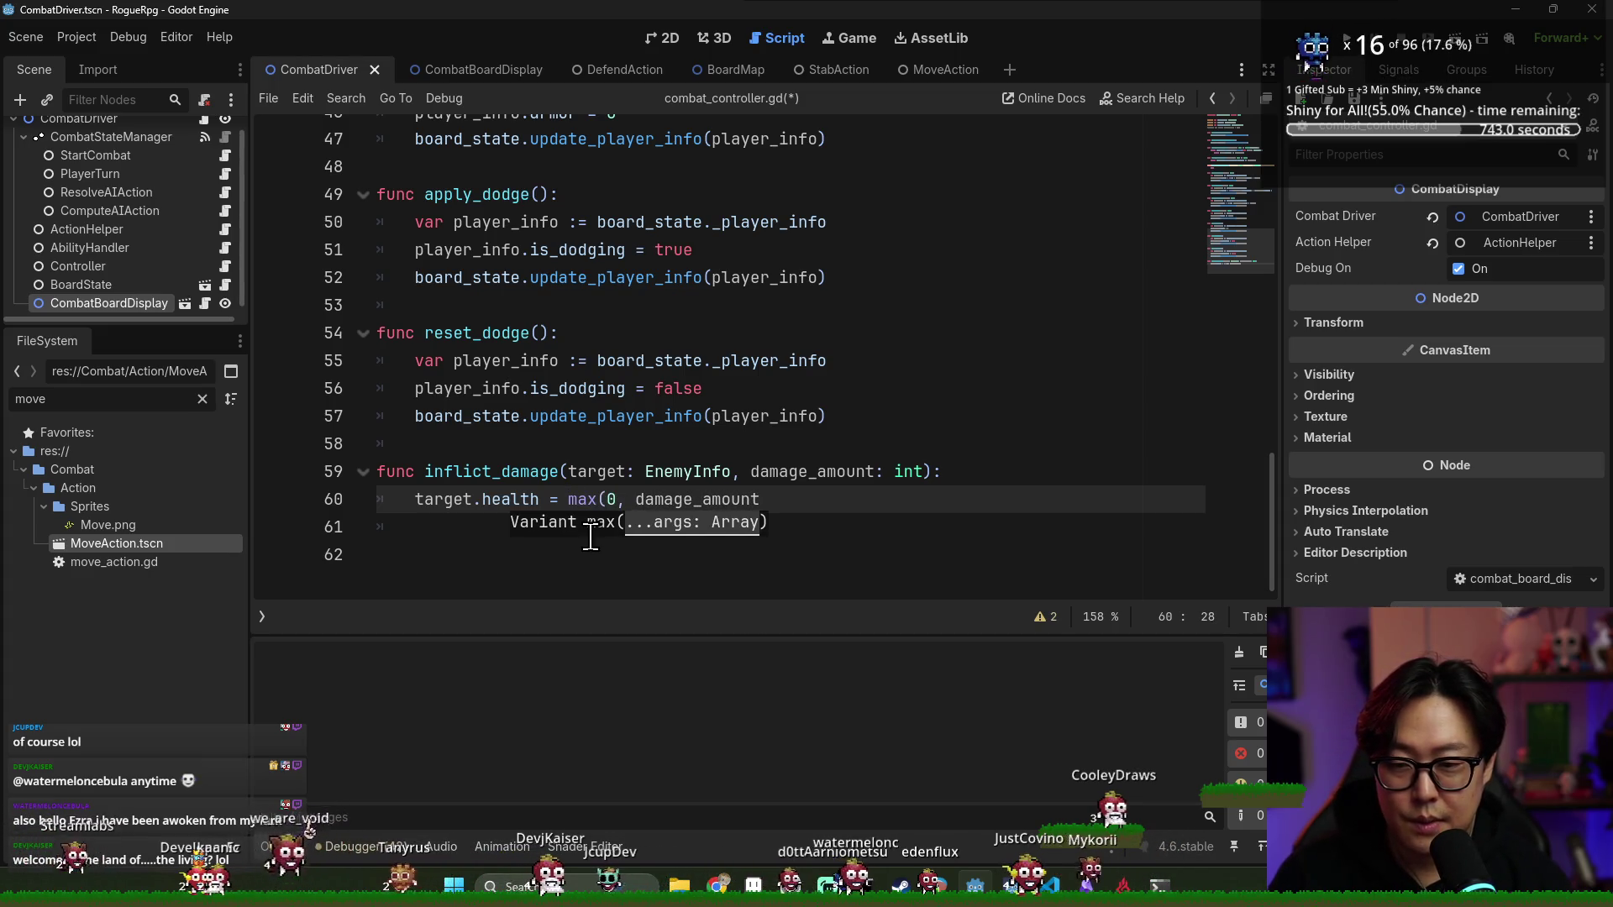
pyautogui.write('target.health - damage_amount)')
pyautogui.click(587, 546)
pyautogui.hotkey('ctrl', 's')
# Add a board_state.update_enemy_info(target) call below the health line and check its definition
pyautogui.click(422, 504)
pyautogui.doubleClick(422, 505)
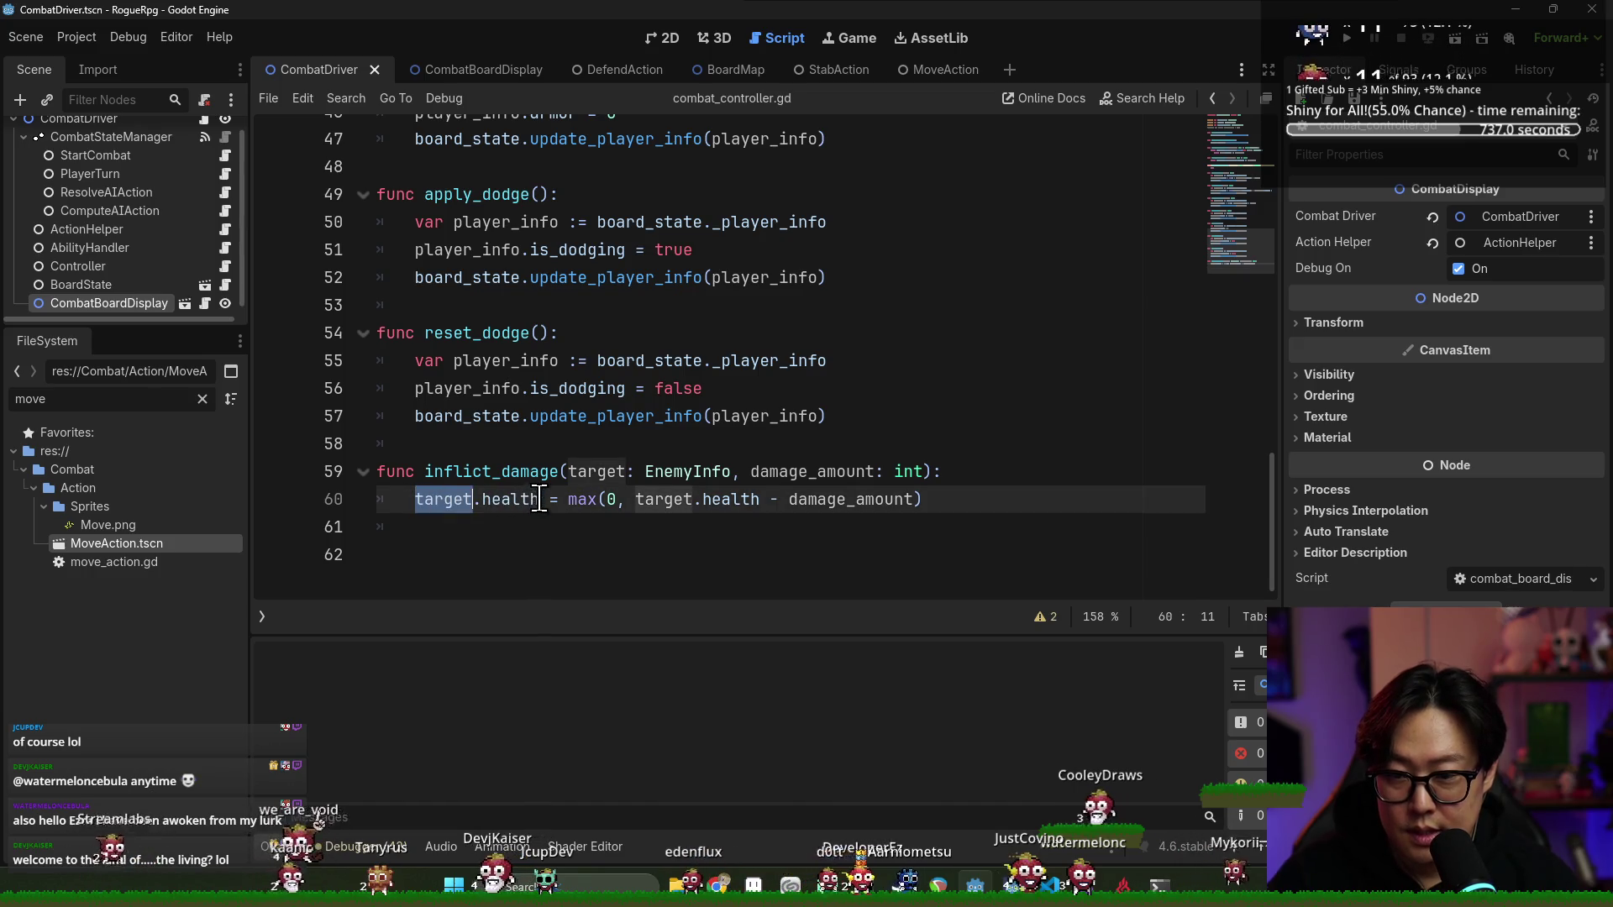
pyautogui.click(989, 505)
pyautogui.press('Return')
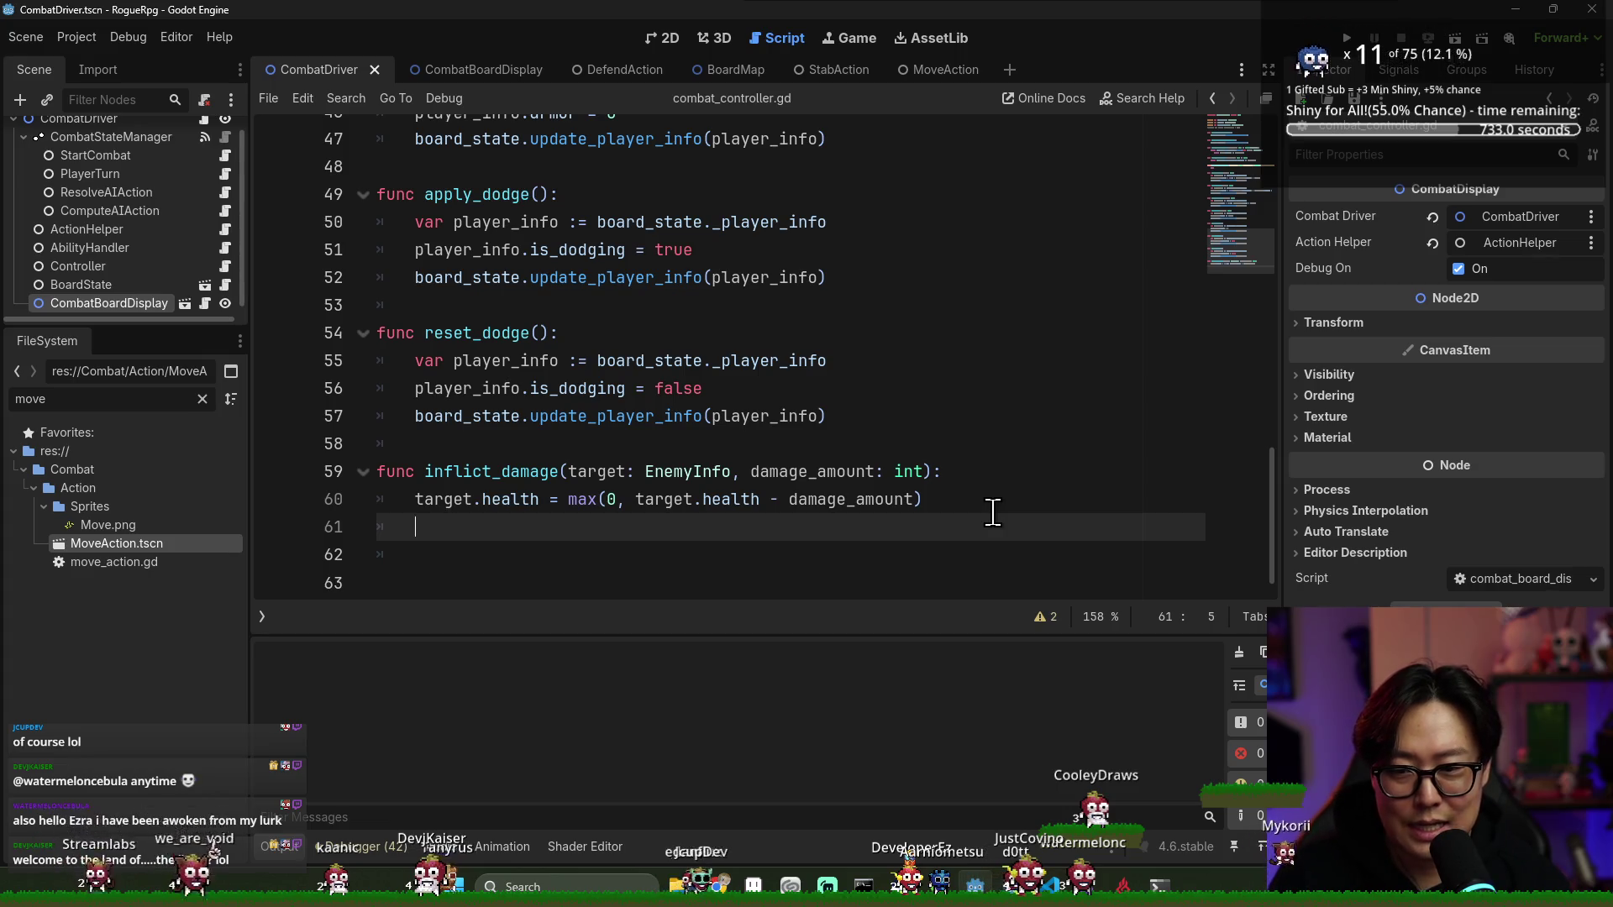
pyautogui.write('board_state.')
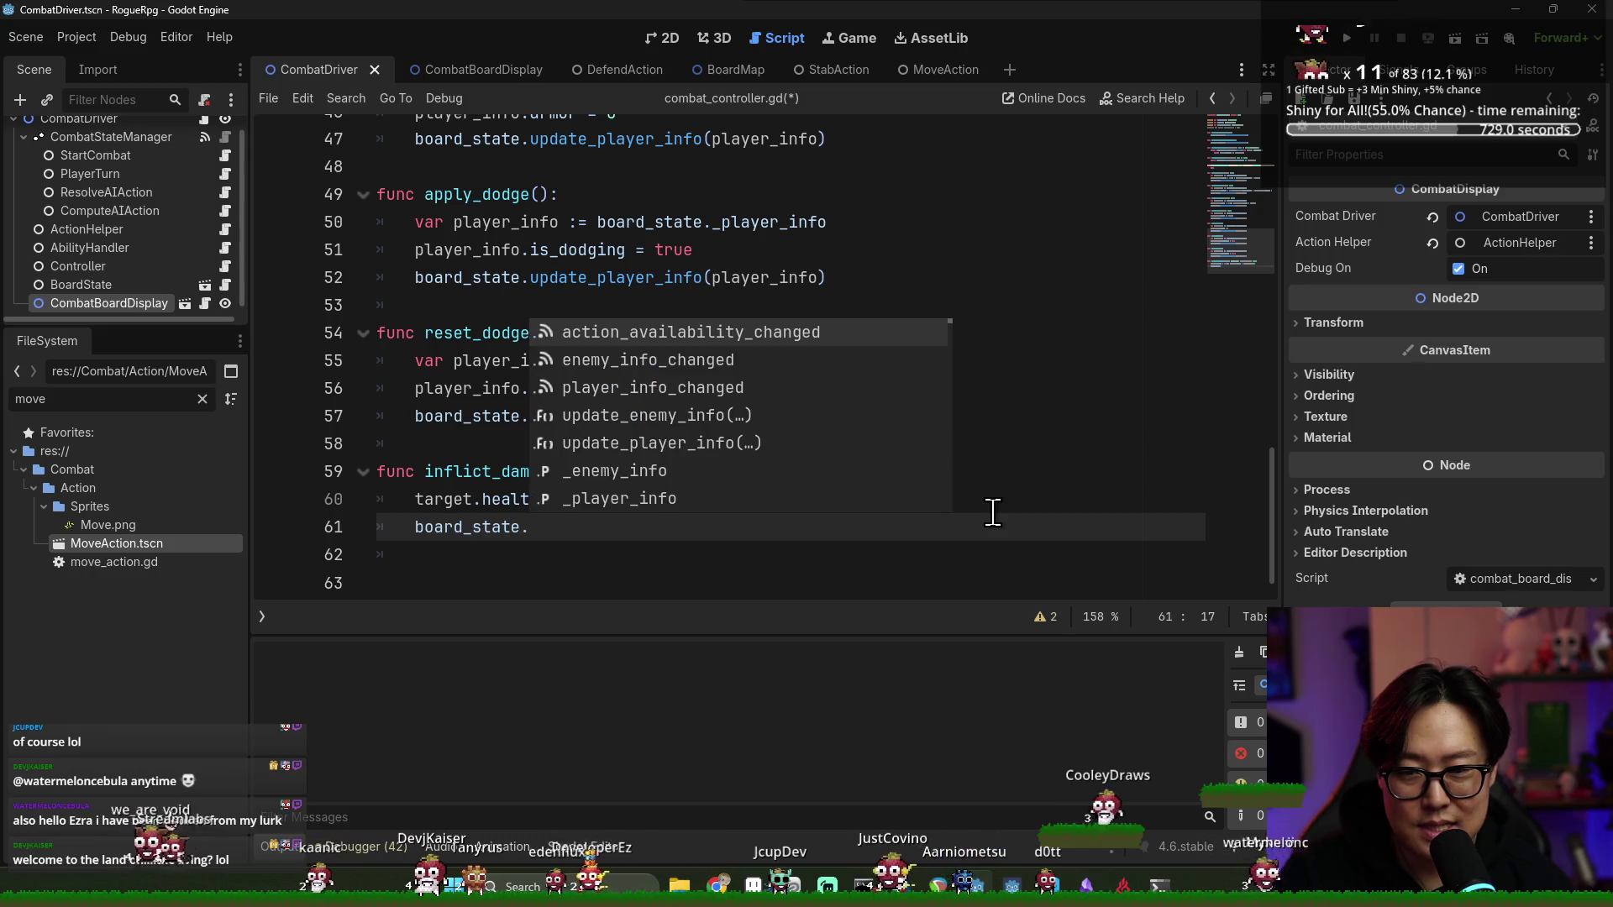
pyautogui.write('upda')
pyautogui.press('Return')
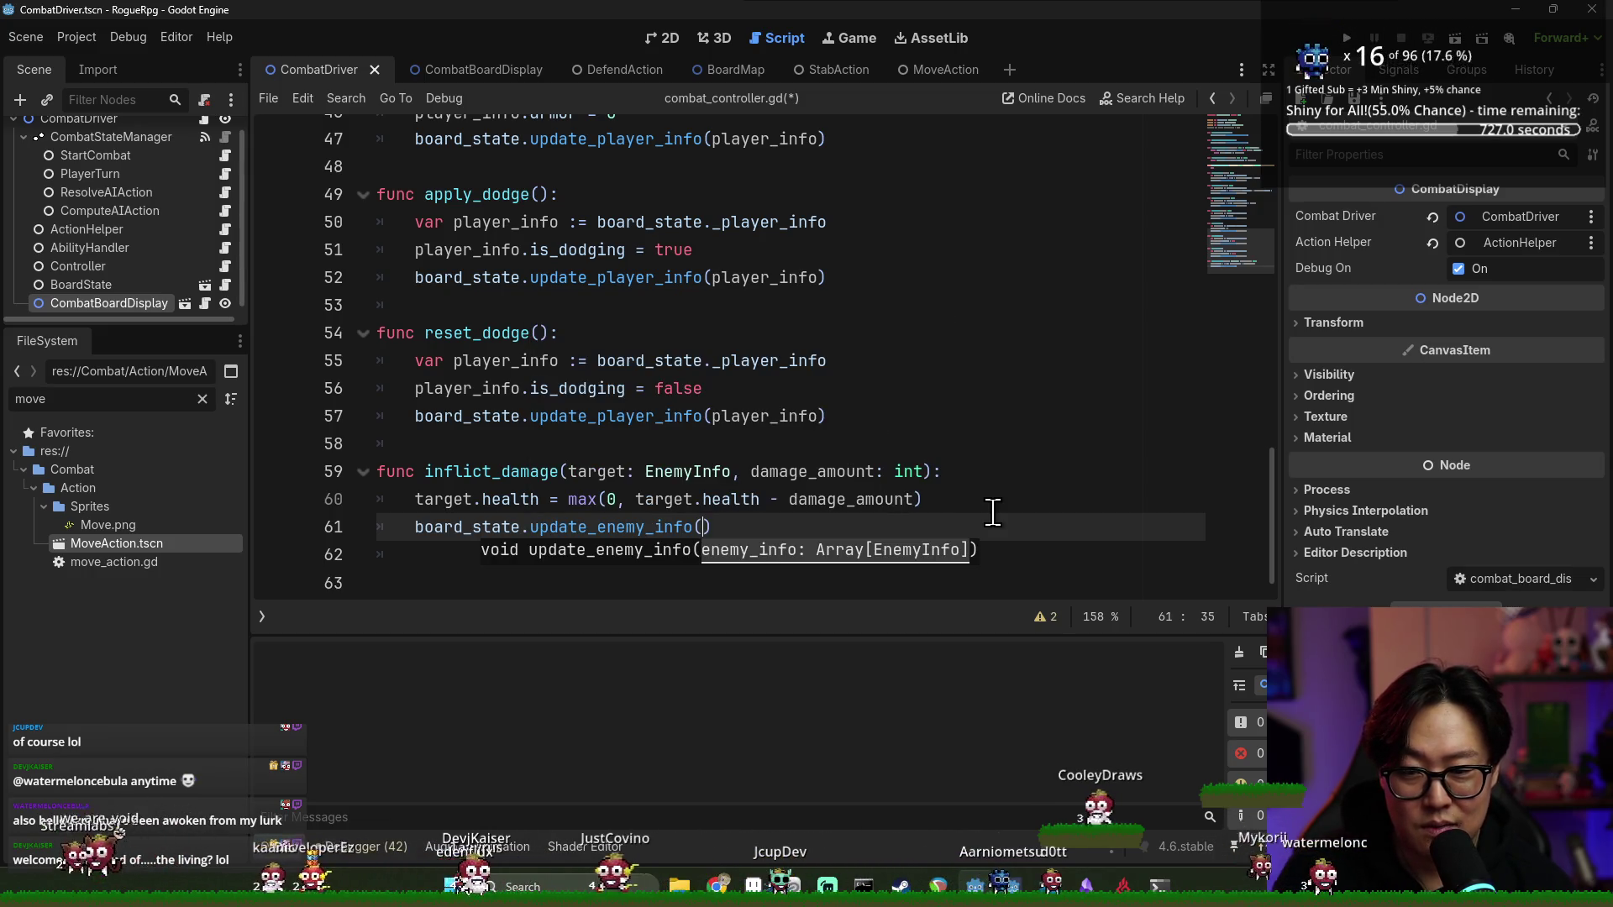
pyautogui.write('target)')
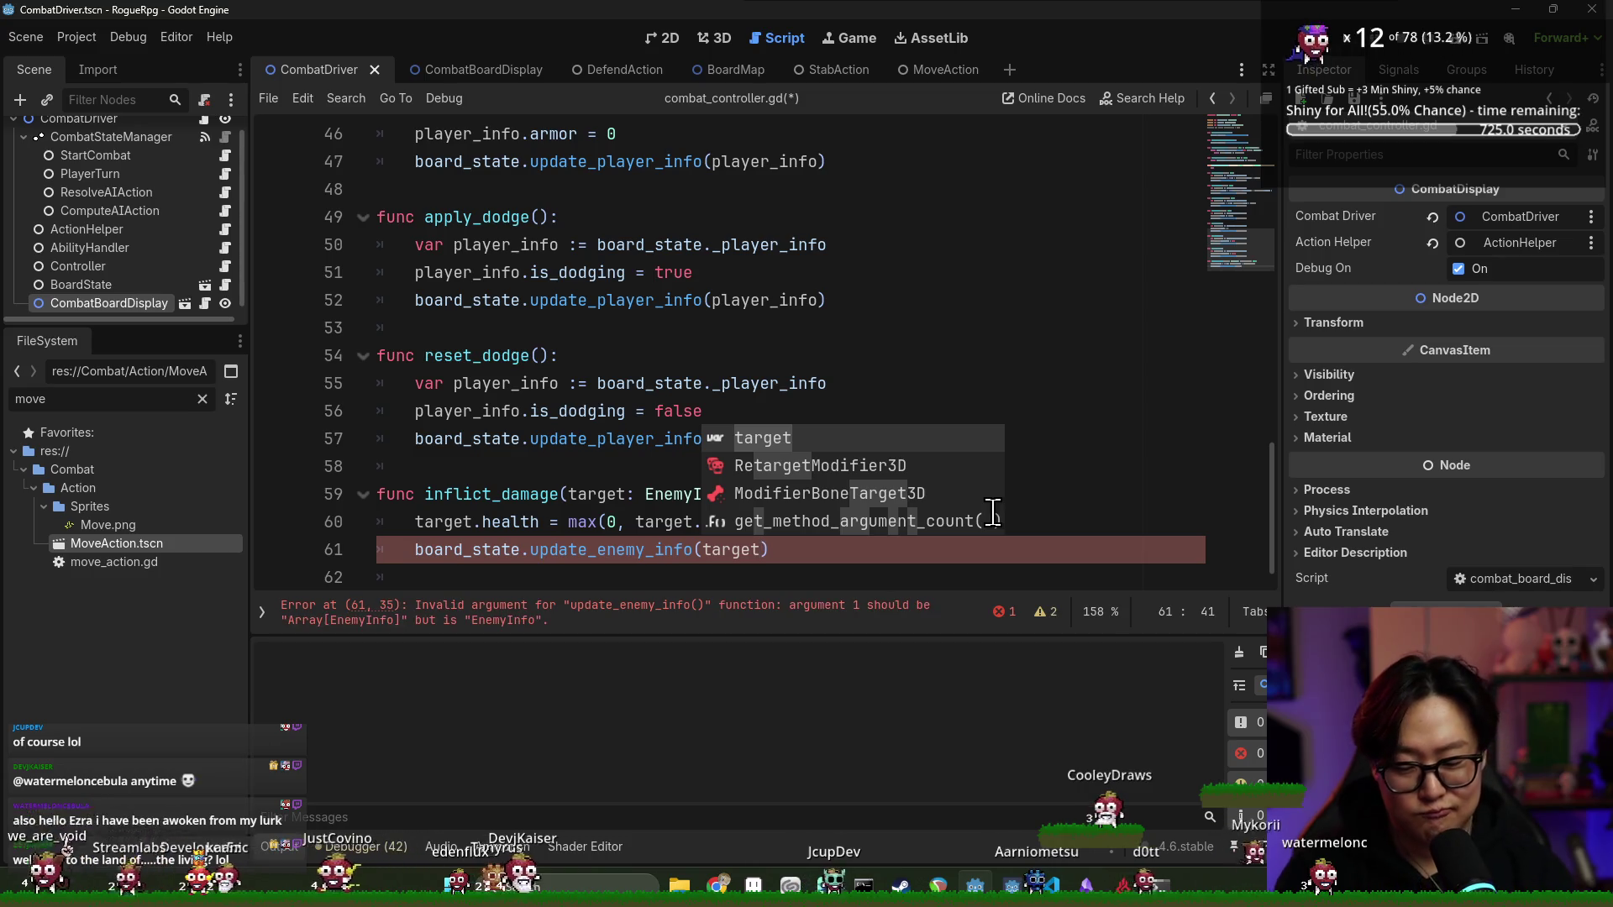
pyautogui.hotkey('ctrl', 's')
pyautogui.scroll(-1, 671, 536)
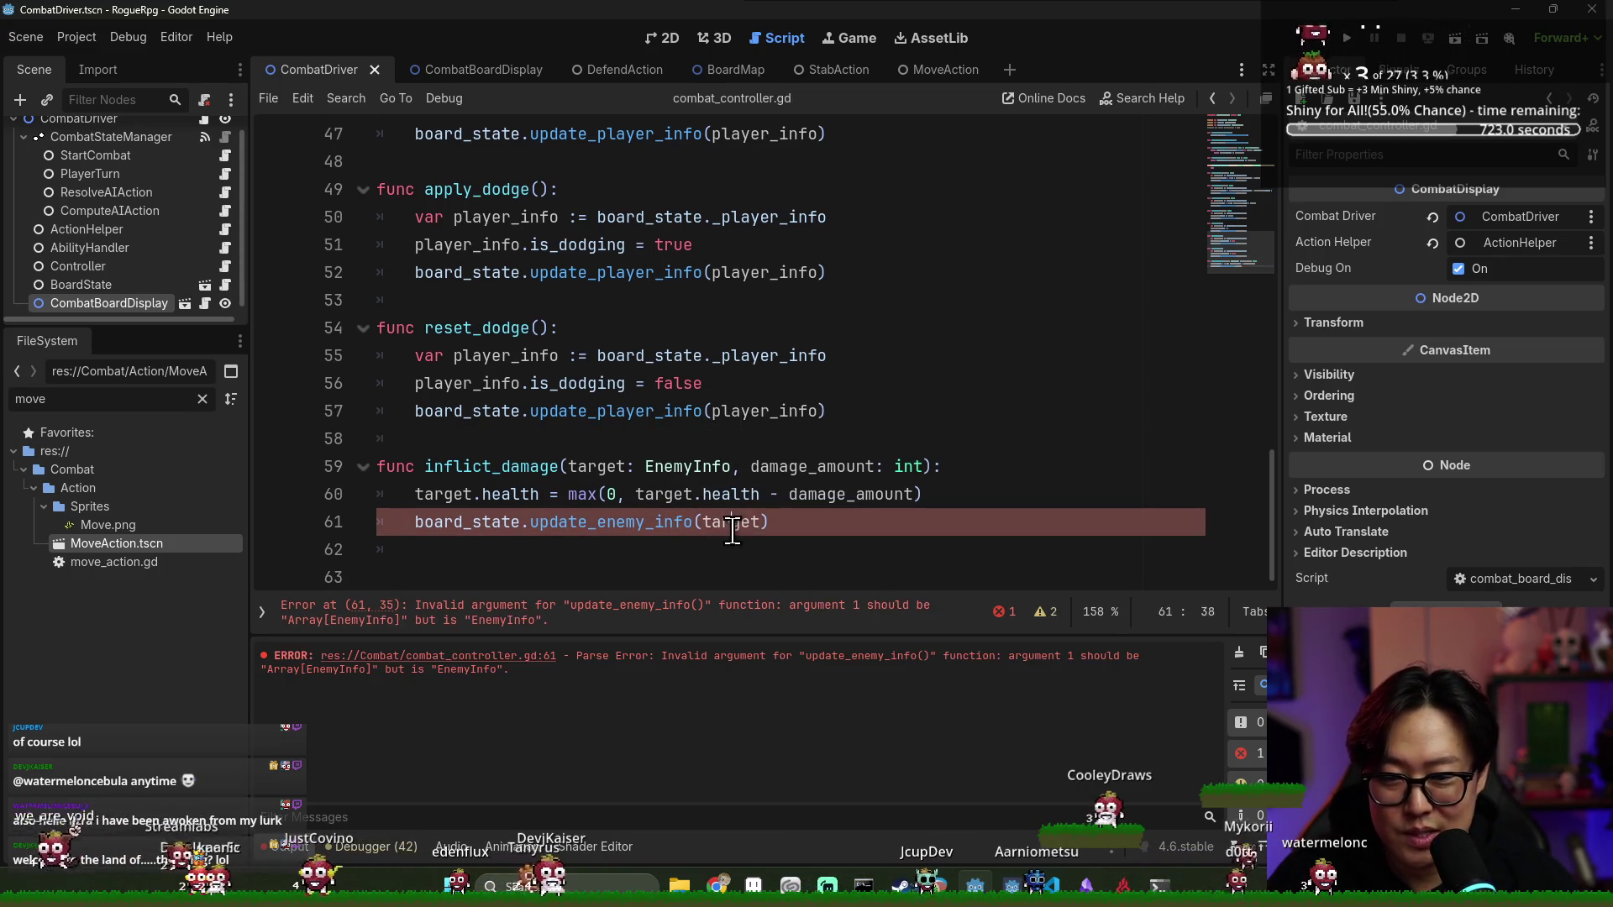
pyautogui.doubleClick(672, 524)
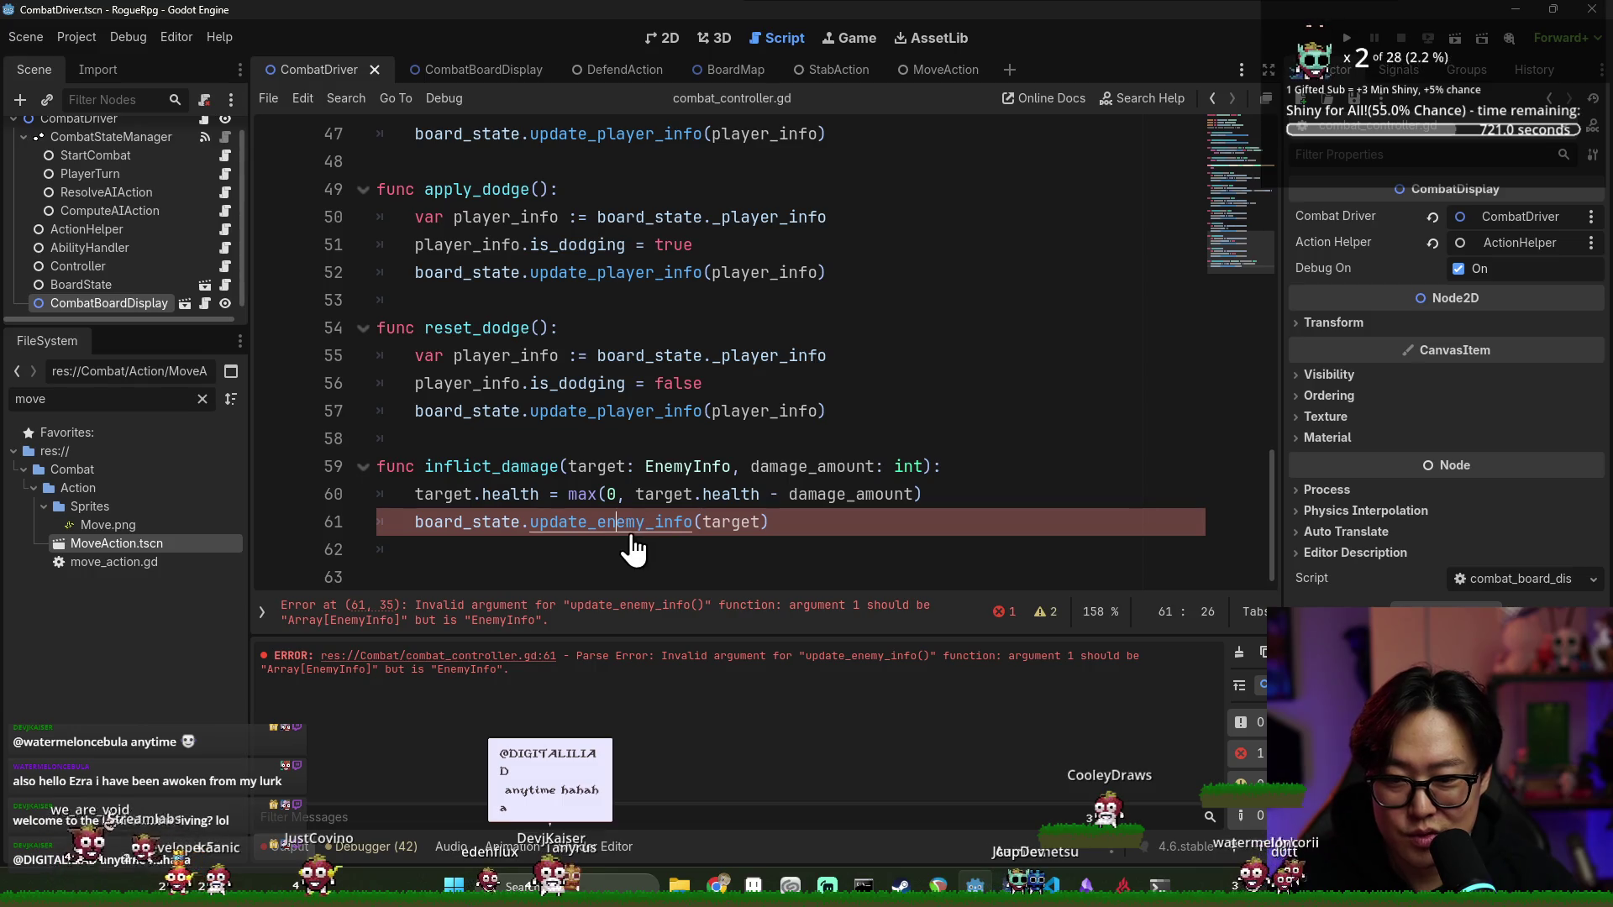
pyautogui.keyDown('ctrl'); pyautogui.click(630, 525); pyautogui.keyUp('ctrl')
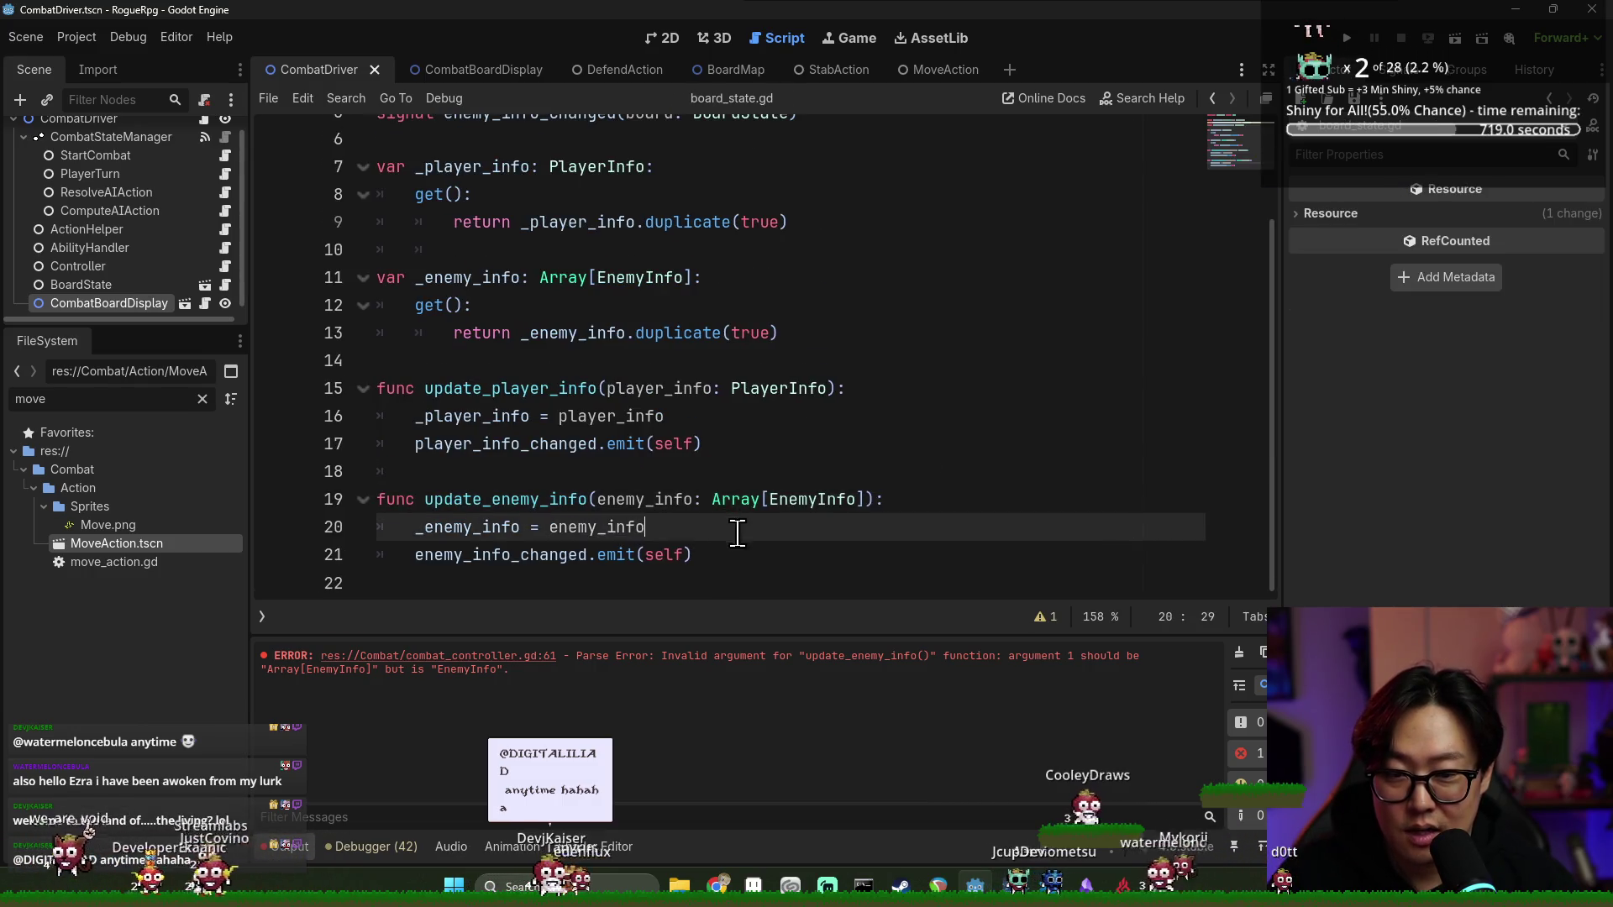
pyautogui.hotkey('alt', 'Left')
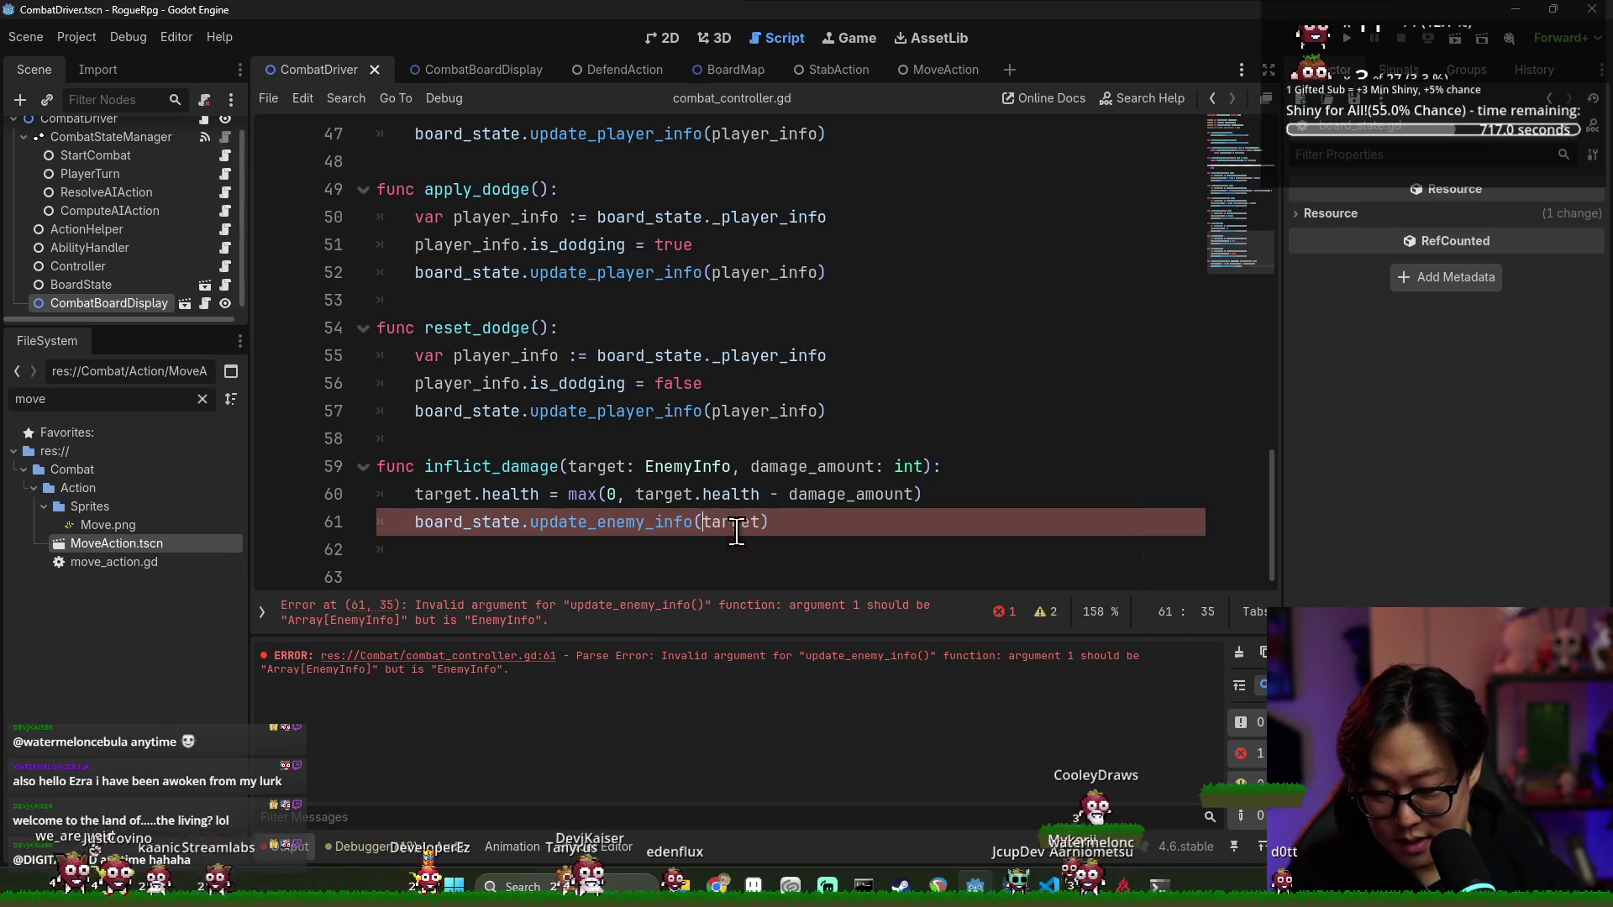
# Wrap the argument in brackets so the call reads update_enemy_info([target])
pyautogui.tripleClick(698, 518)
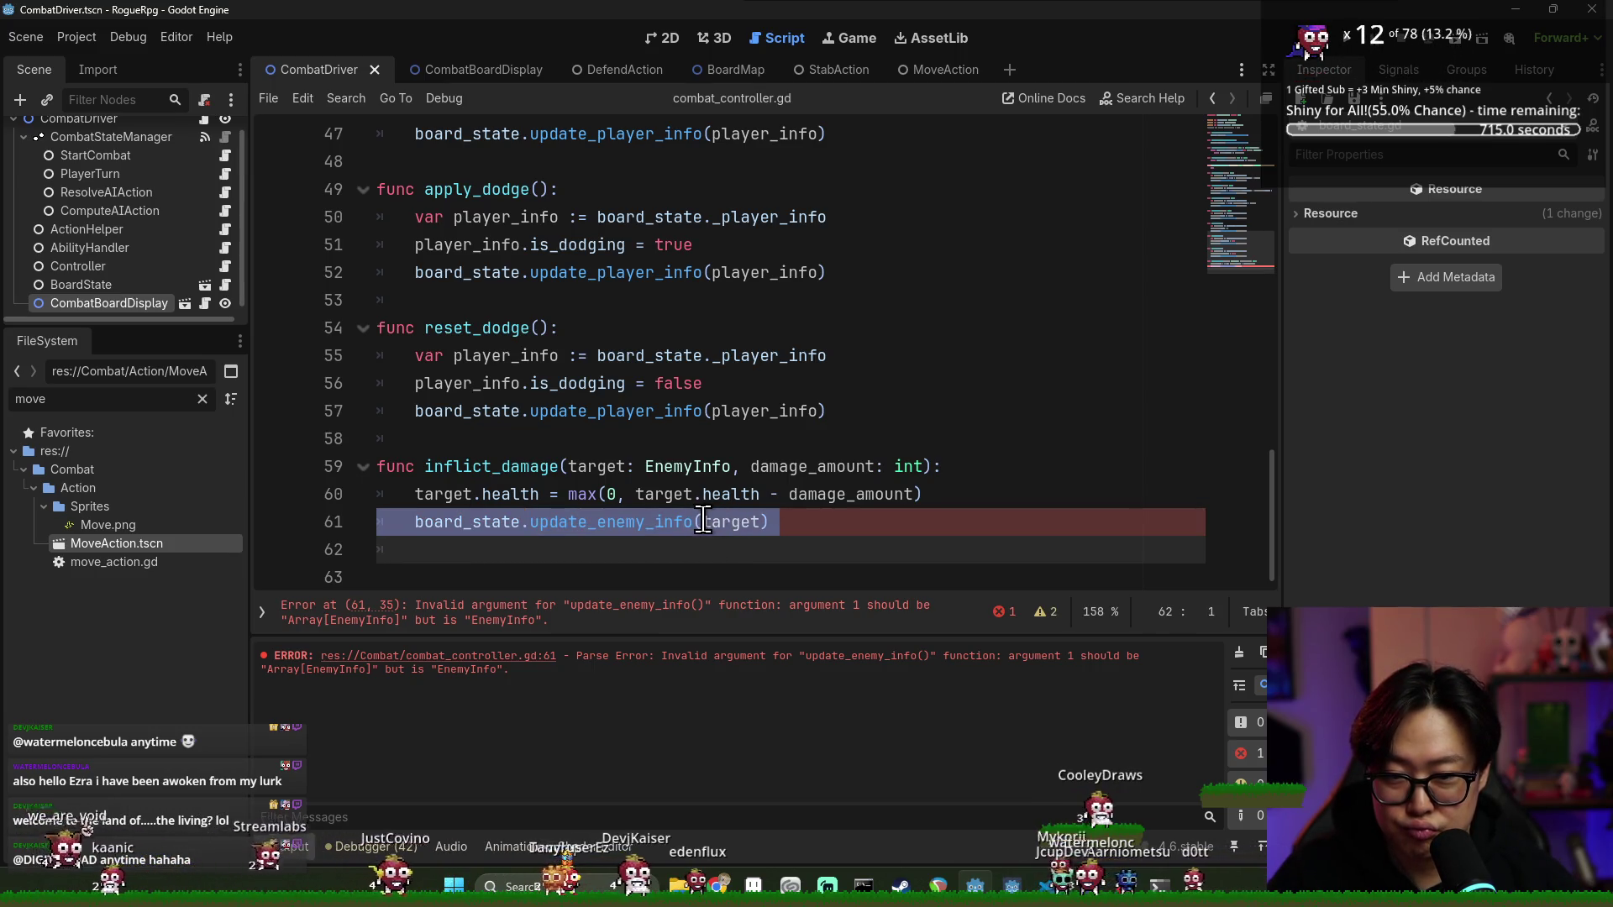
pyautogui.click(703, 521)
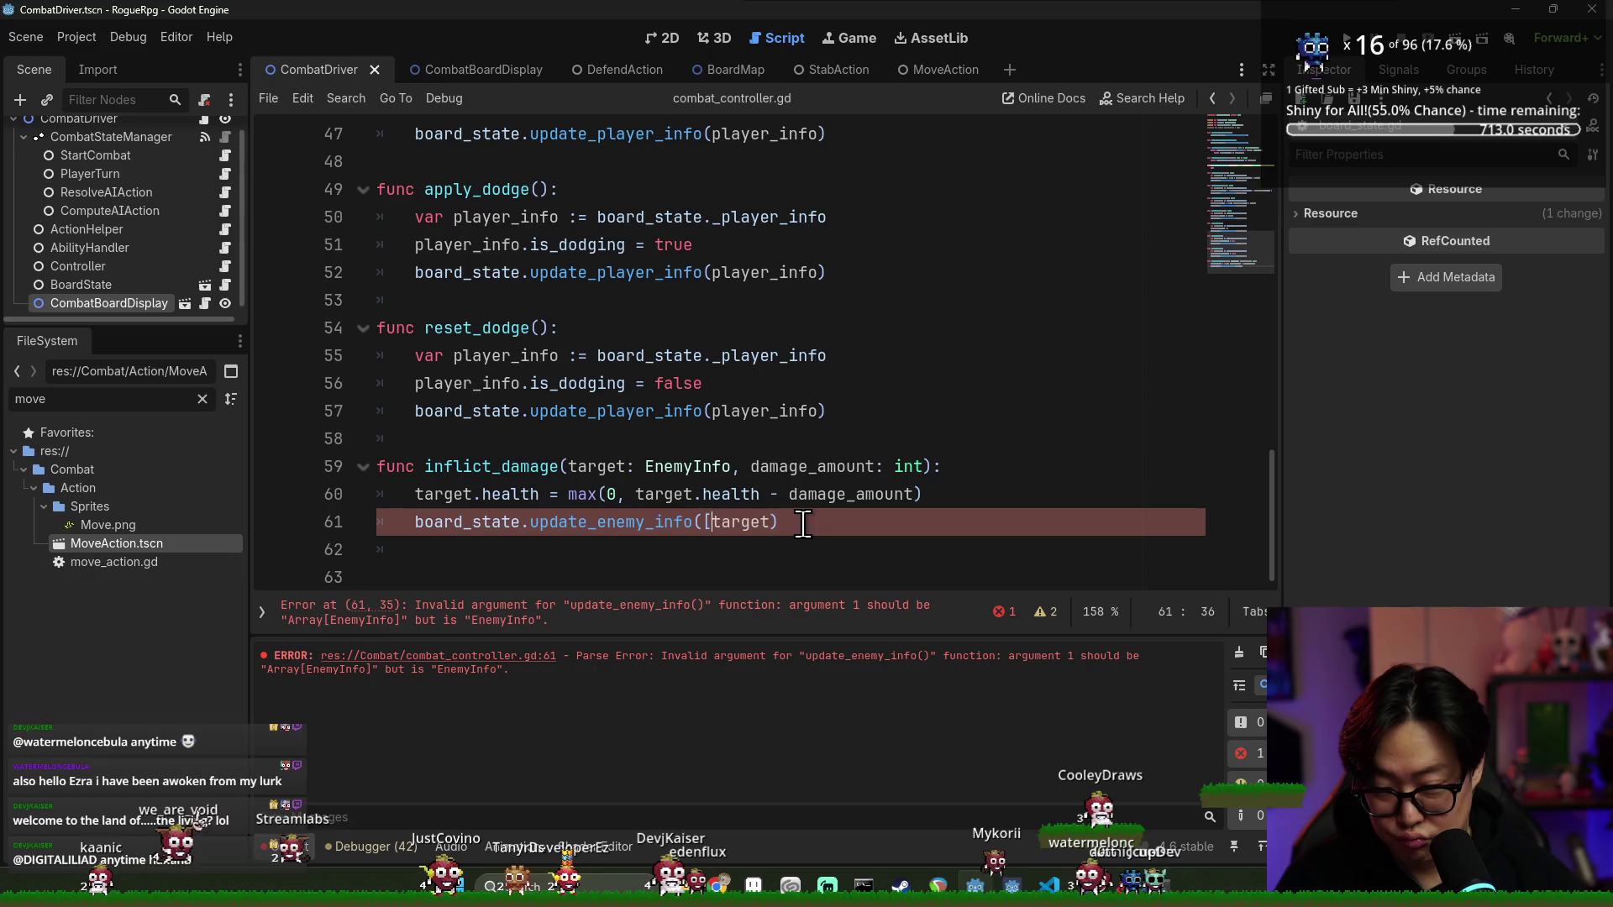
pyautogui.click(774, 524)
pyautogui.write(']')
pyautogui.press('End')
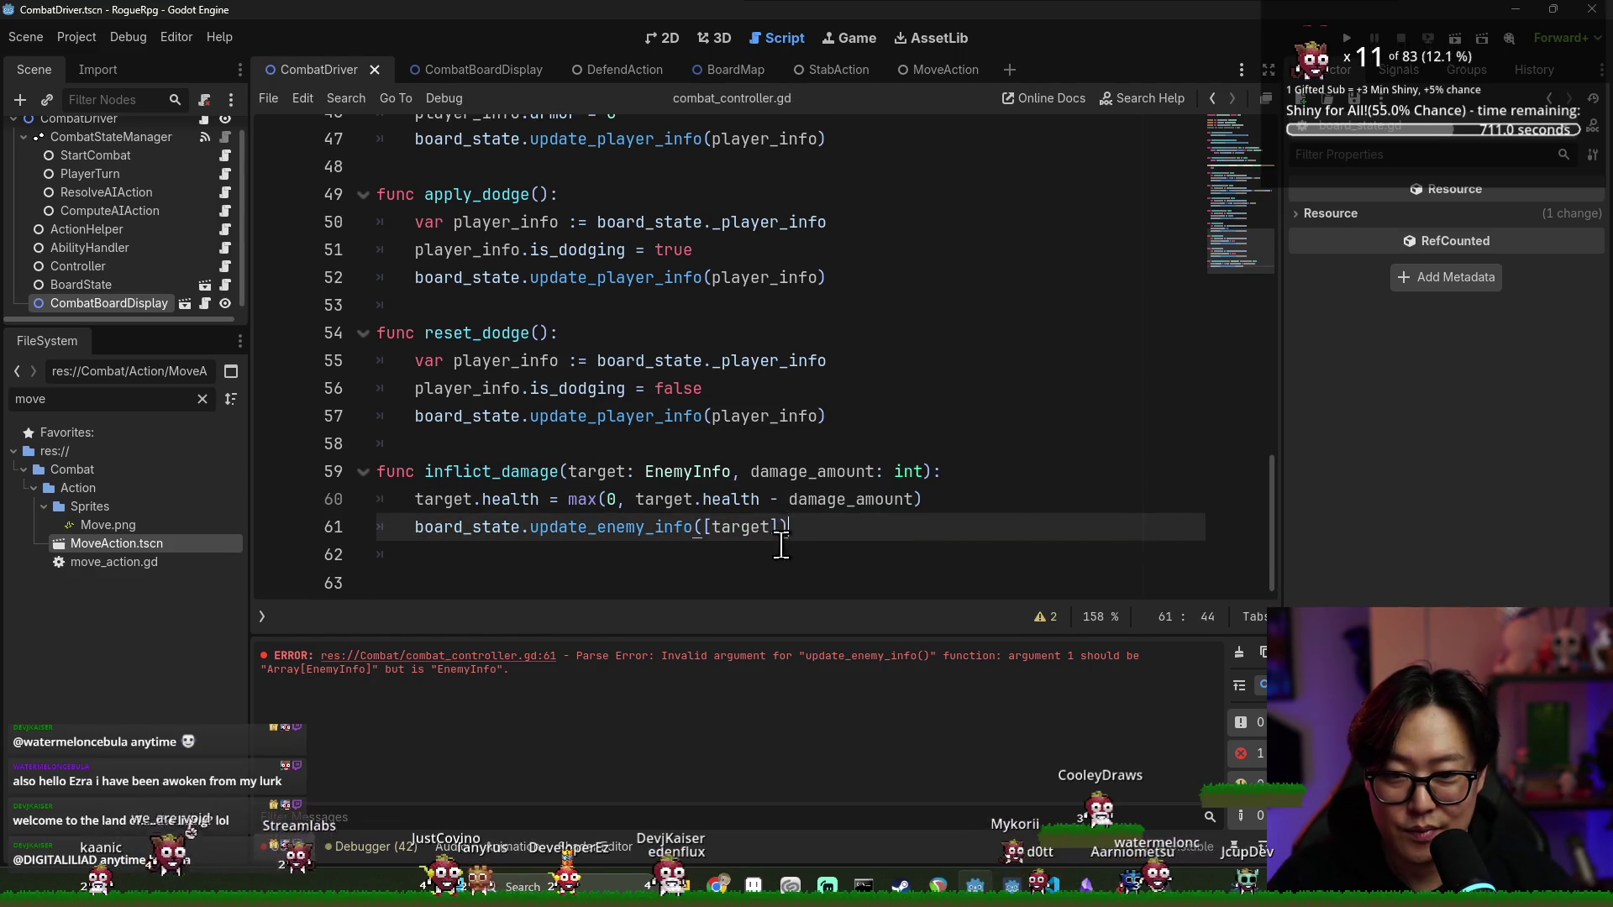
# Briefly try Array[EnemyInfo] as target's type, revert to plain EnemyInfo, and save
pyautogui.click(653, 473)
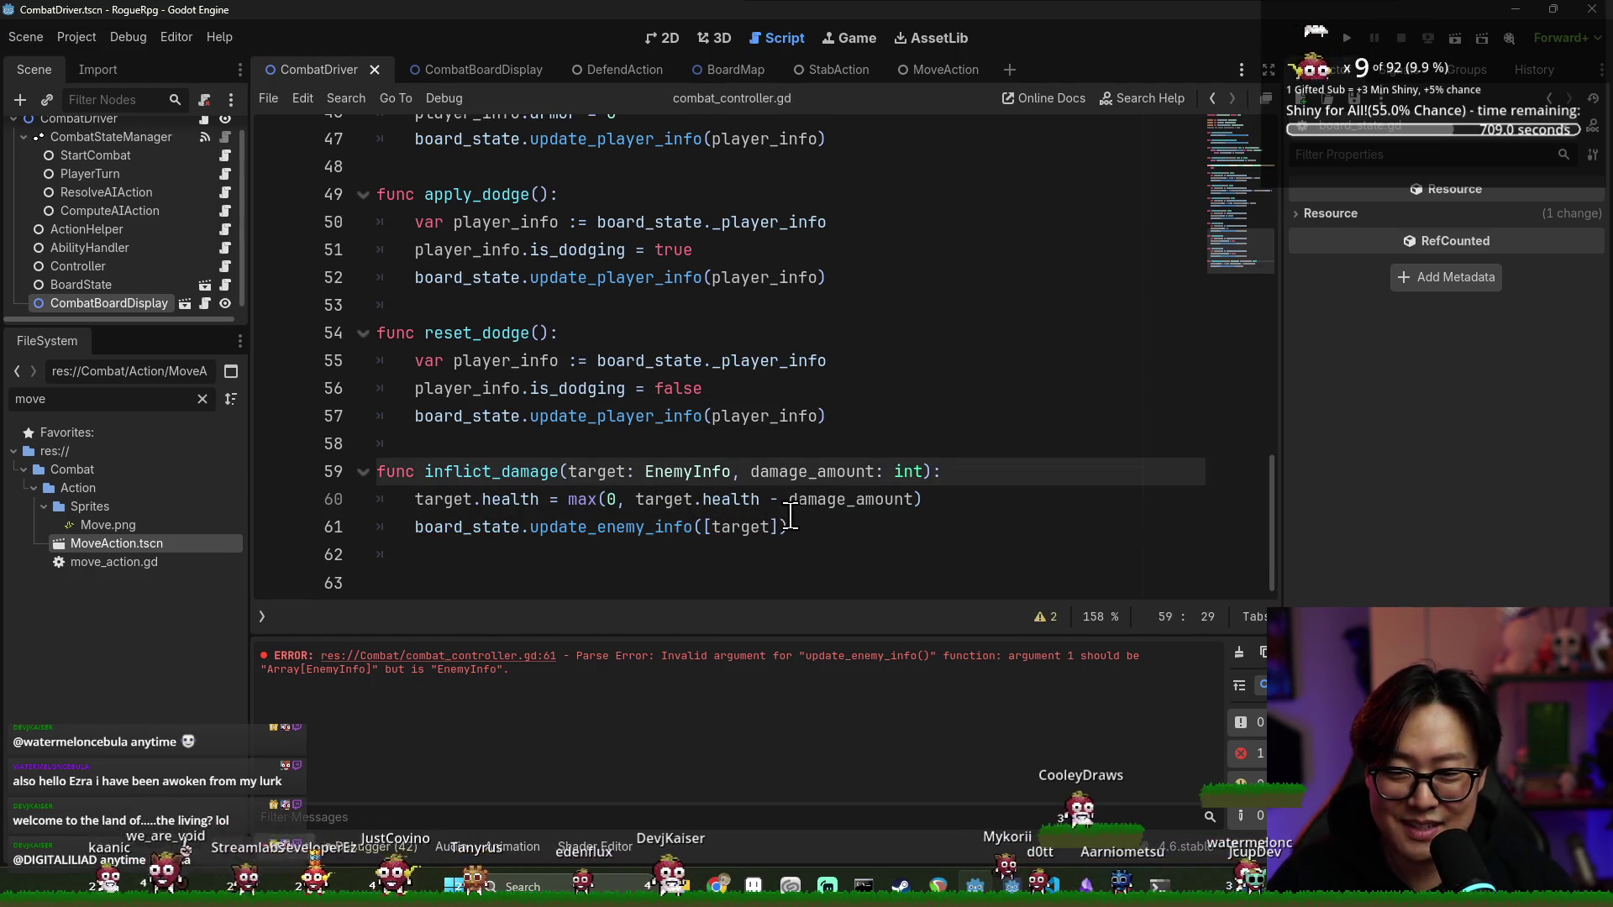
pyautogui.write('Array[')
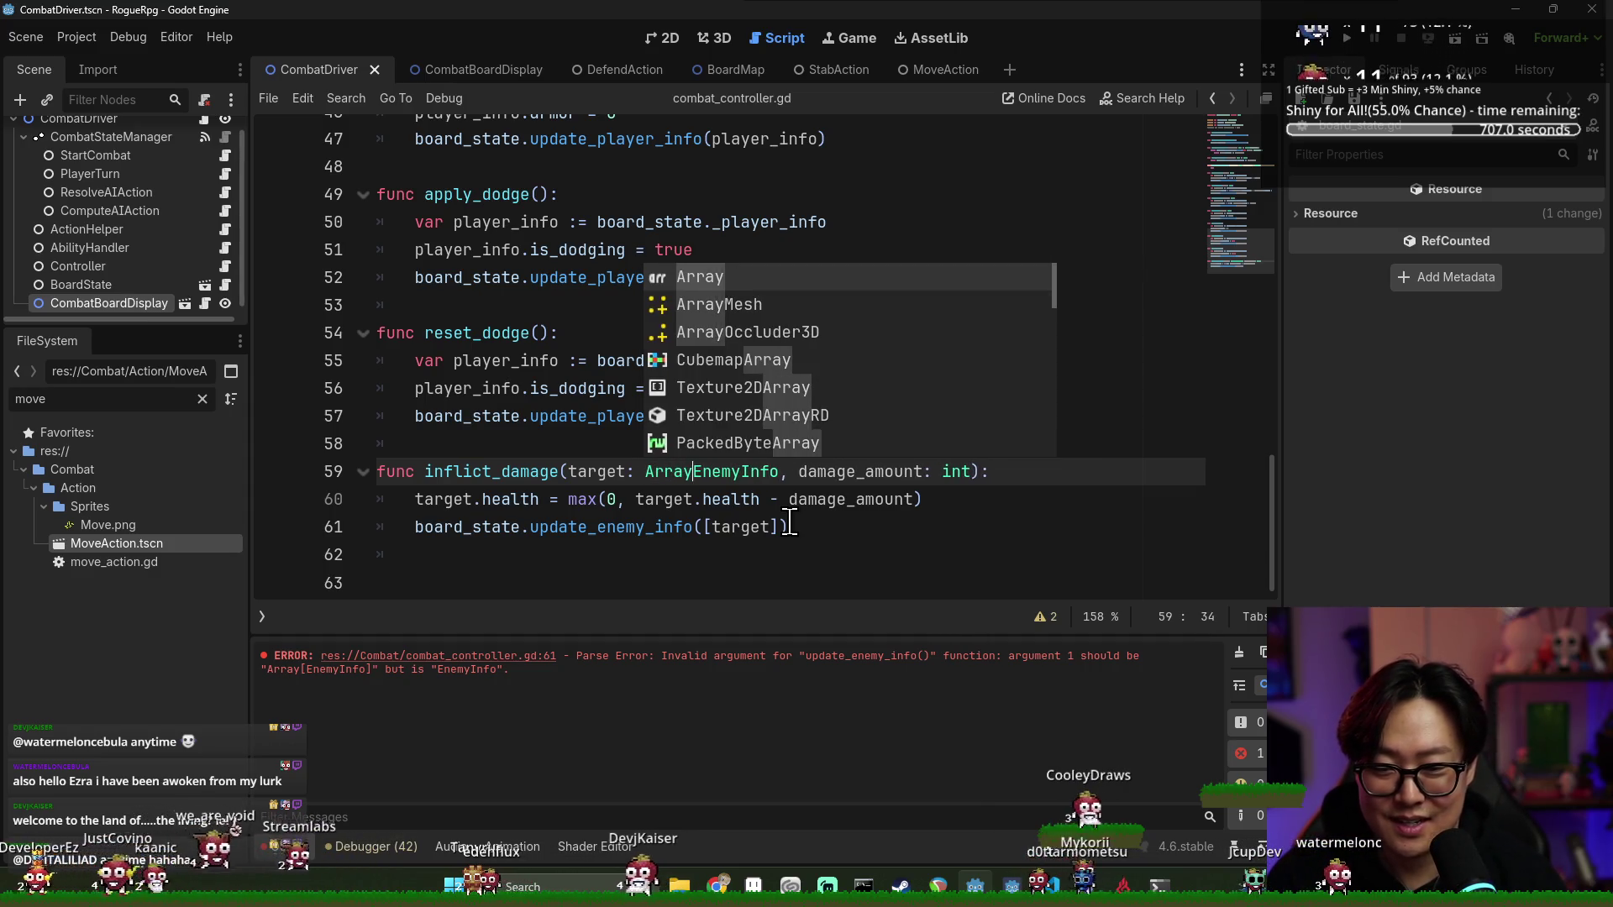
pyautogui.write(']')
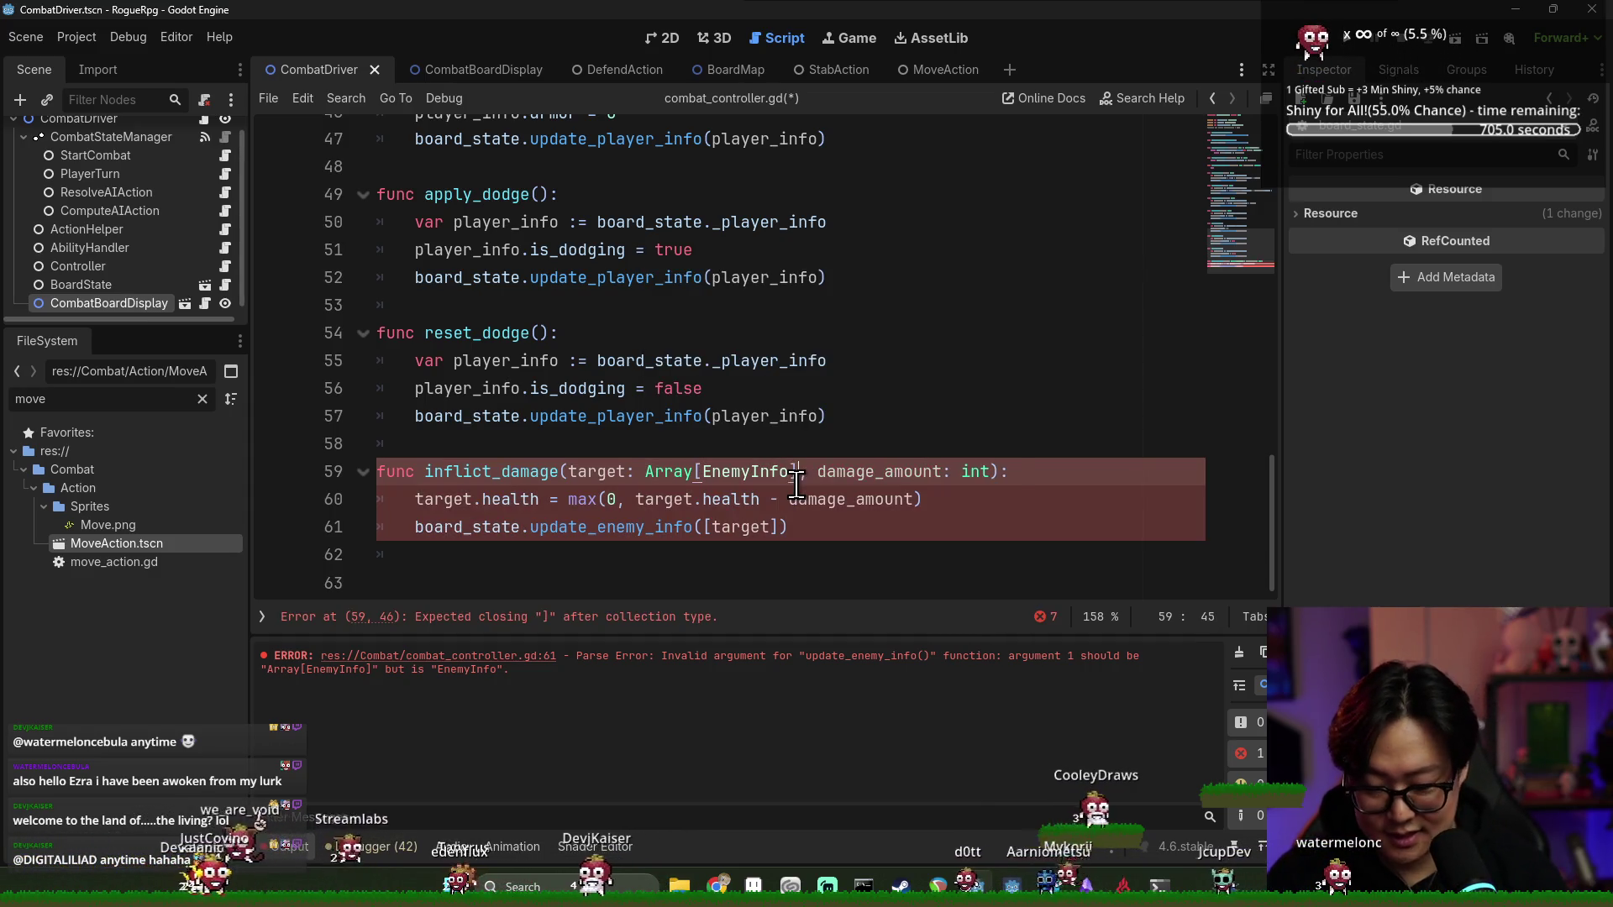
pyautogui.doubleClick(610, 477)
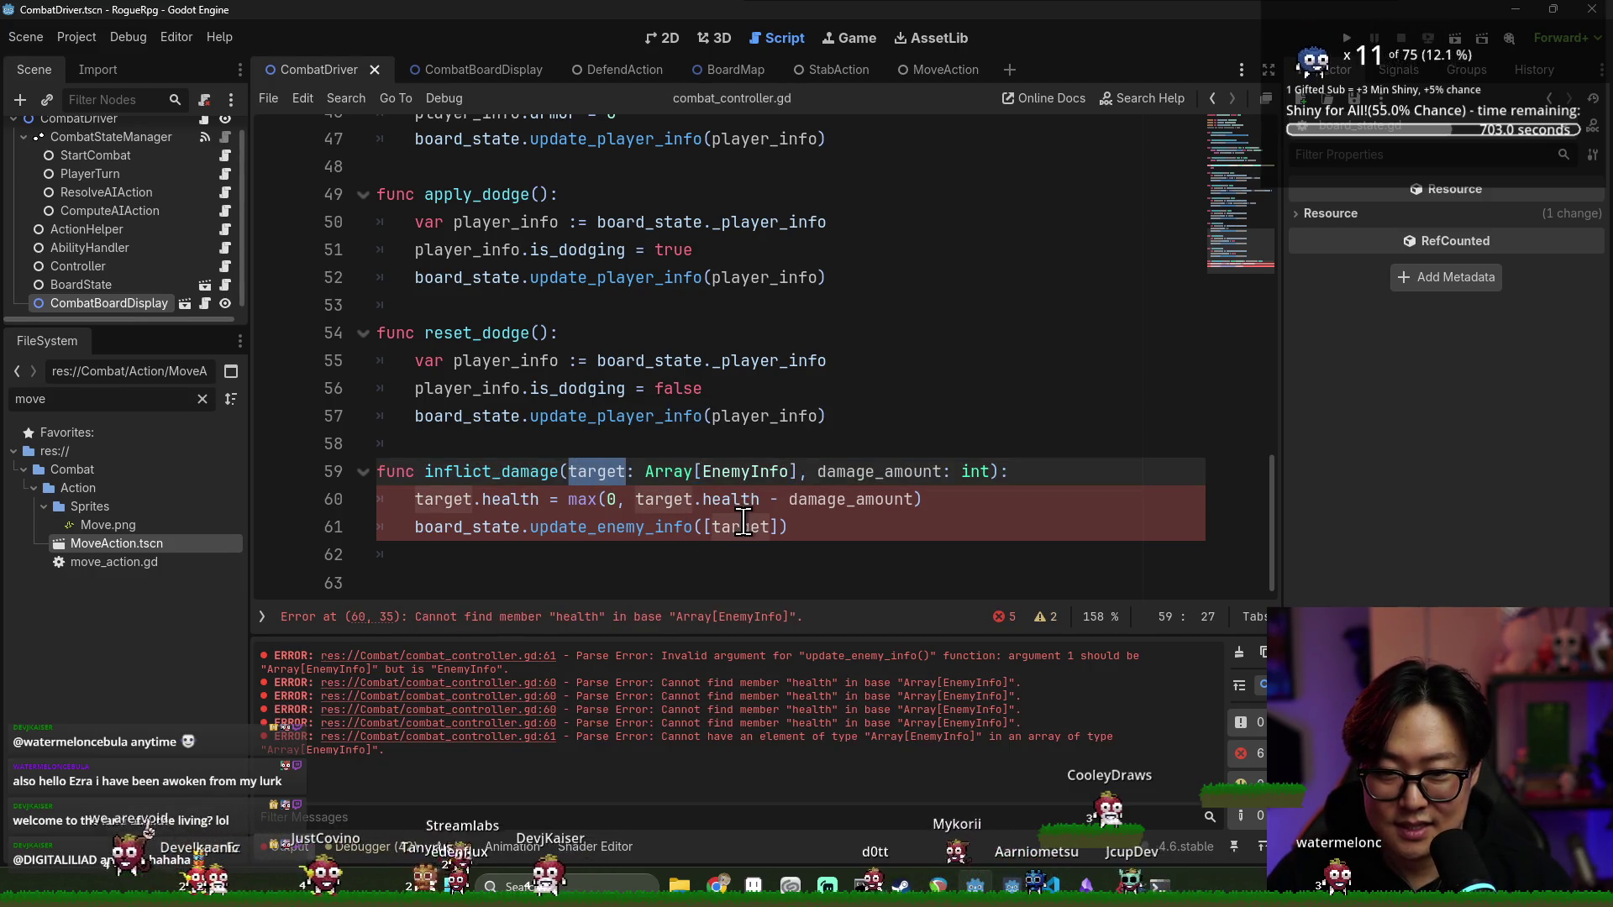
pyautogui.hotkey('ctrl', 'z')
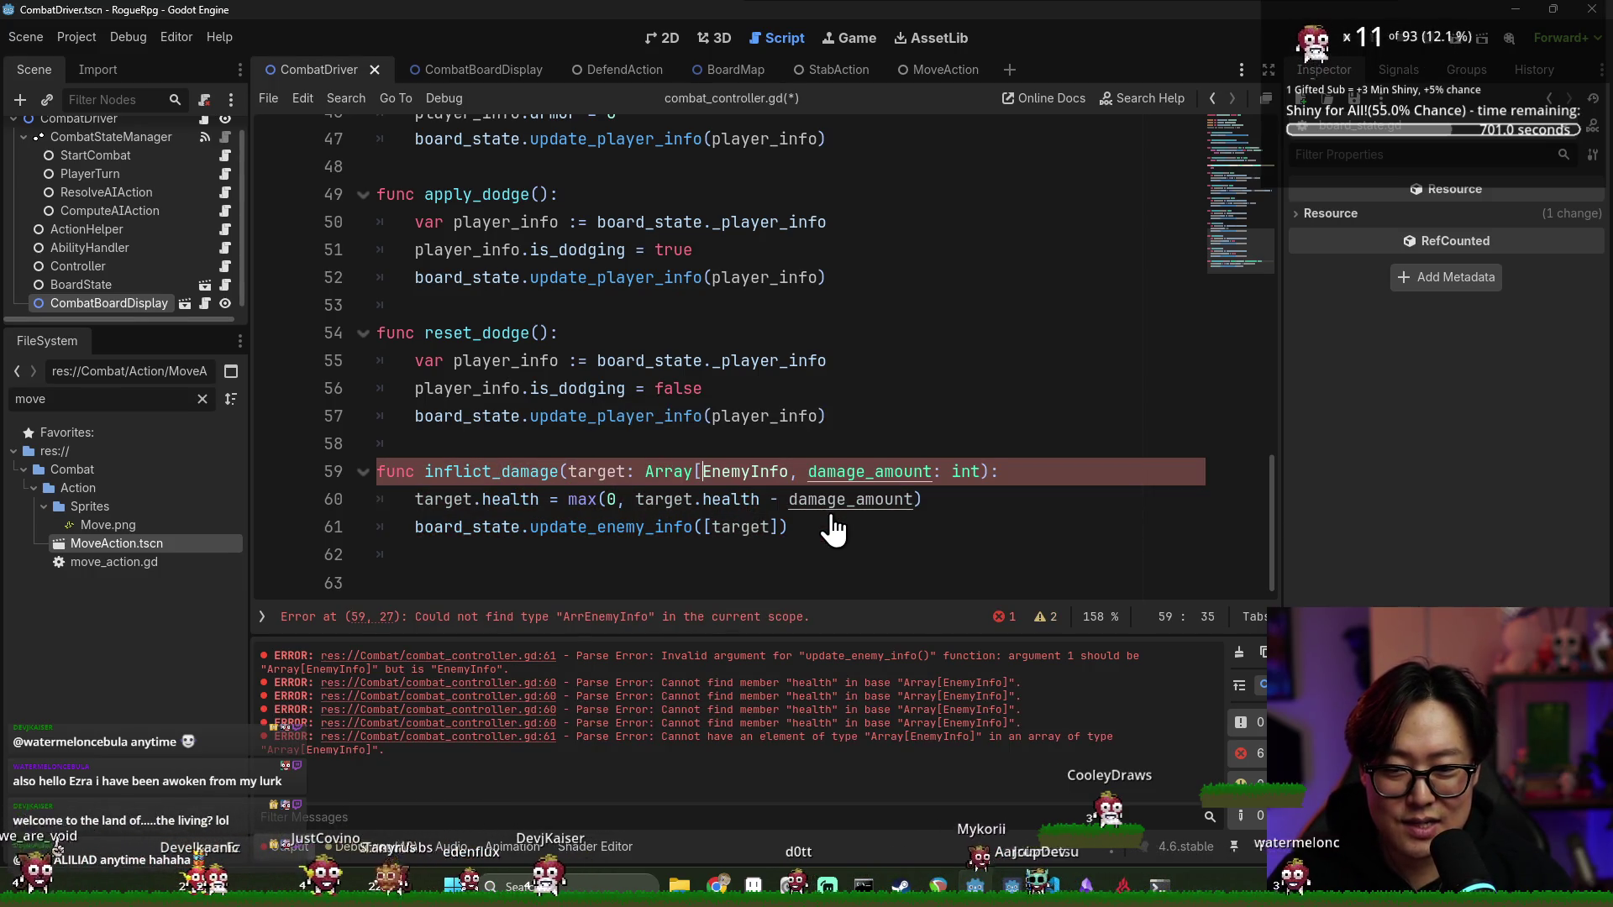
pyautogui.hotkey('ctrl', 'z')
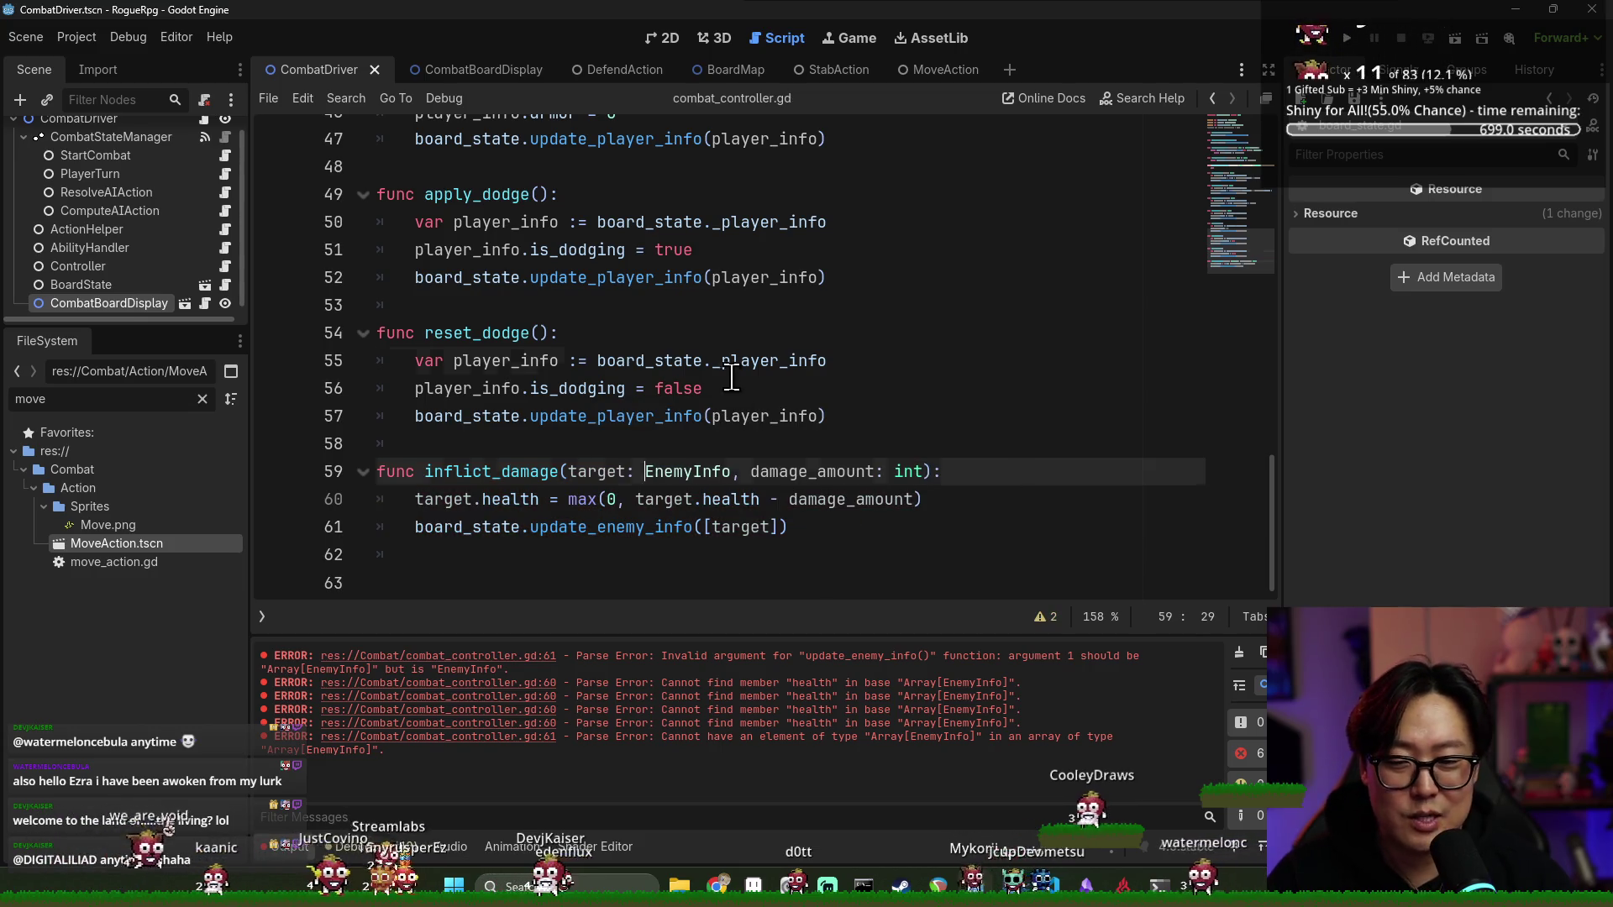
pyautogui.moveTo(625, 388); pyautogui.dragTo(618, 360)
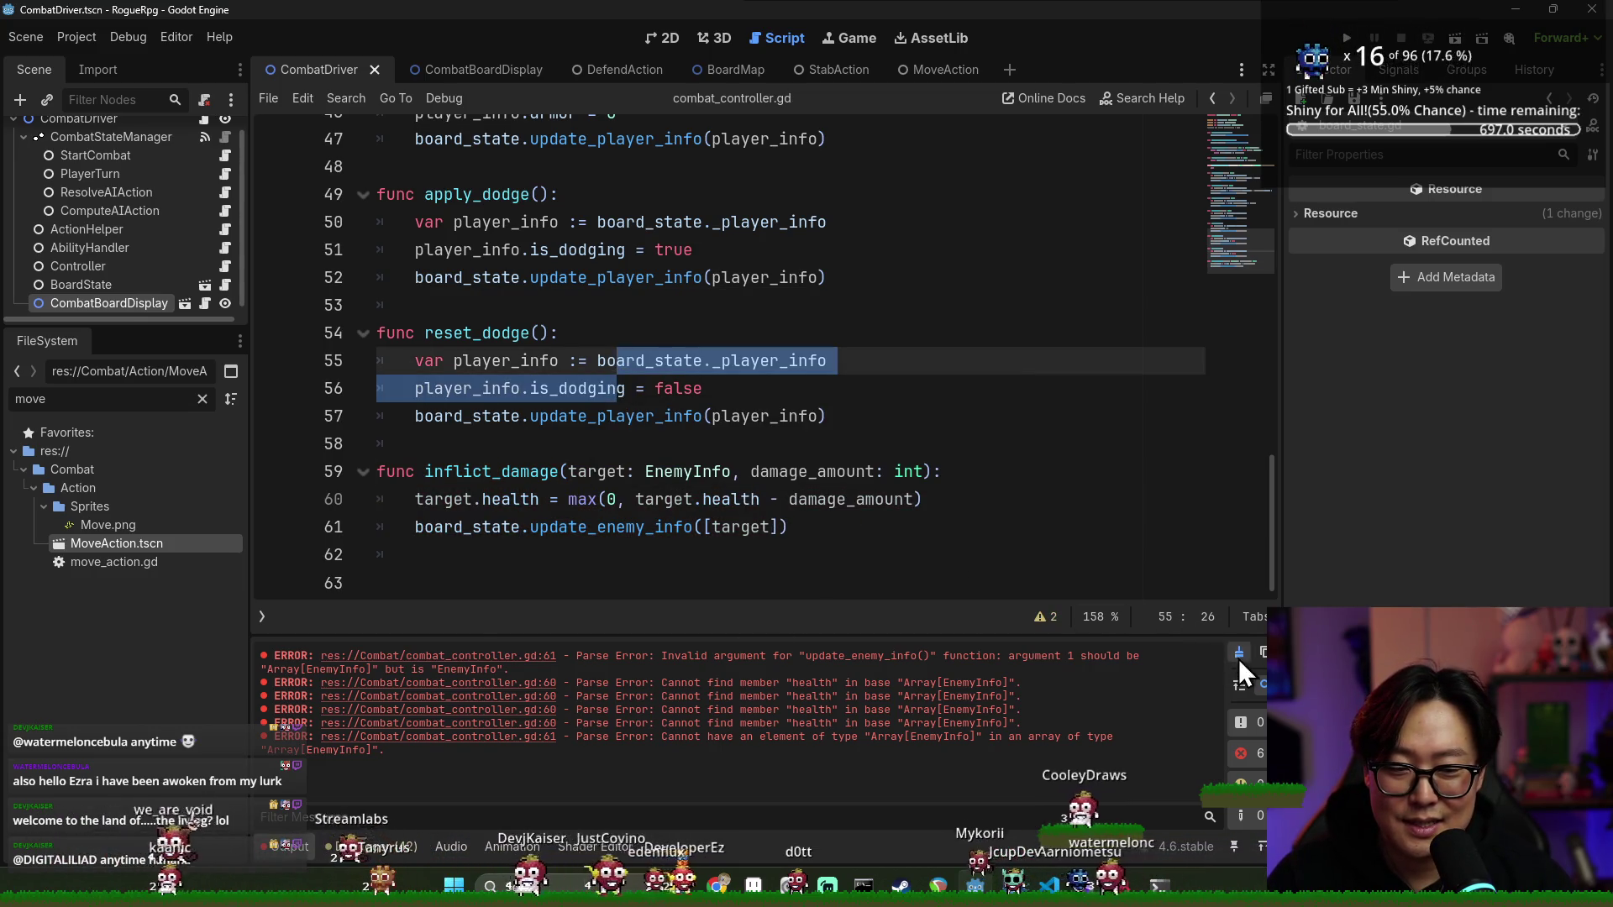
pyautogui.click(1239, 654)
pyautogui.hotkey('ctrl', 's')
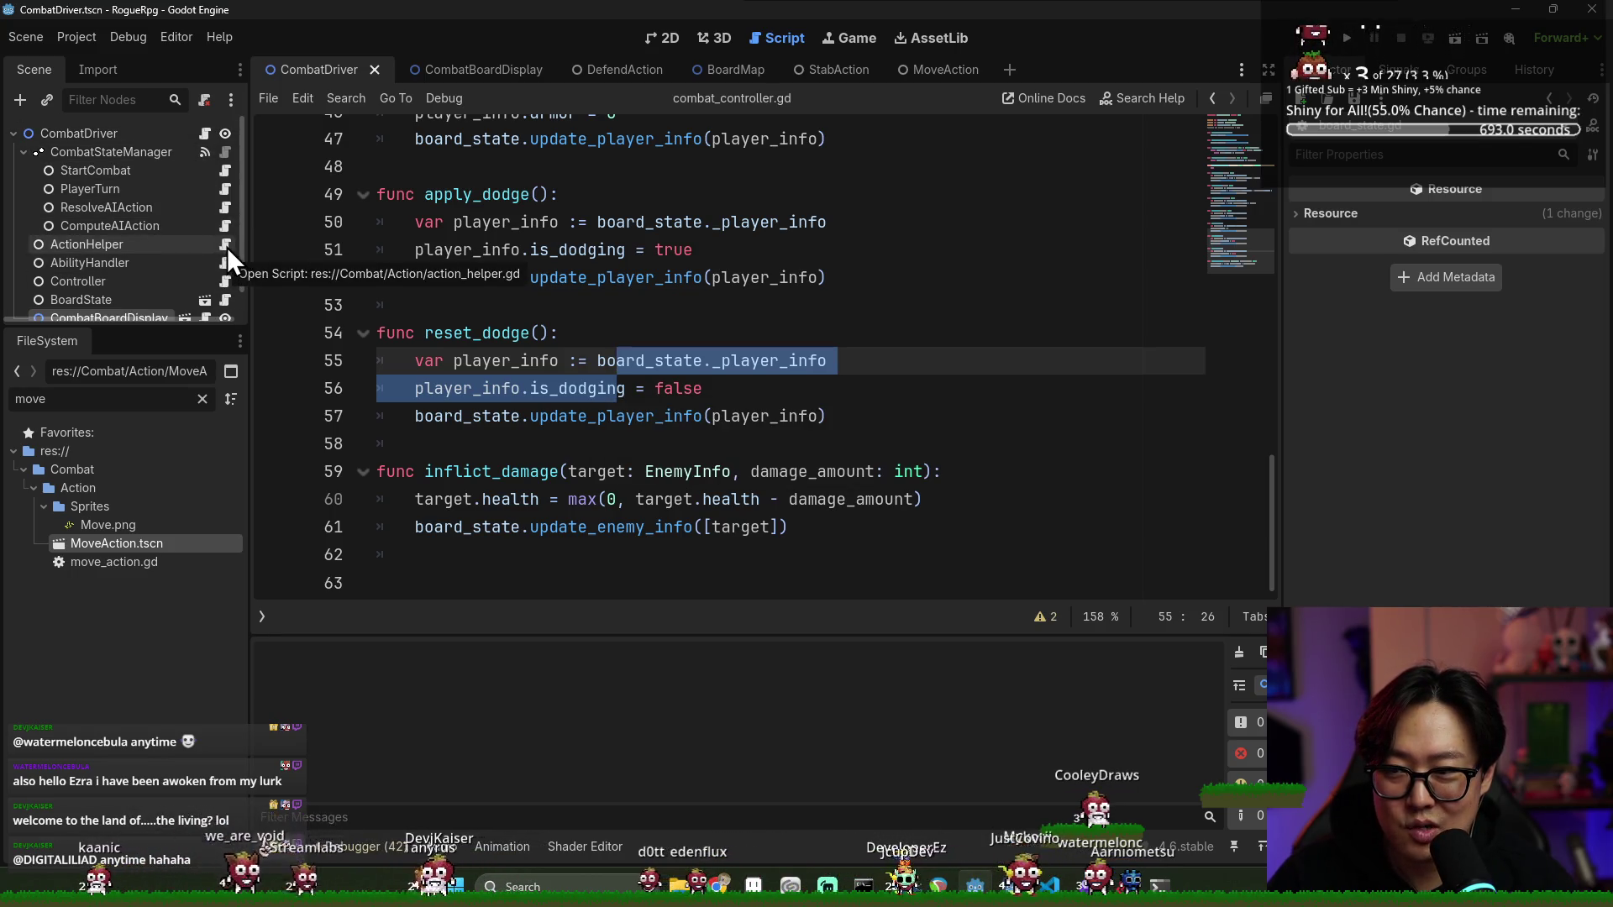
# In stab_action.gd, change line 13 to call inflict_damage(enemy_info, 3) in place of amount
pyautogui.click(225, 245)
pyautogui.scroll(-10, 265, 310)
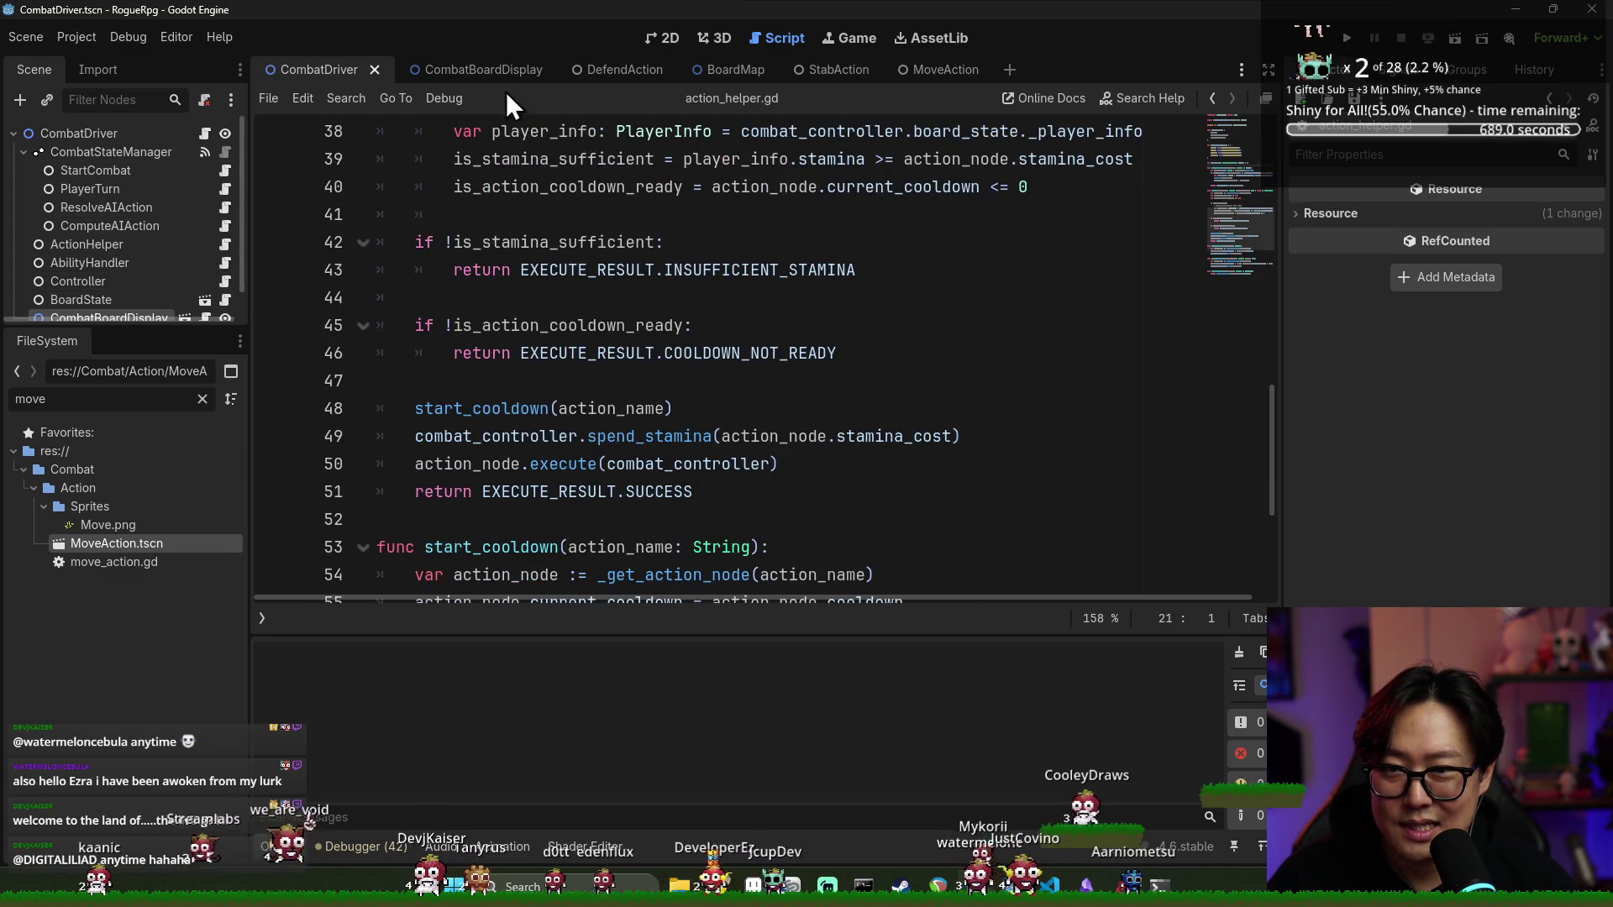
pyautogui.click(840, 67)
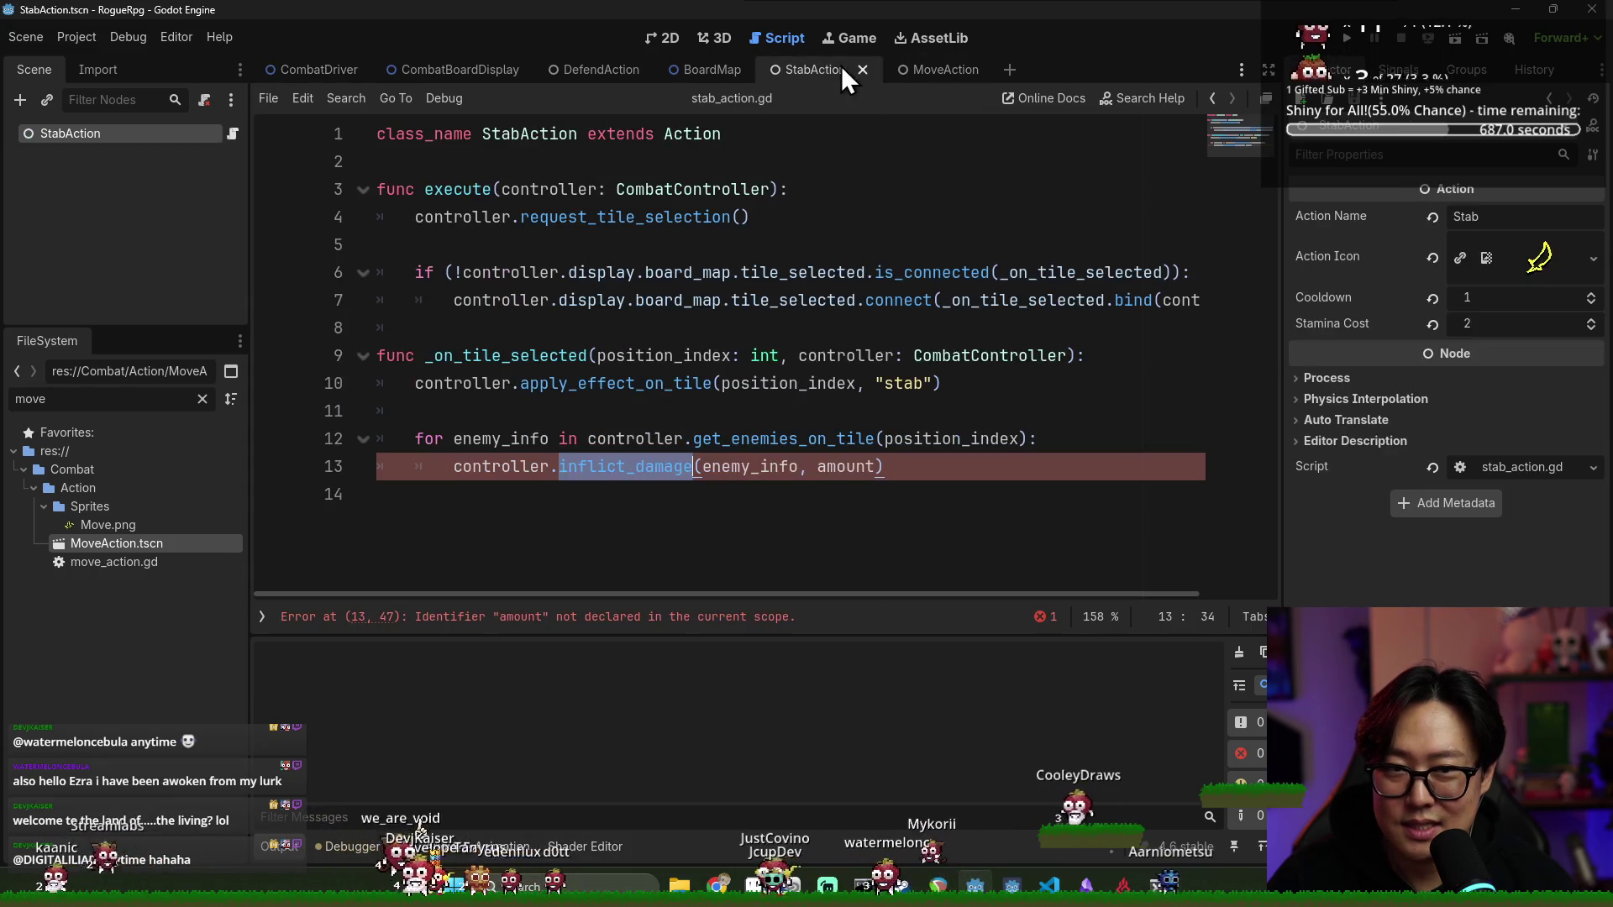
pyautogui.hotkey('ctrl', 's')
pyautogui.doubleClick(858, 466)
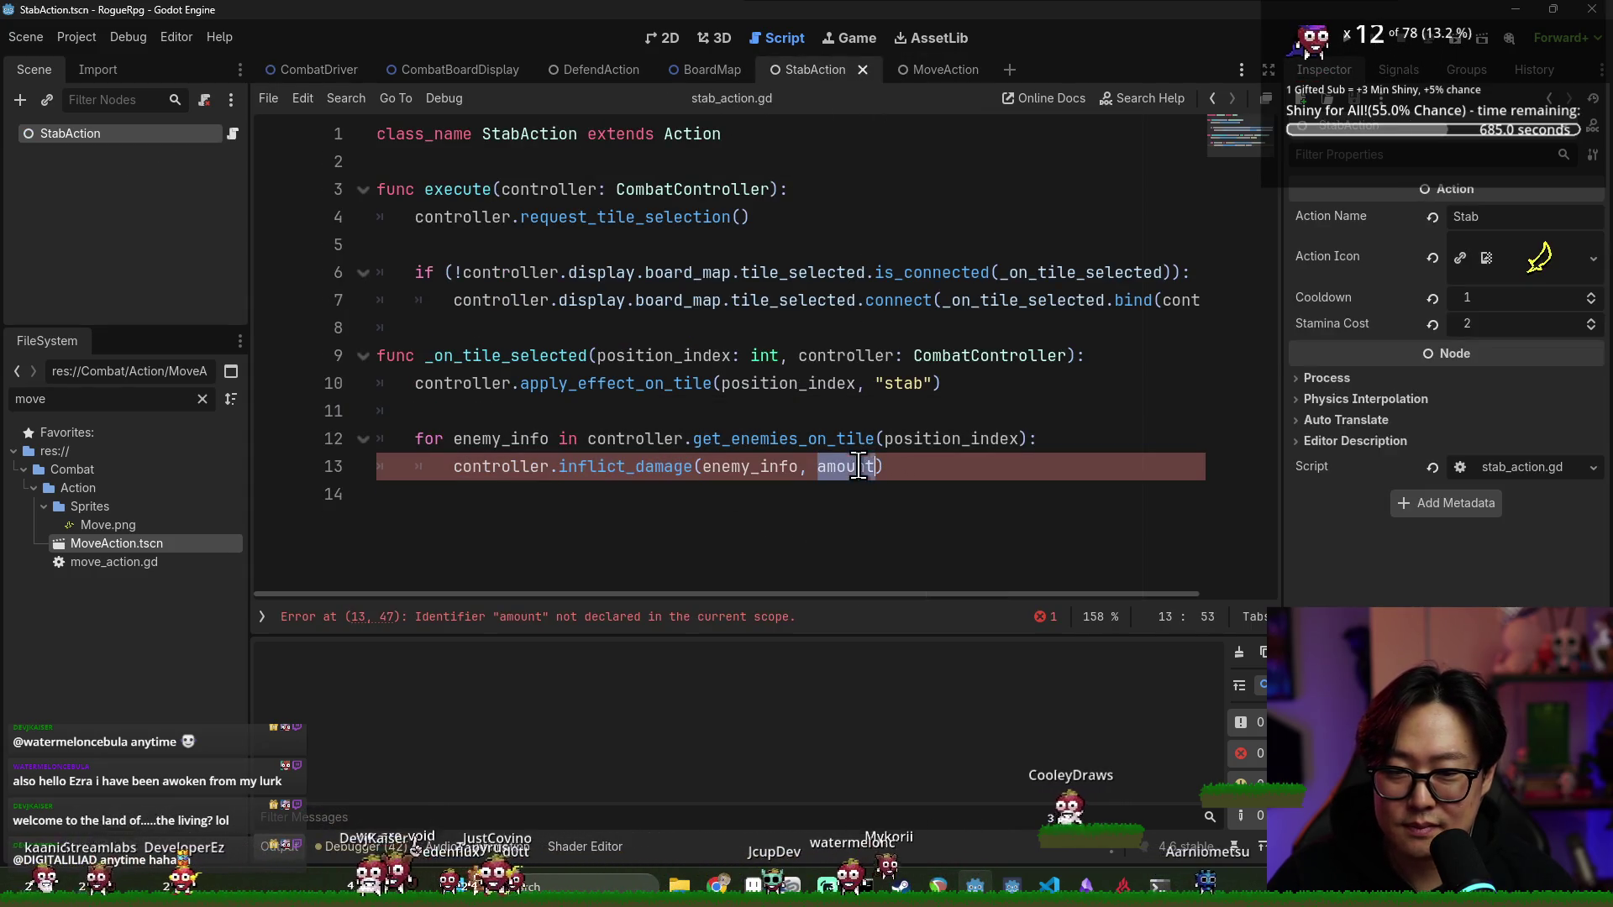
pyautogui.write('1')
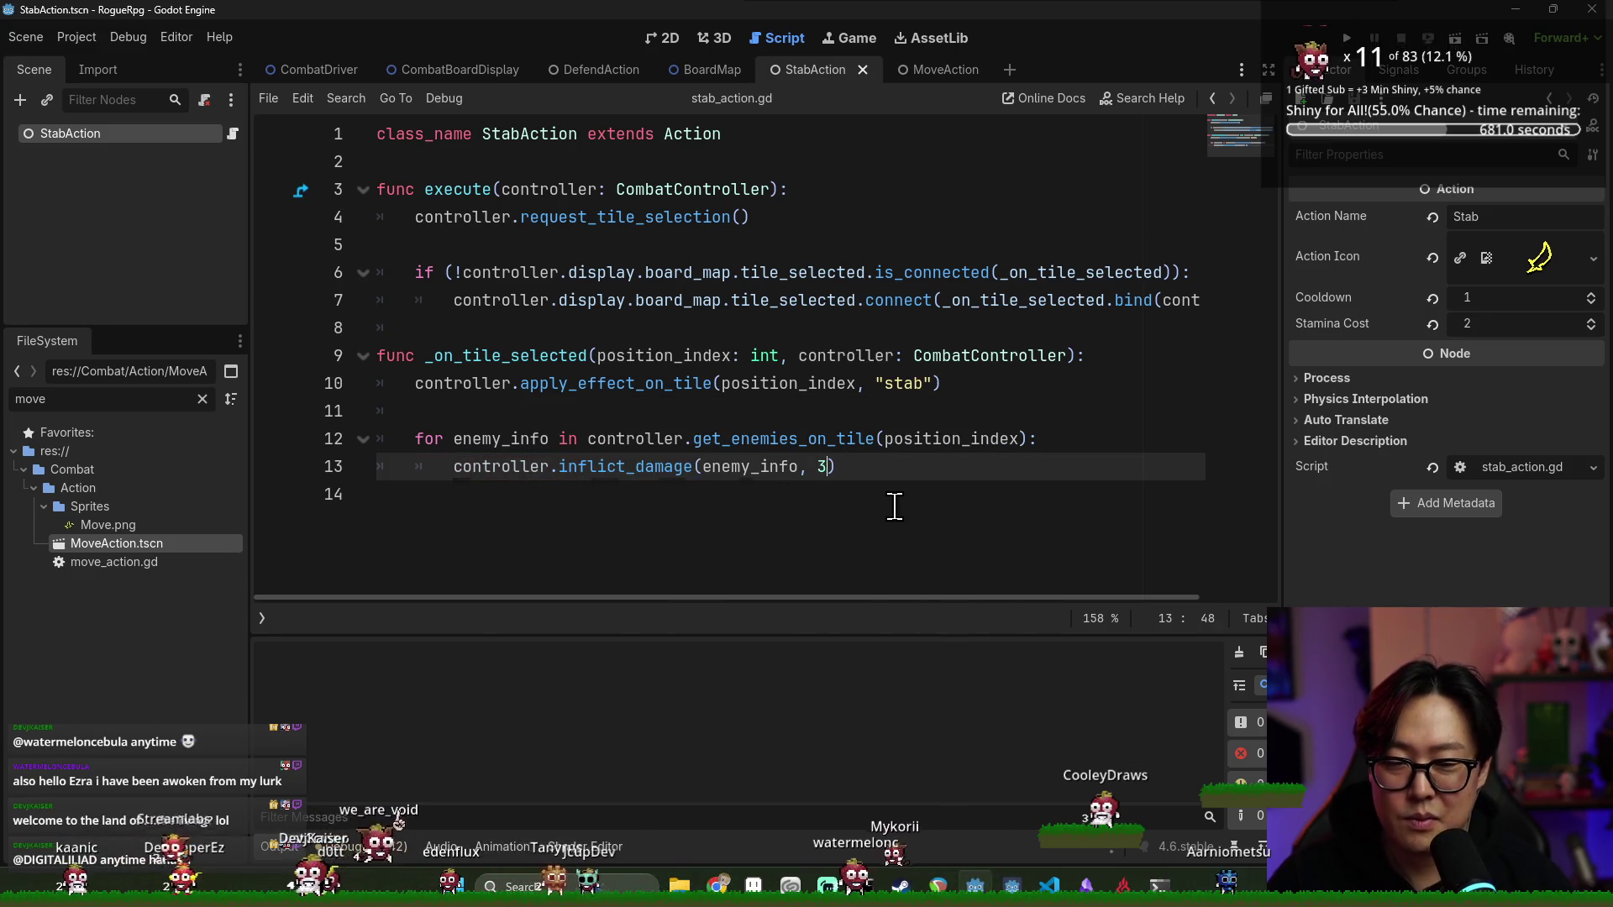
pyautogui.click(658, 410)
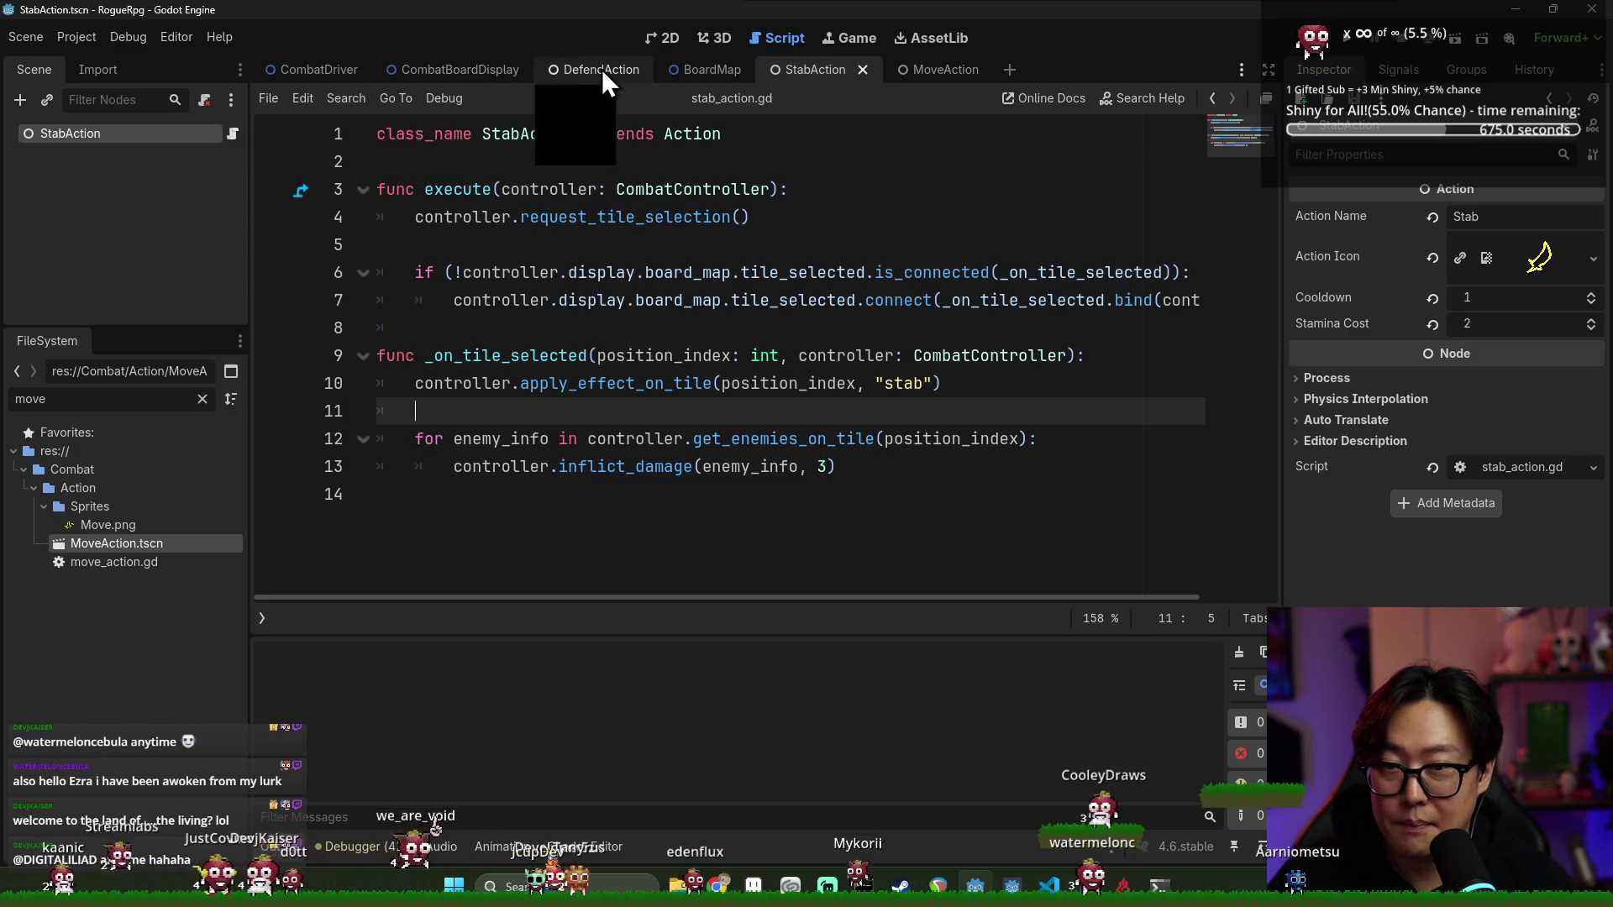
pyautogui.click(447, 73)
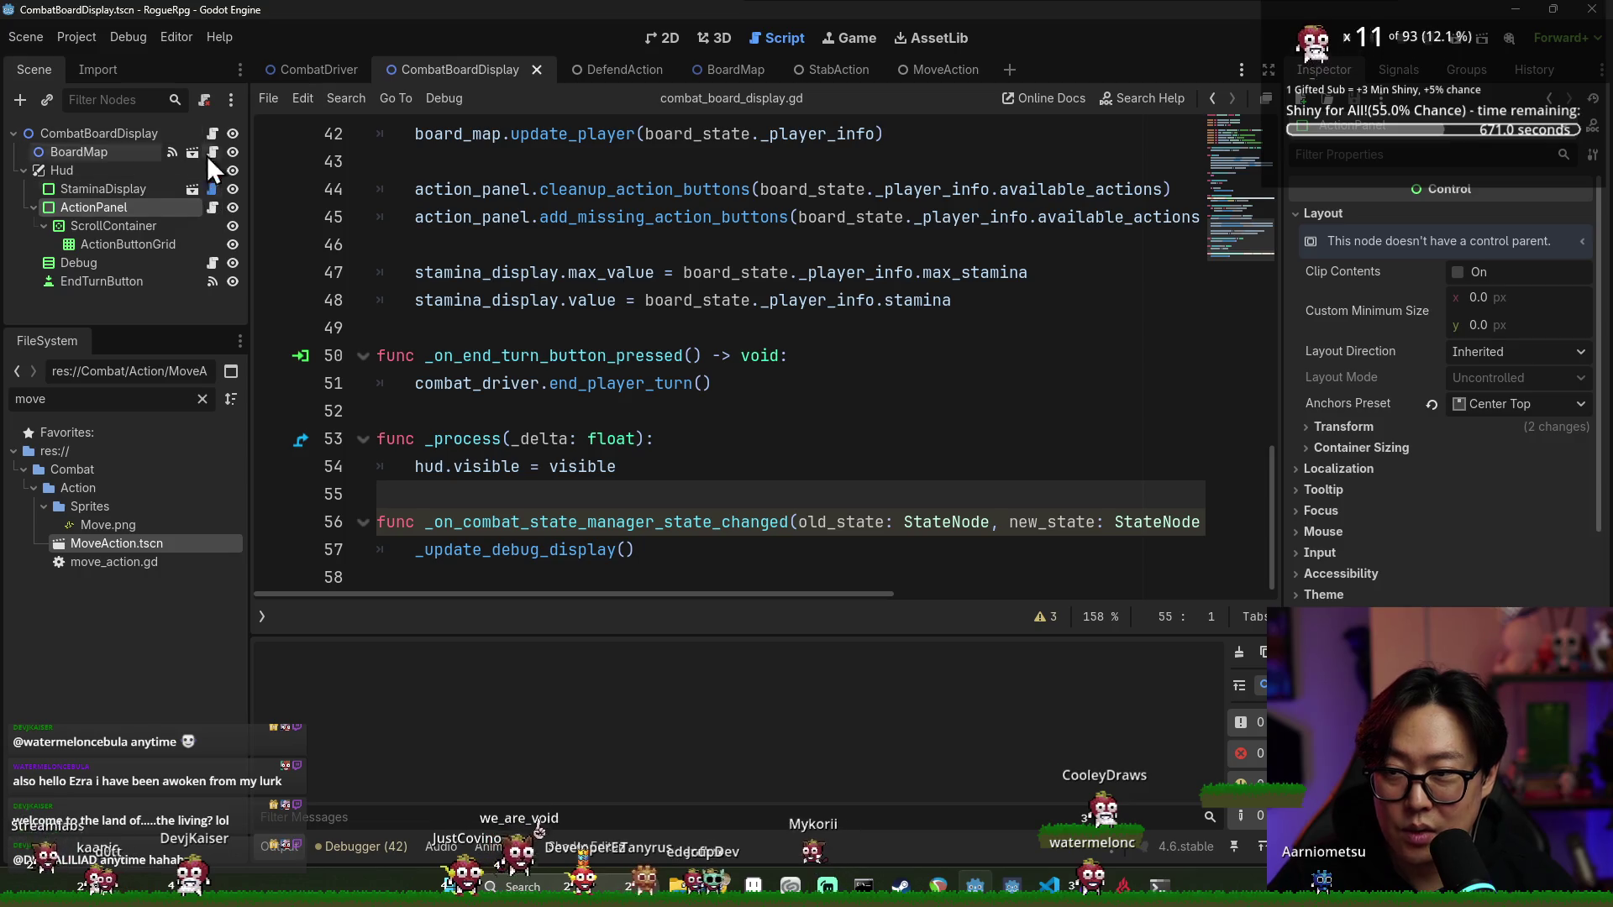
# Follow the update_enemy call on line 39 to its definition in board_map.gd
pyautogui.doubleClick(121, 399)
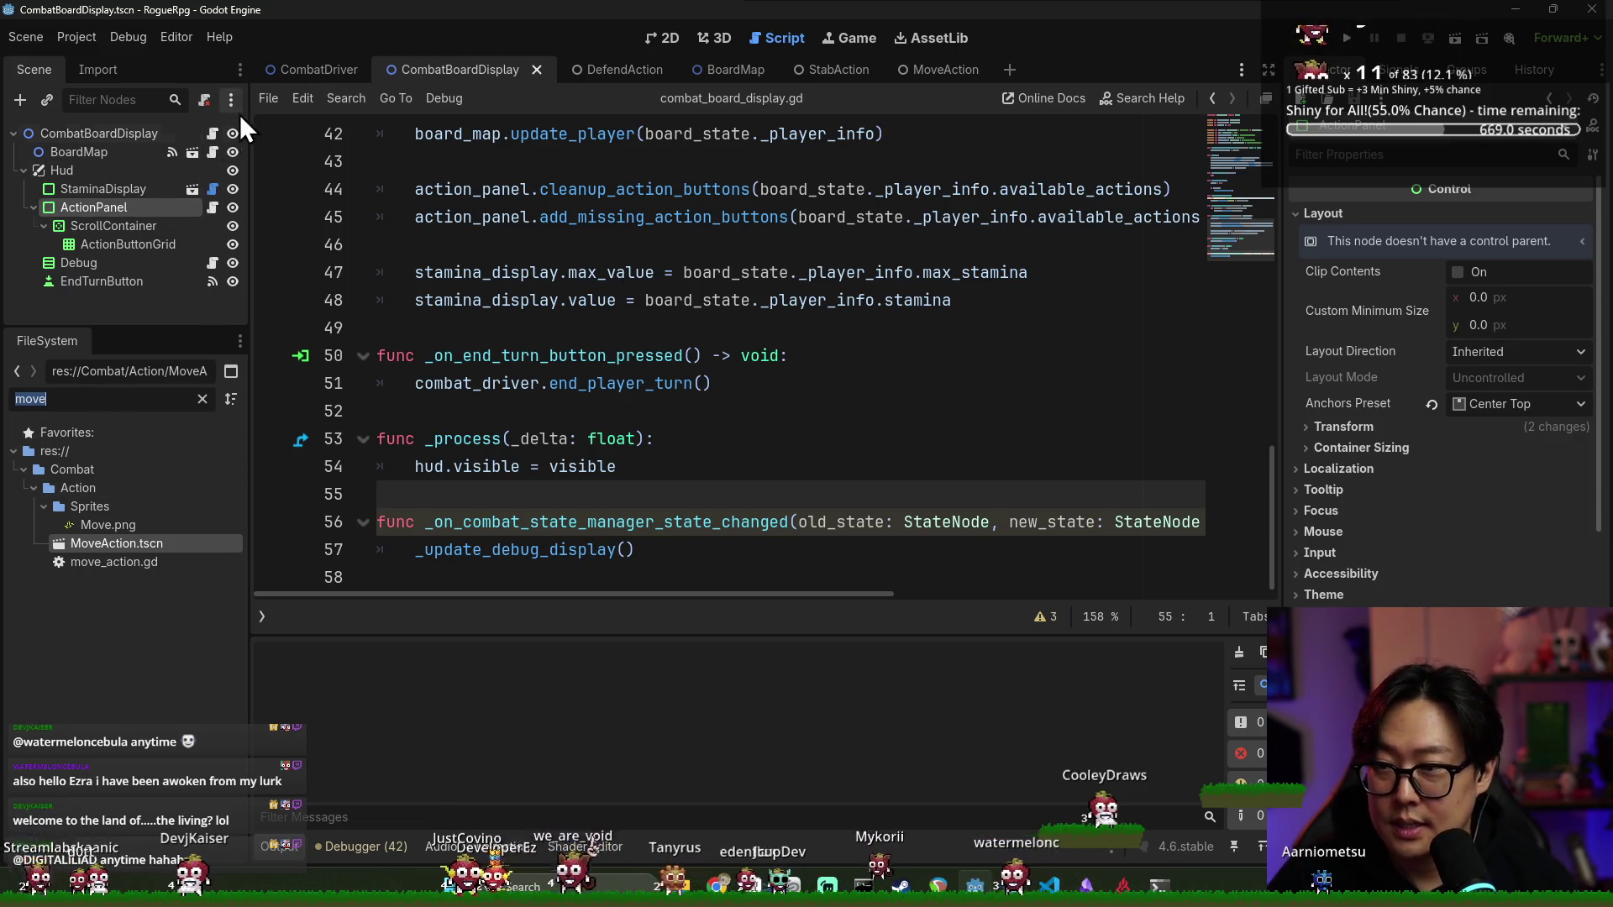
pyautogui.click(212, 152)
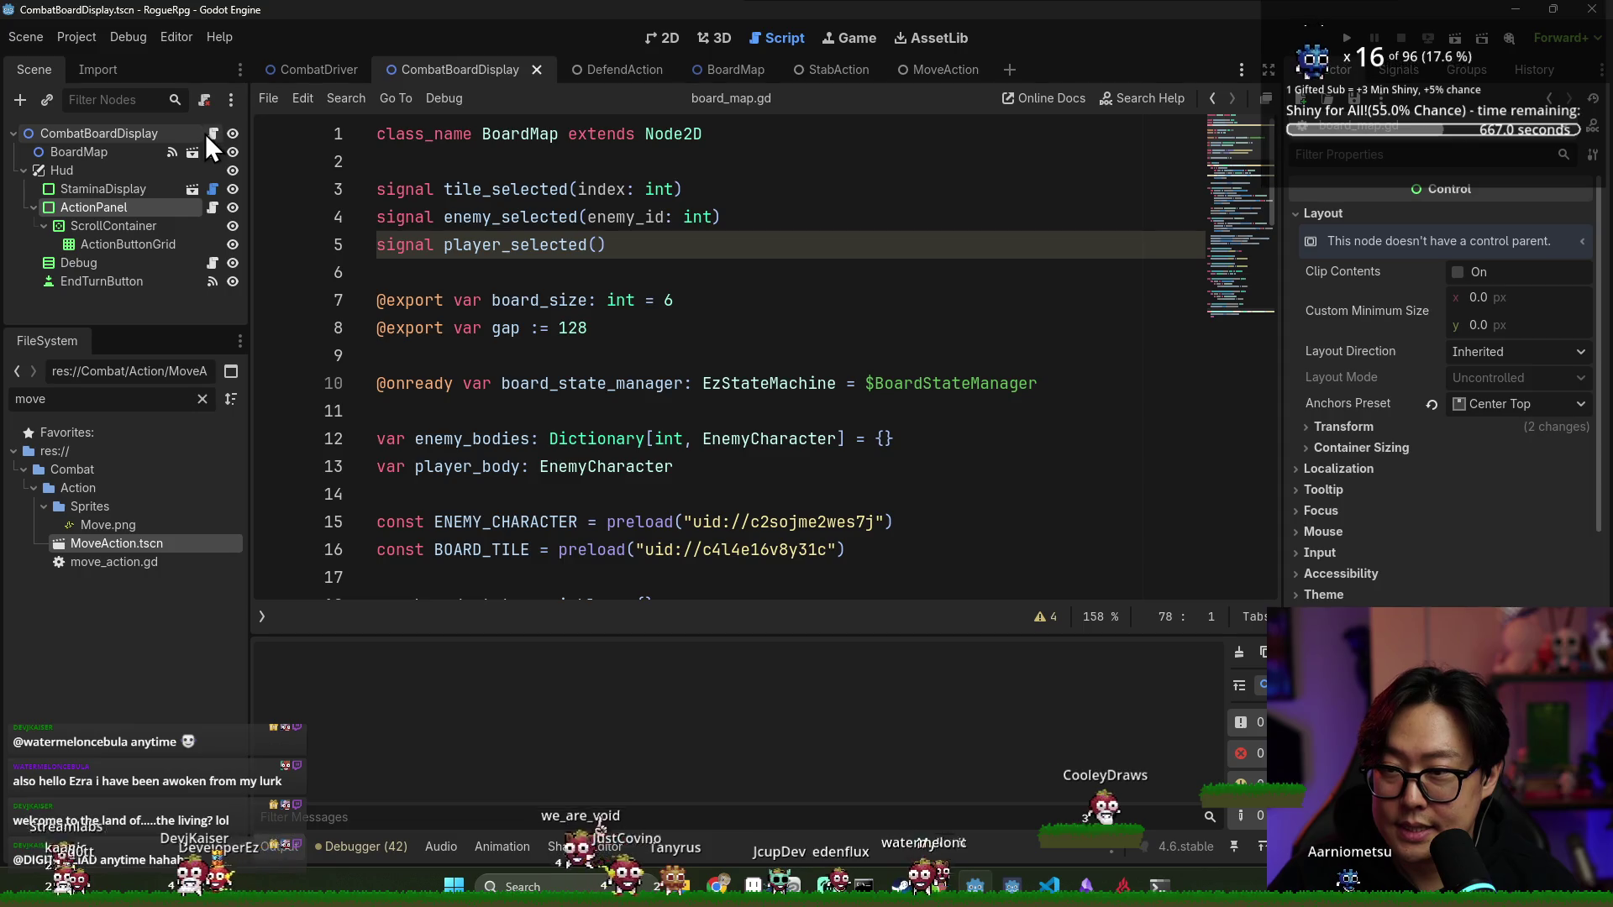
pyautogui.click(212, 134)
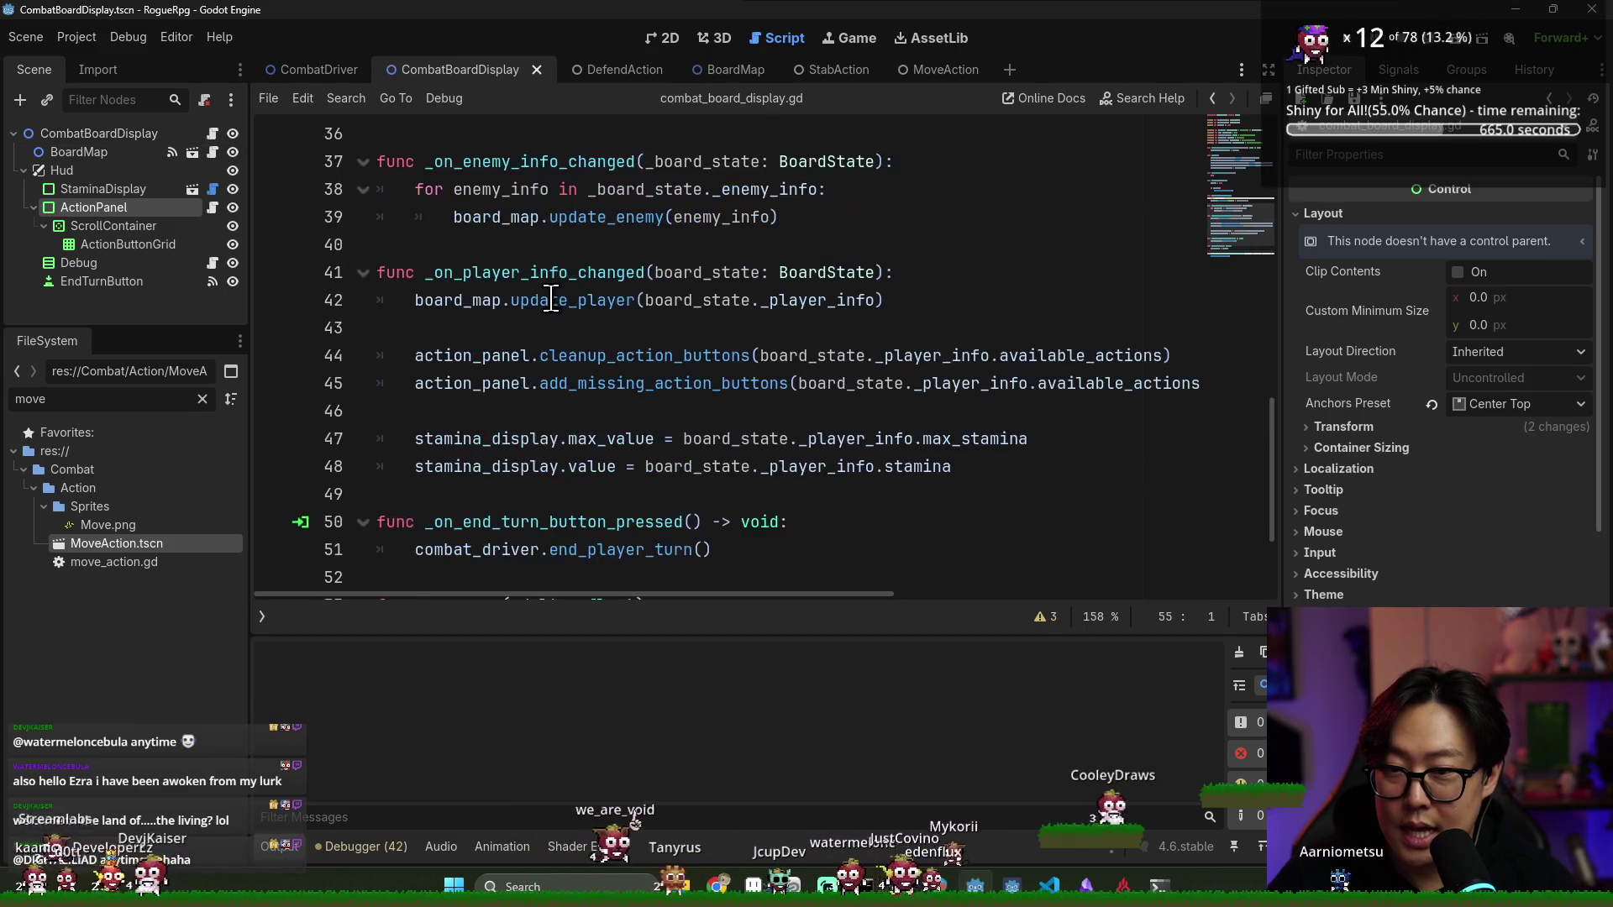
pyautogui.scroll(2, 550, 299)
pyautogui.click(487, 326)
pyautogui.click(461, 383)
pyautogui.click(596, 383)
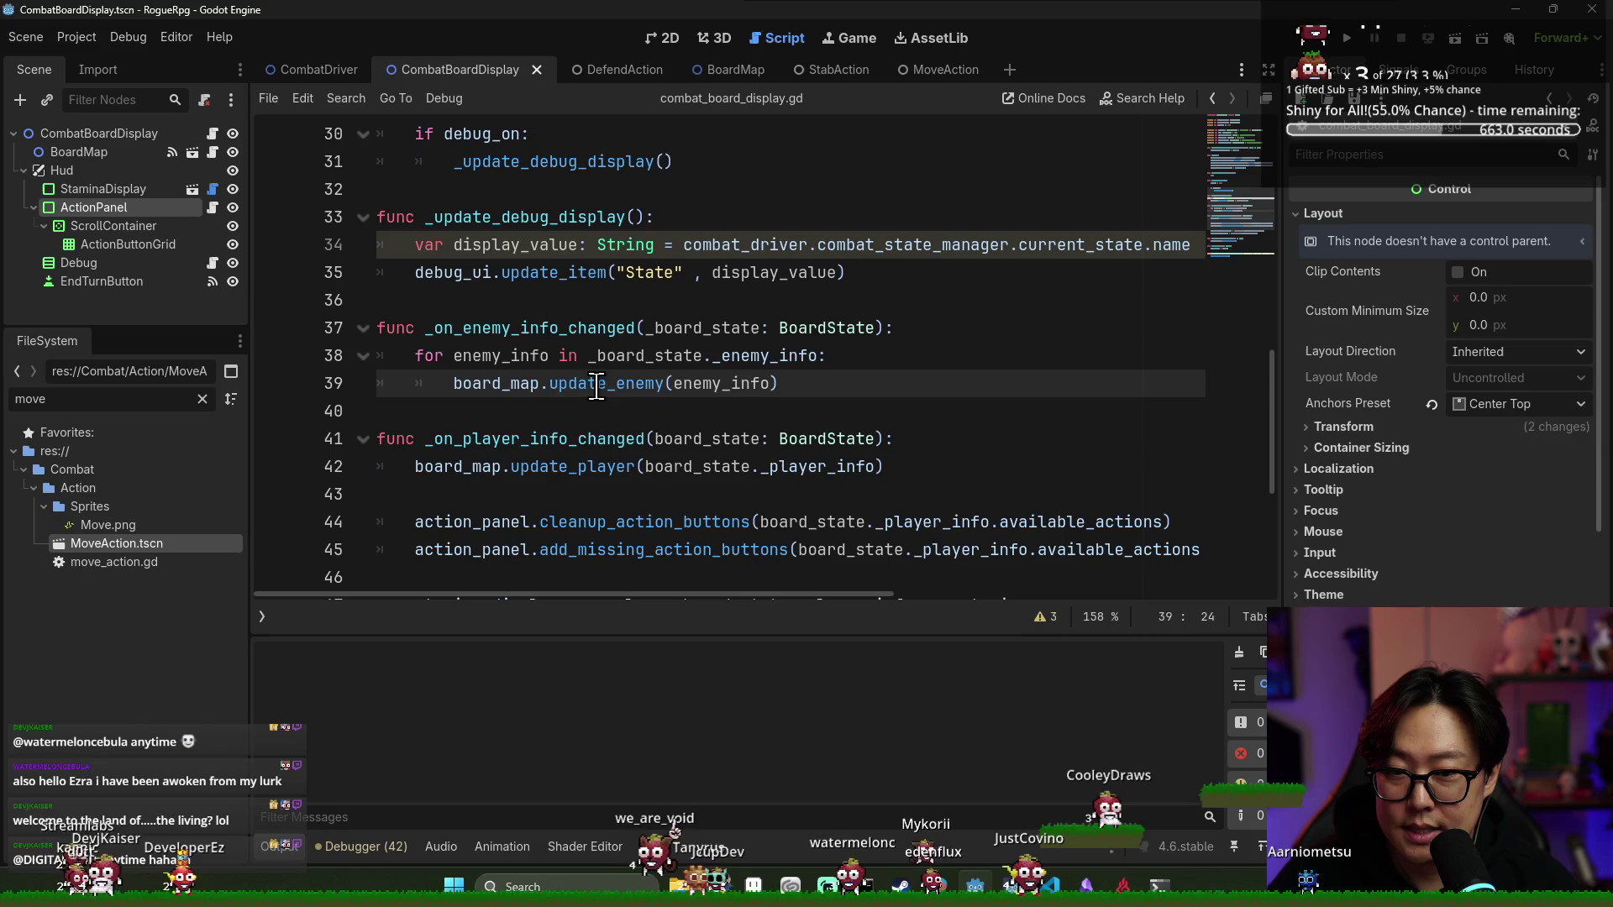
pyautogui.keyDown('ctrl'); pyautogui.click(598, 385); pyautogui.keyUp('ctrl')
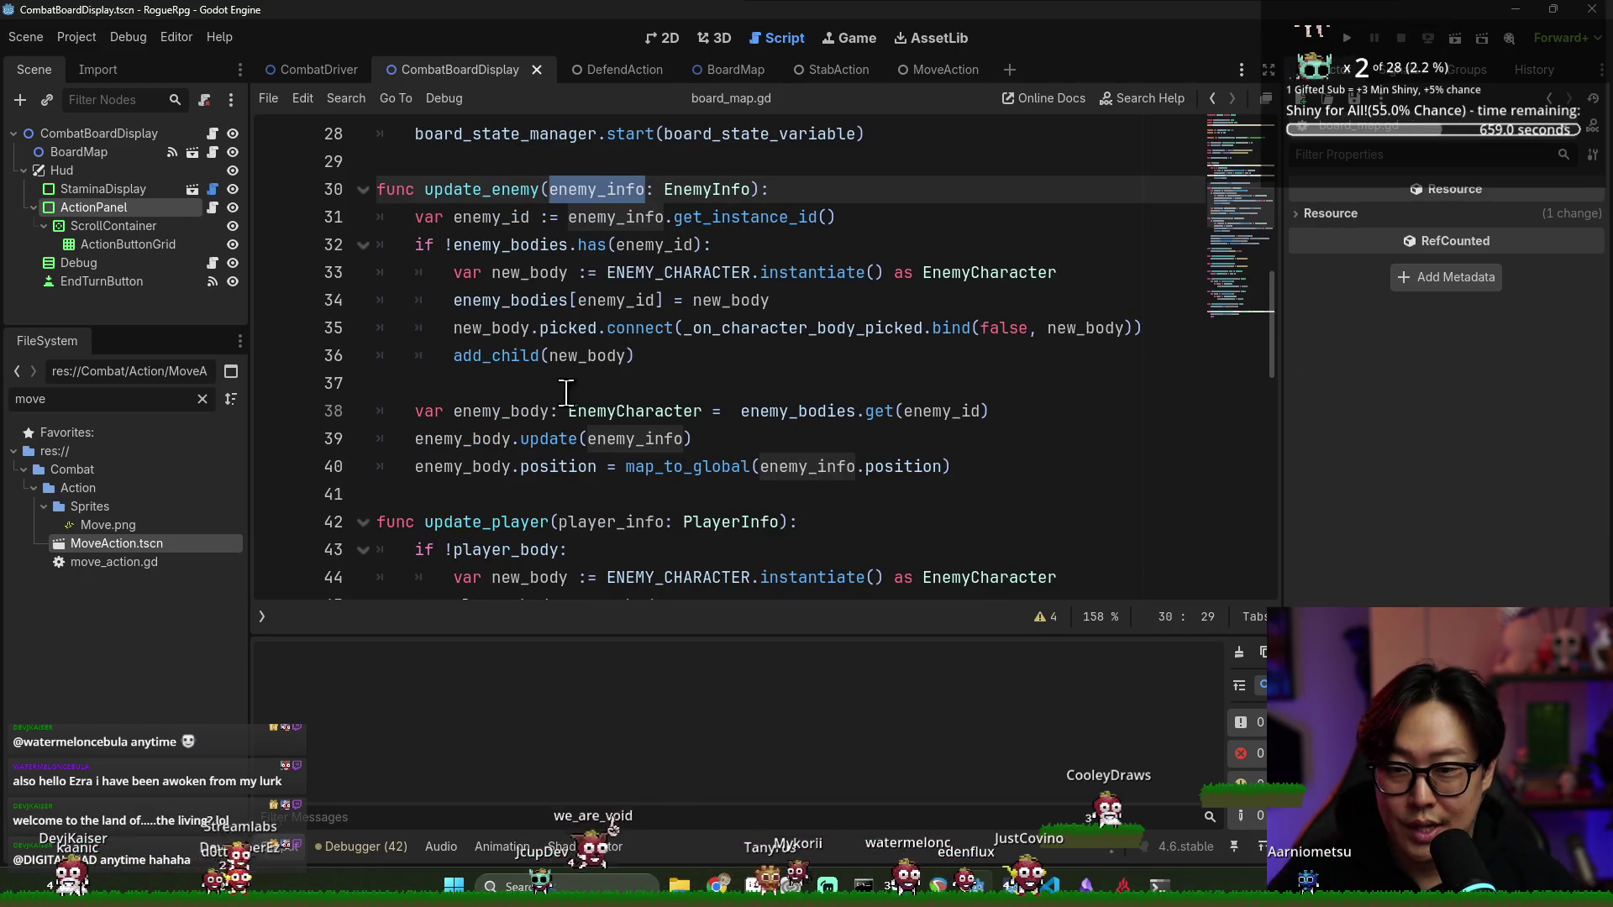
# Trace enemy_body.update to _update_health, highlight its value parameter, then run CombatDriver with F6
pyautogui.scroll(-1, 661, 425)
pyautogui.click(550, 355)
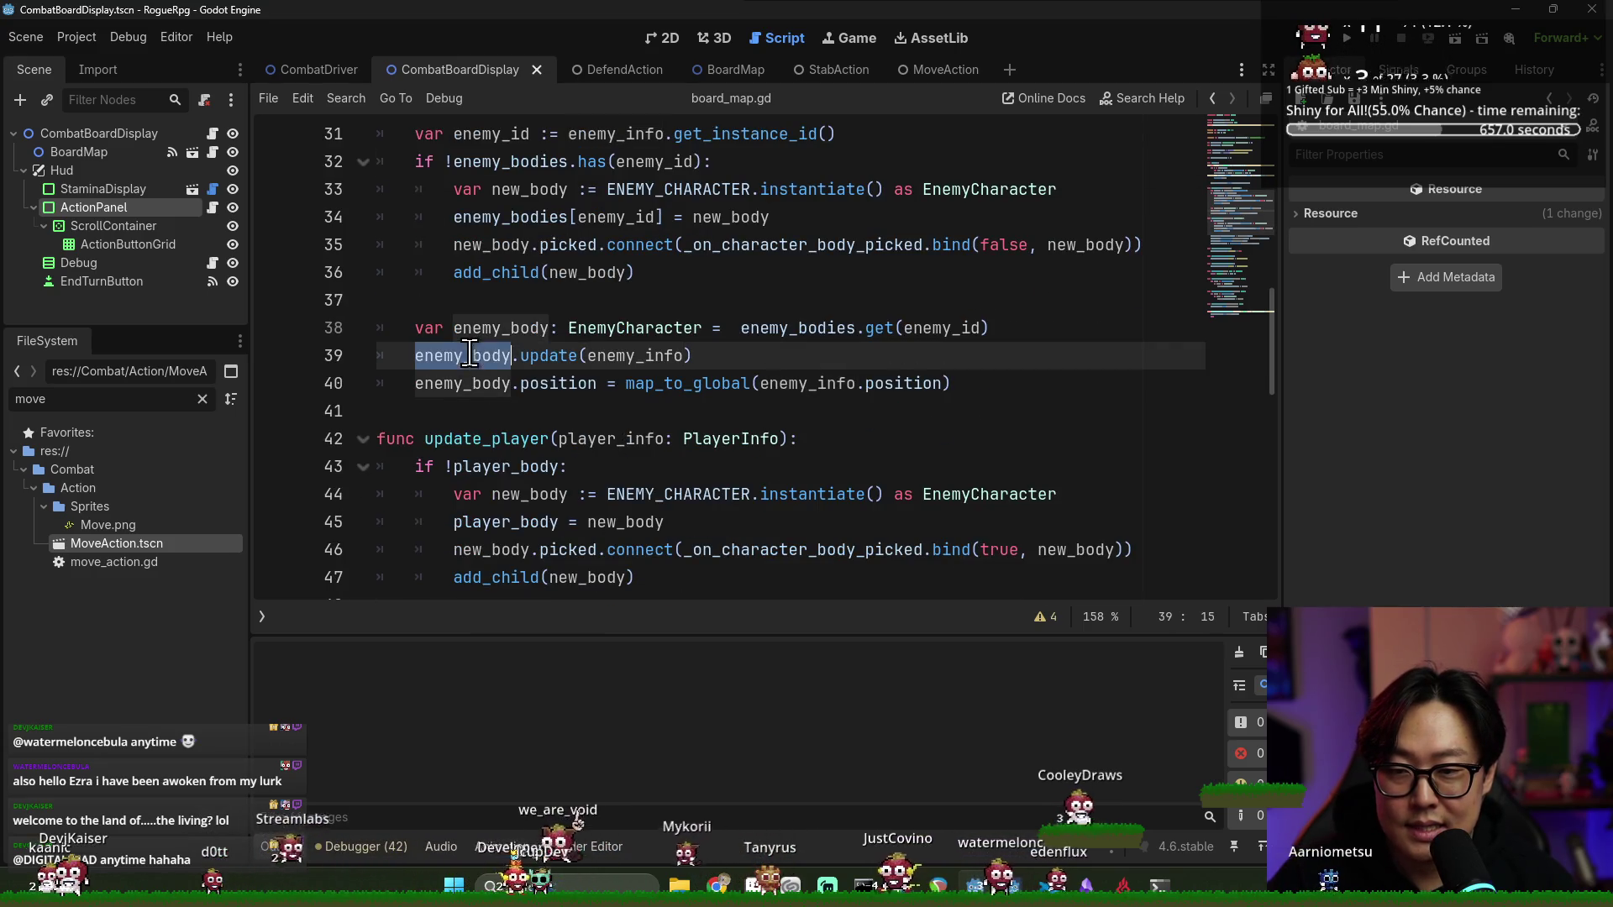
pyautogui.keyDown('ctrl'); pyautogui.click(550, 355); pyautogui.keyUp('ctrl')
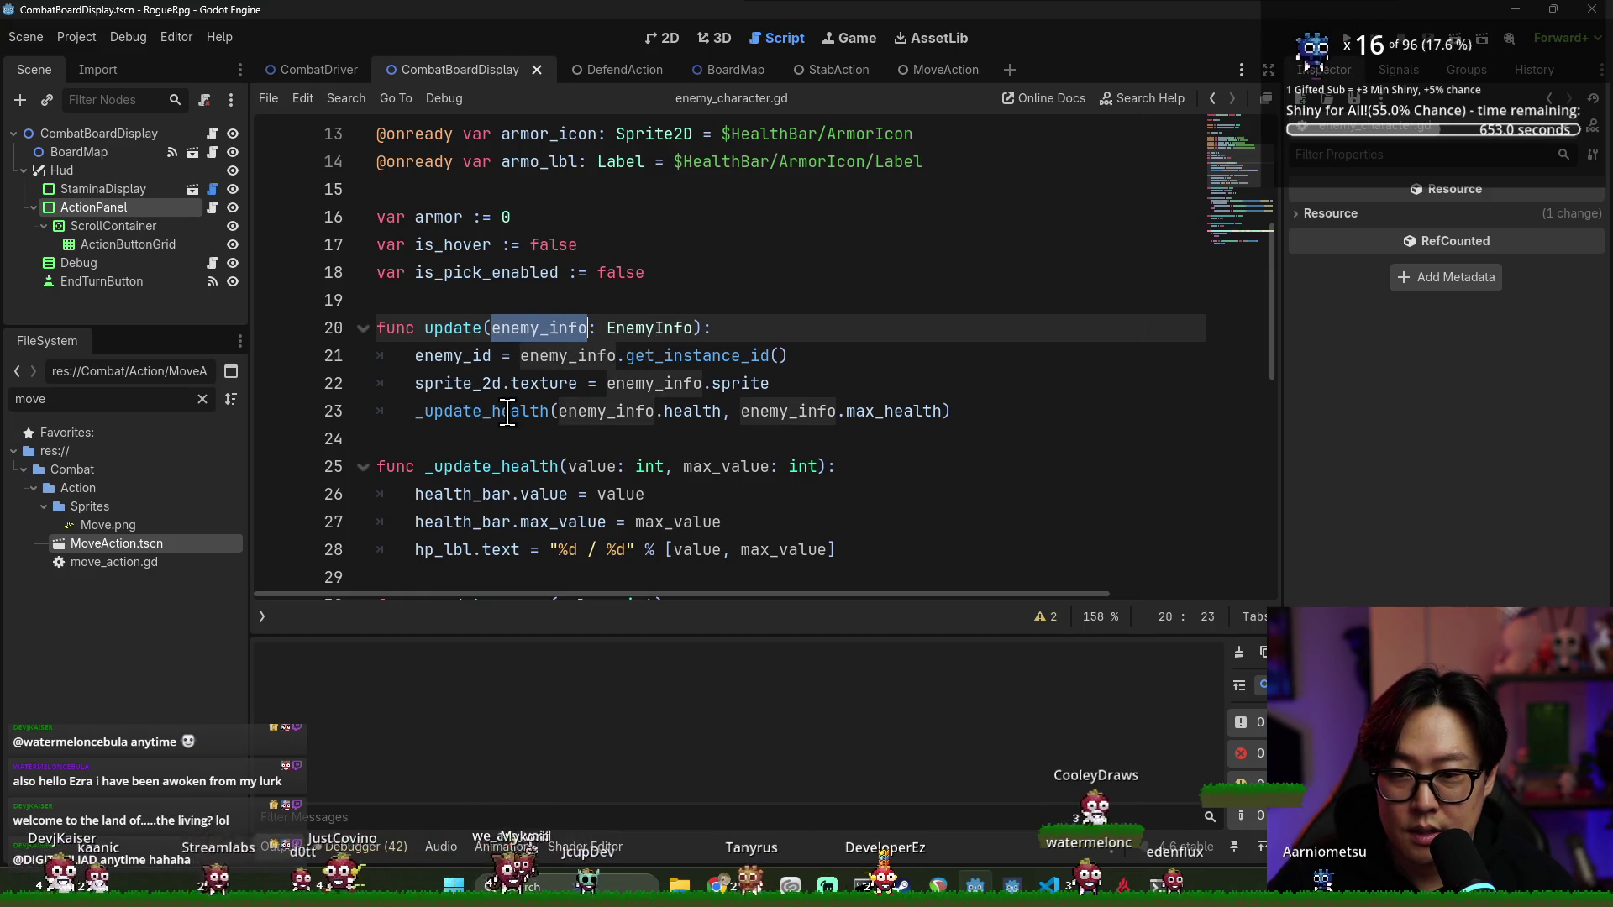
pyautogui.keyDown('ctrl'); pyautogui.click(470, 410); pyautogui.keyUp('ctrl')
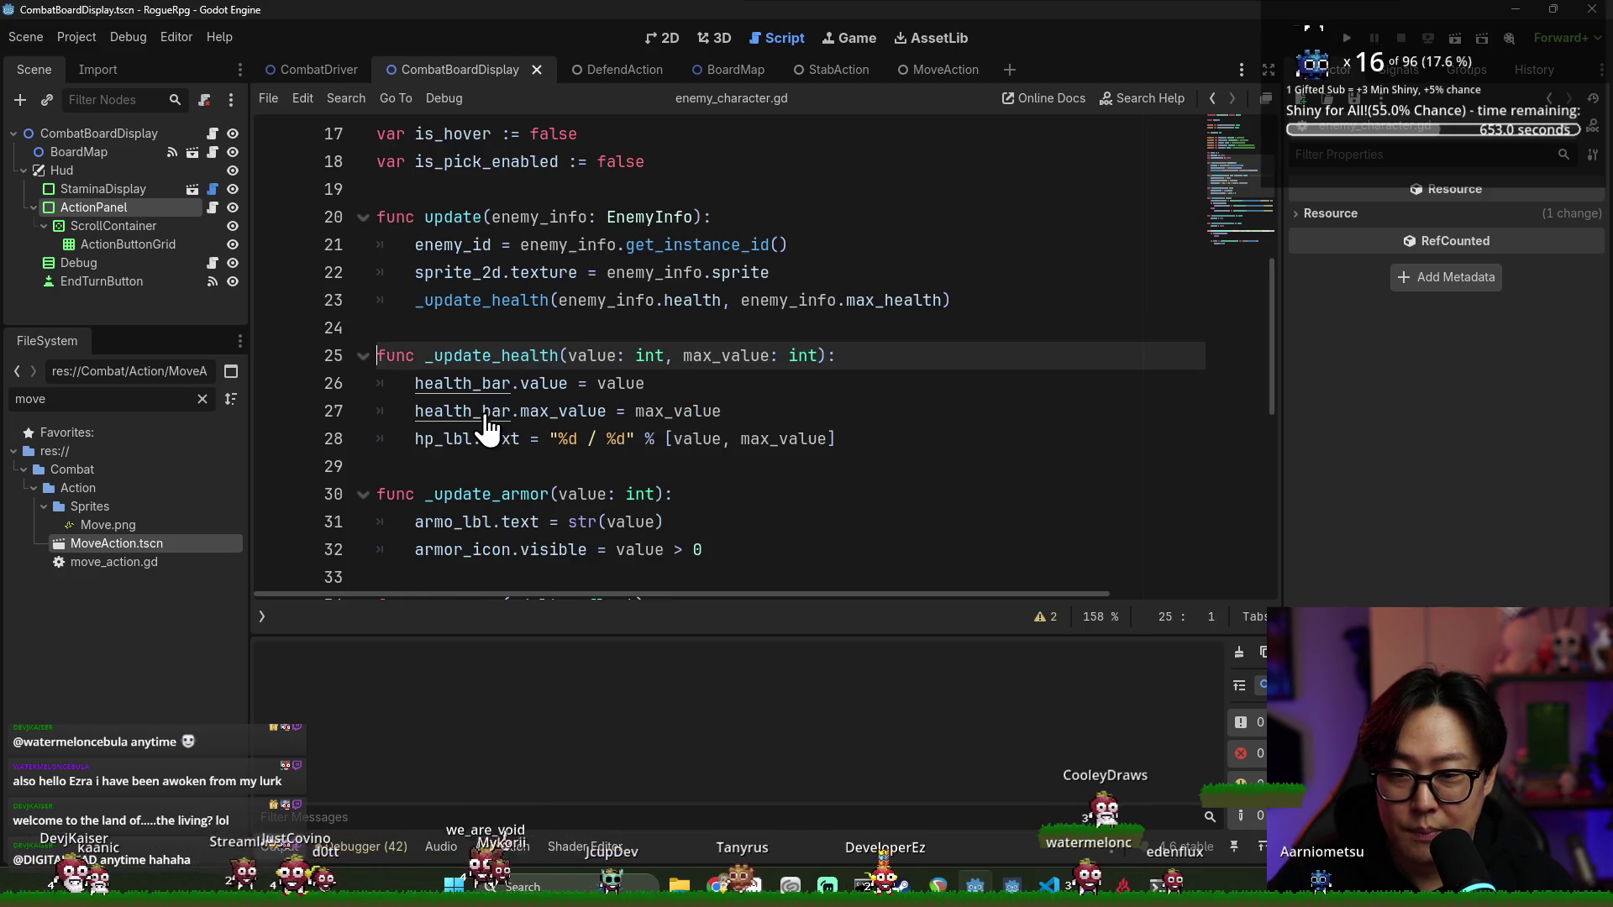
pyautogui.doubleClick(599, 357)
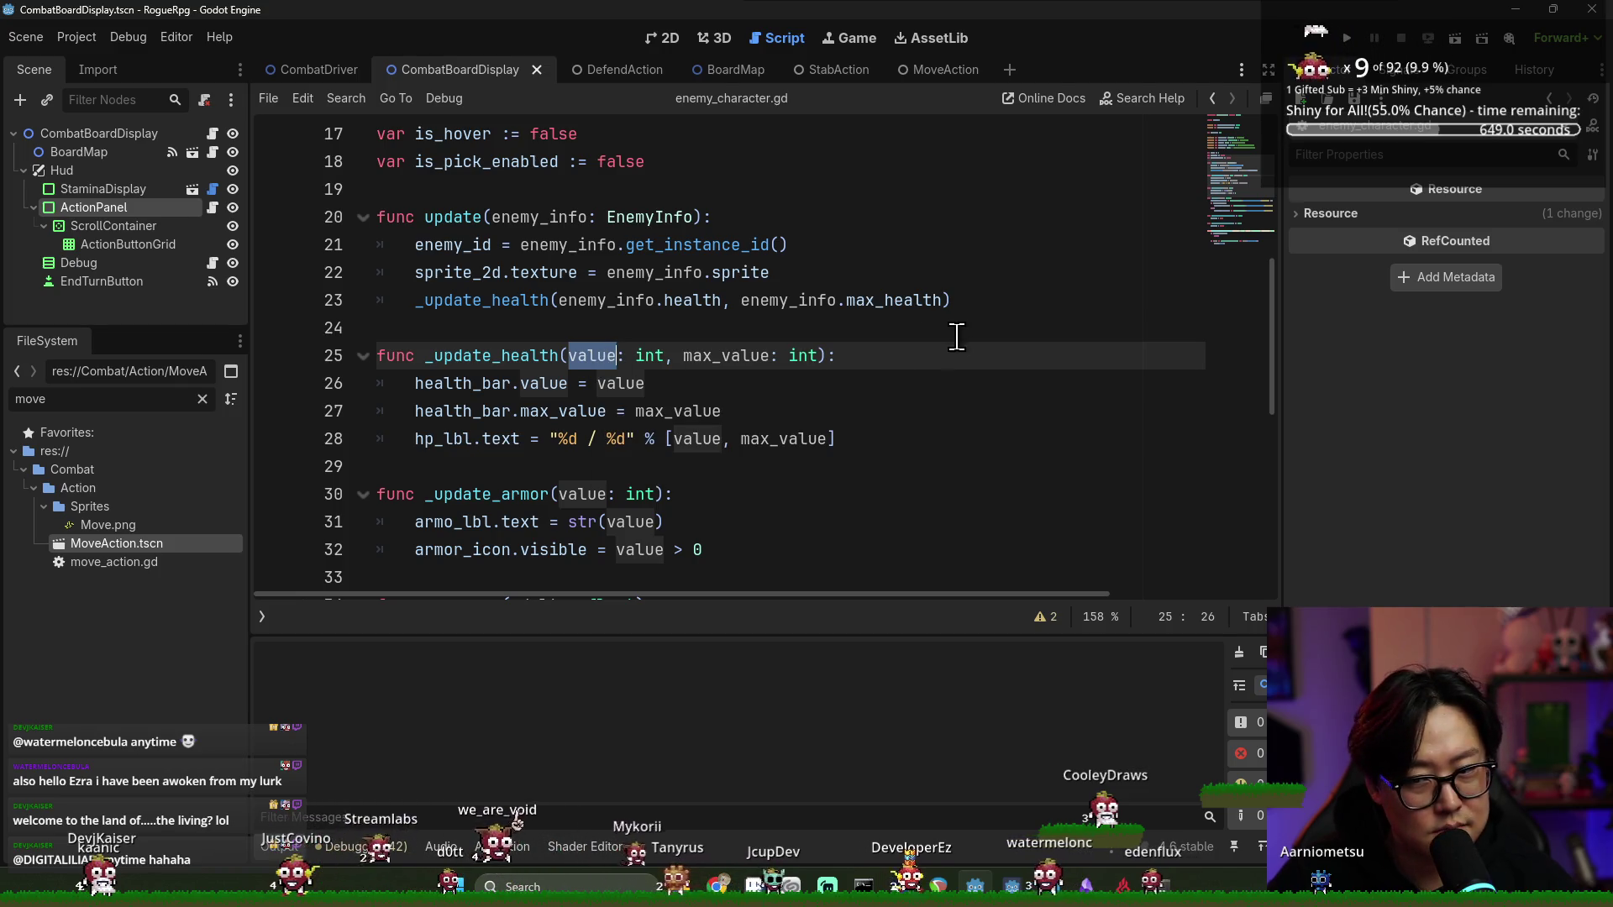
pyautogui.scroll(4, 900, 359)
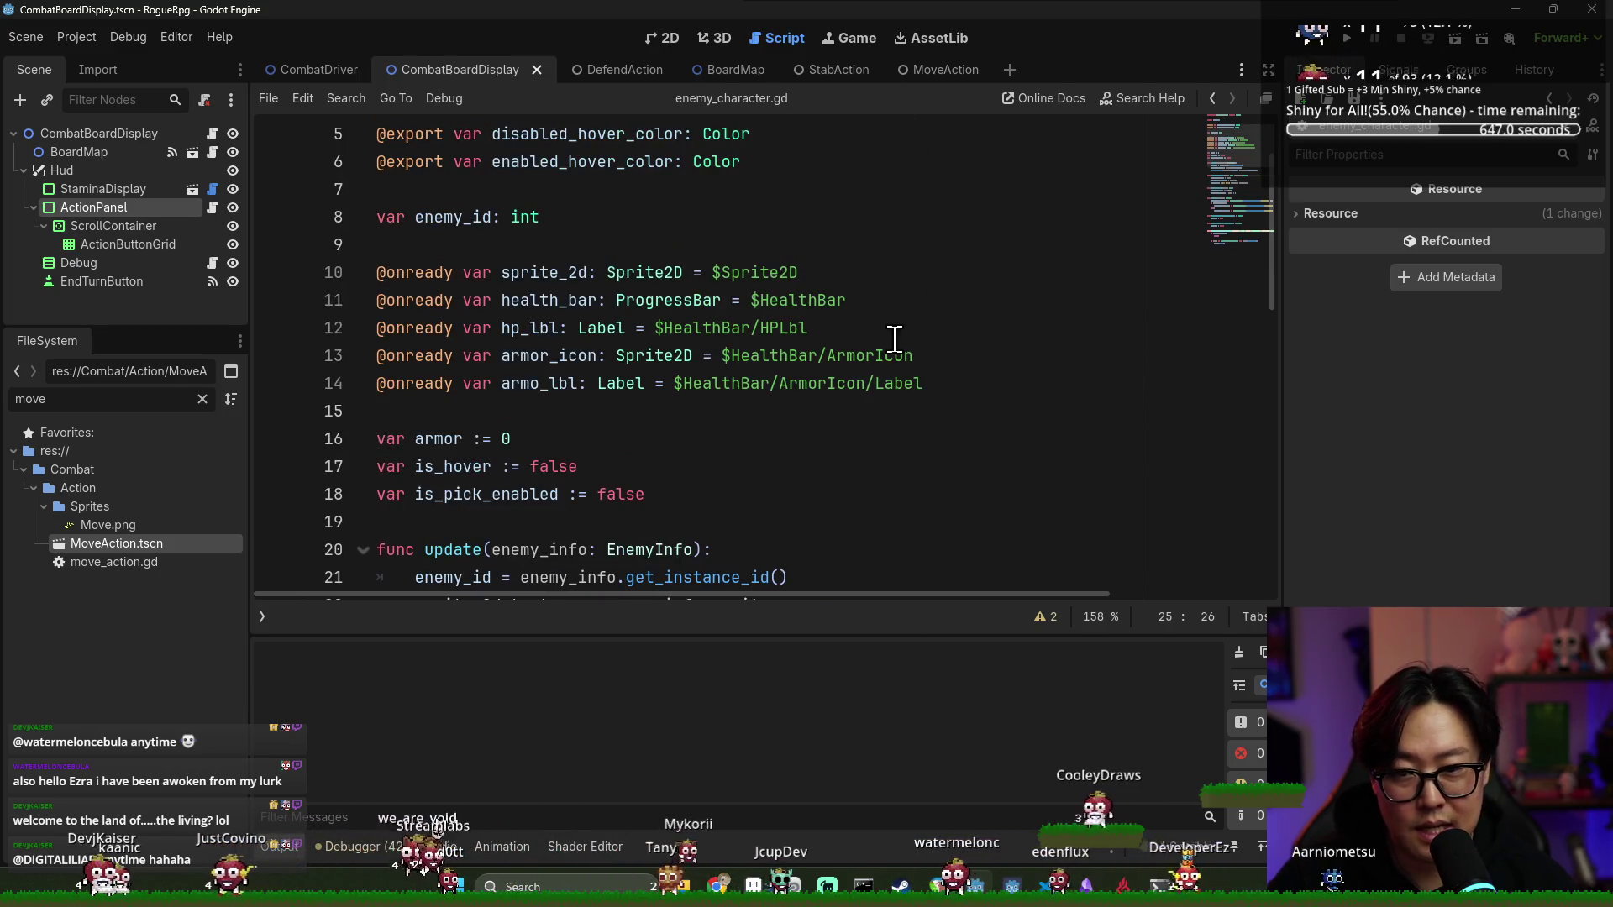
pyautogui.click(322, 70)
pyautogui.press('F6')
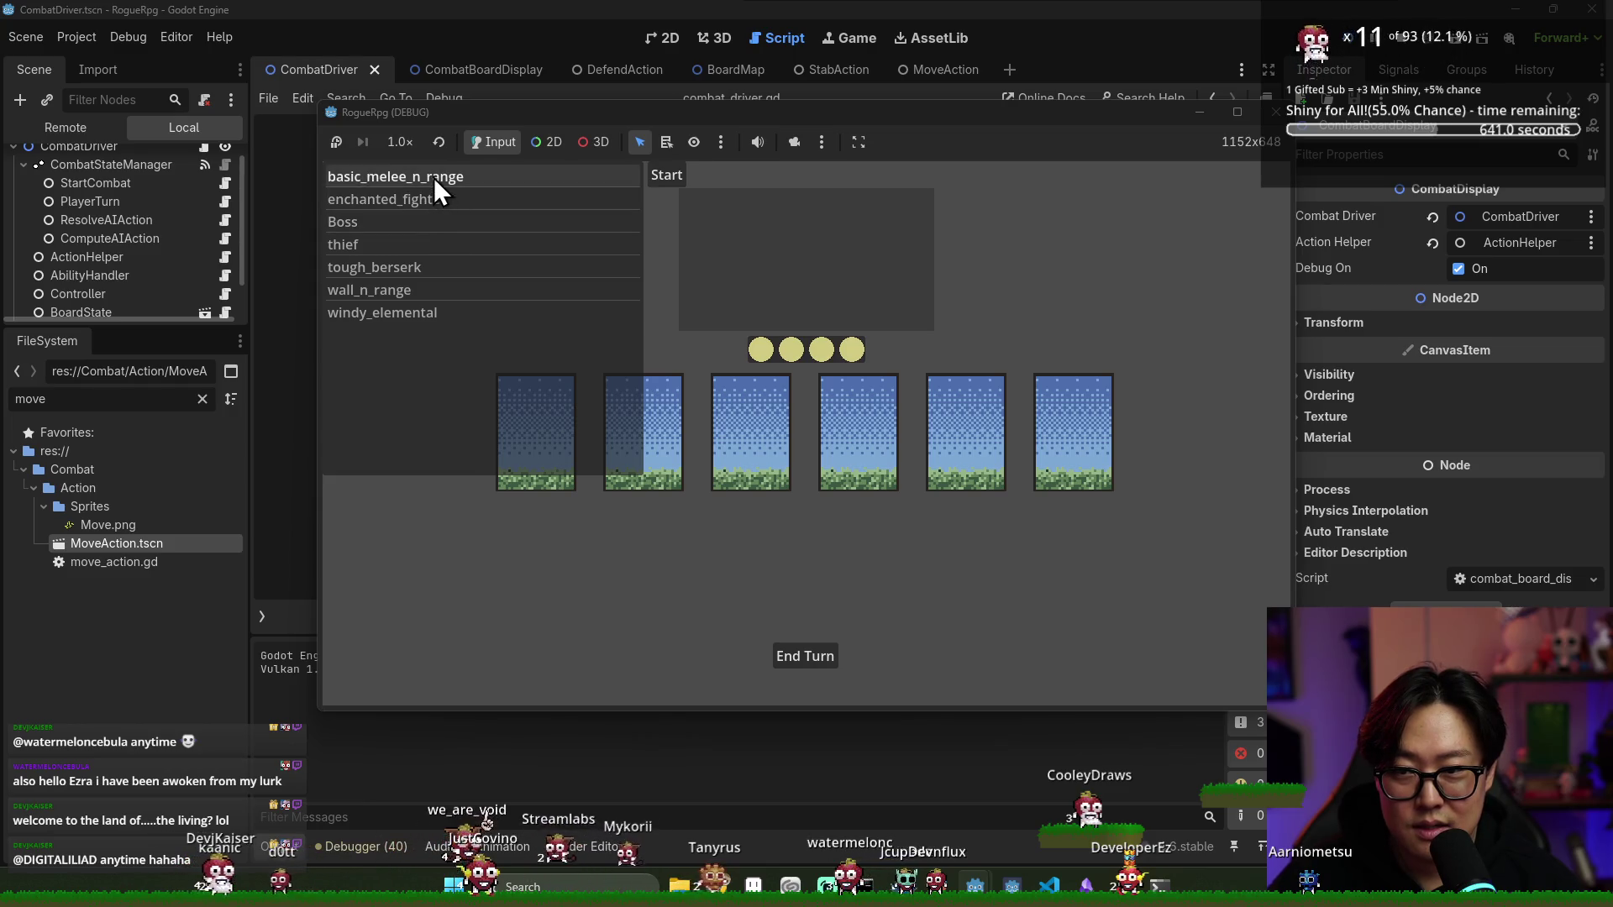
# Start the basic_melee_n_range encounter, stab an enemy down to 4/7 HP and end the turn
pyautogui.click(445, 178)
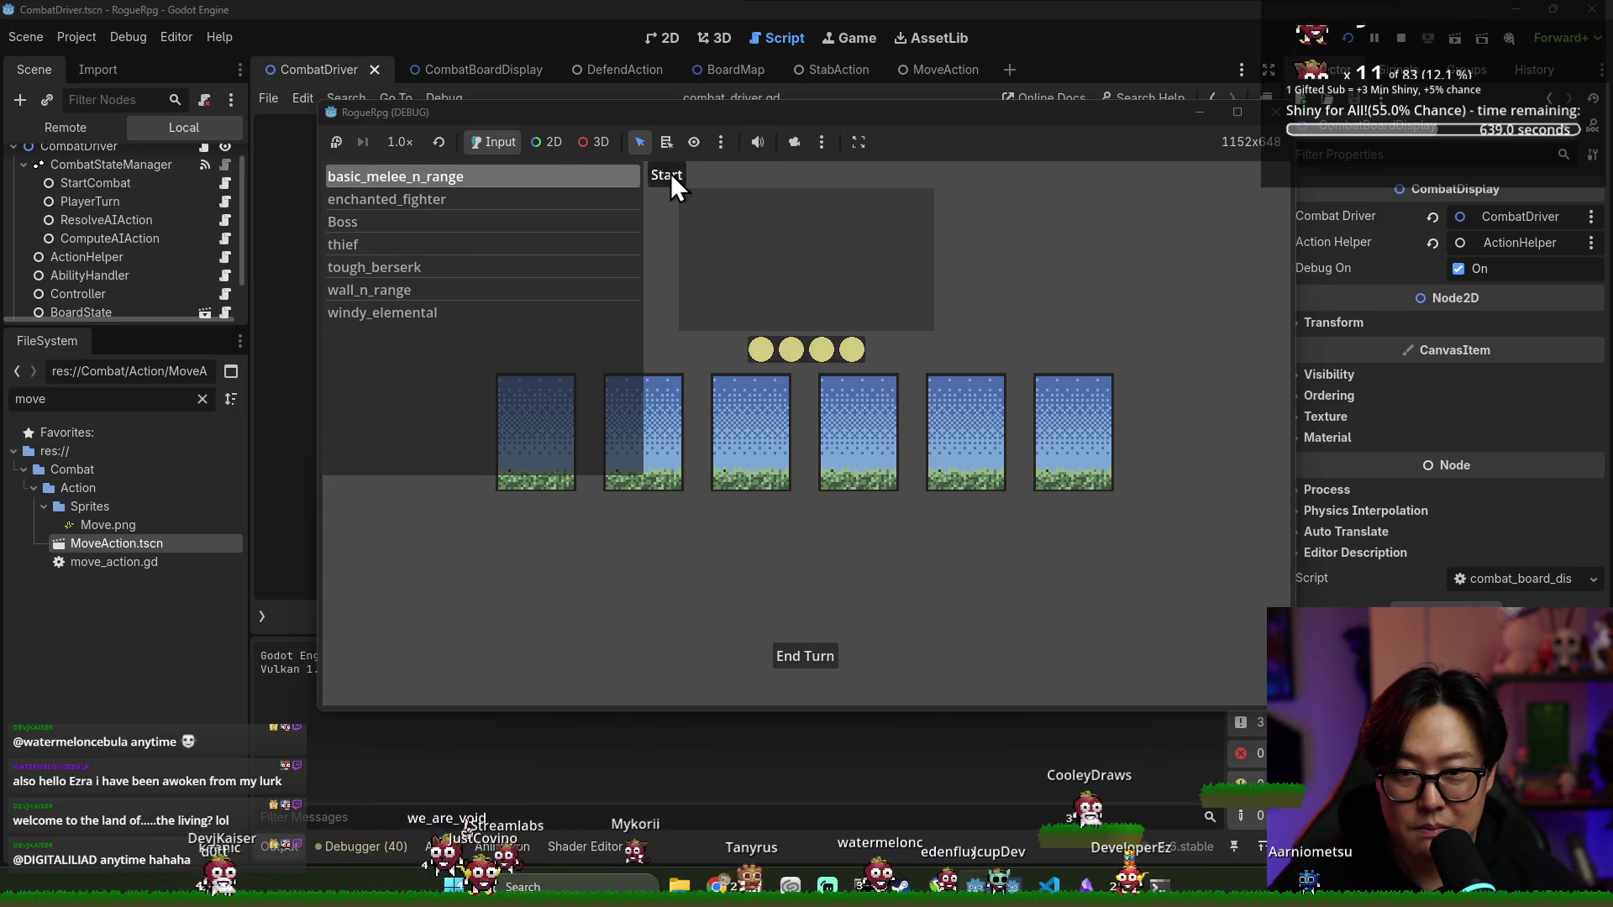
pyautogui.click(668, 175)
pyautogui.click(900, 230)
pyautogui.click(853, 436)
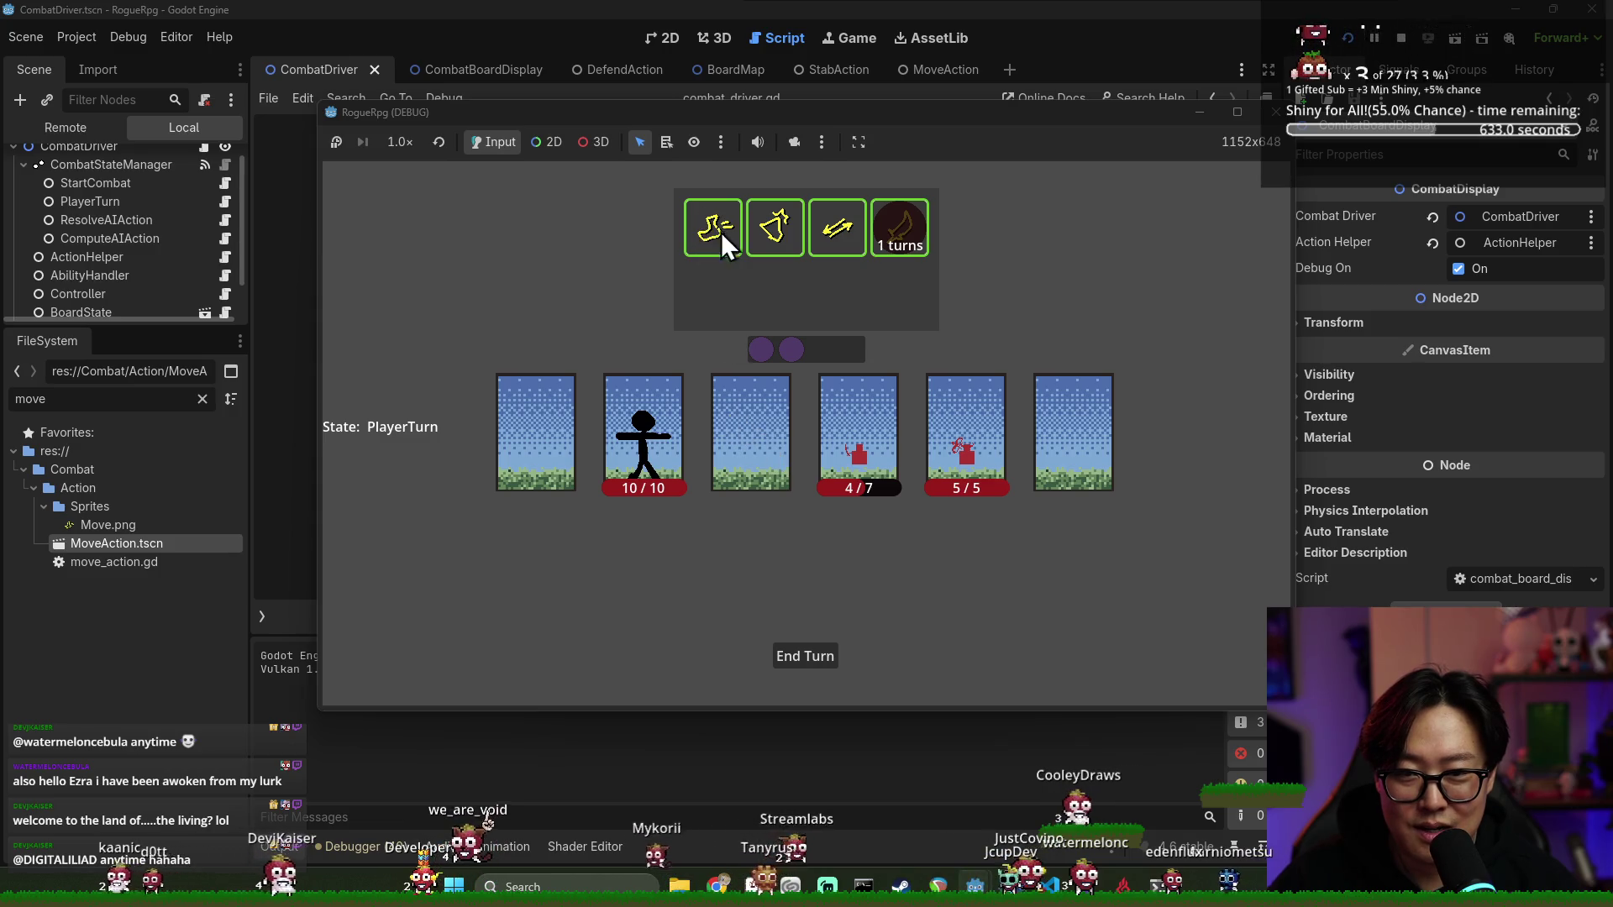
pyautogui.click(835, 654)
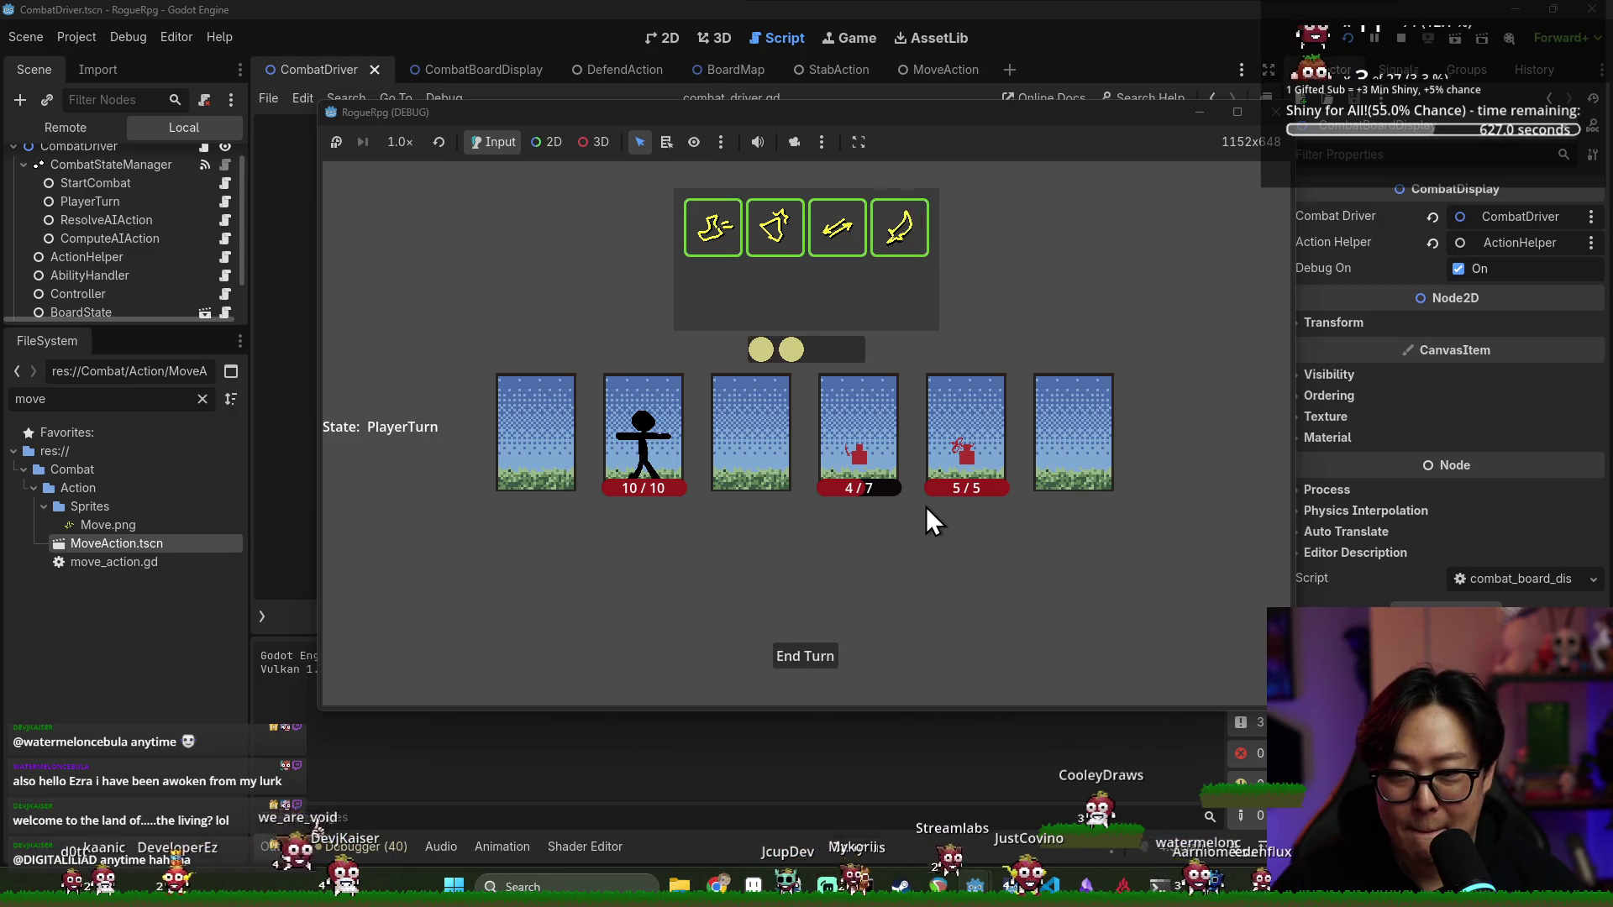
# Move one tile right, guard, stab the enemy to 1/7 HP, end the turn and stop the game
pyautogui.click(724, 224)
pyautogui.click(760, 428)
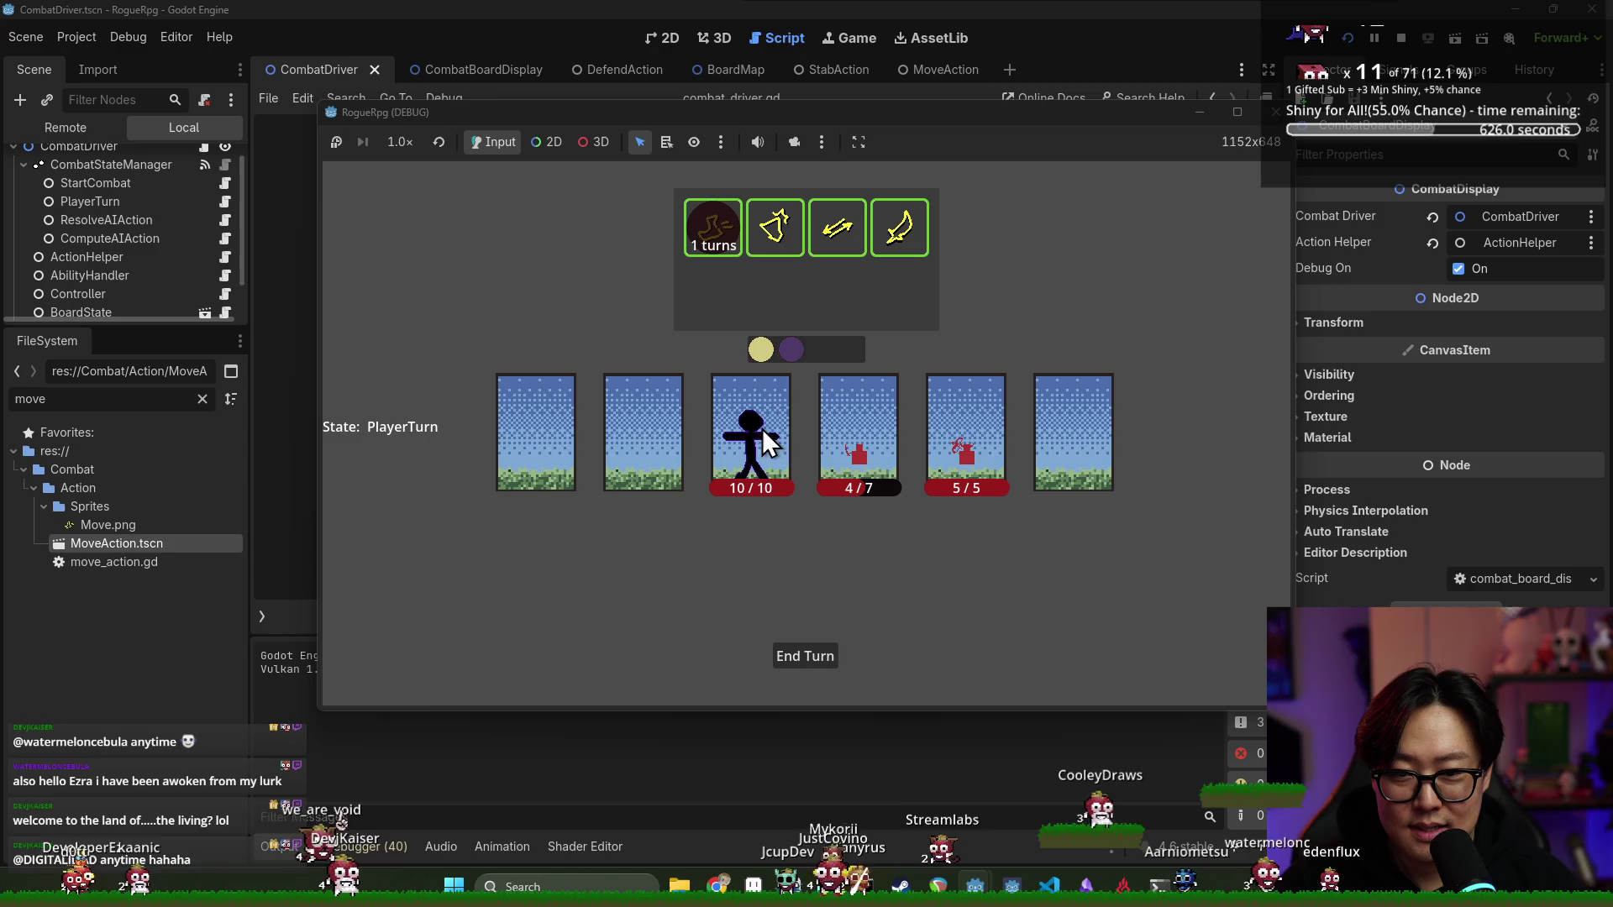
pyautogui.click(779, 225)
pyautogui.click(815, 654)
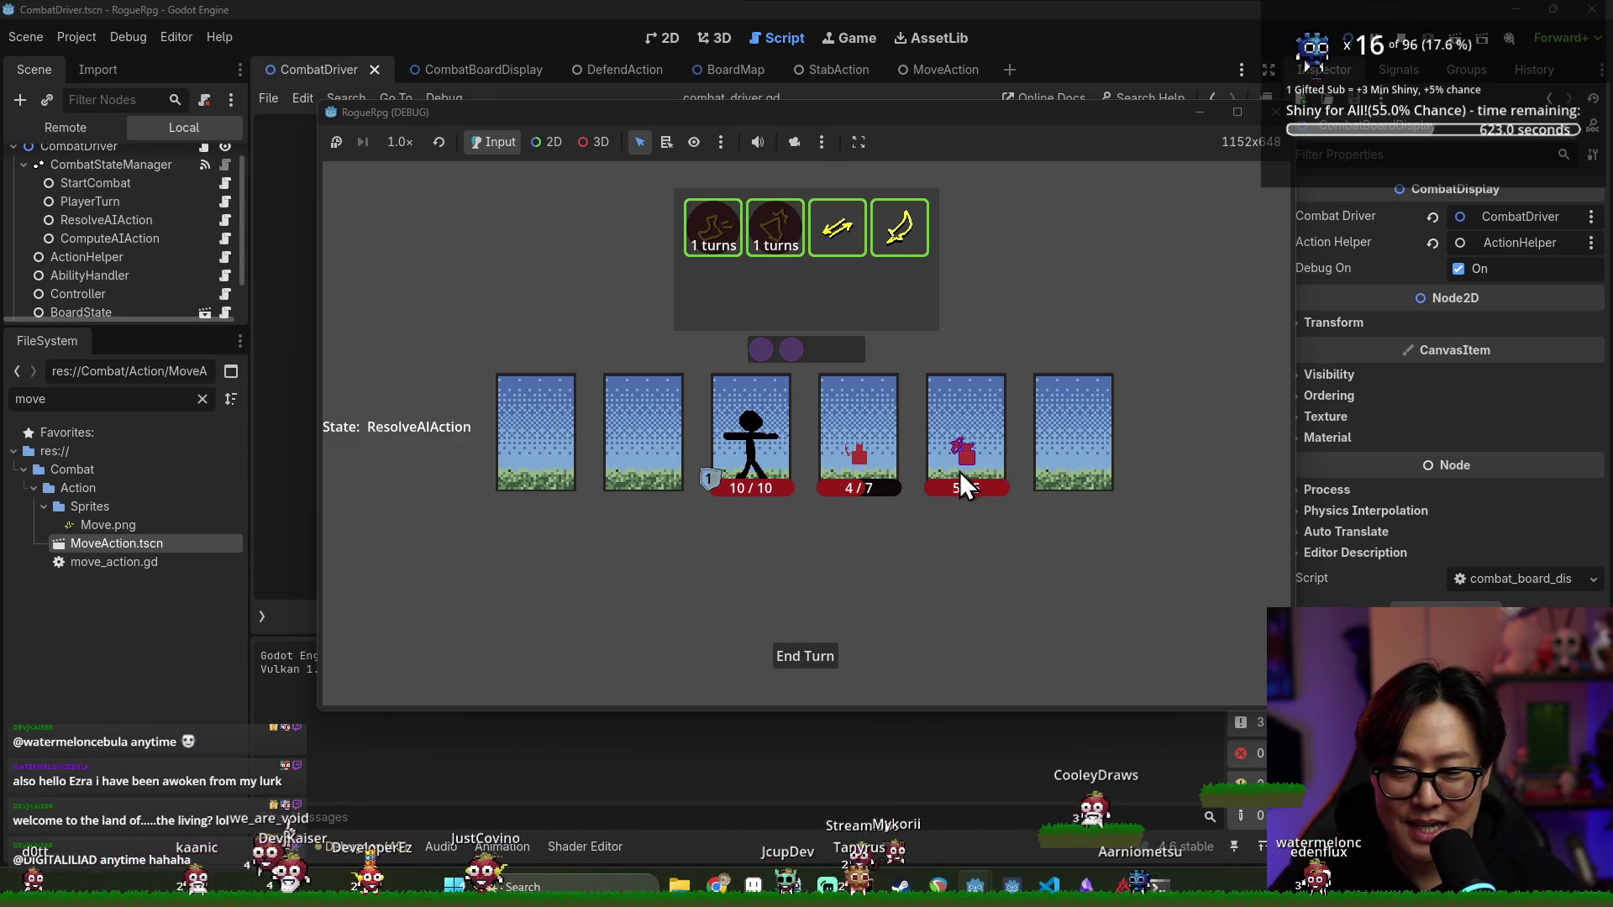
pyautogui.click(904, 223)
pyautogui.click(885, 441)
pyautogui.click(802, 662)
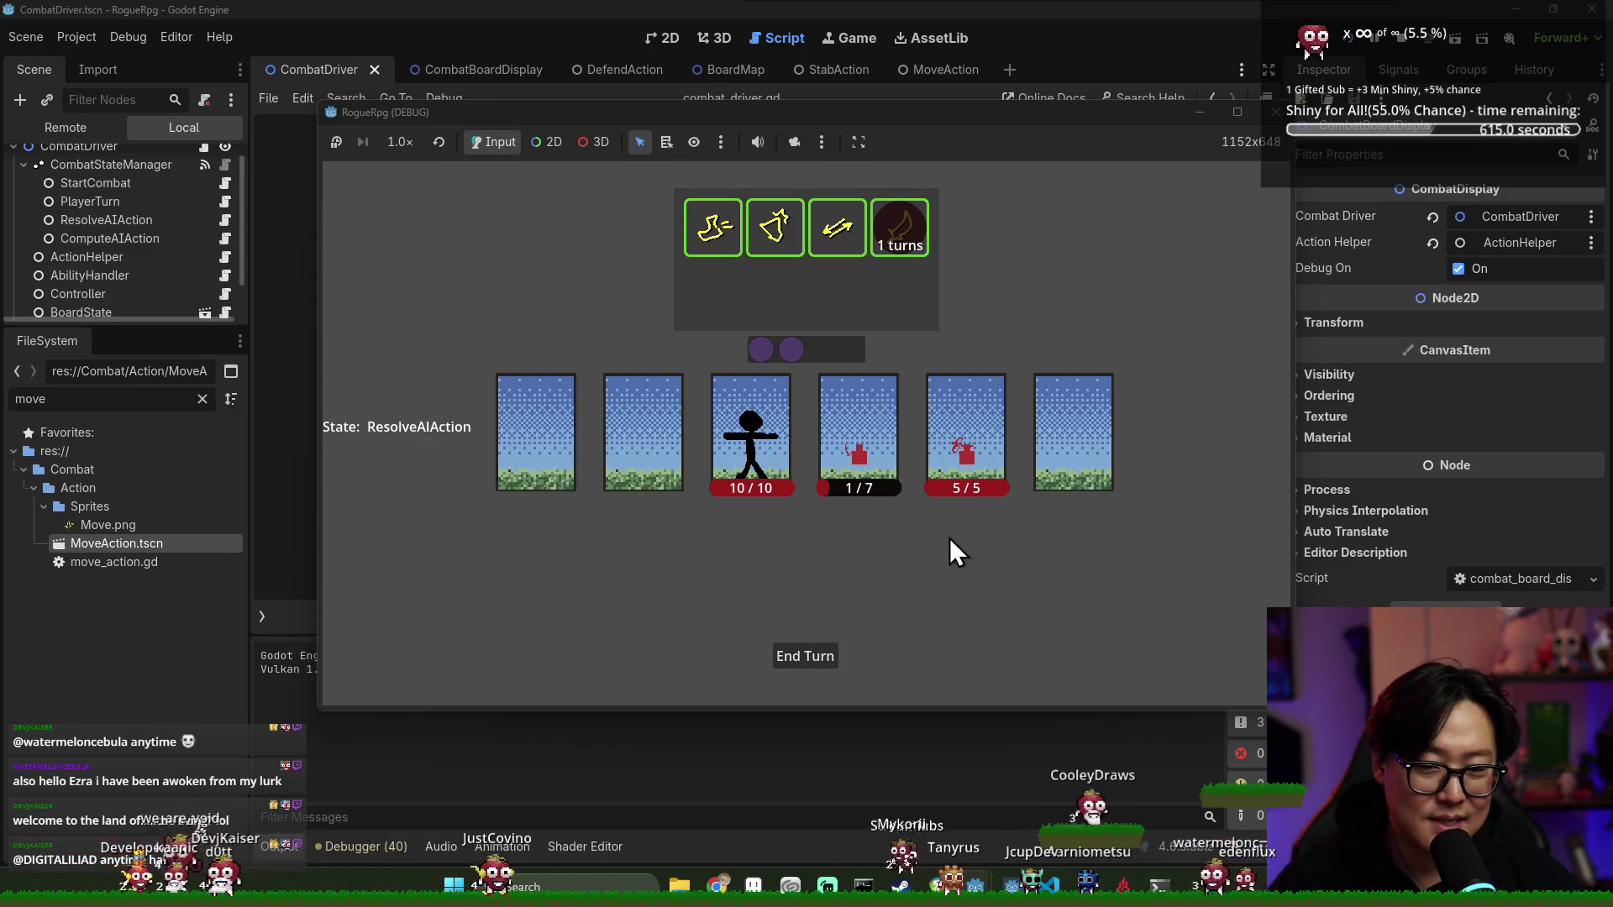
pyautogui.click(1401, 39)
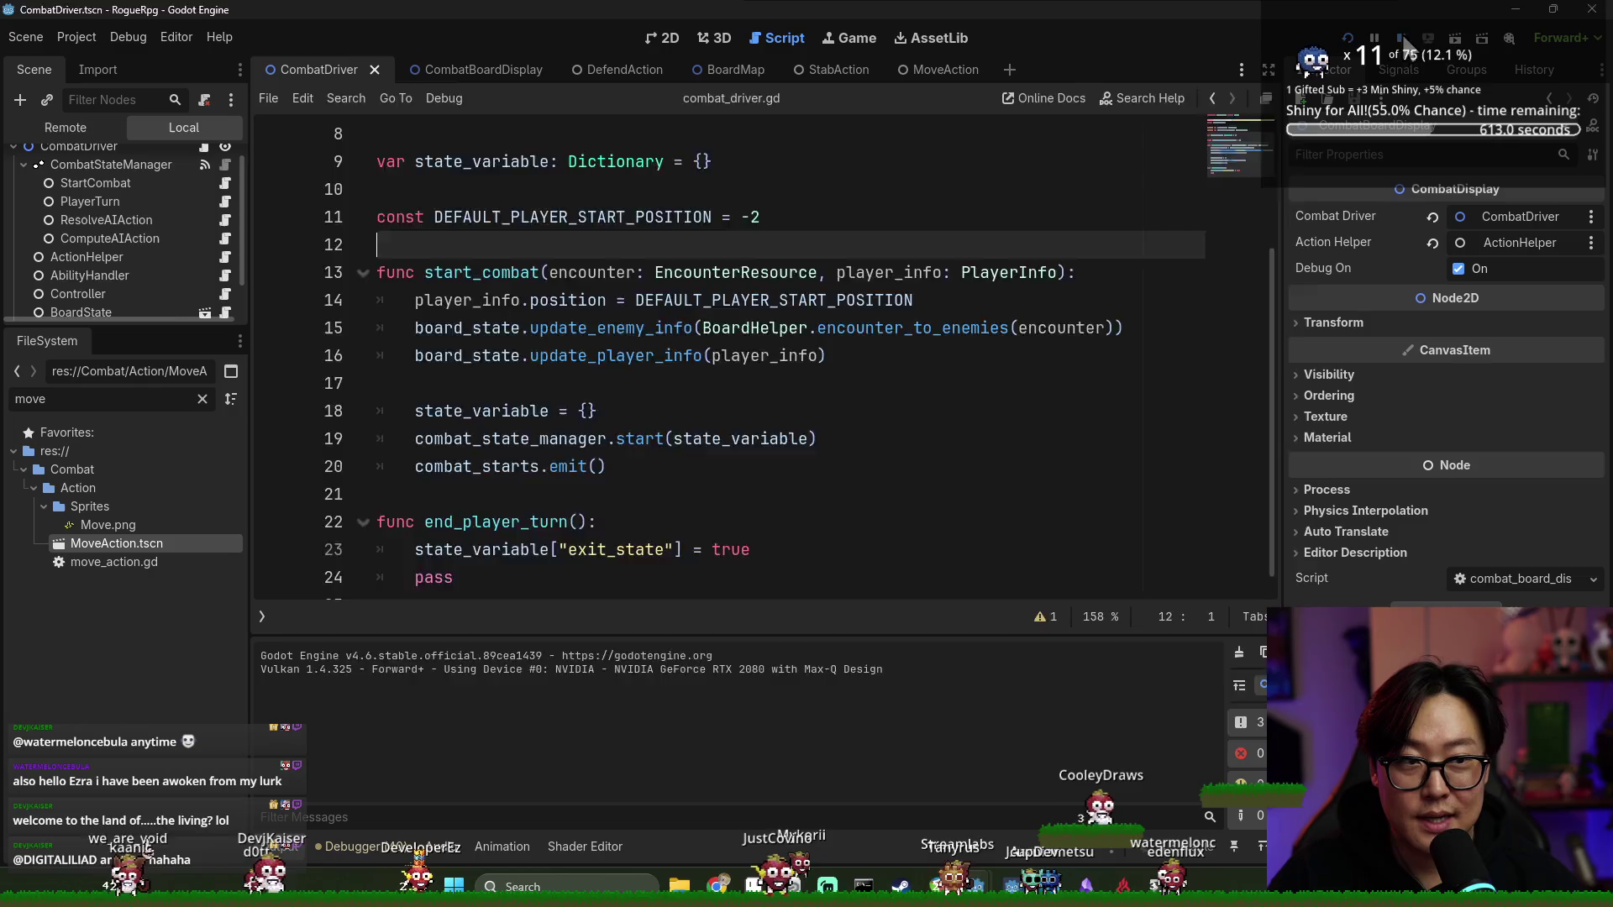
# On the GitHub issues page, look over the [Item] Dagger issue and return to the list
pyautogui.hotkey('alt', 'Tab')
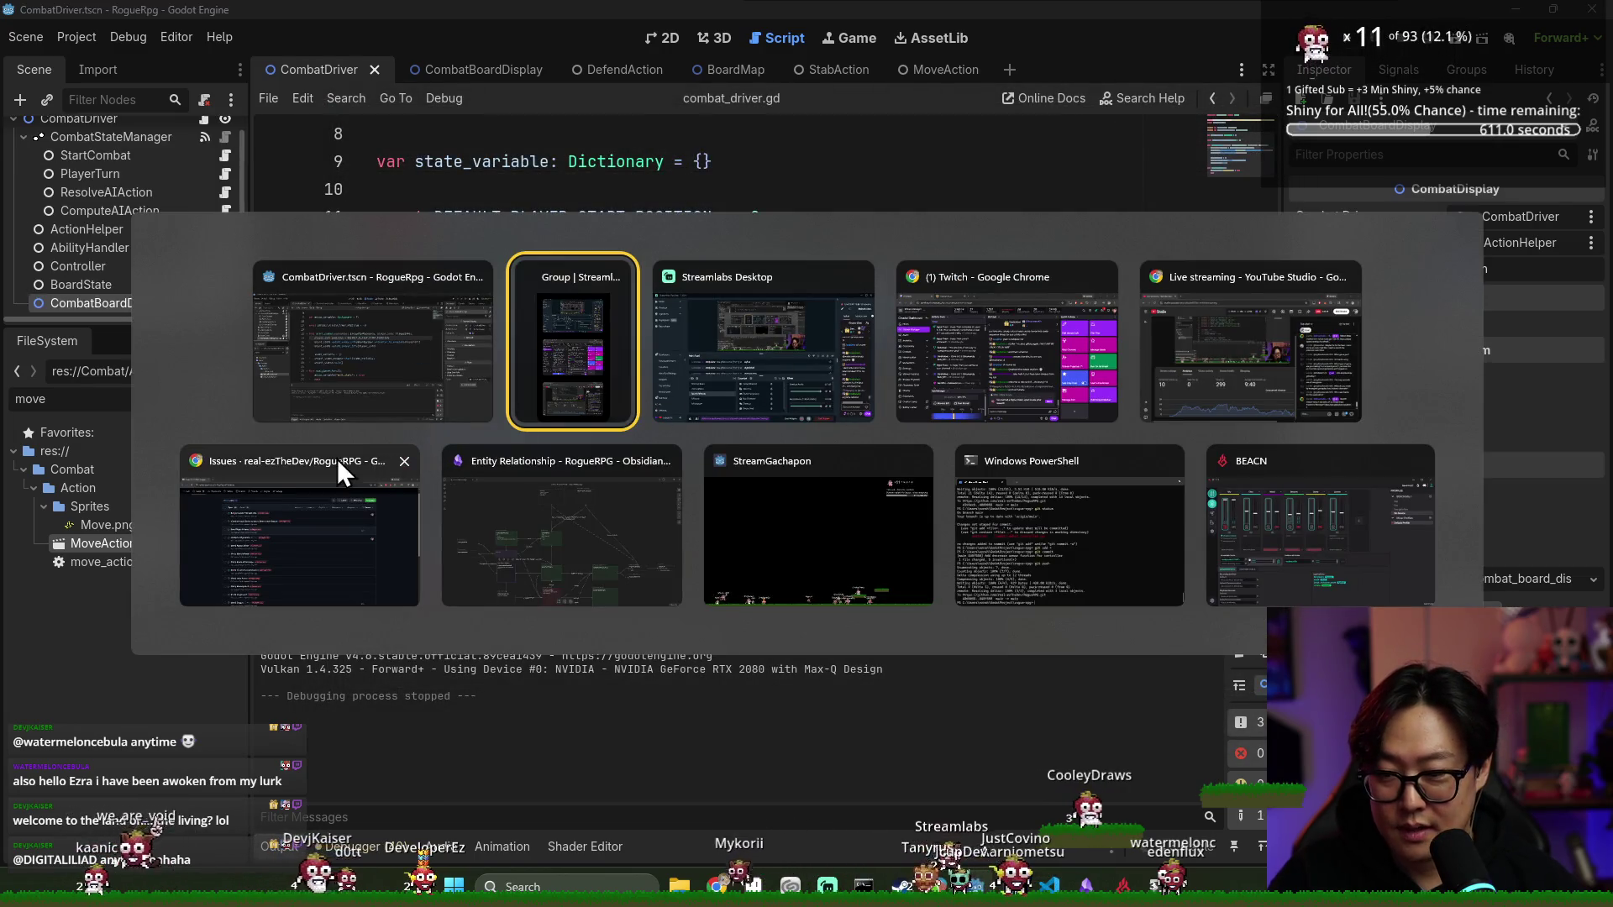
pyautogui.click(338, 462)
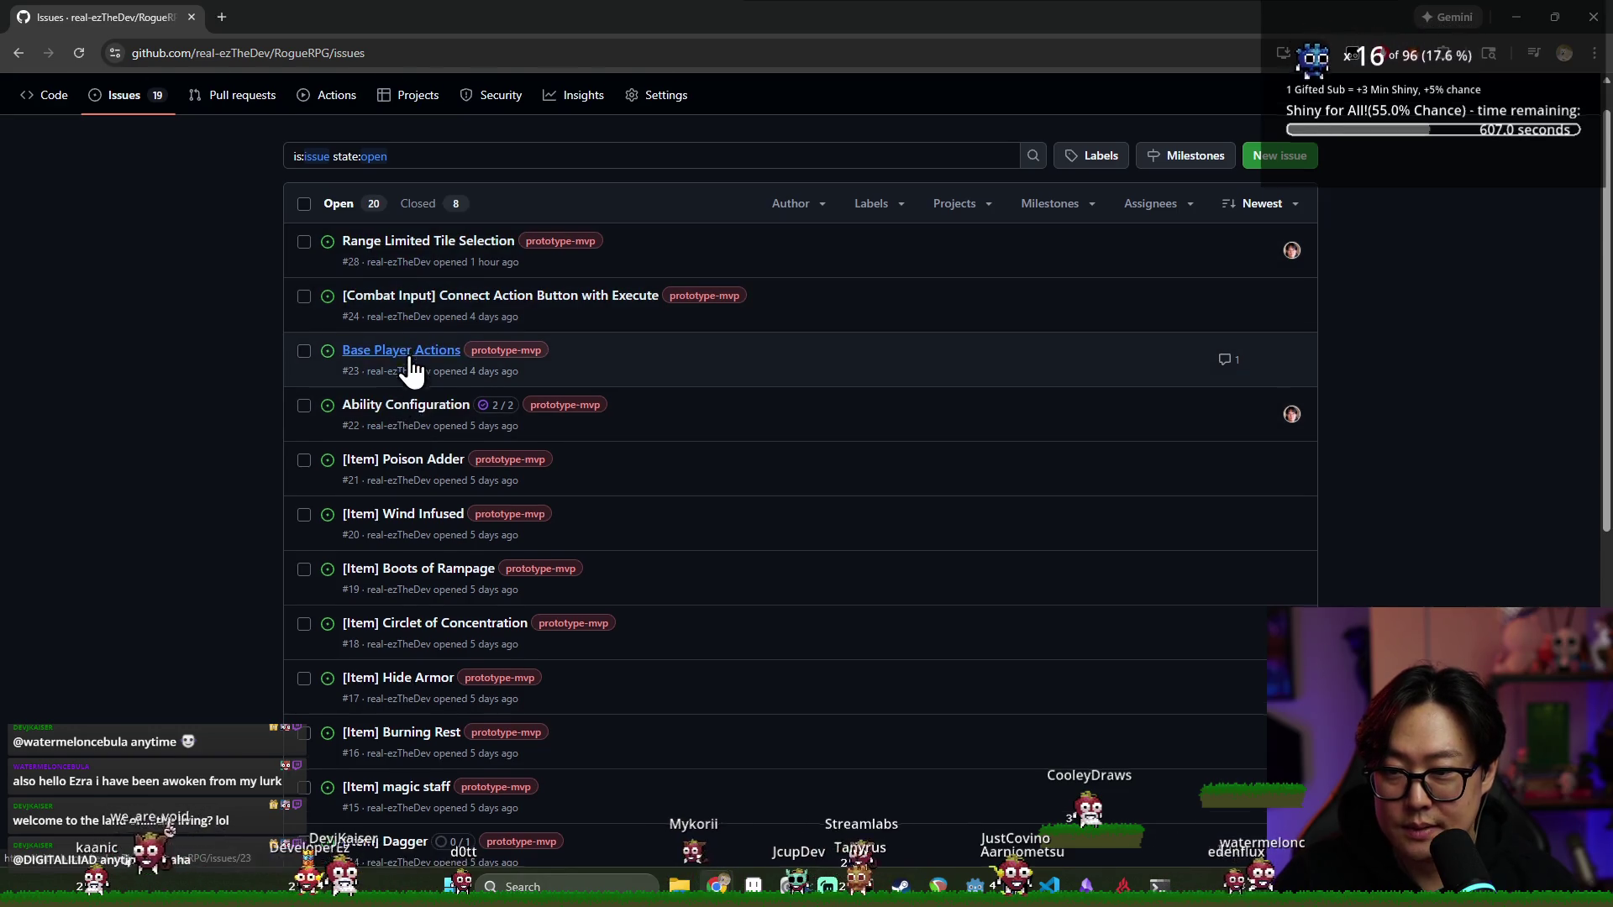
pyautogui.scroll(-3, 412, 369)
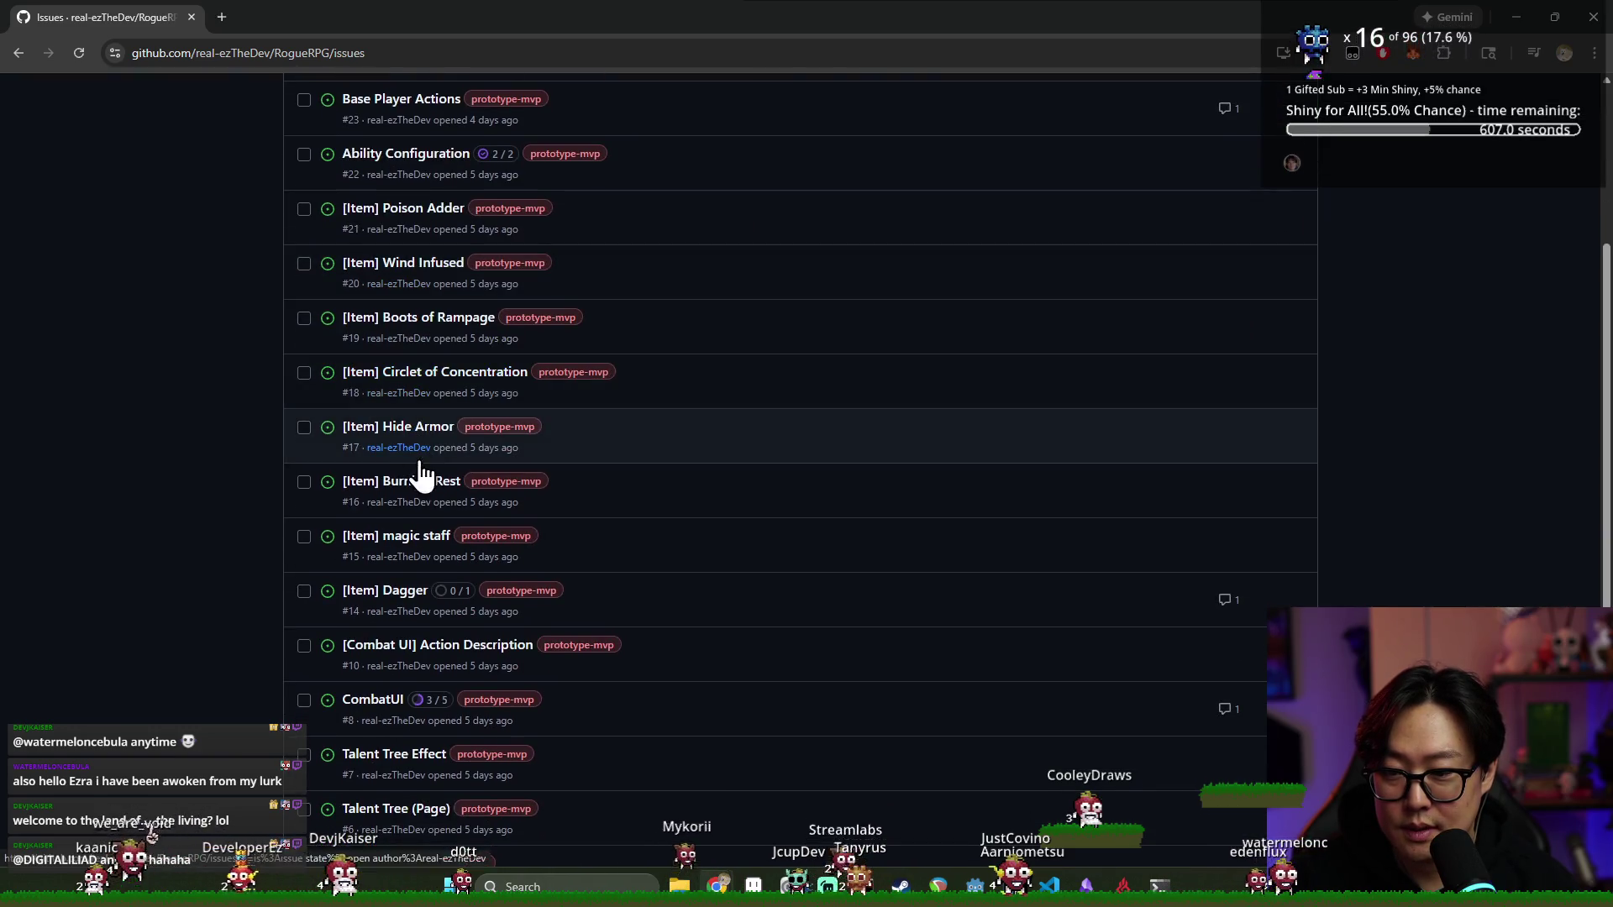
pyautogui.click(411, 611)
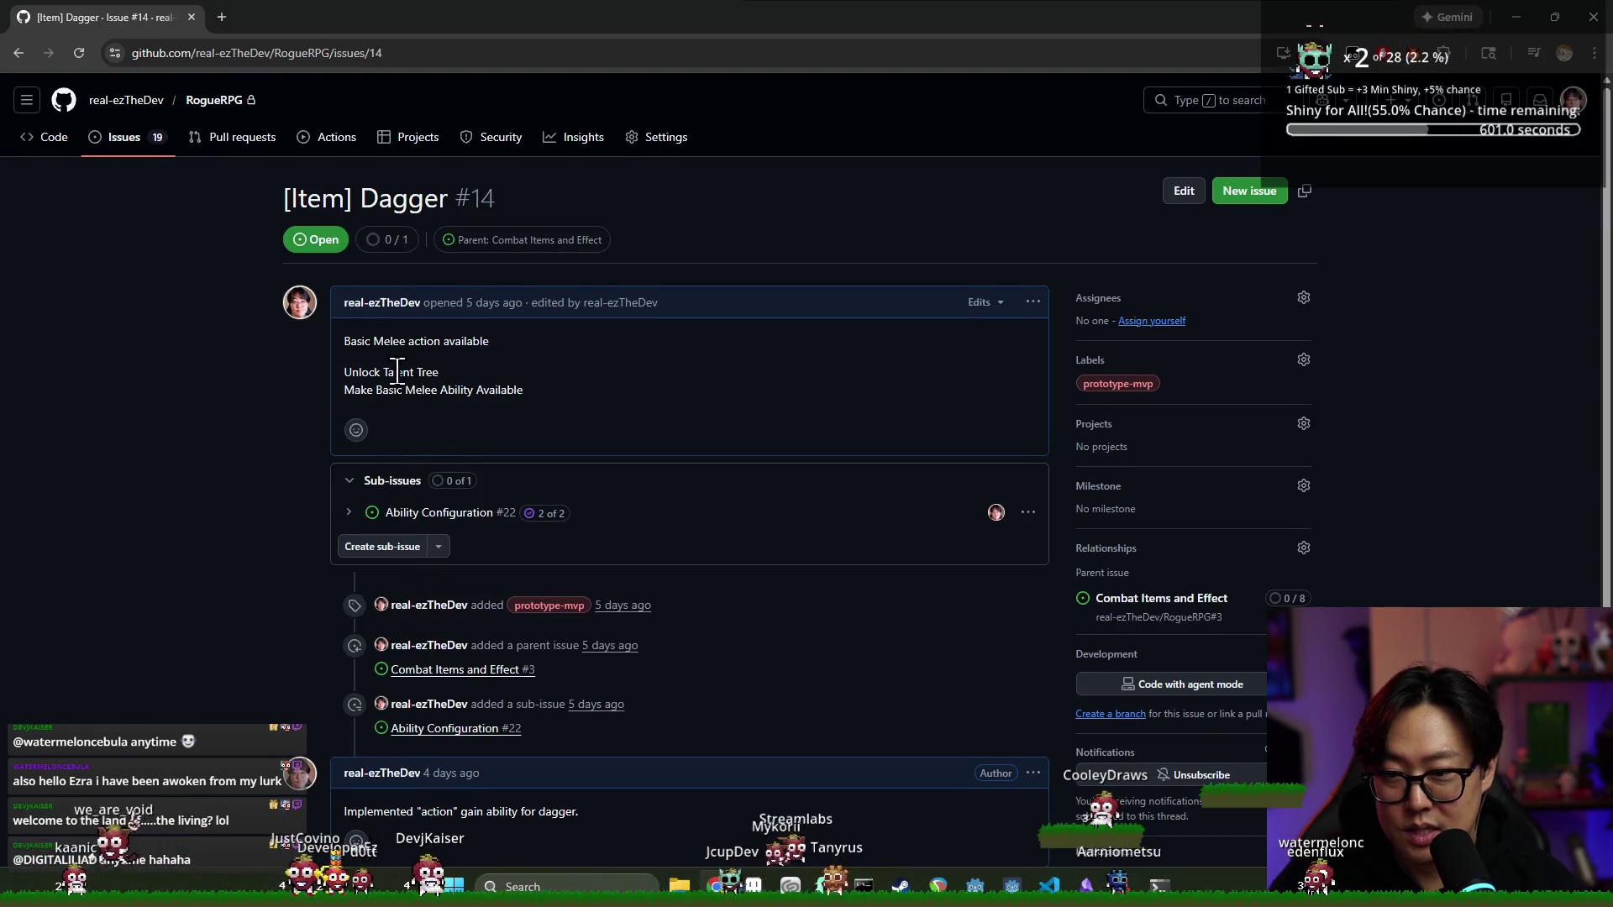
pyautogui.scroll(-4, 396, 371)
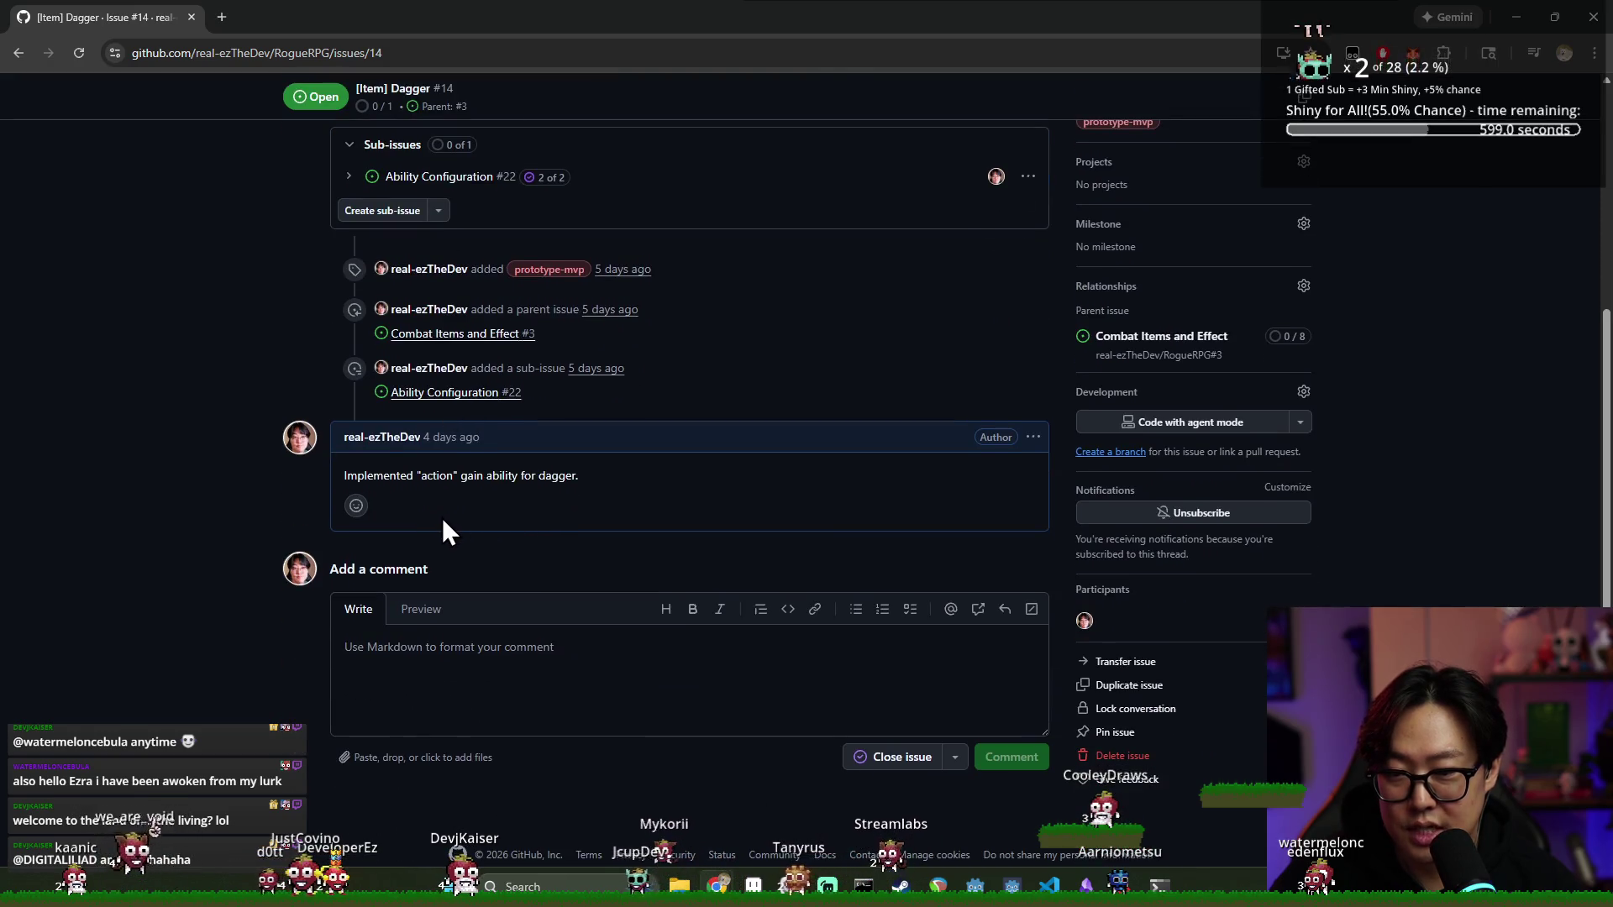
pyautogui.click(21, 57)
# Open issue #23 Base Player Actions and review its stab, move, guard and dodge actions
pyautogui.scroll(-3, 546, 484)
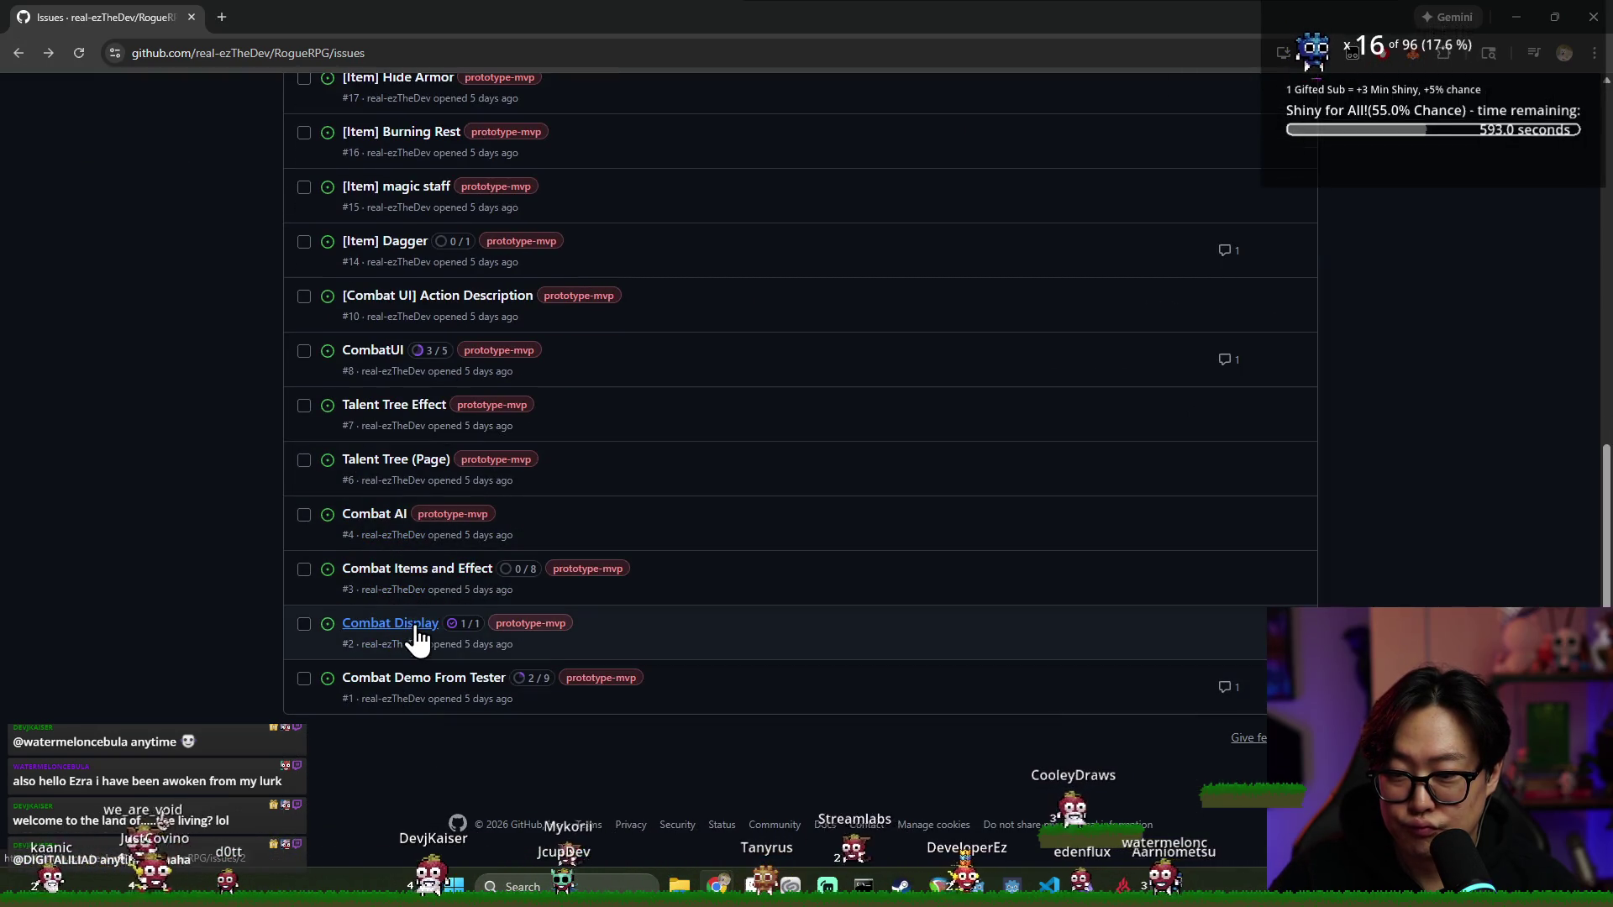
pyautogui.scroll(1, 430, 564)
pyautogui.scroll(7, 407, 449)
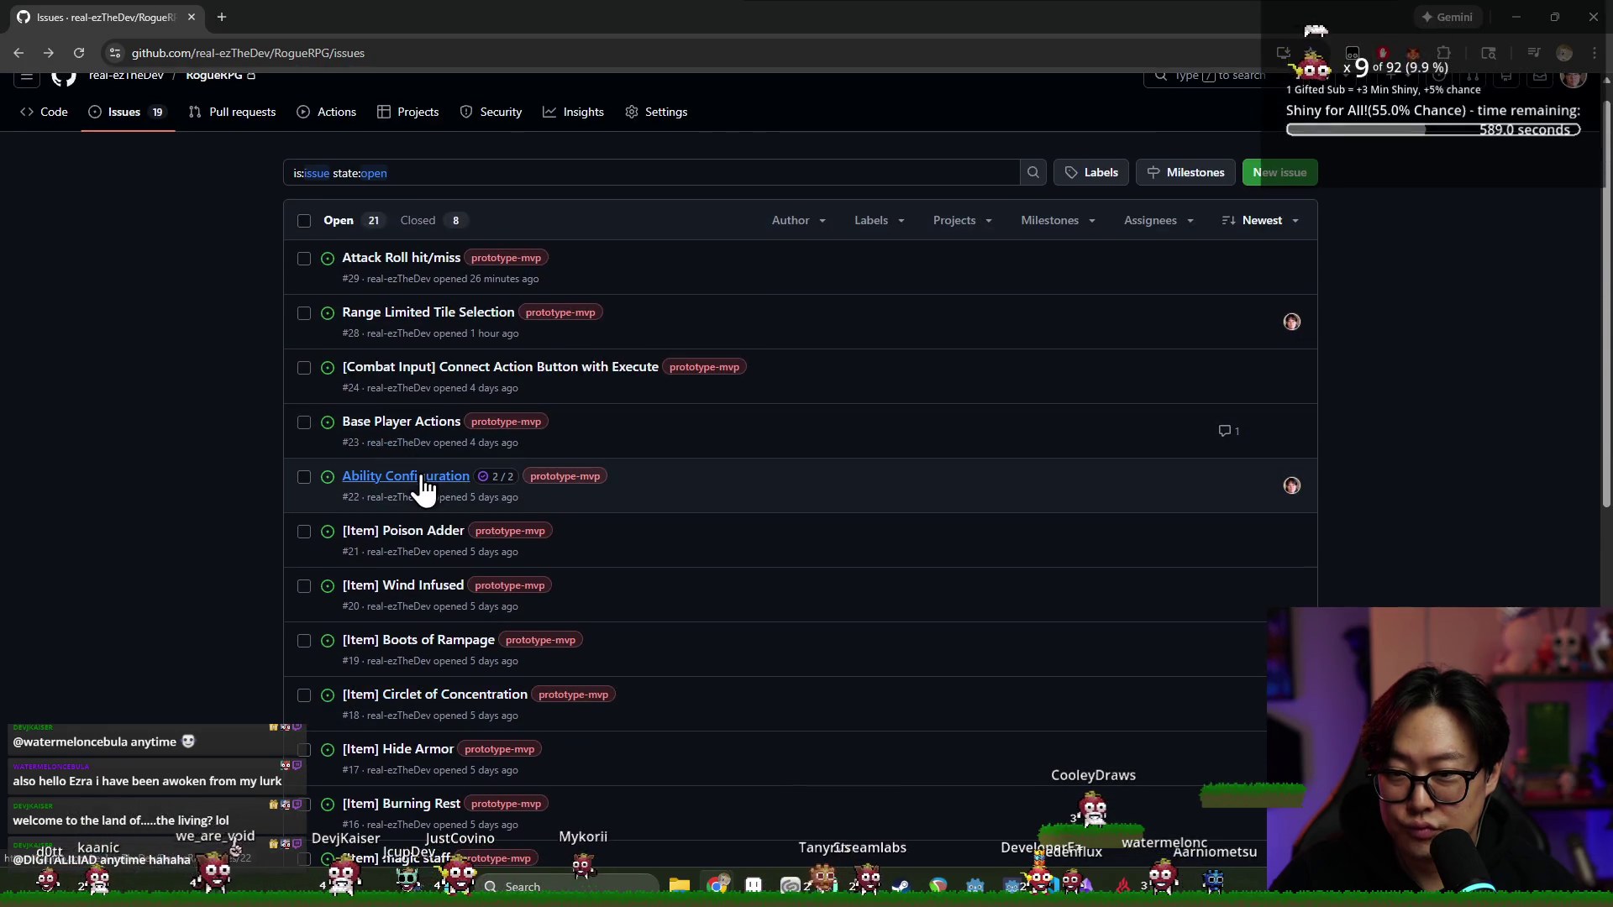
pyautogui.moveTo(418, 476)
pyautogui.click(389, 428)
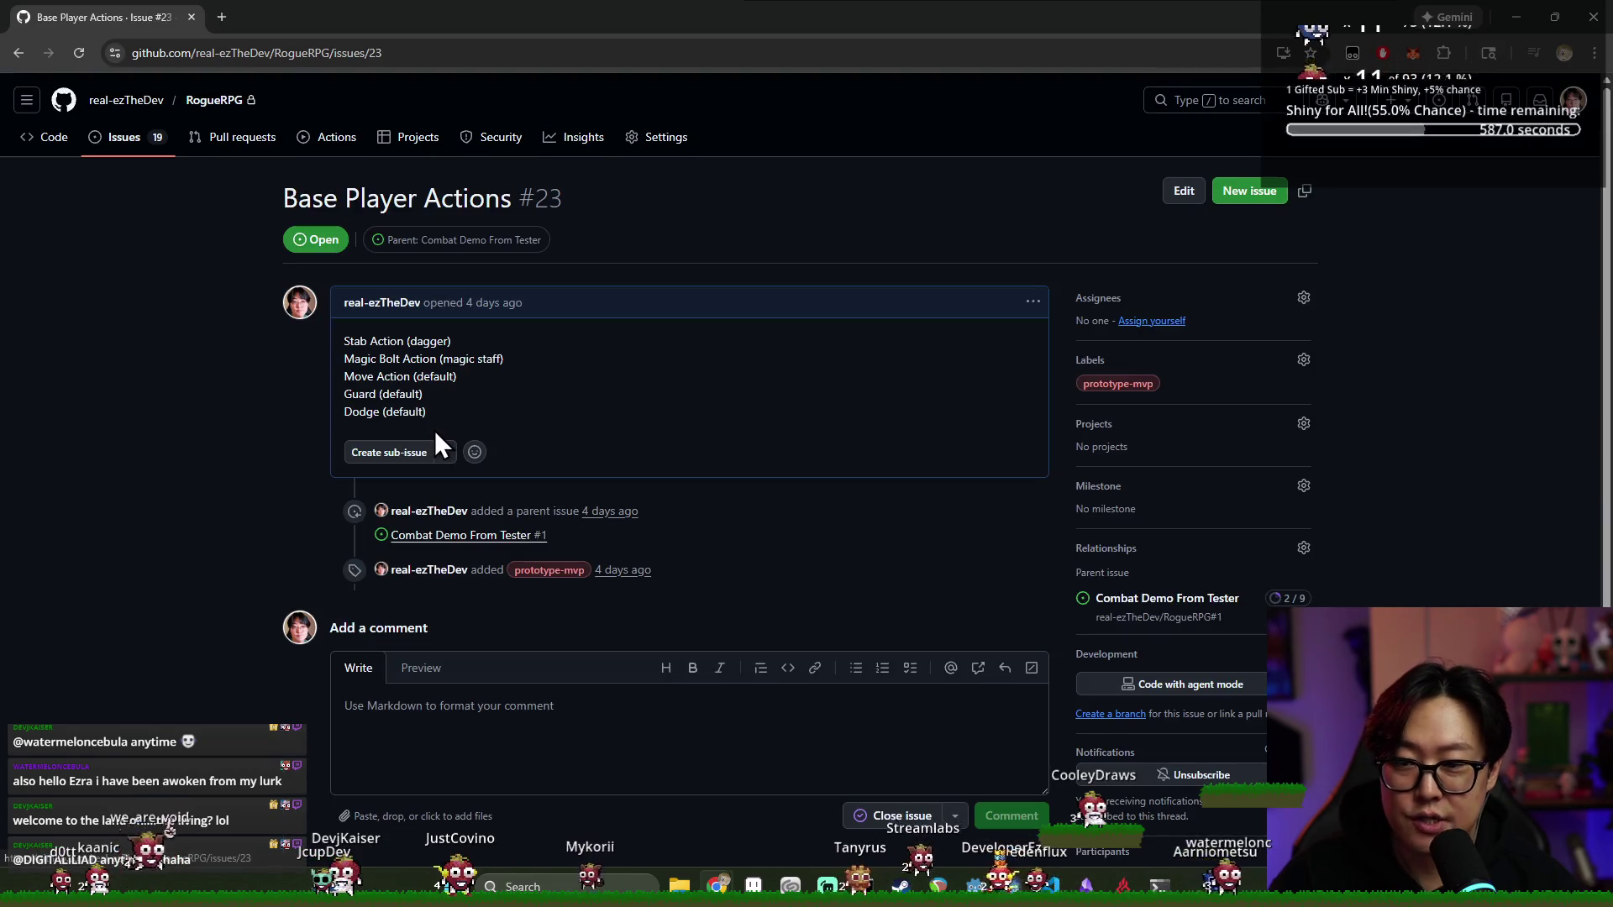
pyautogui.scroll(-3, 566, 594)
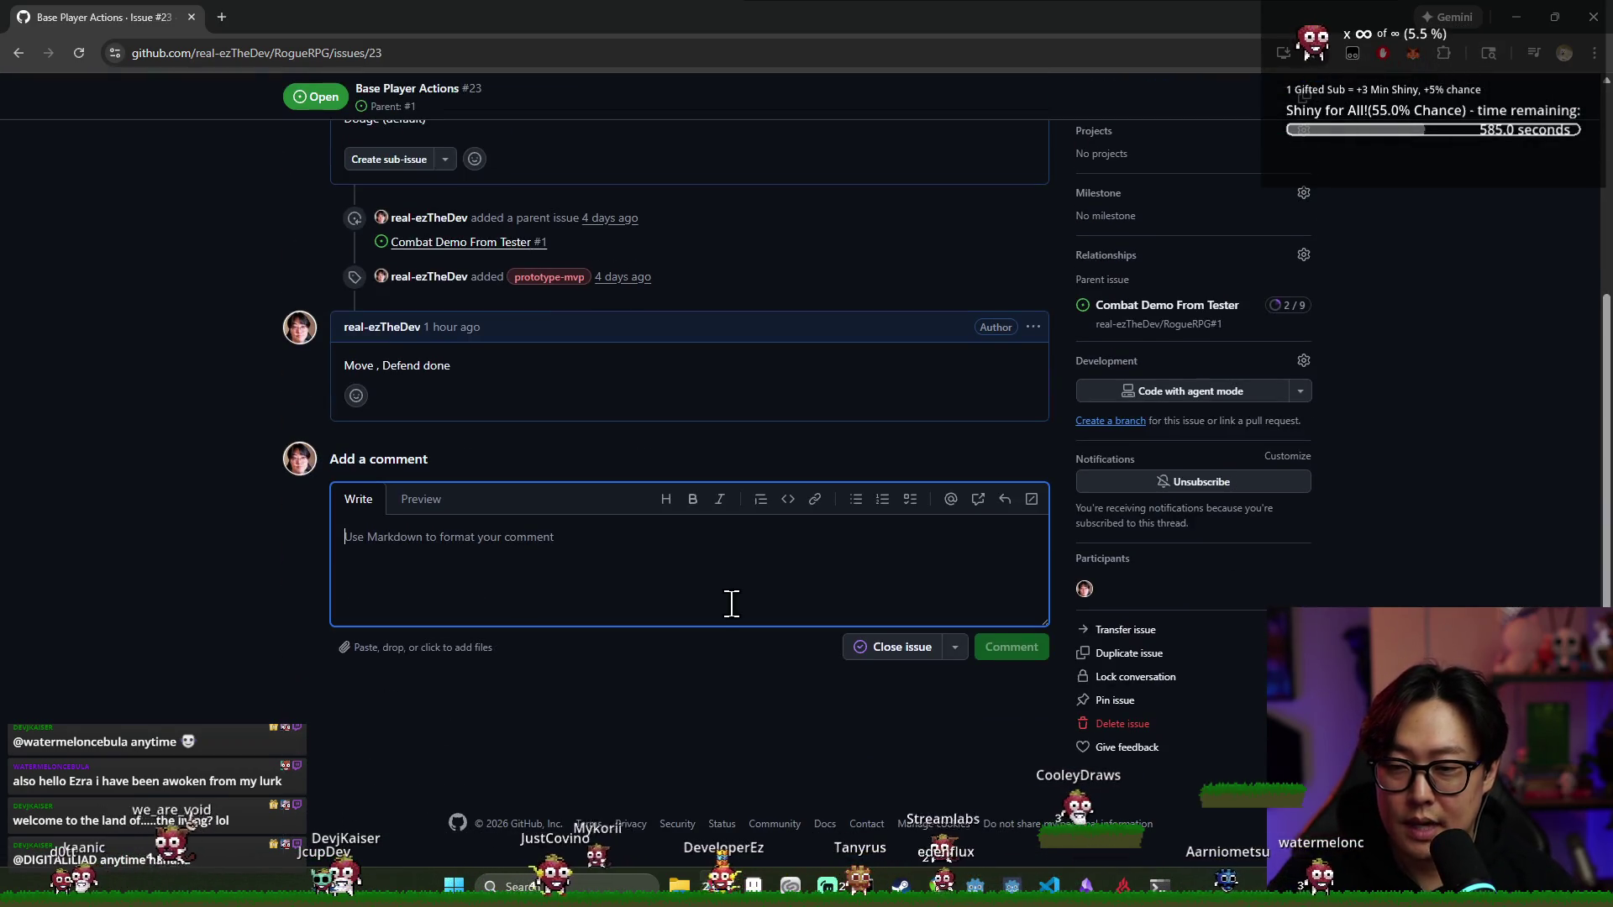
pyautogui.hotkey('alt', 'Tab')
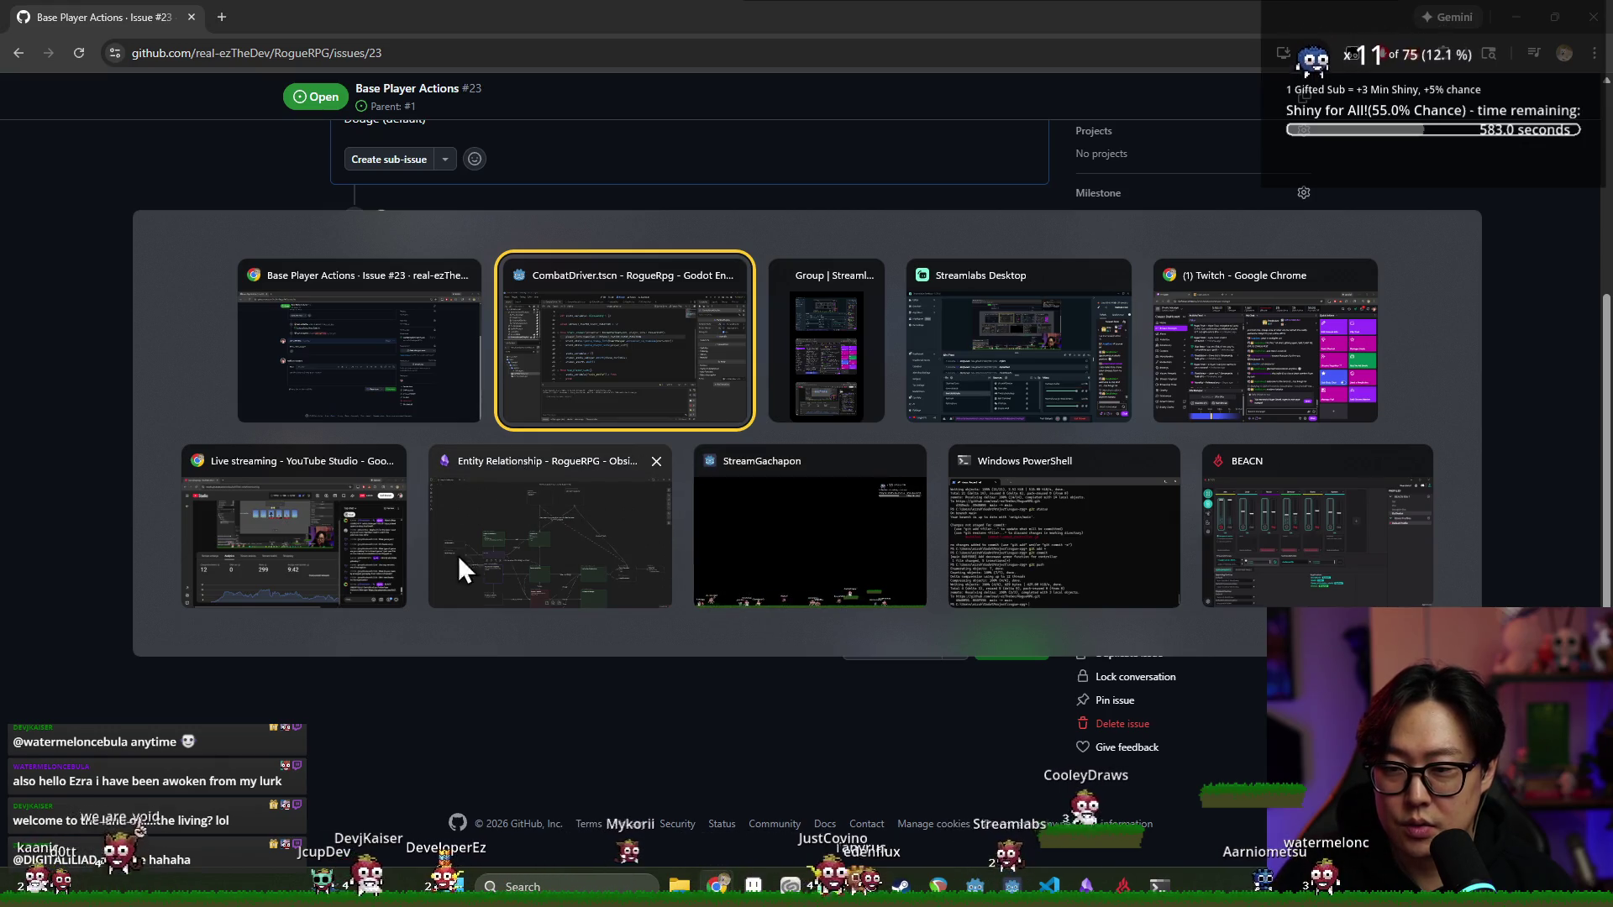
pyautogui.click(1067, 546)
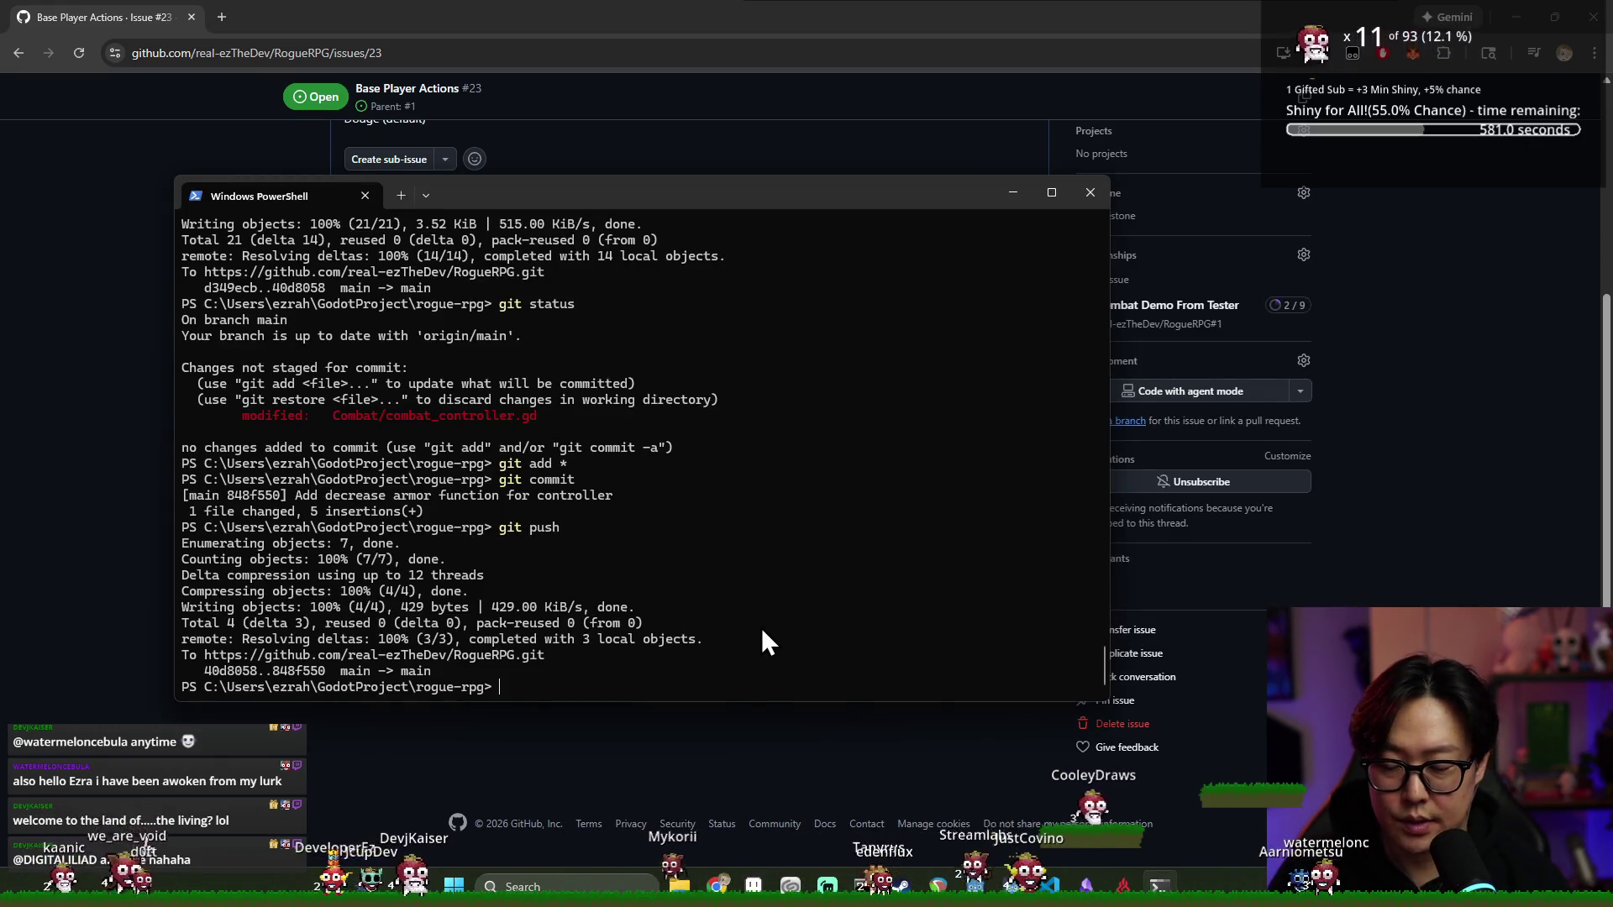
# Stage all changes with git add * and check them with git status
pyautogui.write('git add *')
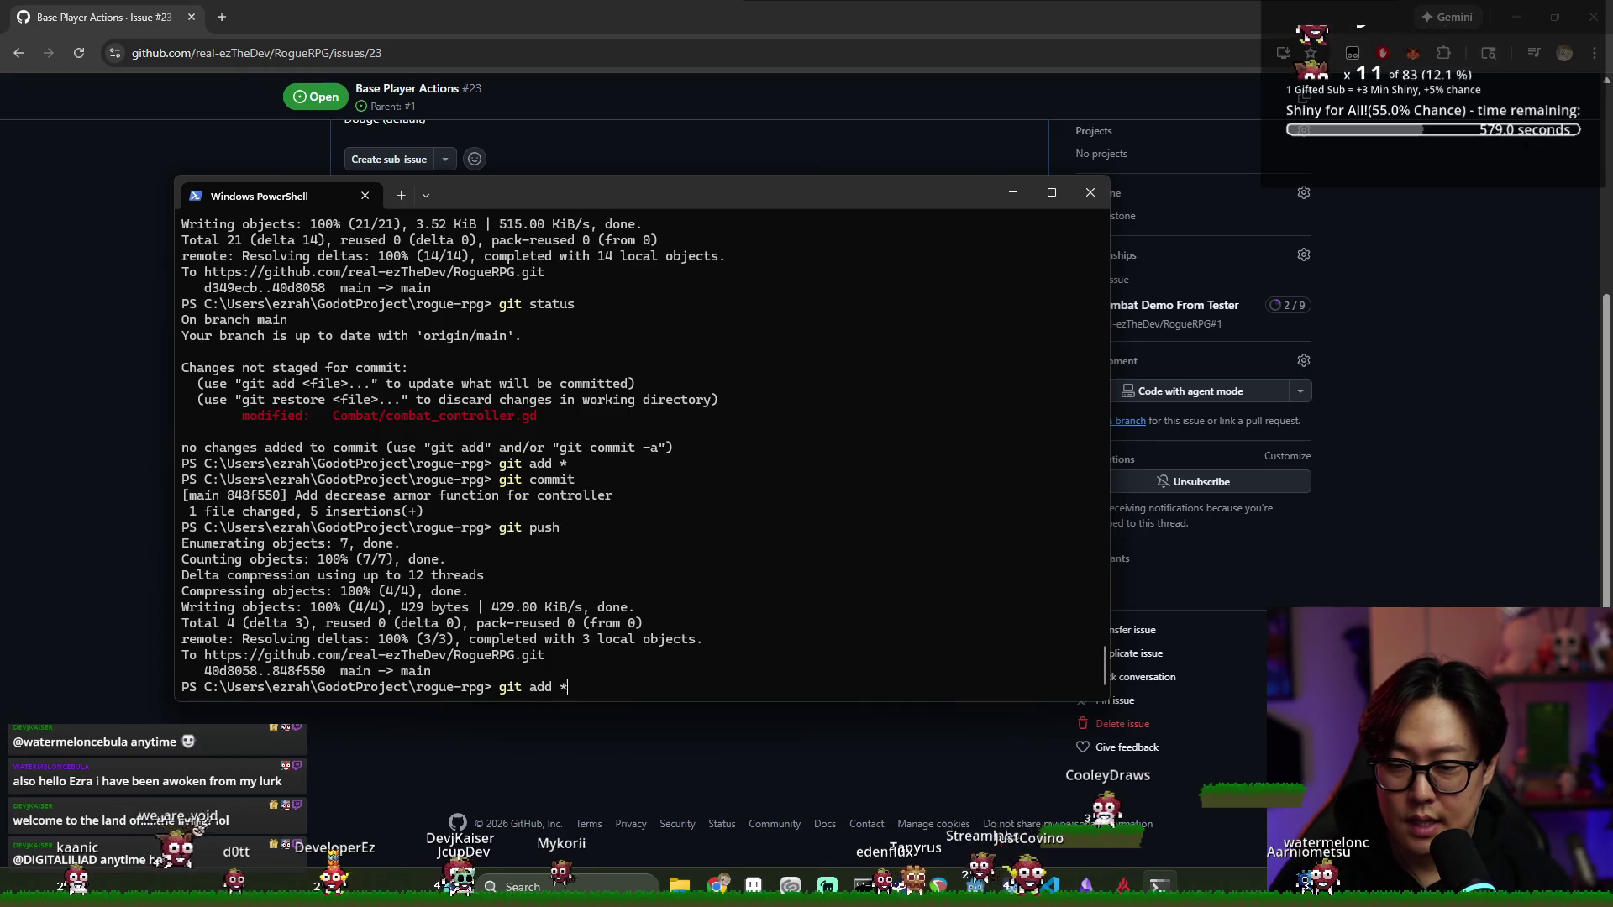
pyautogui.press('Return')
pyautogui.write('git status')
pyautogui.press('Return')
# Commit with message 'resolves #23 Stab and dodge action implemented.' and push to GitHub
pyautogui.write('g')
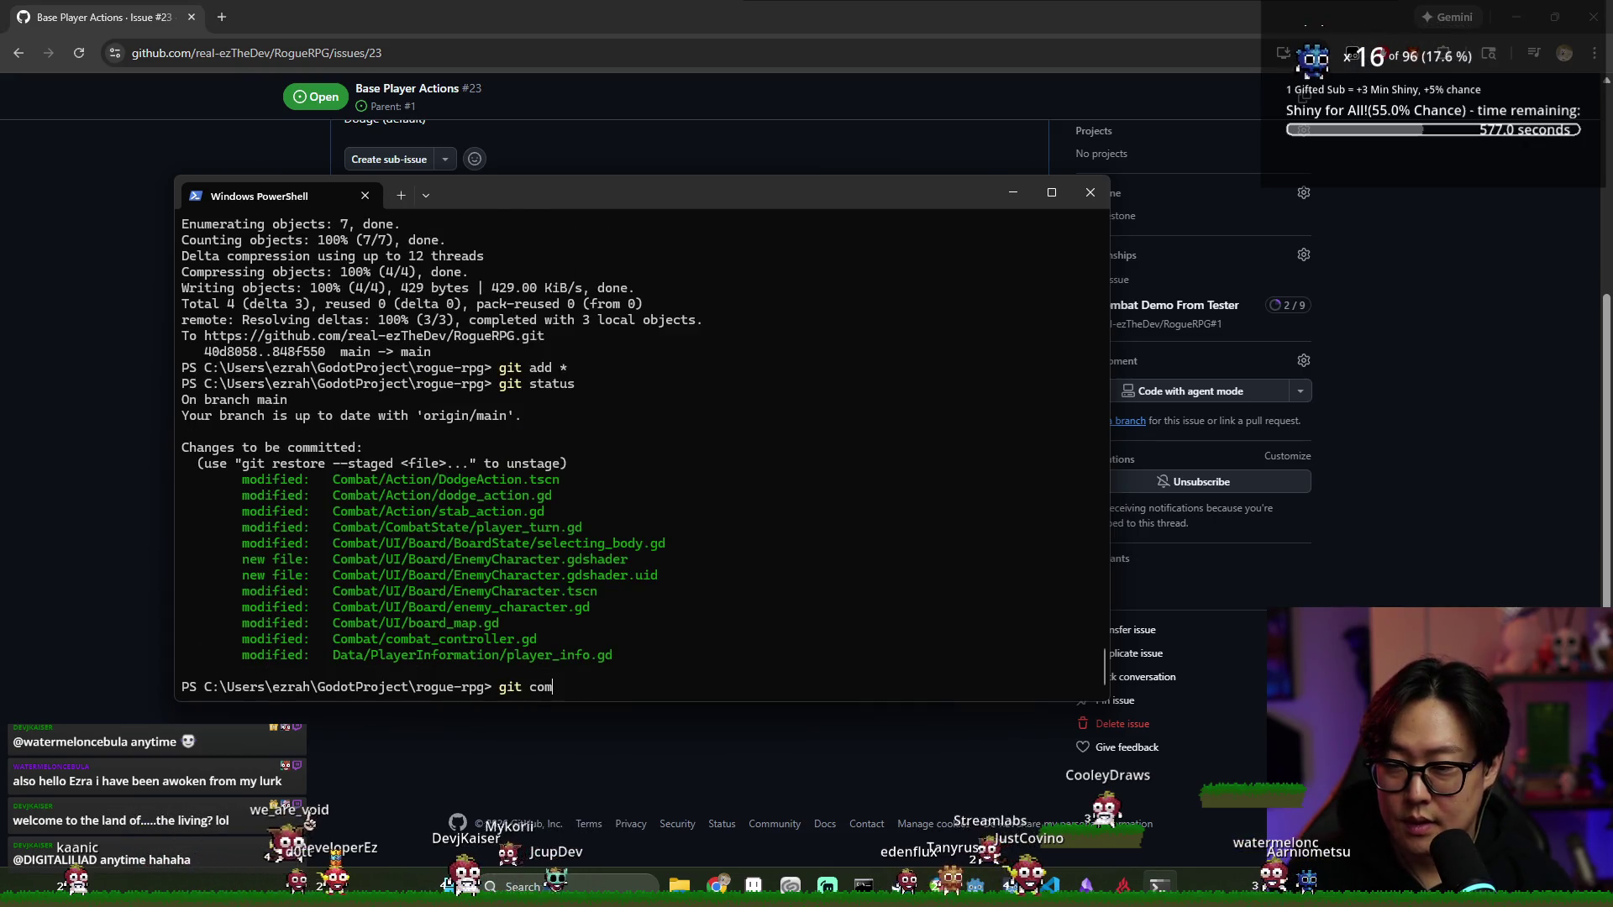
pyautogui.write('mit')
pyautogui.press('Return')
pyautogui.write('iresolves #23 S')
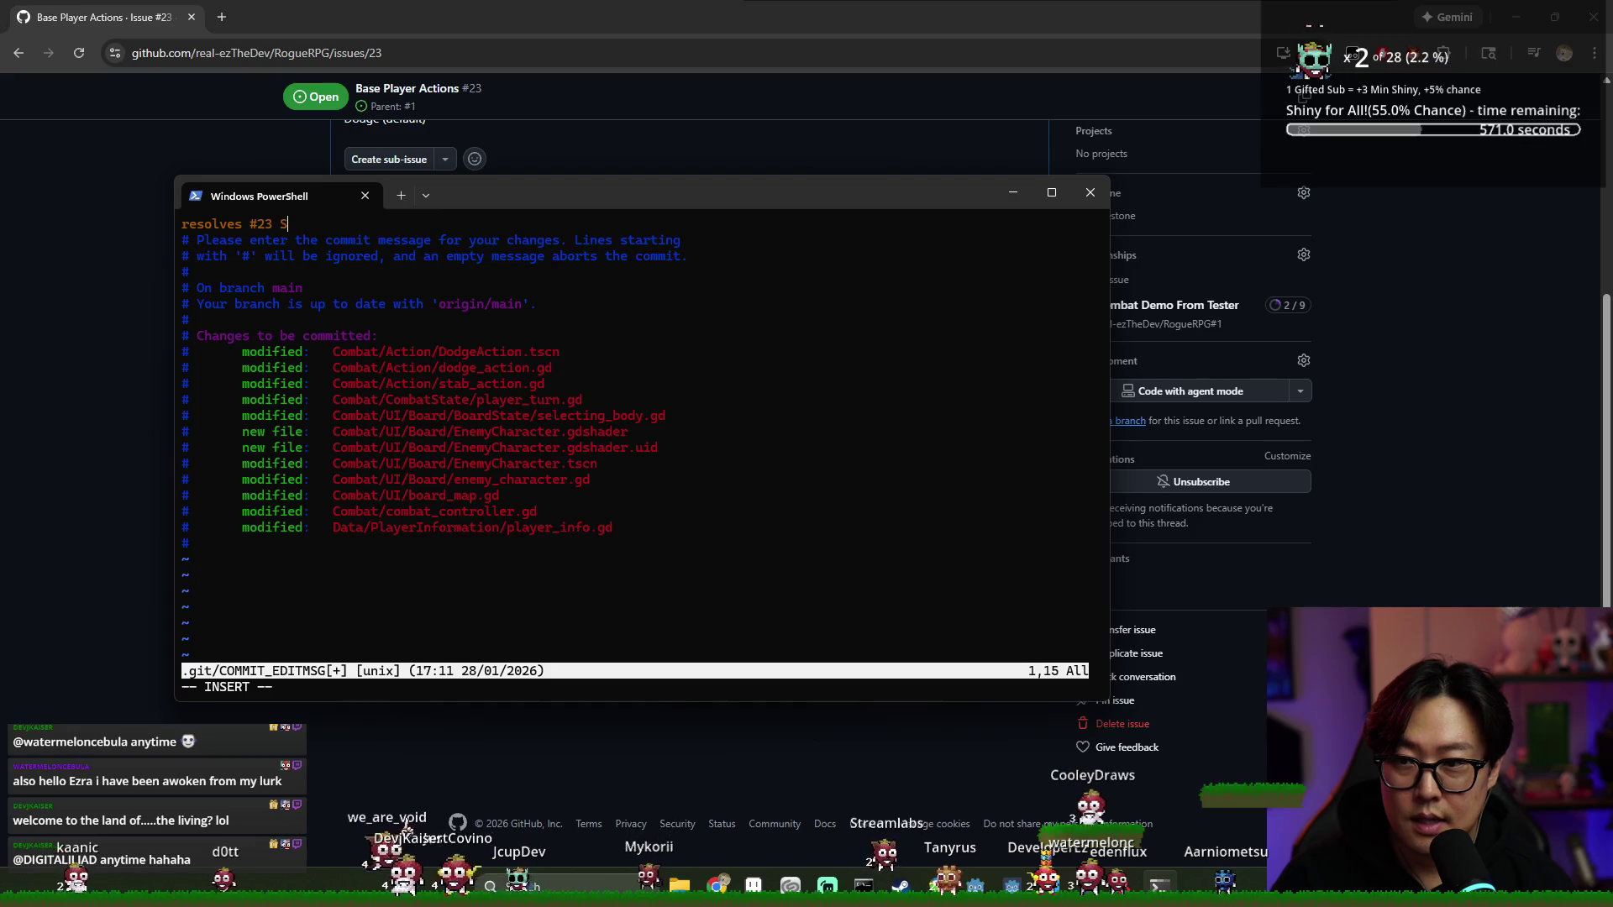
pyautogui.write('b and doge action')
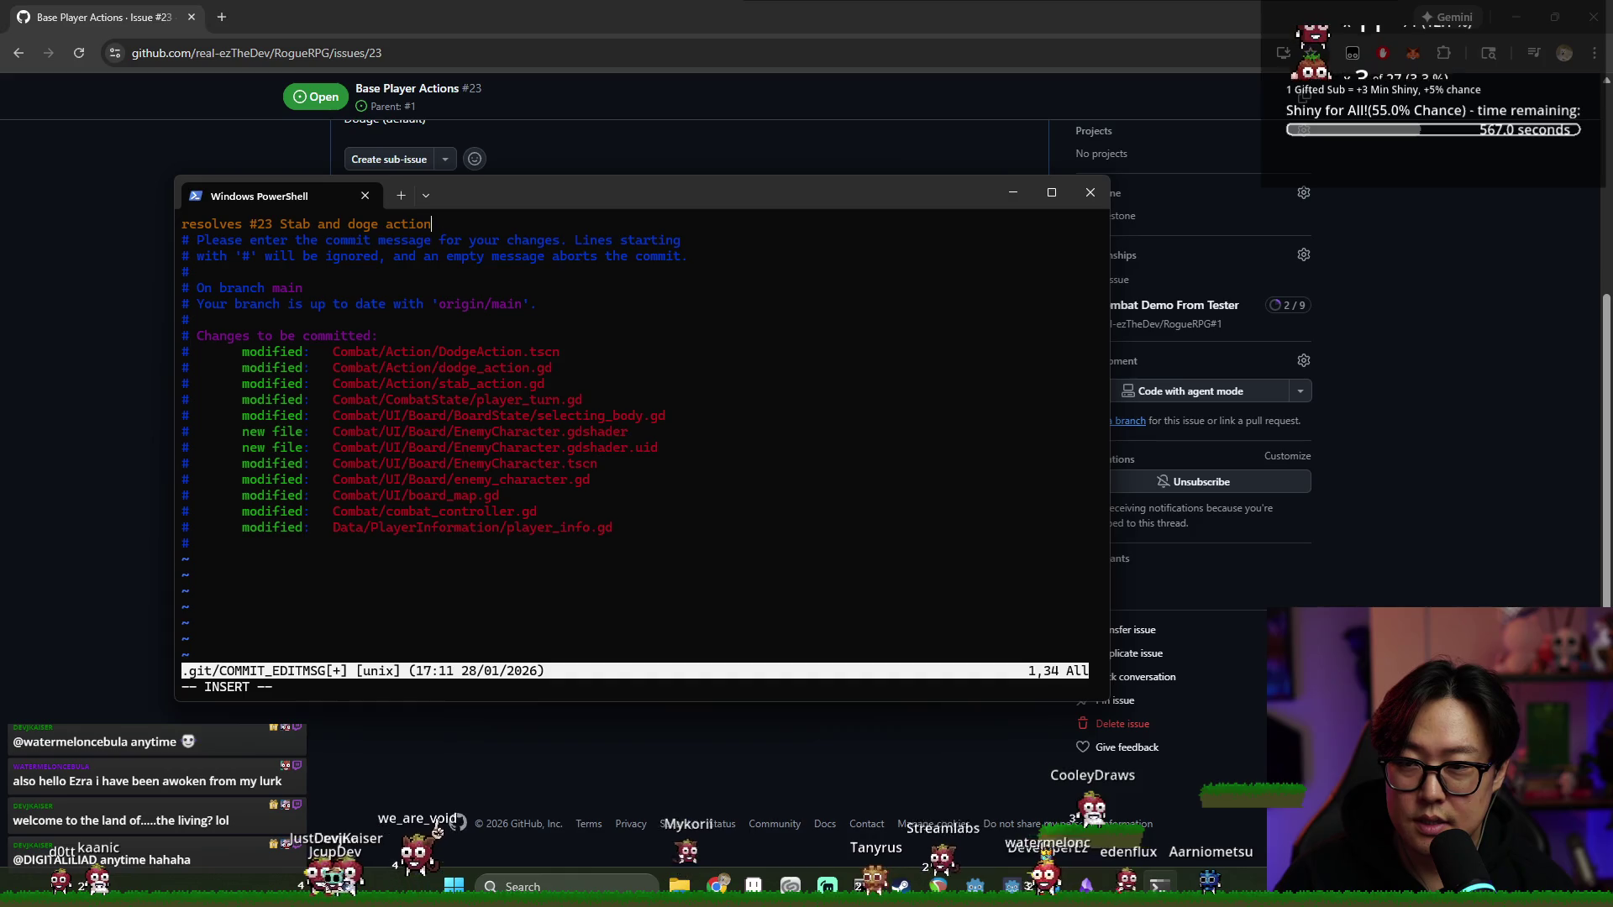
pyautogui.write('ge')
pyautogui.write('lemented.')
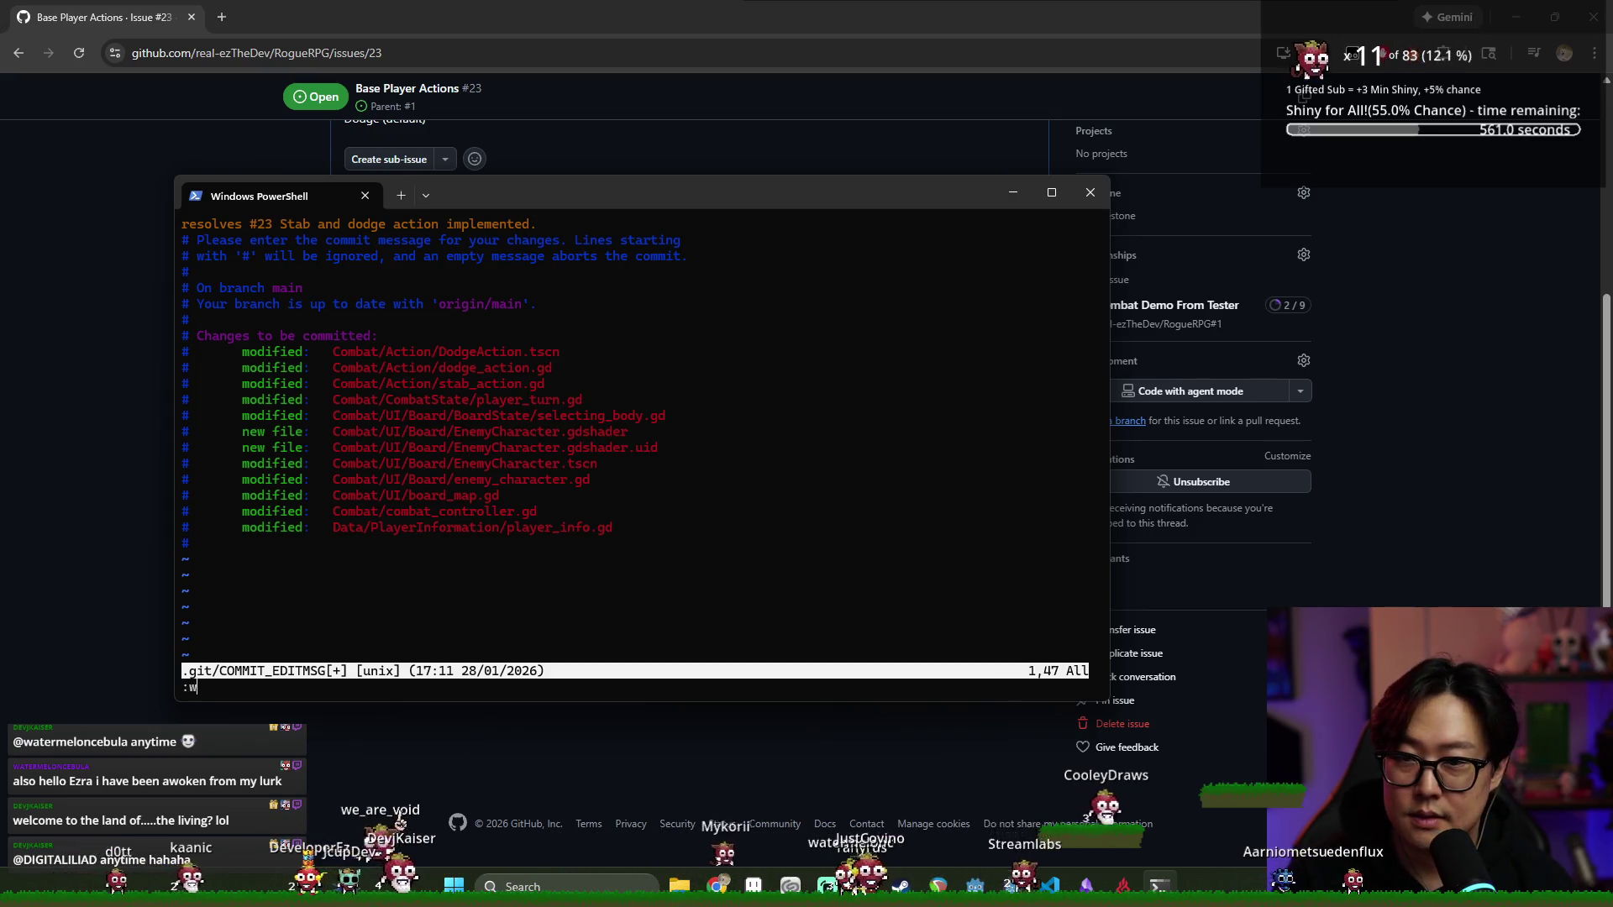
pyautogui.write('q')
pyautogui.press('Return')
pyautogui.write('ush')
pyautogui.press('Return')
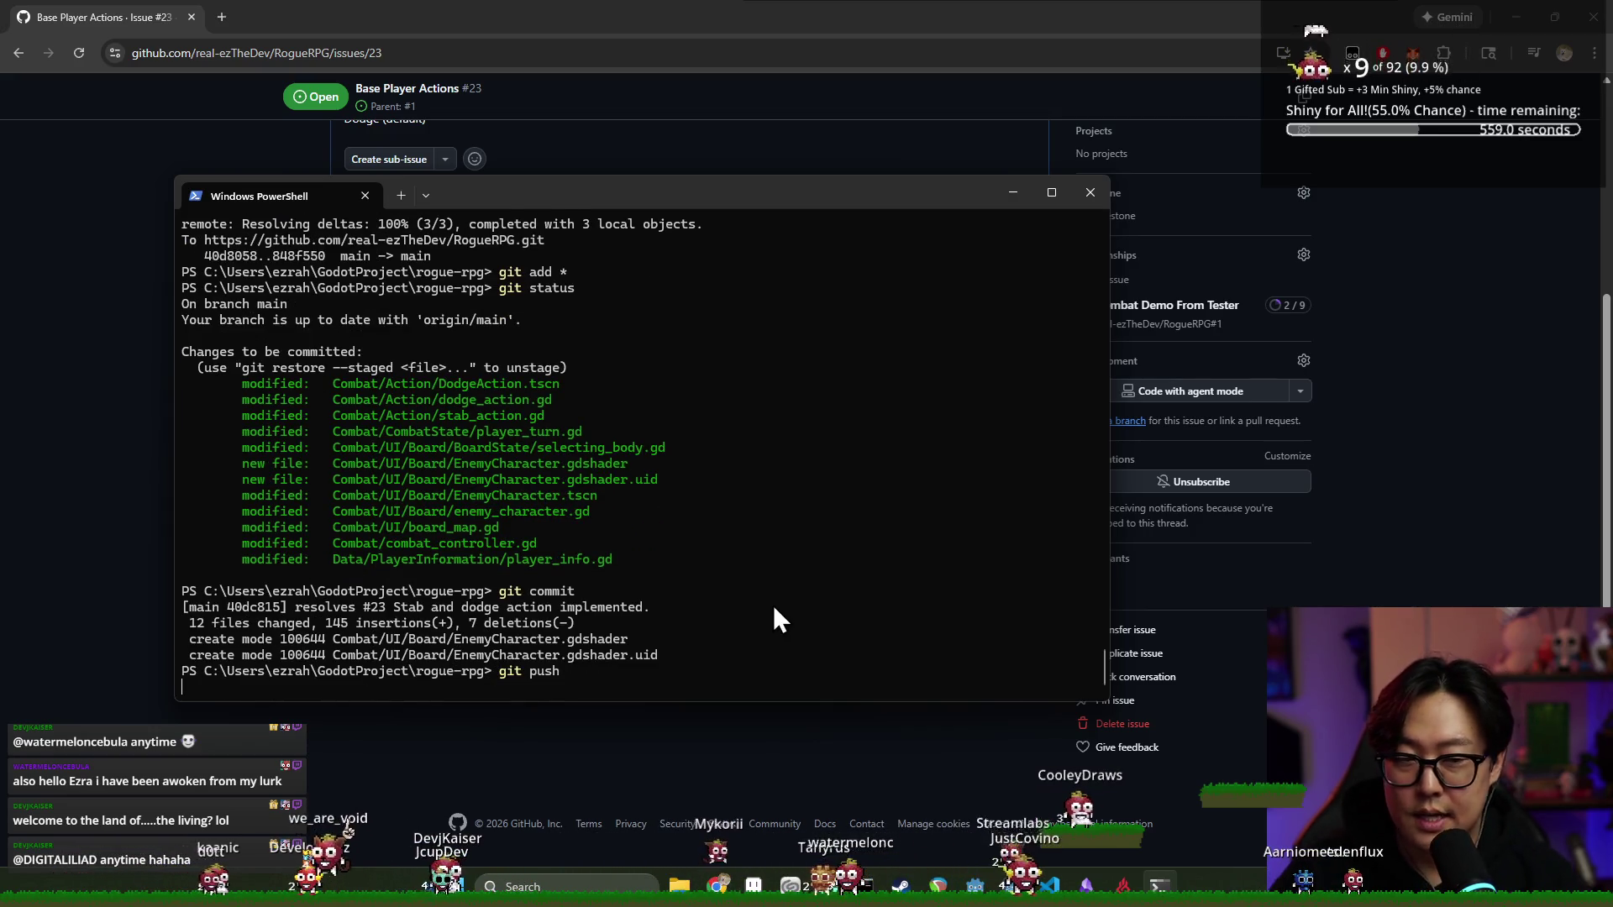
pyautogui.hotkey('alt', 'Tab')
pyautogui.scroll(5, 682, 492)
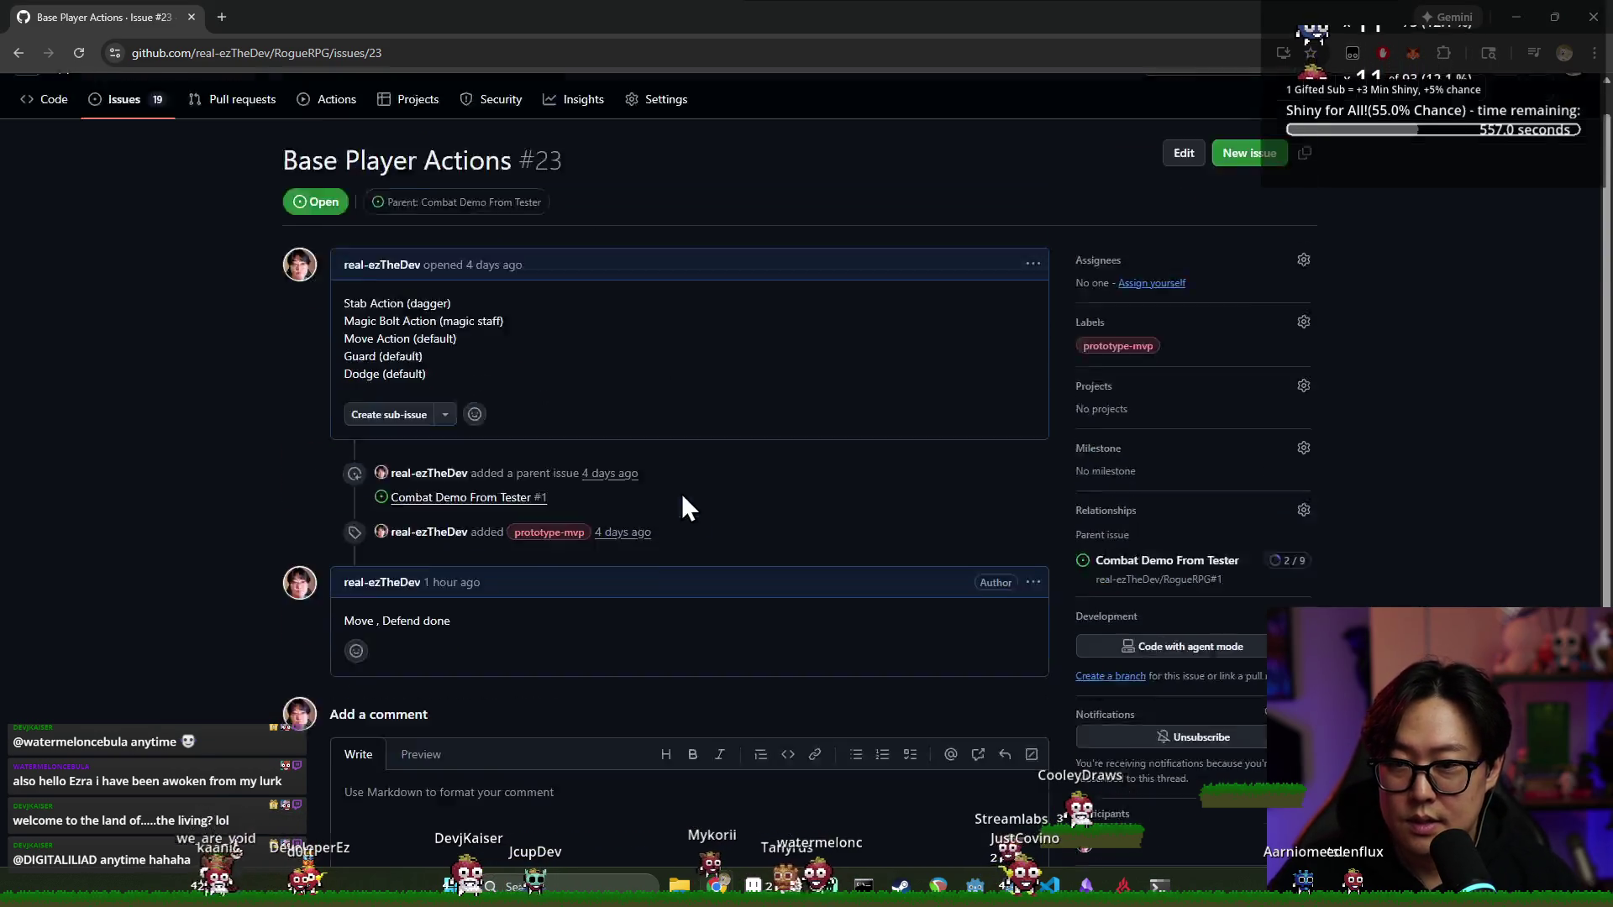
# Reload the GitHub issues list and confirm #23 is closed and Combat Demo From Tester shows 3/9
pyautogui.scroll(-3, 1144, 693)
pyautogui.click(79, 53)
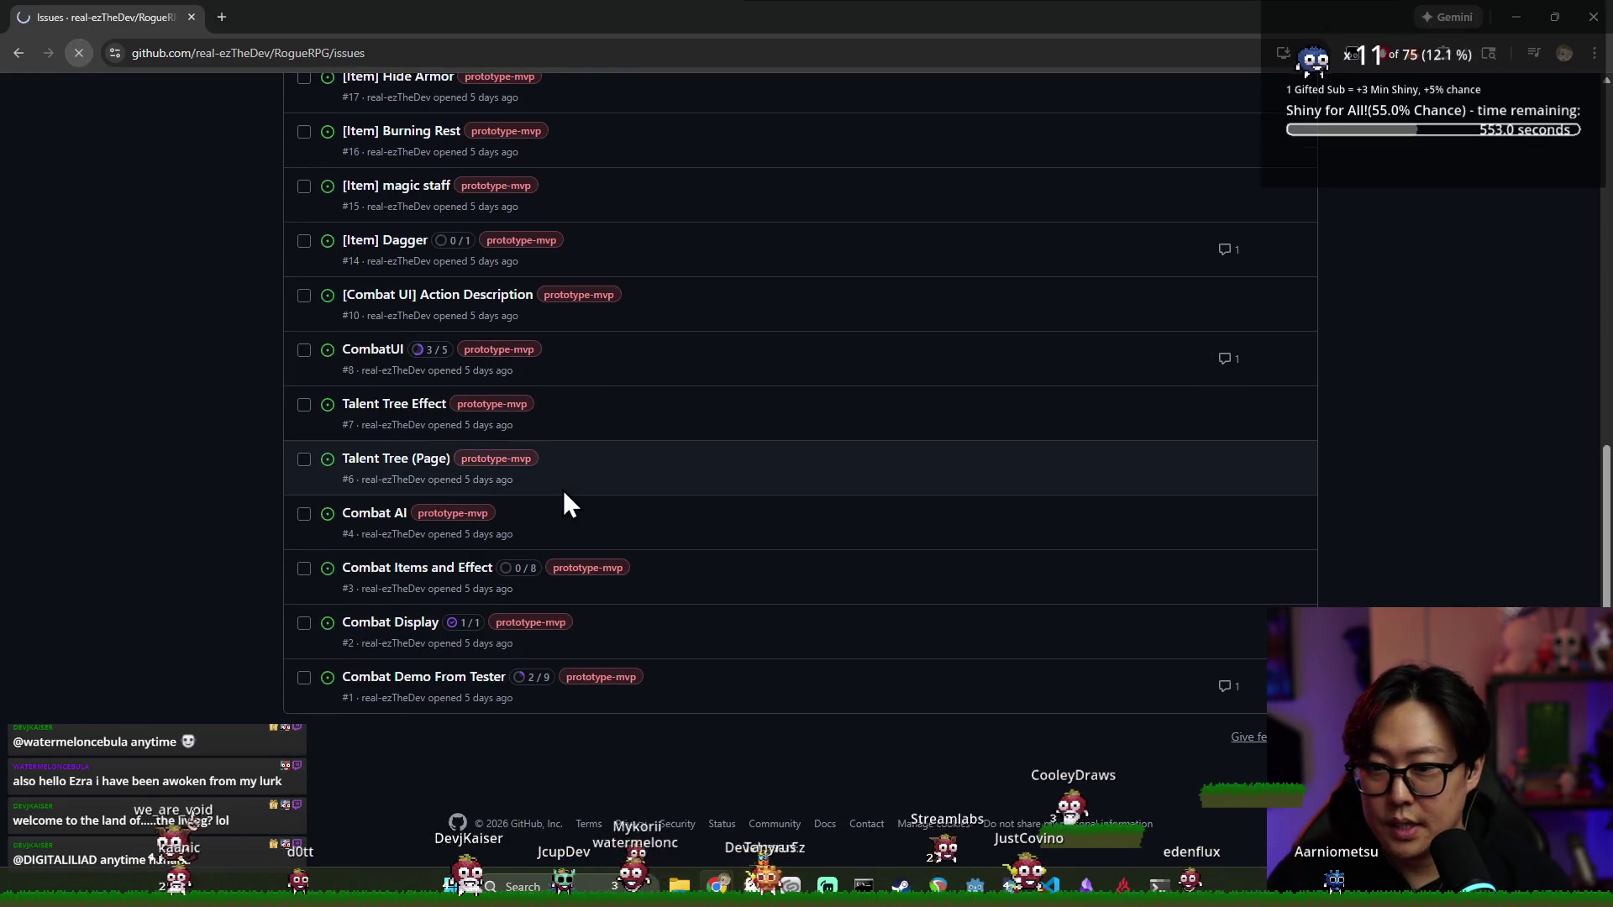
pyautogui.scroll(-2, 445, 450)
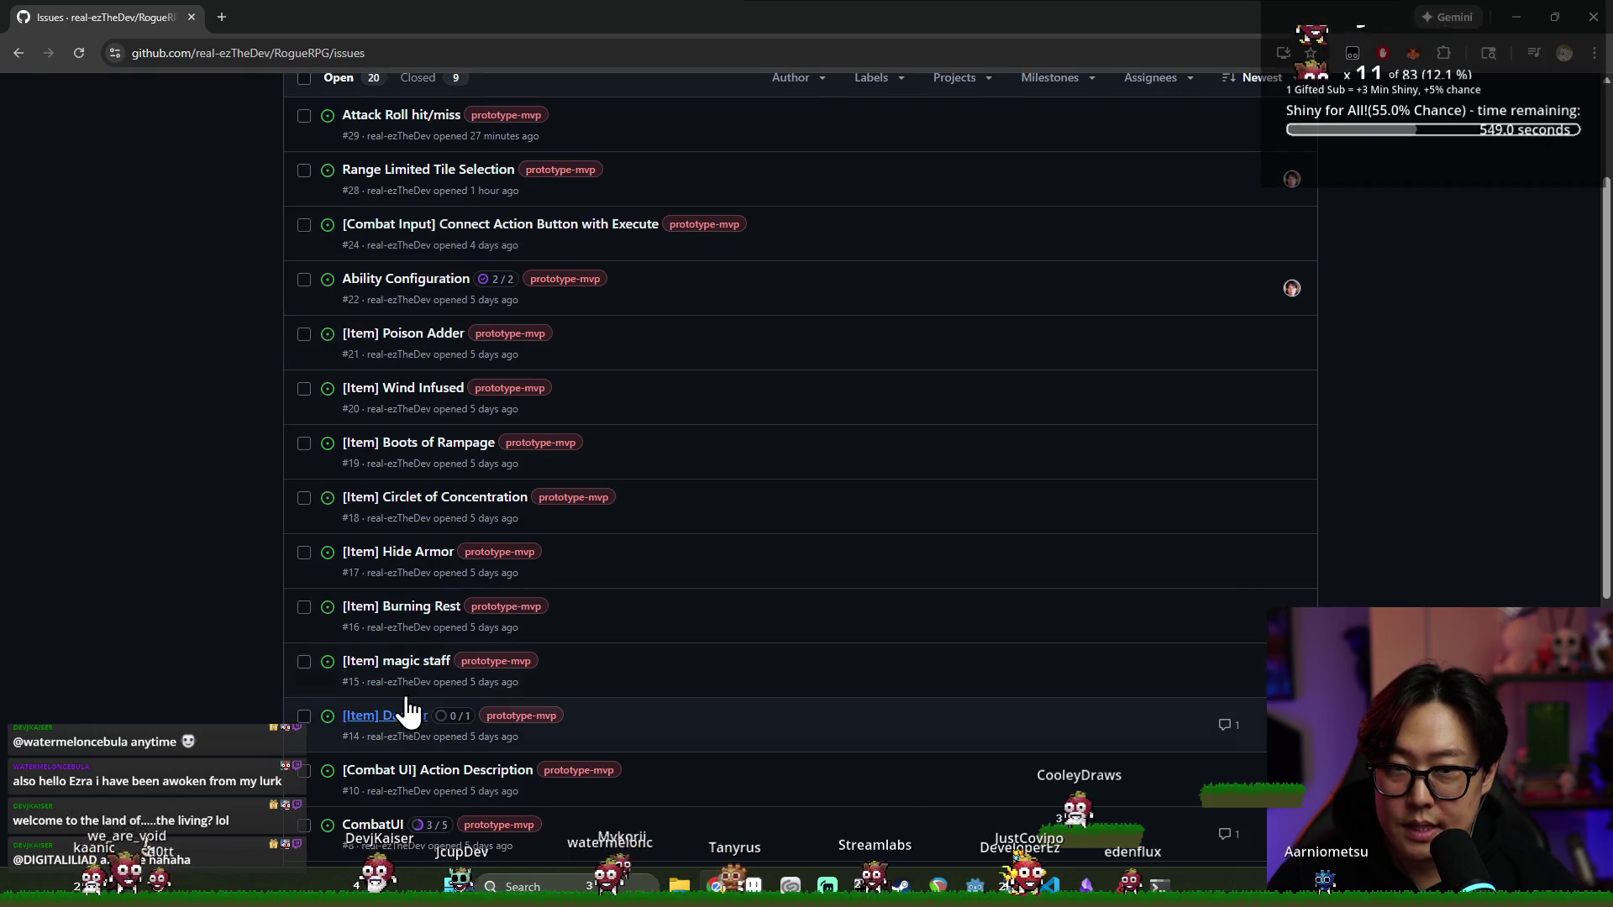
pyautogui.scroll(1, 407, 705)
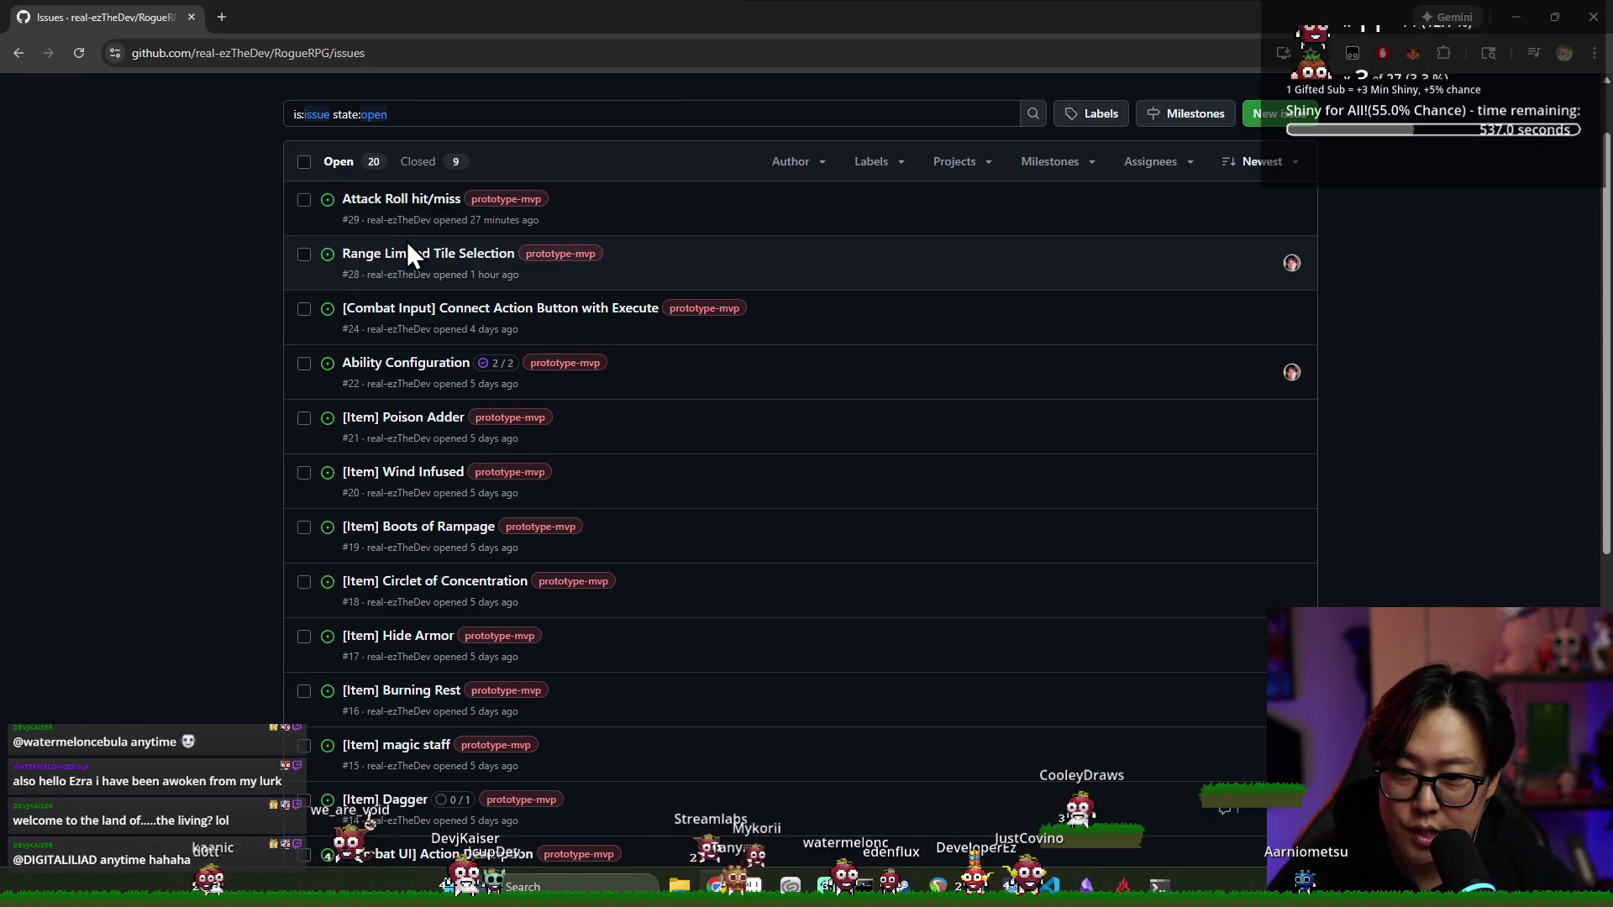
pyautogui.scroll(-2, 410, 241)
pyautogui.scroll(-5, 425, 244)
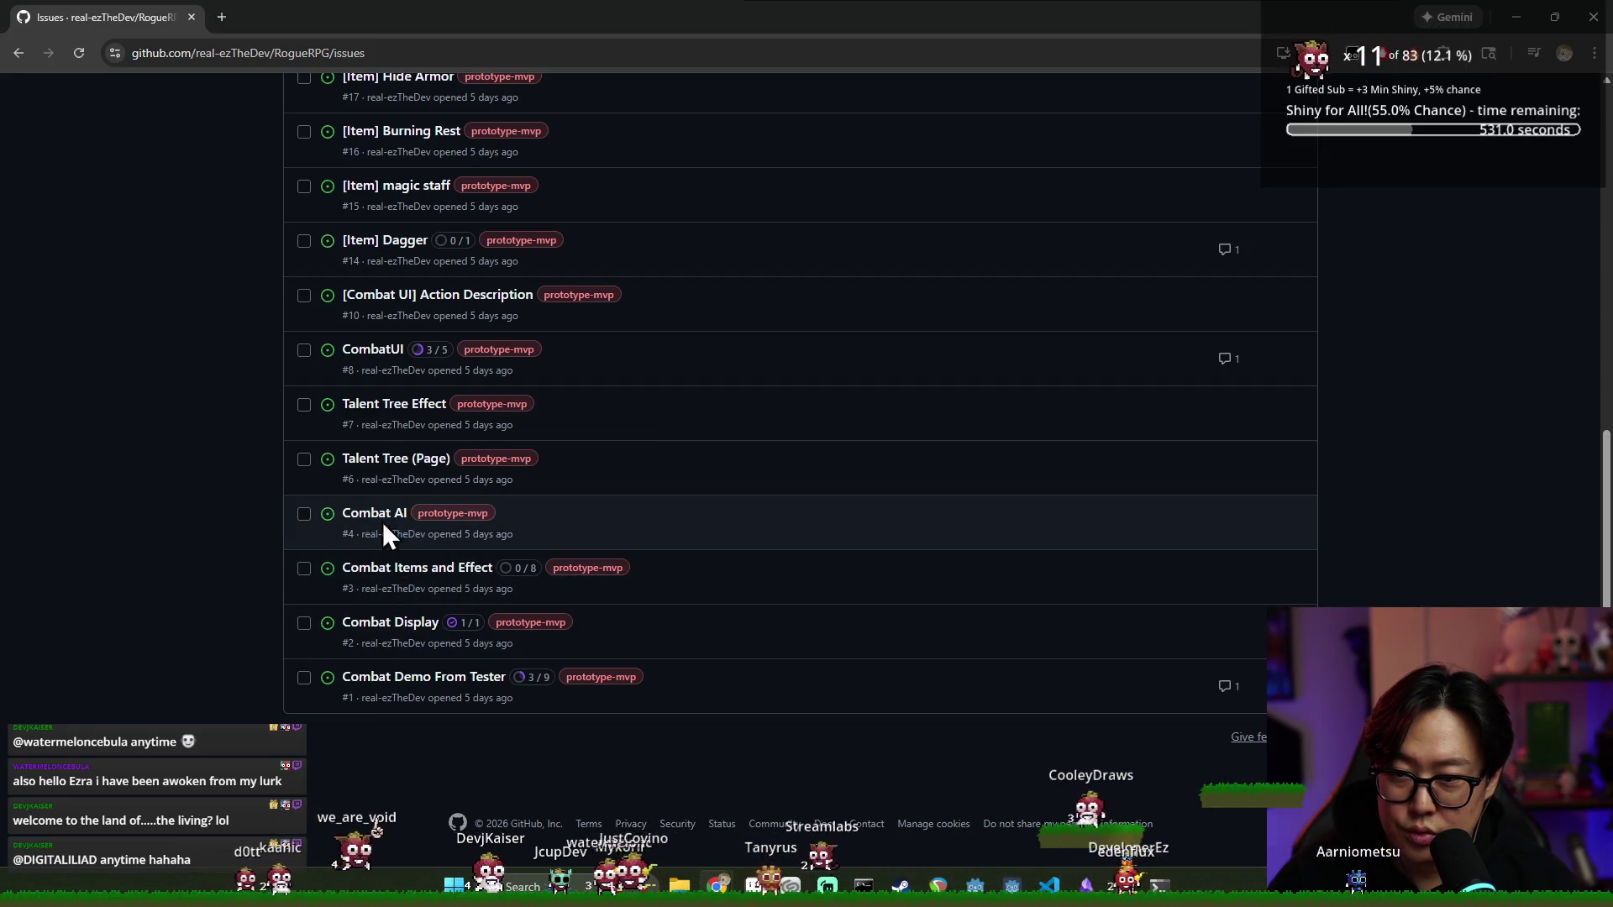
pyautogui.scroll(2, 383, 529)
pyautogui.scroll(2, 383, 534)
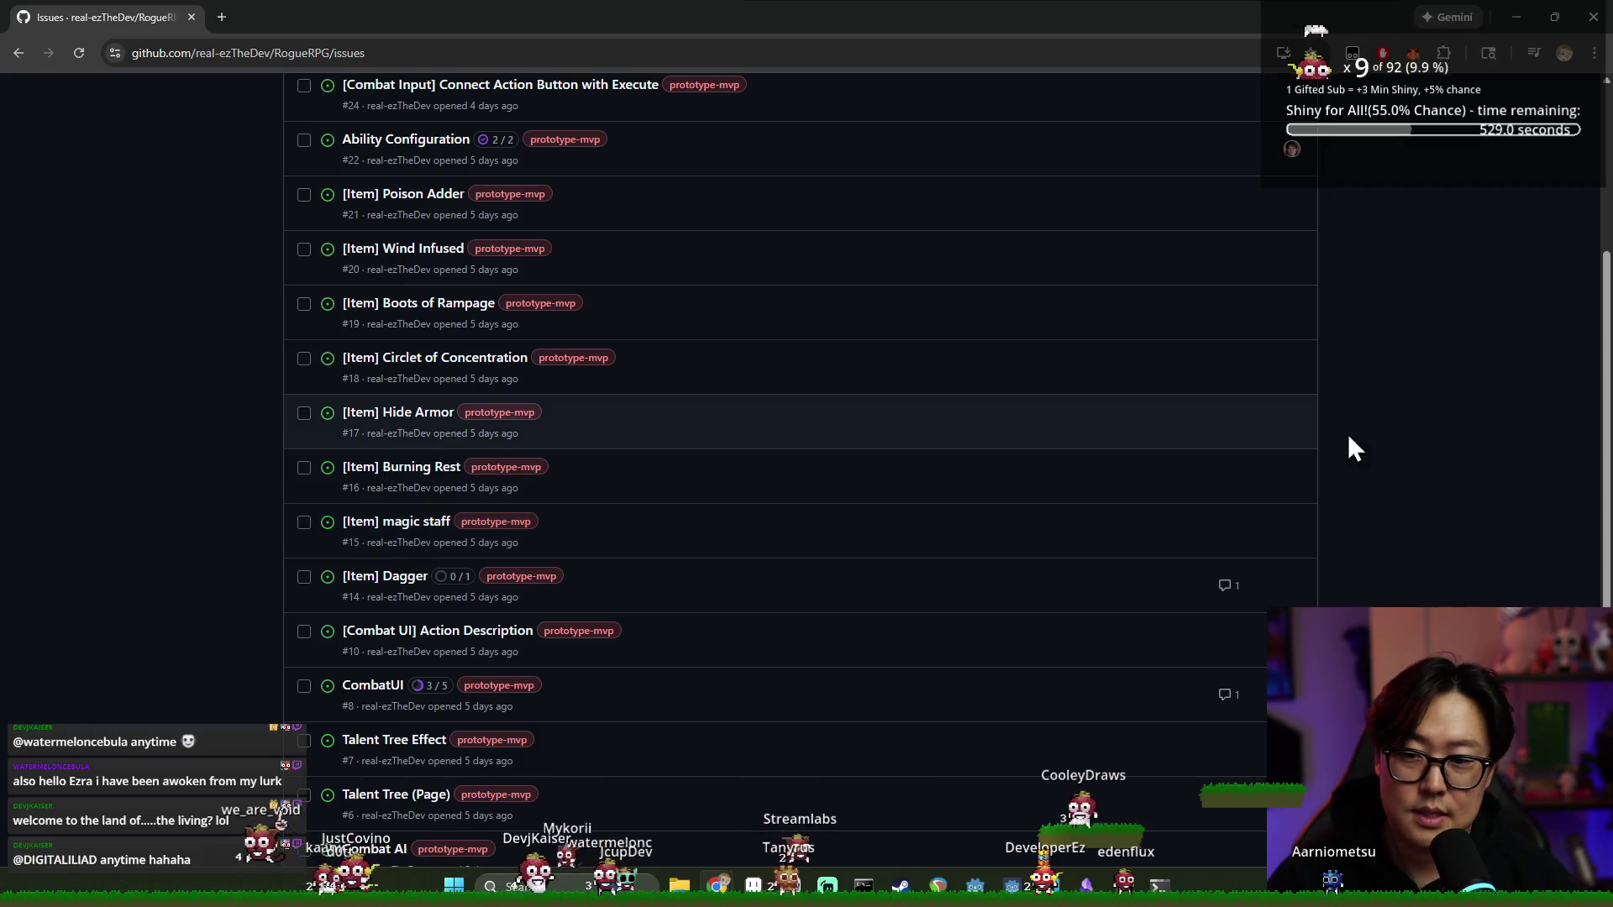
pyautogui.scroll(-4, 562, 324)
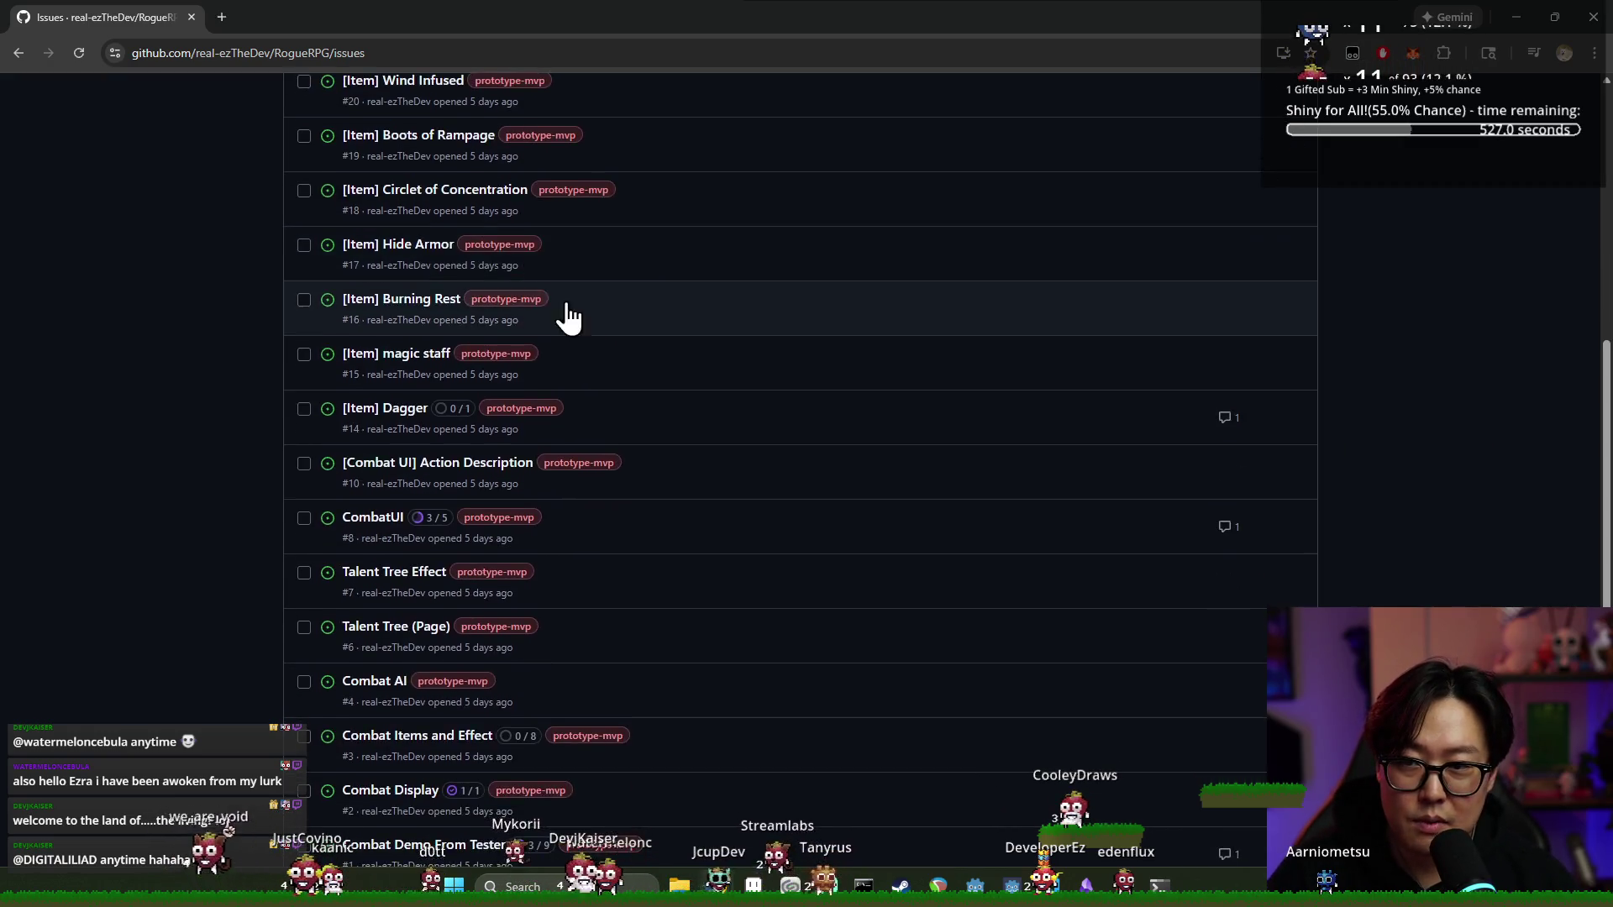
# Check that the push finished in PowerShell, then return to combat_driver.gd in Godot
pyautogui.hotkey('alt', 'Tab')
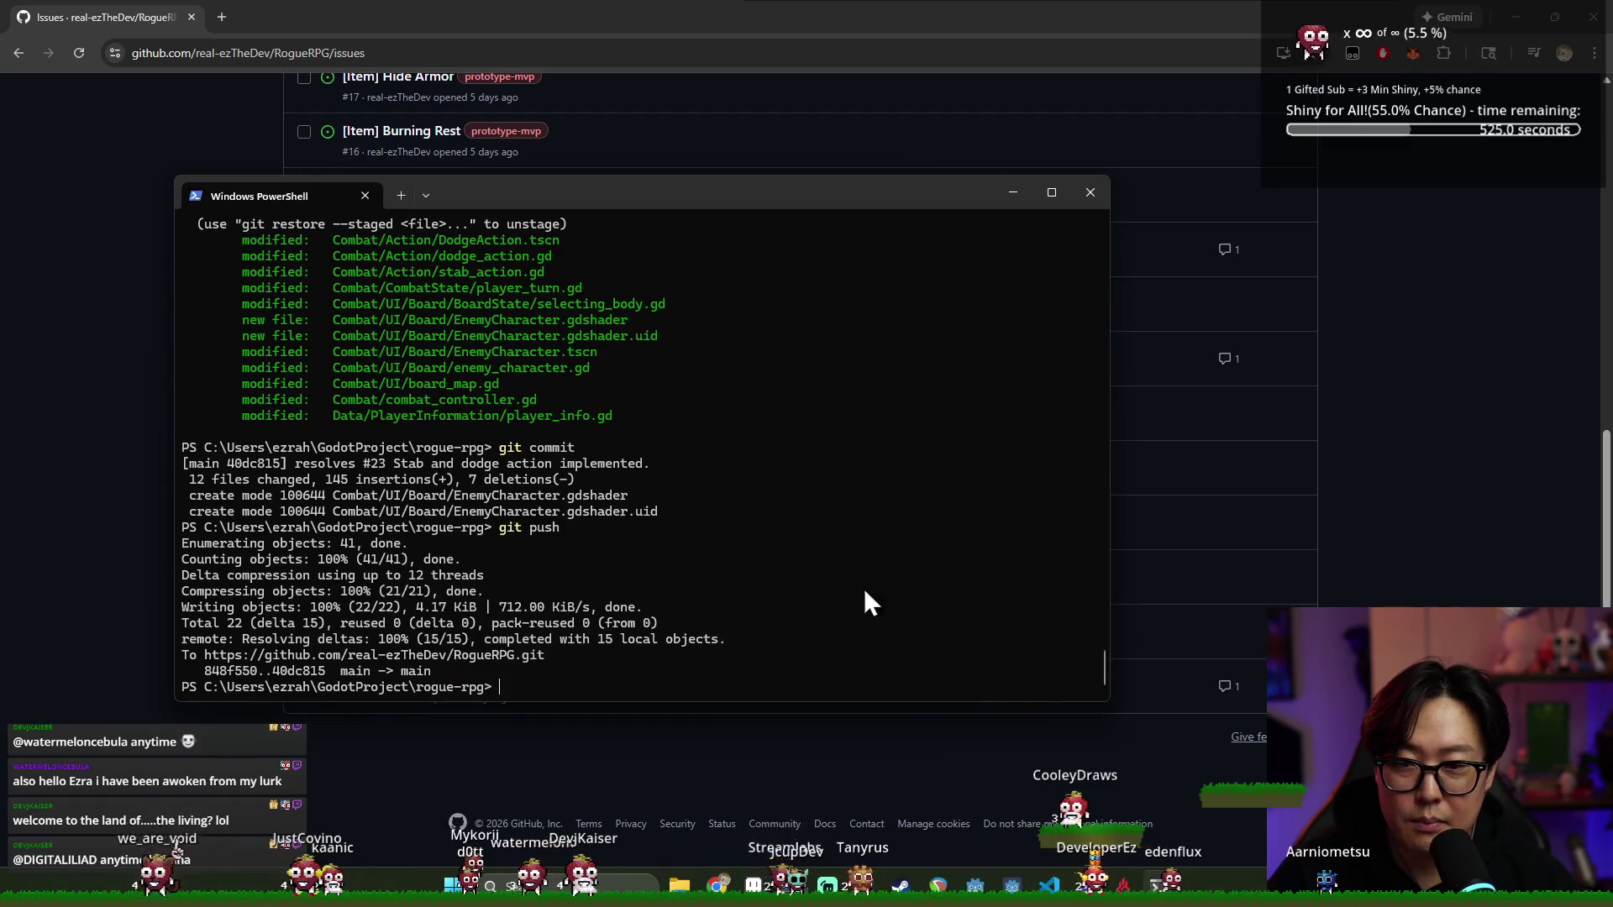
pyautogui.hotkey('alt', 'Tab')
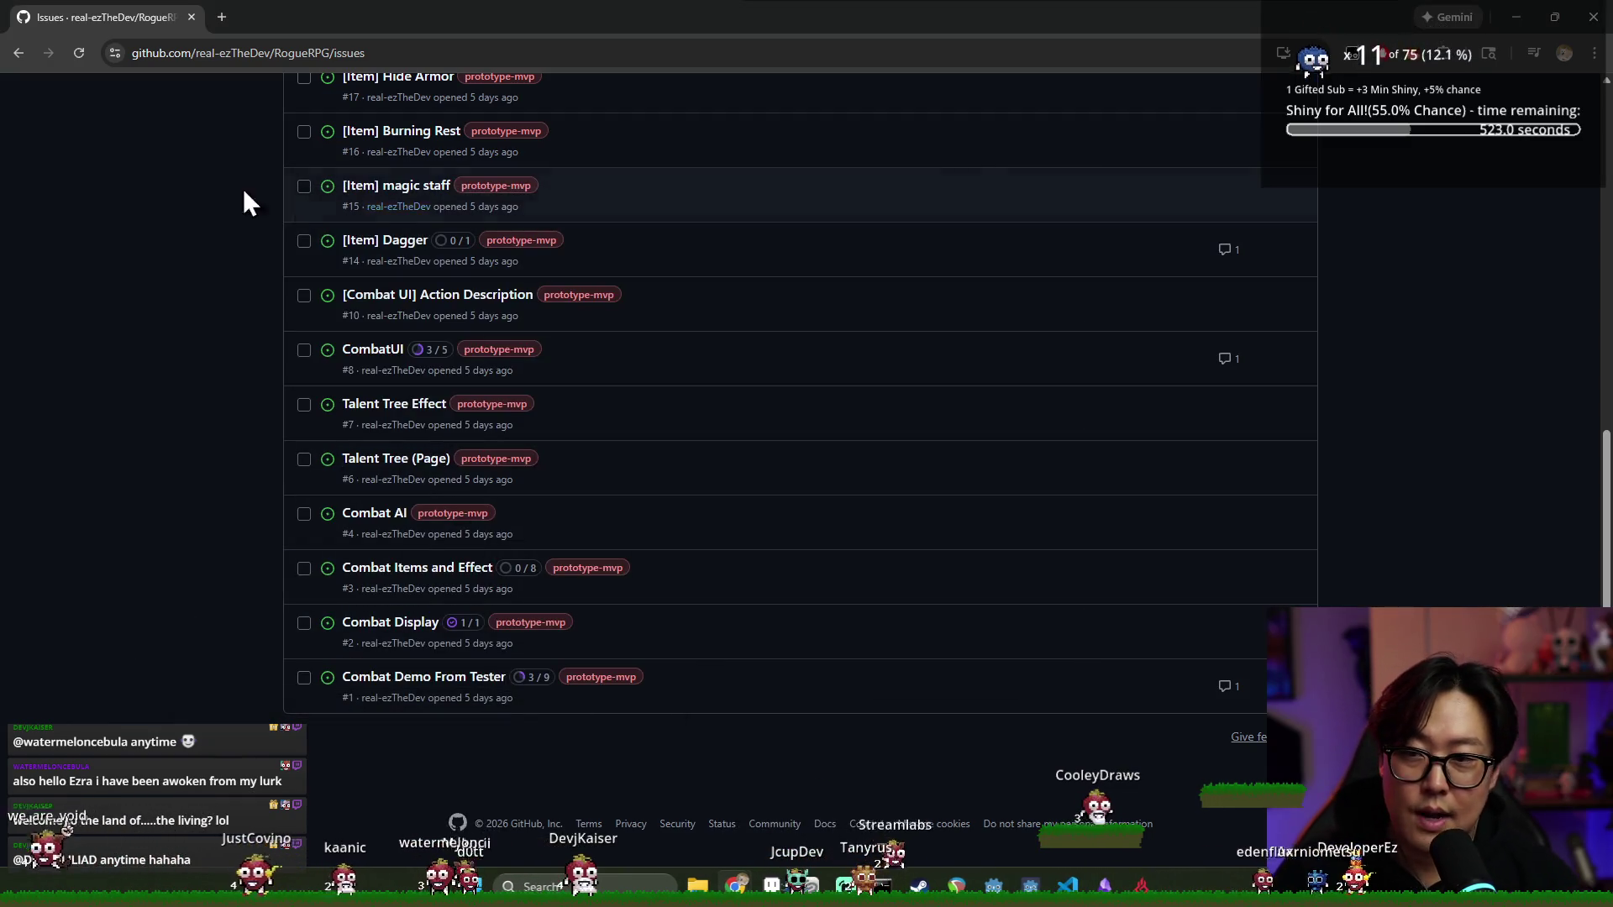
pyautogui.hotkey('alt', 'Tab')
pyautogui.click(1033, 386)
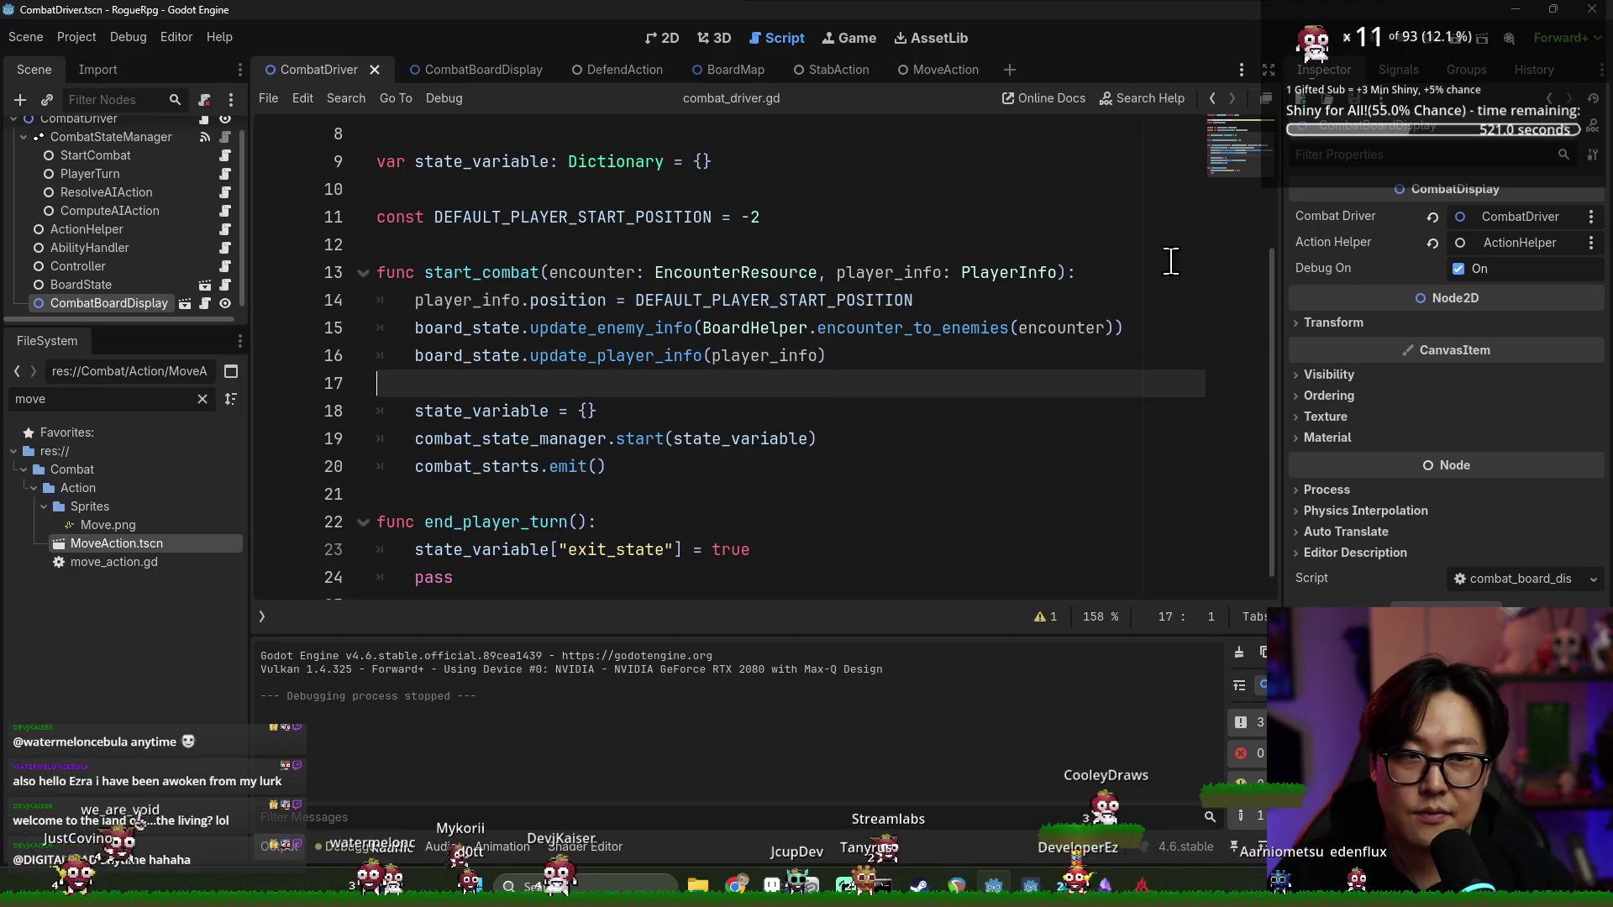
# Bring the Twitch raid channel browser to the front over the Godot script editor
pyautogui.hotkey('alt', 'Tab')
pyautogui.press('Escape')
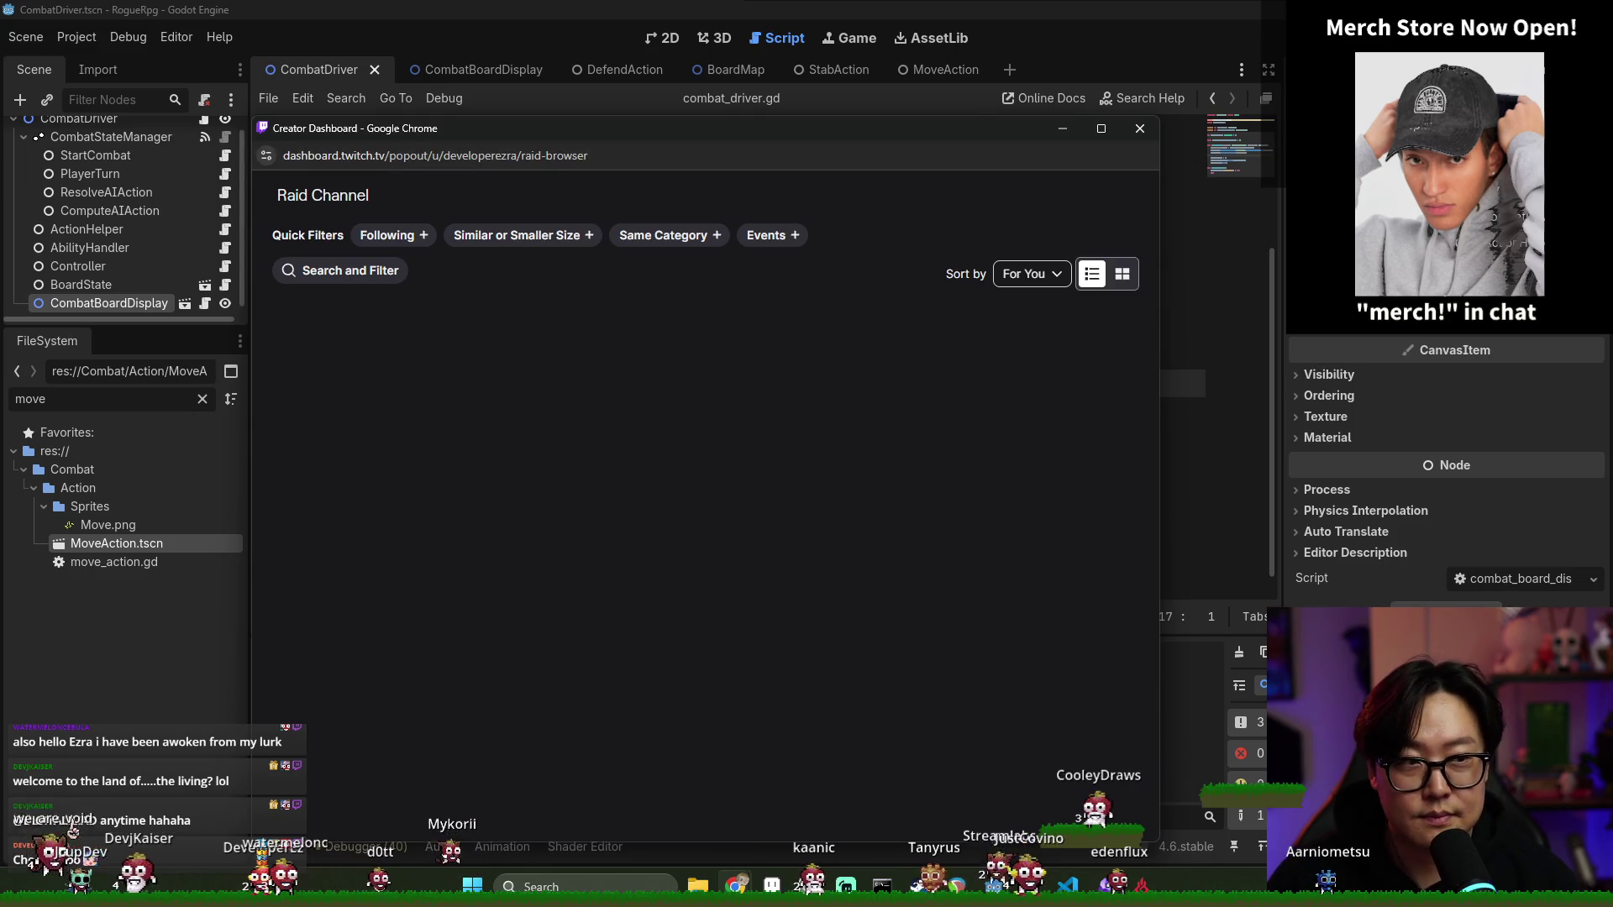
pyautogui.click(72, 835)
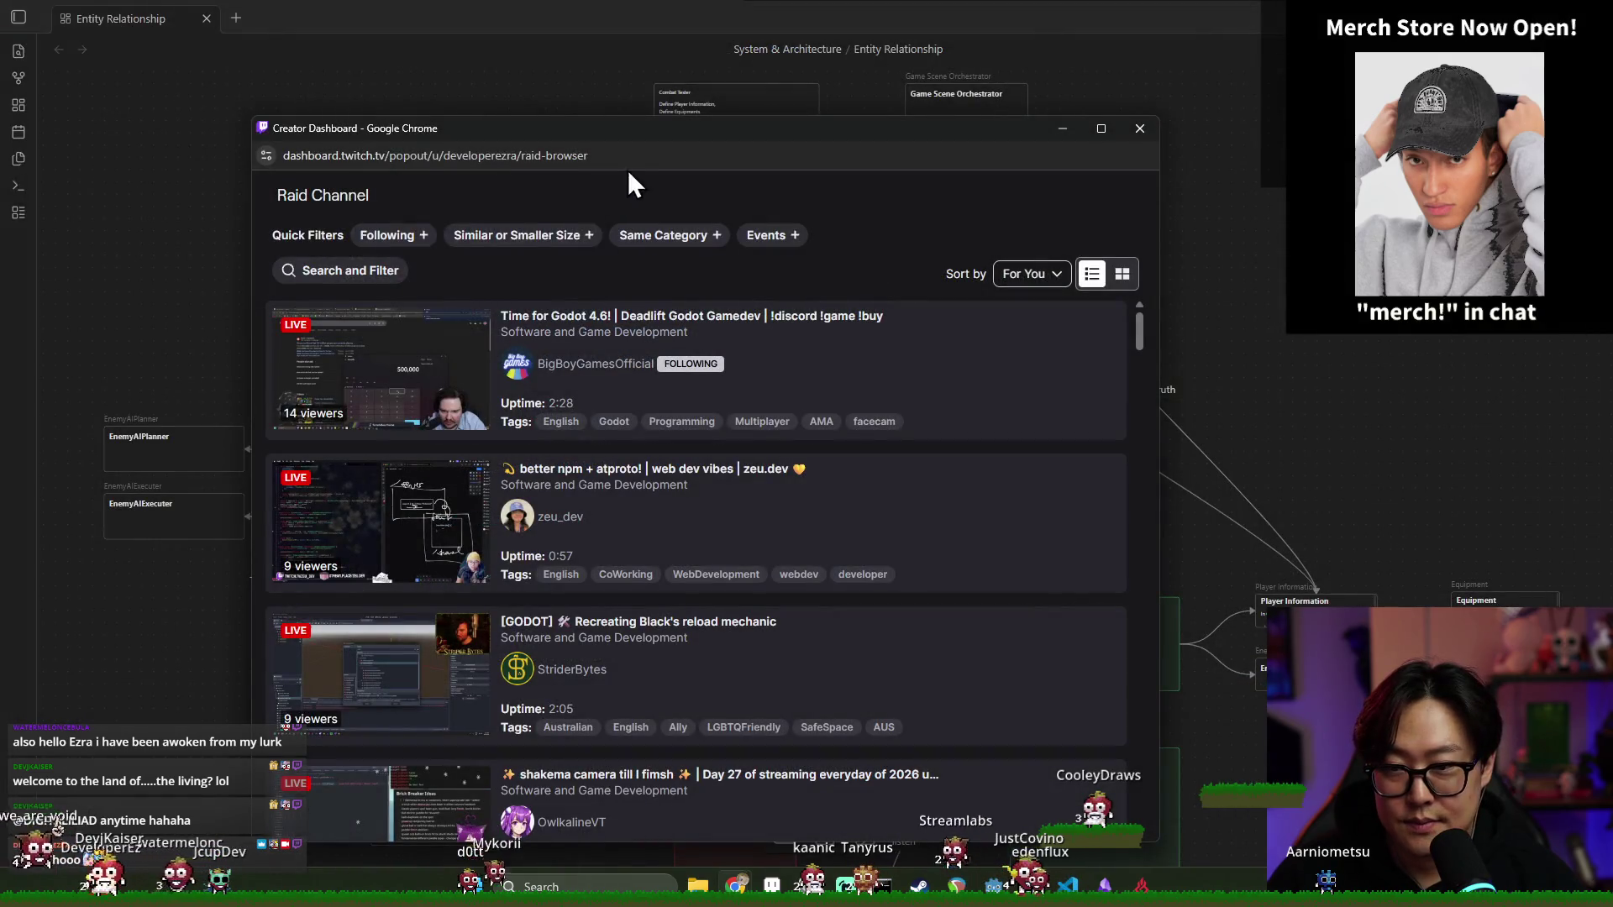
# Filter raid targets to followed channels, preview the rhino beetle pixel-art Godot stream, then bring Discord forward
pyautogui.moveTo(638, 133); pyautogui.dragTo(773, 94)
pyautogui.click(535, 206)
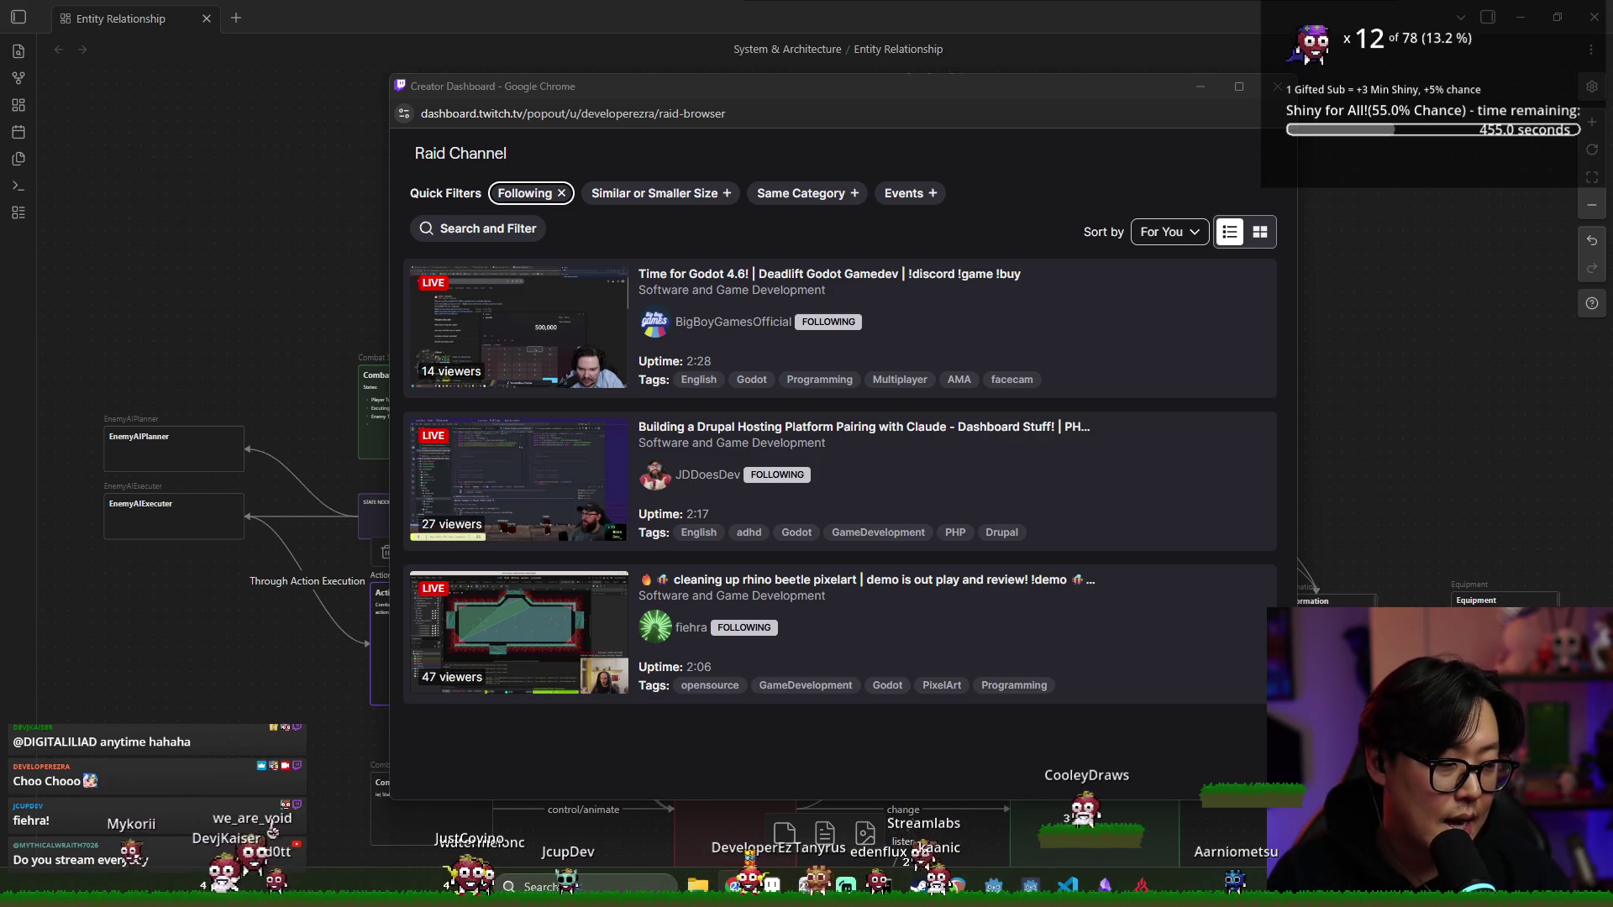
pyautogui.hotkey('alt', 'Tab')
pyautogui.hotkey('alt', 'Tab')
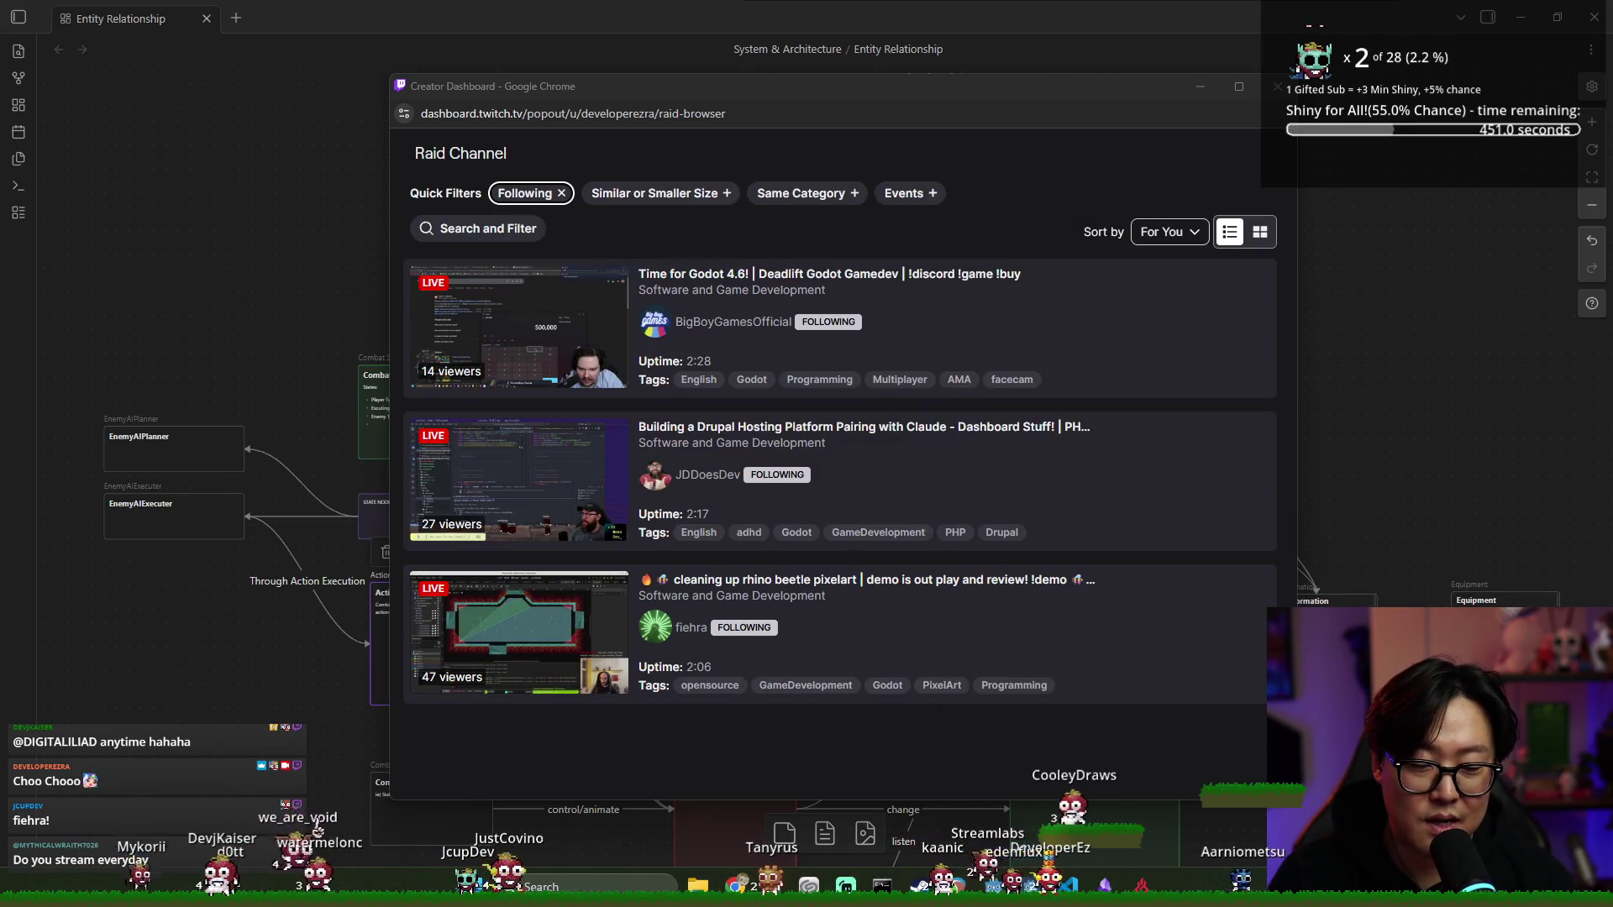
pyautogui.hotkey('alt', 'Tab')
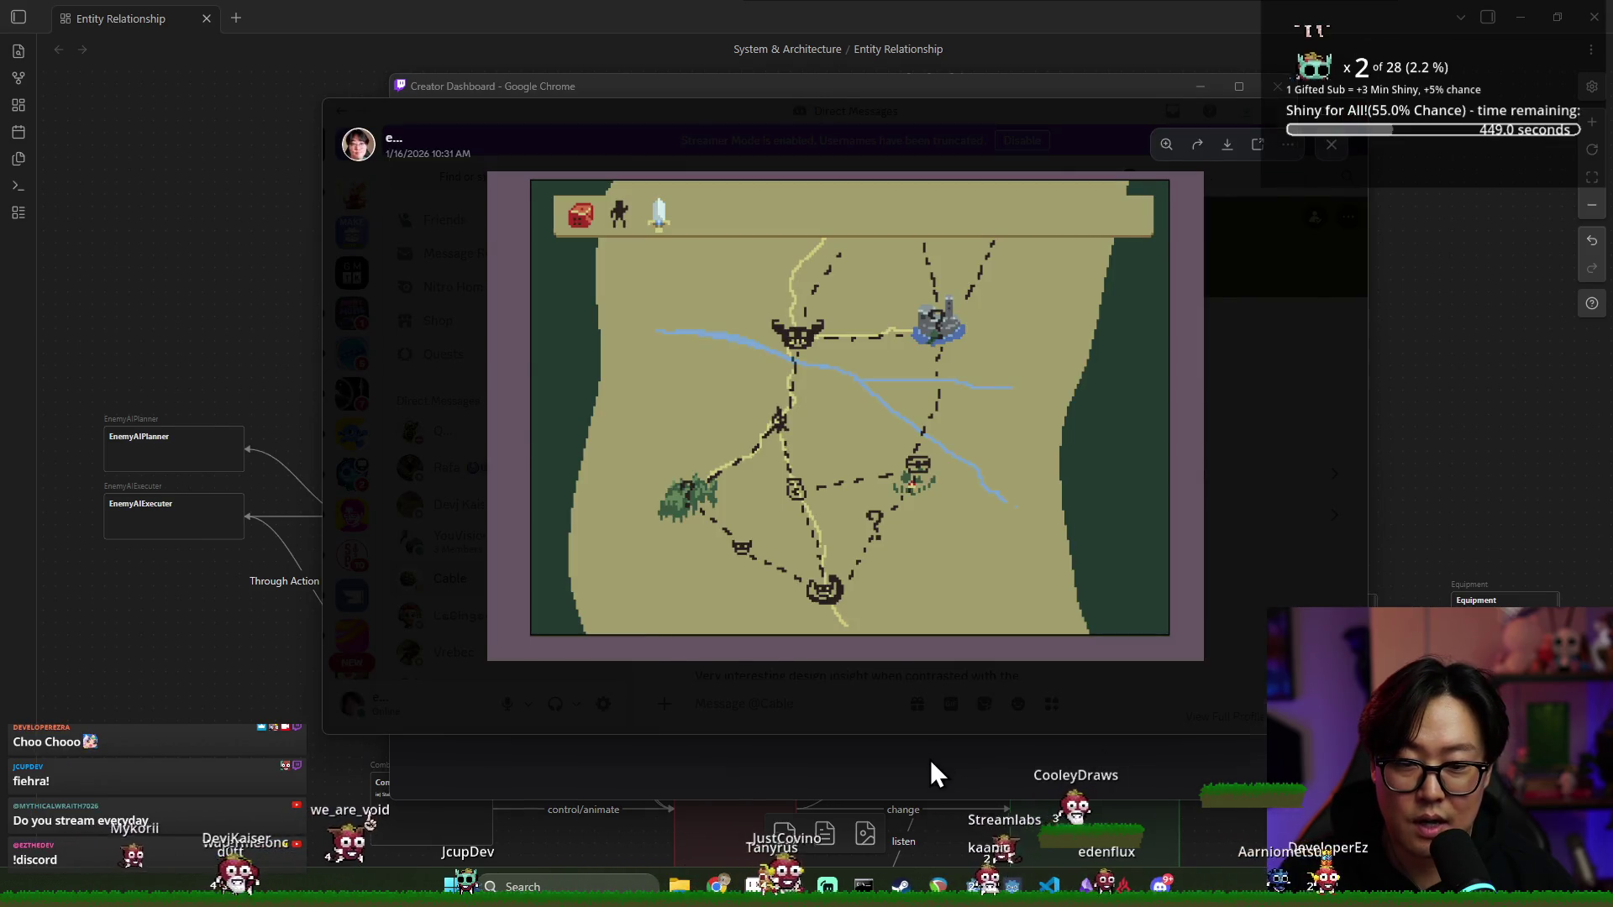
pyautogui.click(930, 764)
pyautogui.click(735, 664)
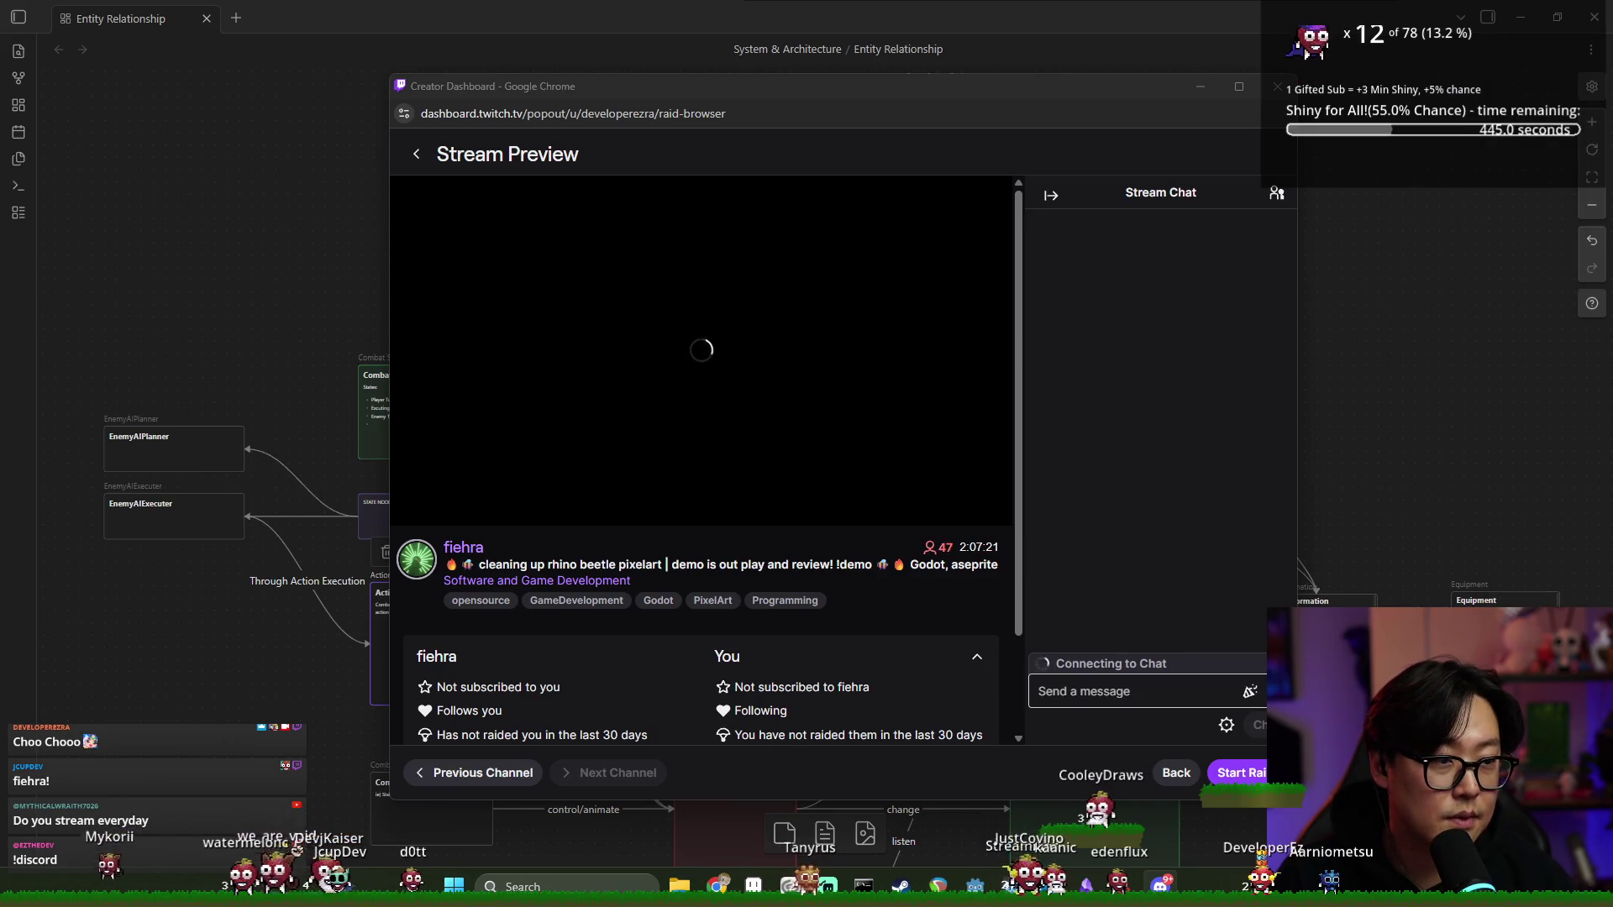
pyautogui.hotkey('alt', 'Tab')
pyautogui.moveTo(659, 210)
pyautogui.mouseDown()
pyautogui.moveTo(493, 176)
pyautogui.moveTo(488, 161)
pyautogui.mouseUp()
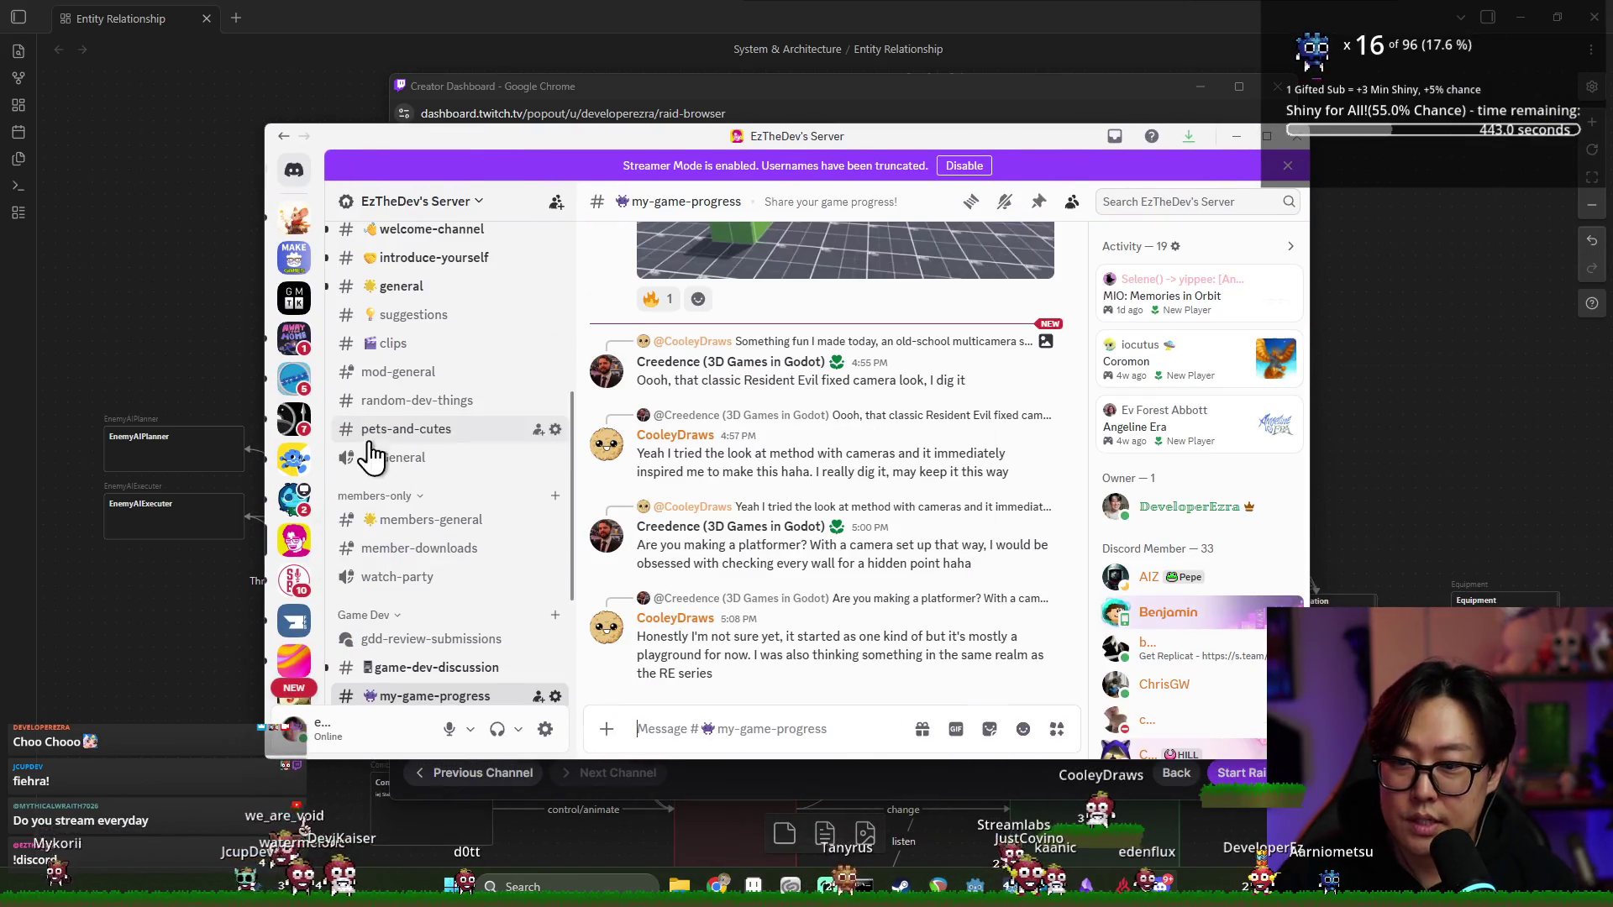
# Open the Discord server's Channels & Roles page and scroll through it to reach #announcements
pyautogui.scroll(5, 378, 353)
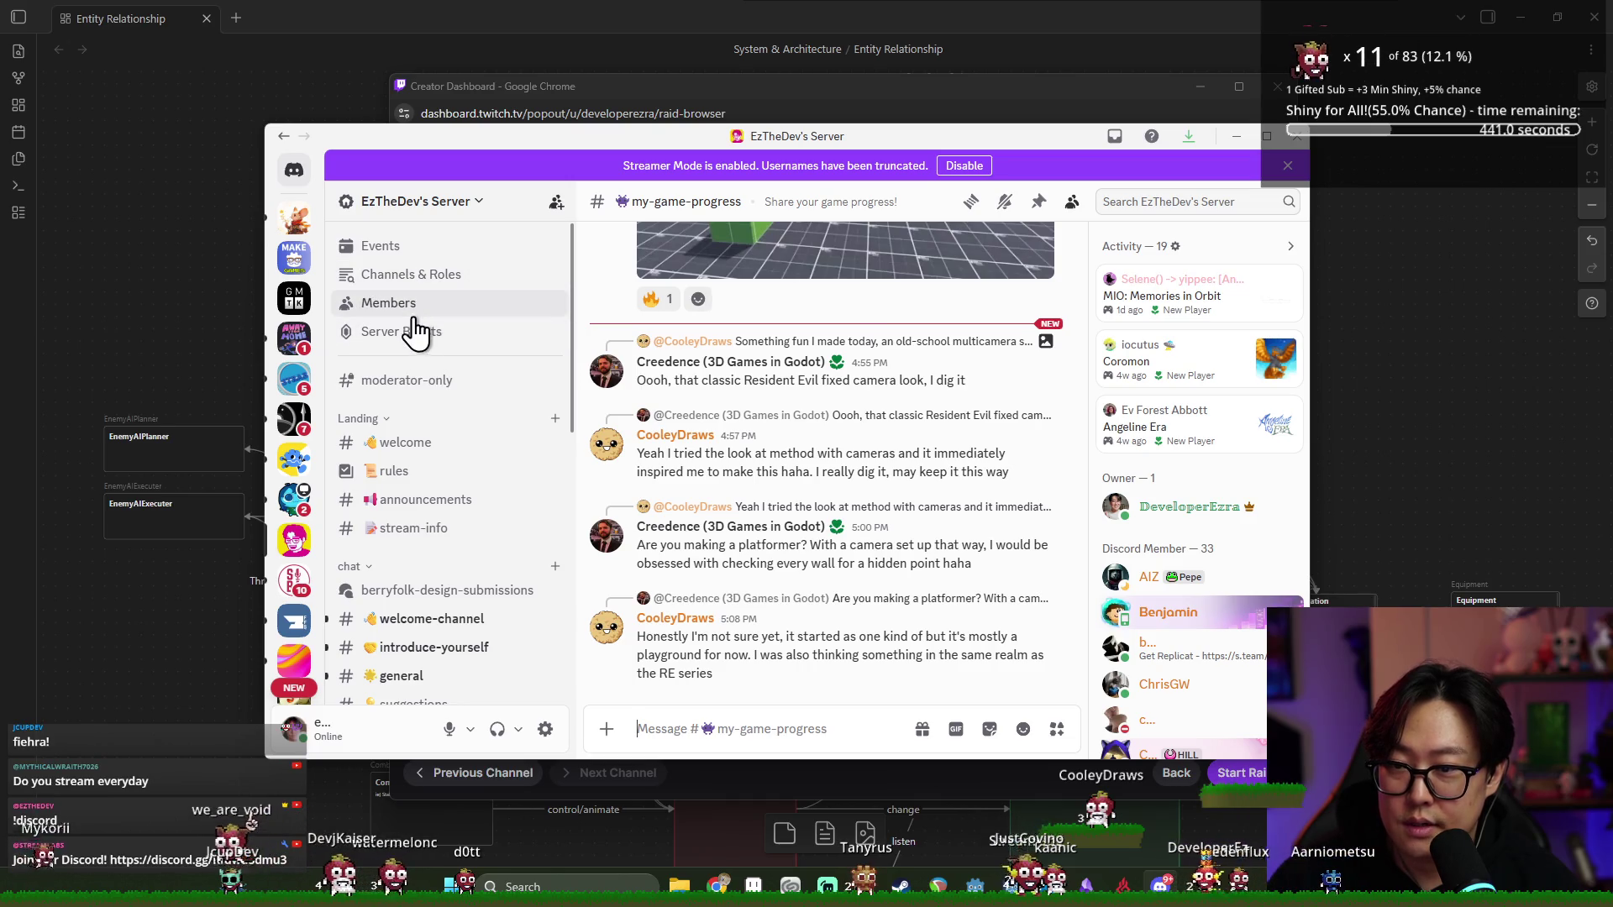
pyautogui.click(441, 278)
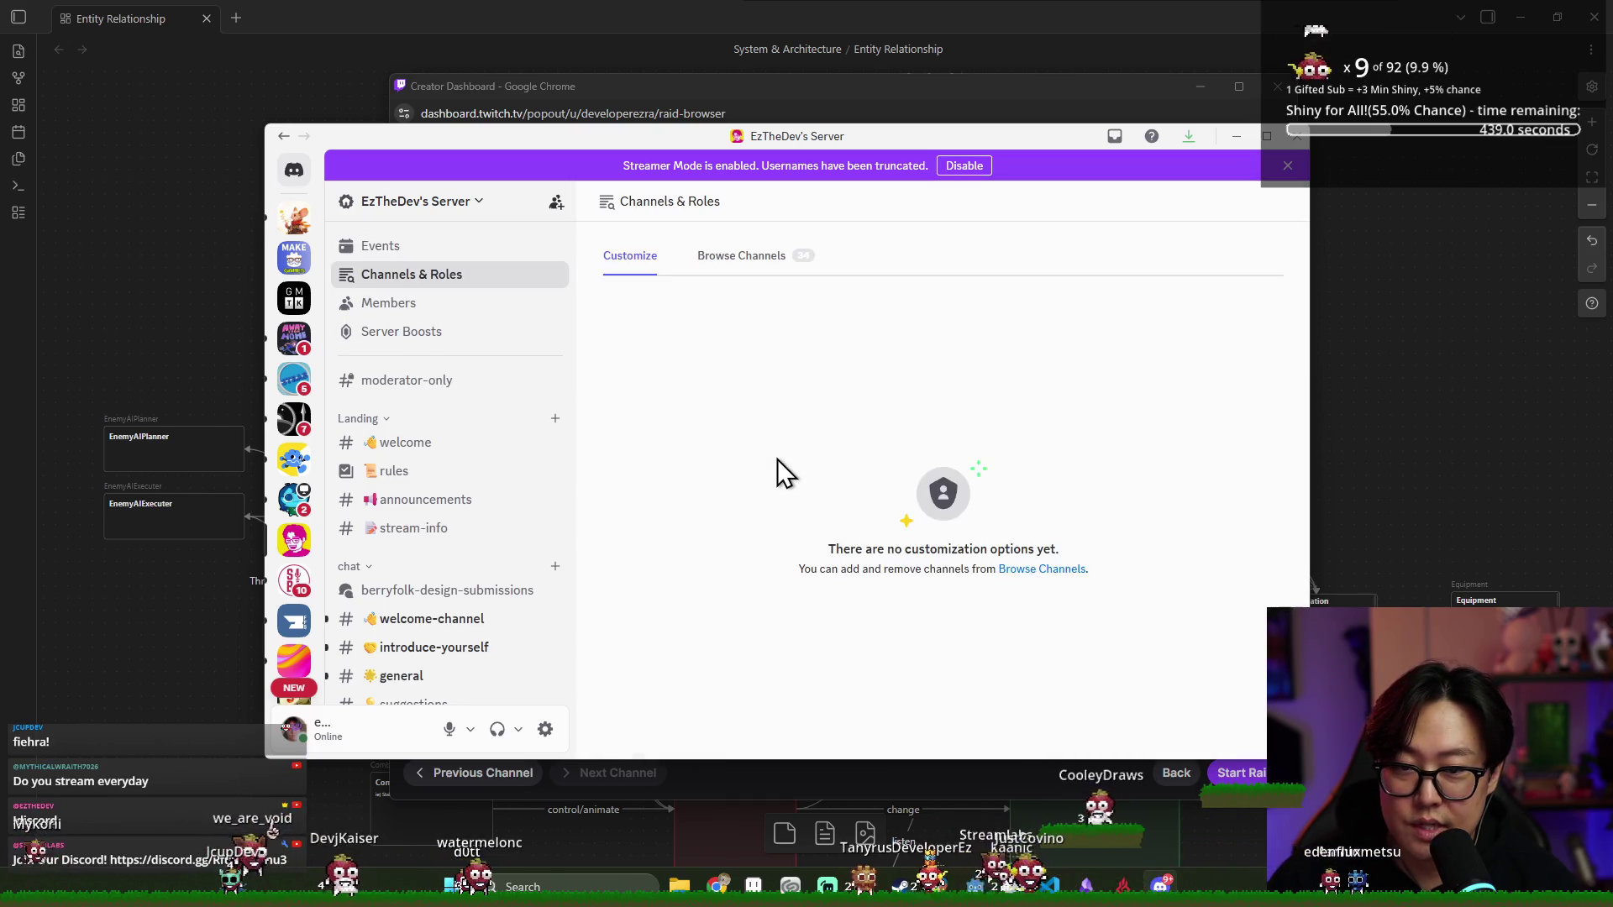
pyautogui.scroll(-5, 847, 411)
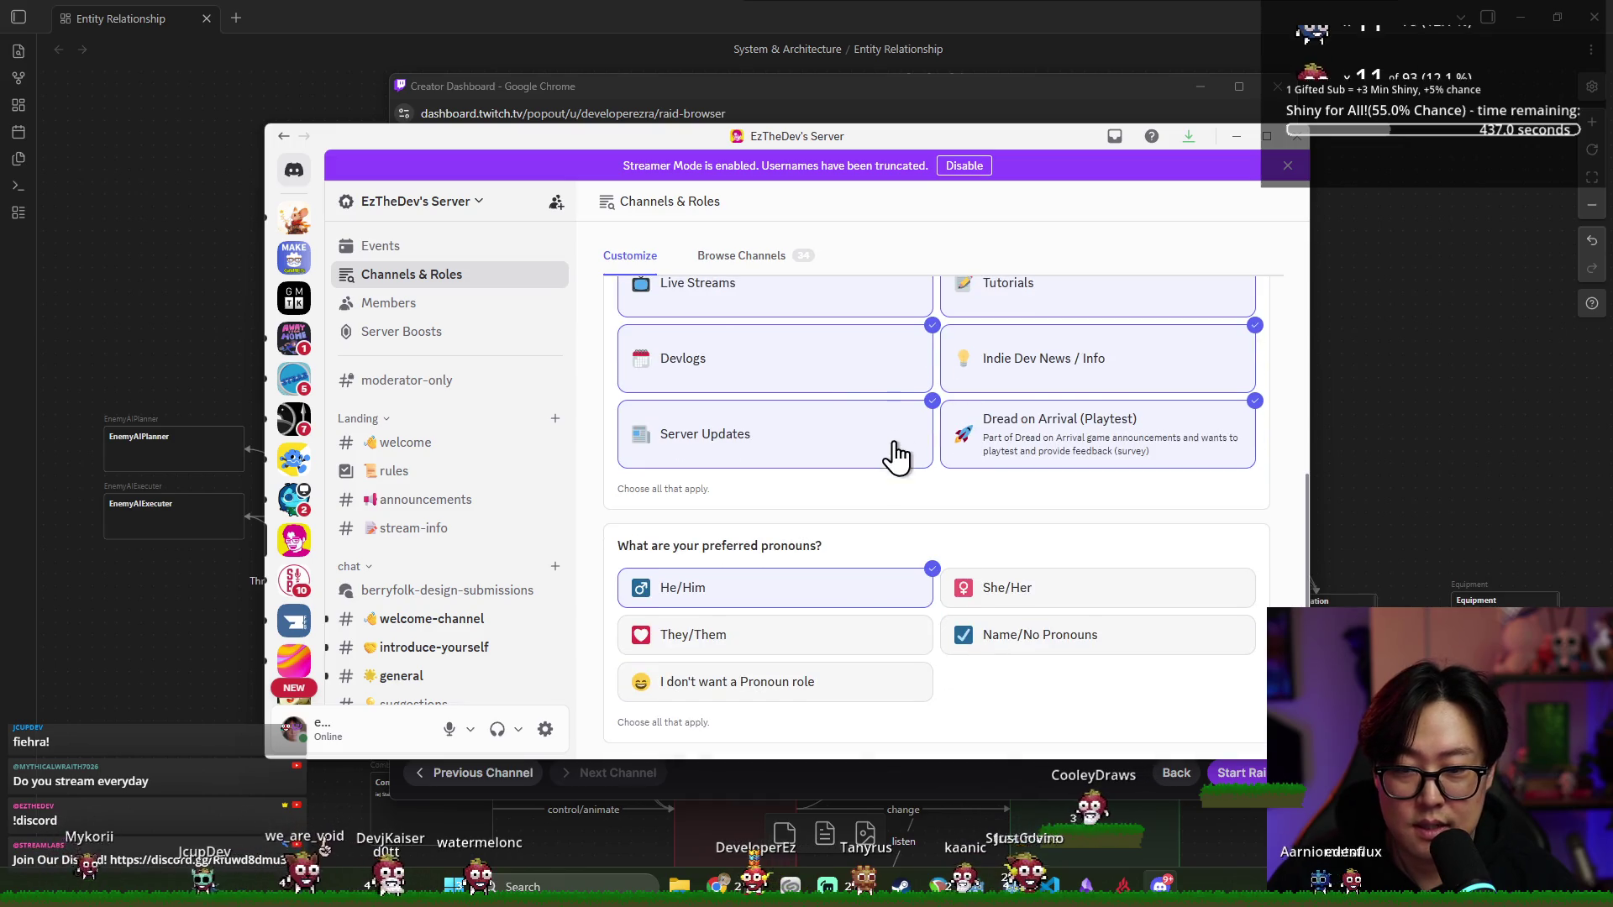
pyautogui.scroll(2, 856, 479)
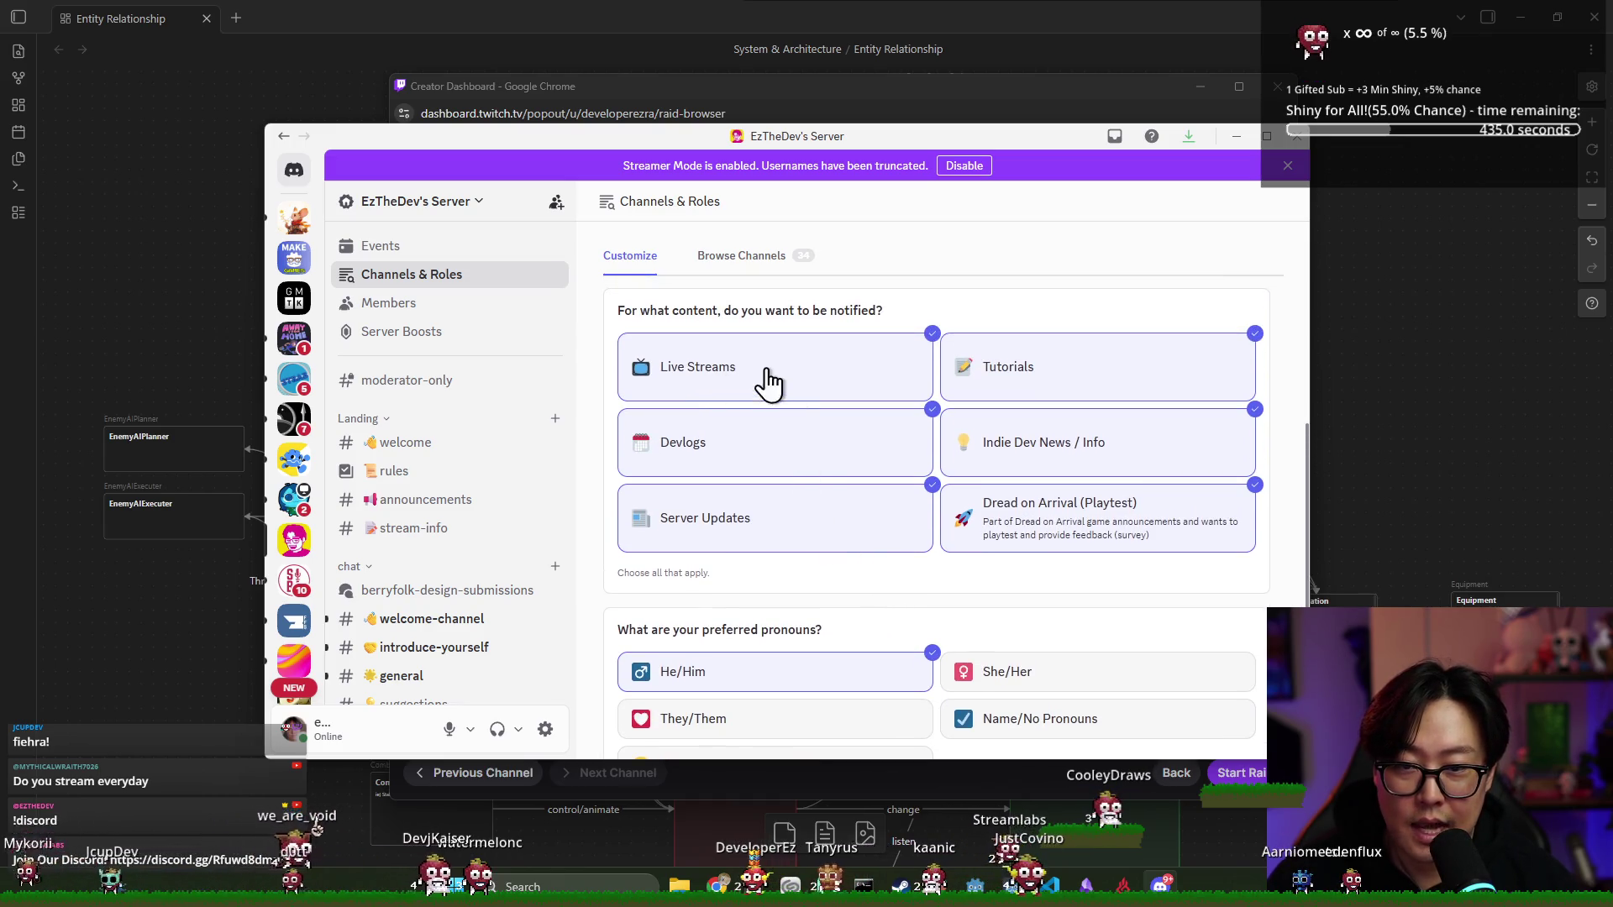
pyautogui.scroll(-3, 416, 500)
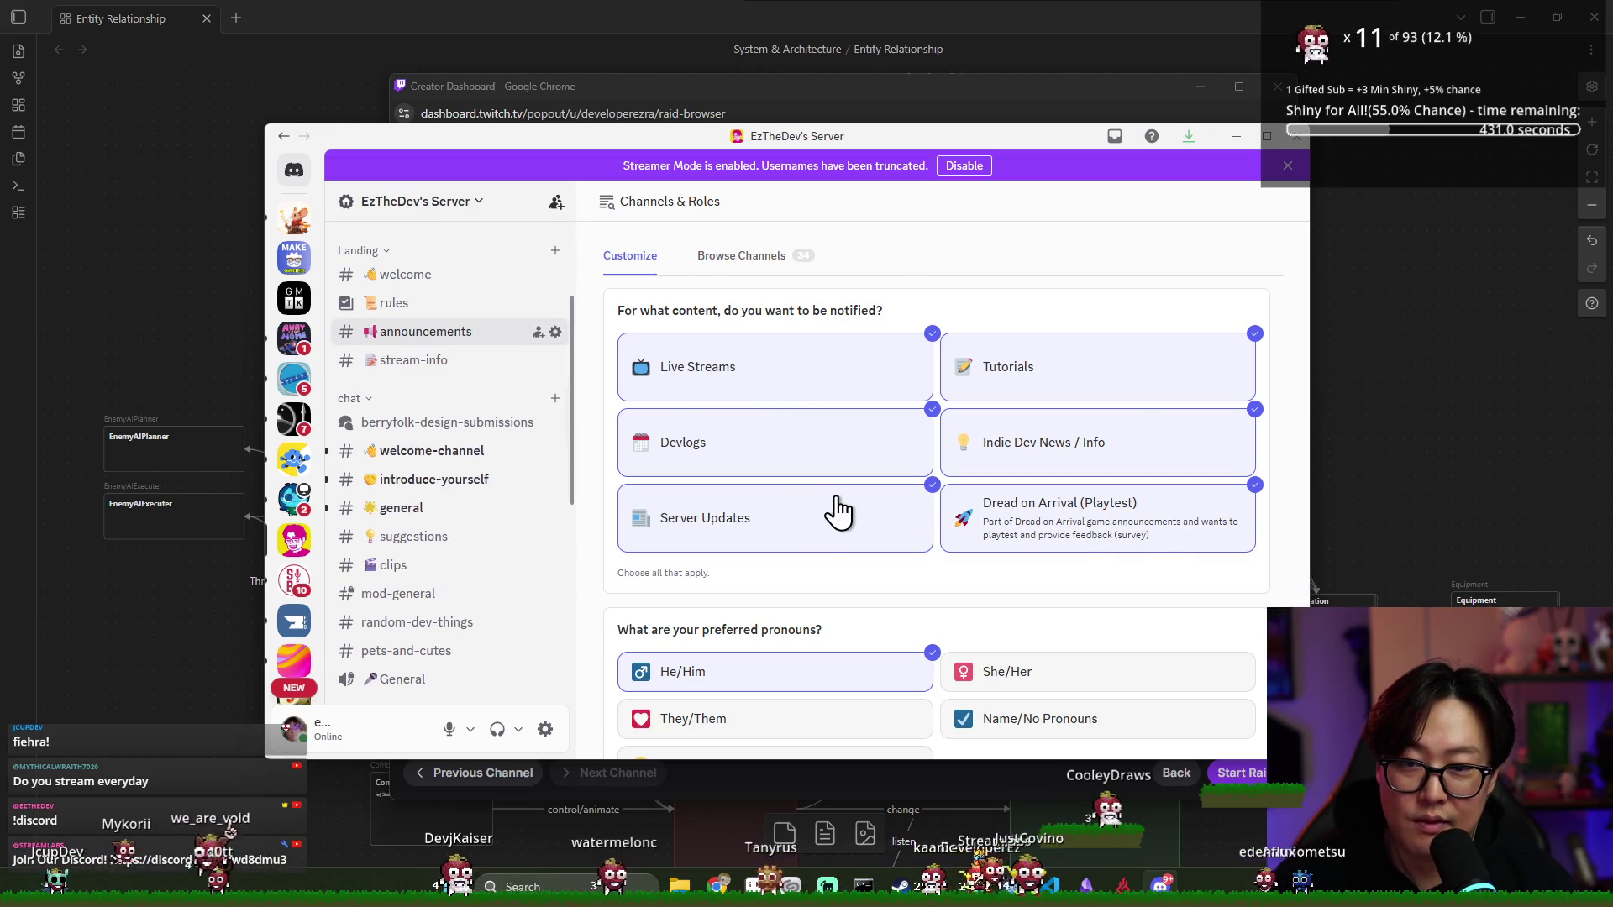
pyautogui.scroll(5, 761, 447)
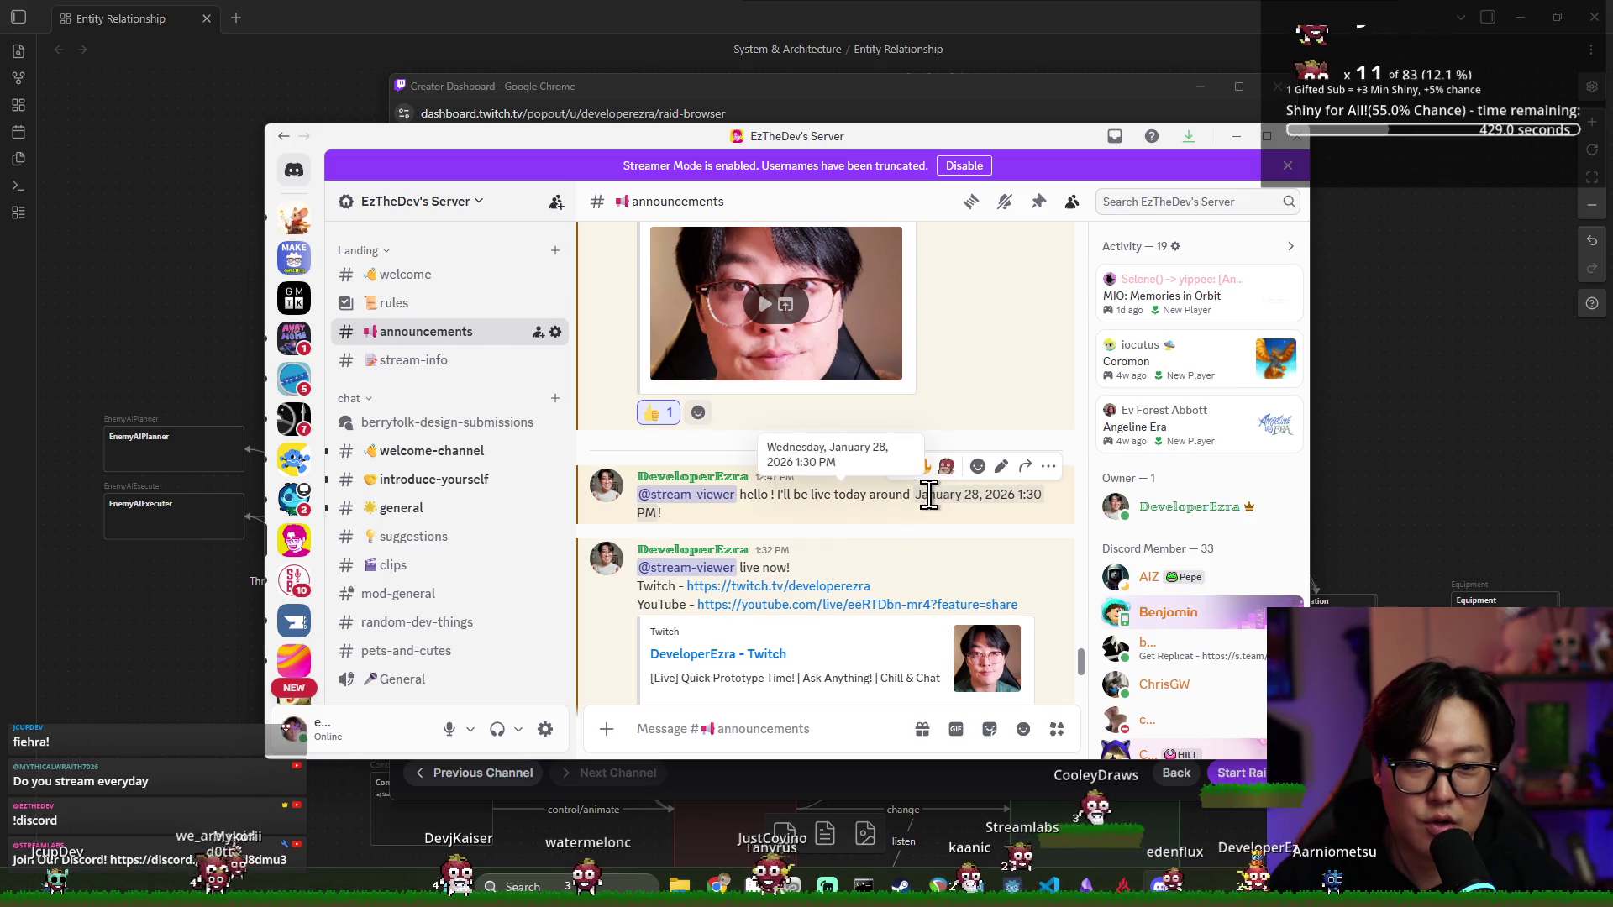